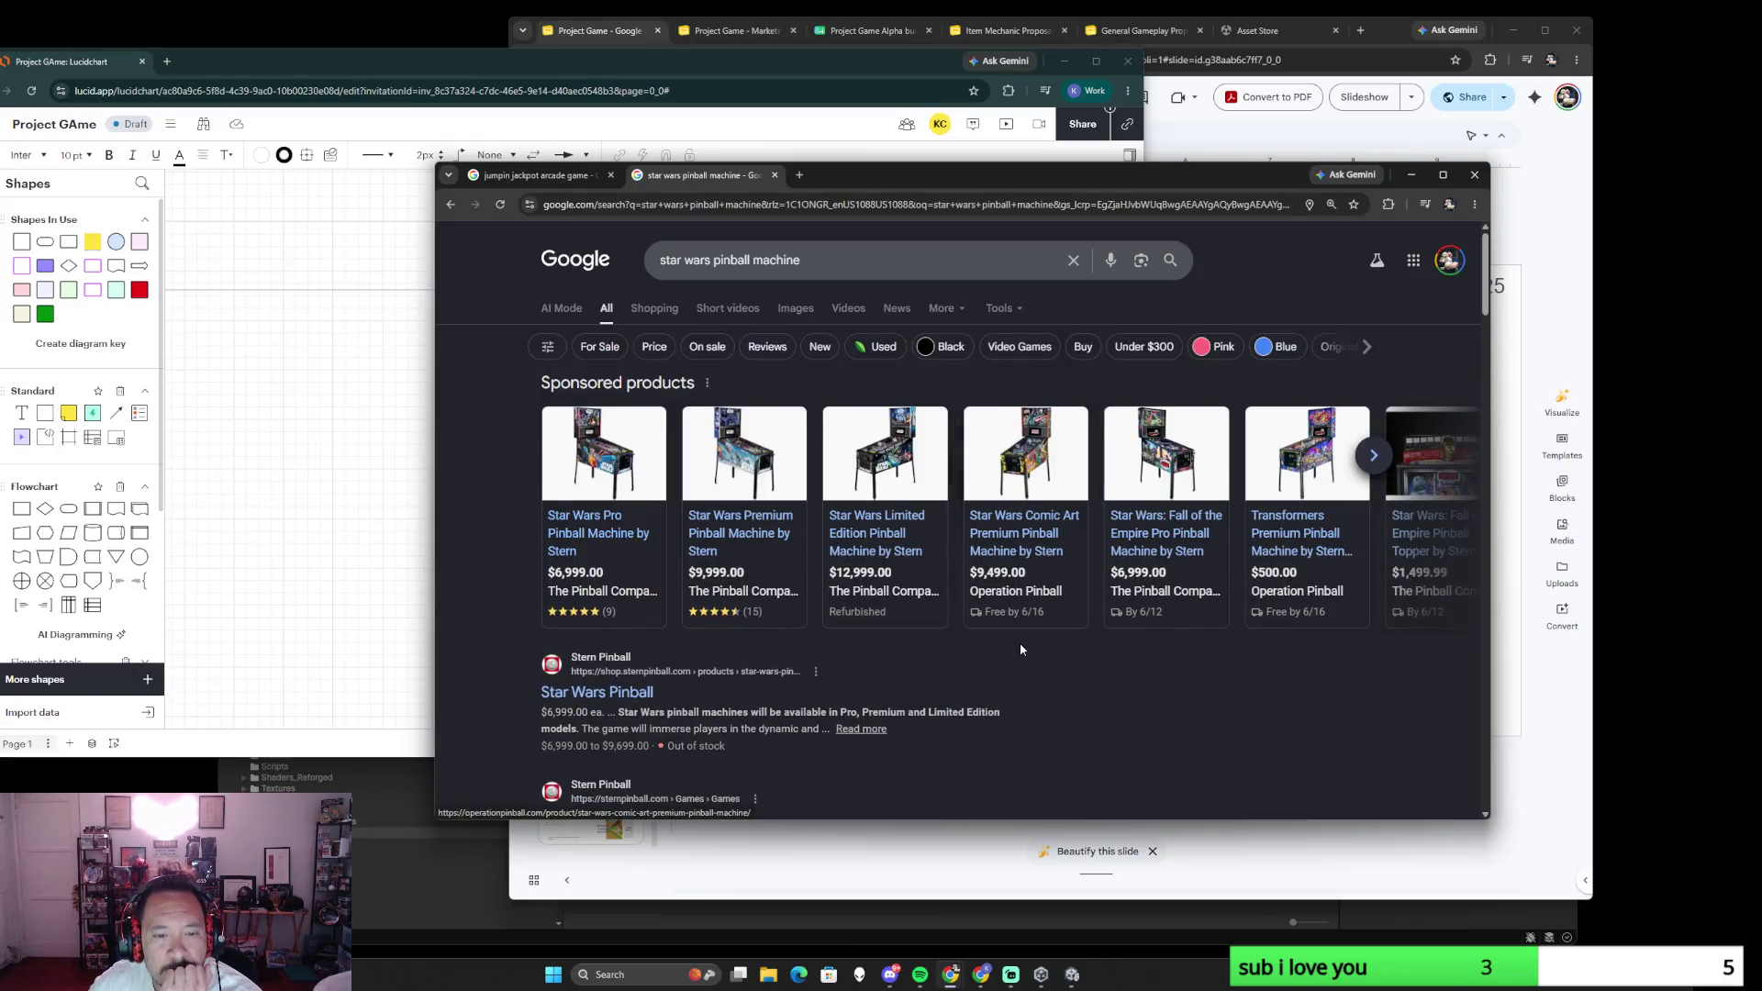
scroll(862, 596, "down", 3)
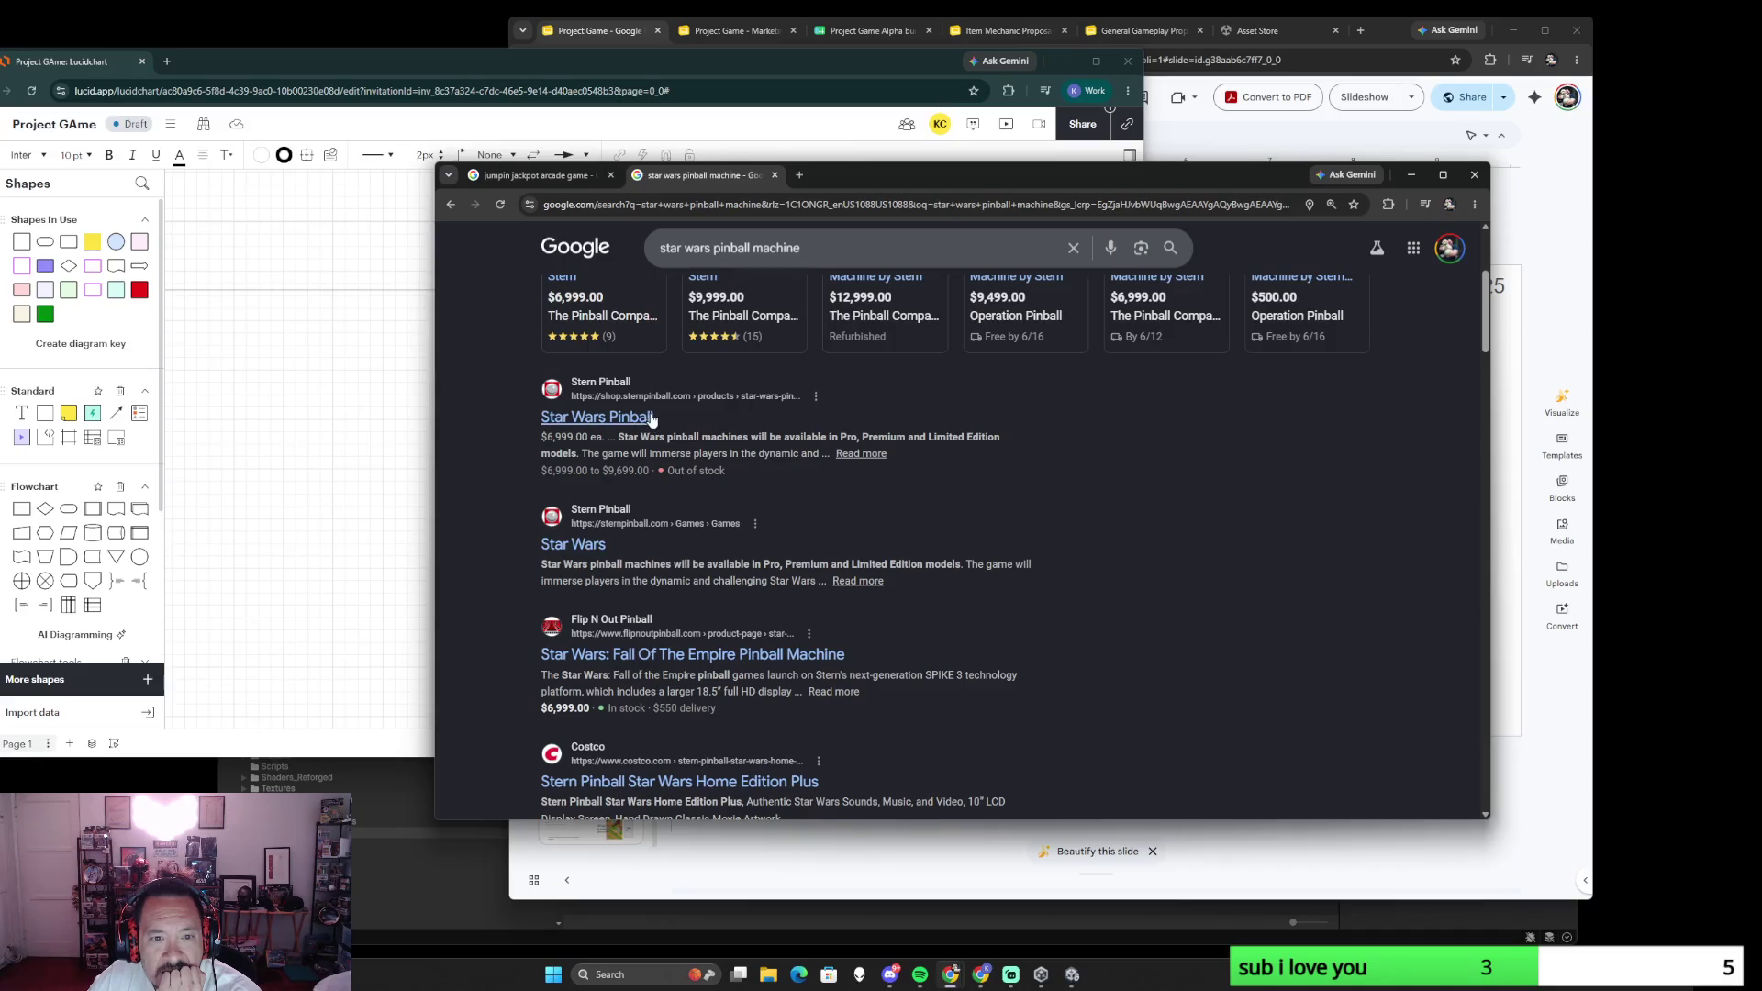
scroll(698, 381, "up", 3)
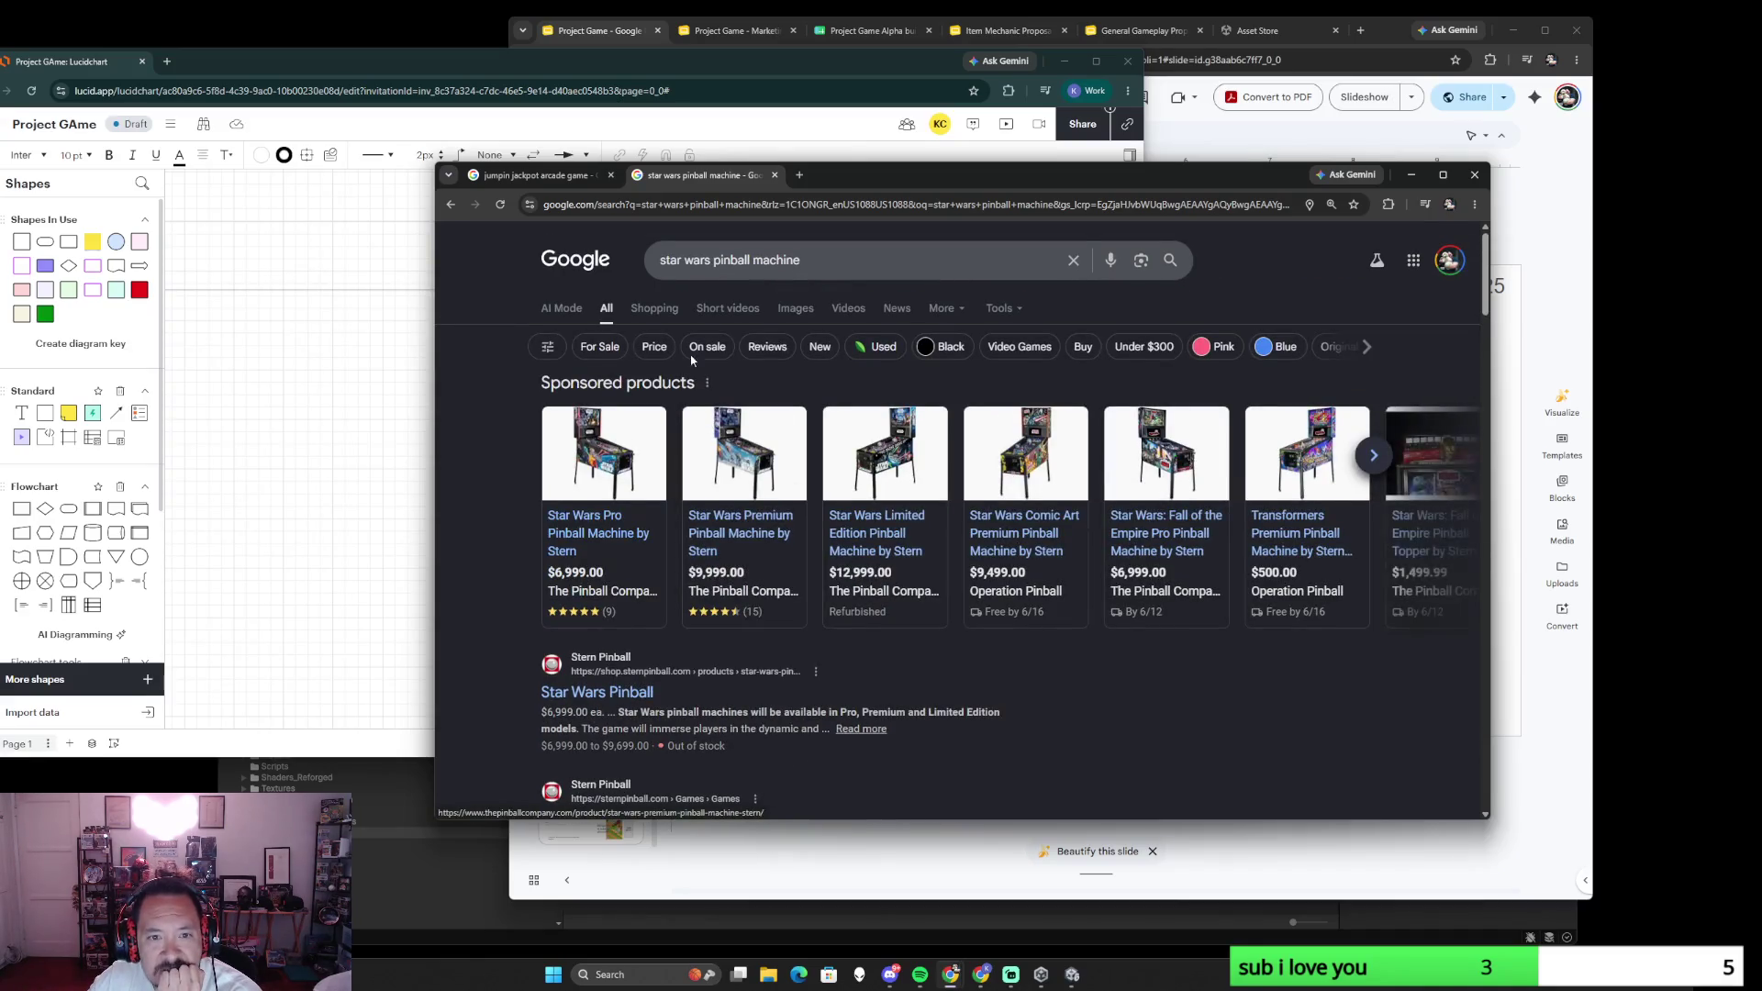
- Show the Shopping results for star wars pinball in a larger window, closing the jumpin jackpot search
left_click(653, 306)
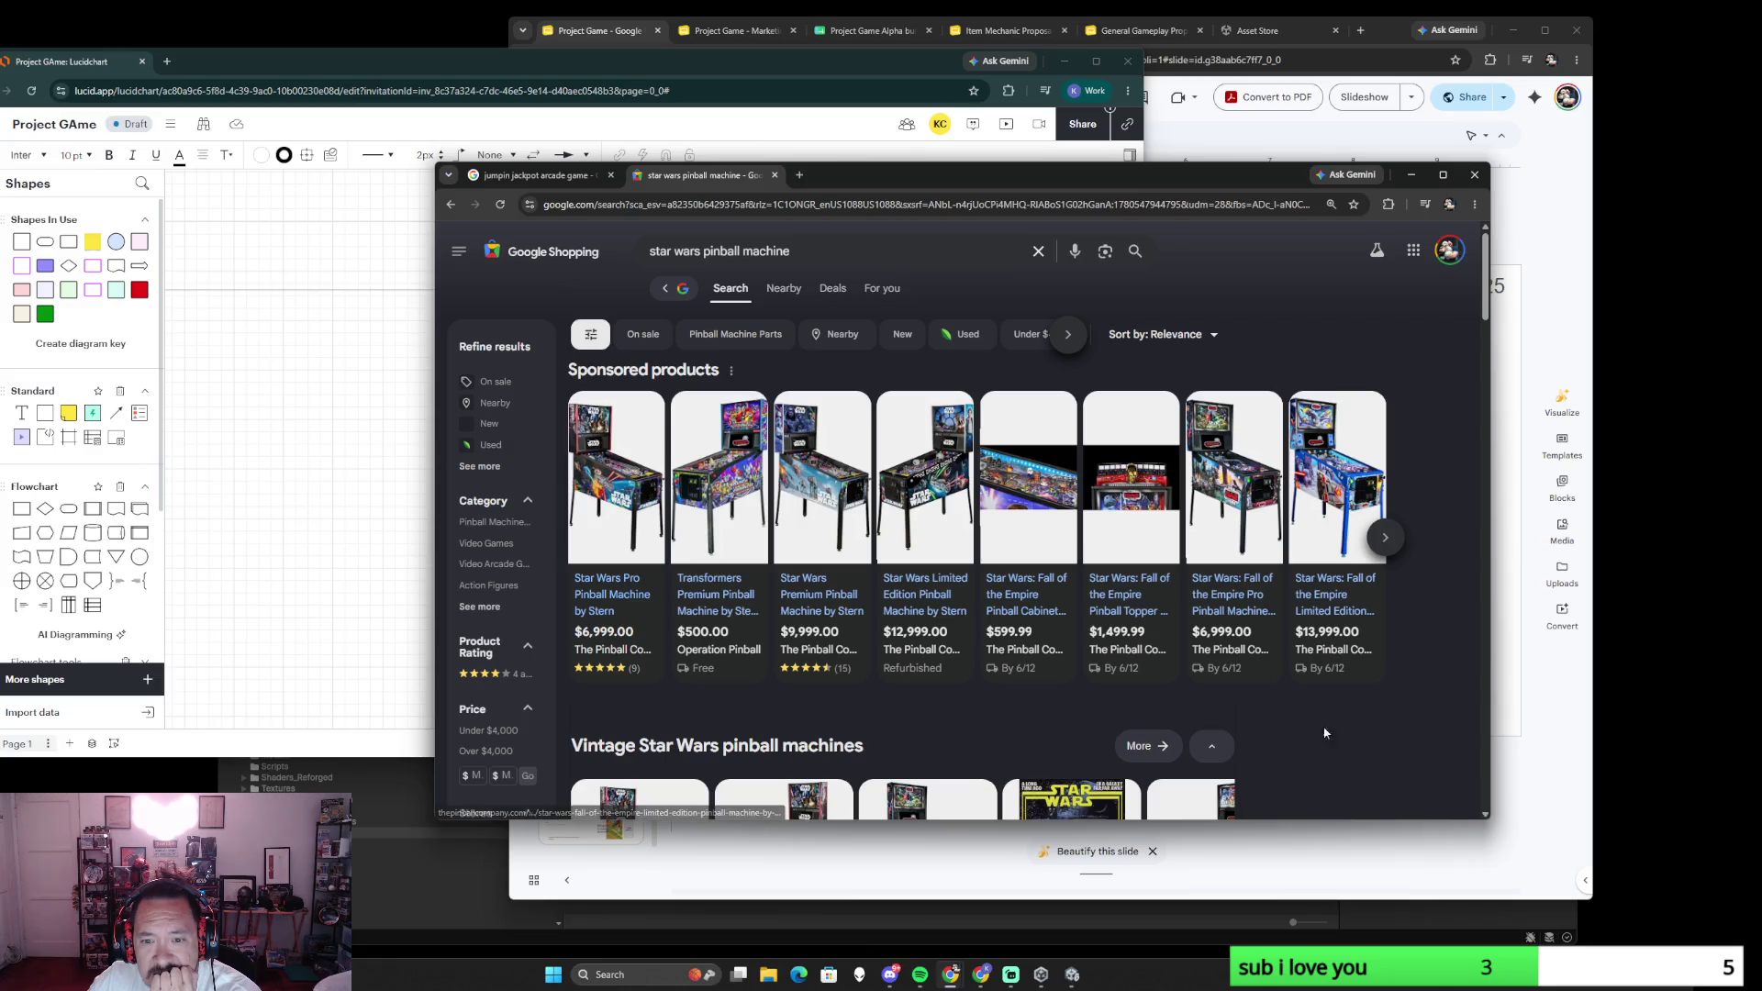
left_click_drag(1172, 170, 1066, 113)
left_click(504, 119)
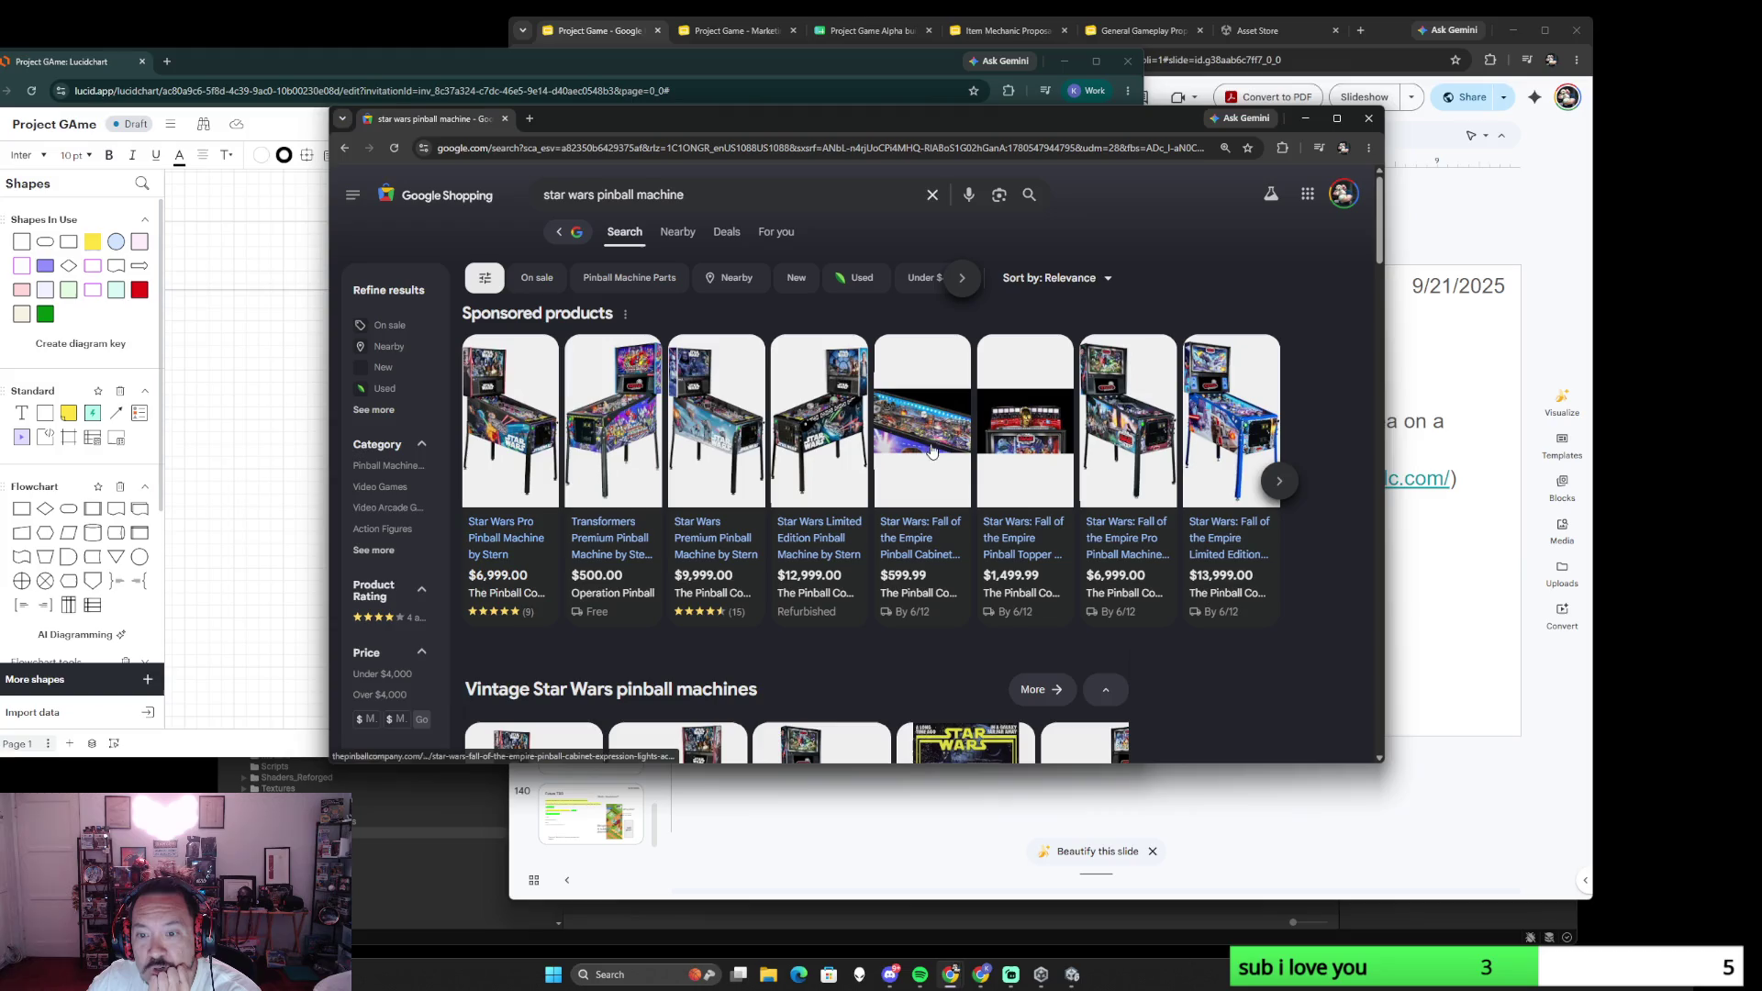
left_click_drag(1383, 765, 1601, 934)
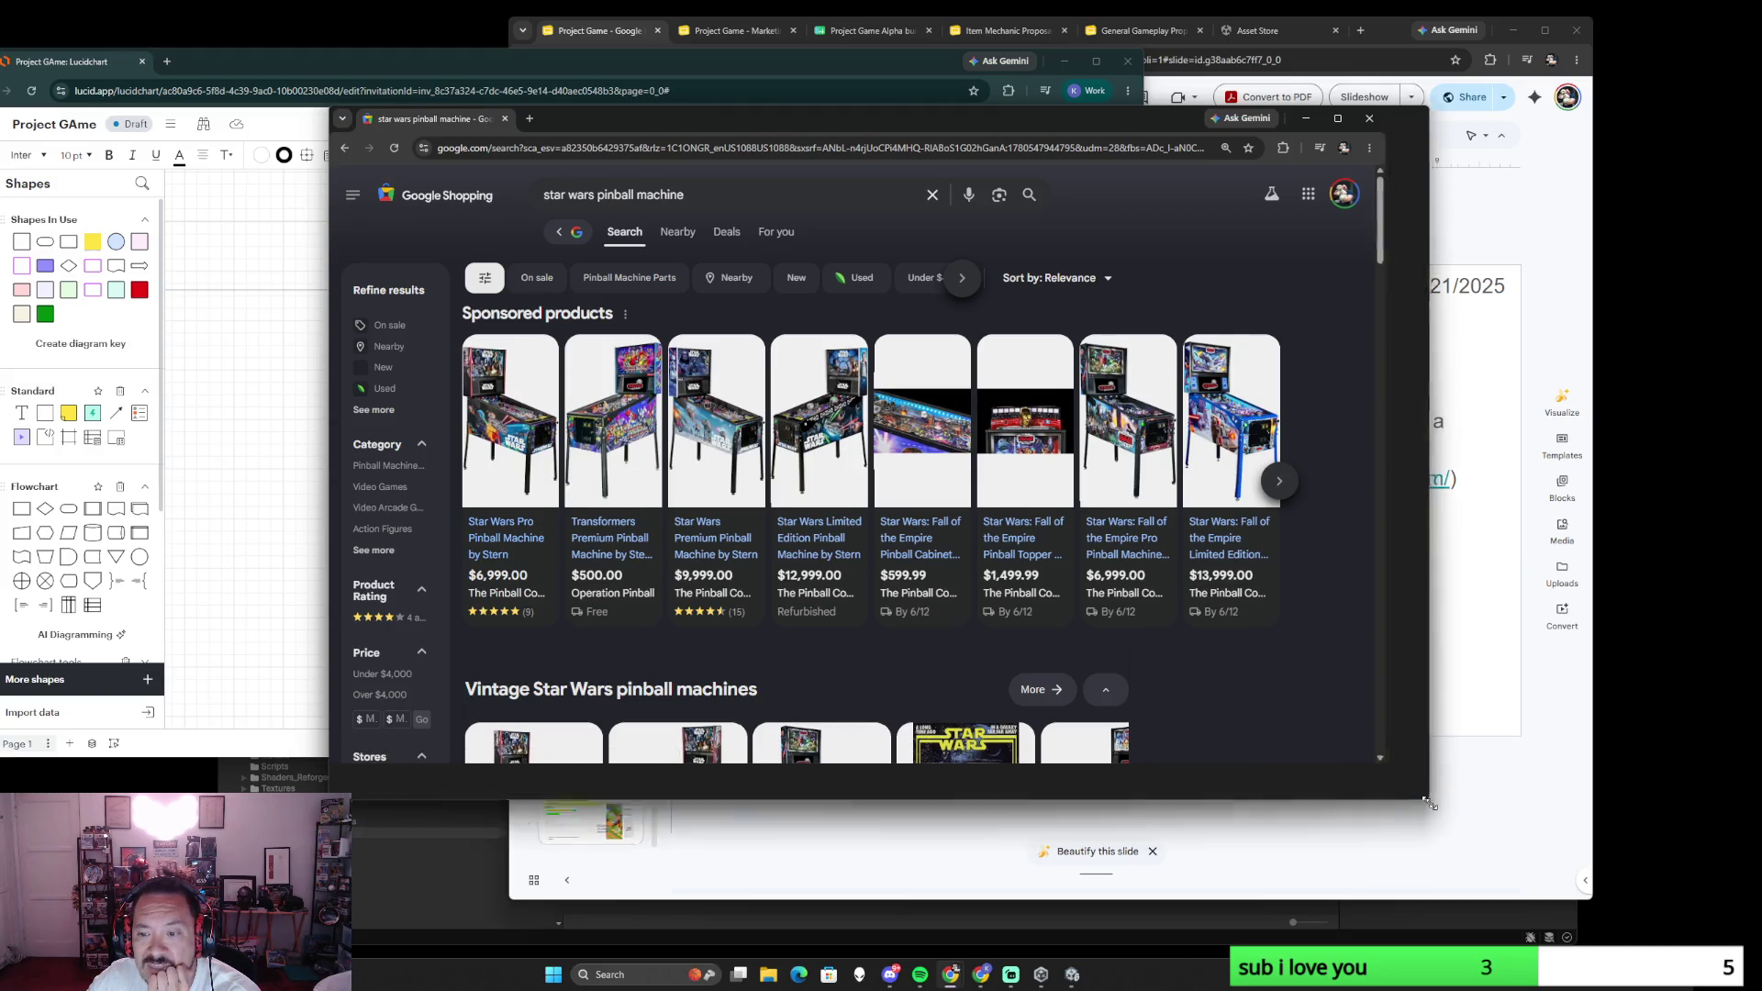
scroll(1306, 798, "down", 3)
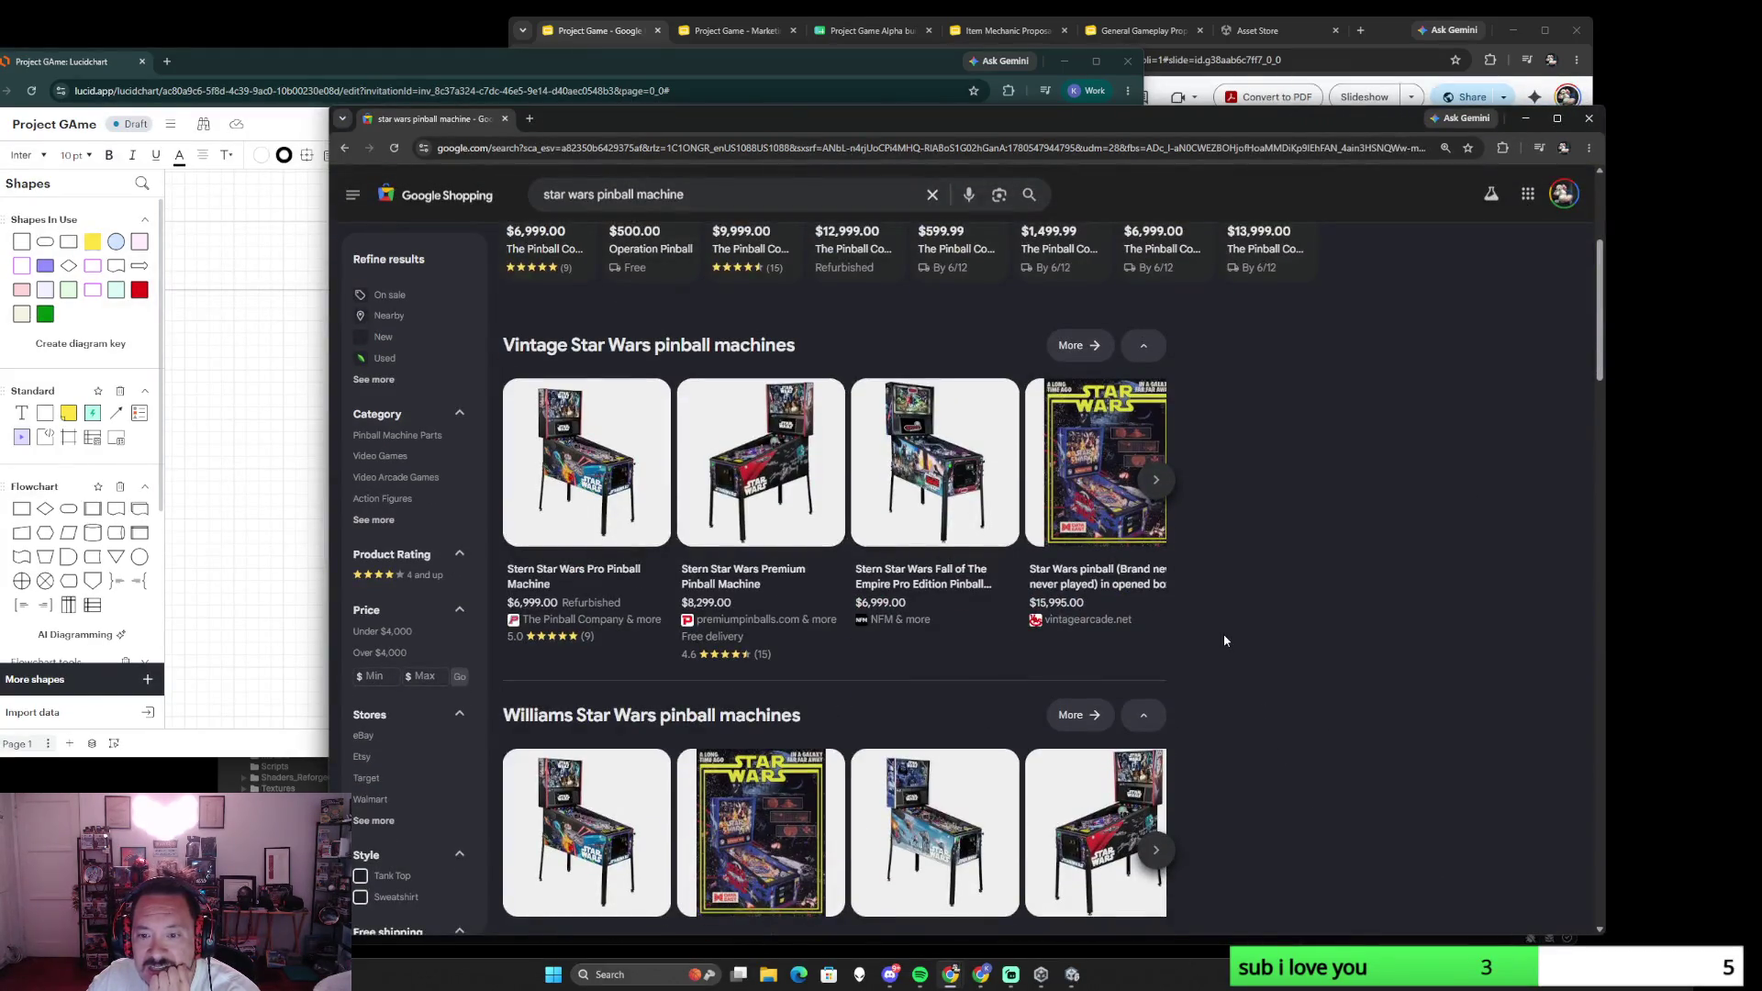
scroll(1221, 629, "down", 3)
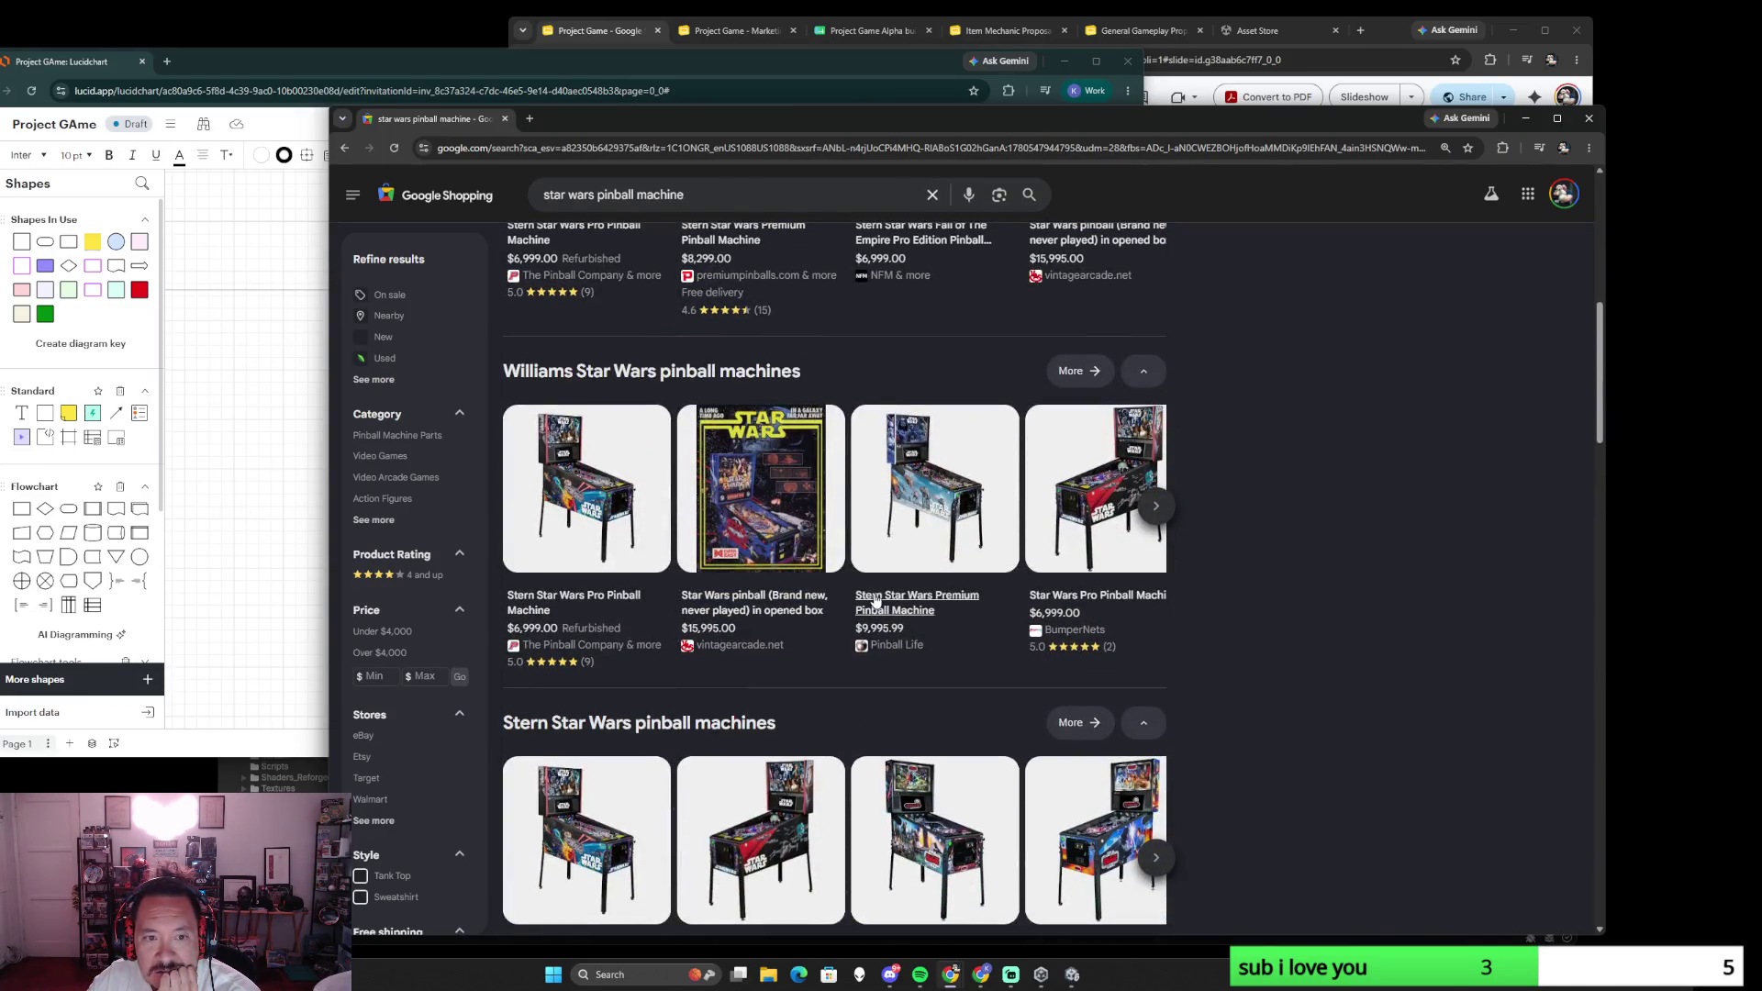
scroll(924, 628, "up", 3)
scroll(923, 628, "up", 3)
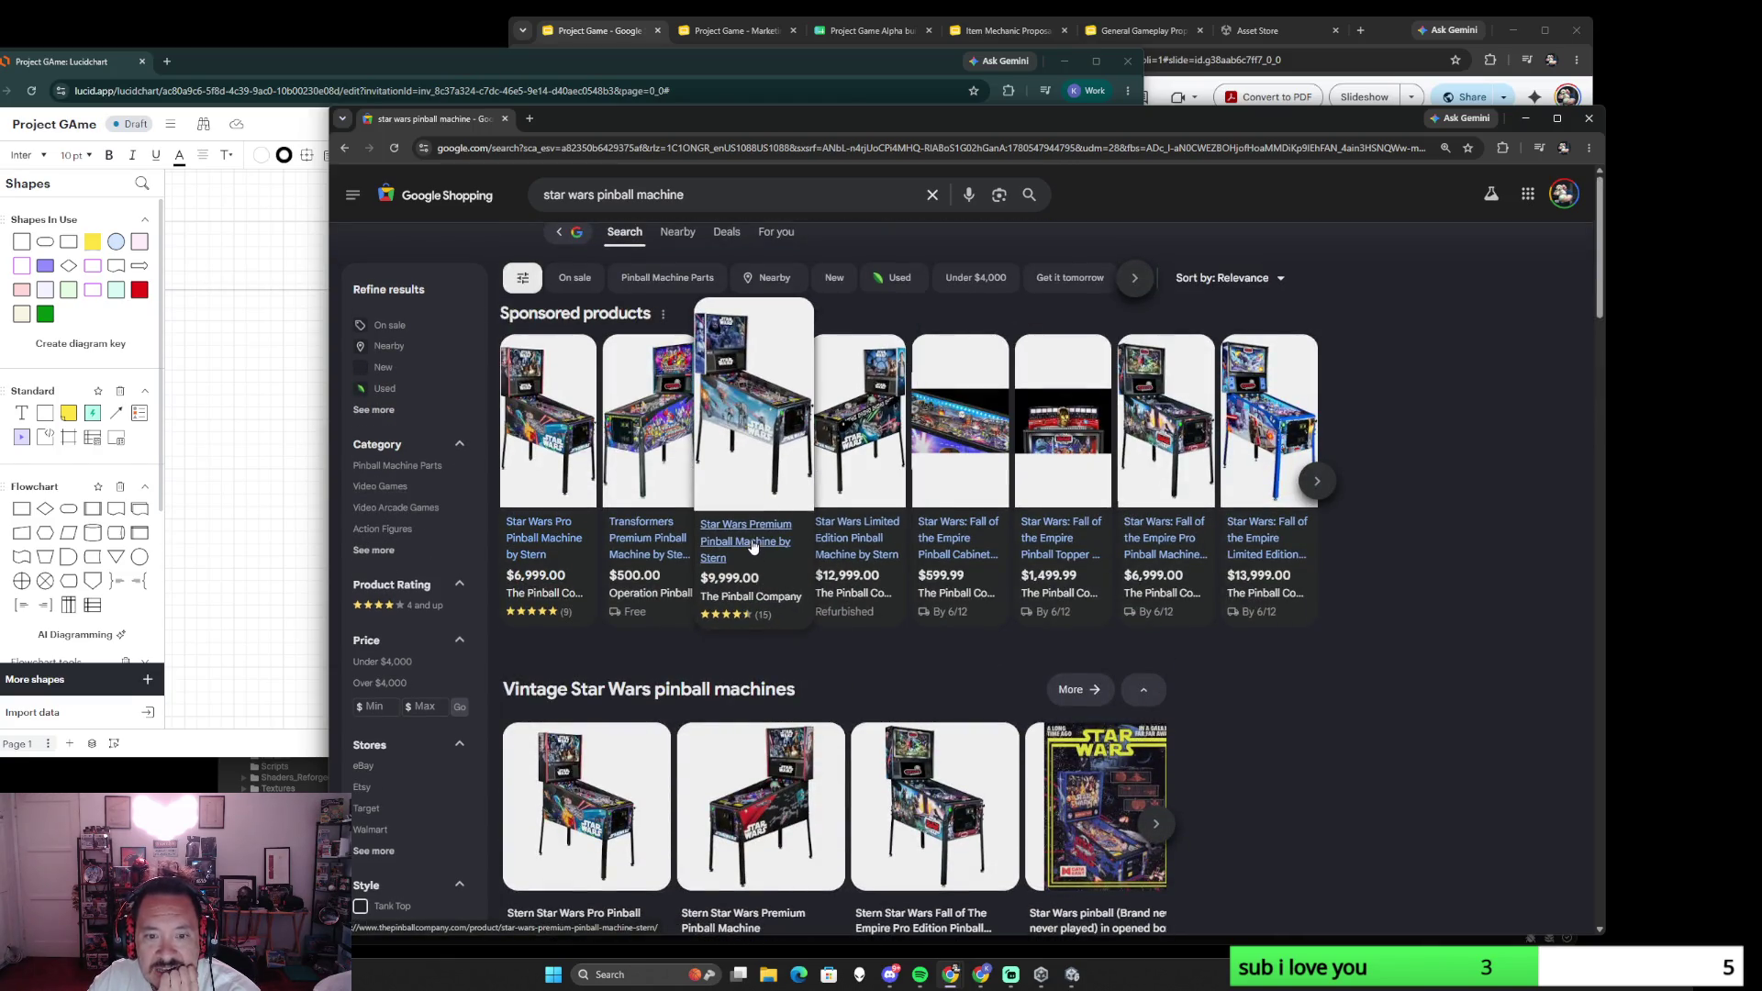
- Check The Pinball Company's Stern Pro listing in its own tab, then close it
left_click(556, 543)
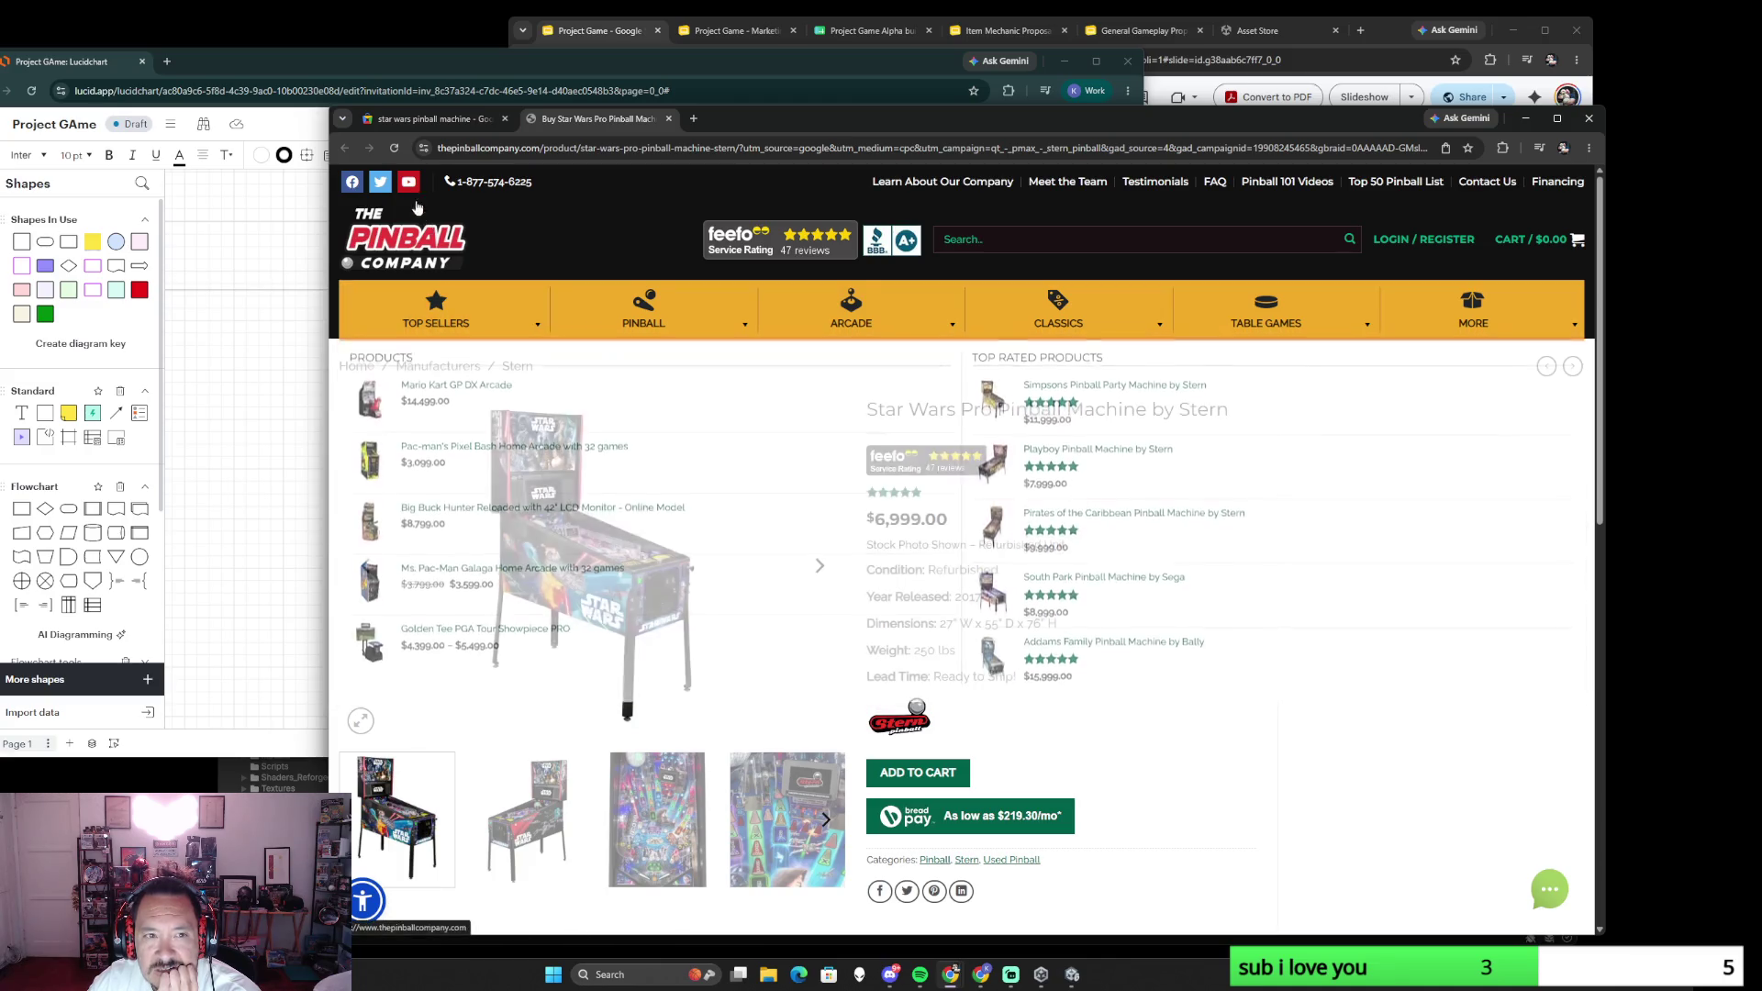
left_click(668, 119)
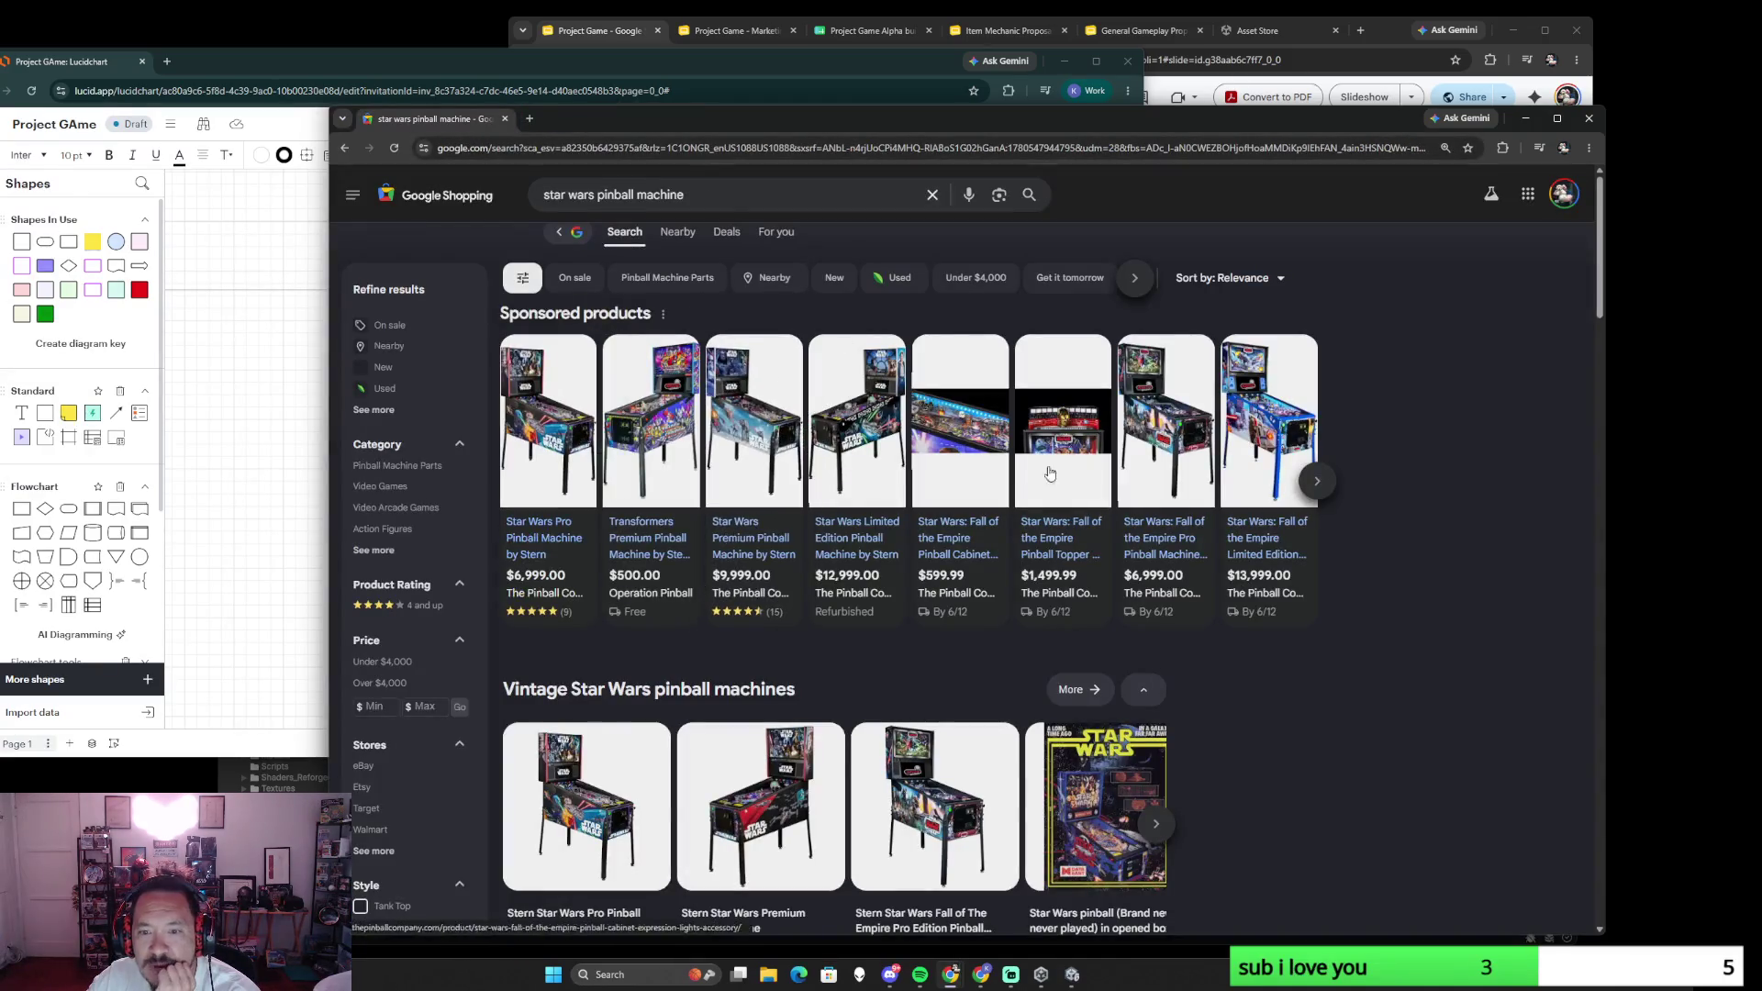
scroll(1298, 734, "down", 3)
scroll(1297, 736, "down", 3)
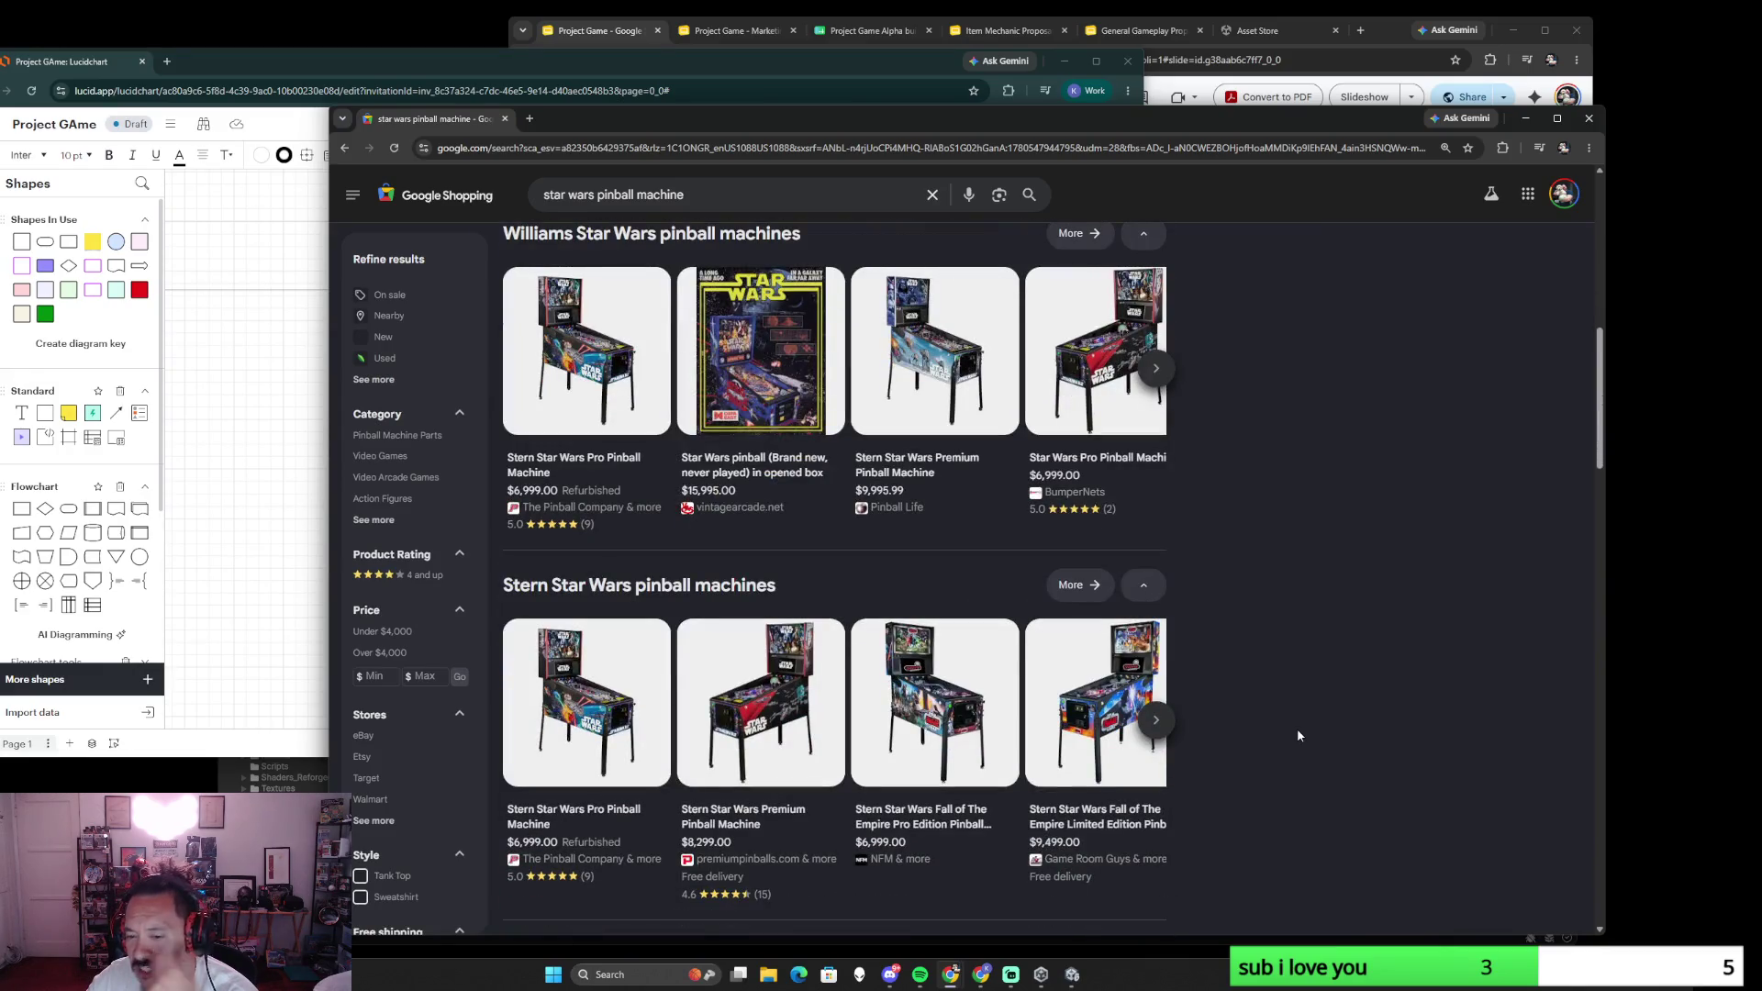
scroll(1297, 733, "down", 2)
scroll(1297, 734, "down", 3)
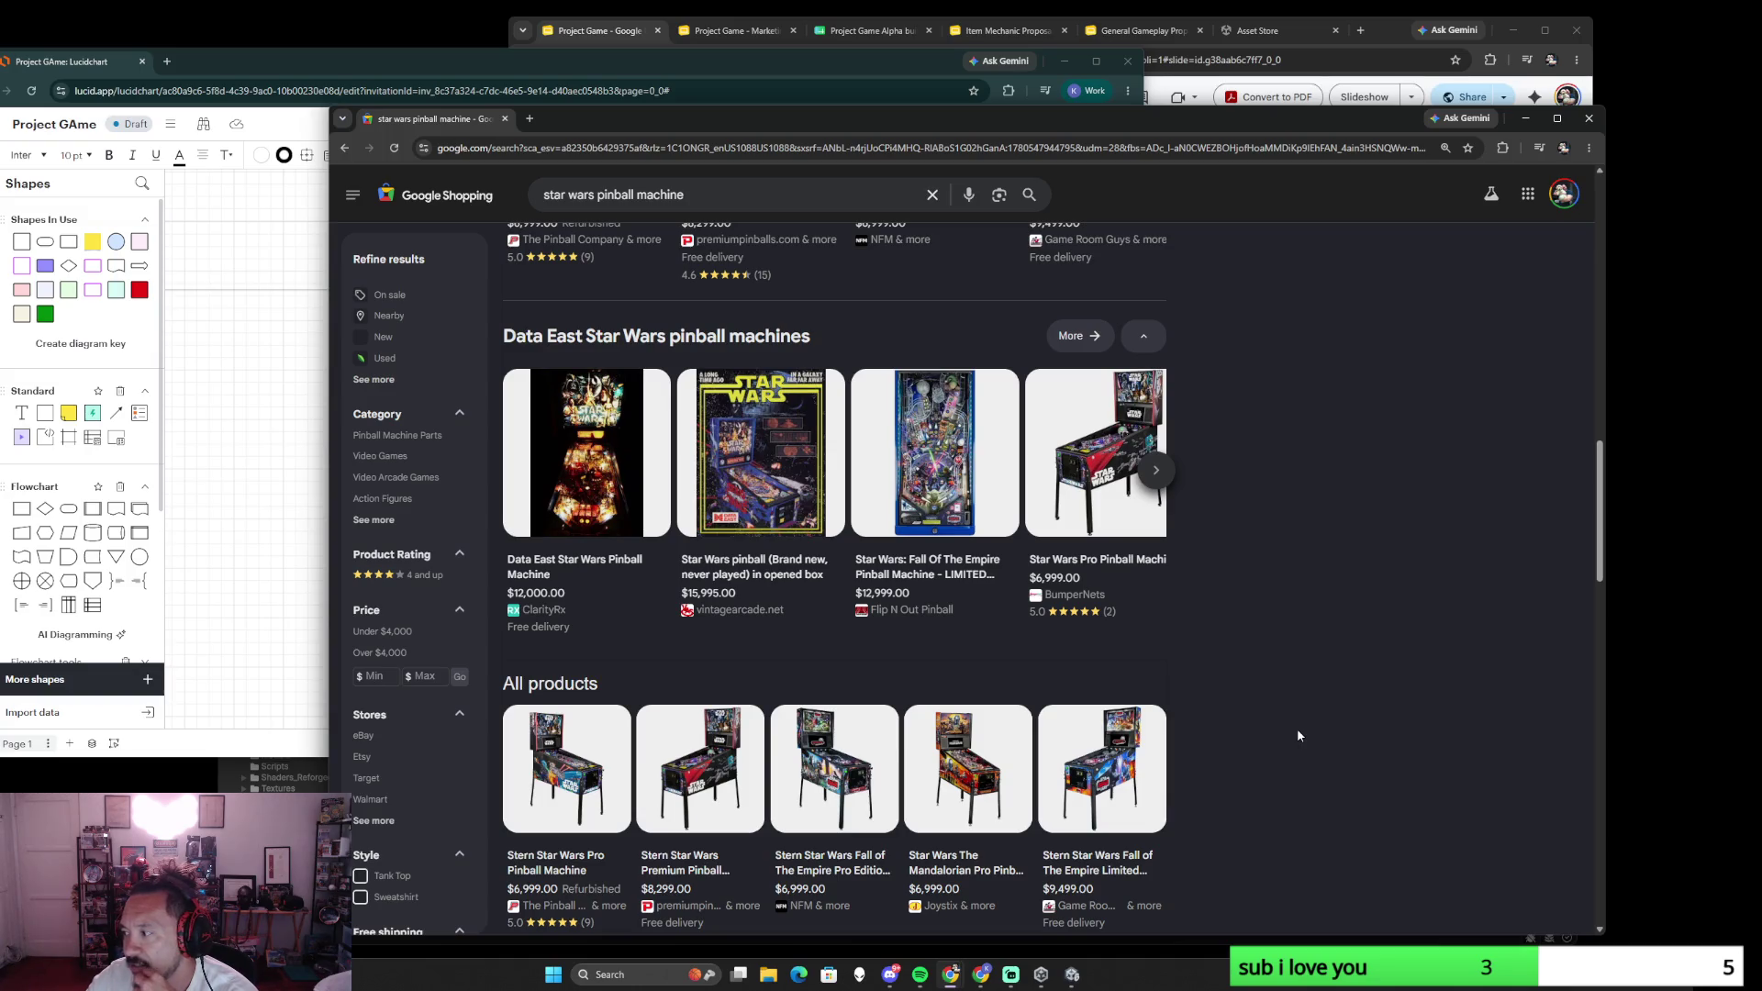
scroll(1298, 735, "down", 2)
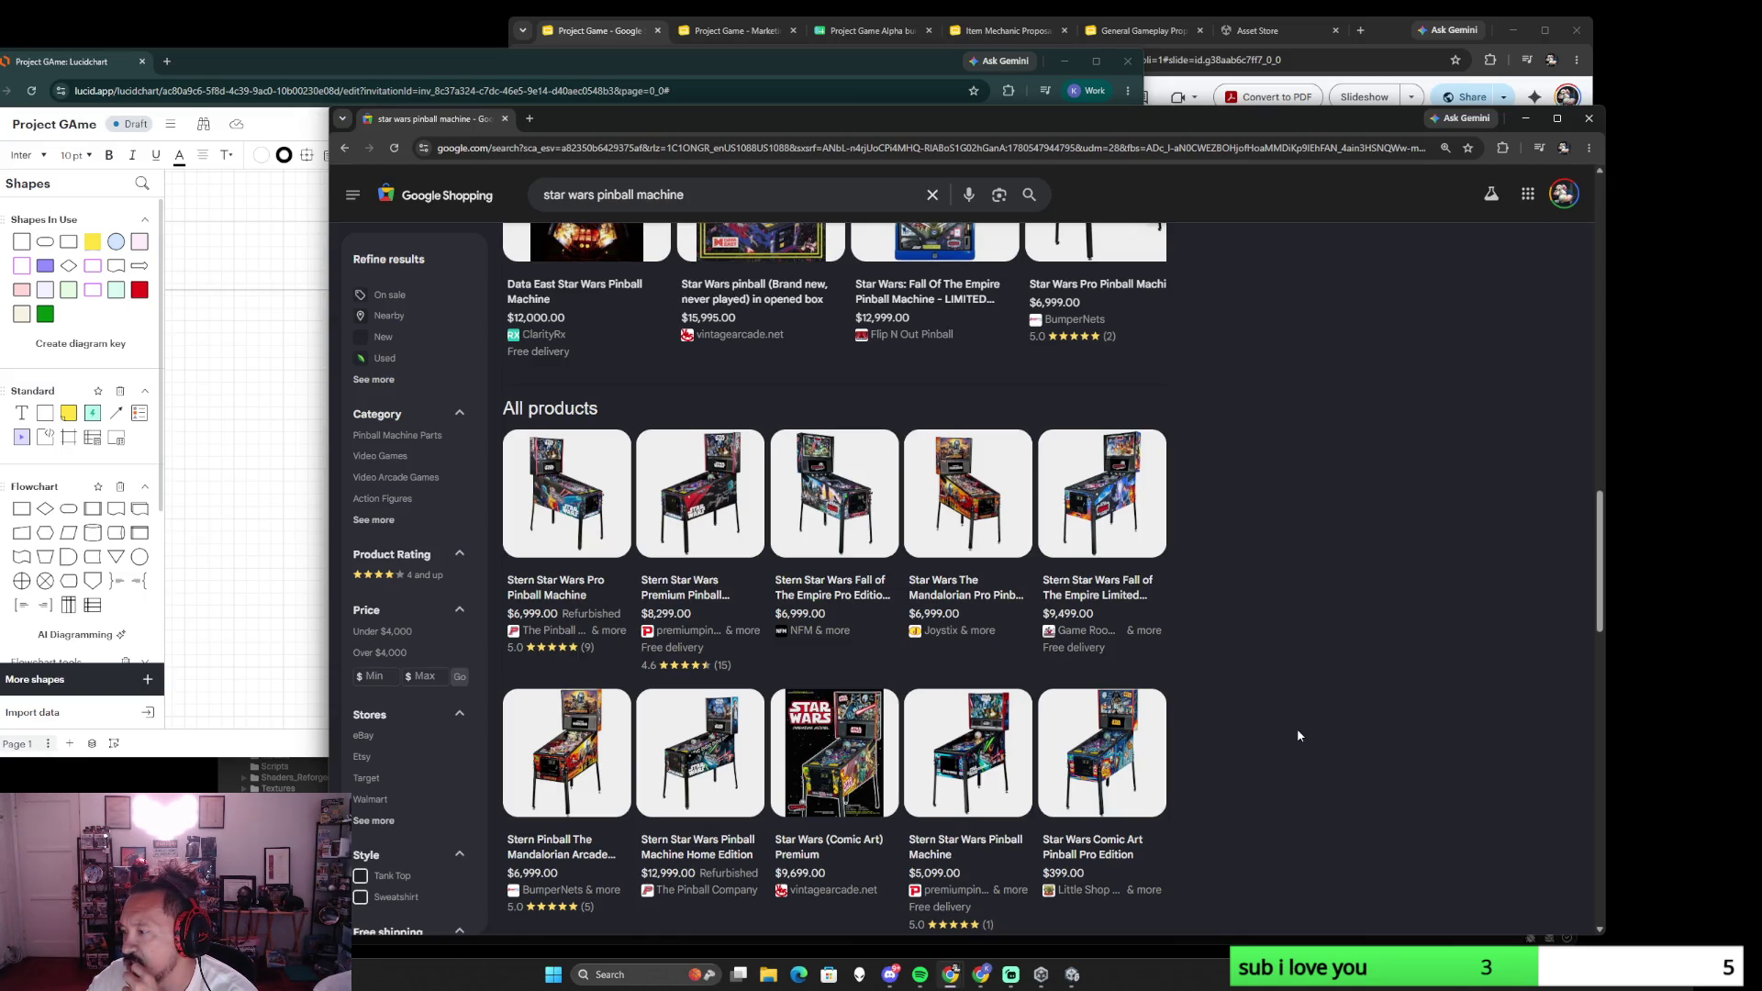
scroll(1296, 732, "down", 2)
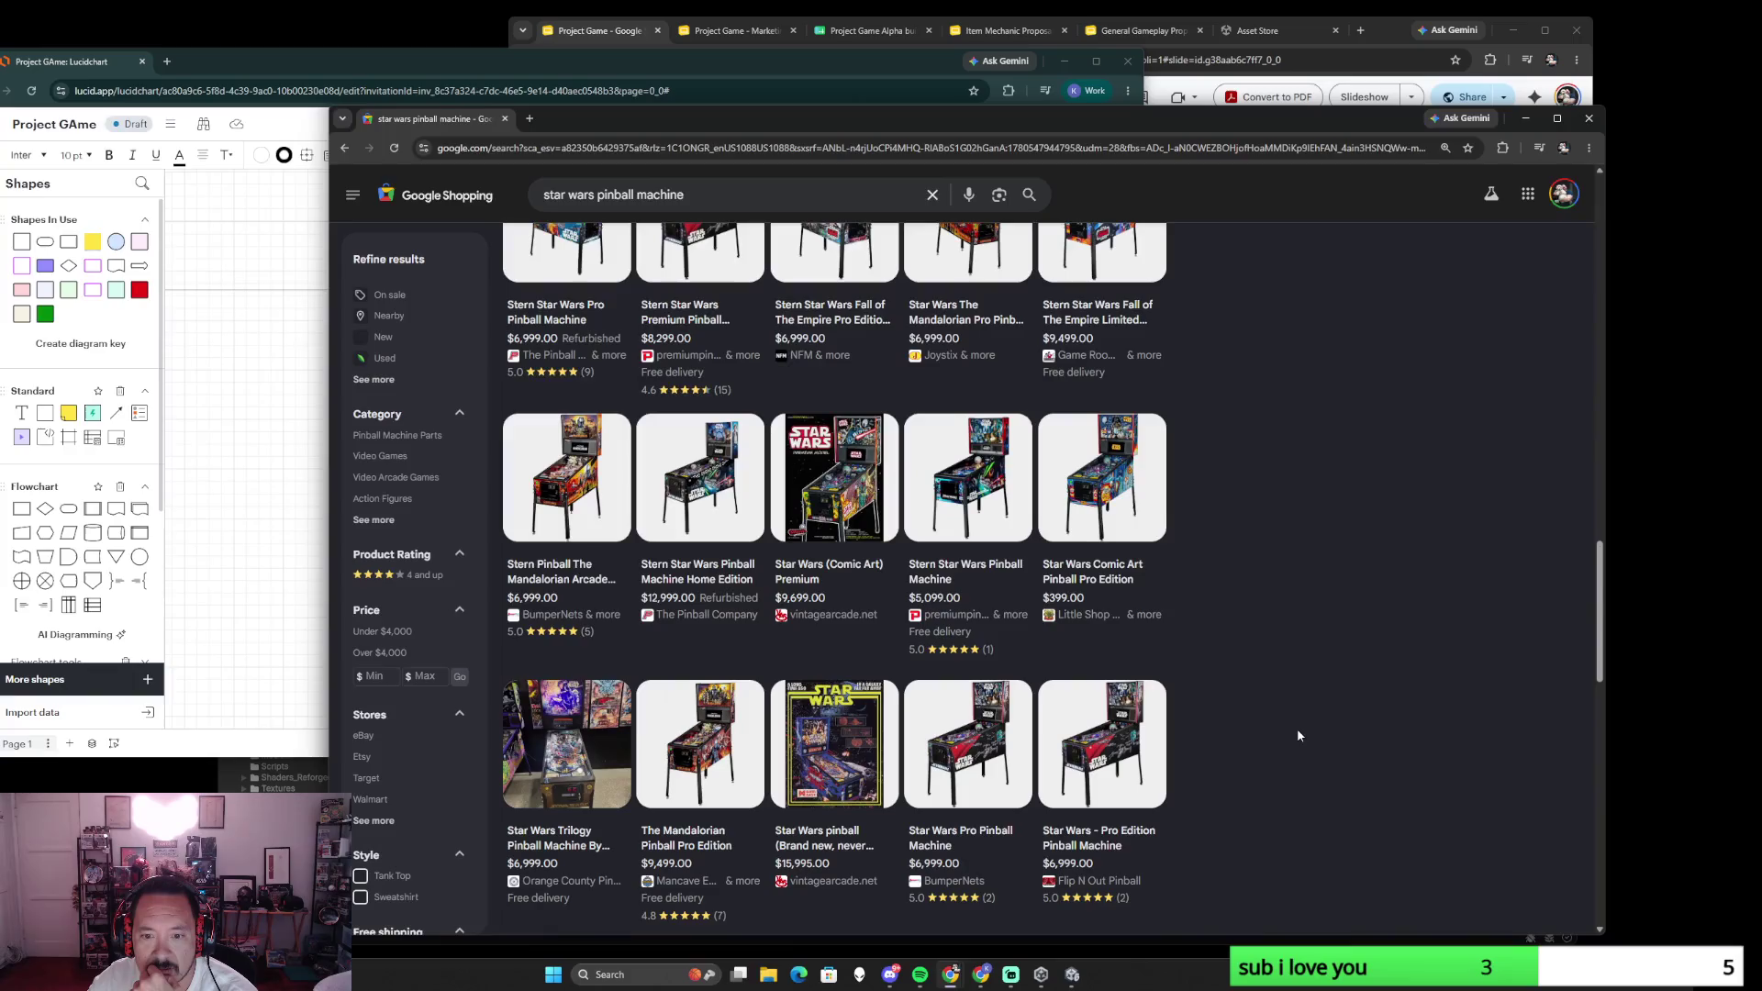
scroll(1296, 729, "up", 2)
scroll(1298, 729, "up", 5)
scroll(1297, 727, "up", 5)
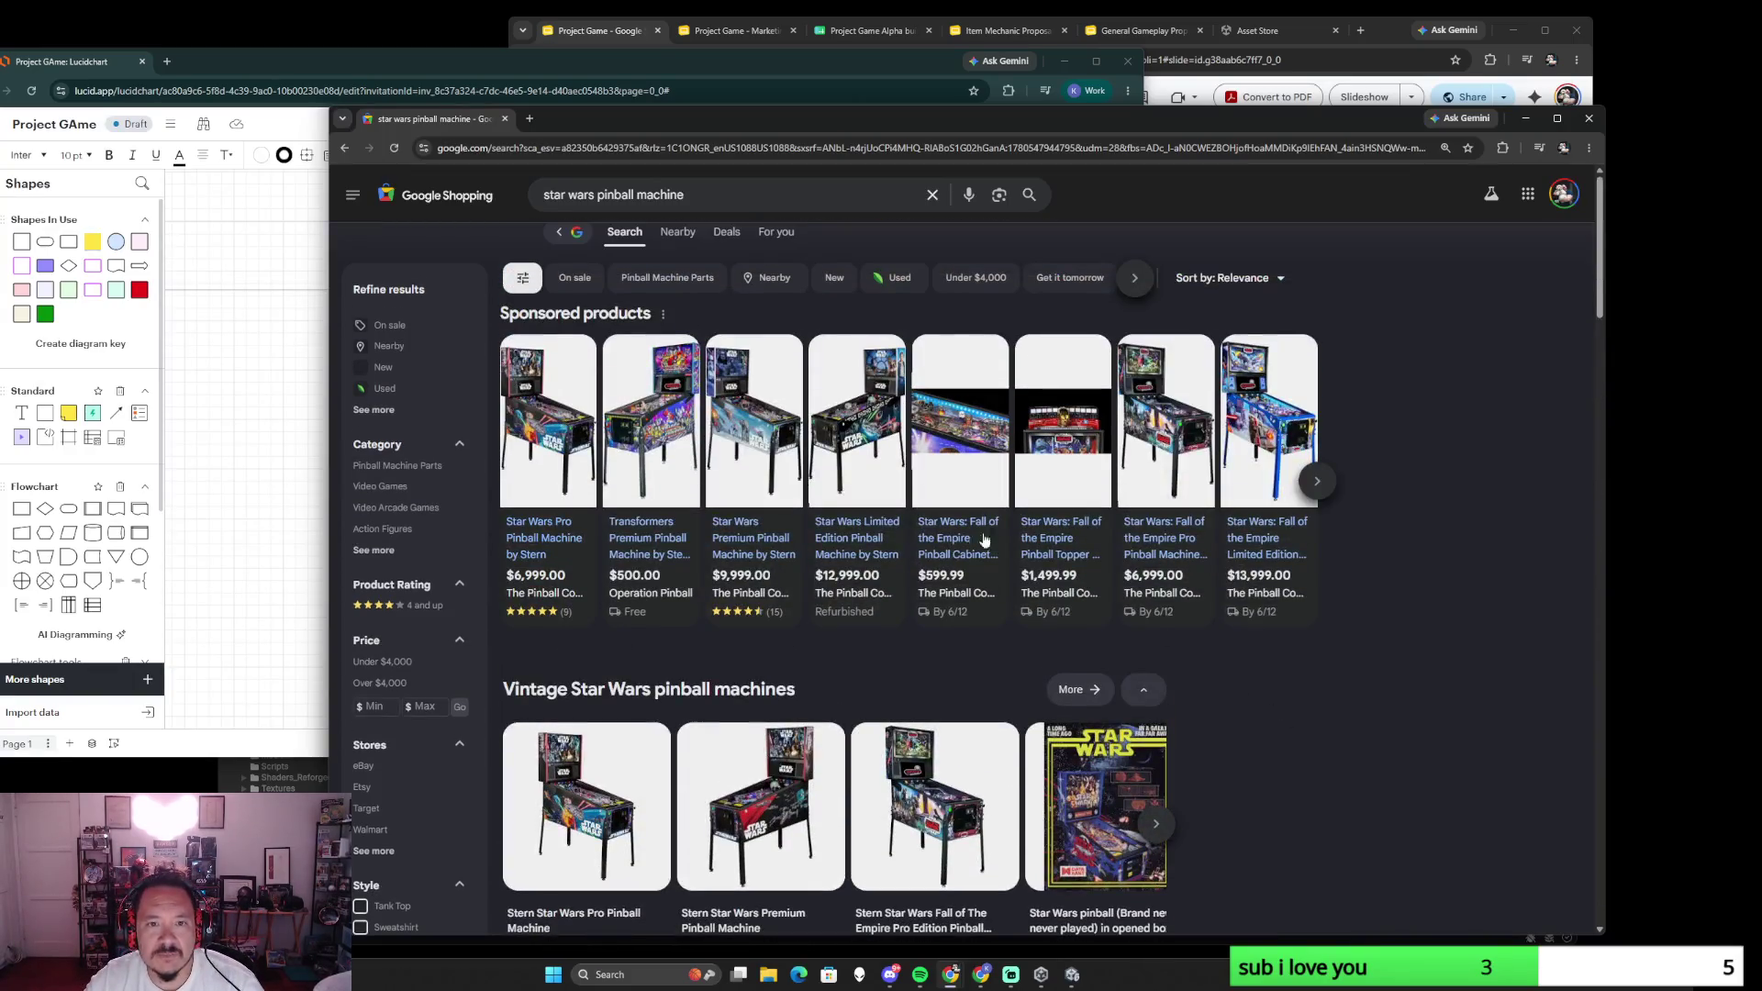
- Return to the regular Google results and switch to News for star wars pinball machine
left_click(345, 147)
left_click(858, 251)
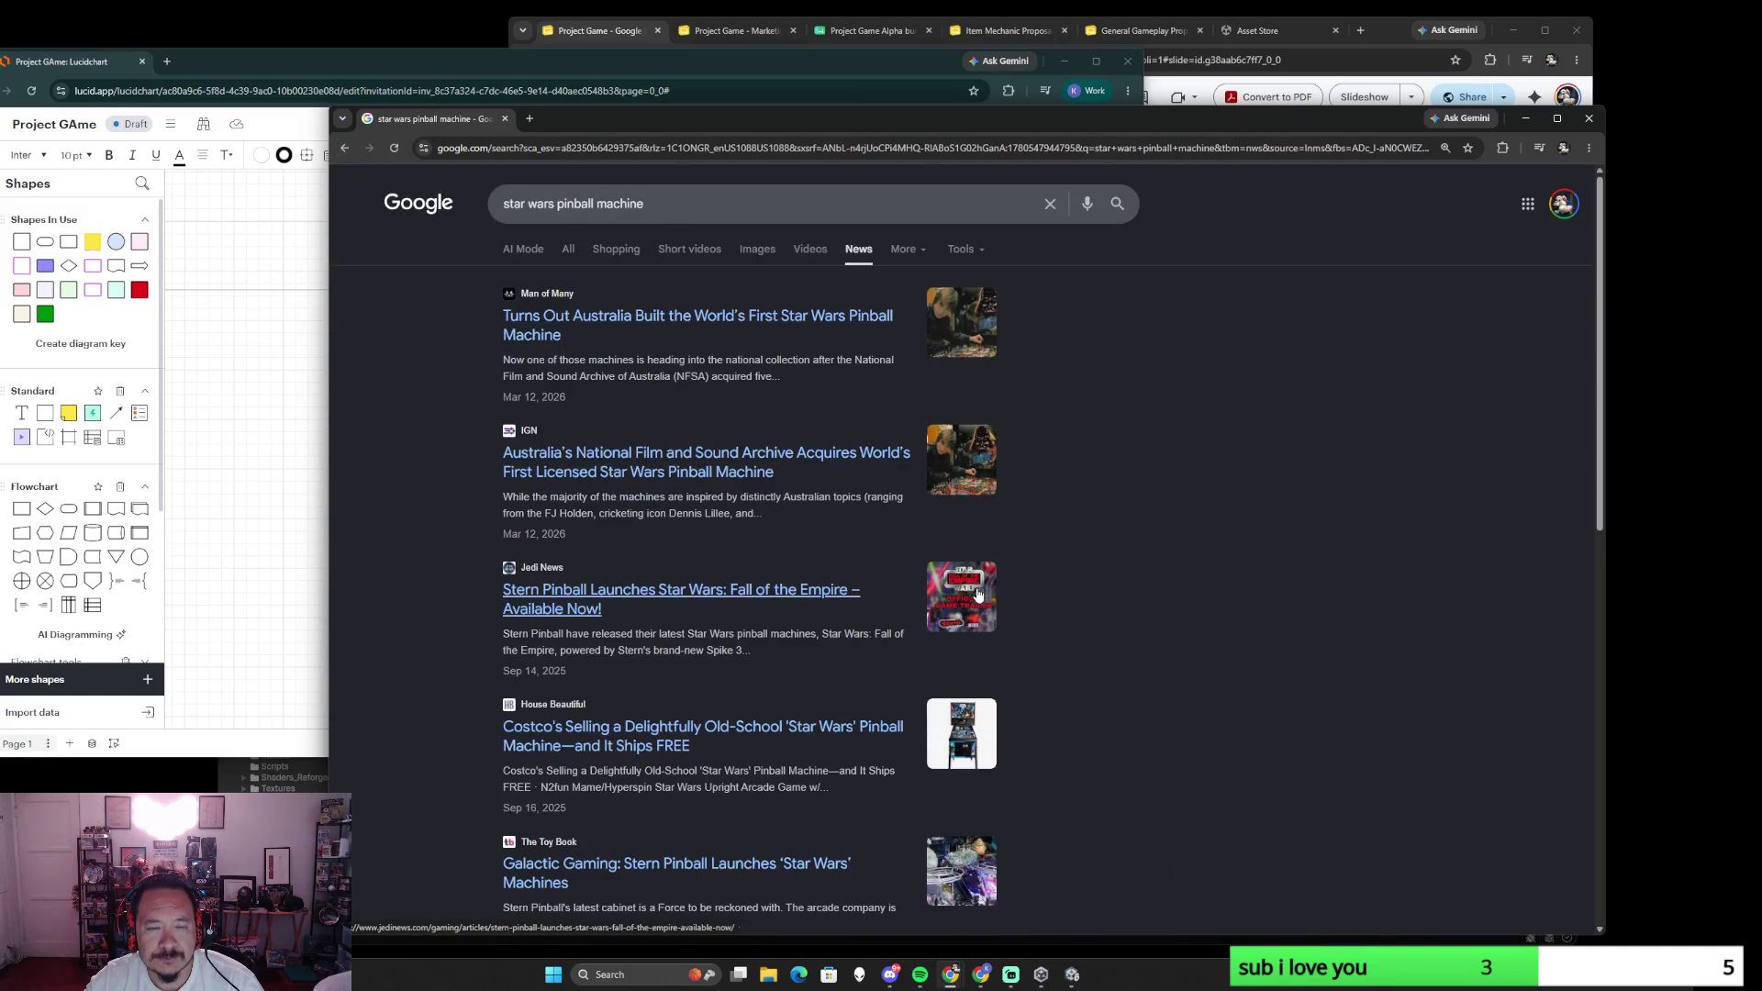
scroll(1109, 679, "down", 1)
scroll(1110, 678, "down", 1)
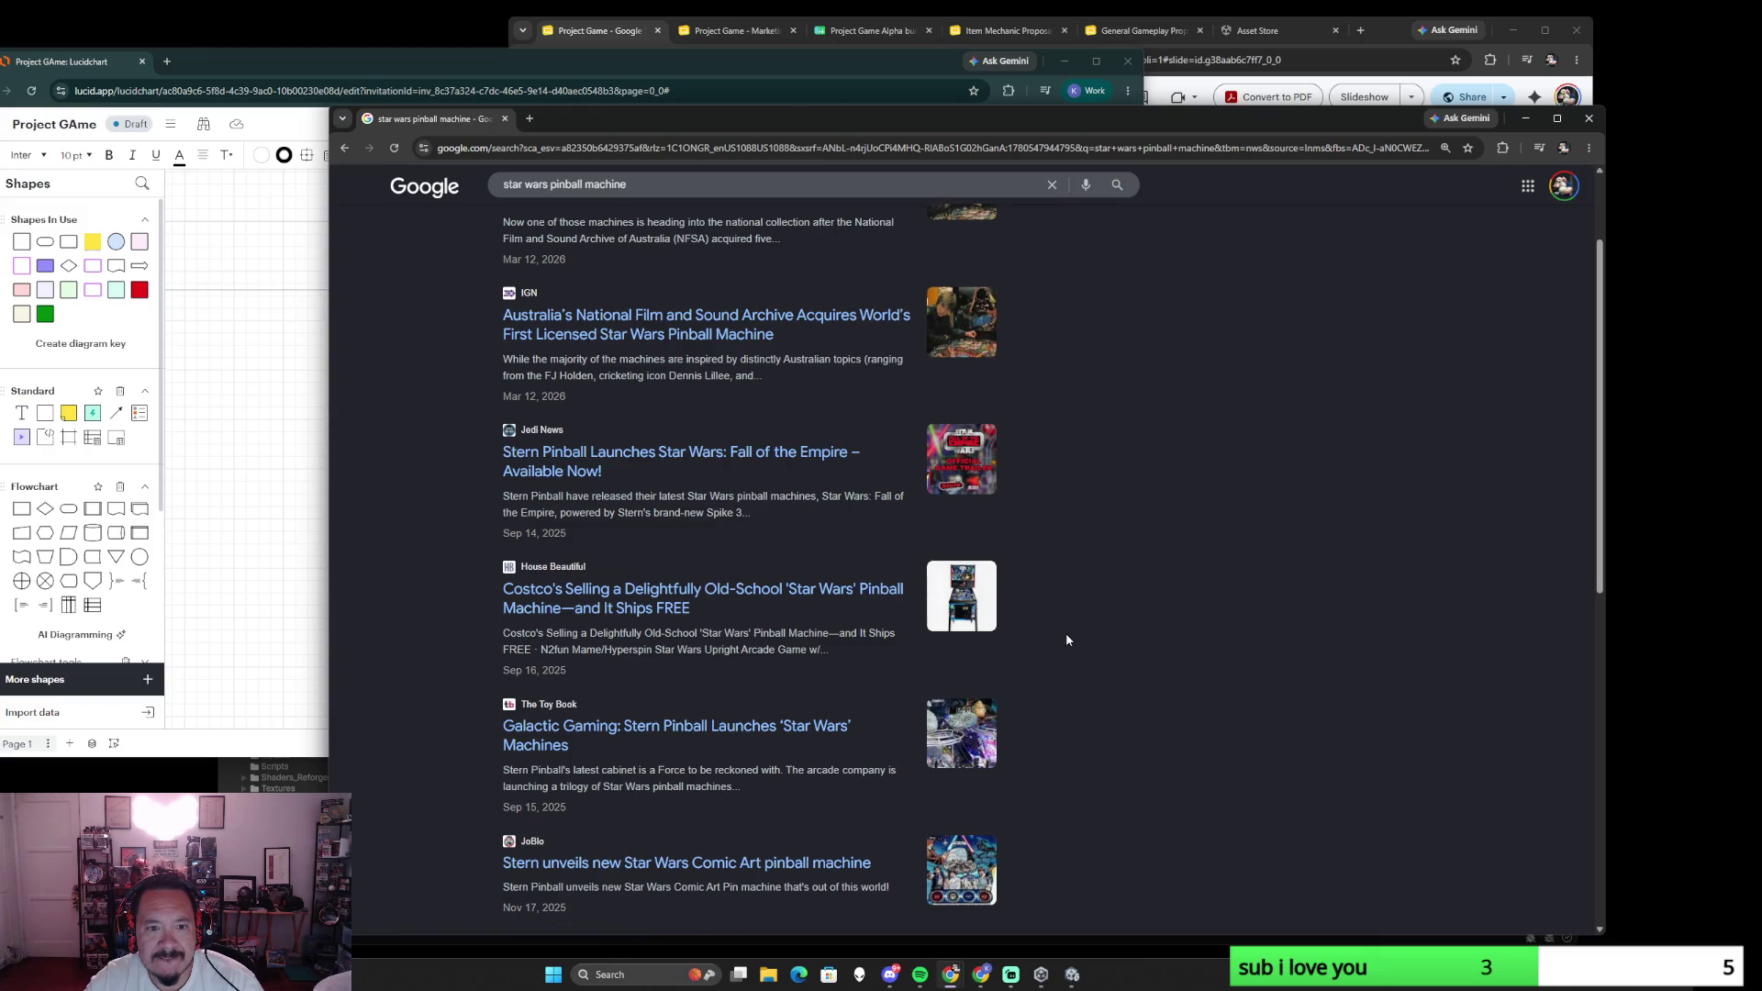
- Read the Jedi News Stern Fall of the Empire article, then return to the news results
left_click(682, 466)
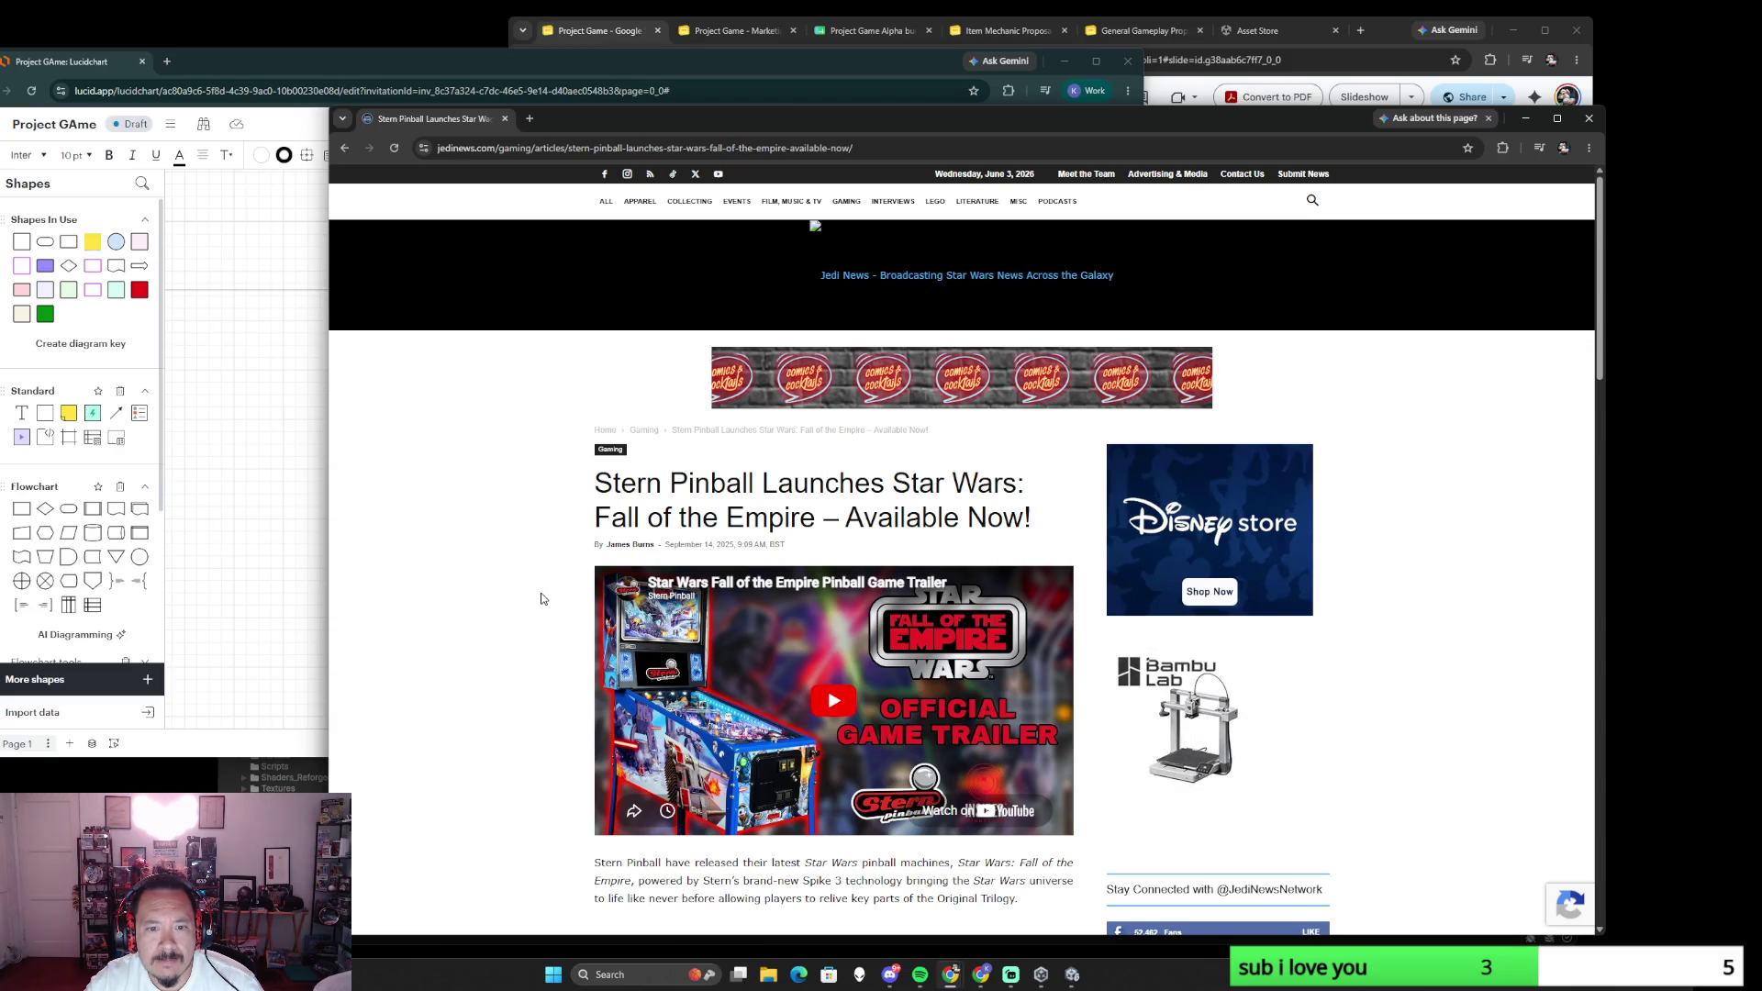
scroll(541, 598, "down", 3)
scroll(541, 599, "up", 3)
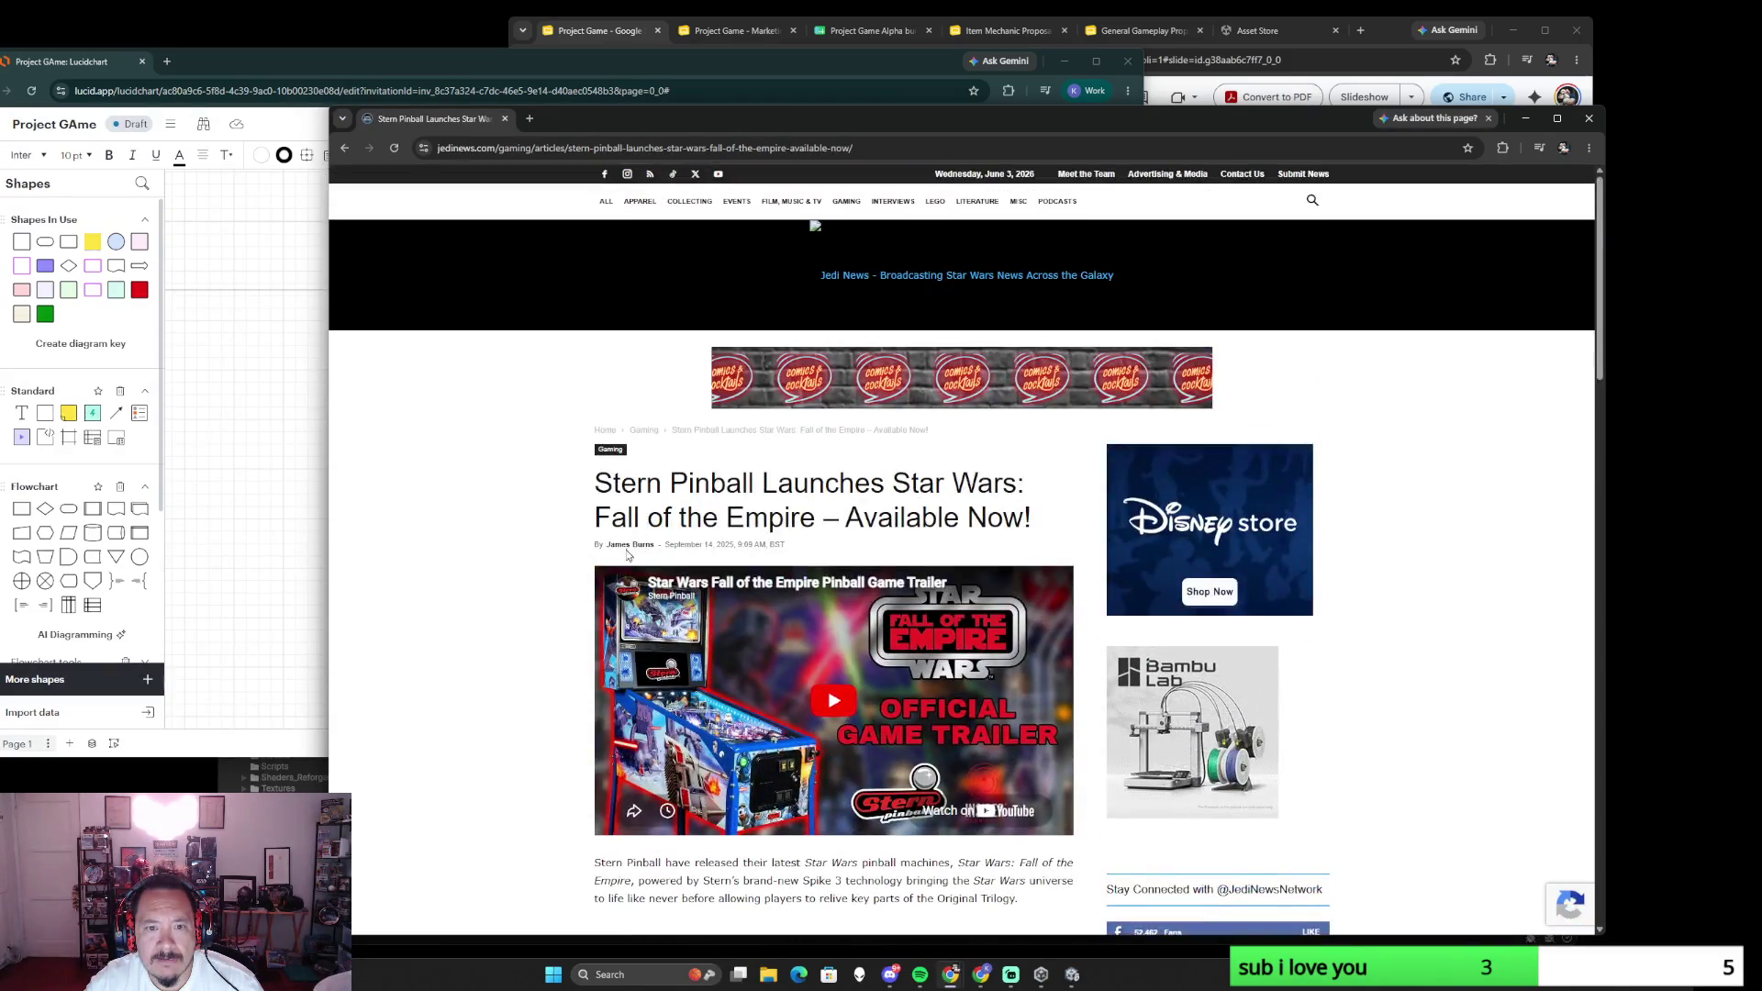
scroll(535, 615, "down", 3)
scroll(535, 615, "down", 5)
scroll(535, 616, "down", 2)
scroll(534, 616, "up", 3)
scroll(534, 621, "up", 1)
scroll(534, 621, "up", 2)
scroll(534, 622, "up", 2)
scroll(534, 620, "up", 1)
scroll(534, 621, "up", 2)
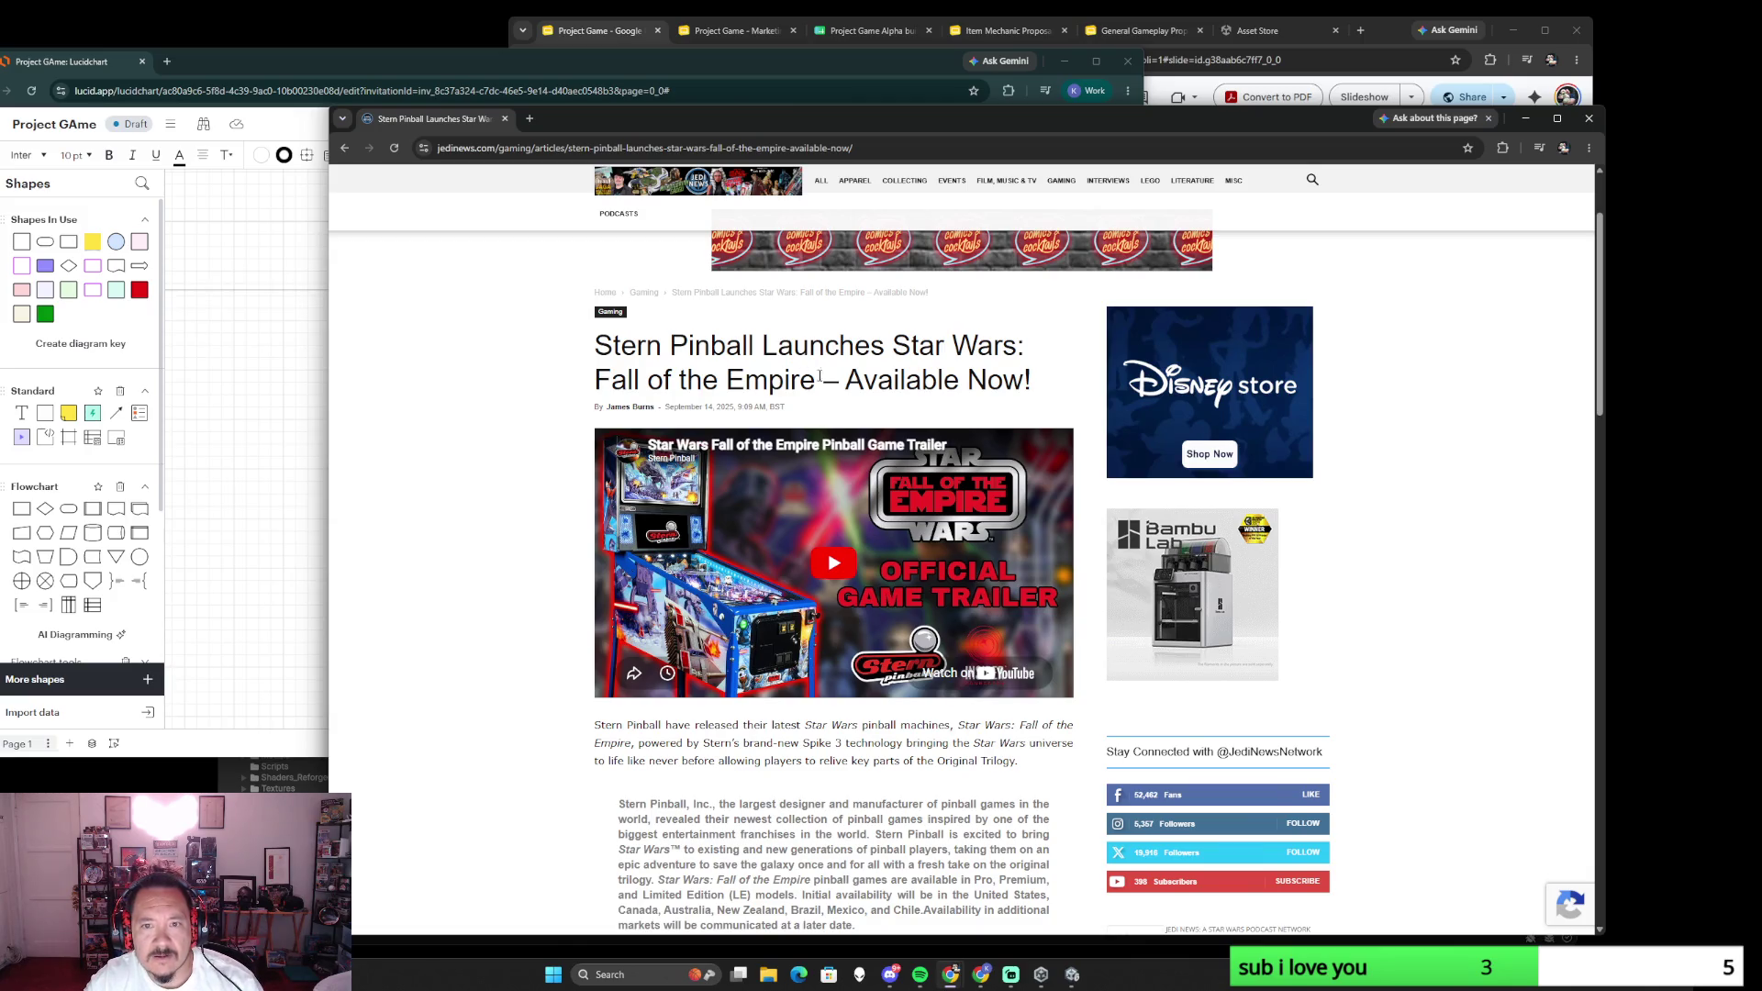
scroll(551, 571, "down", 3)
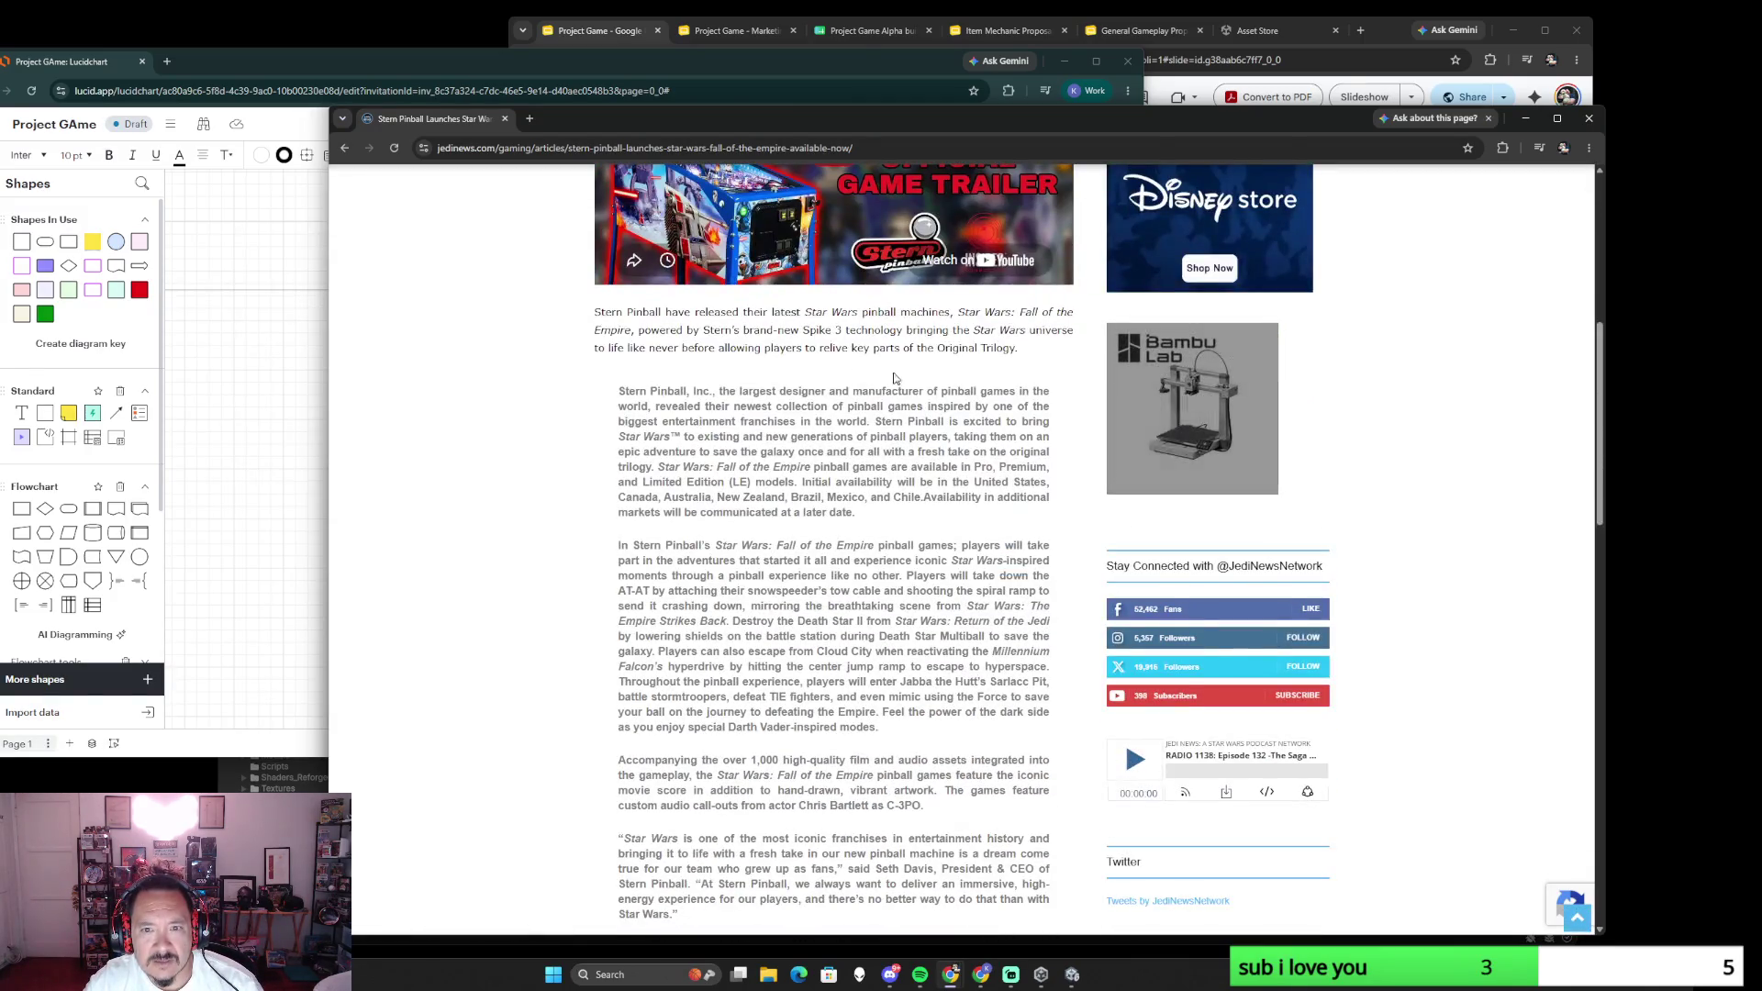
scroll(875, 370, "down", 3)
scroll(860, 468, "down", 1)
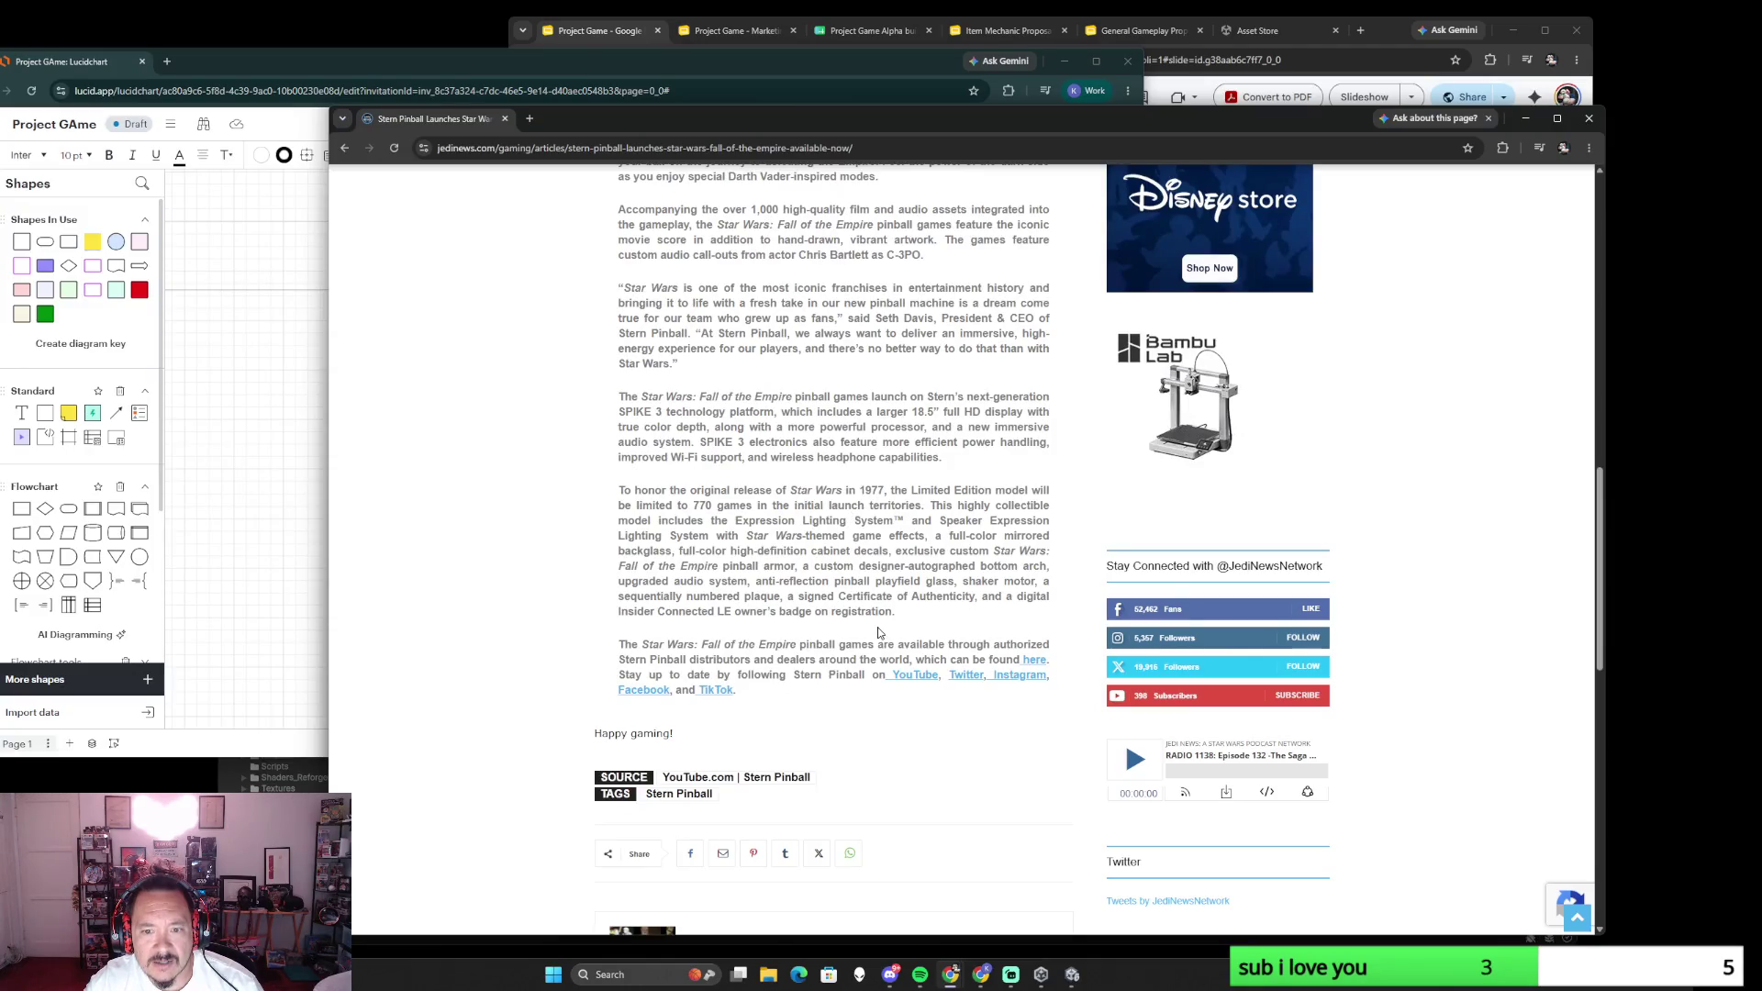
scroll(831, 717, "down", 1)
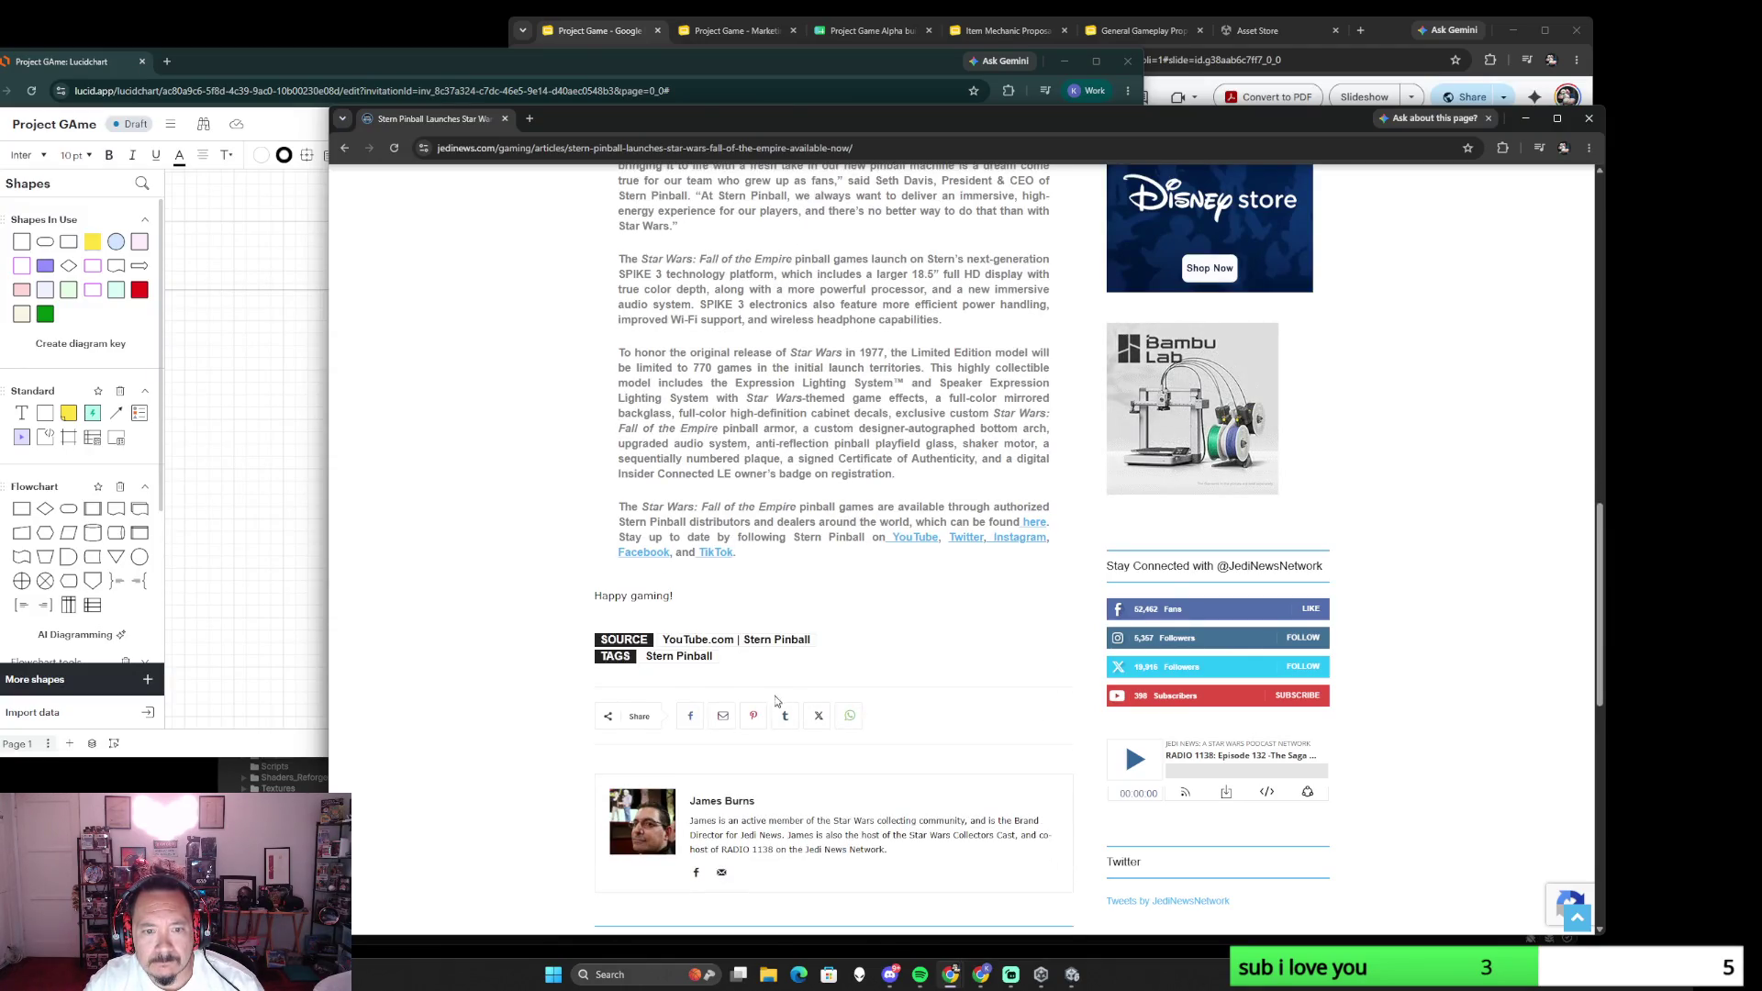
scroll(787, 689, "down", 2)
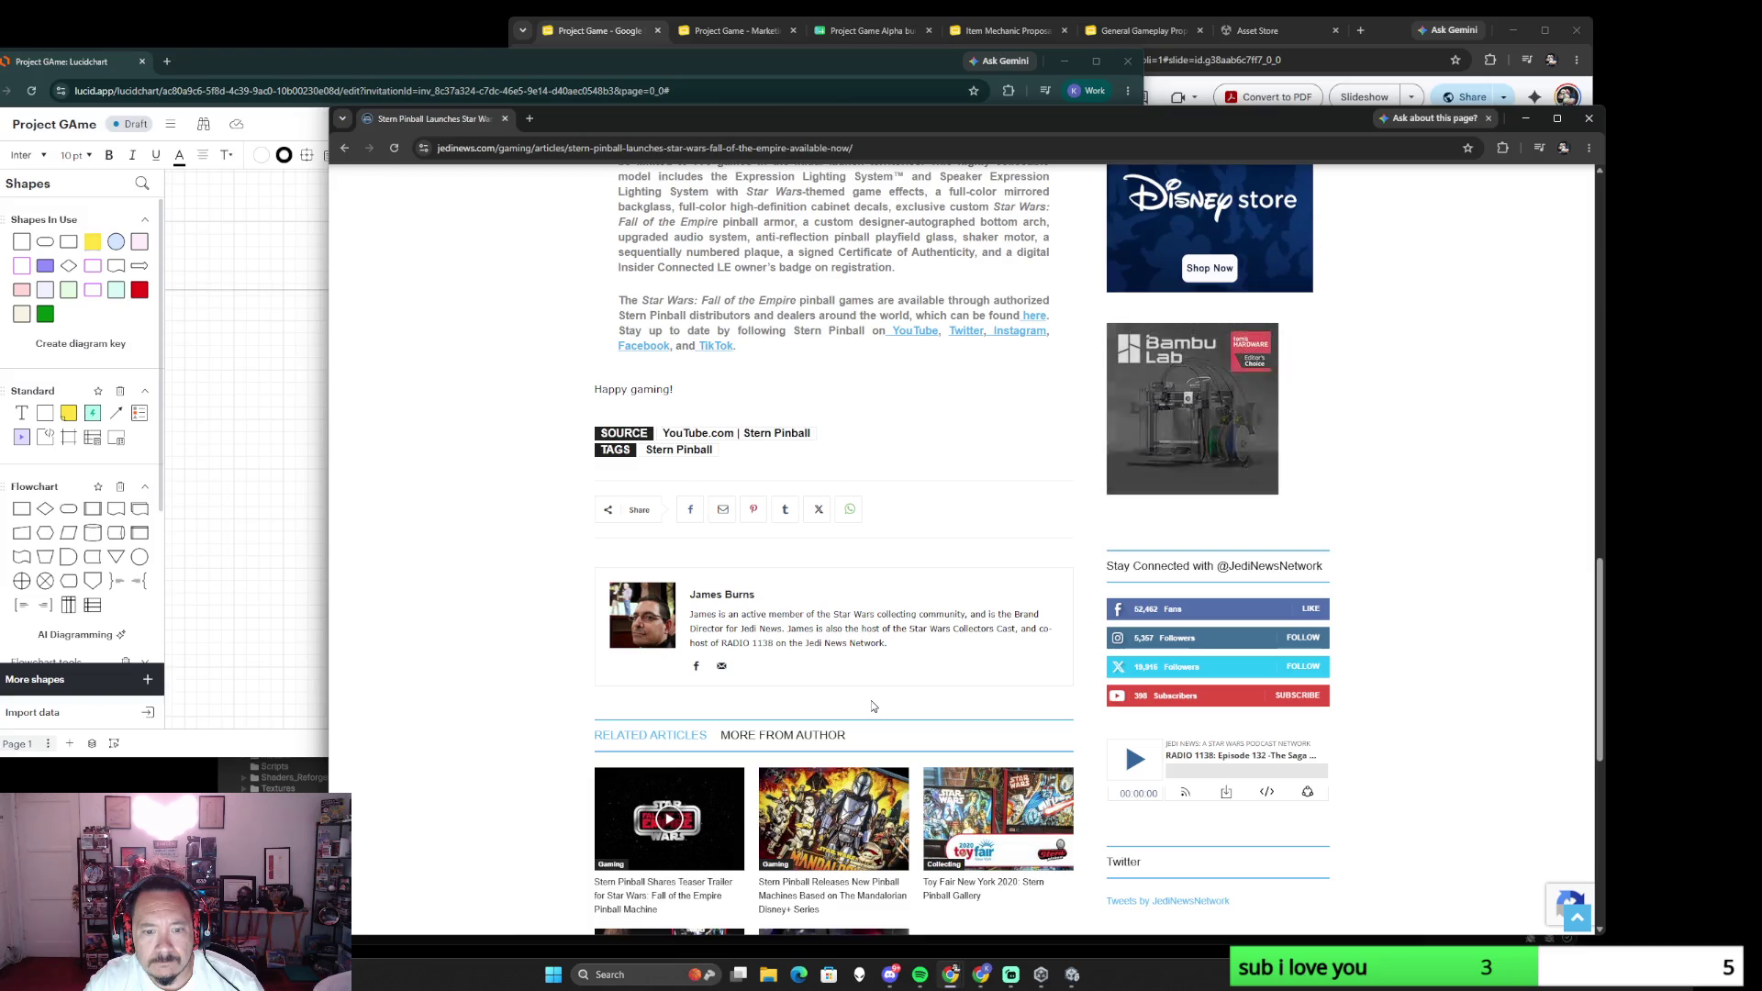
scroll(868, 705, "down", 2)
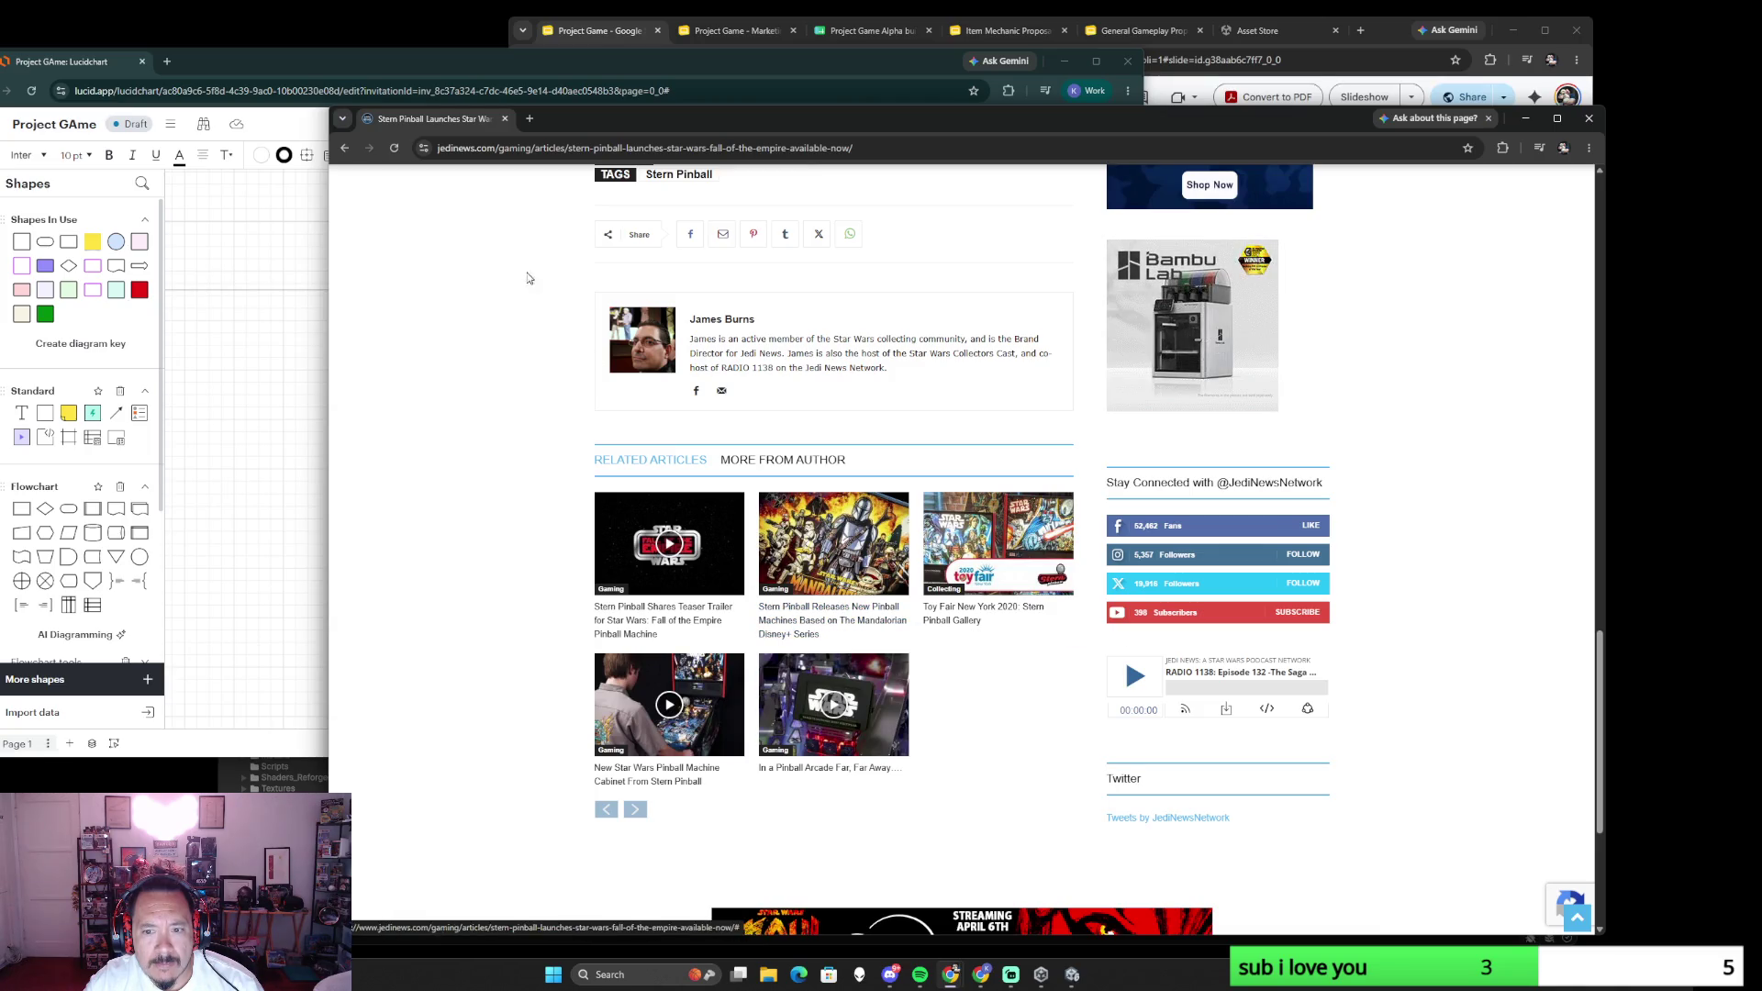
left_click(345, 146)
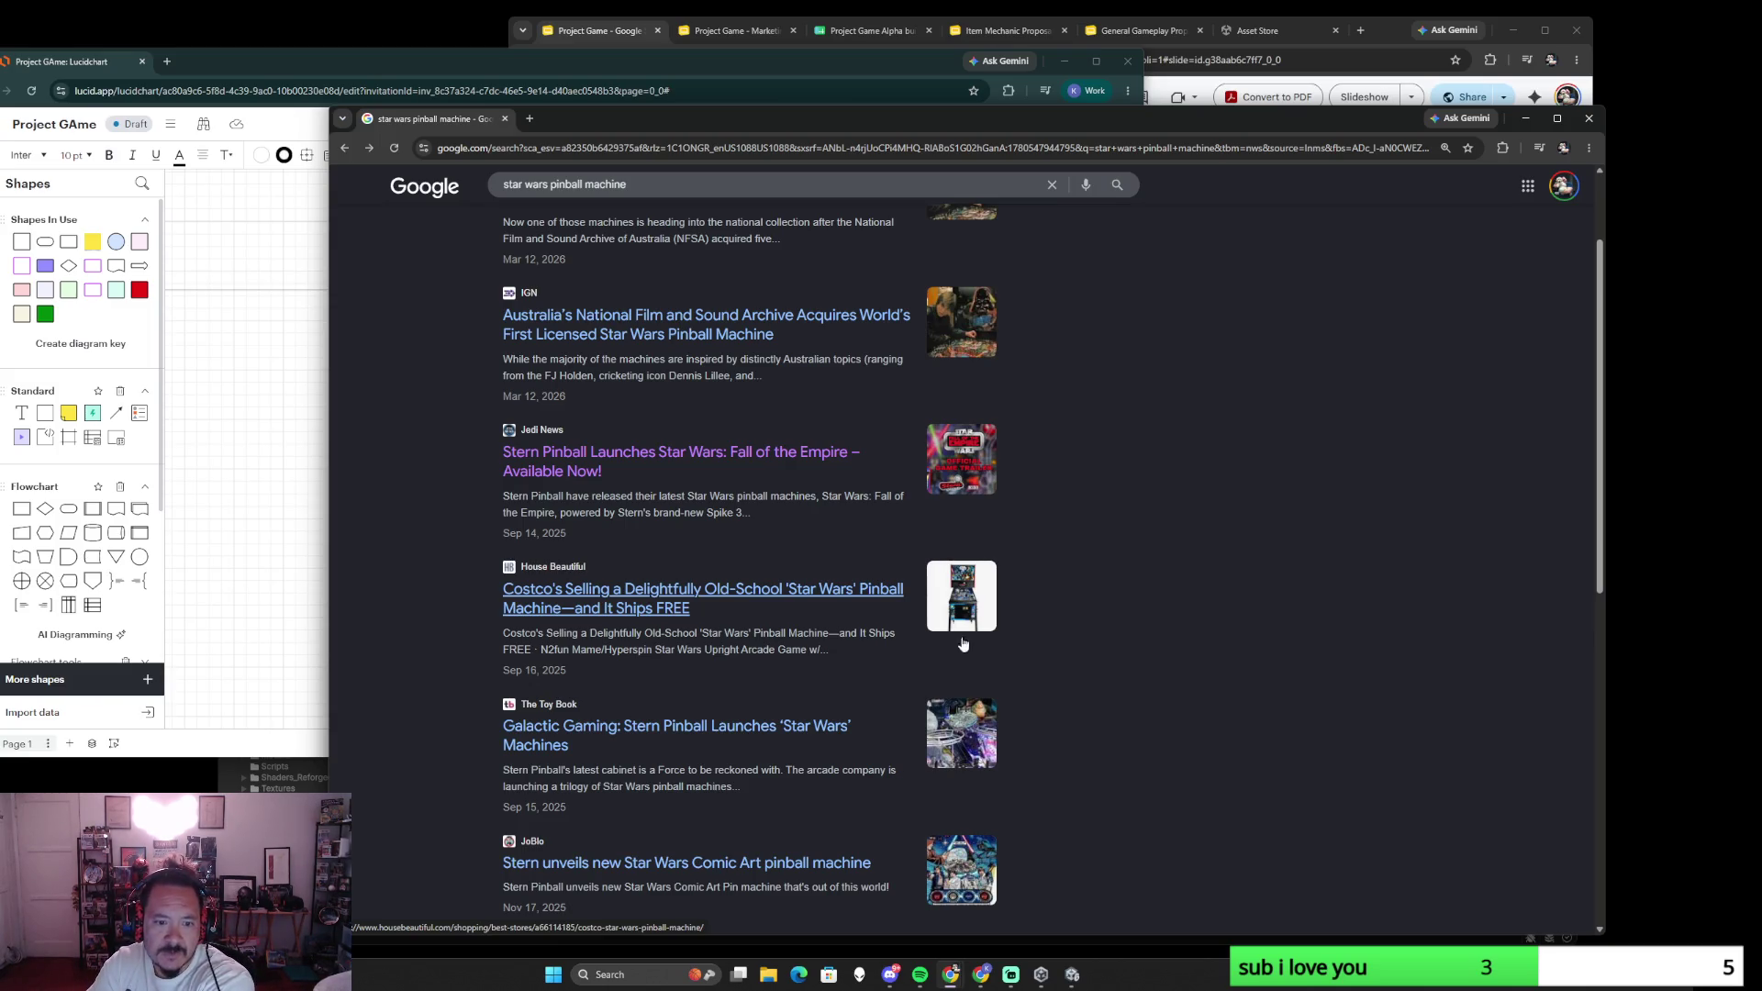
- Search for stern pinball and go to the Stern Pinball home page
left_click(595, 150)
type("stern pinball")
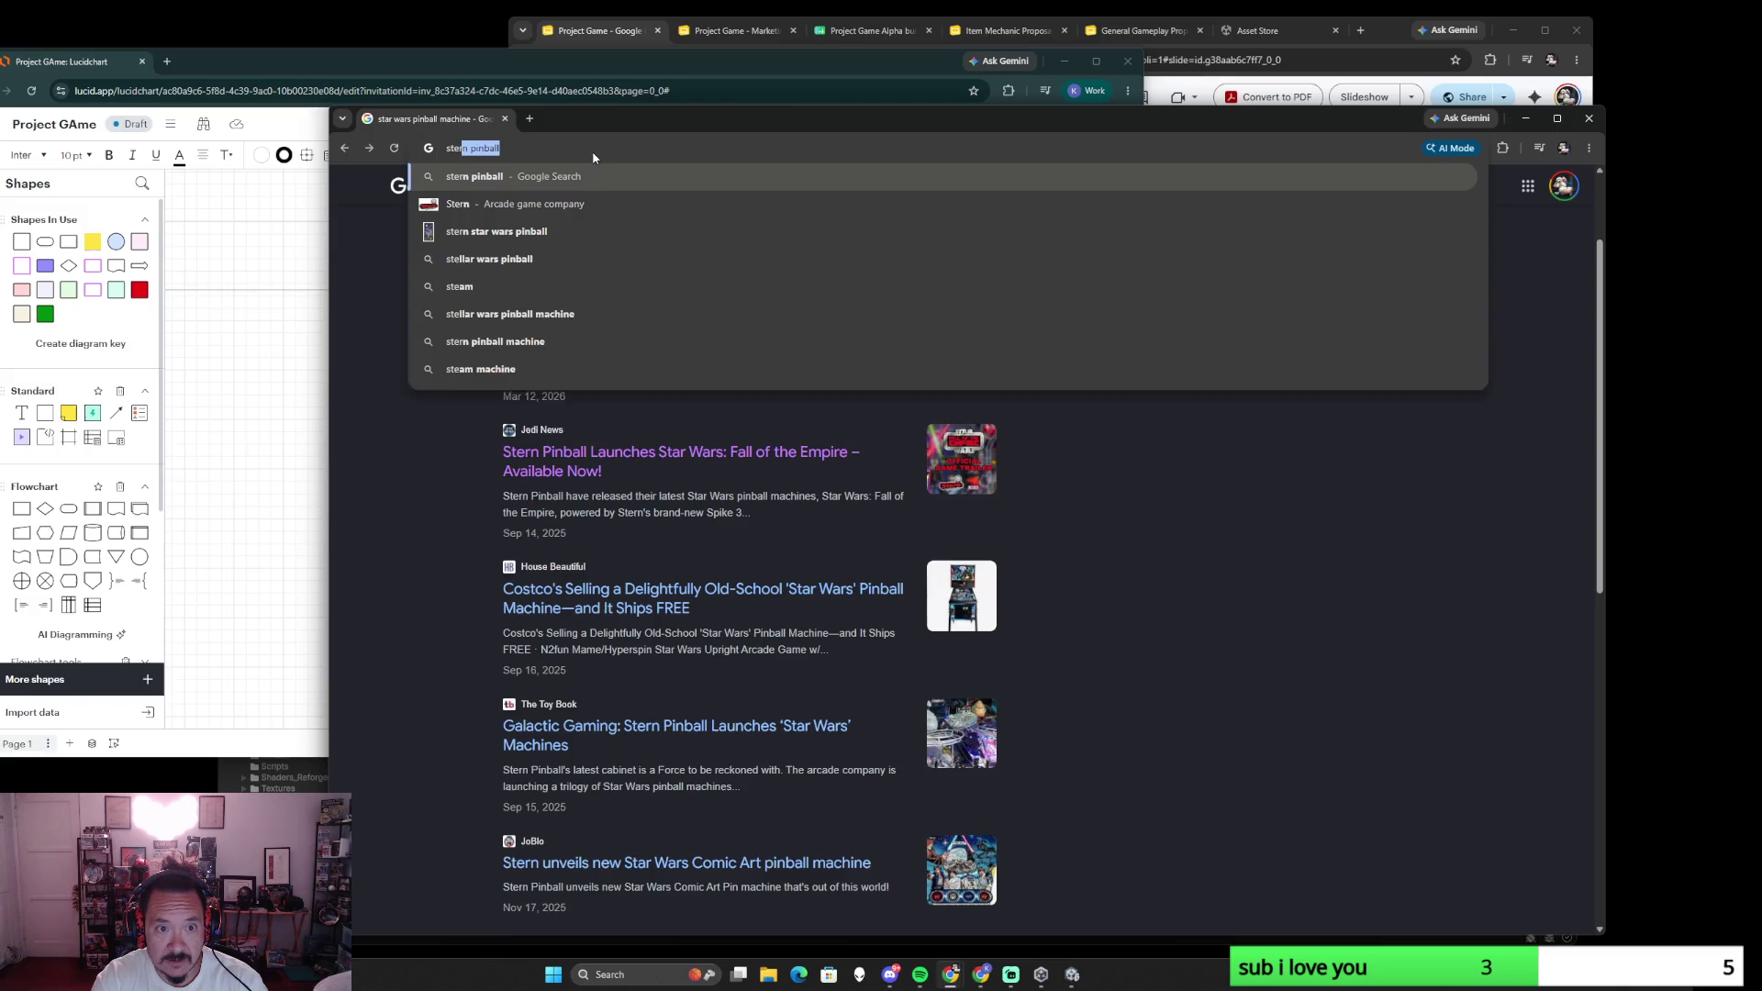
key("Return")
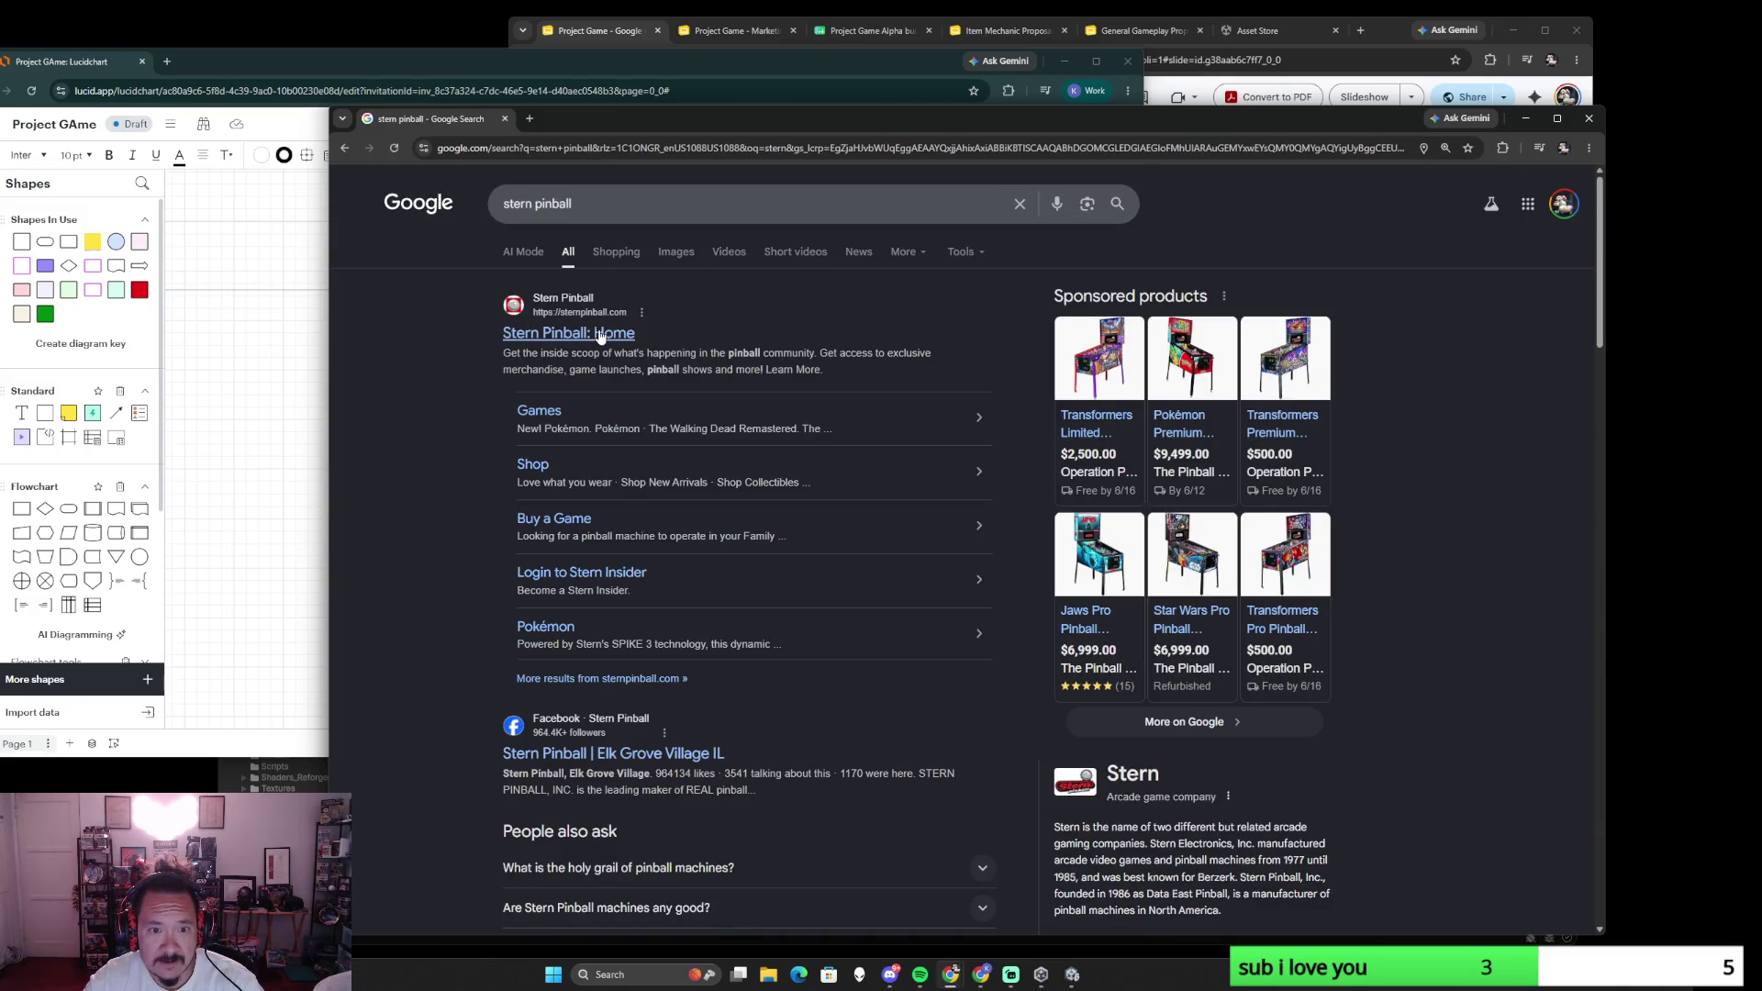
left_click(600, 333)
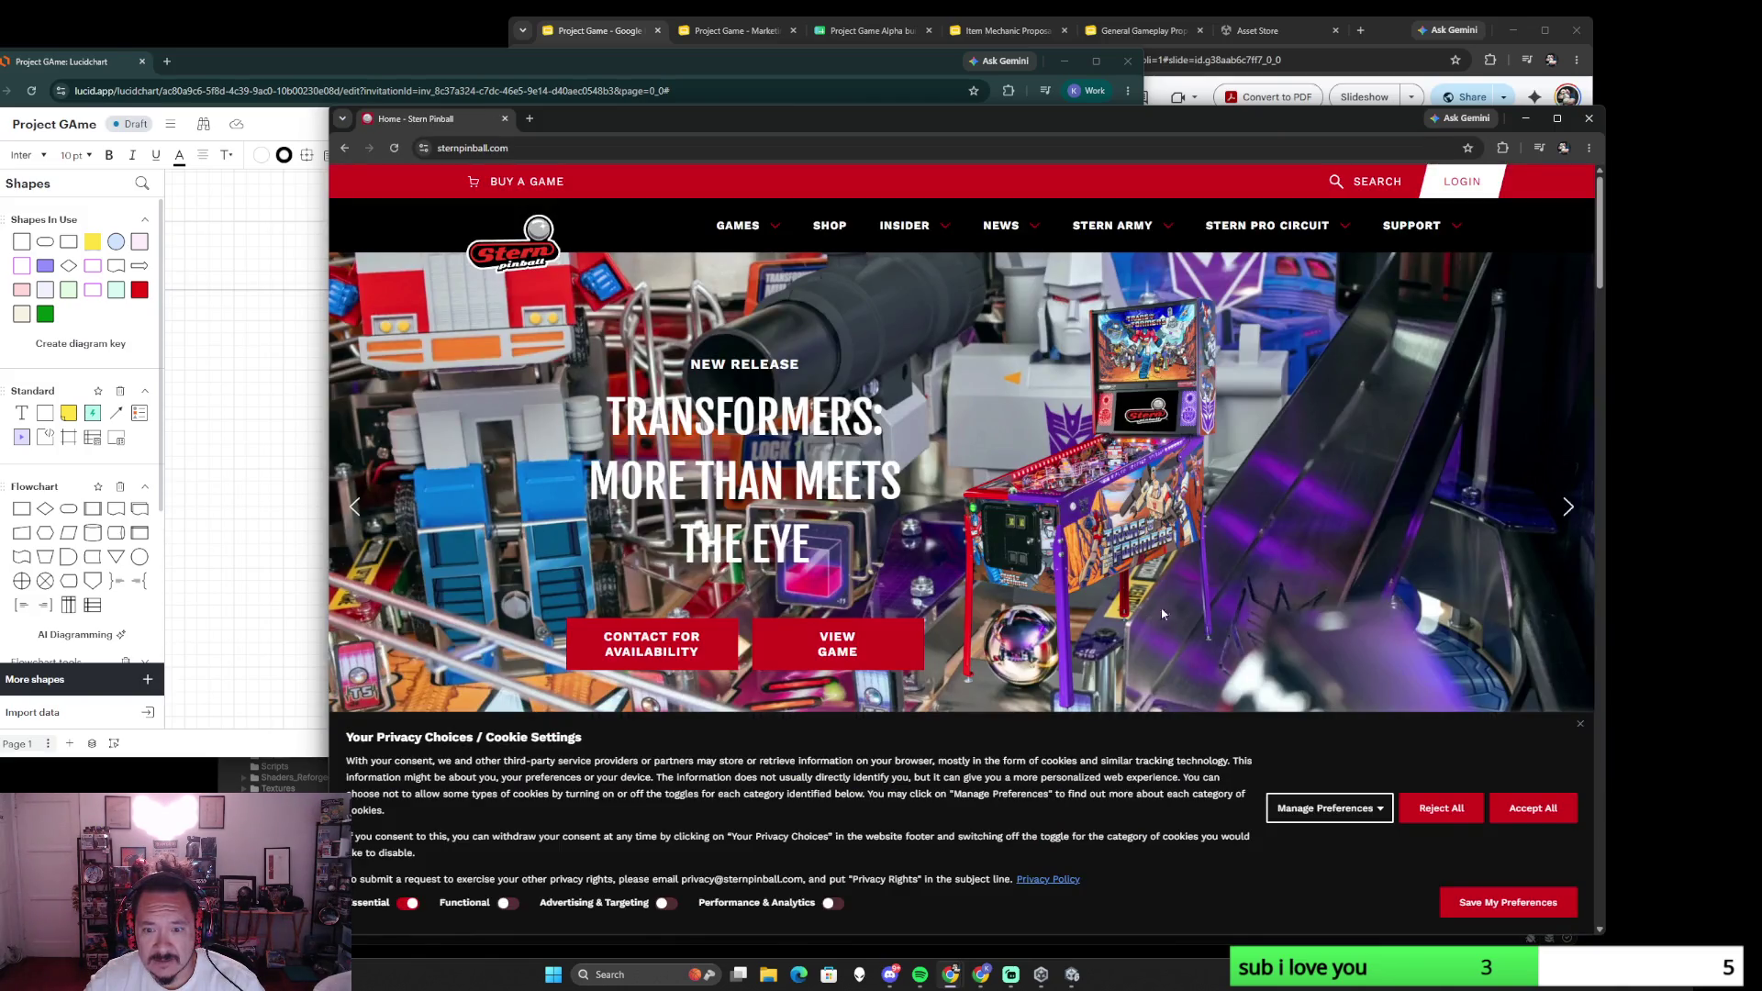
- Accept all cookies and reach Star Wars: Fall of the Empire from the games catalogue
left_click(1515, 812)
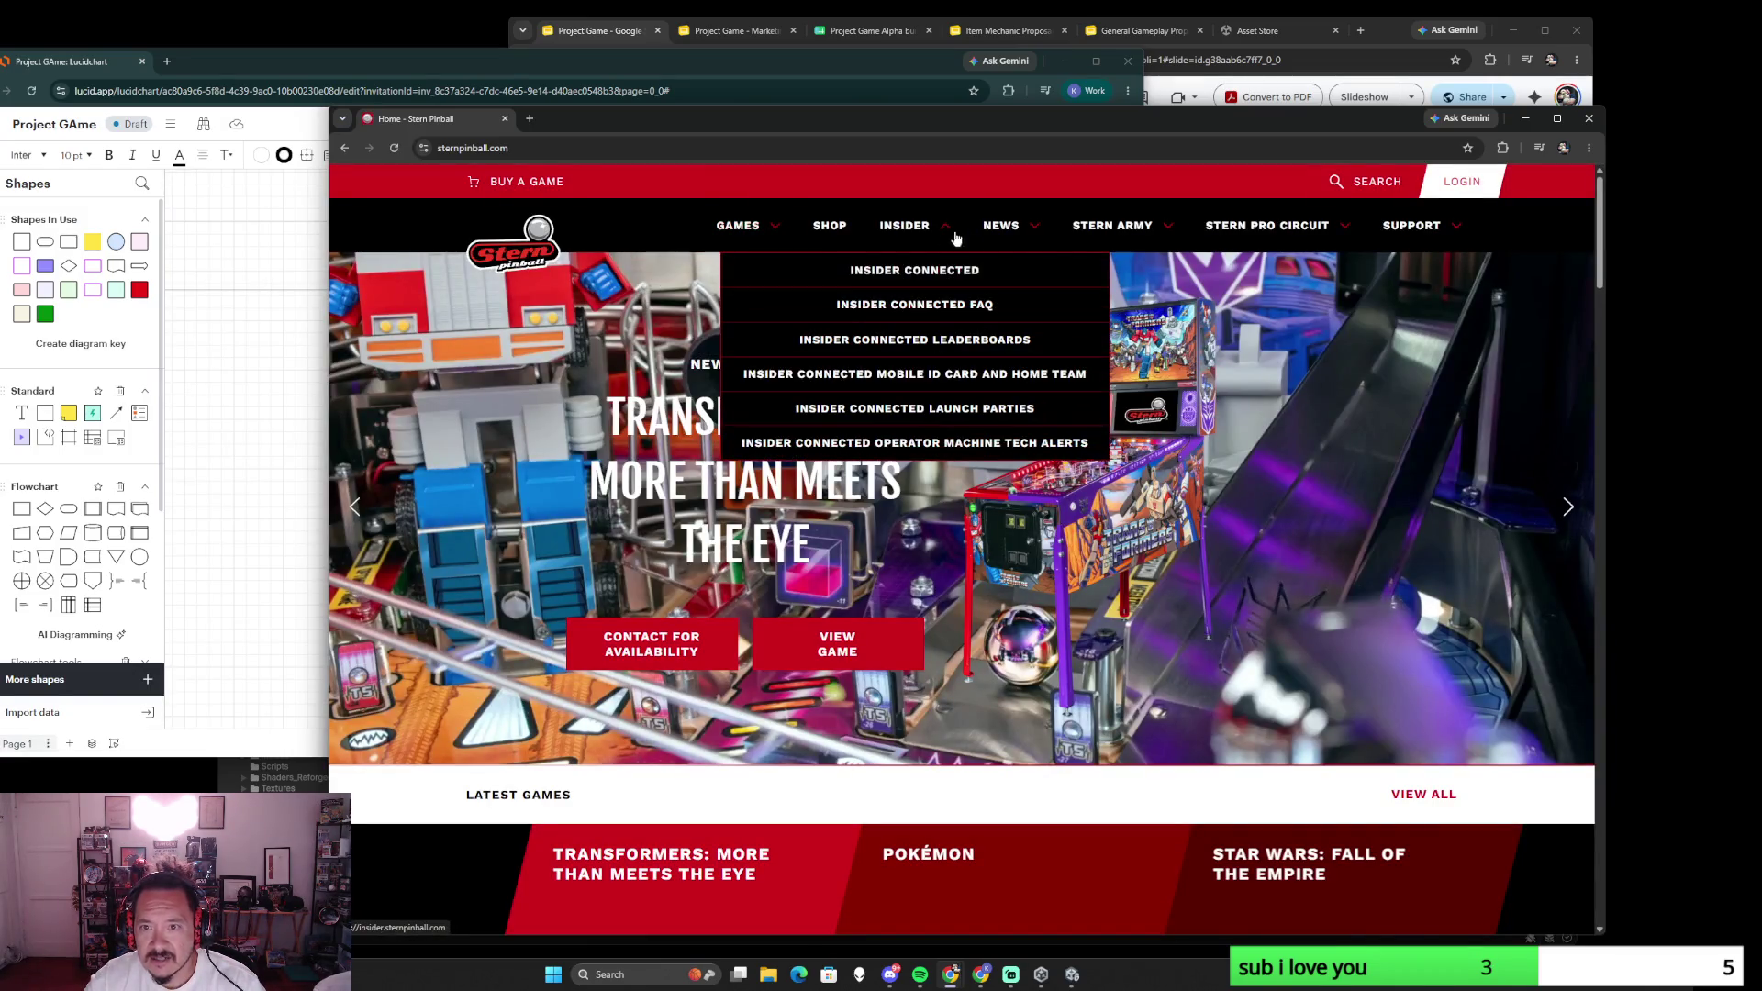
mouse_move(737, 225)
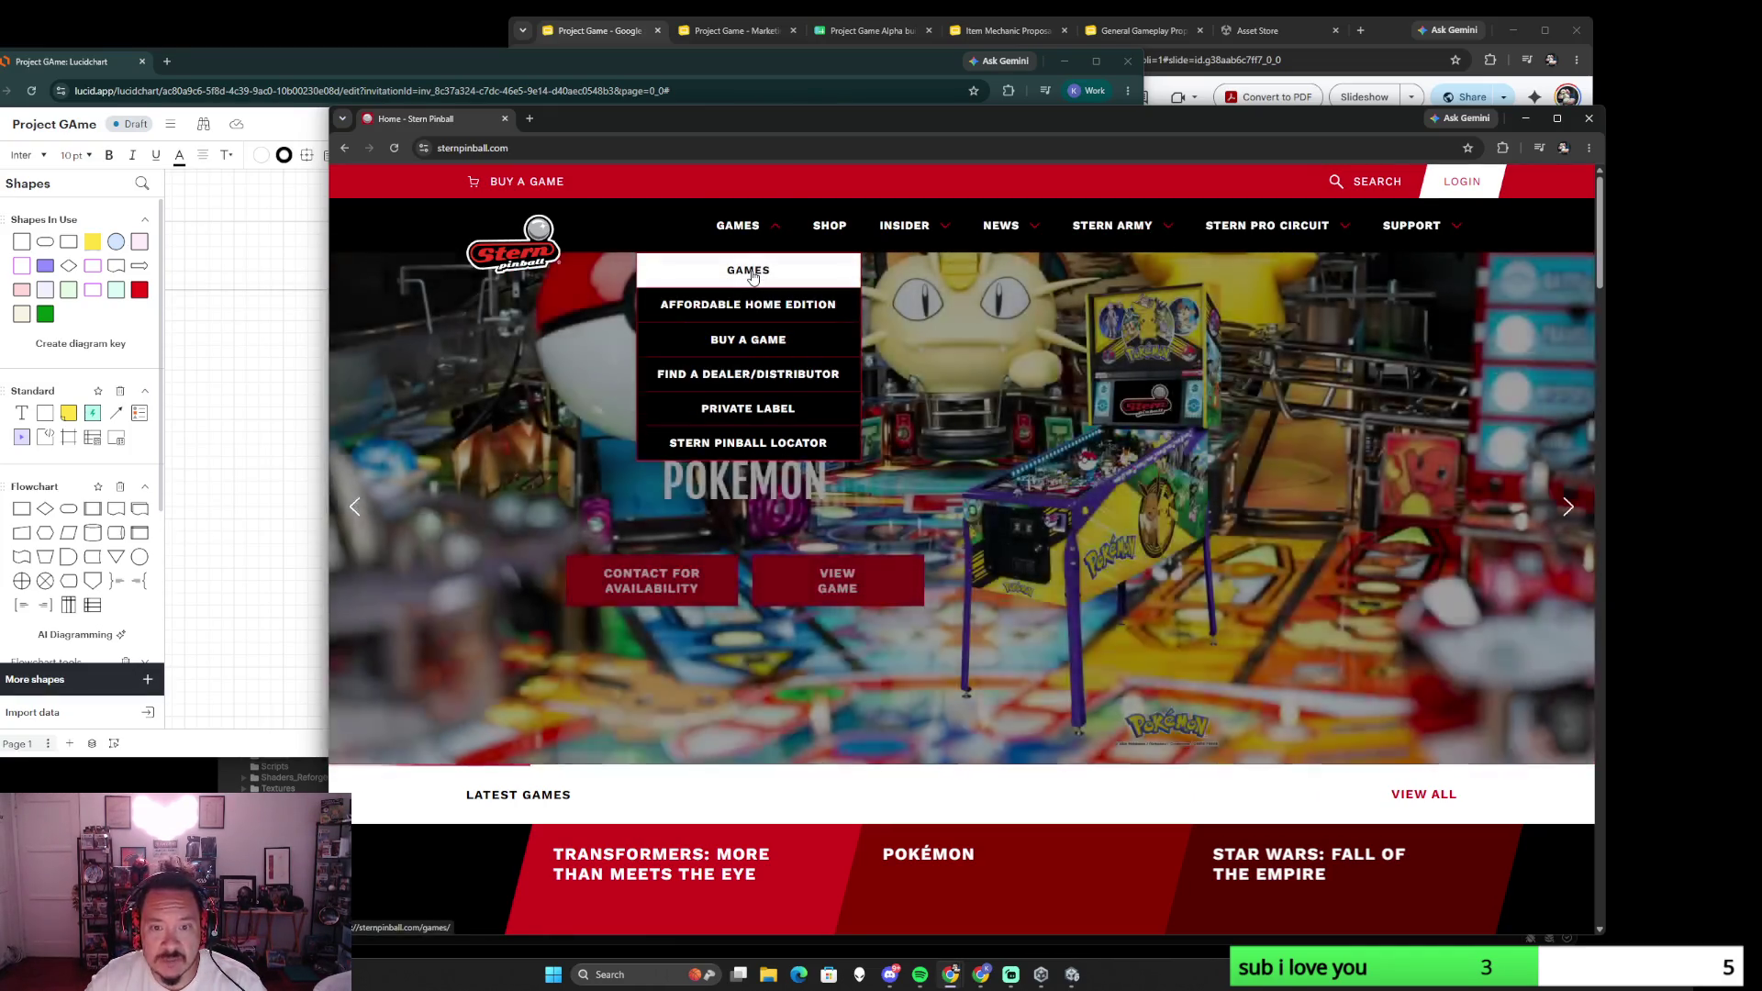
left_click(752, 272)
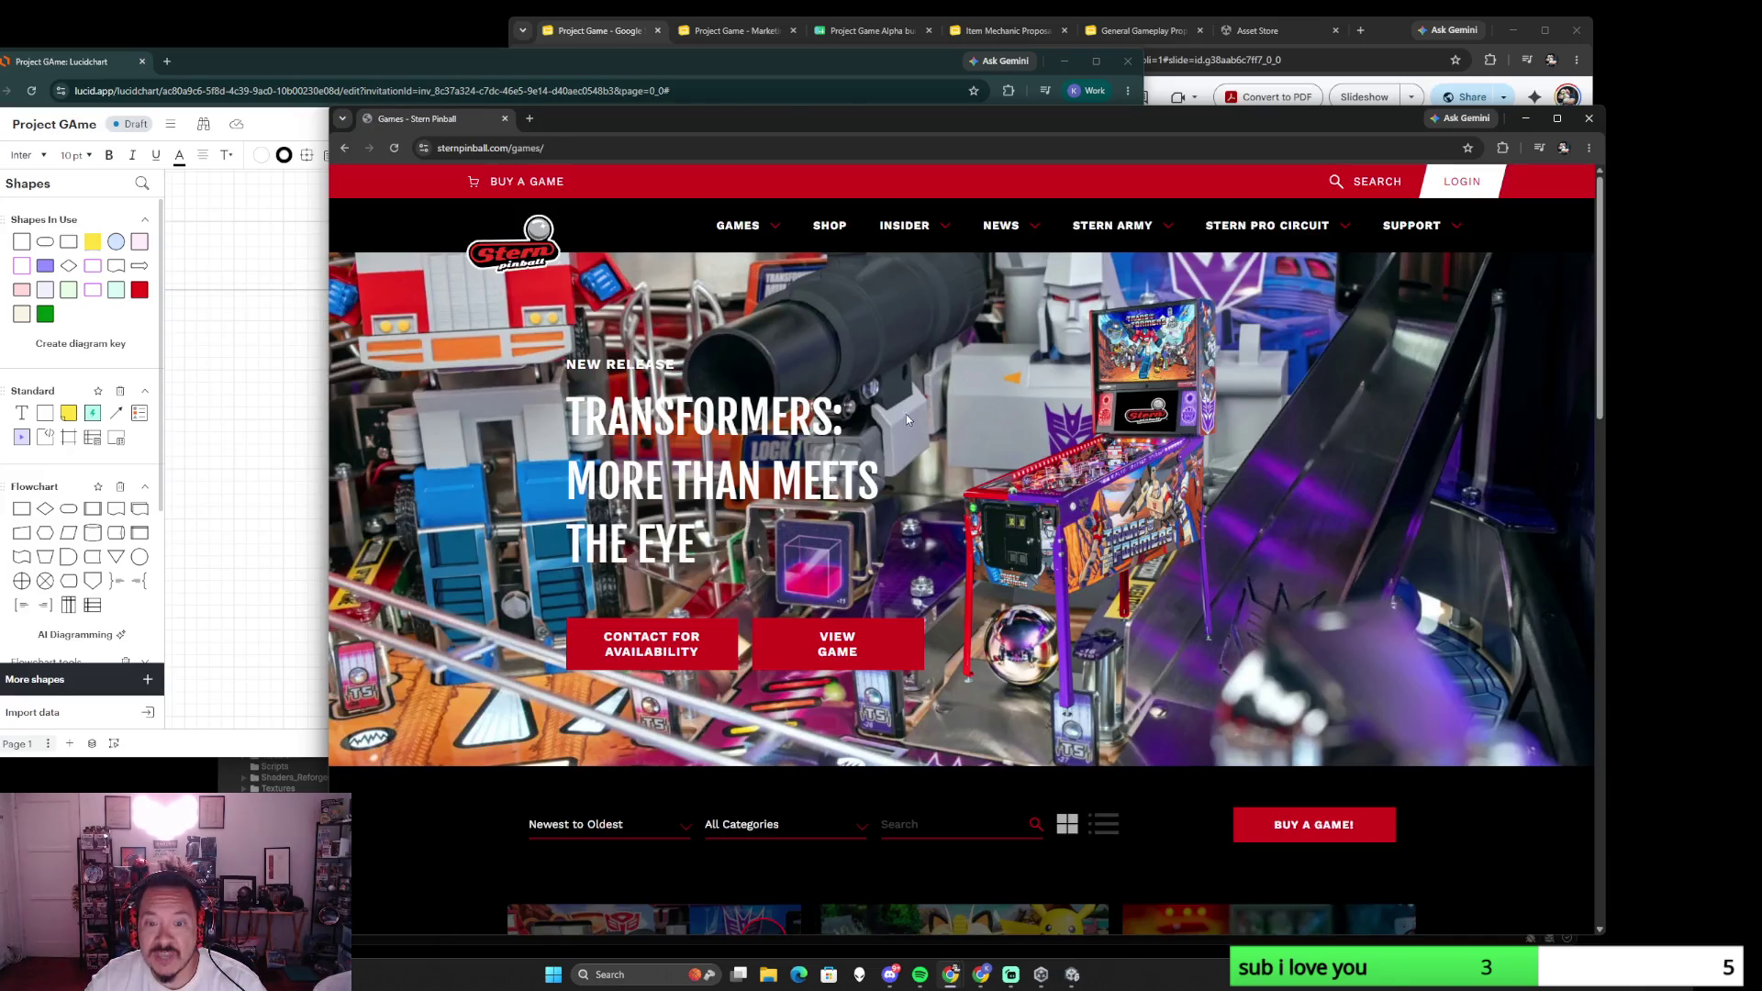
scroll(1043, 543, "down", 3)
scroll(1152, 622, "down", 3)
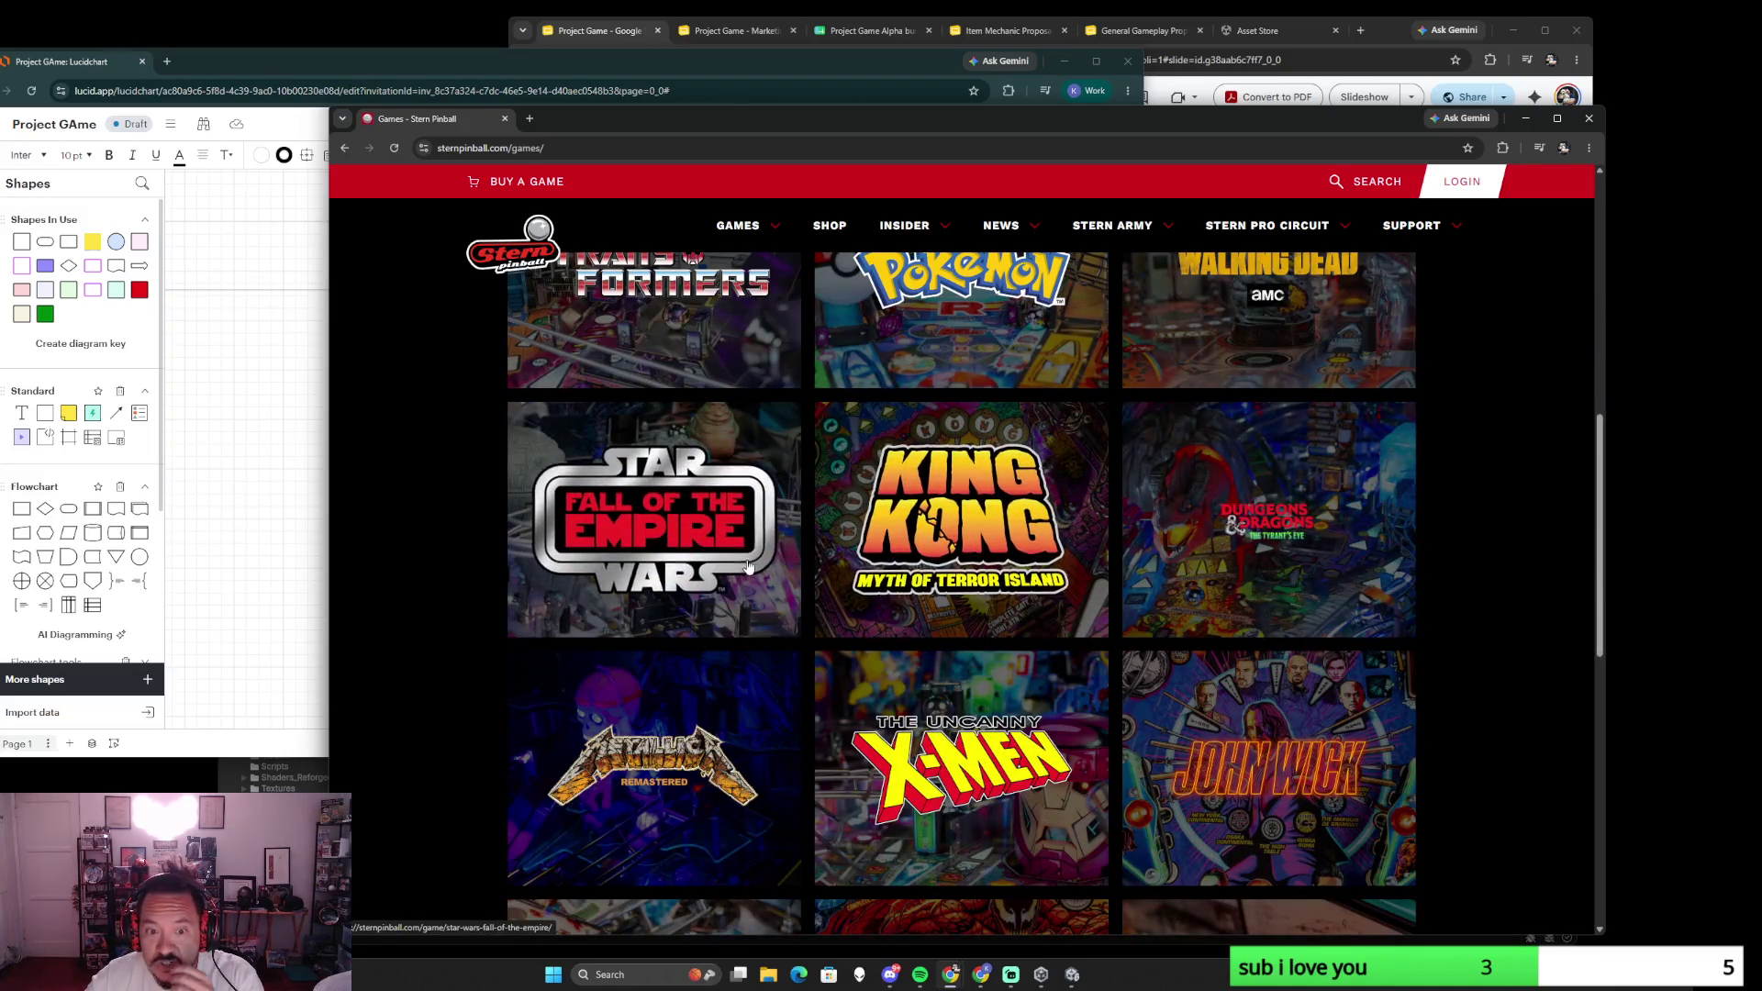
left_click(762, 510)
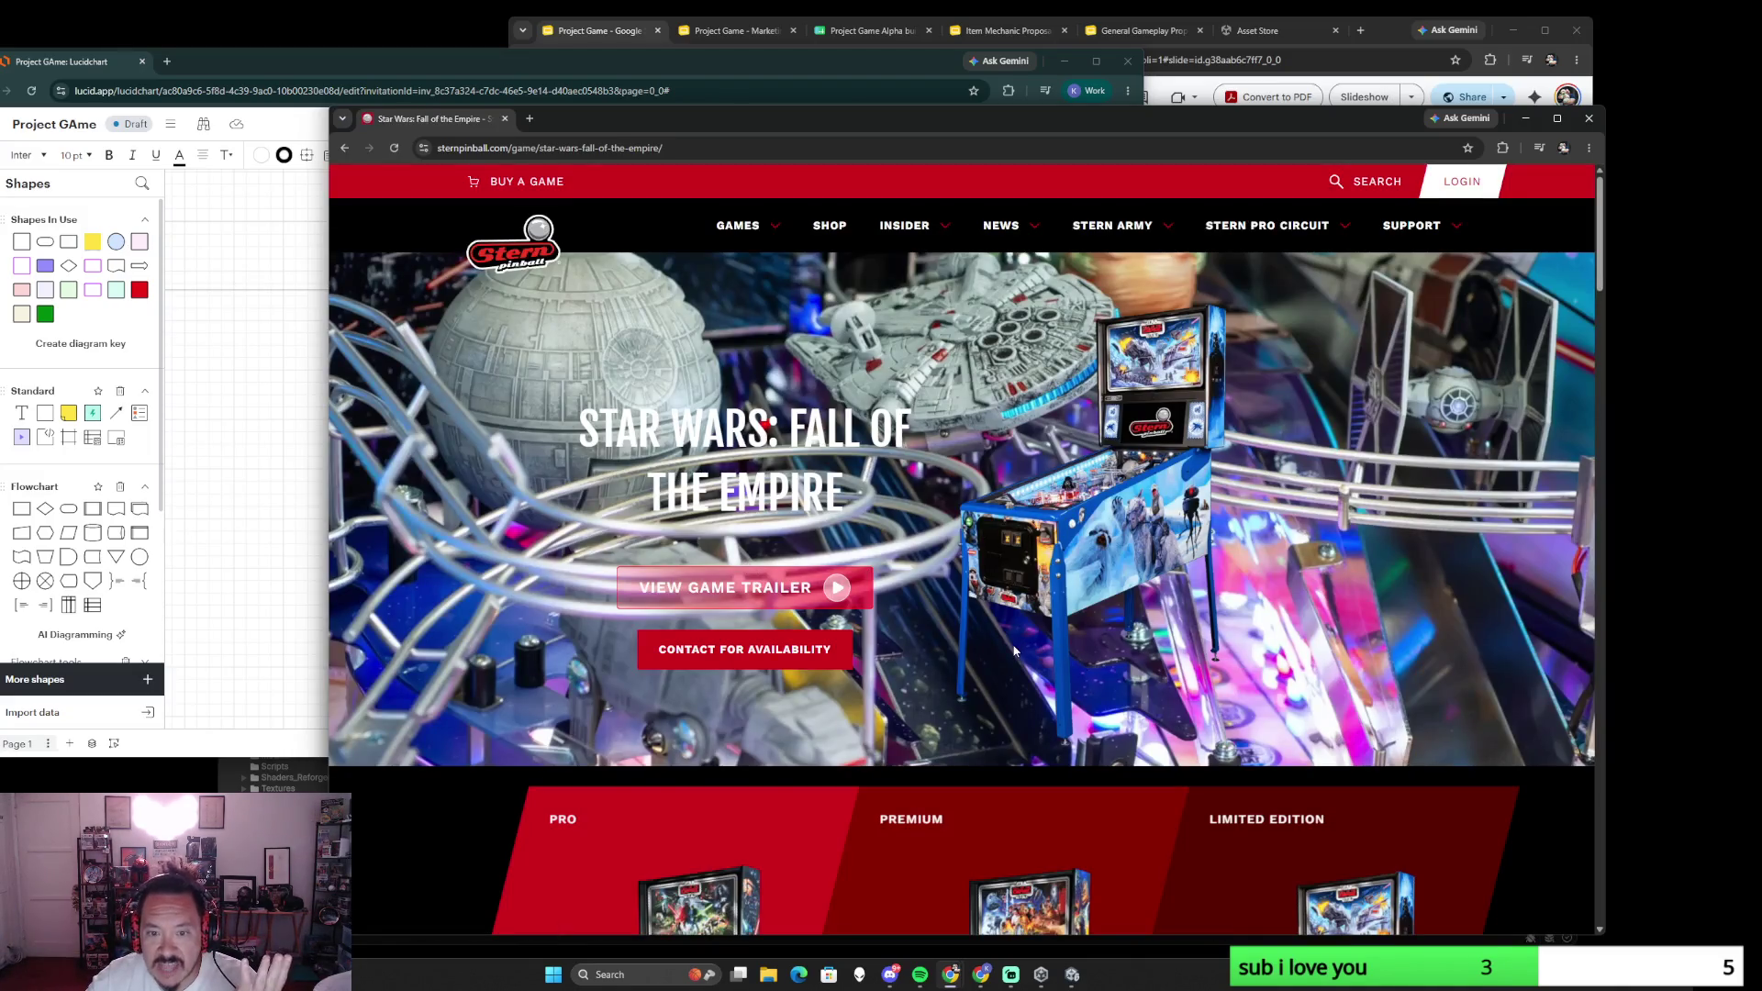
scroll(1014, 650, "down", 3)
scroll(1063, 658, "down", 2)
scroll(1065, 658, "up", 2)
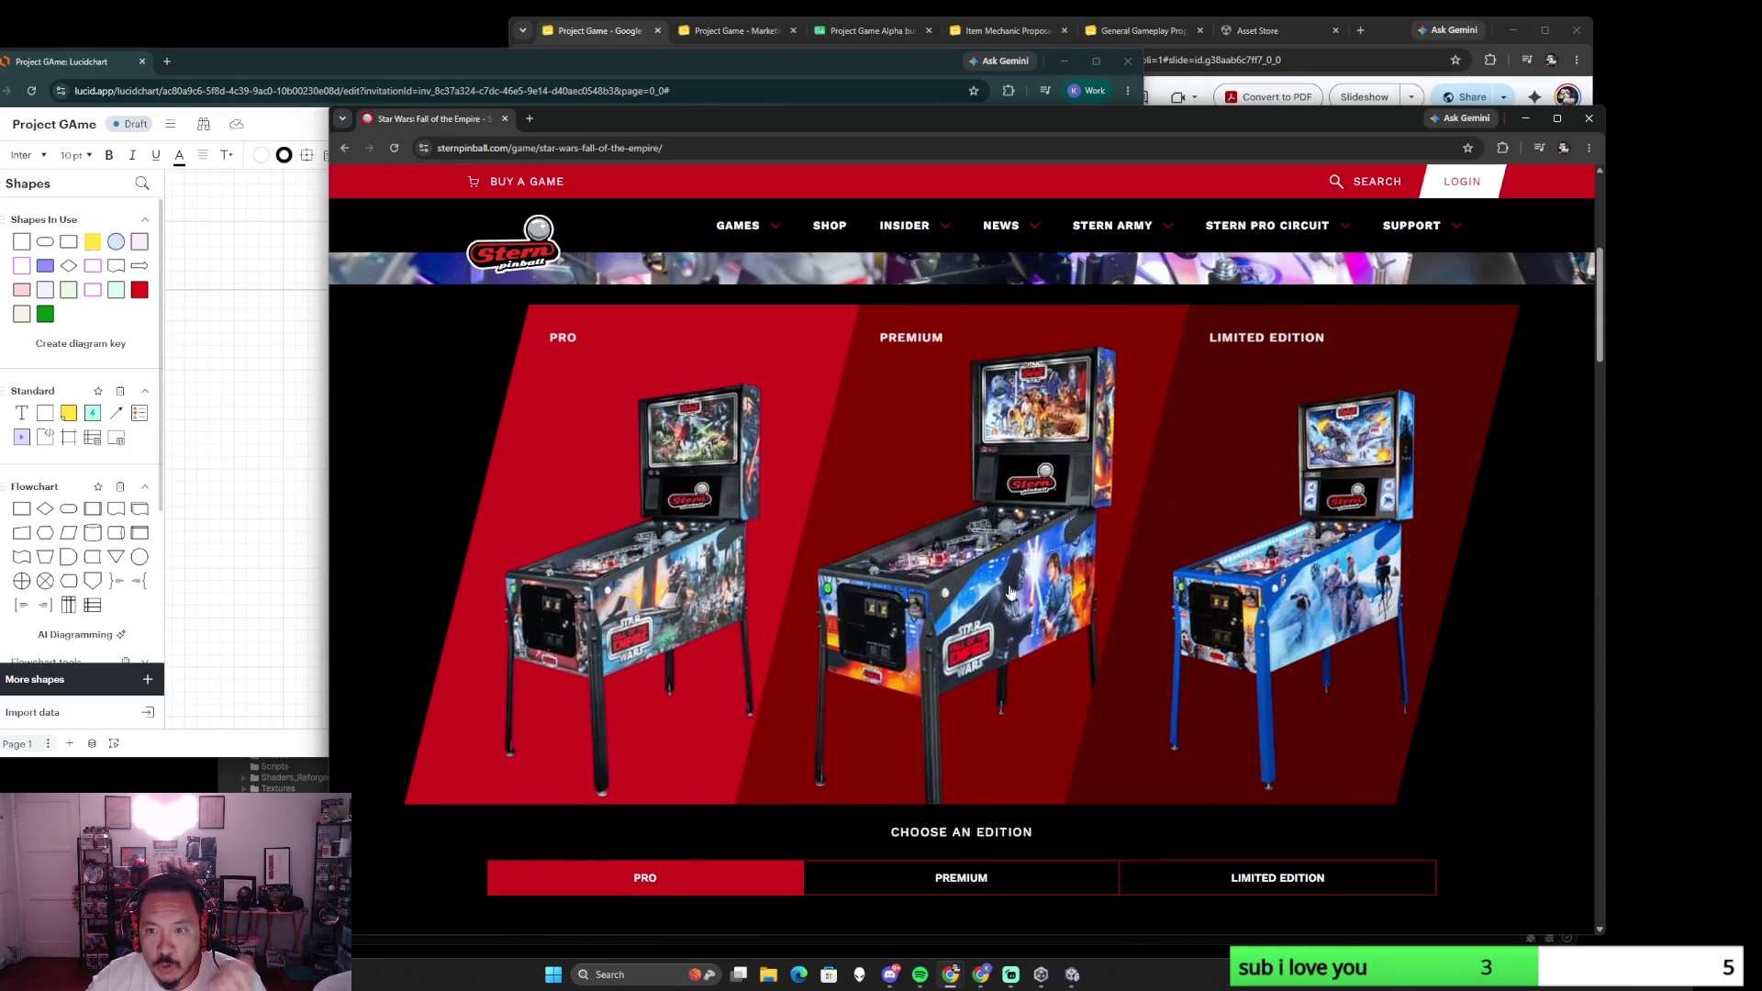
scroll(1455, 647, "down", 3)
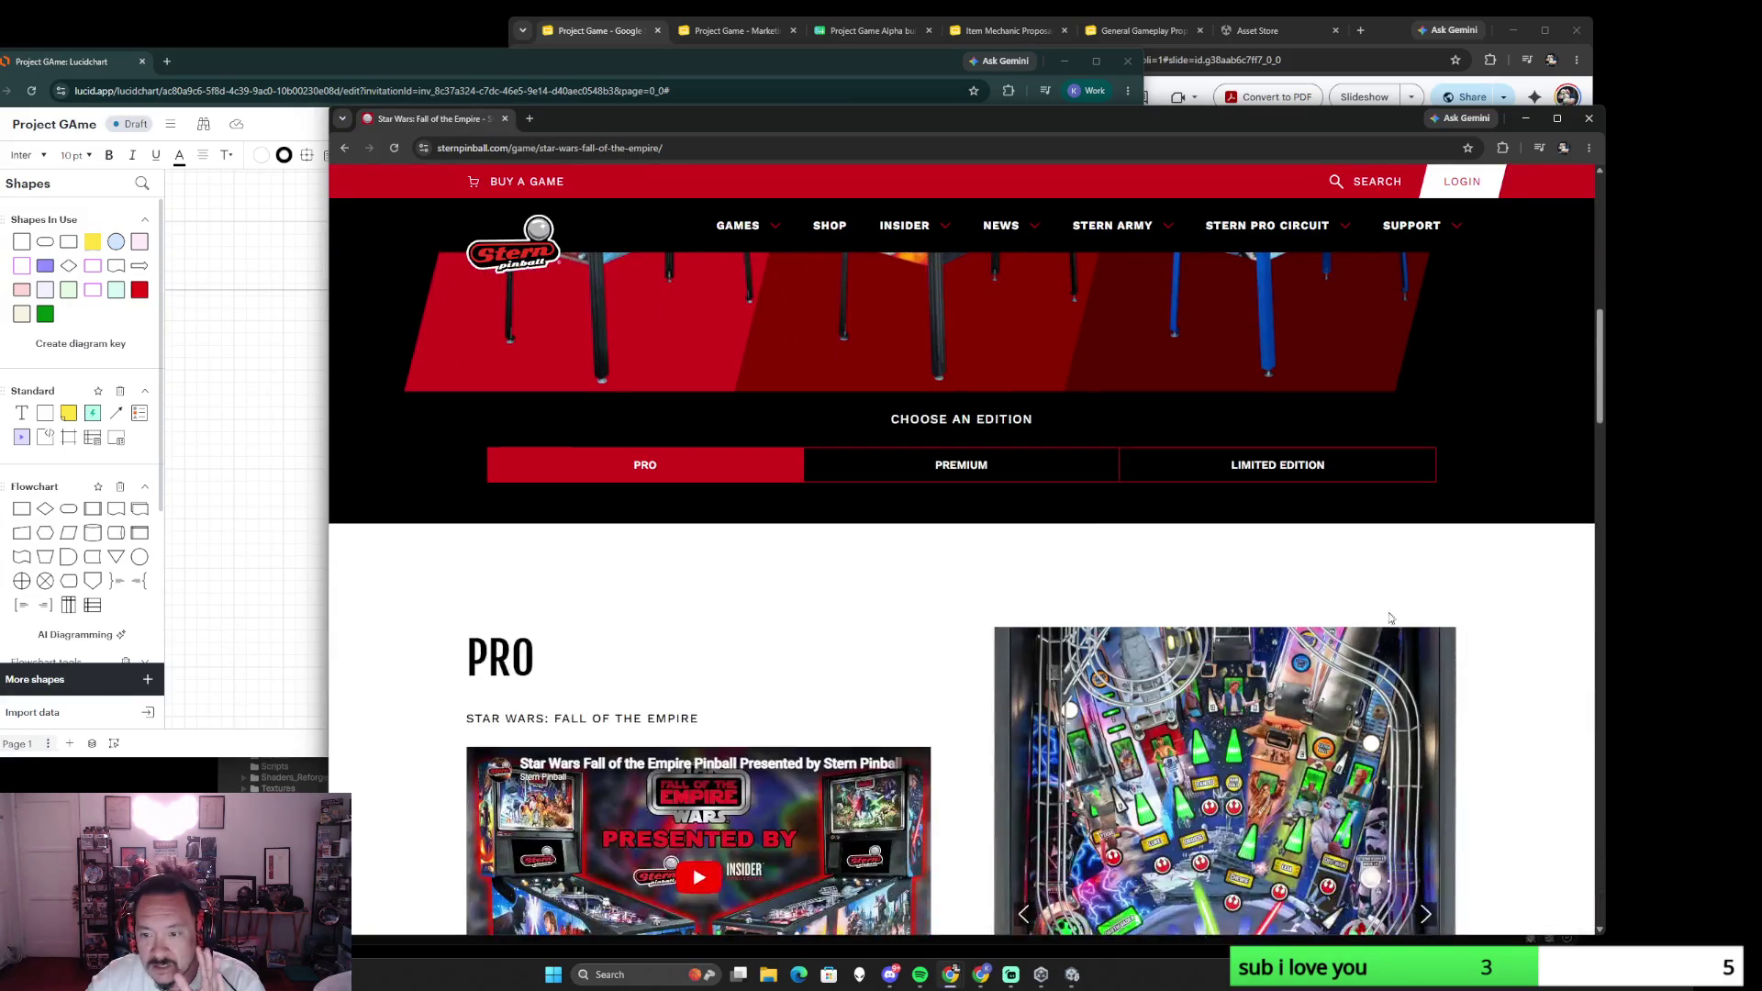
- Review the Limited Edition and Pro ($6,999) details of Fall of the Empire
left_click(1234, 466)
scroll(1097, 623, "down", 2)
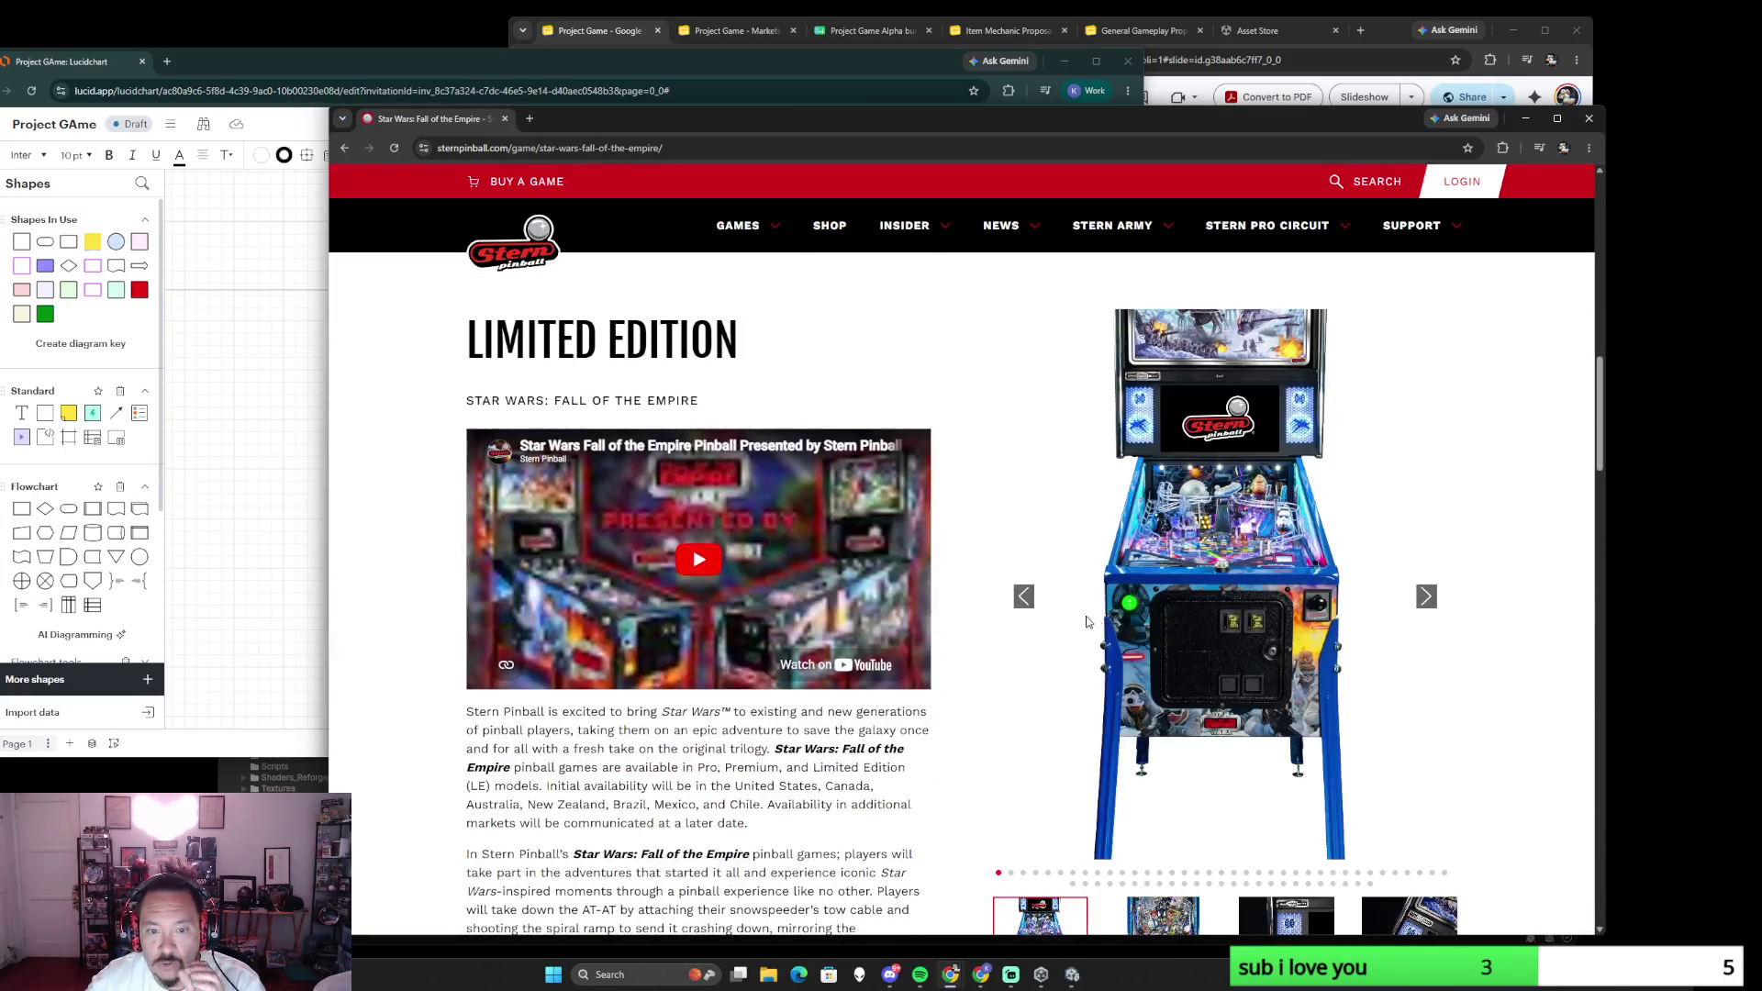
scroll(1004, 638, "down", 2)
scroll(1004, 639, "down", 2)
scroll(833, 647, "down", 2)
scroll(833, 647, "down", 2)
scroll(833, 648, "down", 4)
scroll(833, 645, "up", 2)
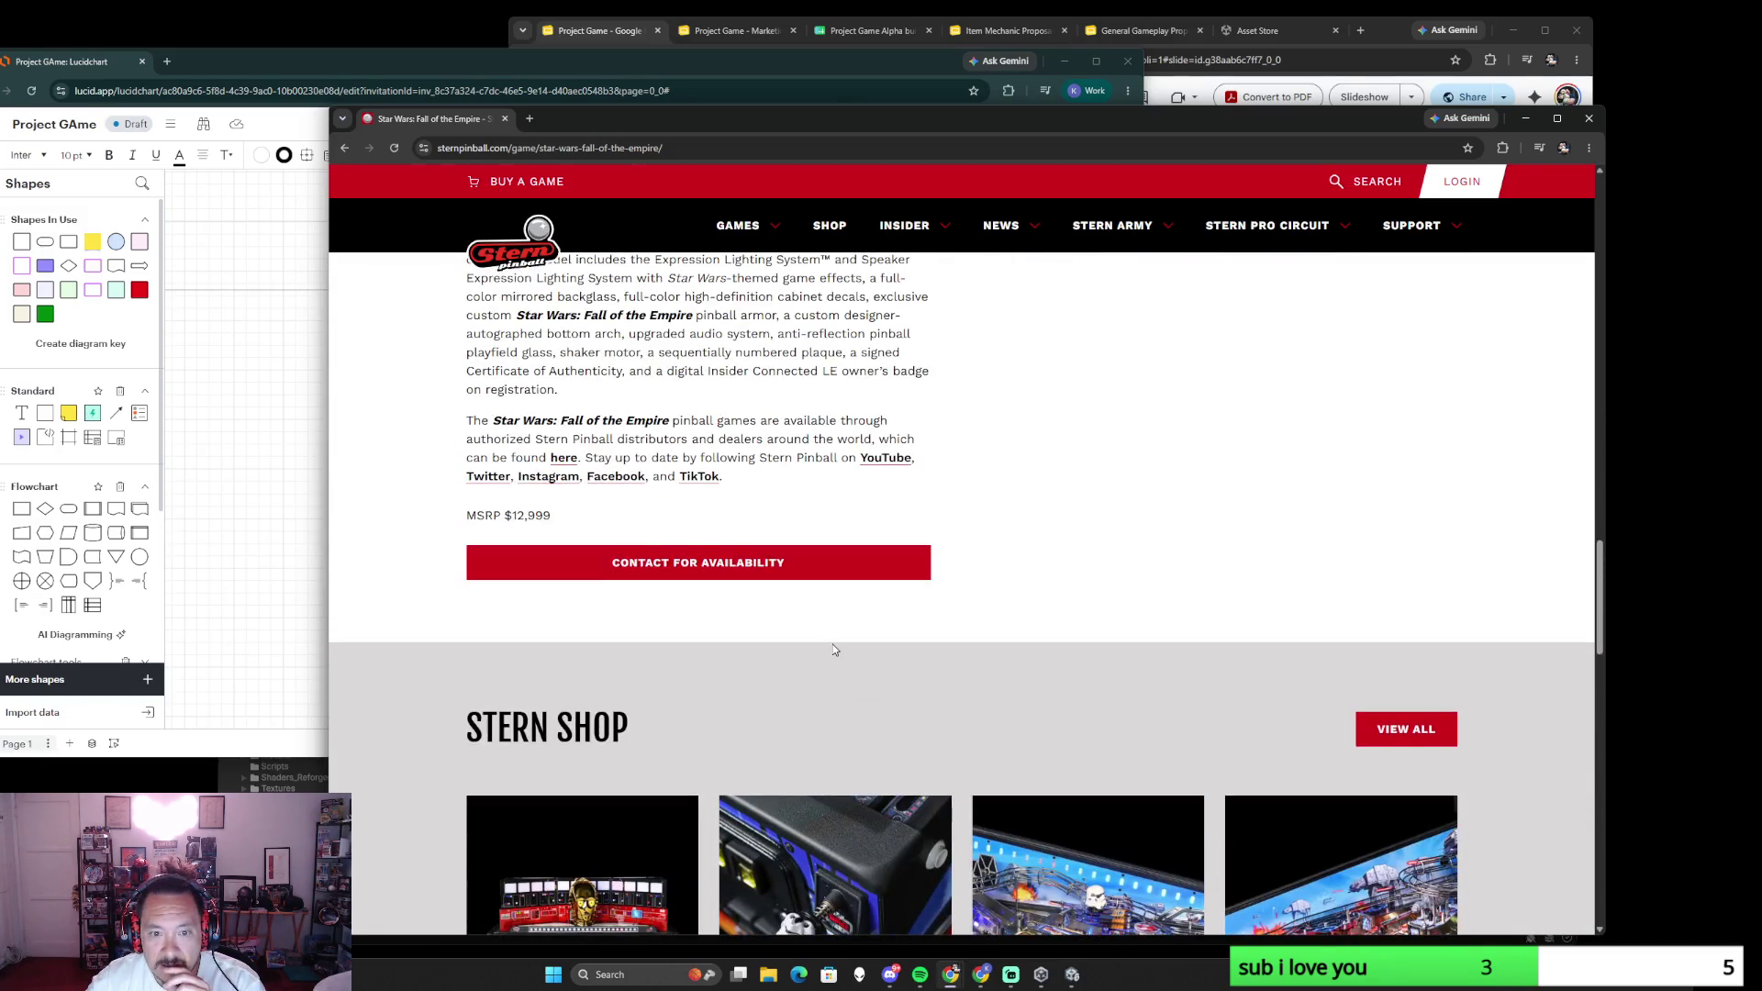
scroll(534, 531, "up", 4)
scroll(534, 532, "up", 4)
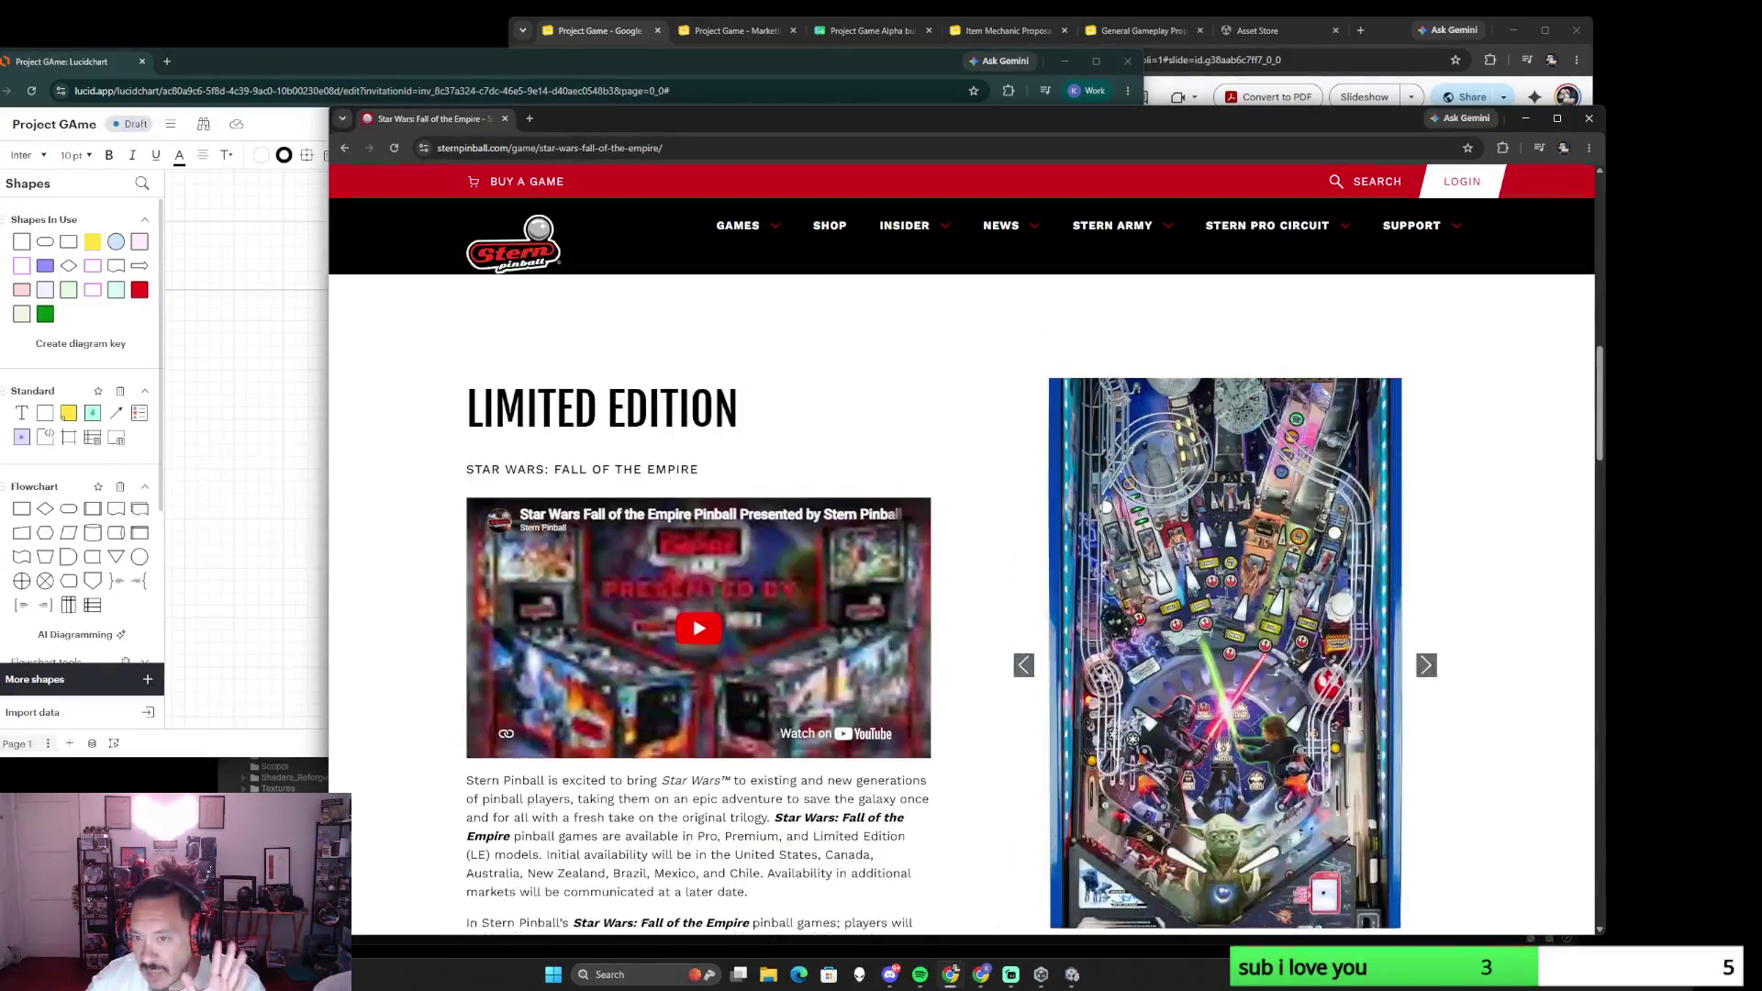
scroll(551, 455, "up", 4)
scroll(567, 391, "up", 1)
left_click(645, 696)
scroll(786, 617, "down", 4)
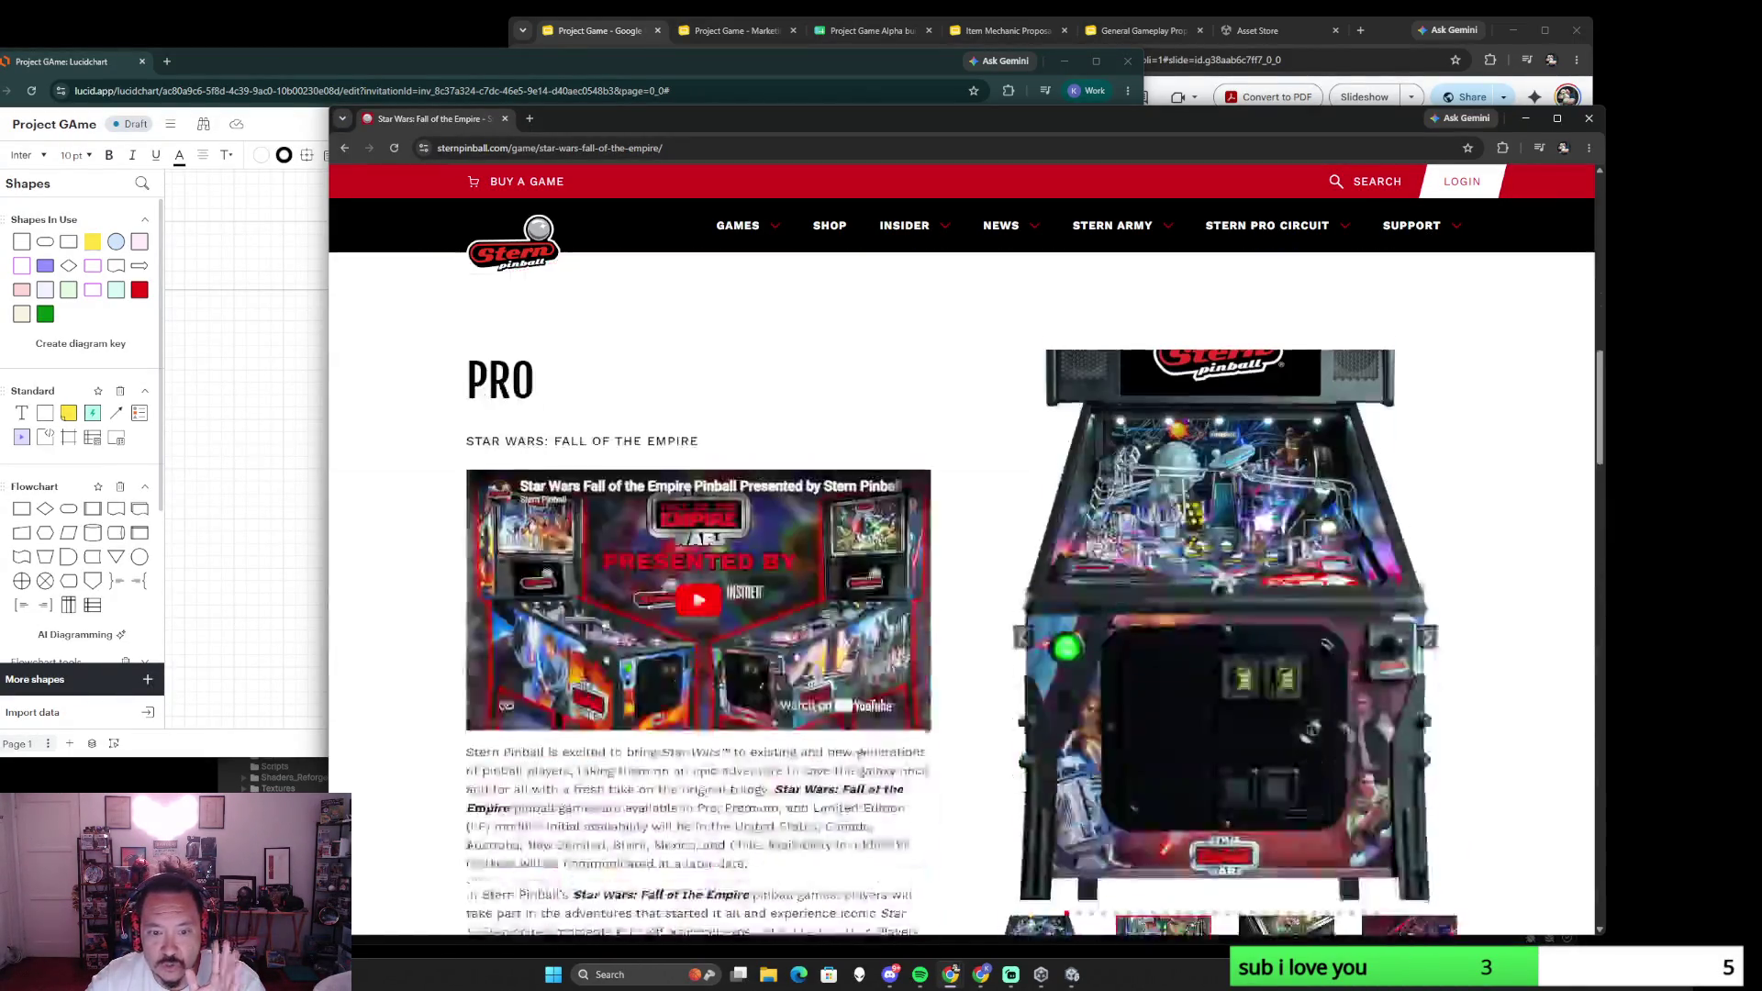
scroll(901, 756, "down", 2)
scroll(936, 756, "up", 2)
scroll(953, 756, "down", 2)
scroll(953, 756, "up", 2)
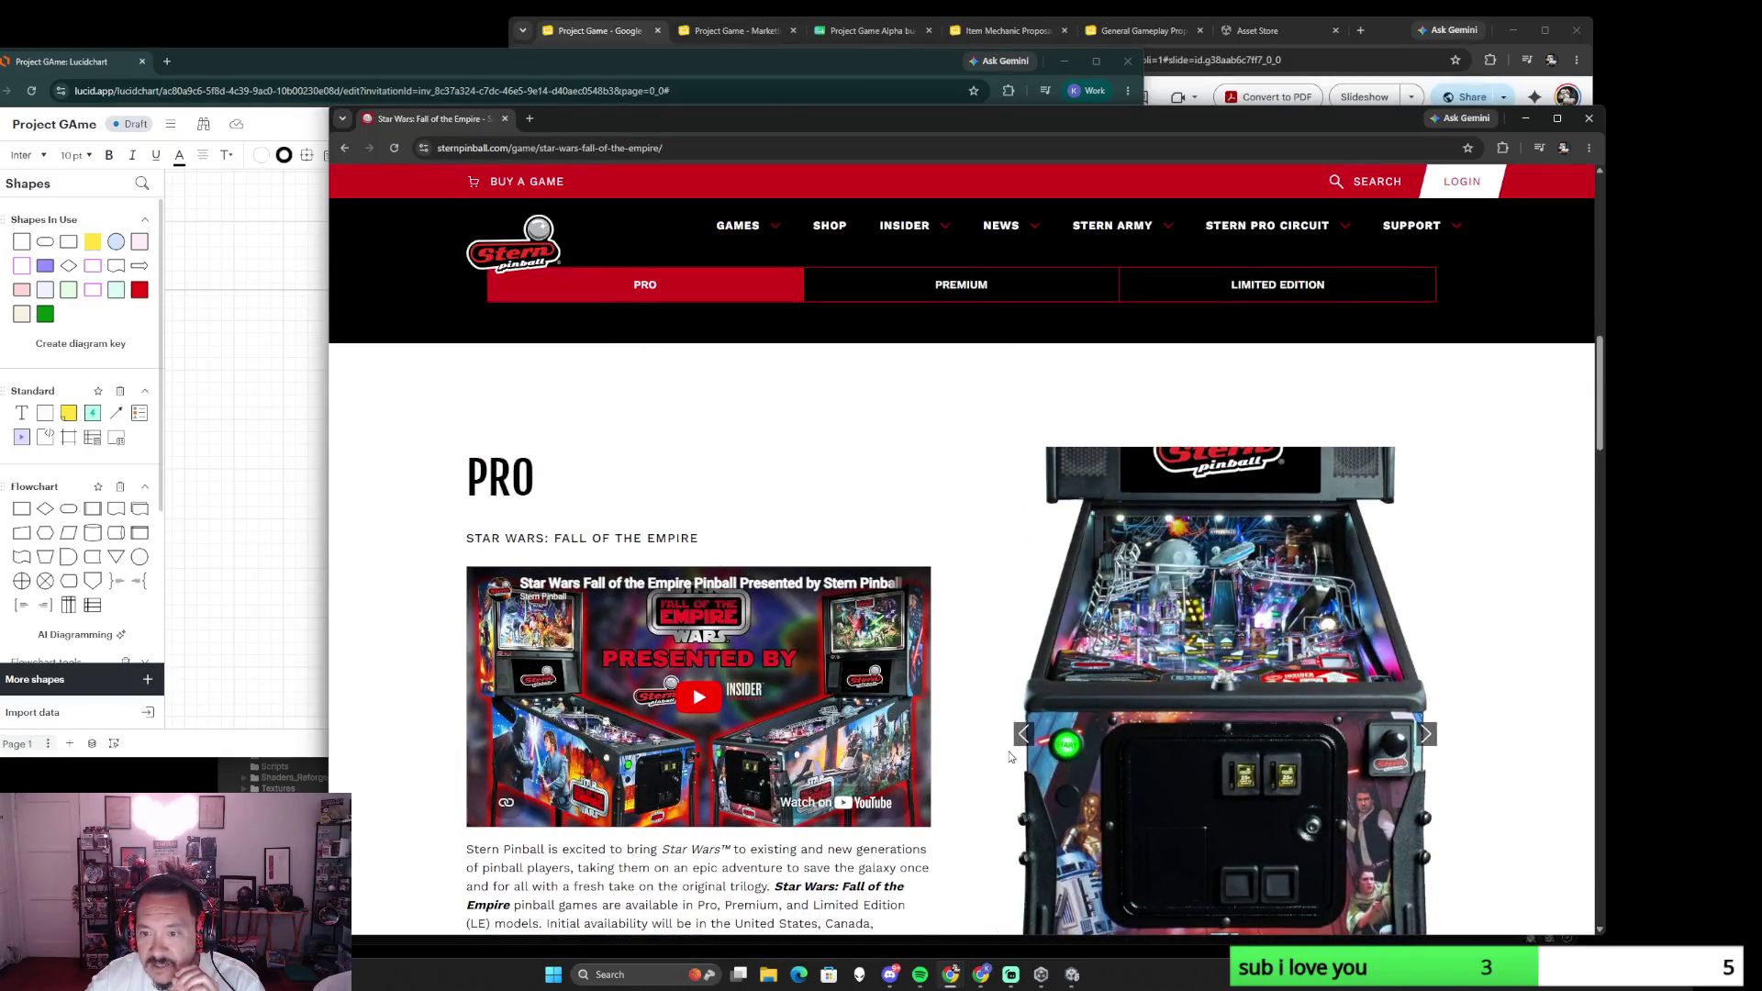
scroll(1009, 751, "down", 3)
scroll(1003, 758, "down", 5)
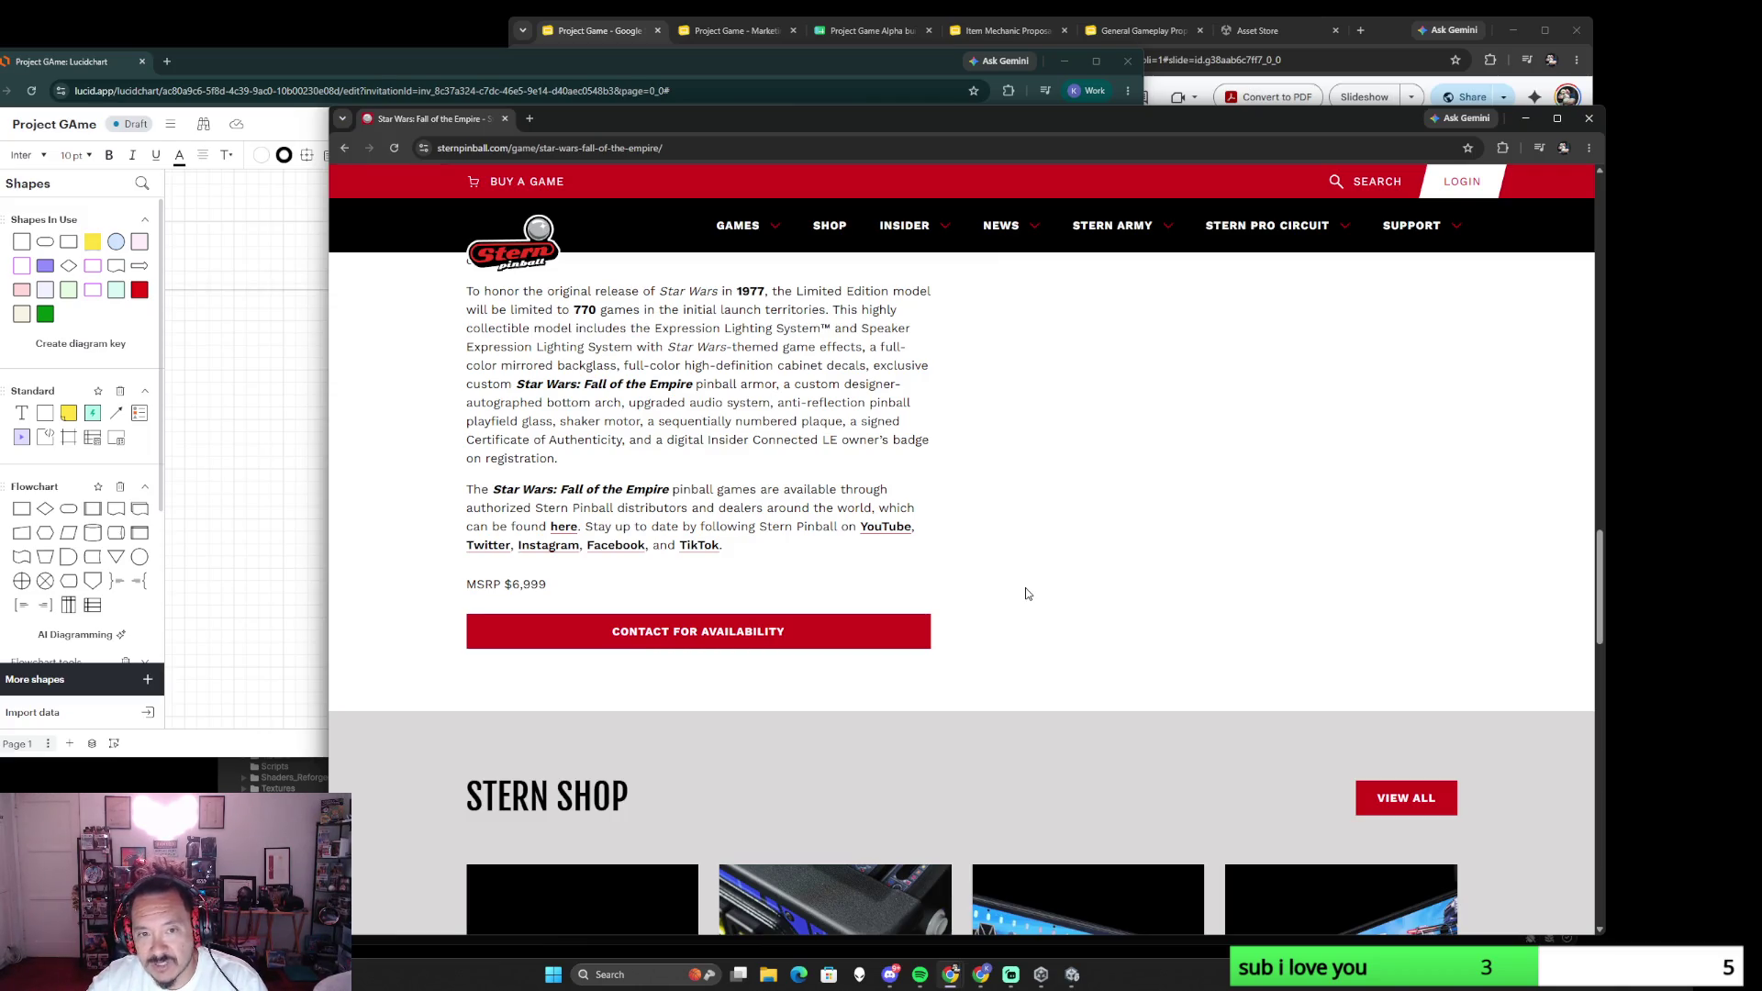
scroll(1010, 598, "up", 2)
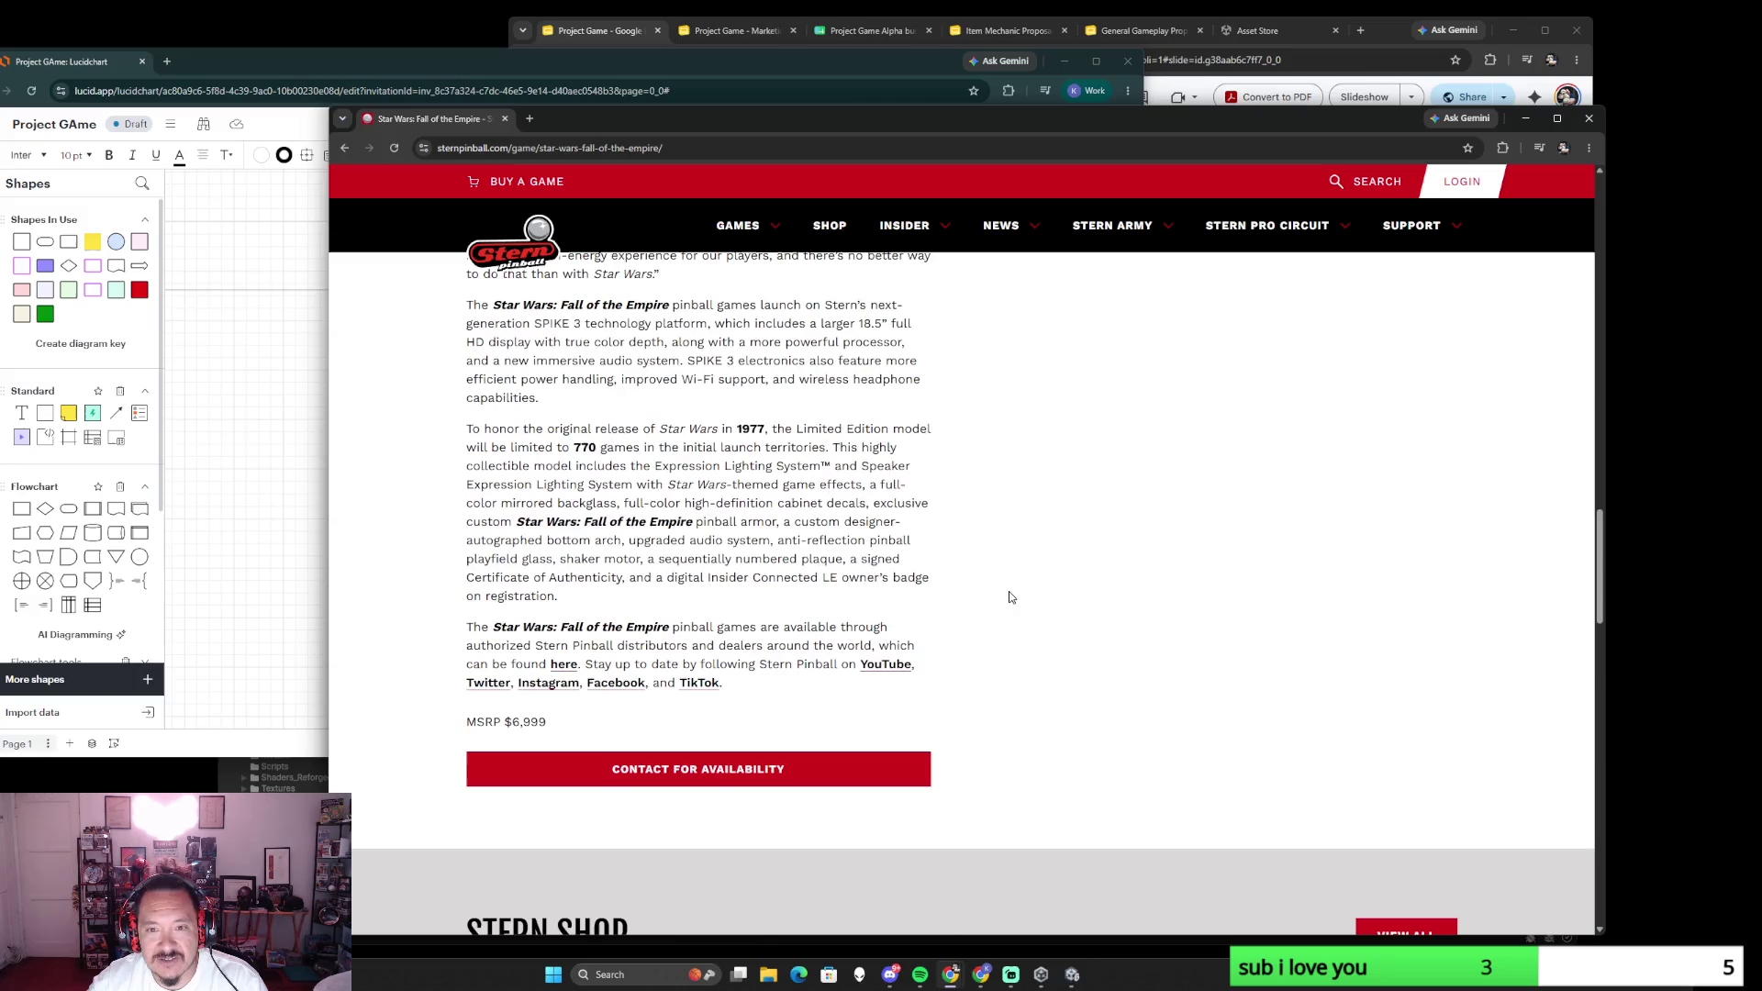
scroll(1009, 597, "up", 2)
scroll(1010, 598, "up", 3)
scroll(1009, 597, "up", 5)
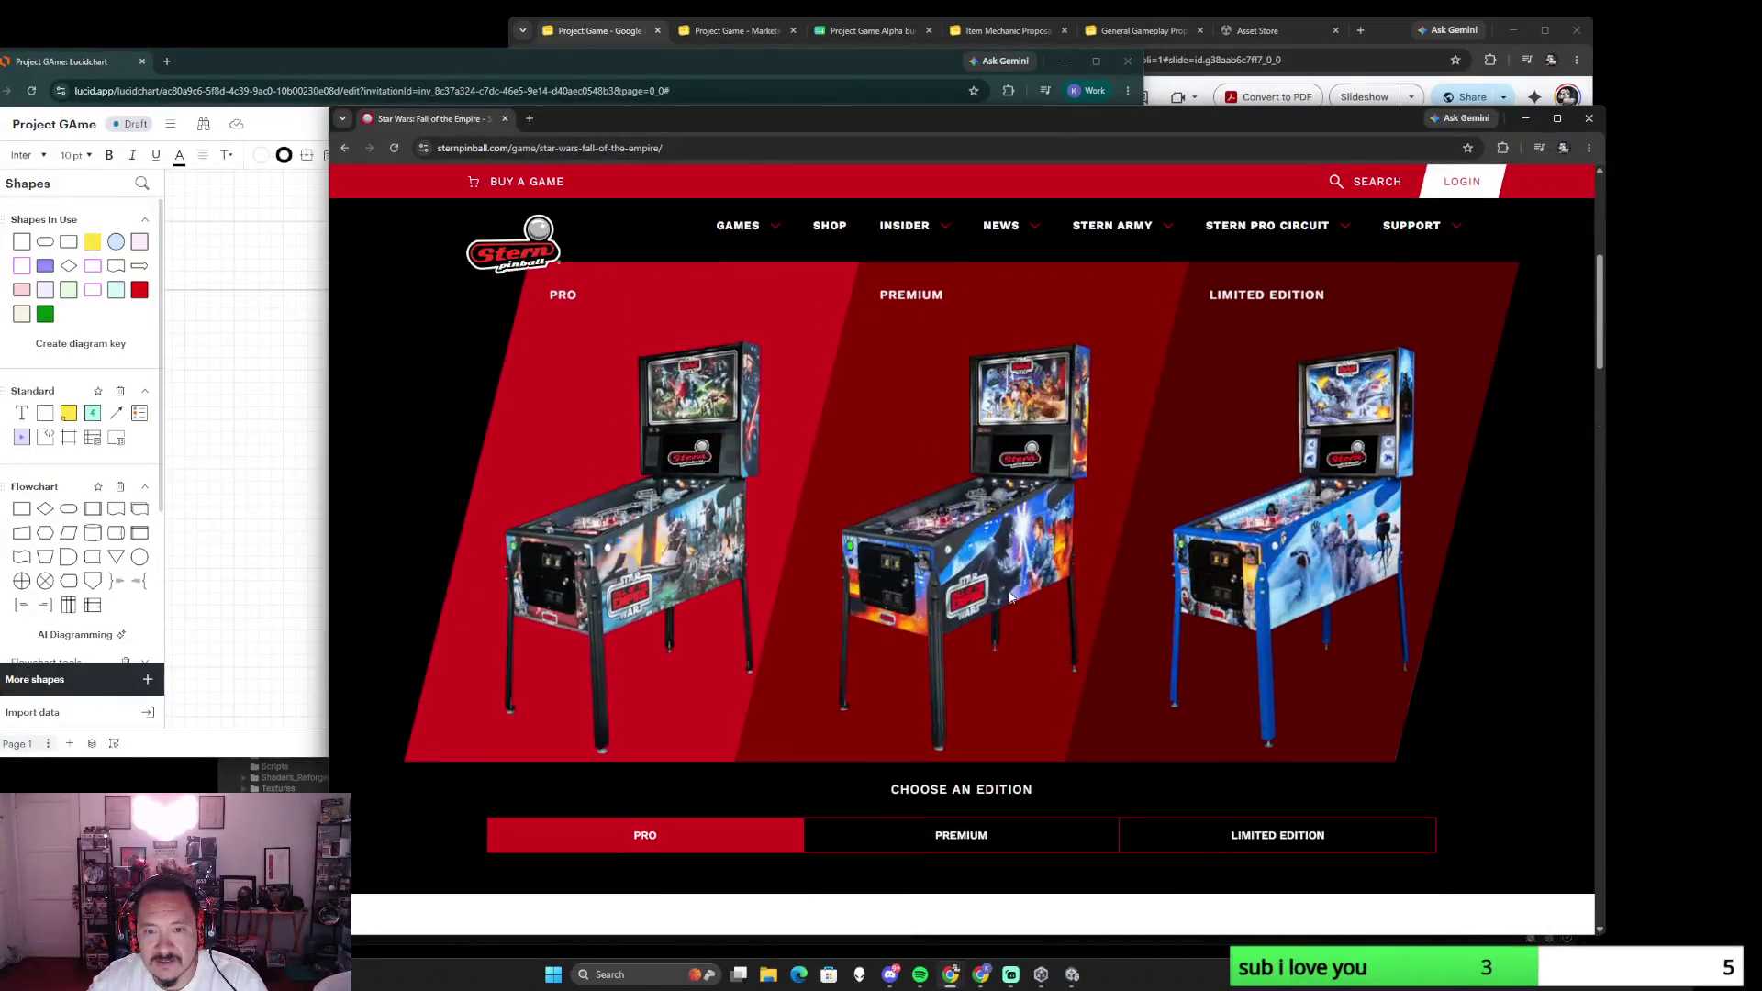
scroll(999, 792, "down", 3)
scroll(999, 781, "down", 2)
scroll(912, 683, "down", 2)
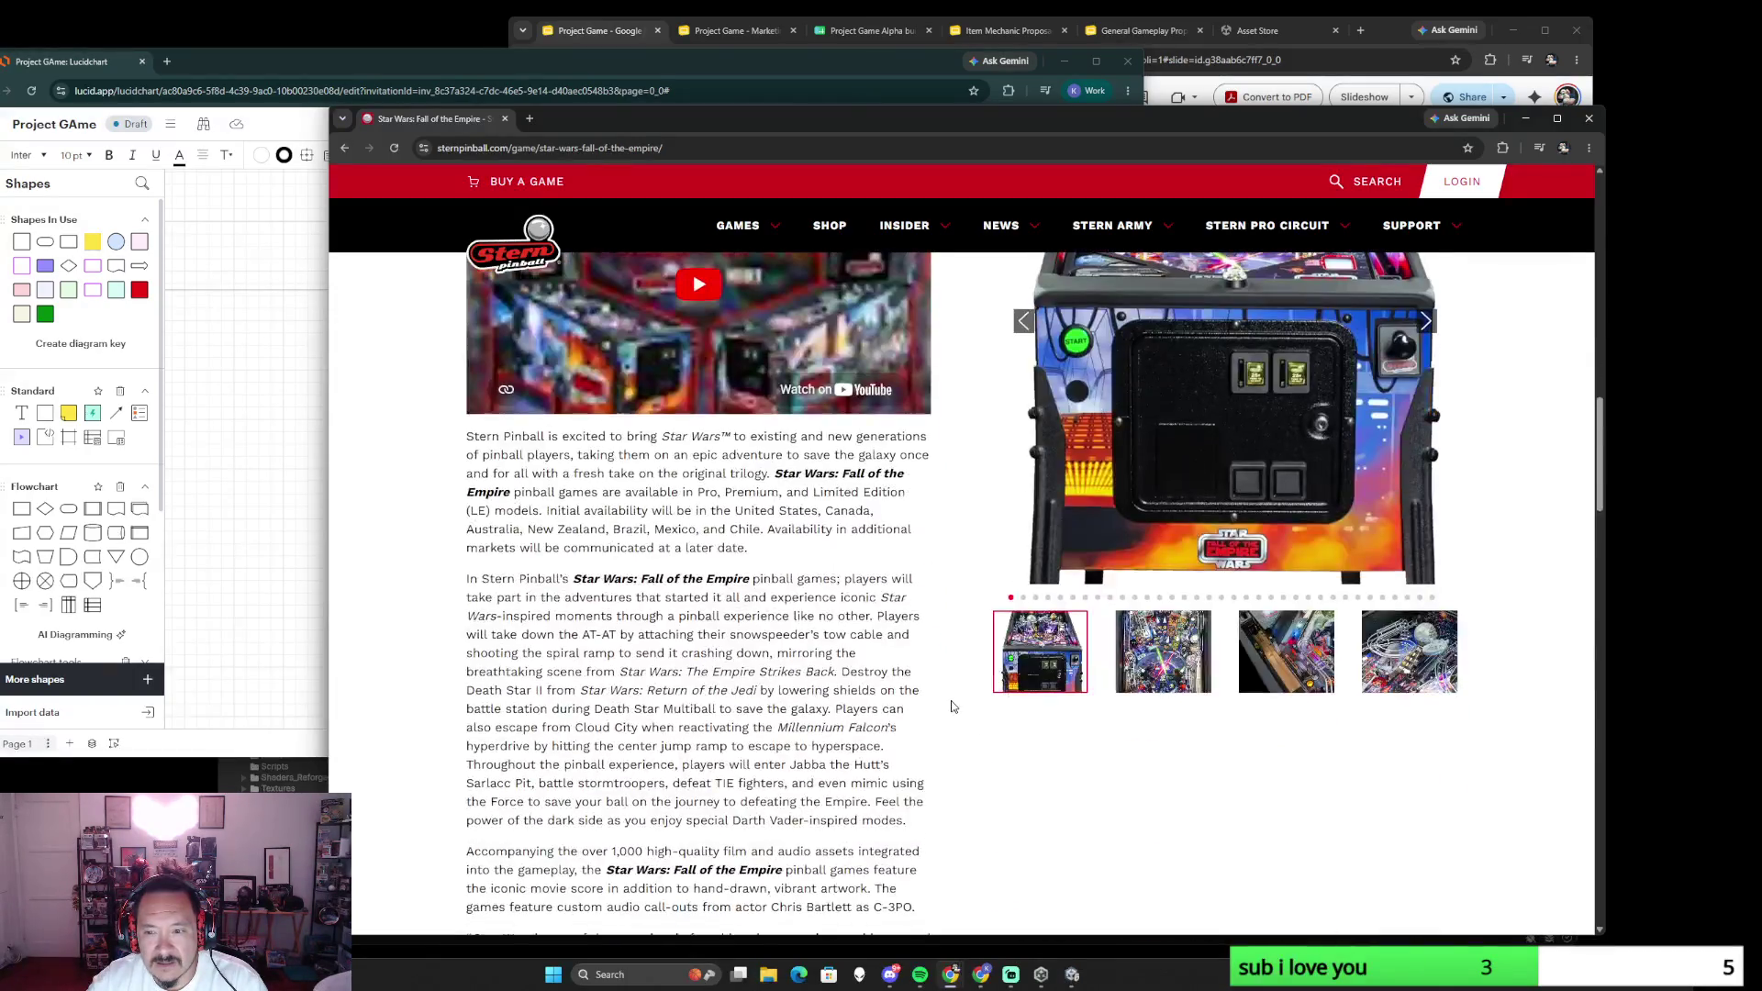
scroll(951, 707, "down", 2)
scroll(951, 706, "down", 5)
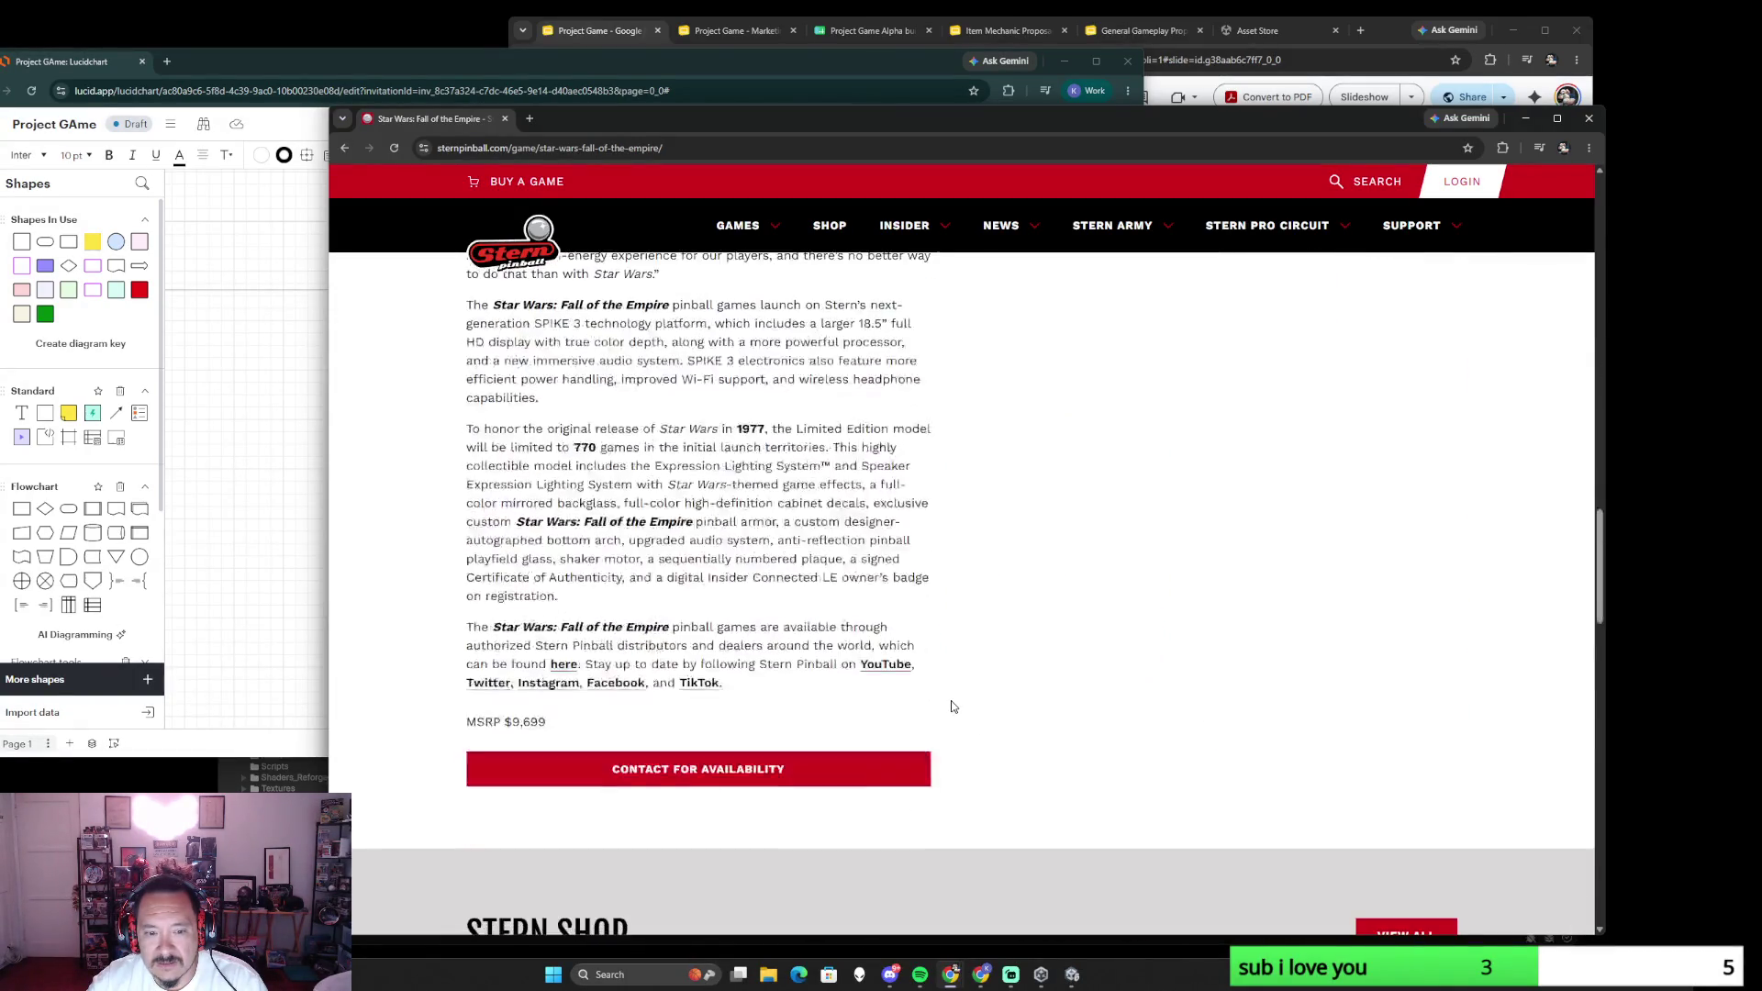
scroll(951, 707, "down", 2)
scroll(952, 706, "up", 1)
scroll(951, 706, "up", 1)
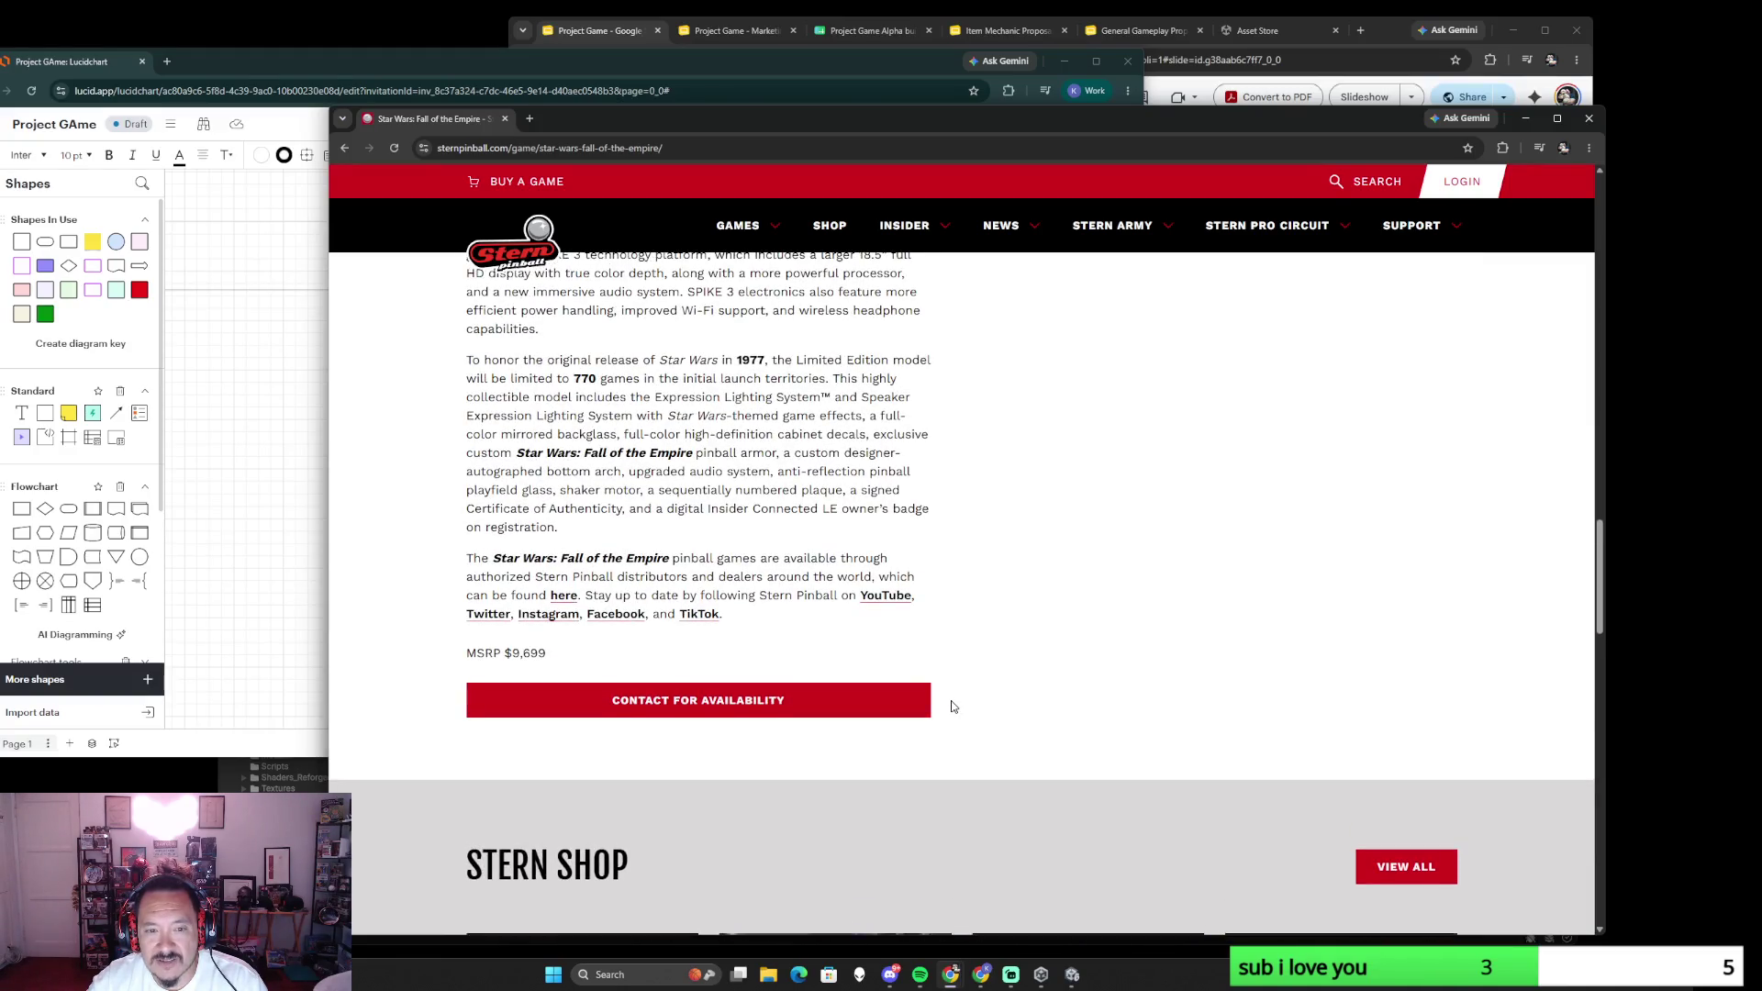
scroll(951, 707, "up", 2)
scroll(951, 706, "up", 4)
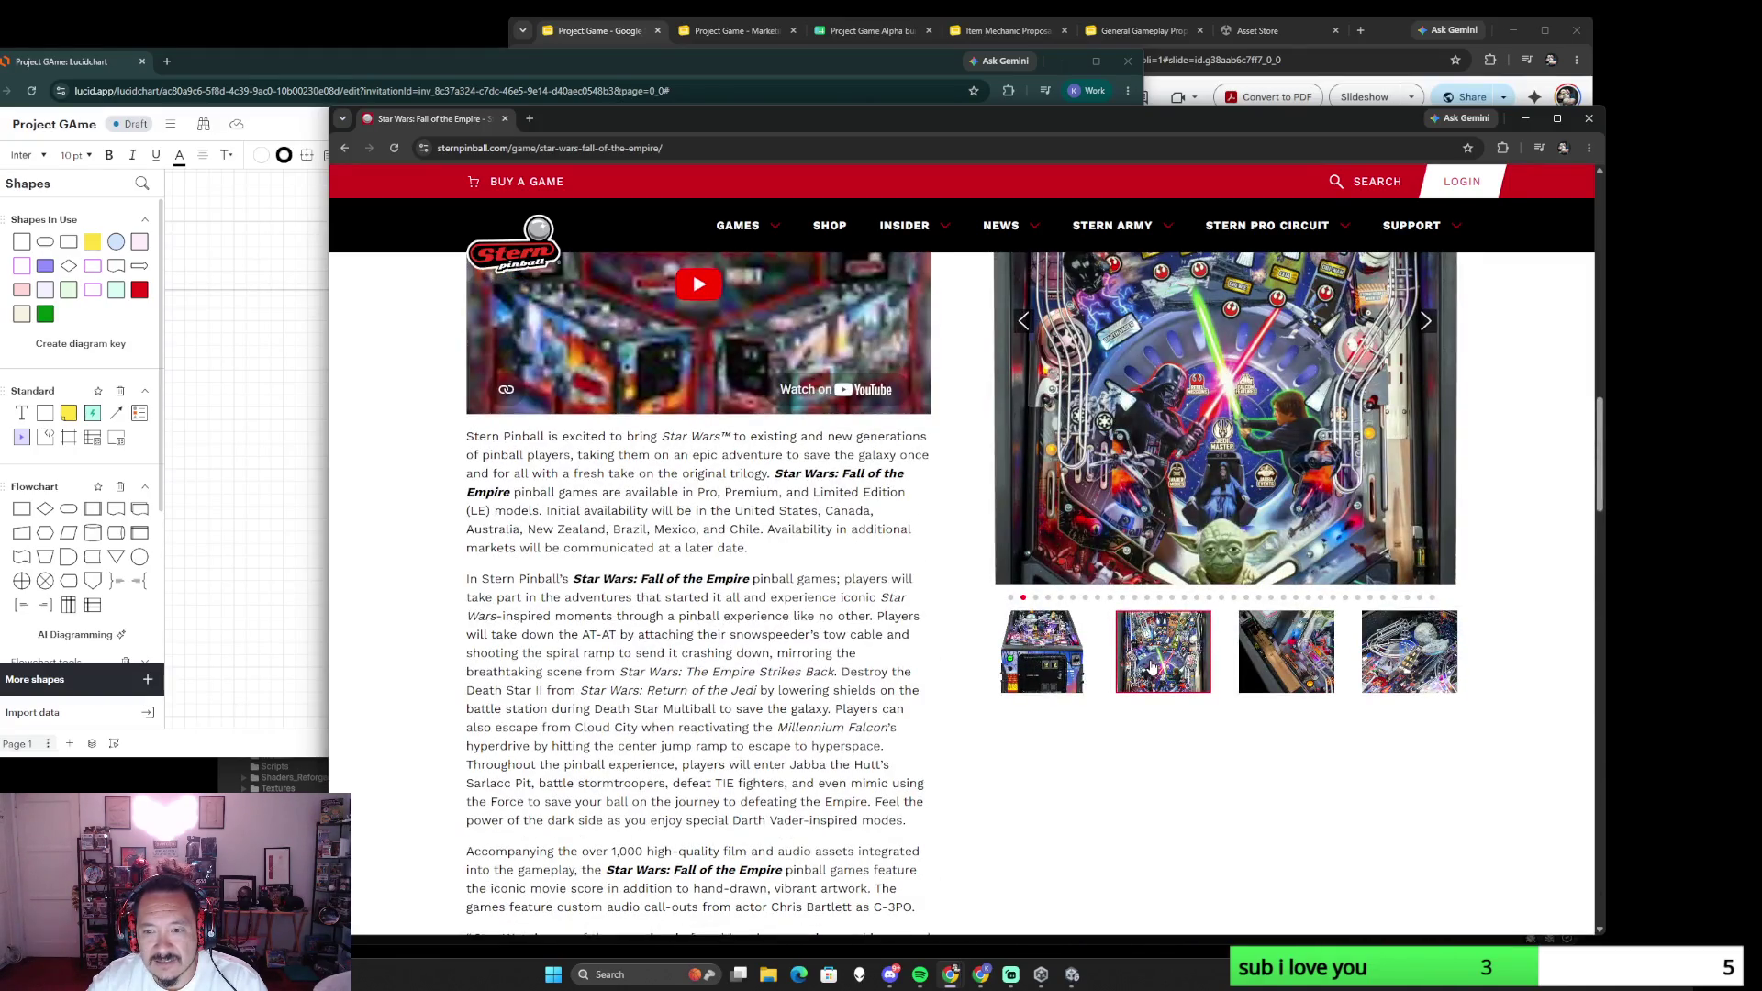
scroll(1152, 671, "up", 4)
- Page through the Premium Fall of the Empire photo gallery, then close the Stern Pinball window
left_click(1428, 598)
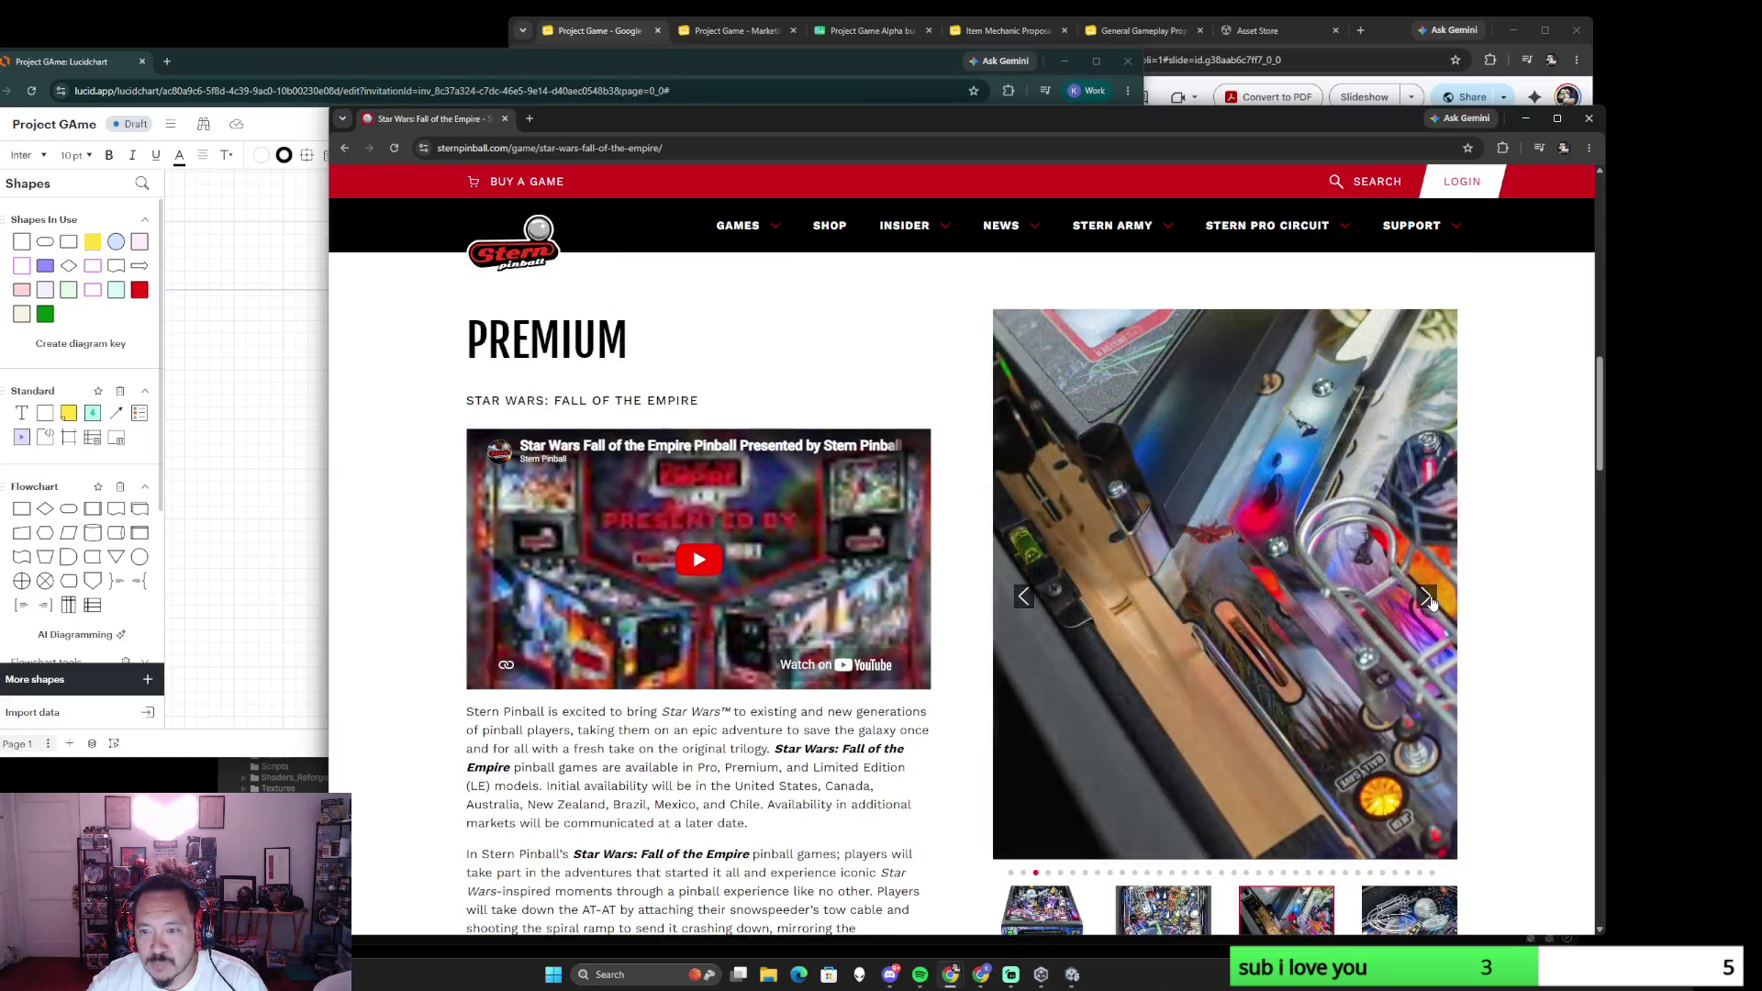
left_click(1426, 599)
left_click(1428, 599)
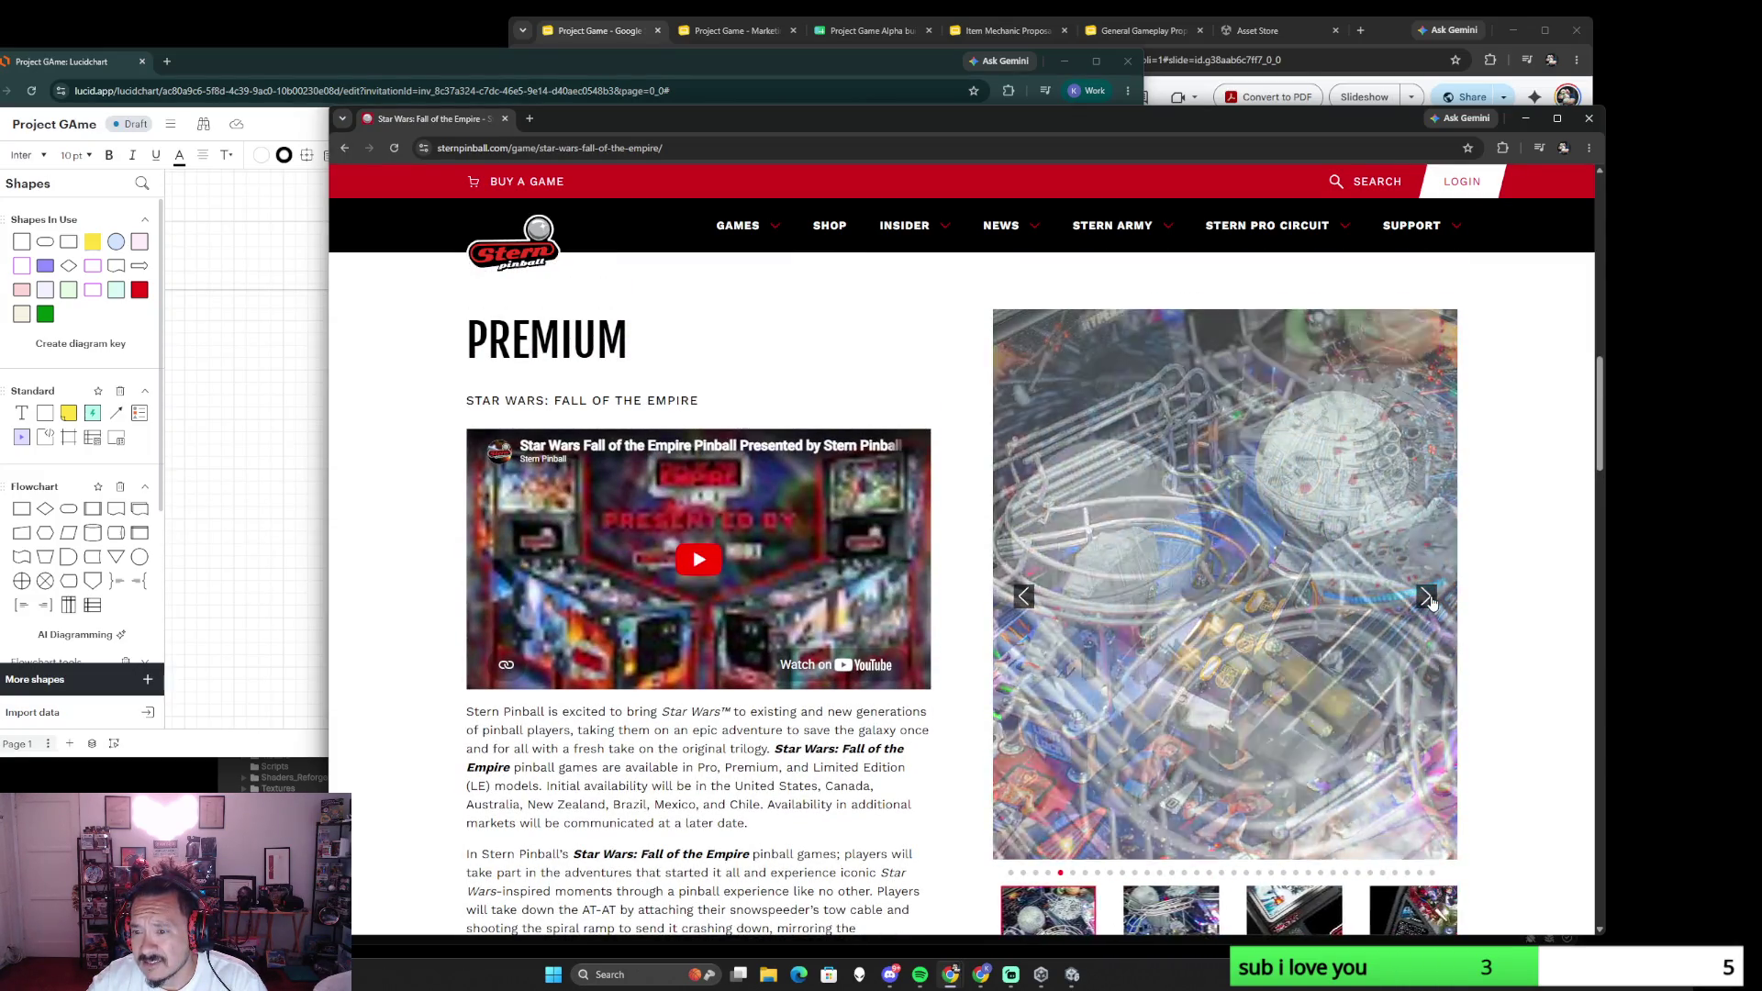
left_click(1428, 599)
left_click(1428, 599)
left_click(1426, 599)
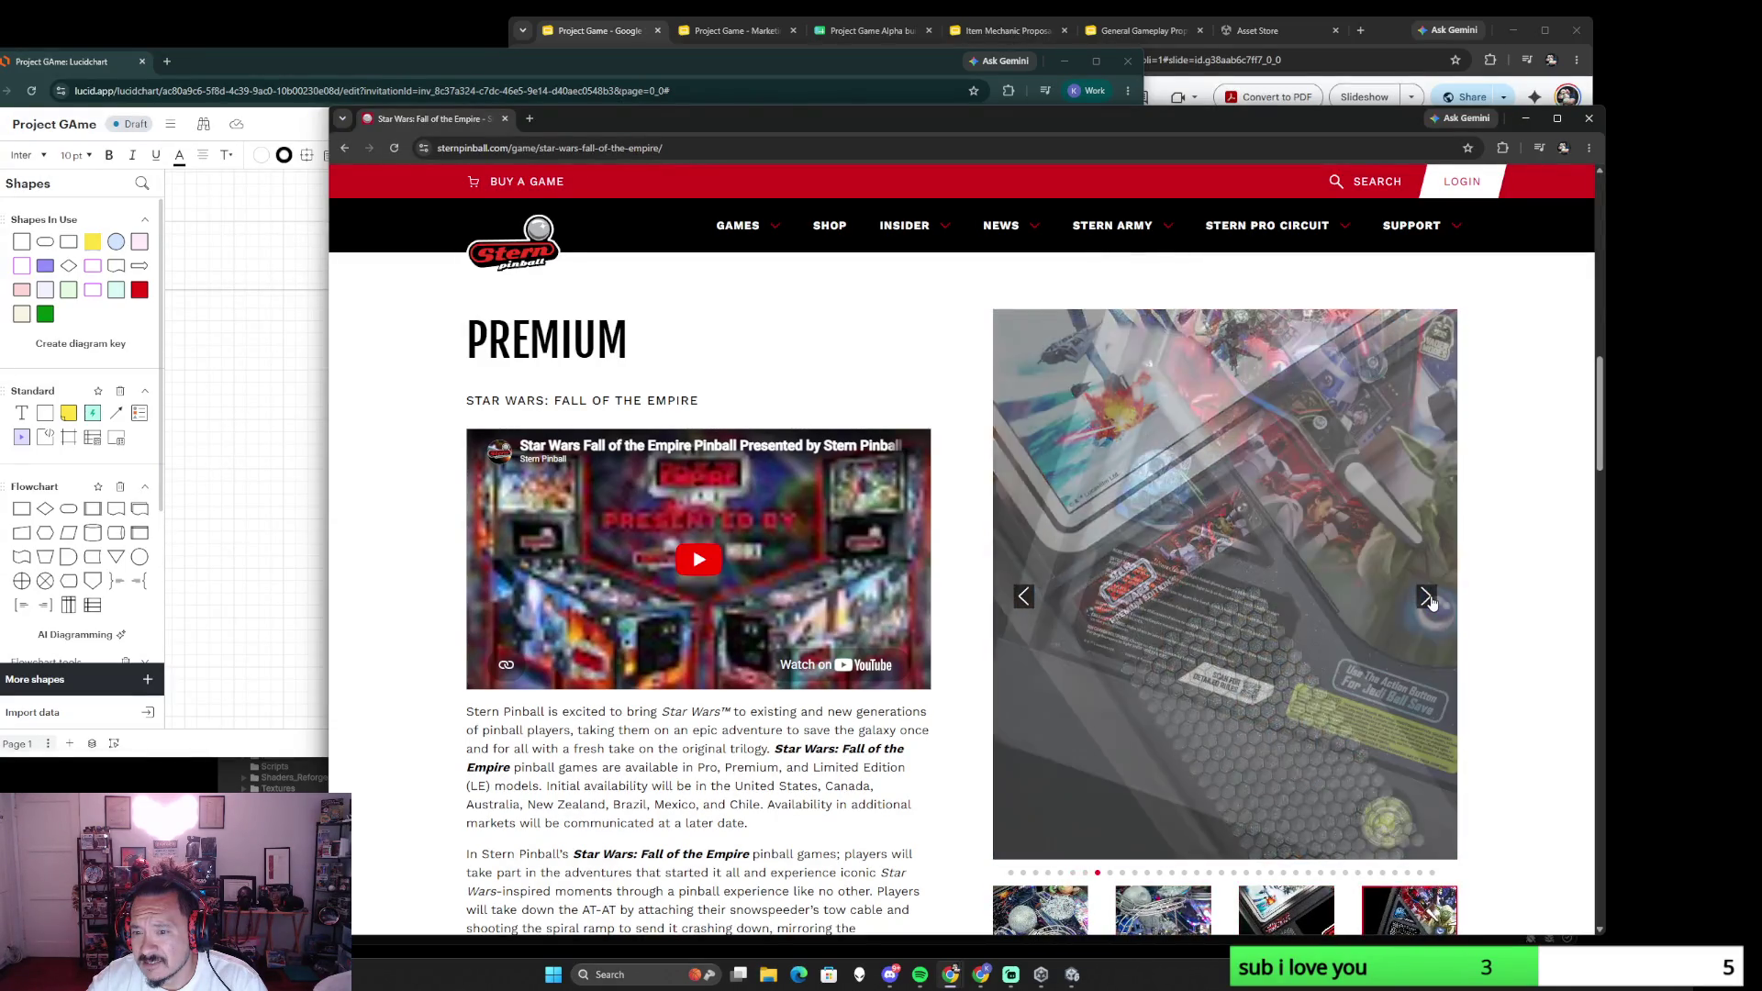
left_click(1428, 598)
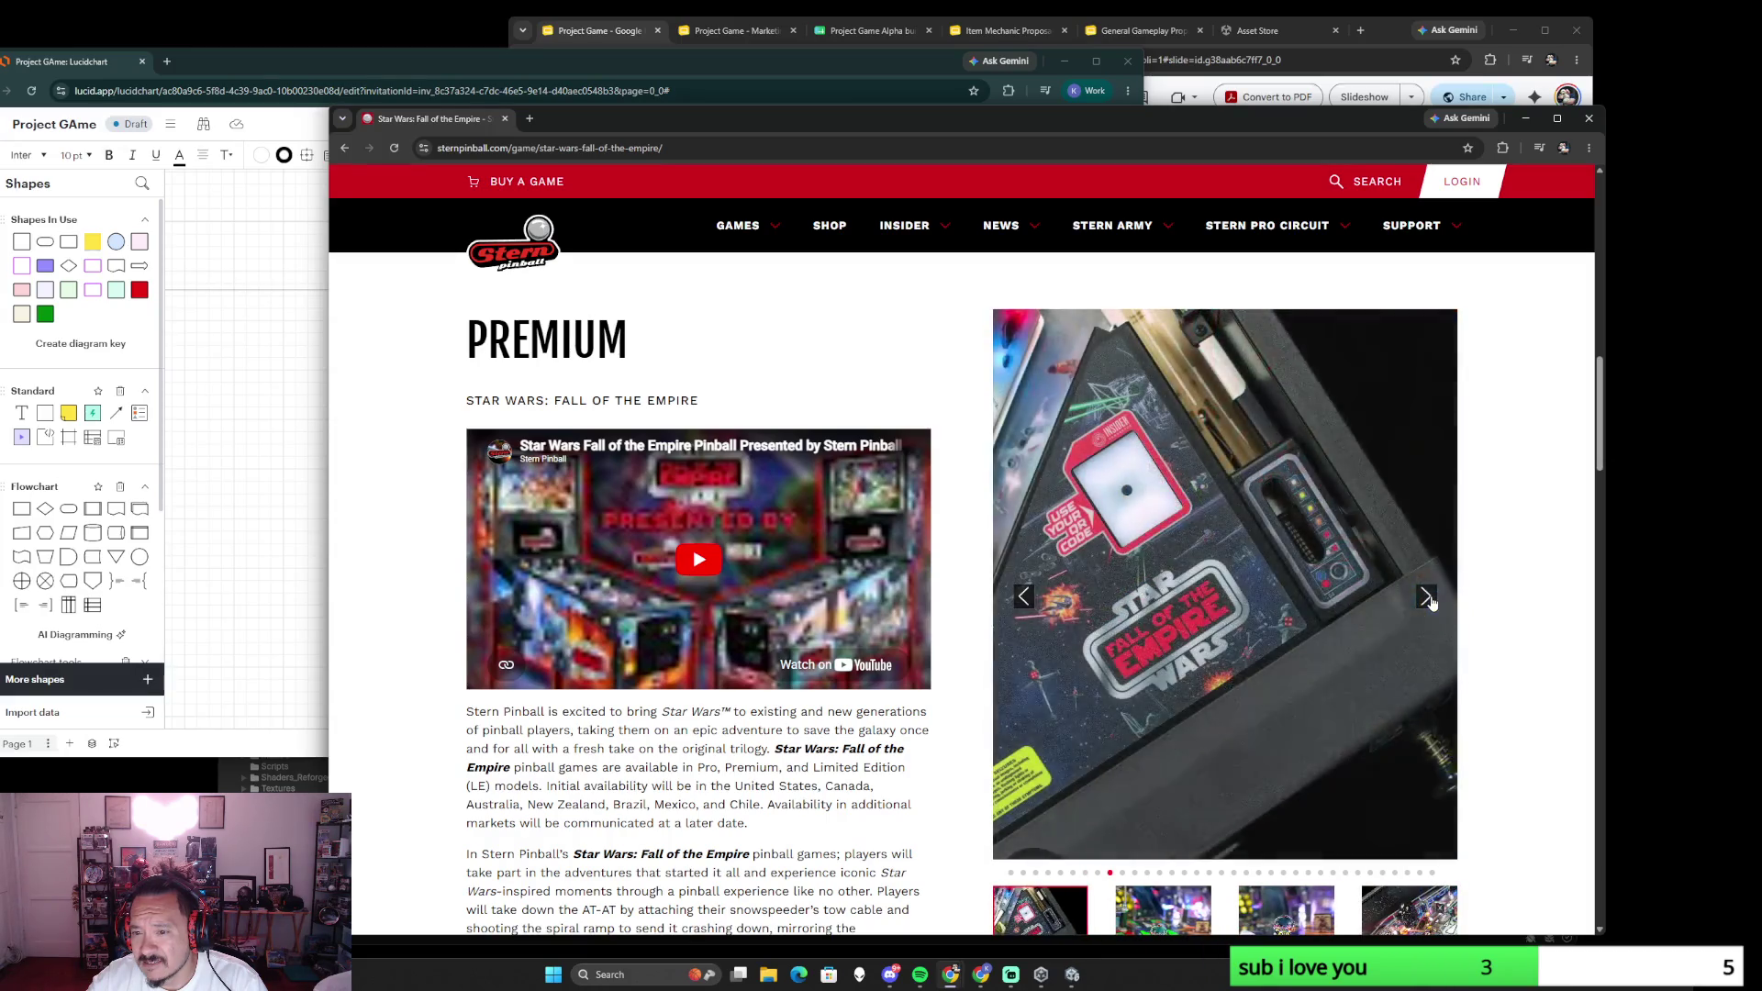
left_click(1427, 599)
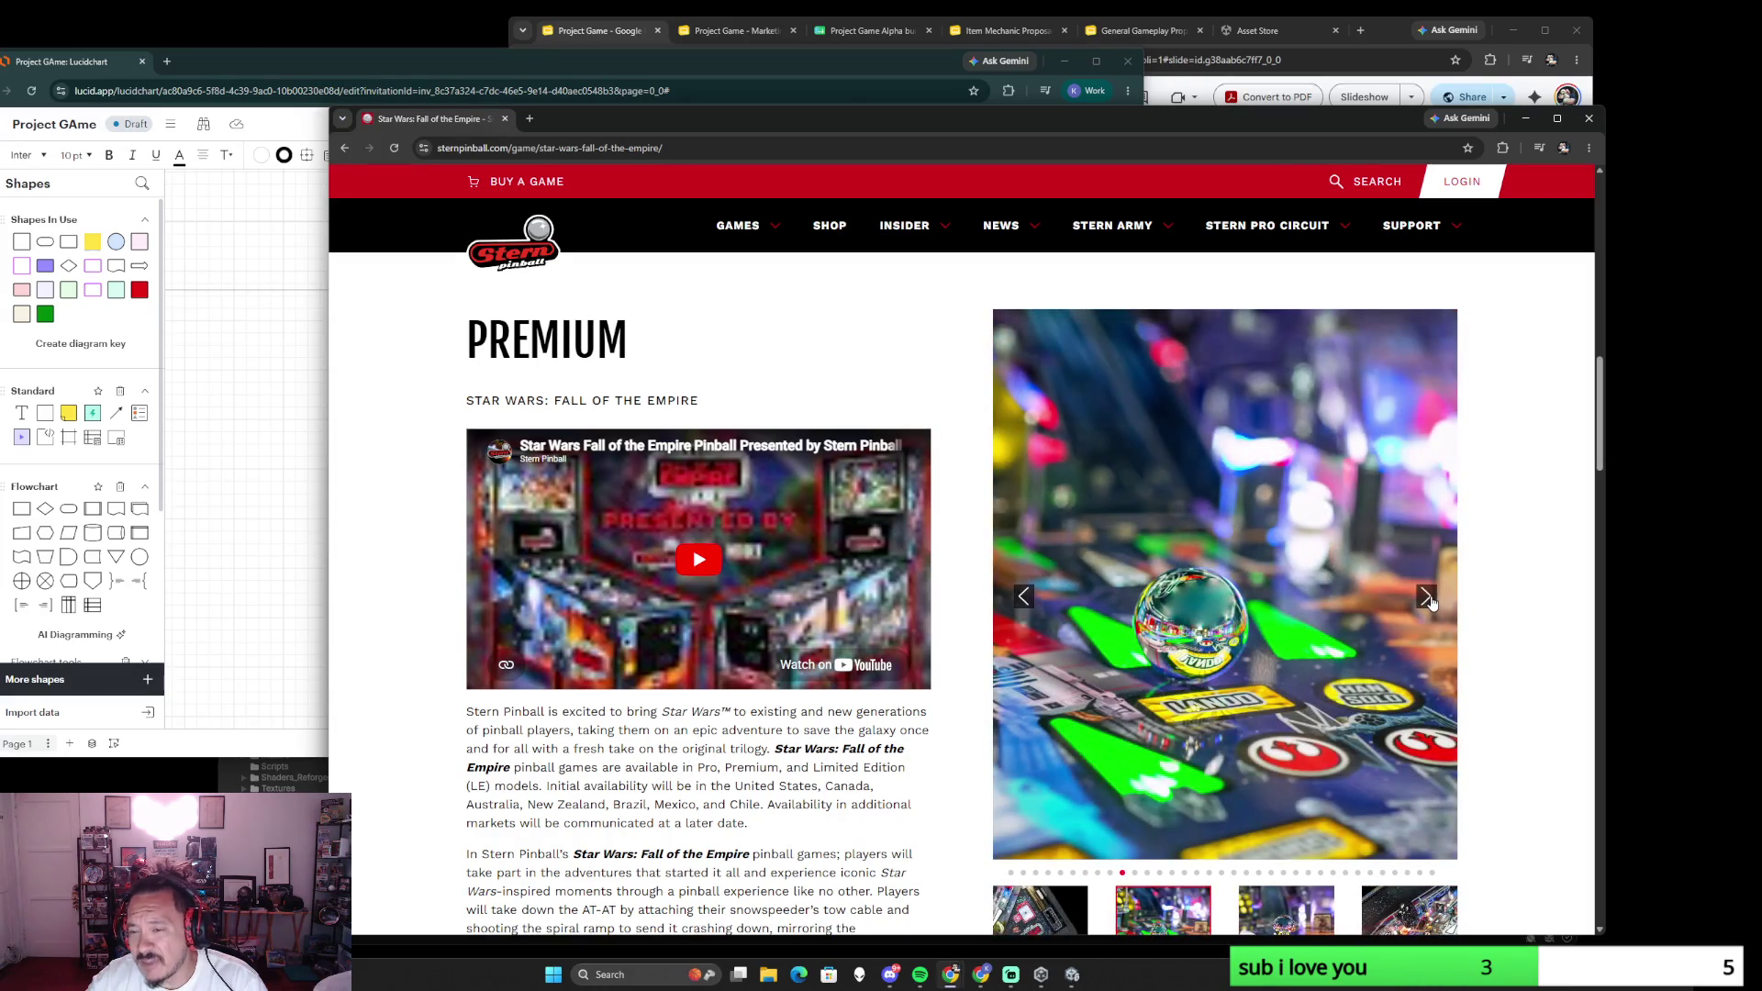
left_click(1427, 599)
left_click(1428, 598)
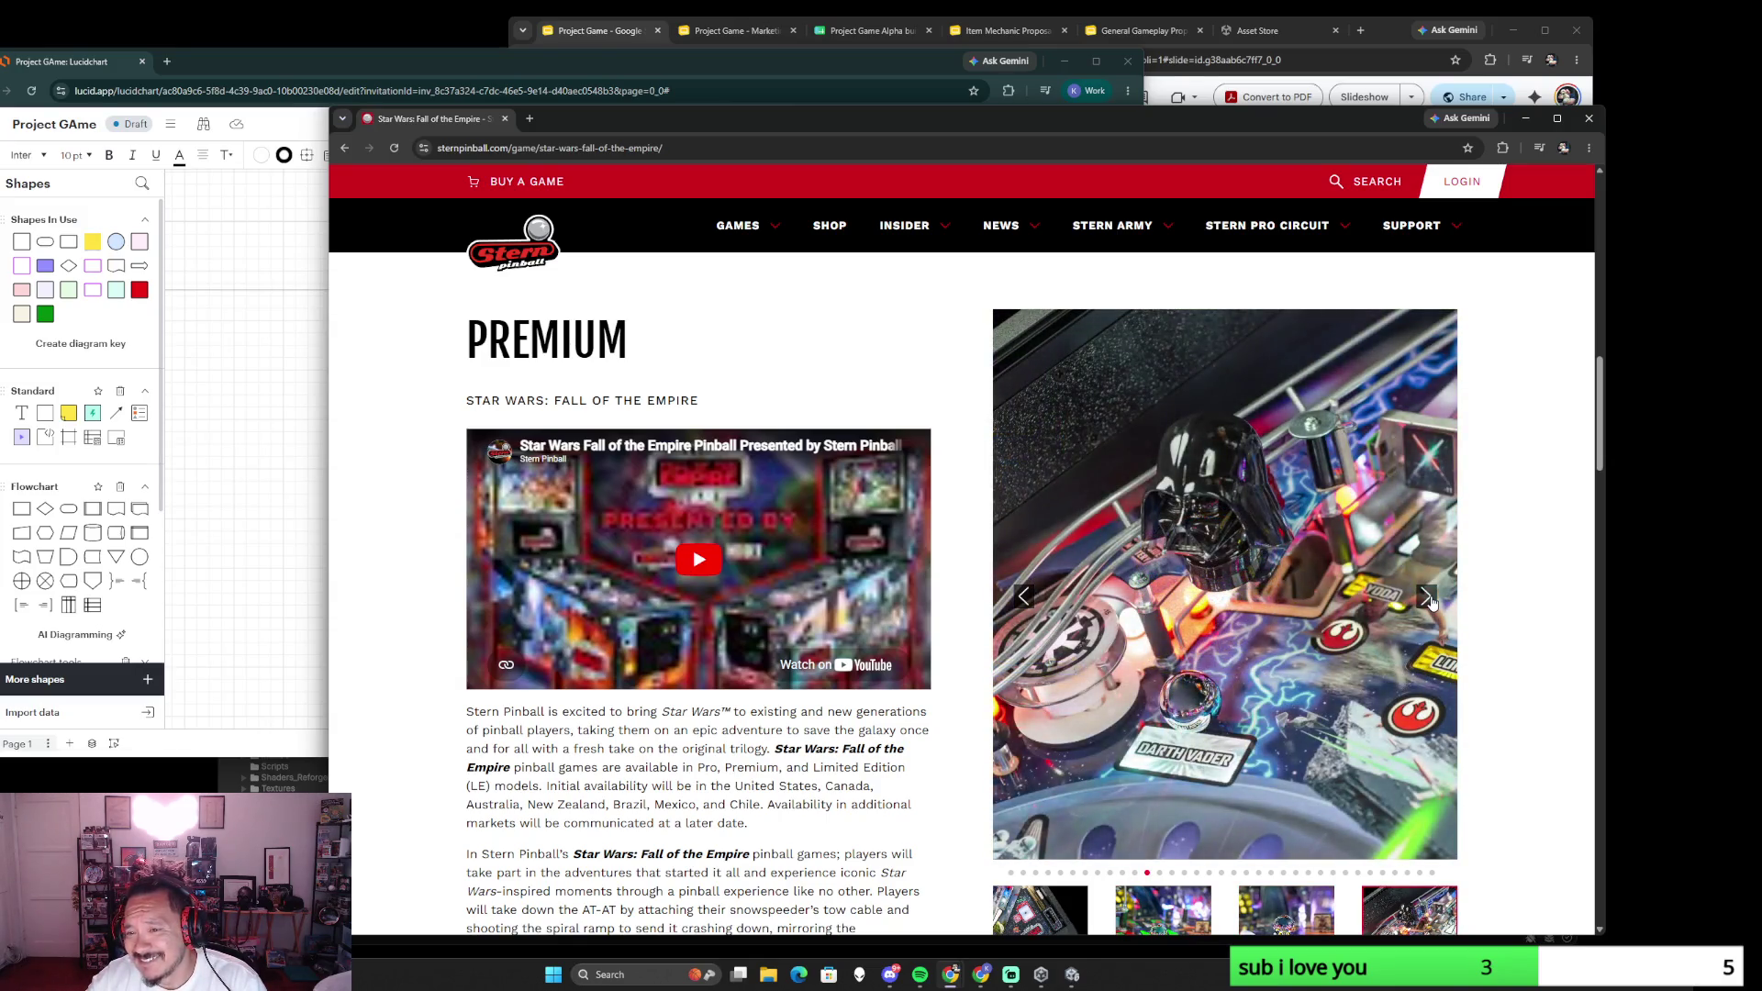
left_click(1427, 599)
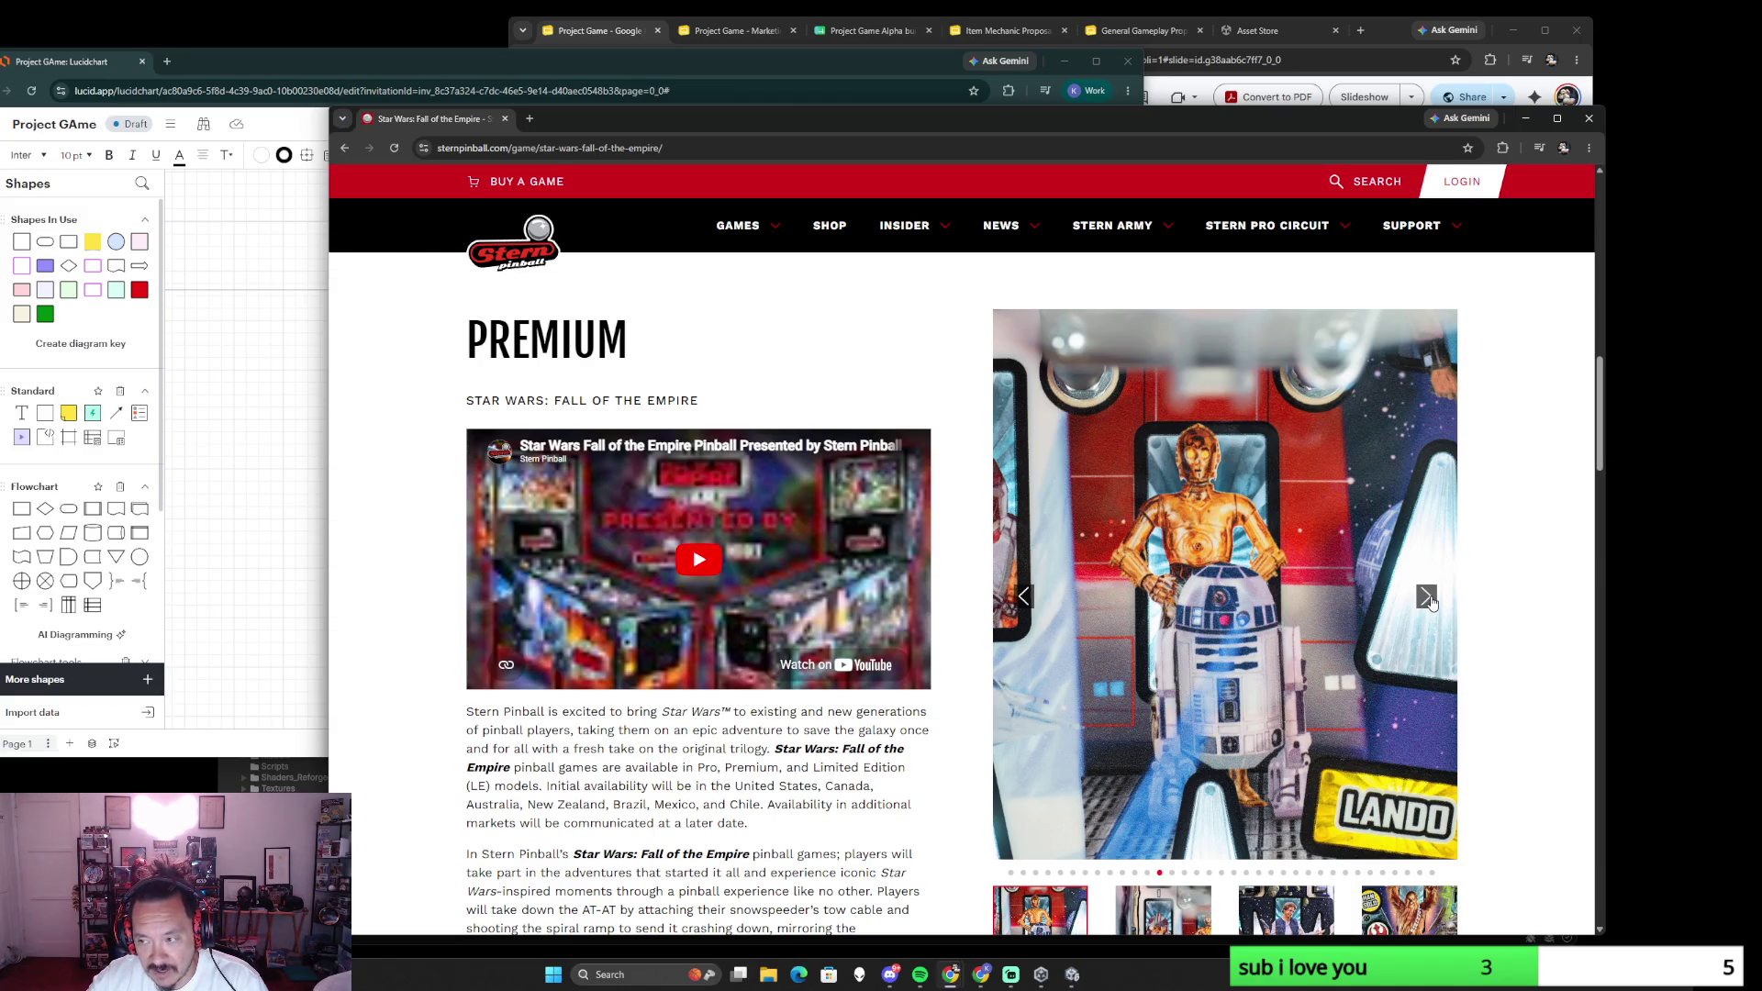
left_click(1426, 598)
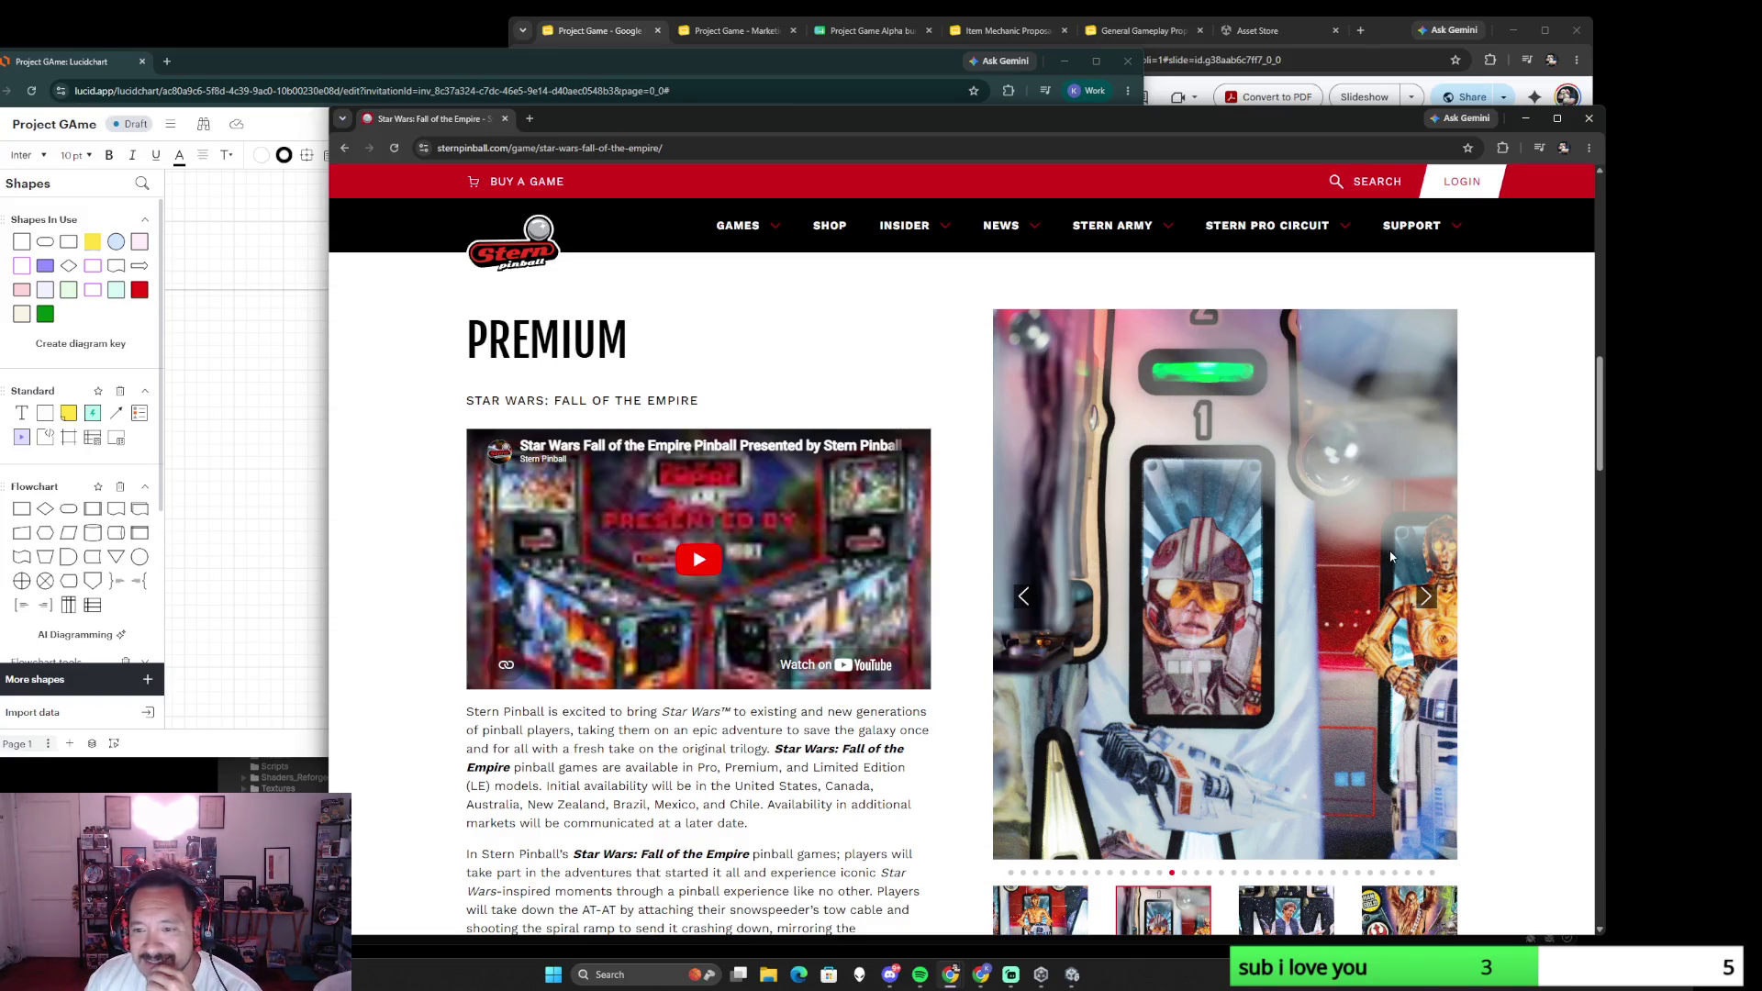
left_click(1428, 597)
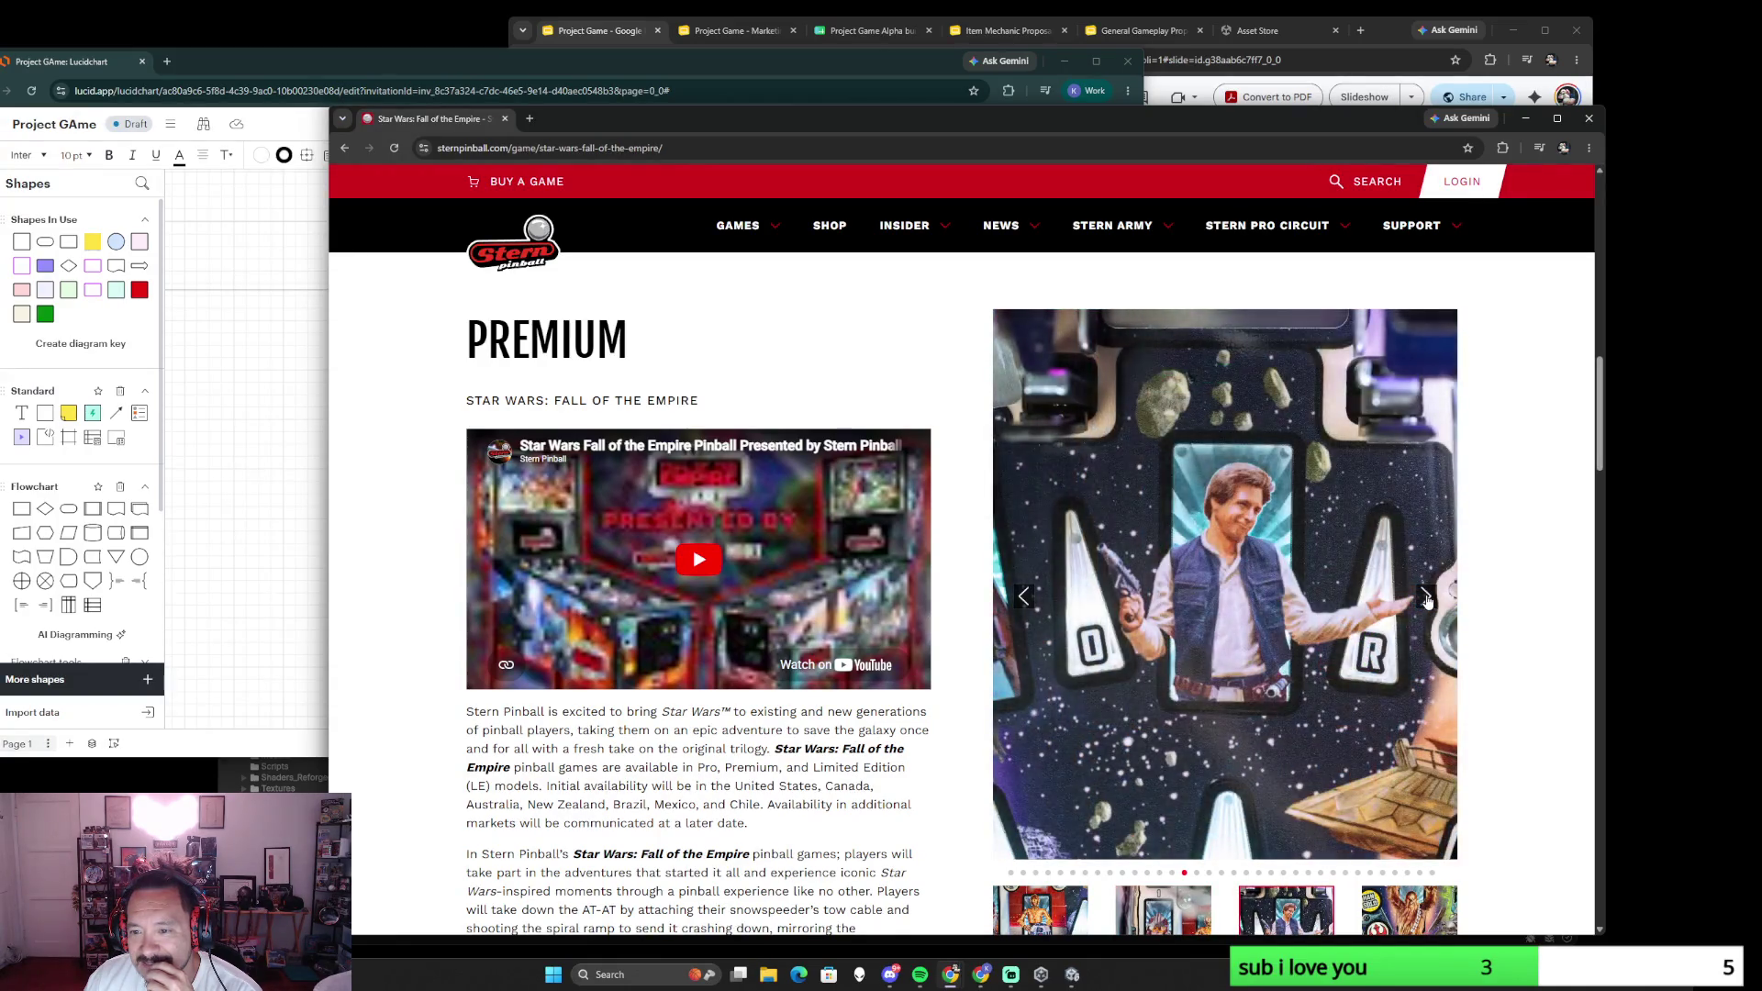
left_click(1427, 596)
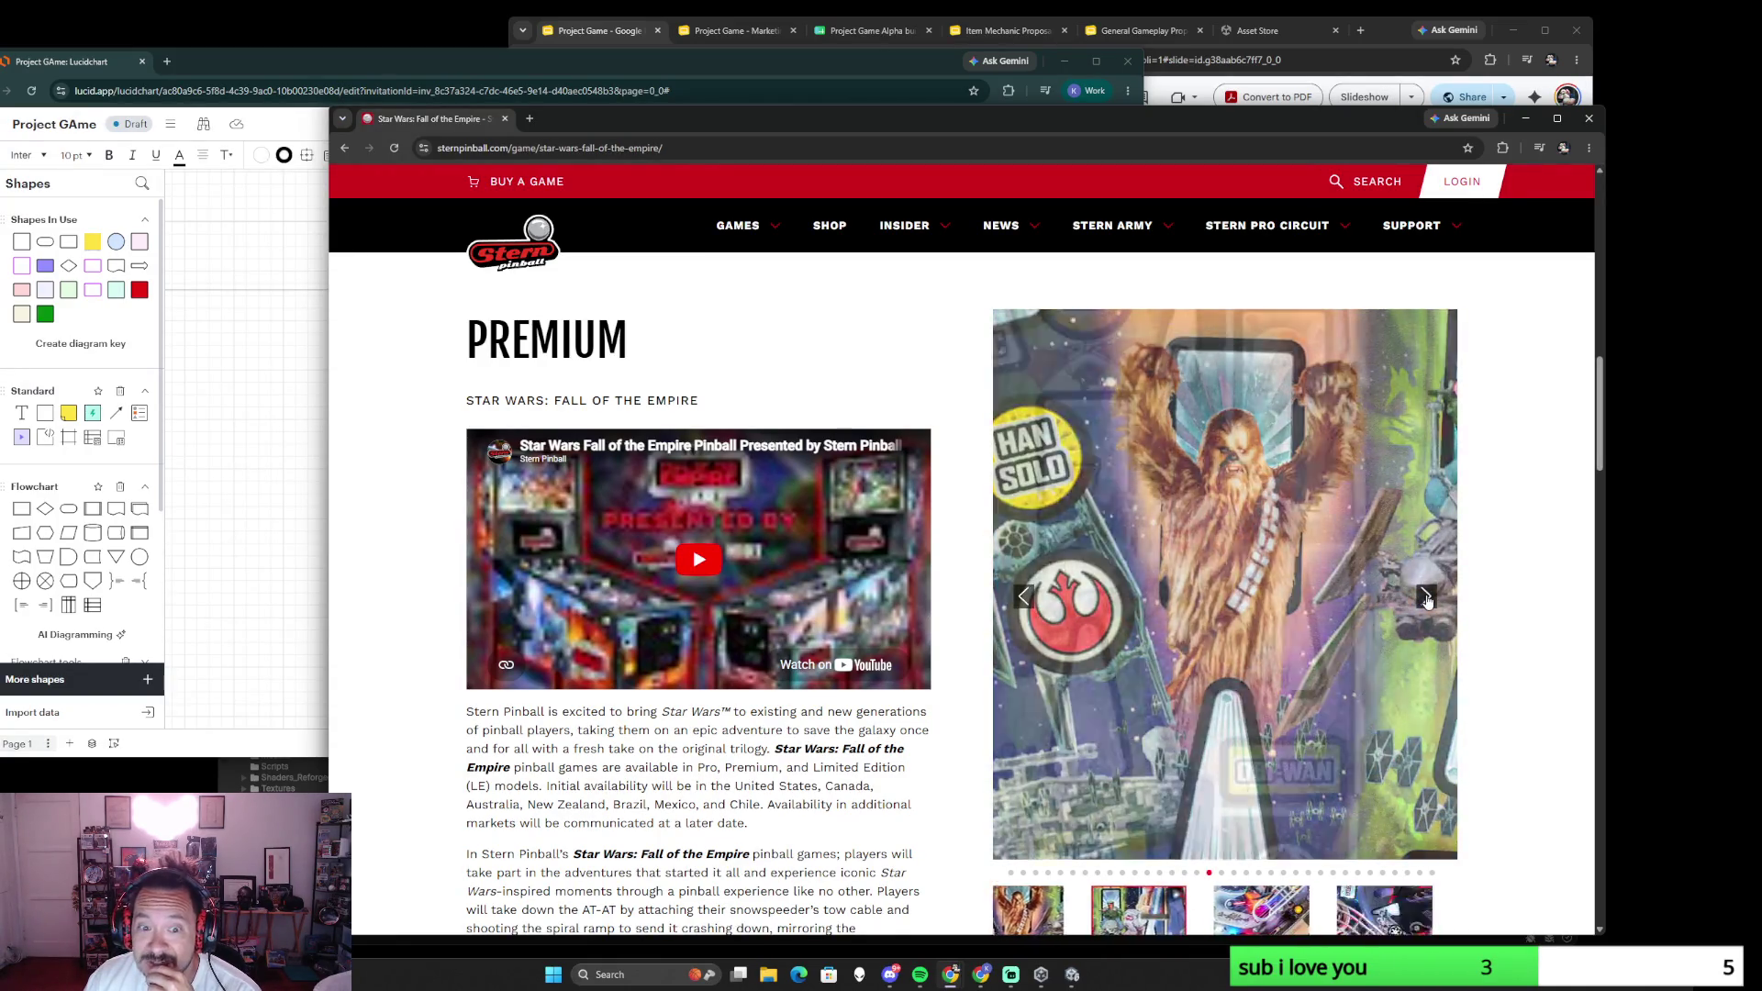
left_click(1431, 609)
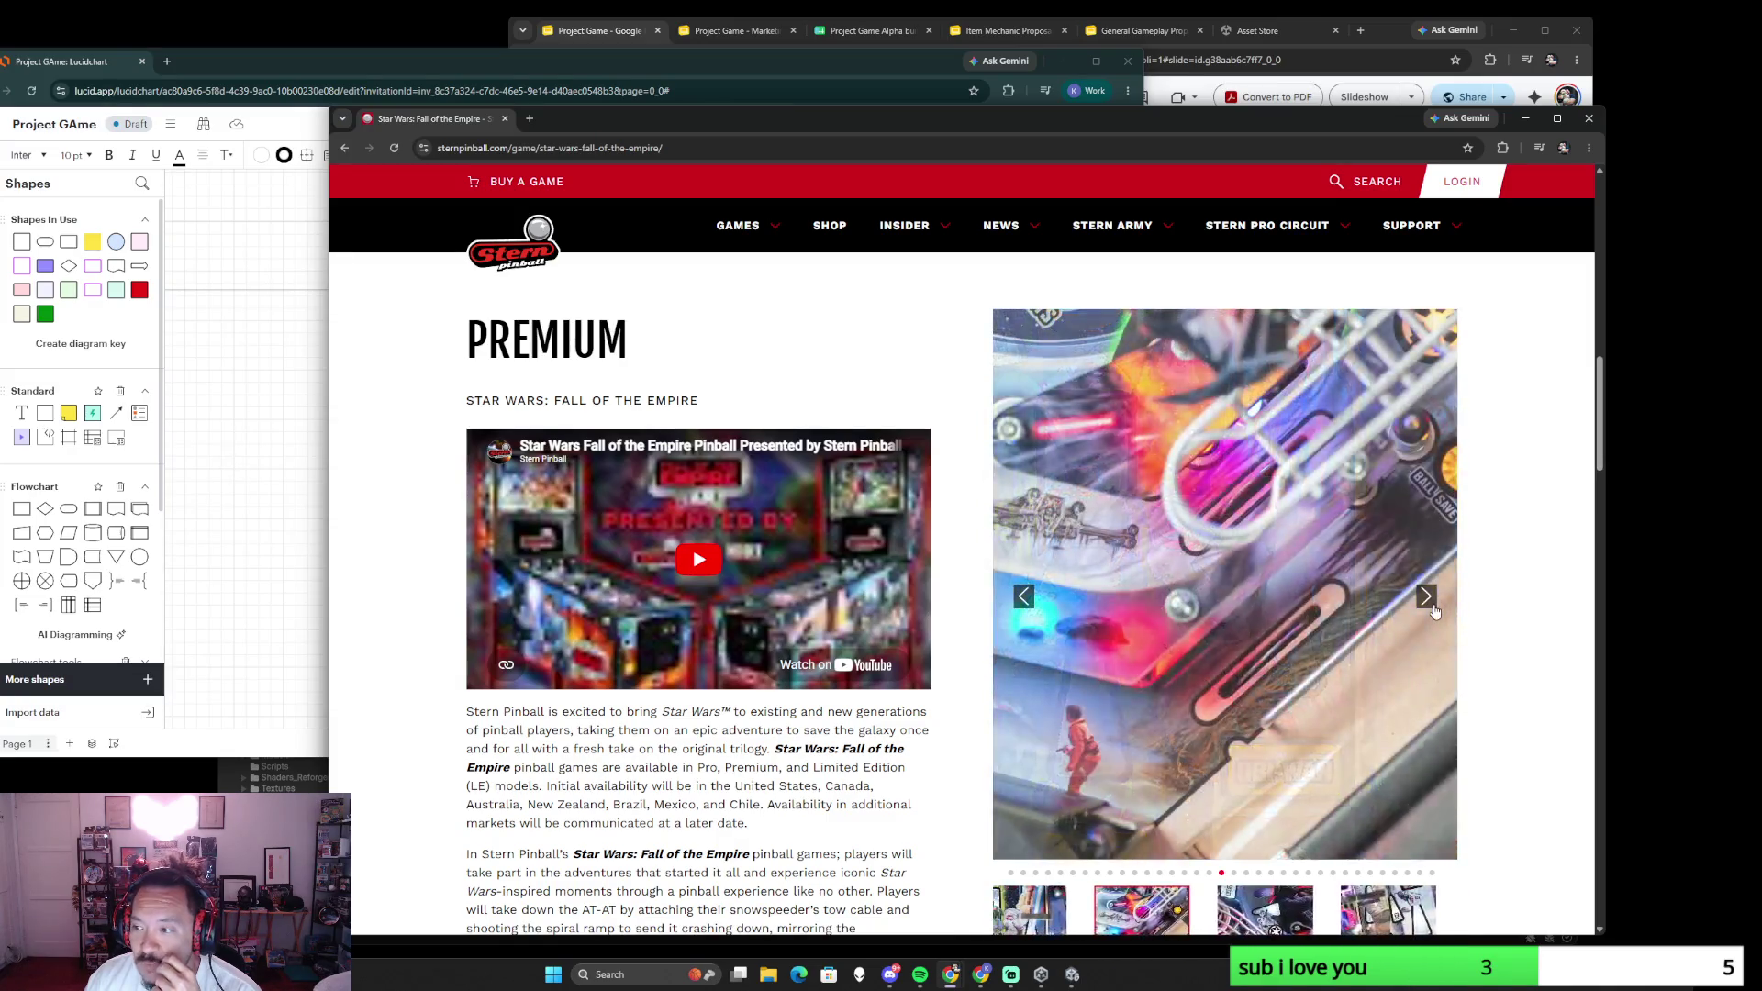
left_click(1431, 608)
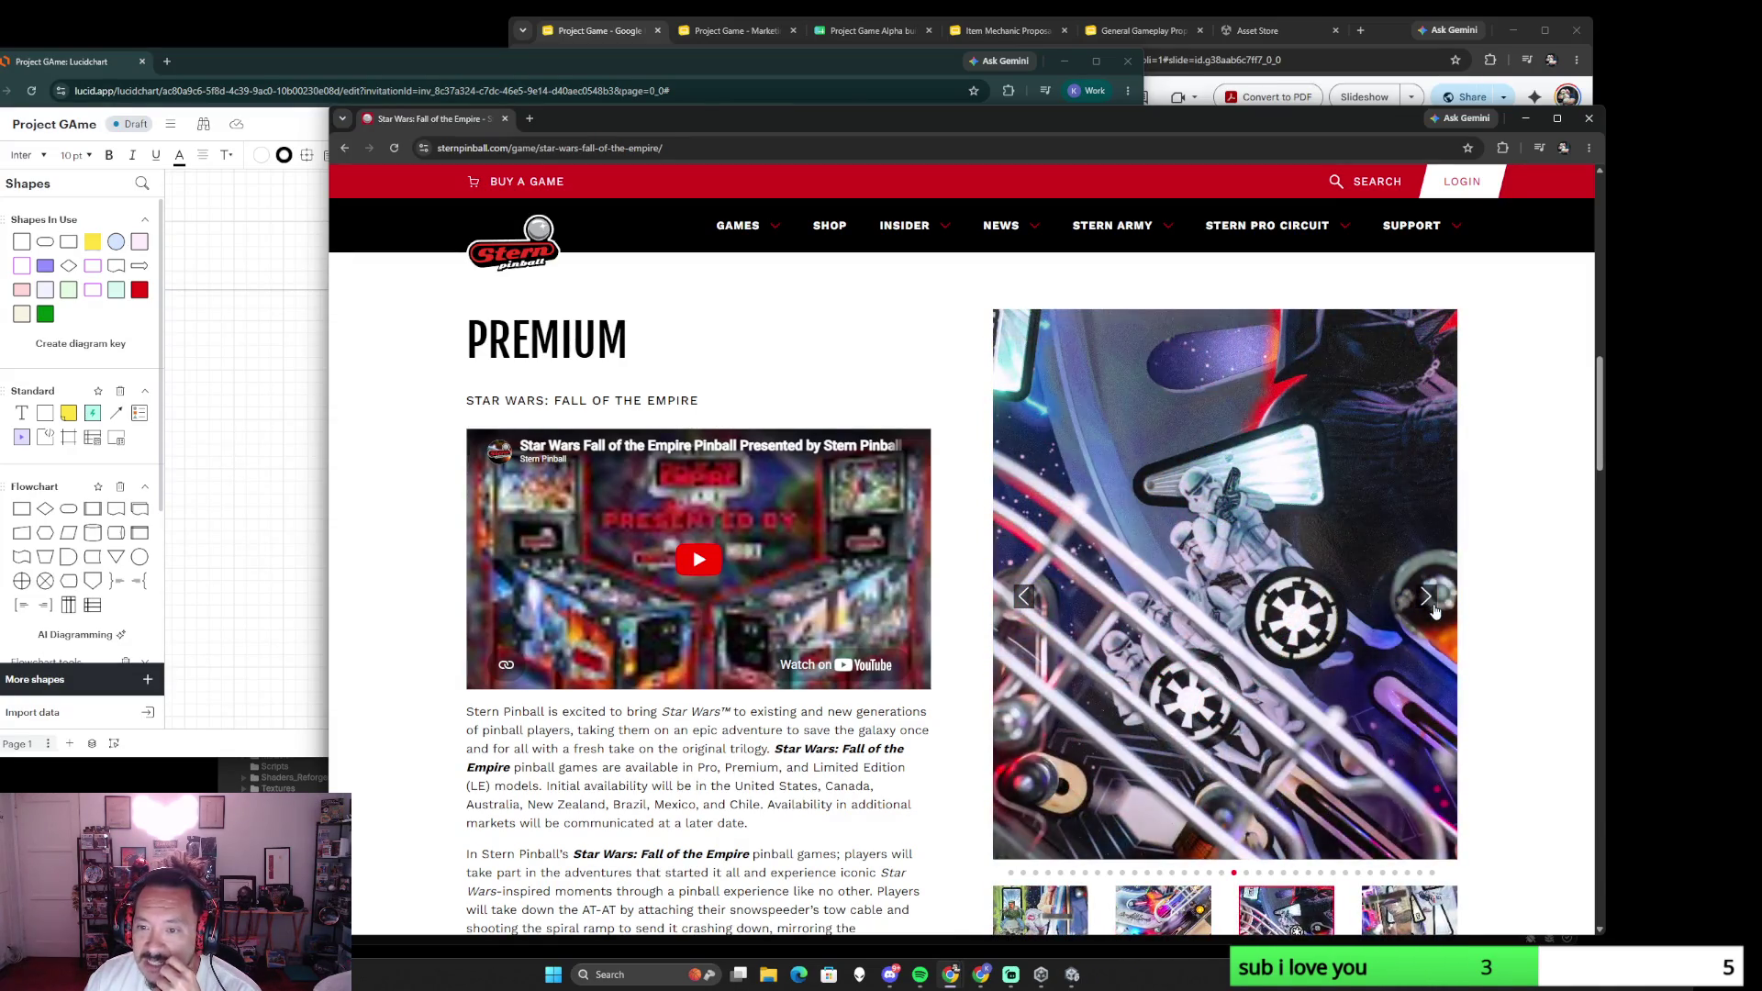
left_click(1432, 609)
left_click(1431, 608)
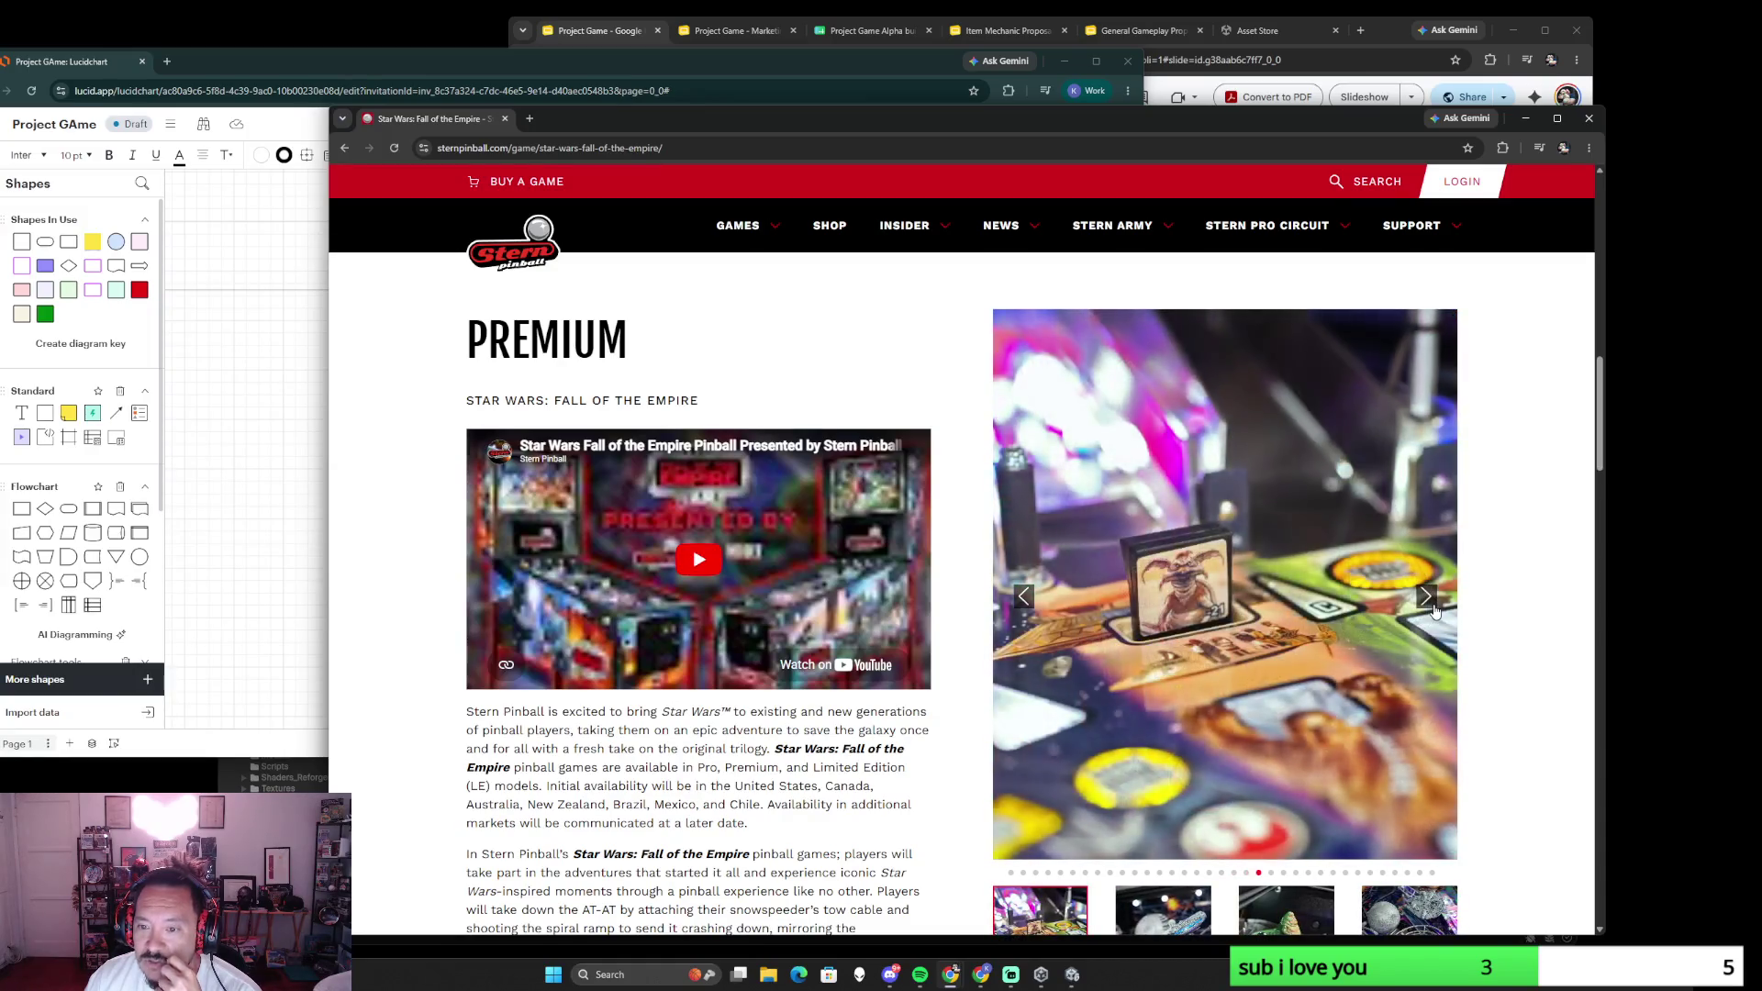
left_click(1432, 609)
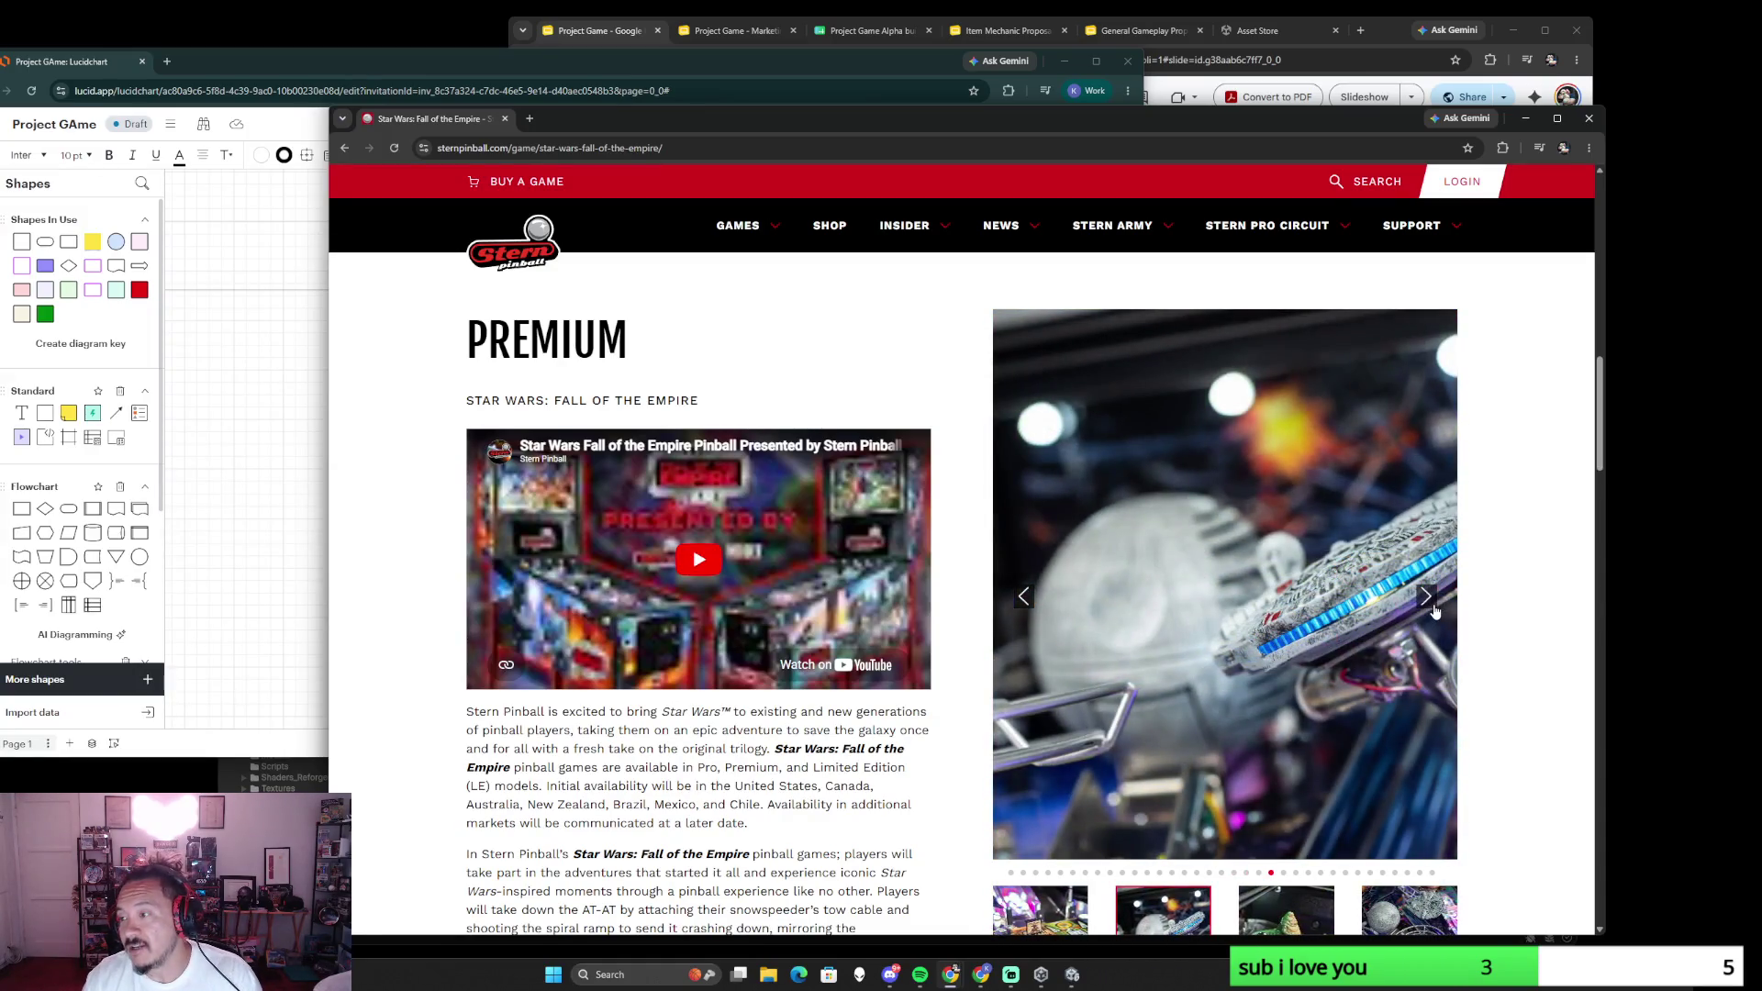
left_click(1589, 117)
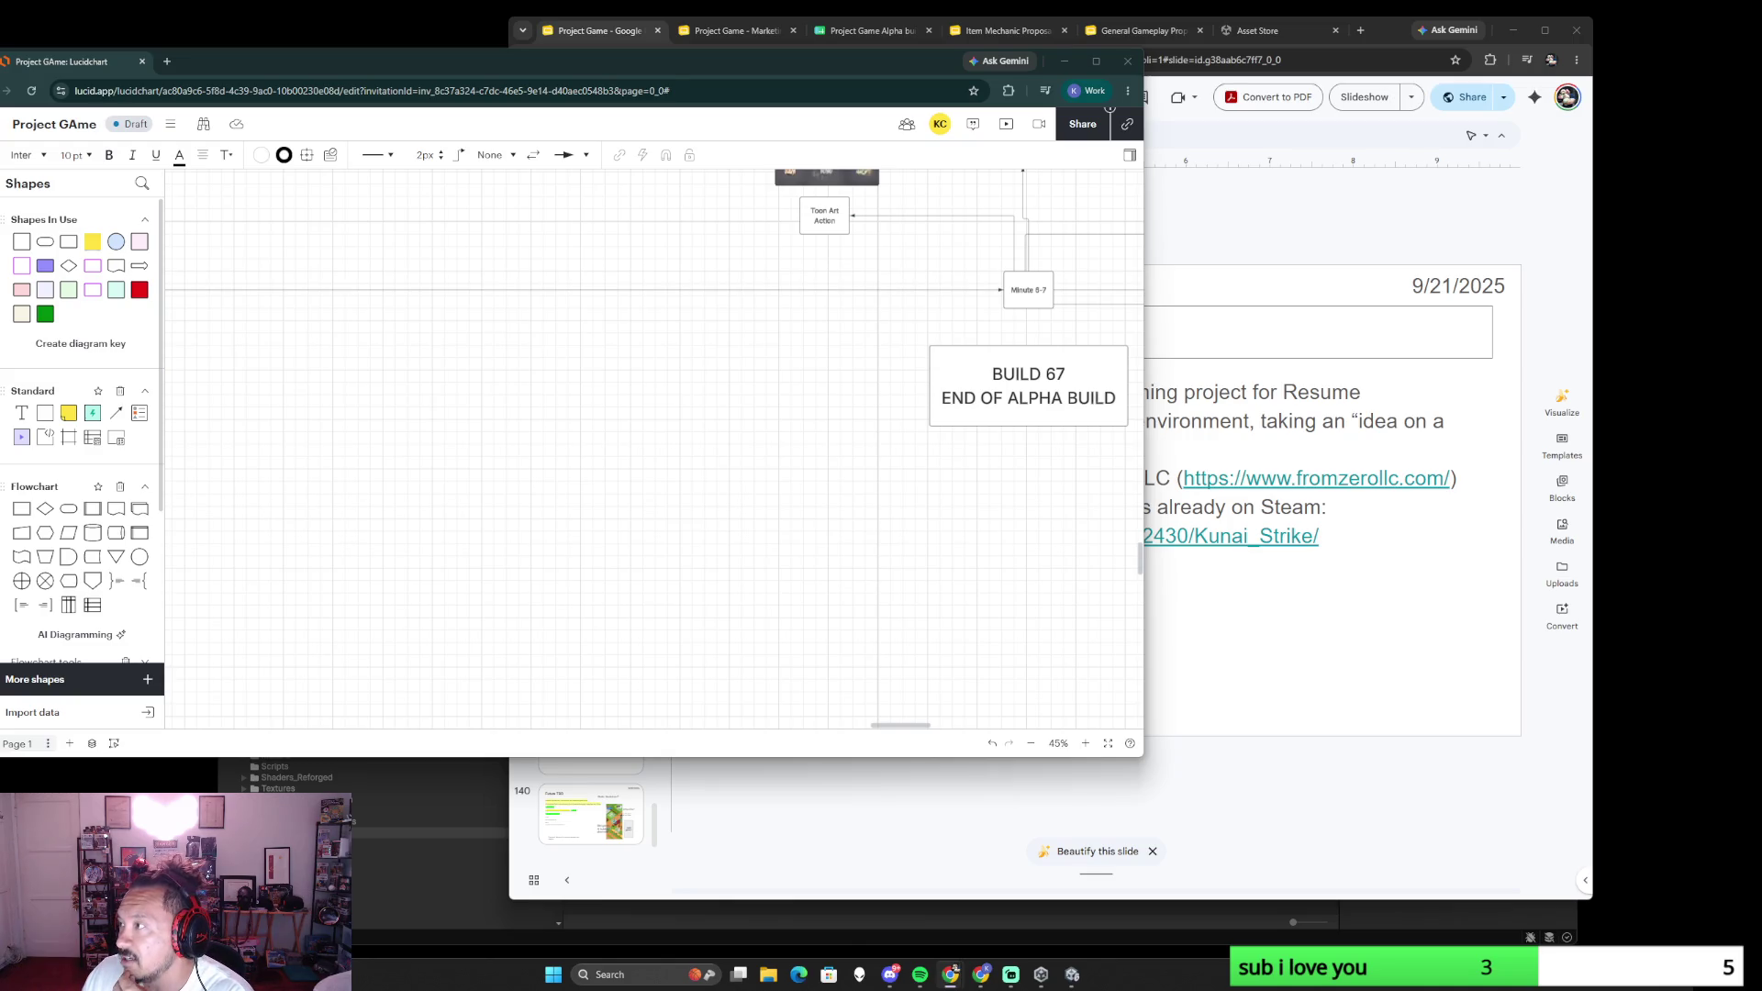
- Bring the flamin finger wiki search window forward over the Lucidchart board
key("alt+Tab")
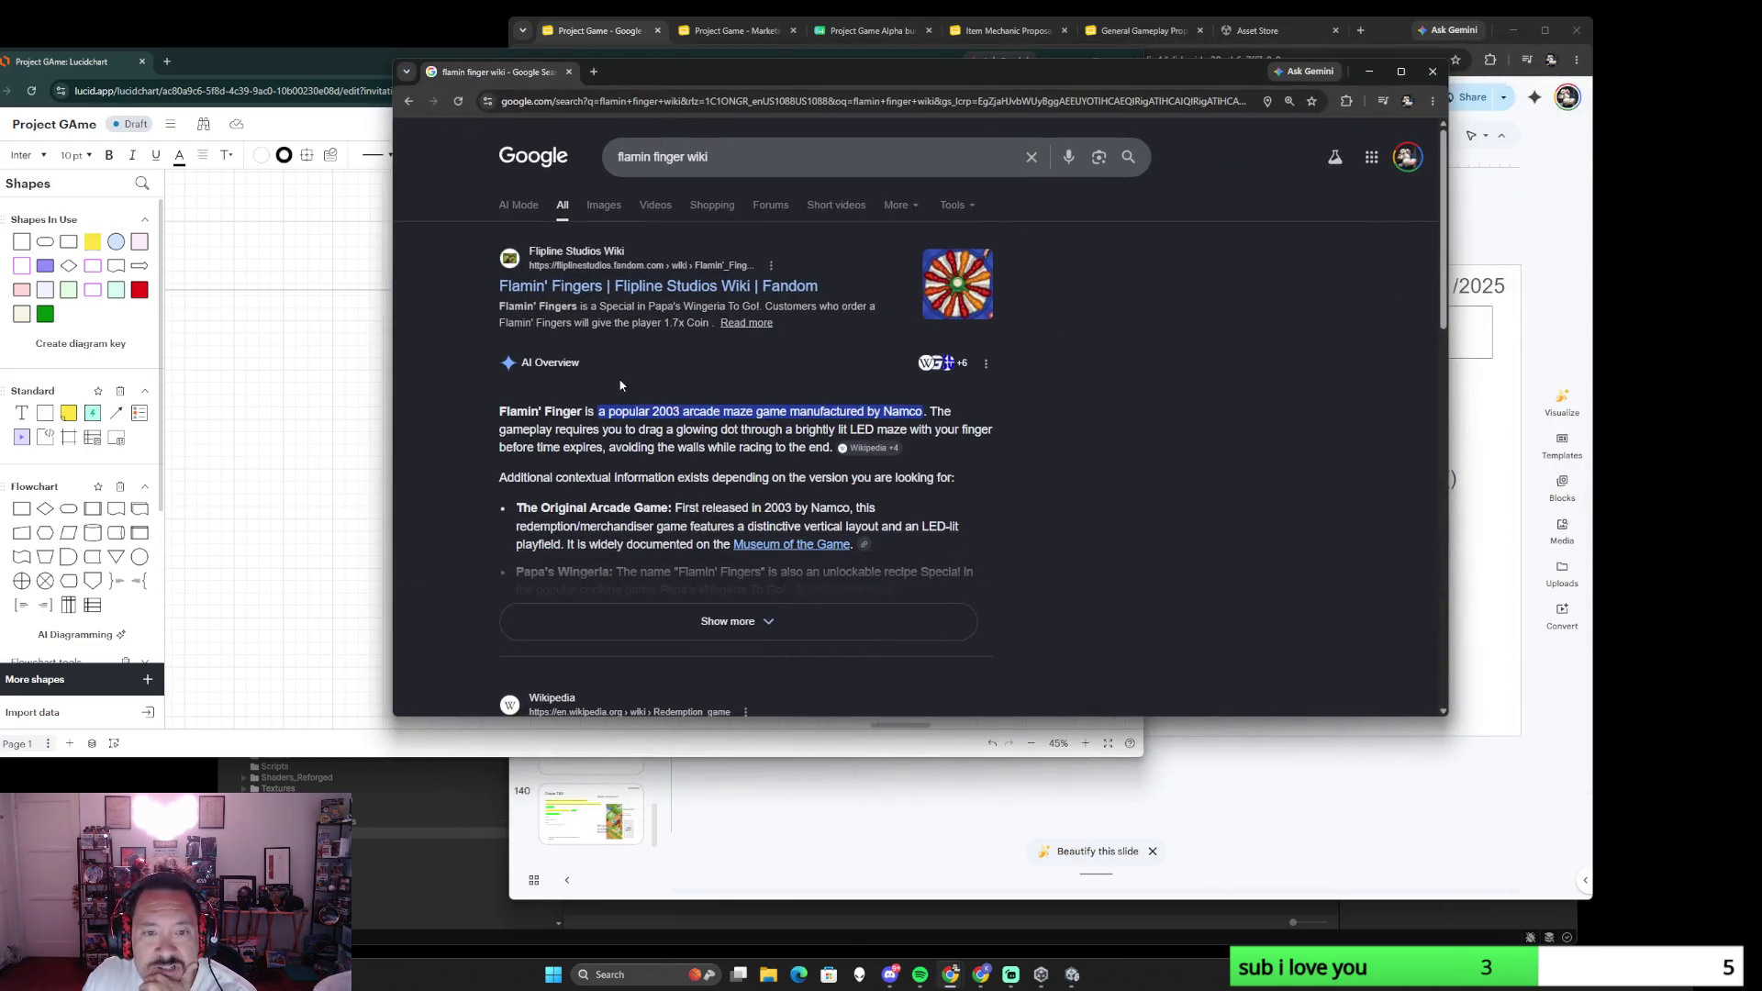
- Expand the full Flamin' Finger AI Overview, then start a new search
left_click(722, 621)
scroll(826, 413, "down", 3)
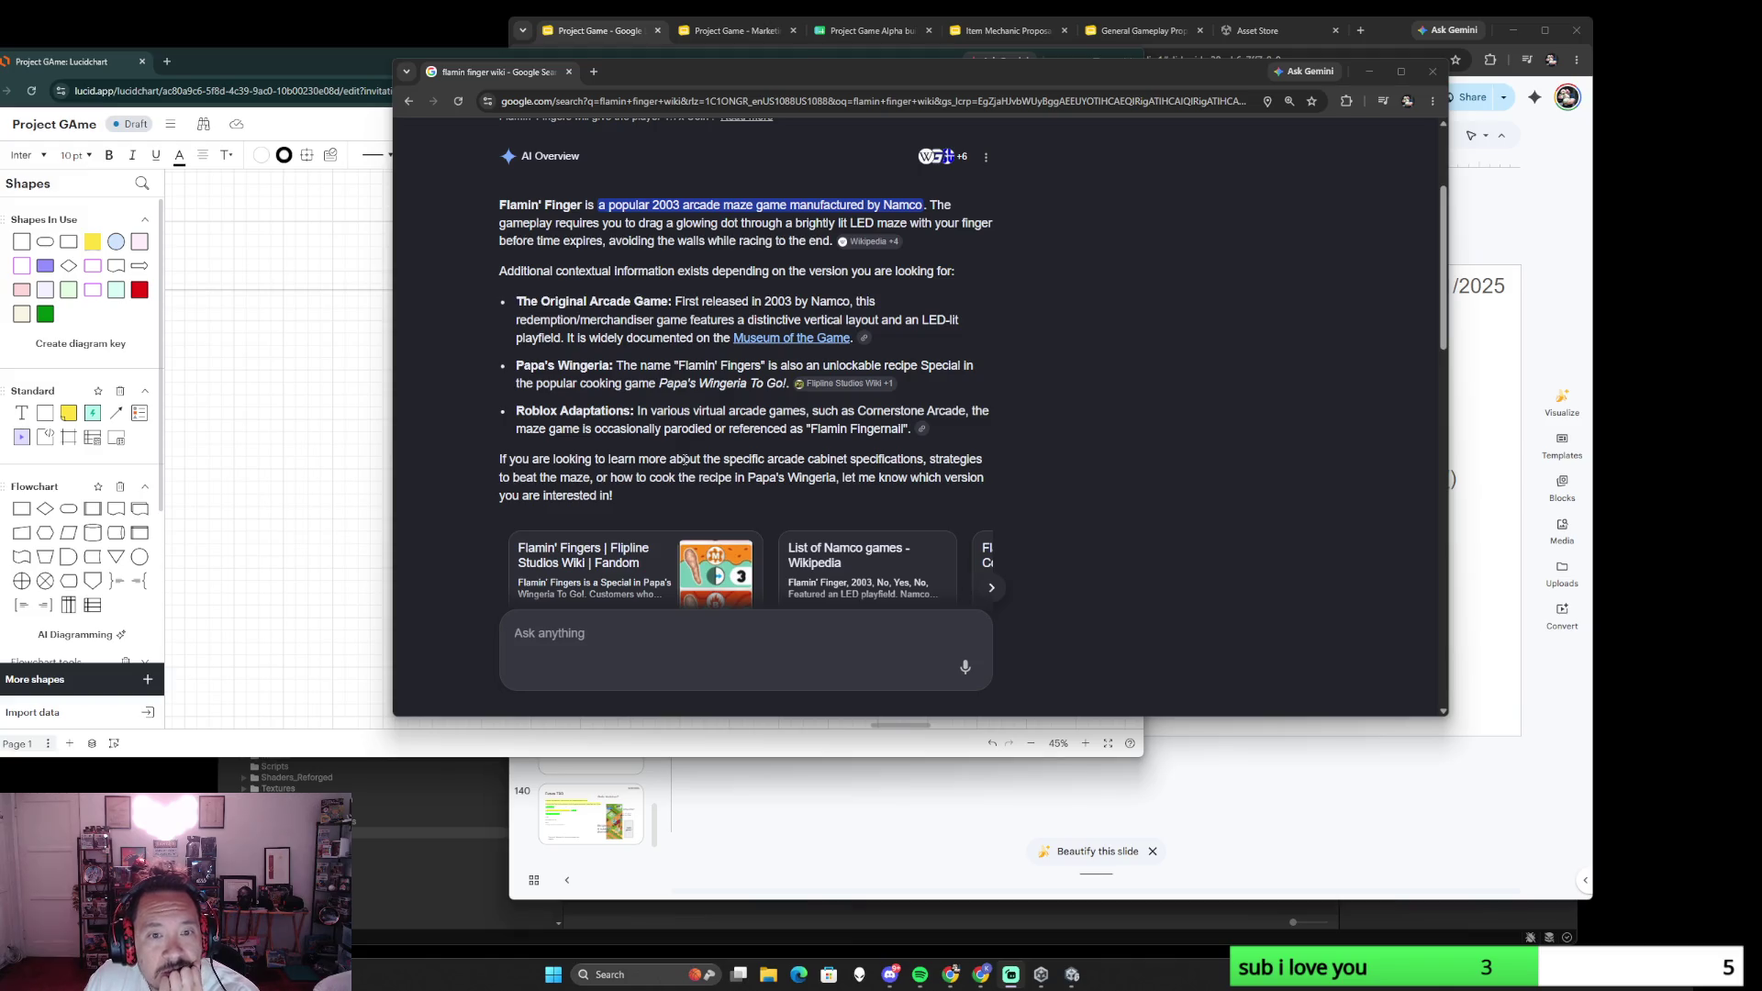
scroll(729, 412, "down", 2)
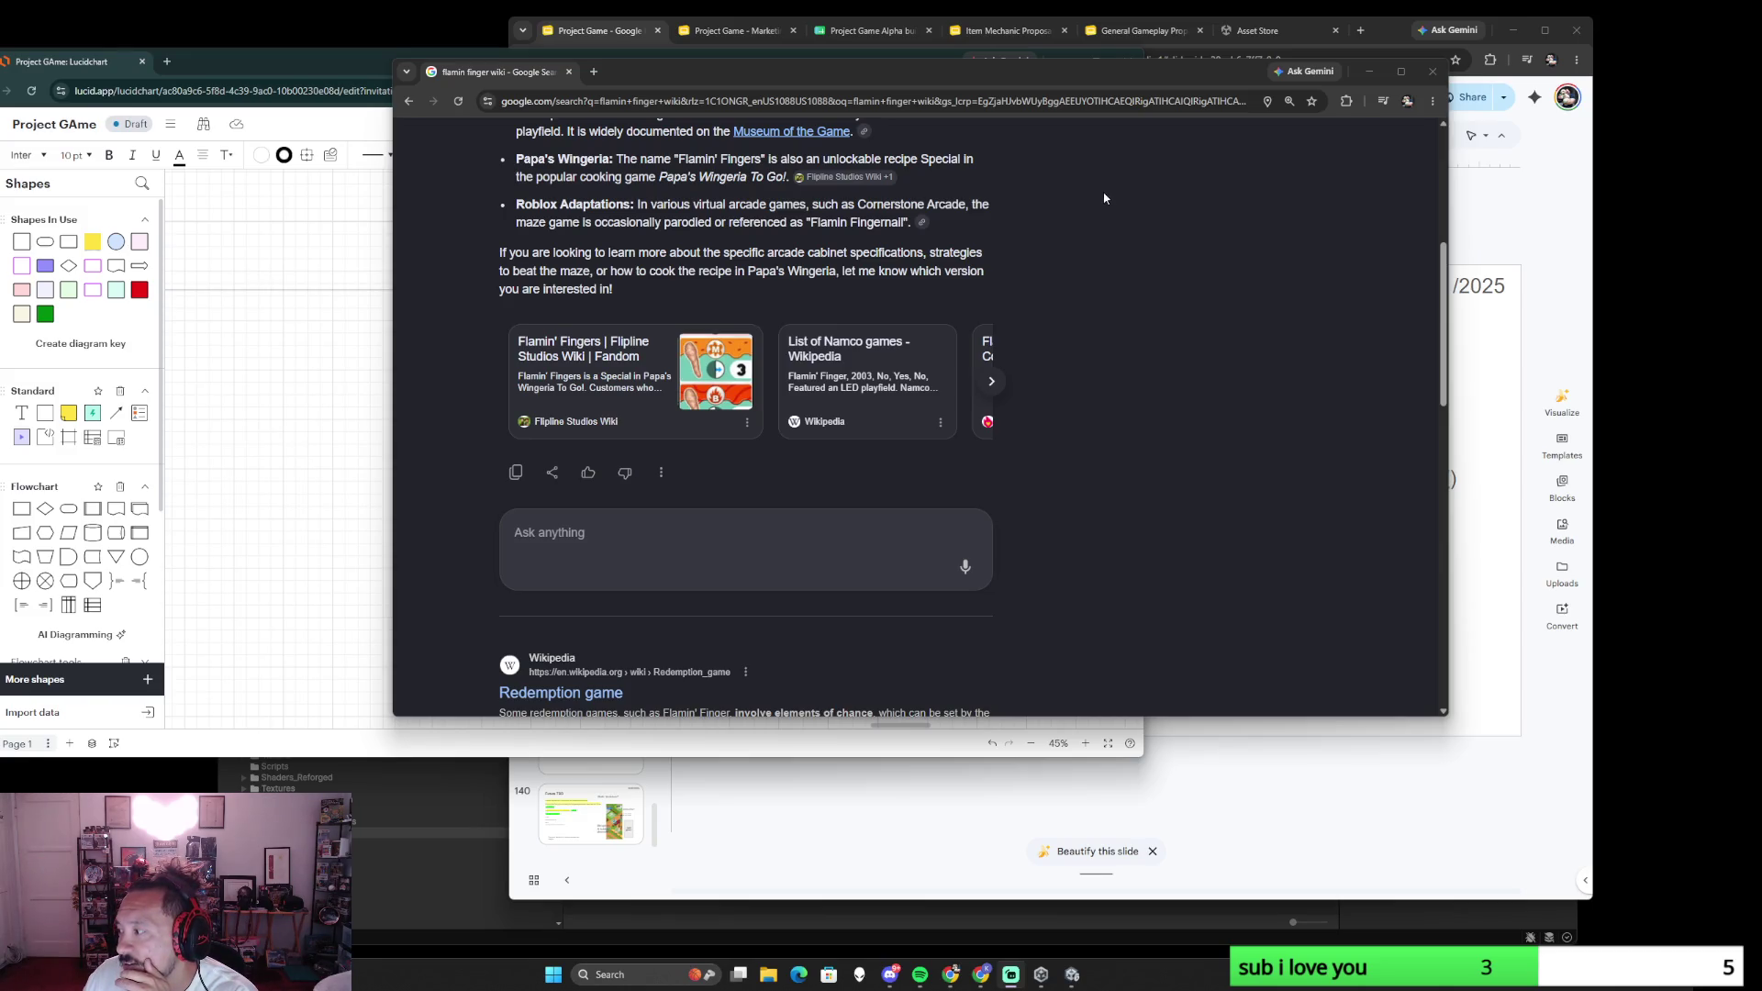
left_click(766, 100)
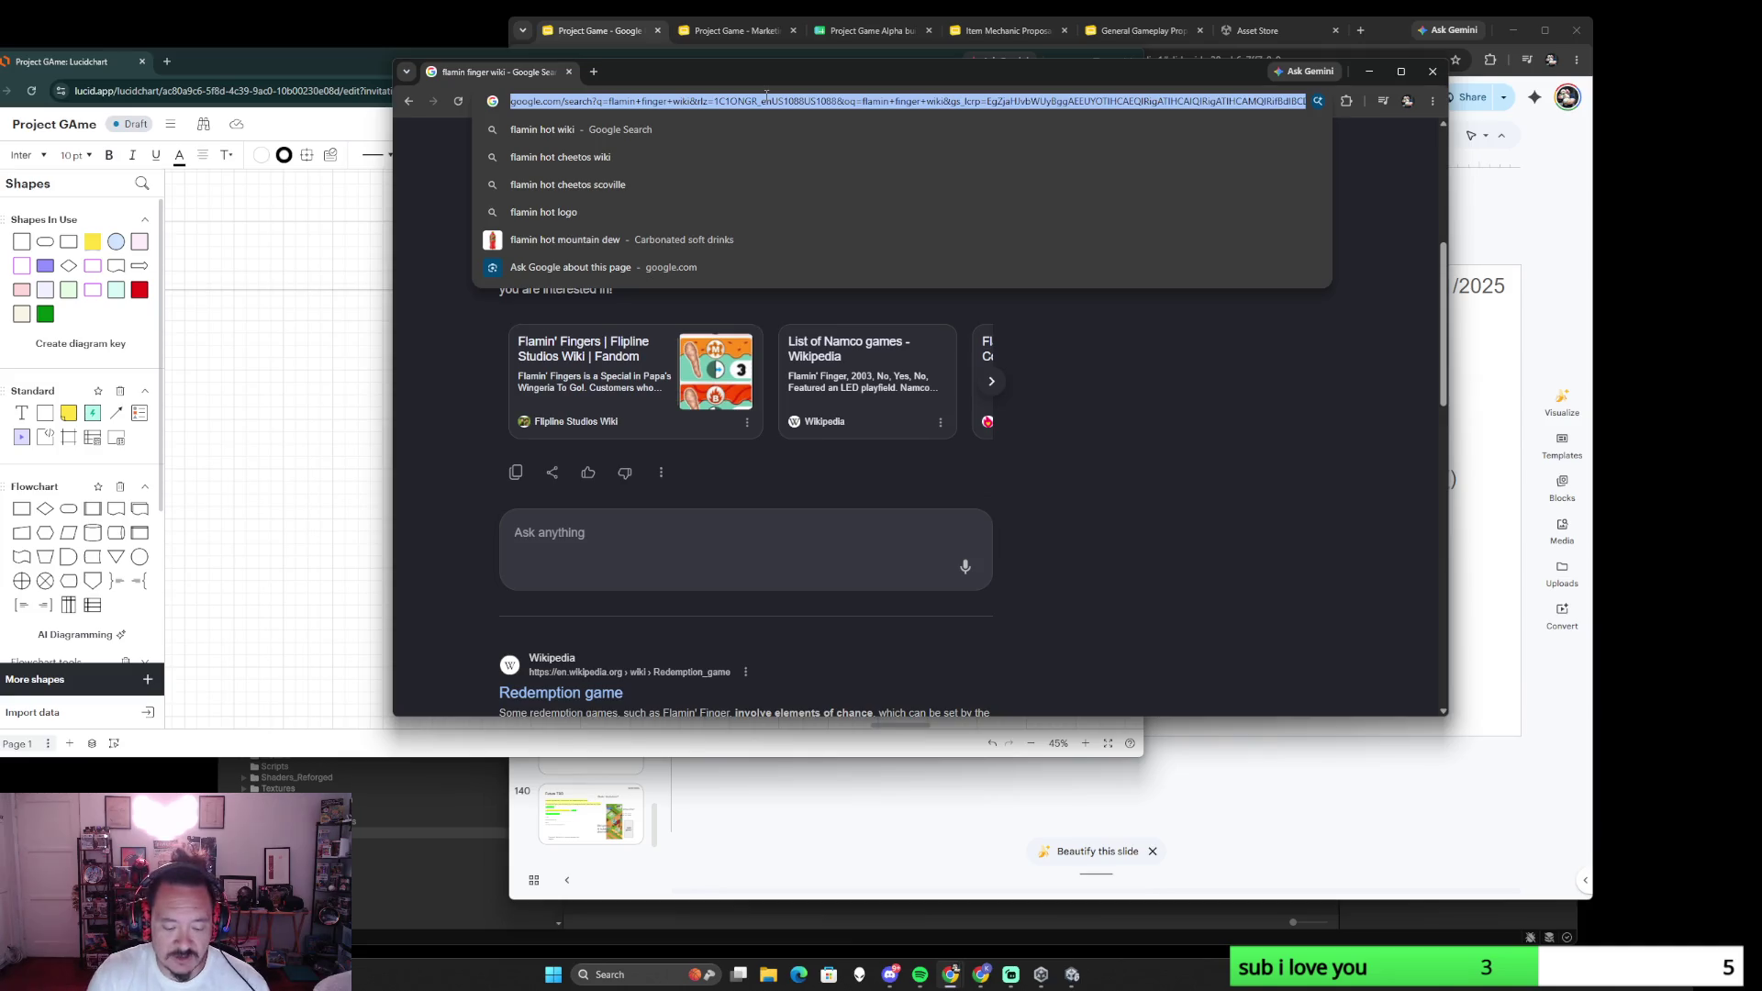
type("game of thr")
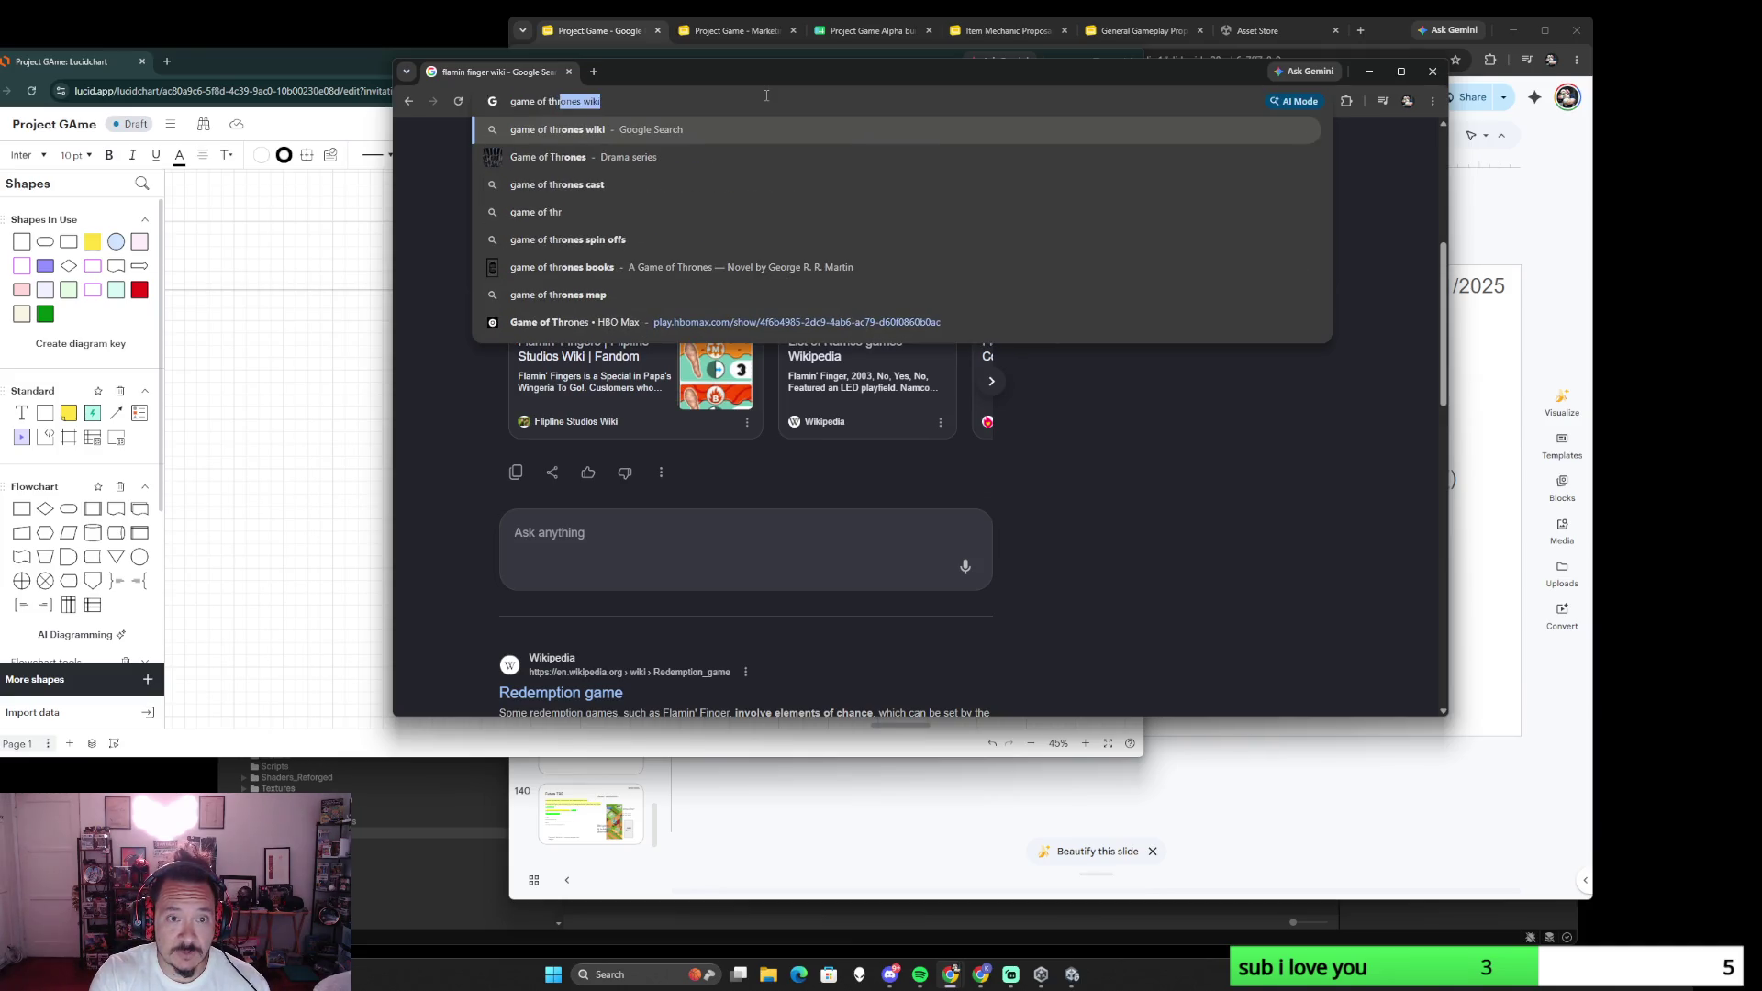
type("ones pinball")
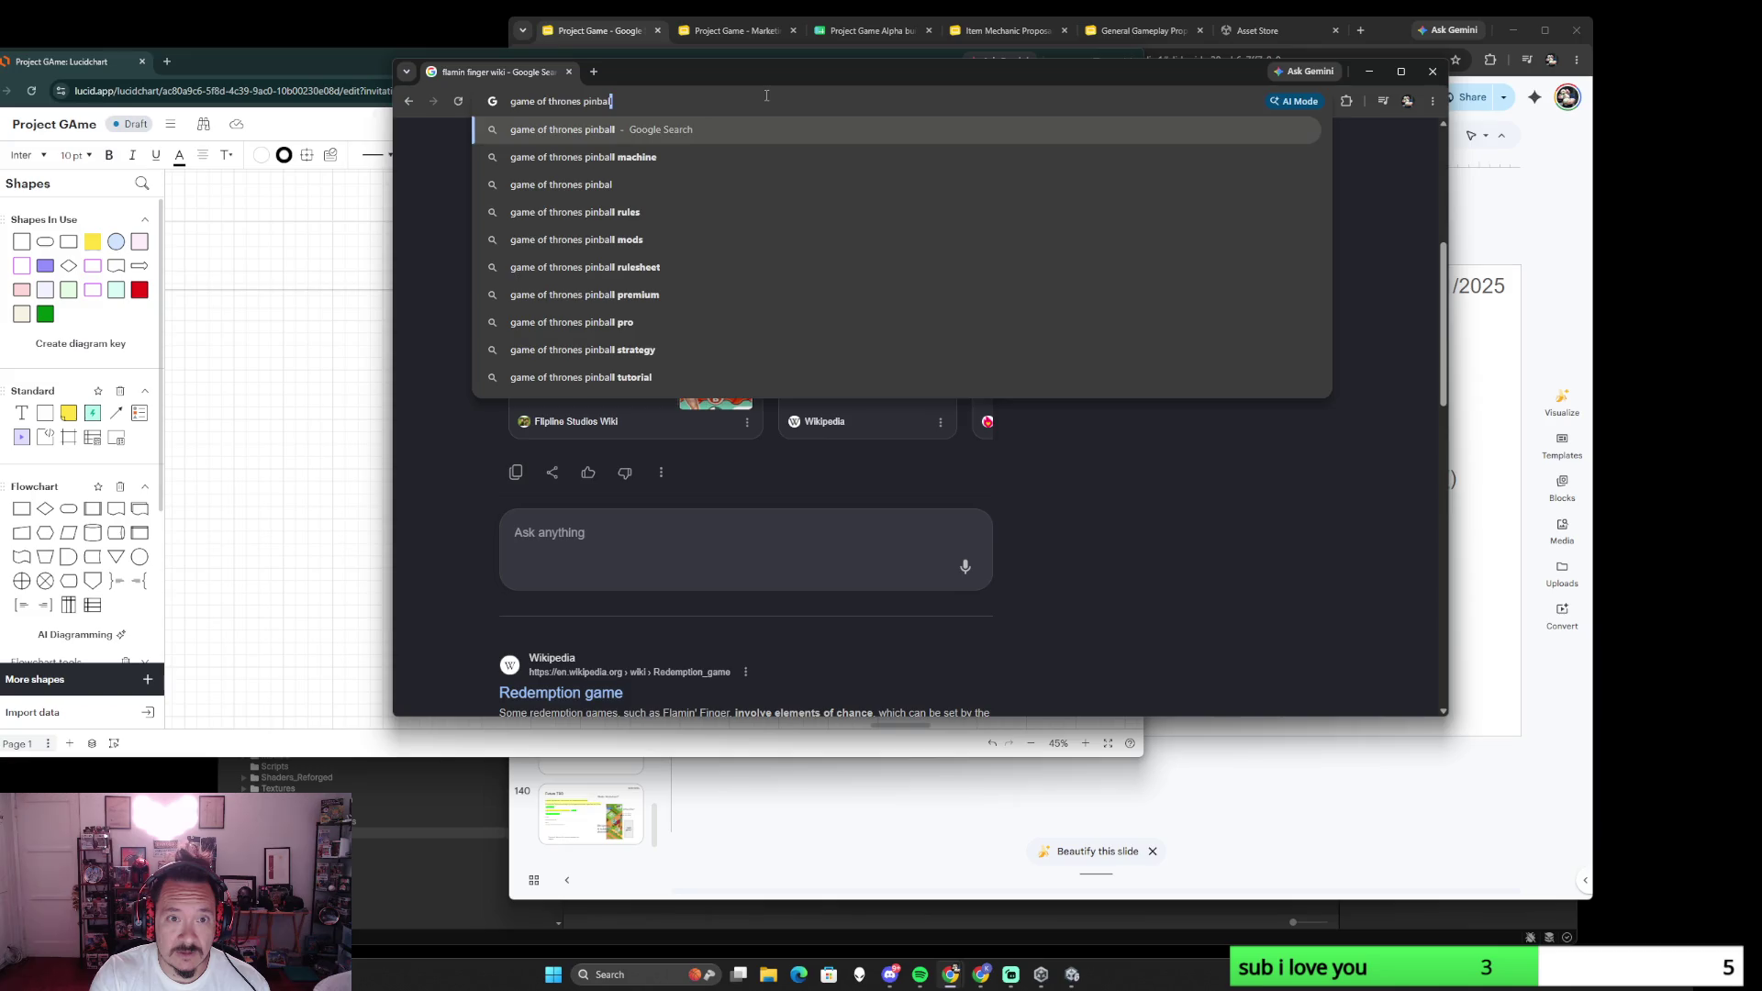
- Search for game of thrones pinball and go to Stern's Game of Thrones page
key("Return")
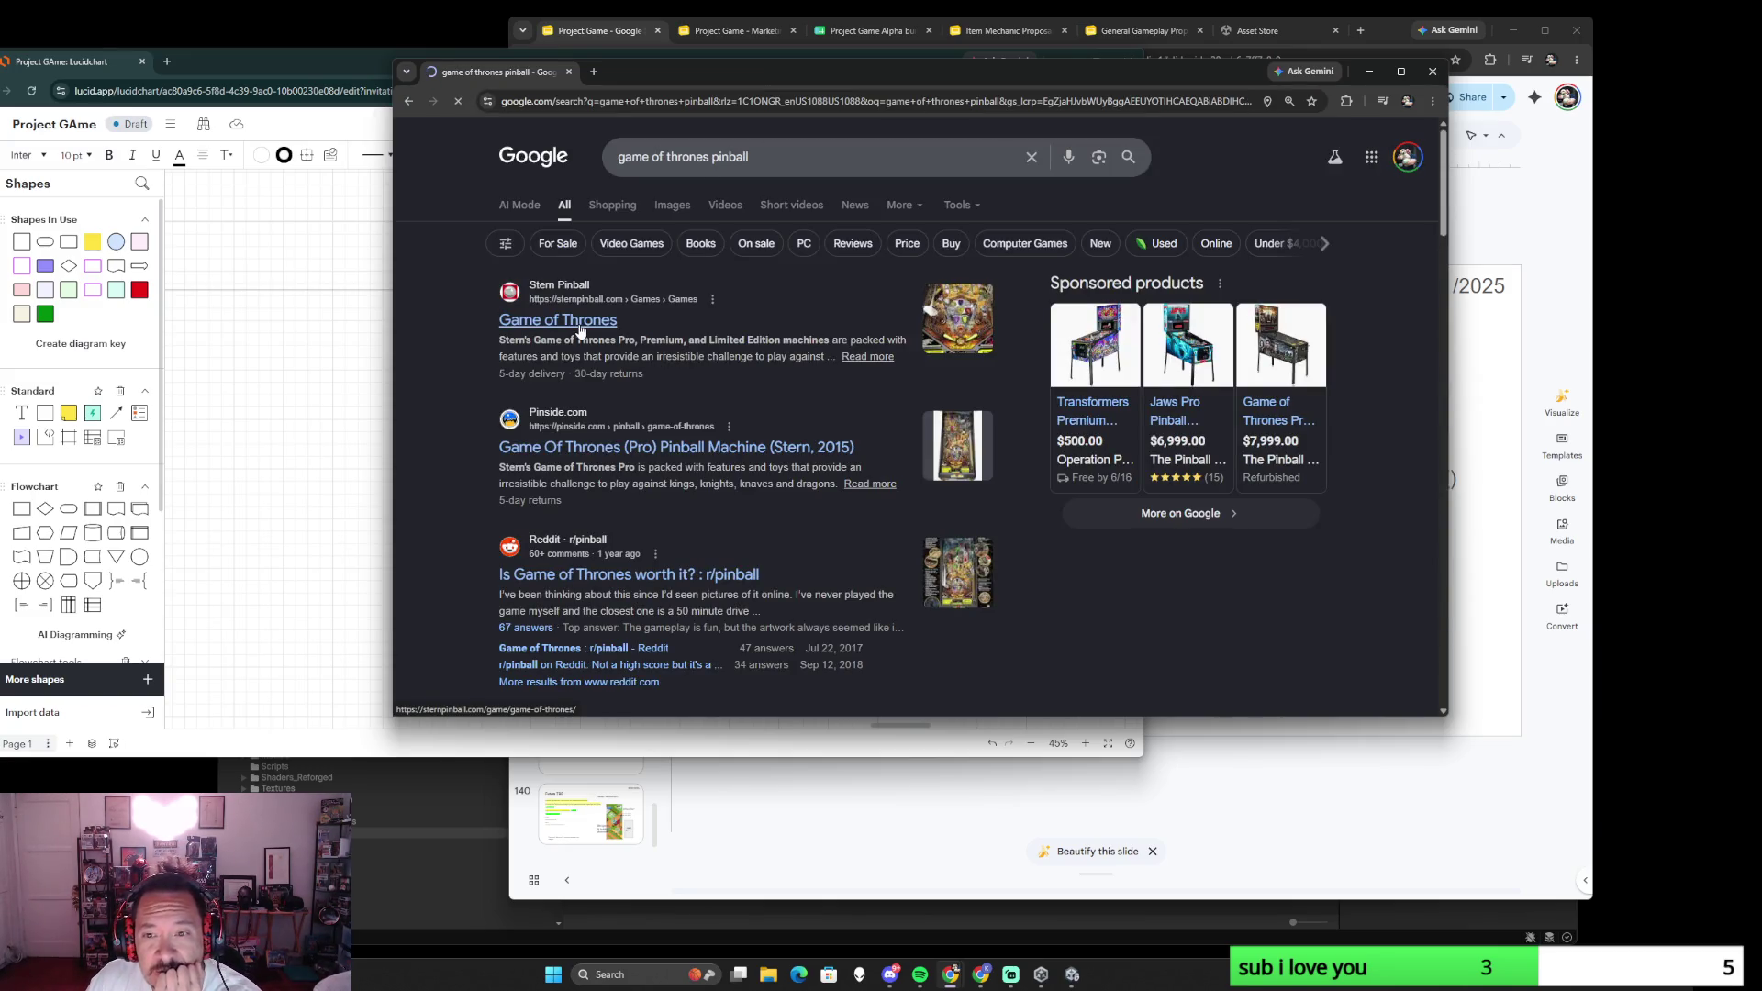
left_click(579, 322)
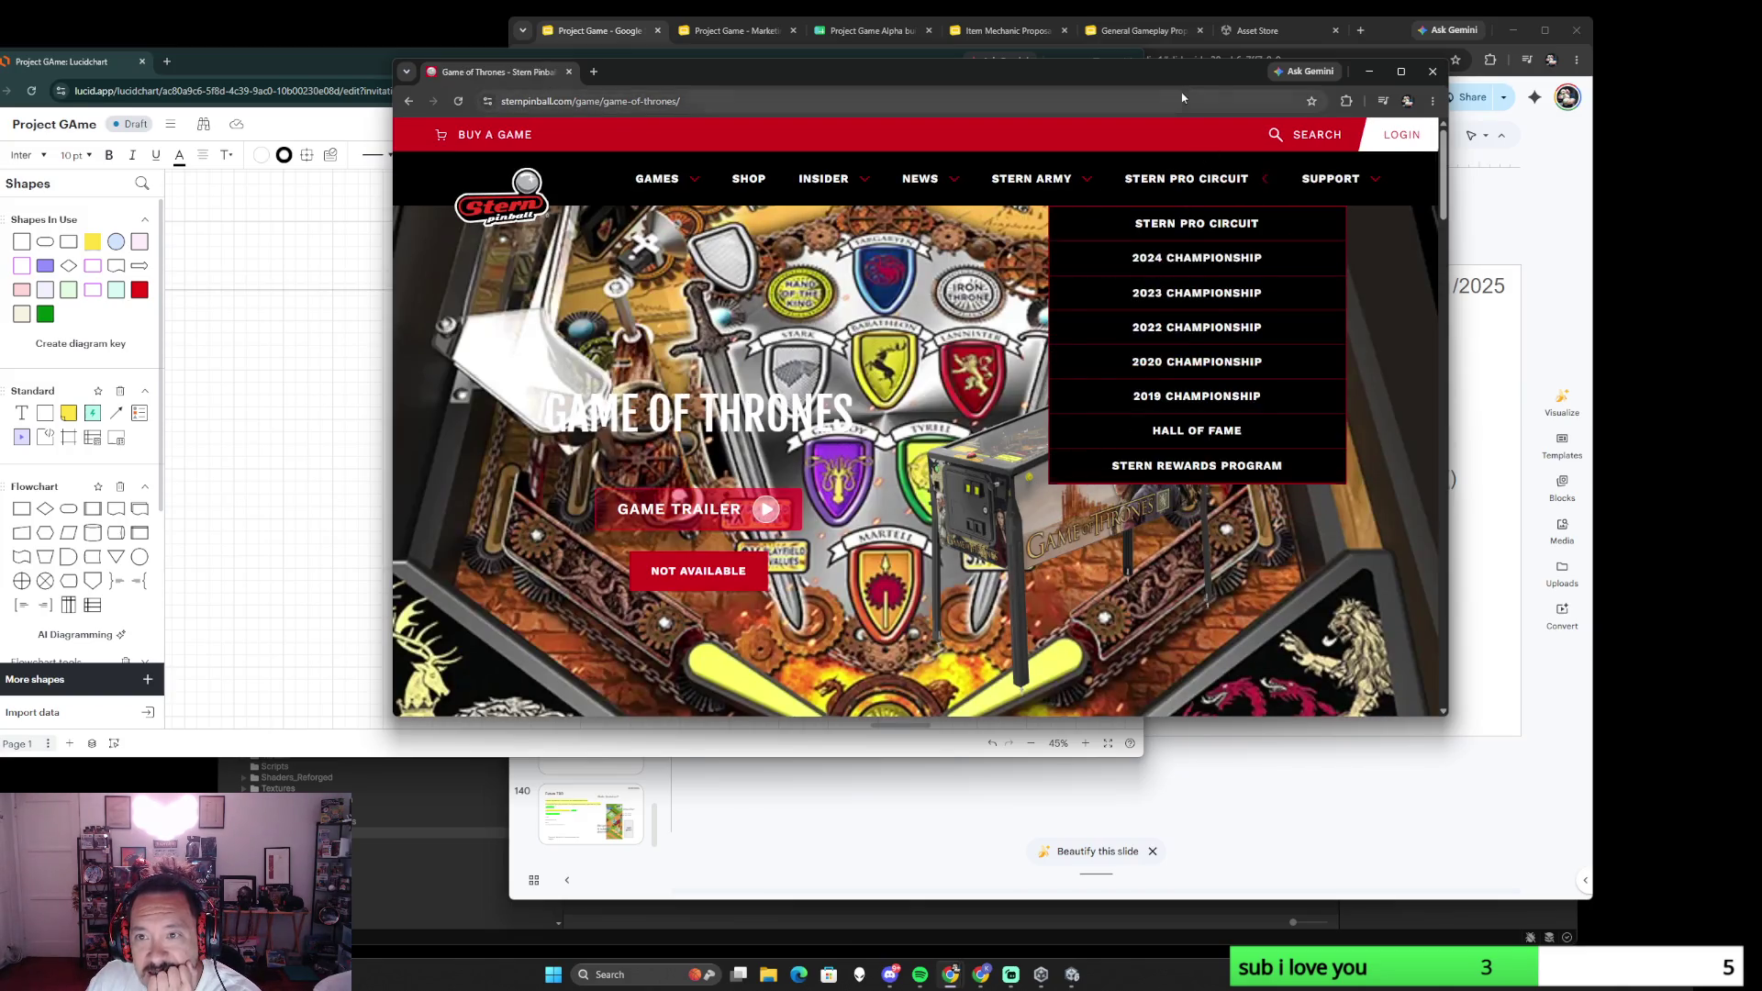
- Check the sold-out Game of Thrones Premium and Limited Edition models, then return to the results
left_click_drag(1181, 72, 1074, 30)
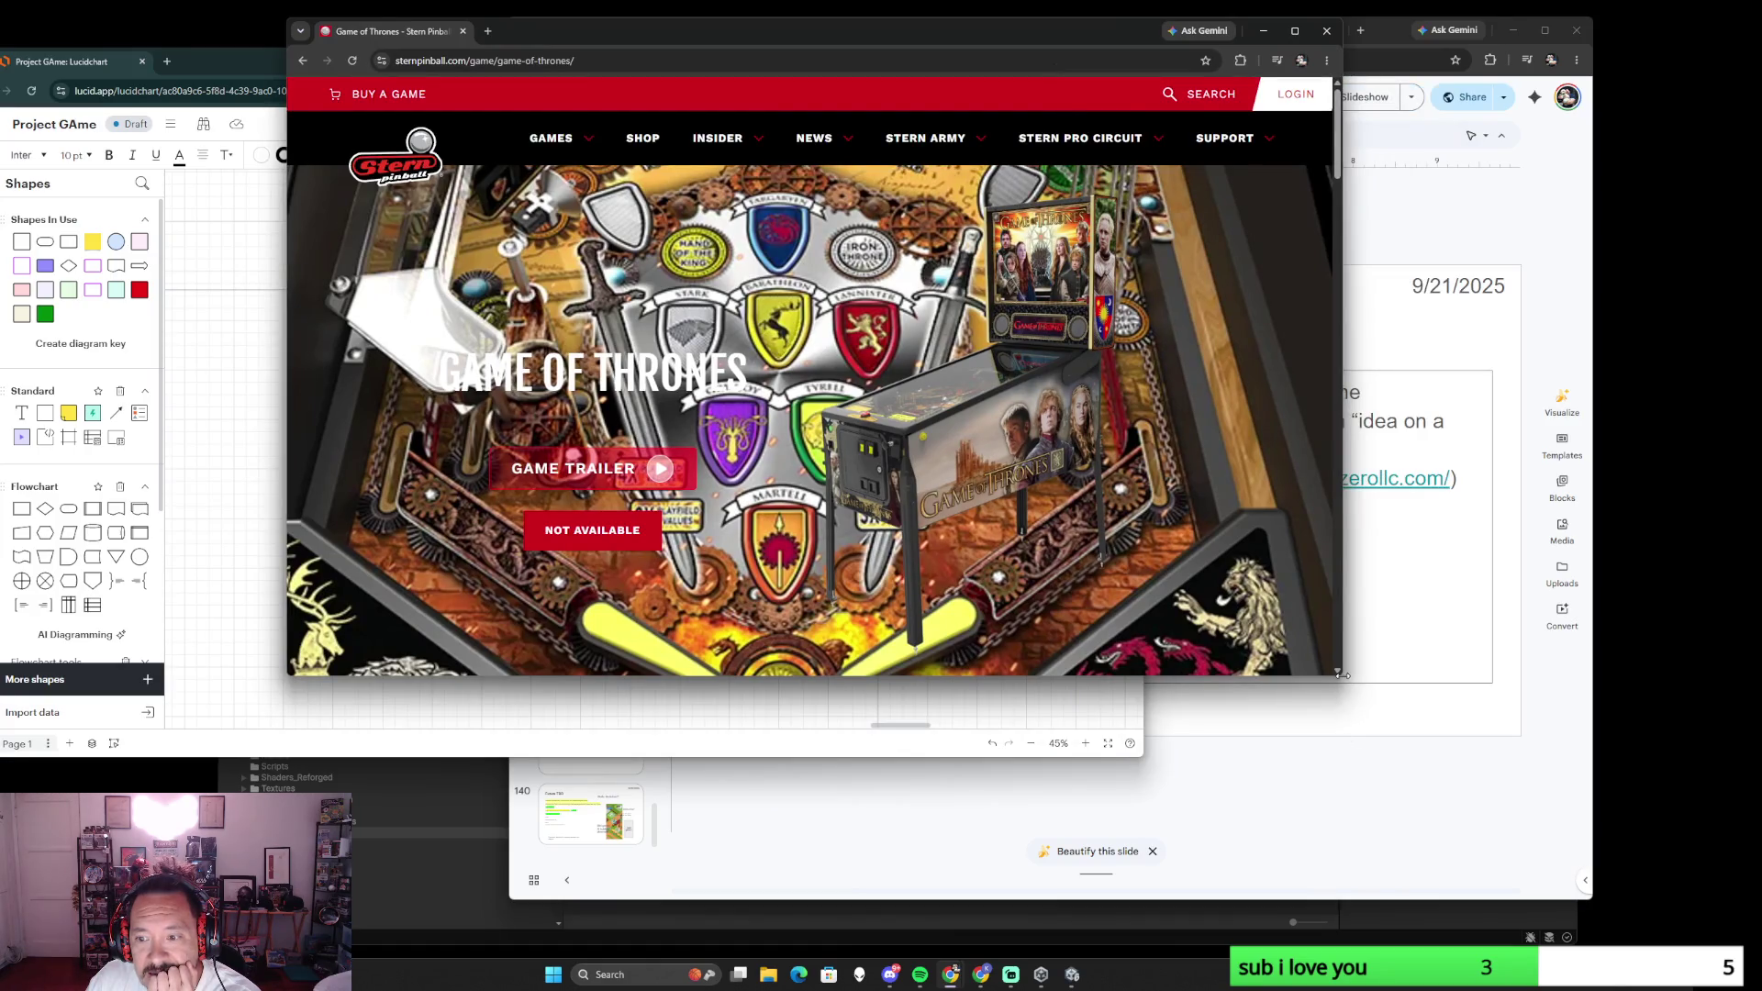
left_click_drag(1335, 674, 1548, 865)
scroll(1092, 698, "down", 3)
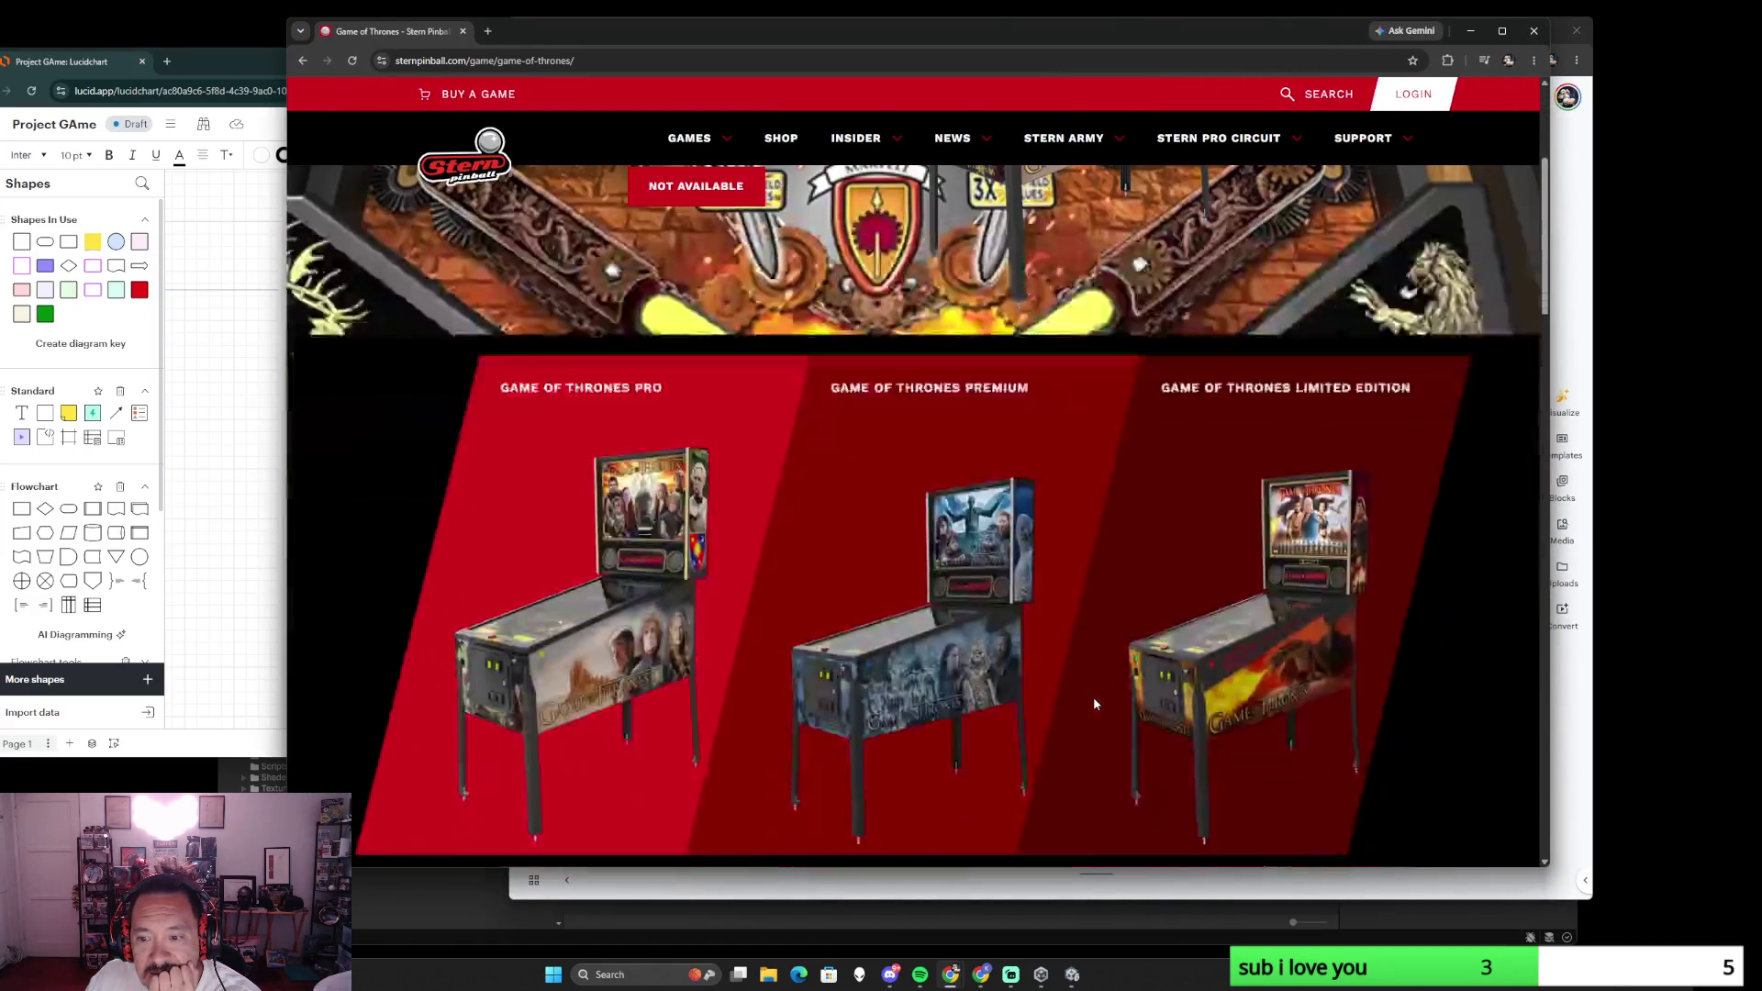
scroll(902, 654, "down", 3)
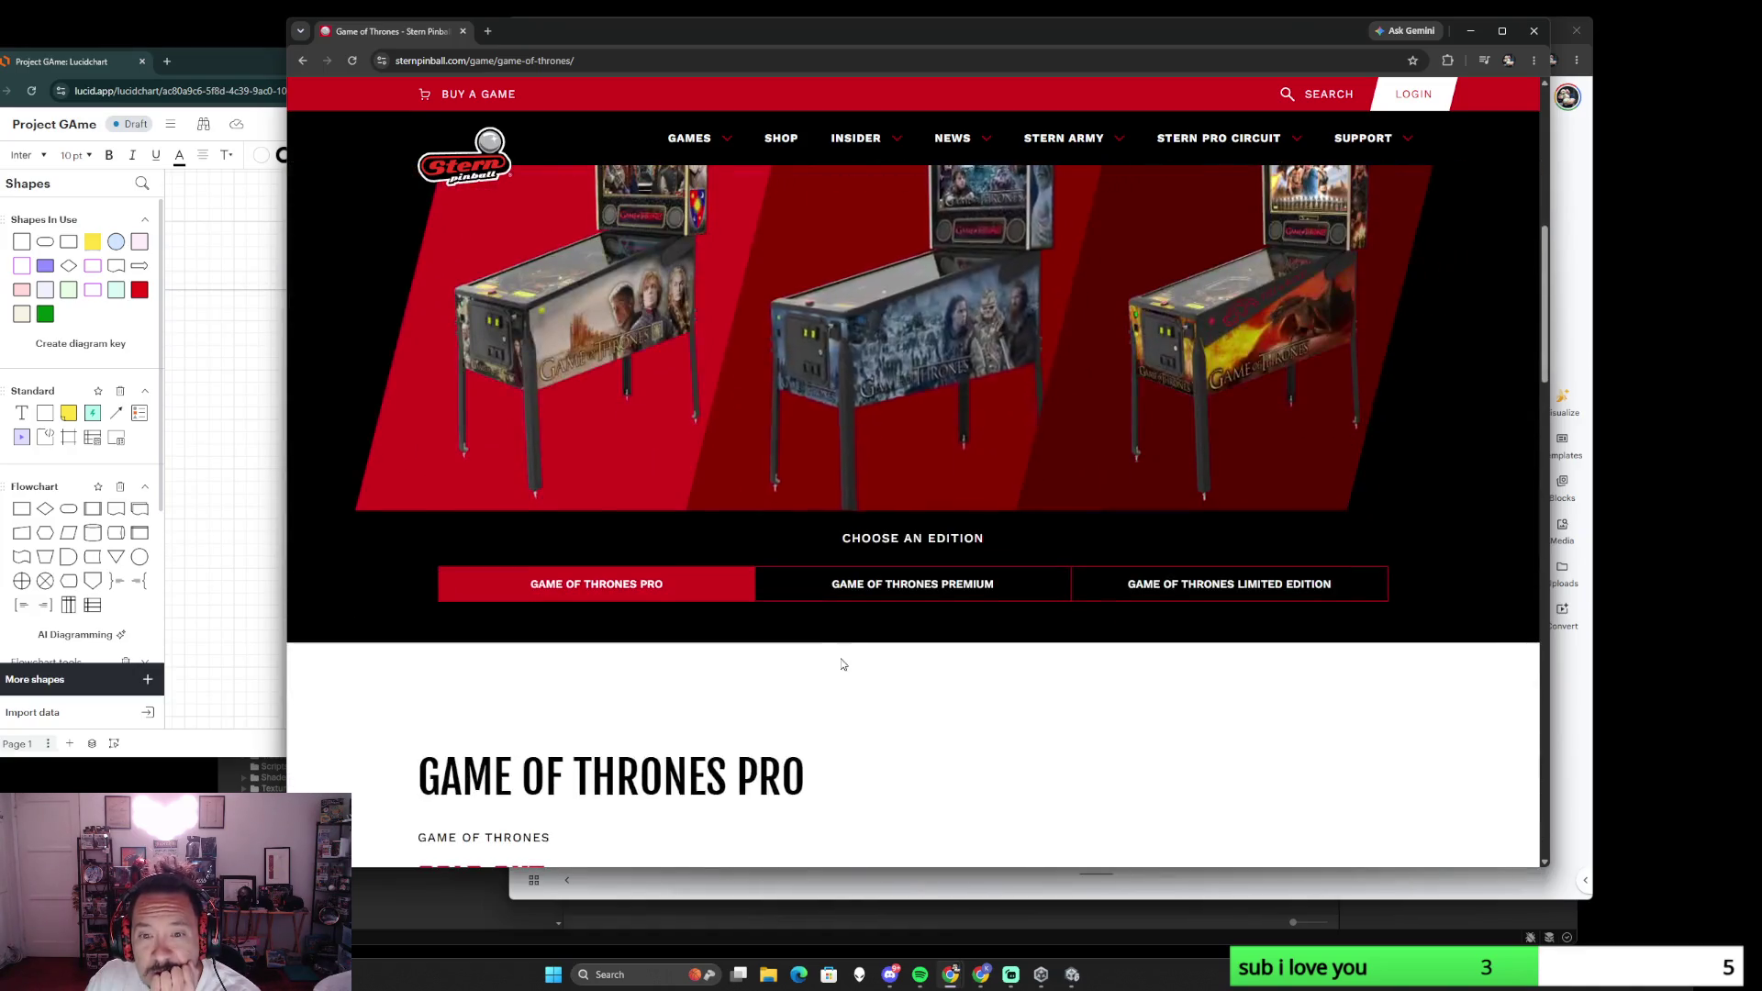
scroll(902, 655, "down", 3)
scroll(901, 654, "down", 2)
scroll(900, 654, "down", 3)
scroll(901, 655, "up", 2)
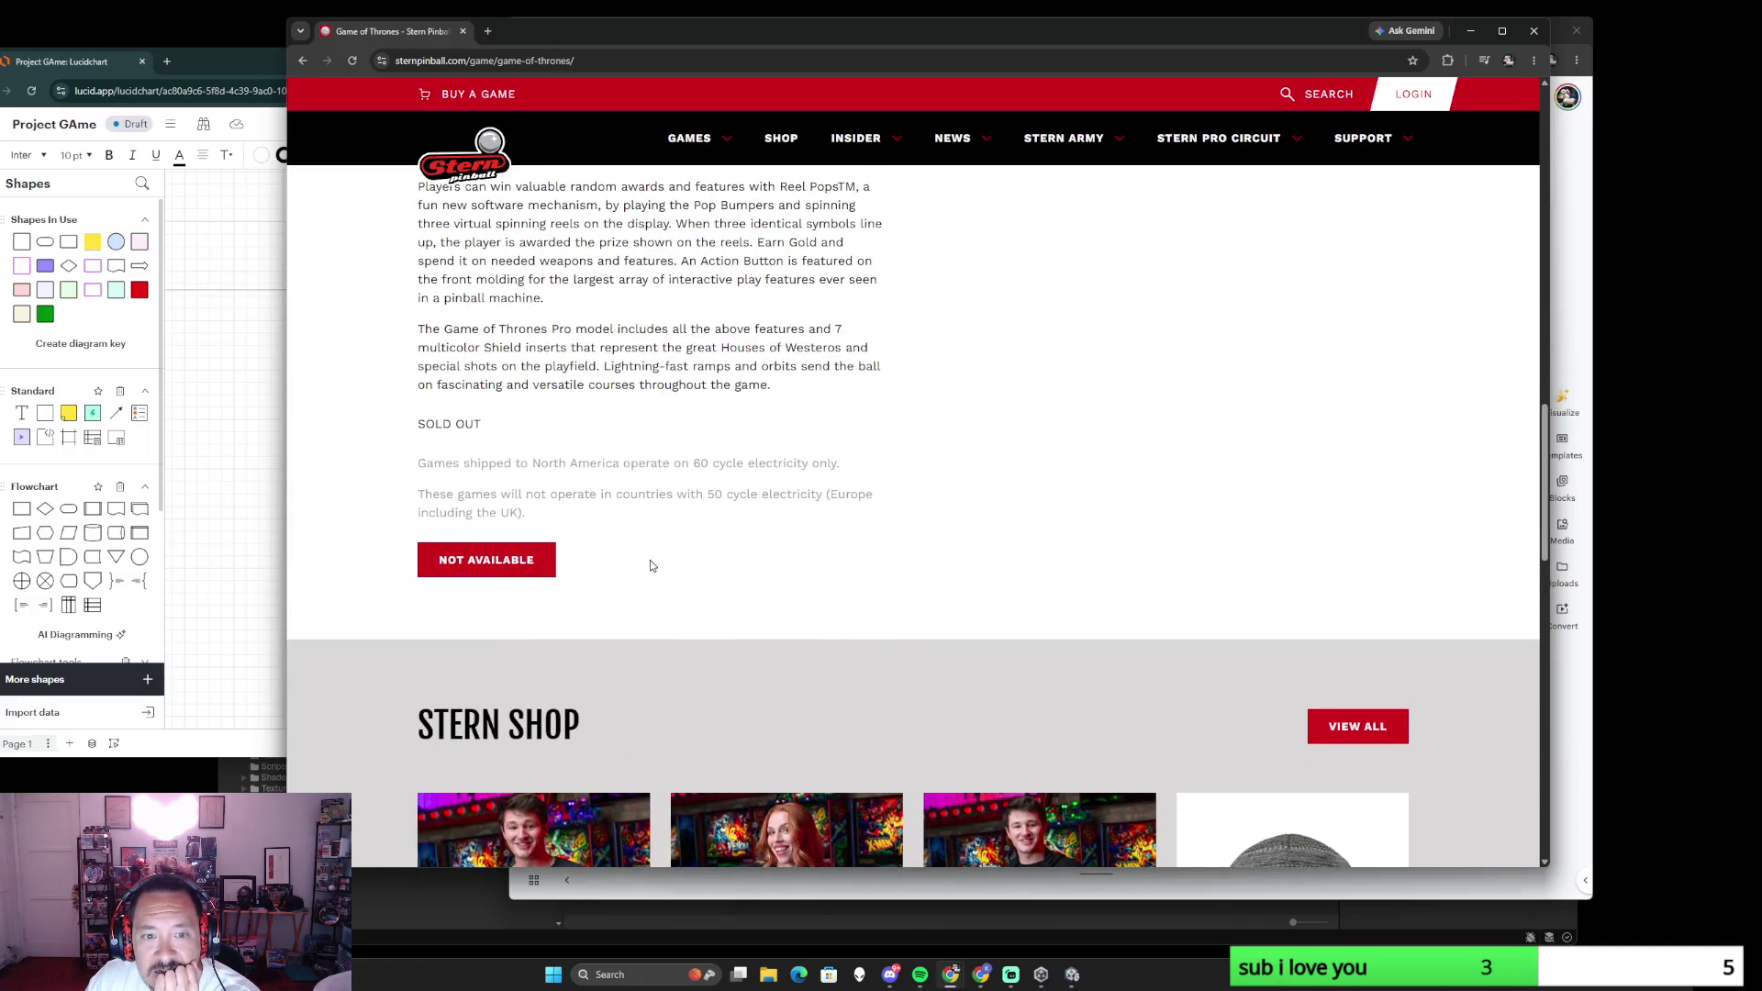
scroll(649, 564, "up", 4)
scroll(715, 579, "up", 3)
left_click(914, 589)
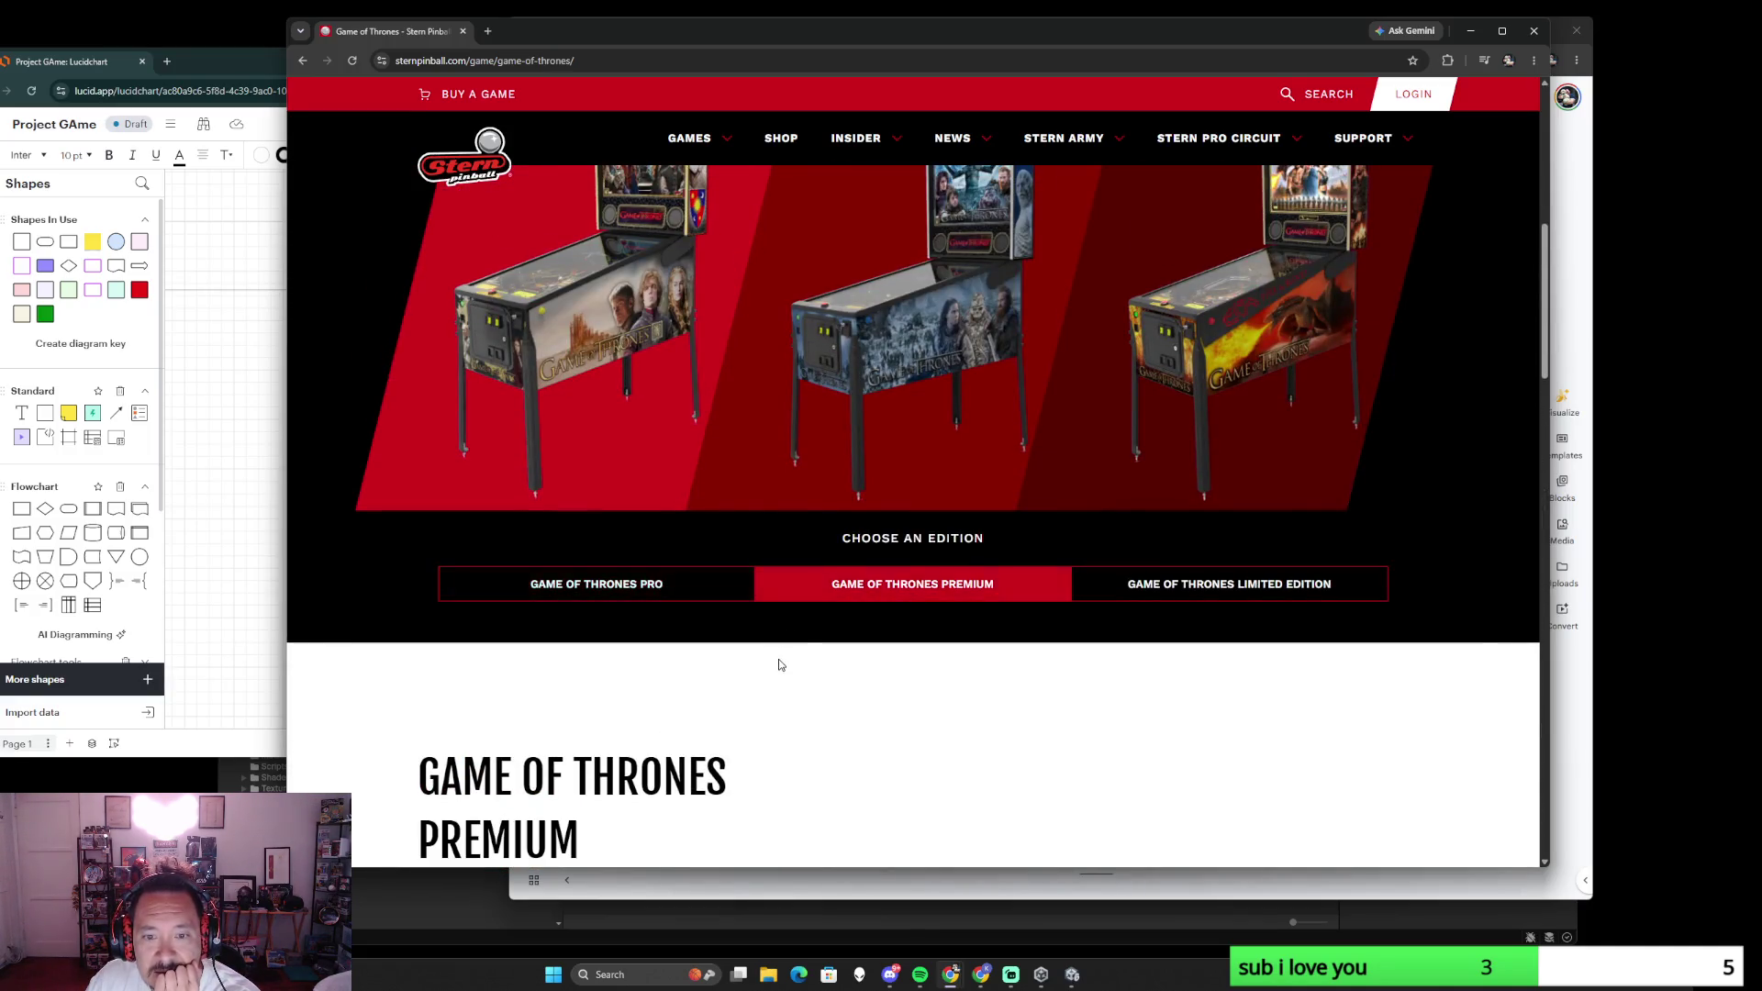
scroll(778, 660, "down", 4)
scroll(778, 659, "up", 1)
scroll(777, 659, "down", 3)
scroll(777, 660, "up", 5)
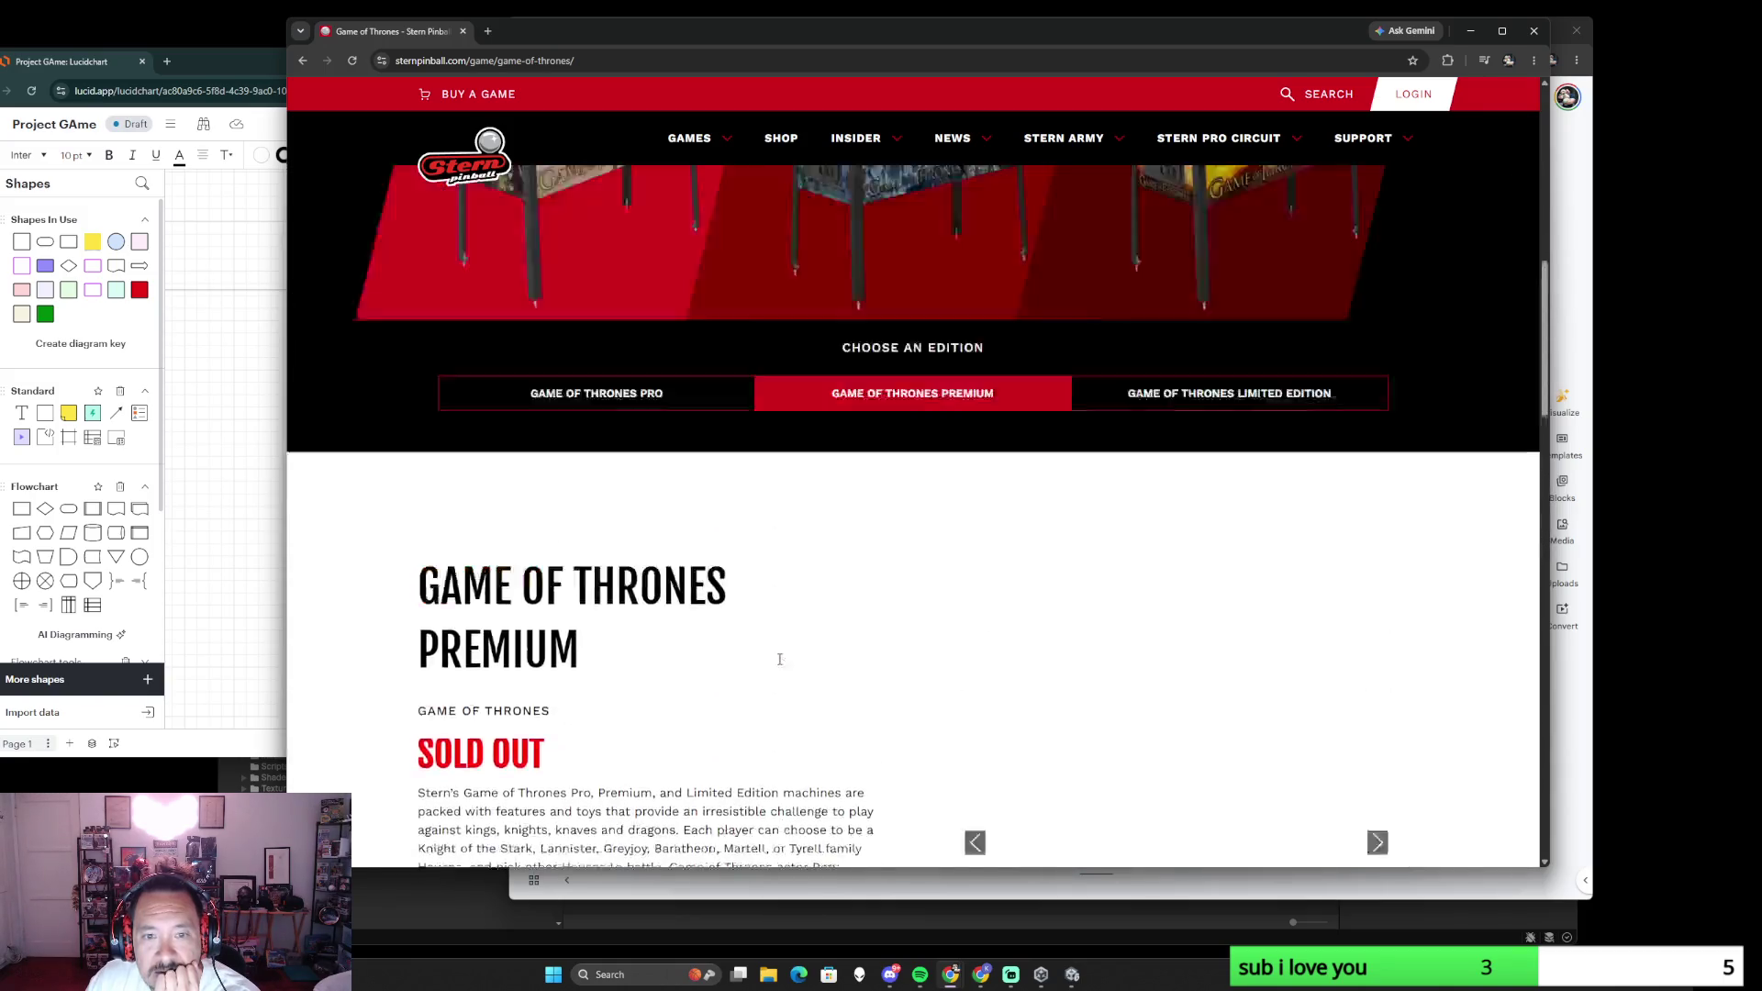
scroll(964, 633, "up", 3)
left_click(1187, 594)
scroll(1031, 657, "down", 3)
scroll(1030, 657, "down", 1)
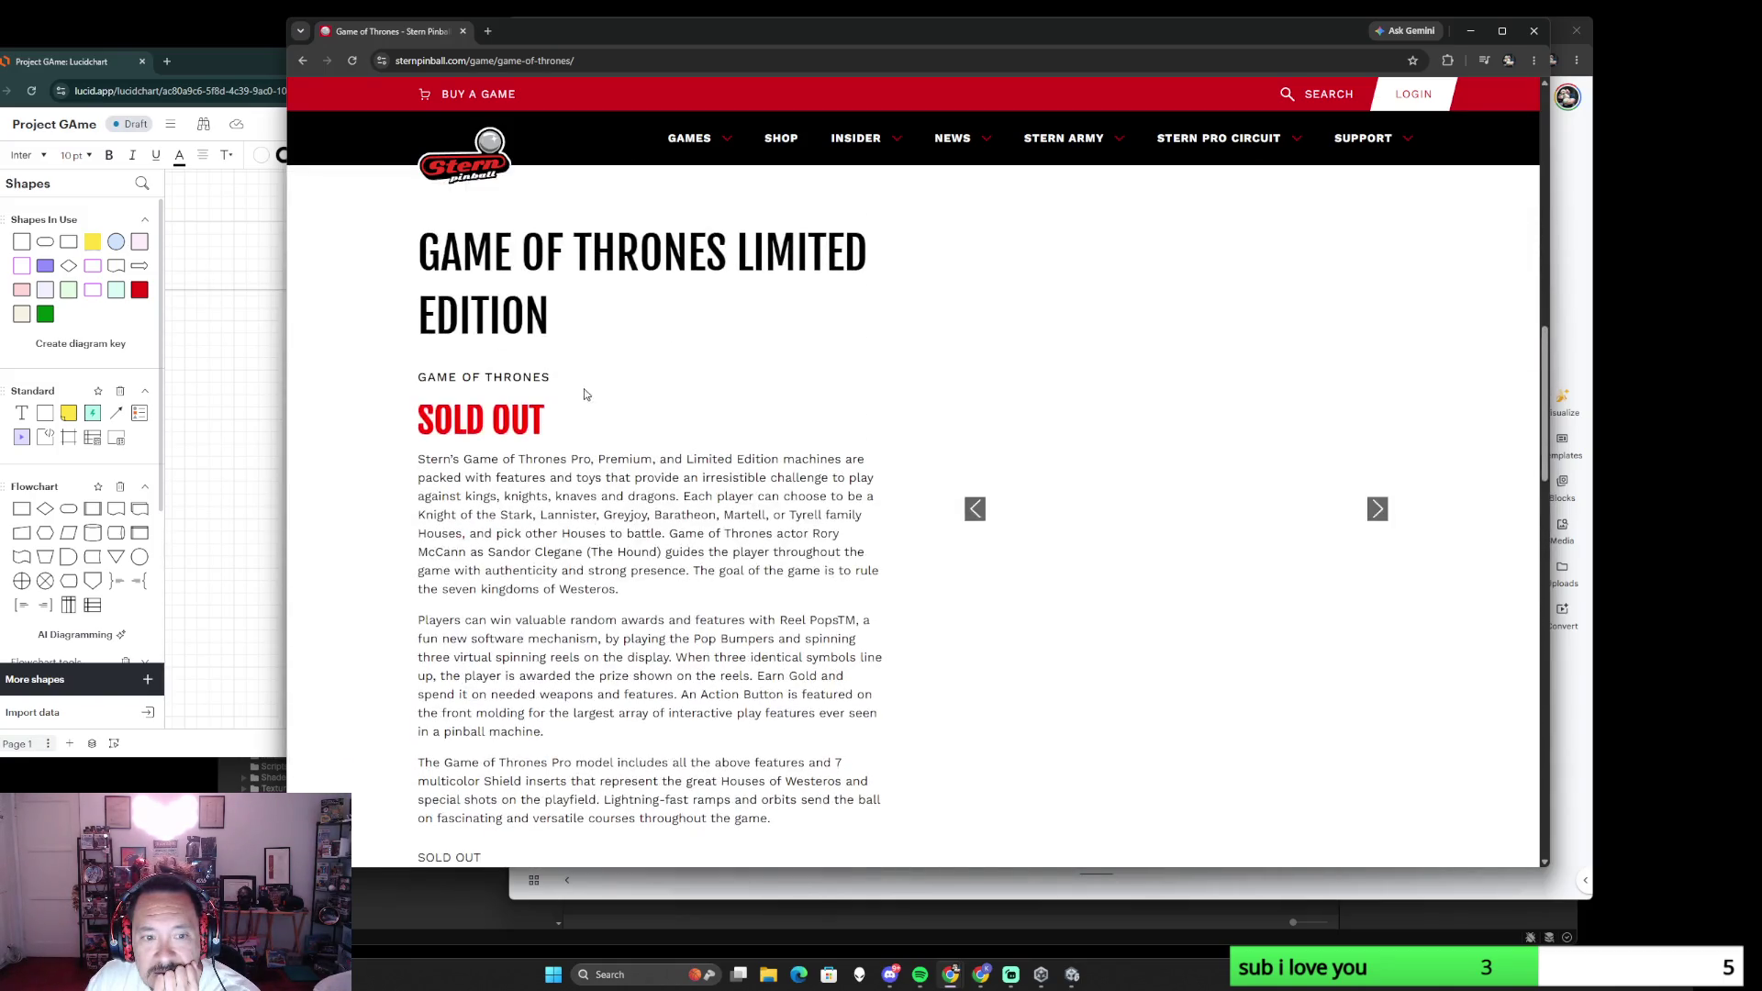
left_click(303, 60)
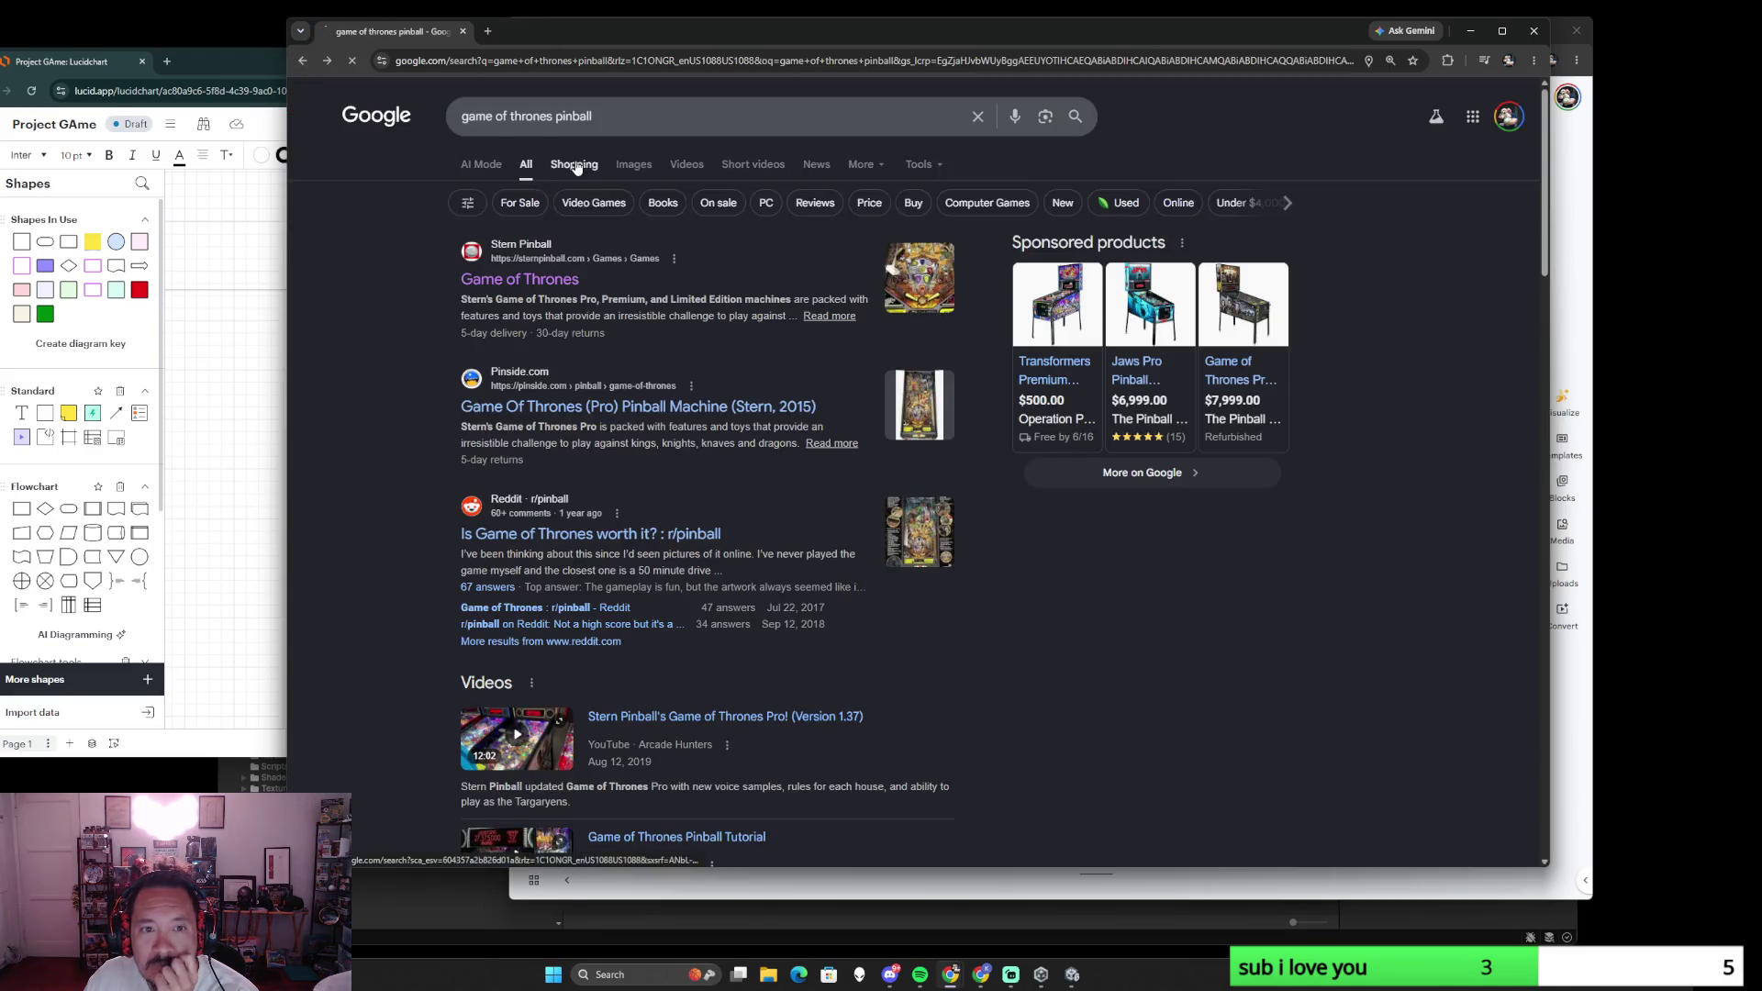
- Switch to the Shopping results and open the Game Of Thrones Pro Stern Pinball Machine listing
left_click(573, 165)
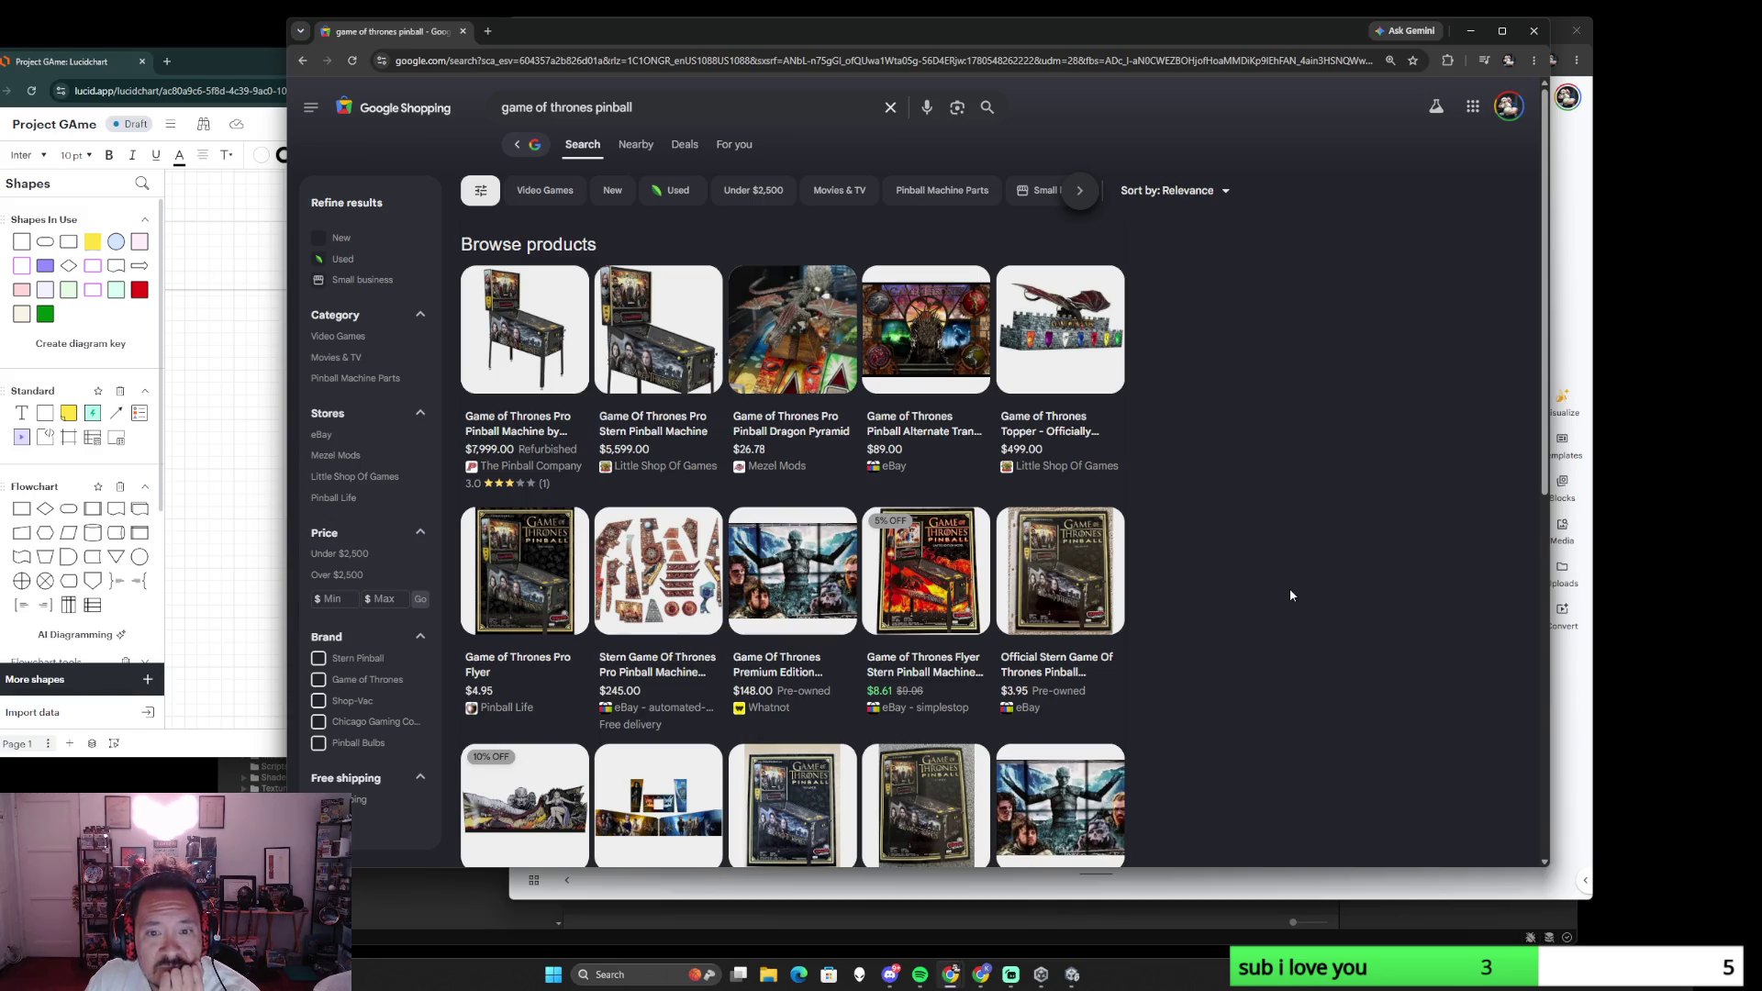
scroll(1290, 595, "down", 1)
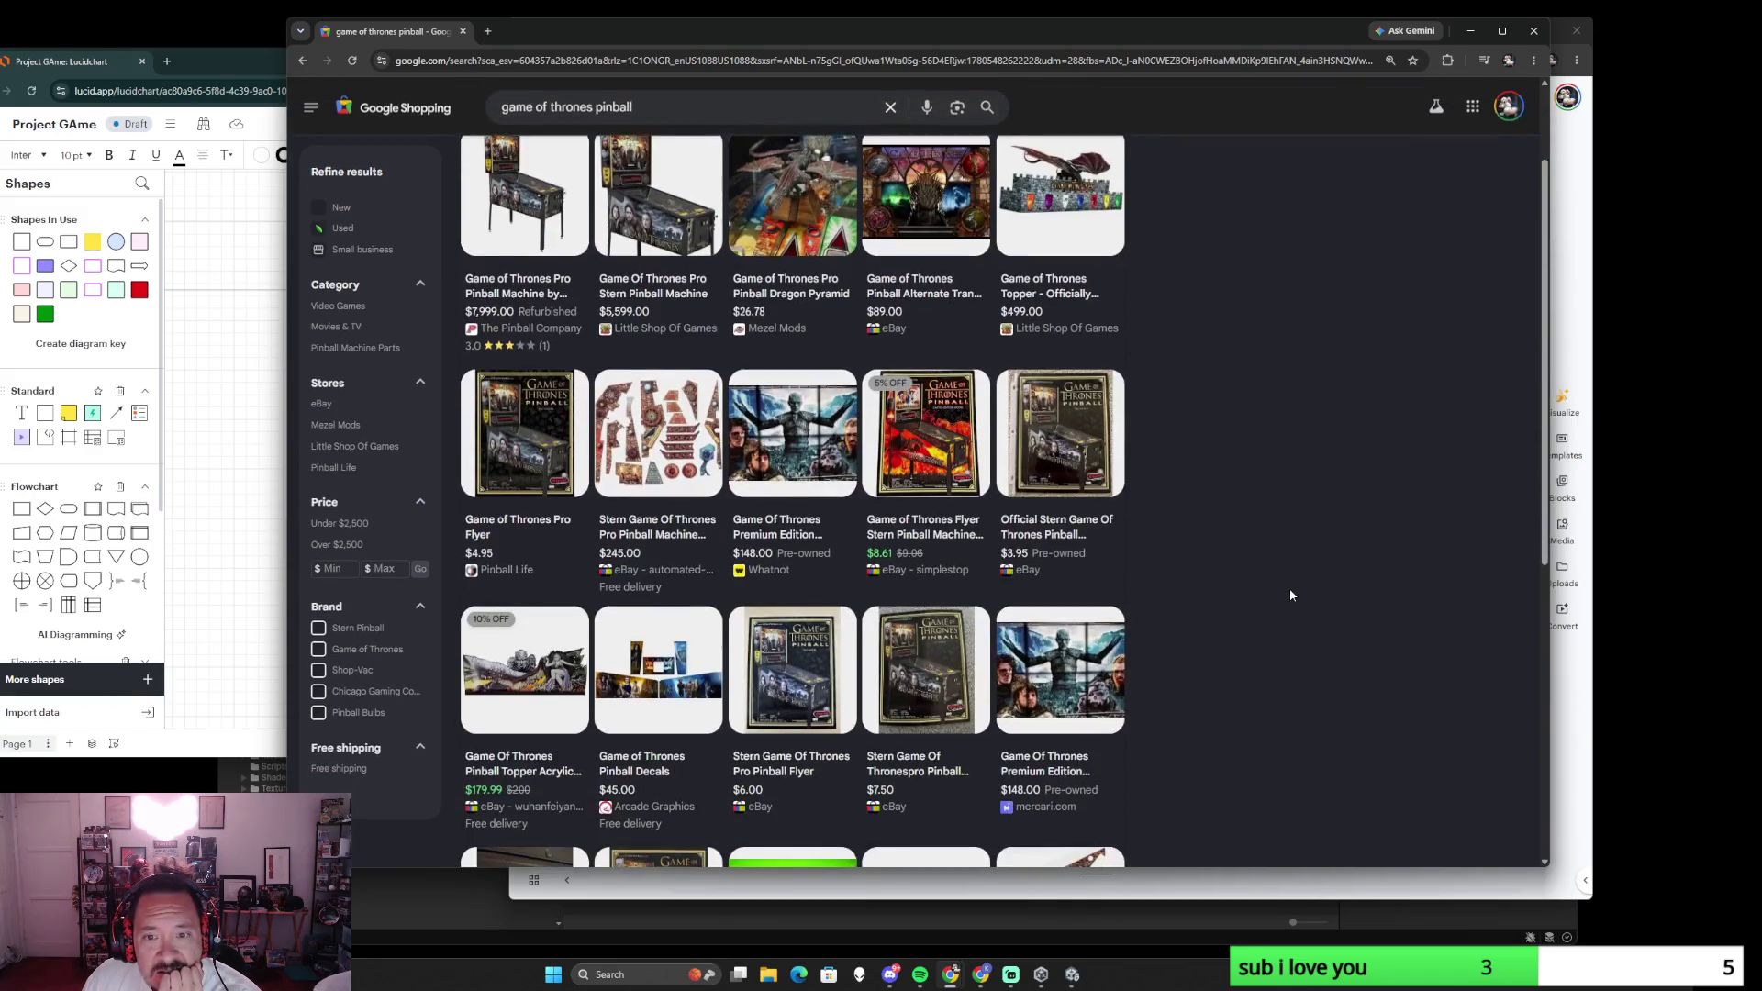
scroll(1290, 595, "down", 2)
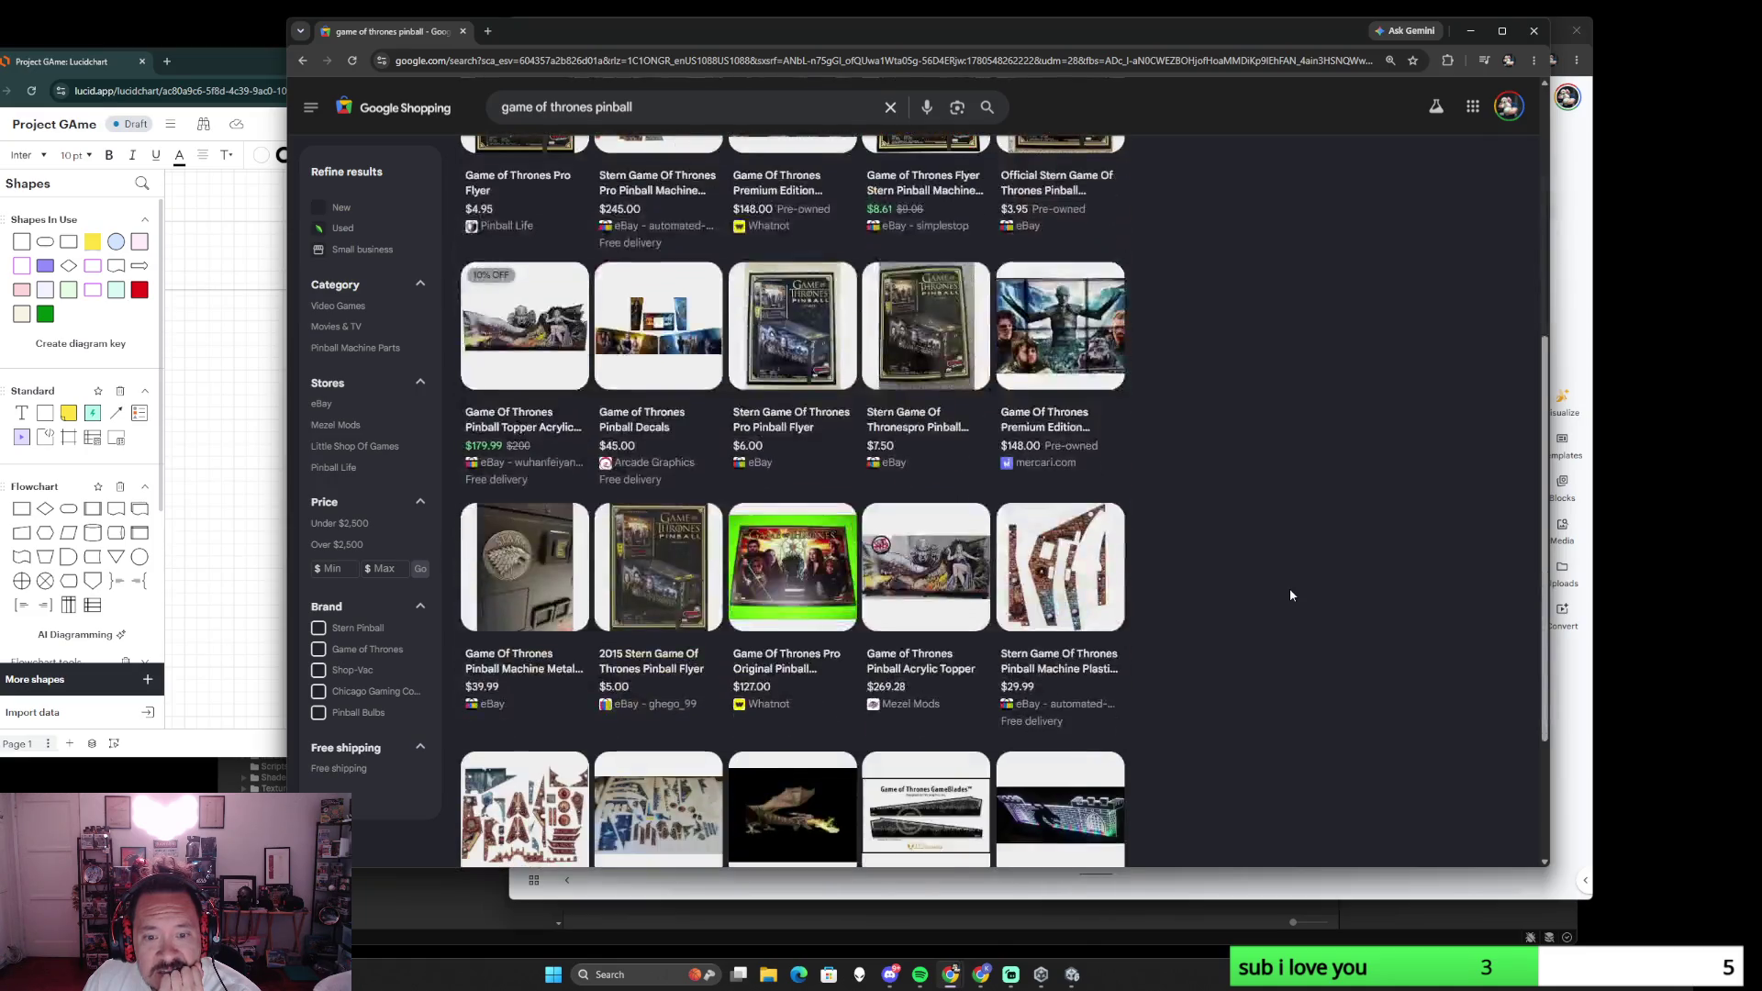
scroll(1290, 594, "up", 3)
left_click(660, 334)
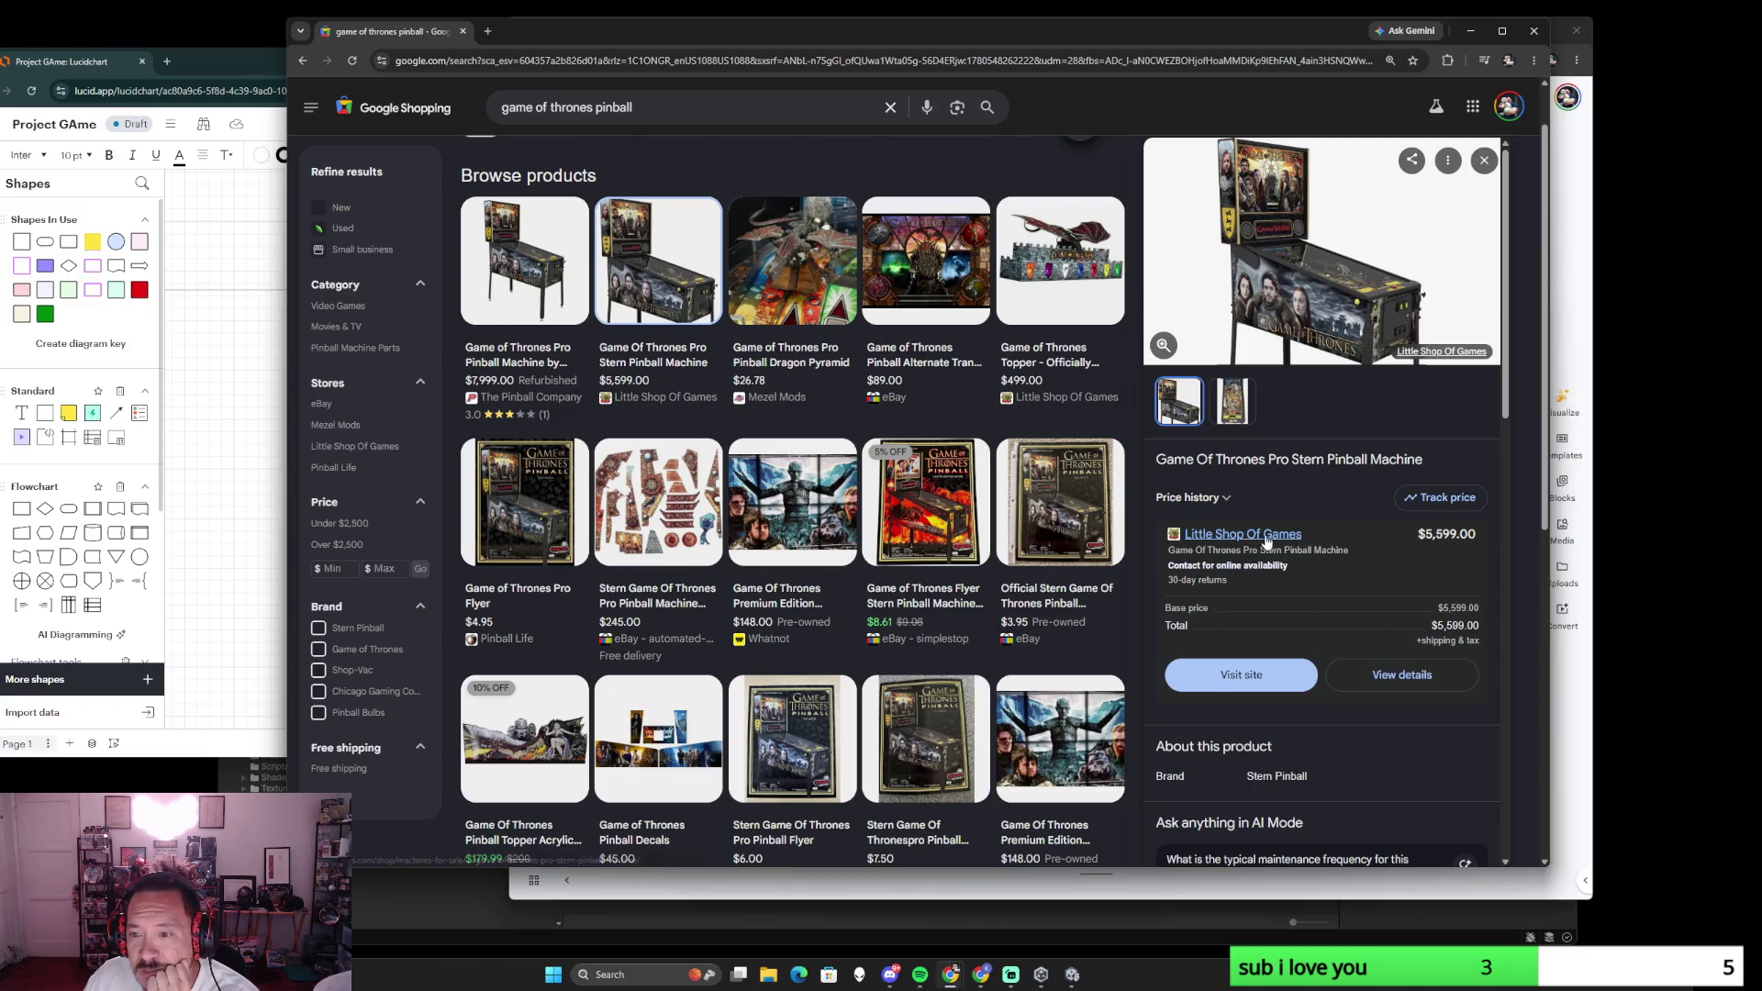
left_click(1354, 332)
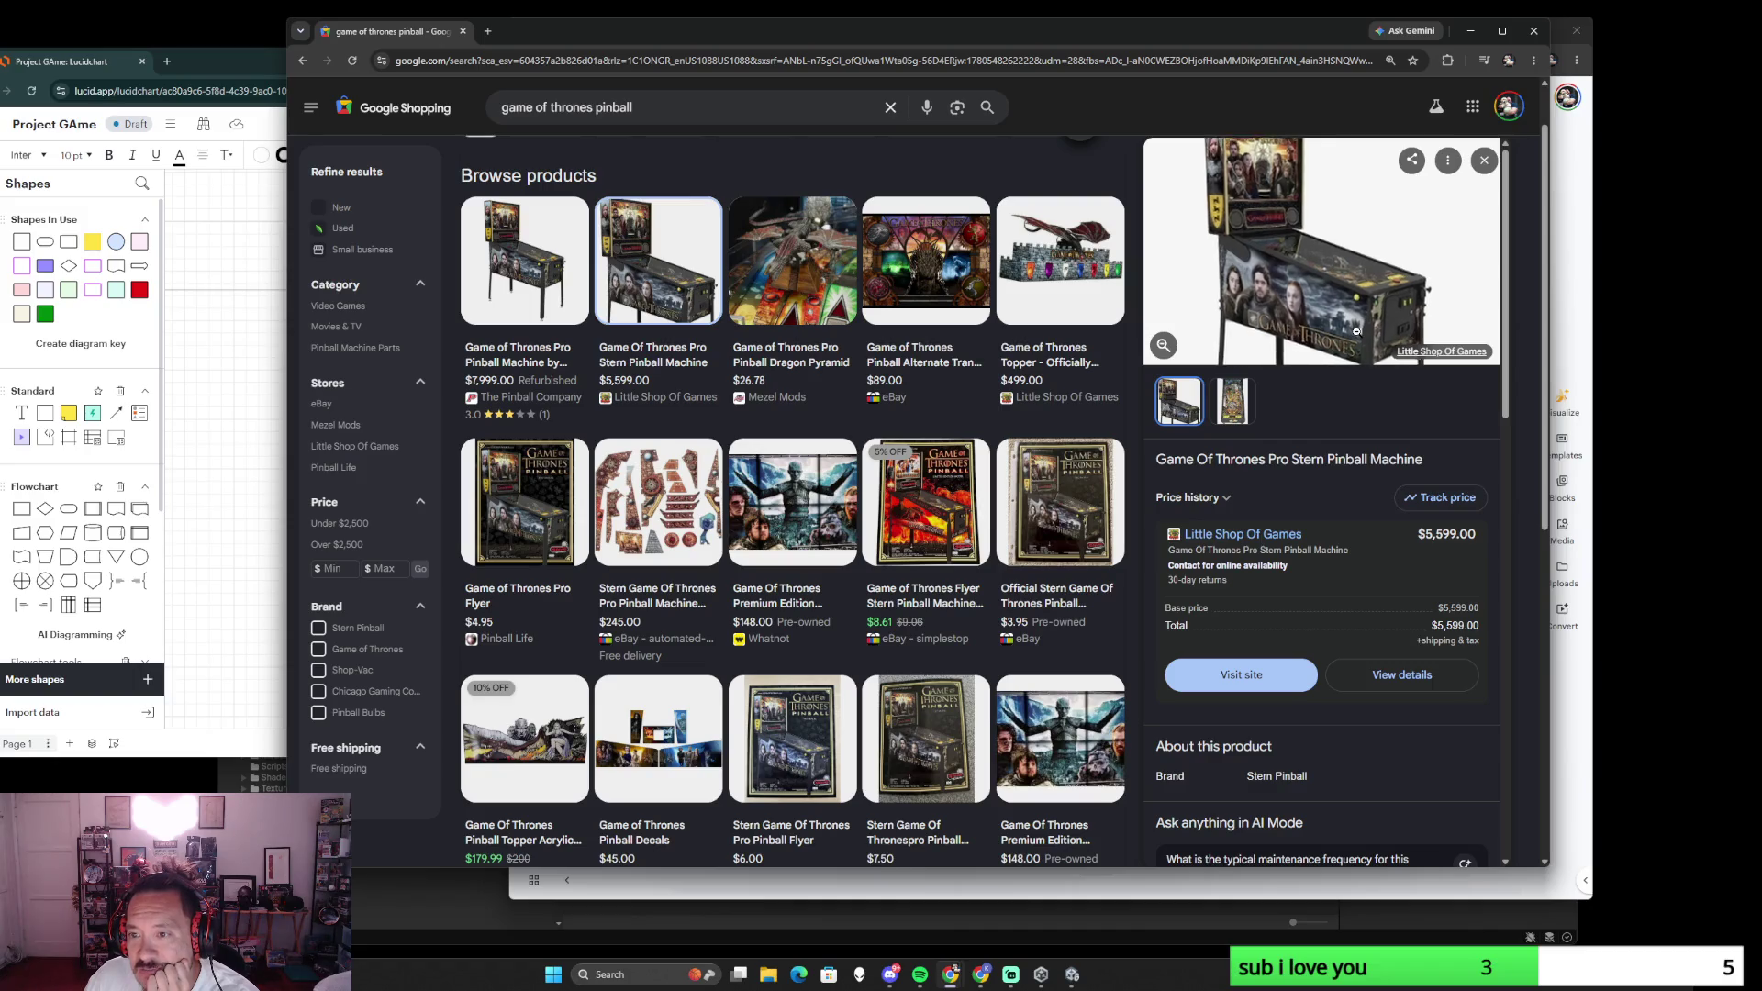
left_click(1232, 400)
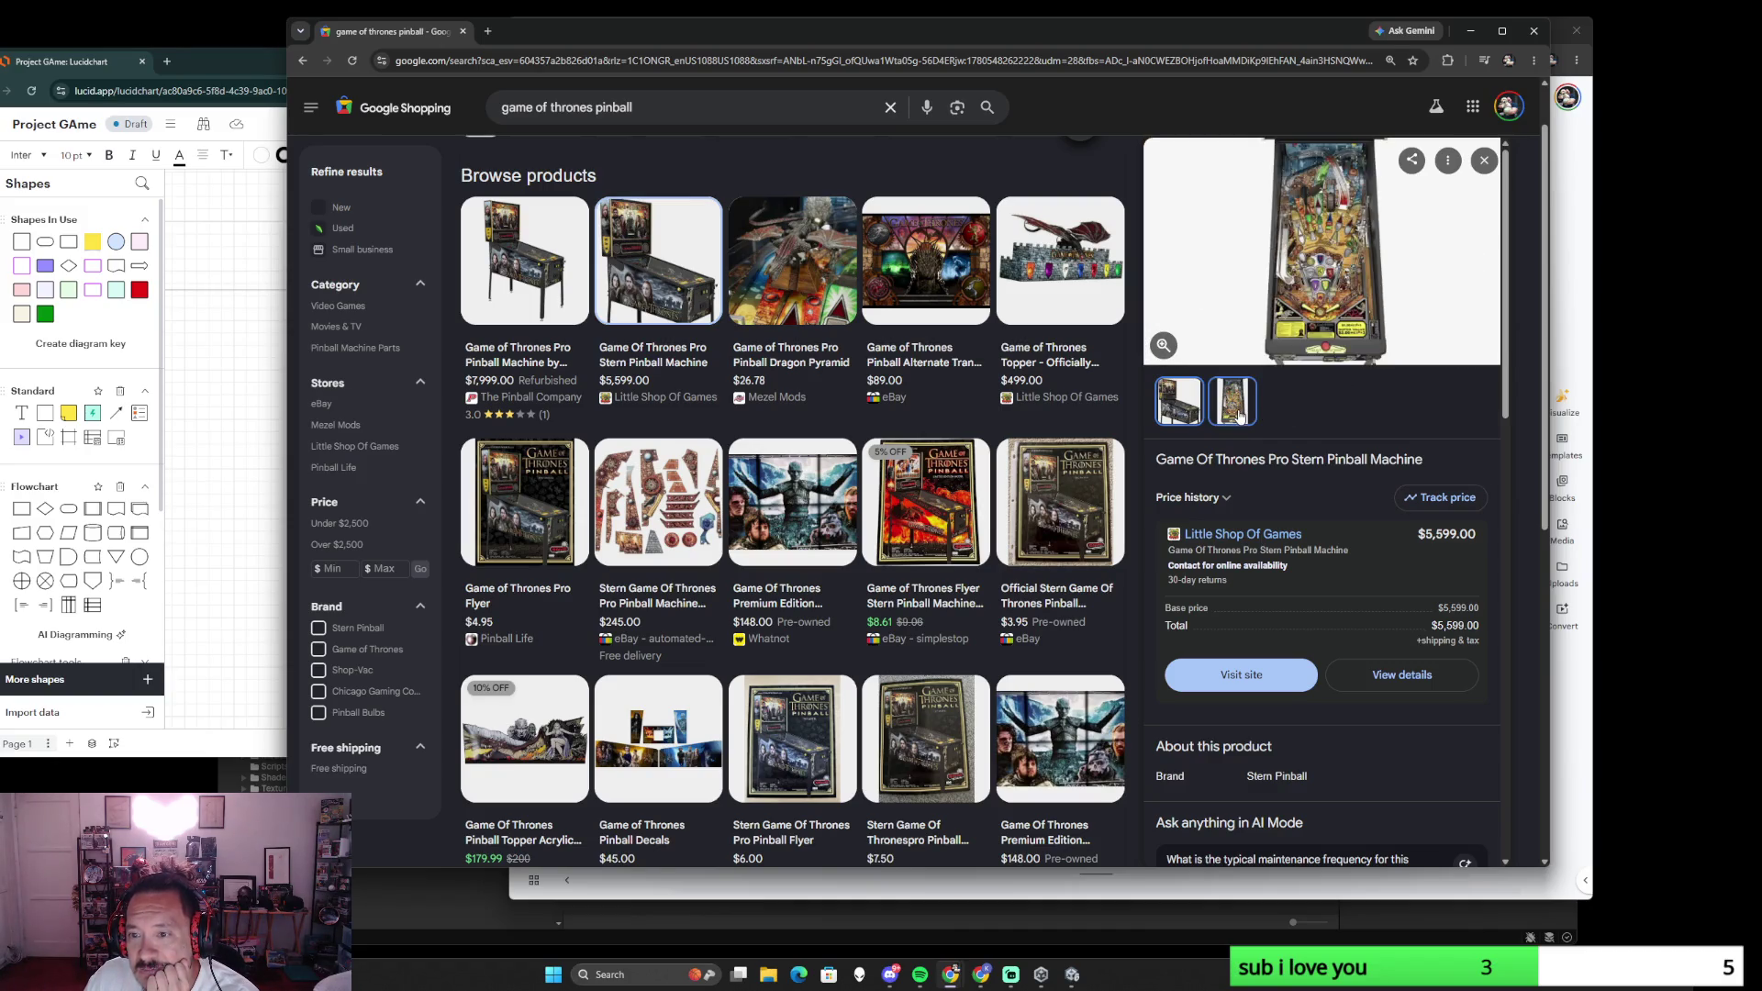
left_click(1164, 415)
left_click(1232, 399)
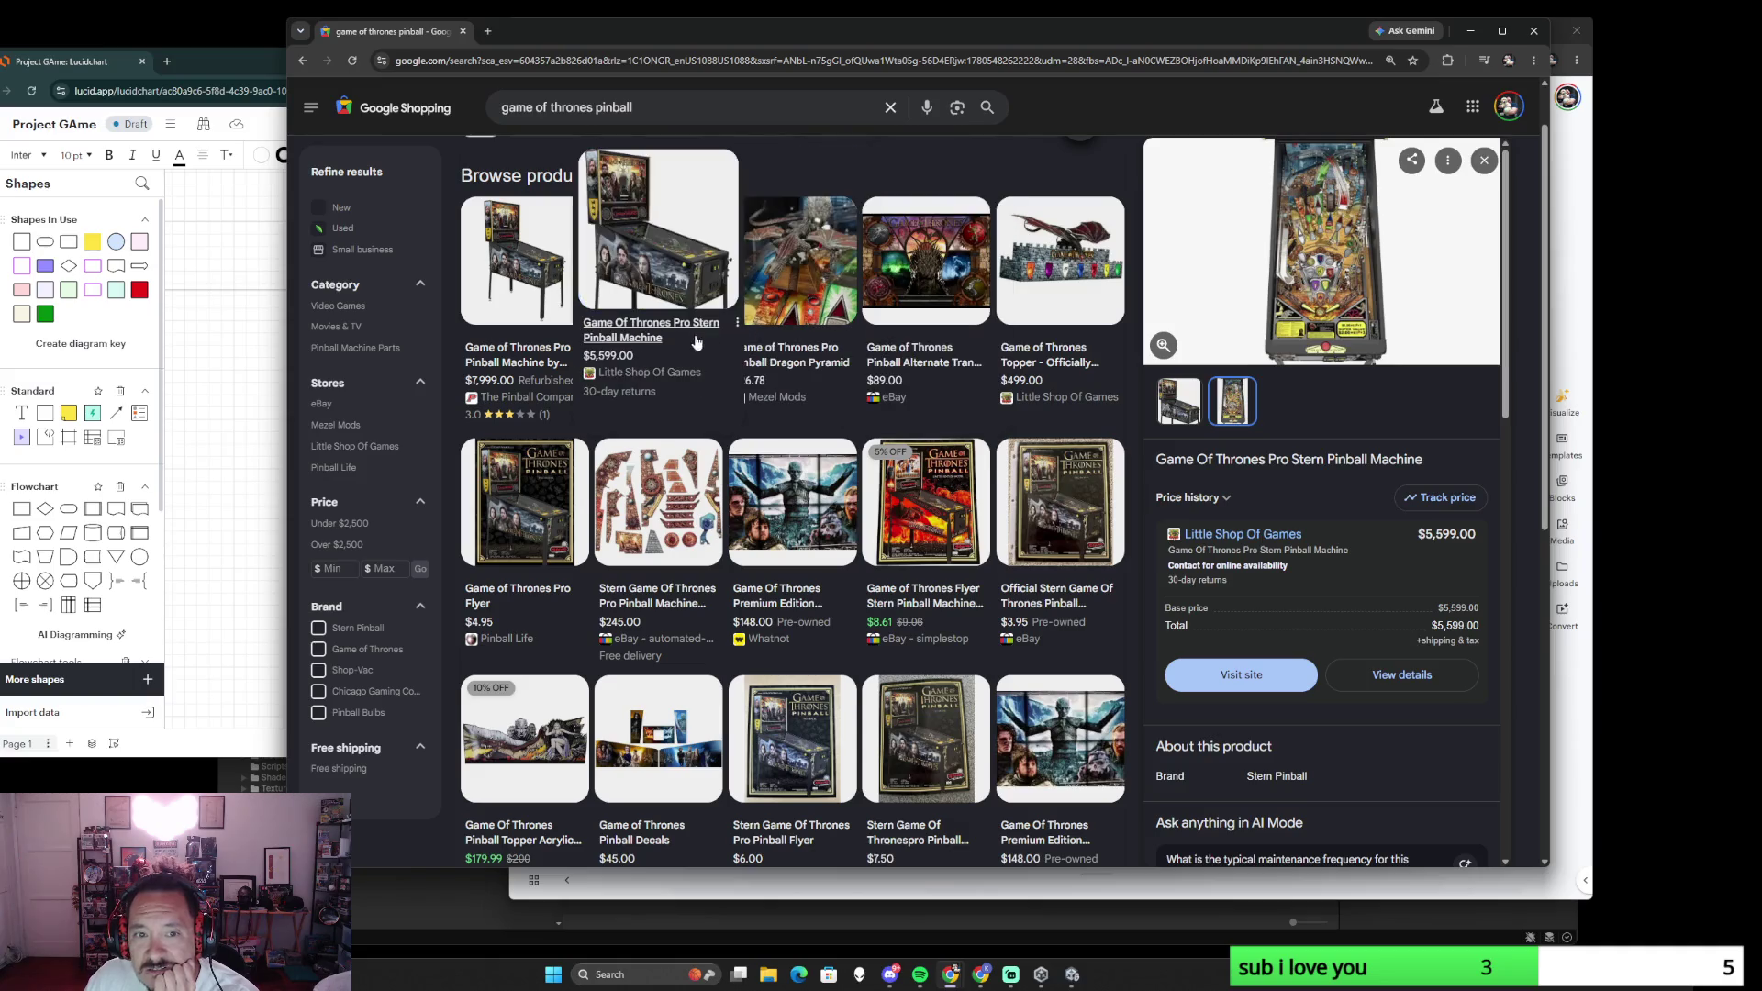
left_click(302, 61)
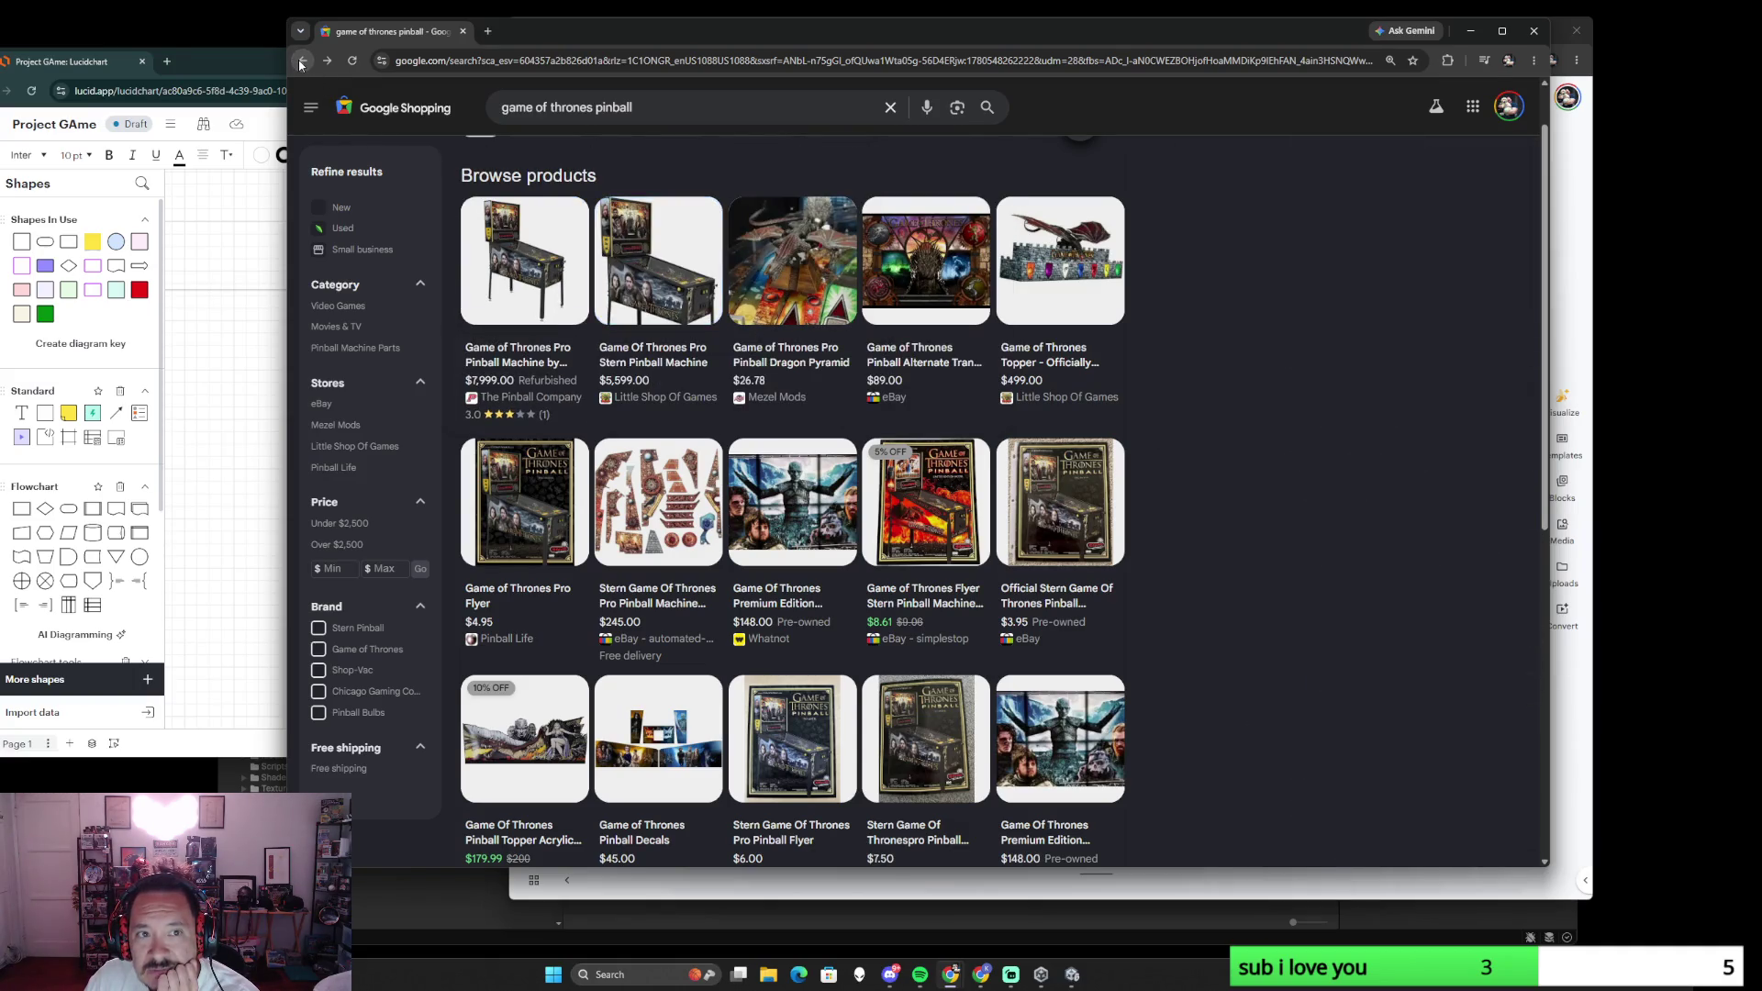
- Go back to the pinball search results, open Stern Pinball's Game of Thrones page and start its trailer
left_click(301, 60)
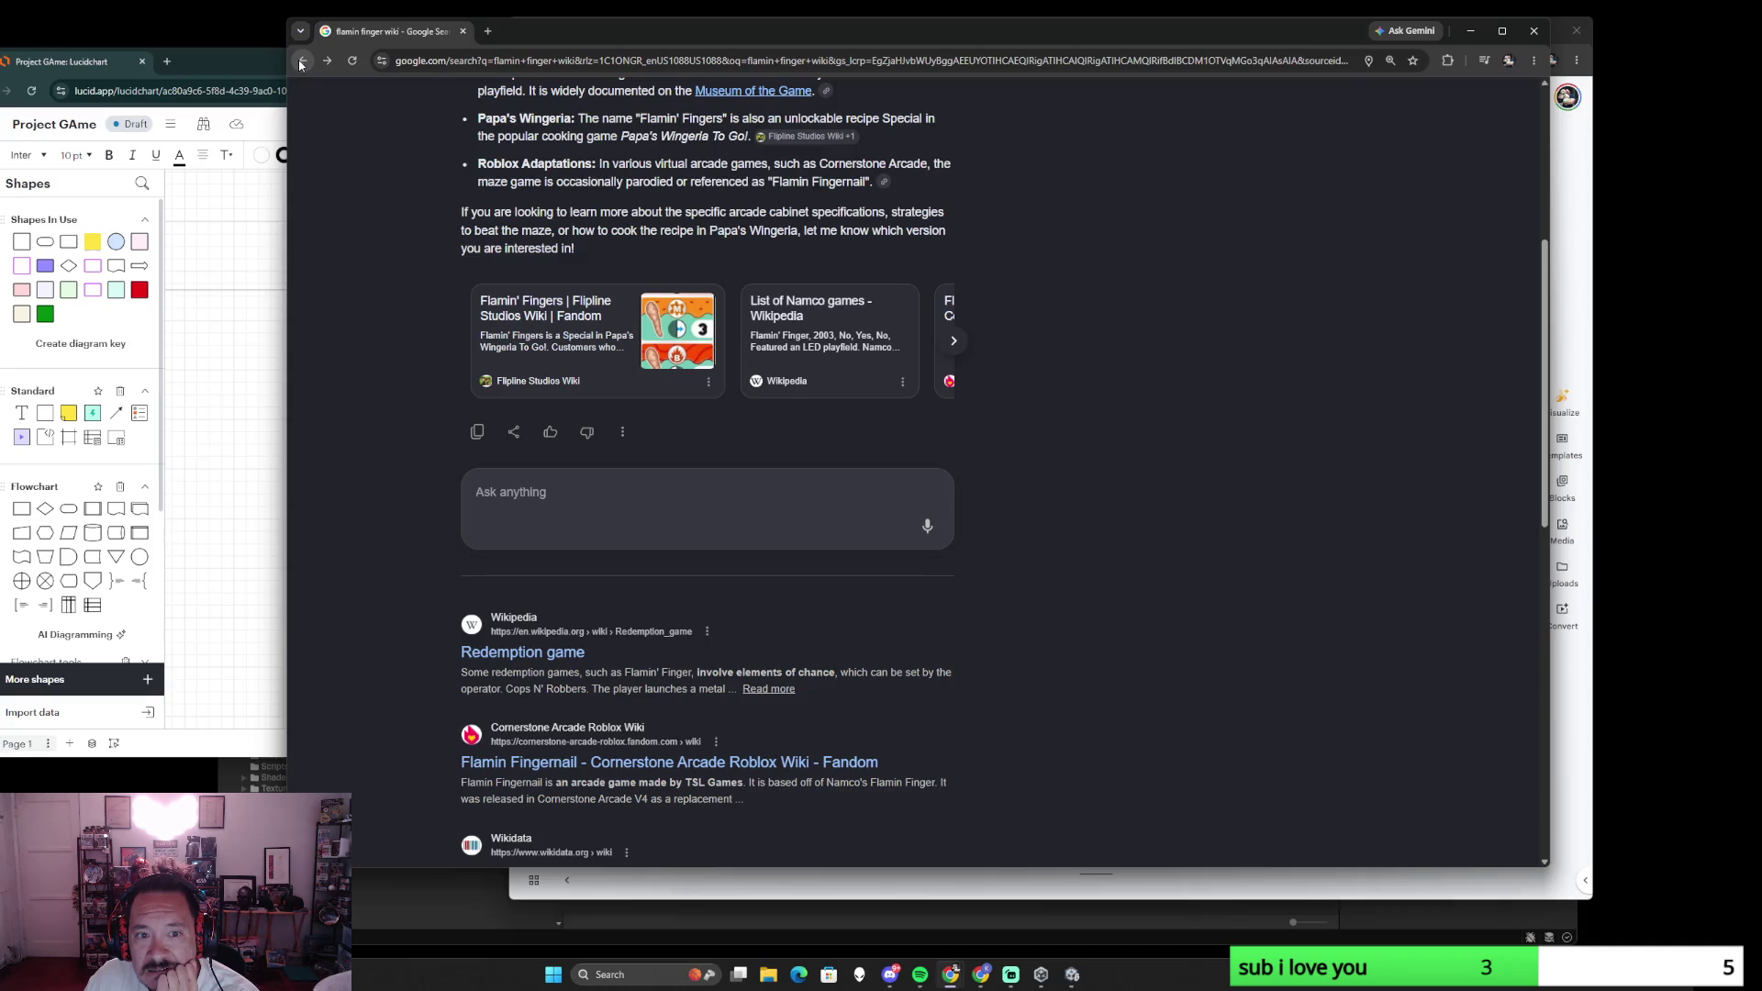
left_click(301, 62)
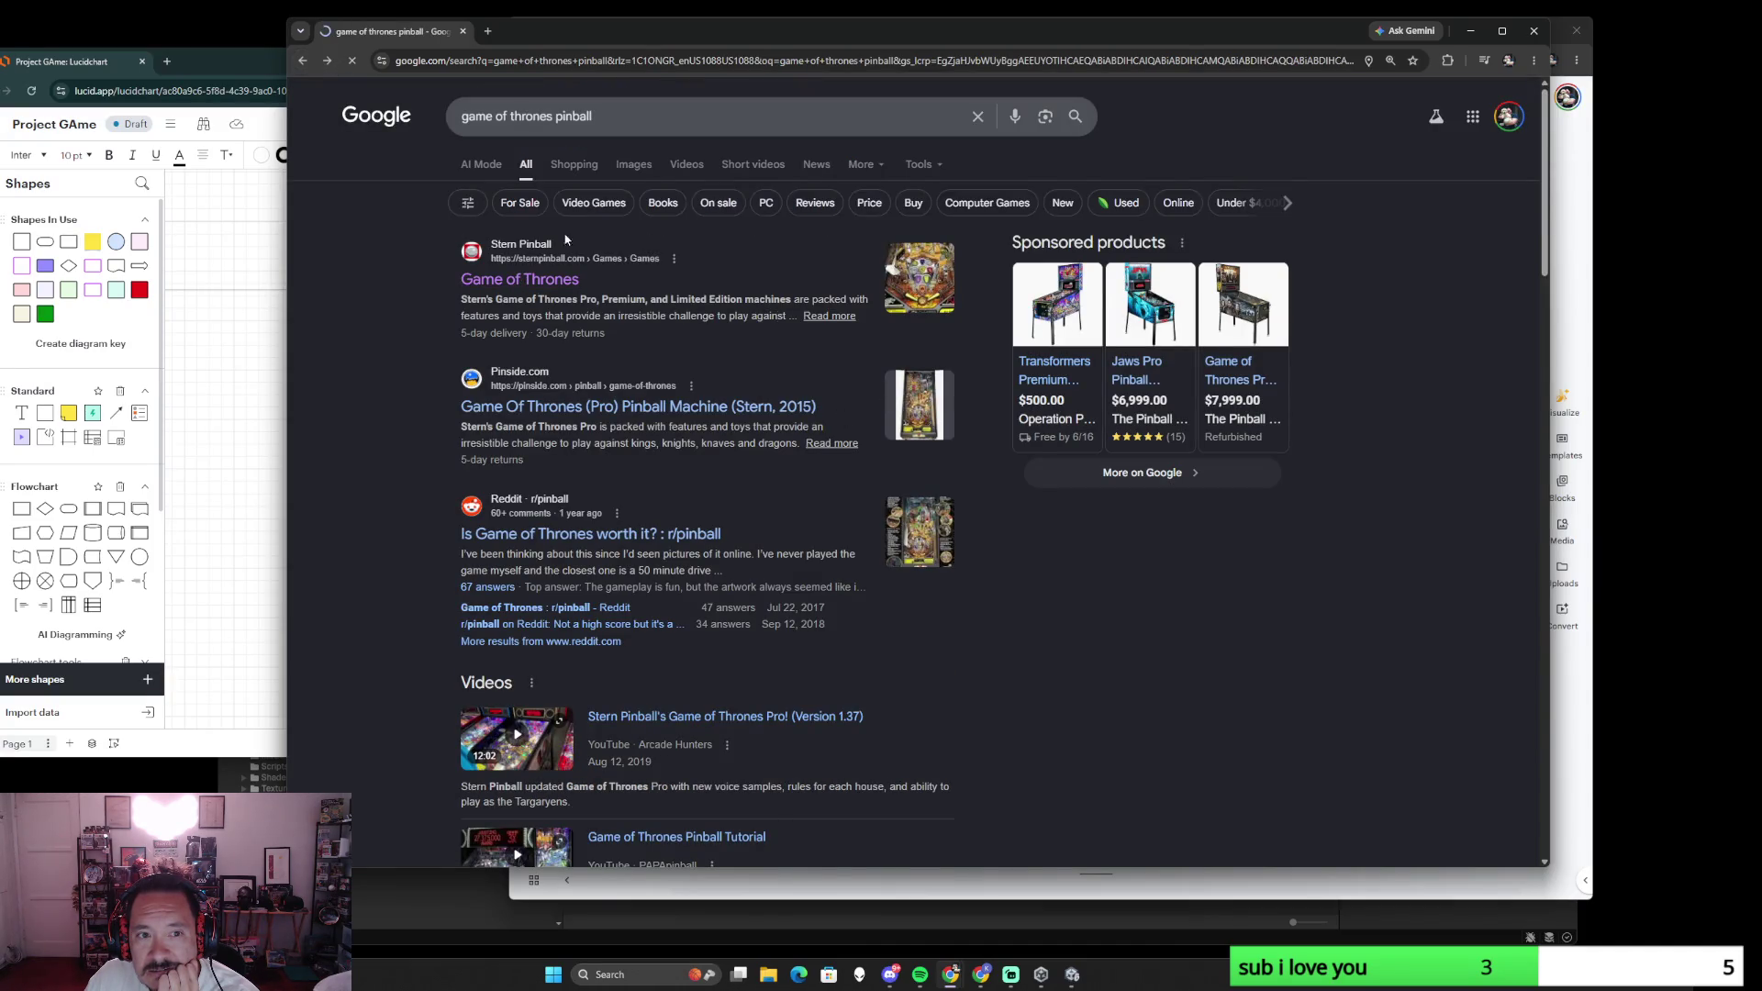
left_click(809, 444)
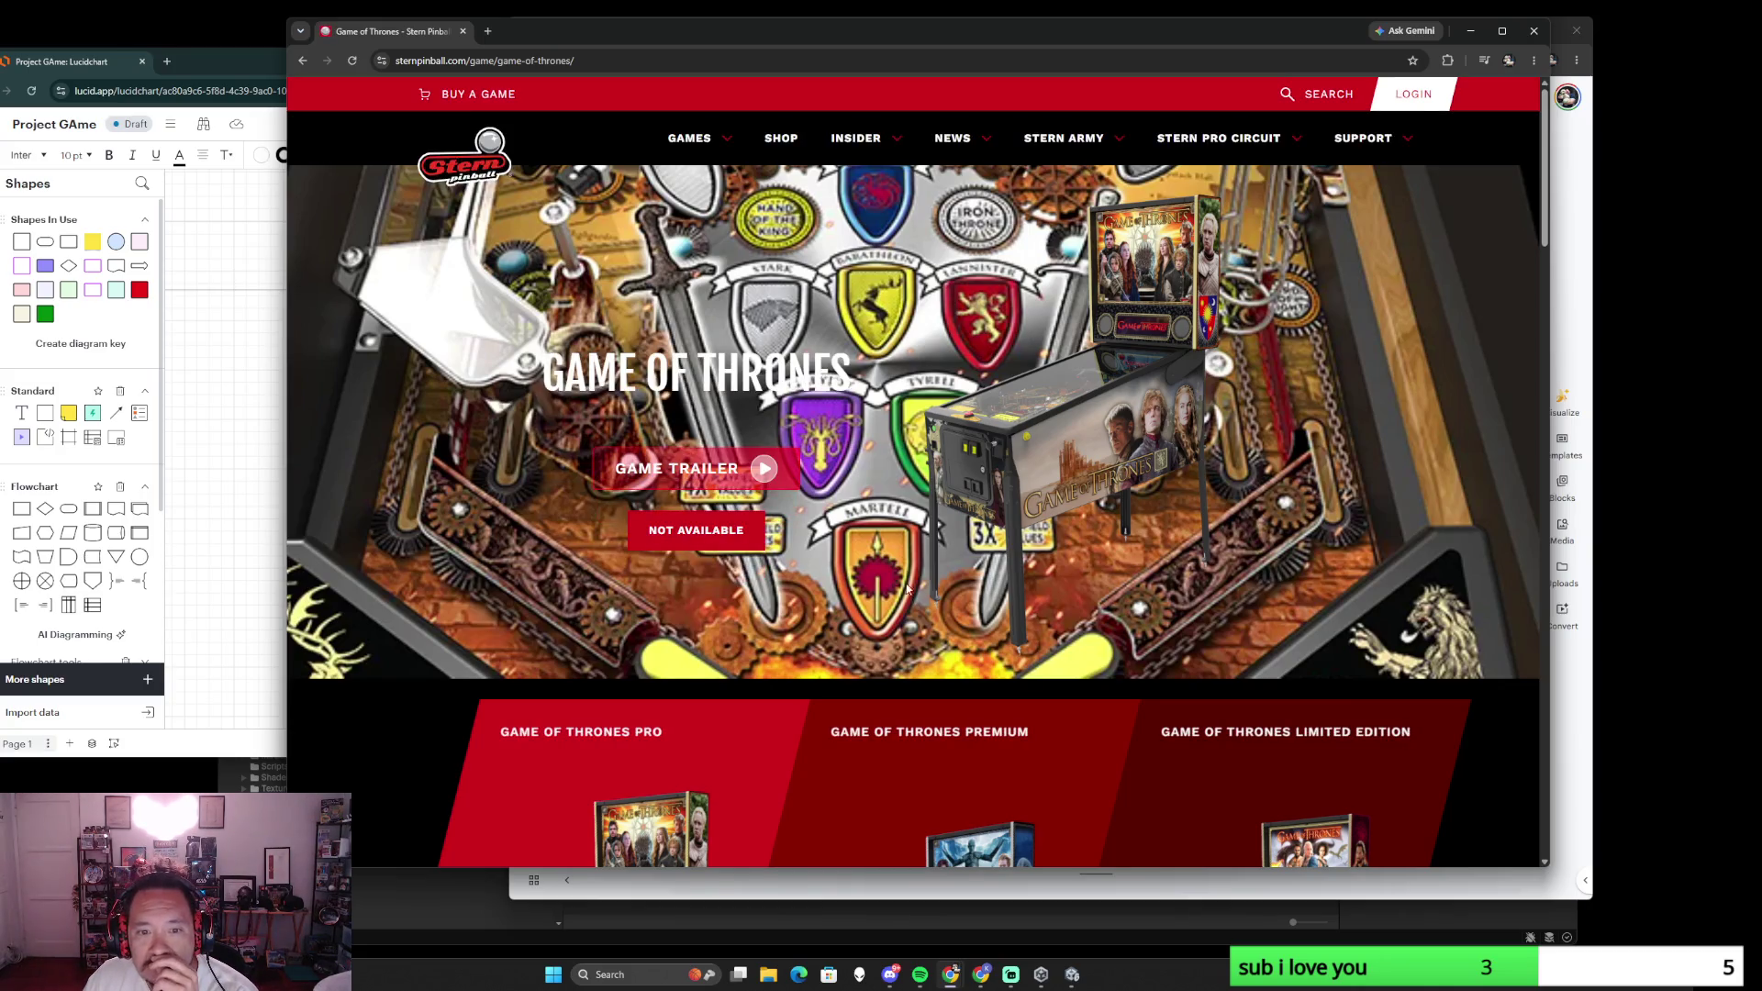
left_click(761, 468)
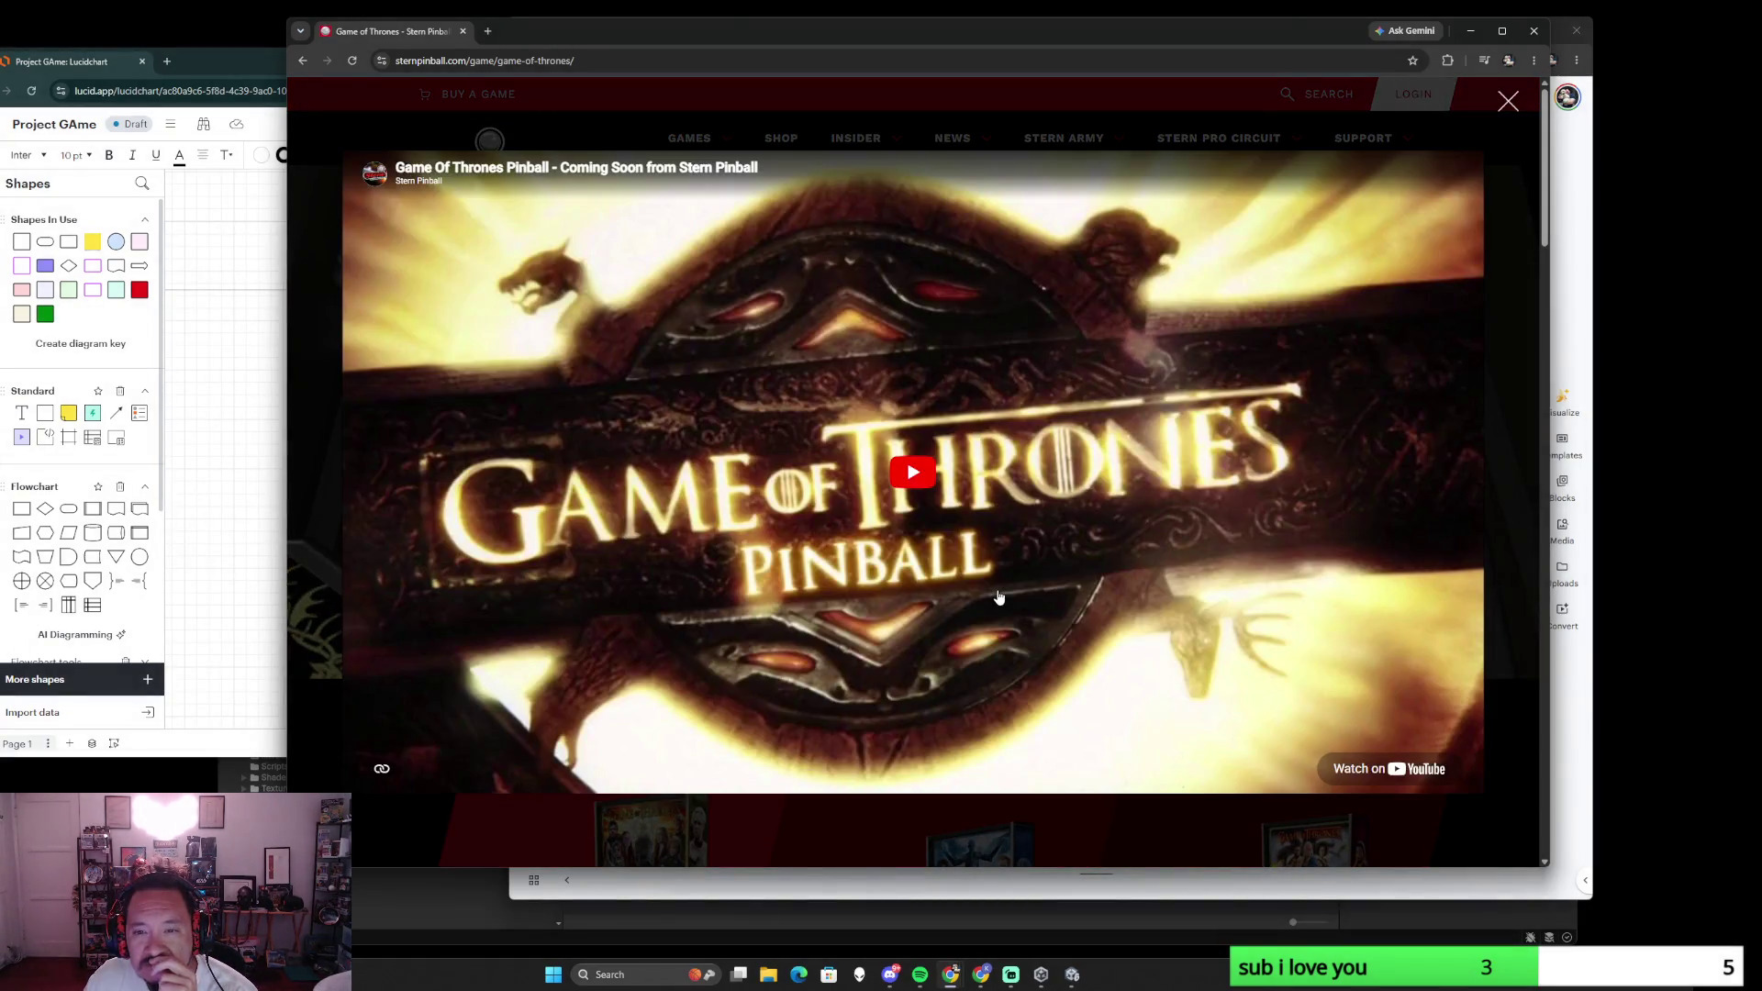
left_click(912, 479)
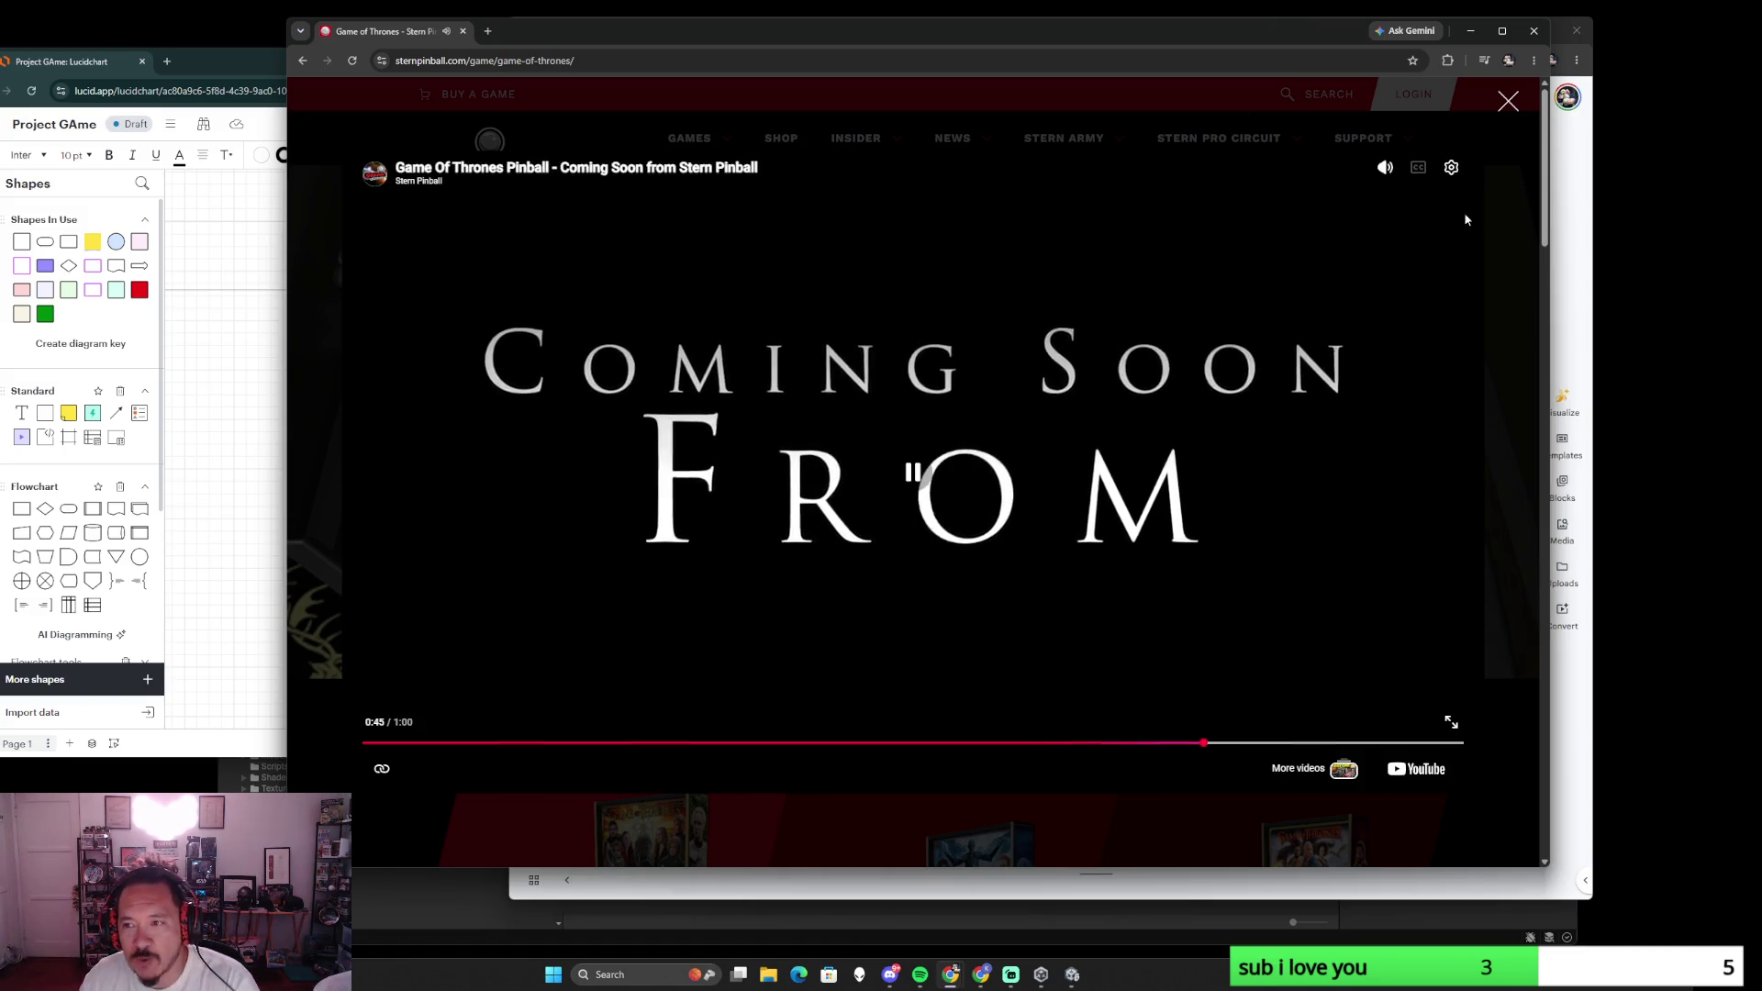
left_click(1508, 105)
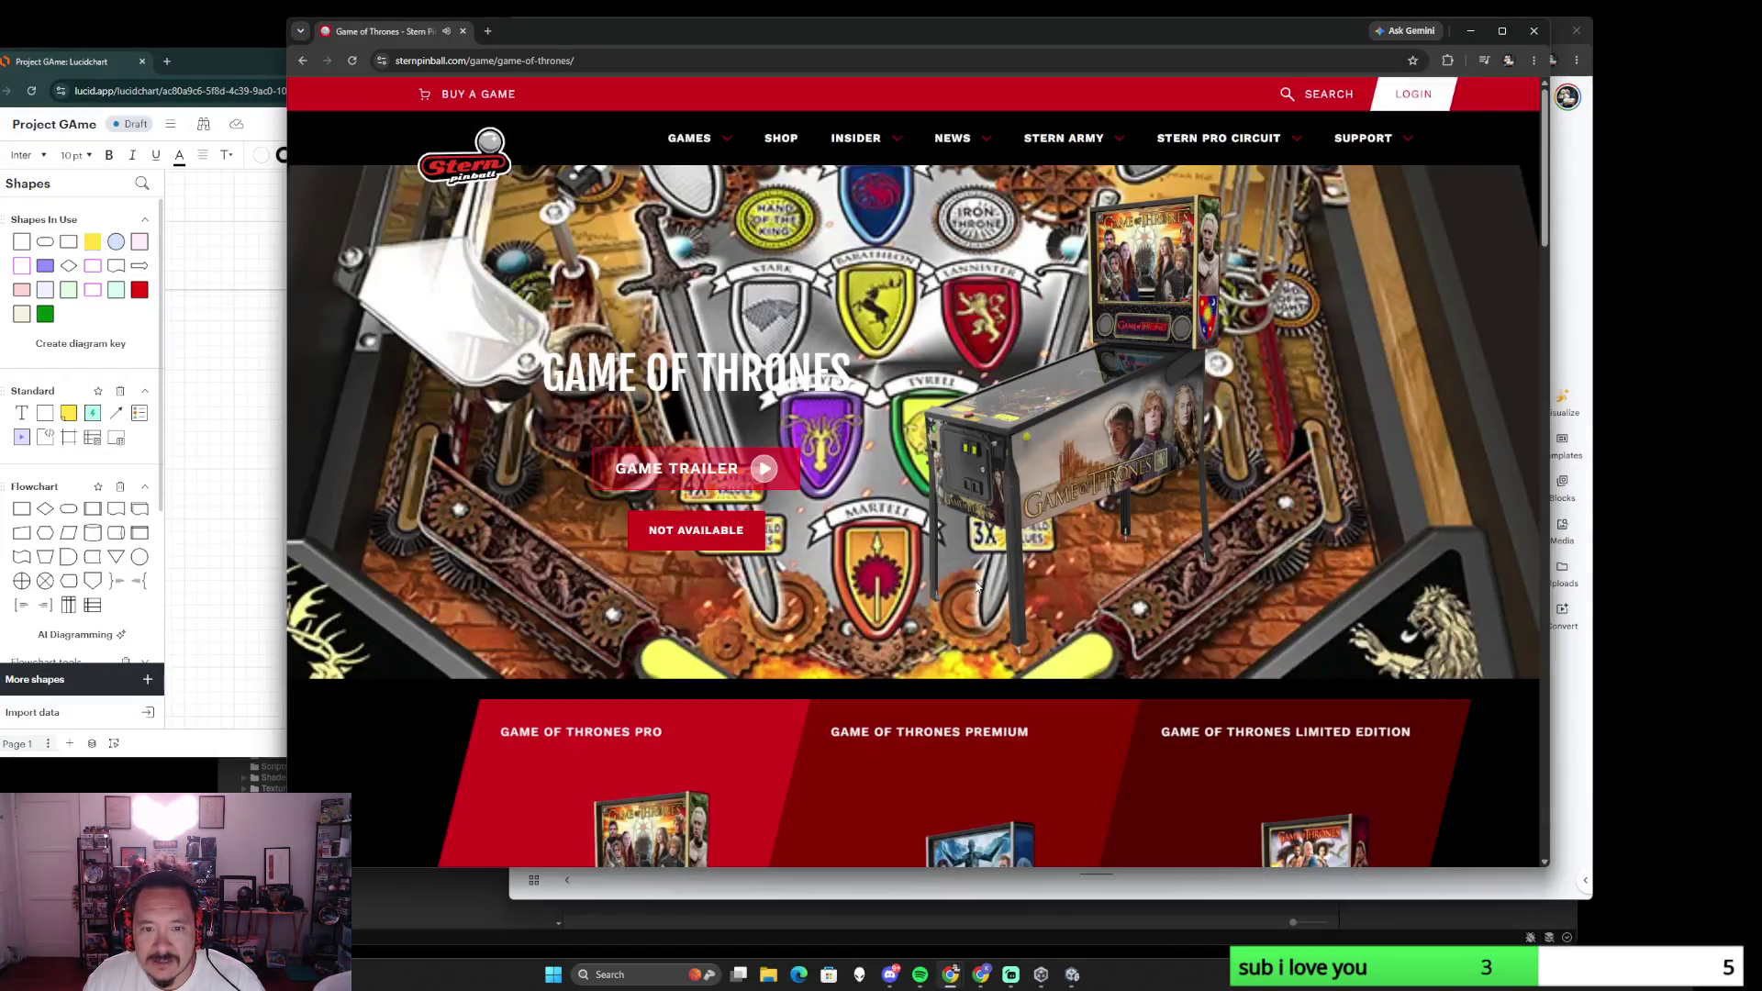
scroll(977, 587, "down", 3)
scroll(976, 586, "down", 3)
scroll(976, 587, "down", 2)
scroll(976, 586, "down", 3)
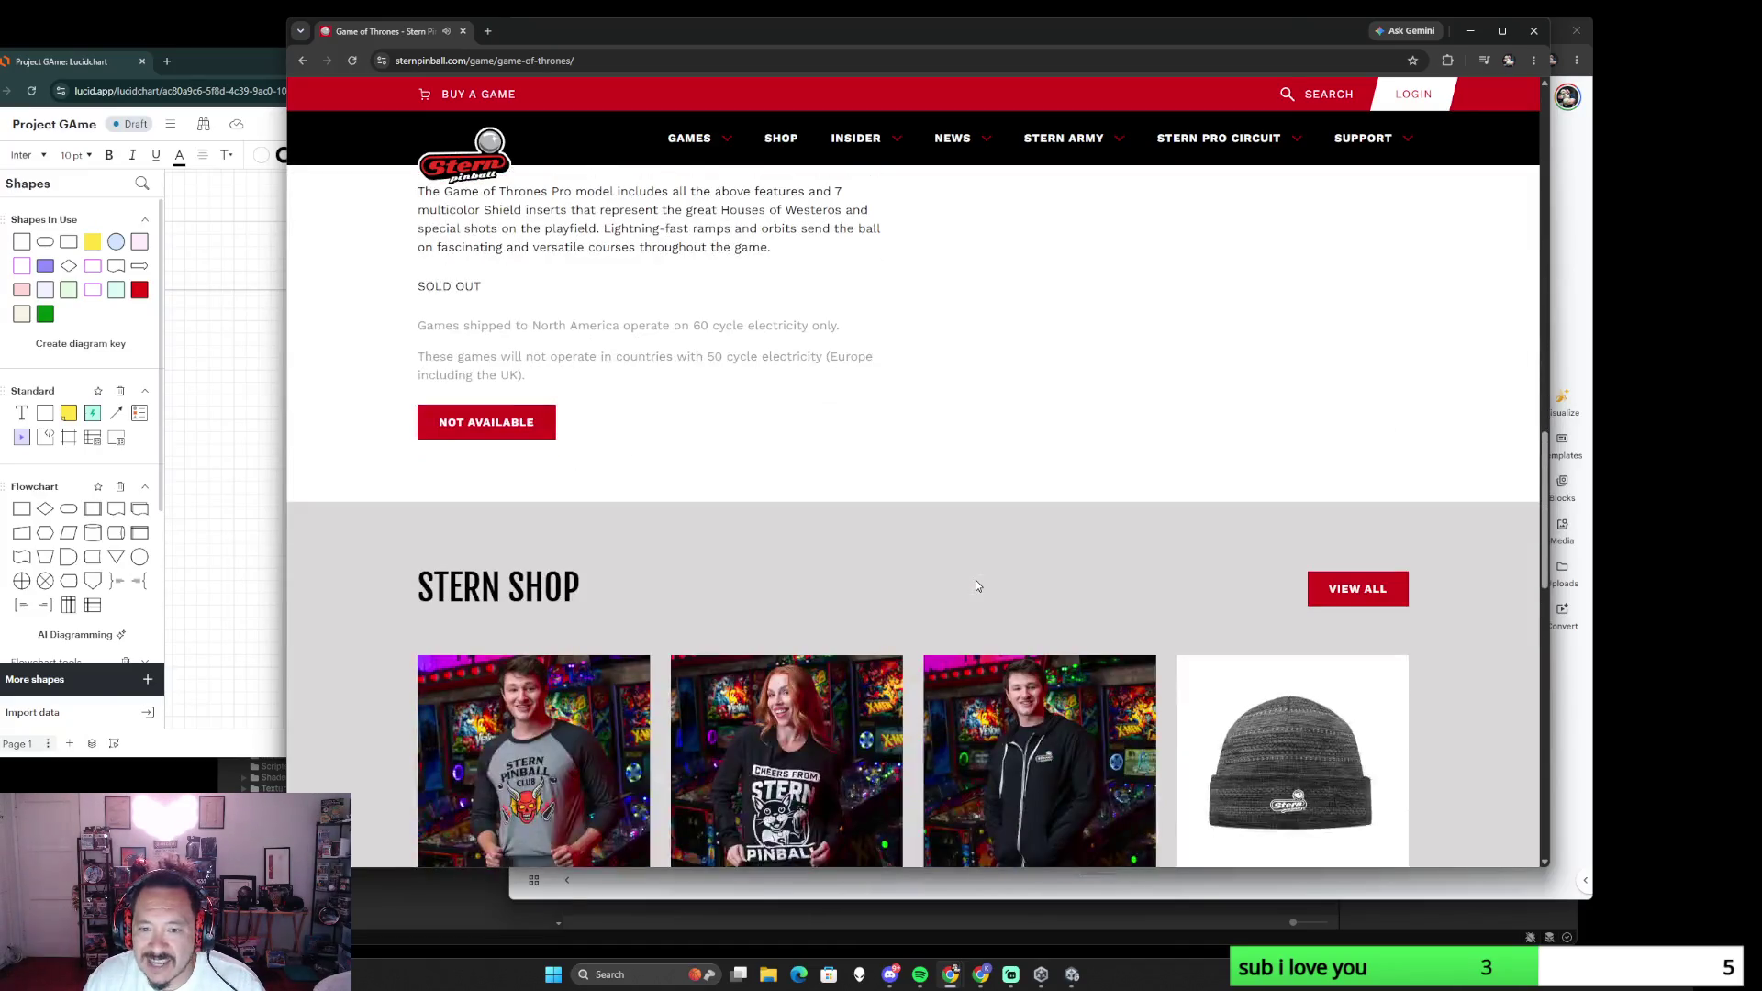
scroll(976, 585, "down", 3)
scroll(976, 584, "up", 4)
scroll(977, 584, "up", 5)
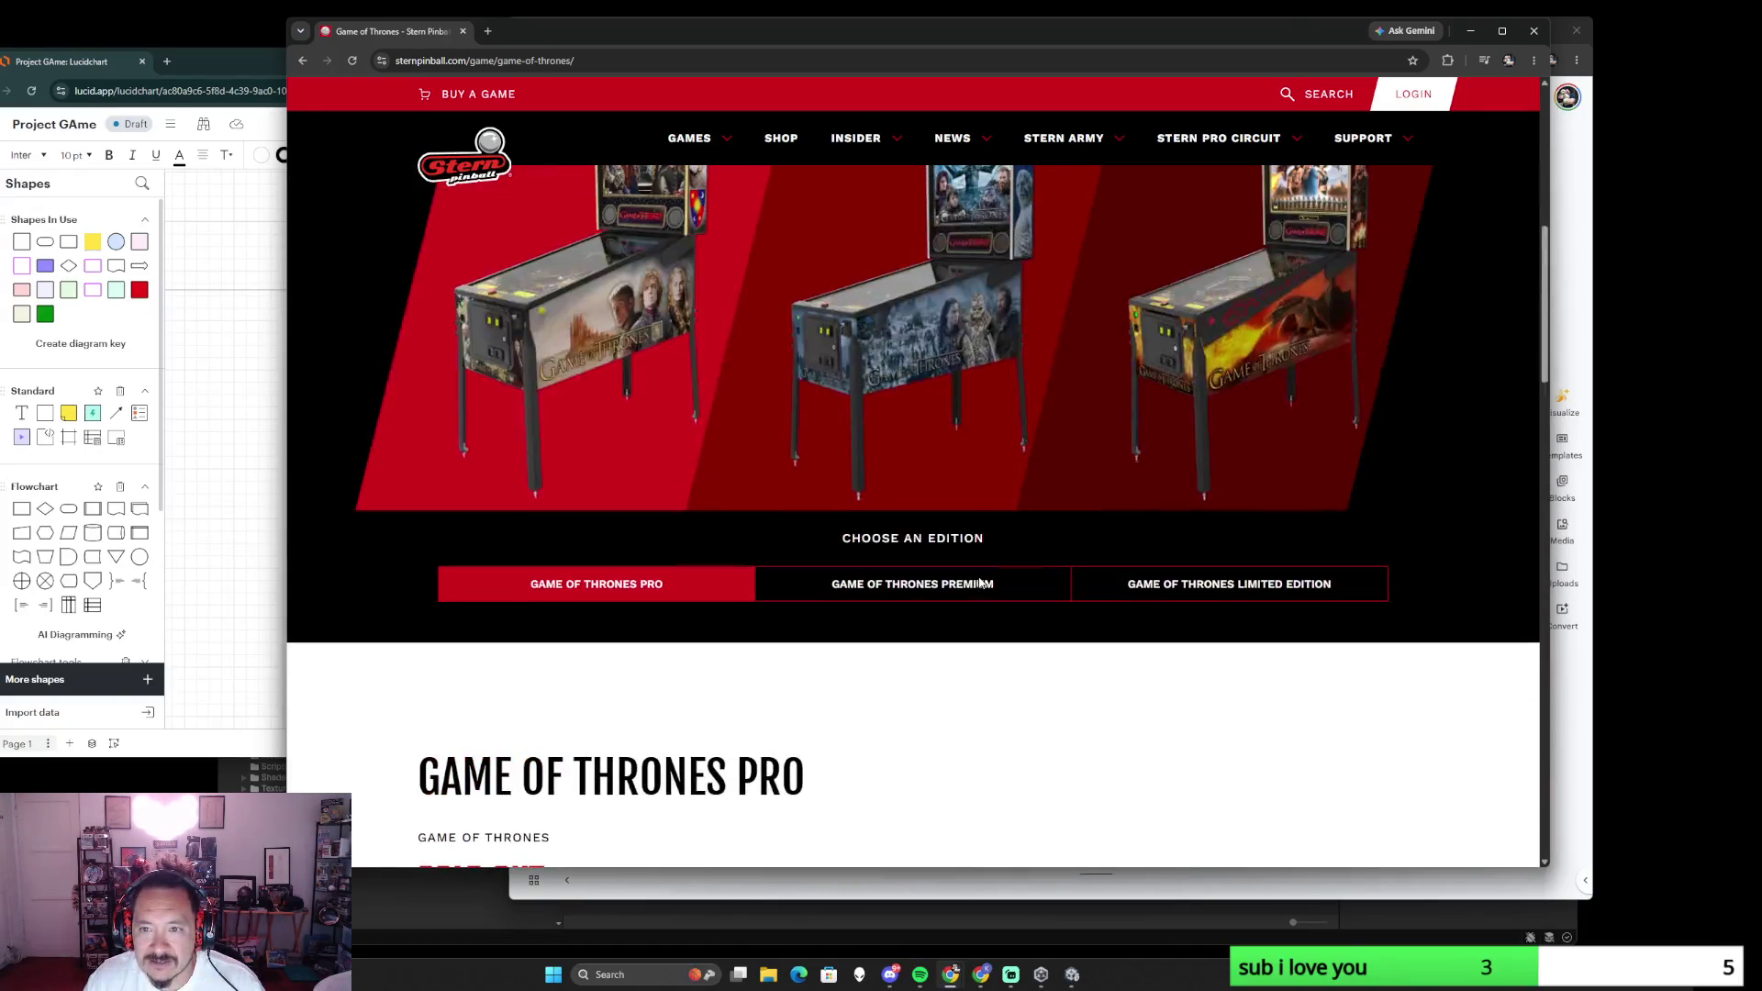
scroll(975, 567, "up", 3)
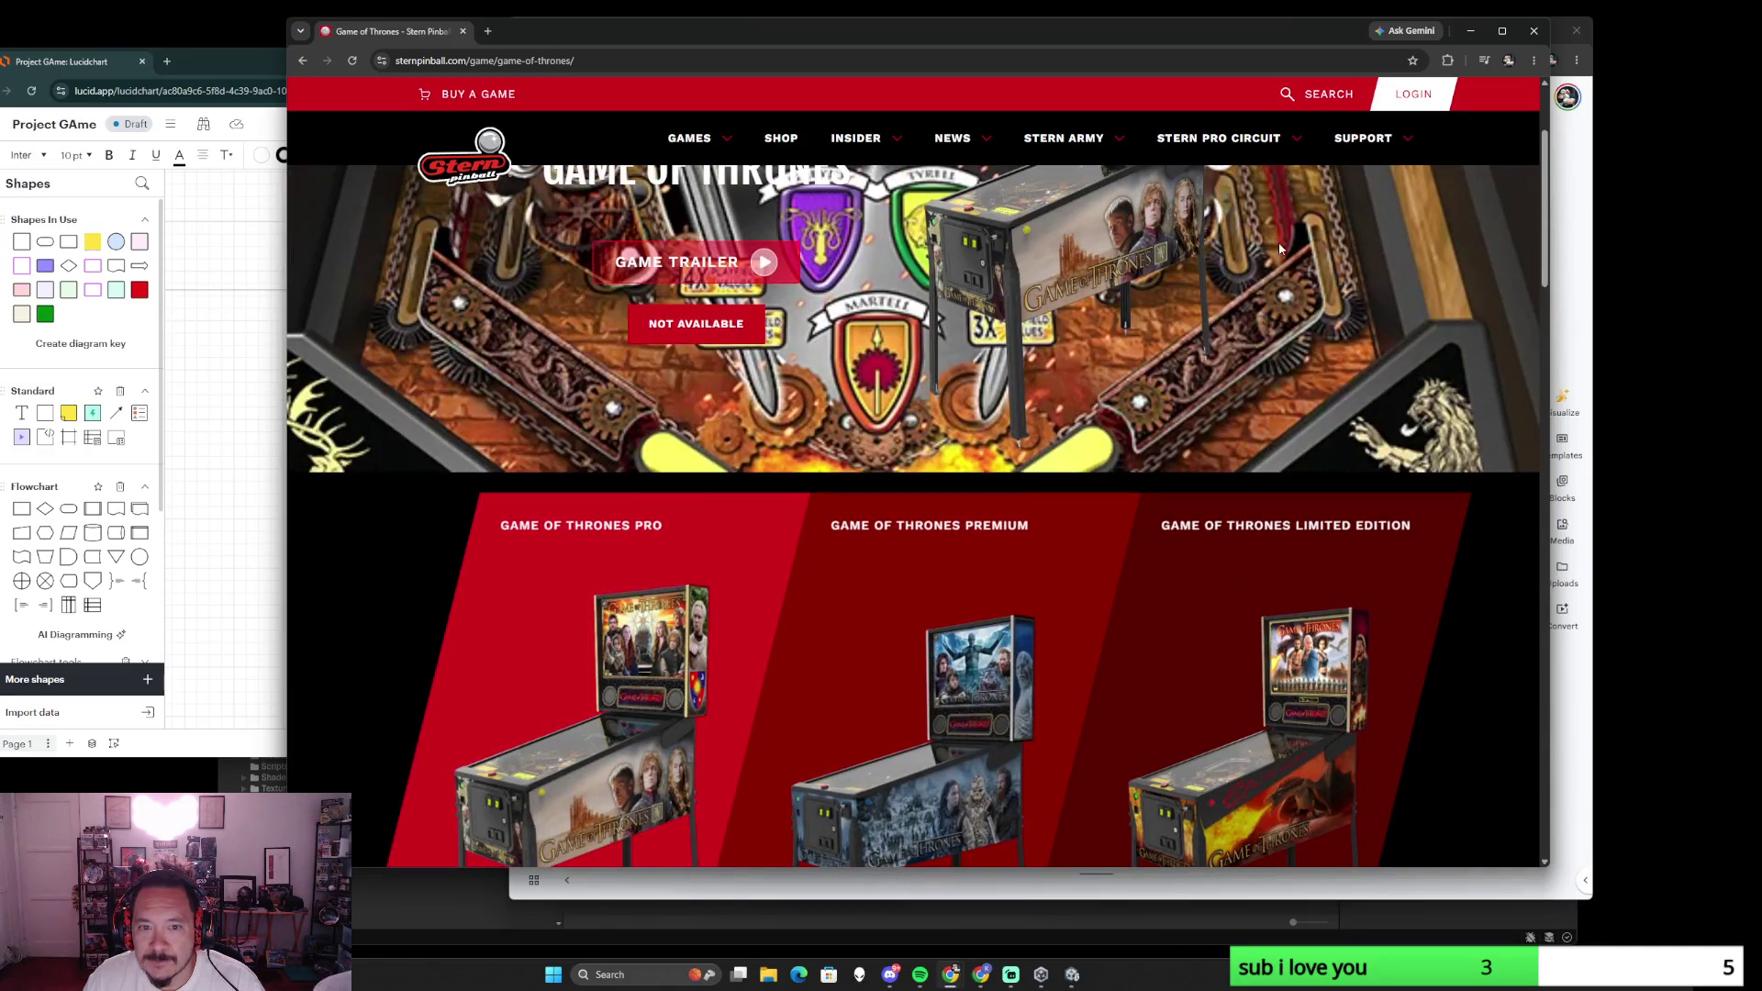
- Minimize the Stern Pinball browser window so the Lucidchart board shows
left_click(1534, 30)
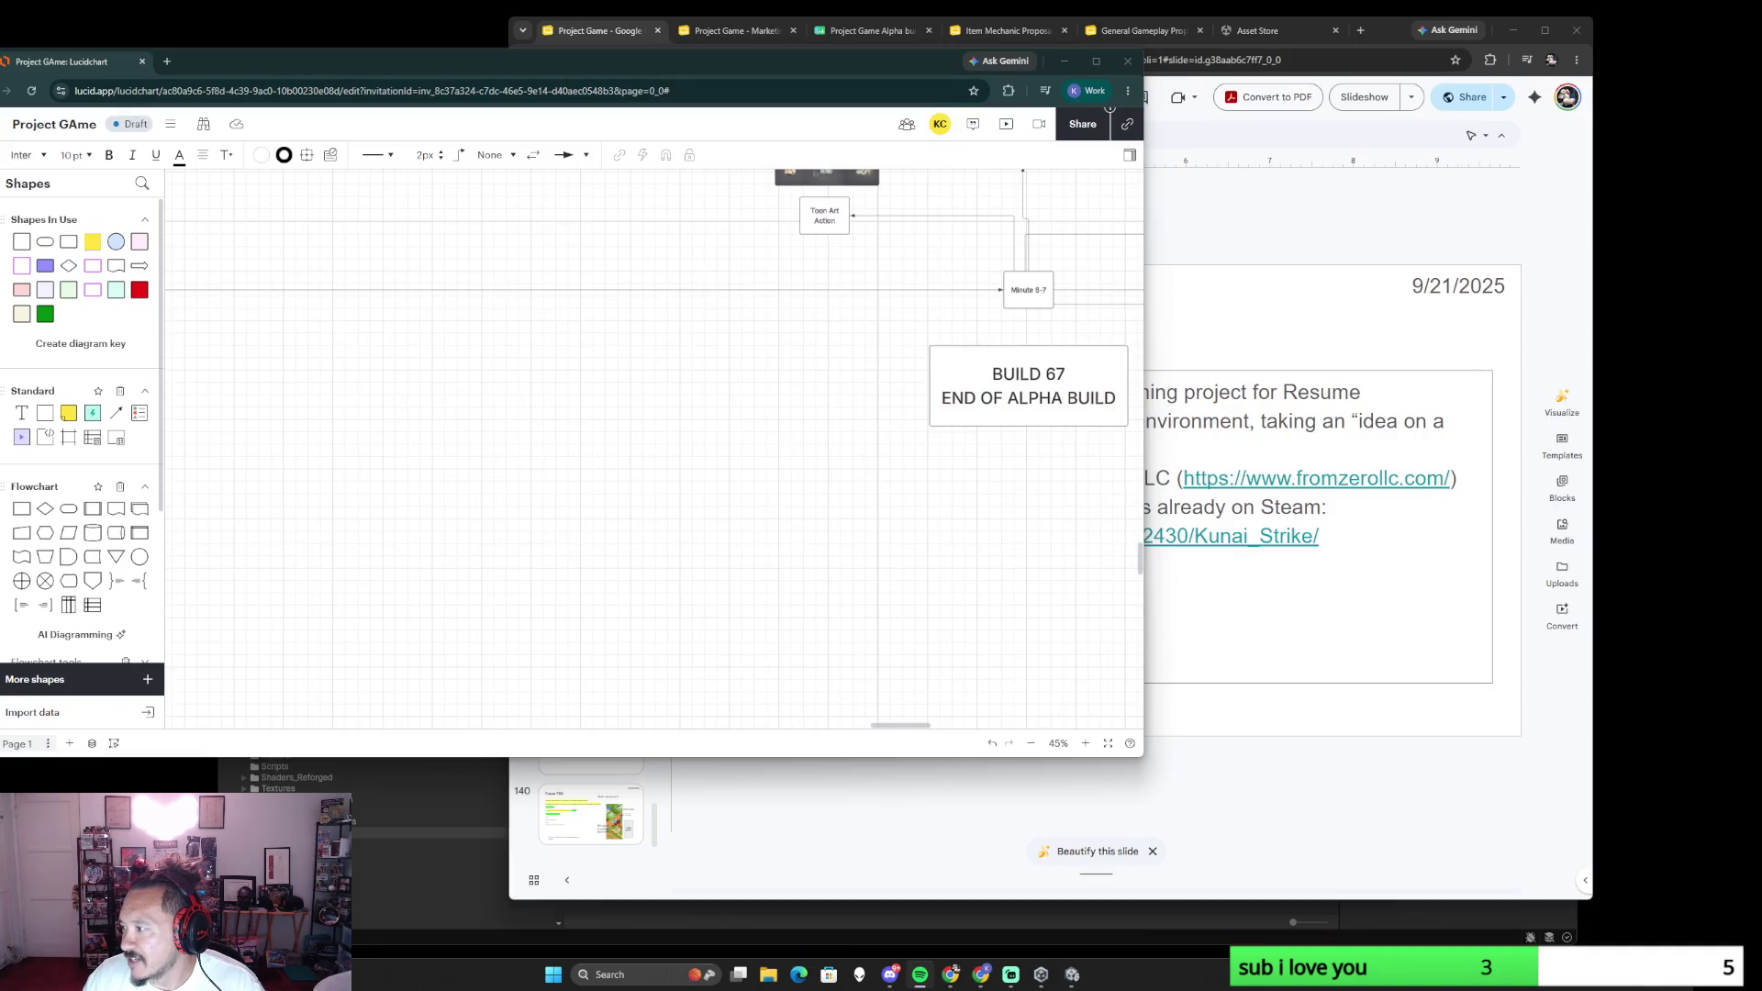
- Bring up the Game of Thrones: Legends window from the taskbar and centre it on screen
left_click(1010, 975)
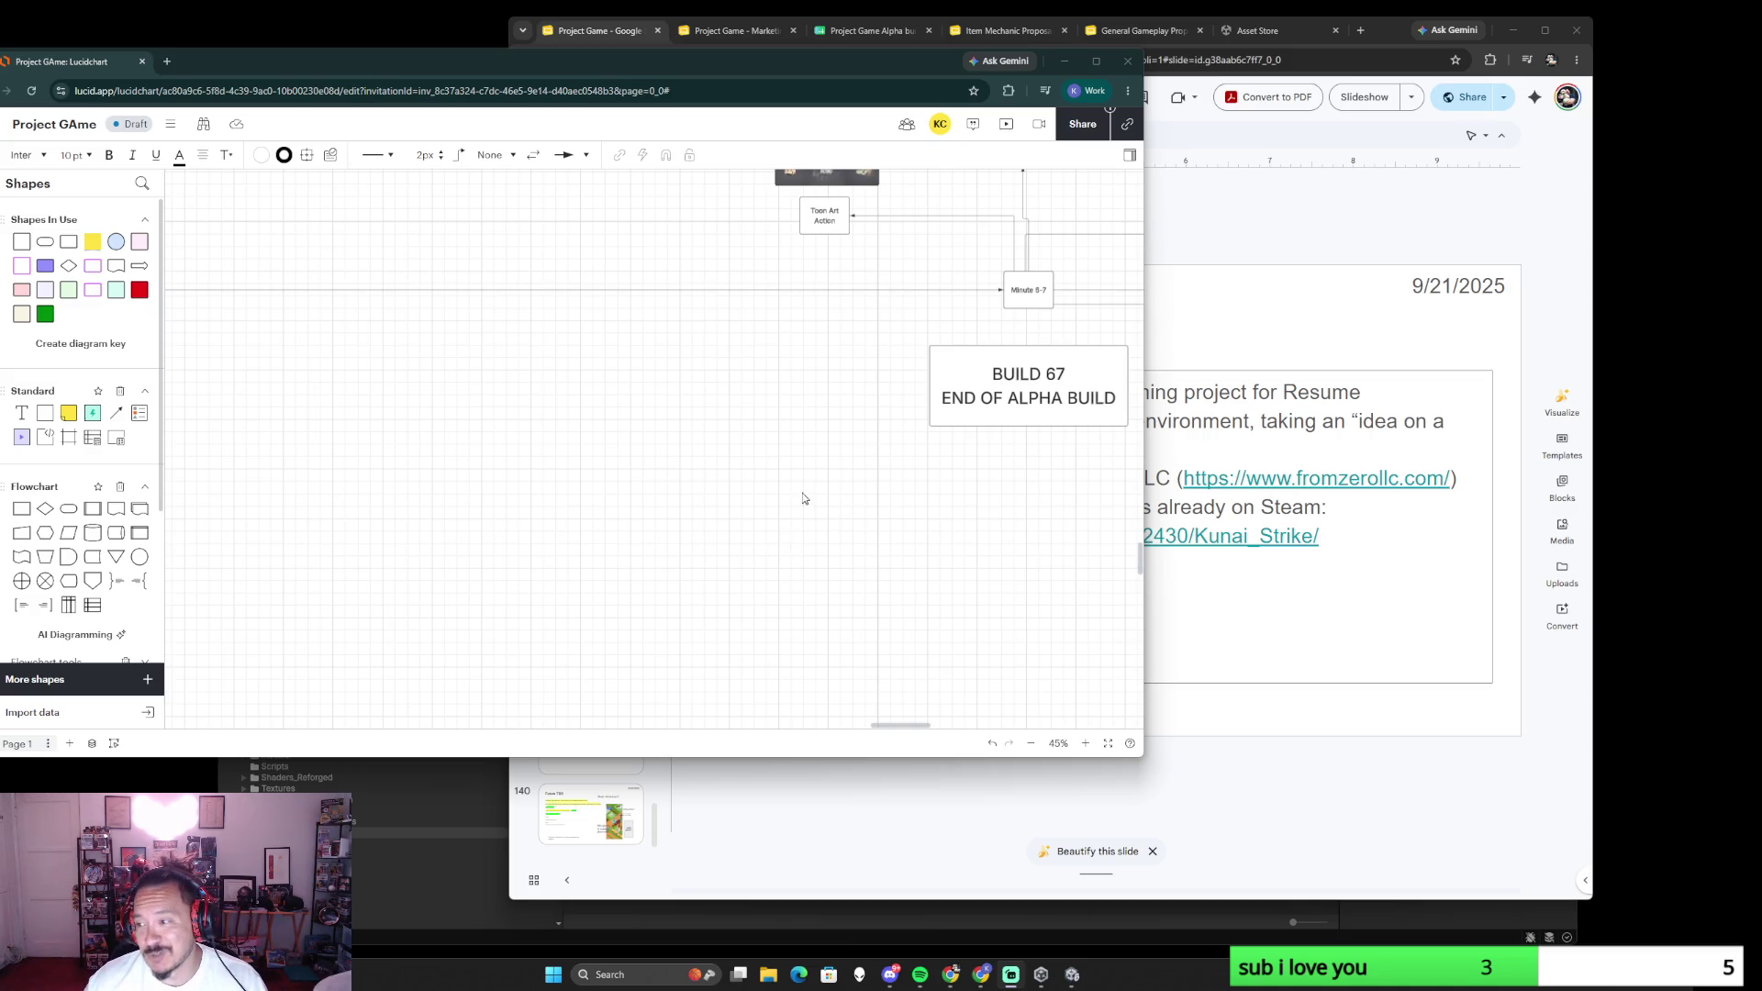
scroll(791, 484, "down", 3, "ctrl")
scroll(813, 483, "down", 3, "ctrl")
scroll(772, 519, "down", 1, "ctrl")
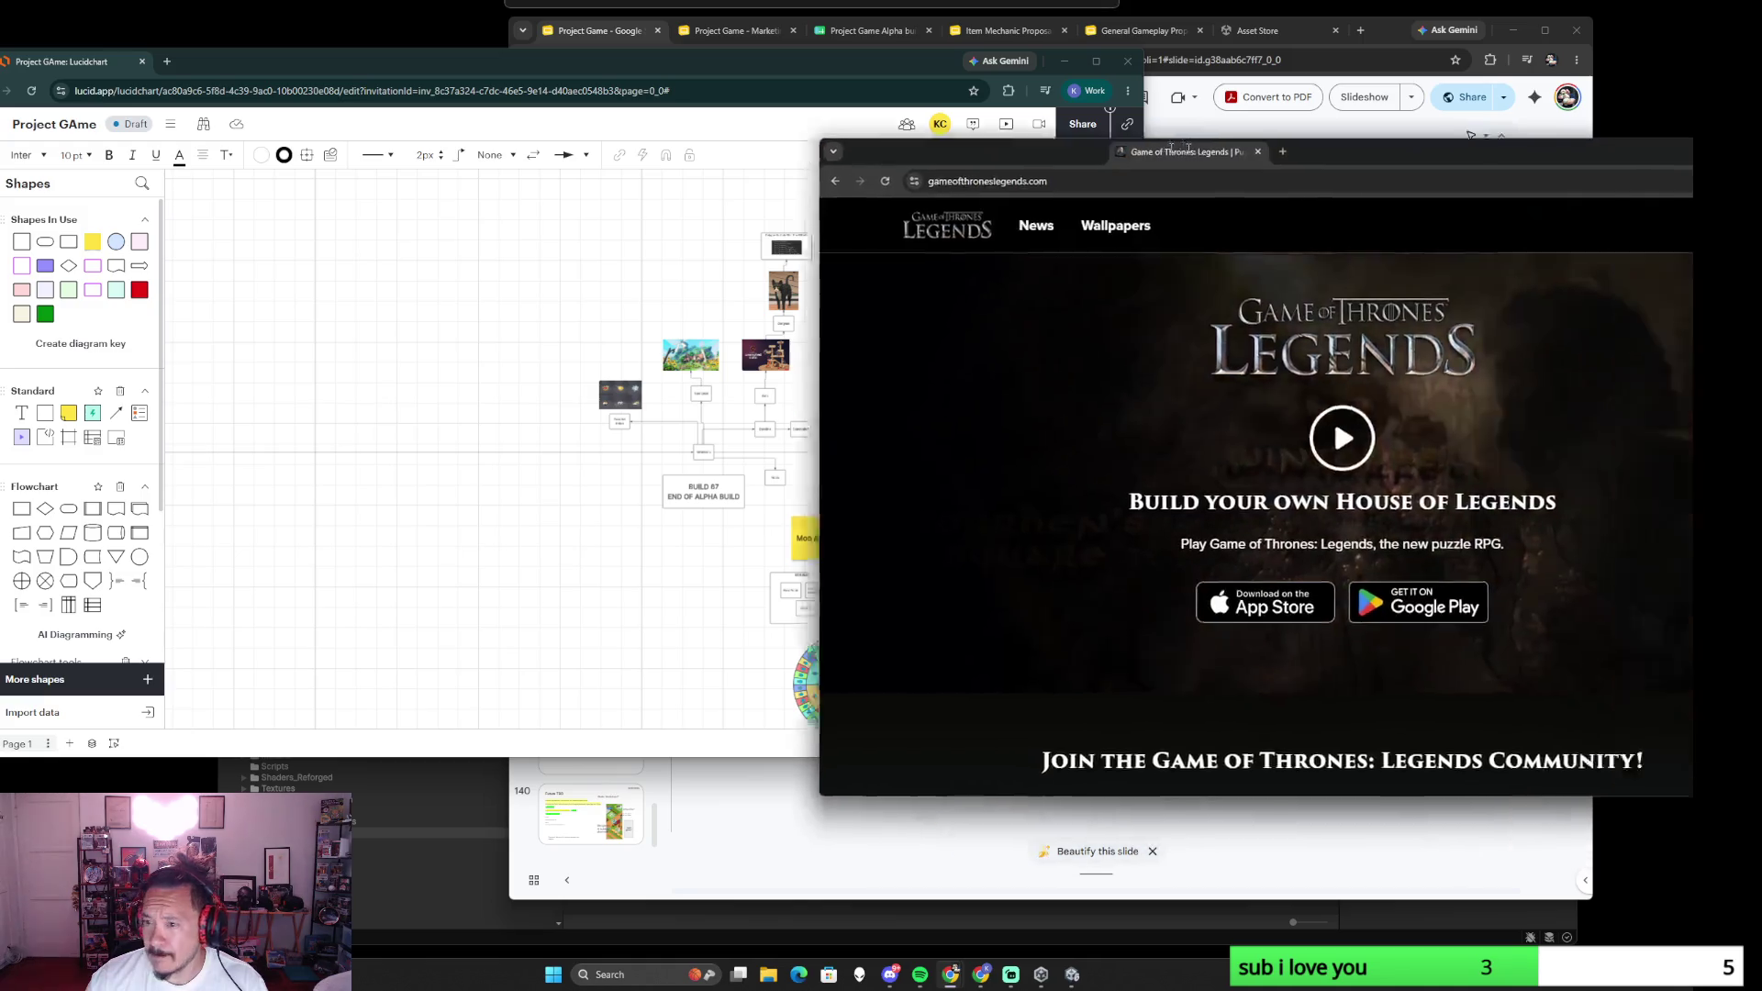
left_click_drag(1180, 143, 616, 137)
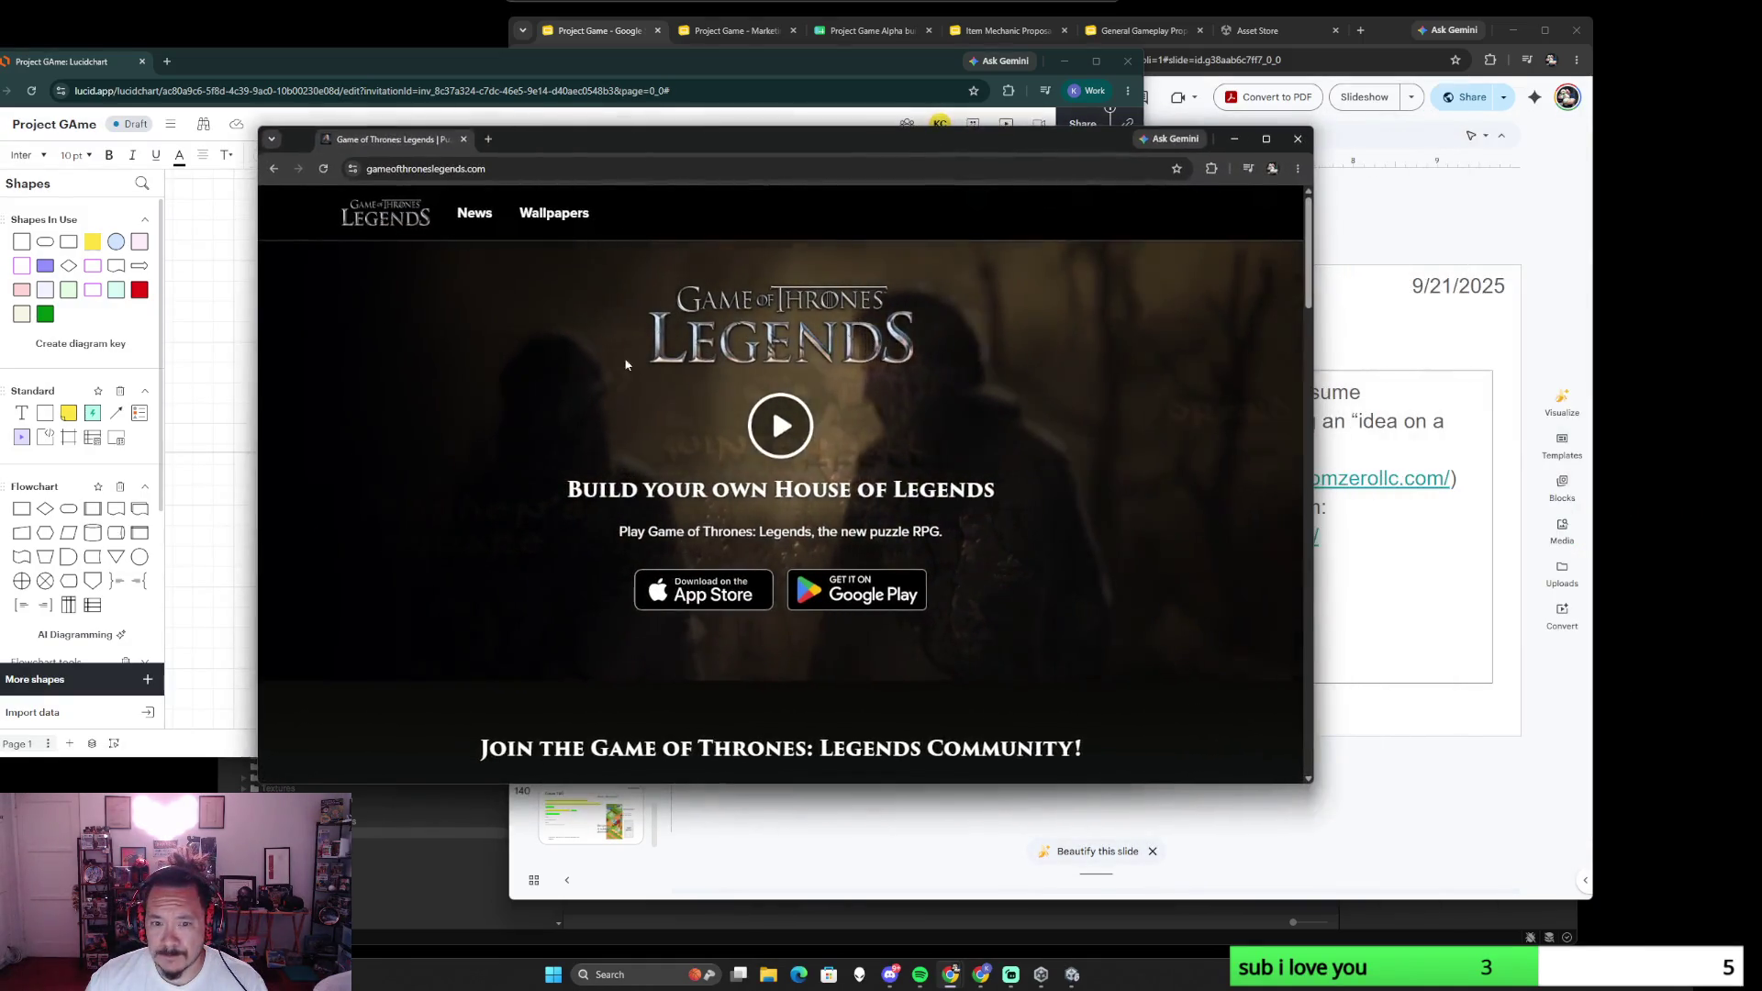
- Play the Legends launch gameplay trailer, skip ahead, adjust the volume and close it at the end
left_click(778, 427)
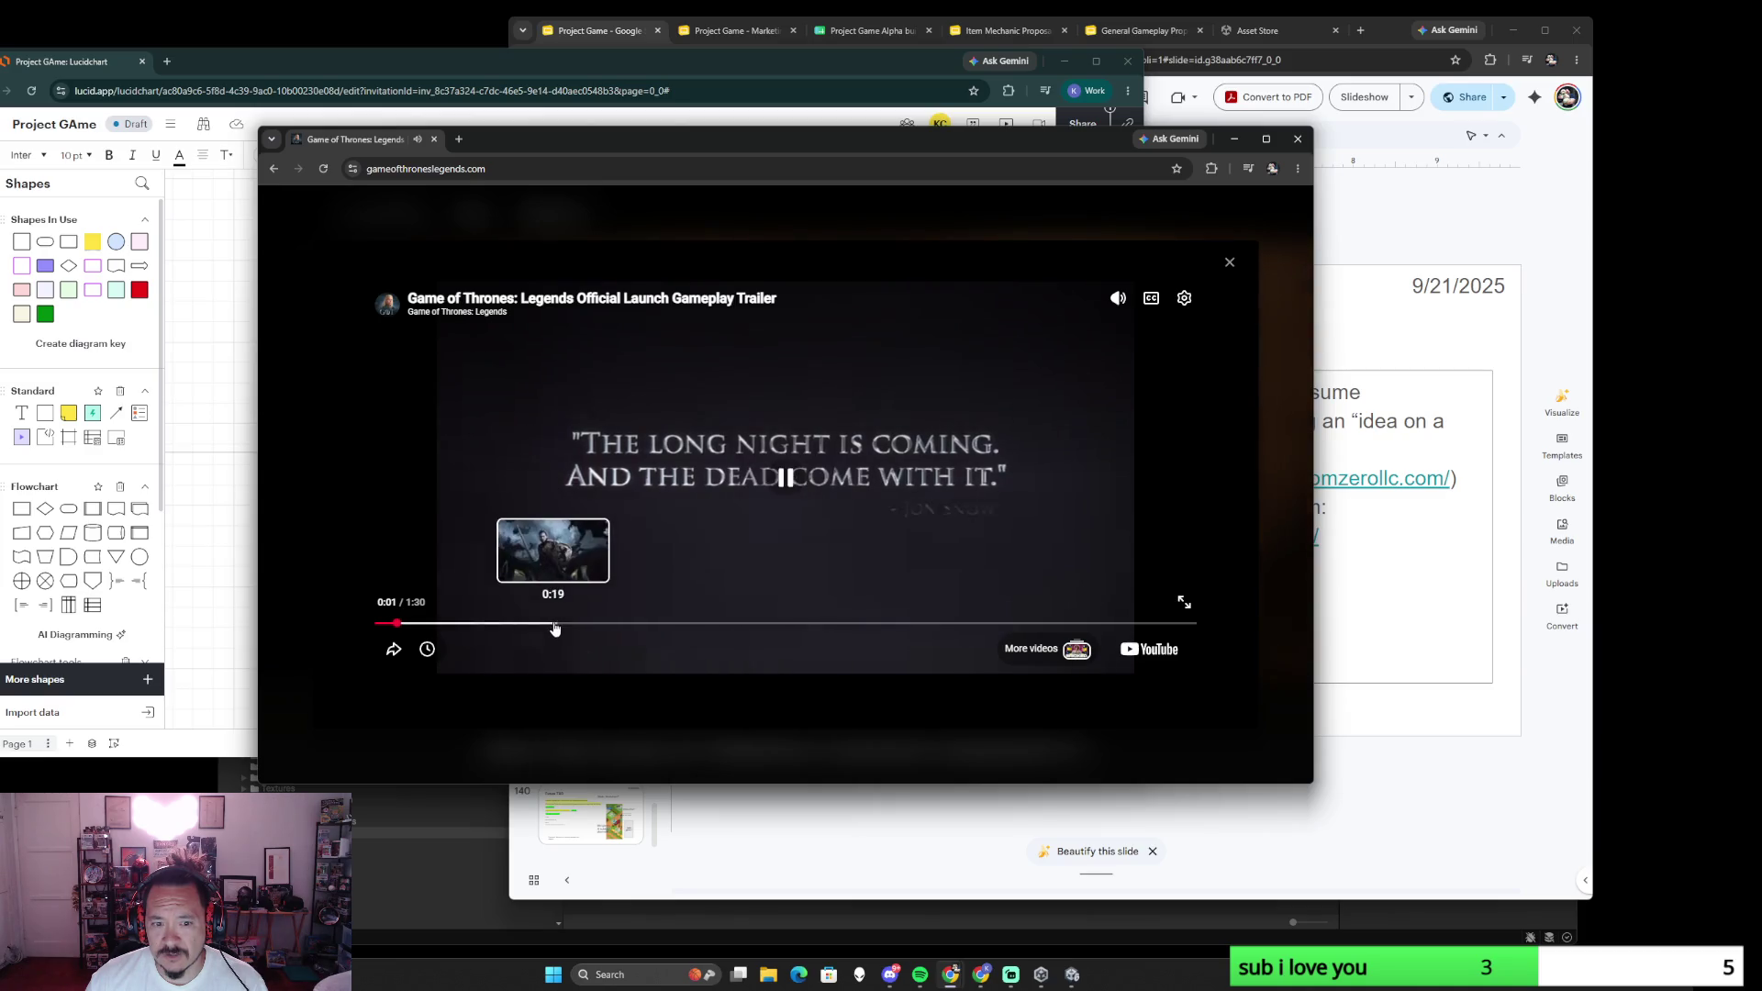
left_click(609, 622)
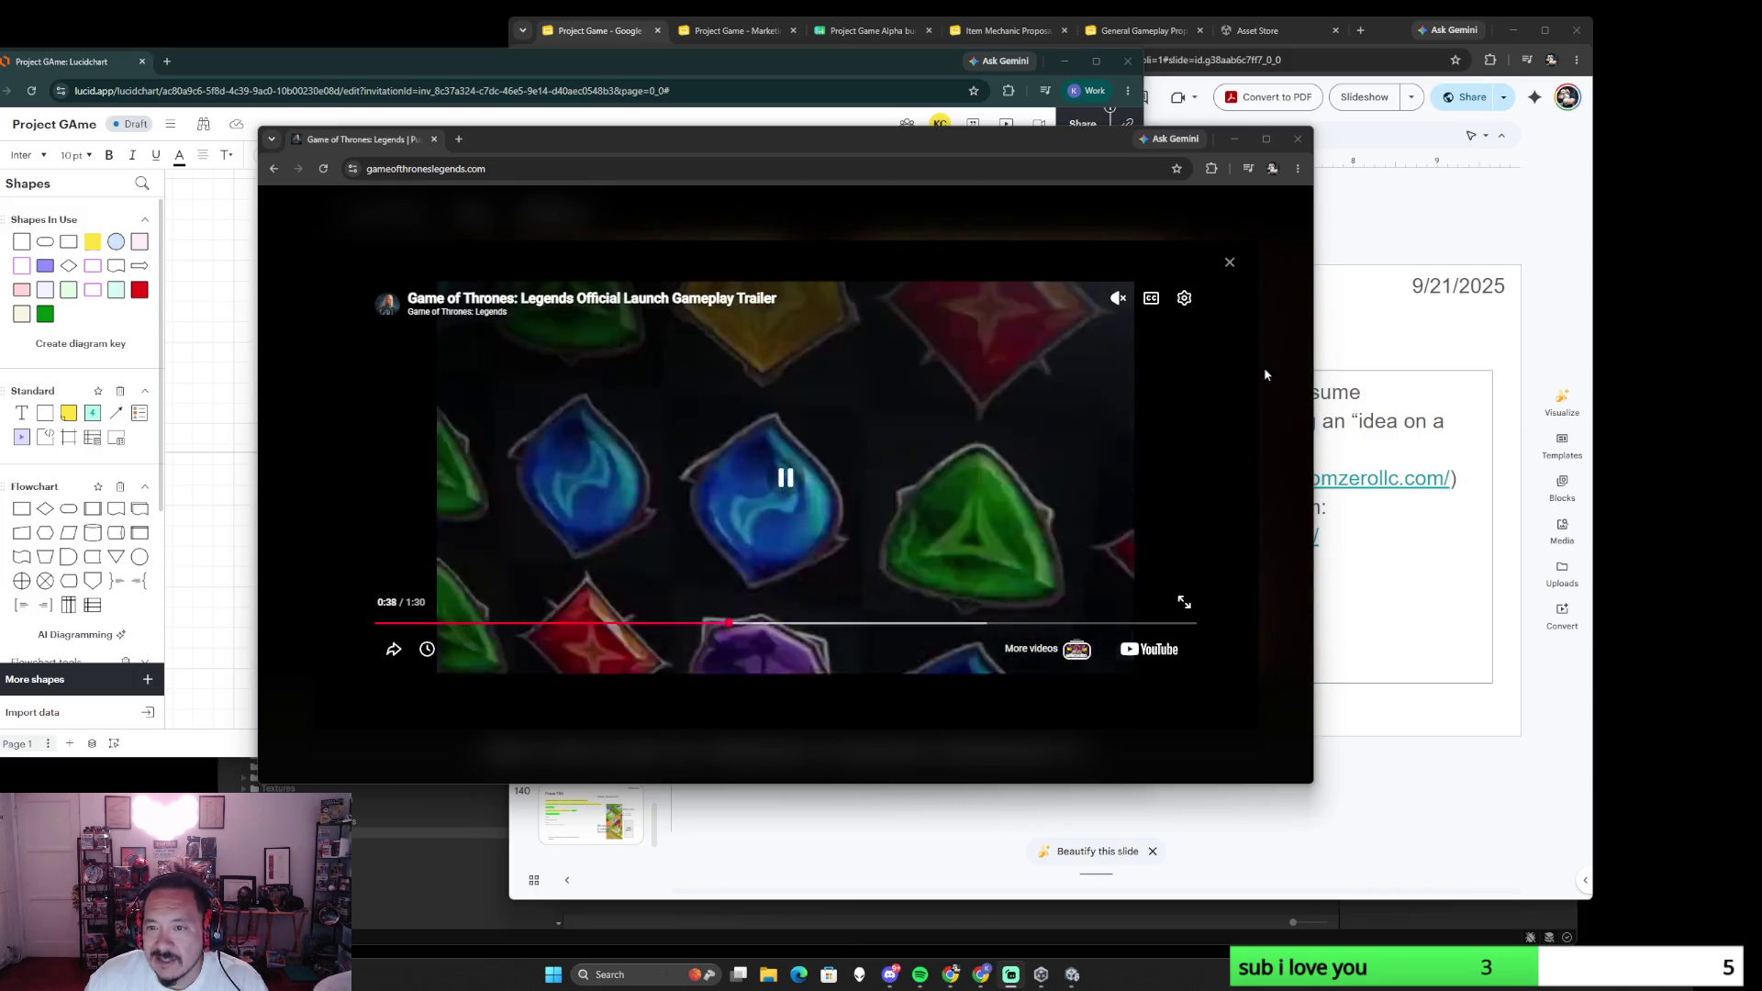
left_click(1090, 148)
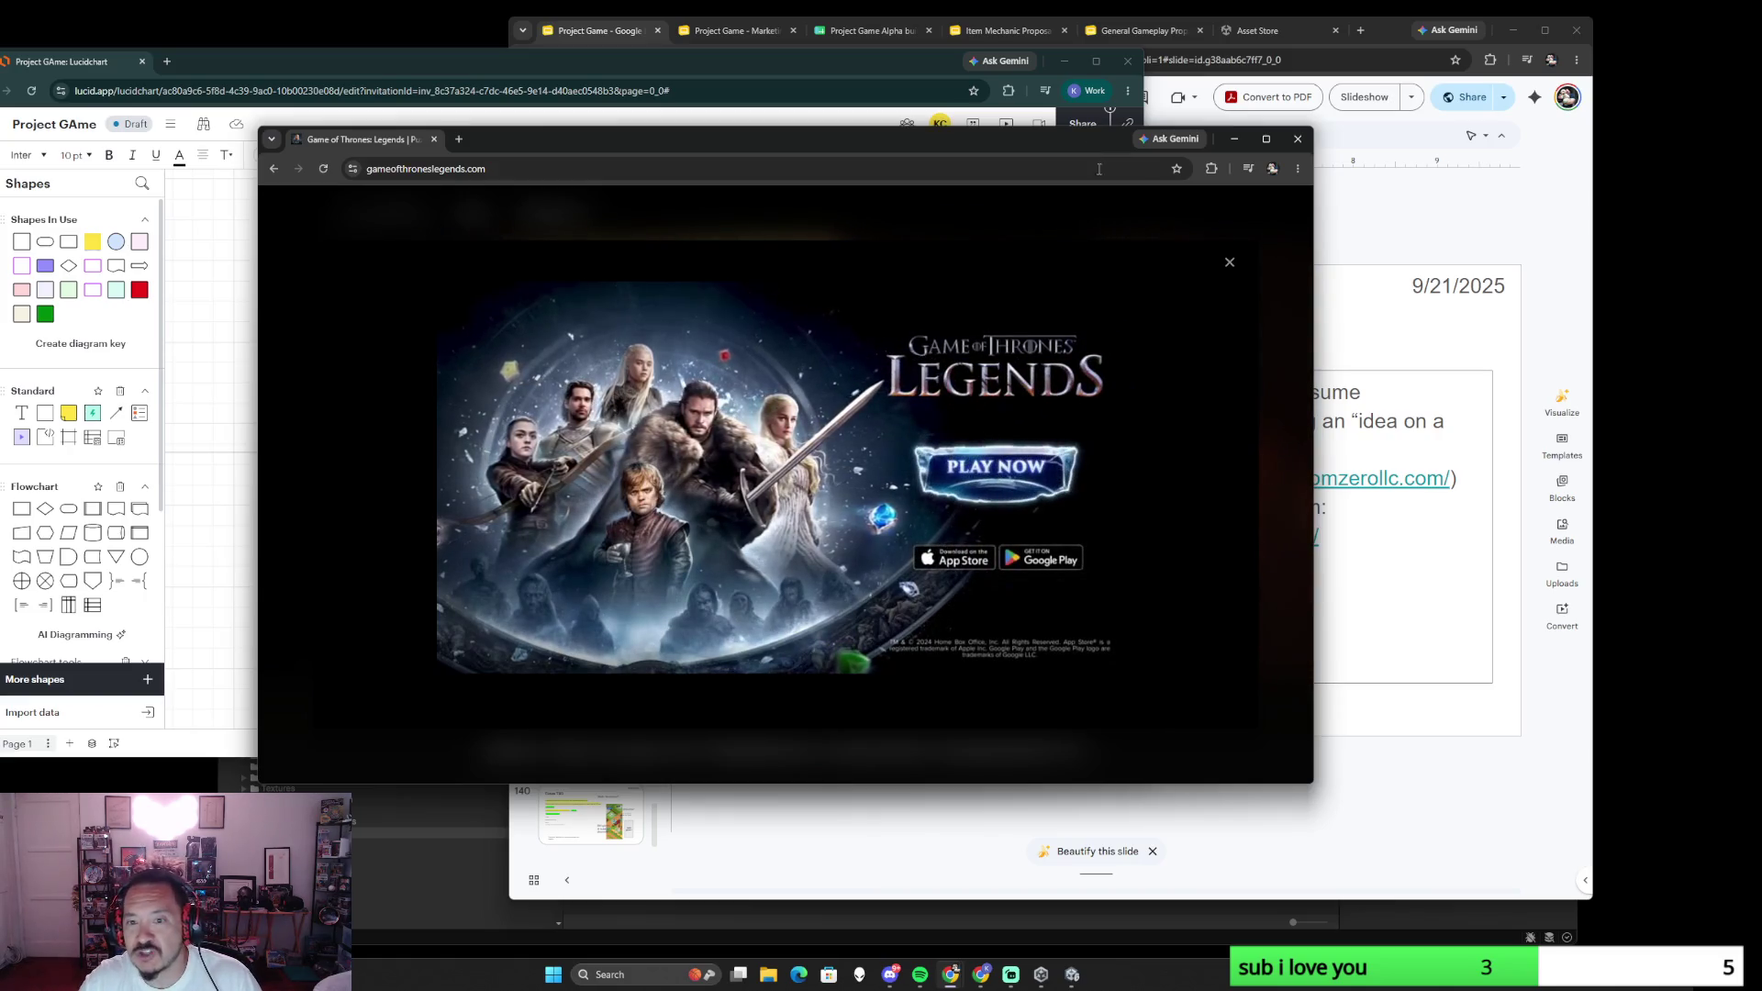
left_click(1229, 262)
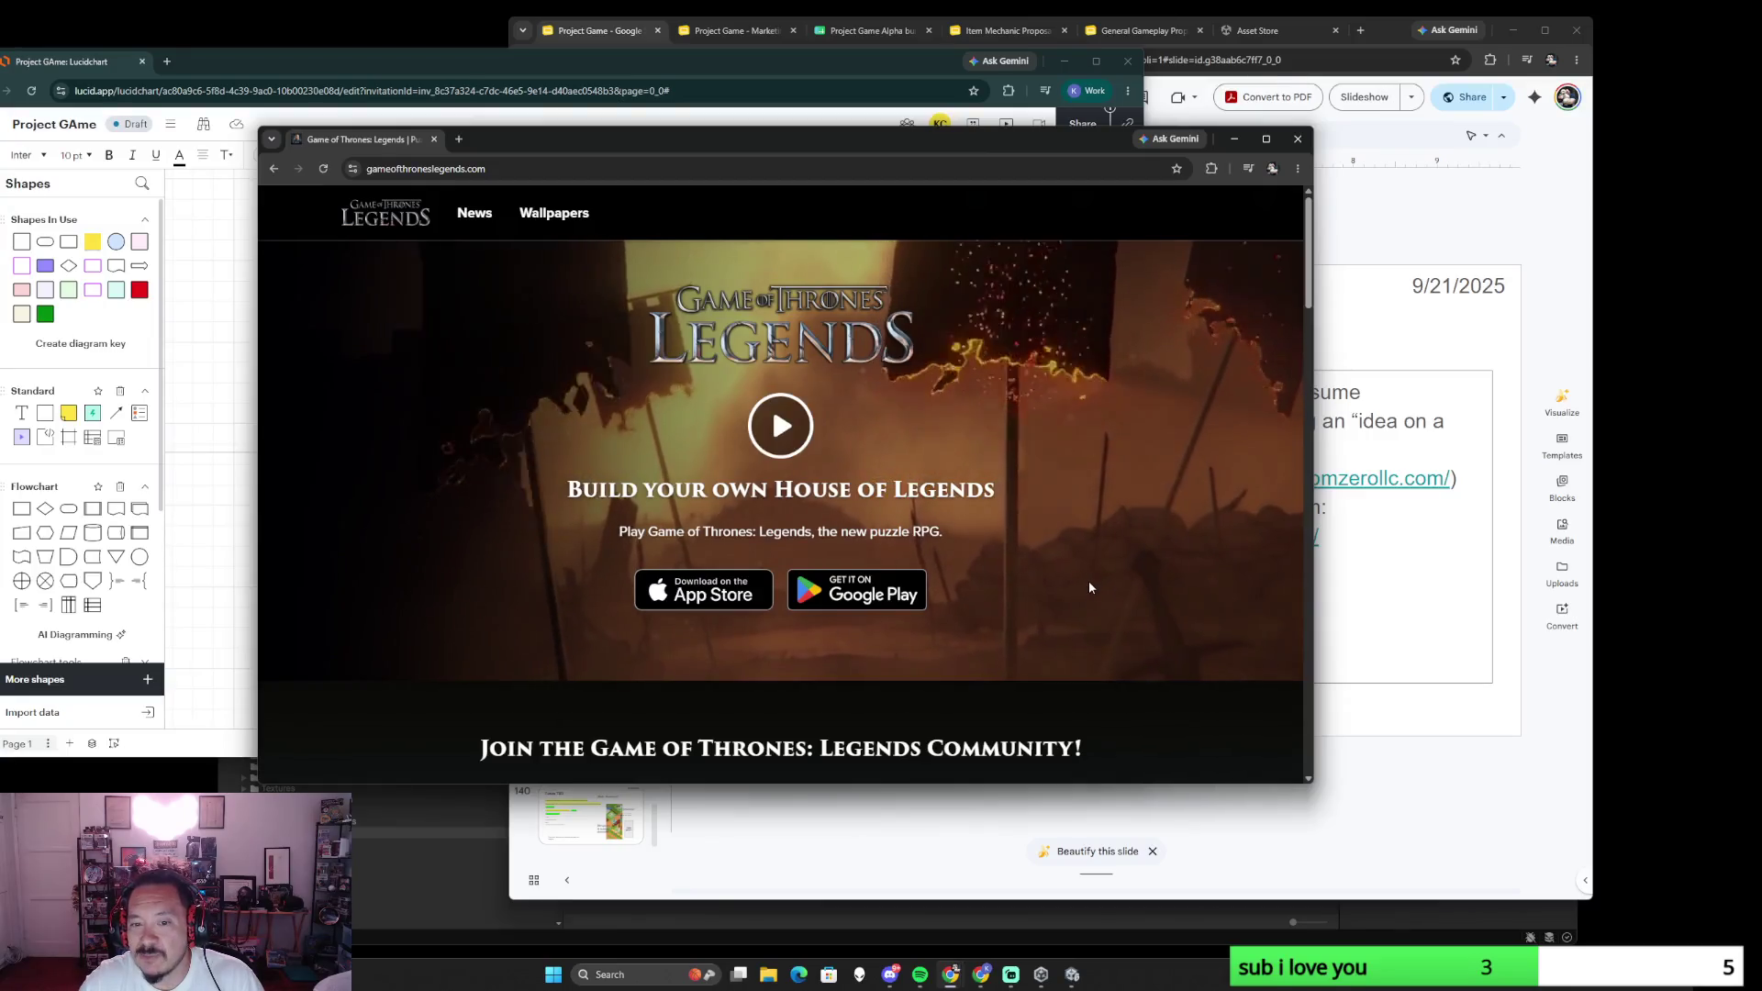
scroll(1089, 581, "down", 5)
scroll(1089, 589, "down", 1)
scroll(1089, 588, "down", 3)
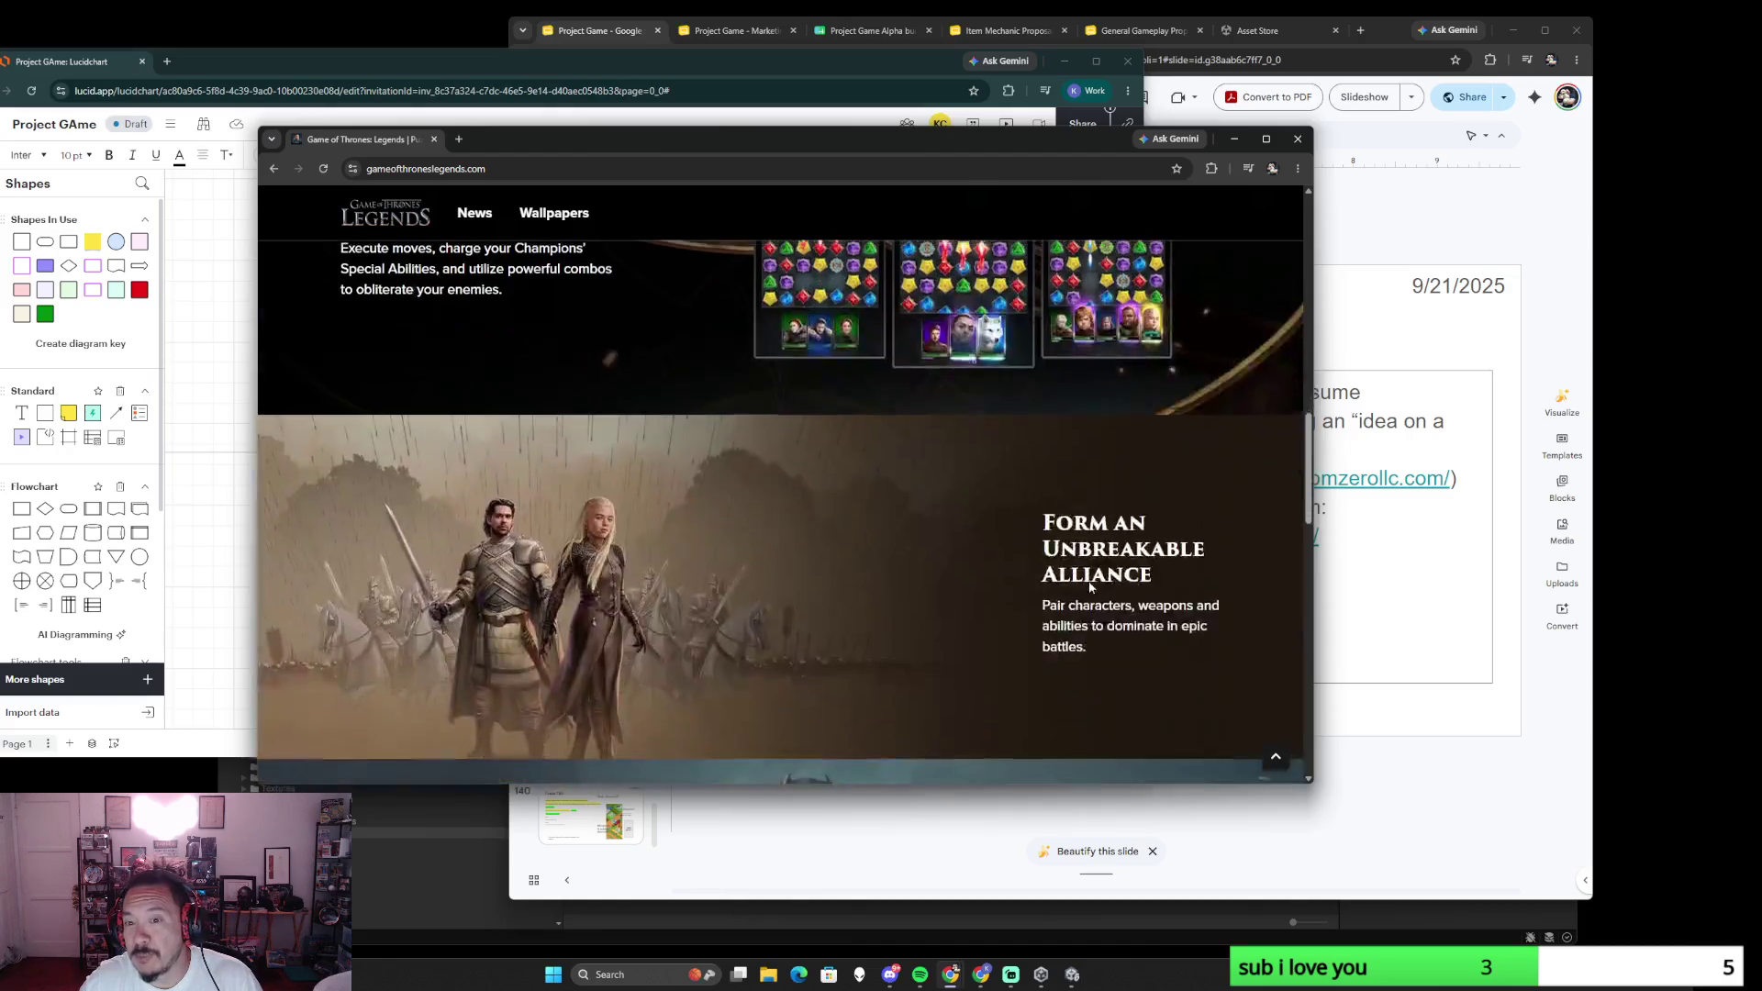
scroll(1088, 588, "up", 2)
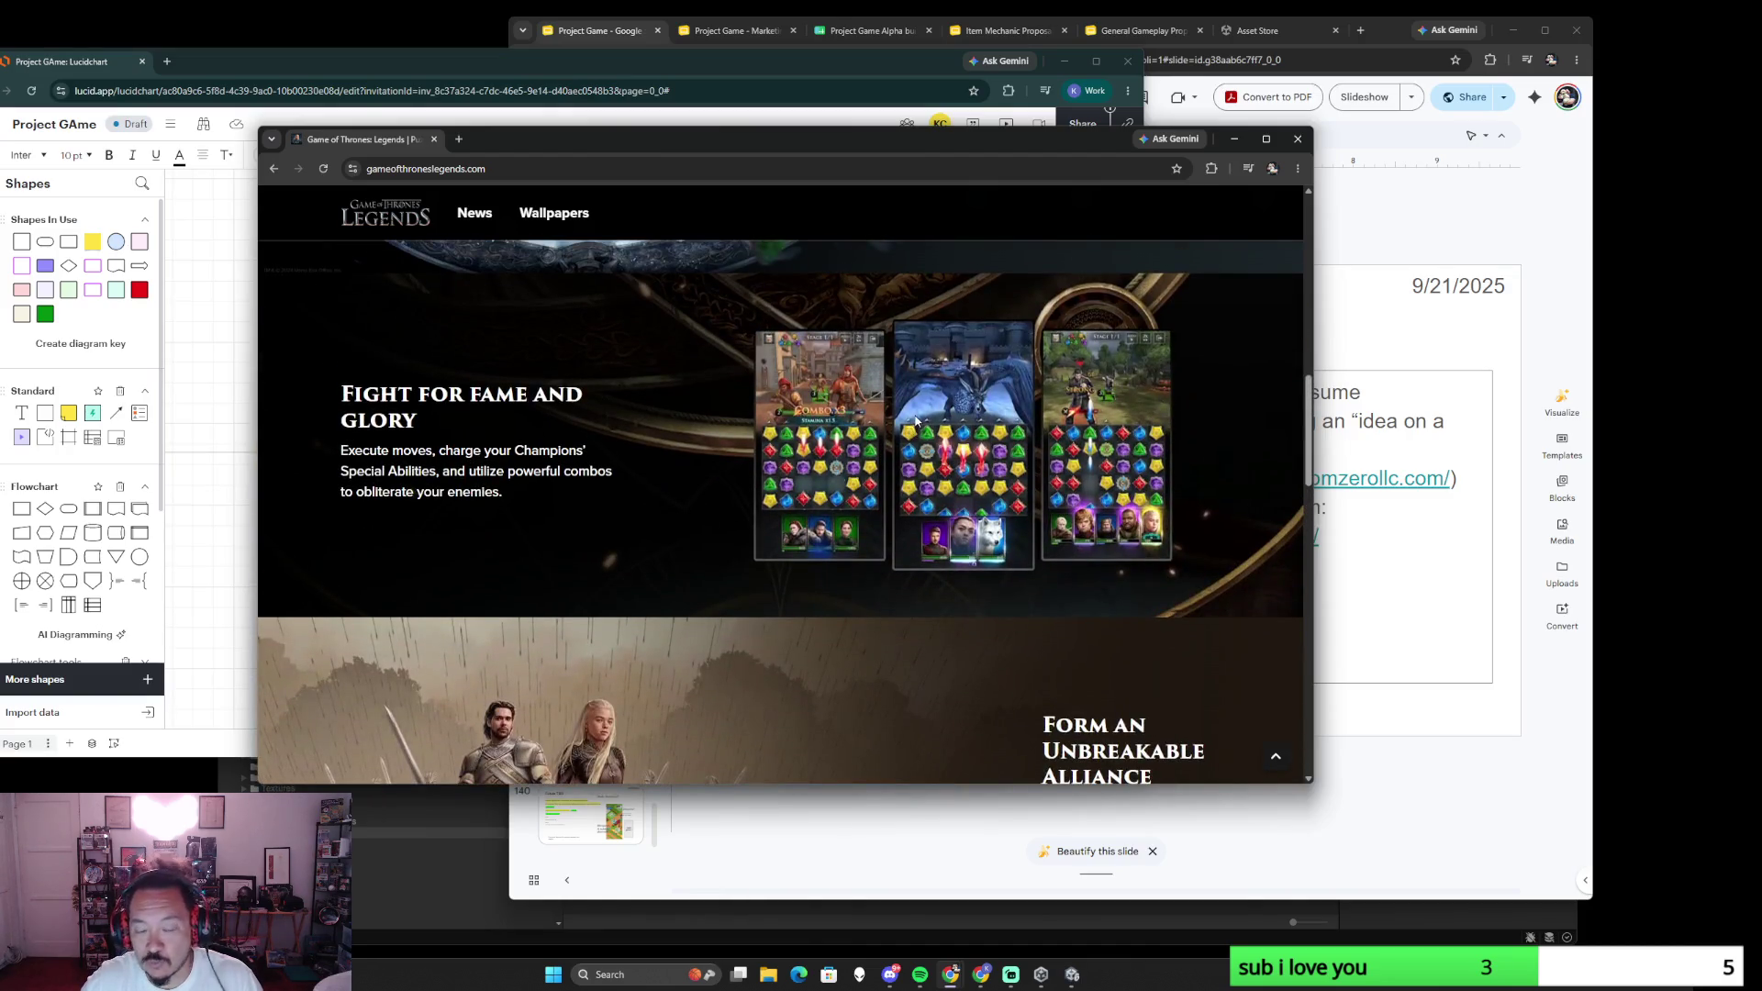
scroll(909, 432, "down", 2)
scroll(914, 423, "down", 2)
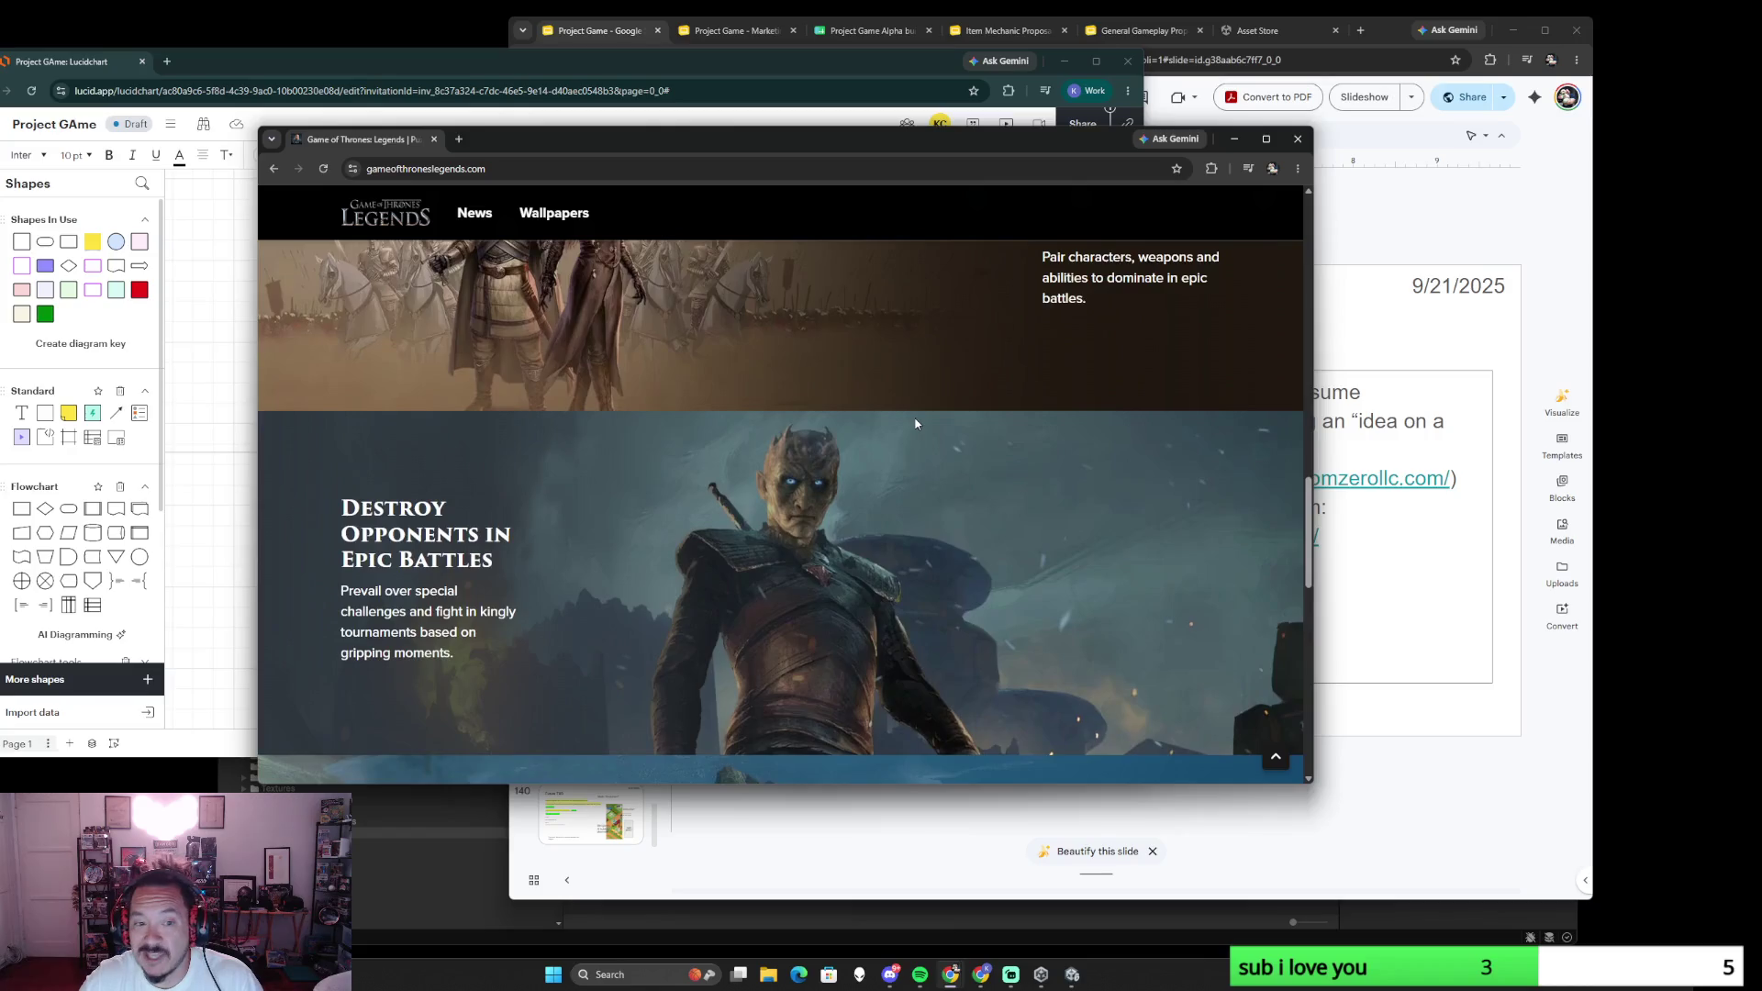
scroll(915, 424, "up", 3)
scroll(916, 424, "up", 4)
scroll(916, 425, "down", 2)
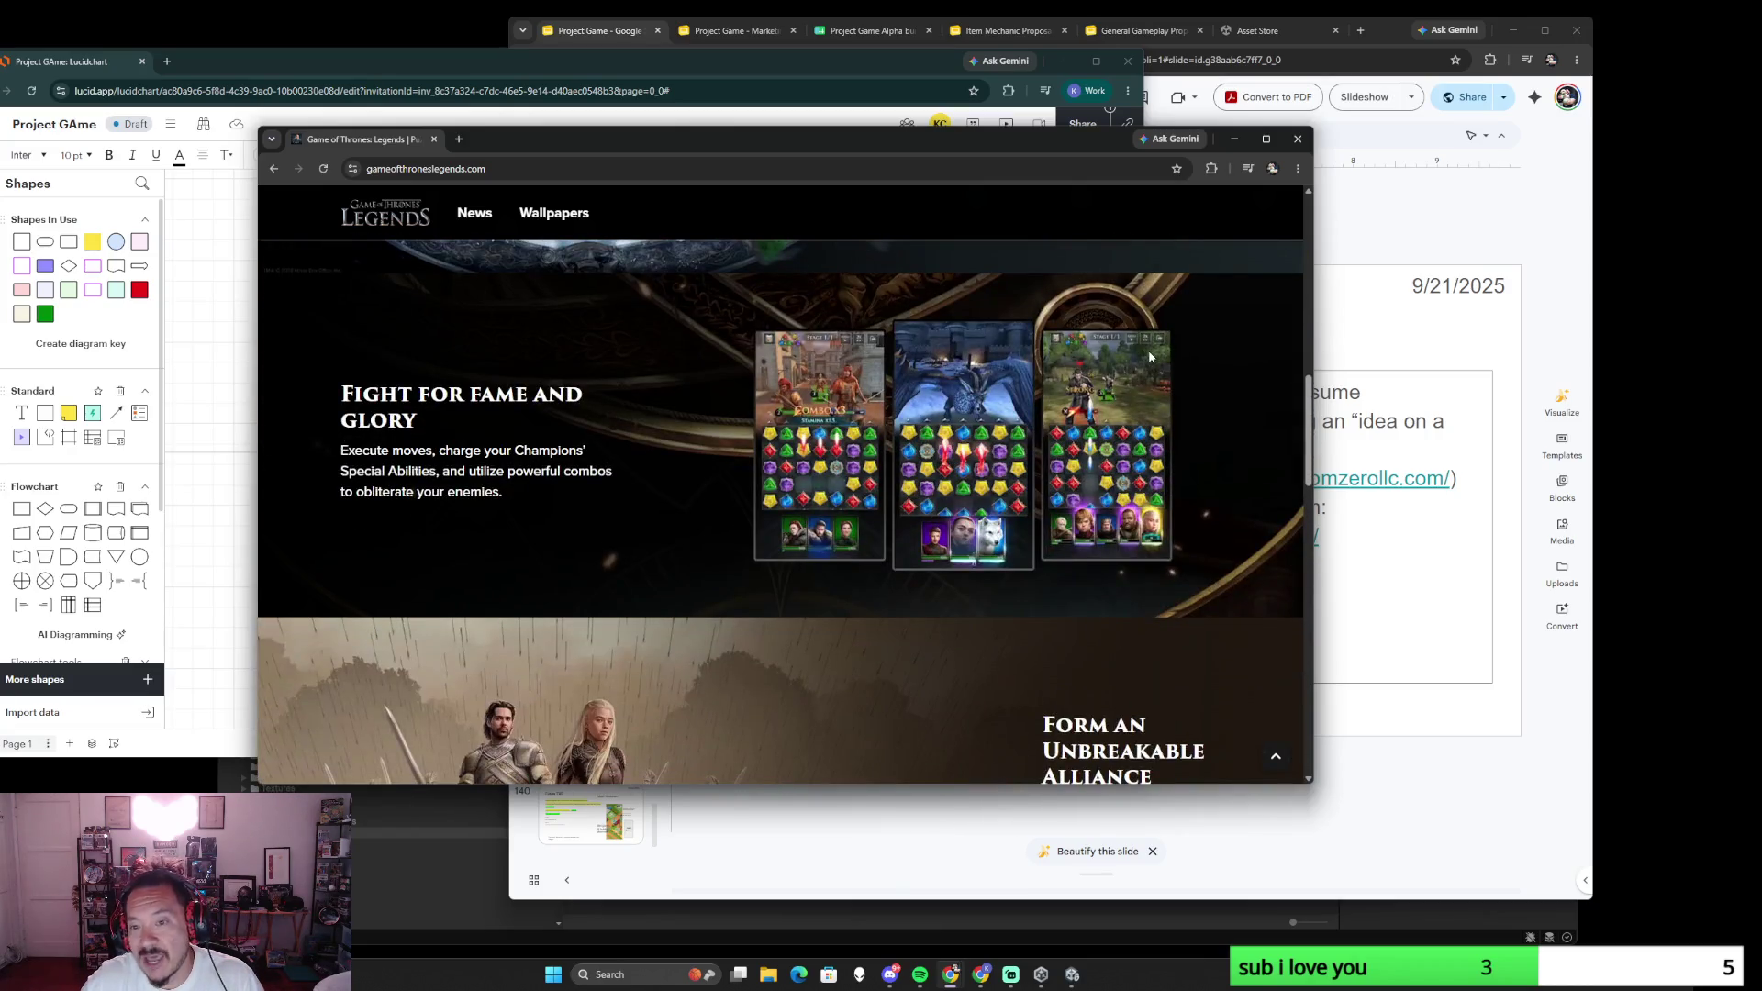
- Minimize the Legends browser window to return to the Lucidchart build diagram
left_click(1296, 139)
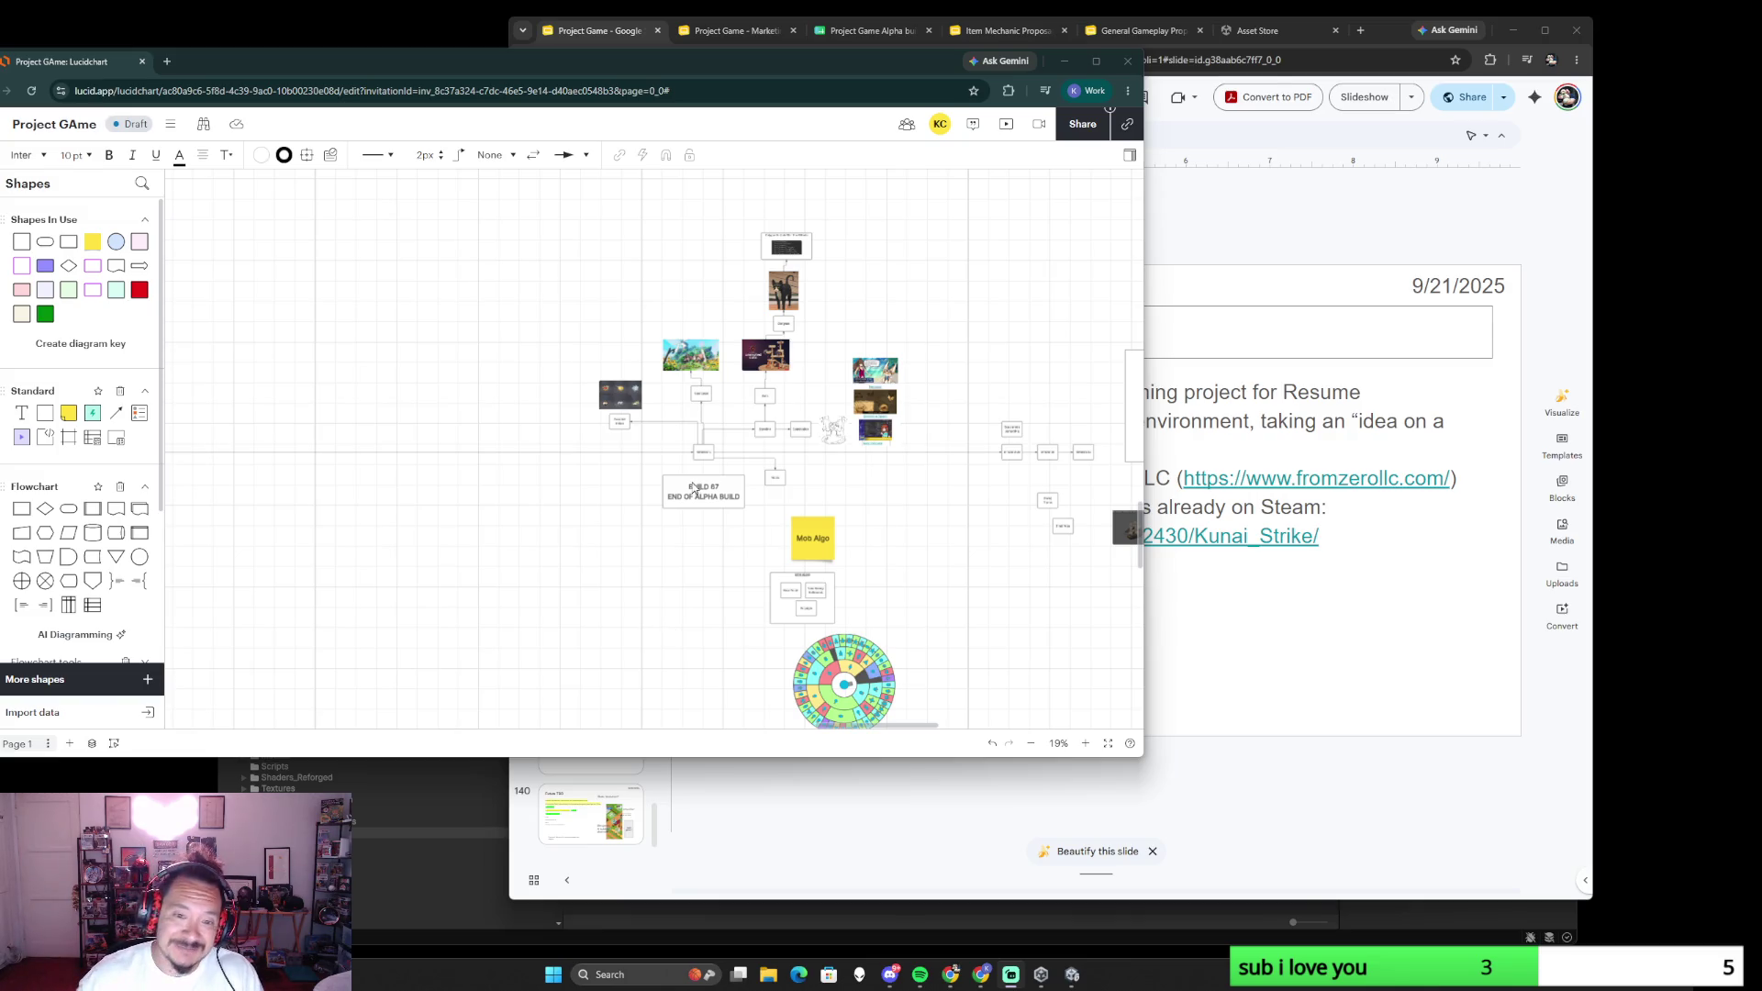
scroll(610, 561, "down", 2)
scroll(490, 561, "down", 3)
- Pan across the NPC group, build-goal notes, BUILD 67 section and settlement map, then focus the Google Slides deck
left_click_drag(490, 563, 851, 497)
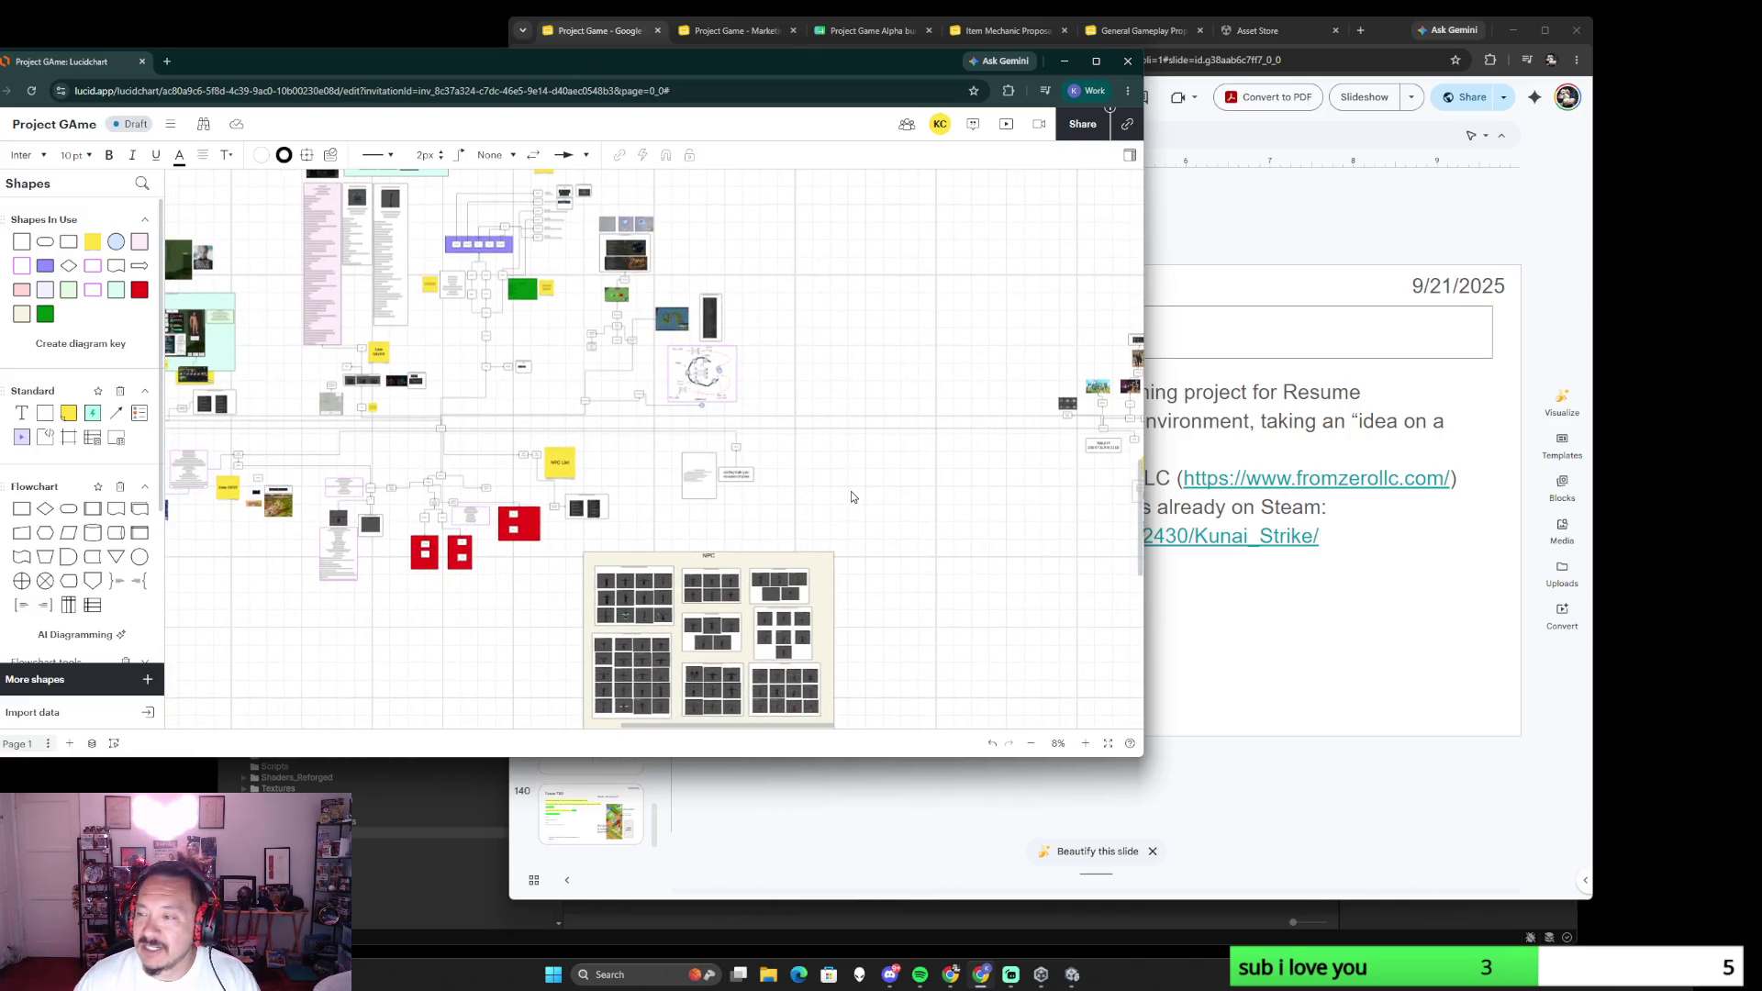
scroll(851, 496, "up", 5)
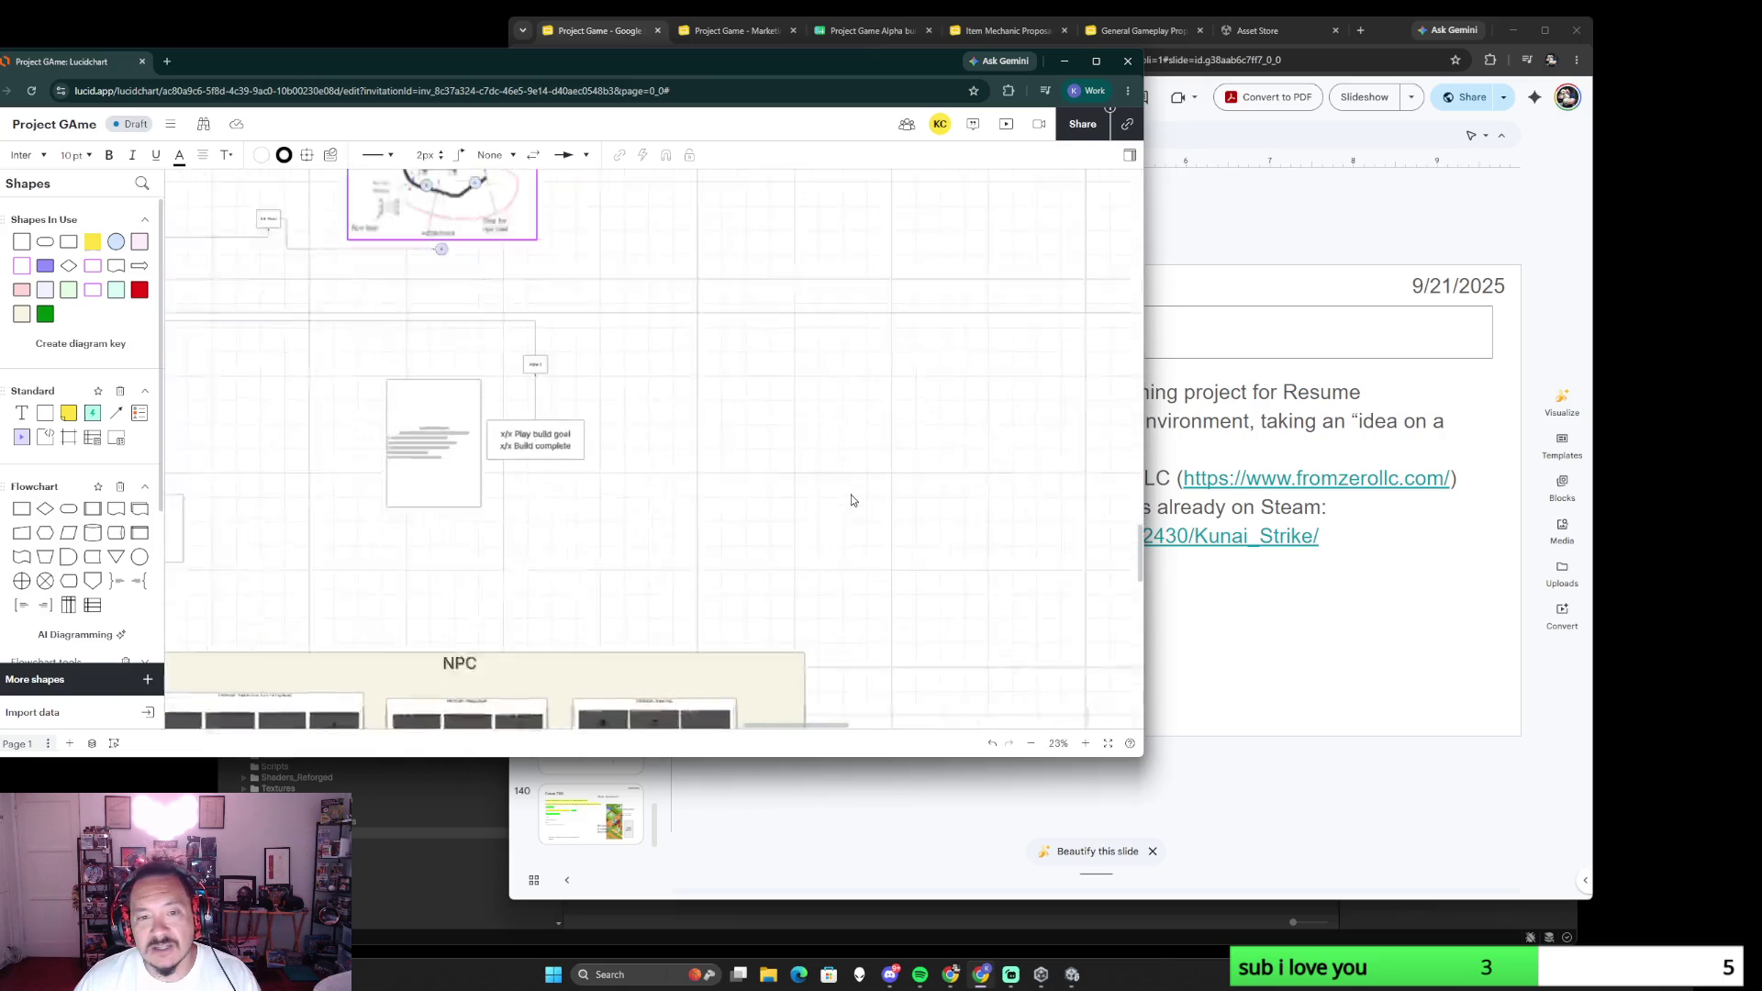
left_click_drag(895, 414, 558, 555)
left_click_drag(826, 414, 516, 478)
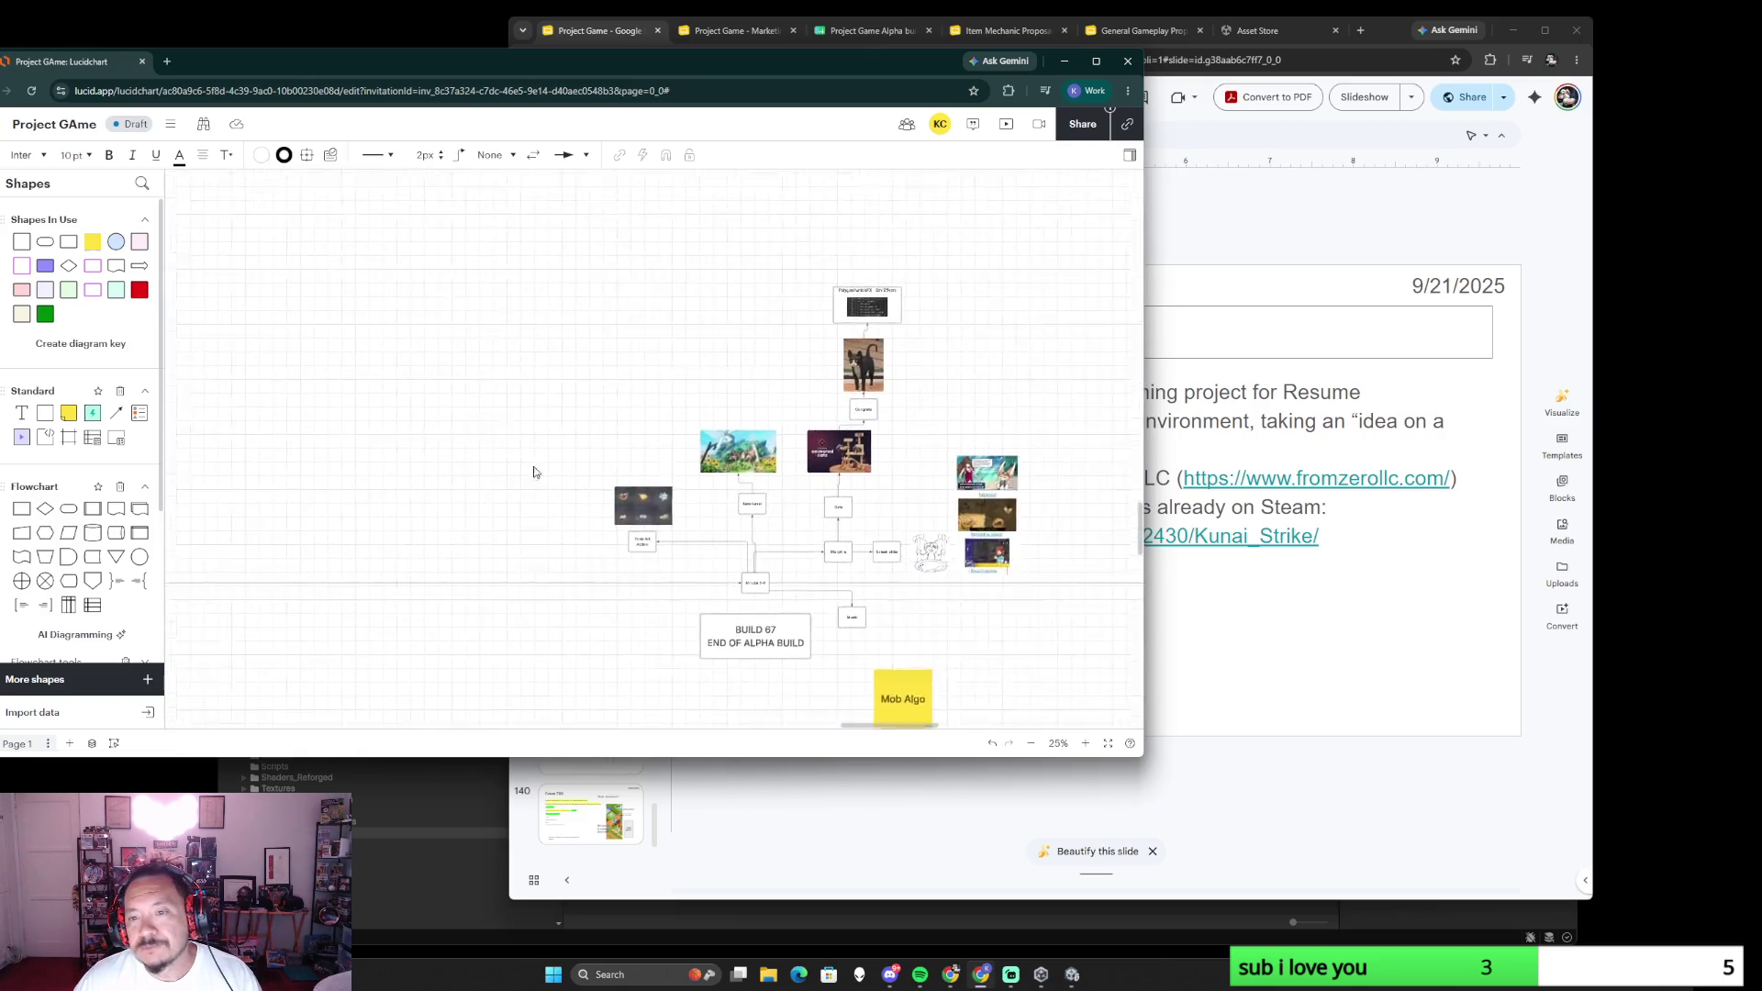
left_click_drag(349, 516, 818, 504)
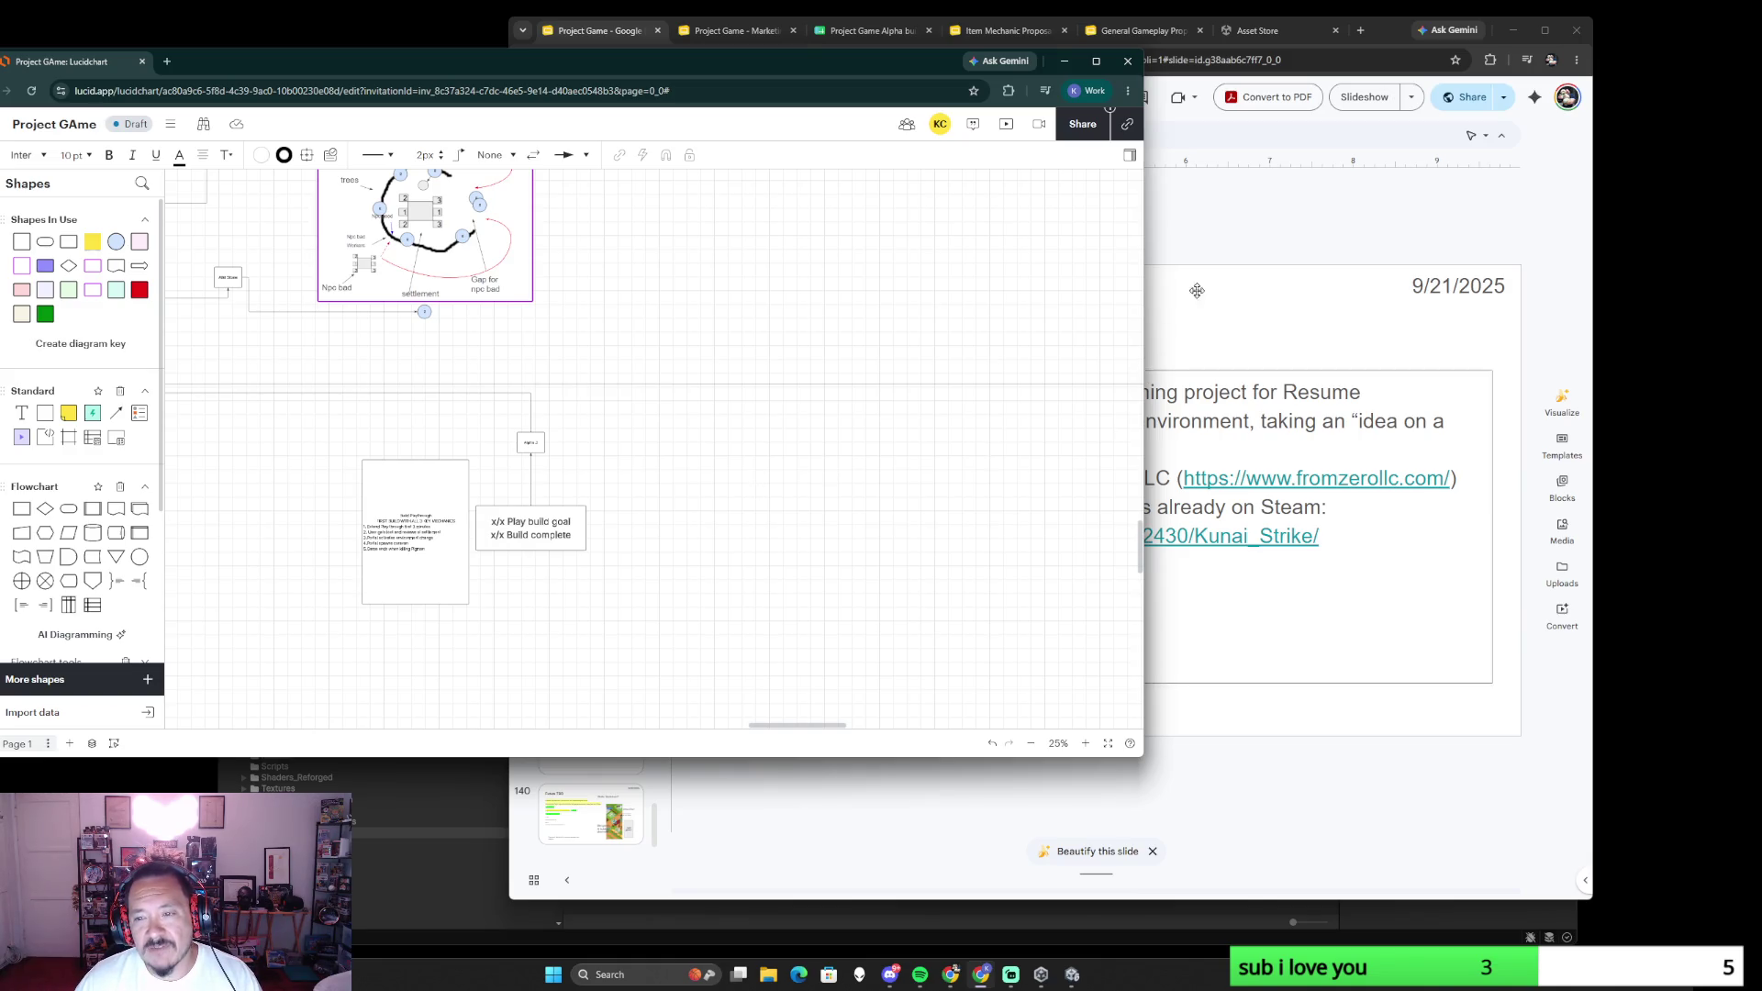
left_click(1222, 222)
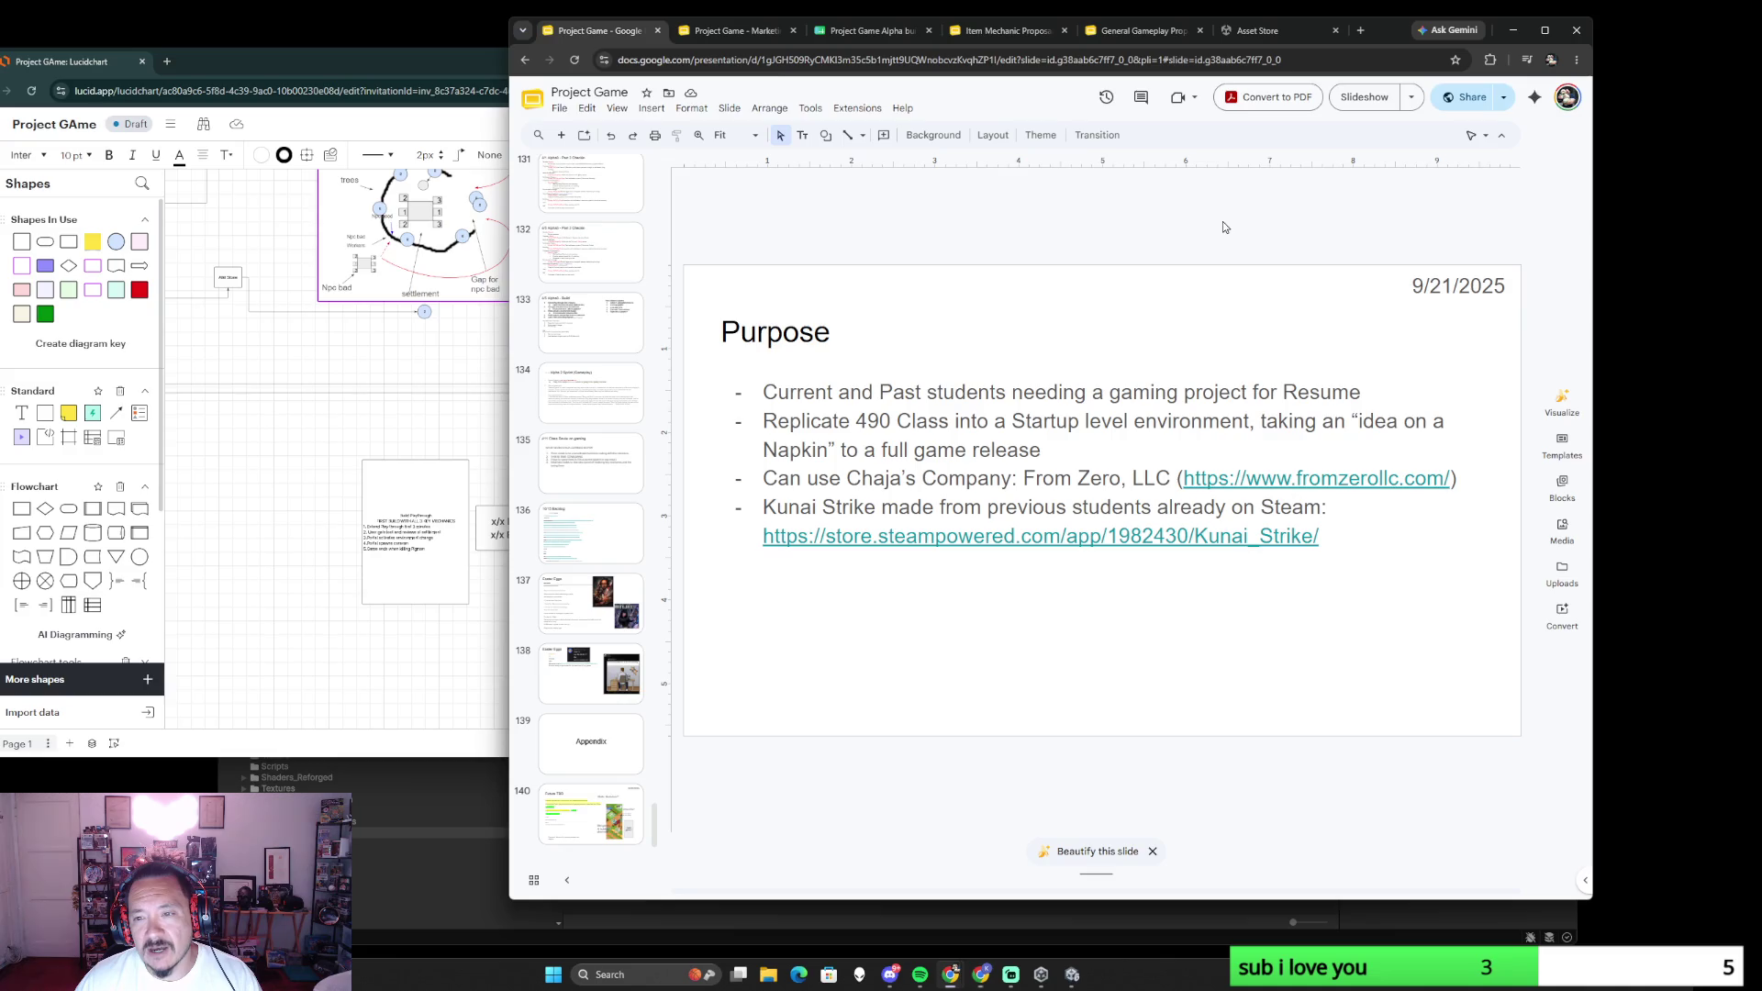
- Open the 10/15 Backlog and Alpha 2 Sprint (Gameplay) slides, then switch back to the Lucidchart board
left_click(598, 538)
left_click(608, 401)
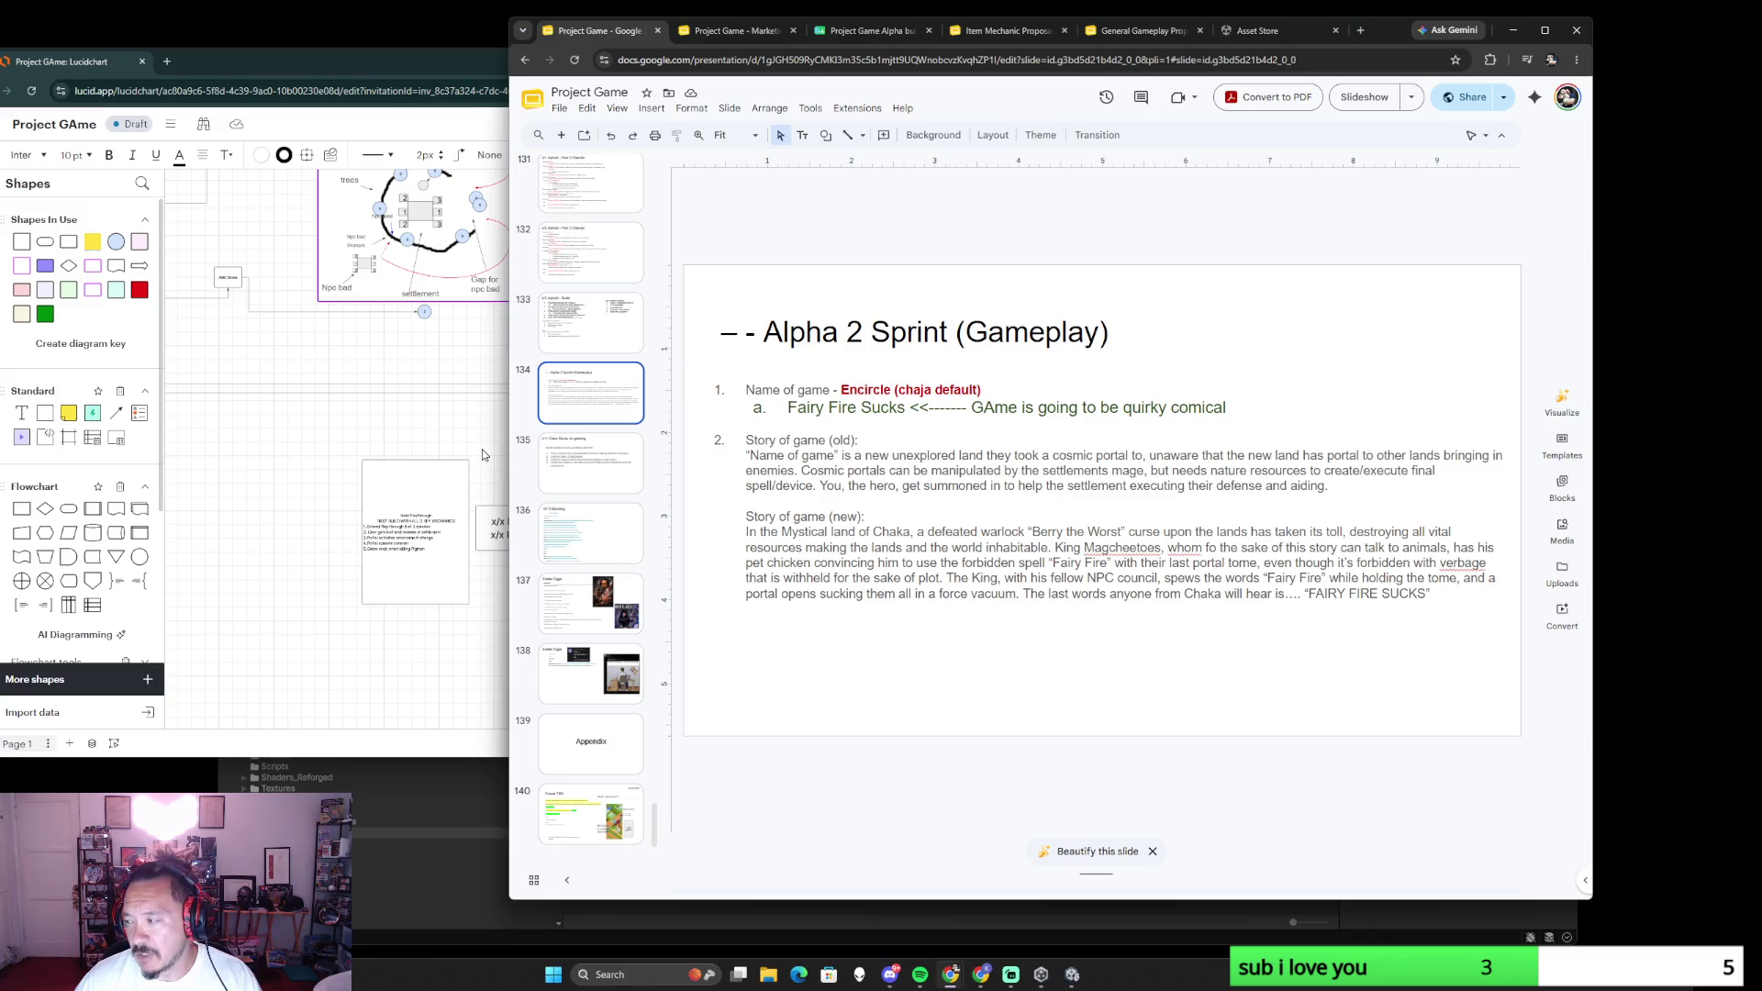
left_click(289, 552)
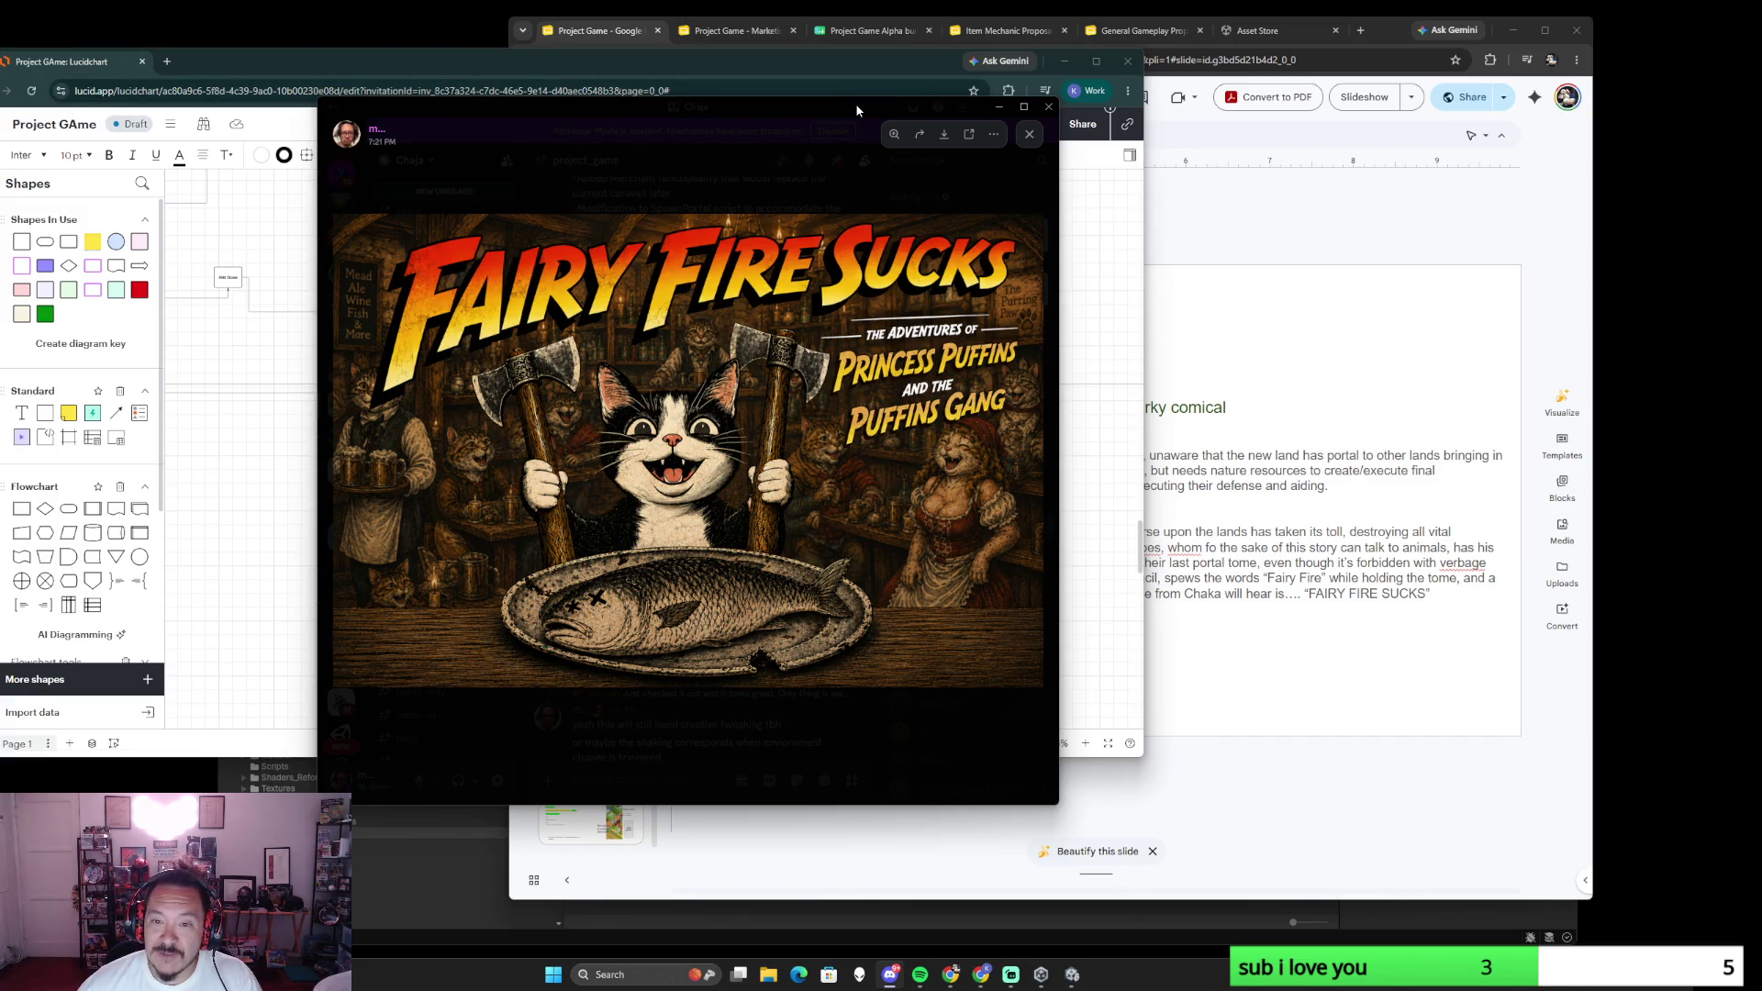
left_click_drag(854, 102, 1, 111)
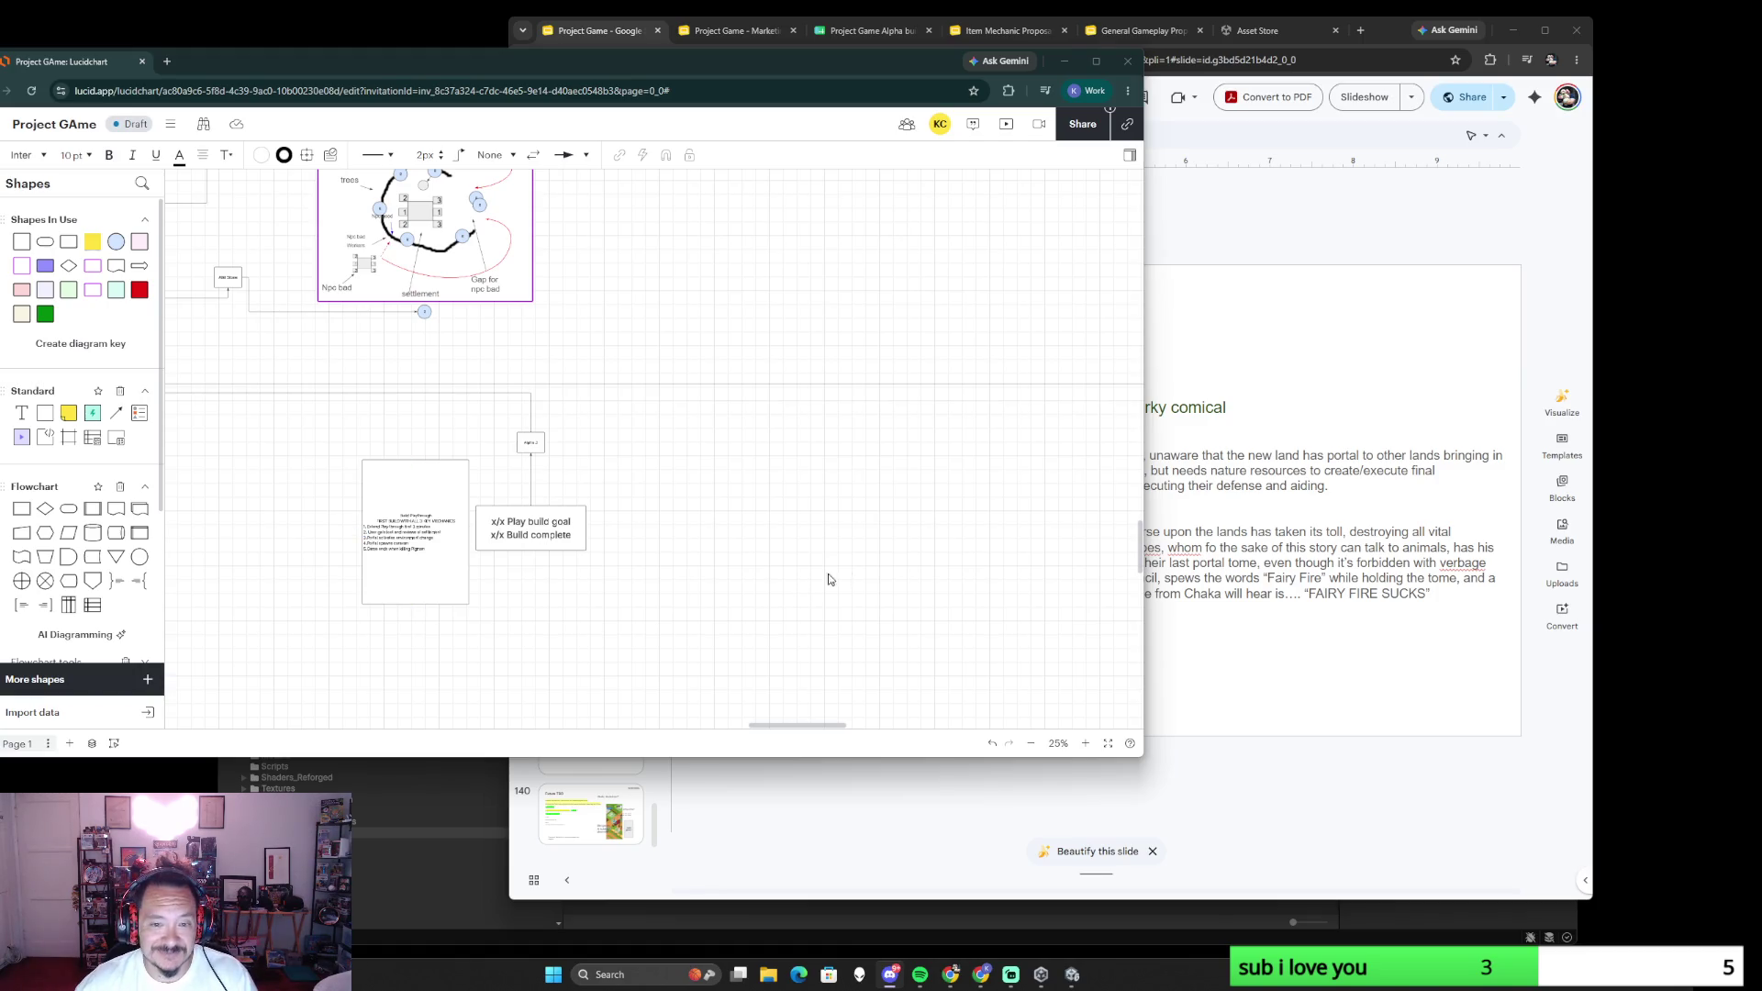
scroll(739, 511, "down", 5)
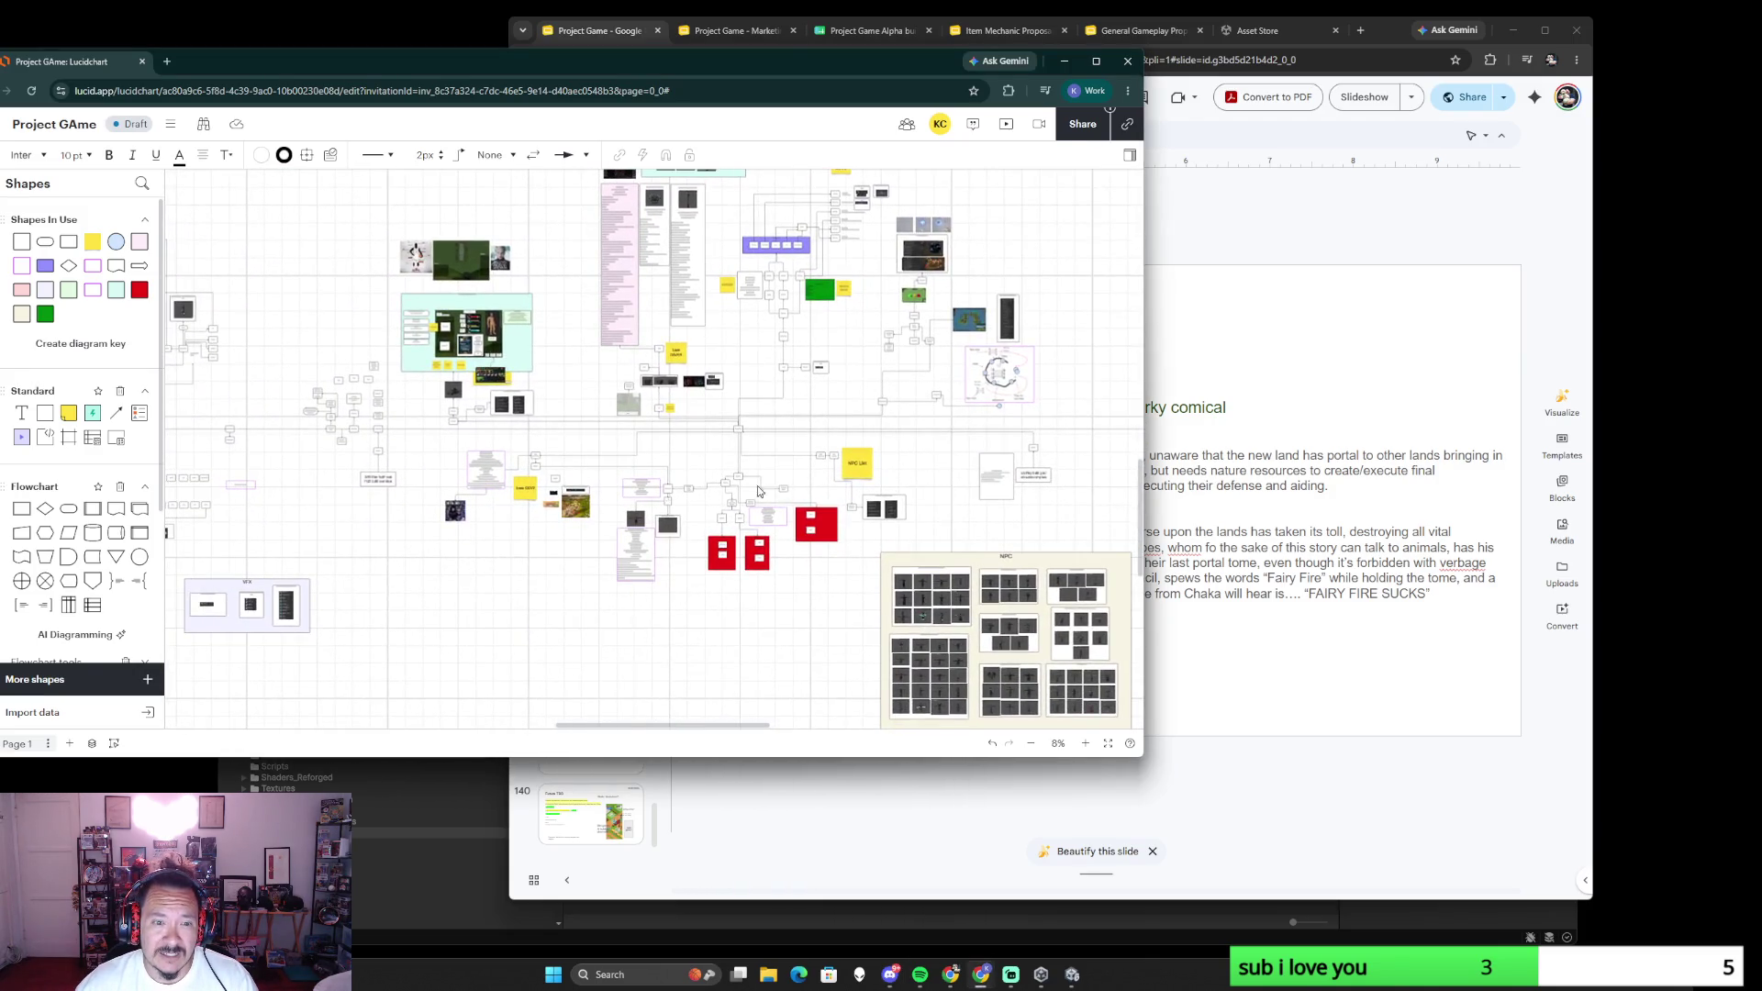
scroll(584, 482, "up", 5)
left_click_drag(499, 464, 720, 444)
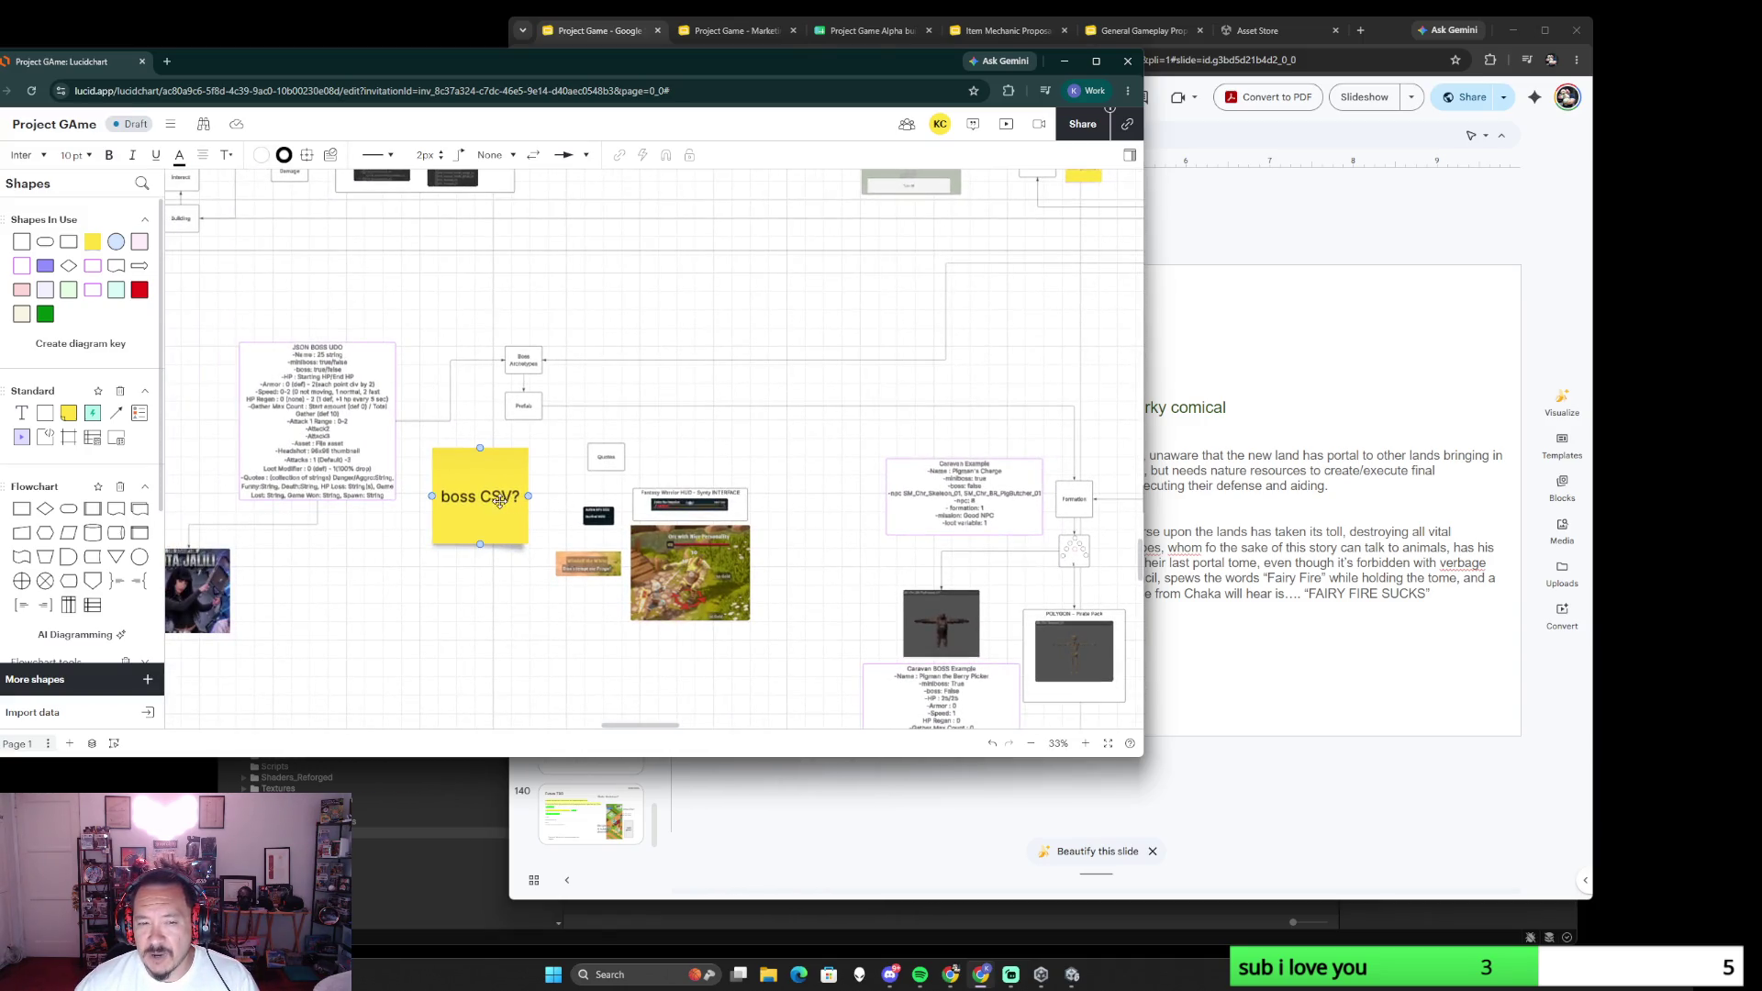
scroll(849, 422, "down", 3)
scroll(850, 421, "down", 2)
scroll(697, 471, "up", 2)
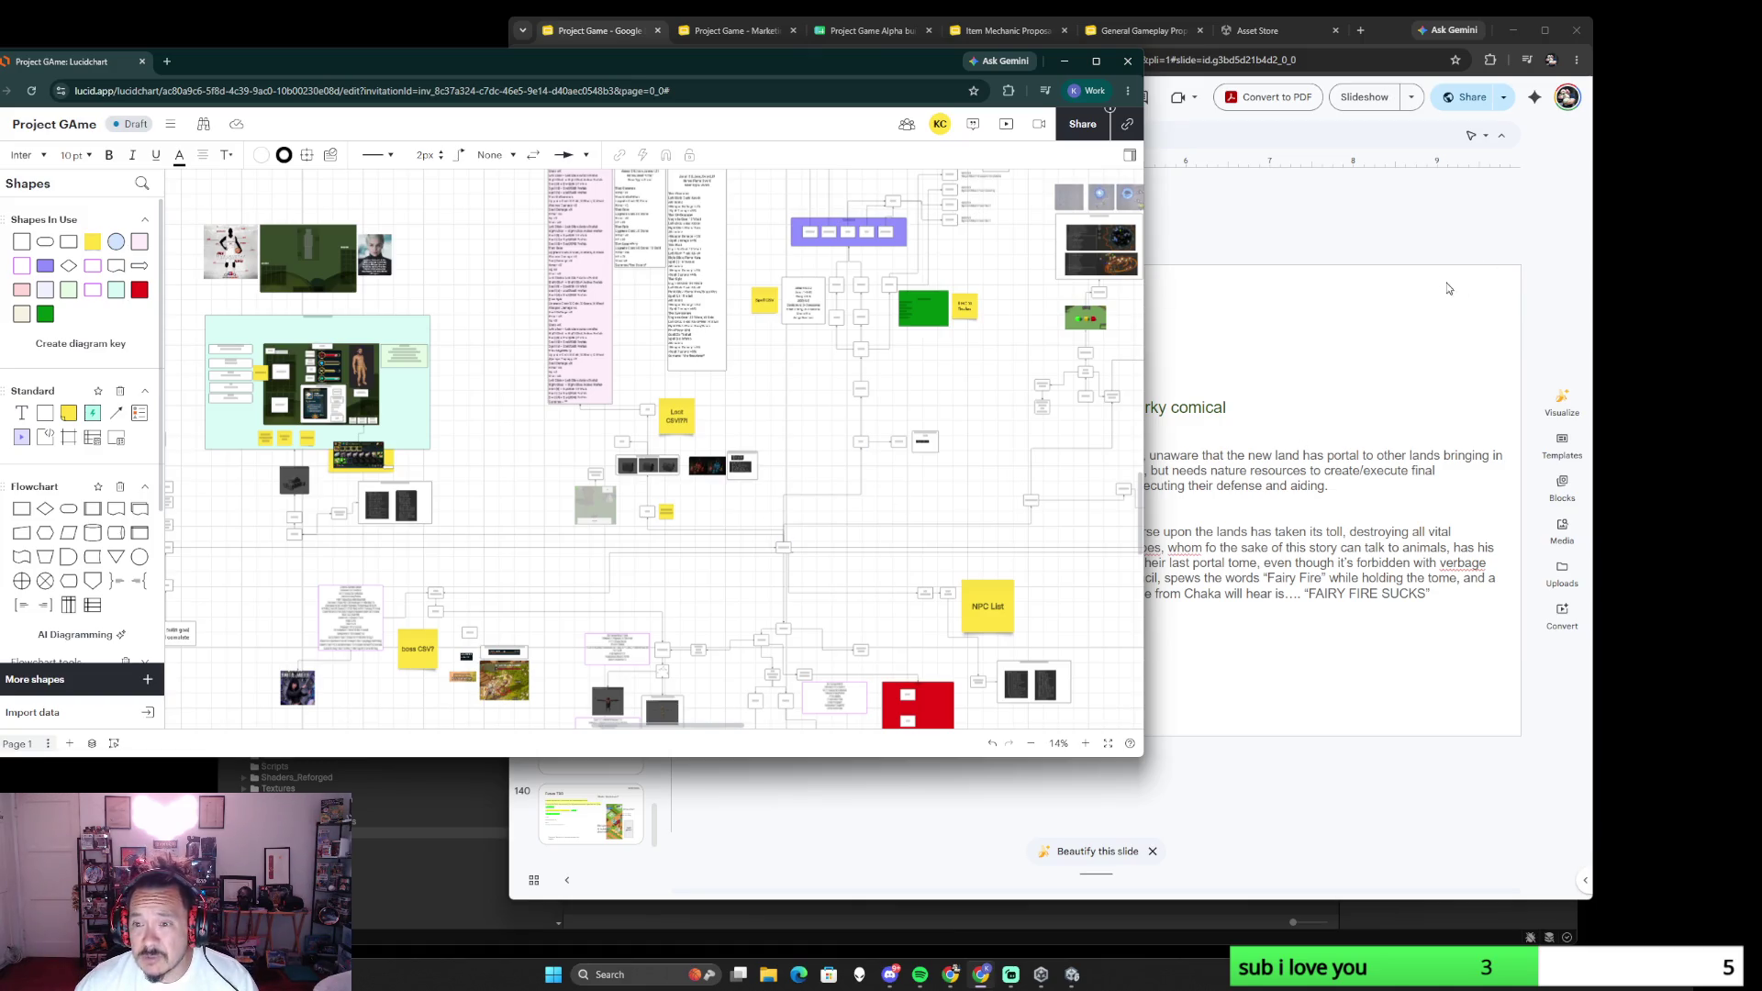
left_click(1419, 237)
scroll(739, 415, "up", 1)
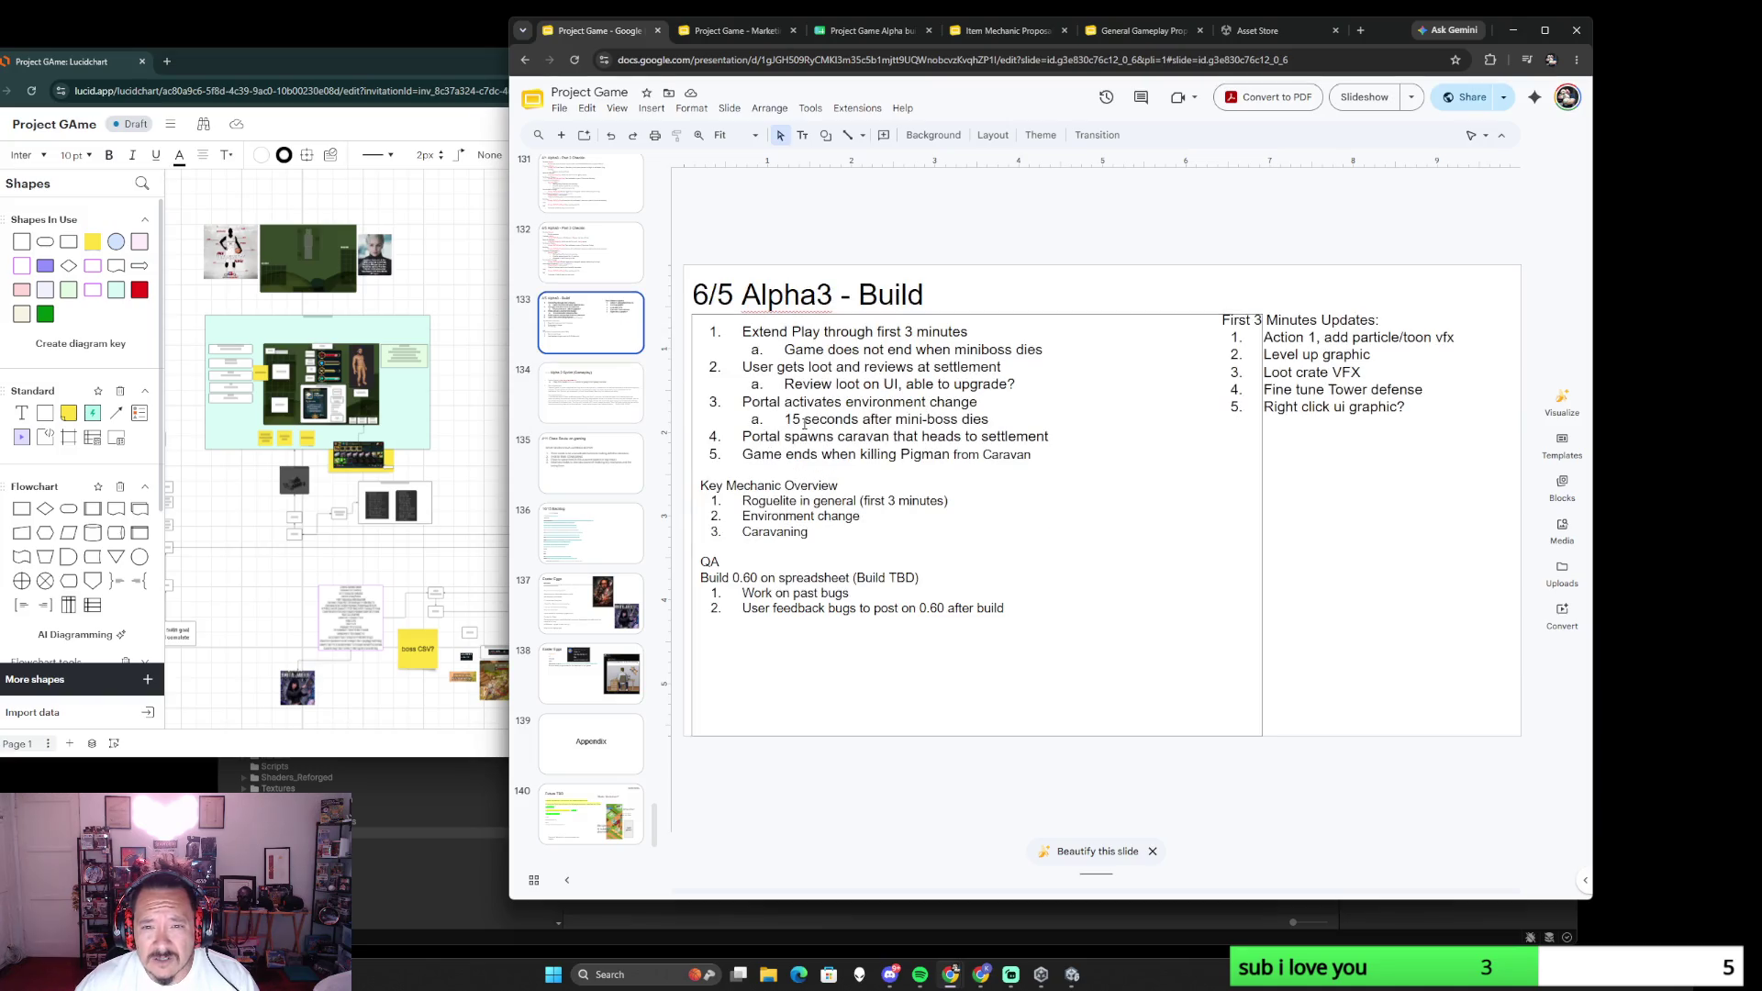
- Flip through the Class Review and Alpha 2 Sprint slides and land on the 6/5 Alpha3 - Build slide
left_click(592, 476)
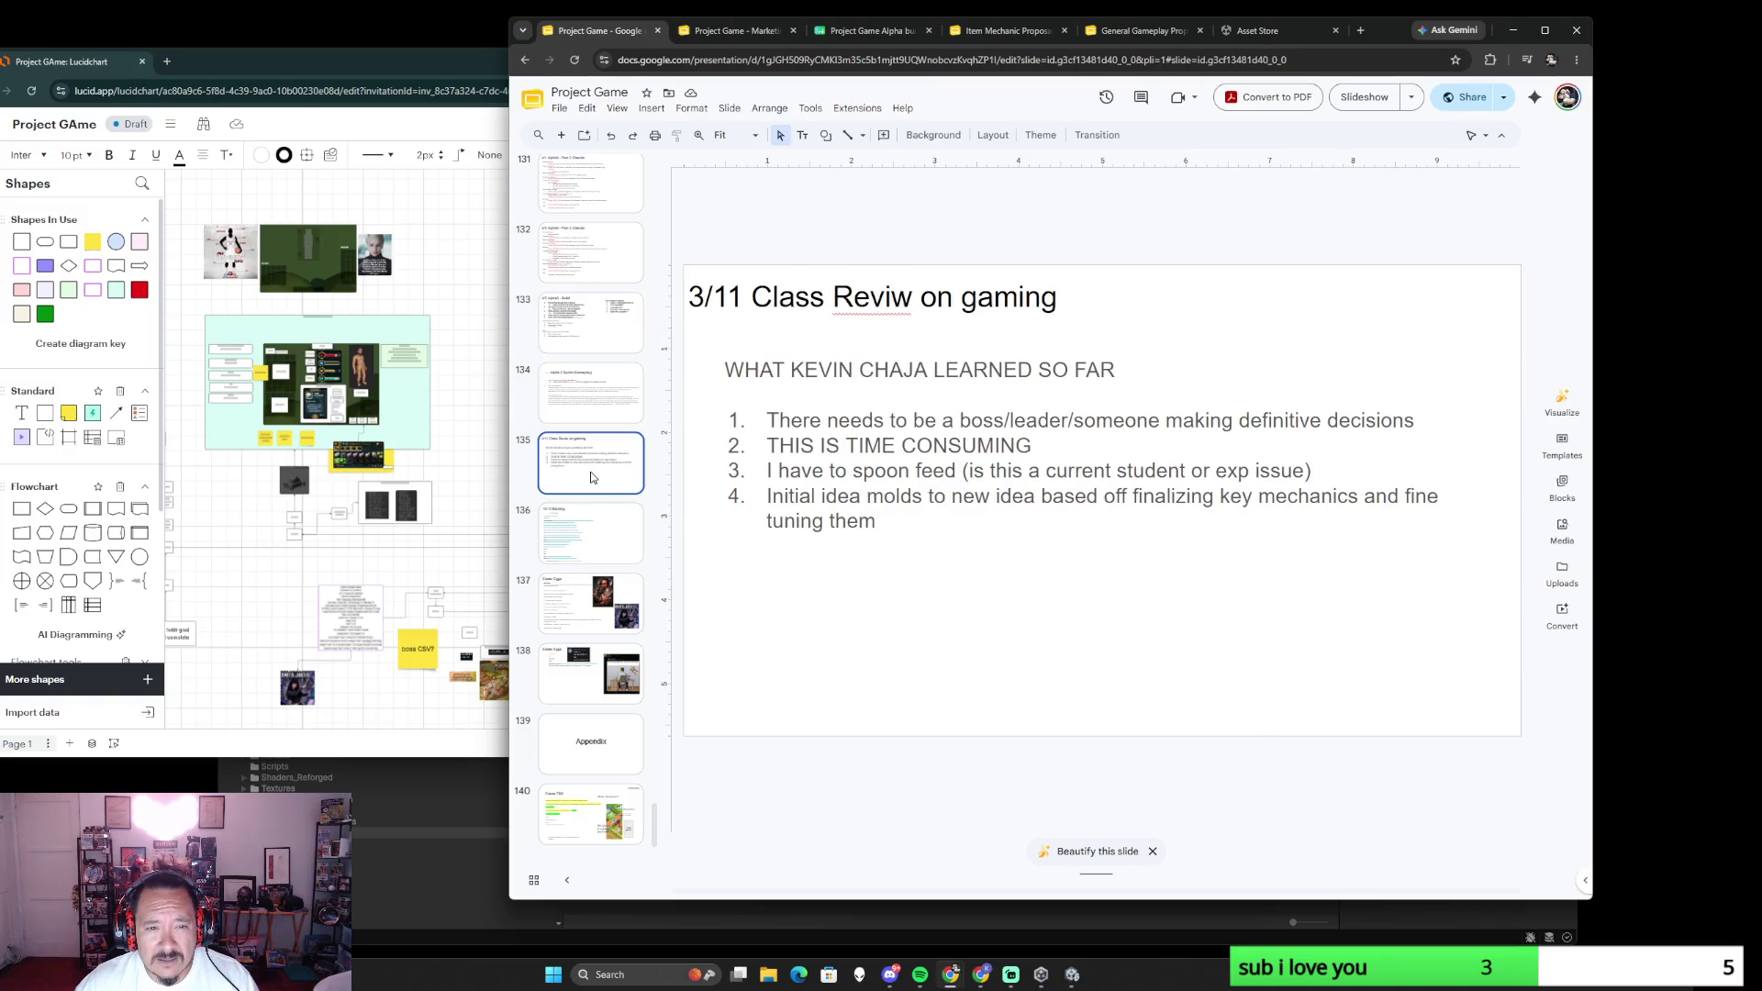
key("Up")
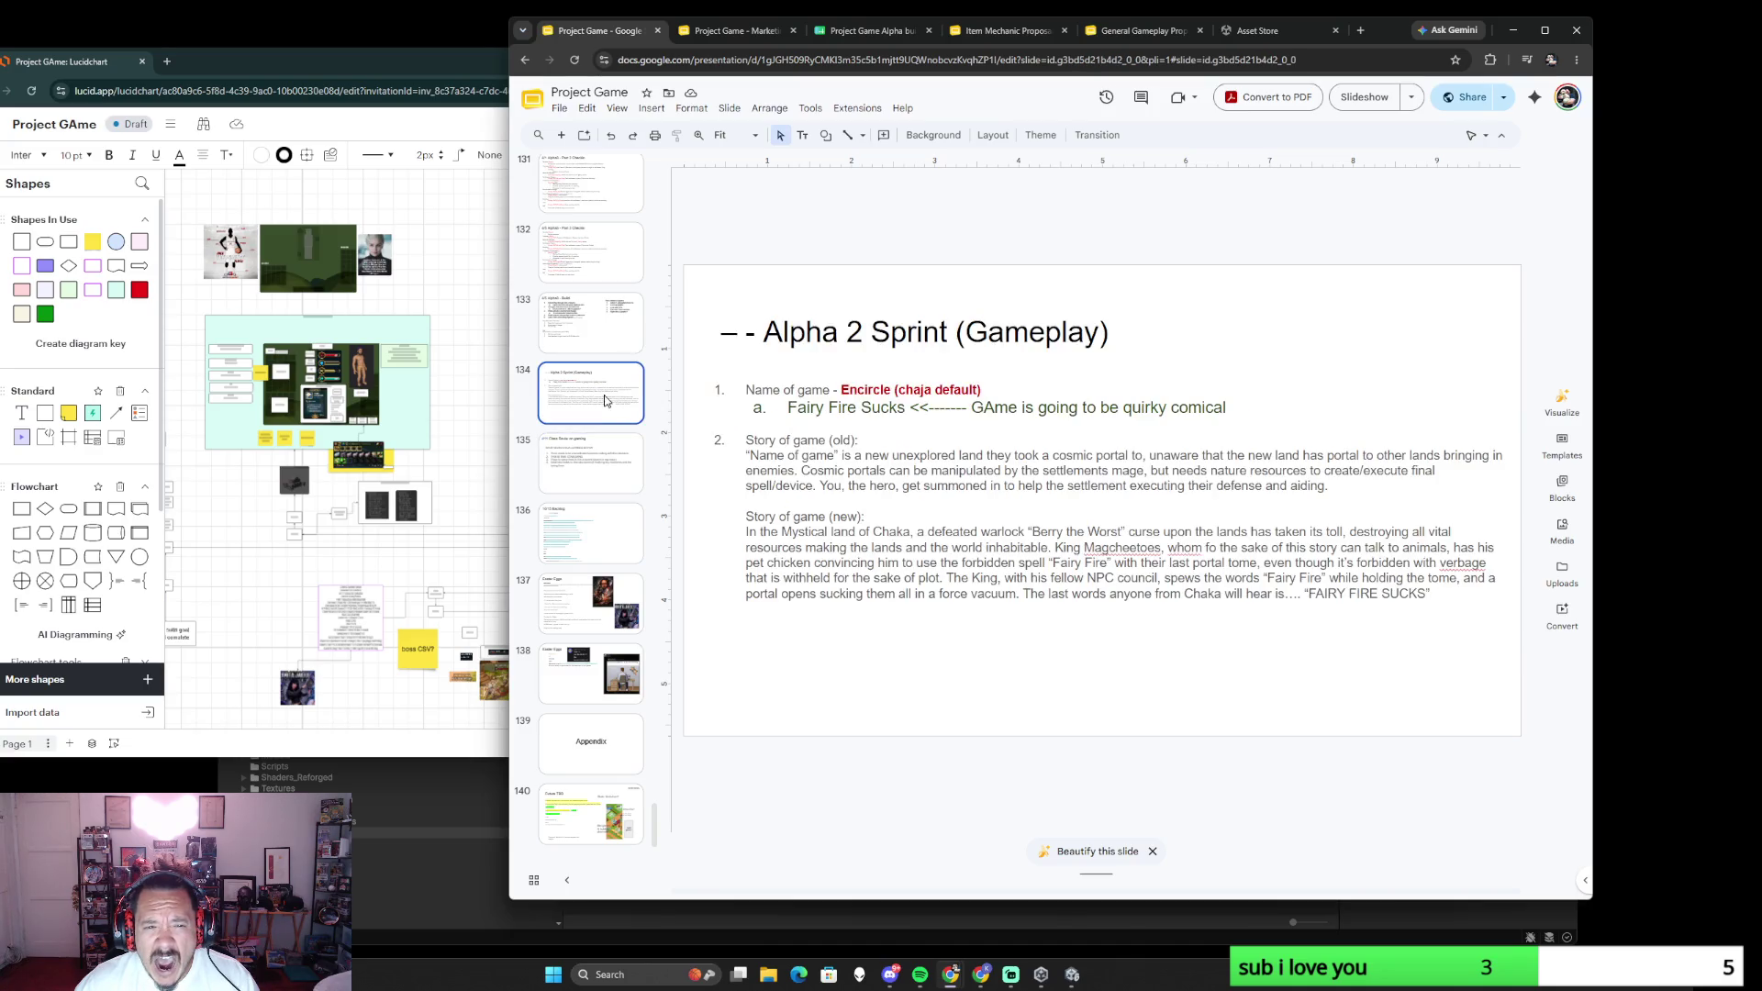
scroll(595, 476, "up", 1)
left_click(595, 474)
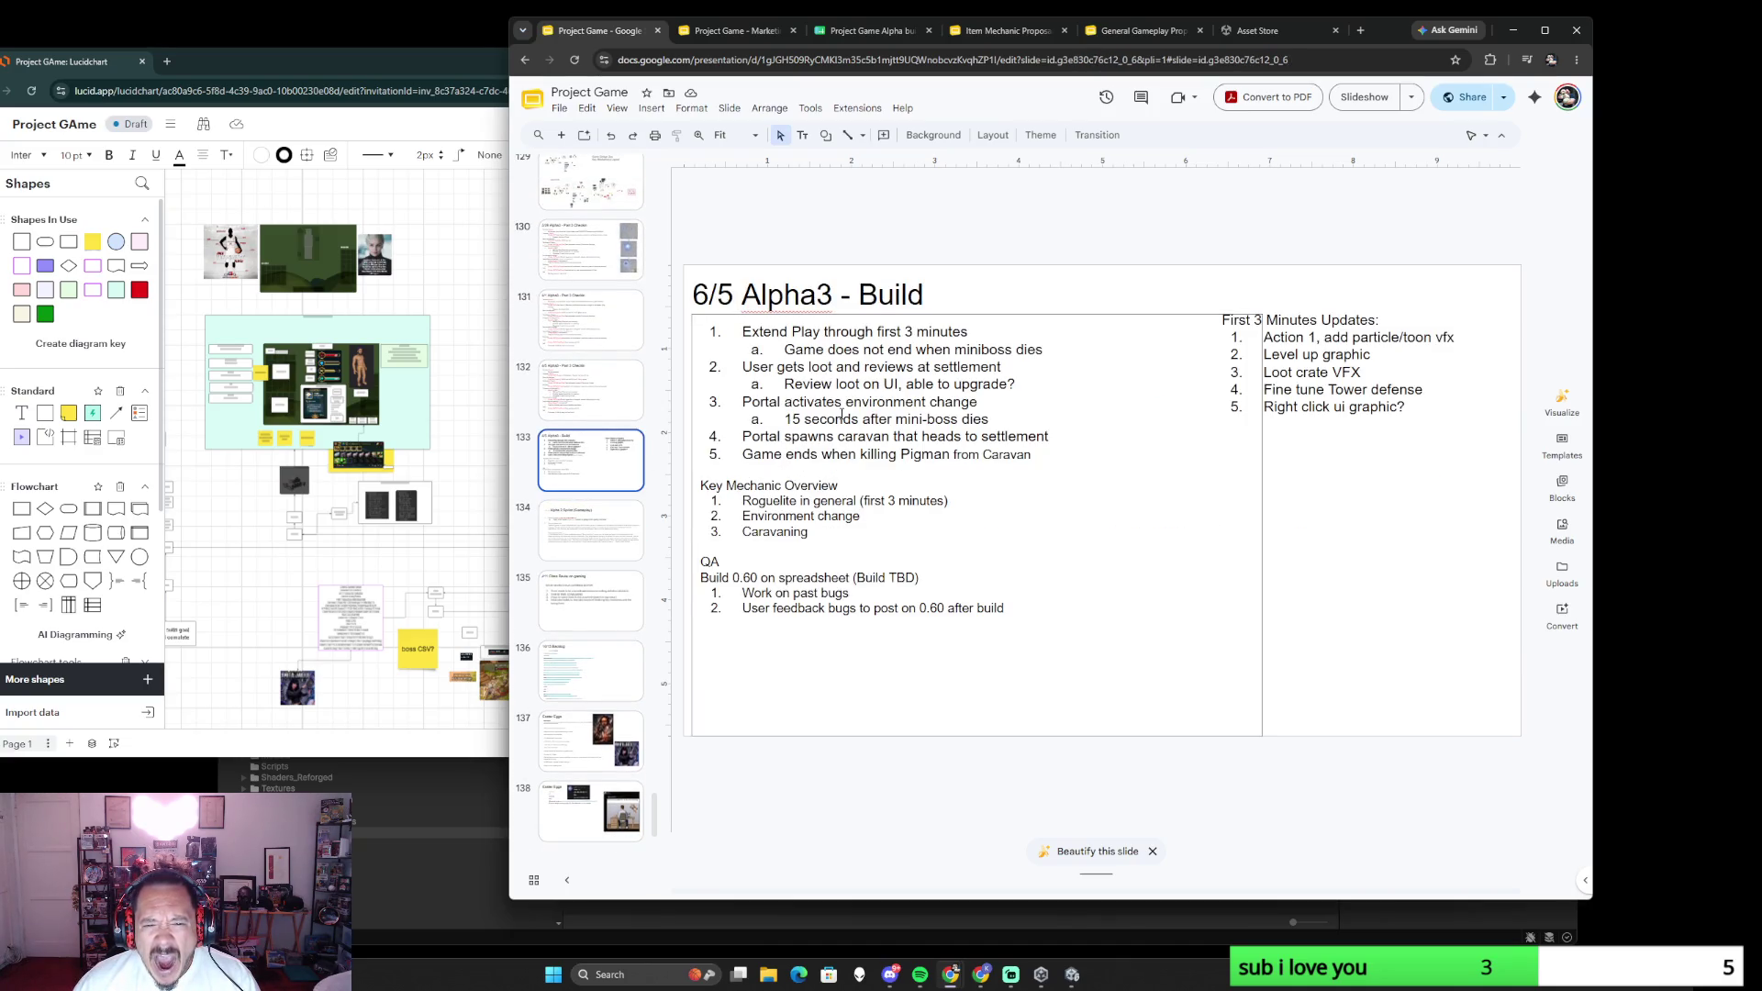
- Add item 6 'JSON vs CSV' with NPC, Boss, Caravan, Loot and Spells sub-items, then return to Lucidchart
left_click(843, 417)
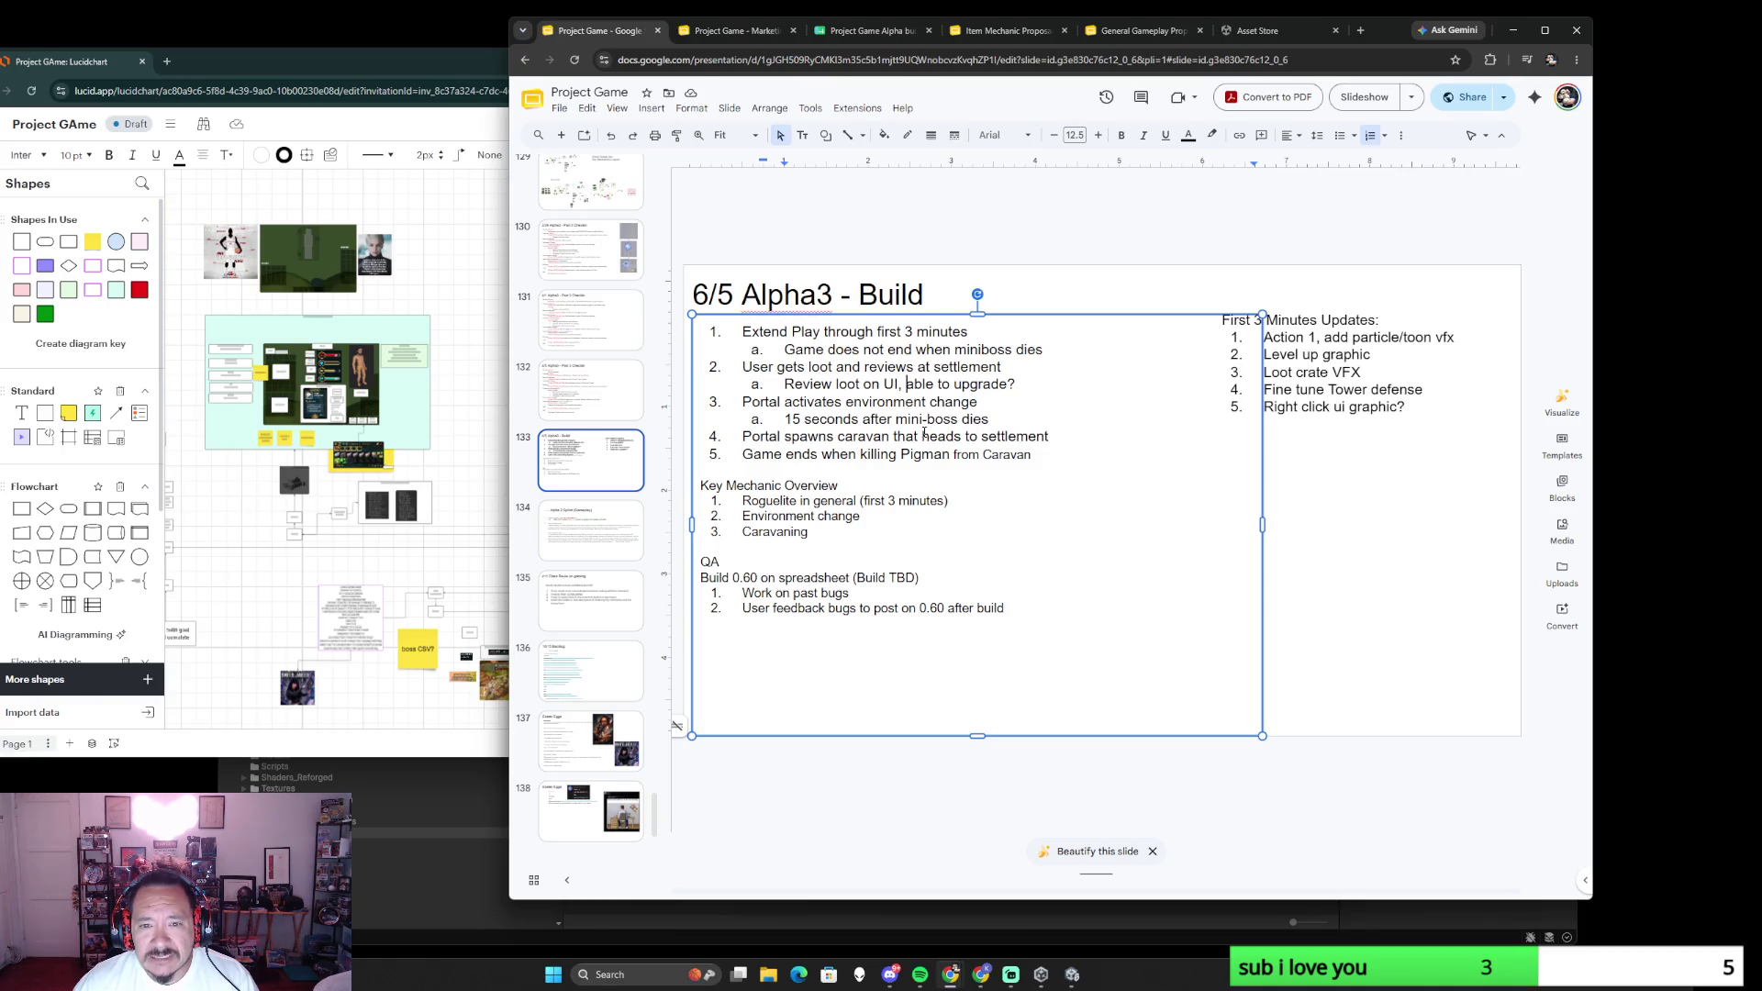
left_click(1356, 391)
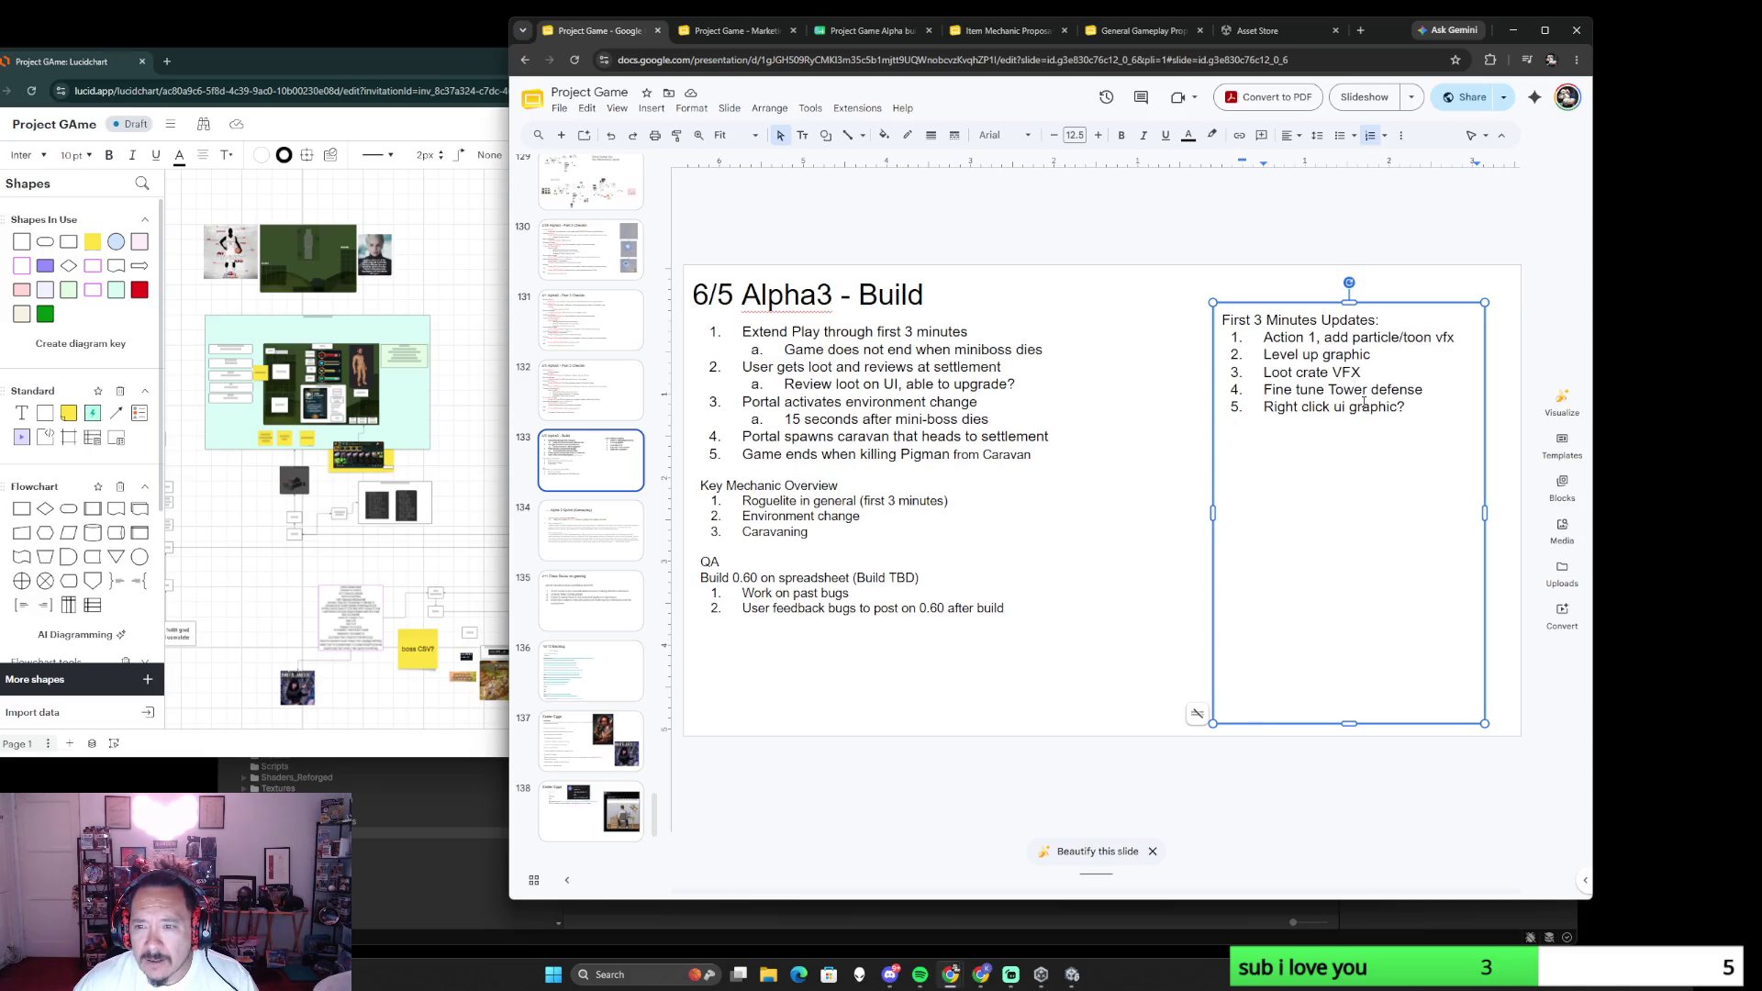
left_click(1414, 410)
key("Return")
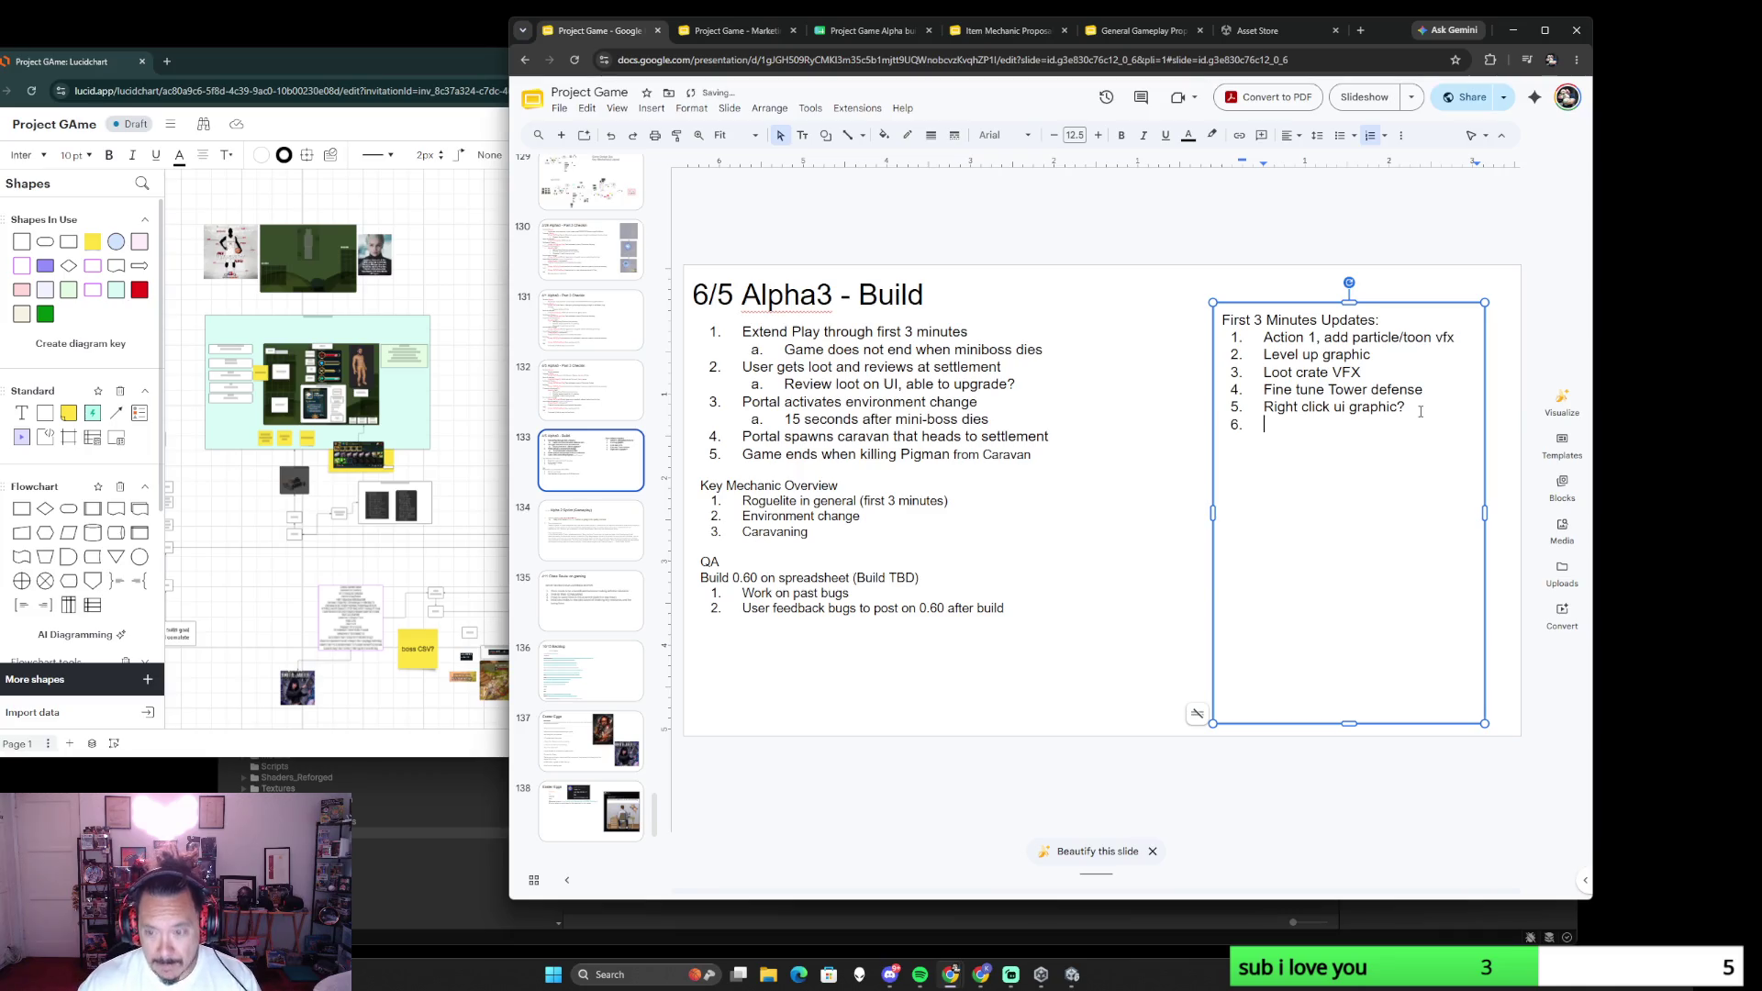
type("JSON ")
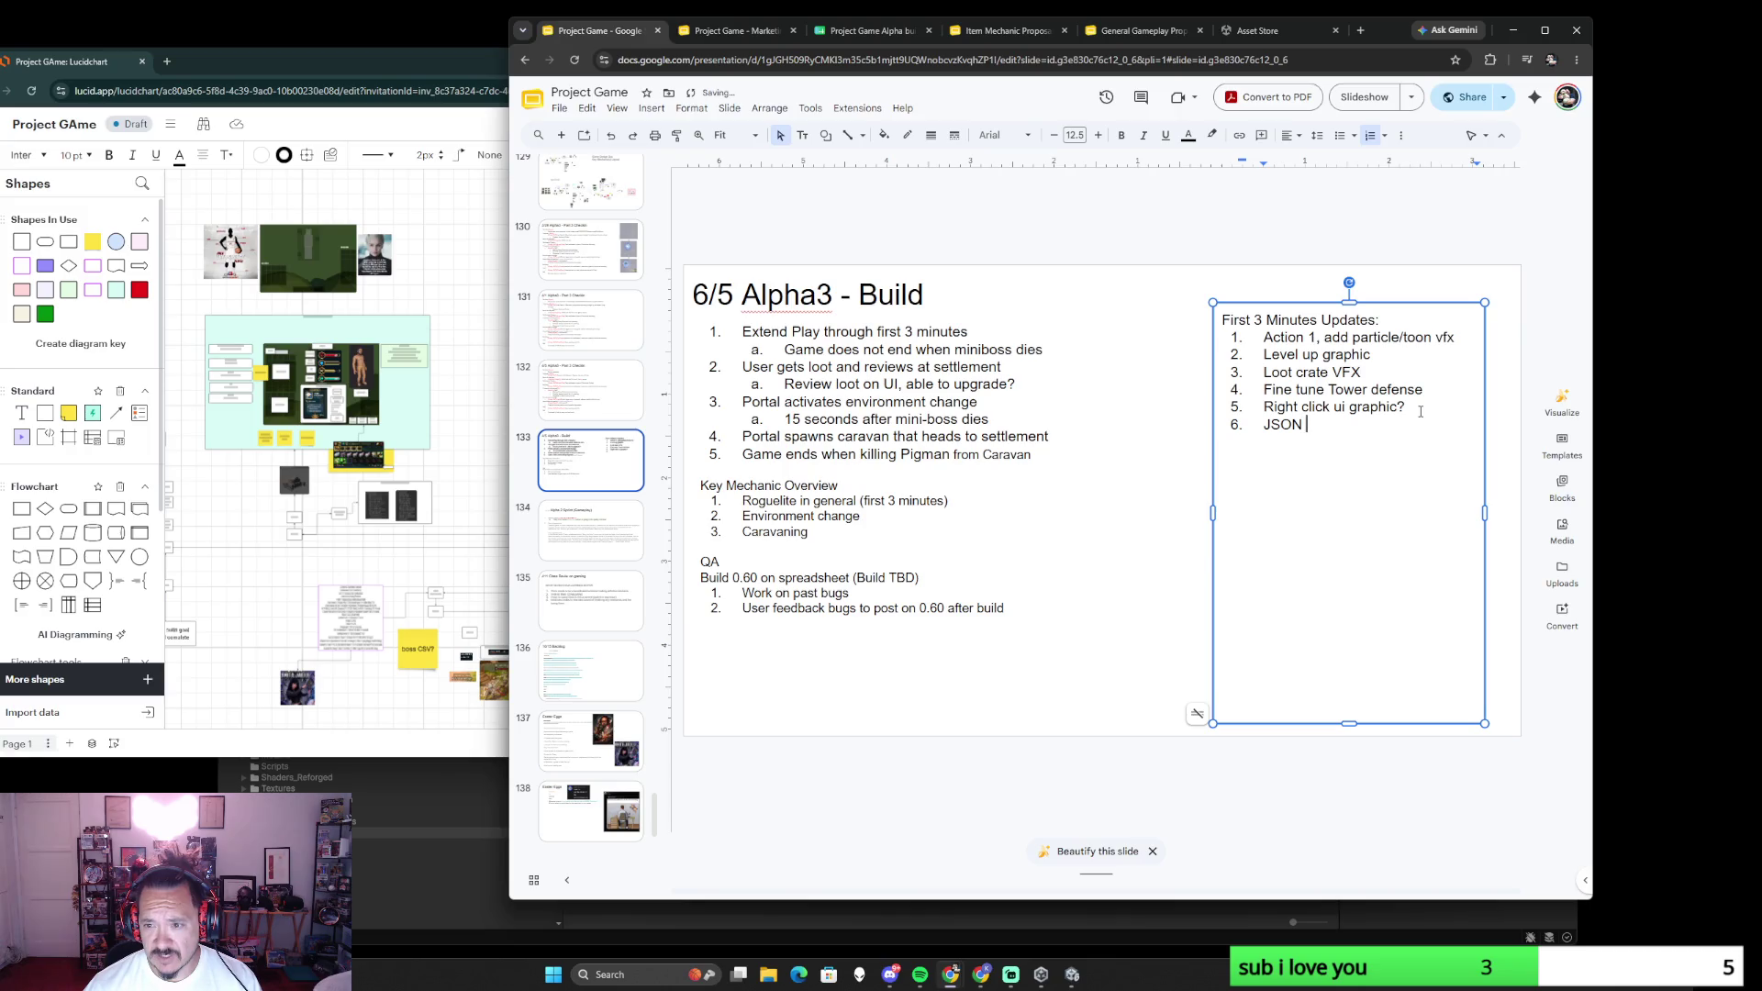
type("vs ")
type("CSV")
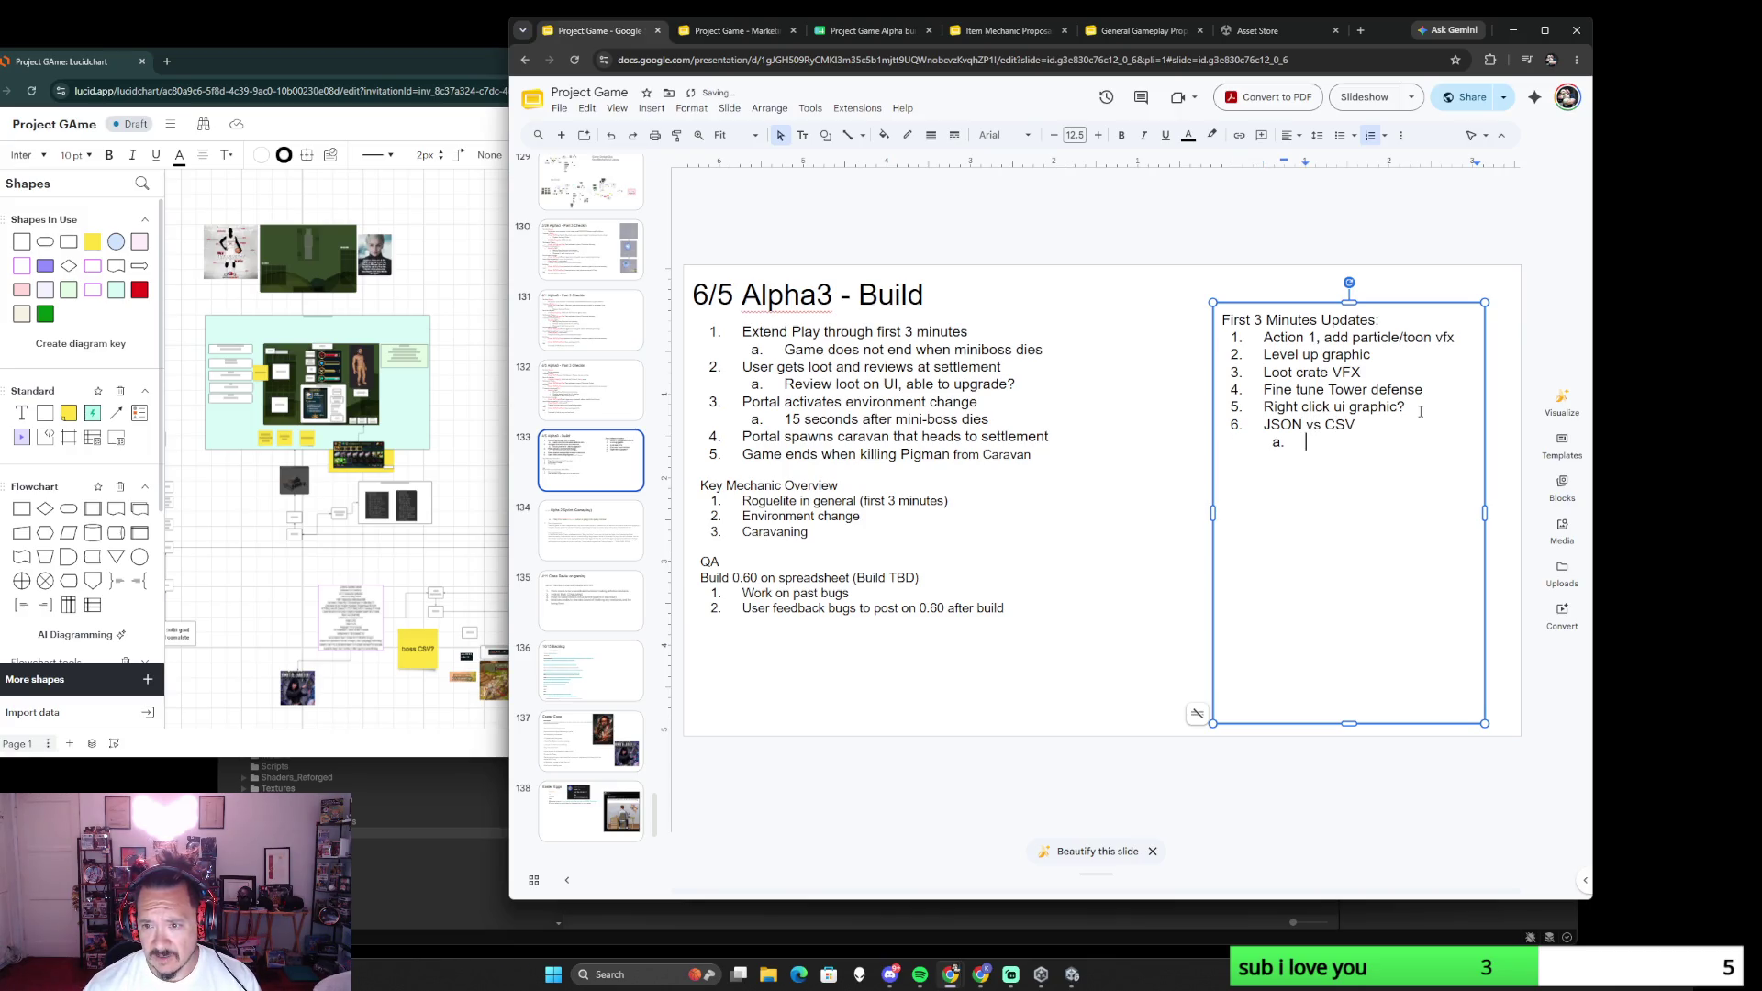
type(" a. NPC")
key("Return")
type("Boss")
key("Return")
type("Caravan")
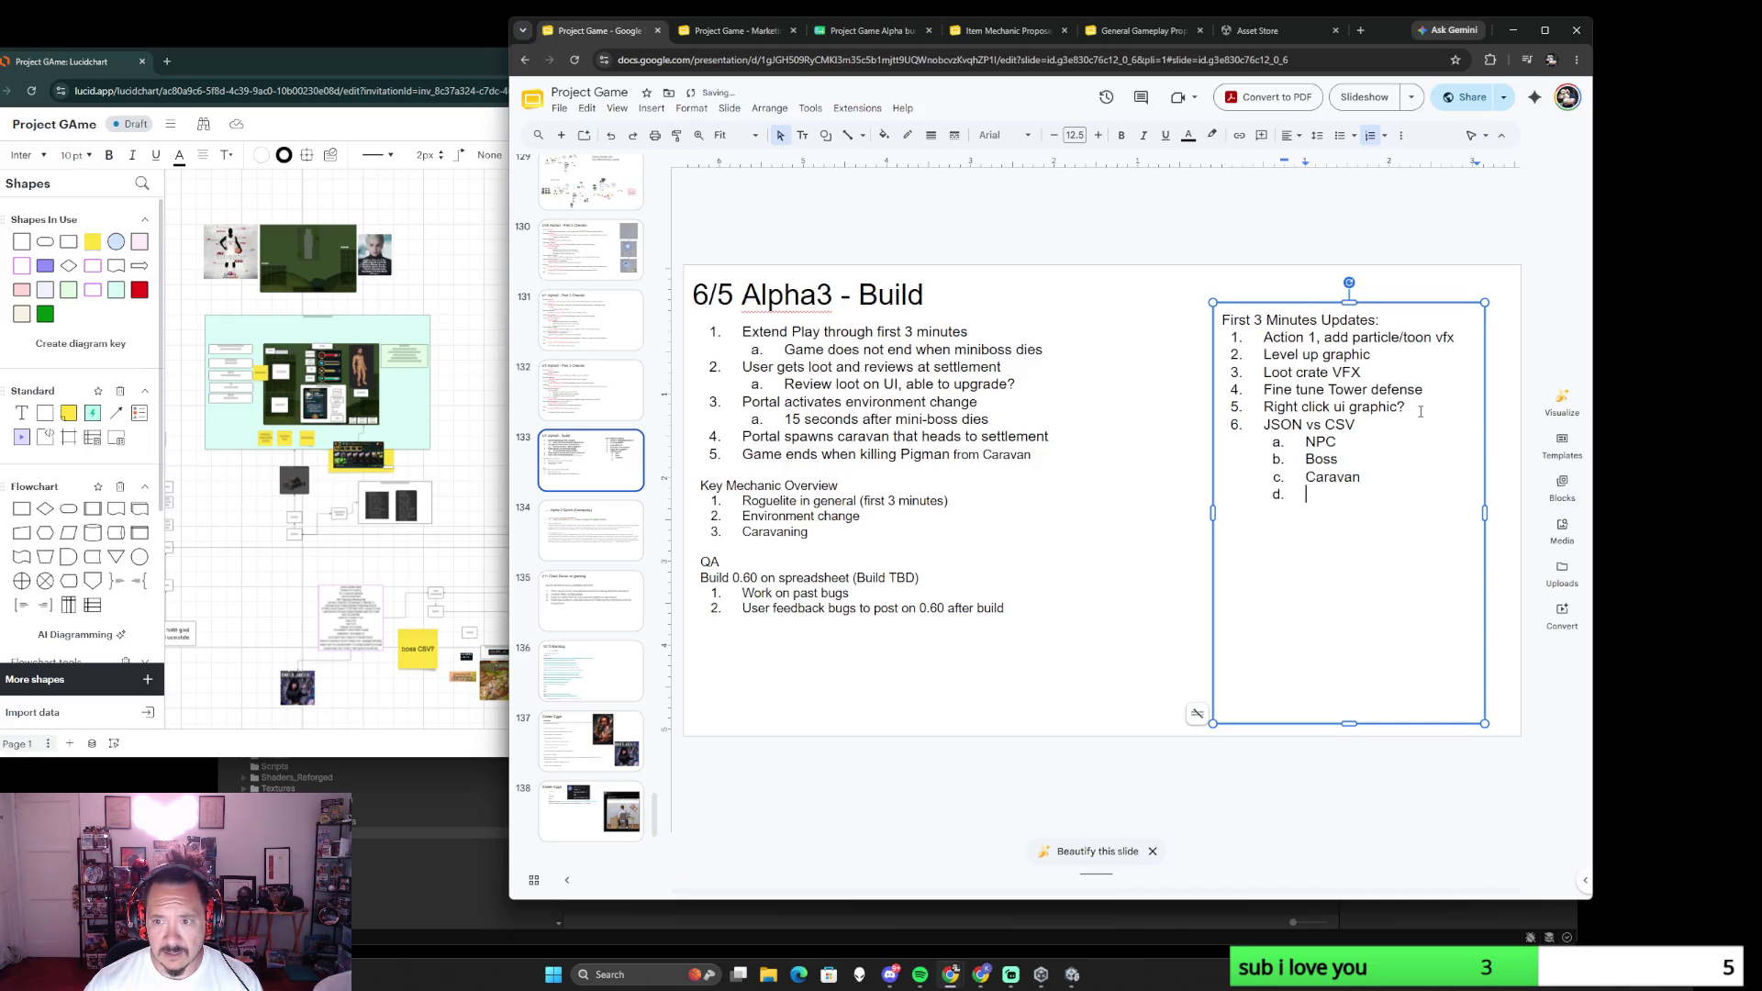
type(" d. Loot")
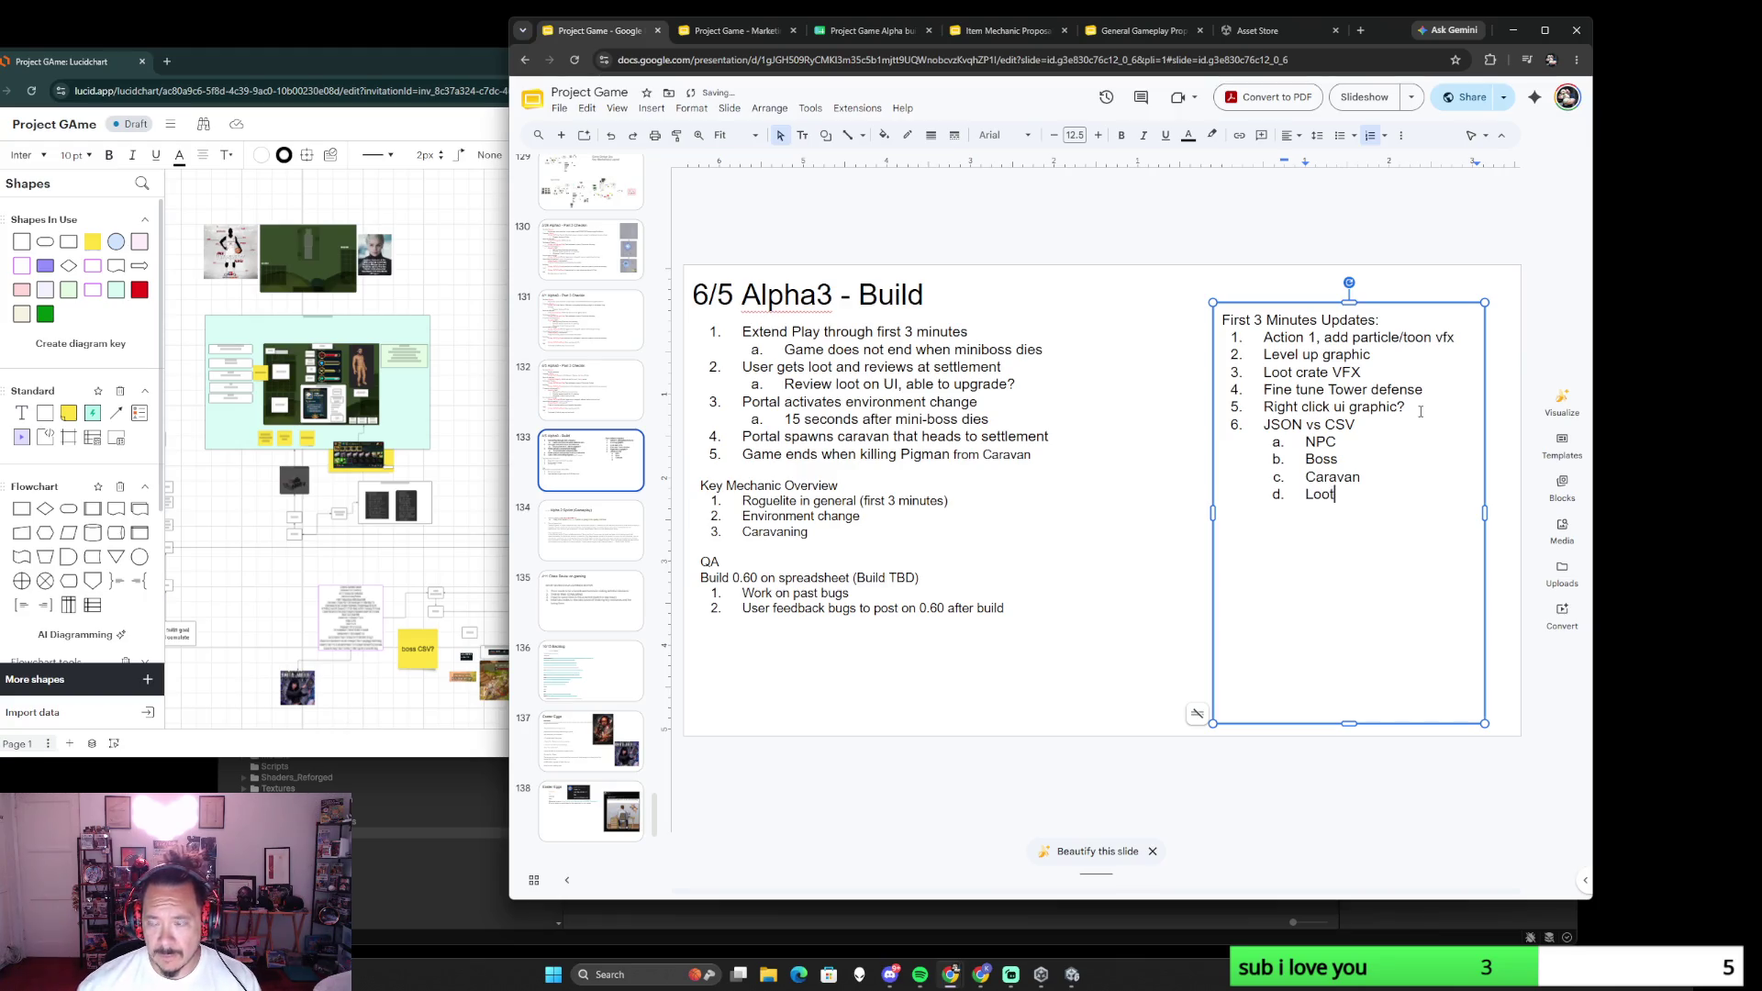
key("Return")
type("Spells")
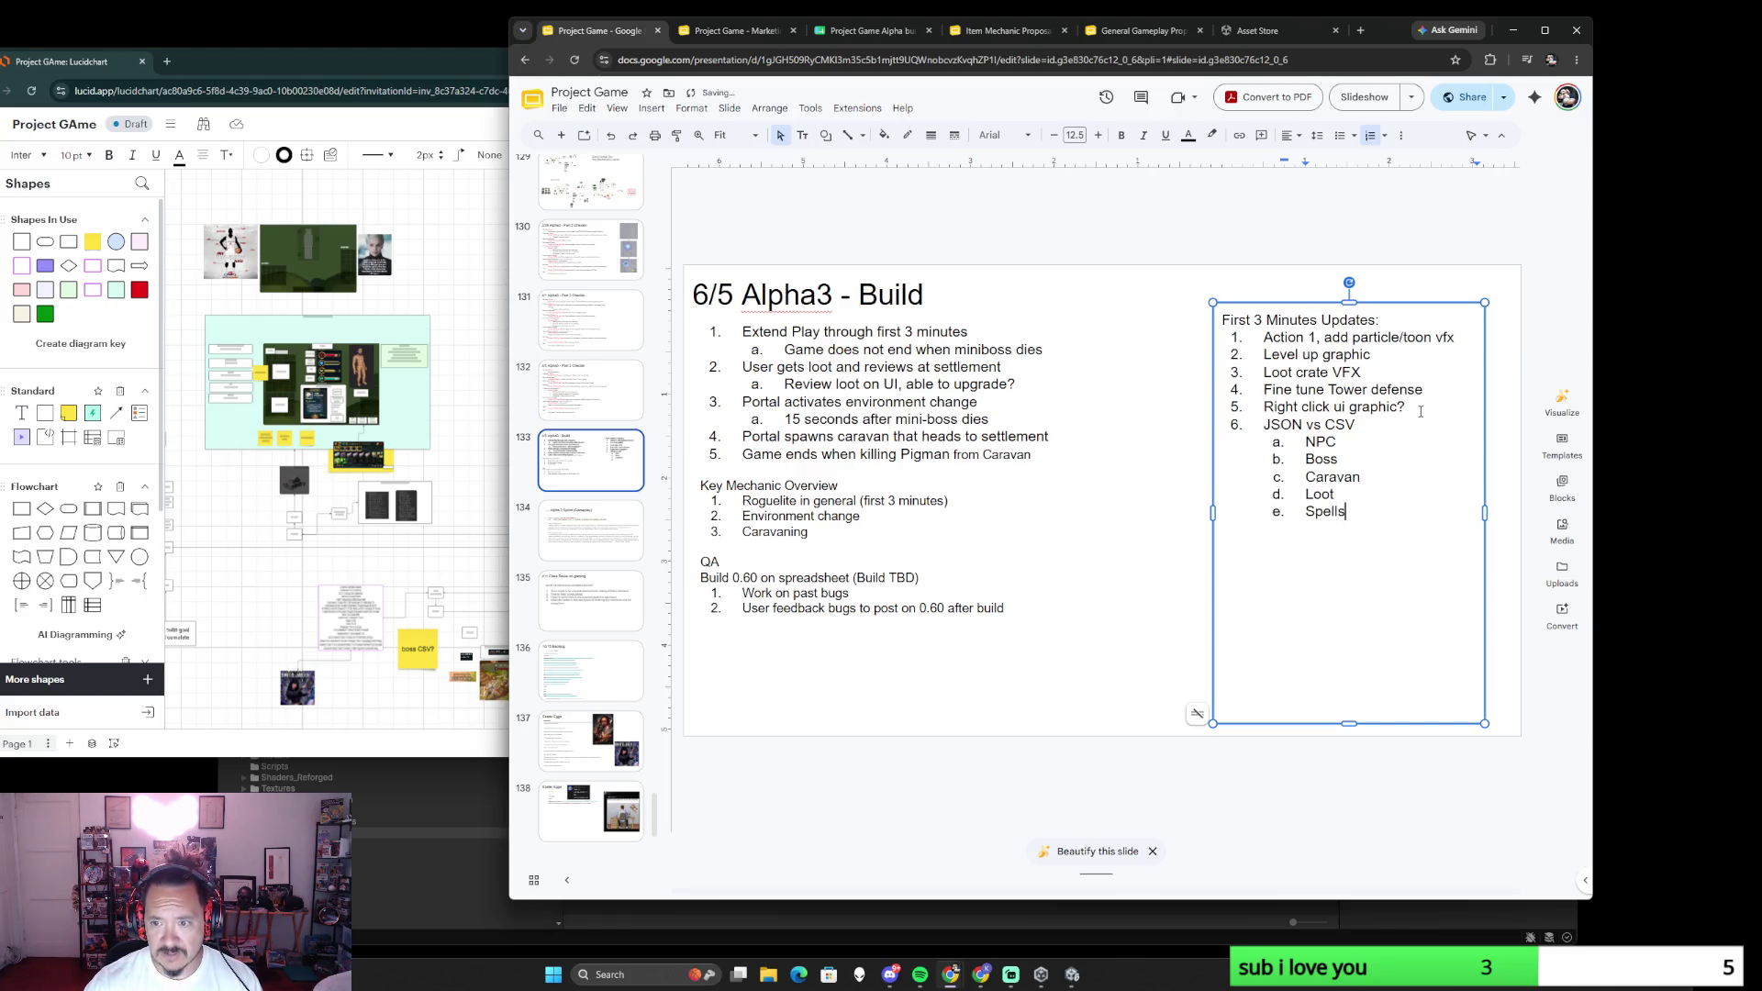
left_click(453, 295)
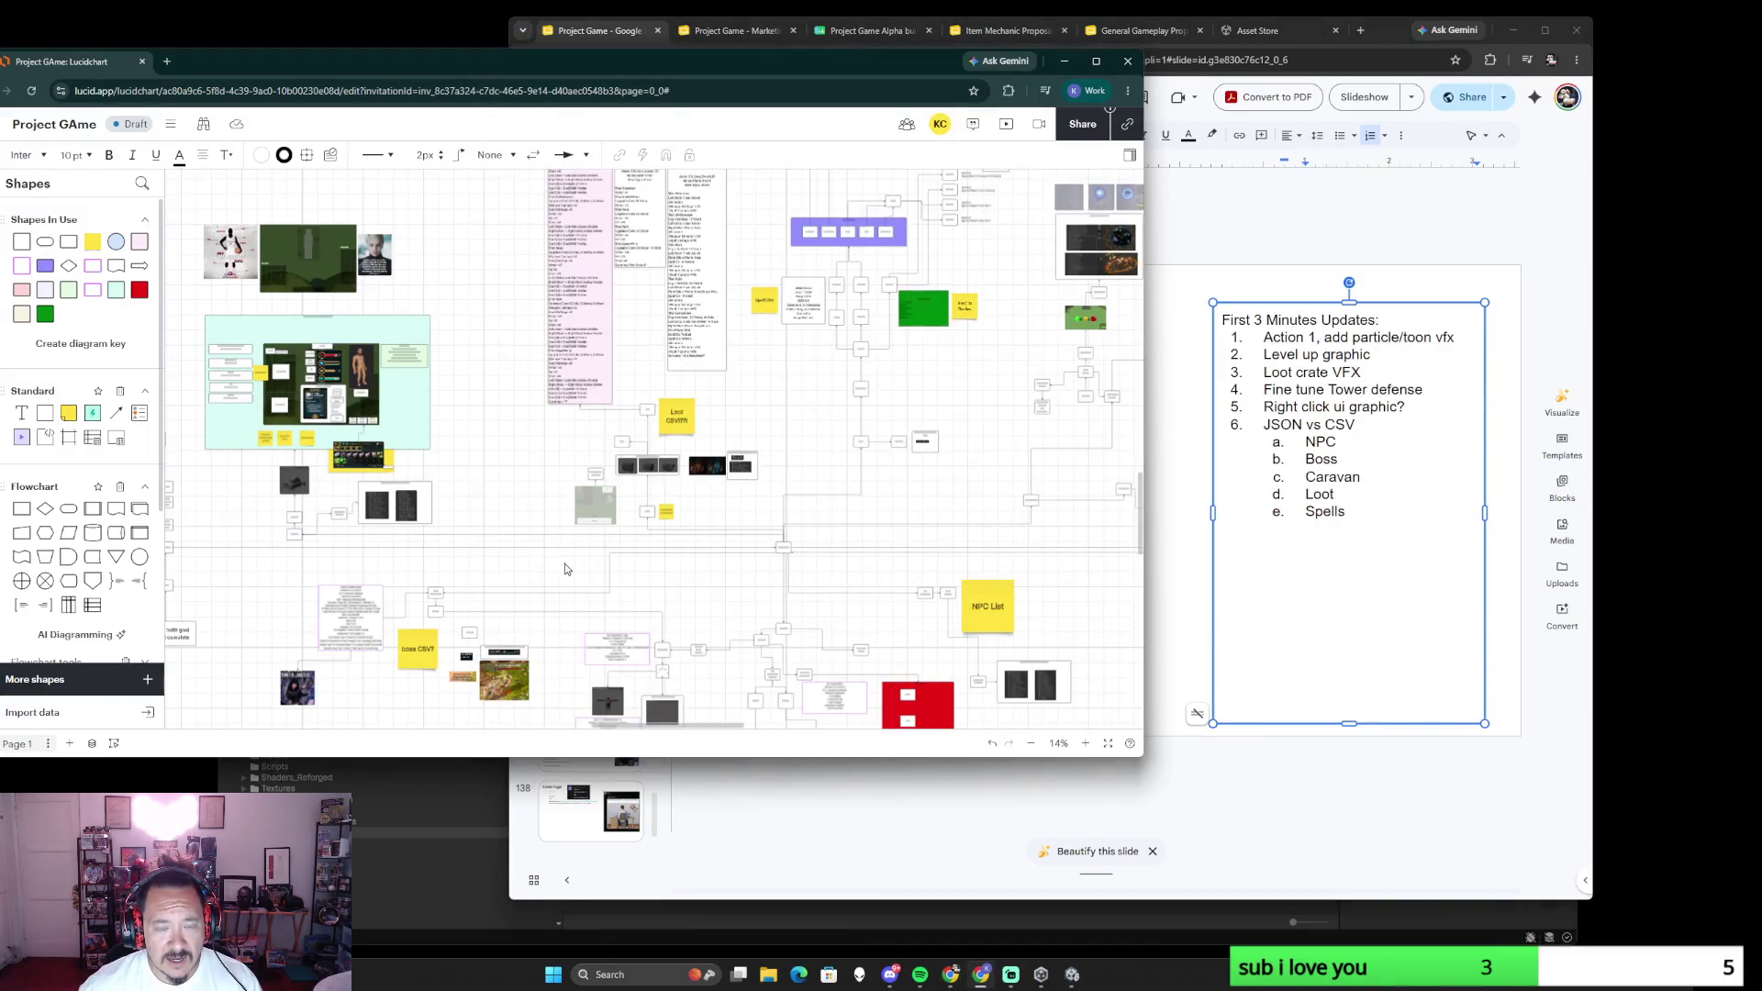
scroll(502, 626, "up", 2)
scroll(482, 606, "up", 2)
scroll(462, 578, "up", 2)
- Pan from the JSON BOSS UDO box over to the Caravan Example boxes and the full Caravan BOSS text
left_click_drag(463, 578, 757, 583)
left_click(569, 358)
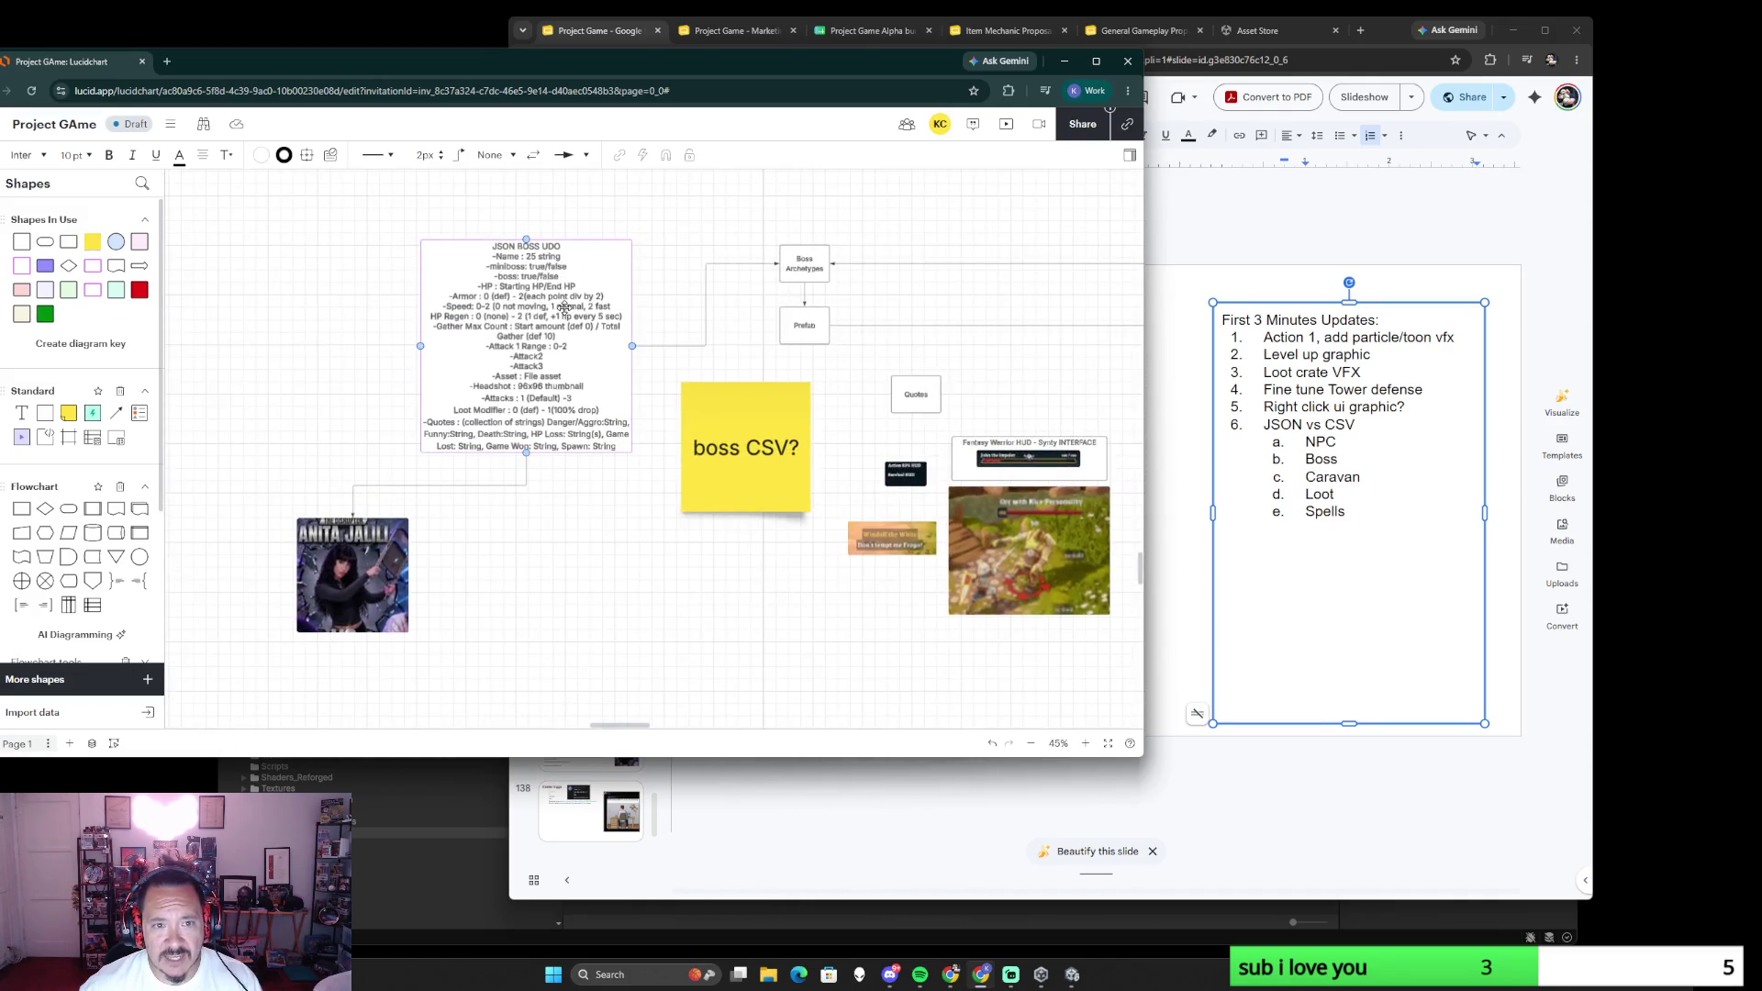
left_click(668, 538)
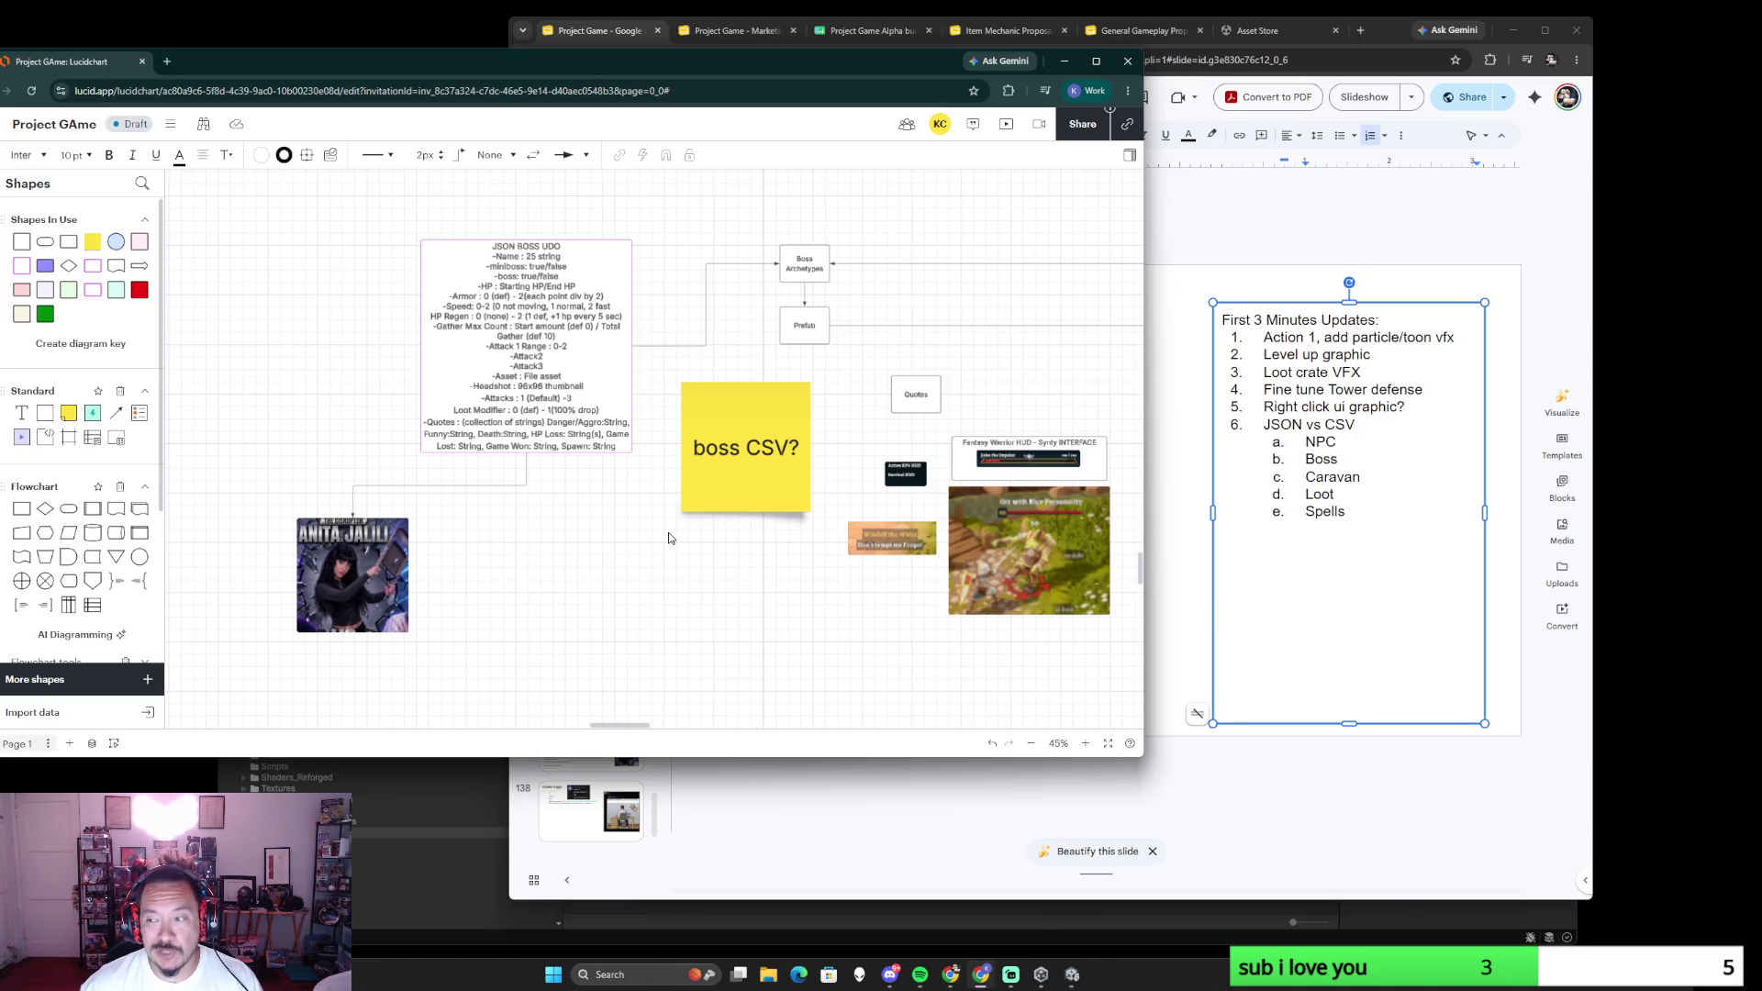
left_click_drag(1061, 372, 754, 407)
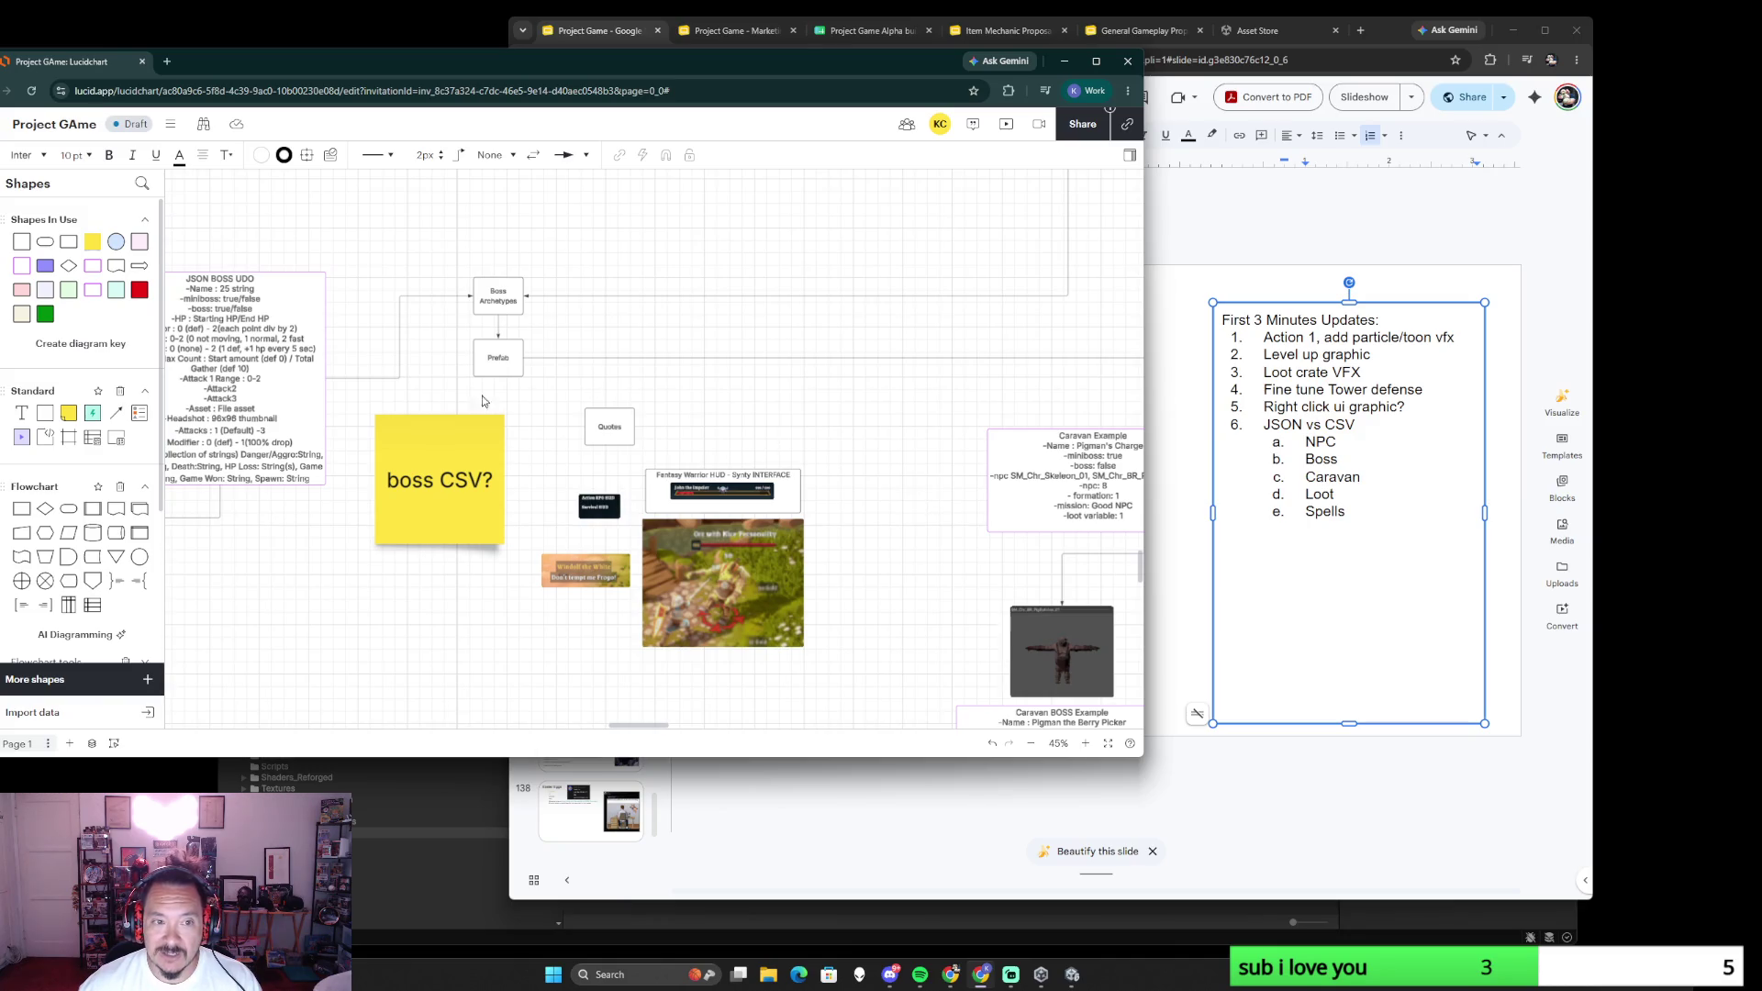
scroll(792, 448, "up", 5)
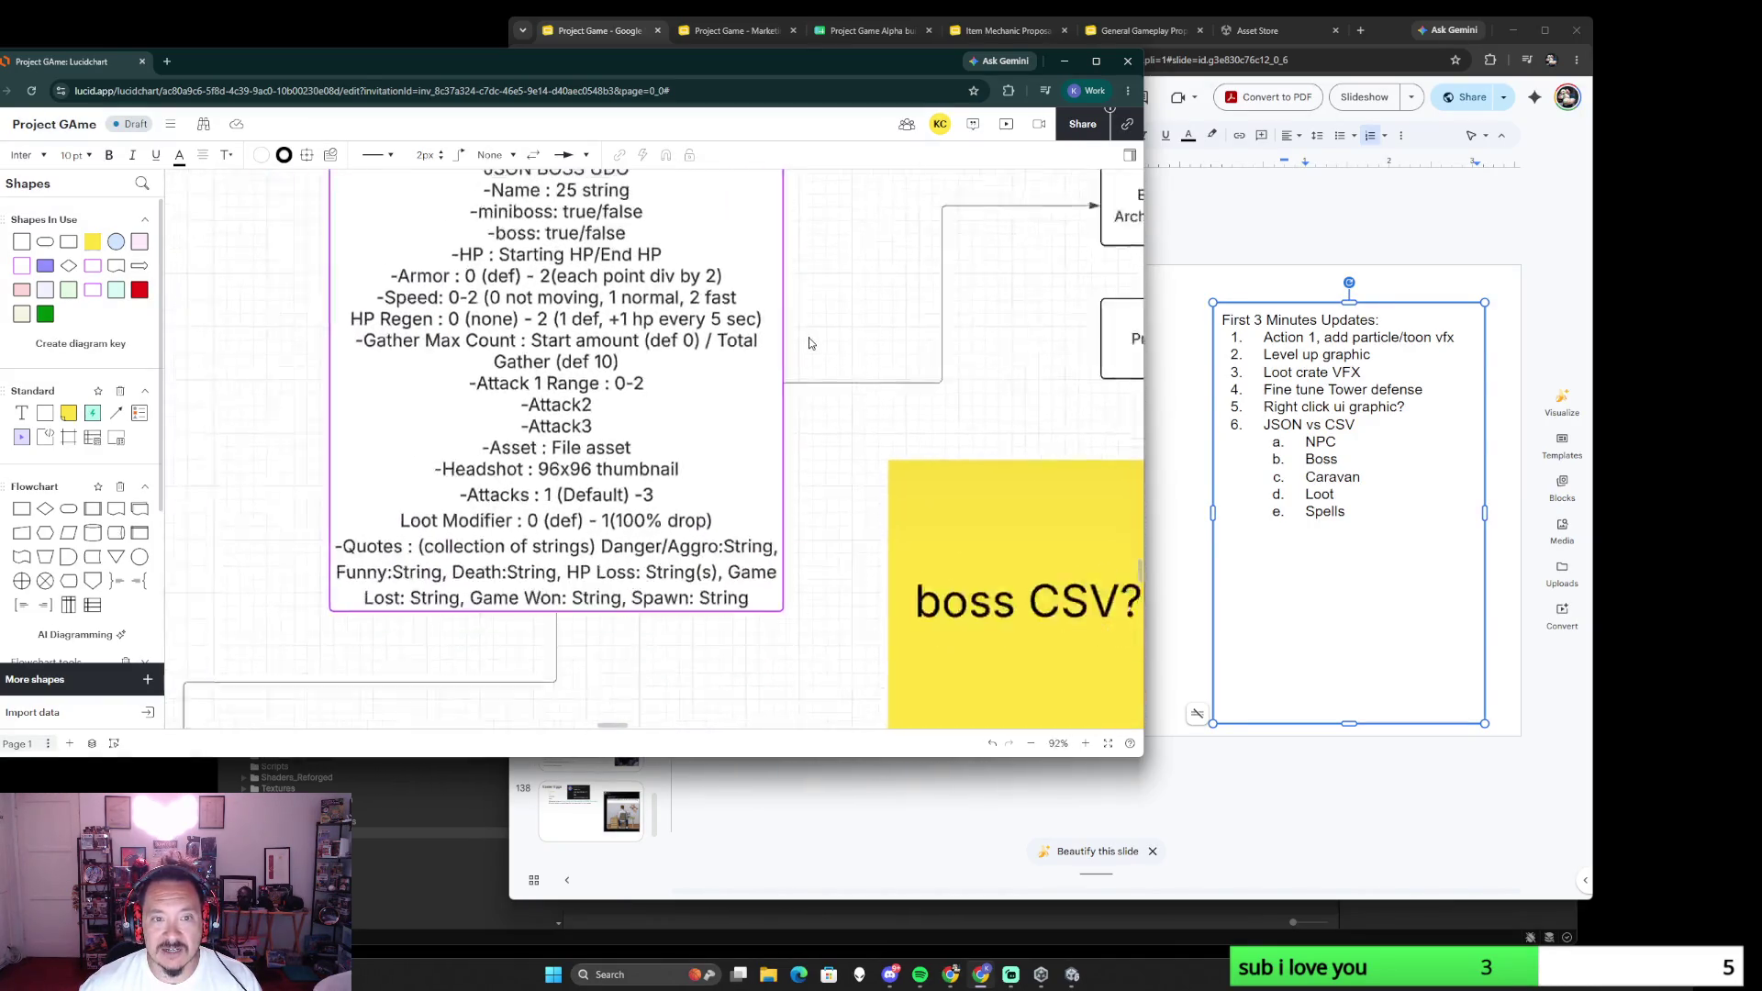
scroll(791, 447, "down", 5)
scroll(850, 360, "up", 3)
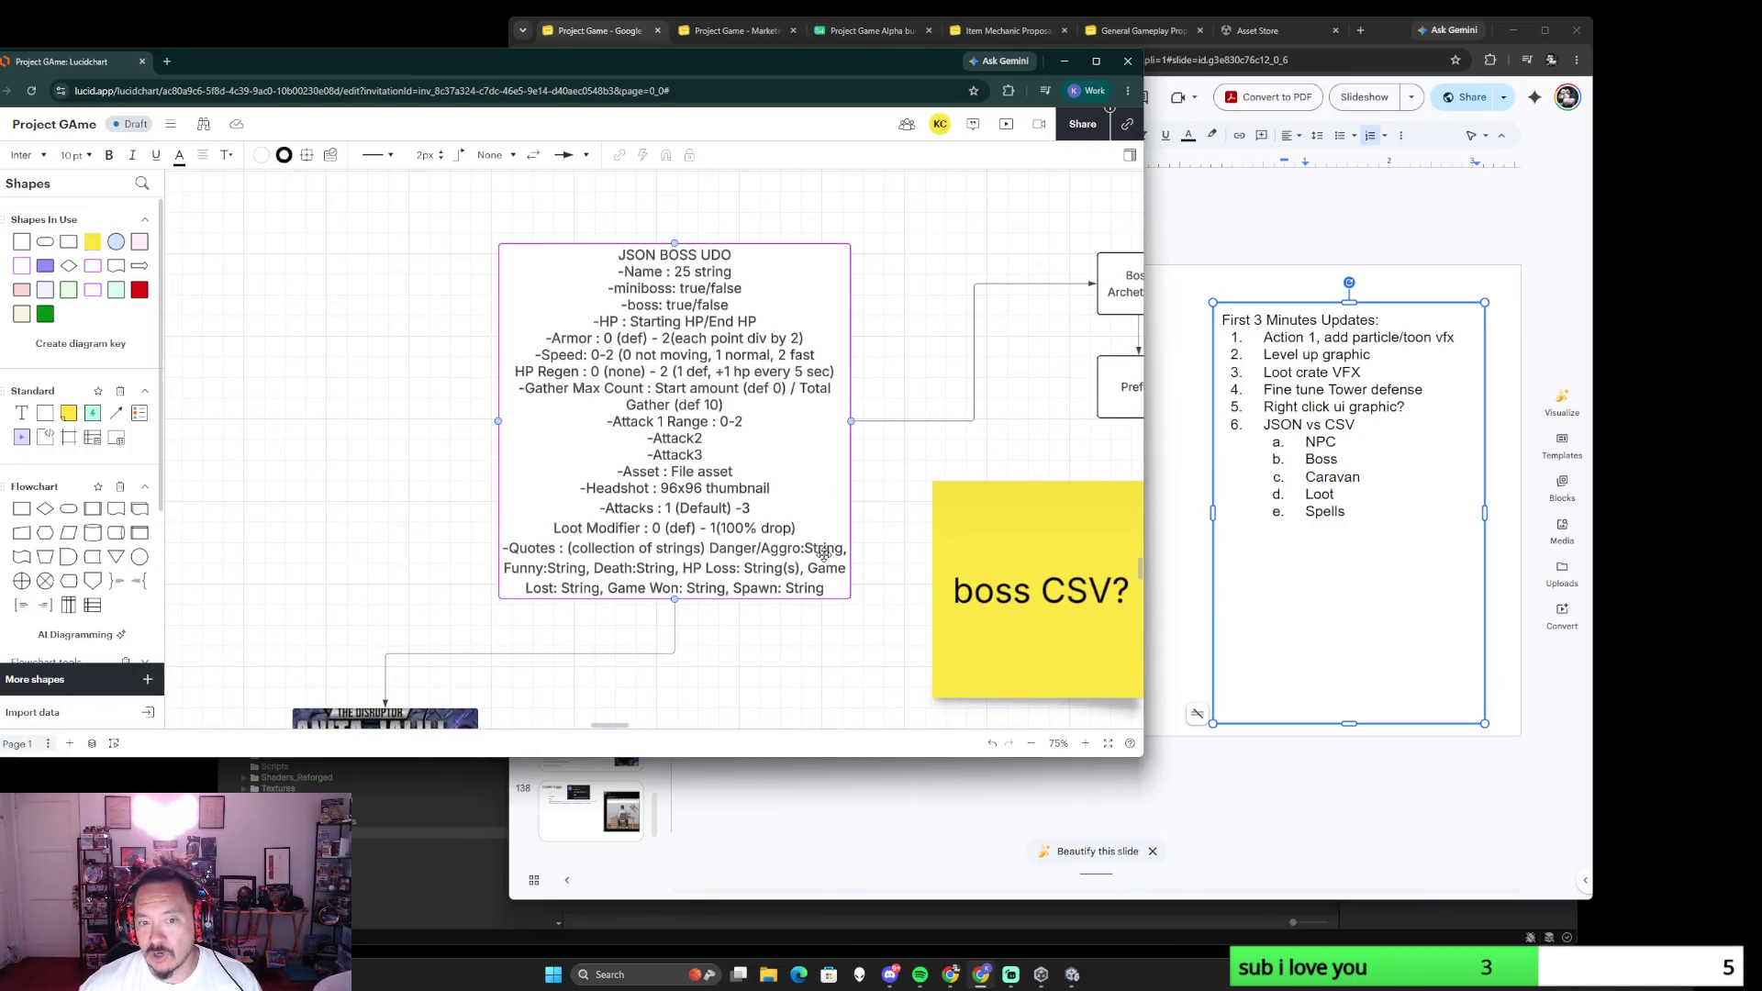
scroll(890, 536, "down", 3)
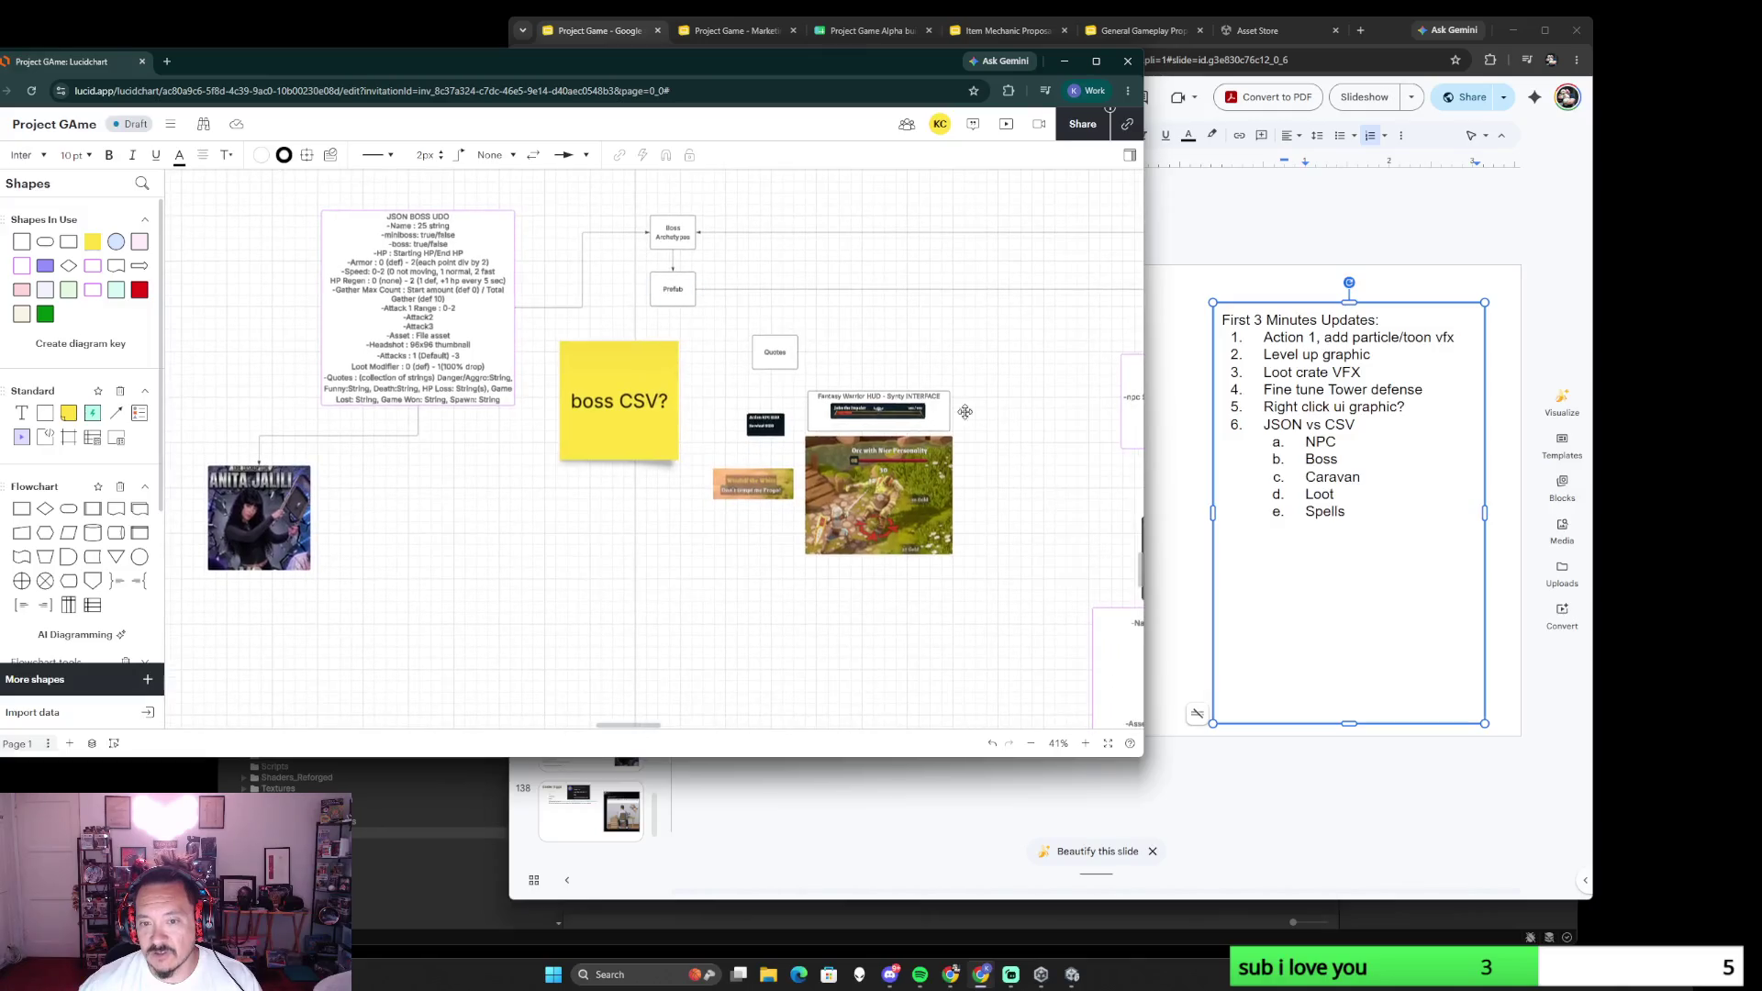
left_click_drag(1046, 491, 888, 474)
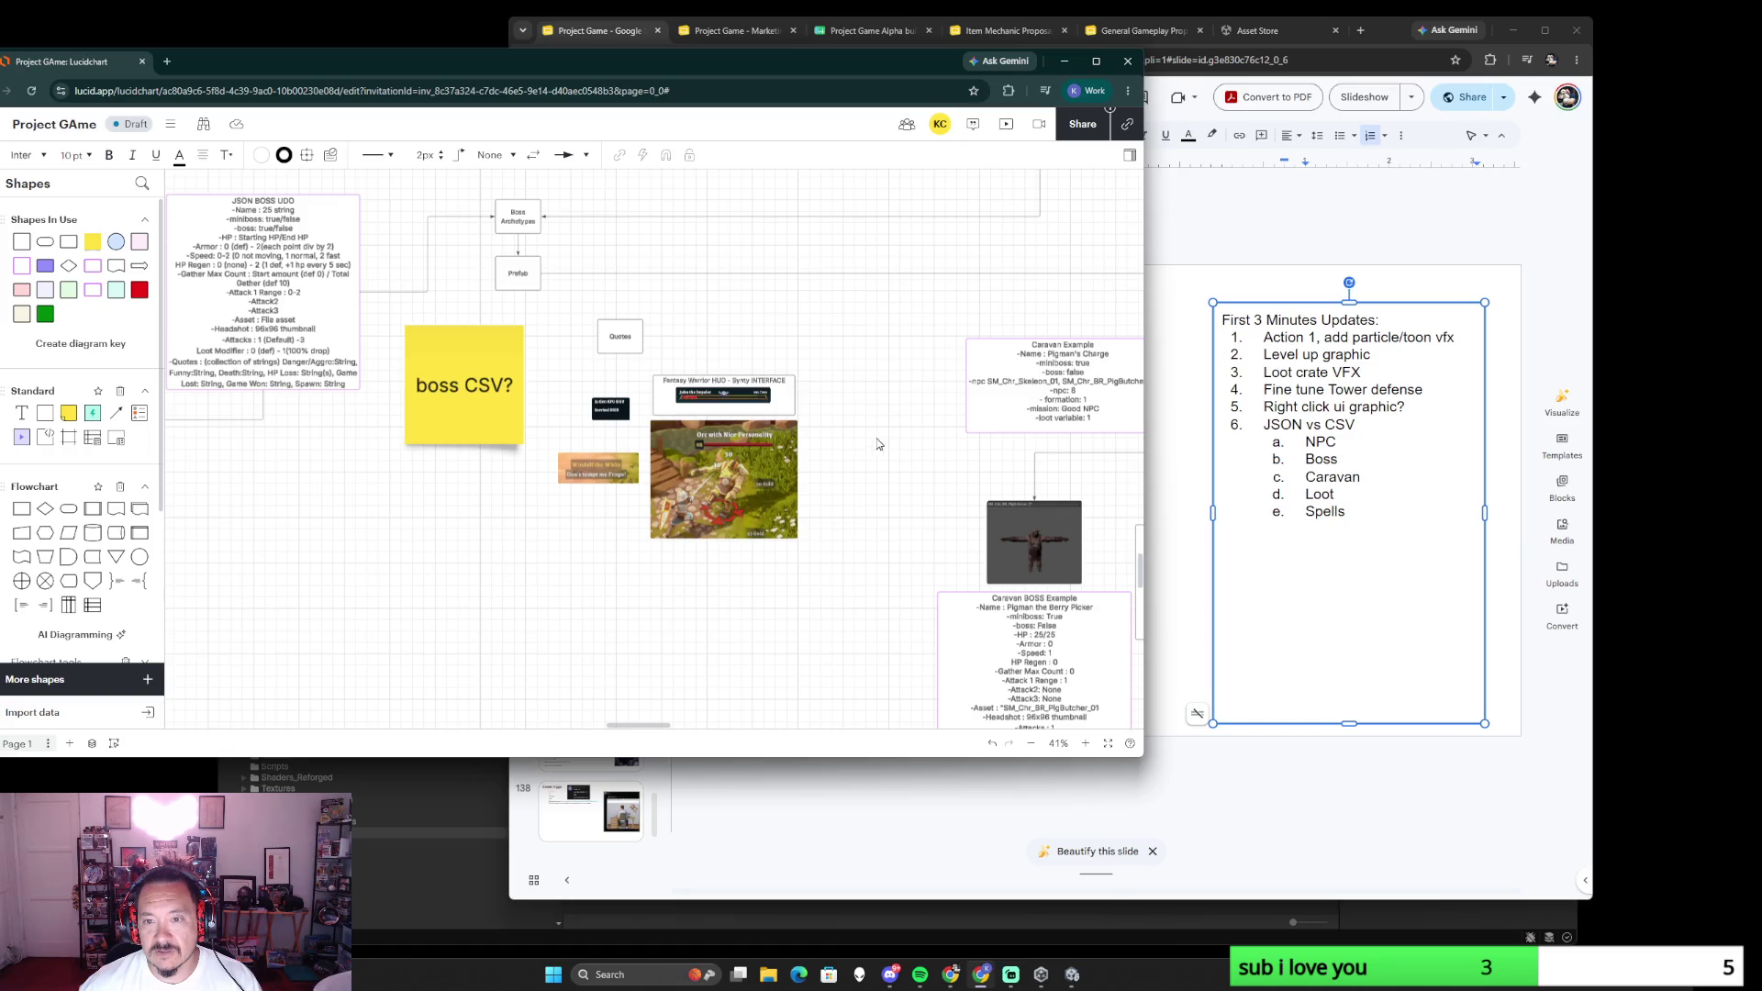
left_click_drag(906, 500, 663, 309)
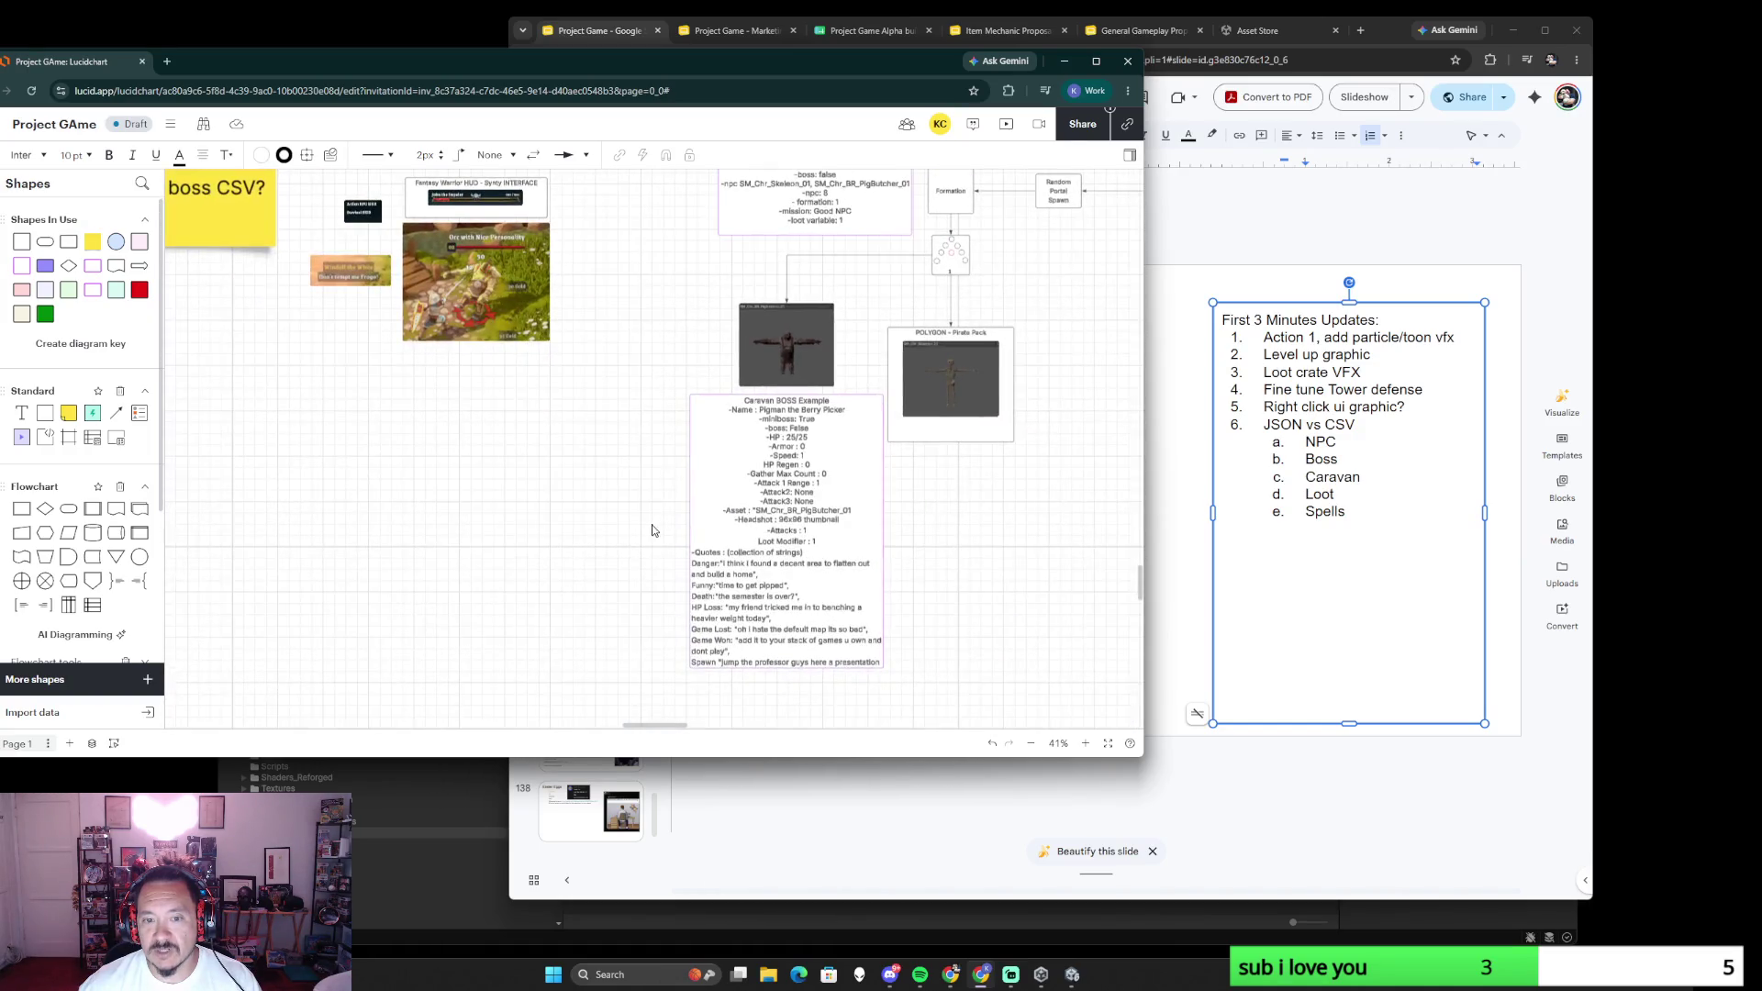
scroll(653, 530, "up", 3)
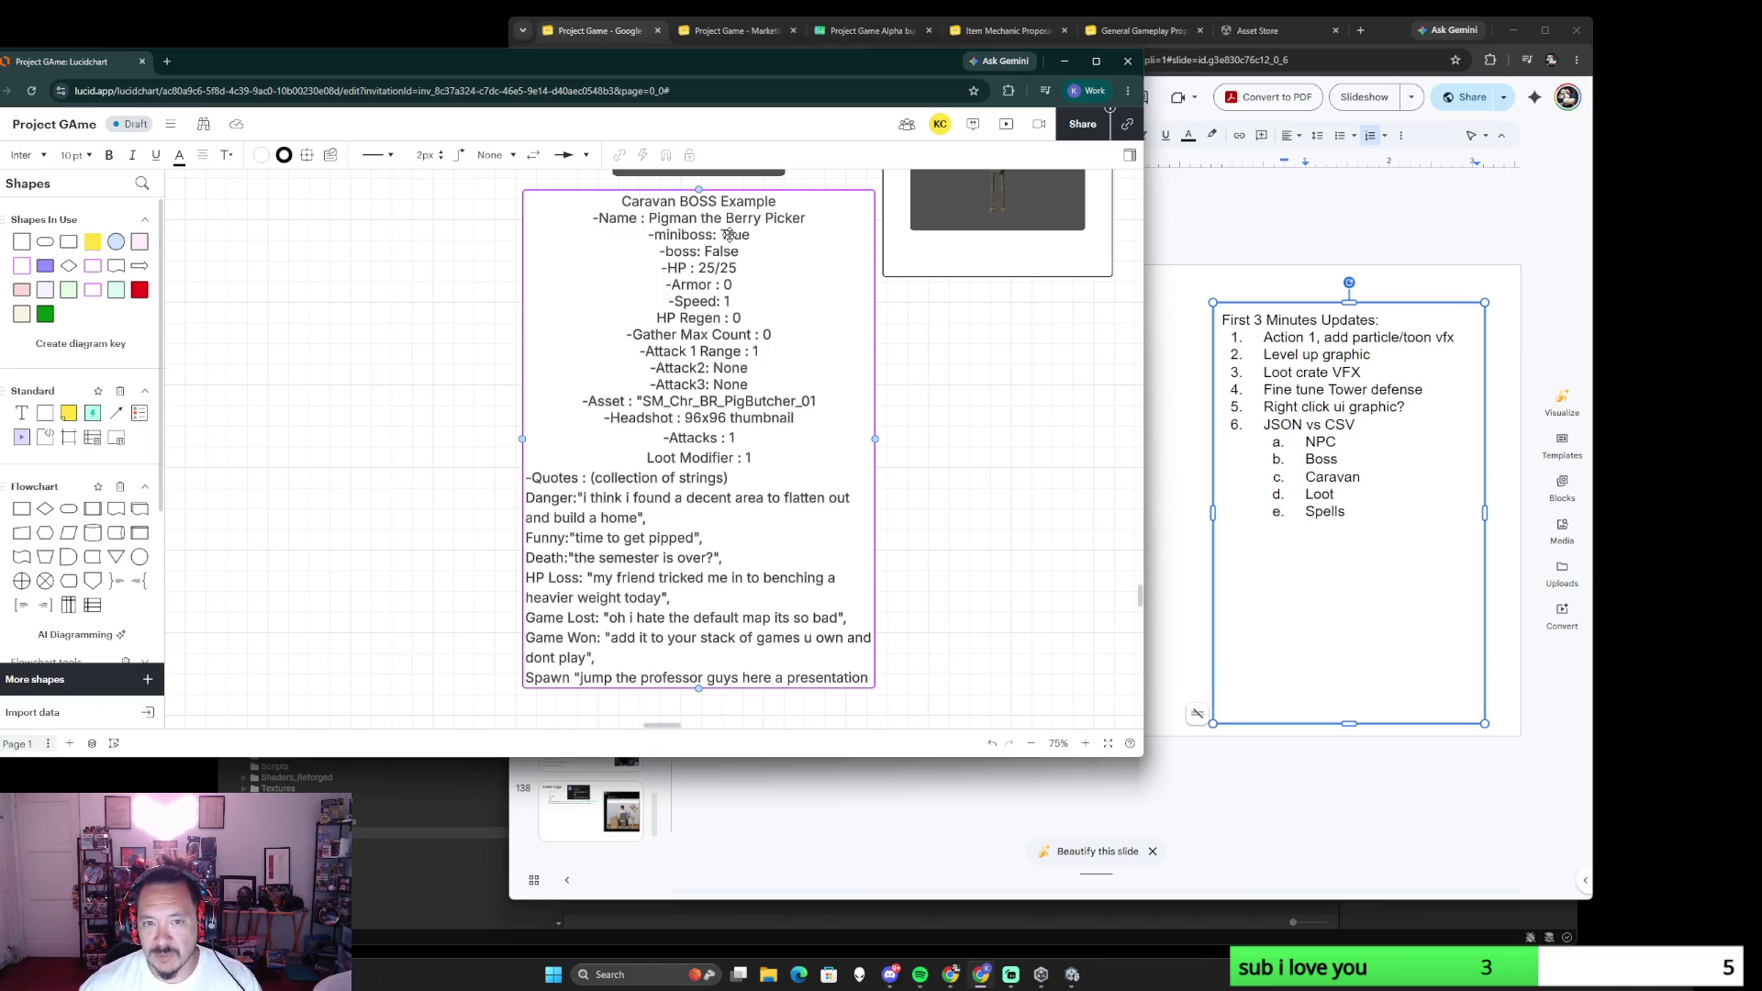
scroll(826, 334, "up", 3)
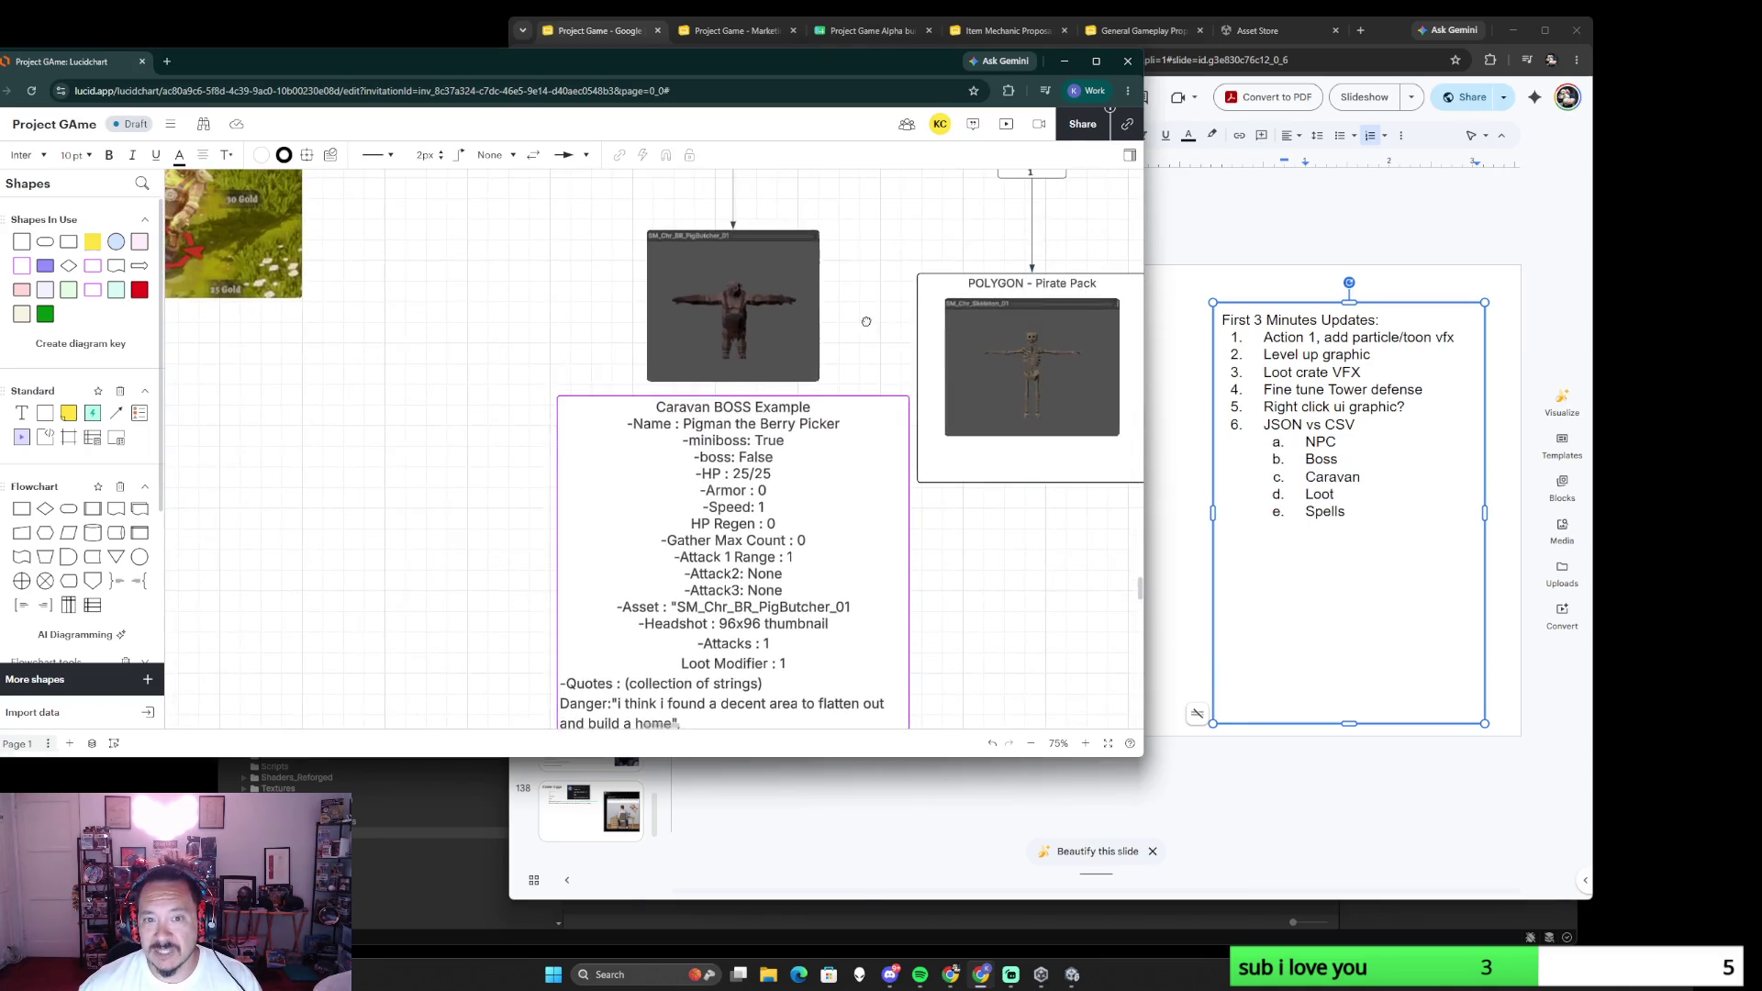
scroll(892, 425, "up", 2)
scroll(892, 425, "up", 4)
scroll(523, 405, "down", 2)
scroll(833, 572, "down", 1)
scroll(831, 572, "down", 2)
scroll(875, 513, "down", 1)
scroll(875, 513, "down", 1)
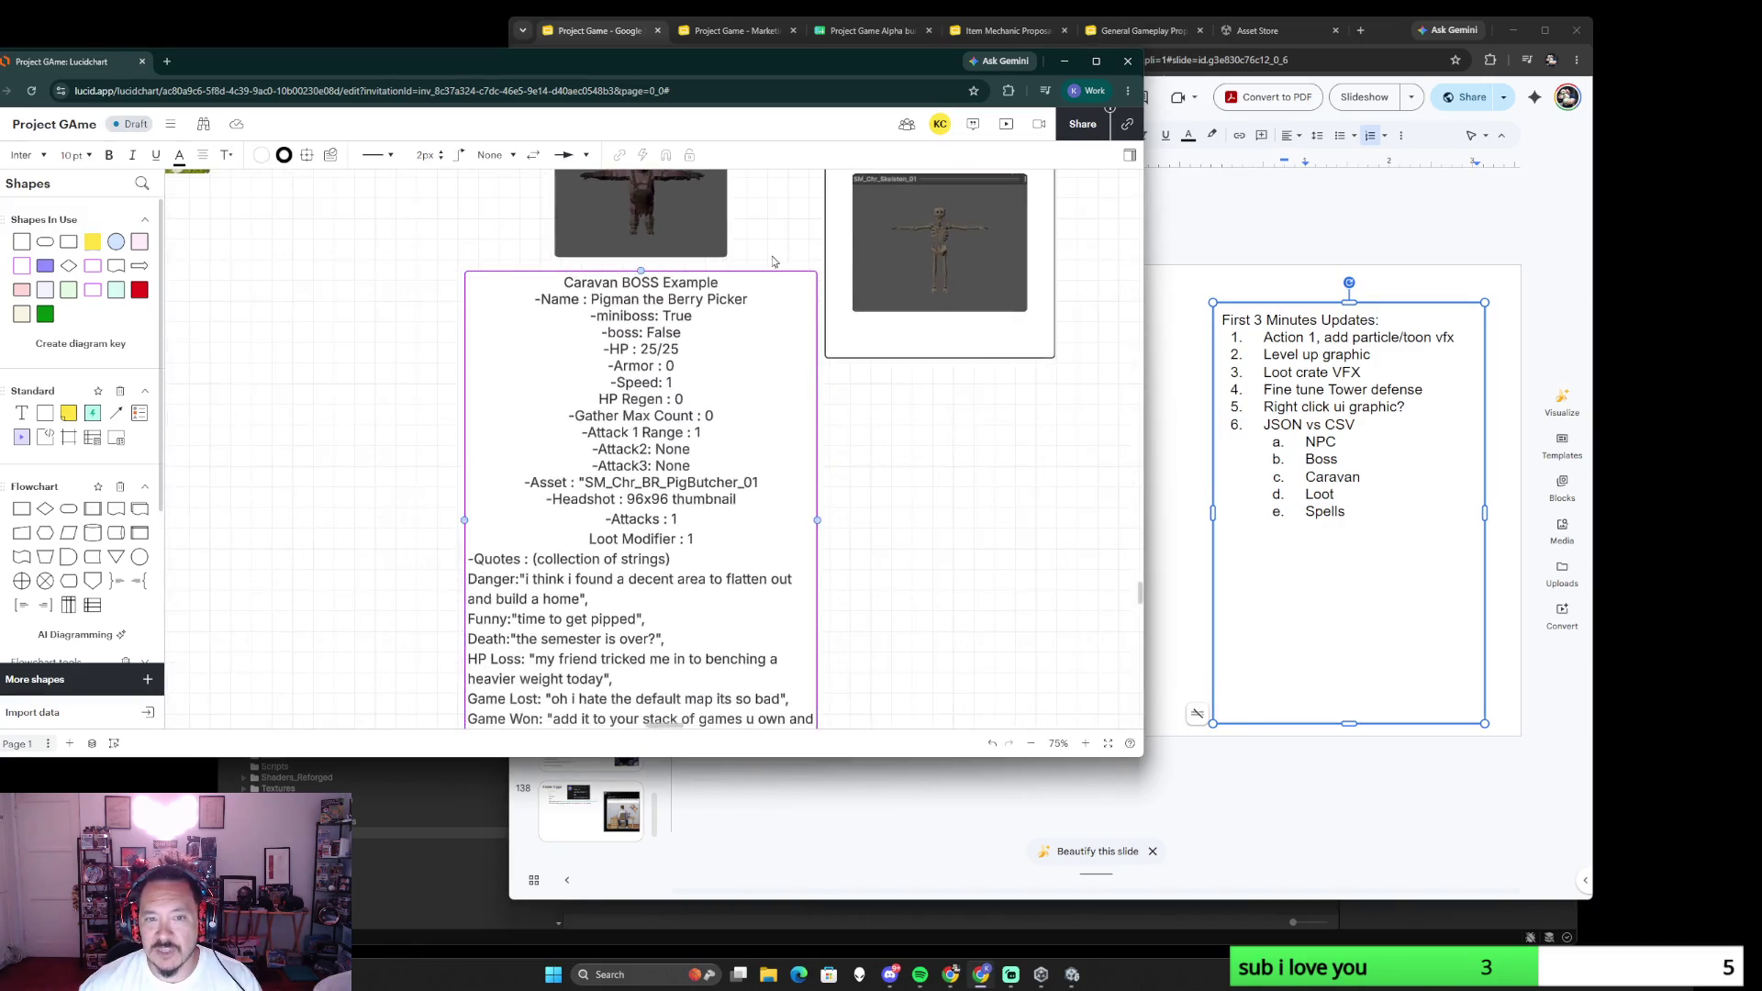
scroll(865, 520, "down", 1)
scroll(866, 521, "up", 2)
scroll(831, 509, "up", 1)
scroll(868, 500, "down", 3)
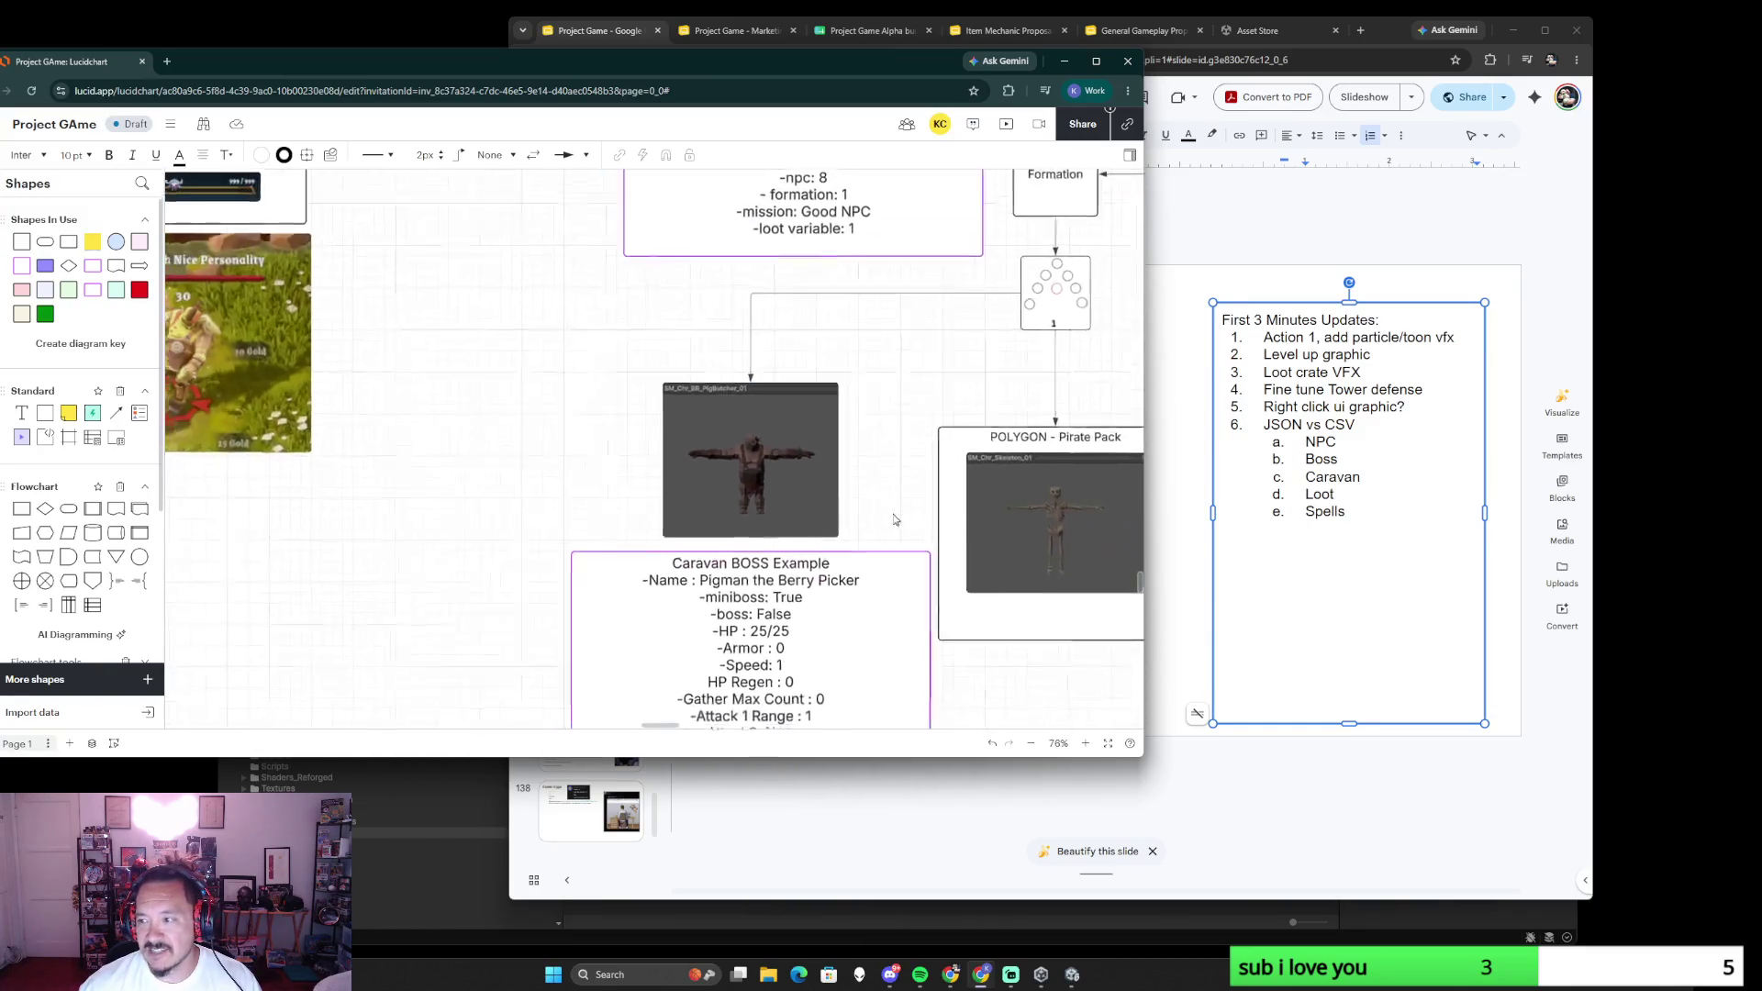
scroll(879, 241, "down", 2)
scroll(880, 242, "up", 2)
scroll(983, 555, "down", 3)
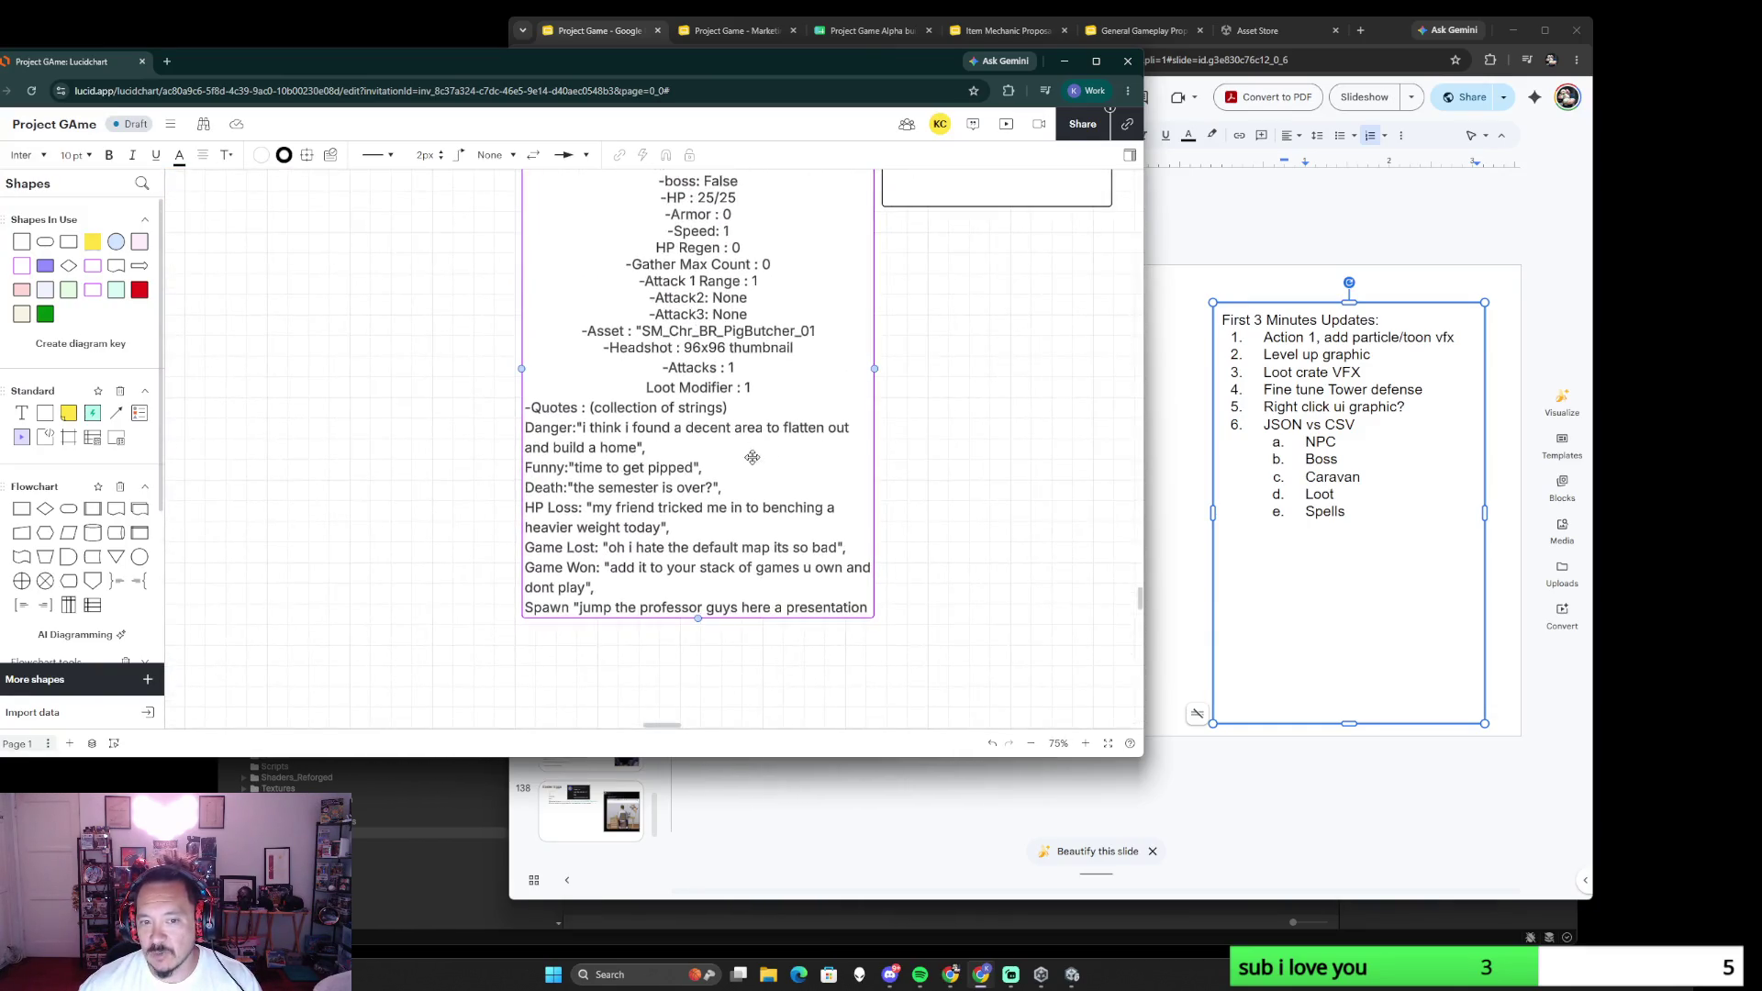
scroll(931, 527, "down", 3)
scroll(882, 503, "down", 2)
scroll(826, 475, "down", 1)
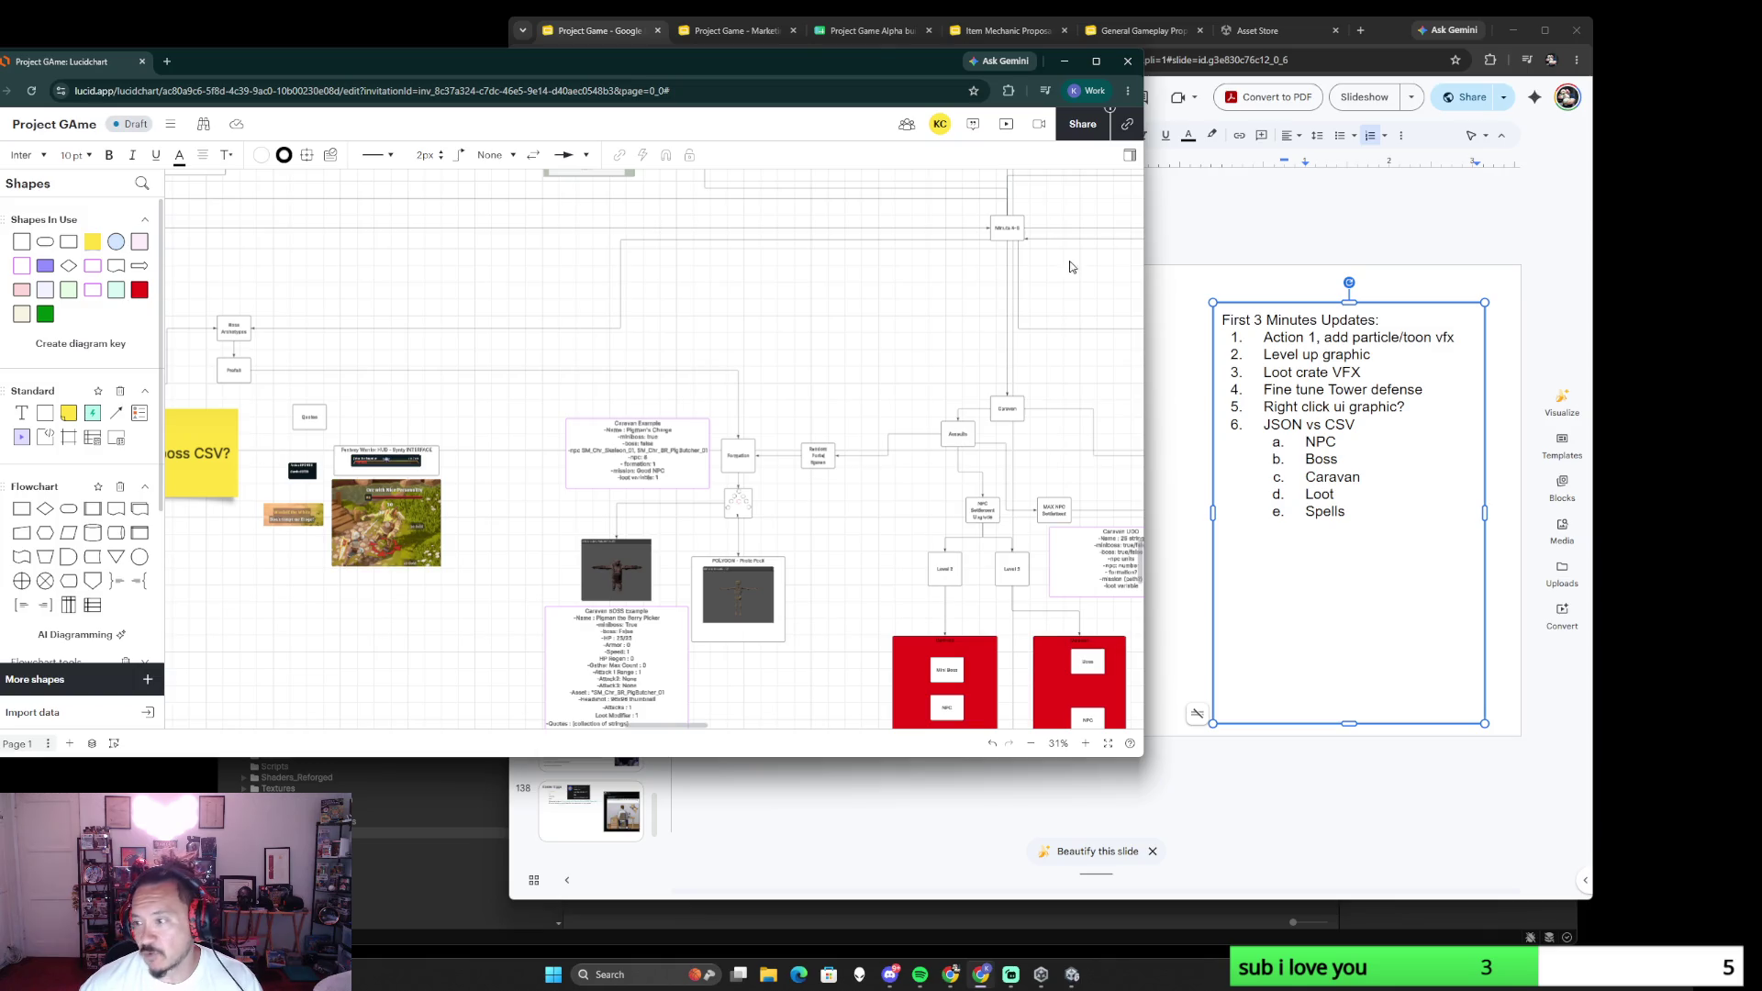
scroll(890, 357, "right", 5)
- Select the Caravan UDO box while reviewing the flowchart near the NPC List note
left_click(764, 505)
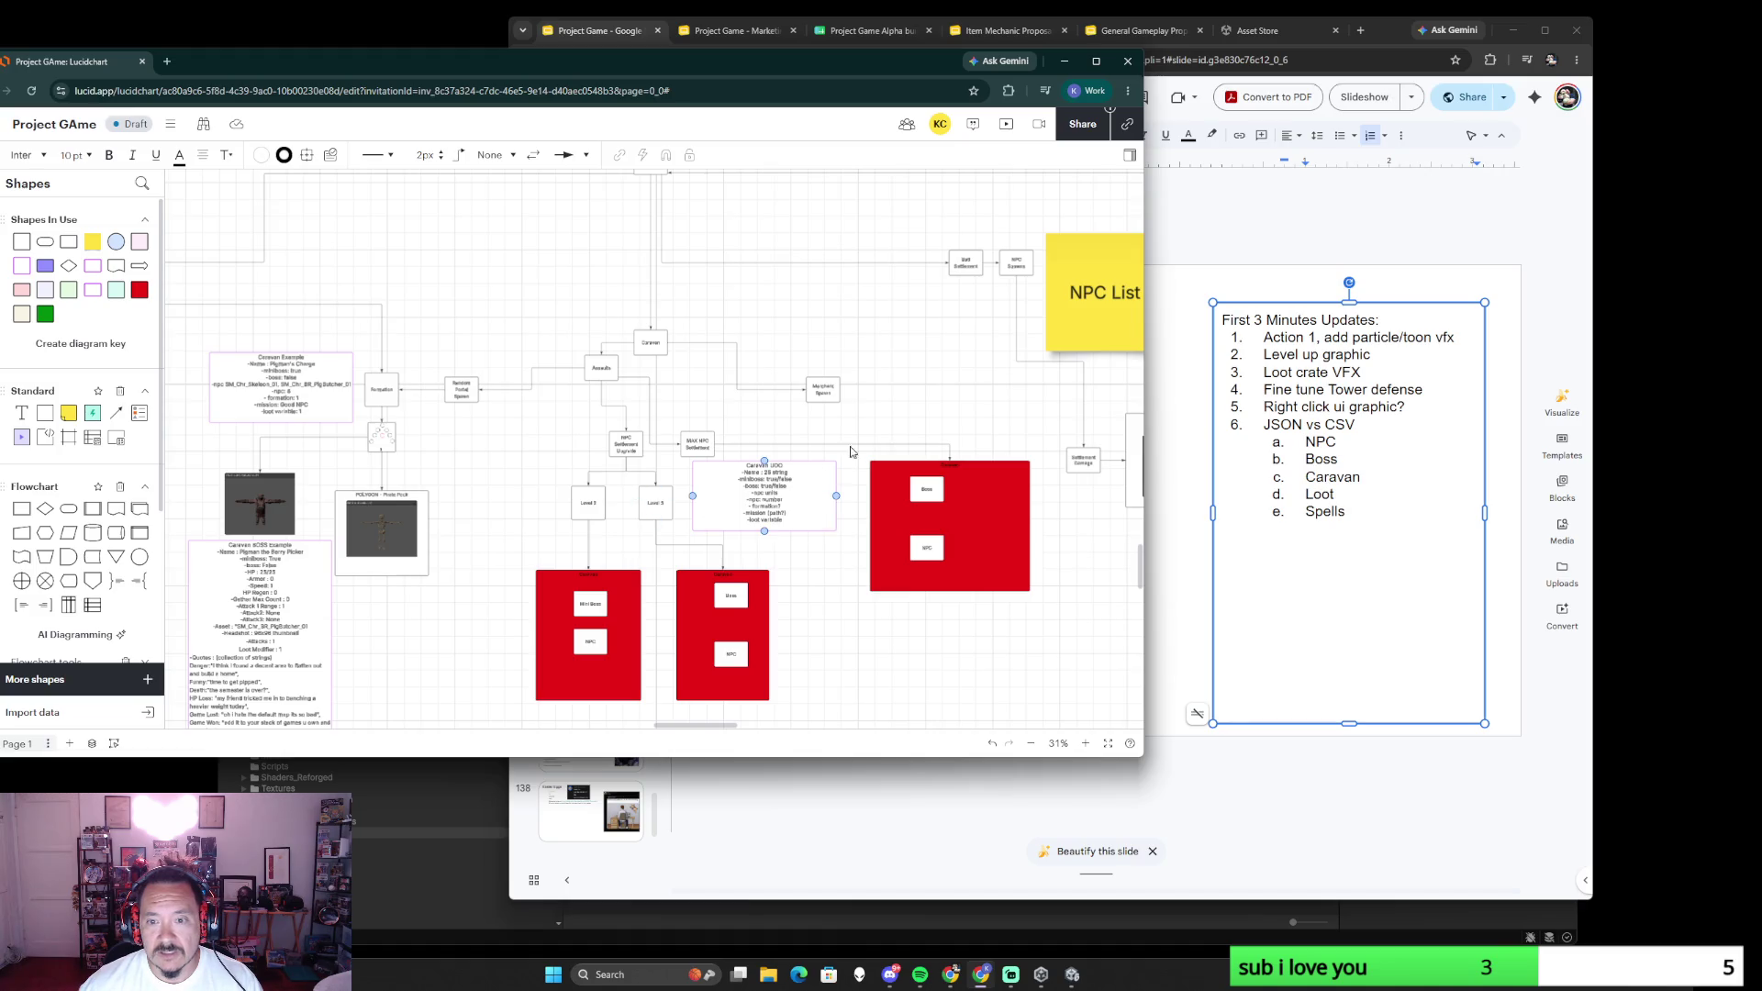
scroll(851, 359, "down", 5)
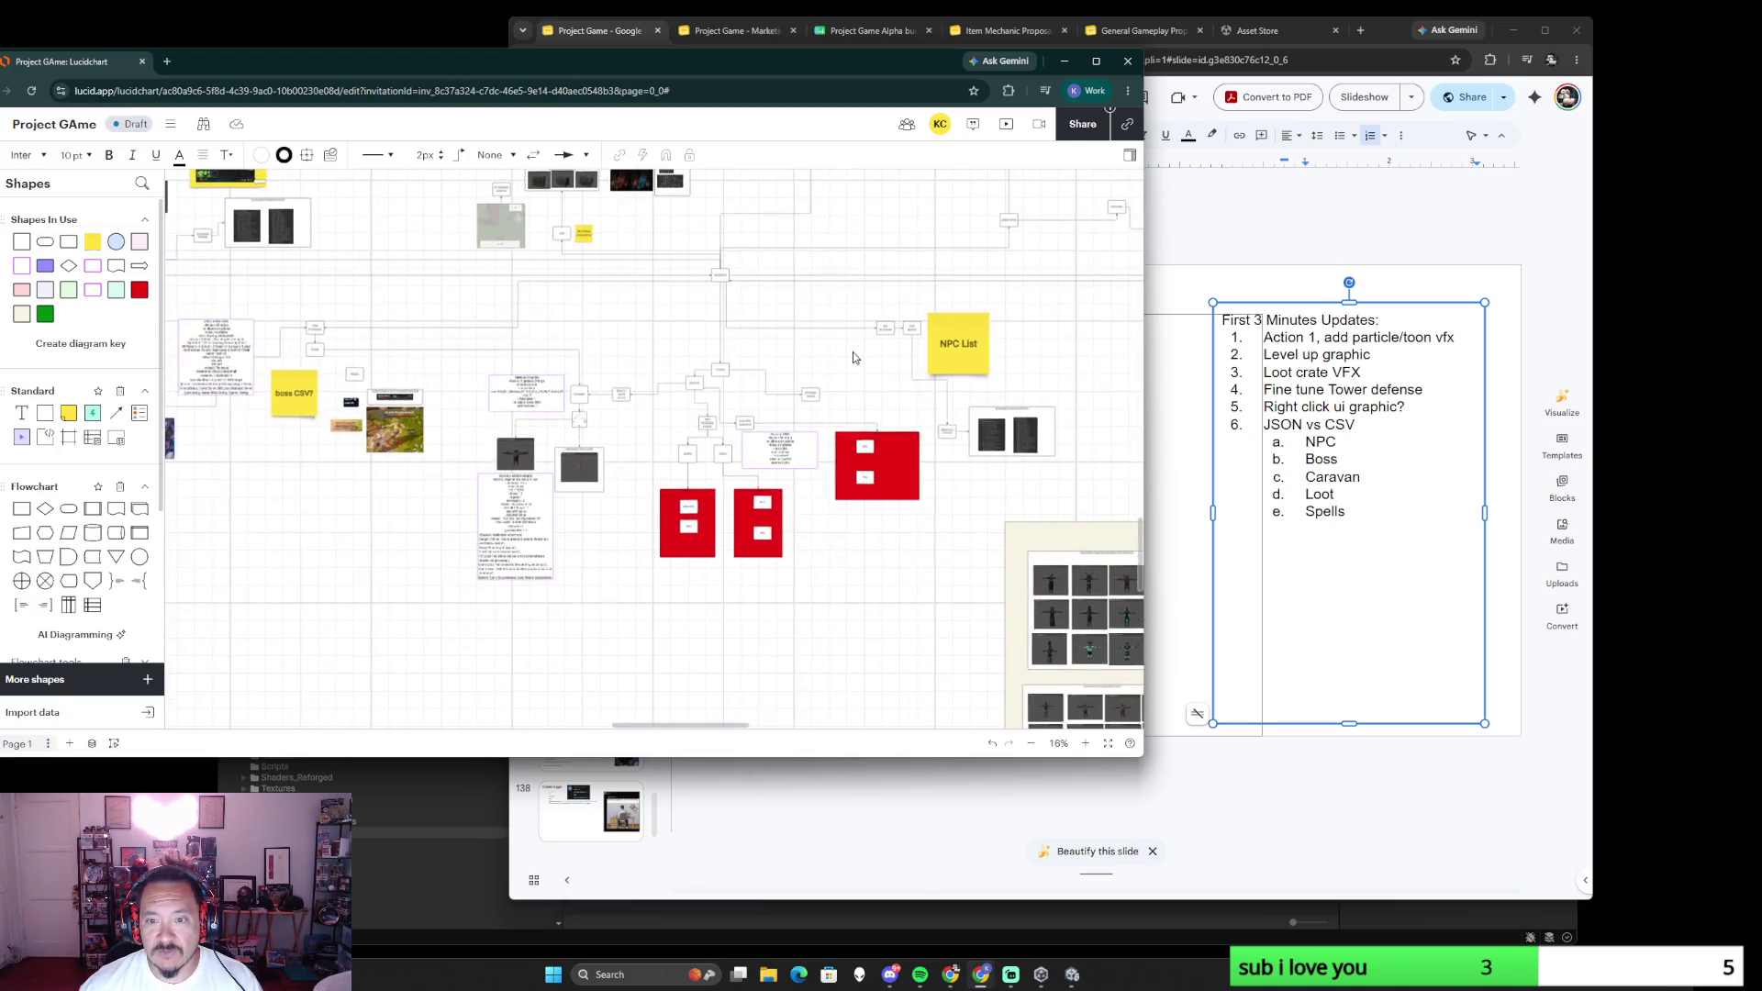
scroll(908, 417, "up", 3)
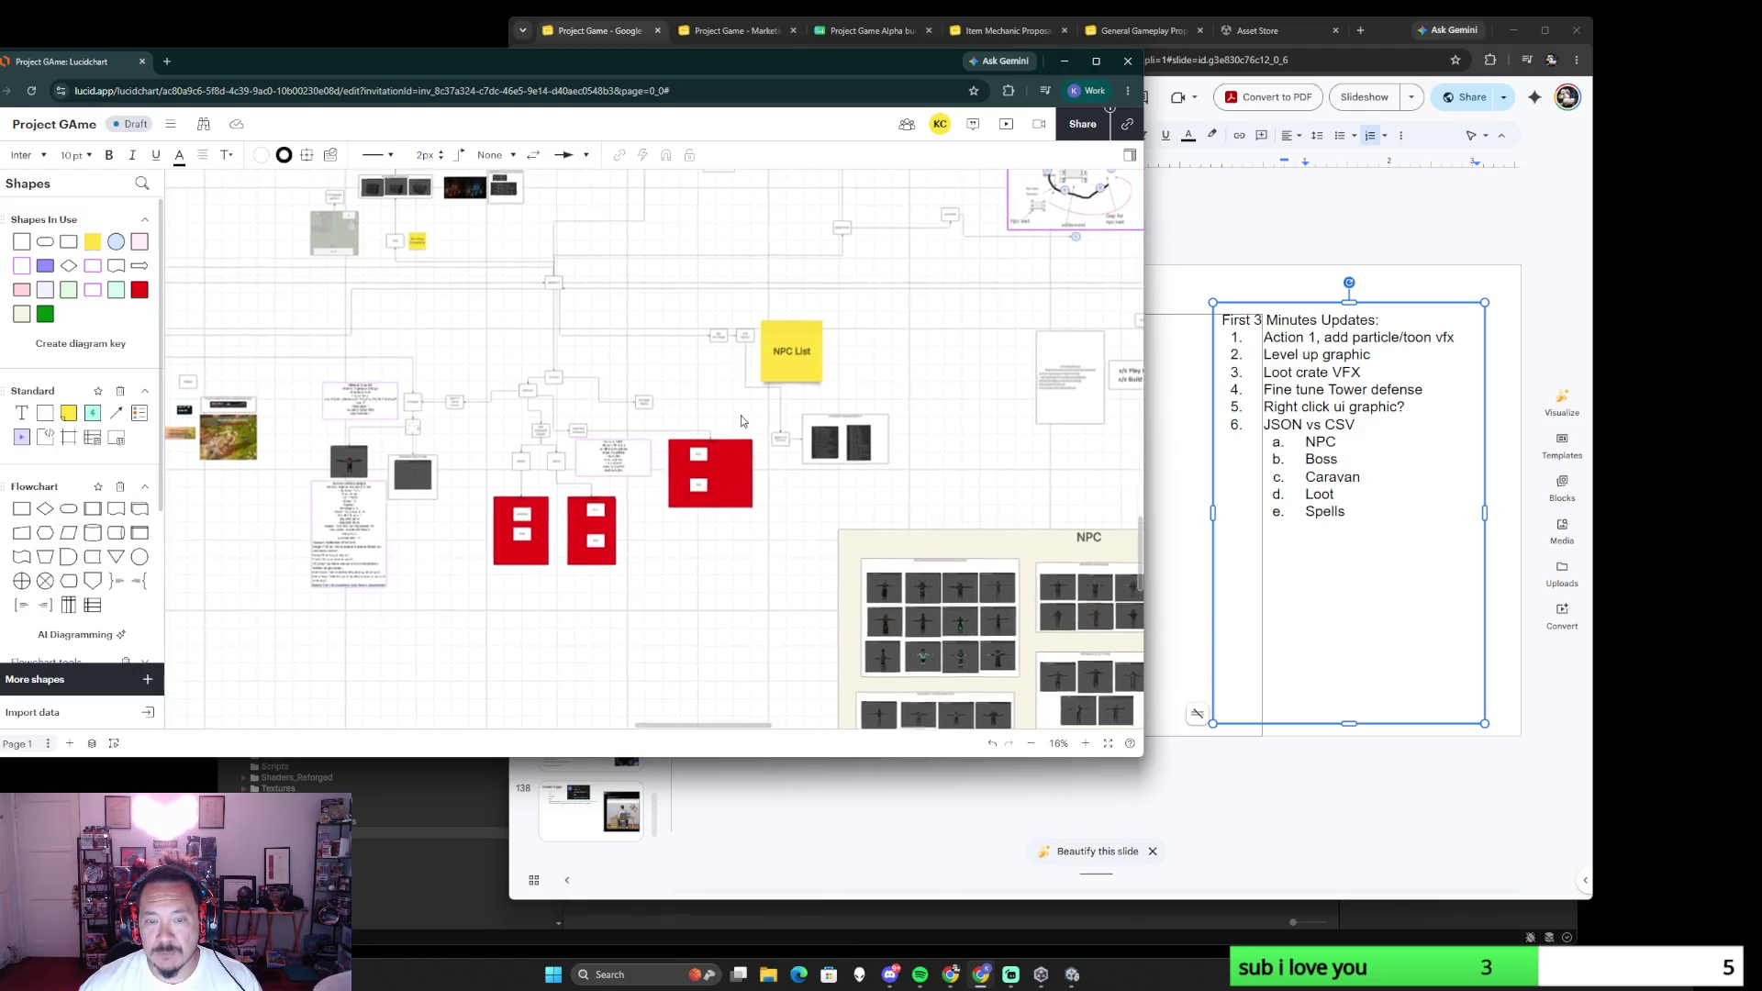
scroll(850, 486, "up", 2)
scroll(850, 484, "down", 3)
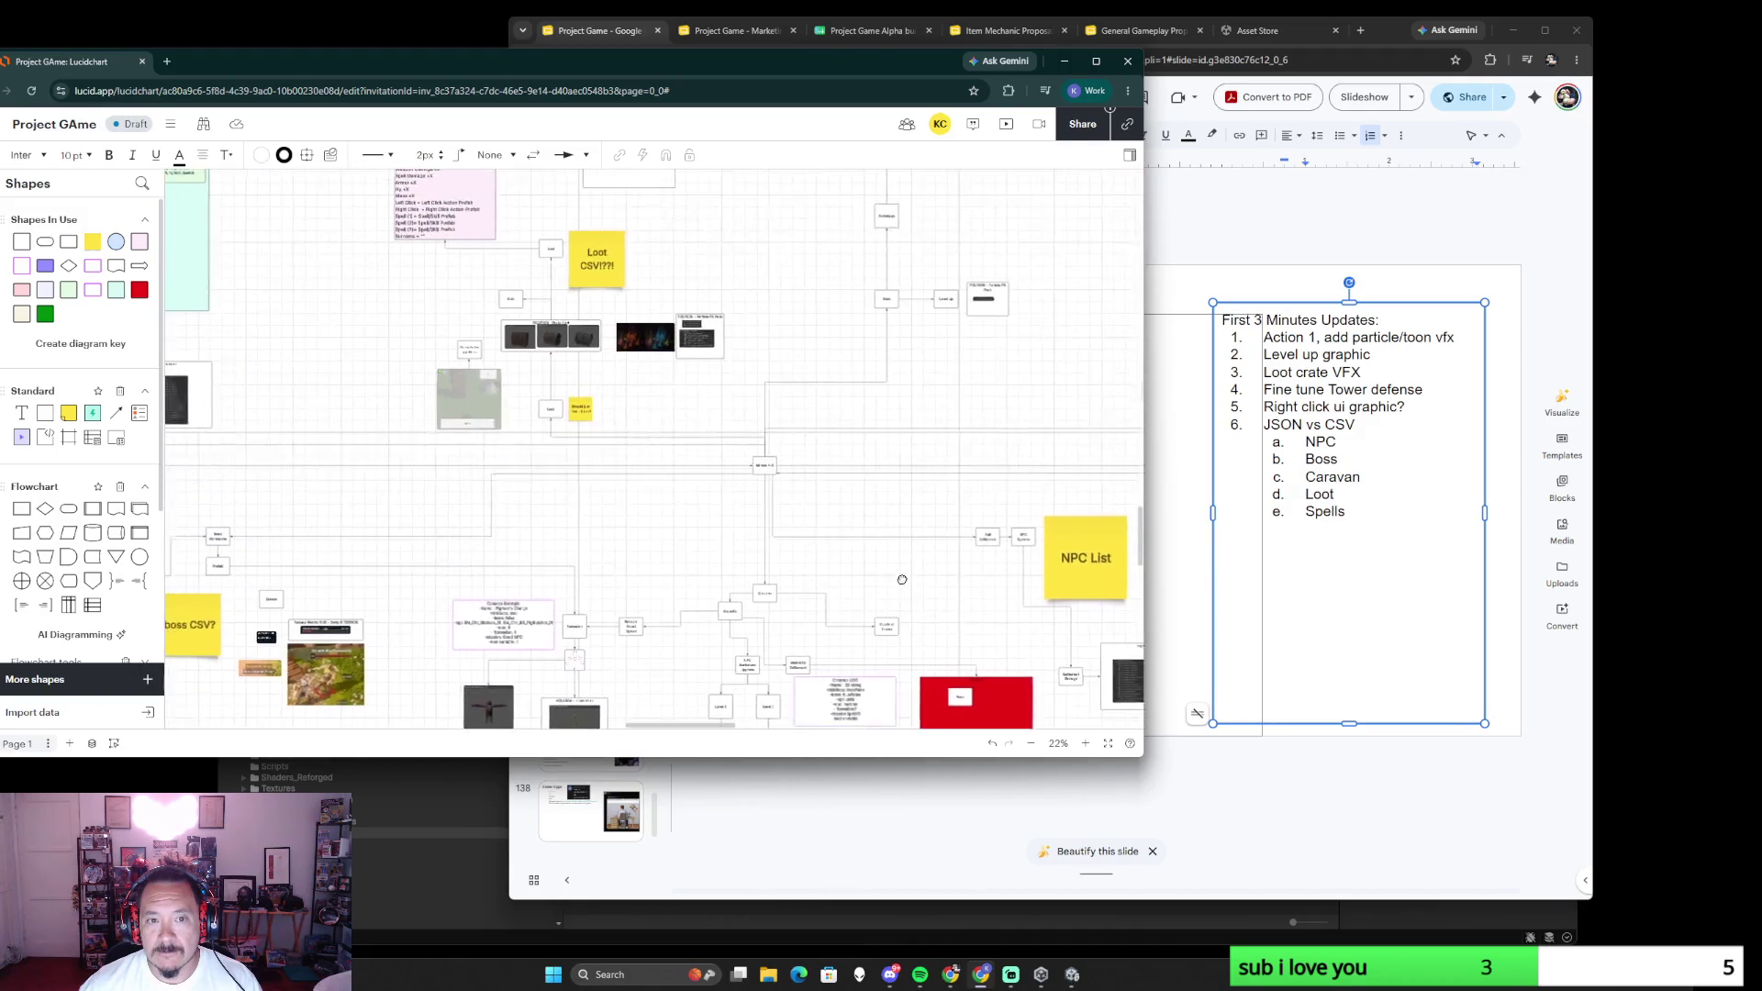
scroll(789, 420, "up", 3)
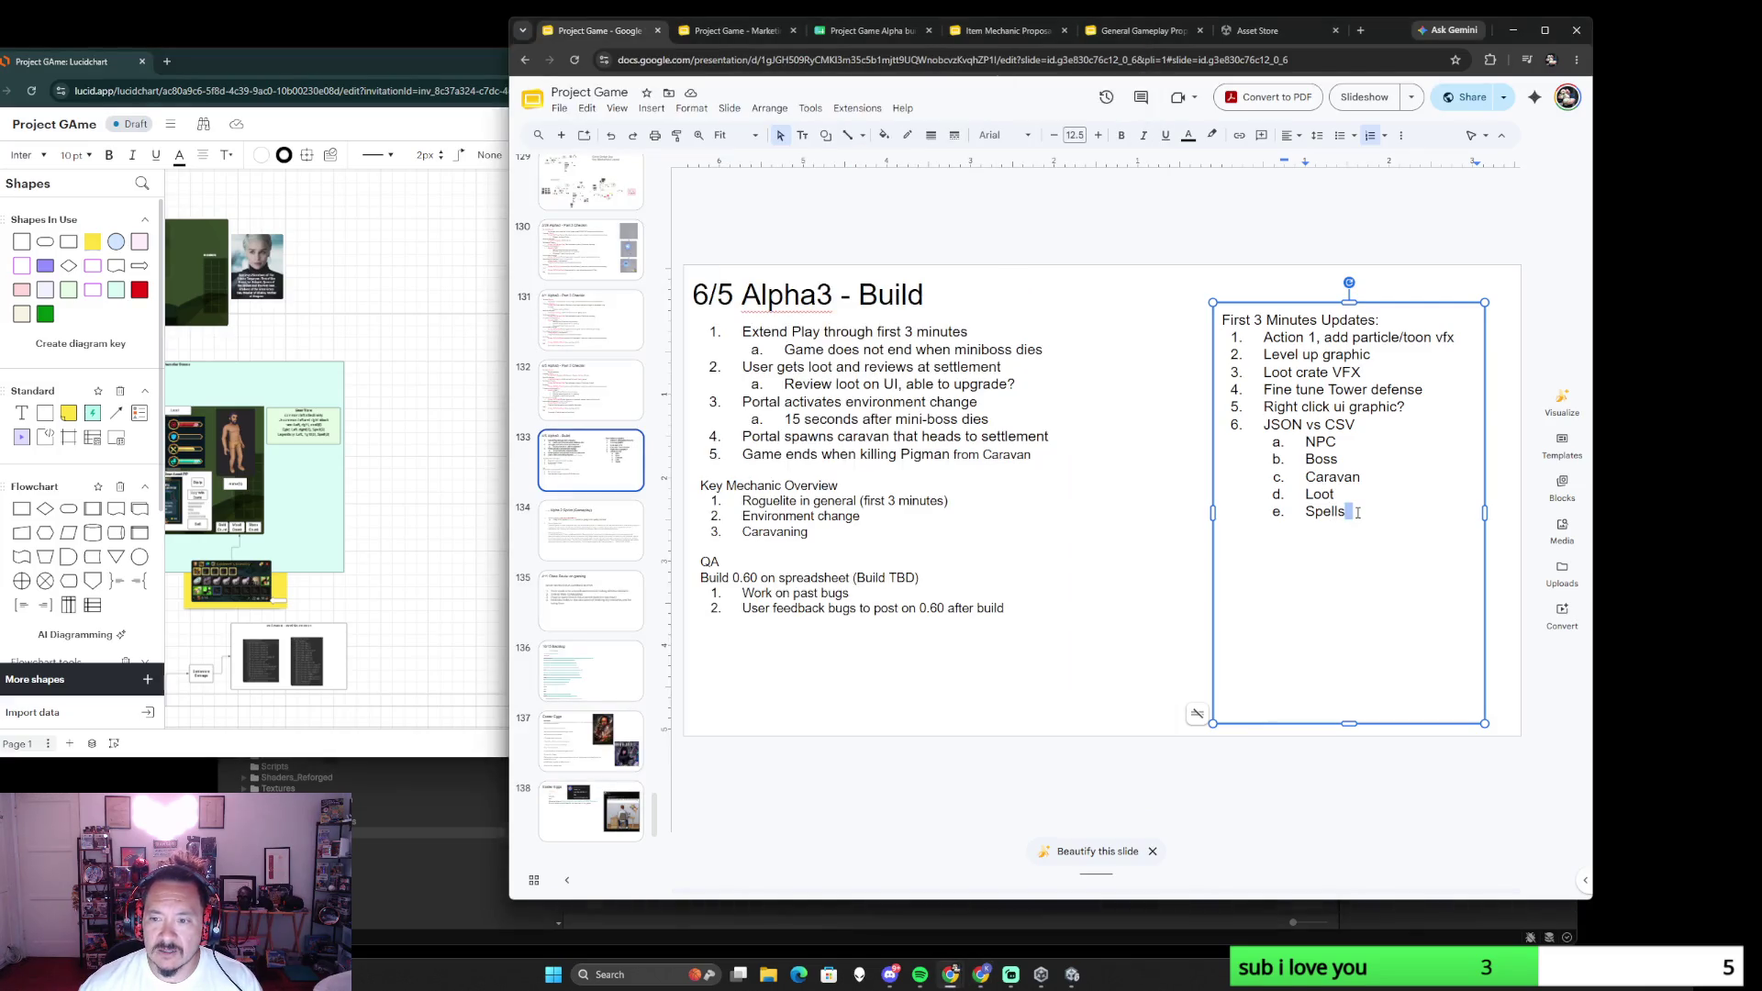
- Add a 'Bad settlement' item f under Spells, then select the Loot CSV note on the board
key("Return")
type("Bad settlement")
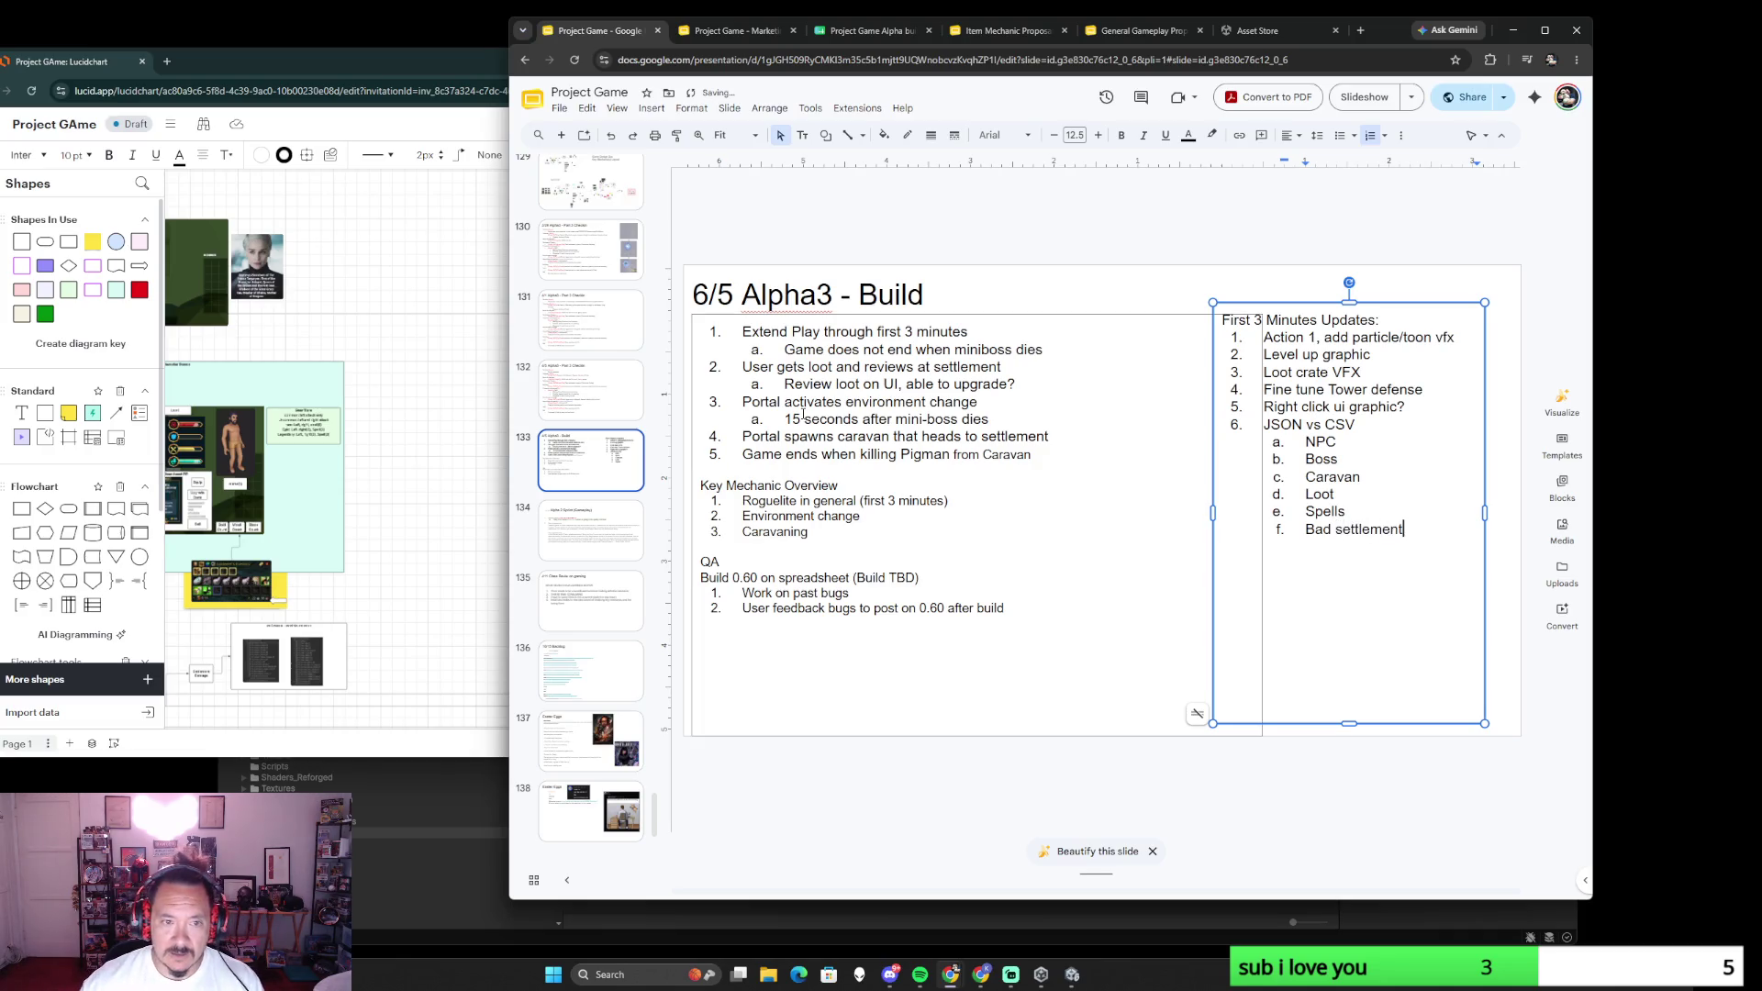
key("alt+Tab")
left_click(731, 518)
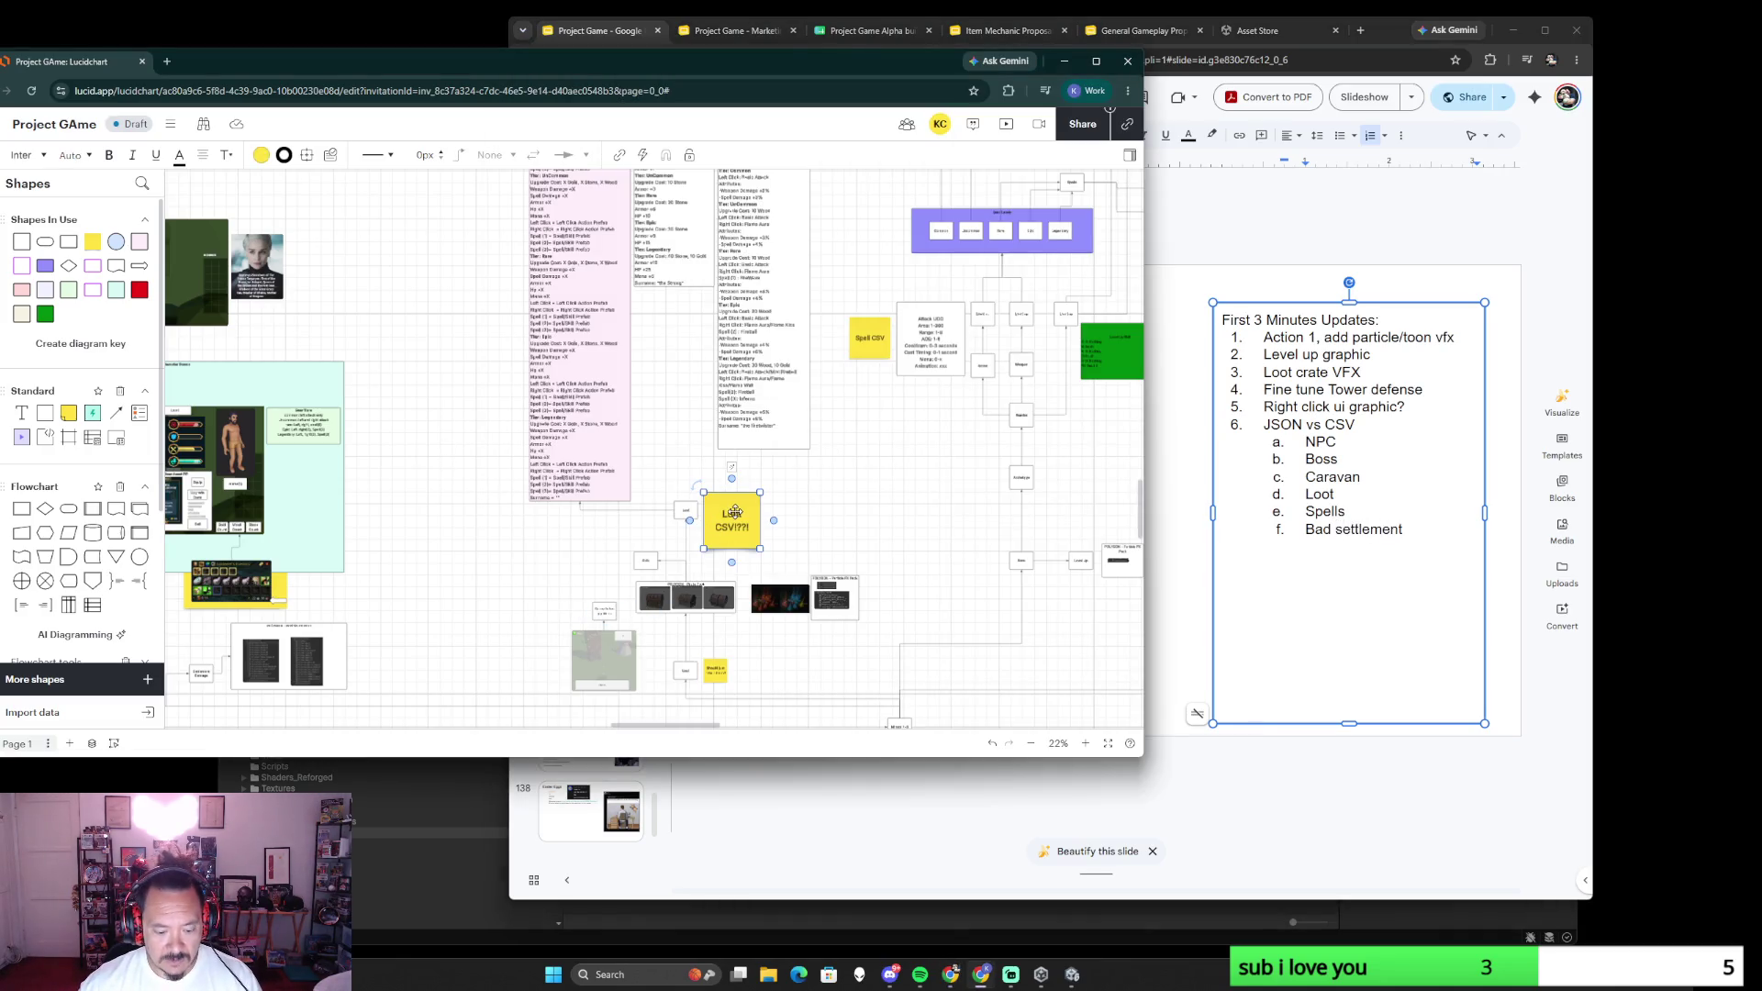
scroll(594, 496, "down", 5)
scroll(595, 496, "right", 3)
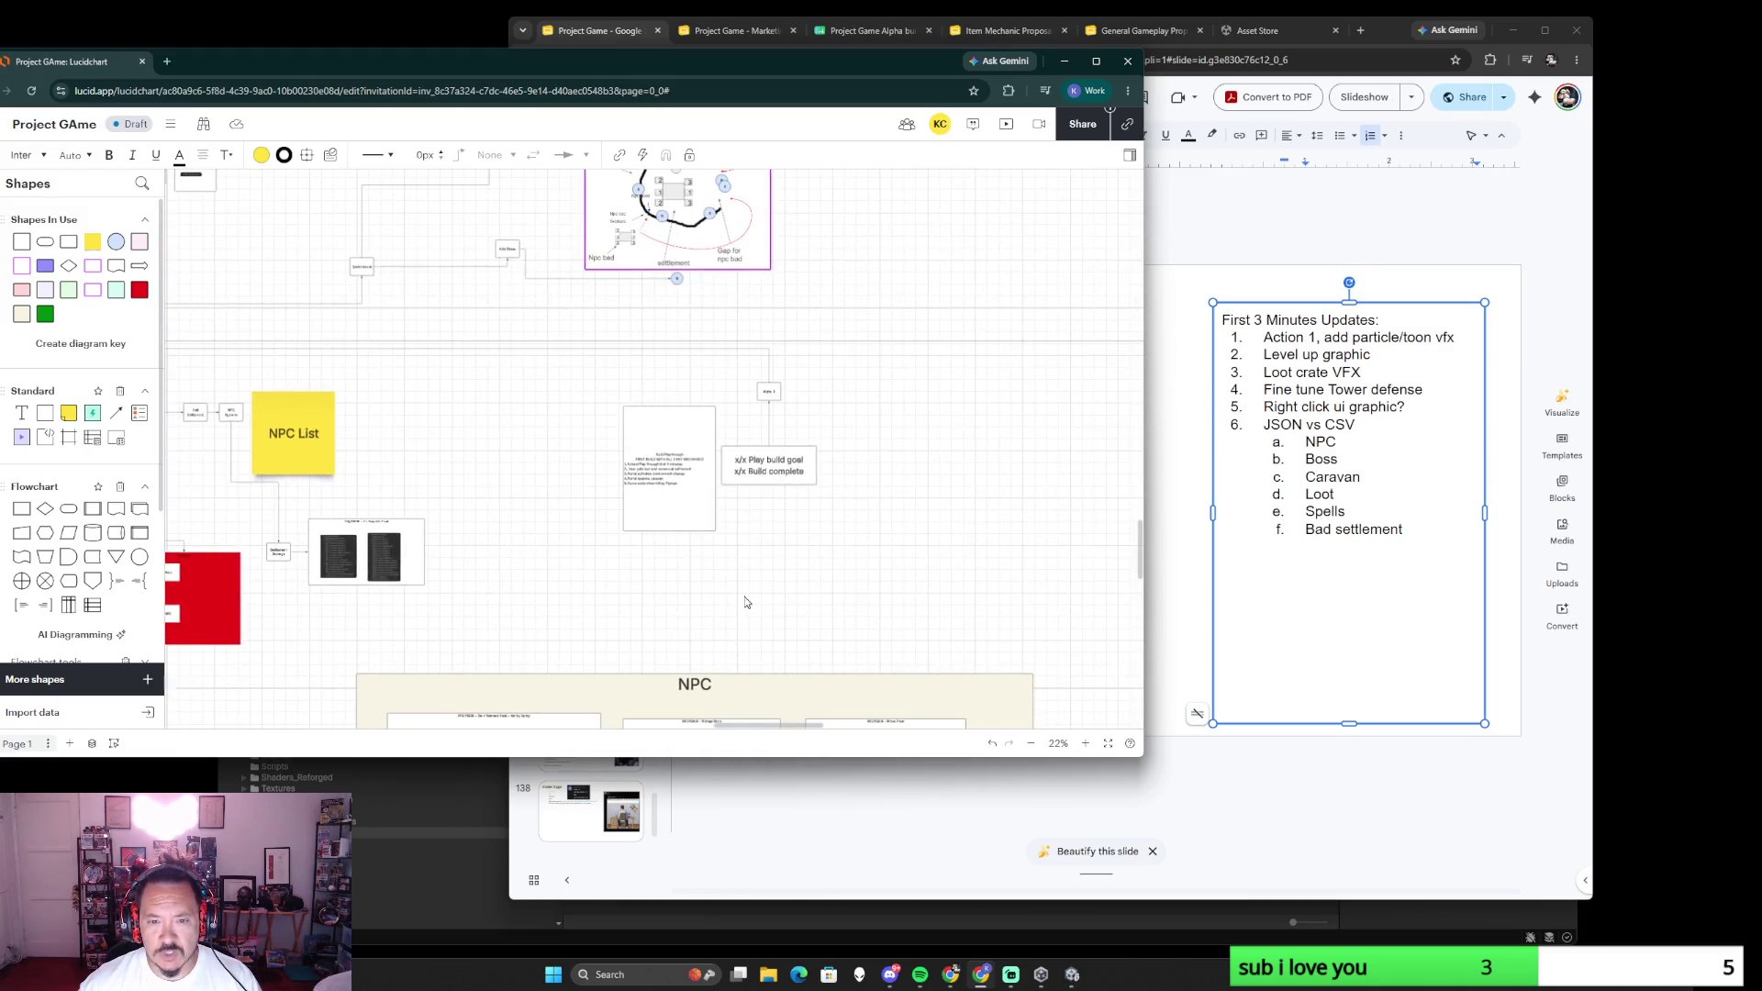
scroll(661, 537, "down", 3)
scroll(772, 595, "up", 4)
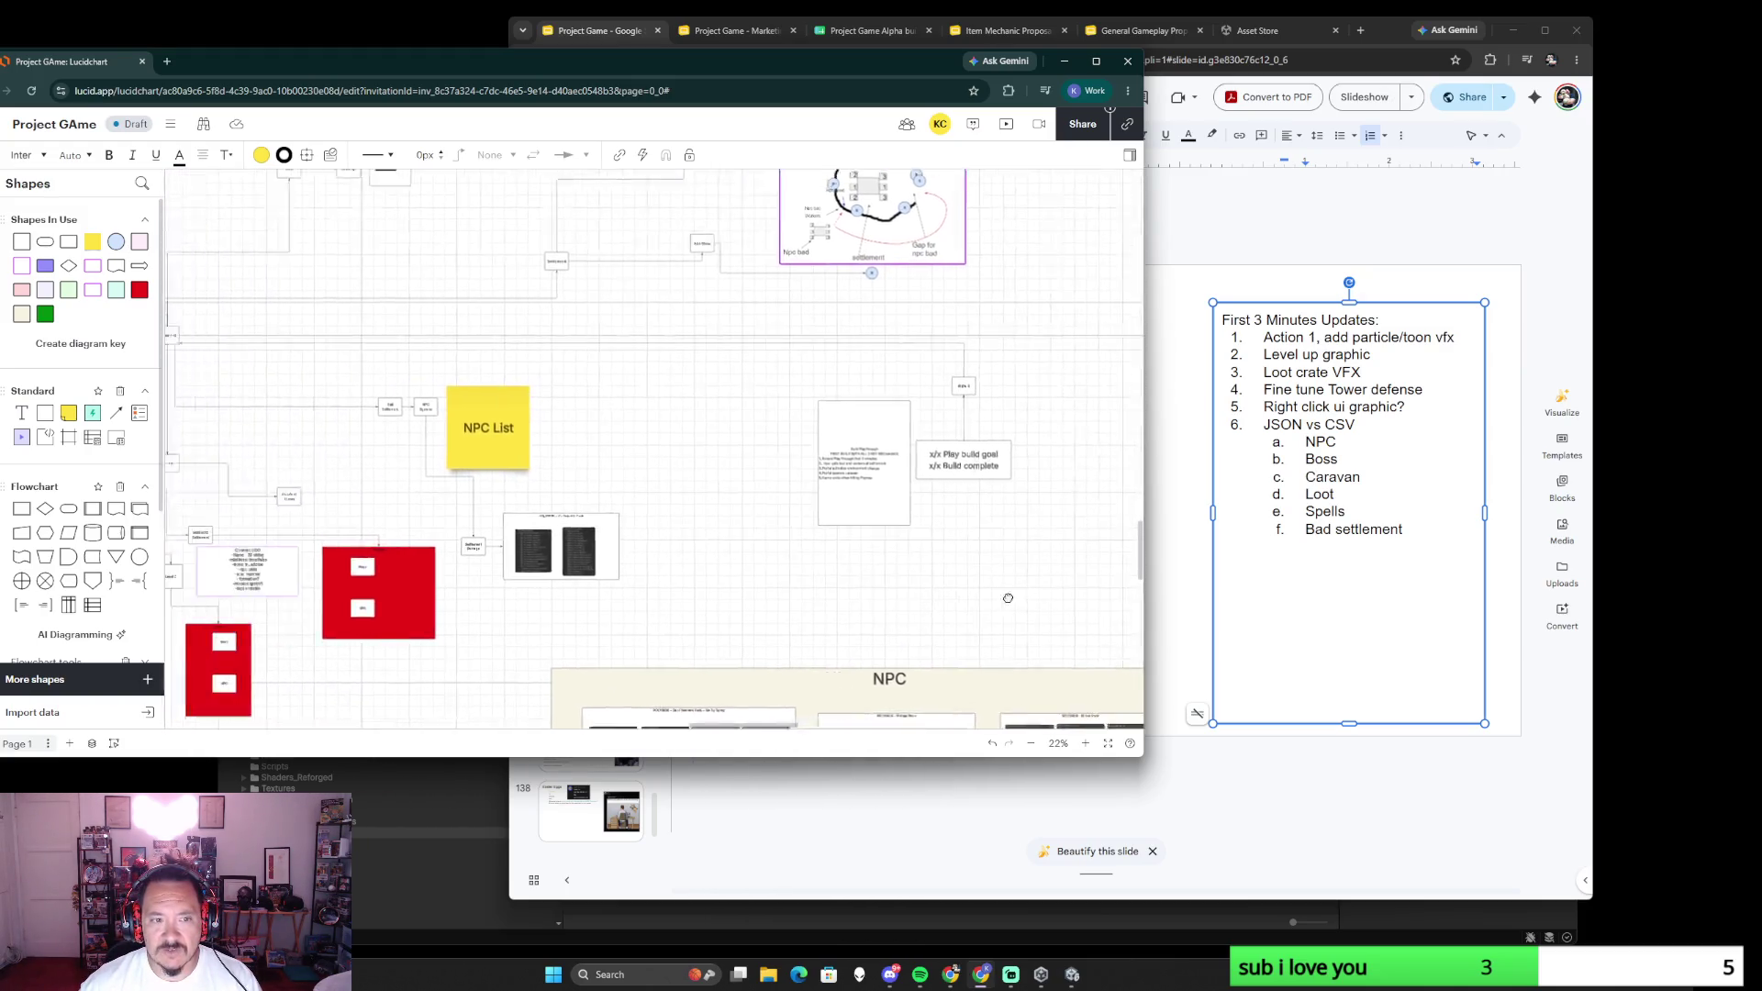
scroll(849, 456, "up", 5)
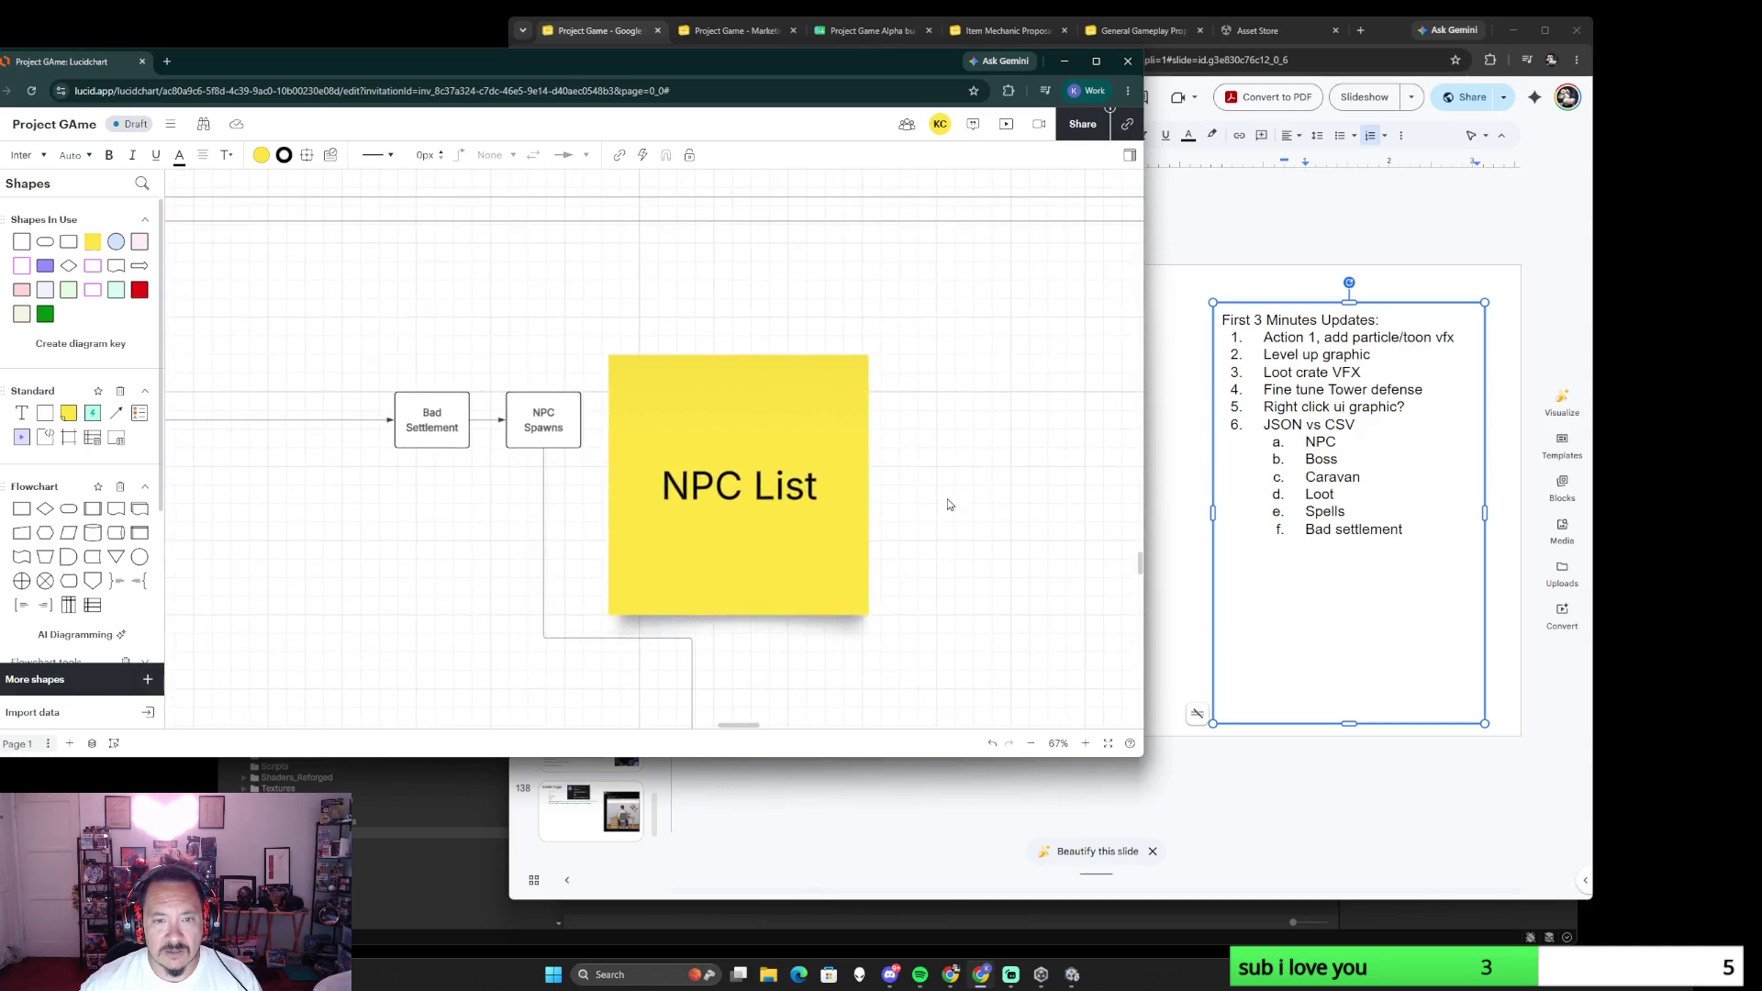
scroll(942, 482, "down", 3)
- Paste a copy of the Loot CSV note beside NPC List and replace 'Loot' with 'settlement'
key("ctrl+v")
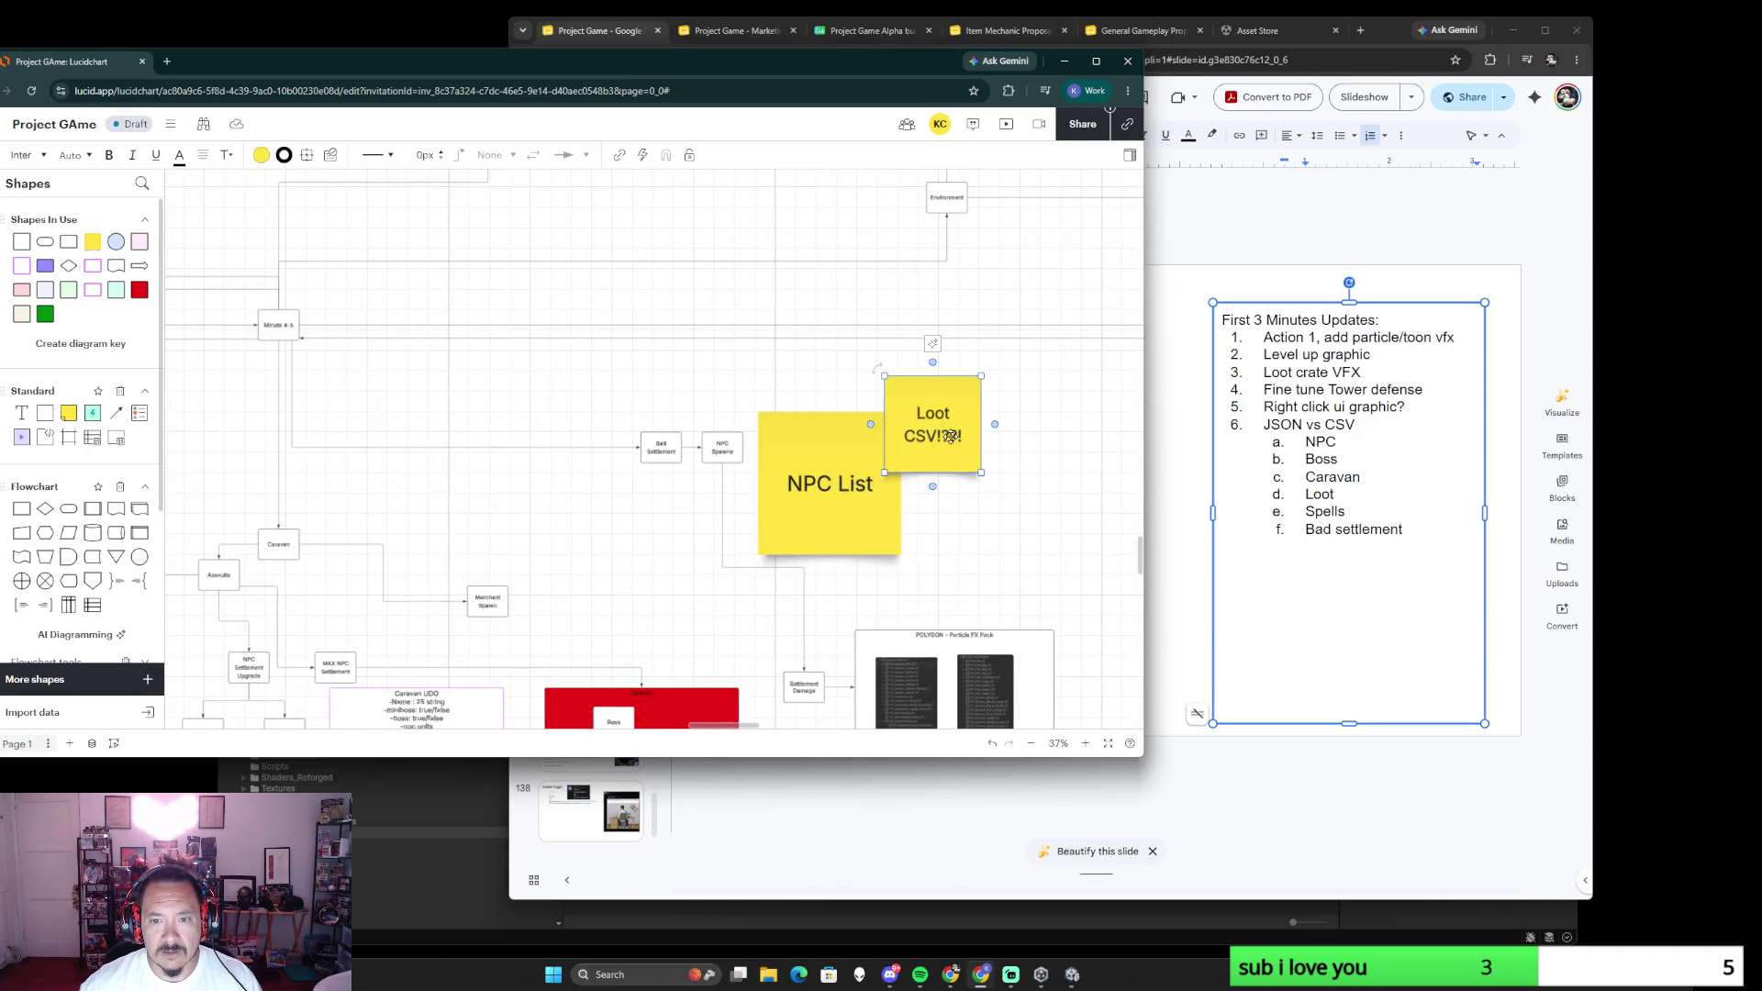
left_click_drag(933, 428, 955, 436)
double_click(956, 436)
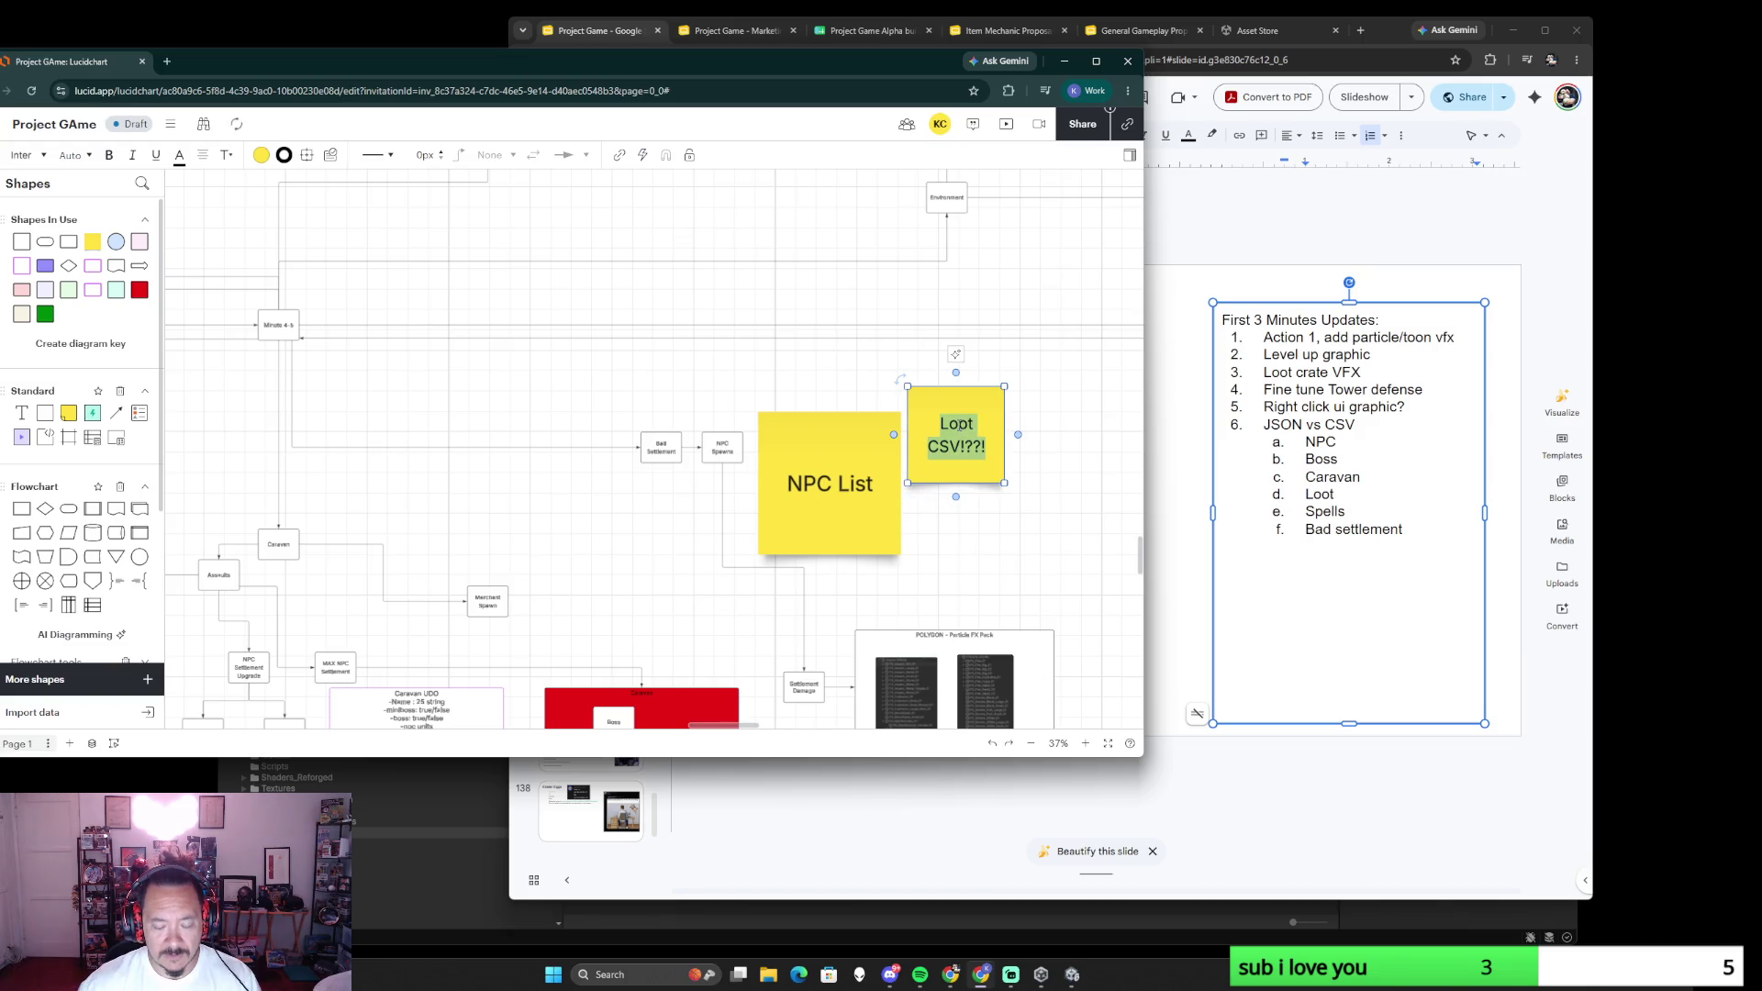
double_click(956, 425)
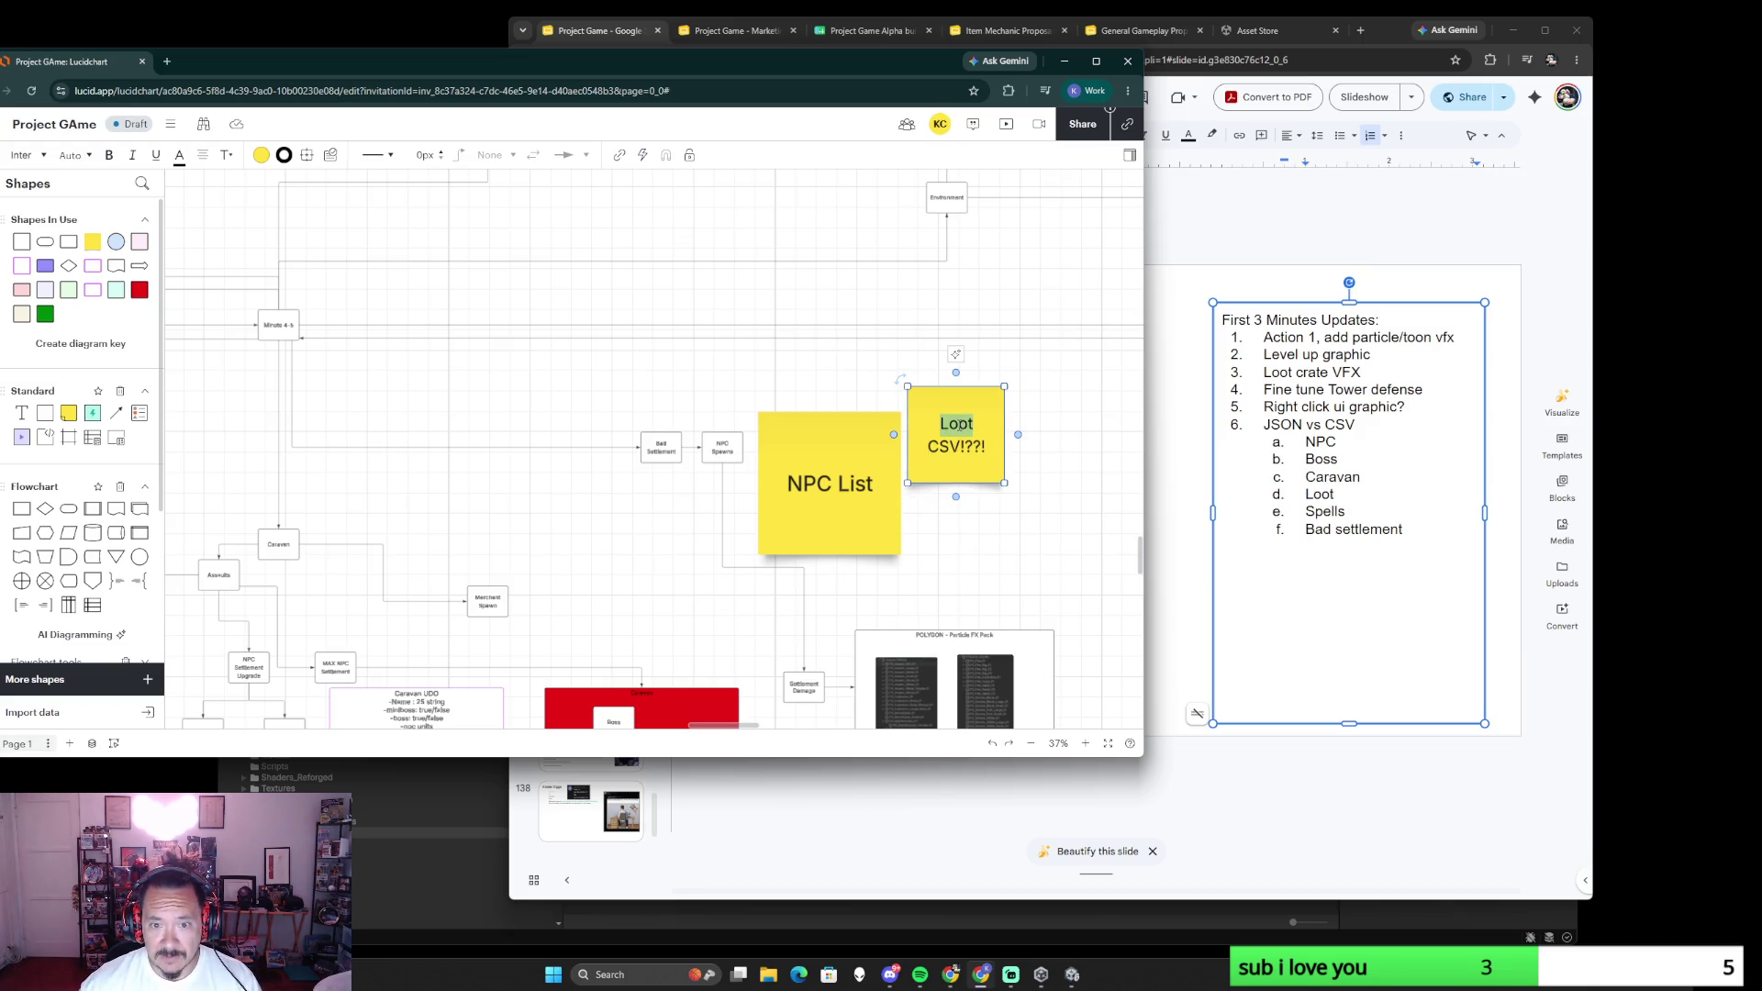
type("settlement")
scroll(957, 451, "down", 3)
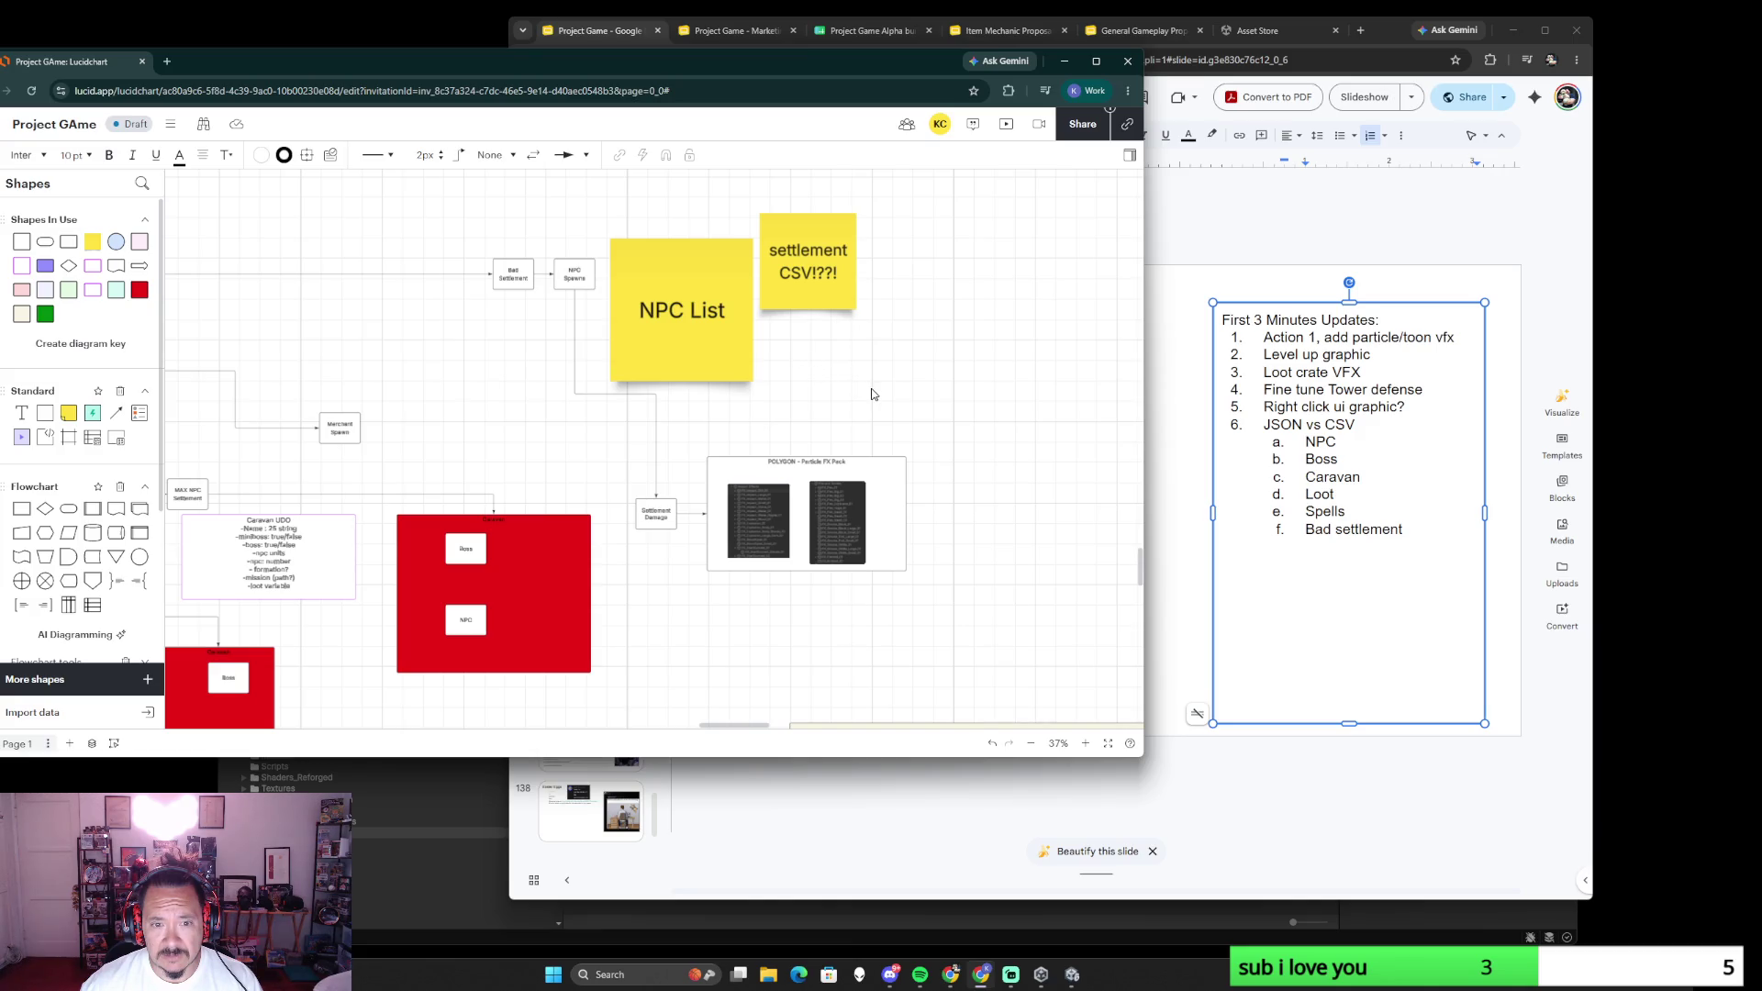
scroll(873, 394, "down", 3)
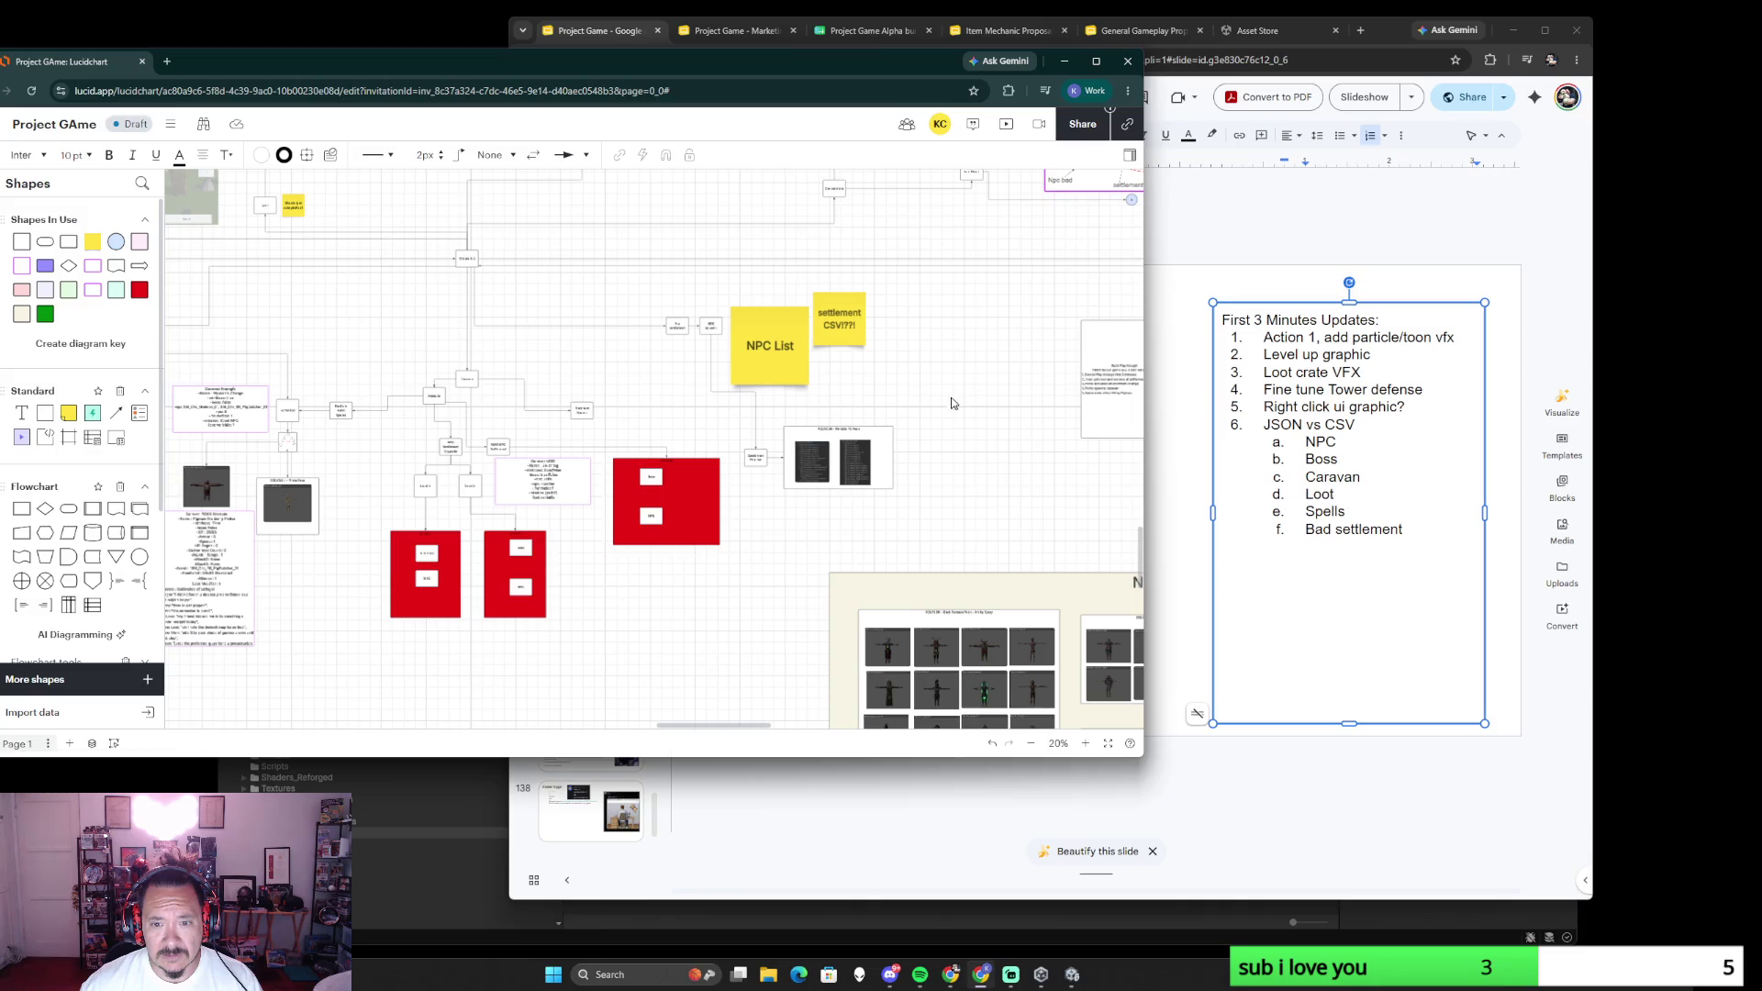
scroll(1012, 474, "down", 3)
scroll(964, 413, "down", 2)
scroll(957, 345, "down", 3)
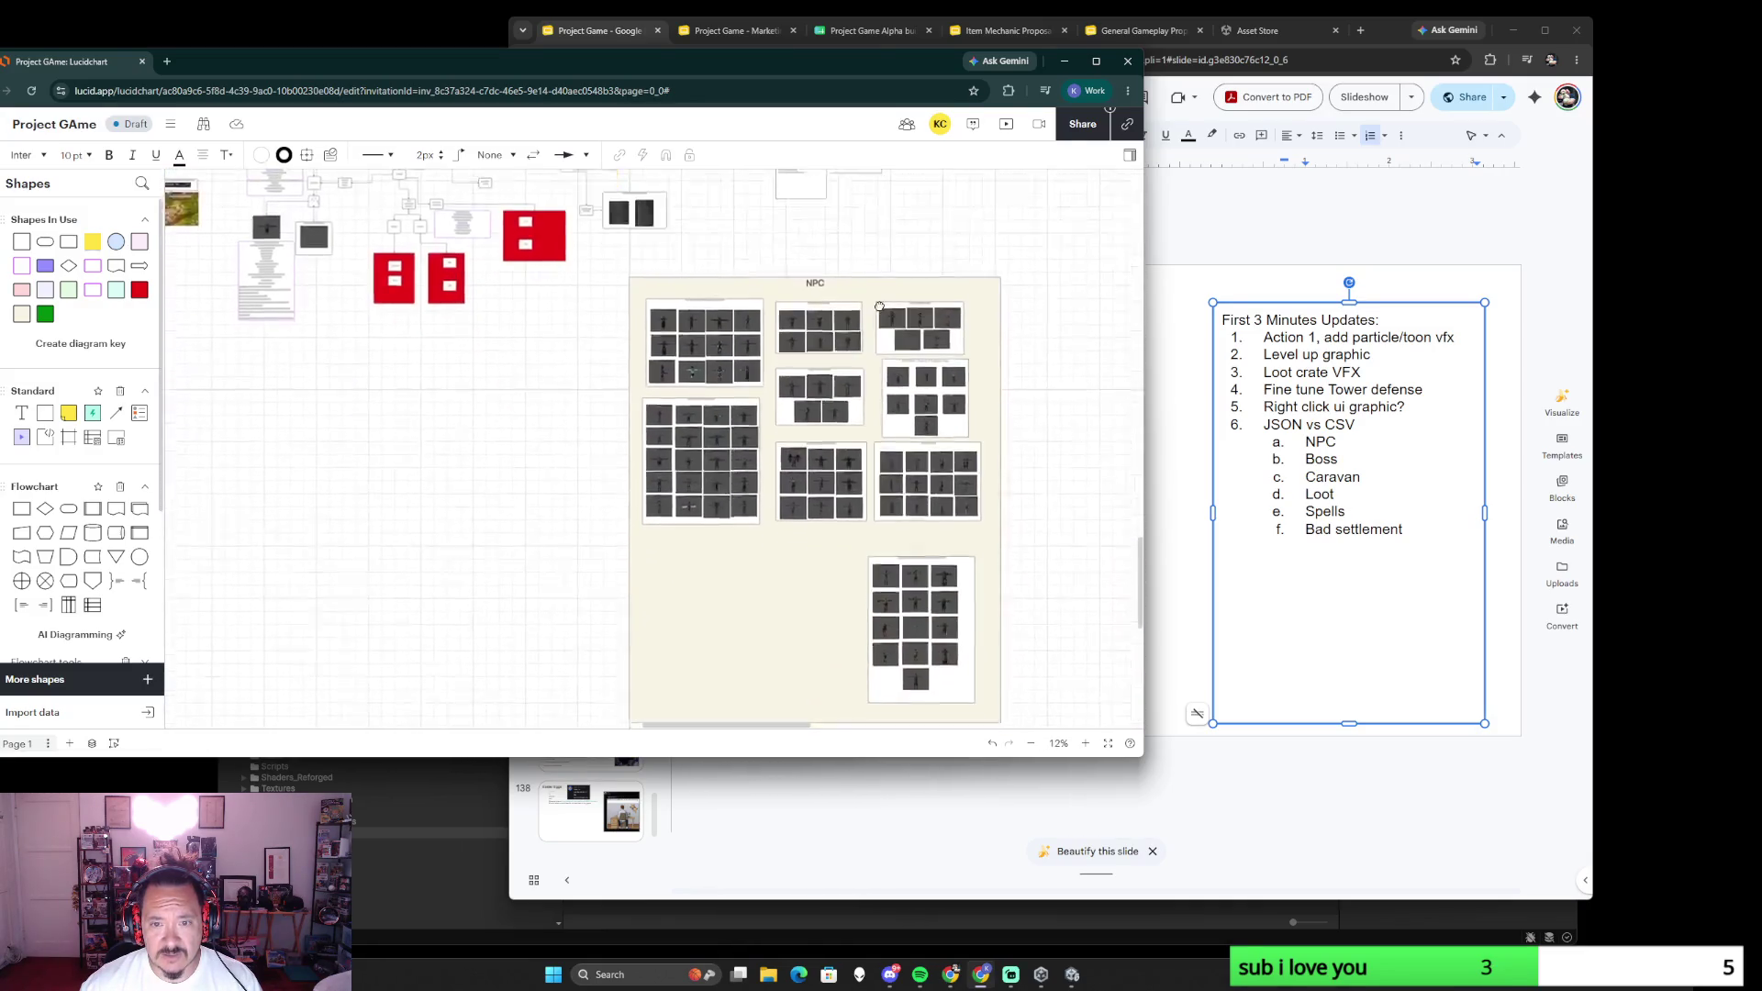
scroll(697, 589, "down", 1)
- Move the NPC container, NPC List note and NPC Spawns box down below Bad Settlement
mouse_move(752, 500)
left_mouse_down()
mouse_move(634, 576)
mouse_move(656, 574)
left_mouse_up()
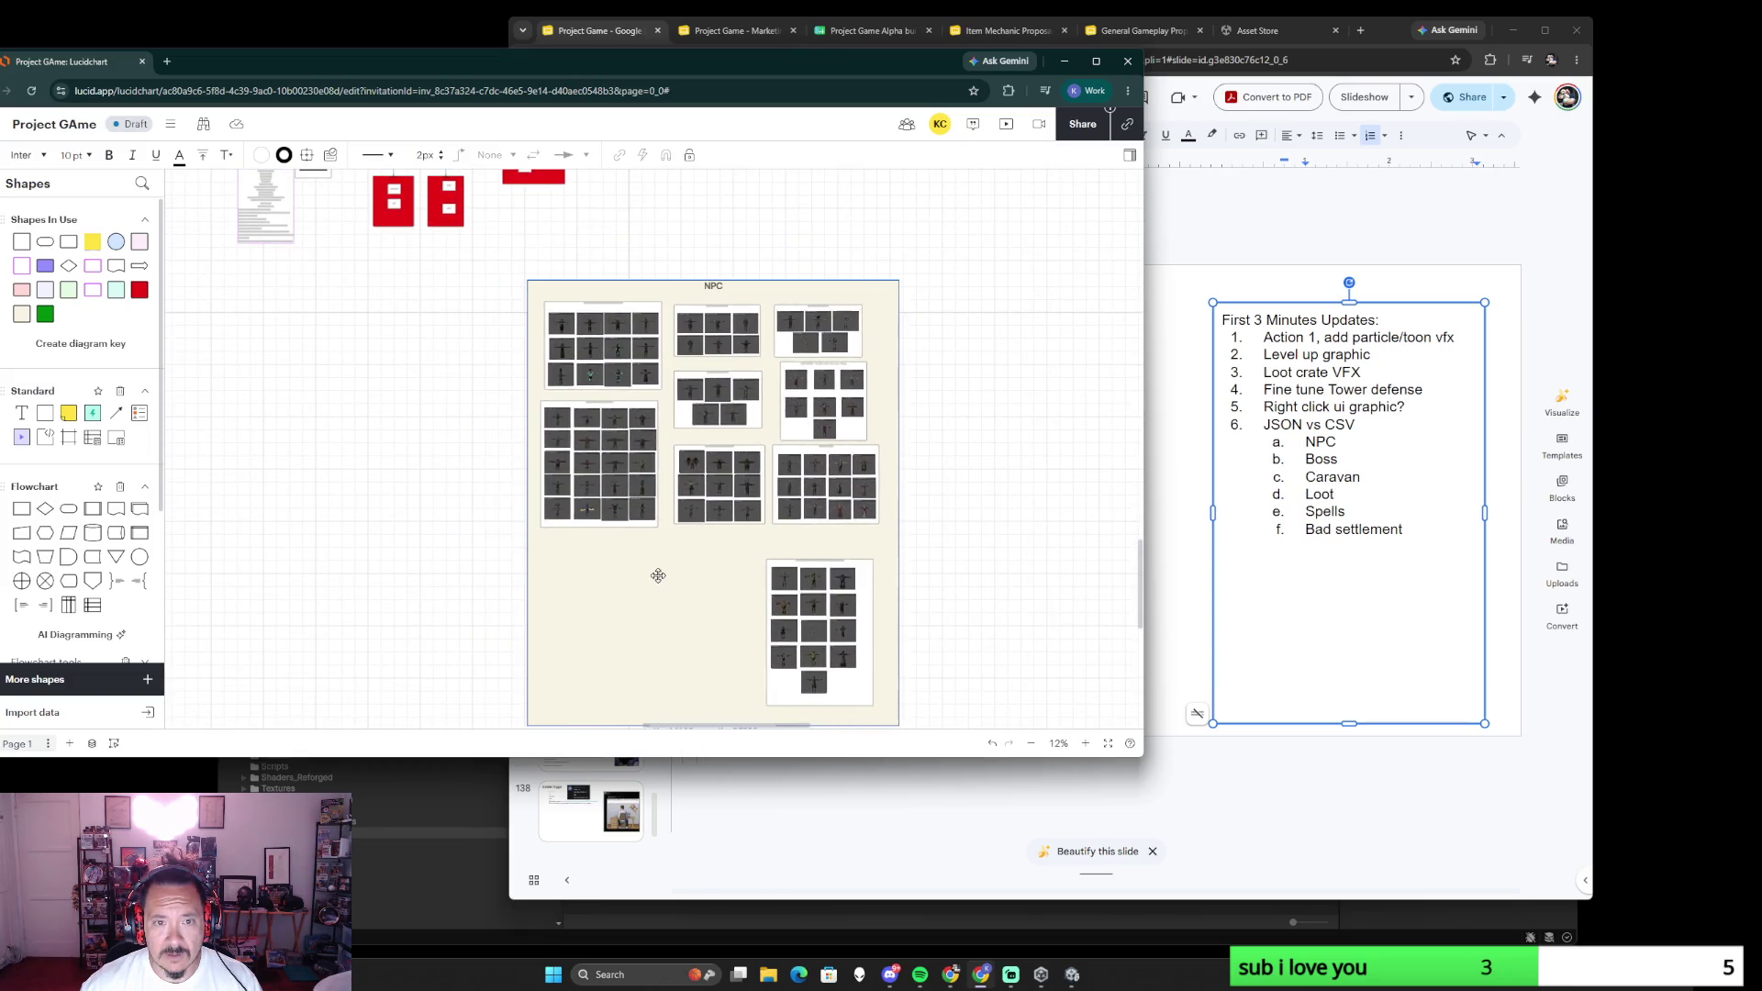
scroll(854, 576, "up", 5)
scroll(839, 542, "down", 5)
scroll(799, 510, "up", 1)
scroll(757, 481, "up", 3)
scroll(723, 462, "up", 2)
left_click(606, 519)
scroll(607, 519, "up", 3)
scroll(607, 519, "down", 3)
scroll(594, 525, "up", 2)
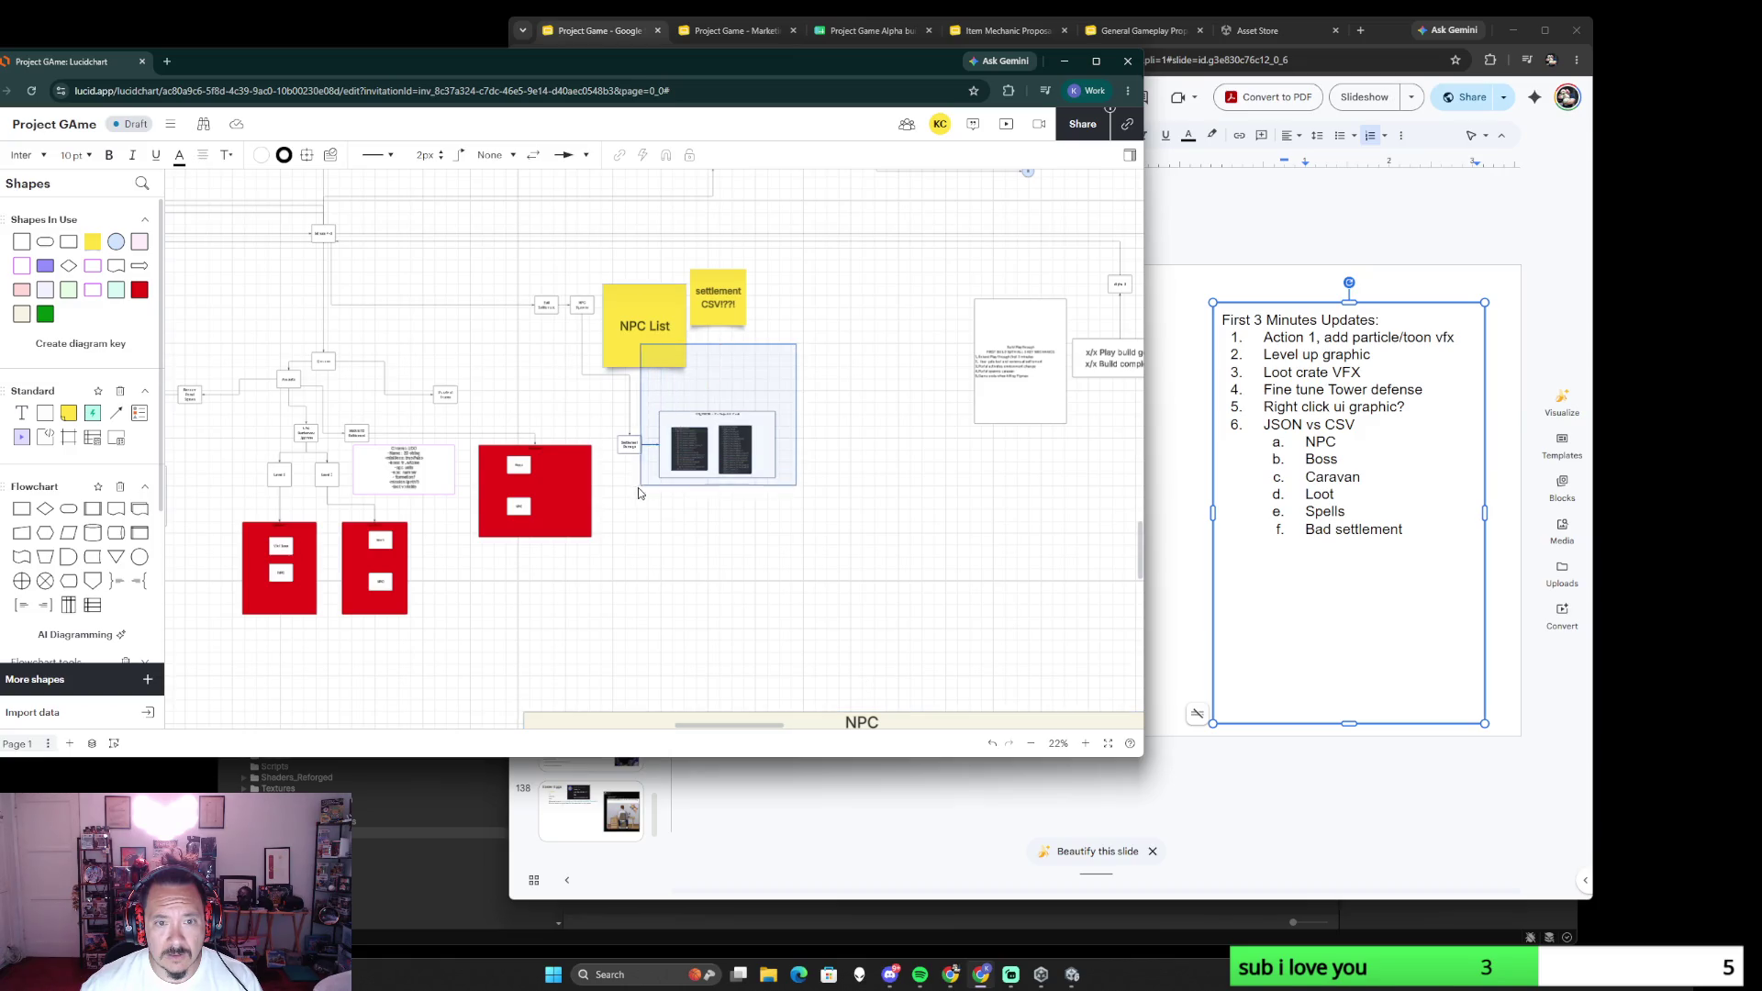
left_click_drag(653, 360, 741, 583)
scroll(635, 358, "up", 3)
scroll(634, 358, "up", 3)
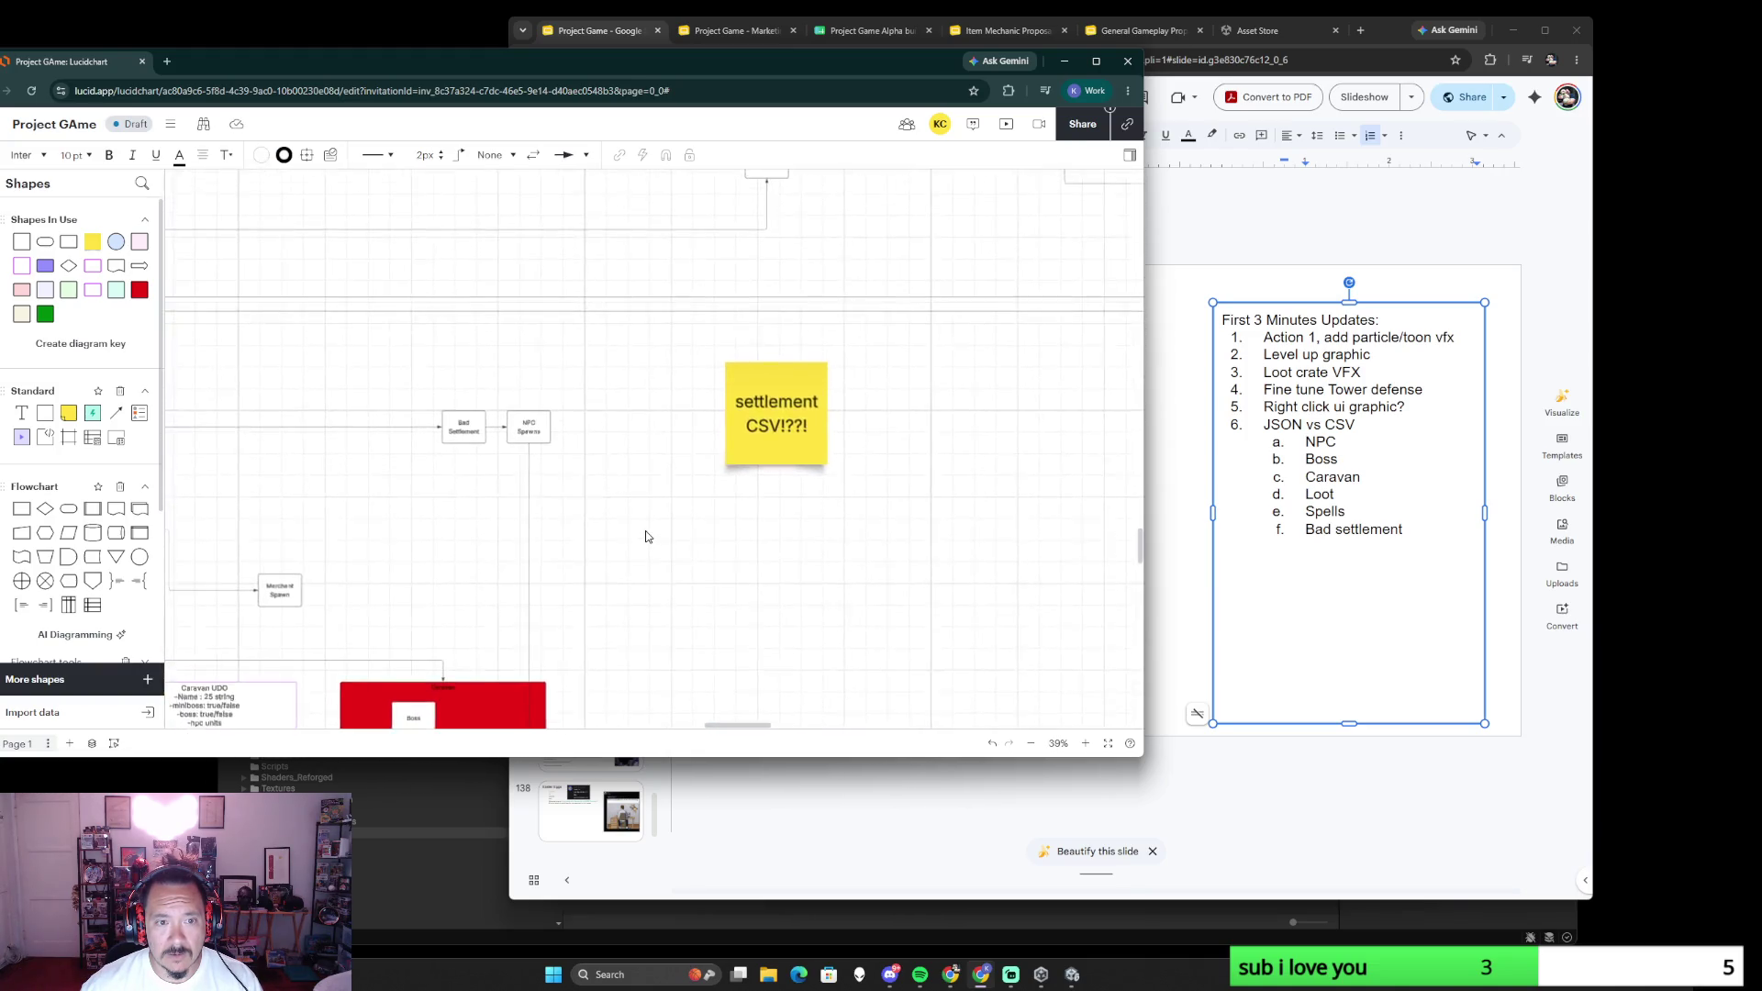
scroll(657, 516, "down", 2)
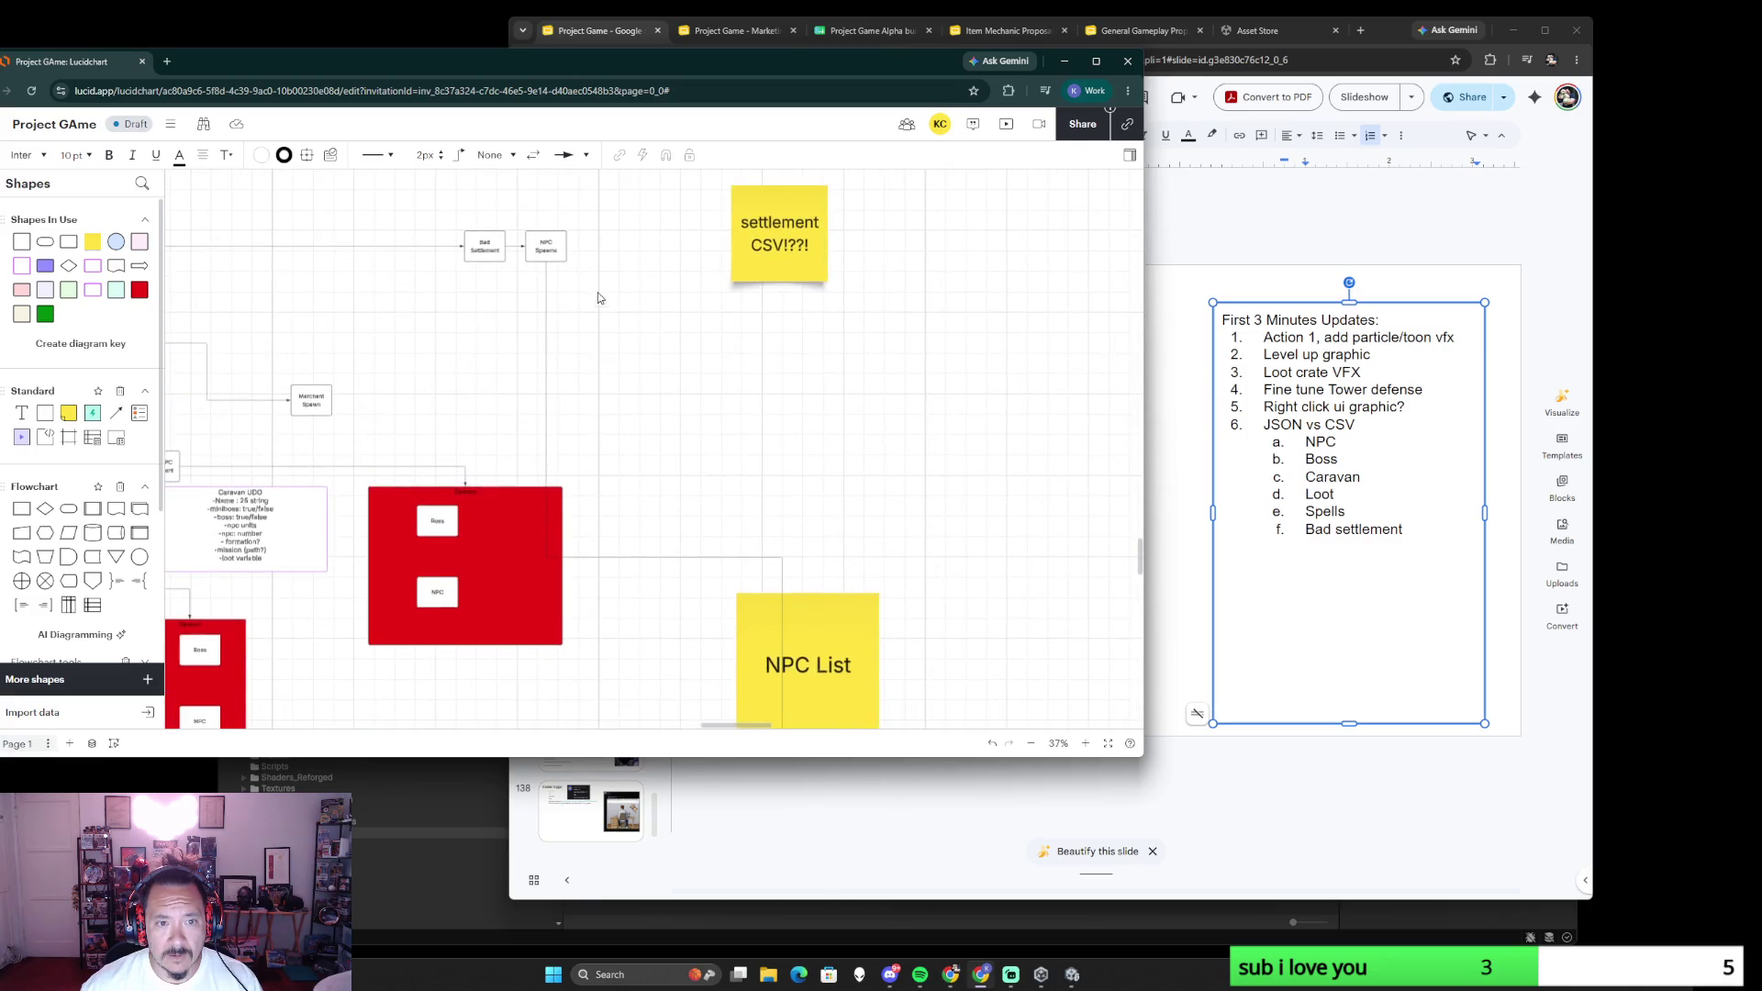
left_click_drag(549, 245, 667, 459)
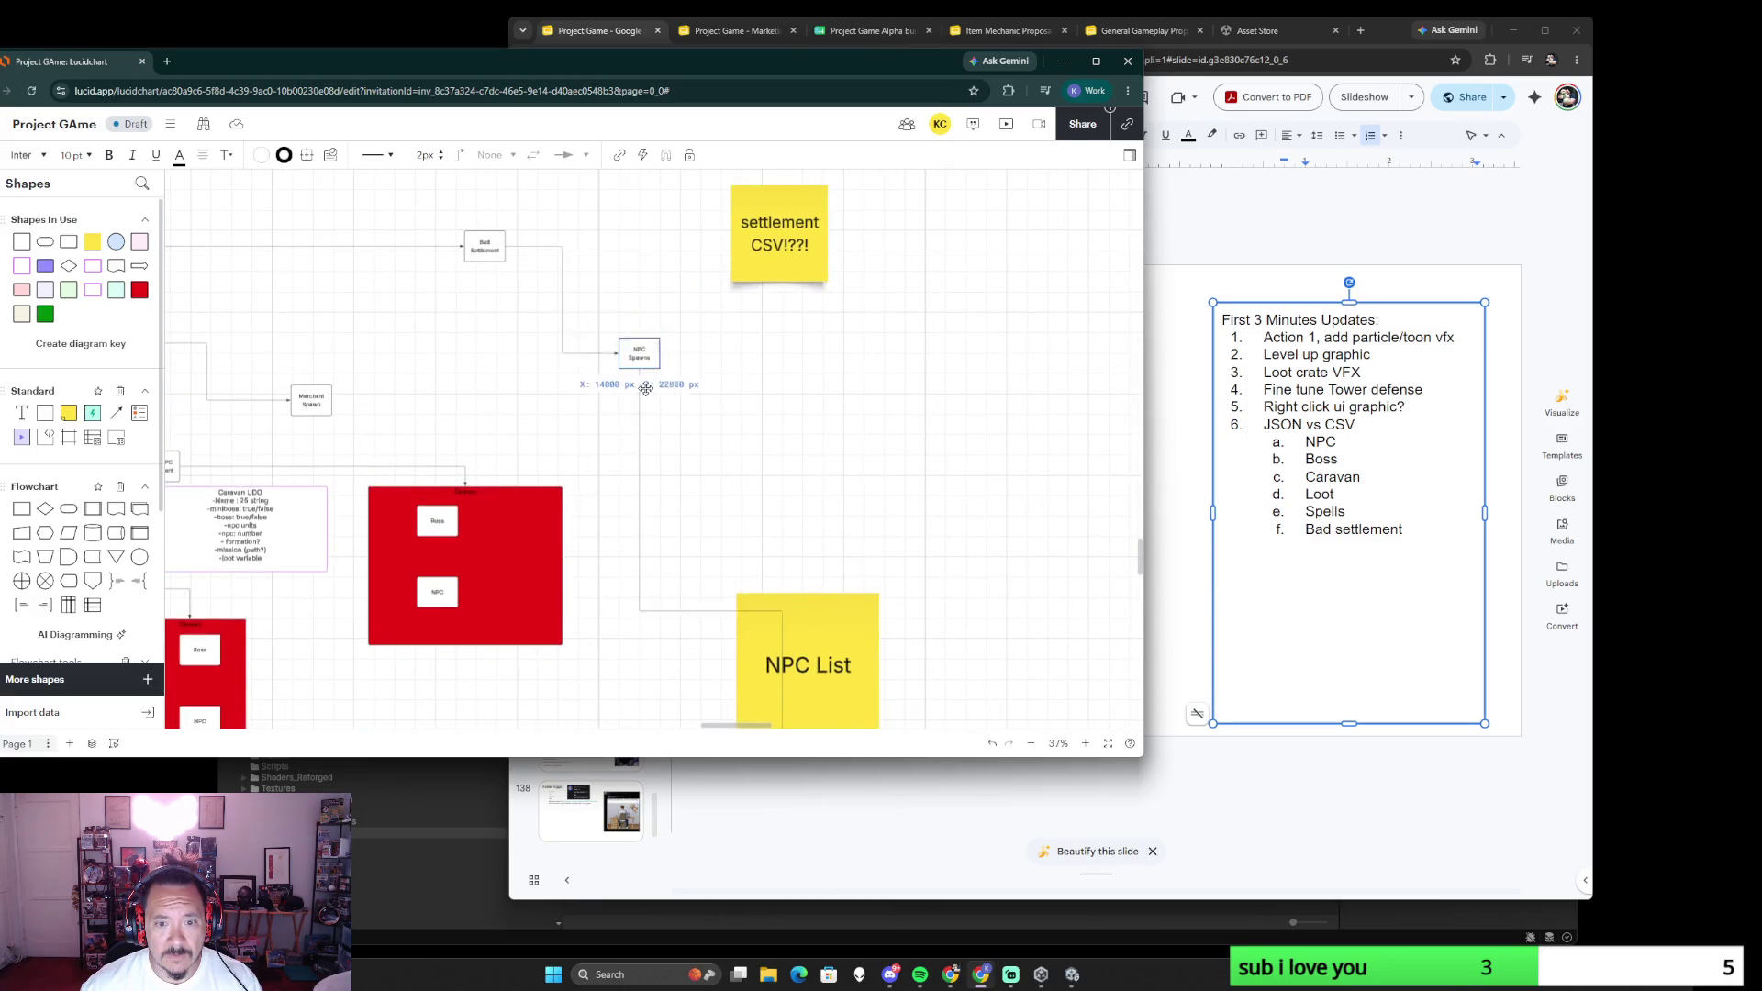
scroll(675, 468, "down", 2)
scroll(772, 544, "down", 2)
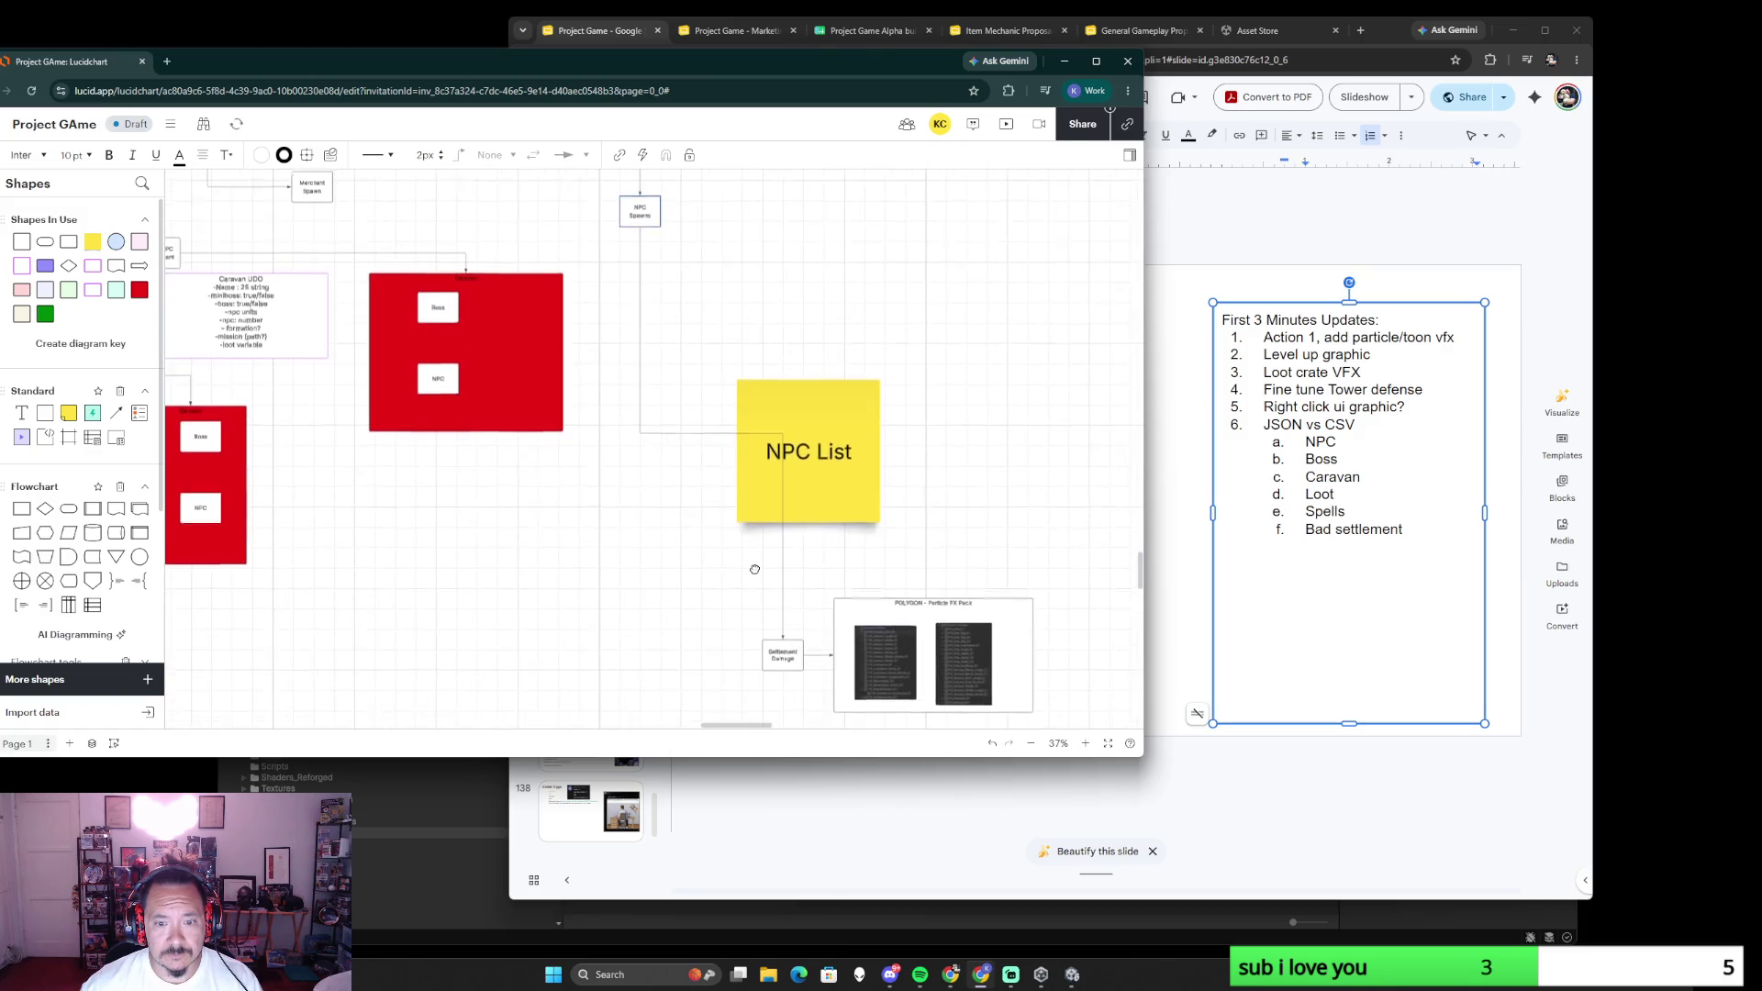
- Shift the connector's vertical run left, dismiss its context menu and select the Caravan Example box
left_click_drag(782, 539, 713, 525)
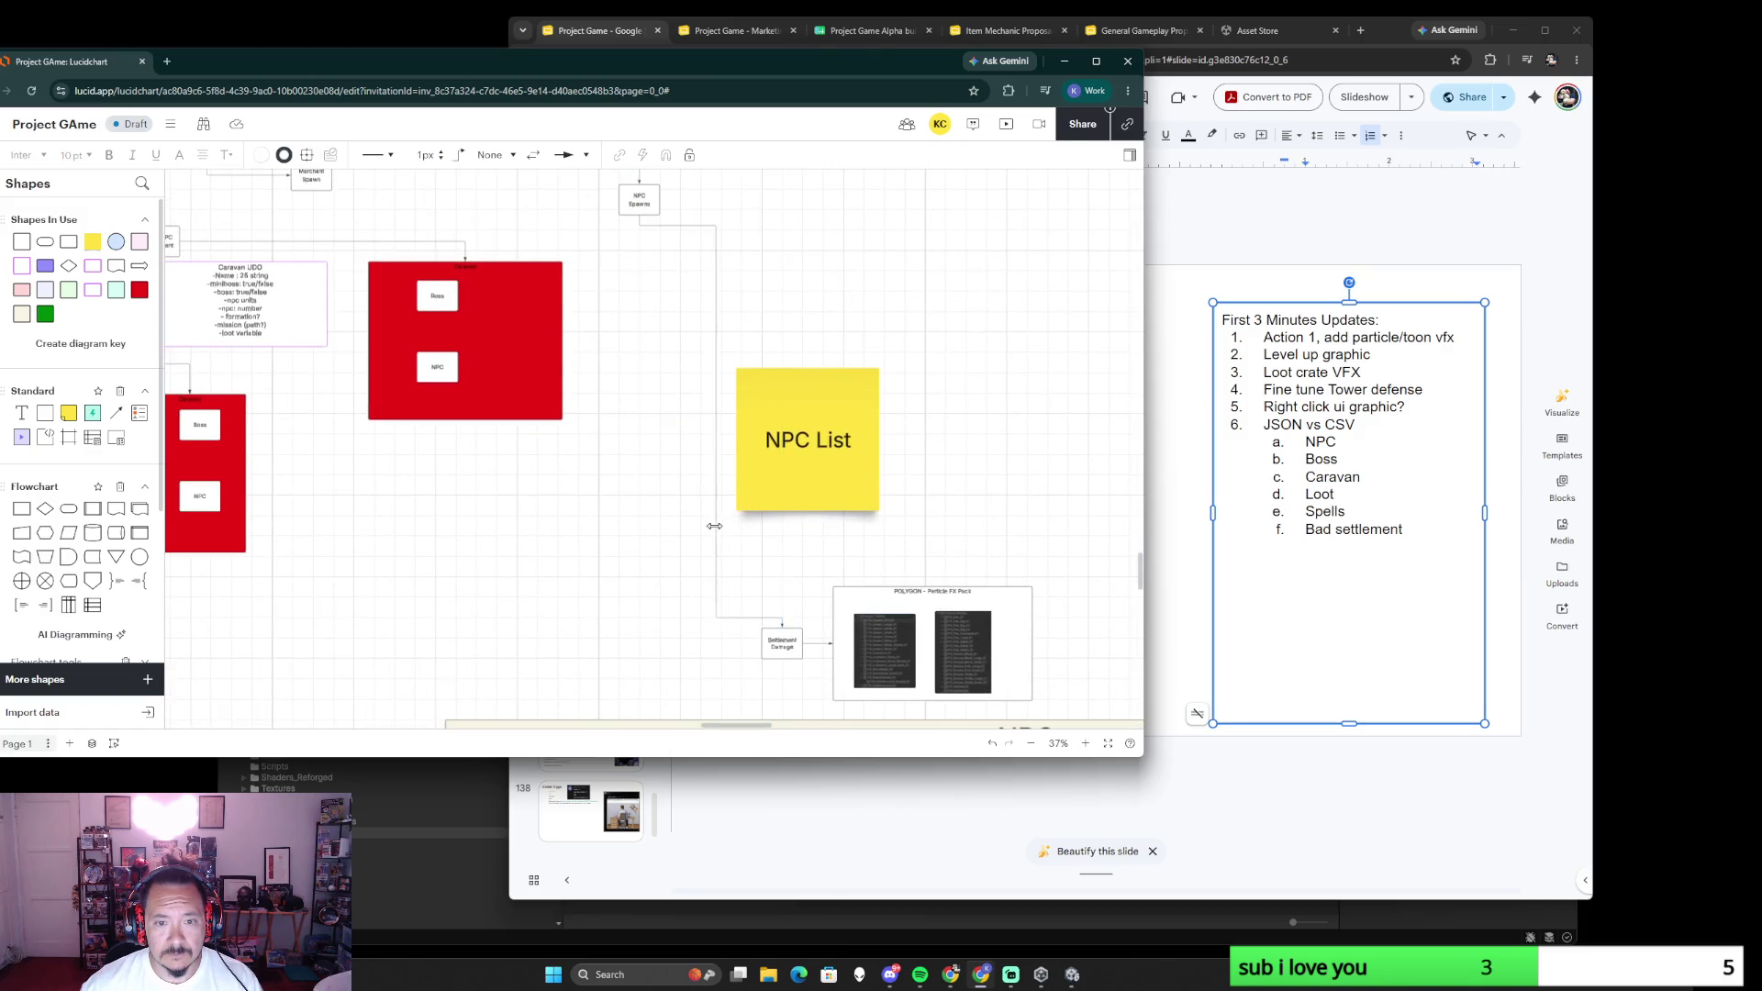
scroll(648, 497, "up", 5)
right_click(589, 399)
left_click(615, 350)
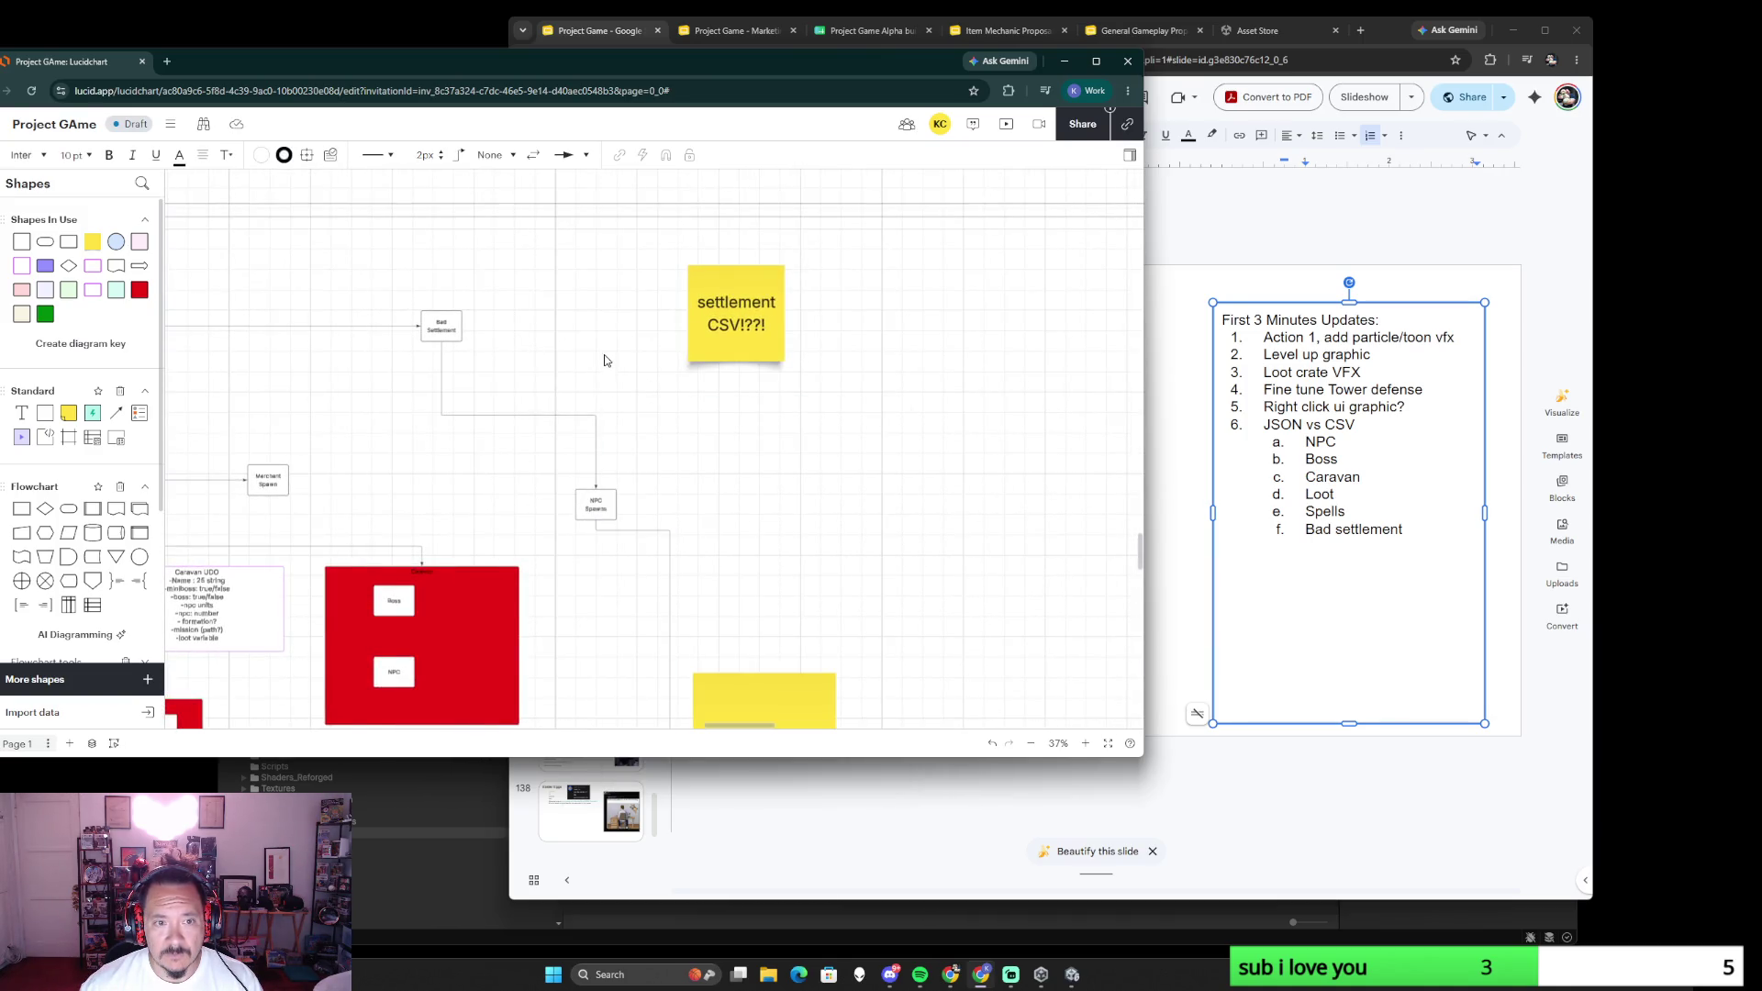
left_click_drag(468, 512, 711, 453)
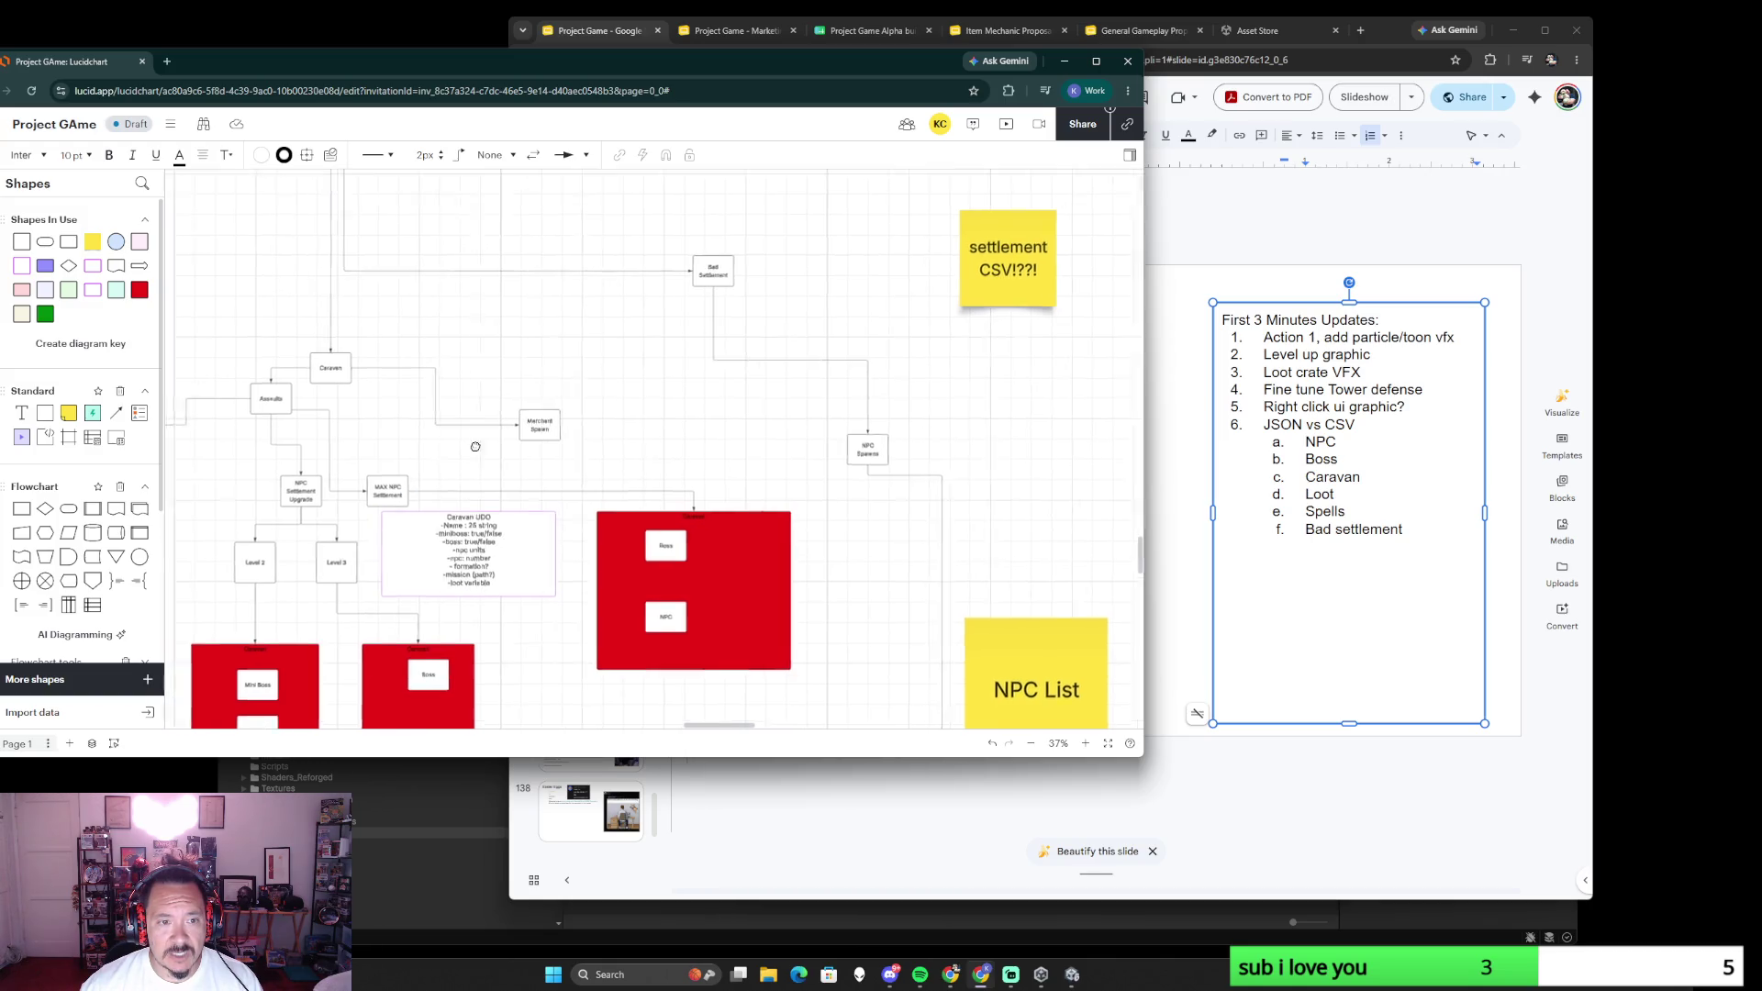
scroll(491, 536, "left", 5)
left_click(441, 386)
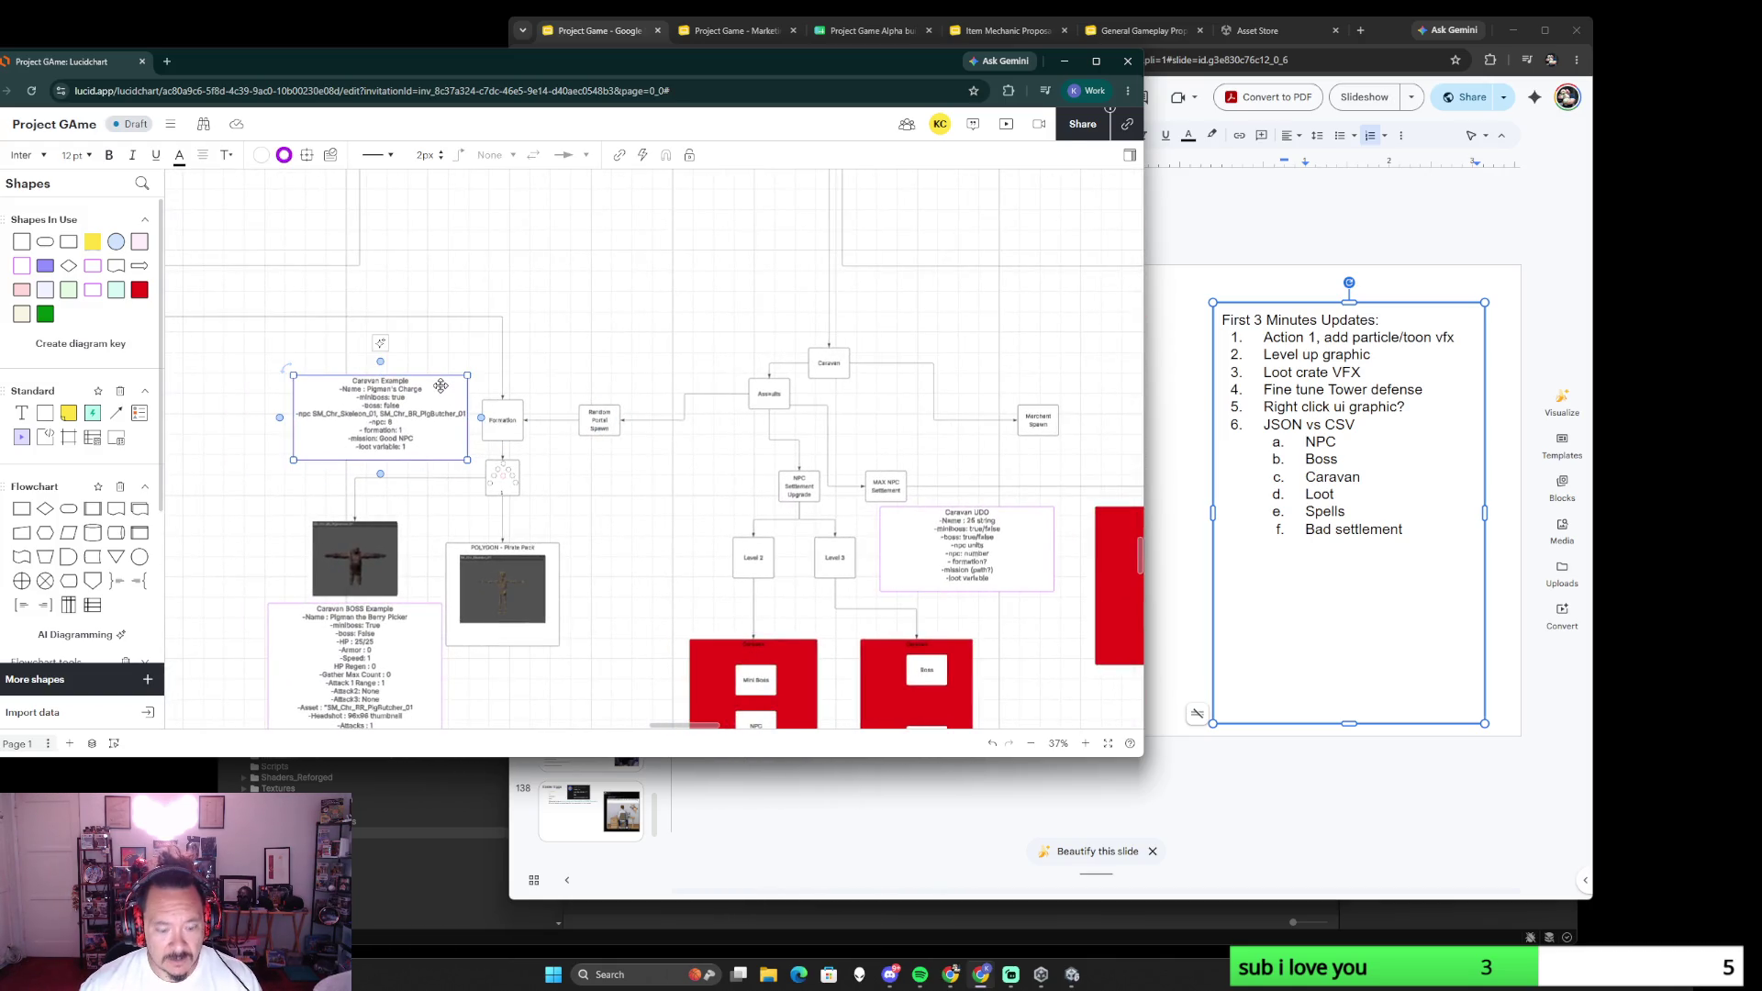
scroll(648, 546, "down", 2)
scroll(619, 454, "right", 5)
- Paste a copy of the Caravan UDO box beside Bad Settlement and make it taller
left_click(578, 354)
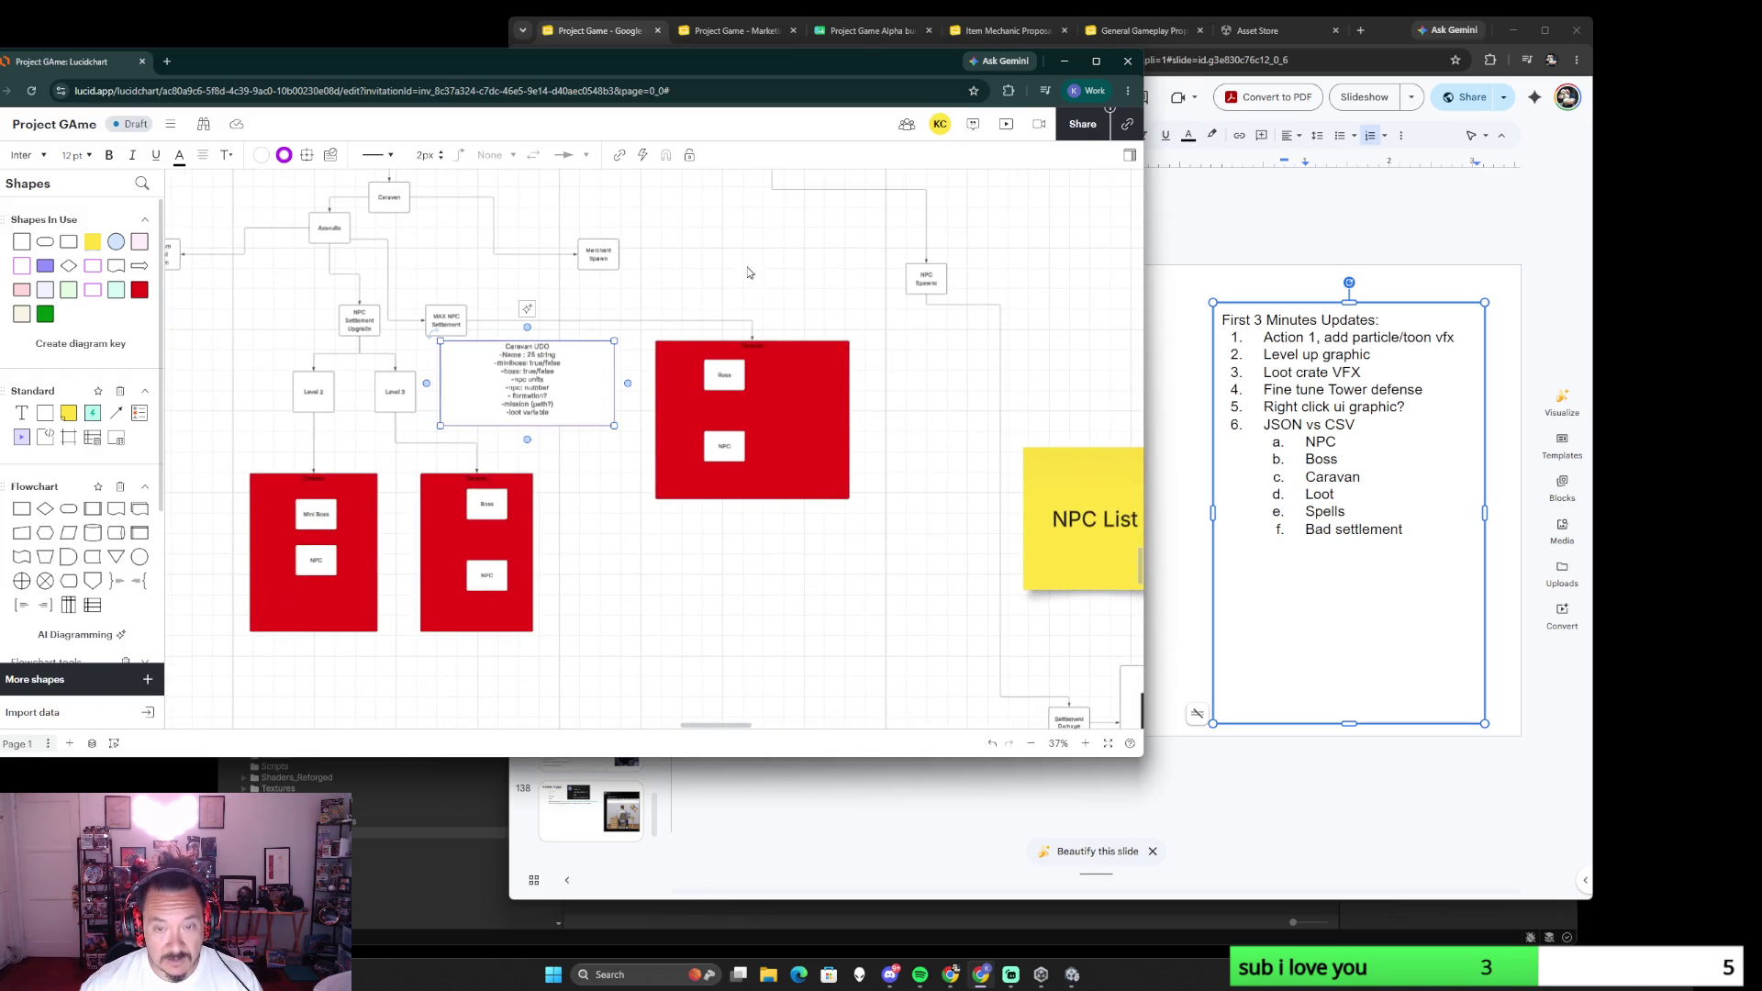
left_click(738, 277)
scroll(688, 357, "up", 3)
scroll(688, 358, "right", 3)
scroll(648, 412, "up", 1)
scroll(647, 413, "right", 1)
scroll(626, 437, "up", 1)
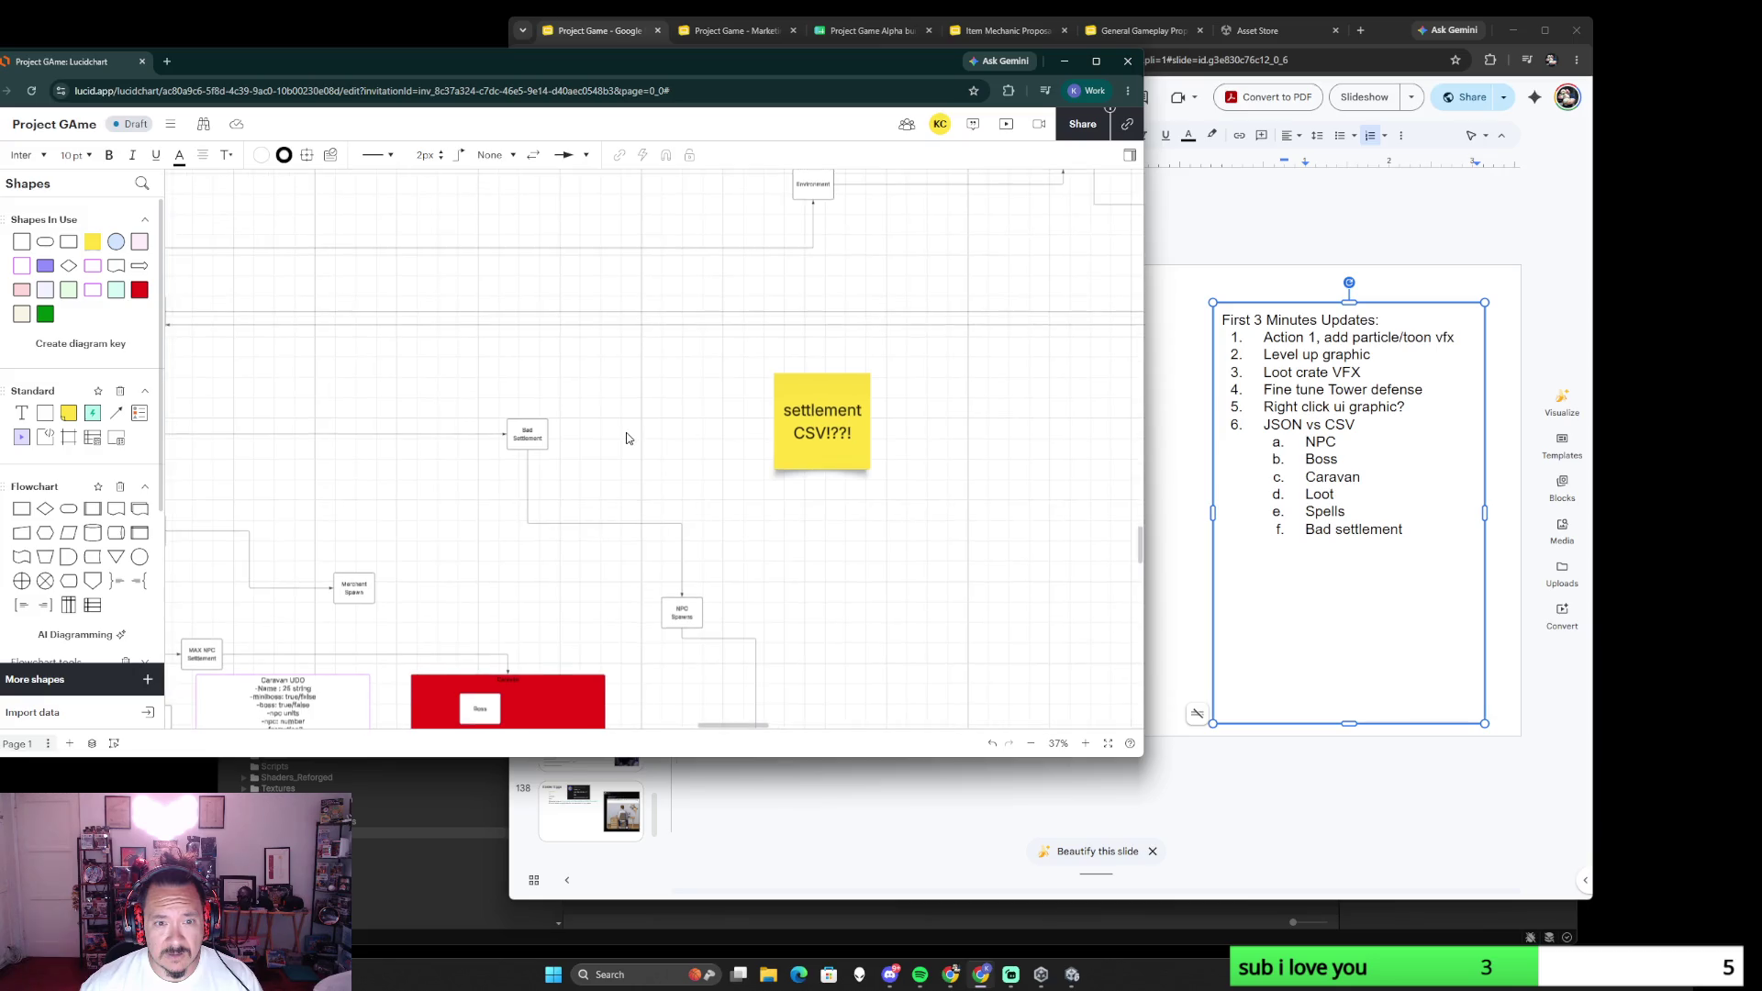
scroll(625, 437, "up", 3)
type("Caravan UDO -Name : 25 string -miniboss: true/false -boss: true/false -npc units -npc: number - formation? -mission (path?) -loot variable")
mouse_move(641, 404)
left_mouse_down()
mouse_move(710, 373)
mouse_move(677, 341)
left_mouse_up()
left_click_drag(832, 442, 821, 547)
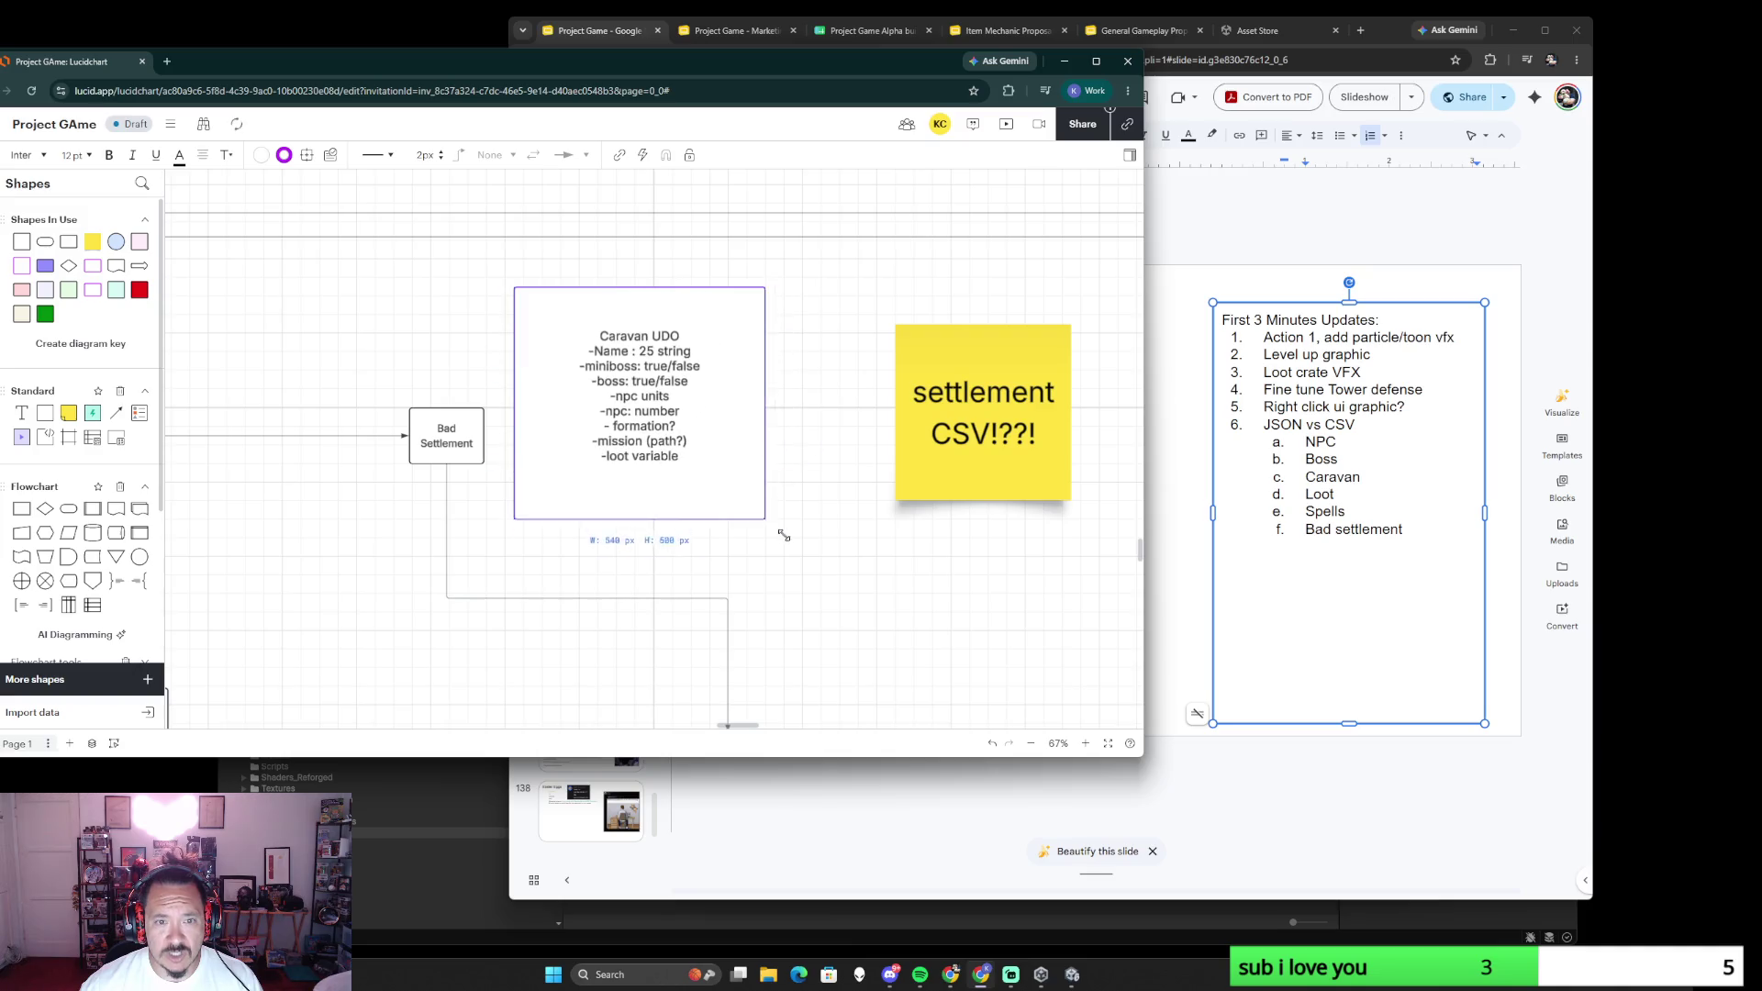
- Select the word Caravan in the copy's title to retitle it Bad Settlement UDO
double_click(656, 350)
left_click(657, 350)
double_click(658, 349)
type("S")
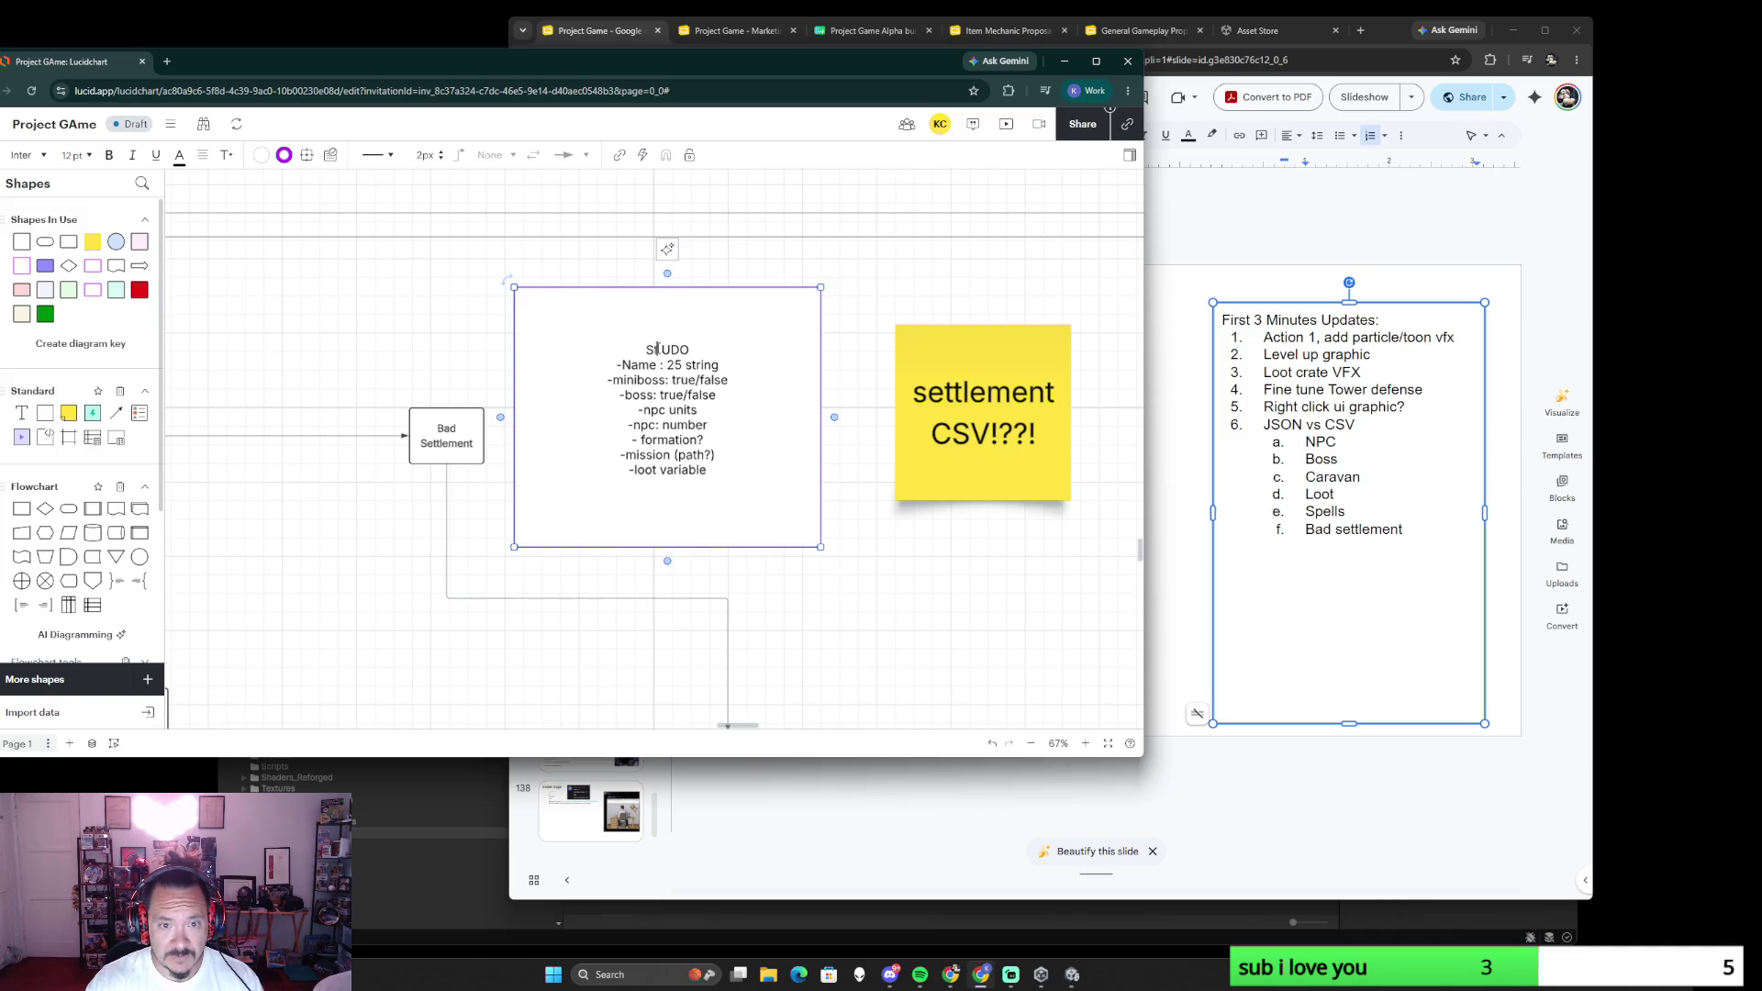
type("Bad Settlement")
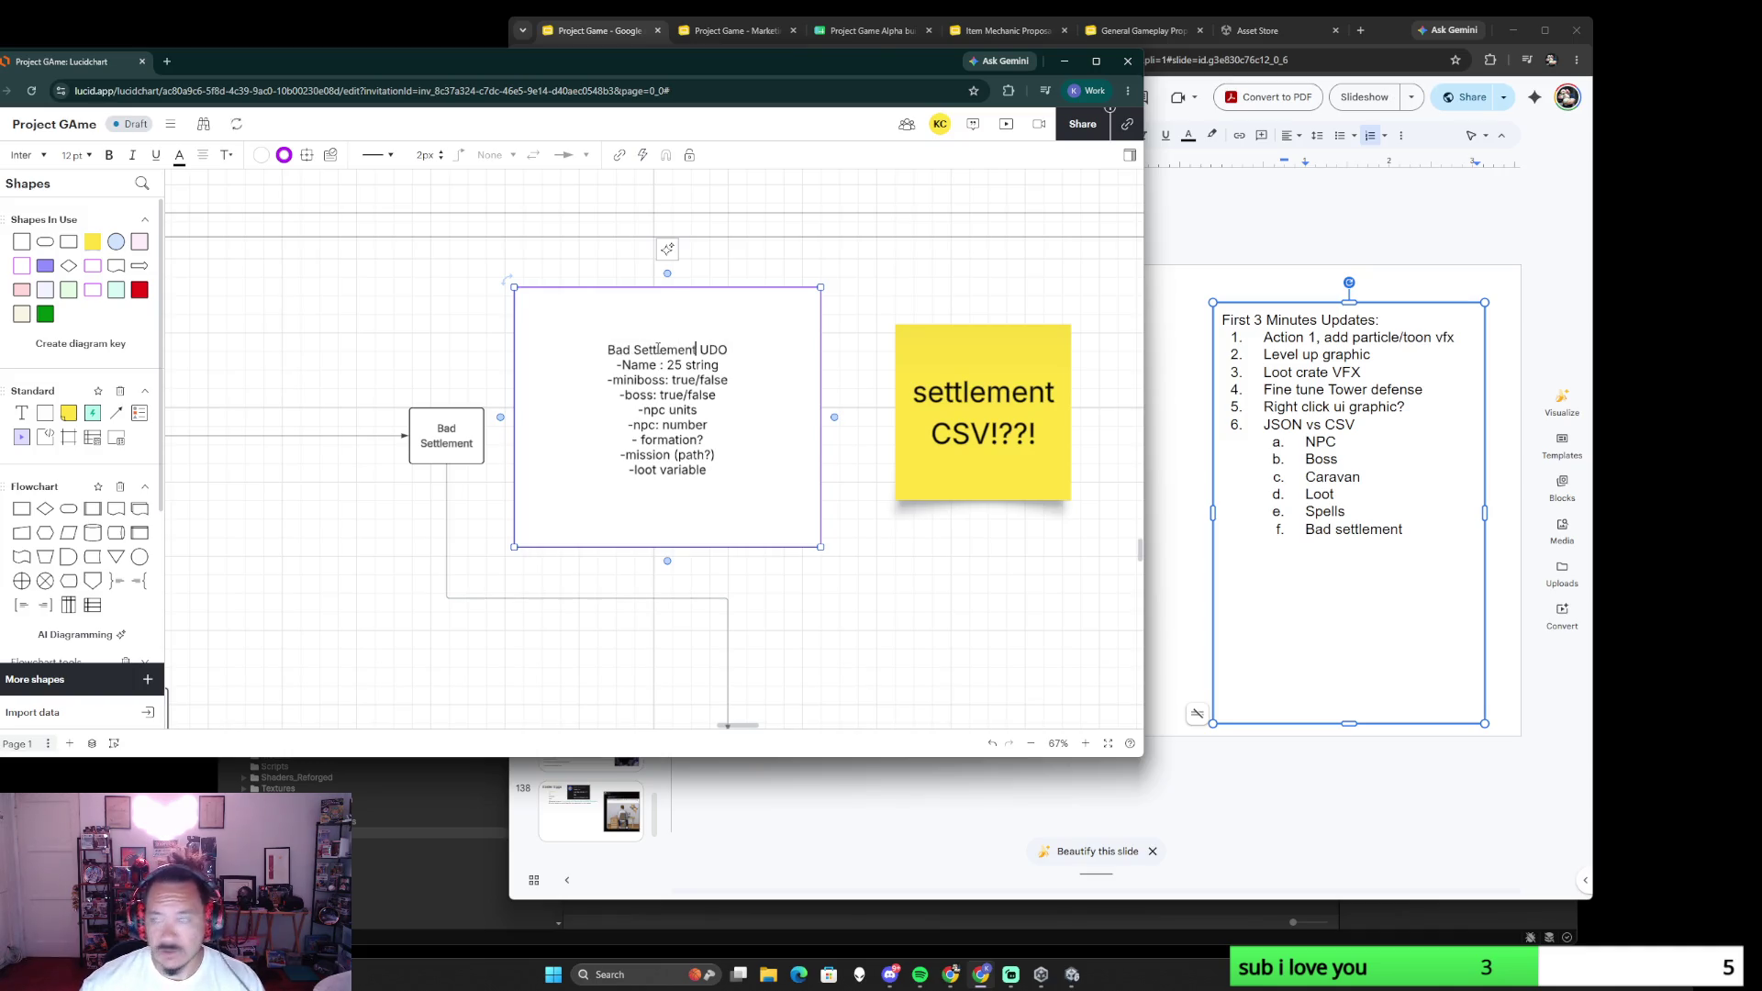
scroll(427, 486, "down", 5)
scroll(455, 468, "down", 5)
scroll(481, 455, "down", 5)
scroll(518, 431, "down", 5)
scroll(593, 434, "left", 3)
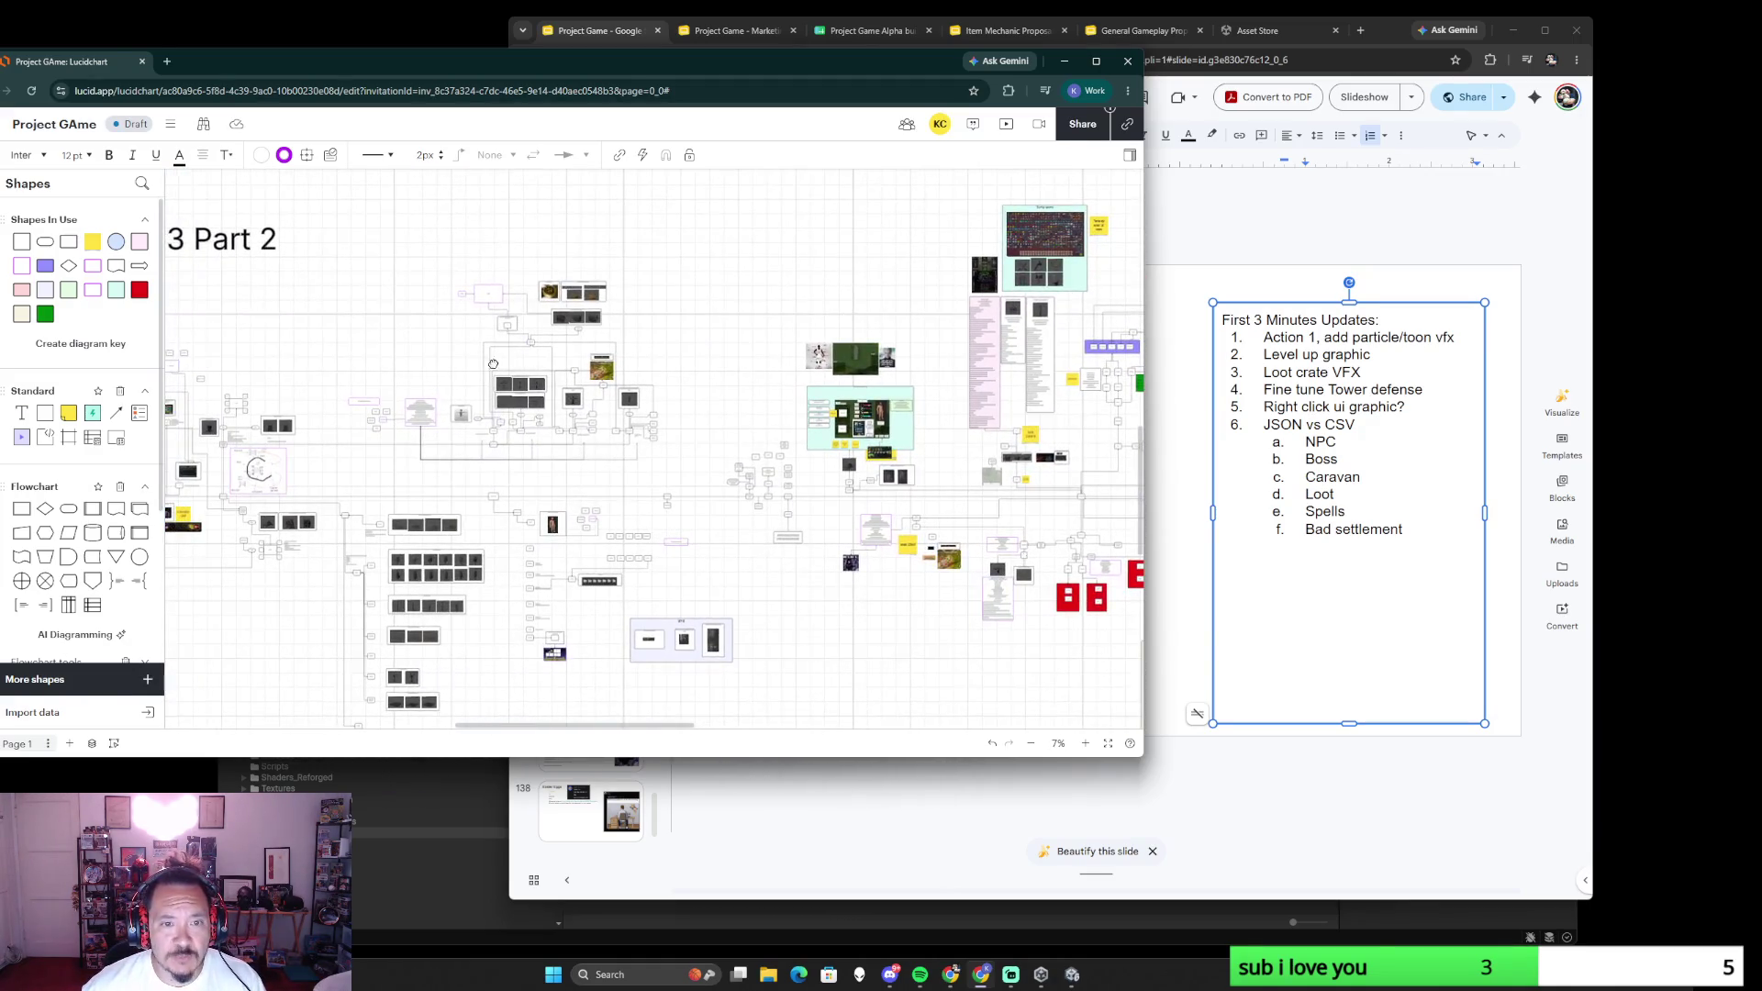
scroll(550, 356, "left", 3)
scroll(619, 357, "up", 5)
scroll(676, 355, "up", 5)
scroll(723, 355, "up", 3)
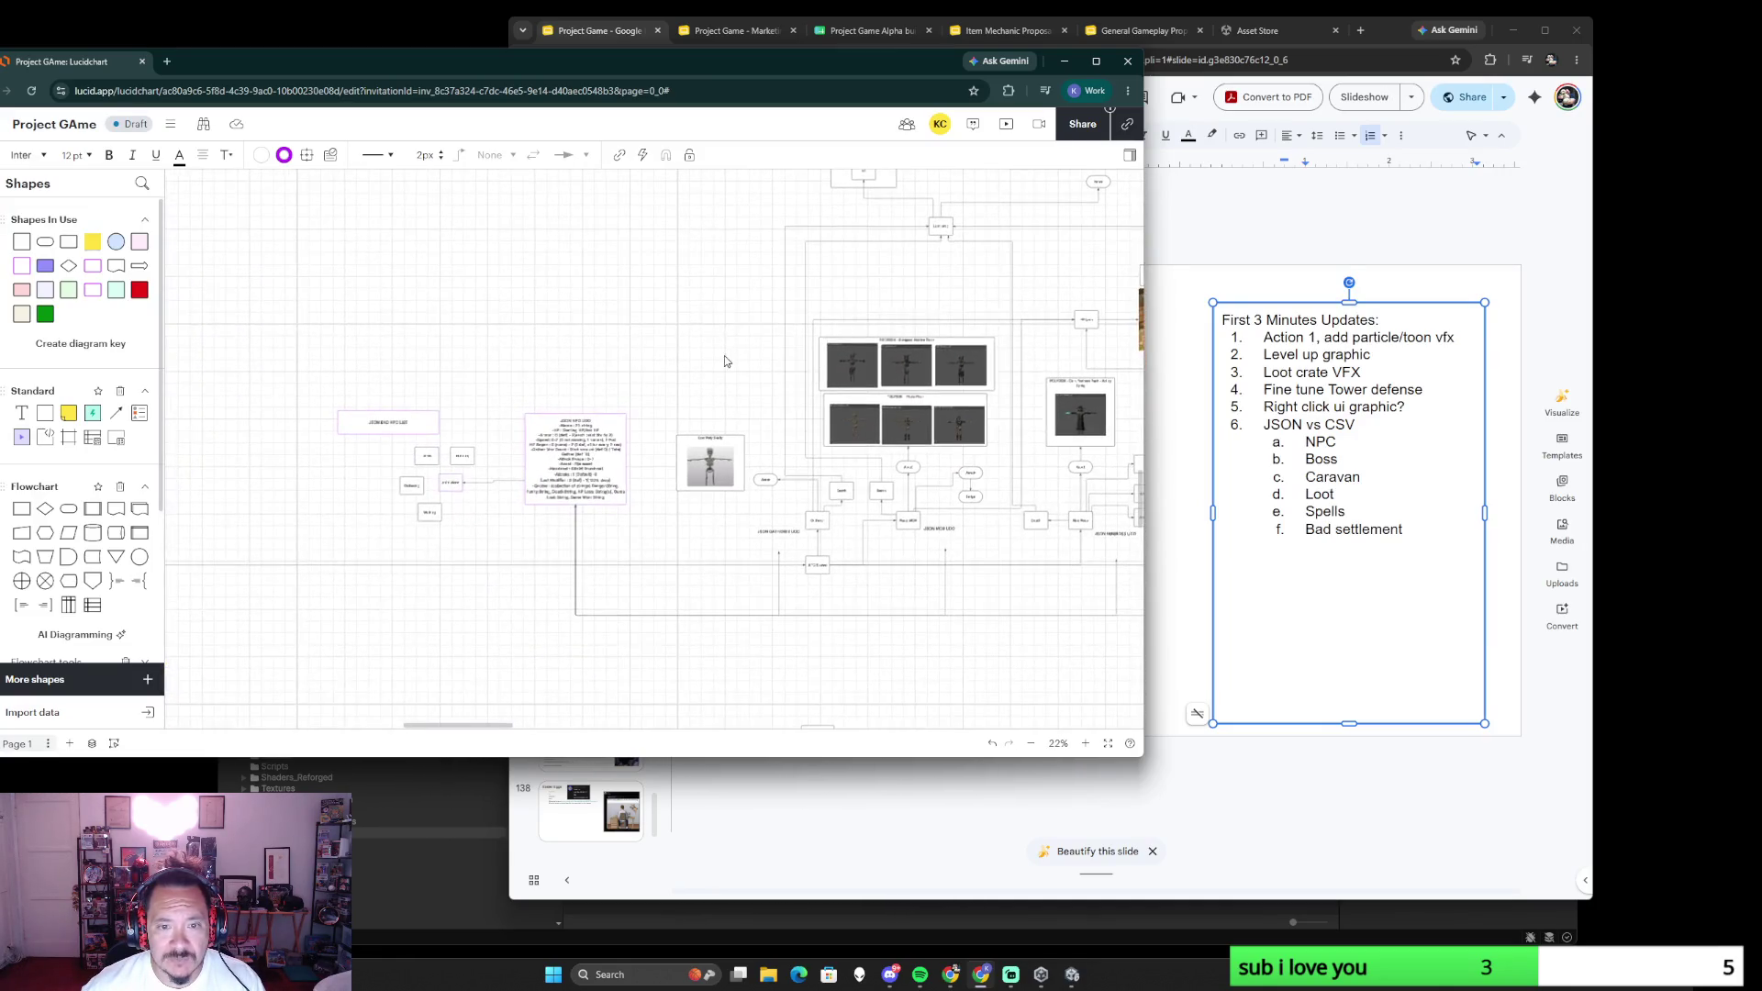
scroll(531, 574, "down", 3)
scroll(529, 551, "down", 3)
scroll(537, 510, "down", 3)
scroll(544, 470, "down", 2)
scroll(542, 466, "up", 3)
scroll(553, 419, "up", 3)
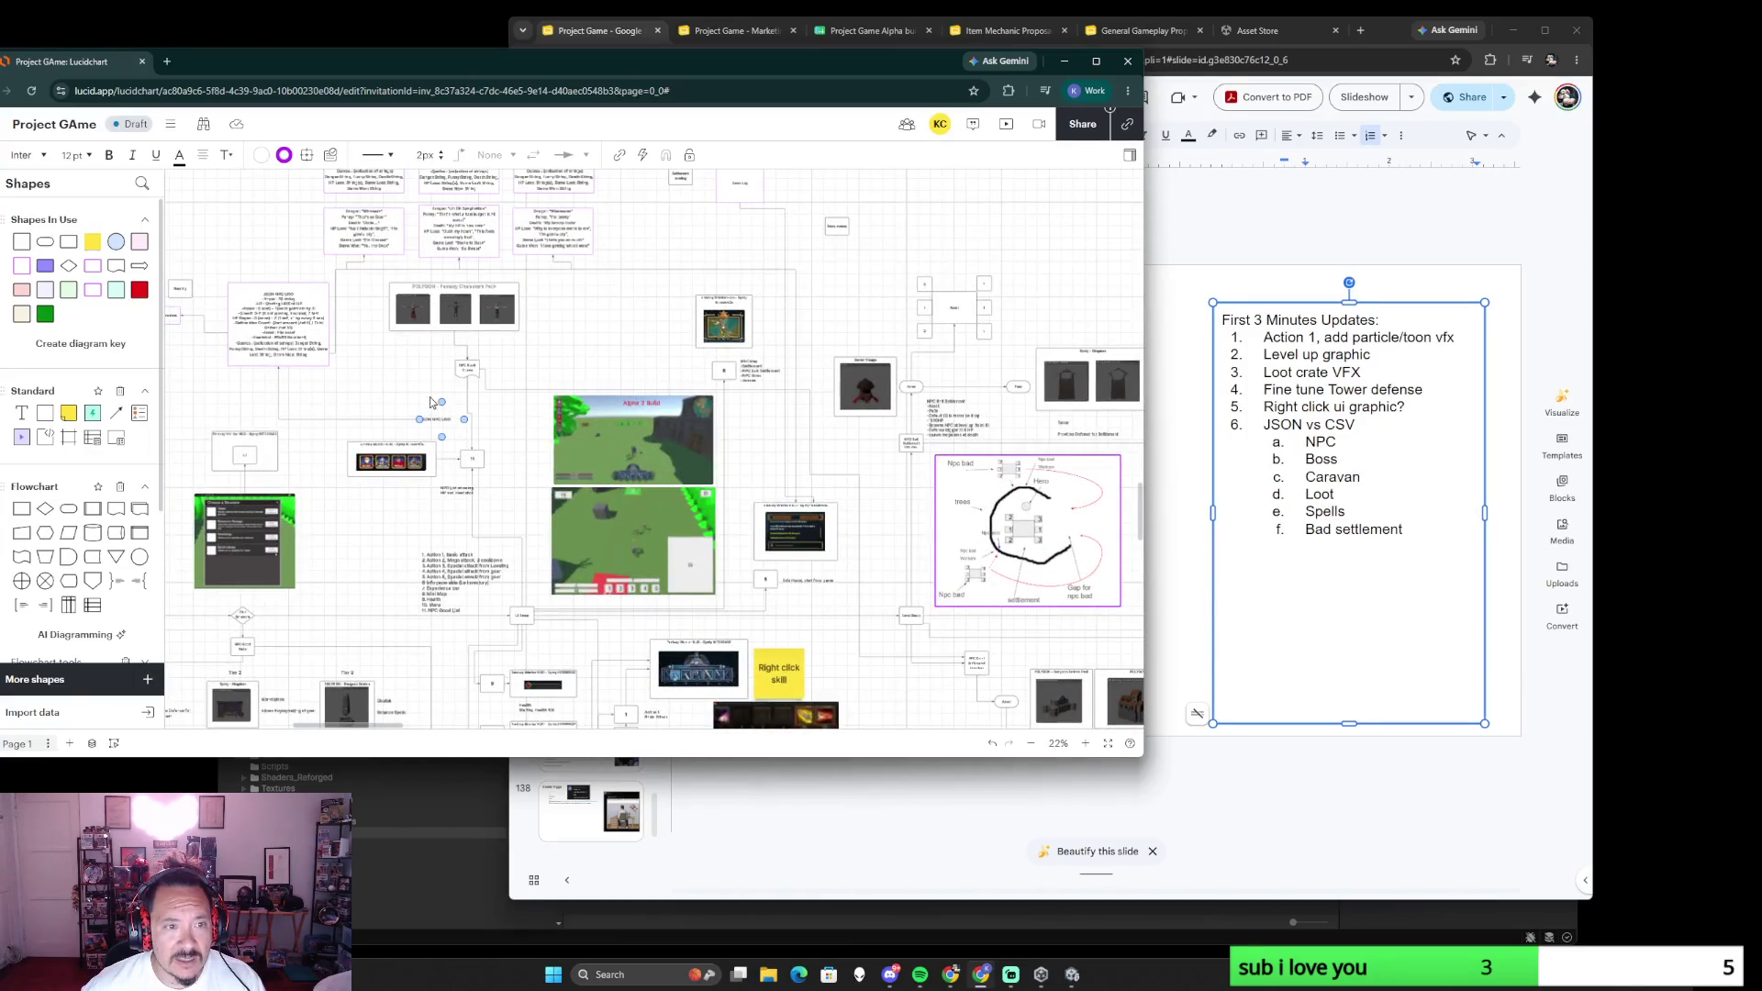
scroll(455, 413, "up", 2)
scroll(552, 454, "up", 2)
scroll(619, 485, "up", 2)
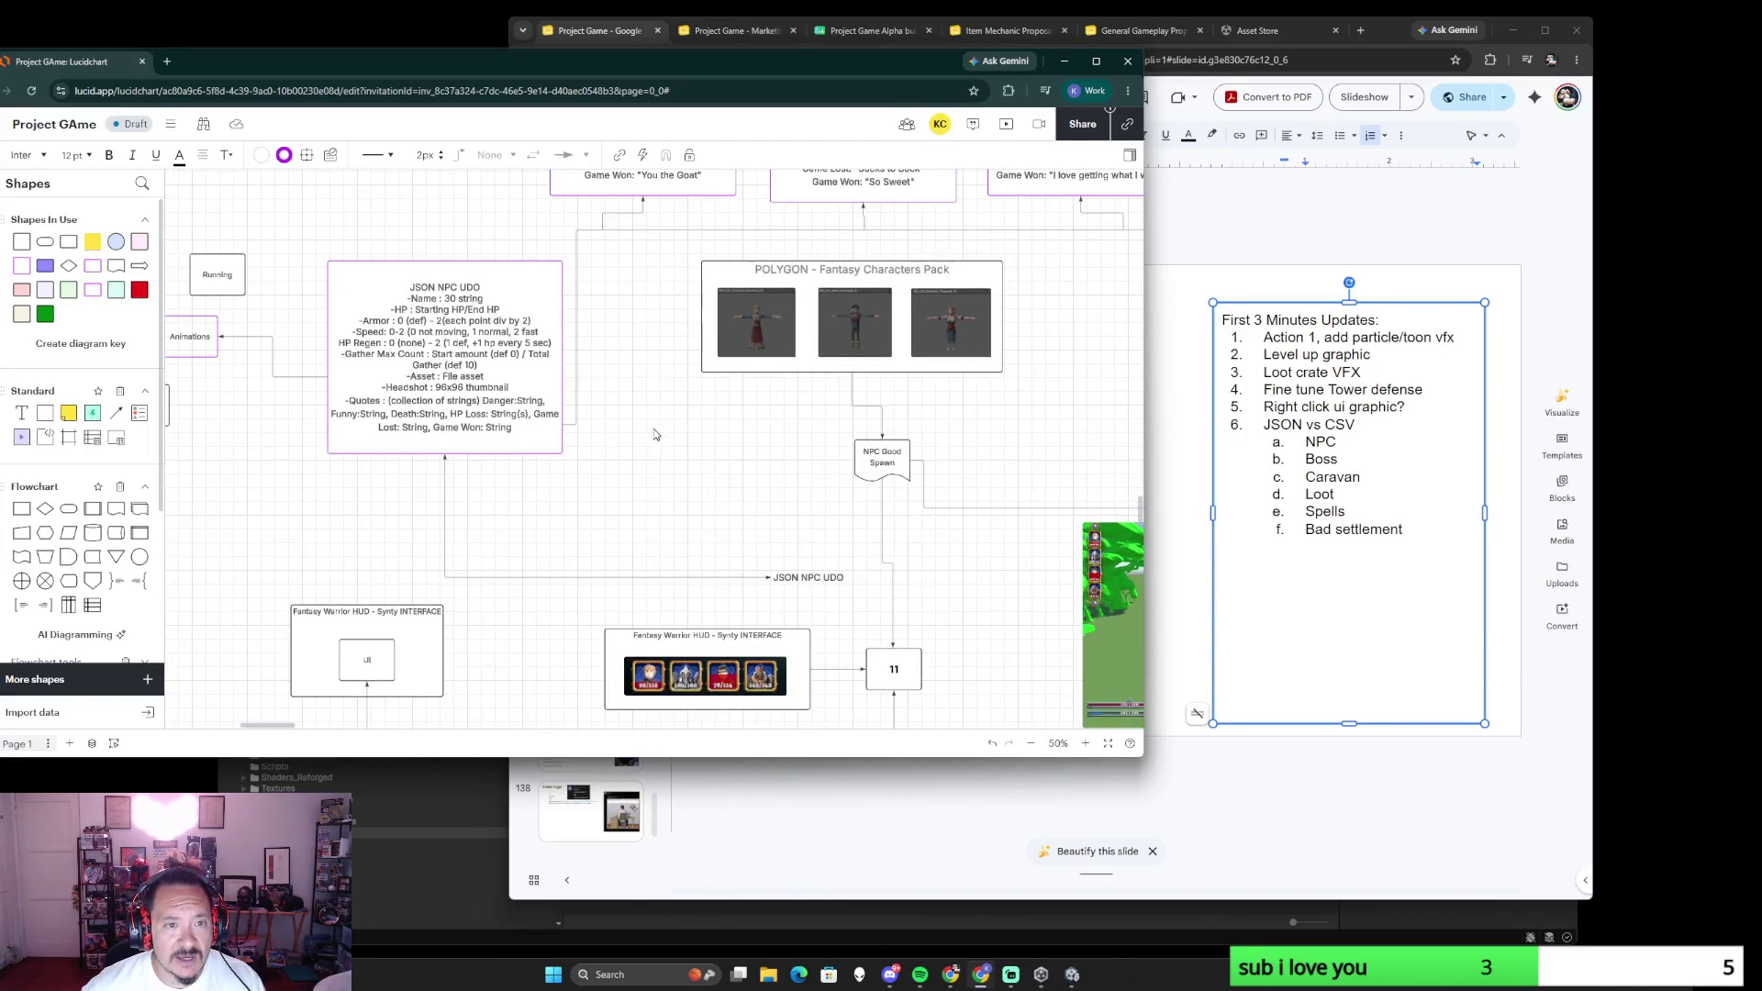
scroll(649, 491, "down", 2)
left_click(826, 319)
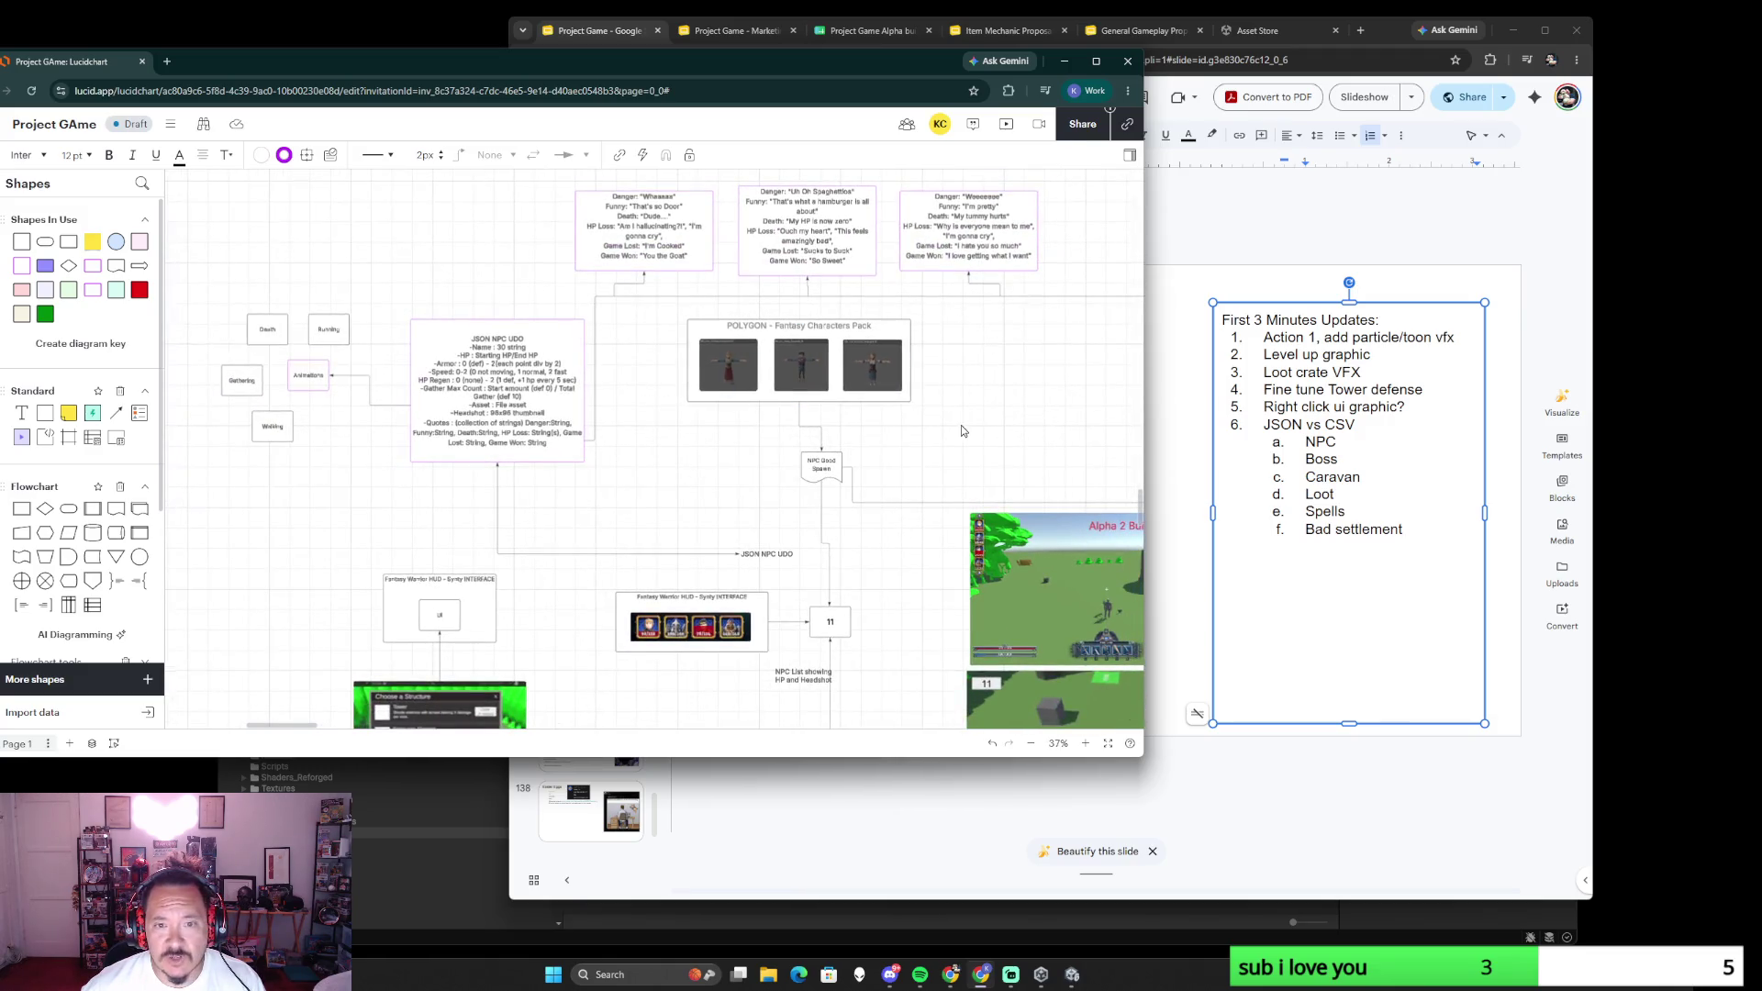
scroll(961, 430, "down", 2)
scroll(718, 507, "down", 1)
scroll(717, 658, "down", 3)
scroll(674, 551, "right", 5)
scroll(648, 475, "down", 2)
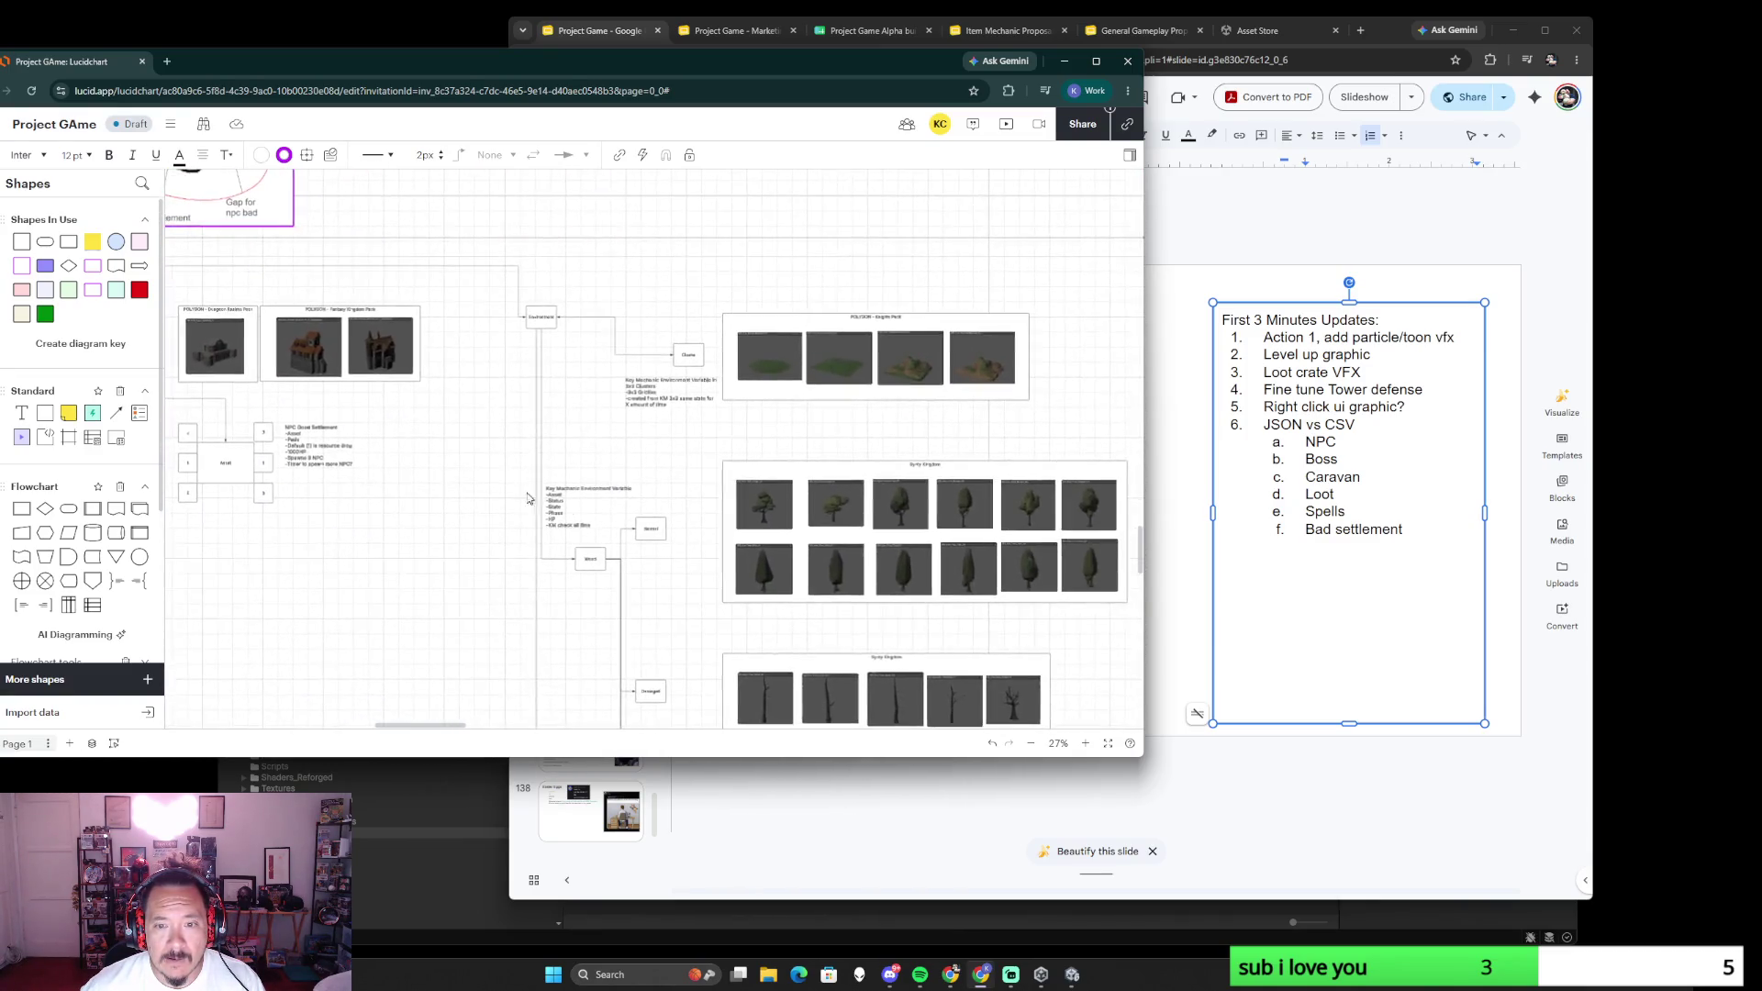
scroll(649, 475, "down", 1)
scroll(760, 365, "right", 2)
scroll(458, 451, "right", 2)
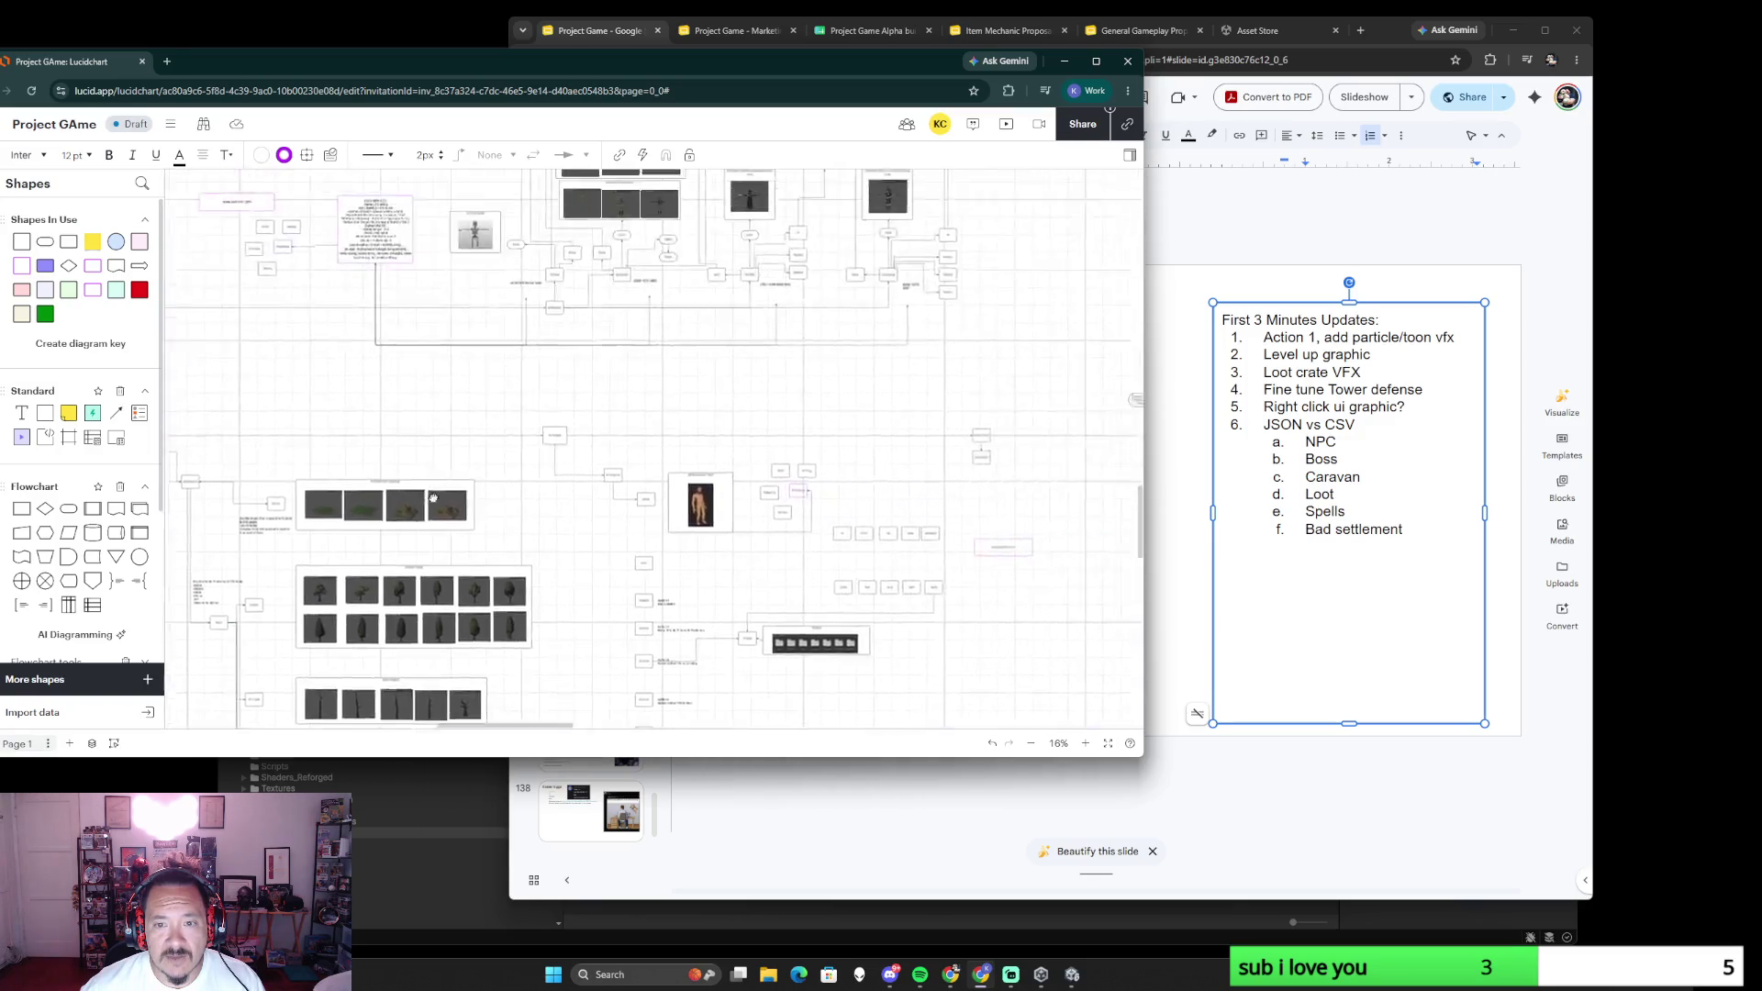
scroll(458, 450, "up", 3)
scroll(550, 645, "left", 1)
scroll(551, 646, "left", 2)
scroll(613, 568, "down", 1)
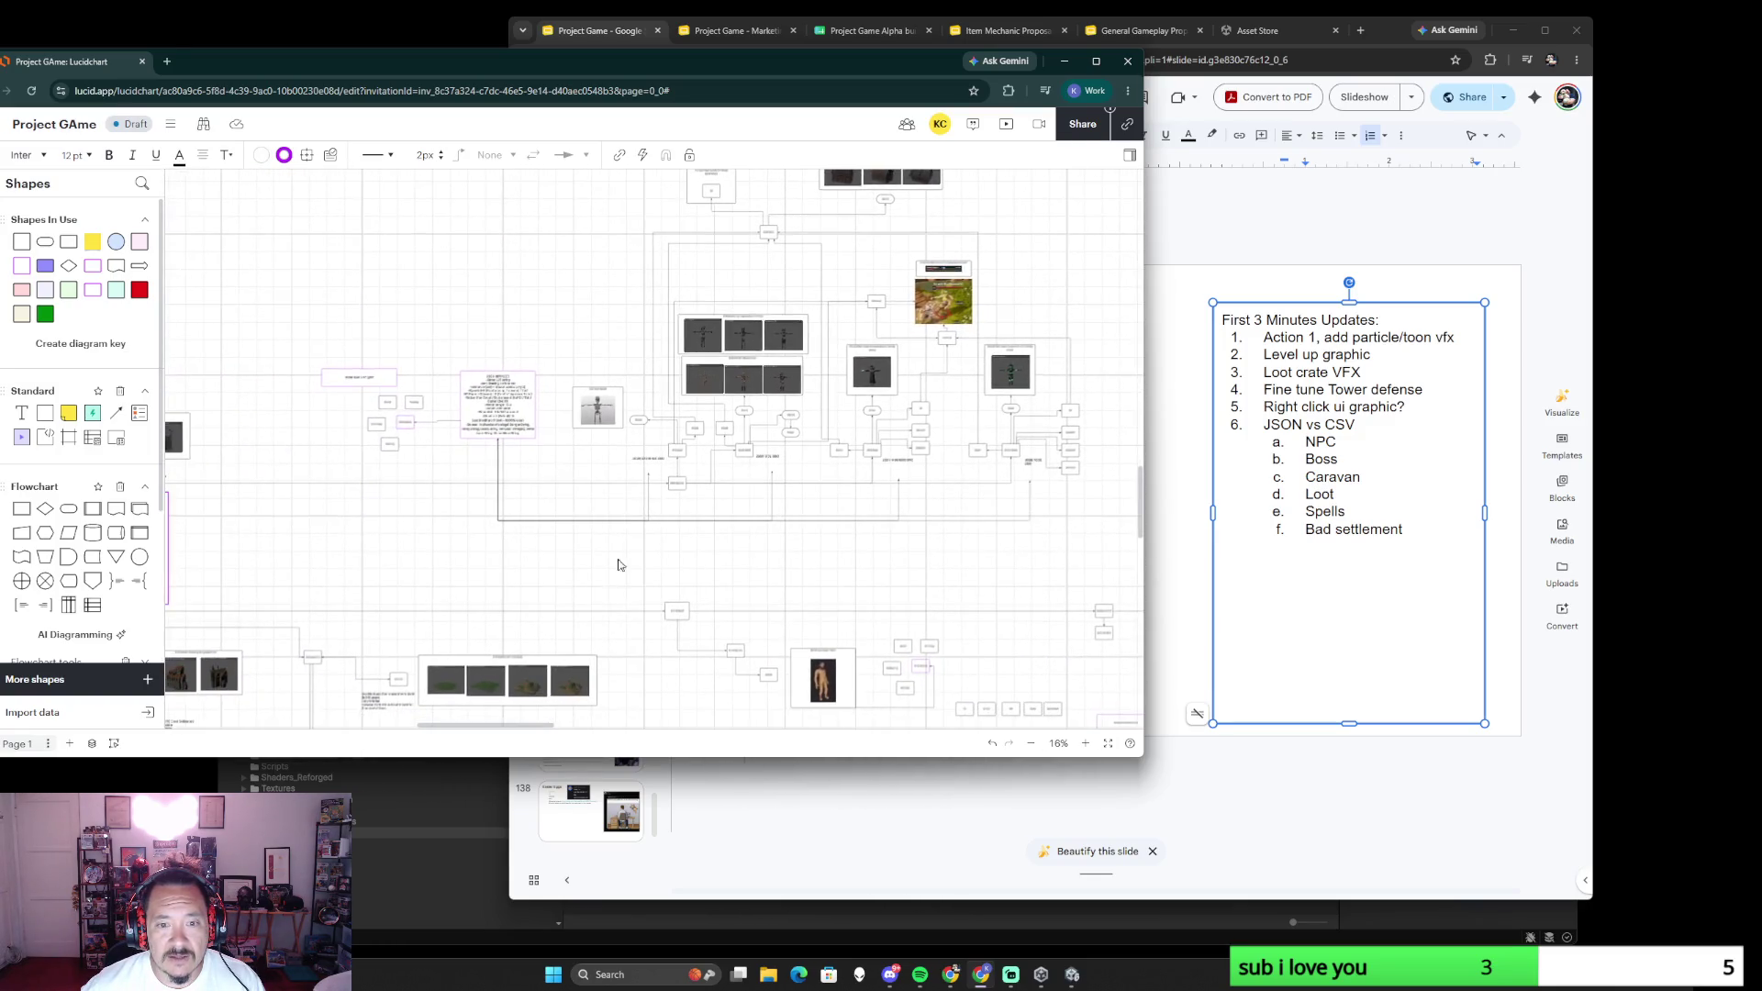
scroll(629, 569, "up", 3)
scroll(818, 551, "right", 2)
scroll(366, 505, "down", 2)
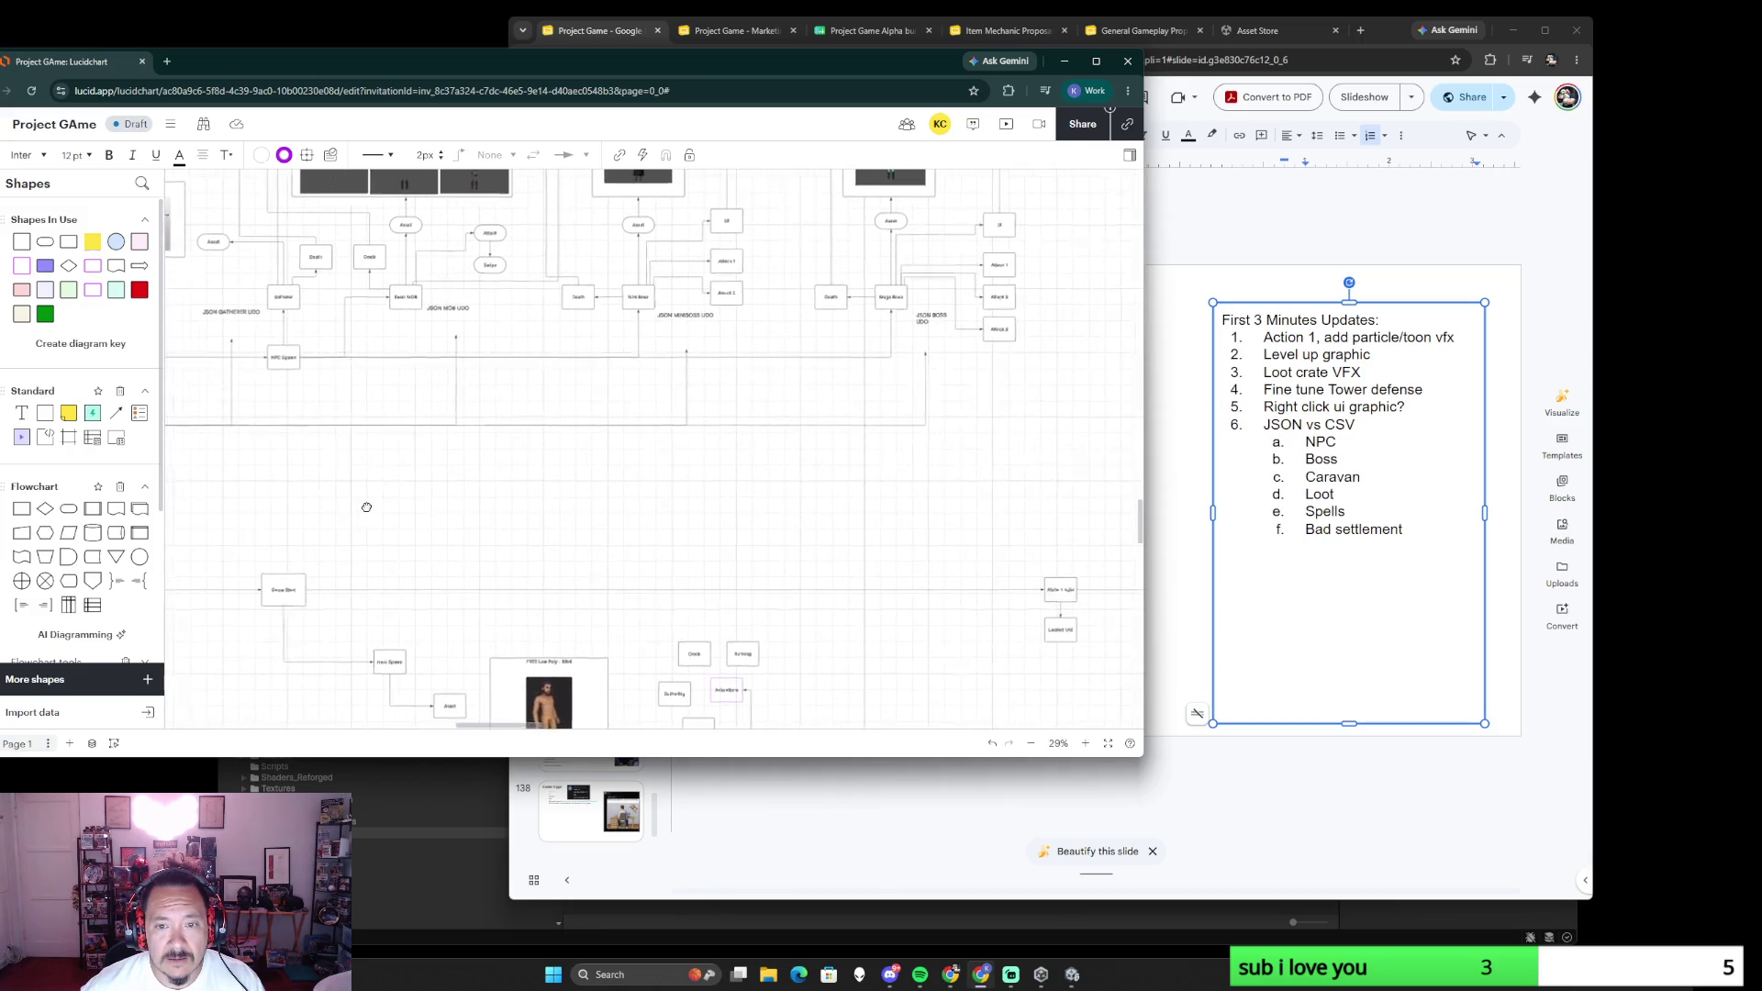
scroll(427, 511, "down", 3)
scroll(689, 496, "left", 2)
scroll(952, 488, "left", 1)
scroll(953, 488, "left", 2)
scroll(1014, 507, "up", 1)
left_click_drag(557, 455, 917, 499)
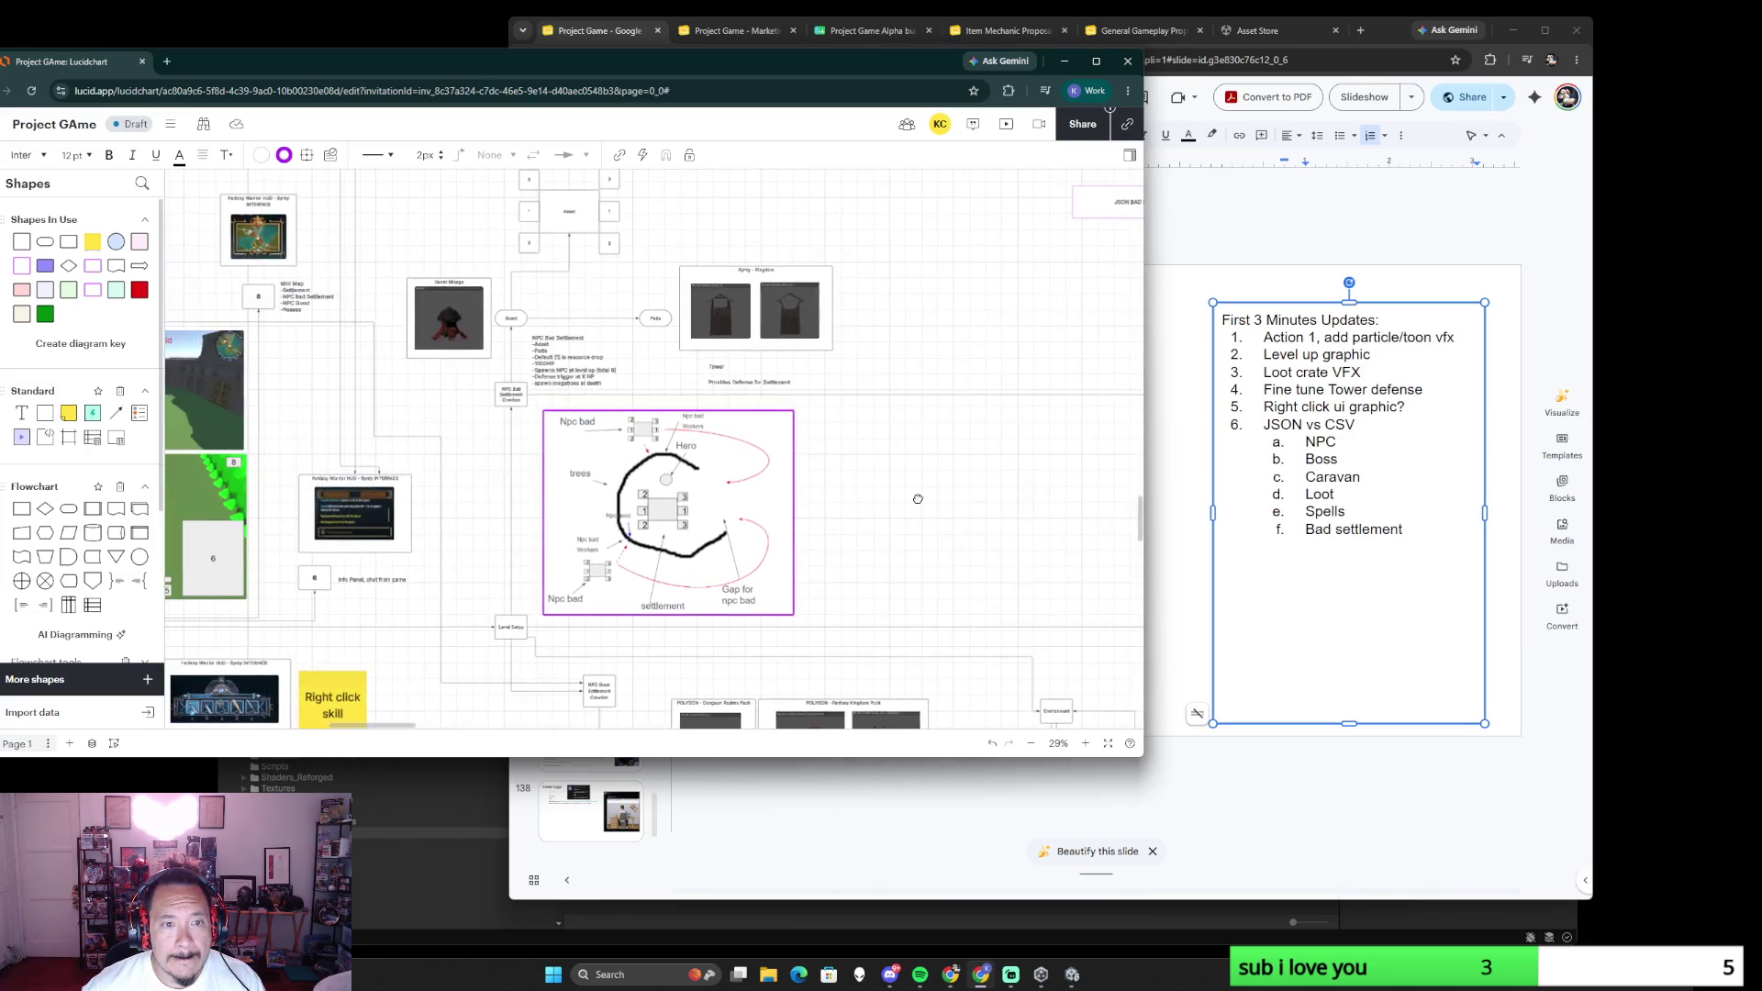
scroll(465, 477, "up", 2, "ctrl")
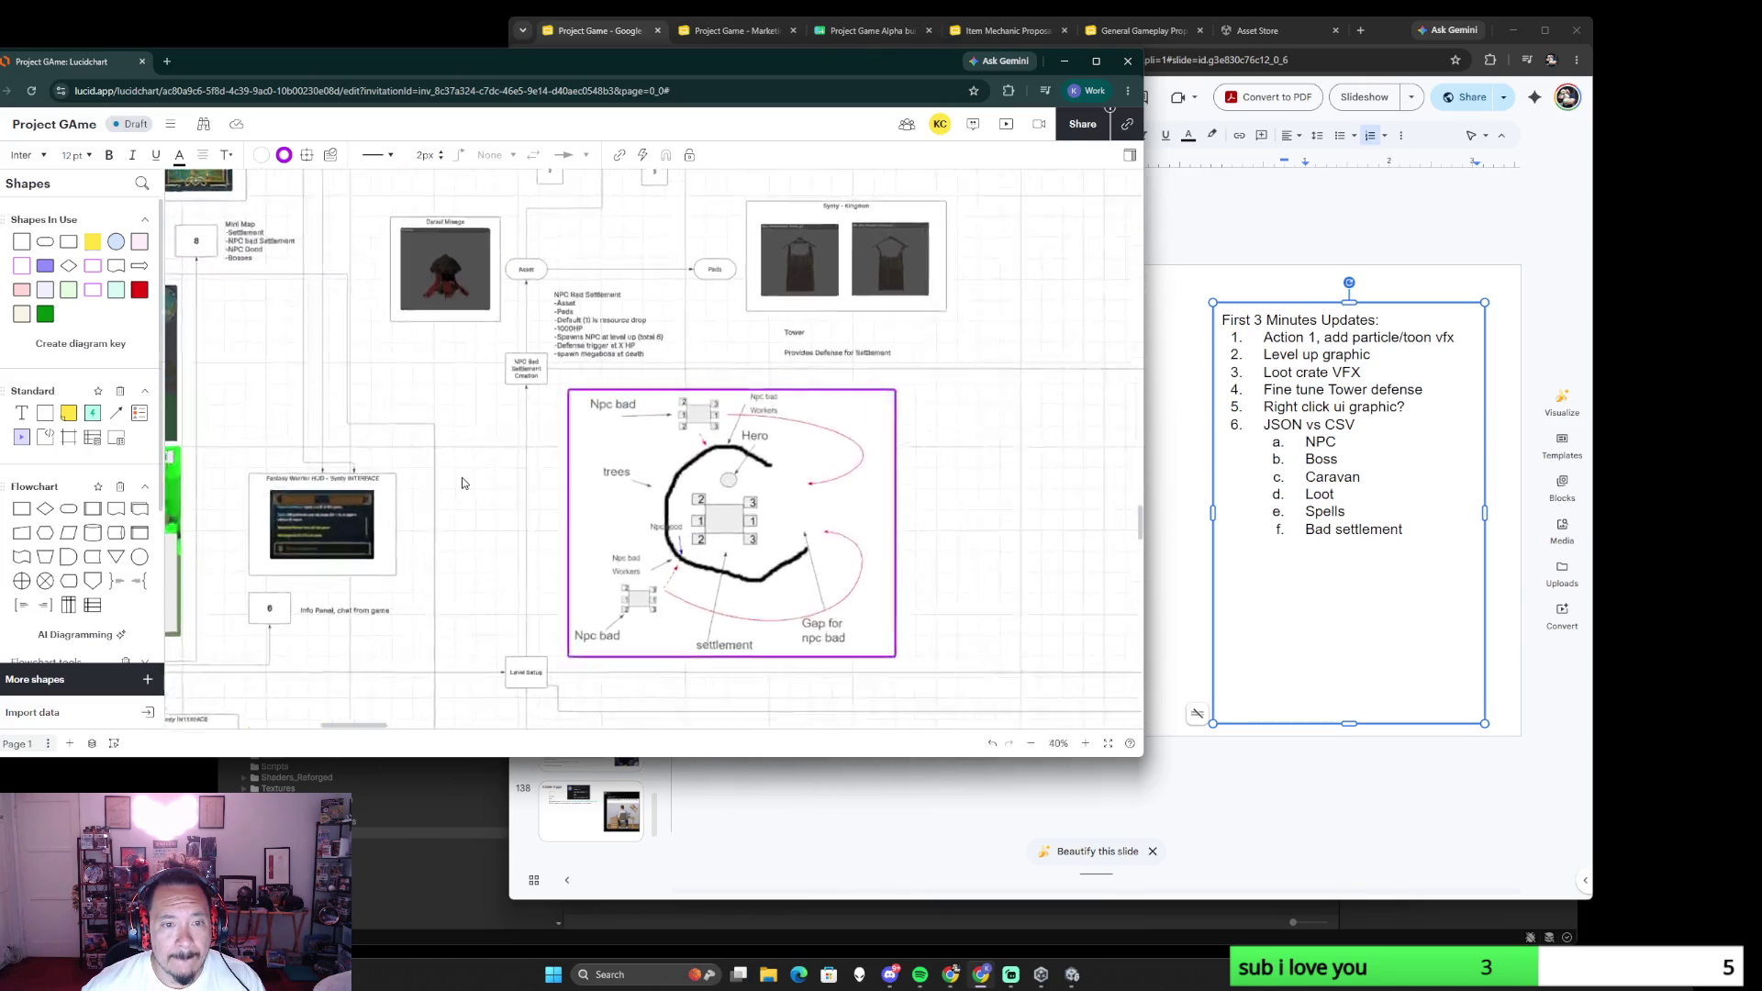
scroll(463, 478, "up", 1, "ctrl")
left_click_drag(498, 480, 486, 689)
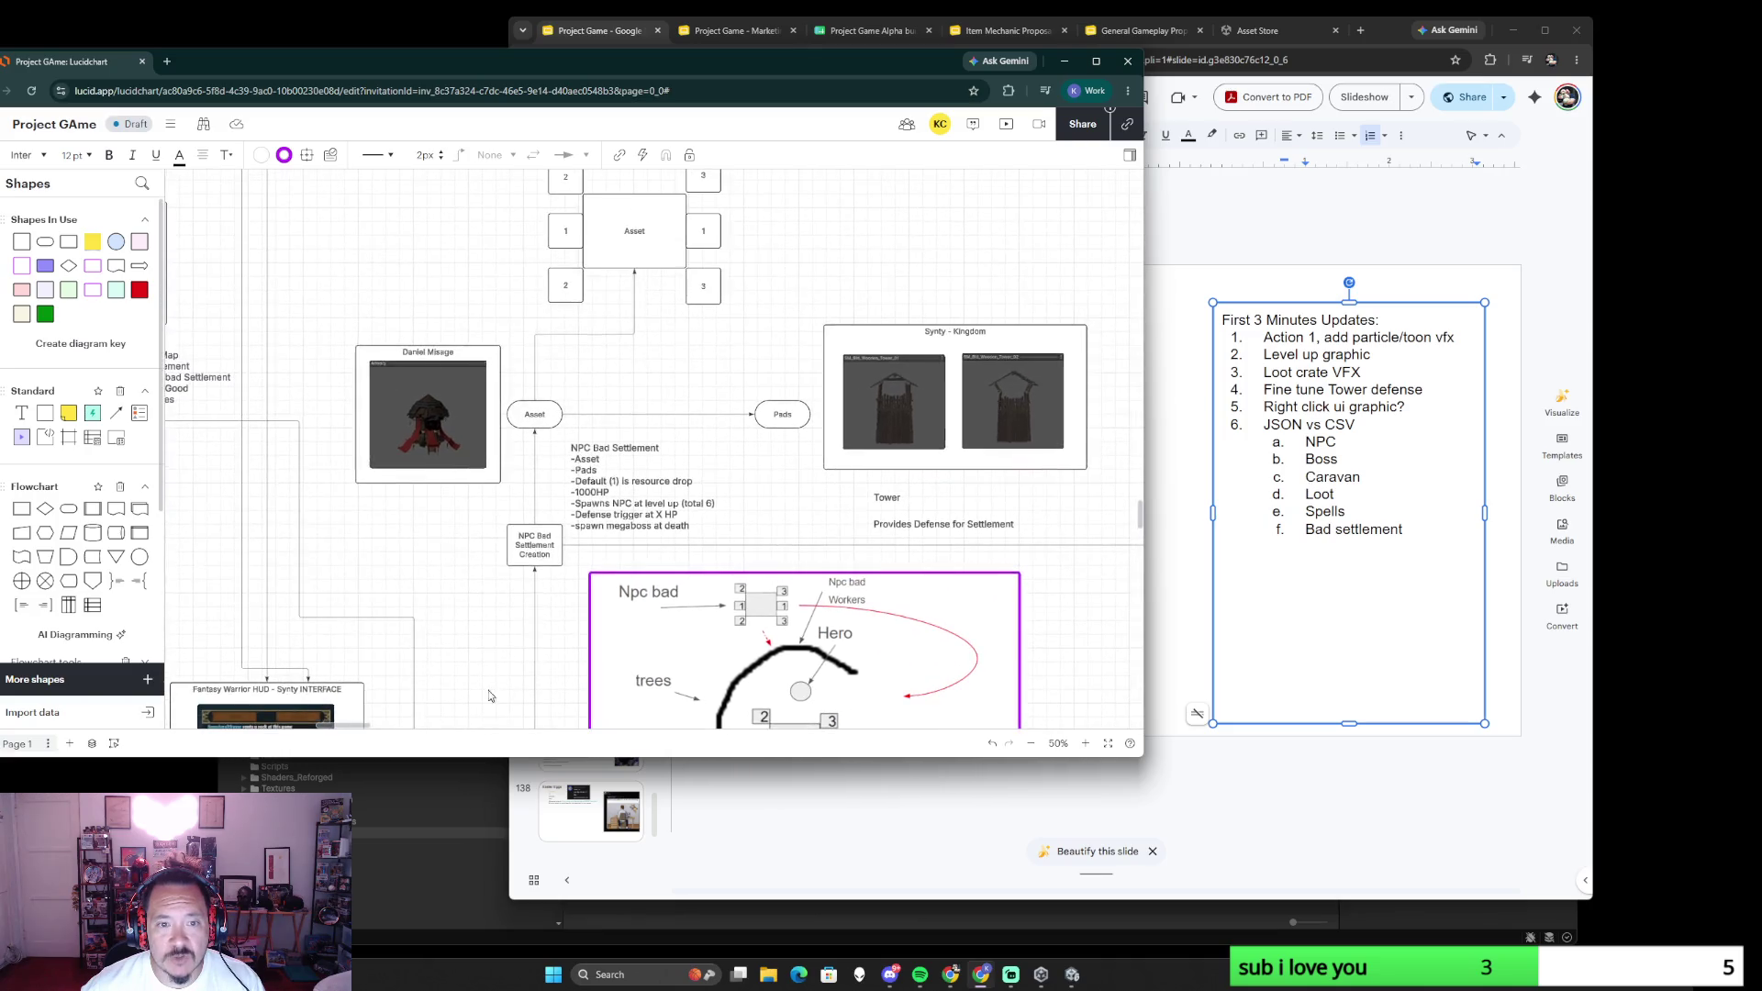
left_click(606, 500)
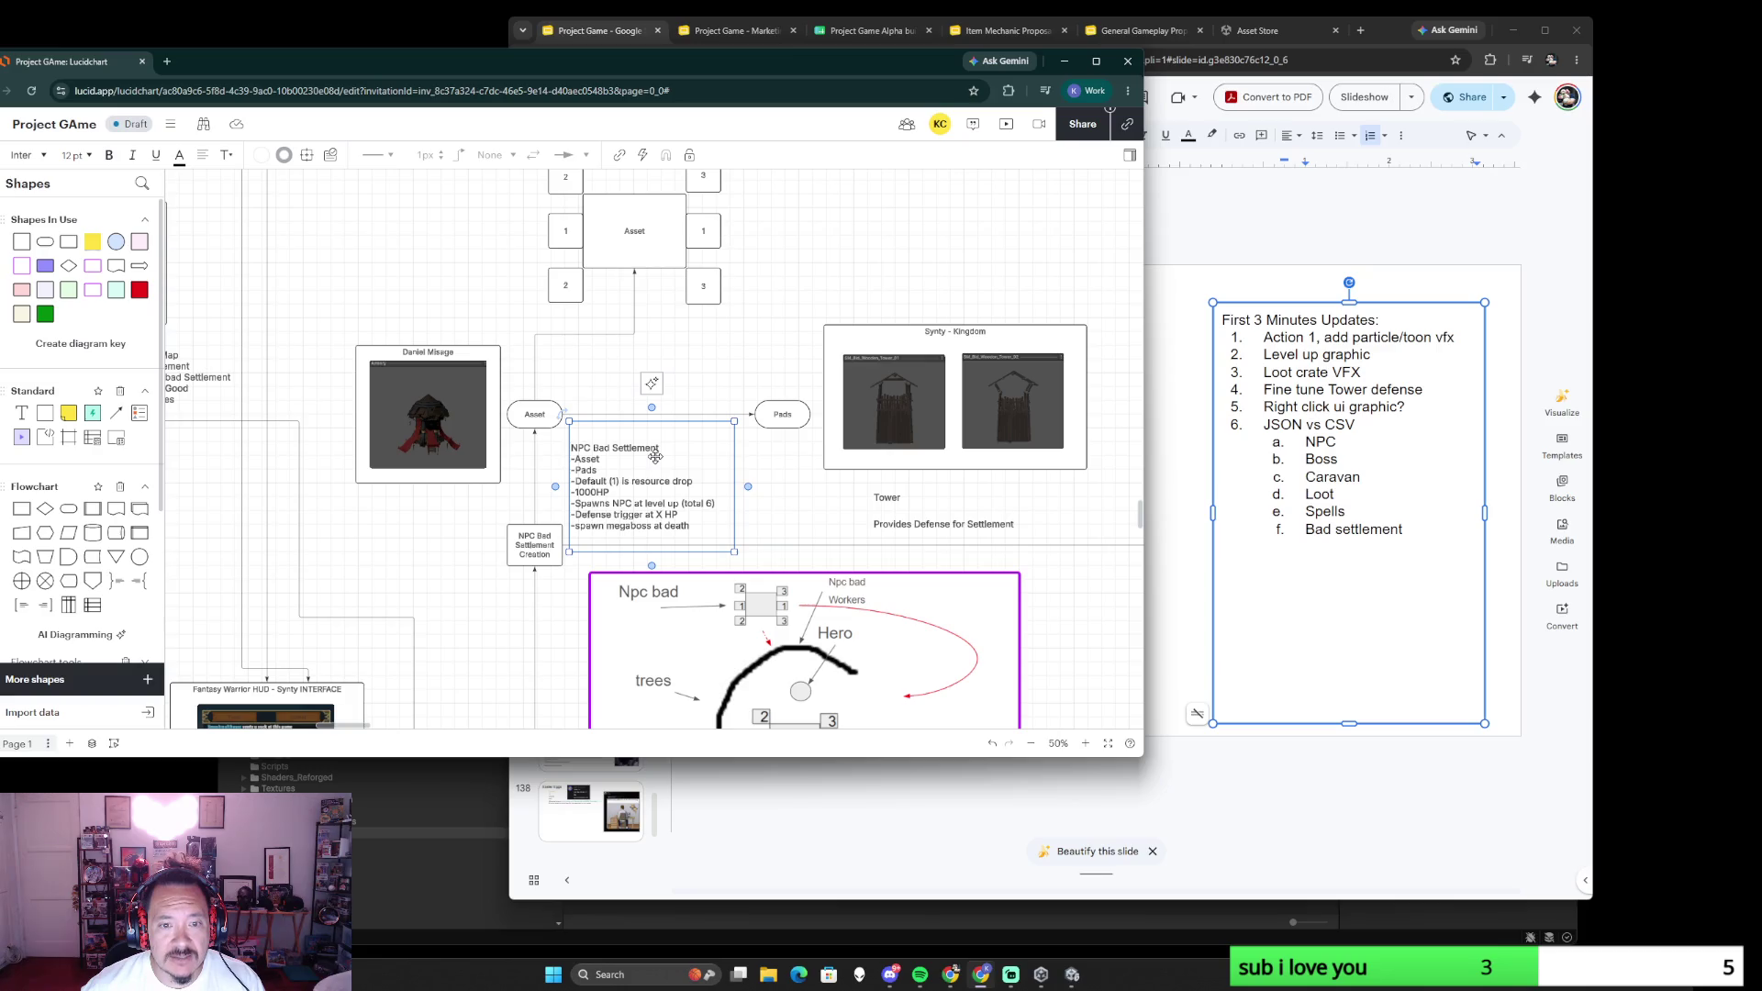
scroll(660, 526, "down", 1, "ctrl")
scroll(681, 503, "down", 1, "ctrl")
scroll(703, 481, "up", 1, "ctrl")
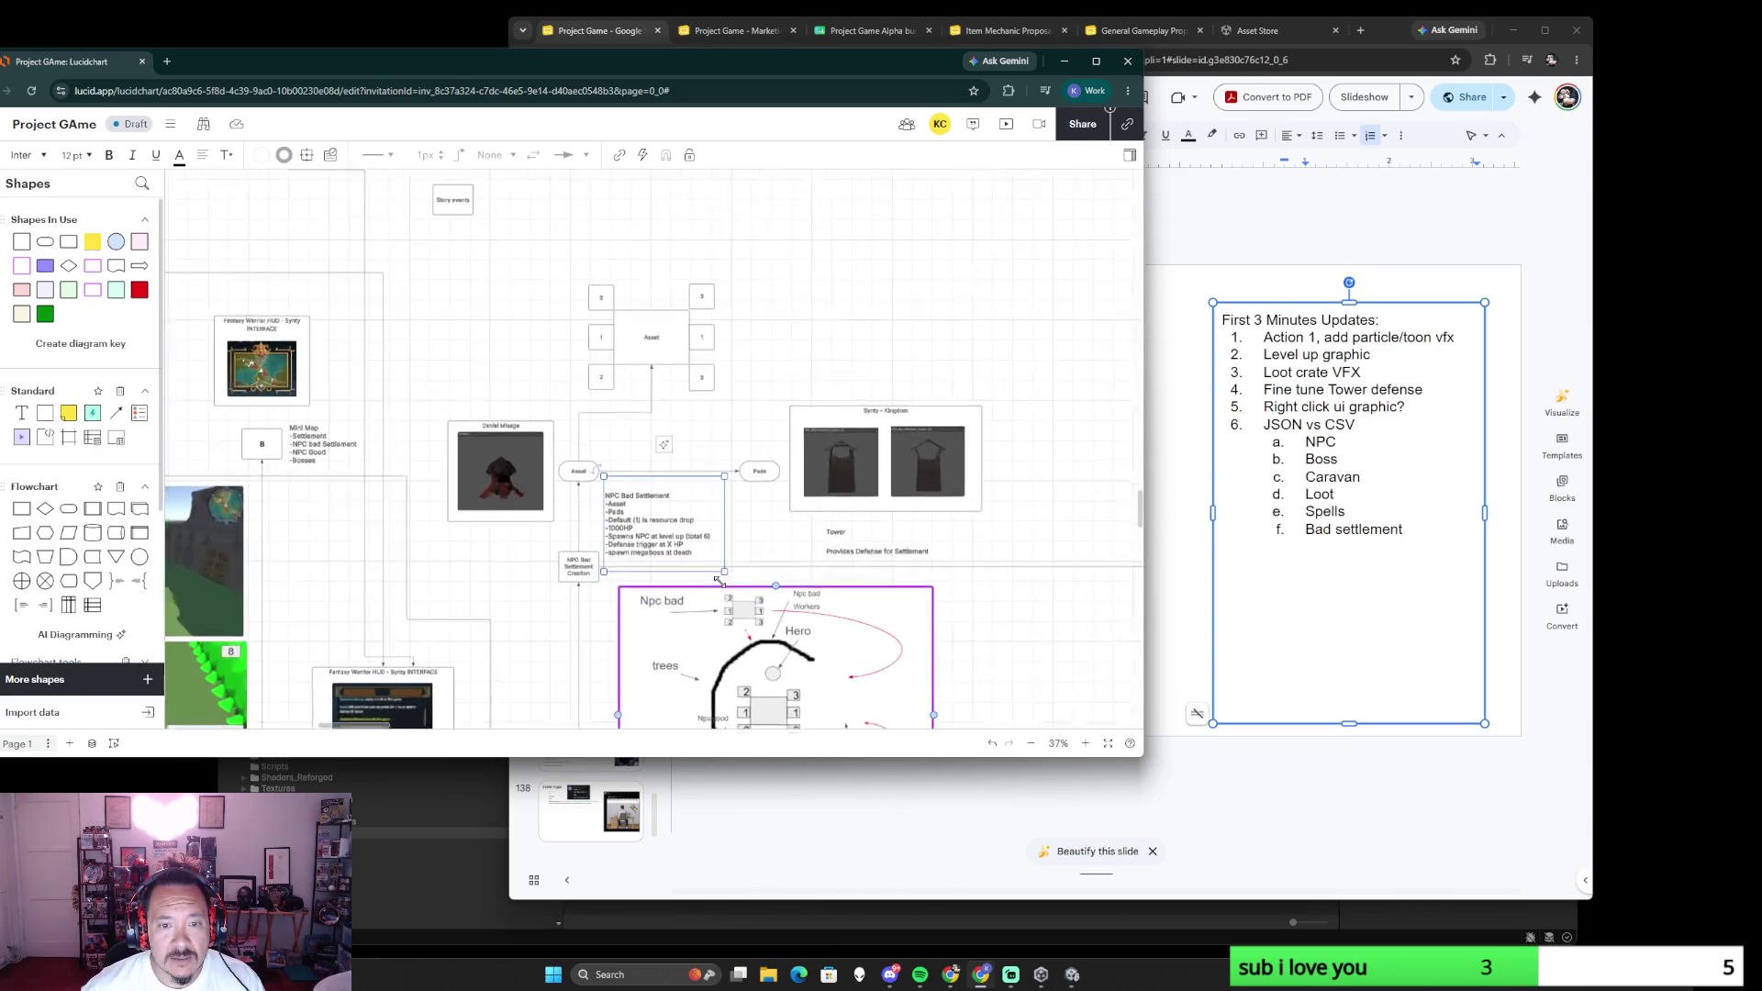
double_click(703, 480)
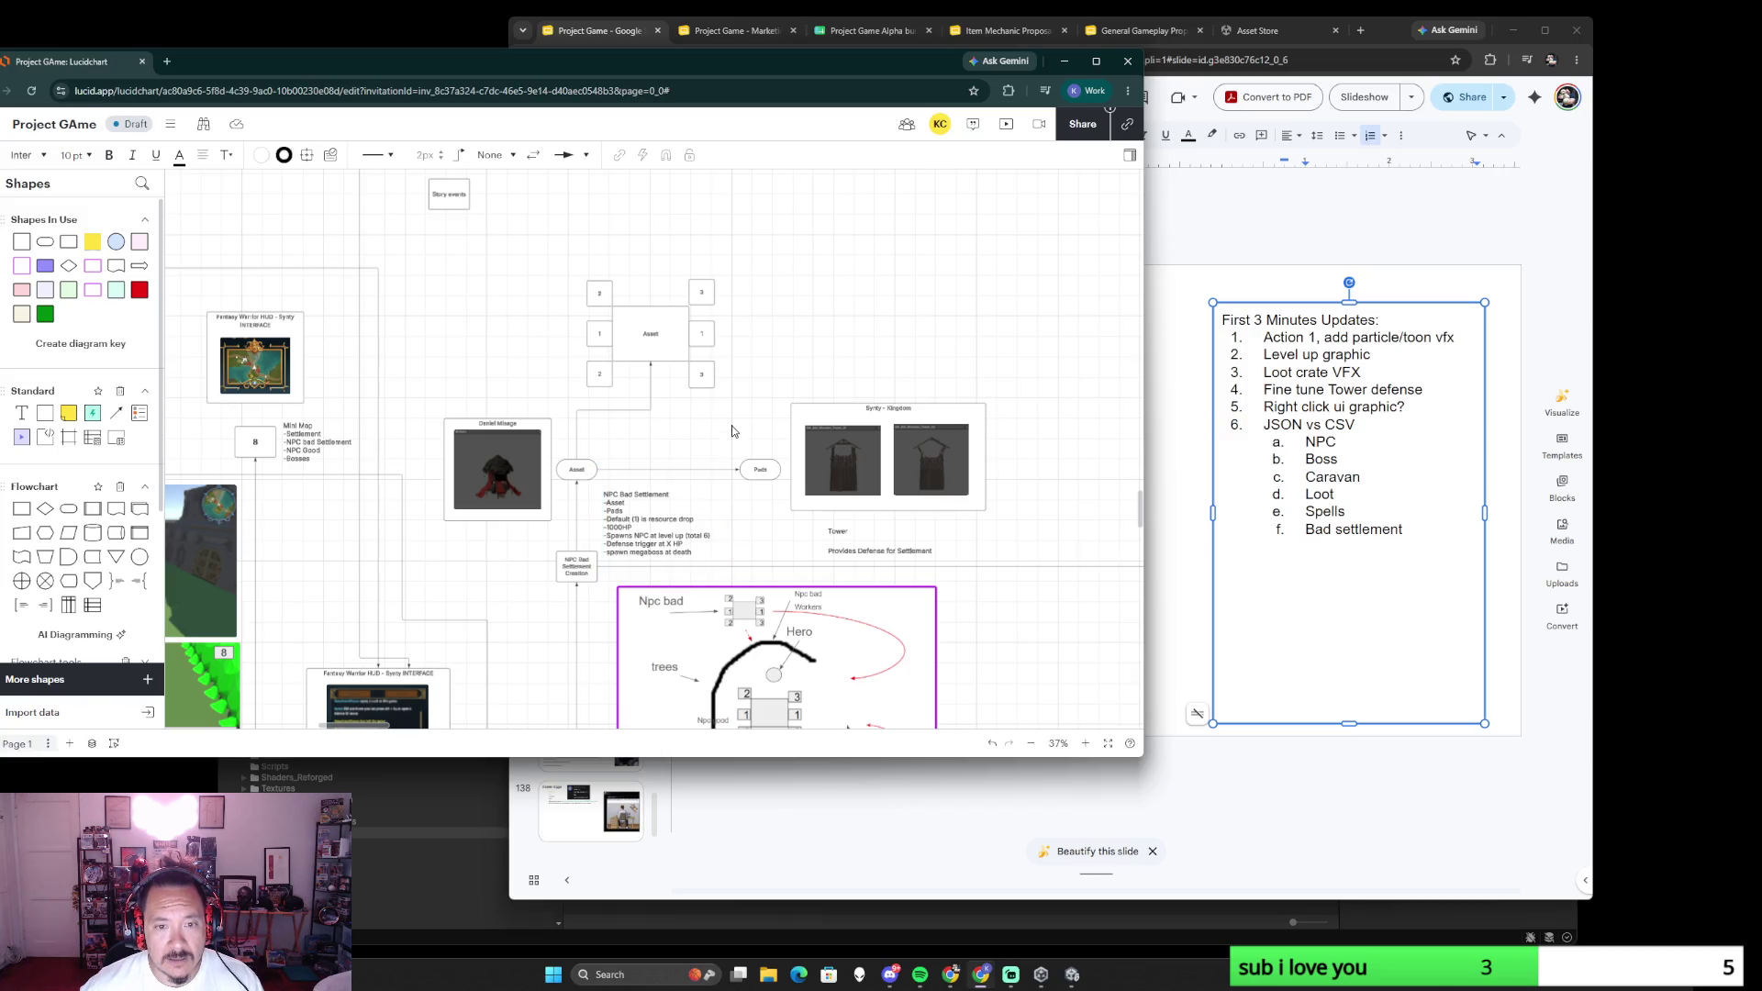
key("Escape")
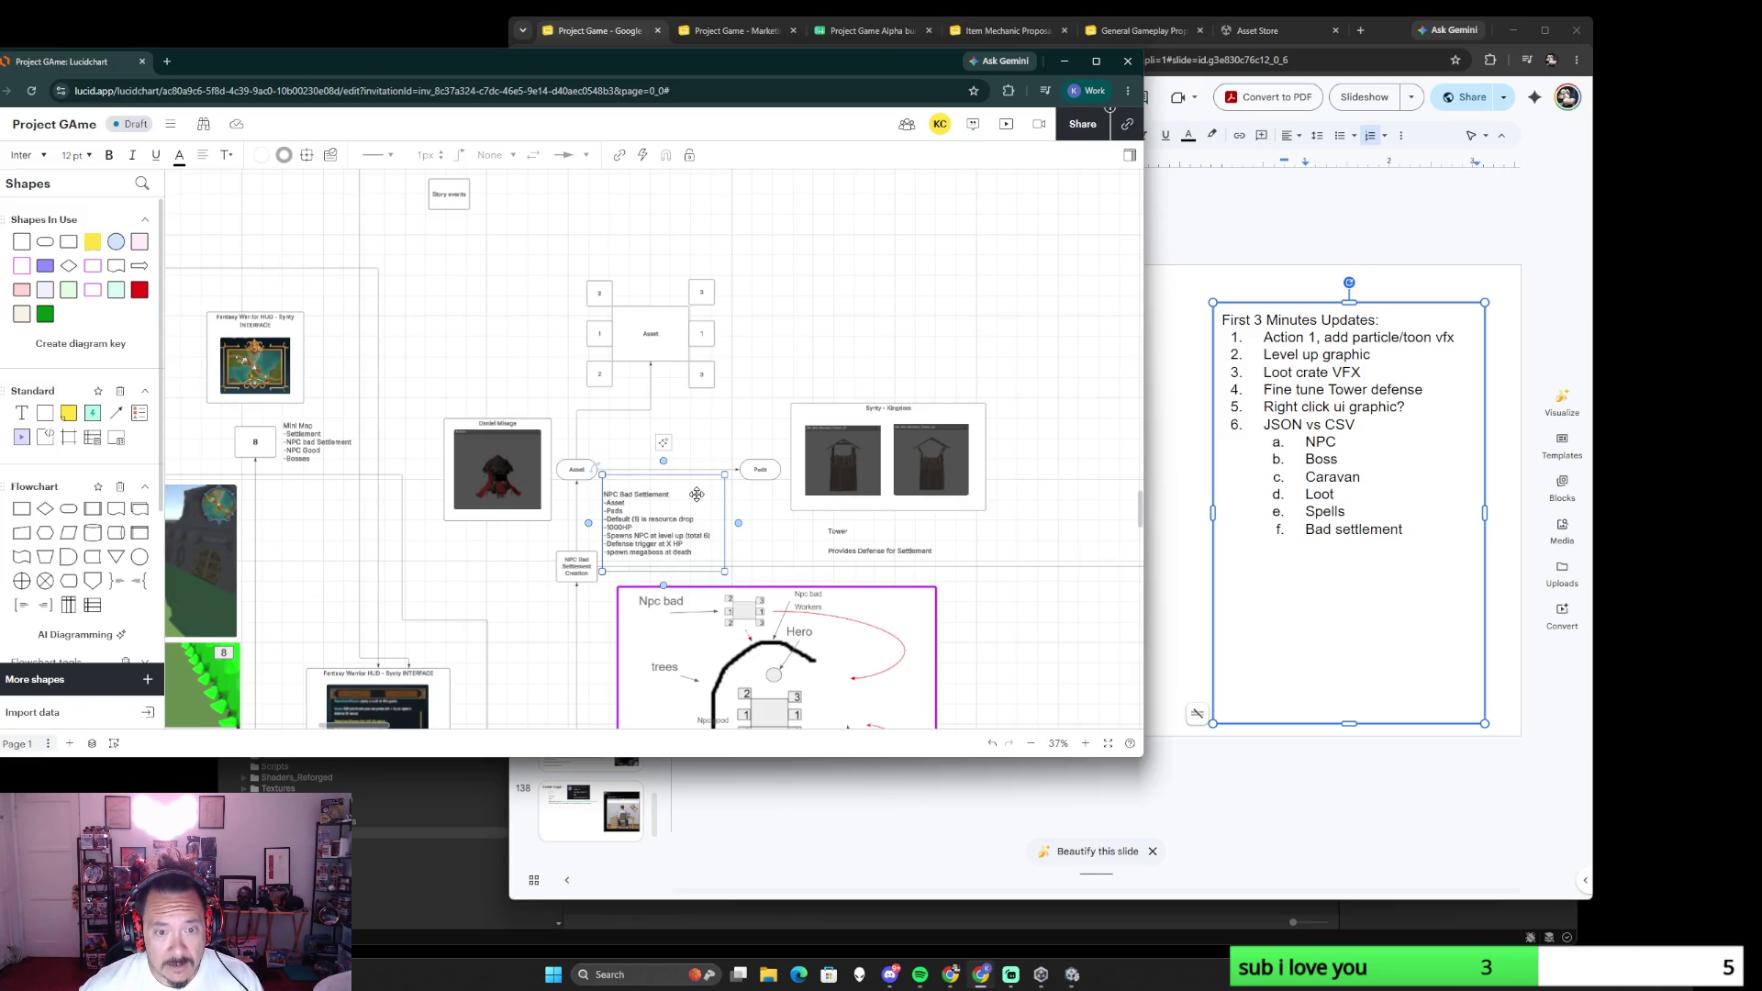
scroll(773, 590, "down", 2, "ctrl")
scroll(755, 550, "down", 1, "ctrl")
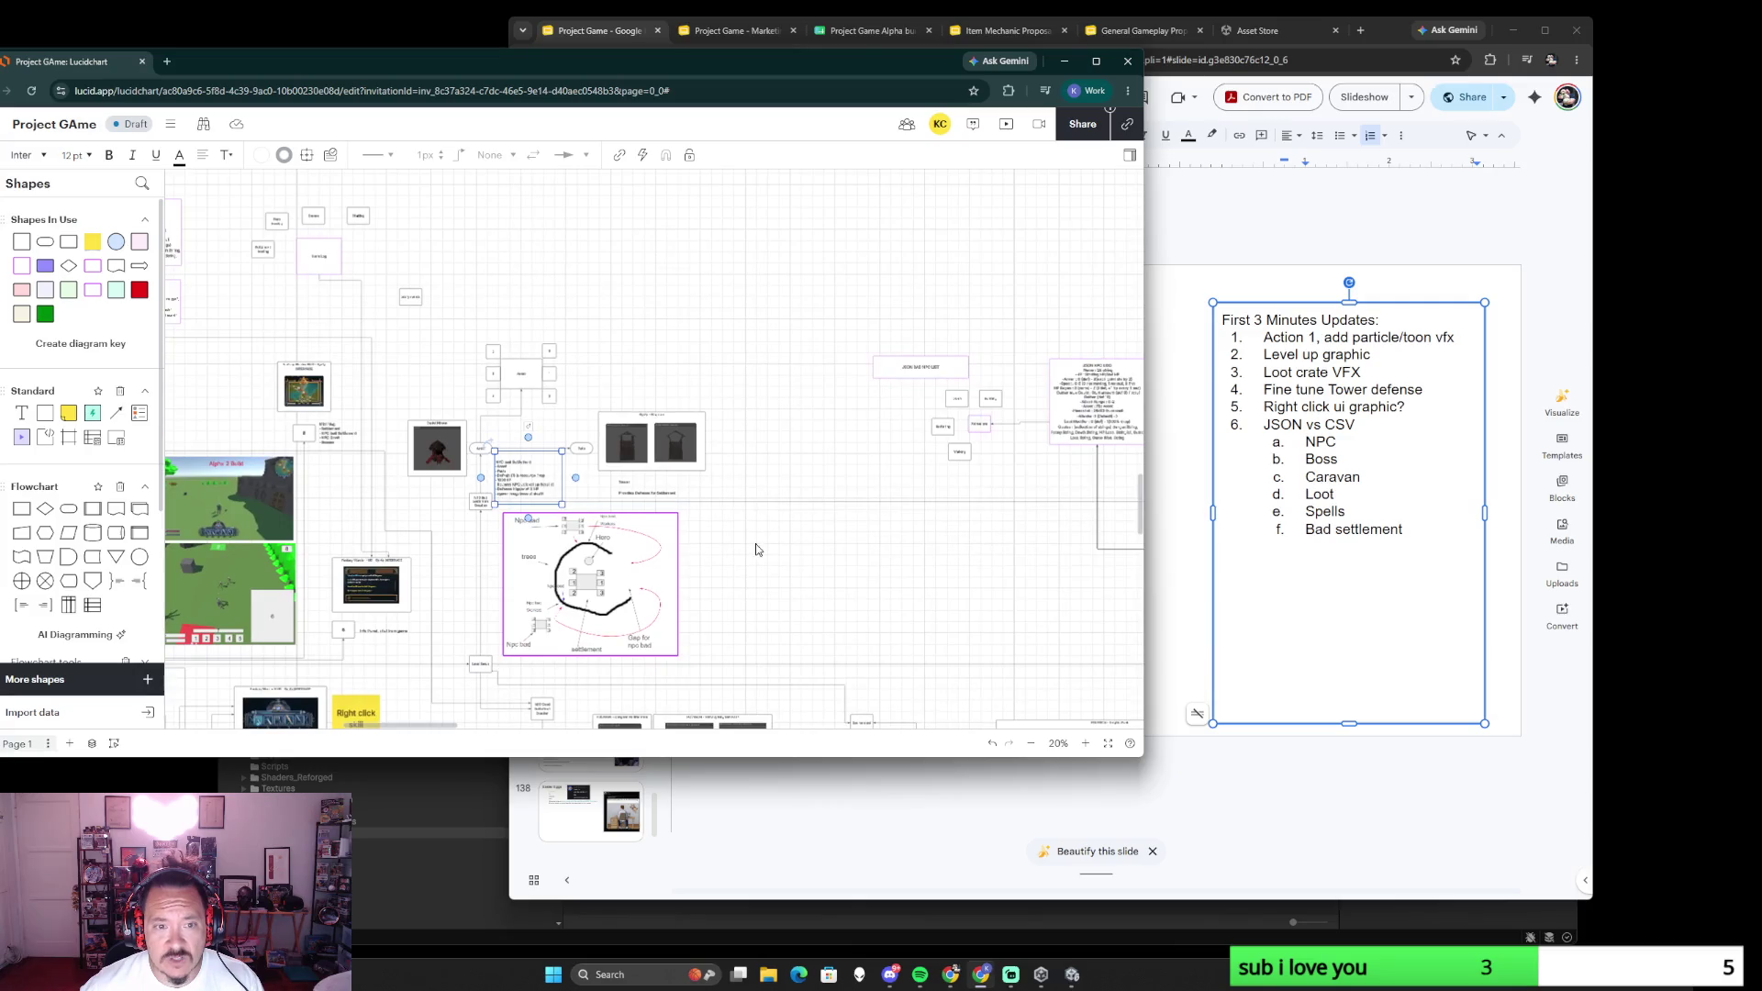
scroll(939, 618, "down", 5)
scroll(908, 607, "right", 5)
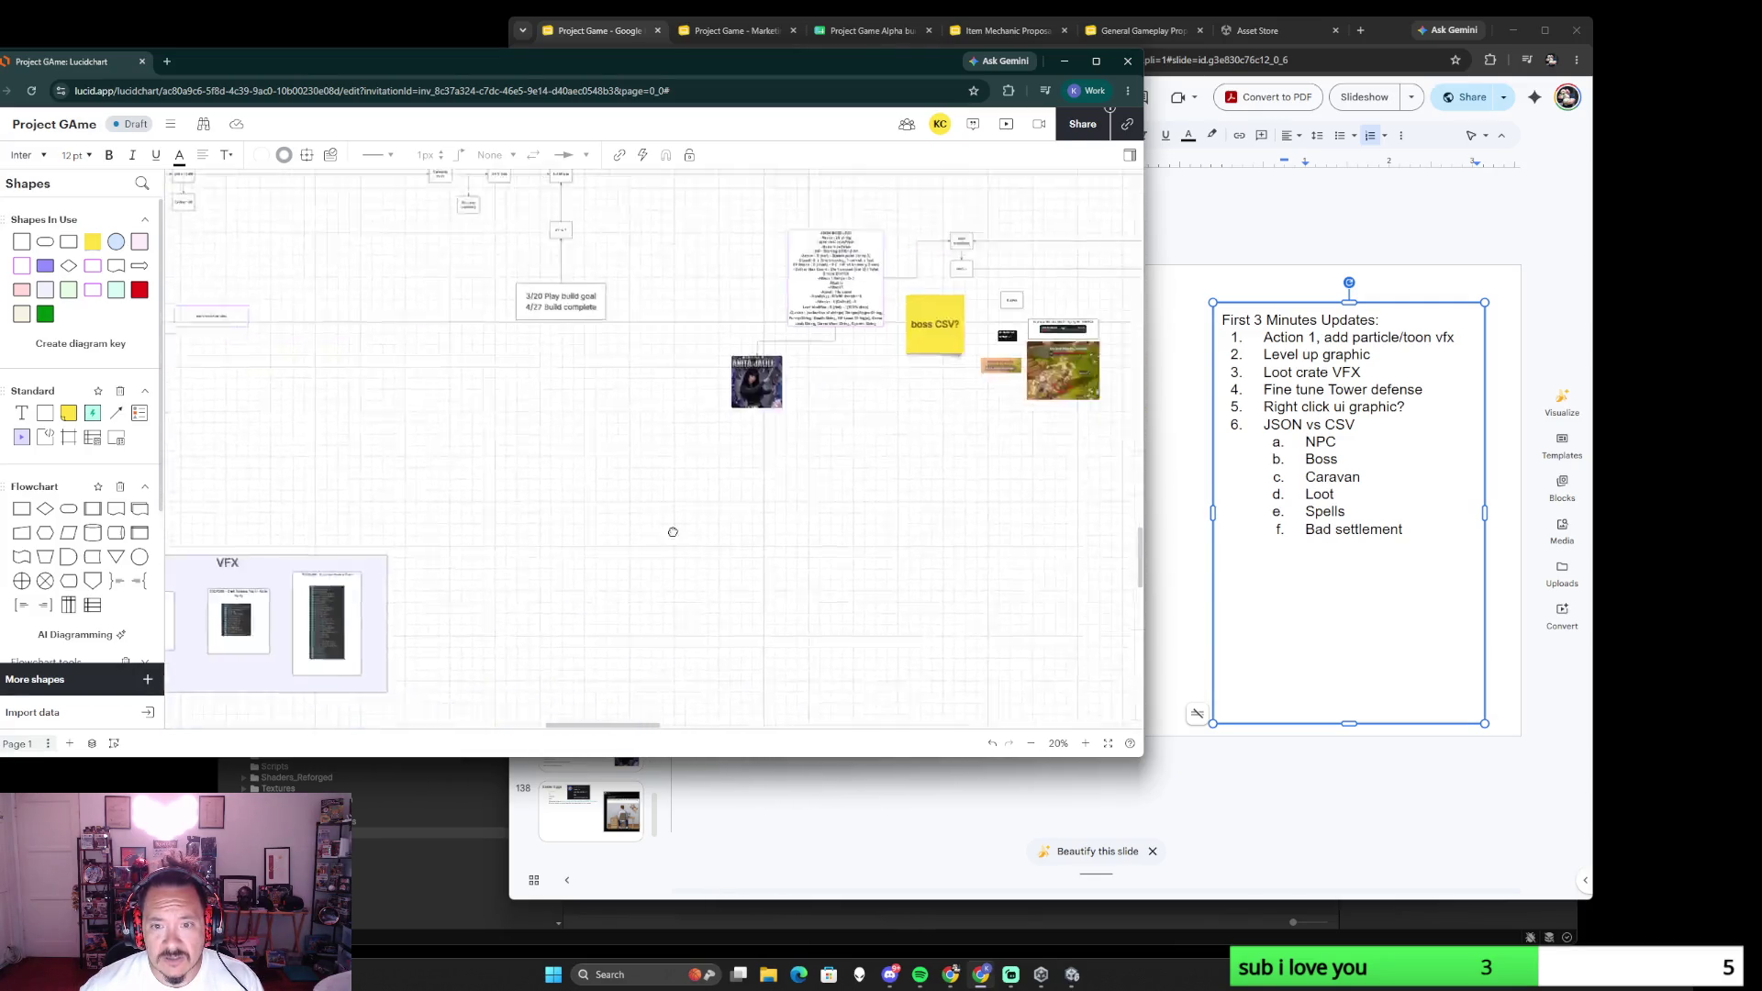
scroll(878, 592, "right", 4)
scroll(853, 579, "right", 1)
scroll(812, 551, "up", 1)
scroll(767, 531, "up", 2)
scroll(718, 552, "up", 3, "ctrl")
scroll(602, 543, "up", 1, "ctrl")
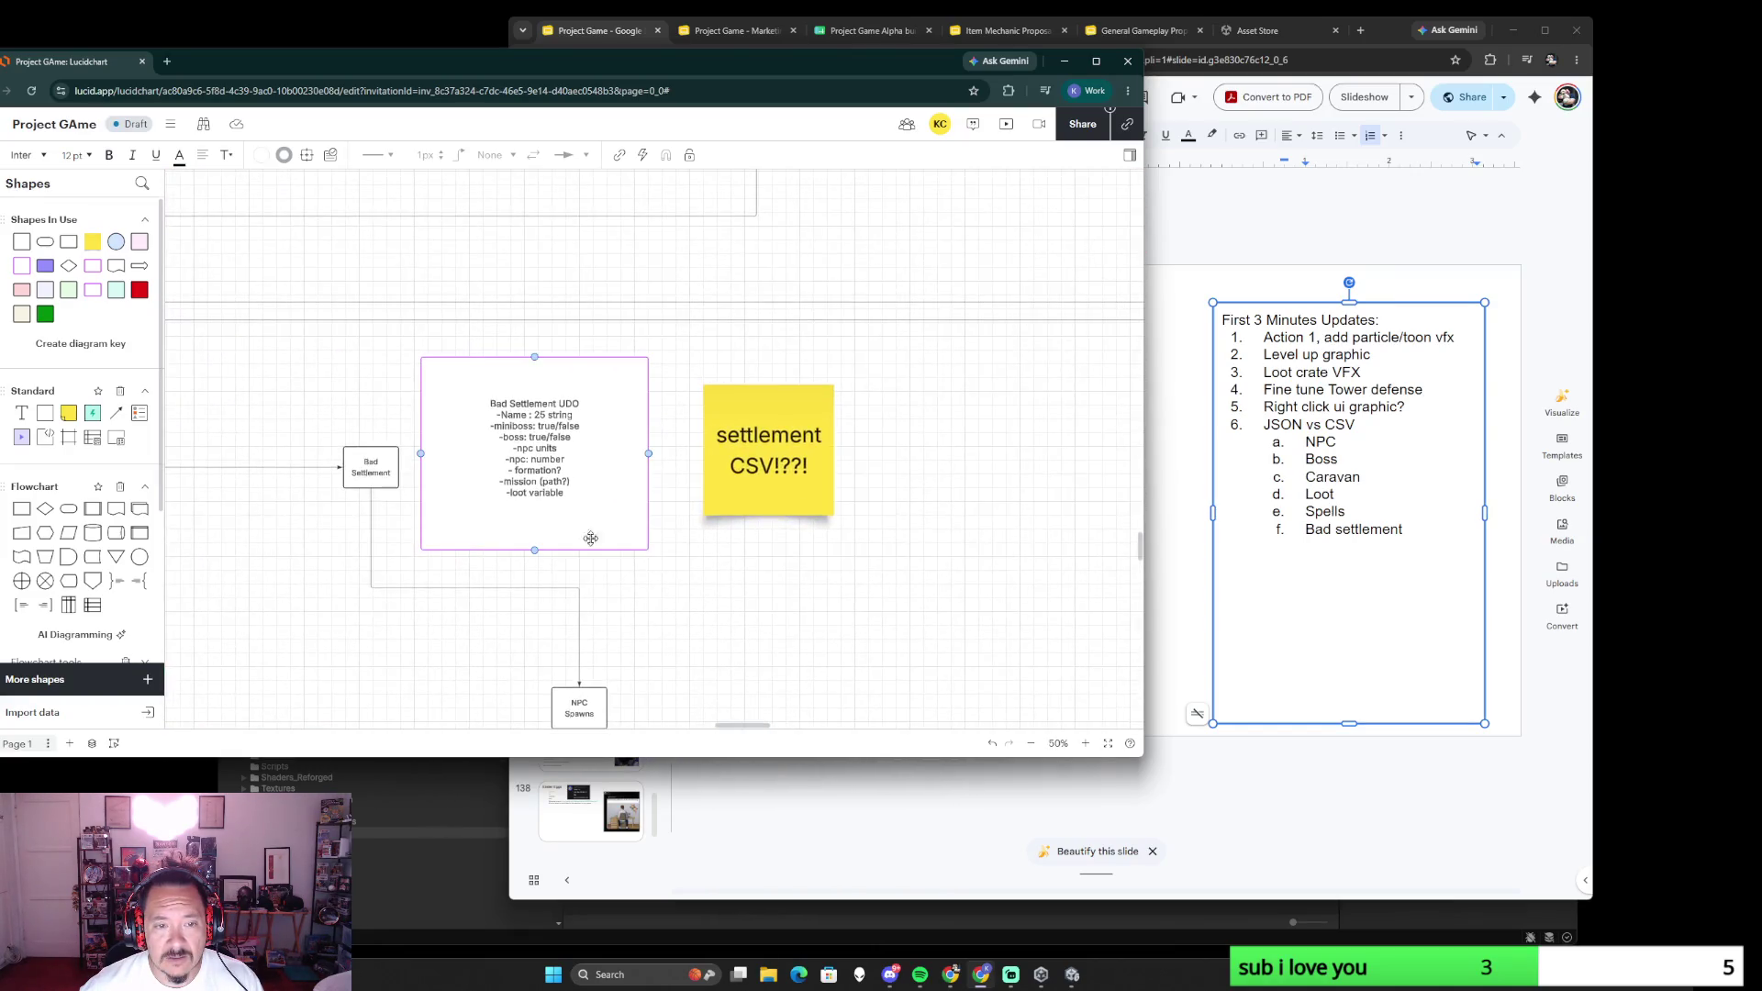
- Delete and restore the UDO field lines, then paste the NPC Bad Settlement notes onto the board
double_click(540, 484)
left_click_drag(565, 493, 494, 415)
key("BackSpace")
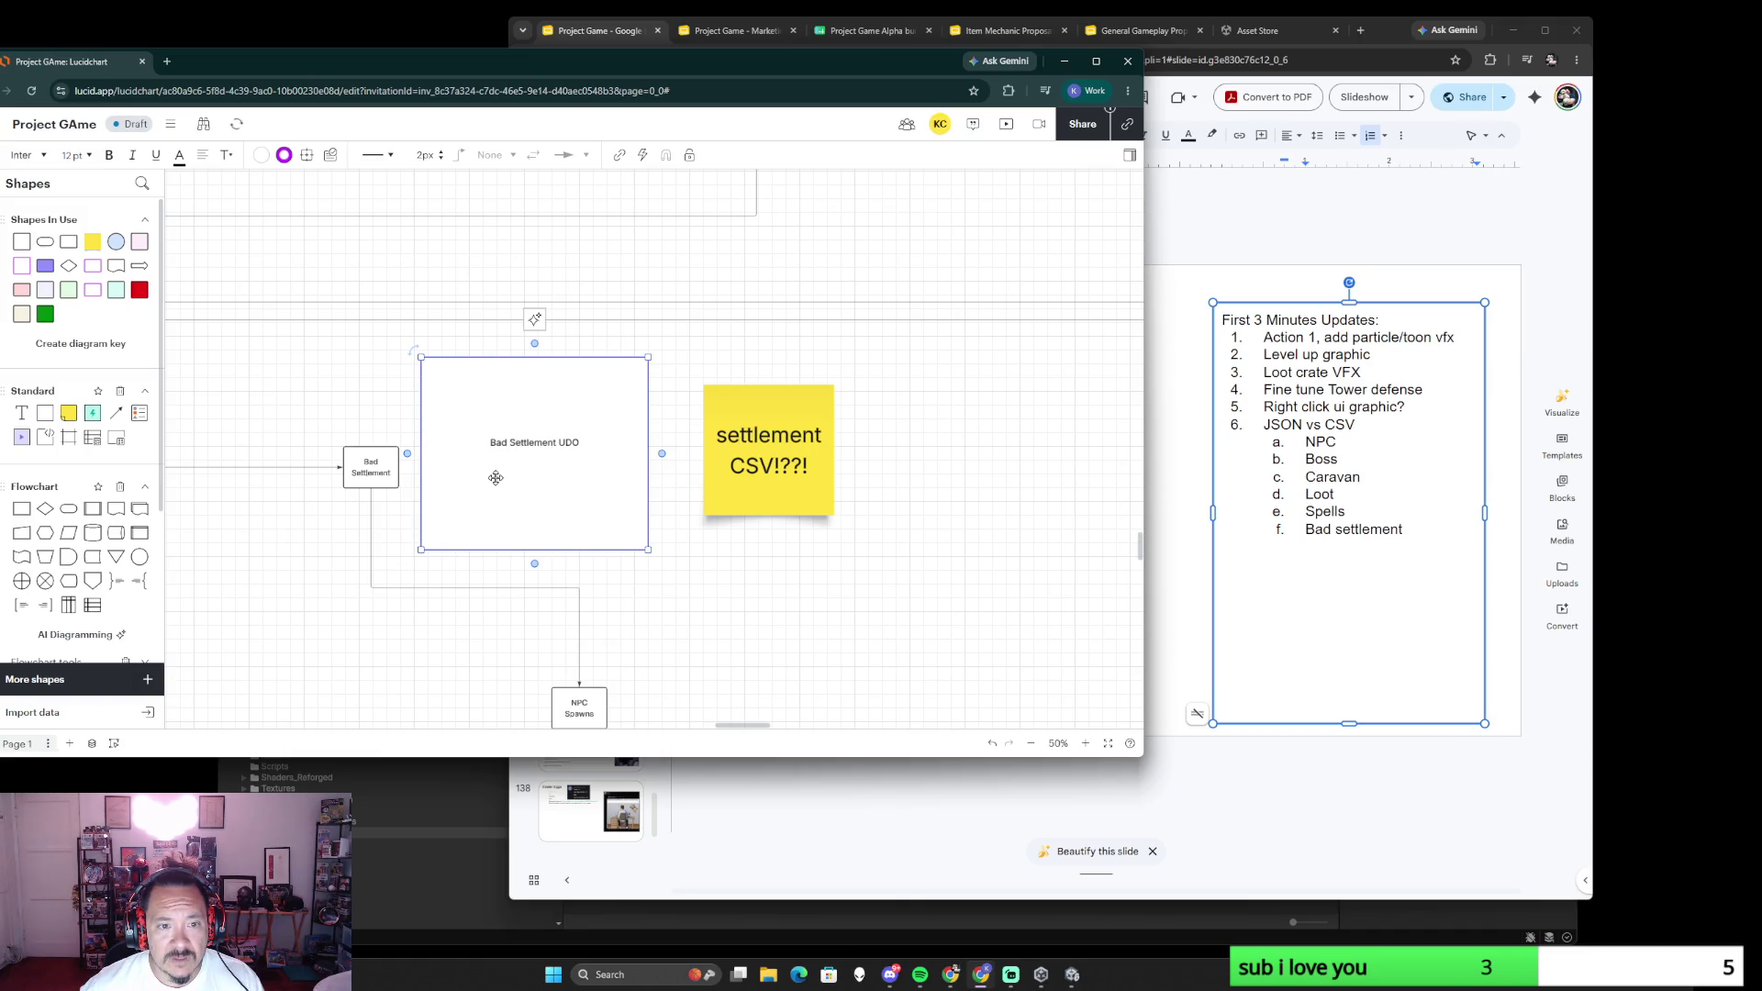
key("ctrl+z")
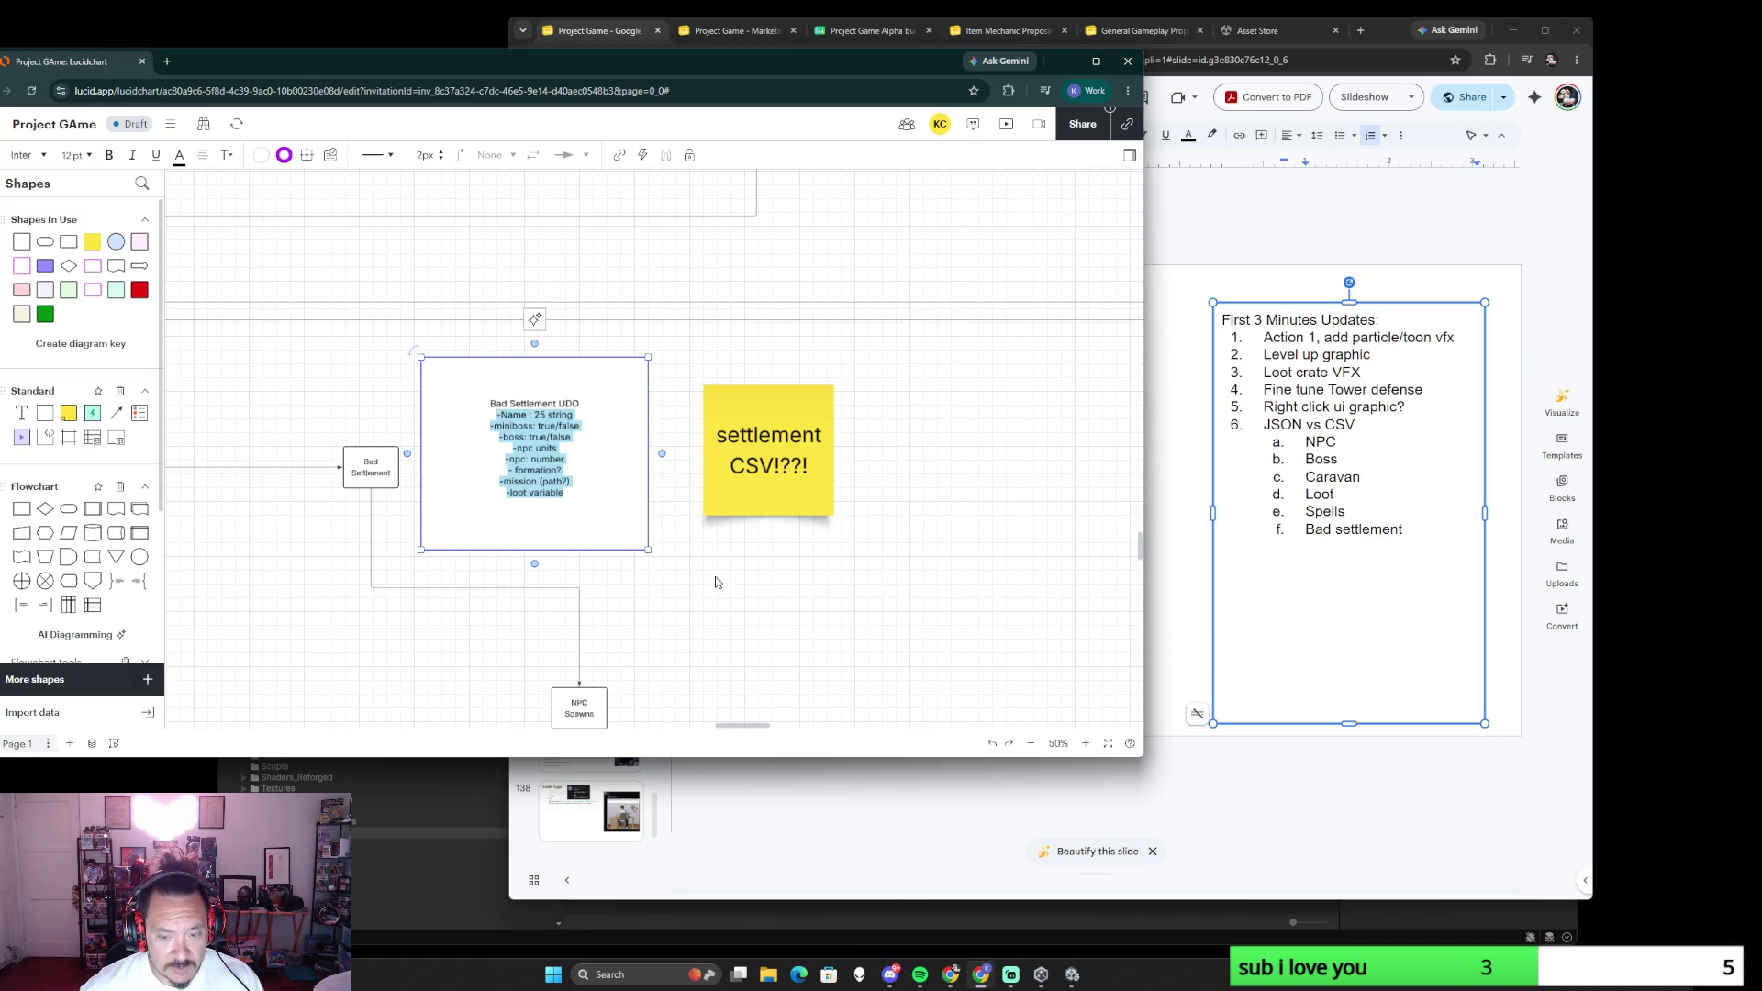
left_click(680, 561)
type("NPC Bad Settlement -Asset -Pads -Default (1) is resource drop -1000HP -Spawns NPC at level up (total 6) -Defense trigger at X HP -spawn megaboss at death")
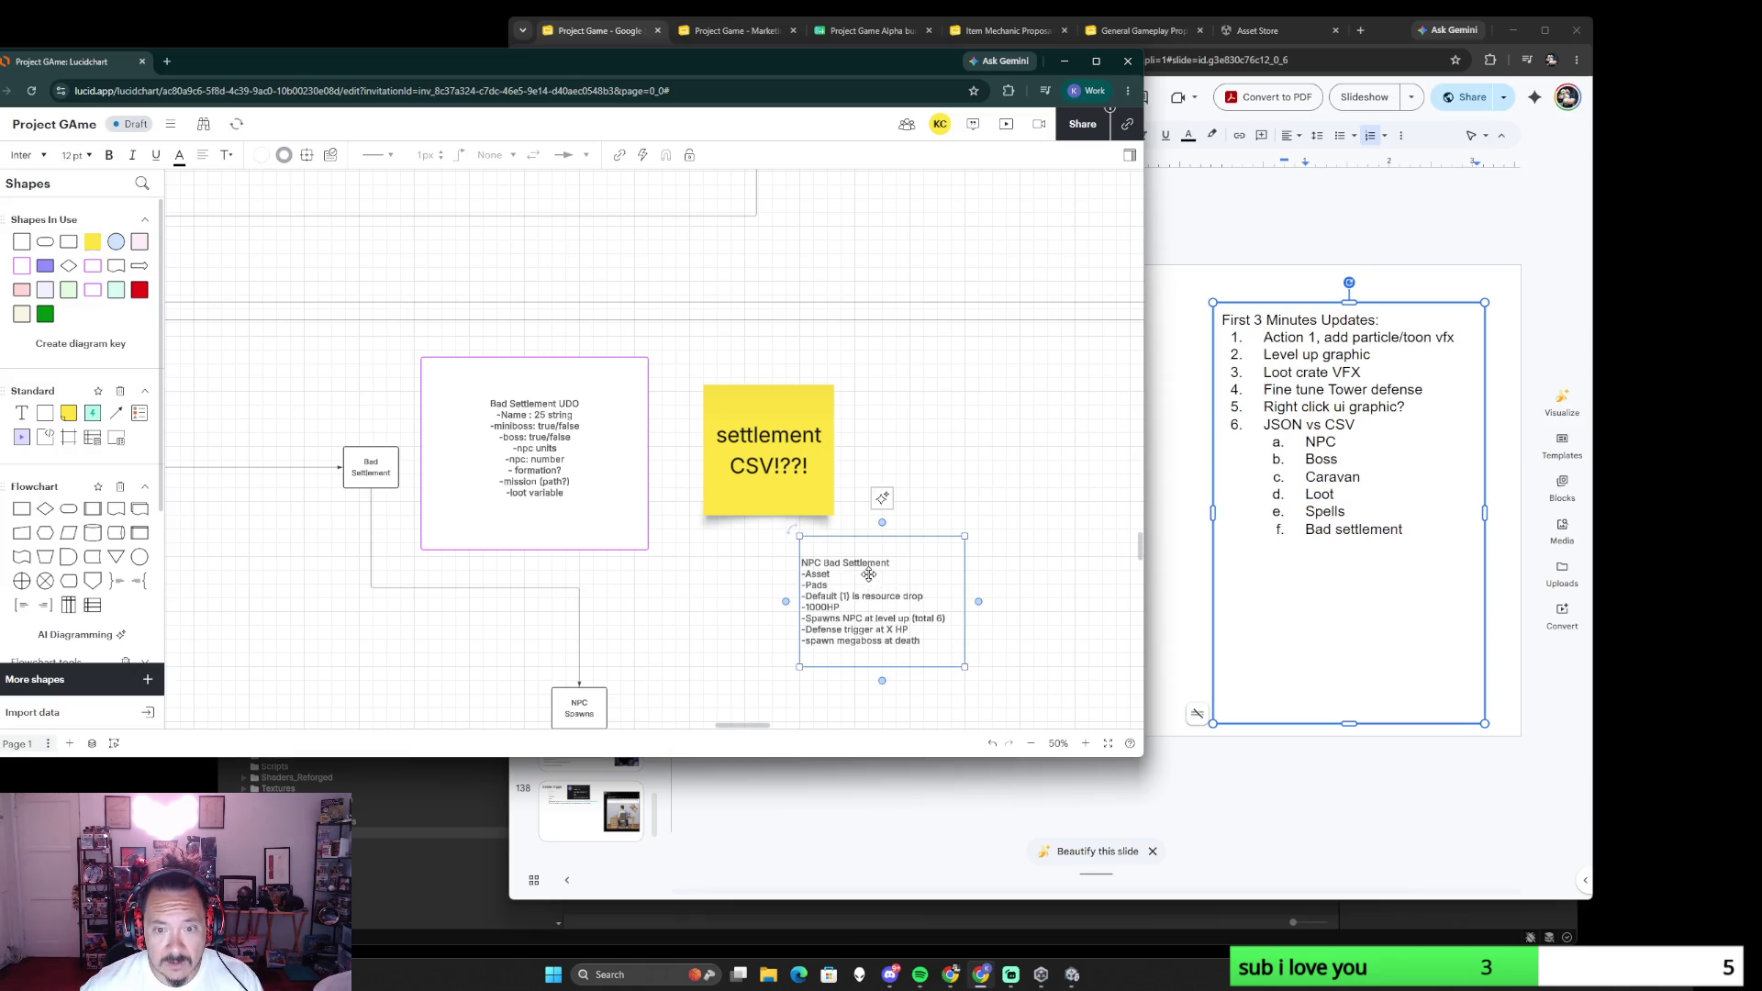
- Rename the Bad Settlement UDO's miniboss field to pads
left_click(561, 482)
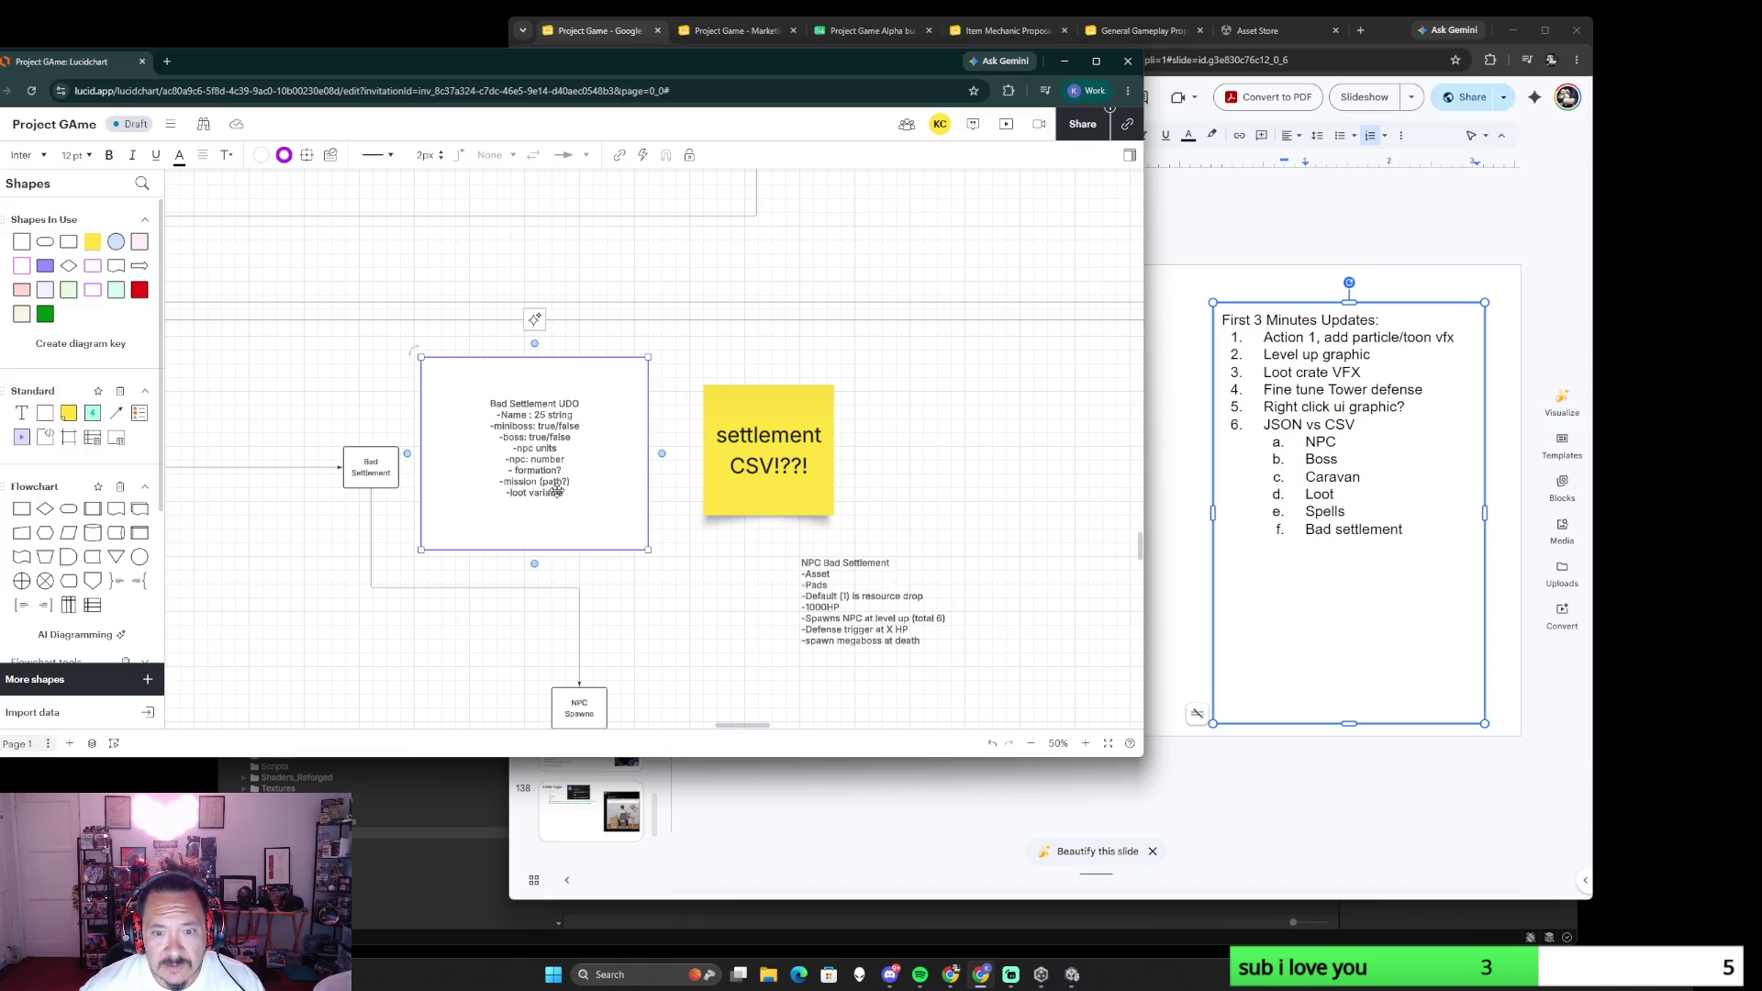
double_click(551, 488)
left_click(554, 426)
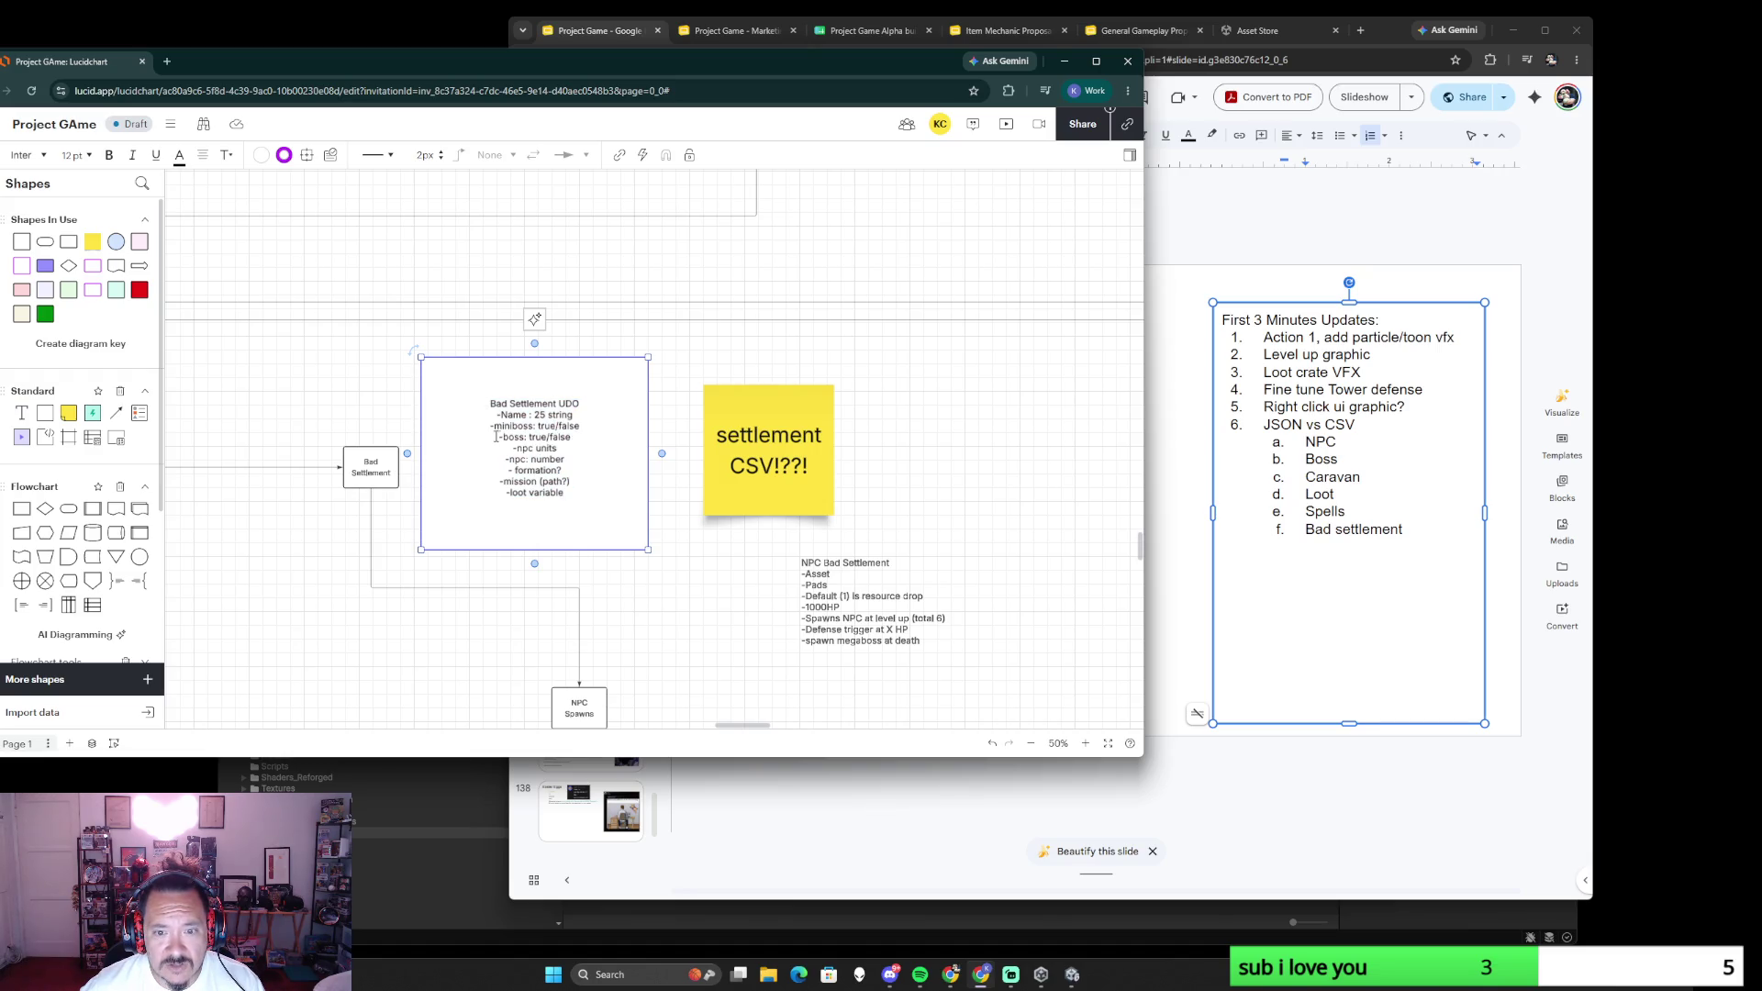
type("pads: ")
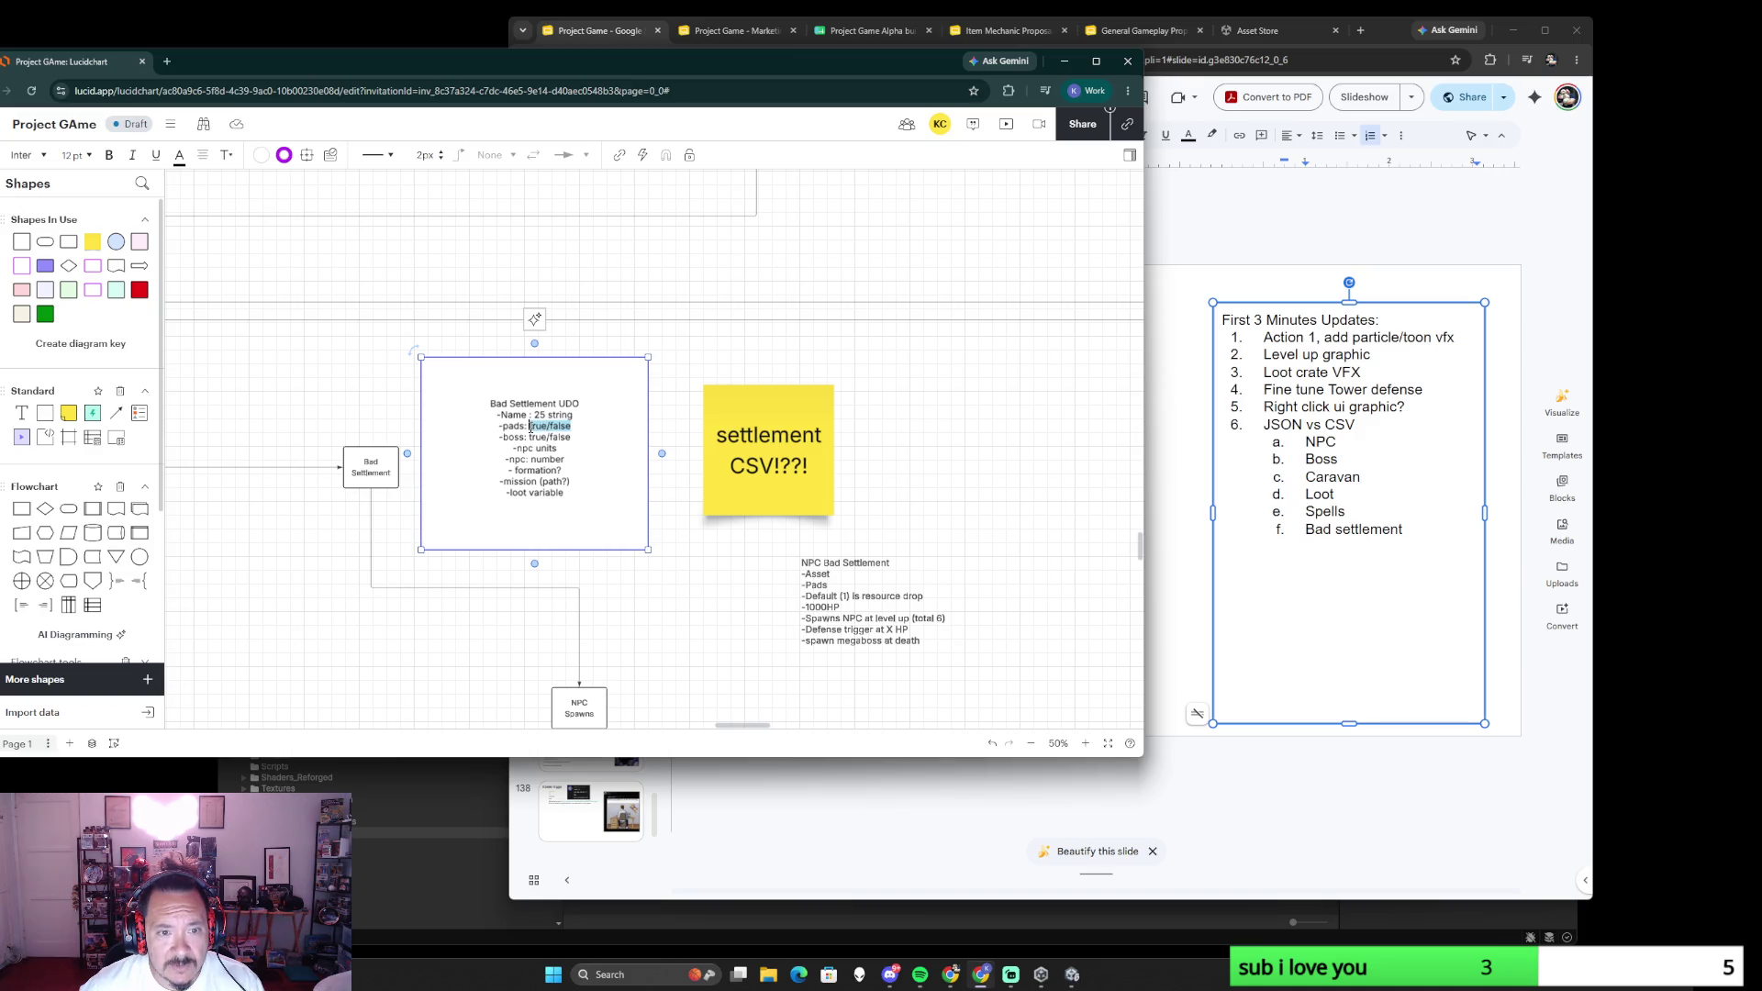
type("1-6")
scroll(545, 427, "down", 5)
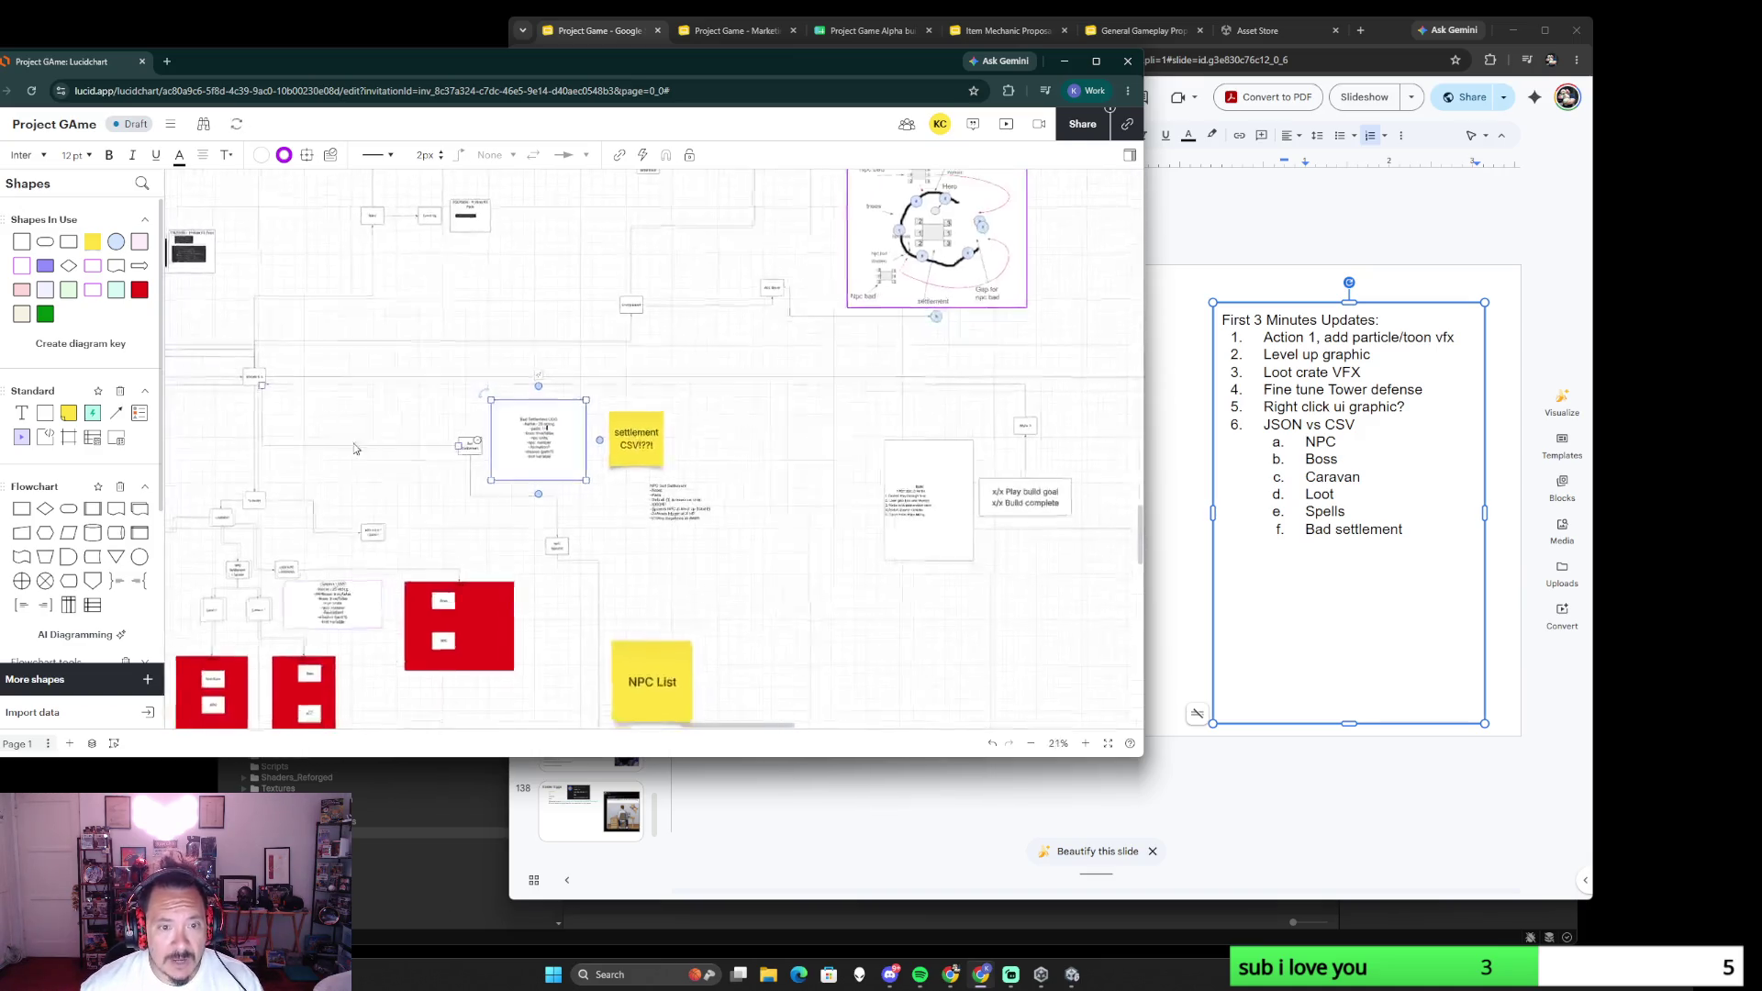
scroll(445, 503, "down", 5)
scroll(445, 503, "down", 3)
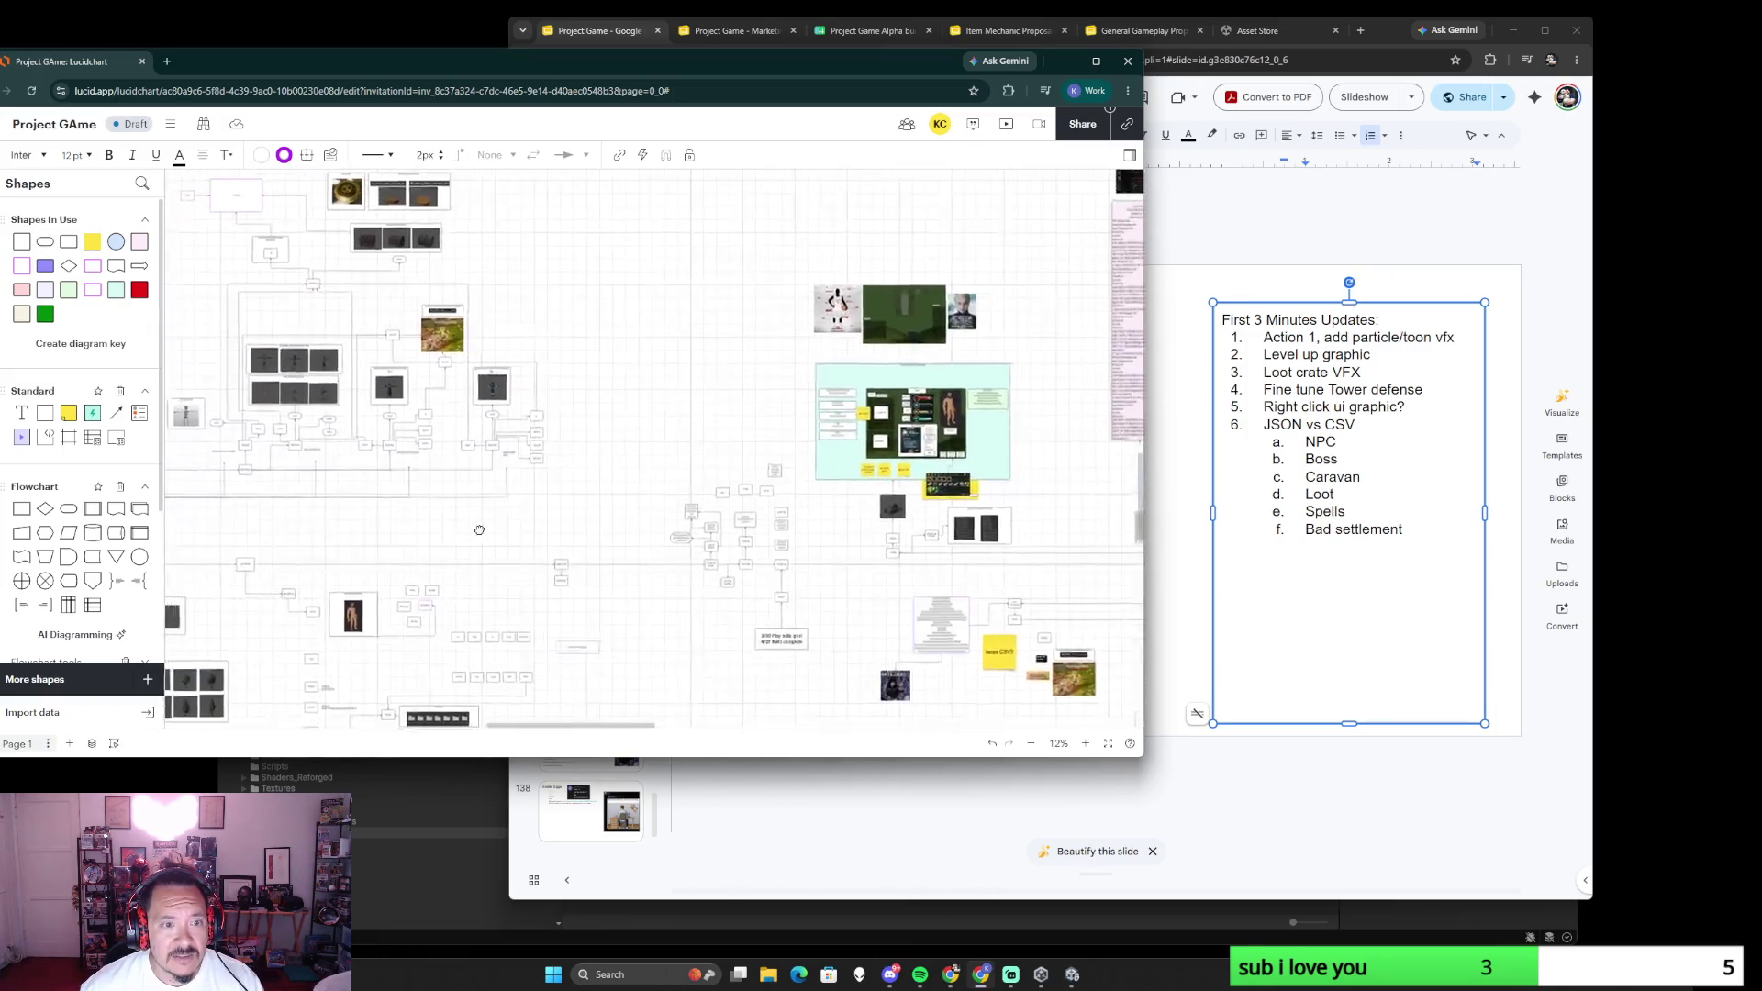
scroll(551, 475, "down", 3)
scroll(601, 456, "up", 5)
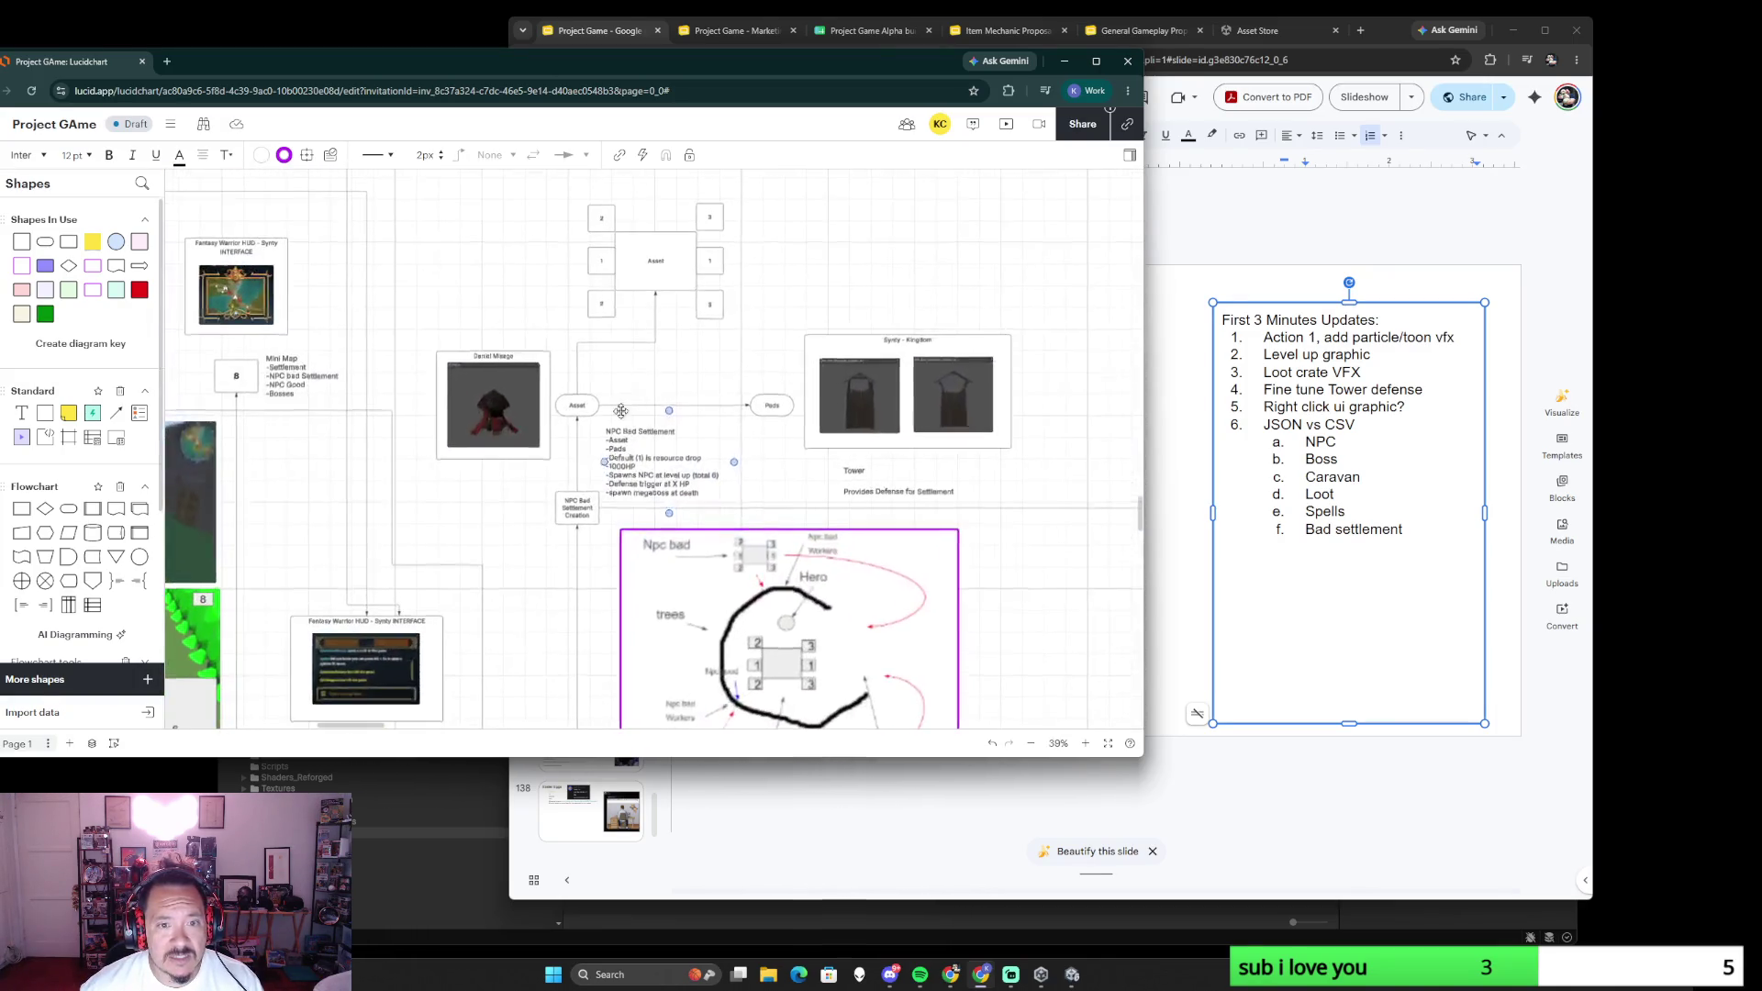
scroll(792, 380, "up", 3)
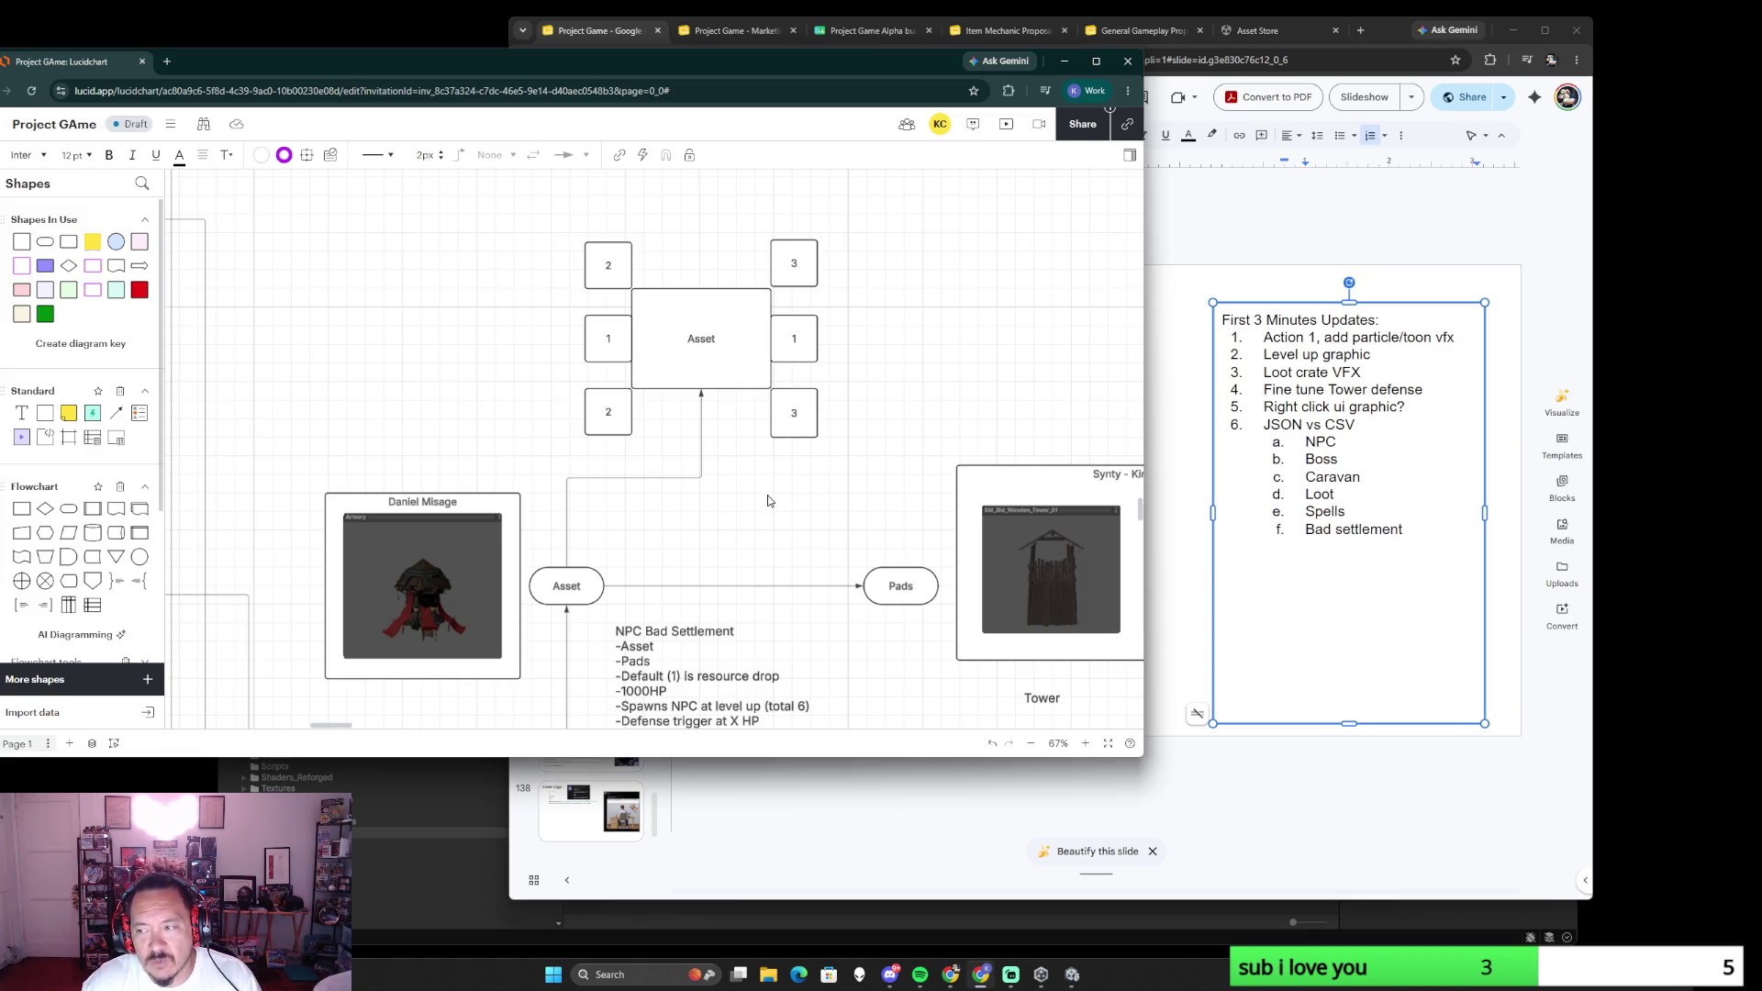
scroll(800, 527, "down", 2)
scroll(799, 528, "down", 1)
scroll(708, 594, "down", 2)
scroll(709, 594, "down", 2)
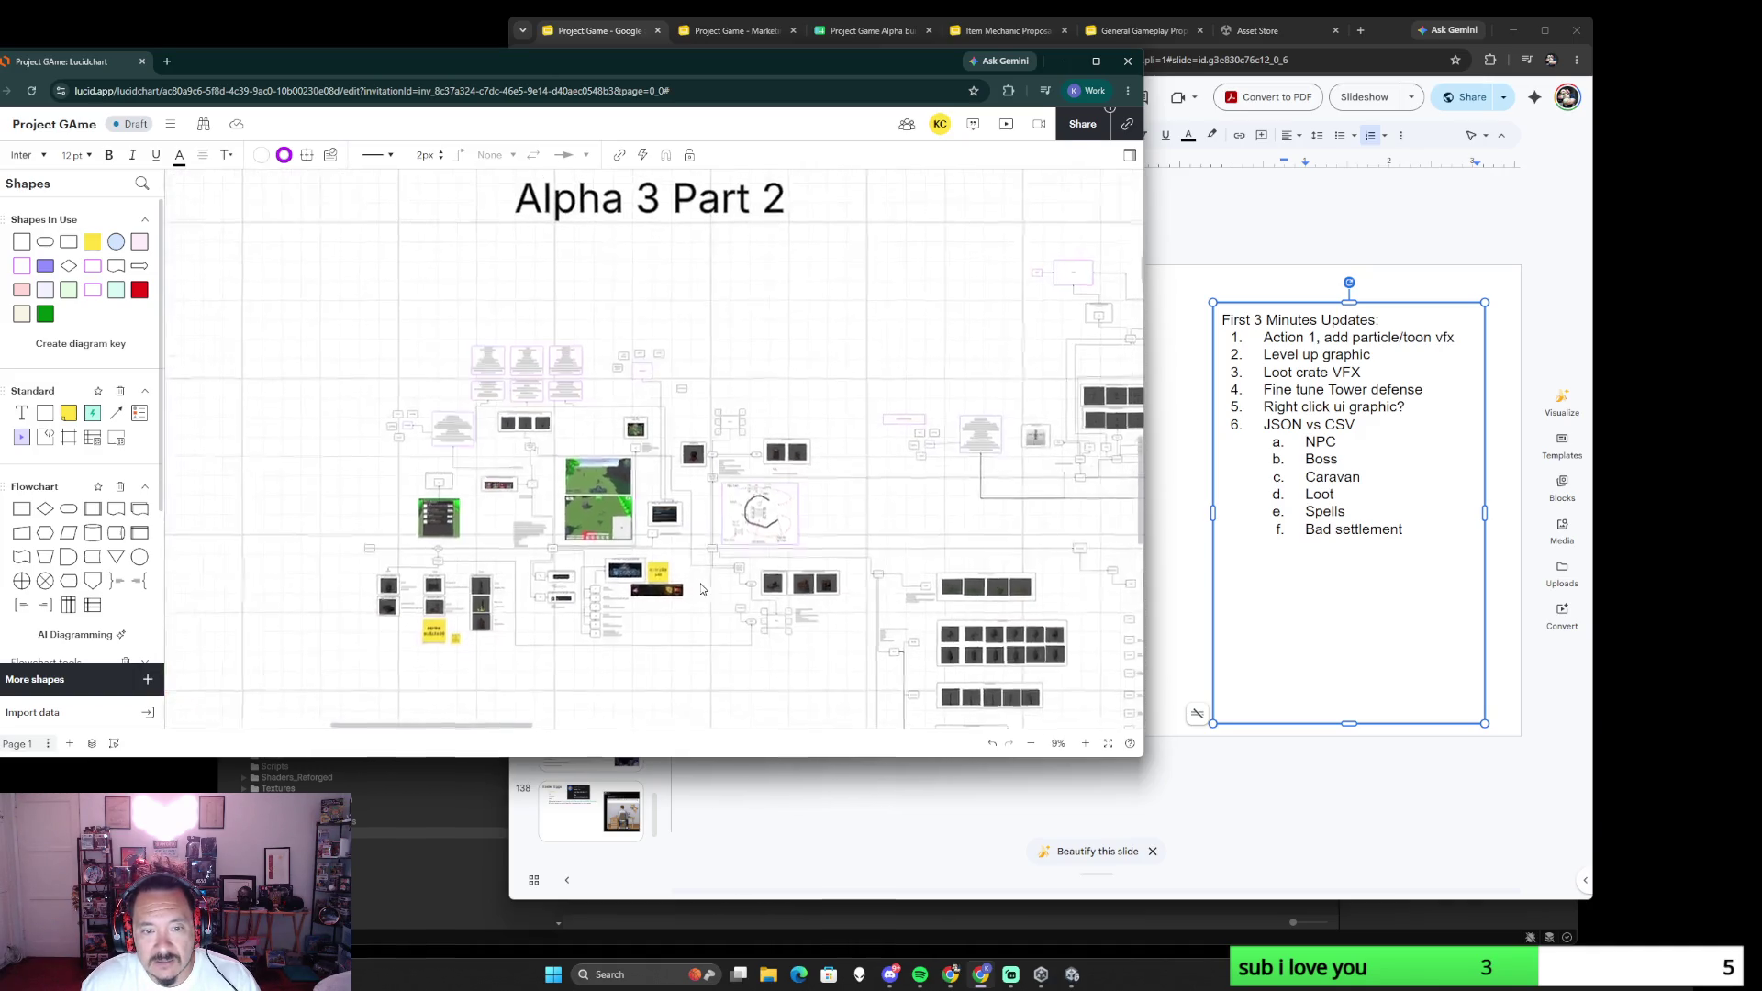
scroll(901, 496, "right", 5)
scroll(896, 502, "down", 3)
scroll(887, 509, "down", 2)
scroll(879, 521, "down", 3)
scroll(878, 521, "up", 1)
scroll(867, 521, "up", 2)
scroll(853, 520, "up", 2)
scroll(812, 519, "left", 5)
scroll(812, 520, "up", 1)
scroll(806, 536, "up", 2)
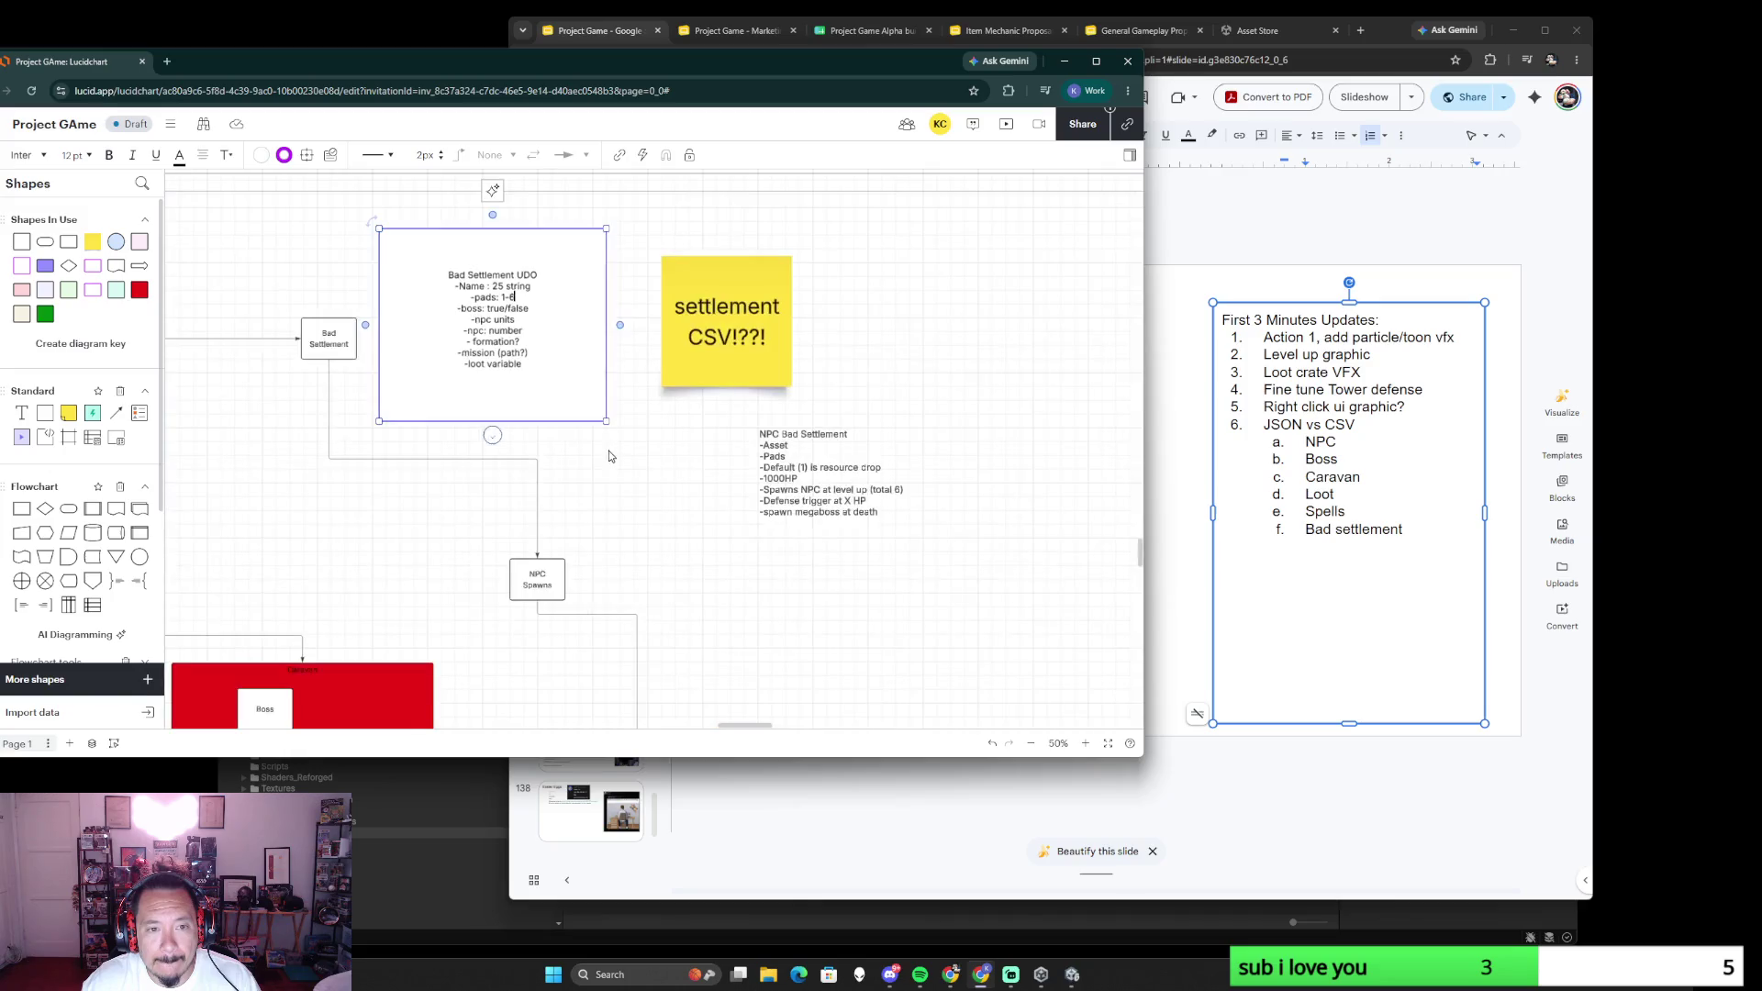
scroll(789, 572, "up", 1)
scroll(839, 555, "up", 1)
scroll(839, 555, "up", 1)
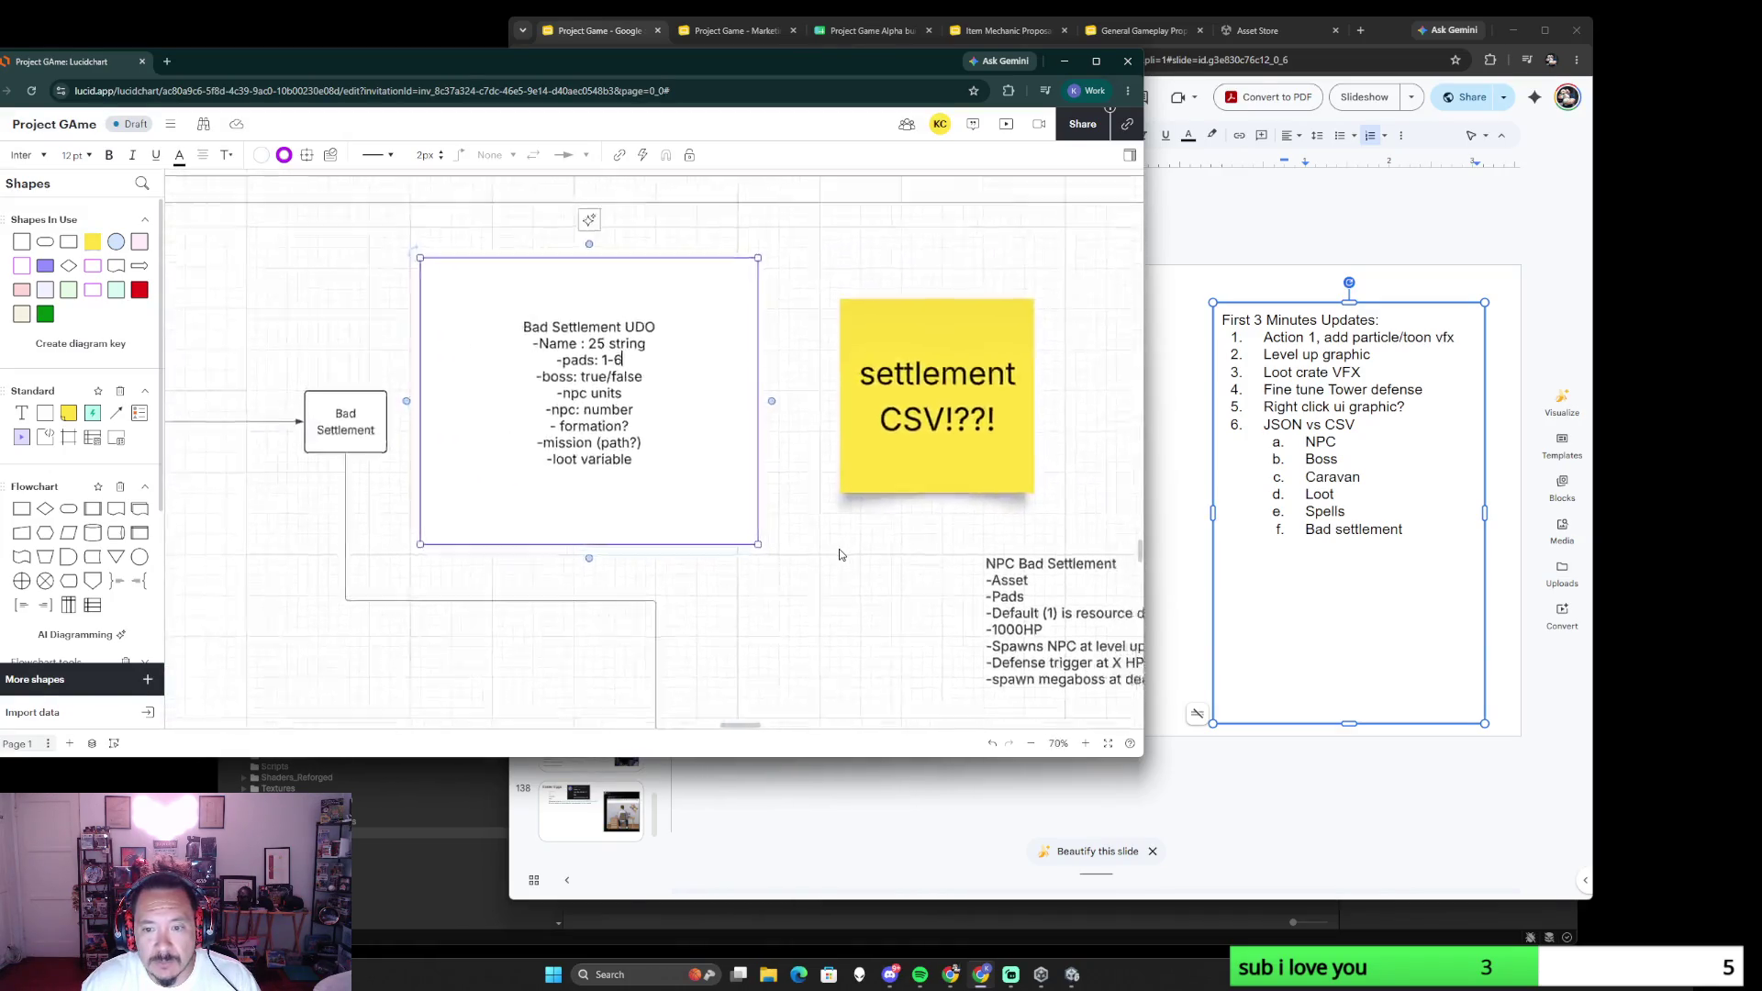
scroll(839, 555, "down", 2)
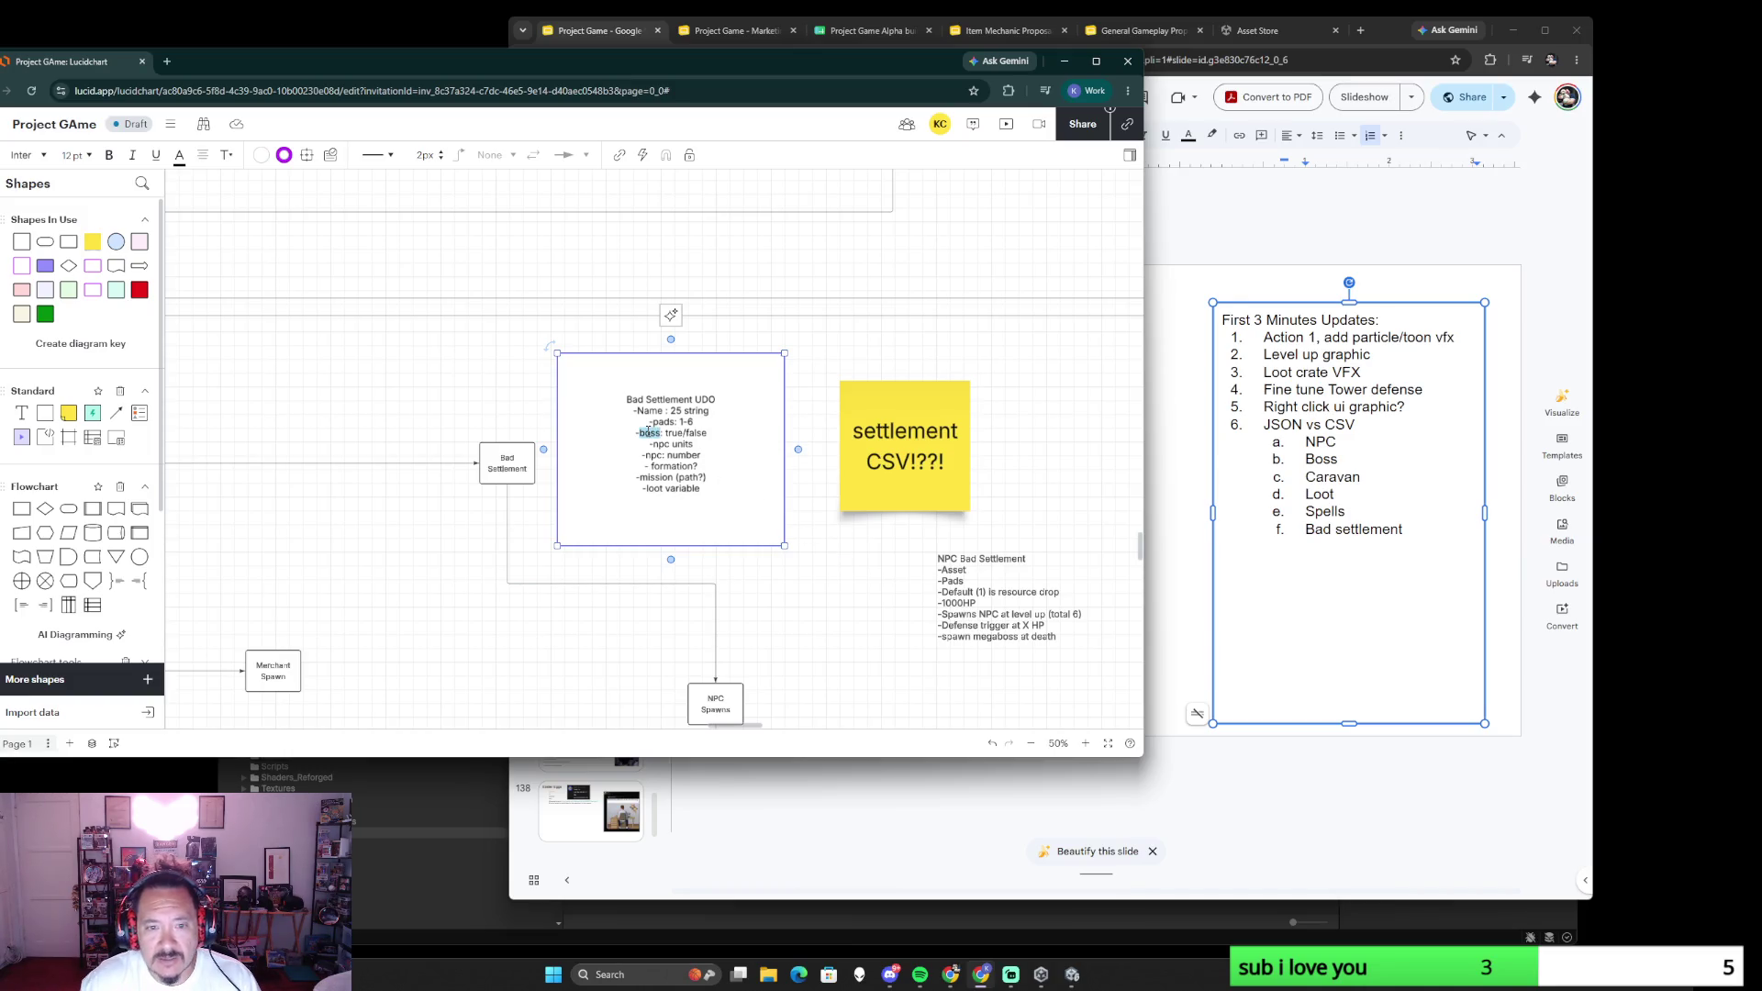
type("HP: ")
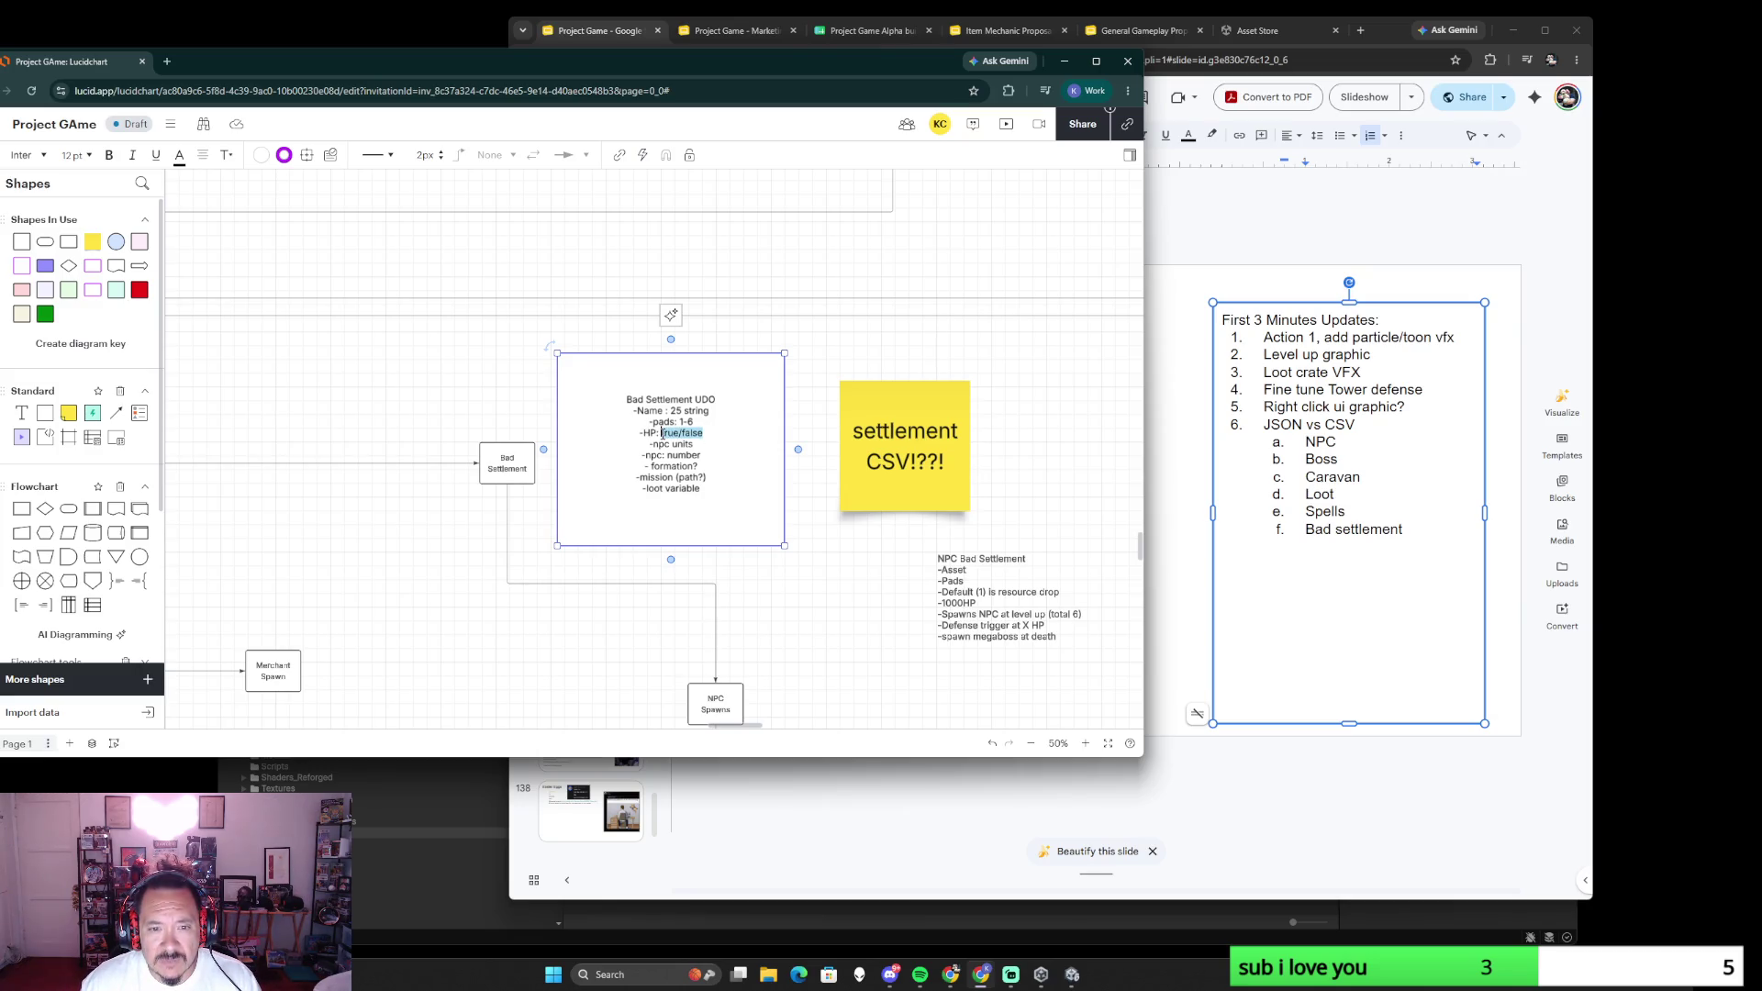
type("100-1")
type("000")
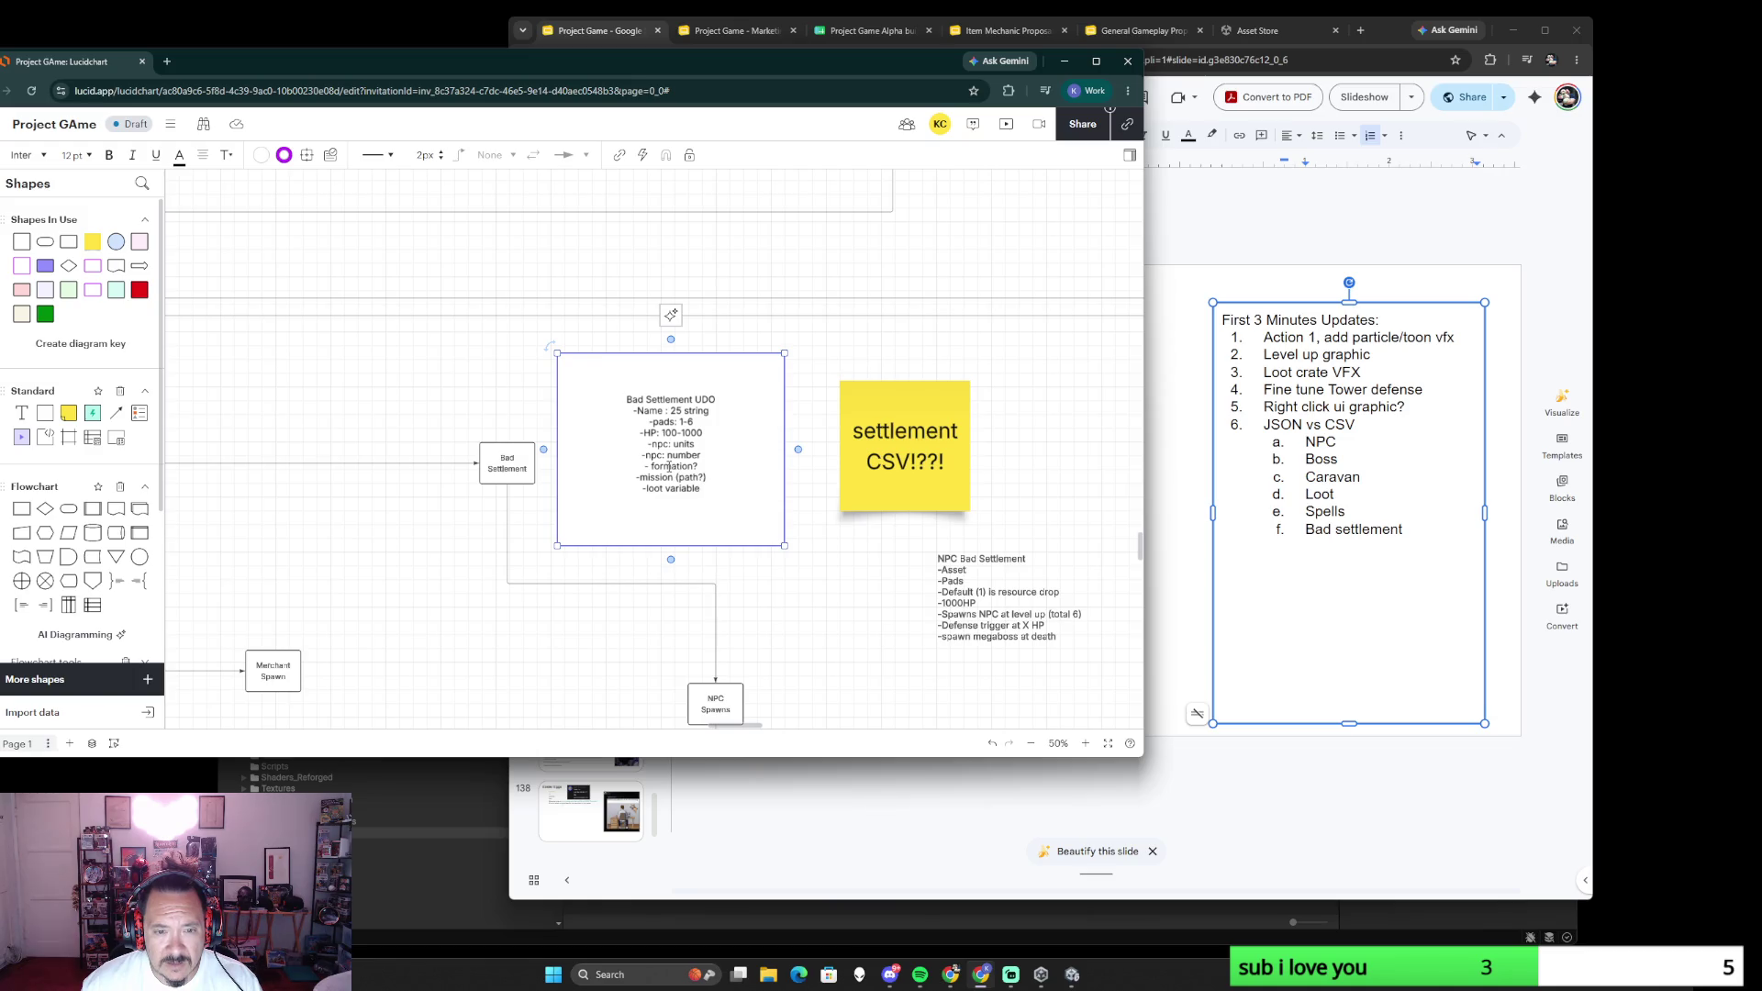
type(":")
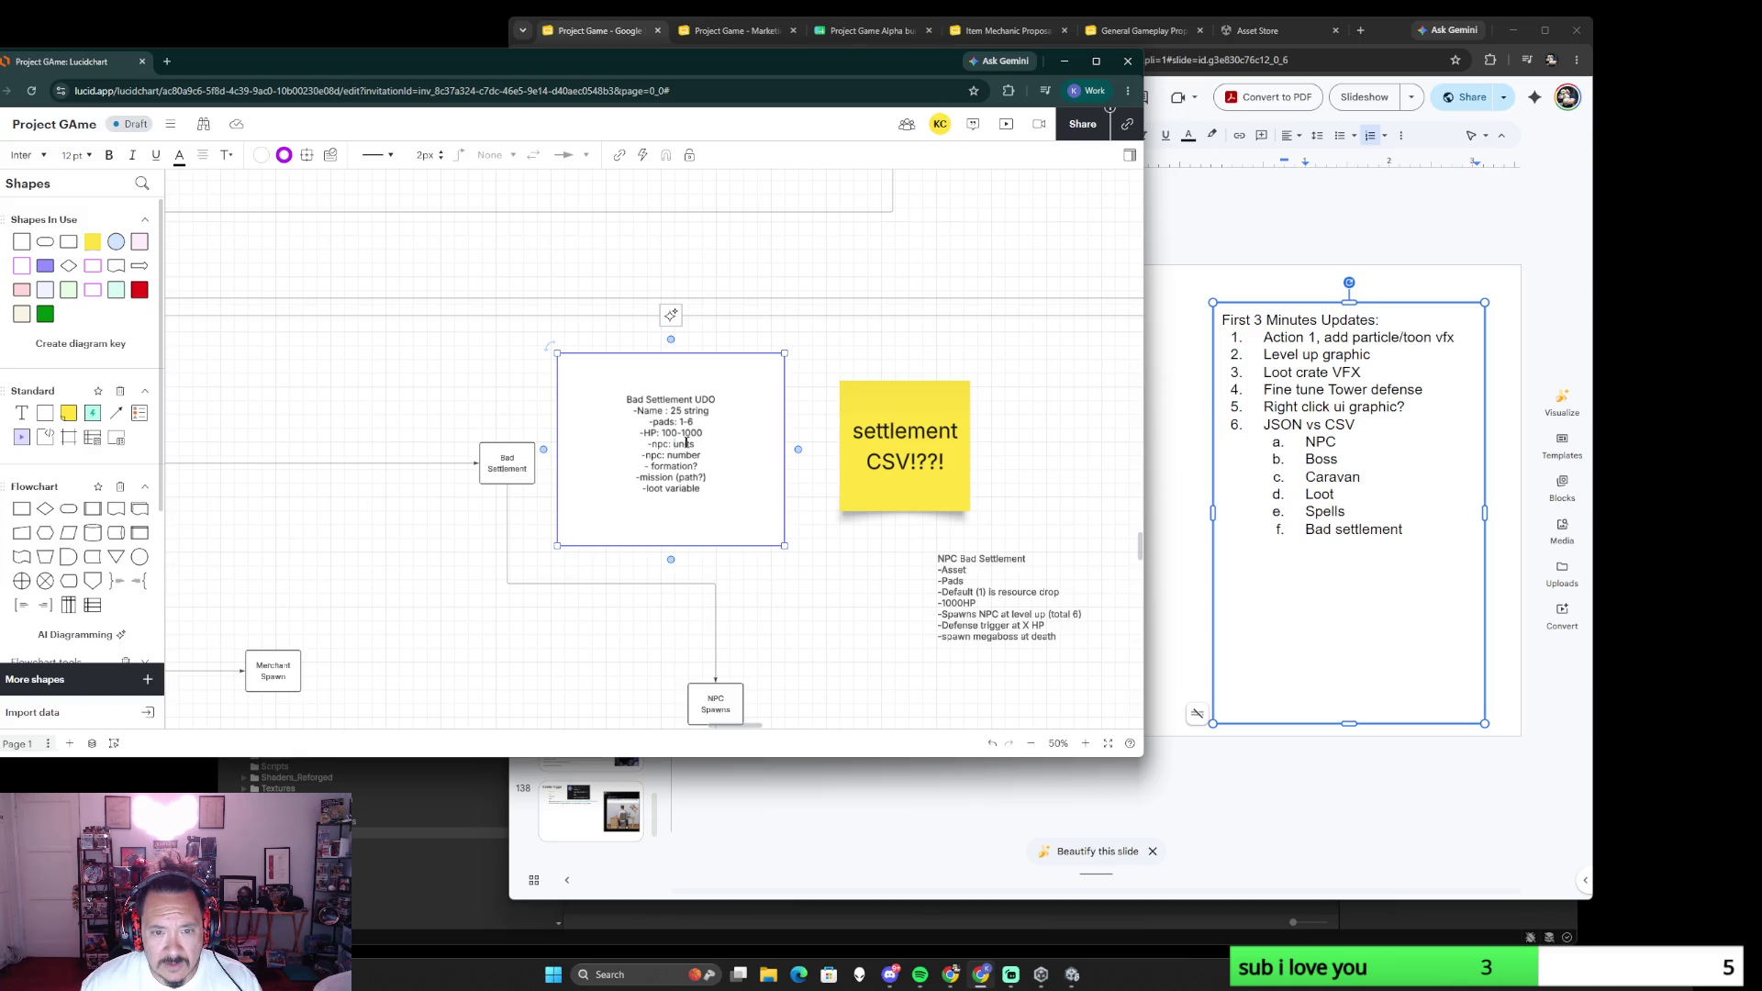
type(" units type")
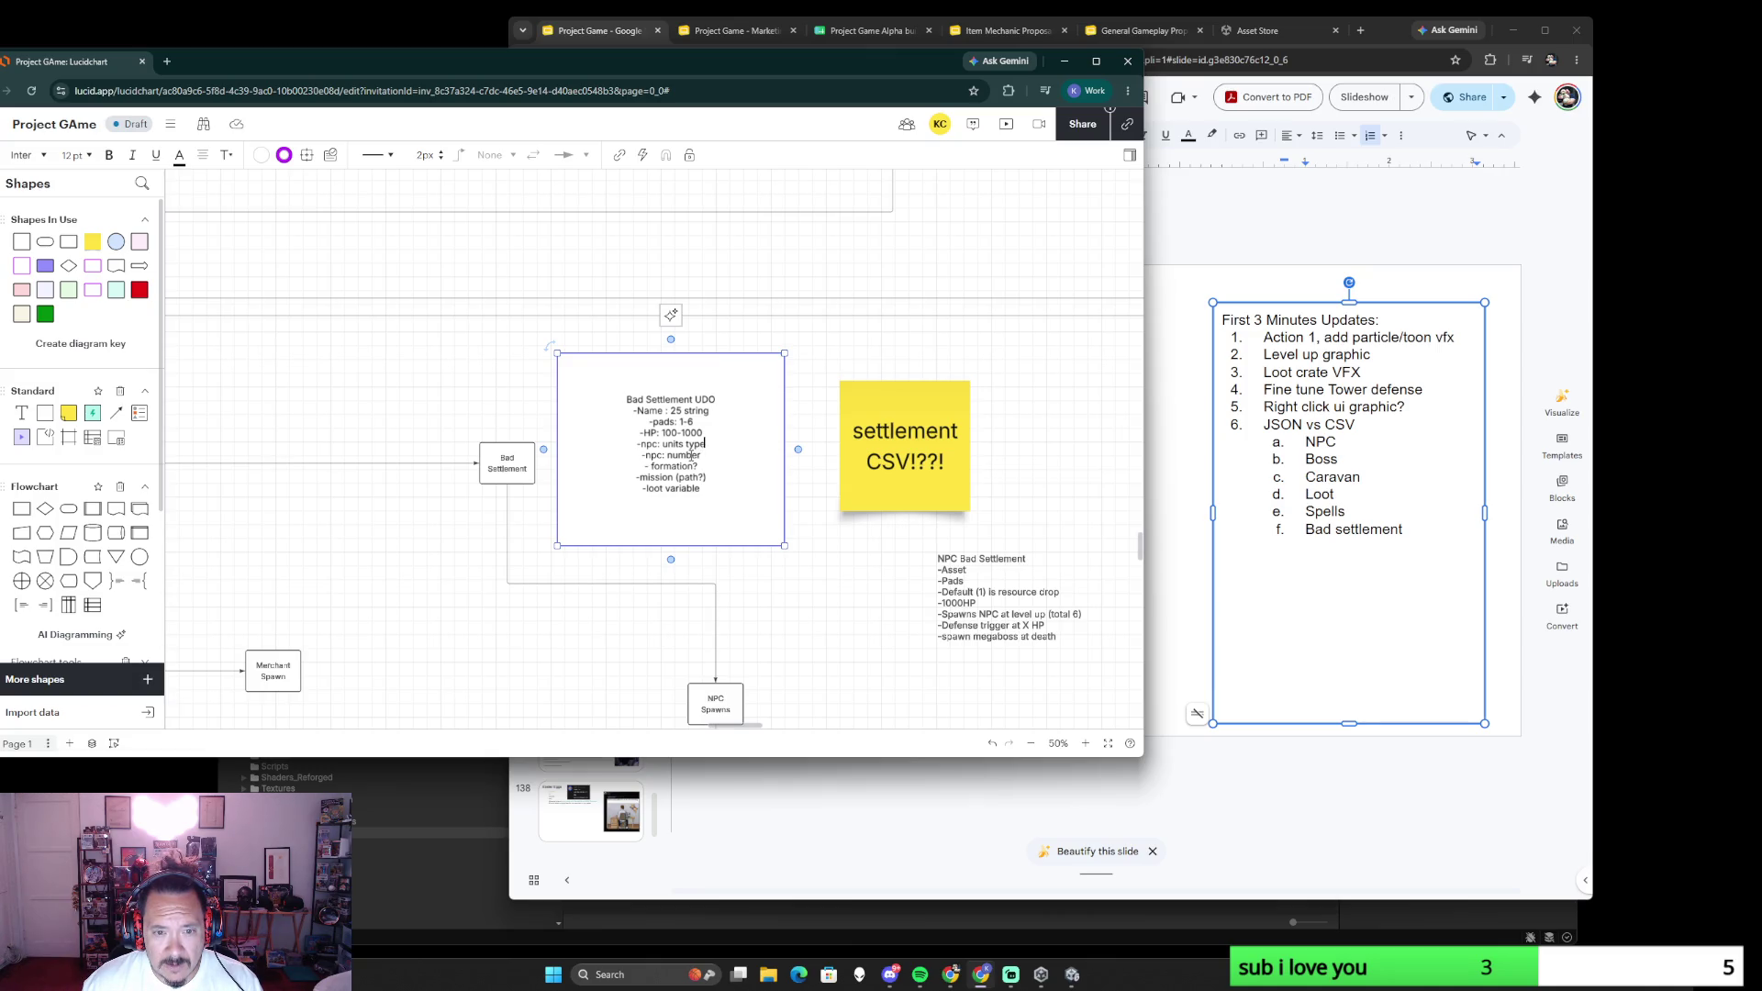
- Replace the npc number, formation? and mission lines with units type, spawn timer and Level 1-3
left_click_drag(694, 454, 645, 456)
type("spawns")
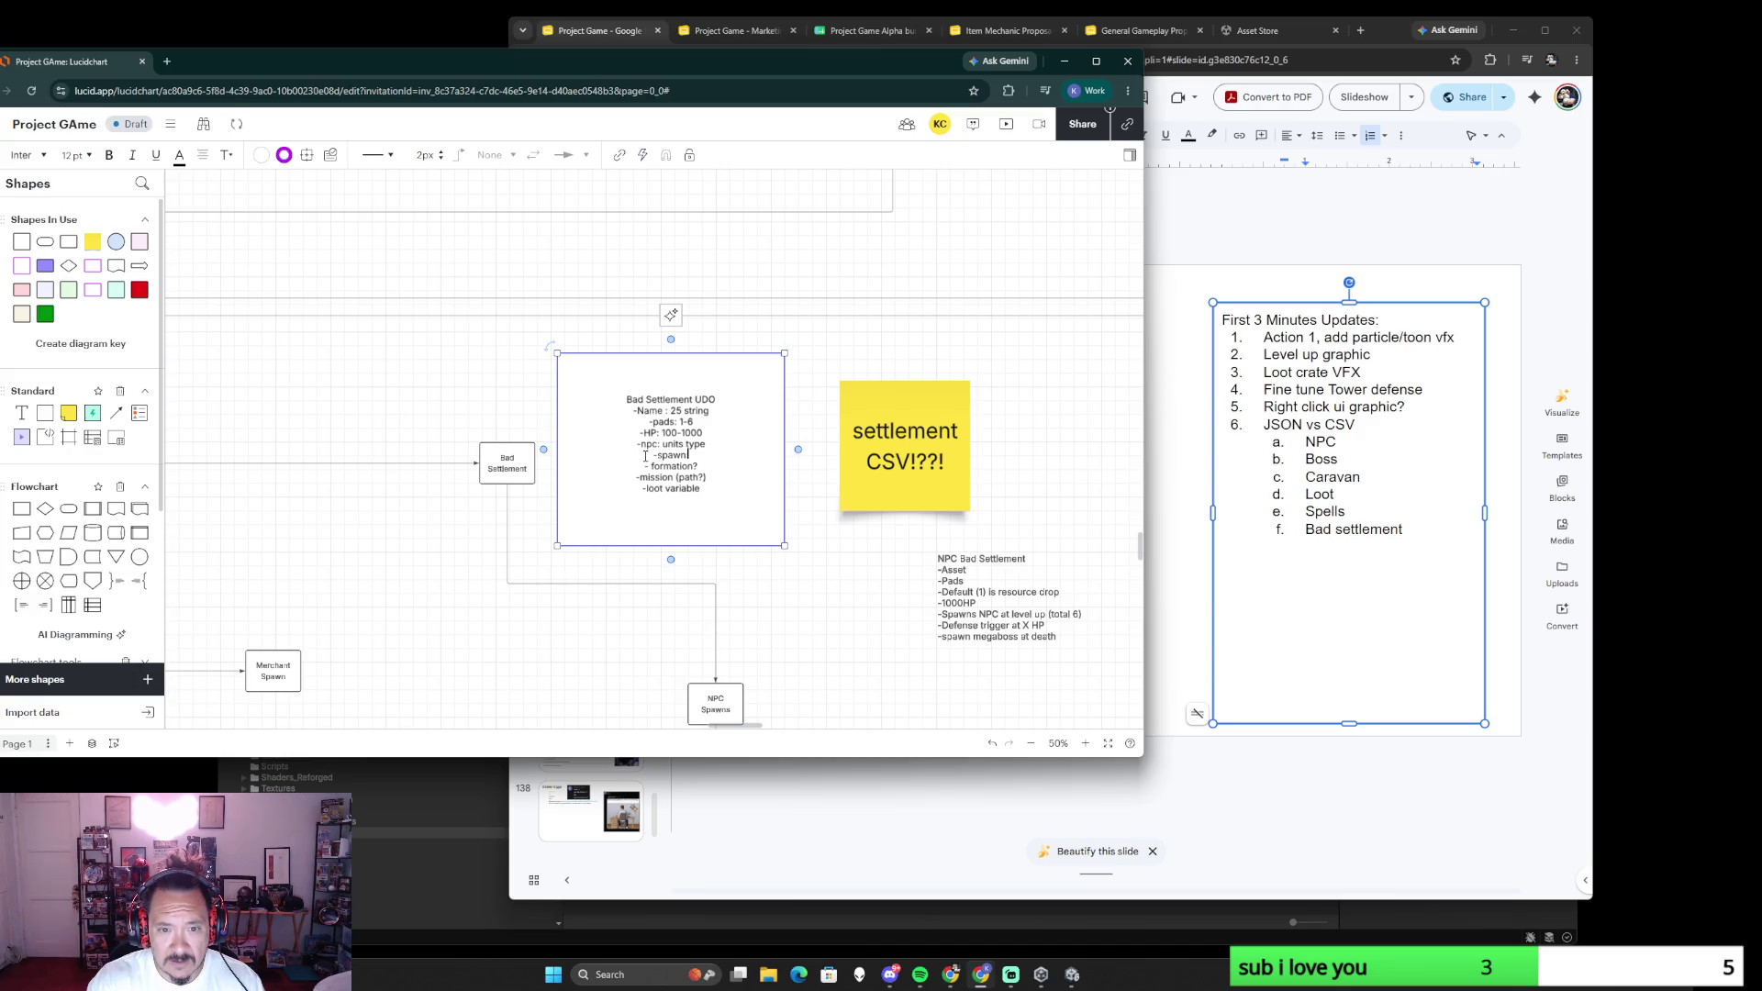
type(" timer:")
type(" u")
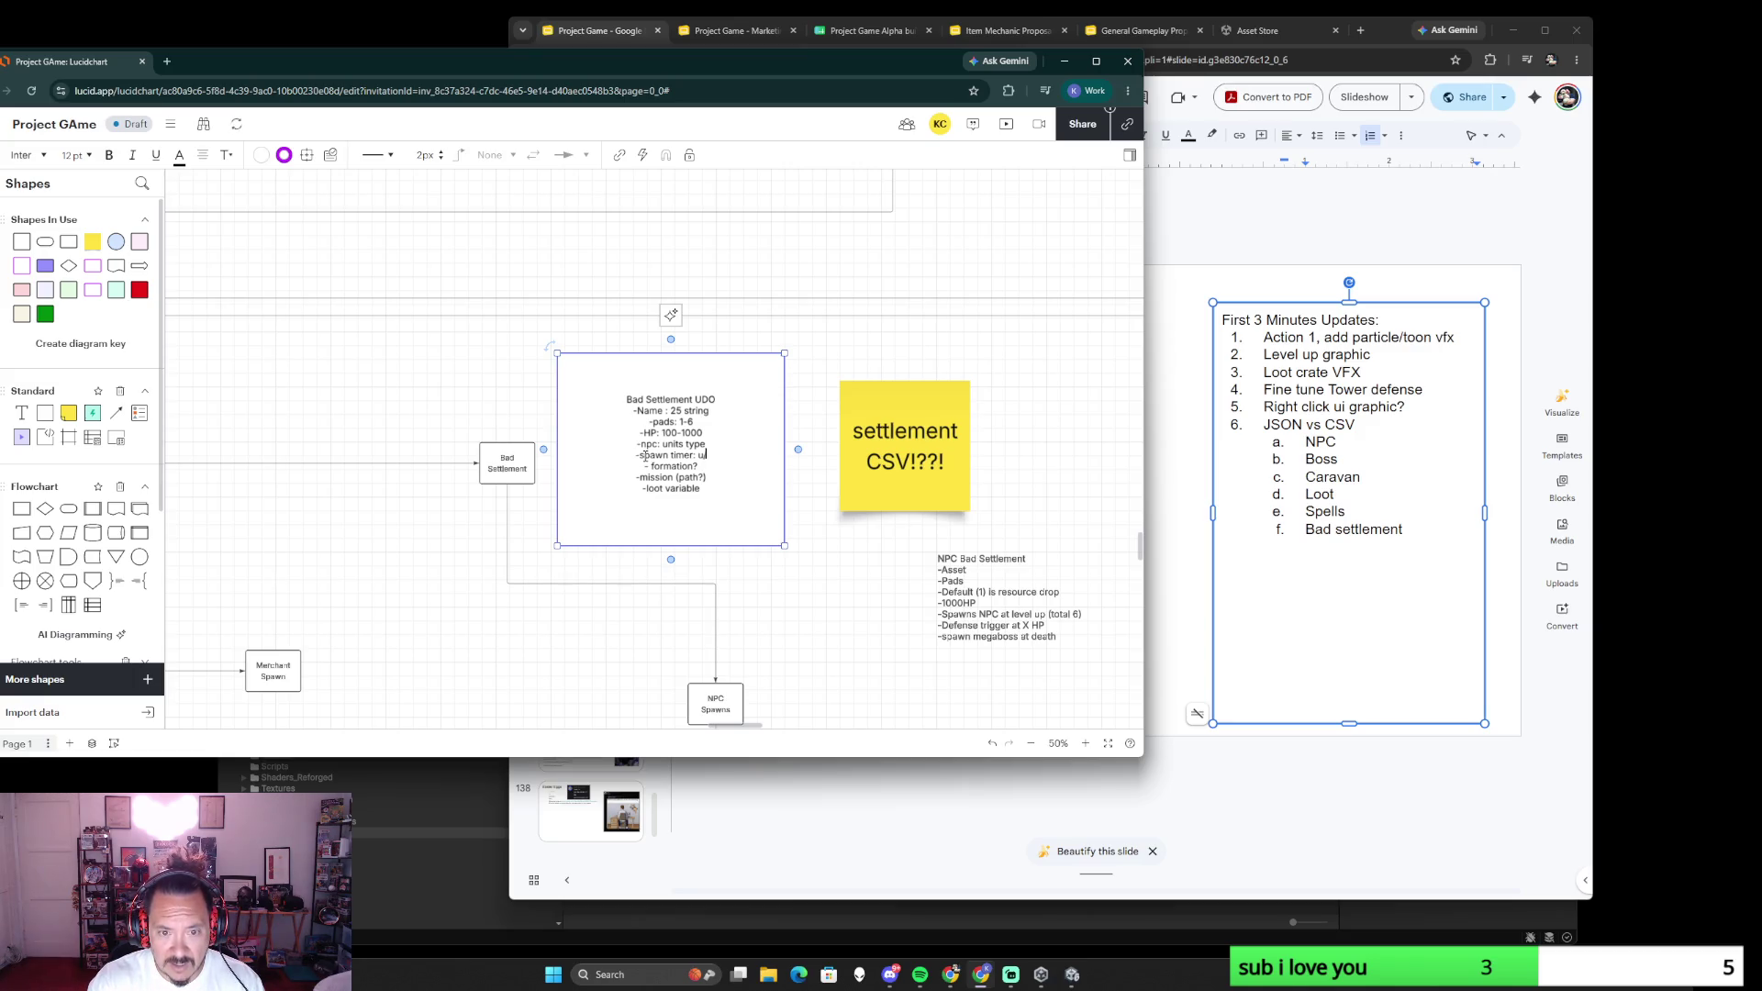
type("nit /")
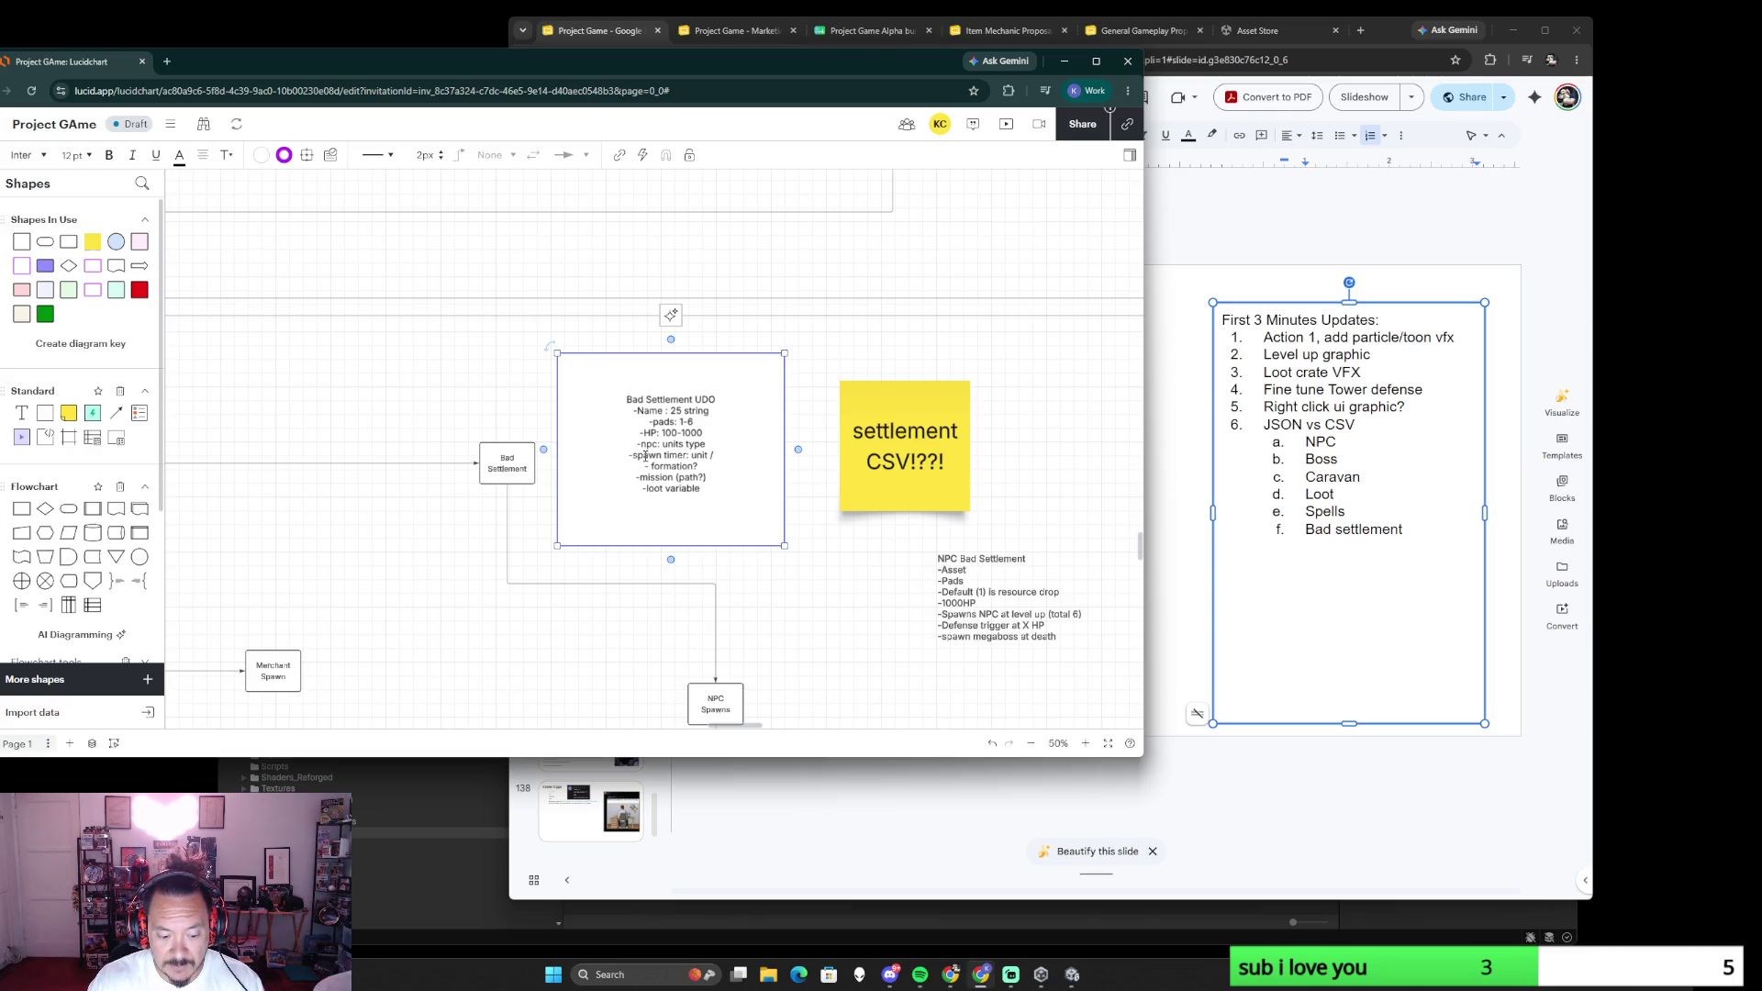
type(" 5 sec")
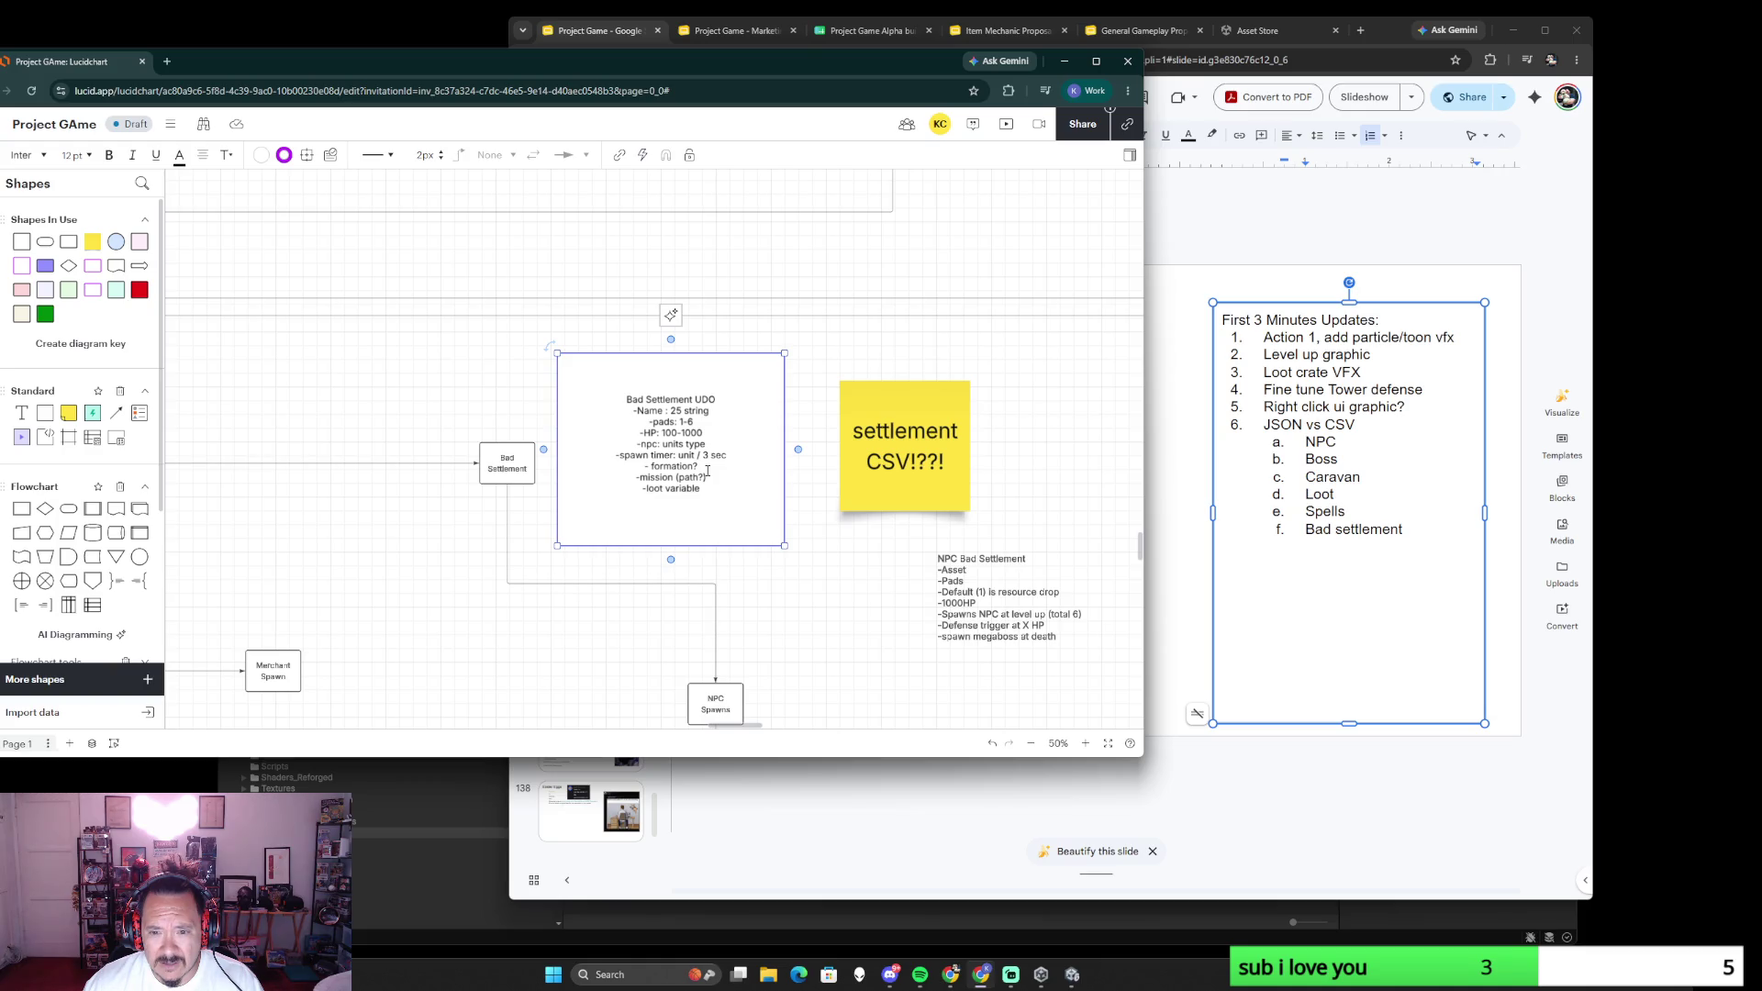
left_click_drag(700, 465, 651, 466)
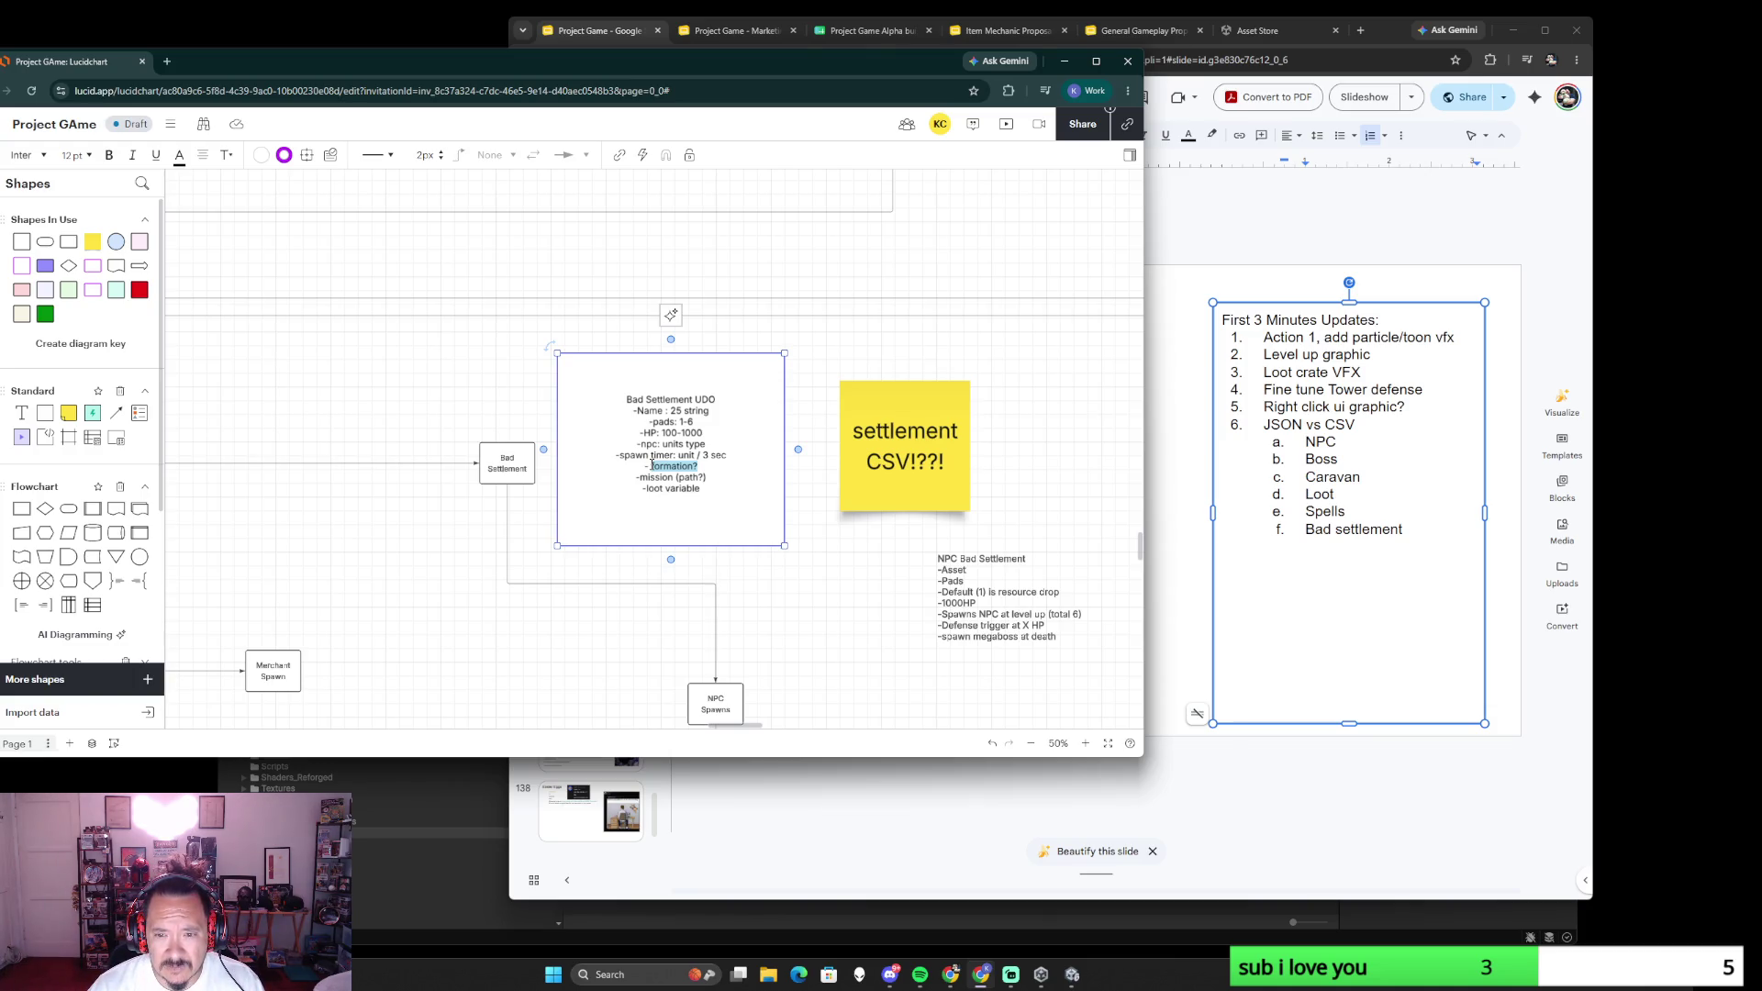
type("Level")
type(":")
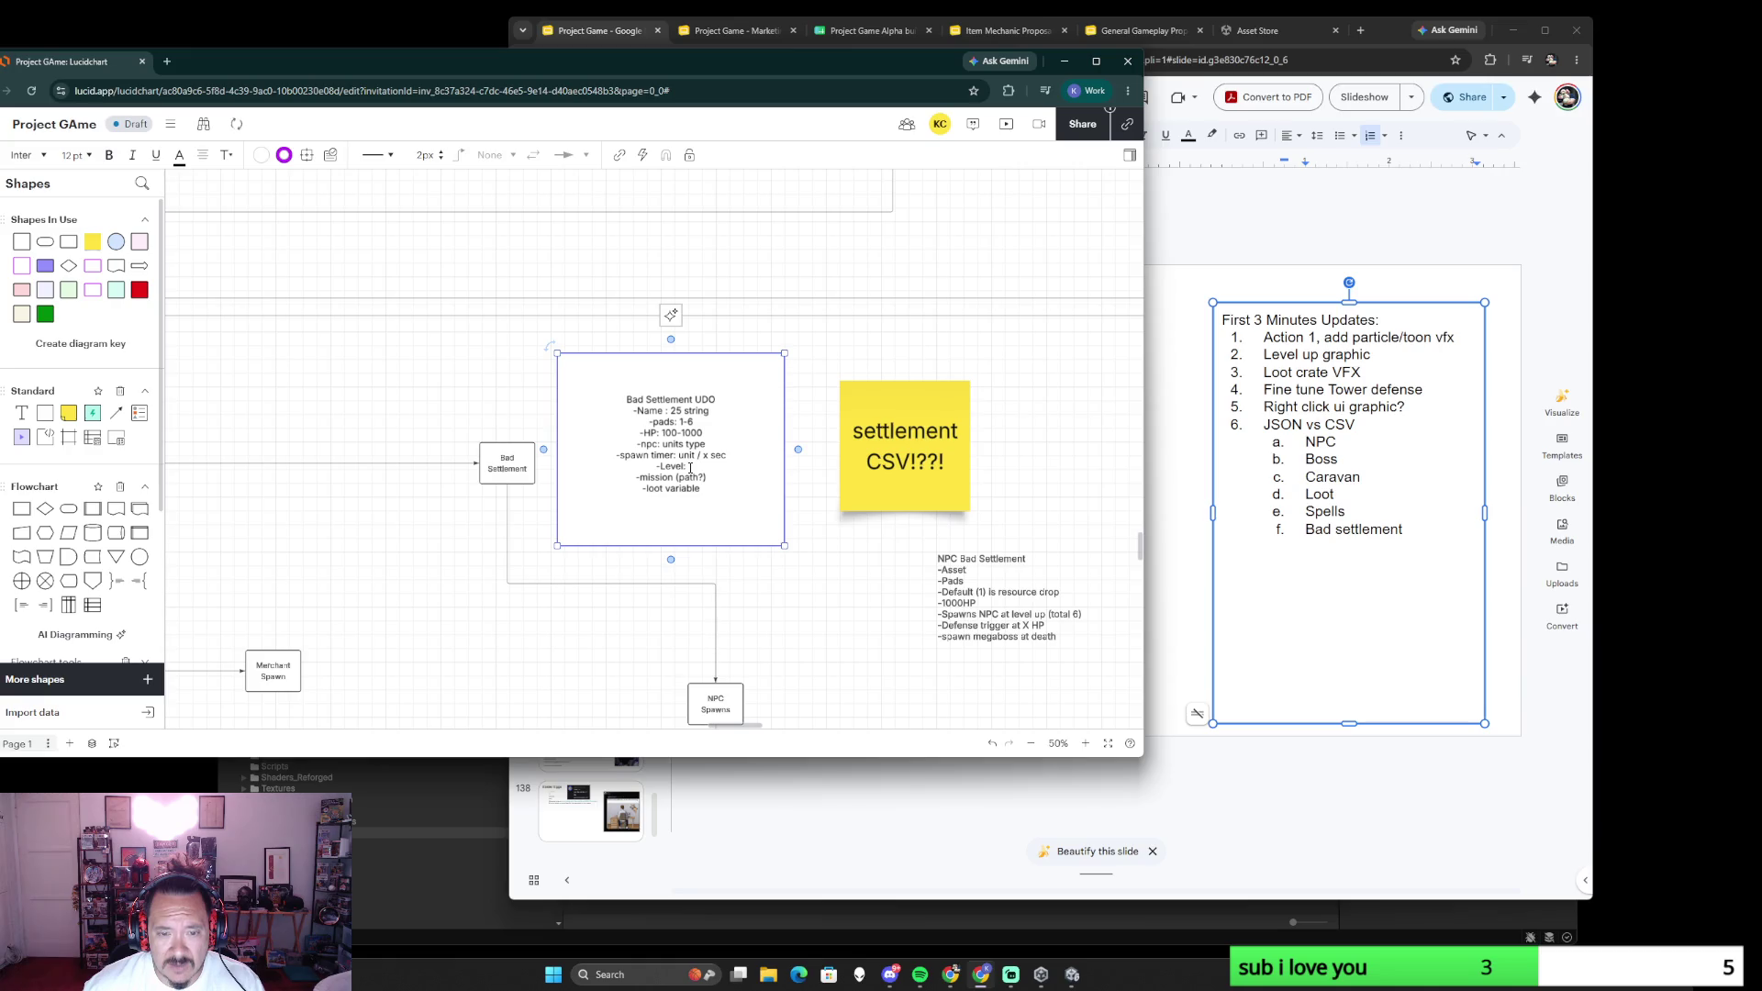
type("1-6")
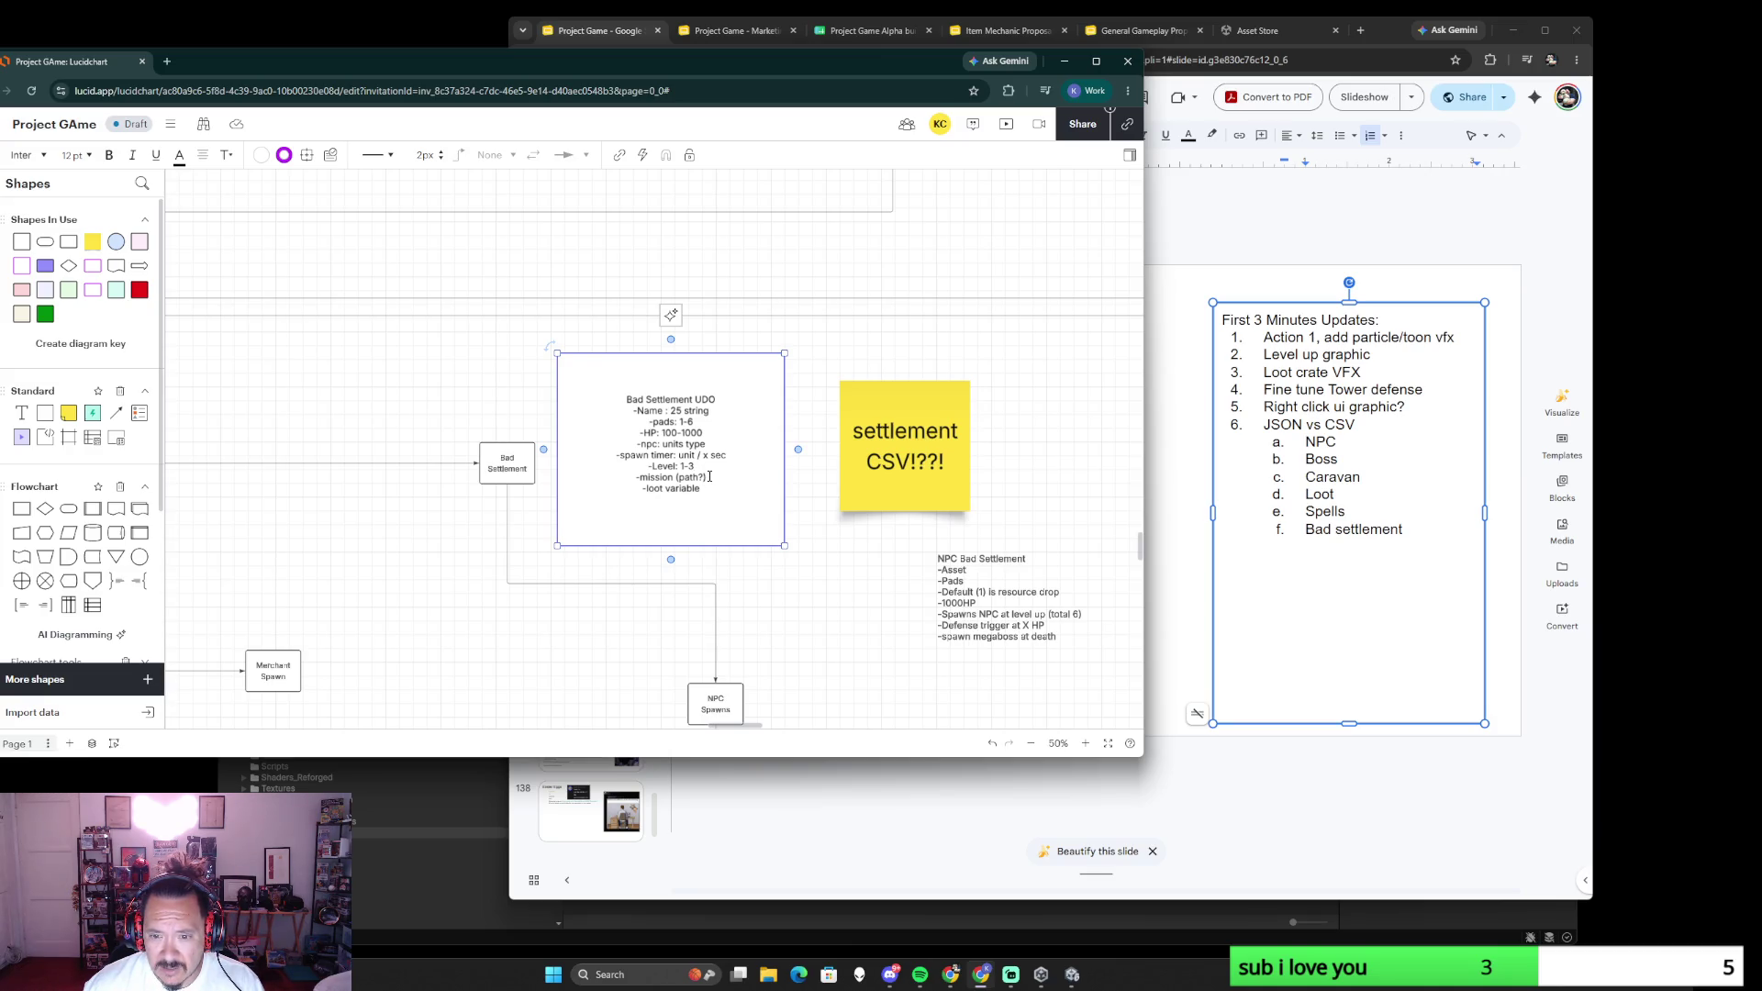
left_click_drag(708, 476, 639, 478)
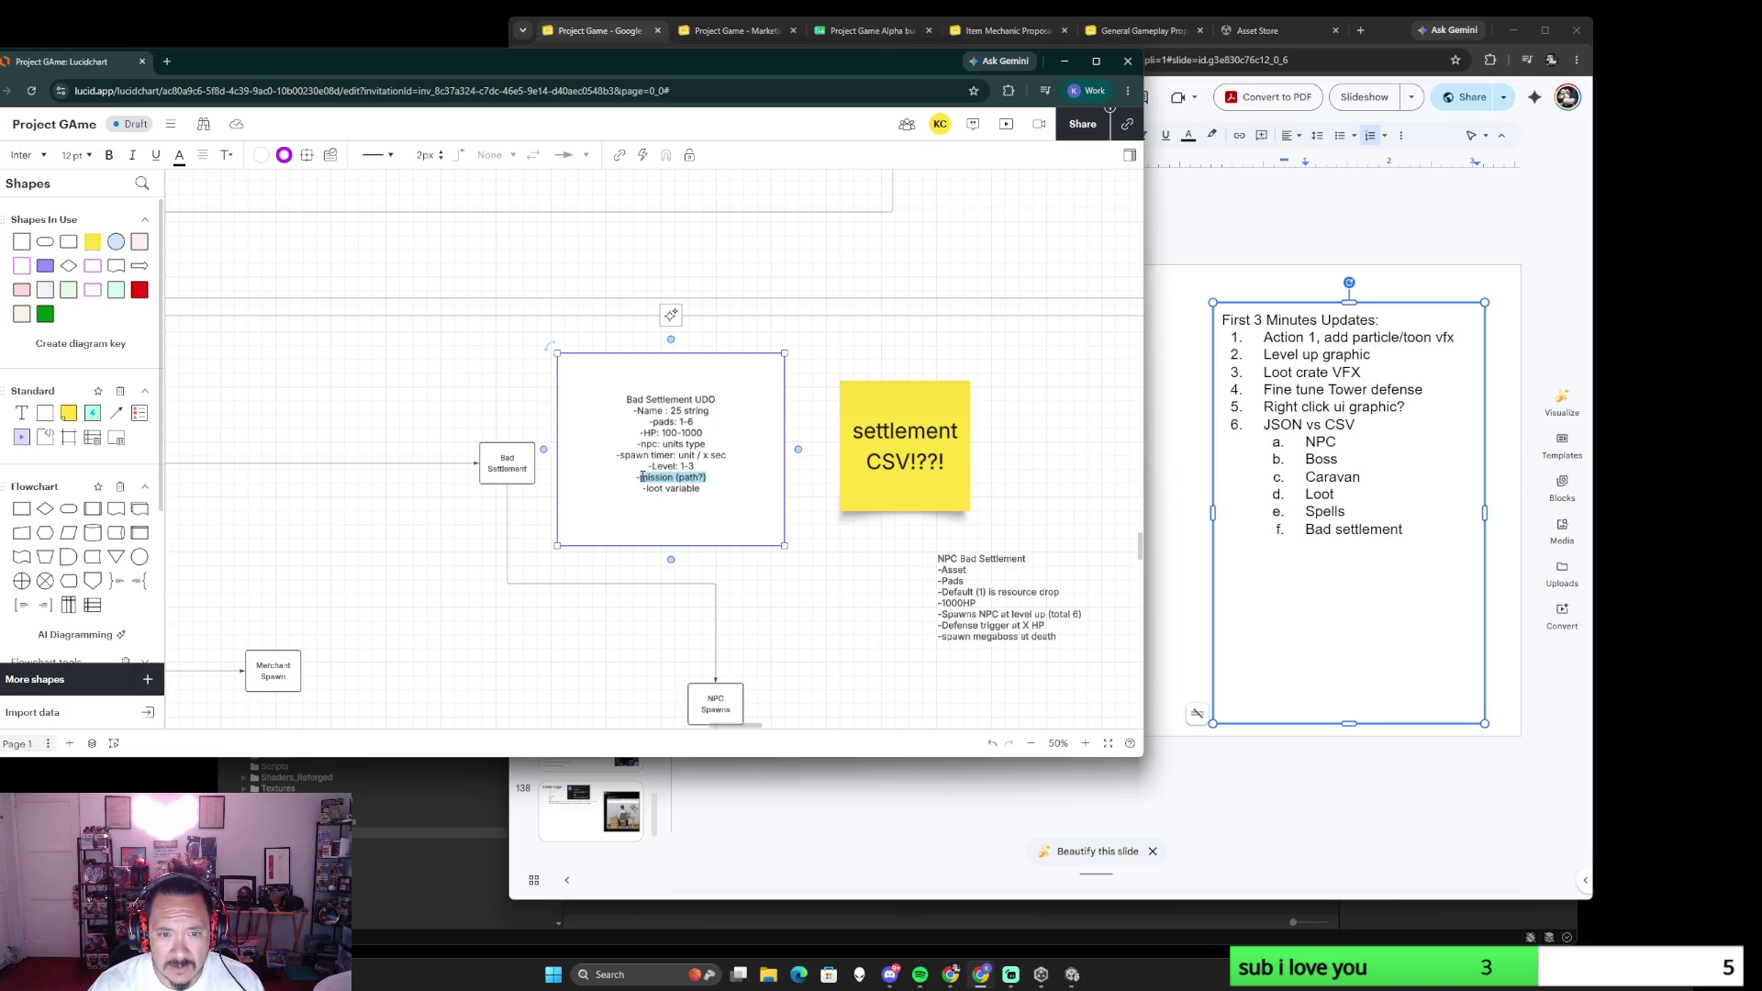
type("minis")
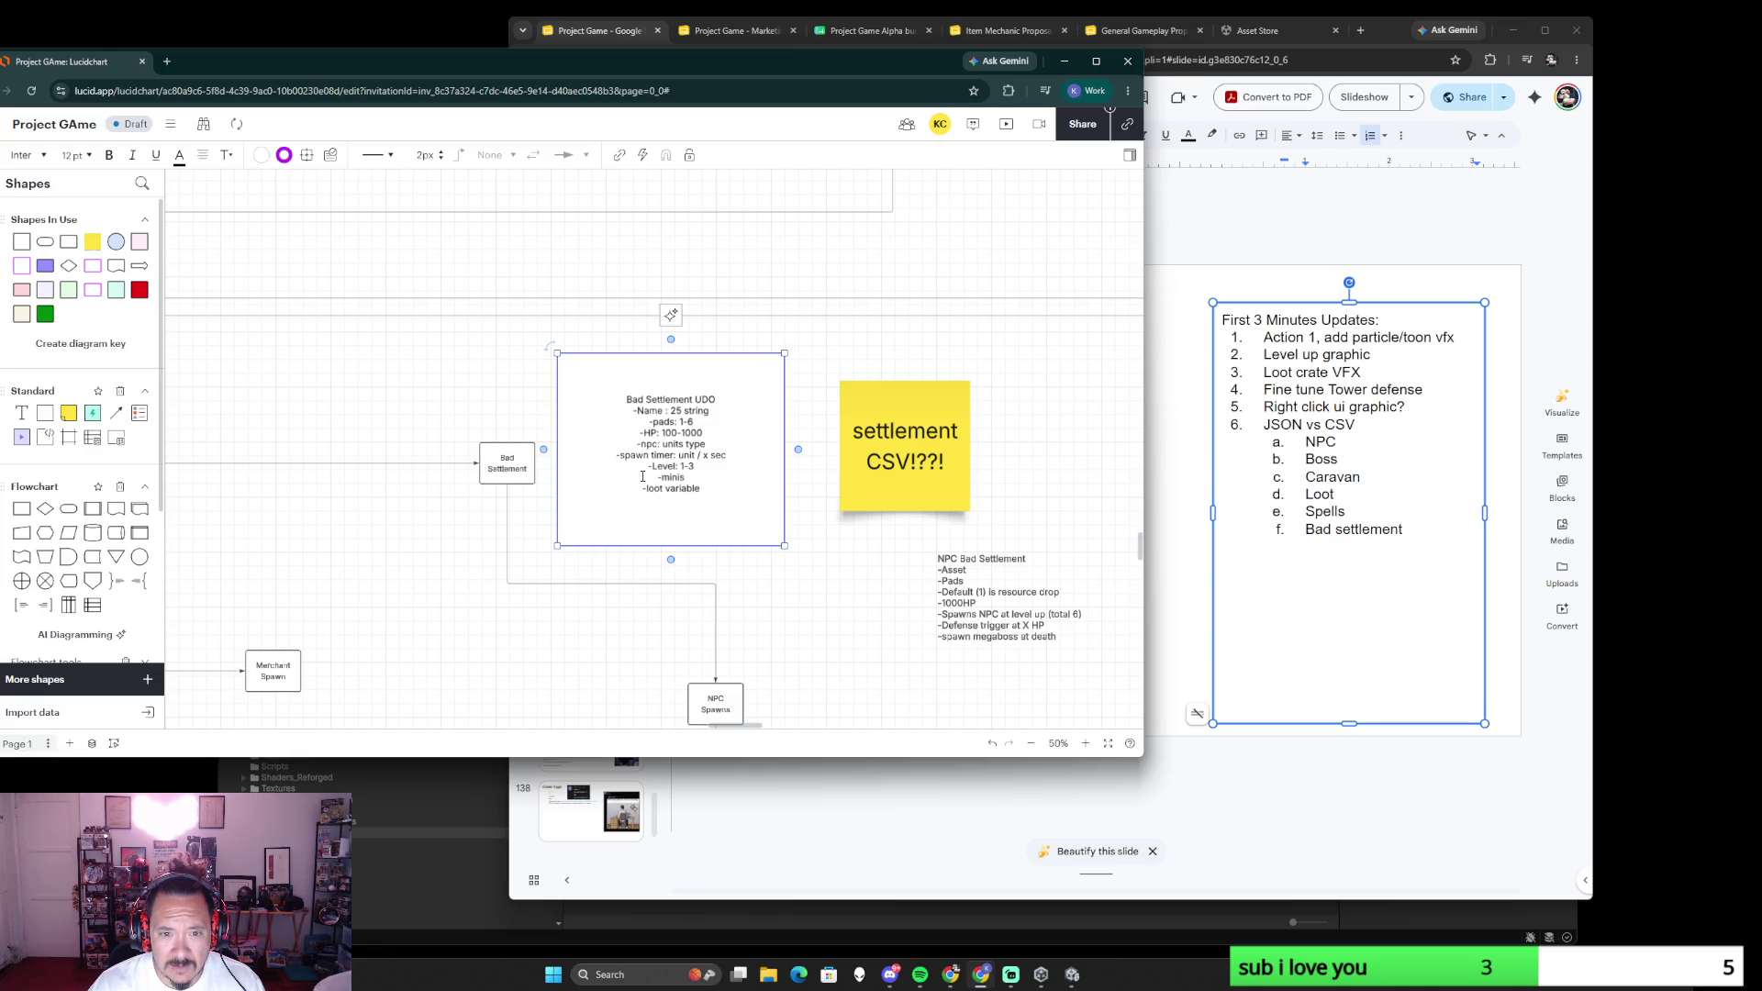
scroll(642, 475, "left", 5)
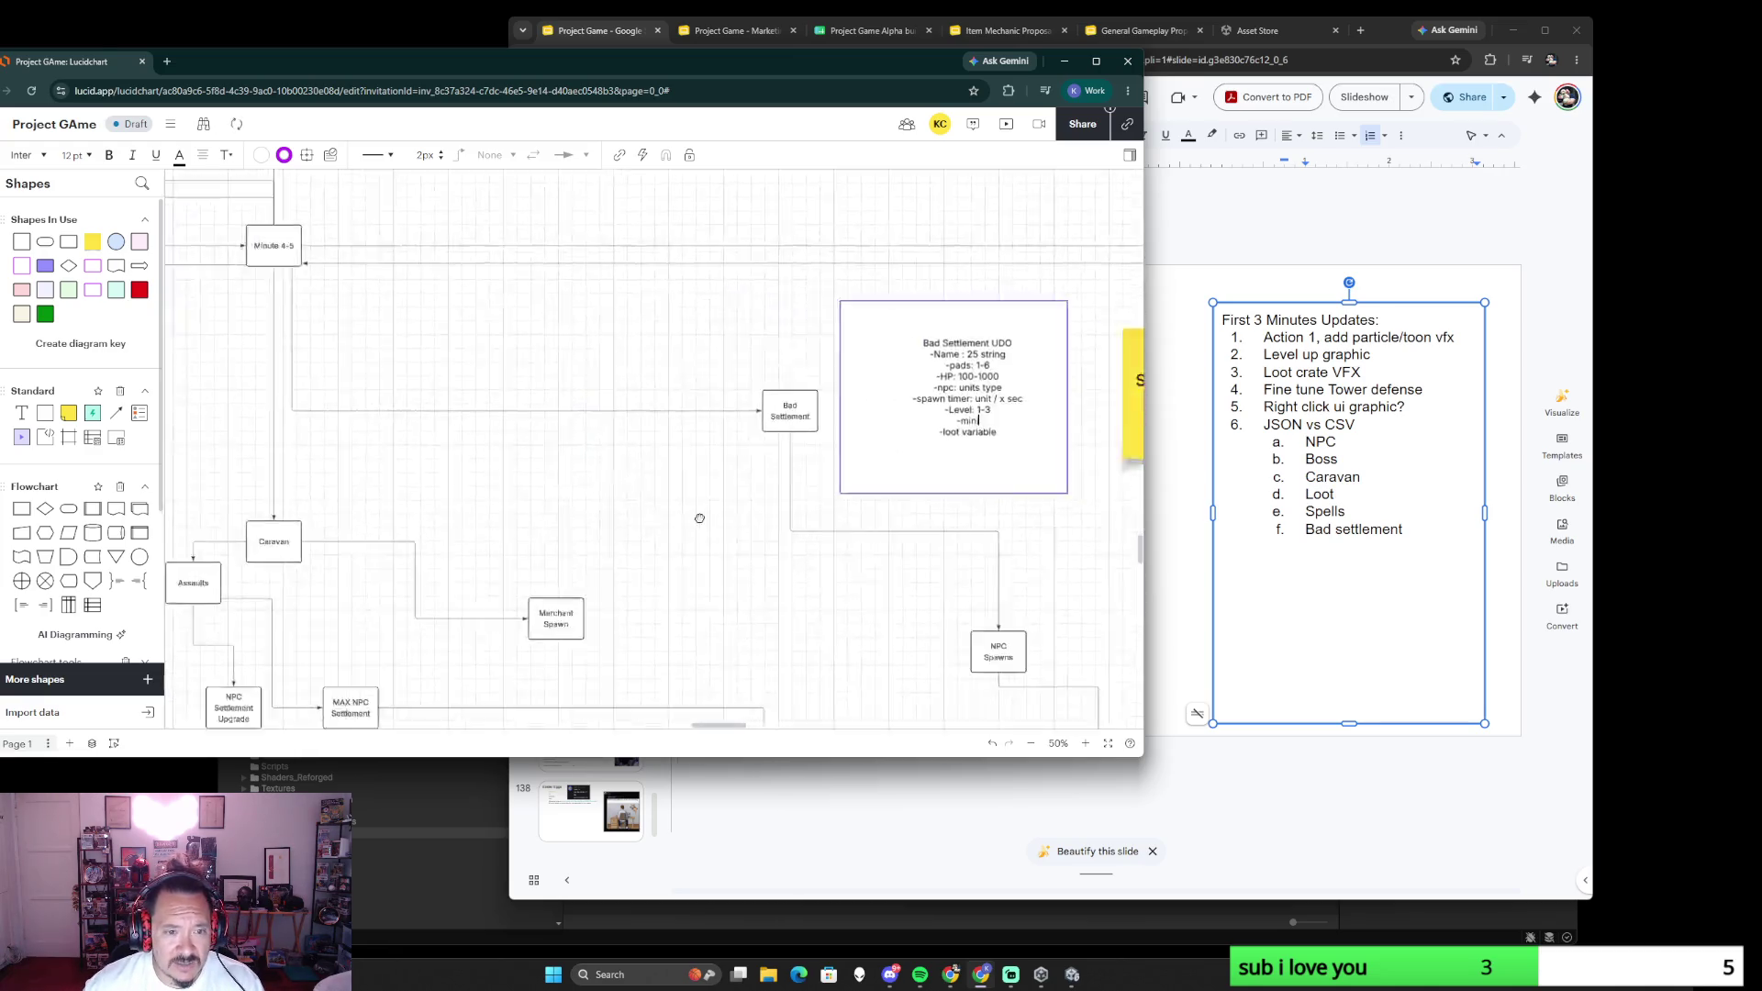
scroll(580, 467, "left", 3)
scroll(580, 467, "down", 2)
scroll(554, 502, "down", 2)
scroll(554, 503, "down", 2)
scroll(662, 515, "down", 2)
scroll(662, 515, "up", 10)
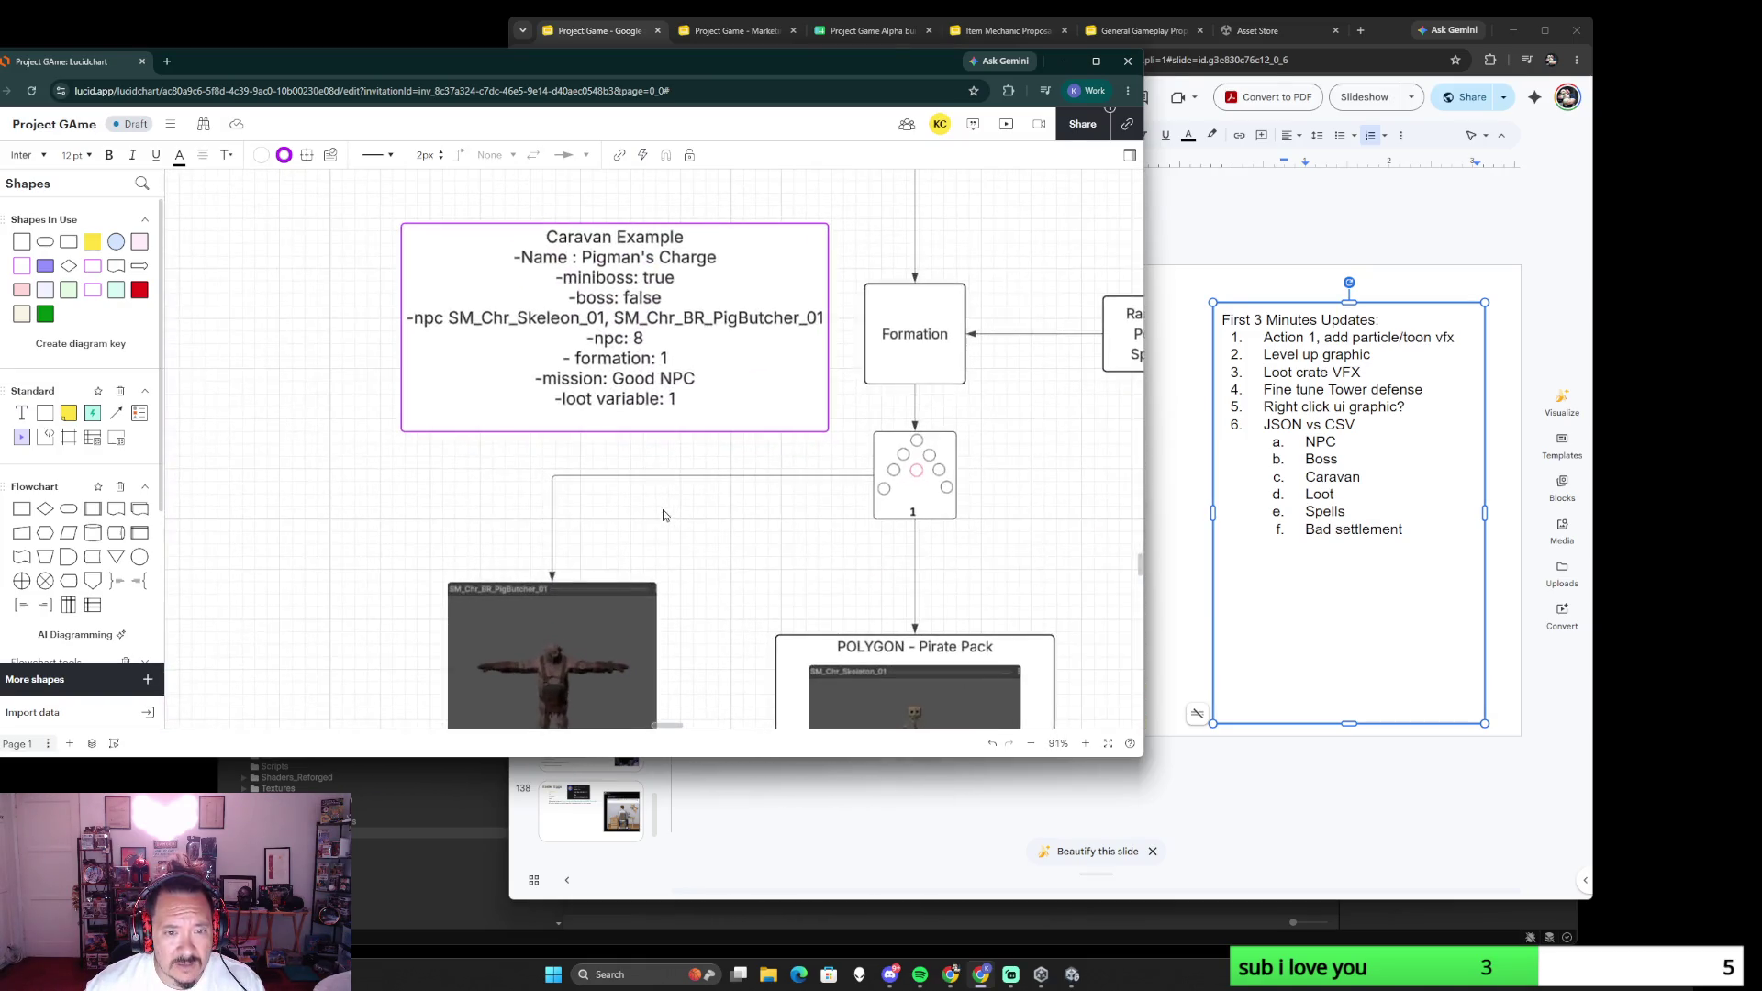
- Copy the miniboss and boss true/false lines from the JSON BOSS UDO box
double_click(667, 297)
scroll(754, 503, "down", 4)
scroll(743, 498, "down", 2)
scroll(730, 492, "down", 3)
scroll(707, 488, "down", 3)
scroll(707, 488, "up", 5)
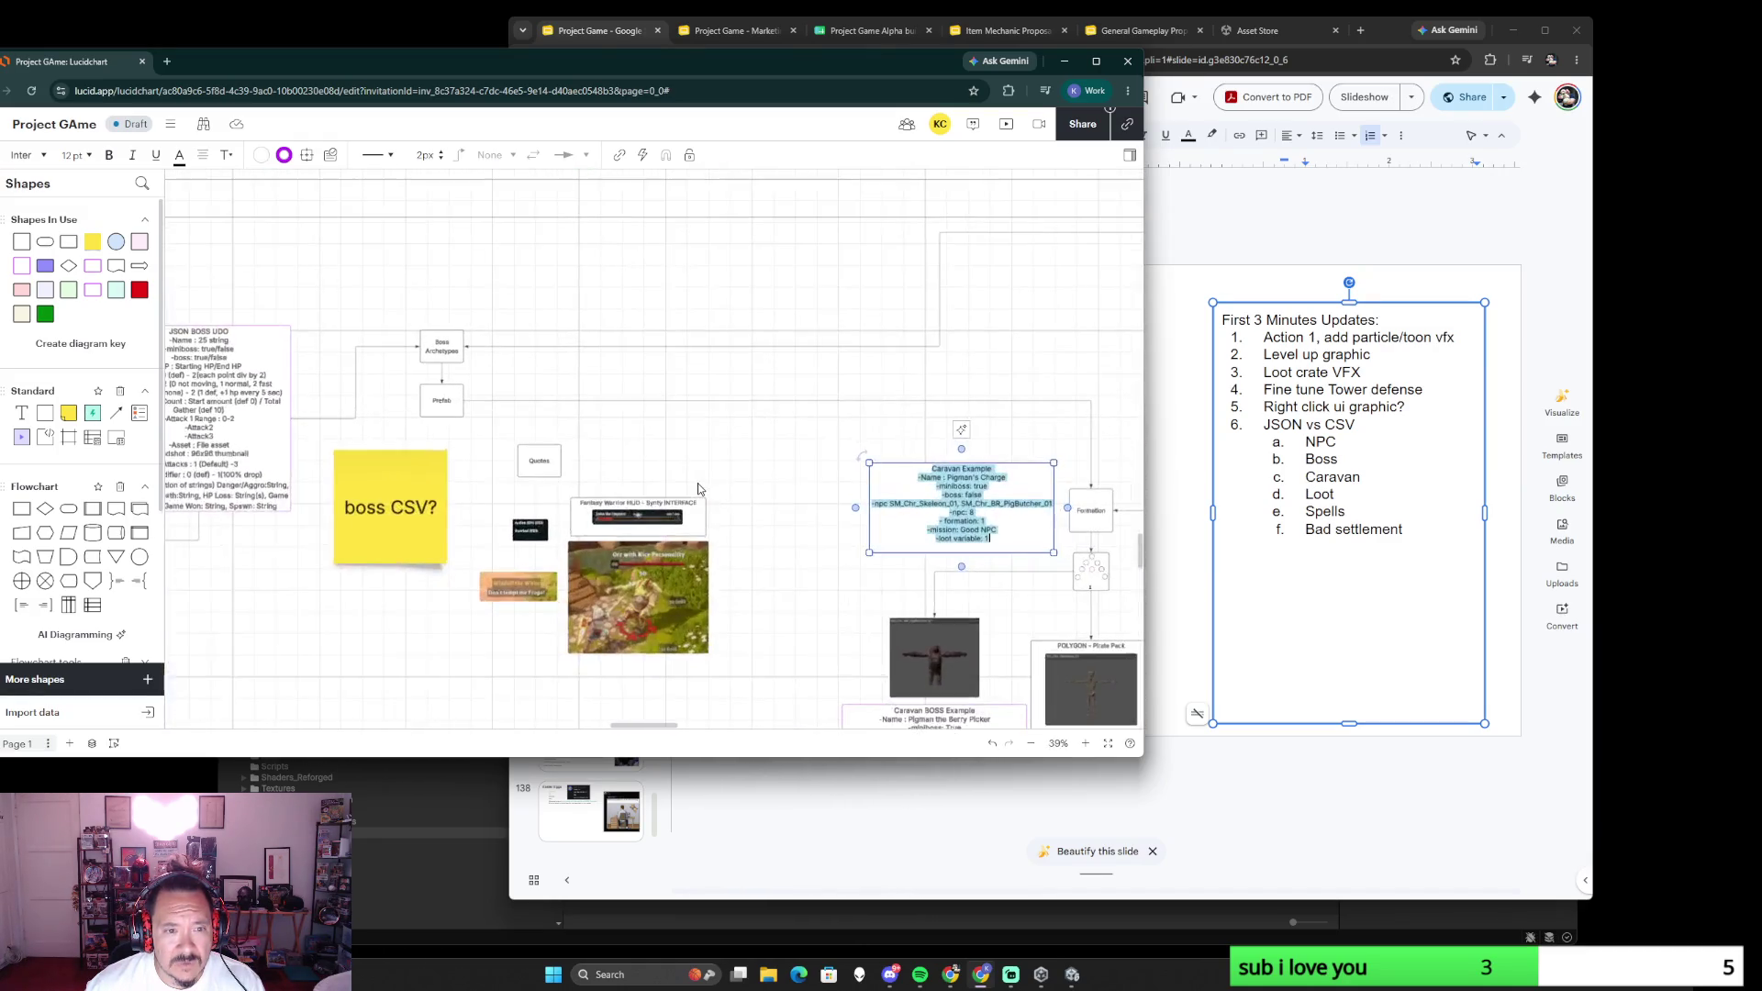
left_click_drag(329, 380, 743, 463)
scroll(661, 455, "up", 1)
scroll(668, 441, "up", 2)
double_click(671, 438)
left_click(673, 439)
left_click_drag(674, 437, 568, 427)
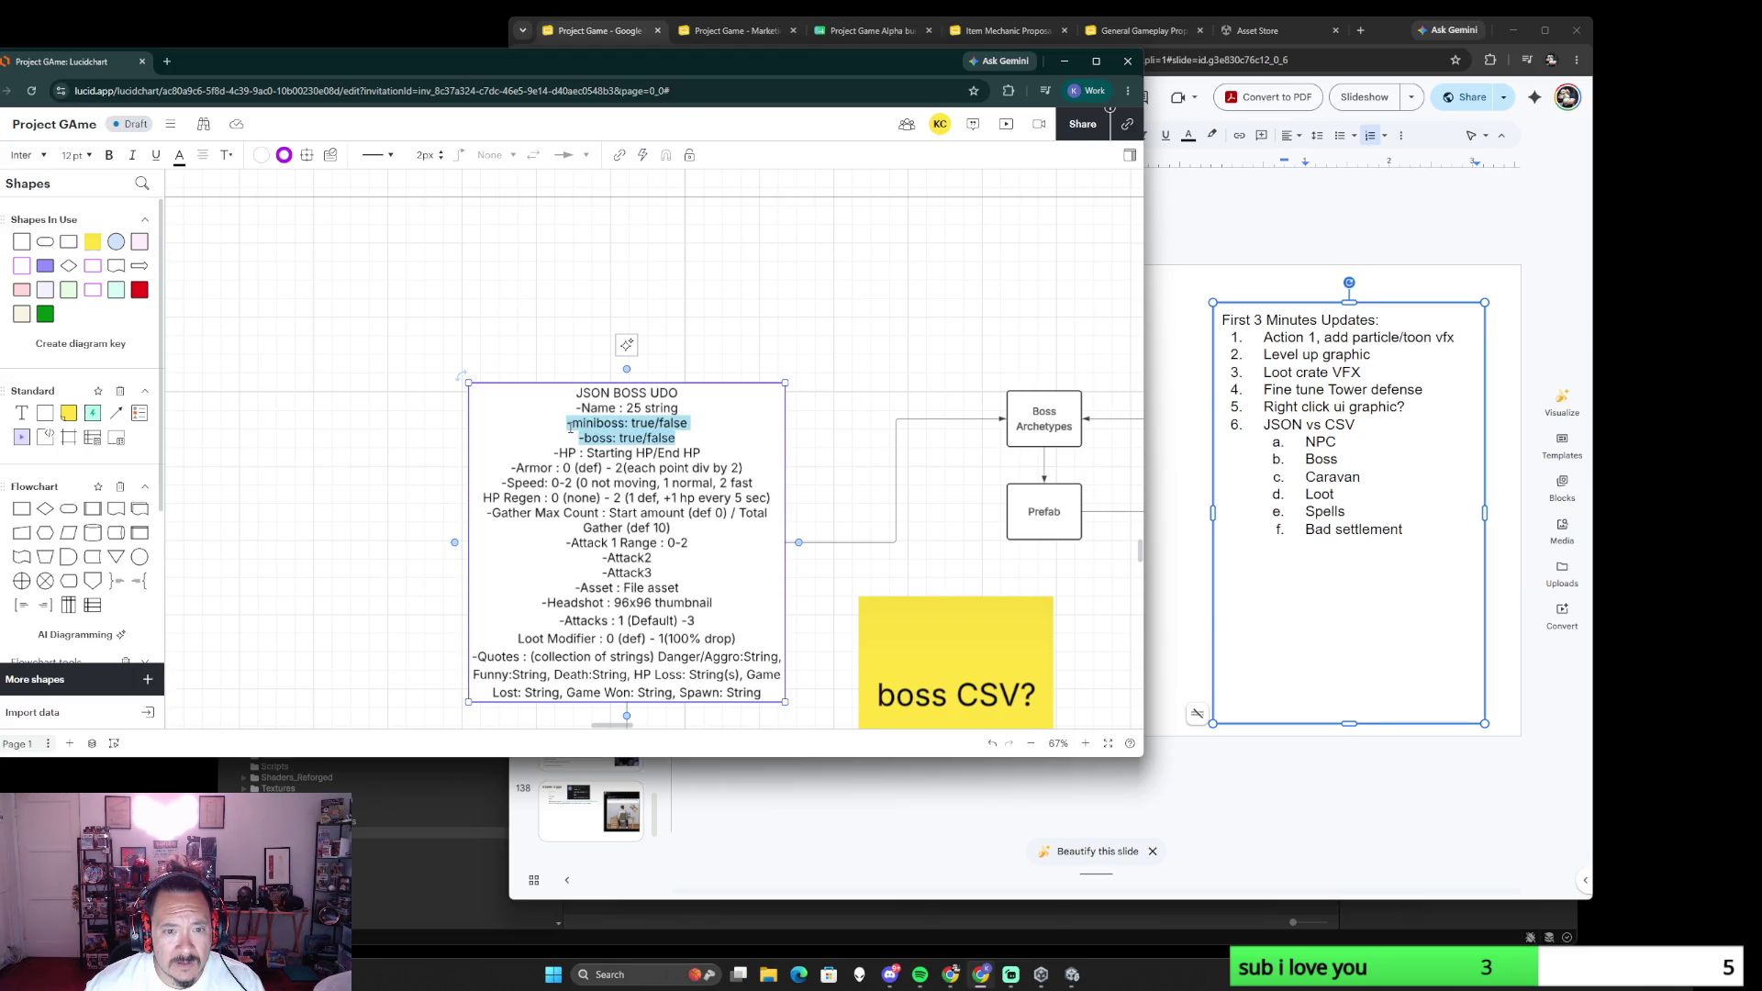
scroll(841, 440, "down", 4)
scroll(888, 479, "down", 2)
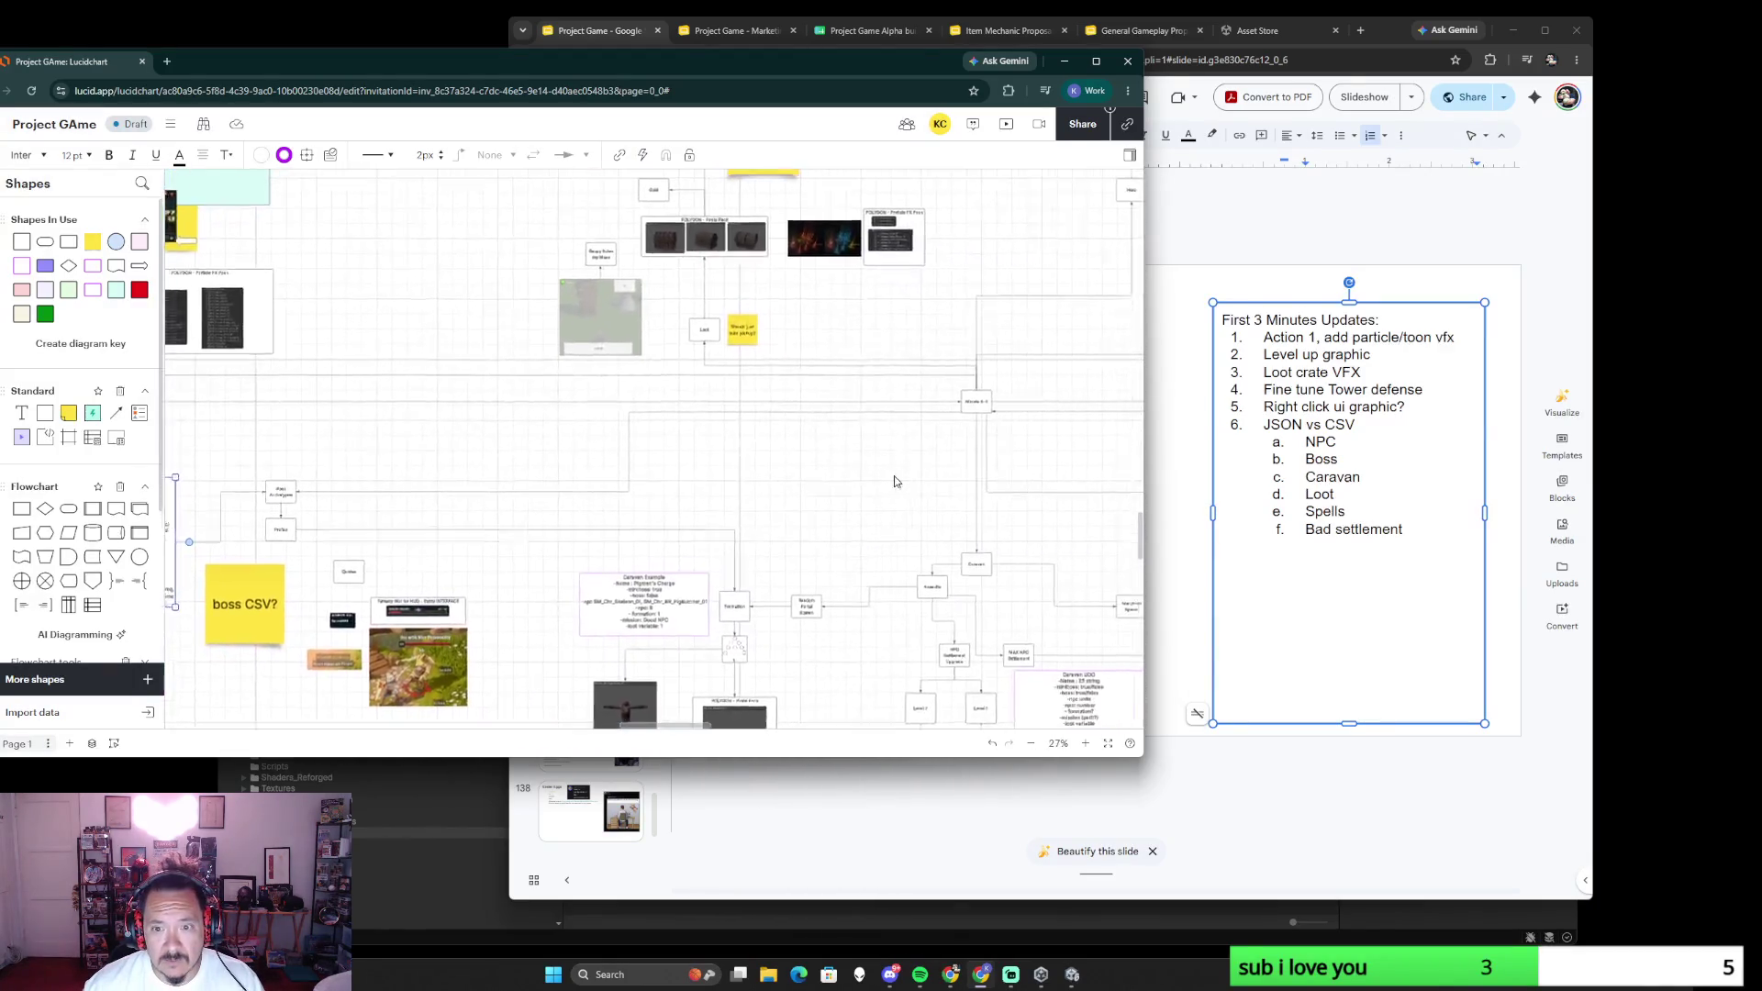
scroll(888, 479, "up", 3)
scroll(775, 392, "up", 2)
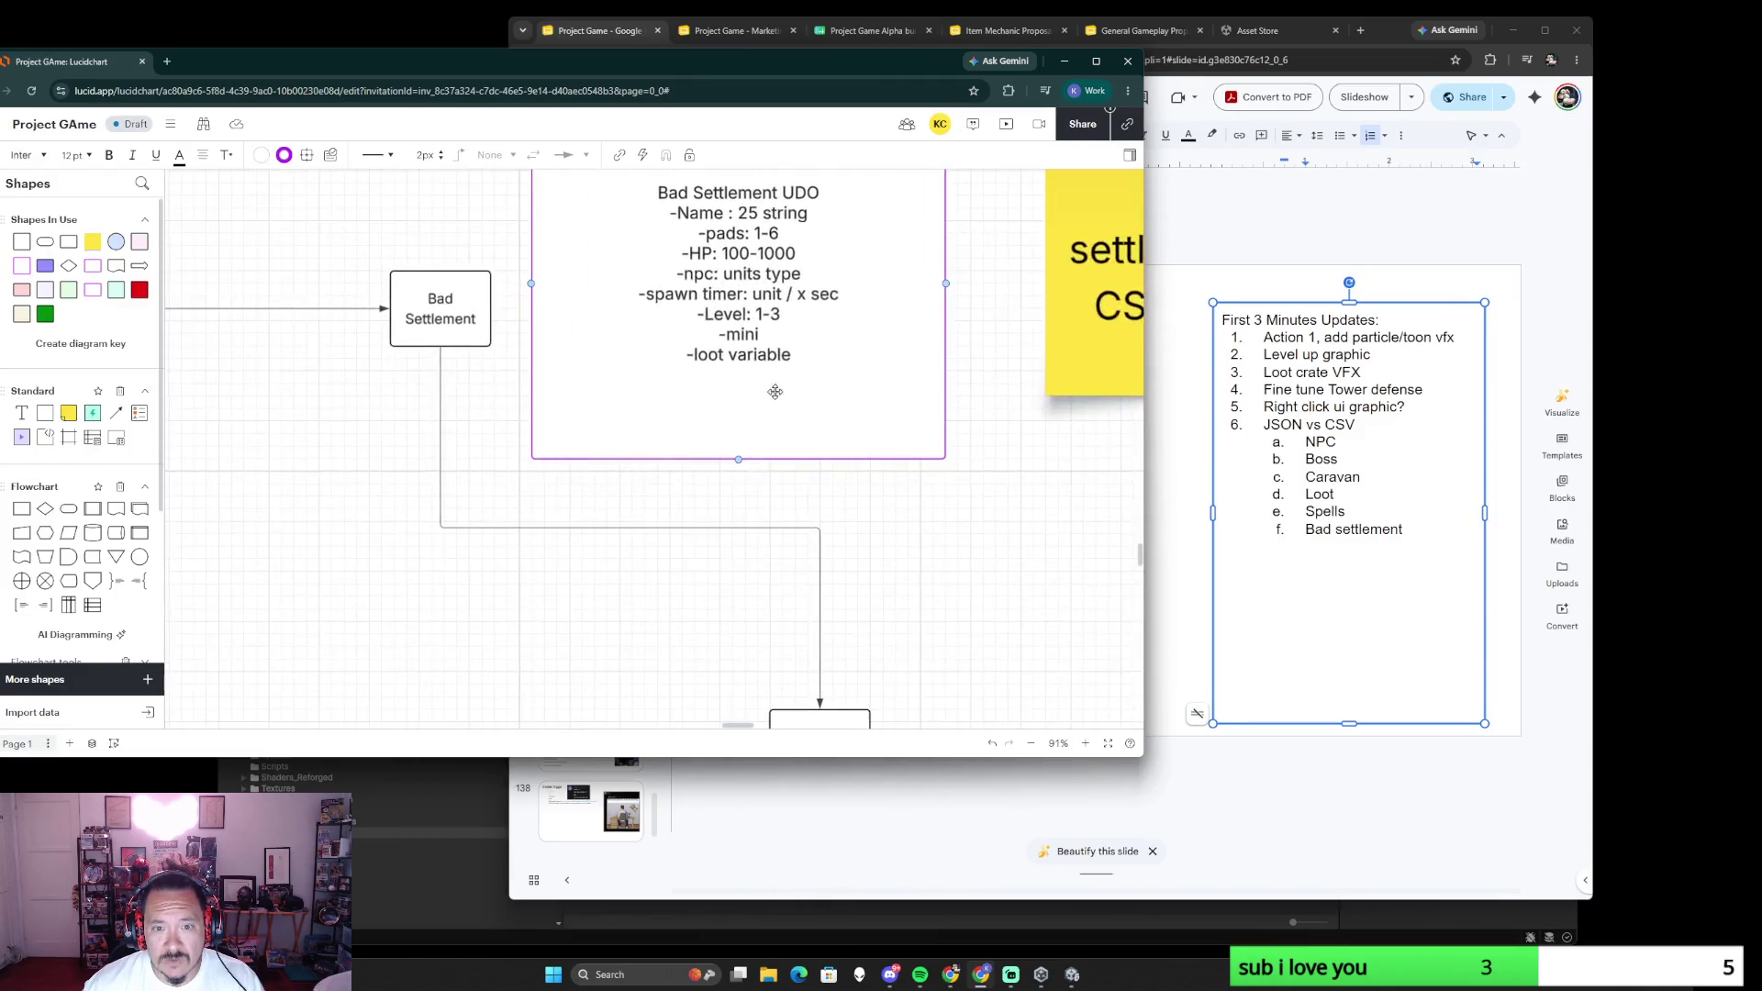
scroll(775, 393, "up", 2)
- Paste the miniboss and boss lines over the unfinished -mini line in Bad Settlement UDO
double_click(710, 478)
left_click(709, 478)
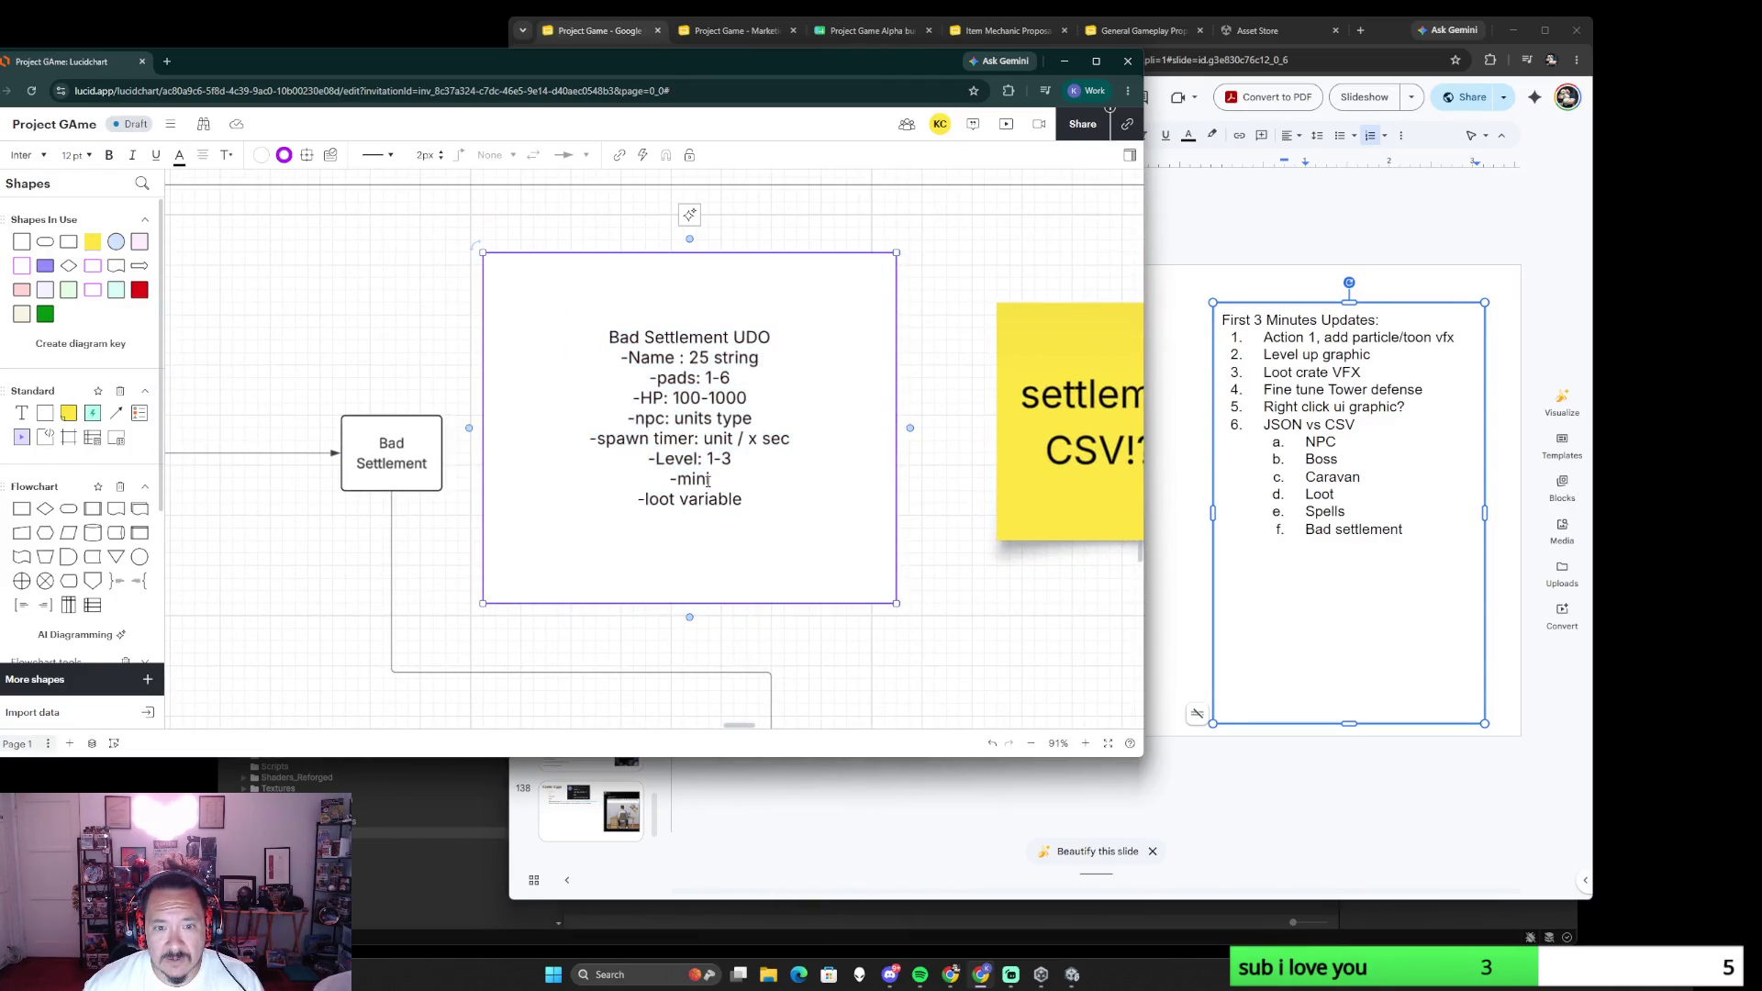
left_click_drag(709, 478, 671, 478)
type("-miniboss: true/false -boss: true/false")
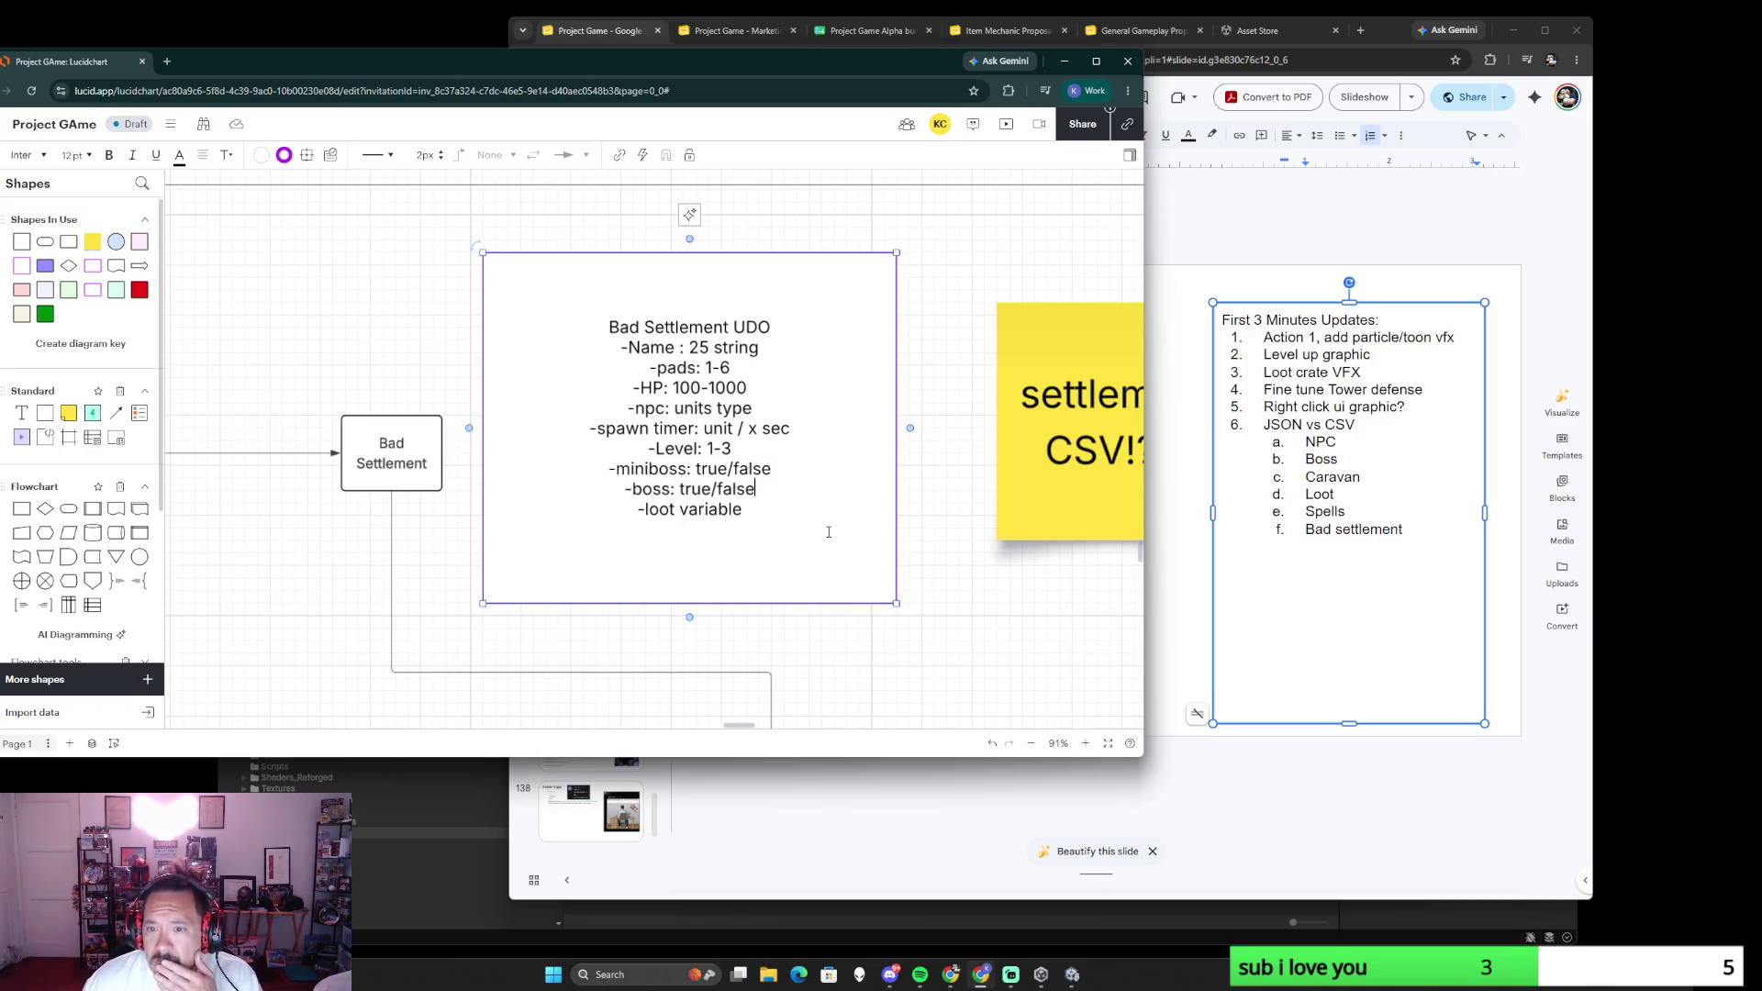
scroll(951, 550, "down", 3)
left_click_drag(950, 551, 810, 485)
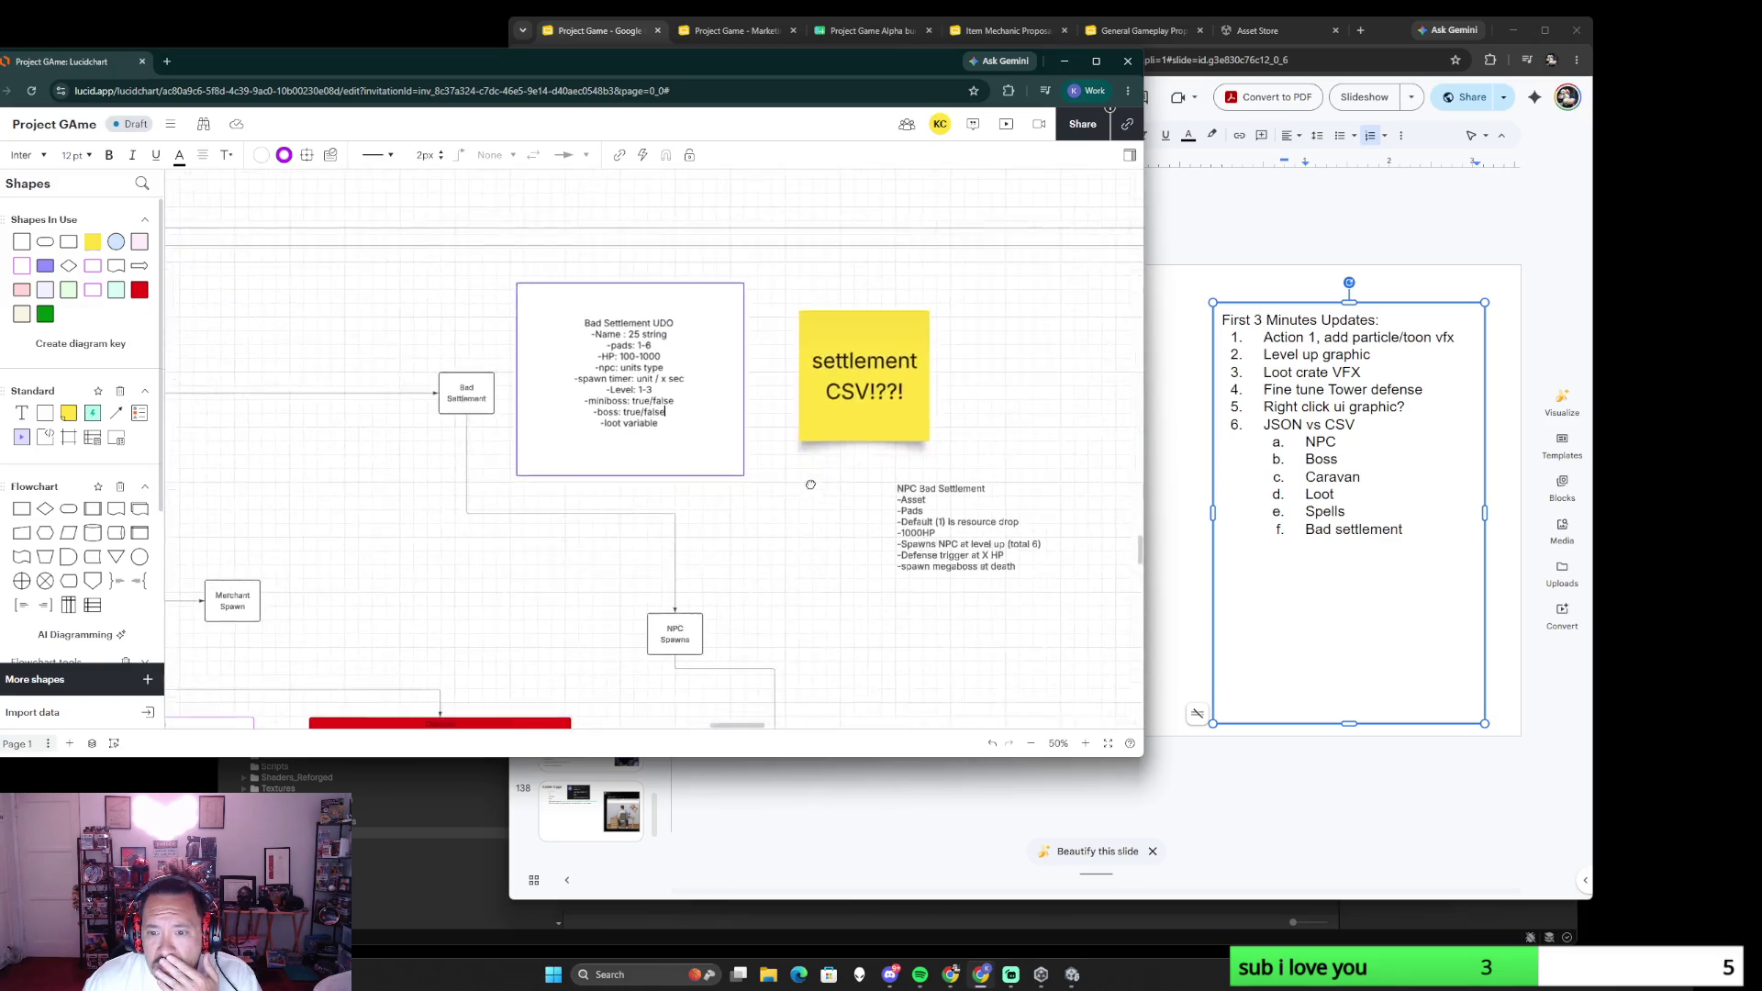
- Delete the NPC Bad Settlement notes block and bring Google Slides to the front
left_click(949, 526)
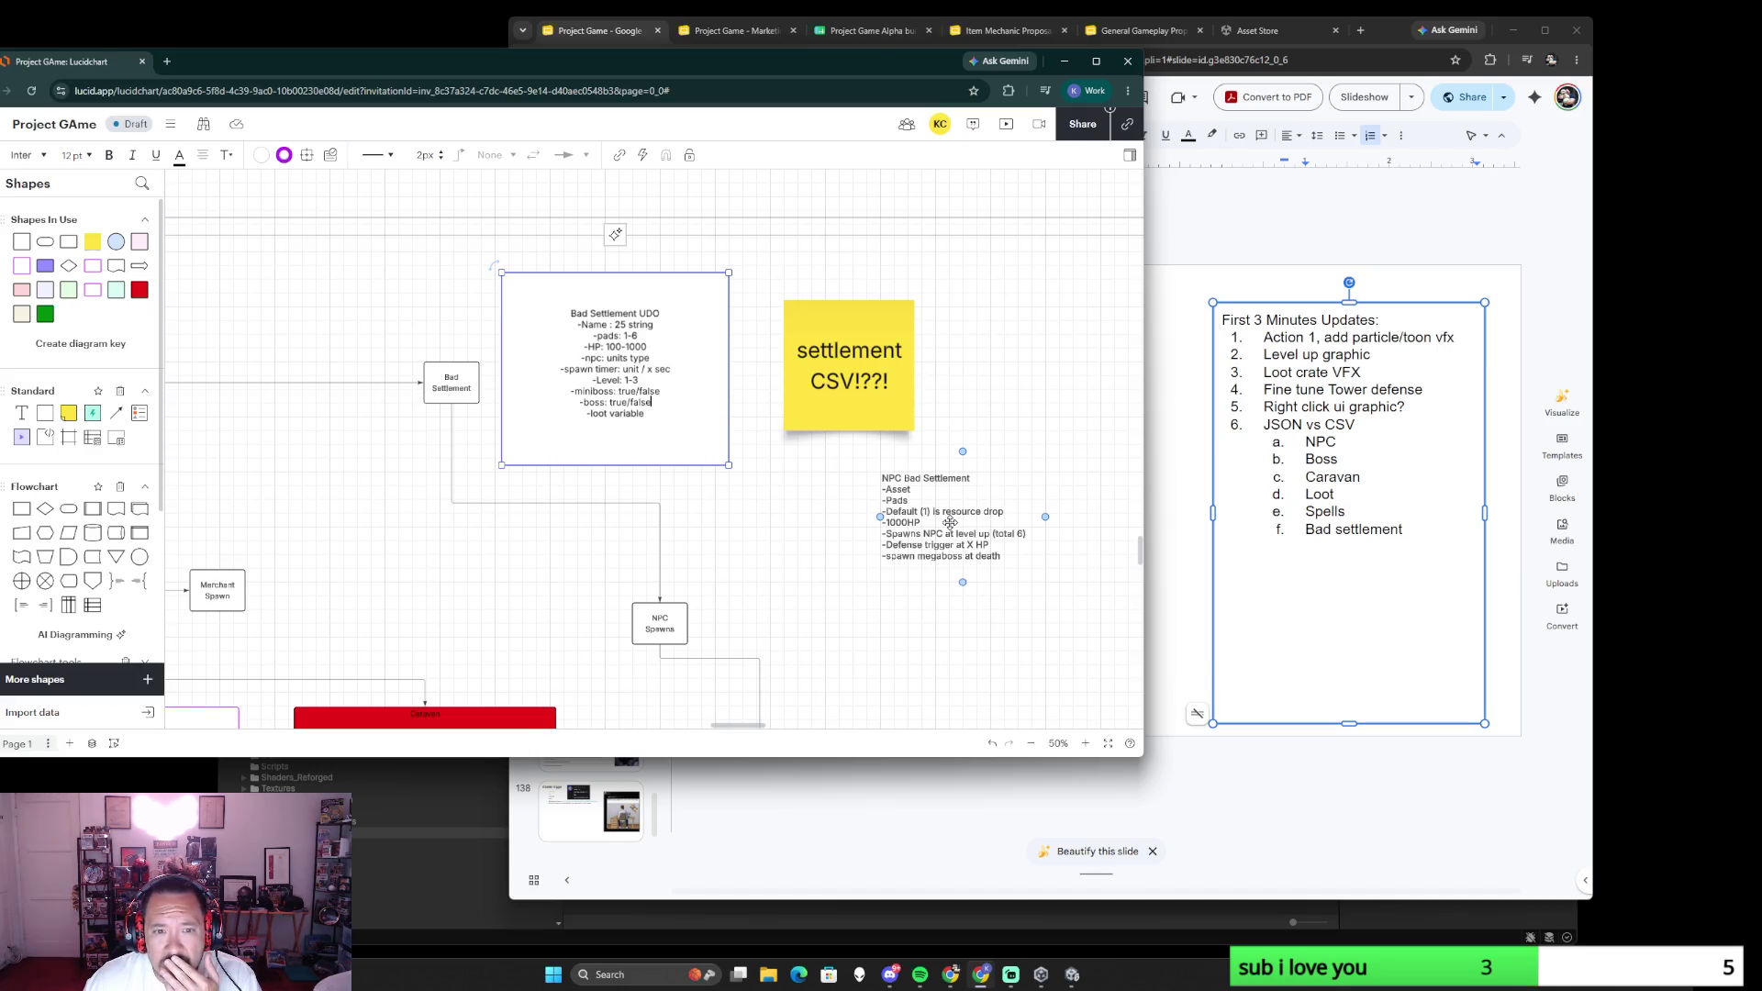
left_click(950, 523)
key("Delete")
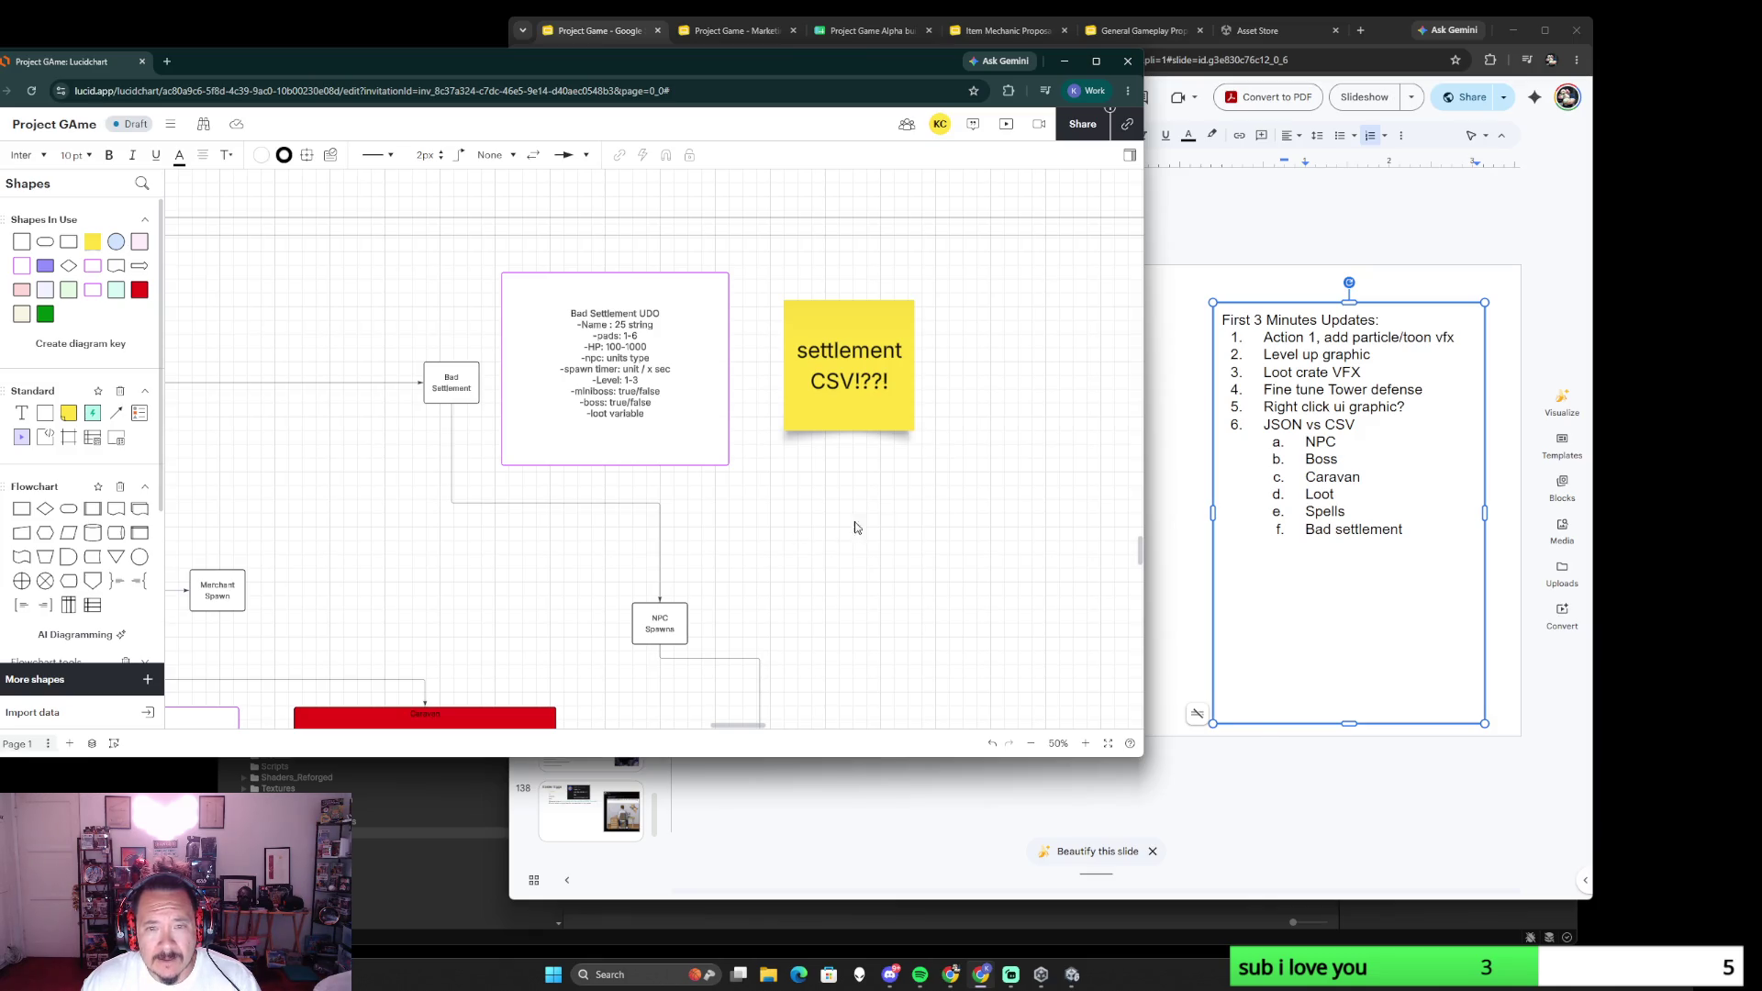
left_click(1261, 226)
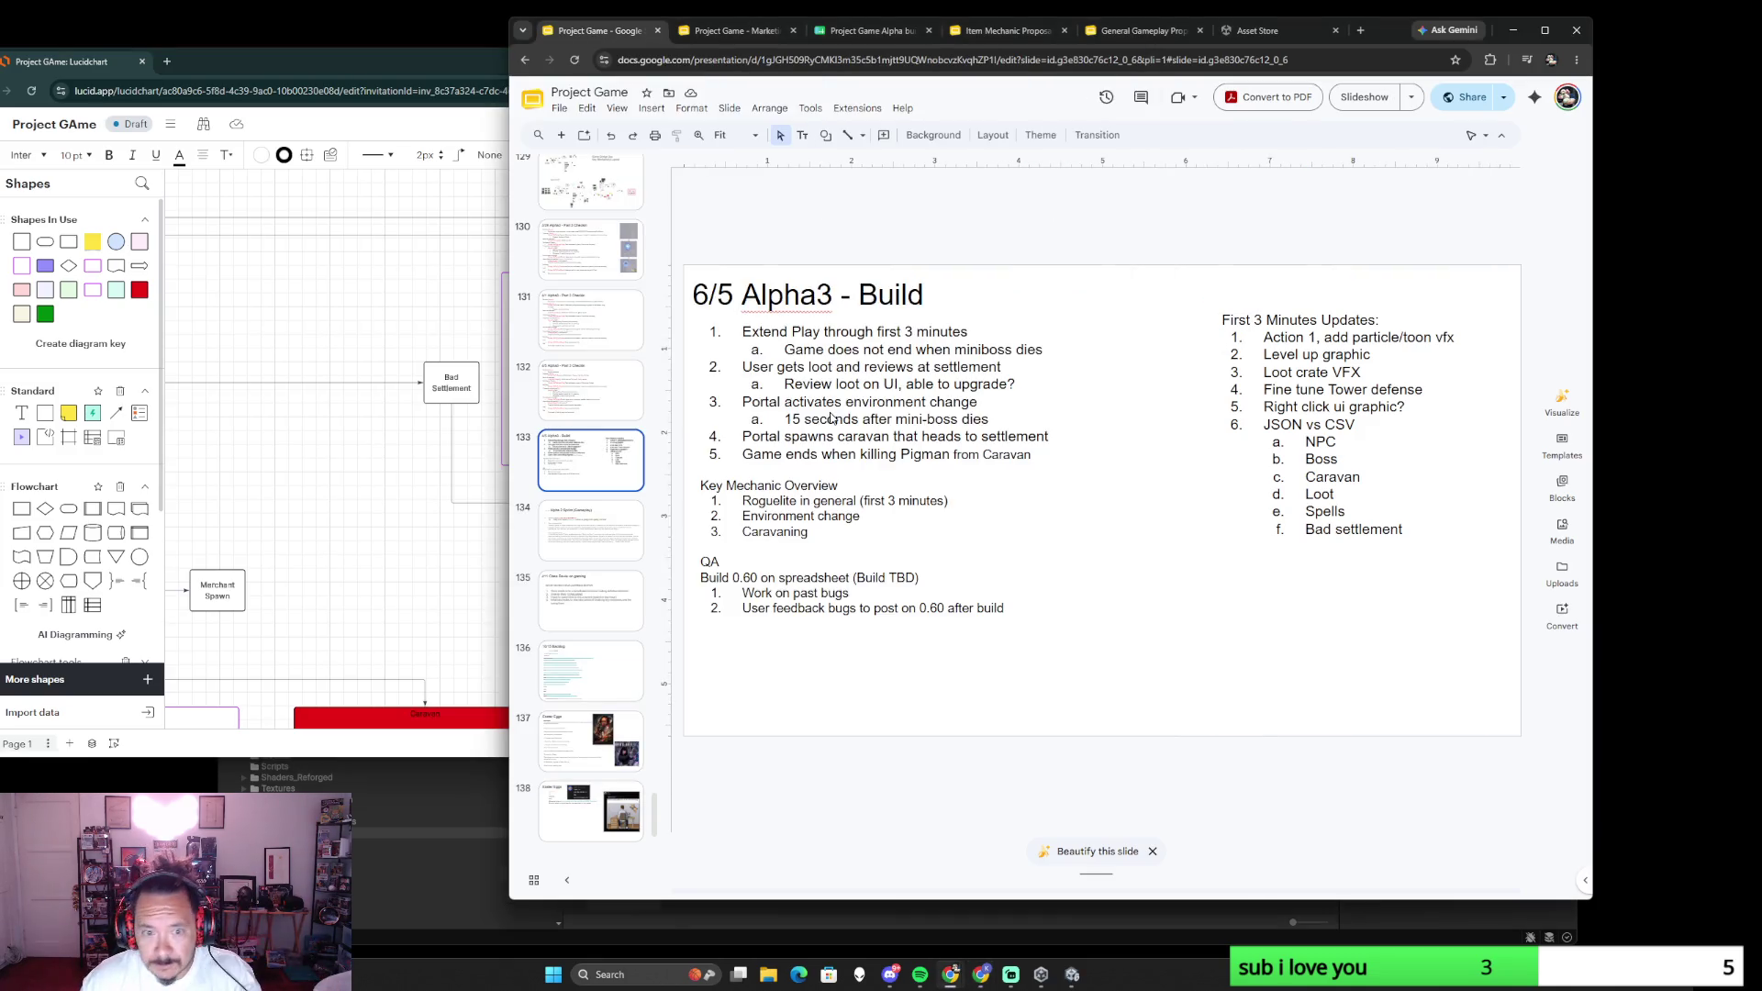
- Return to the 6/5 Alpha3 - Build slide and prefix the caravan portal item with (a)
key("Up")
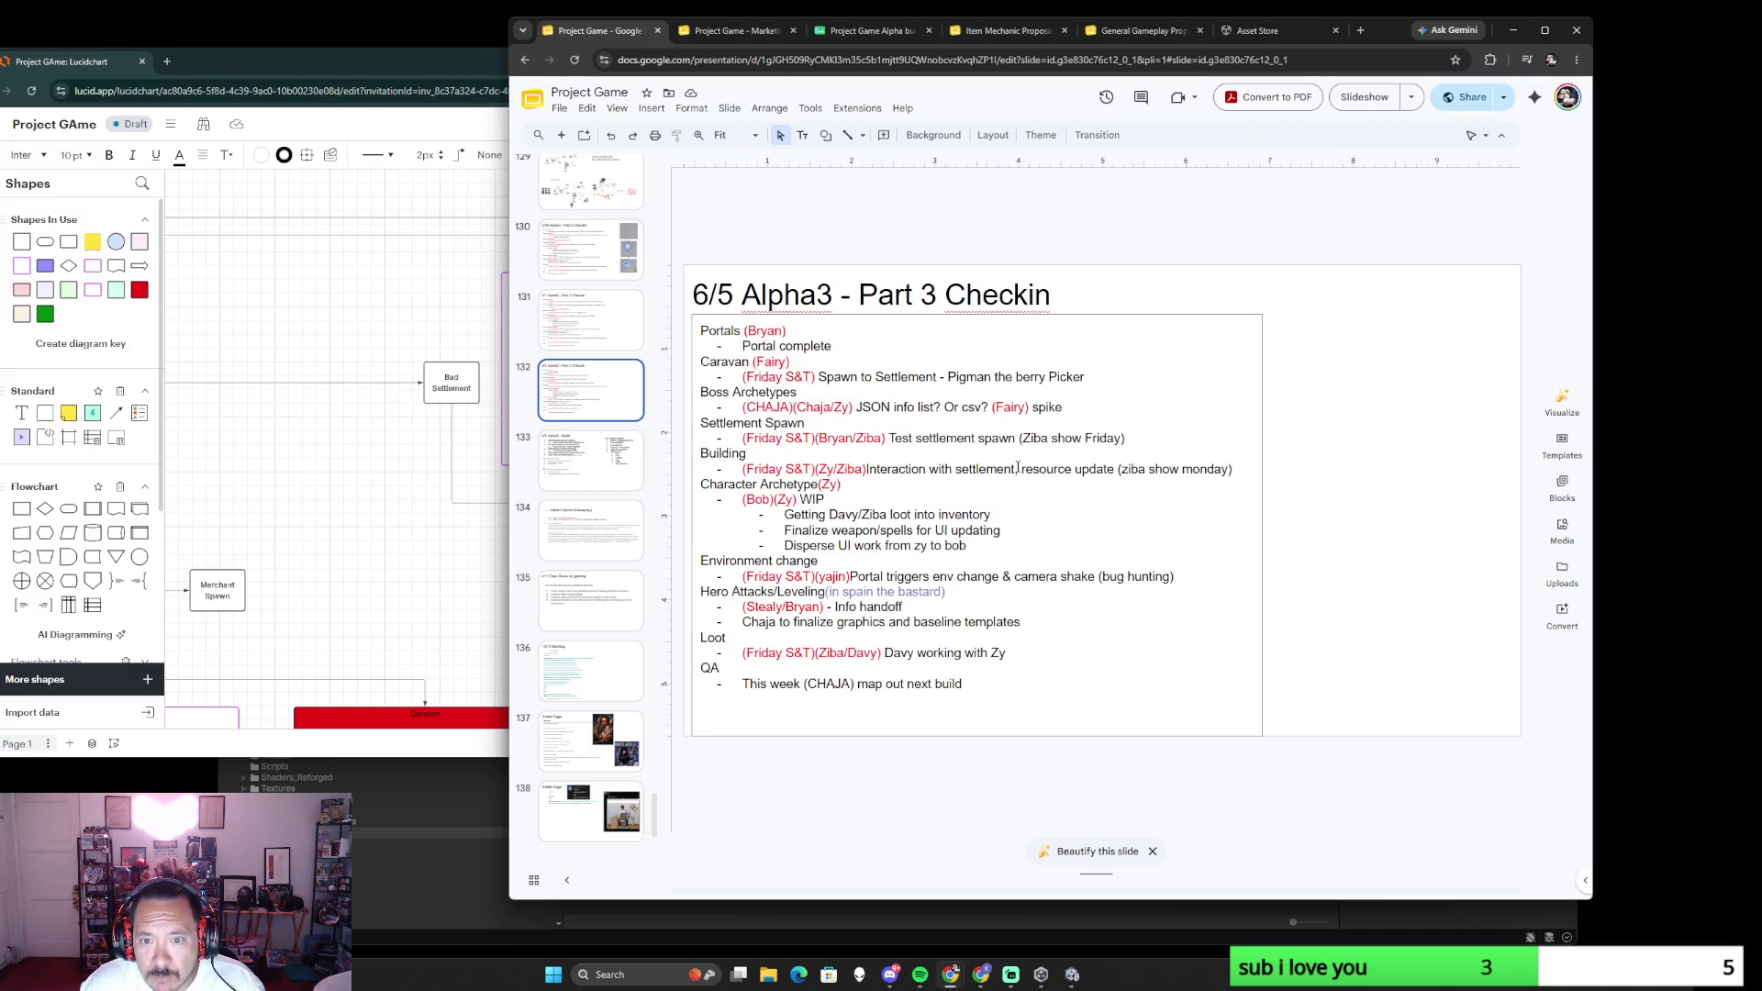
left_click(423, 495)
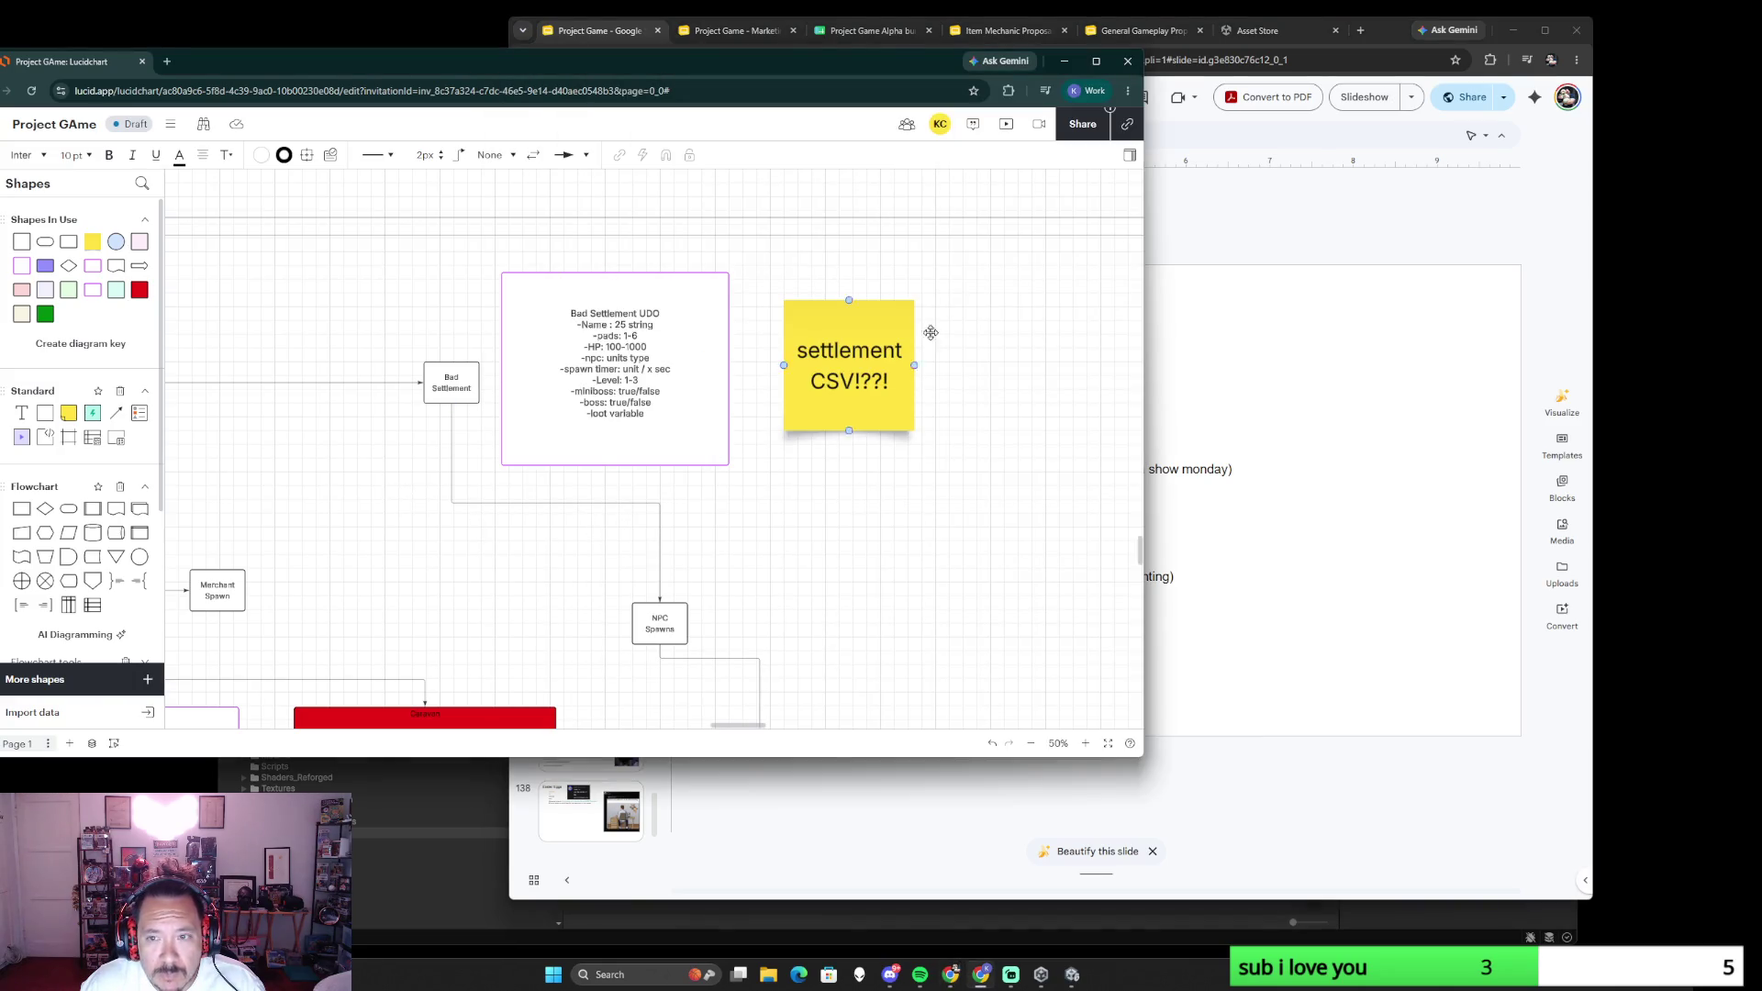
left_click(1220, 233)
key("Down")
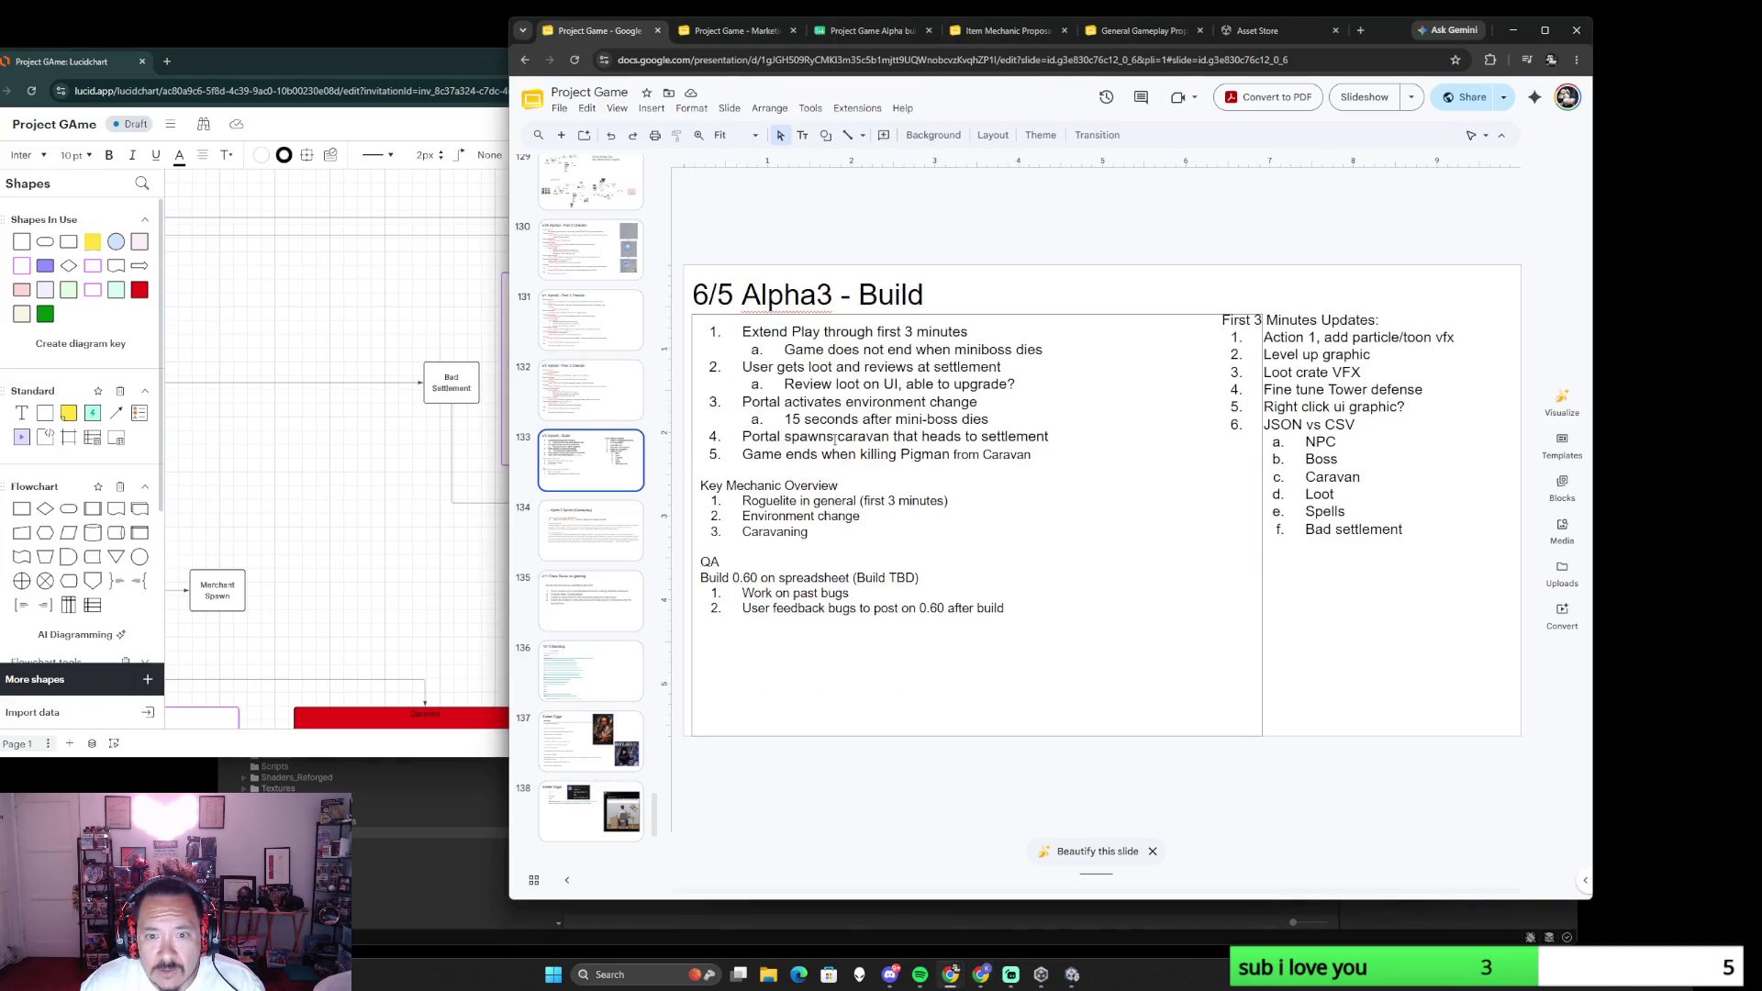
left_click(862, 435)
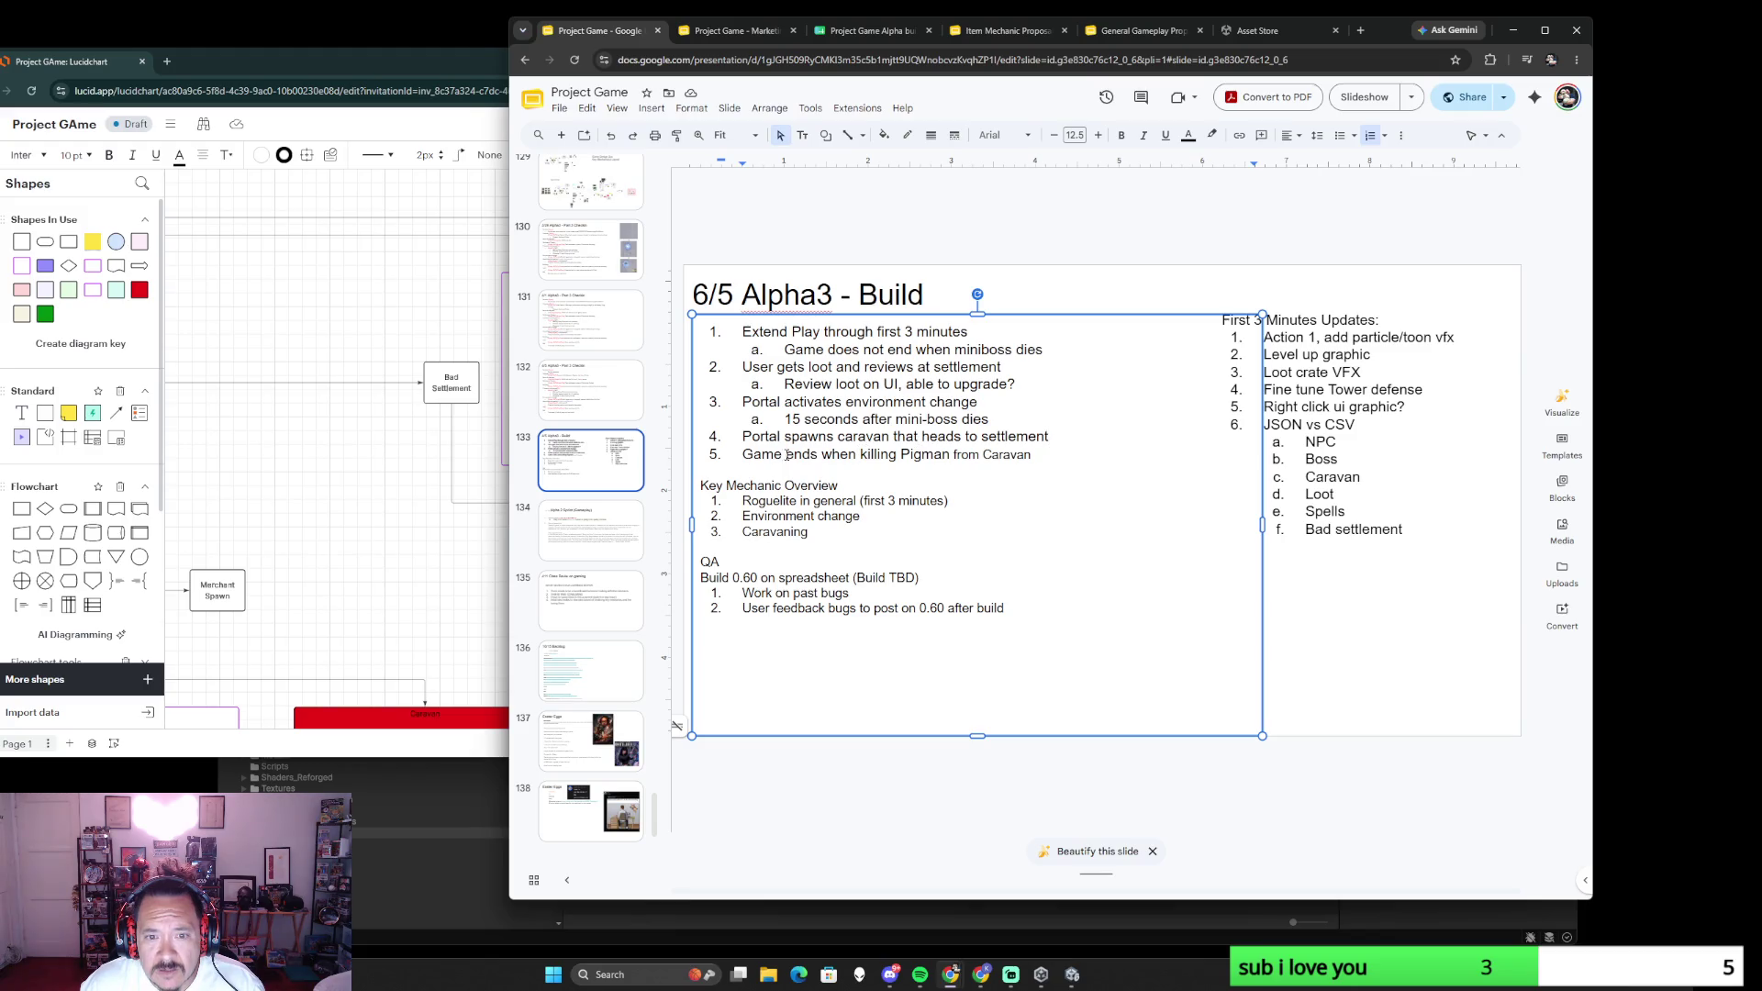
left_click(743, 436)
type("a")
key("BackSpace")
type("(a)")
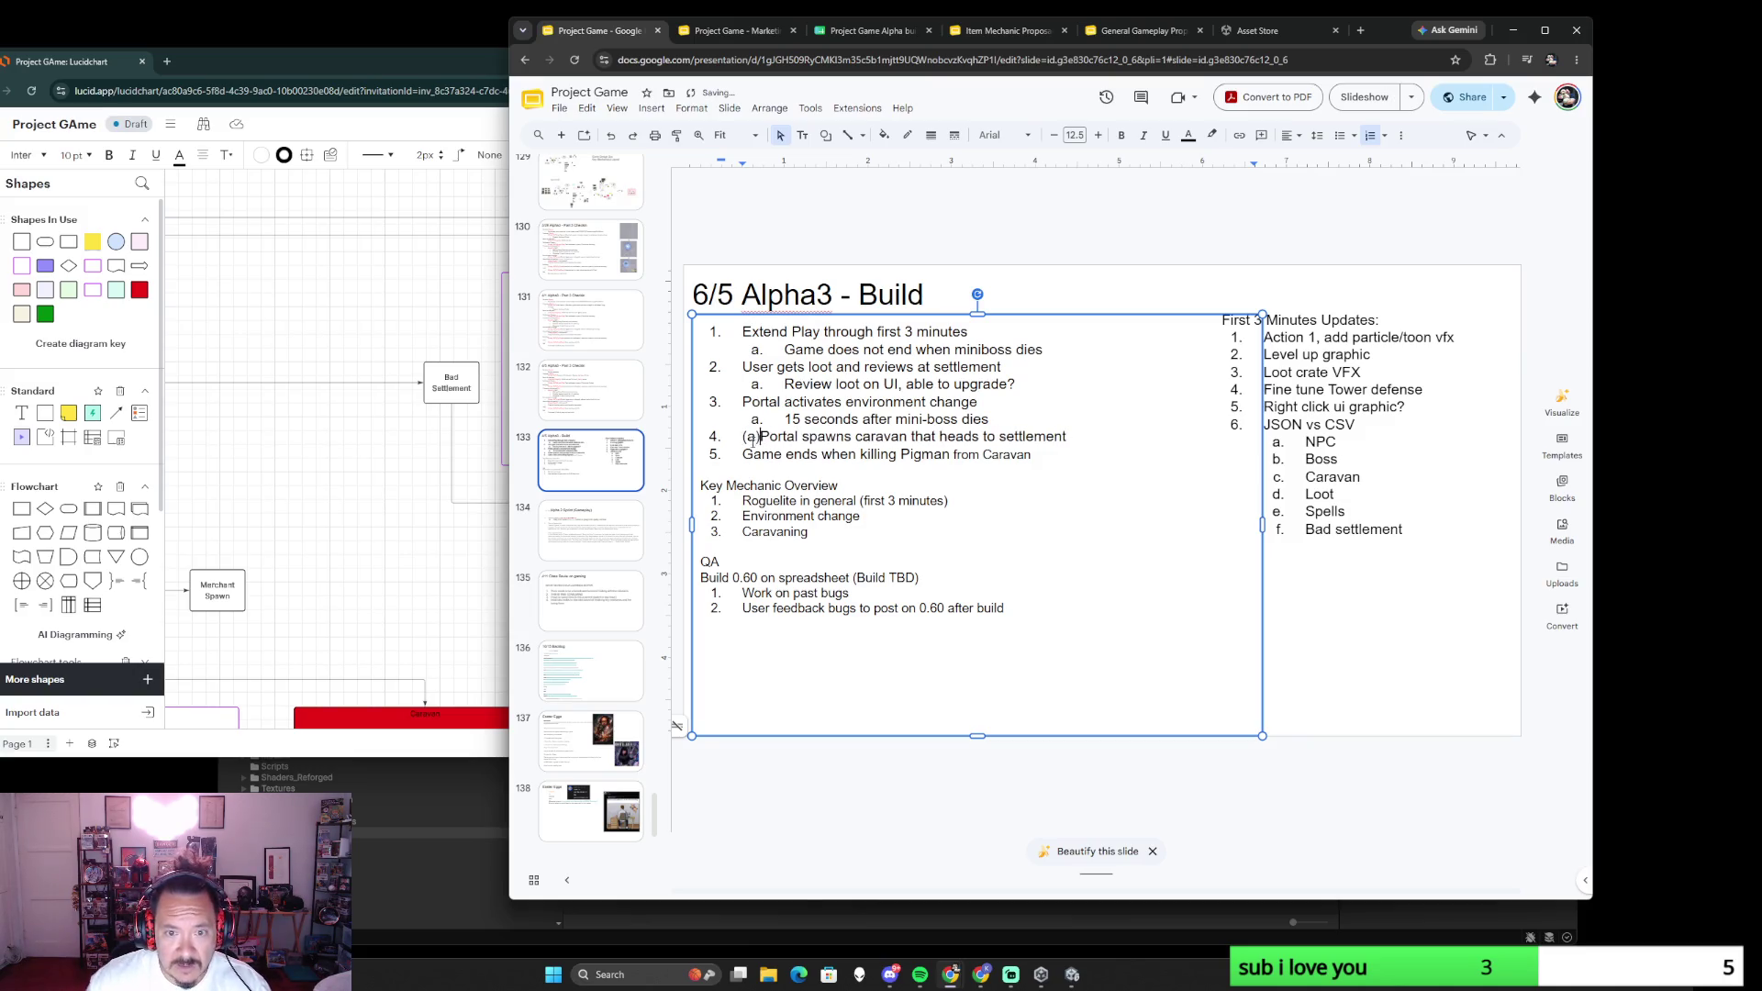
- Add '(b) Portal spawns new bad settlement camp' under the caravan item, then return to Lucidchart
left_click(1085, 436)
key("Return")
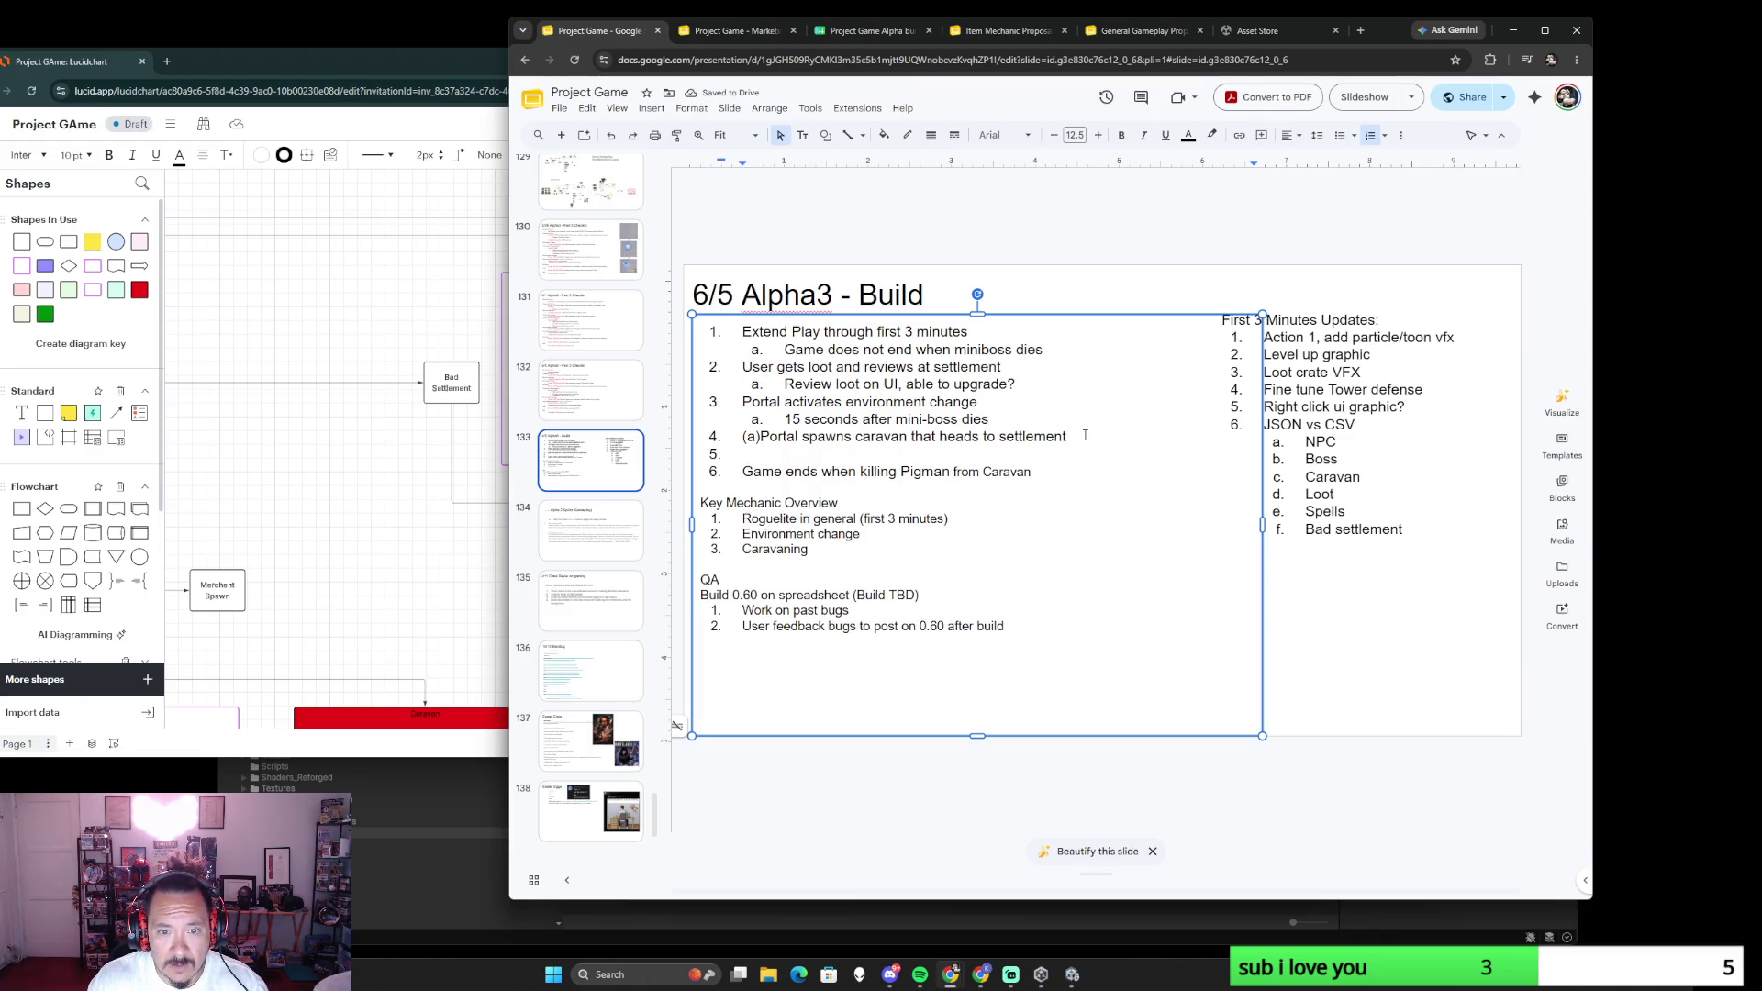
key("BackSpace")
type("4.")
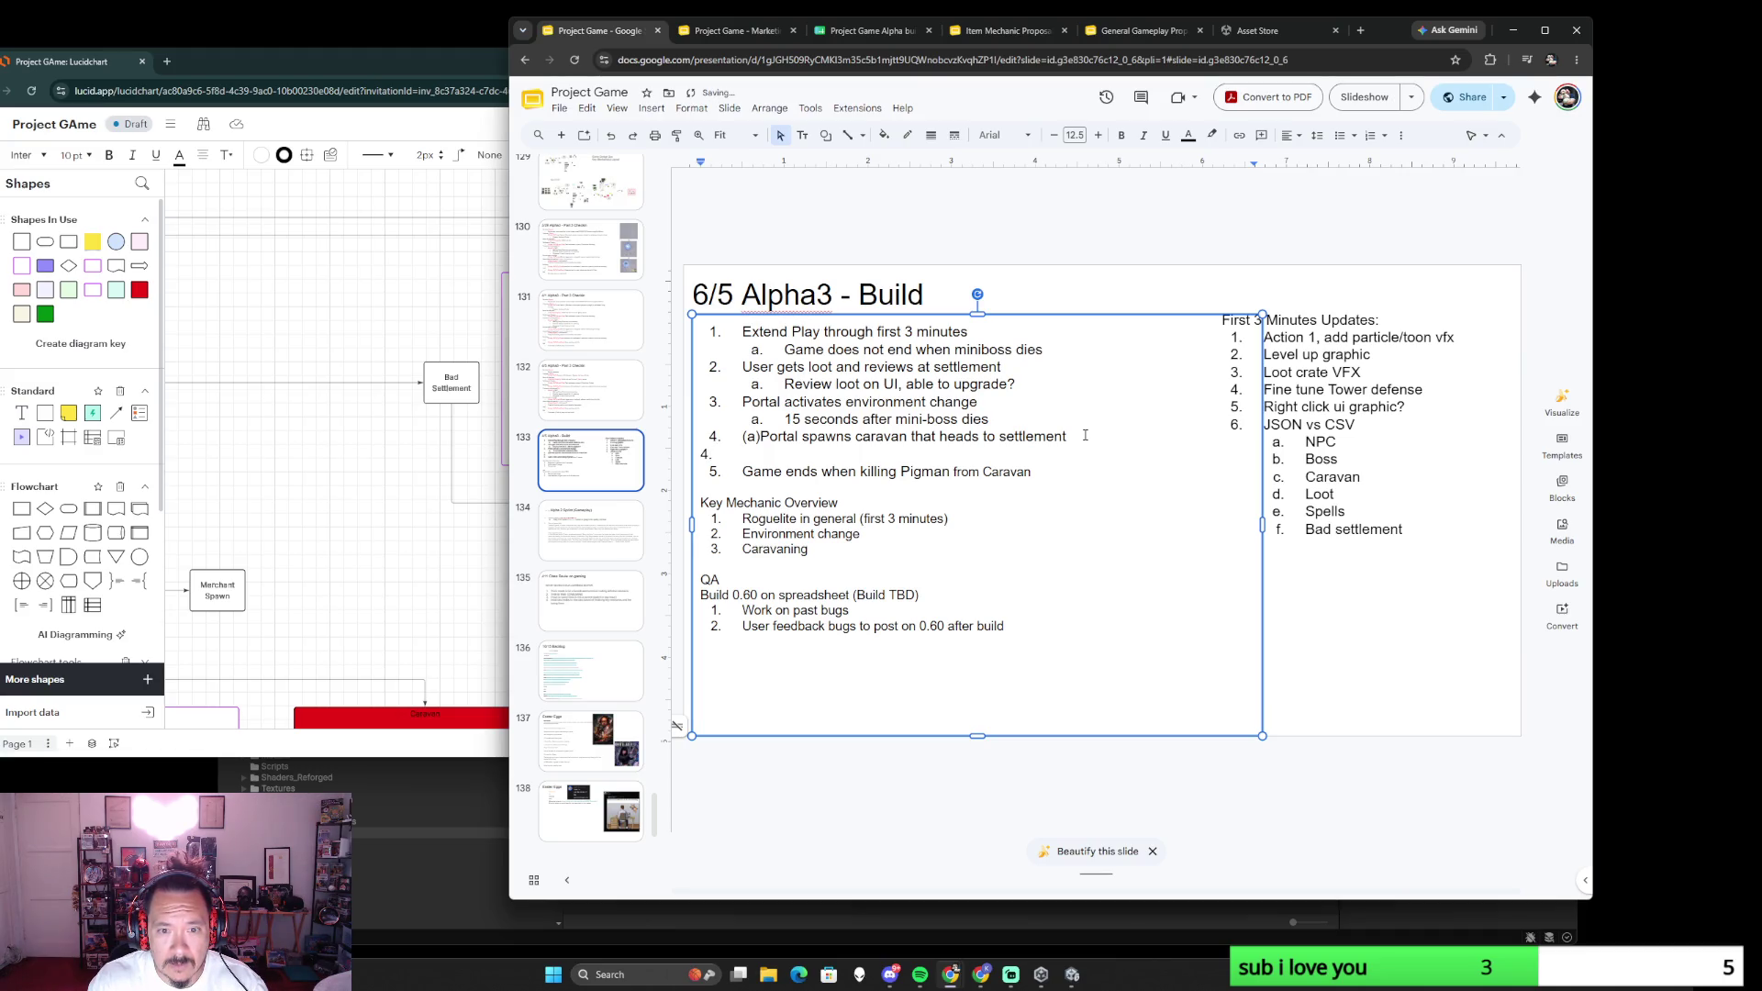
key("Tab")
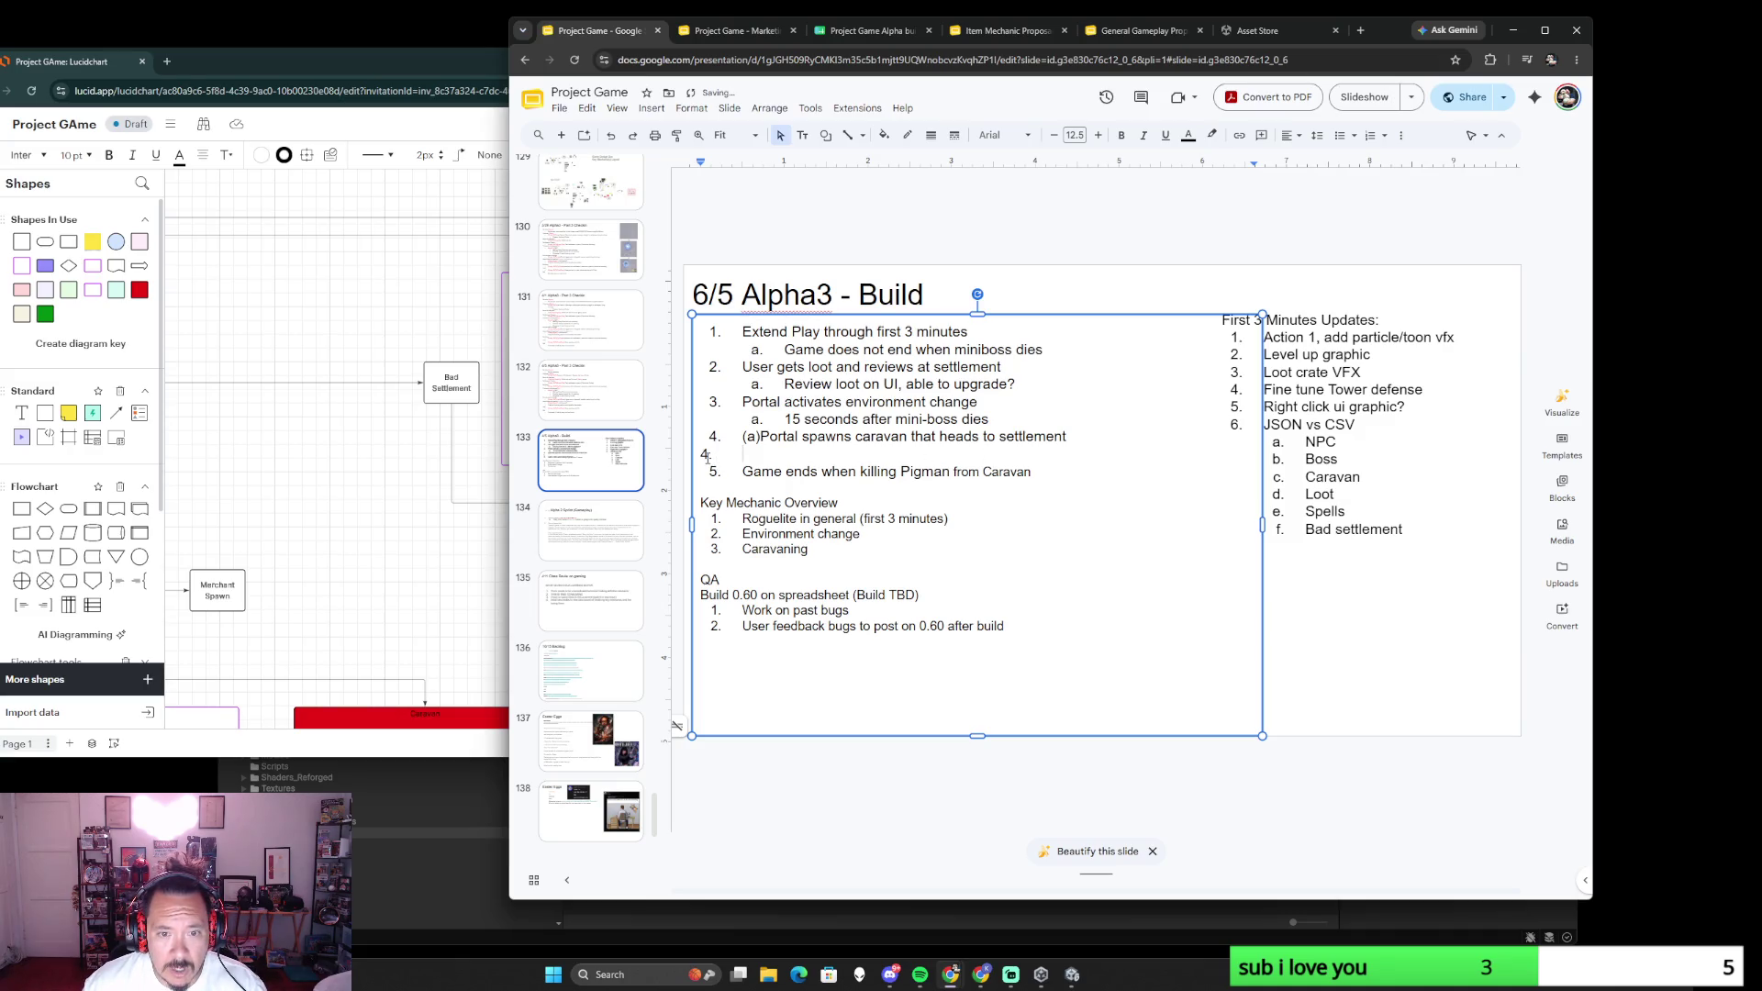
left_click(728, 454)
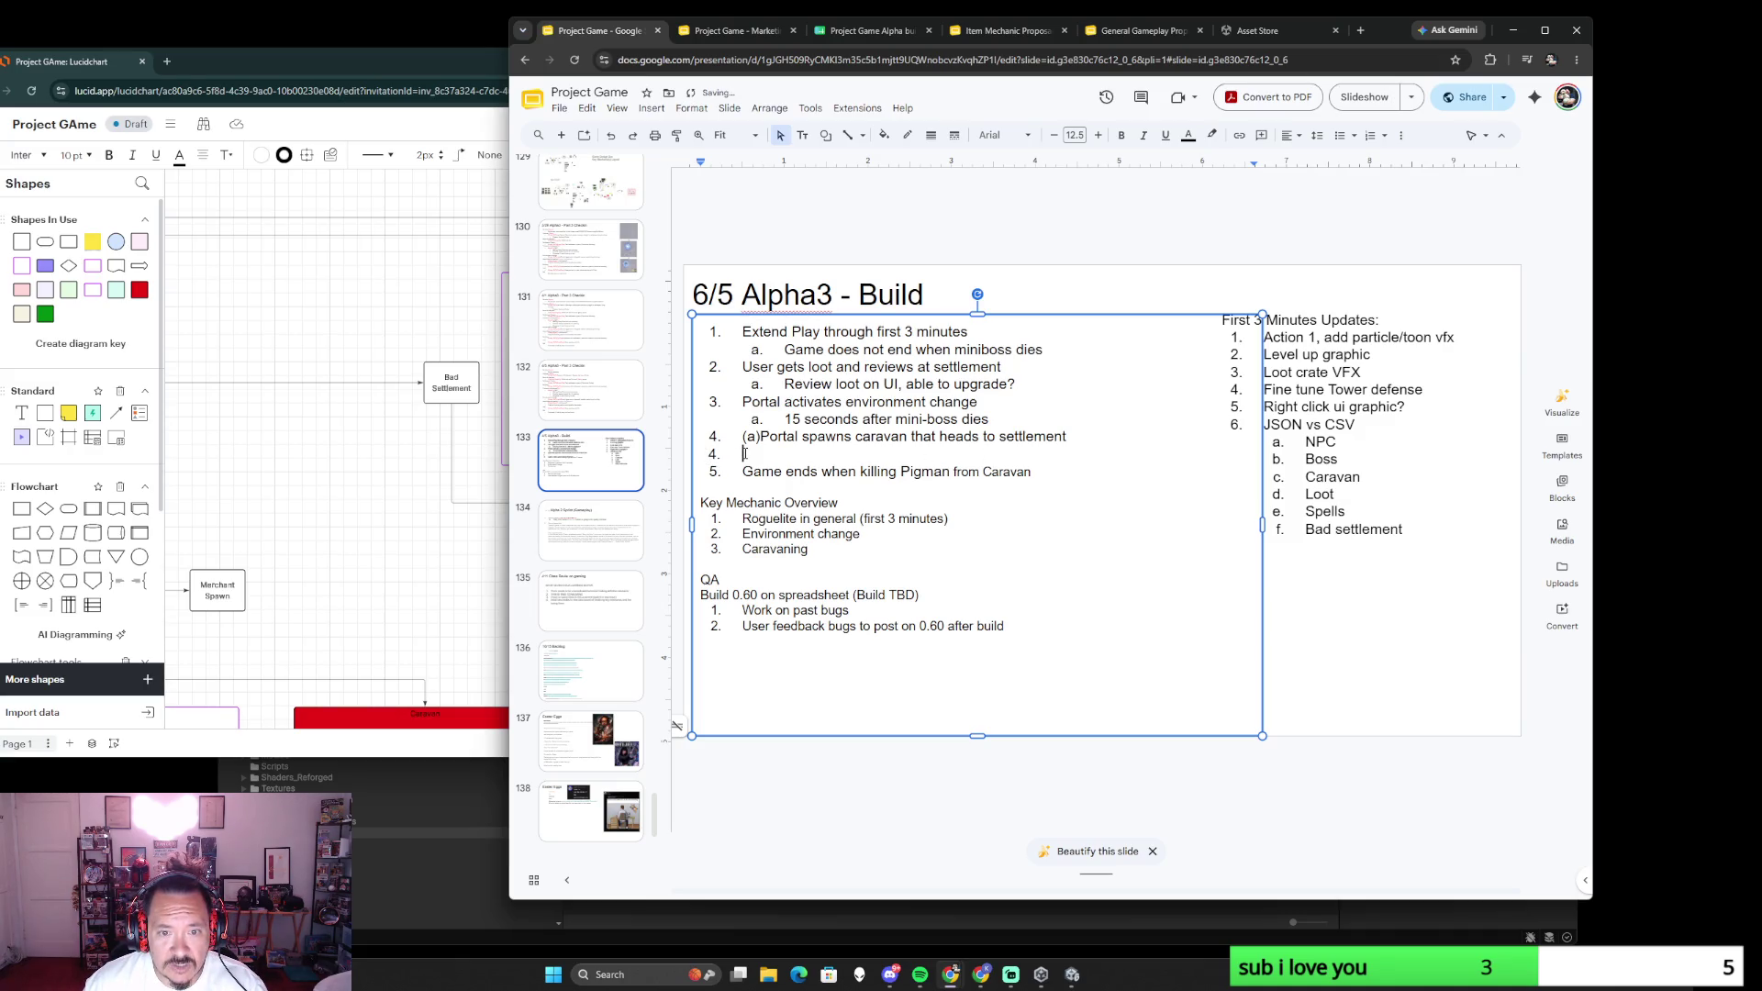
type("(b)")
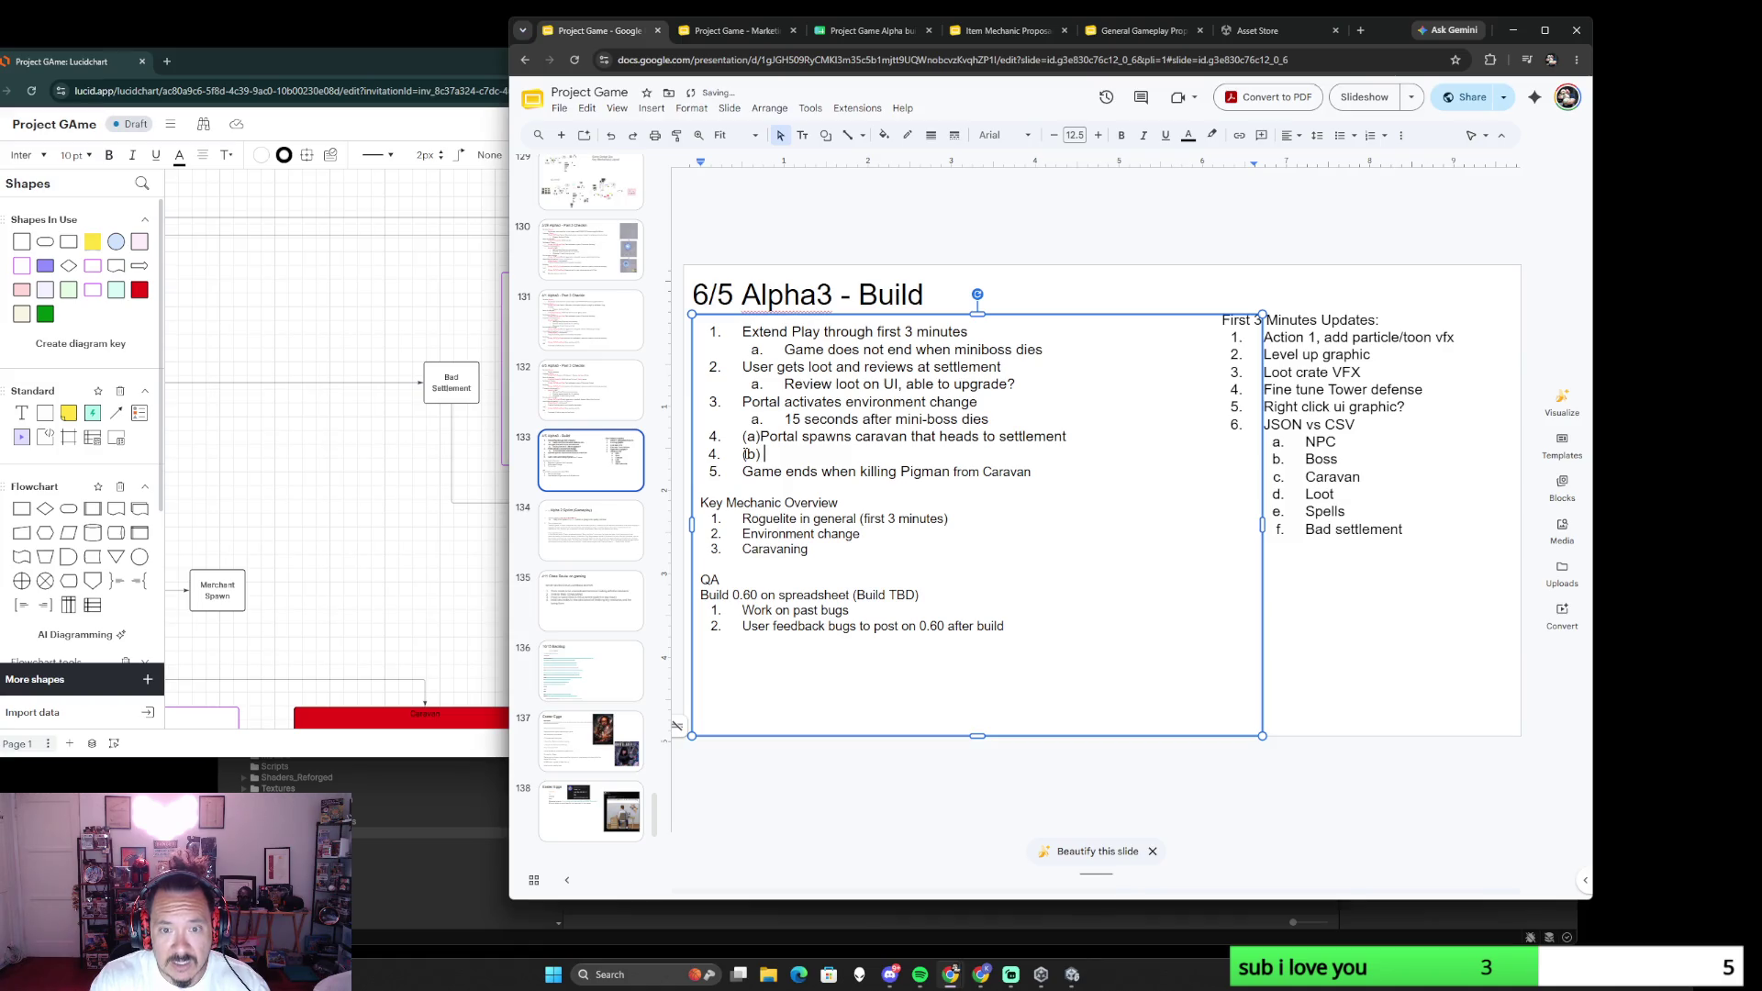
type("Portal spawns new bad settlement camp")
left_click(803, 518)
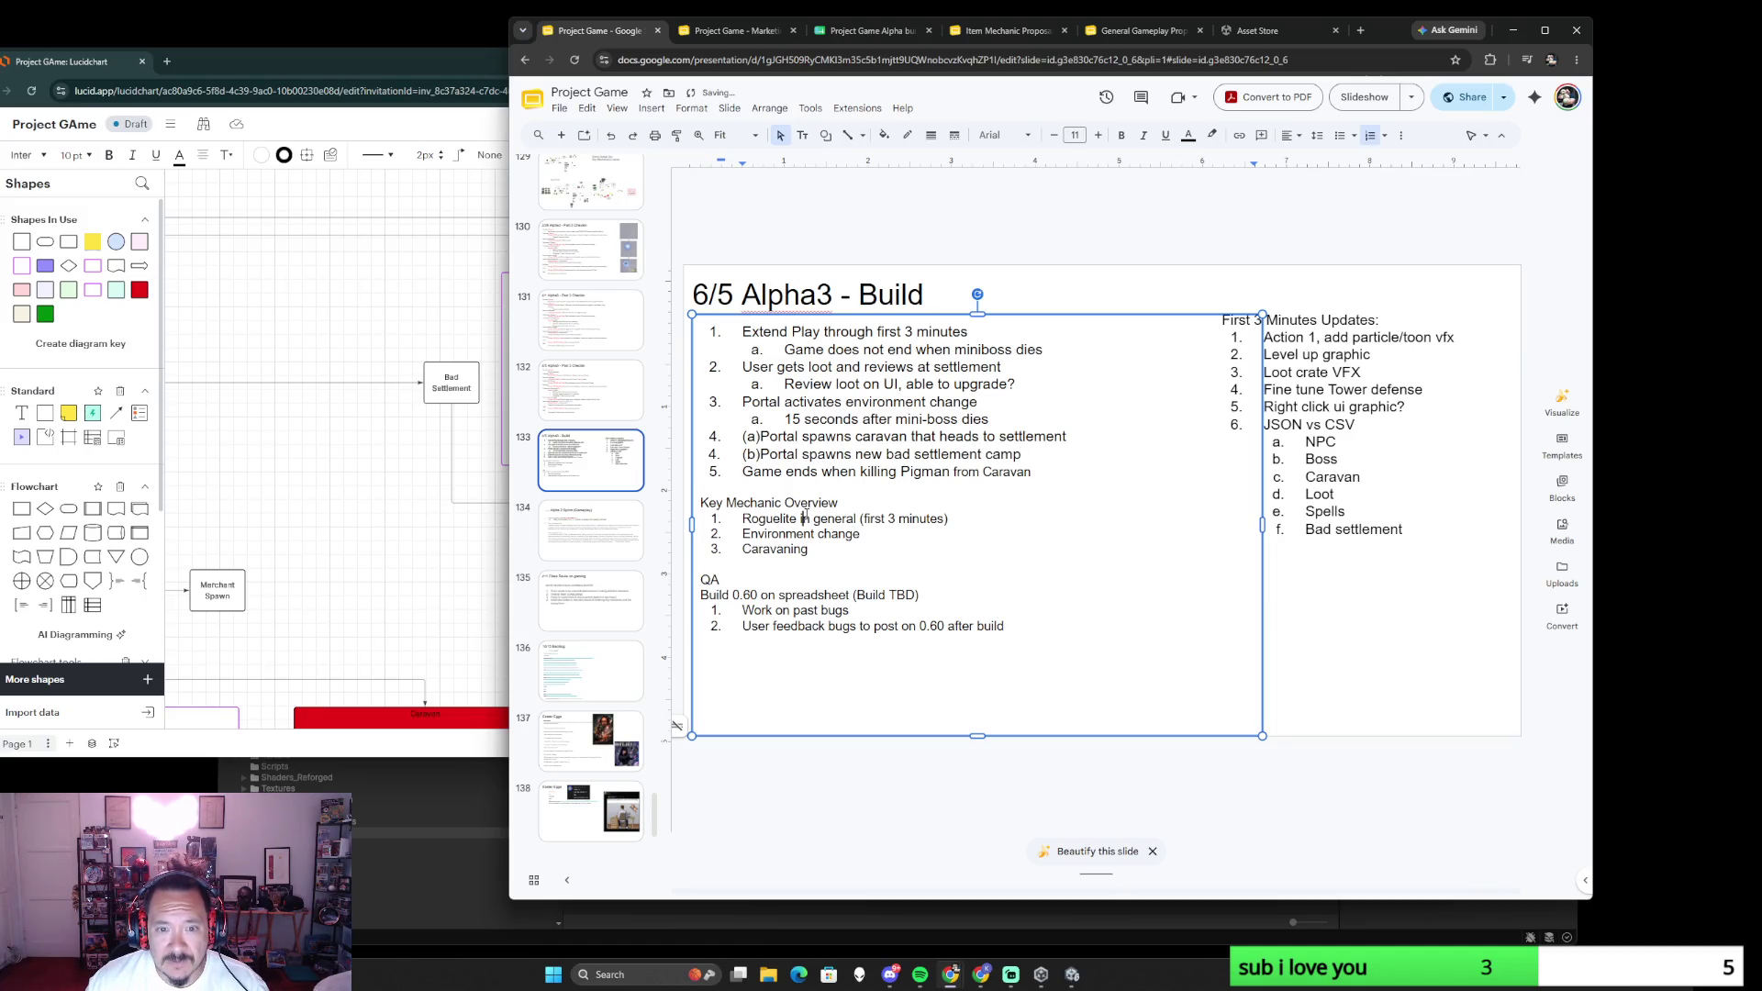
left_click(410, 594)
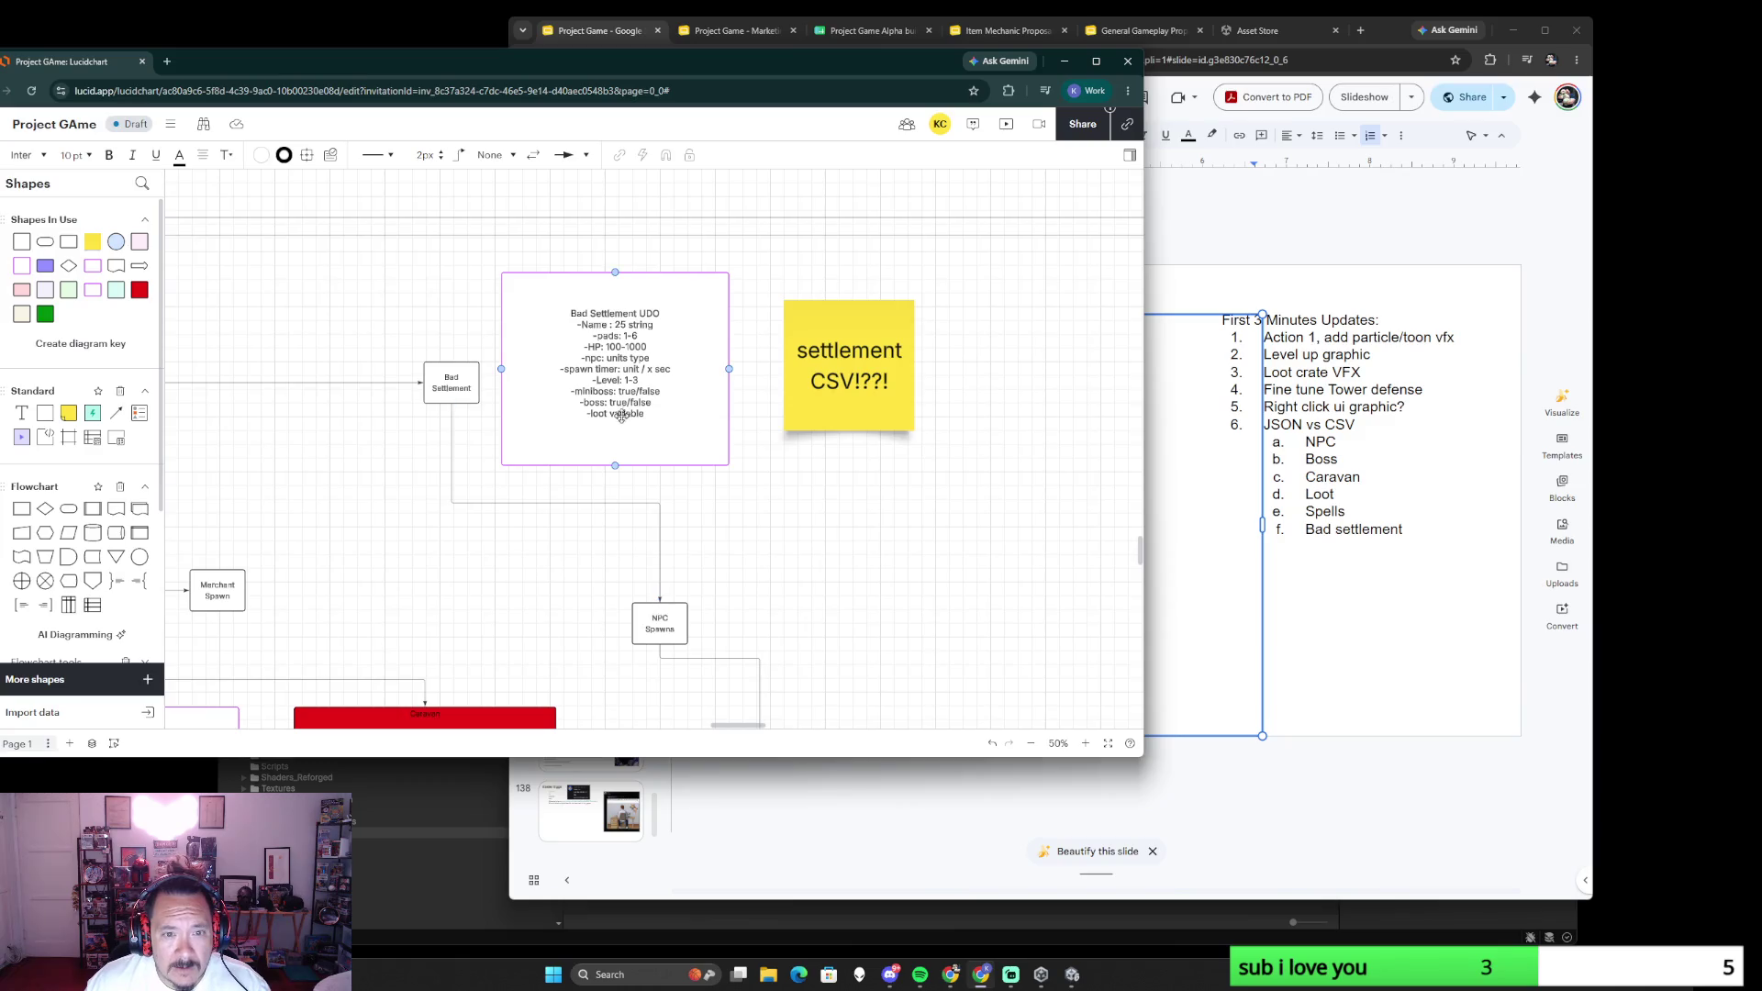
- Move the 'settlement CSV!??!' sticky note closer to the Bad Settlement UDO box
left_click(863, 360)
left_click_drag(861, 361, 826, 325)
scroll(870, 527, "down", 1)
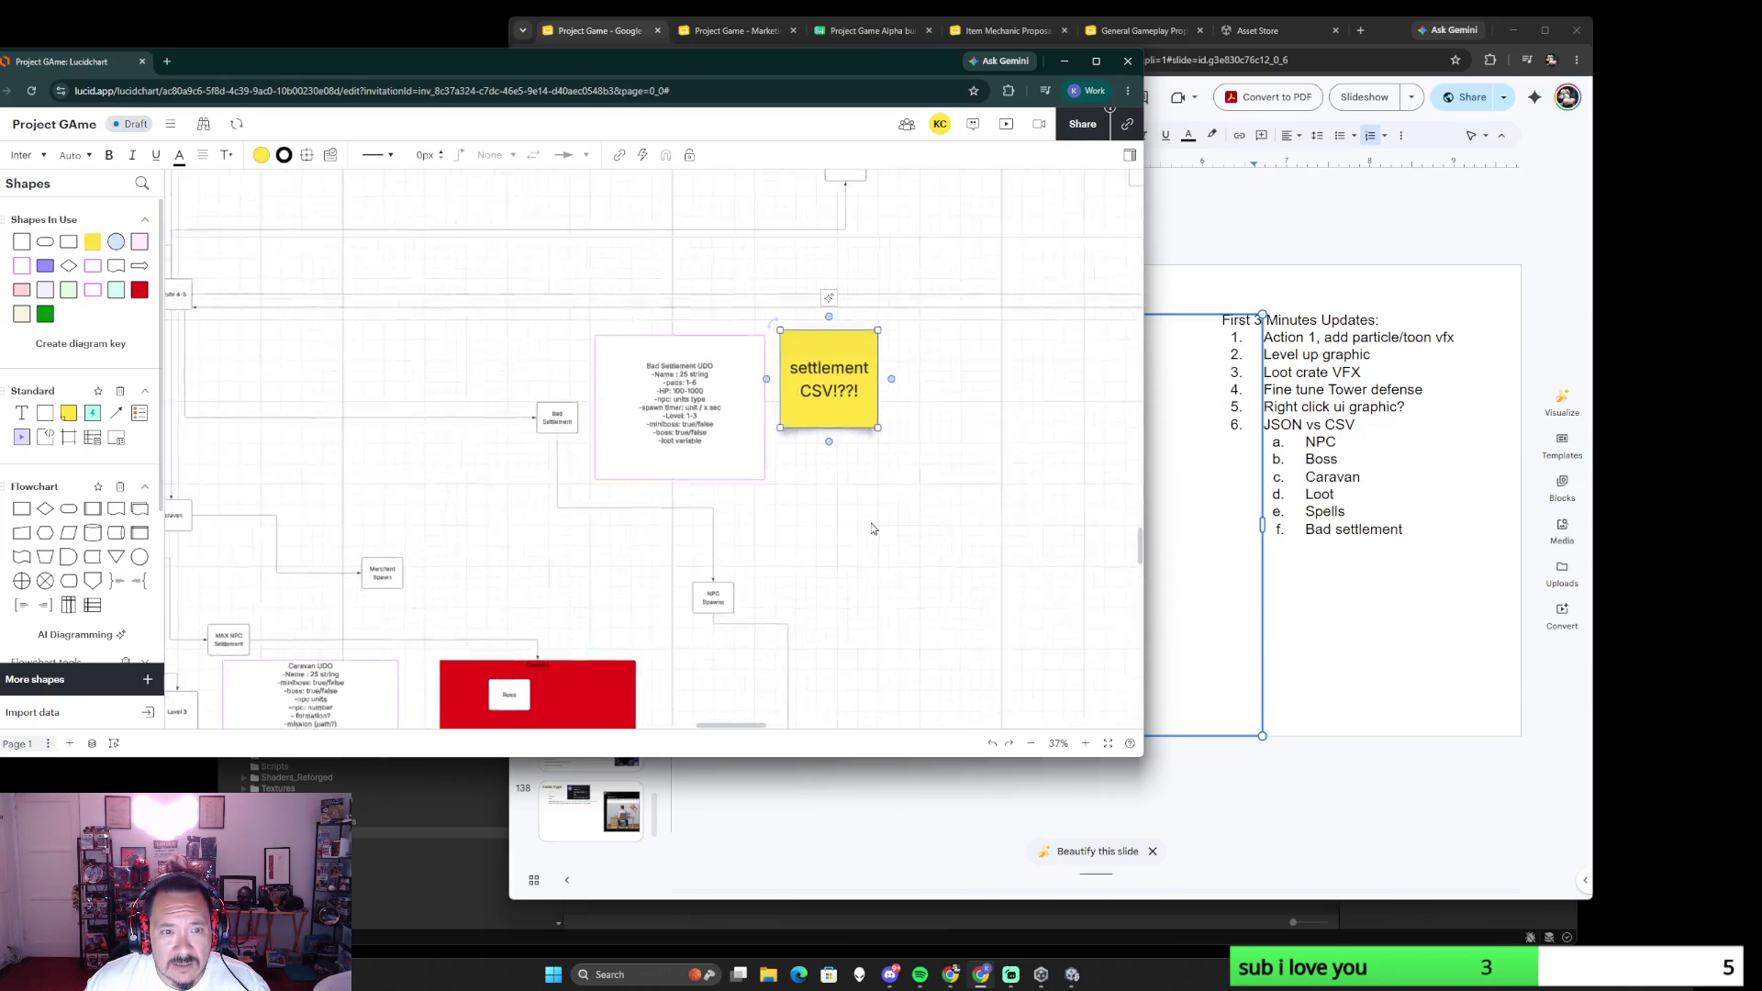
scroll(872, 526, "up", 1)
scroll(871, 528, "down", 3)
scroll(868, 482, "down", 2)
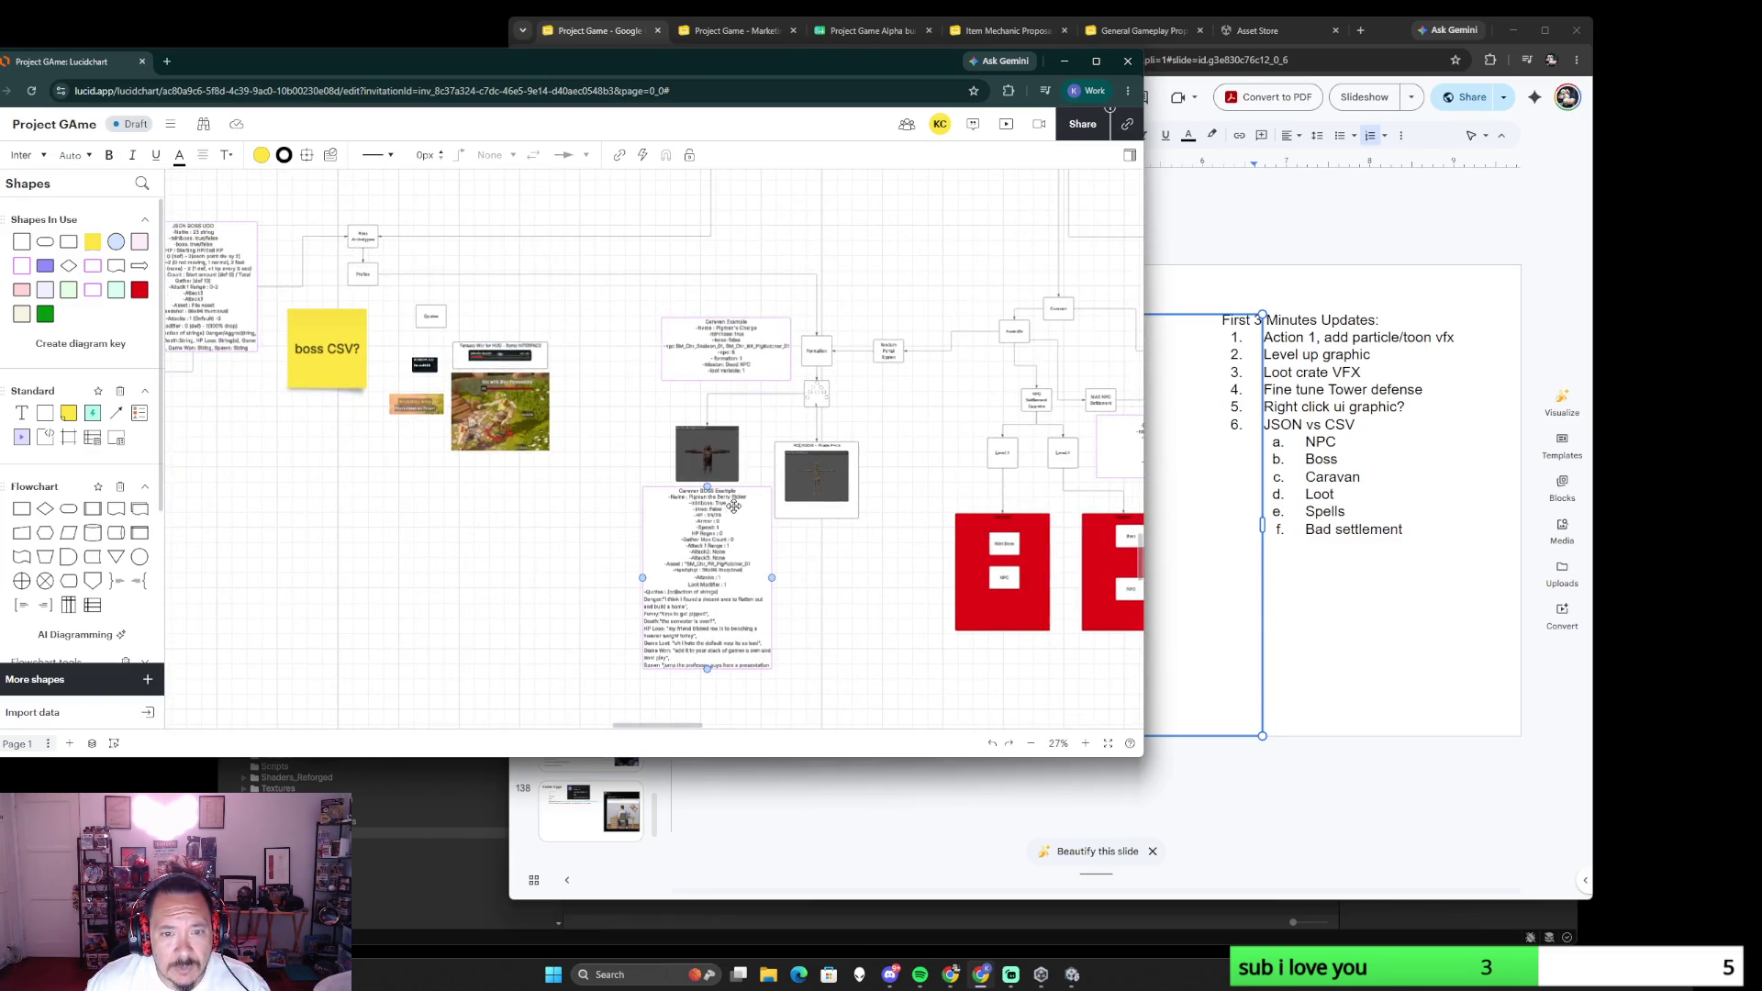
scroll(854, 455, "down", 5)
scroll(799, 469, "right", 2)
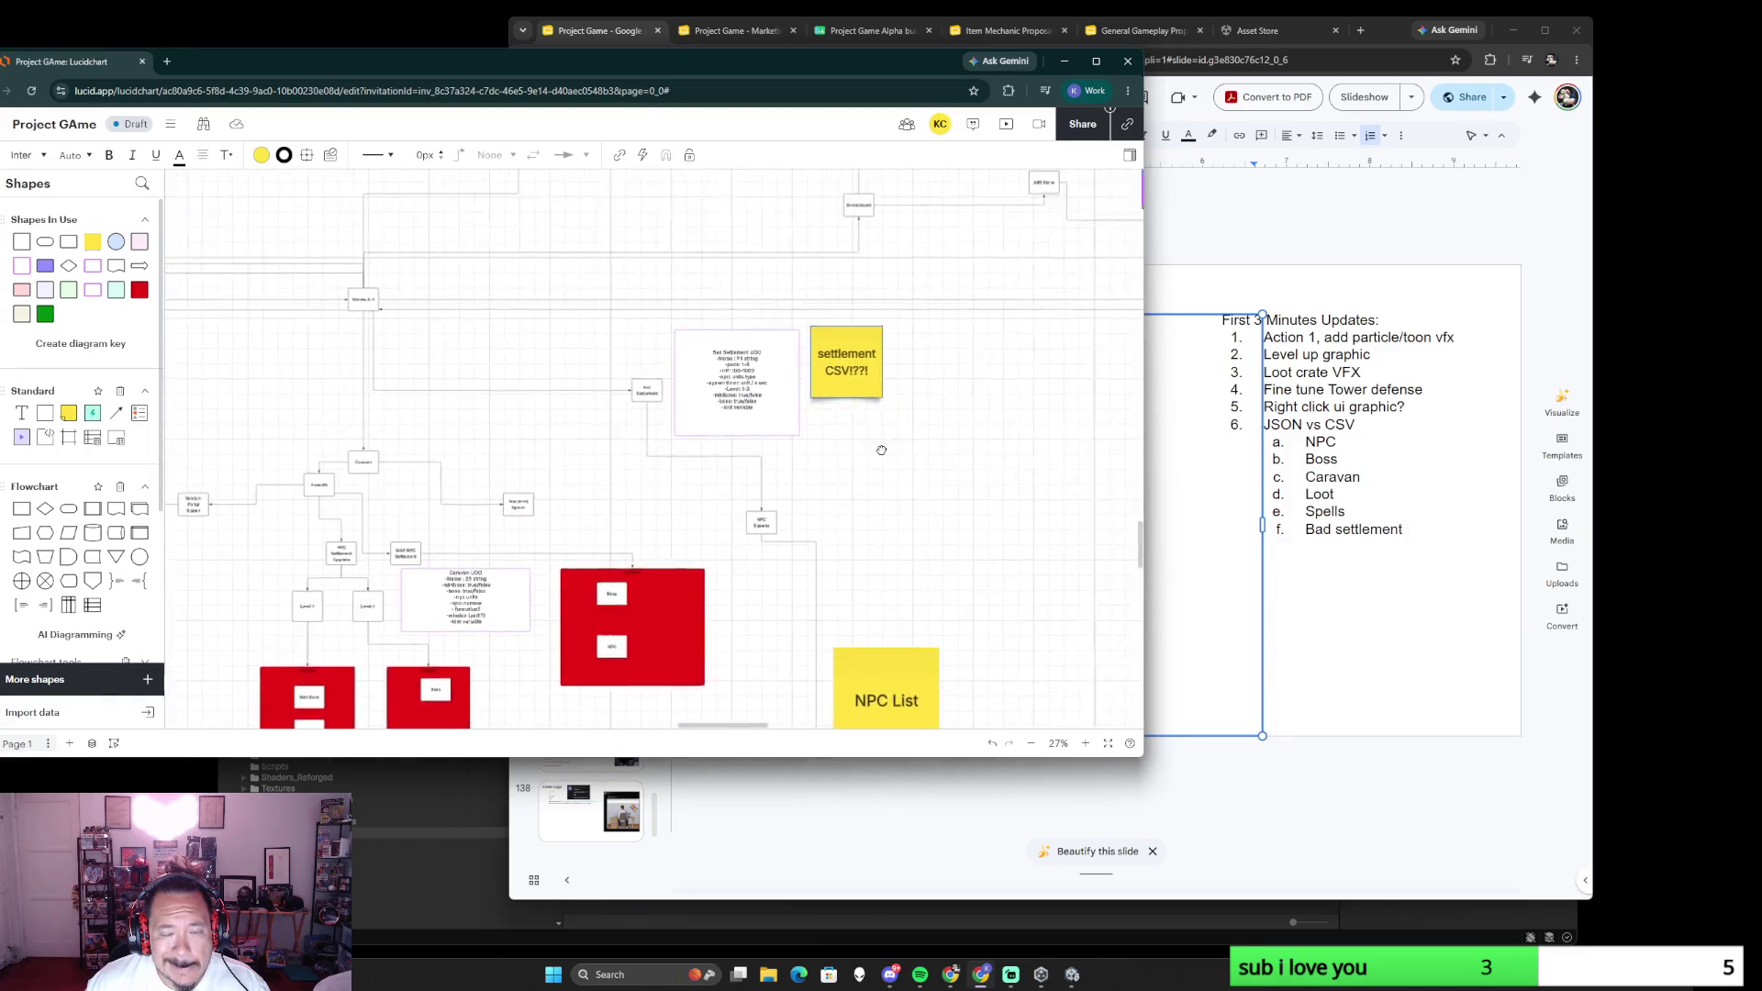
scroll(775, 477, "up", 3)
- Duplicate the Bad Settlement UDO box and select the '25 string' value in the copy for editing
left_click(563, 368)
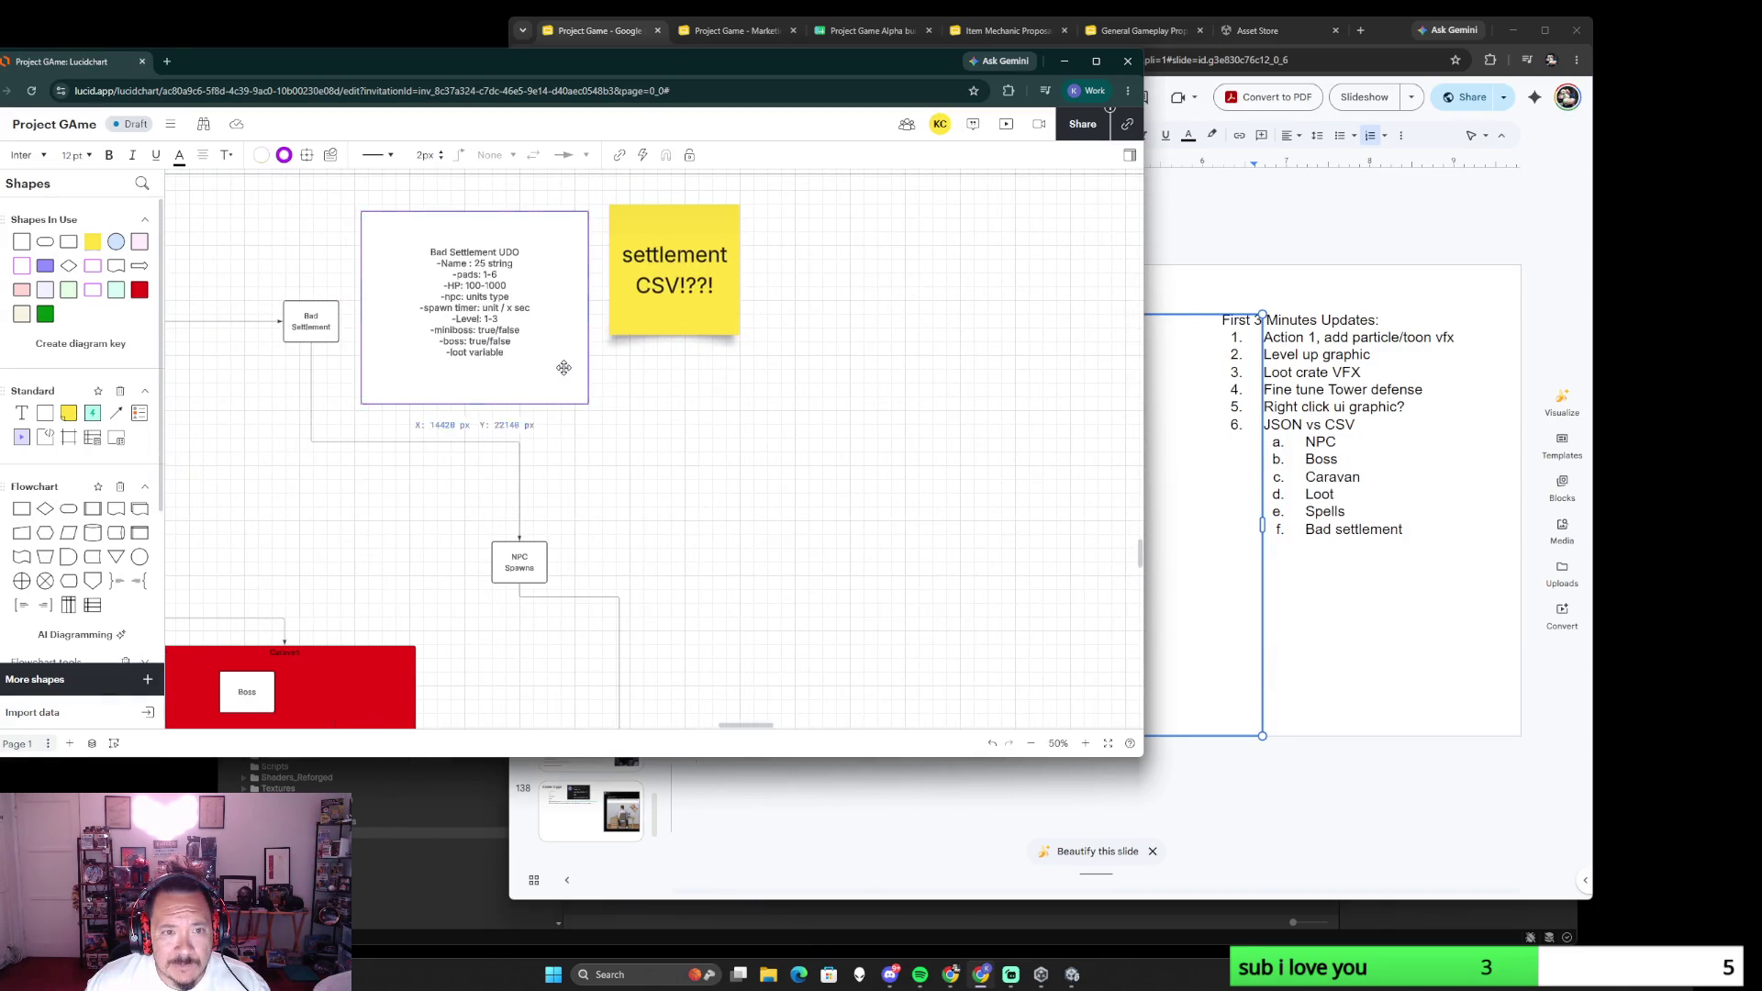
key("ctrl+c")
key("ctrl+v")
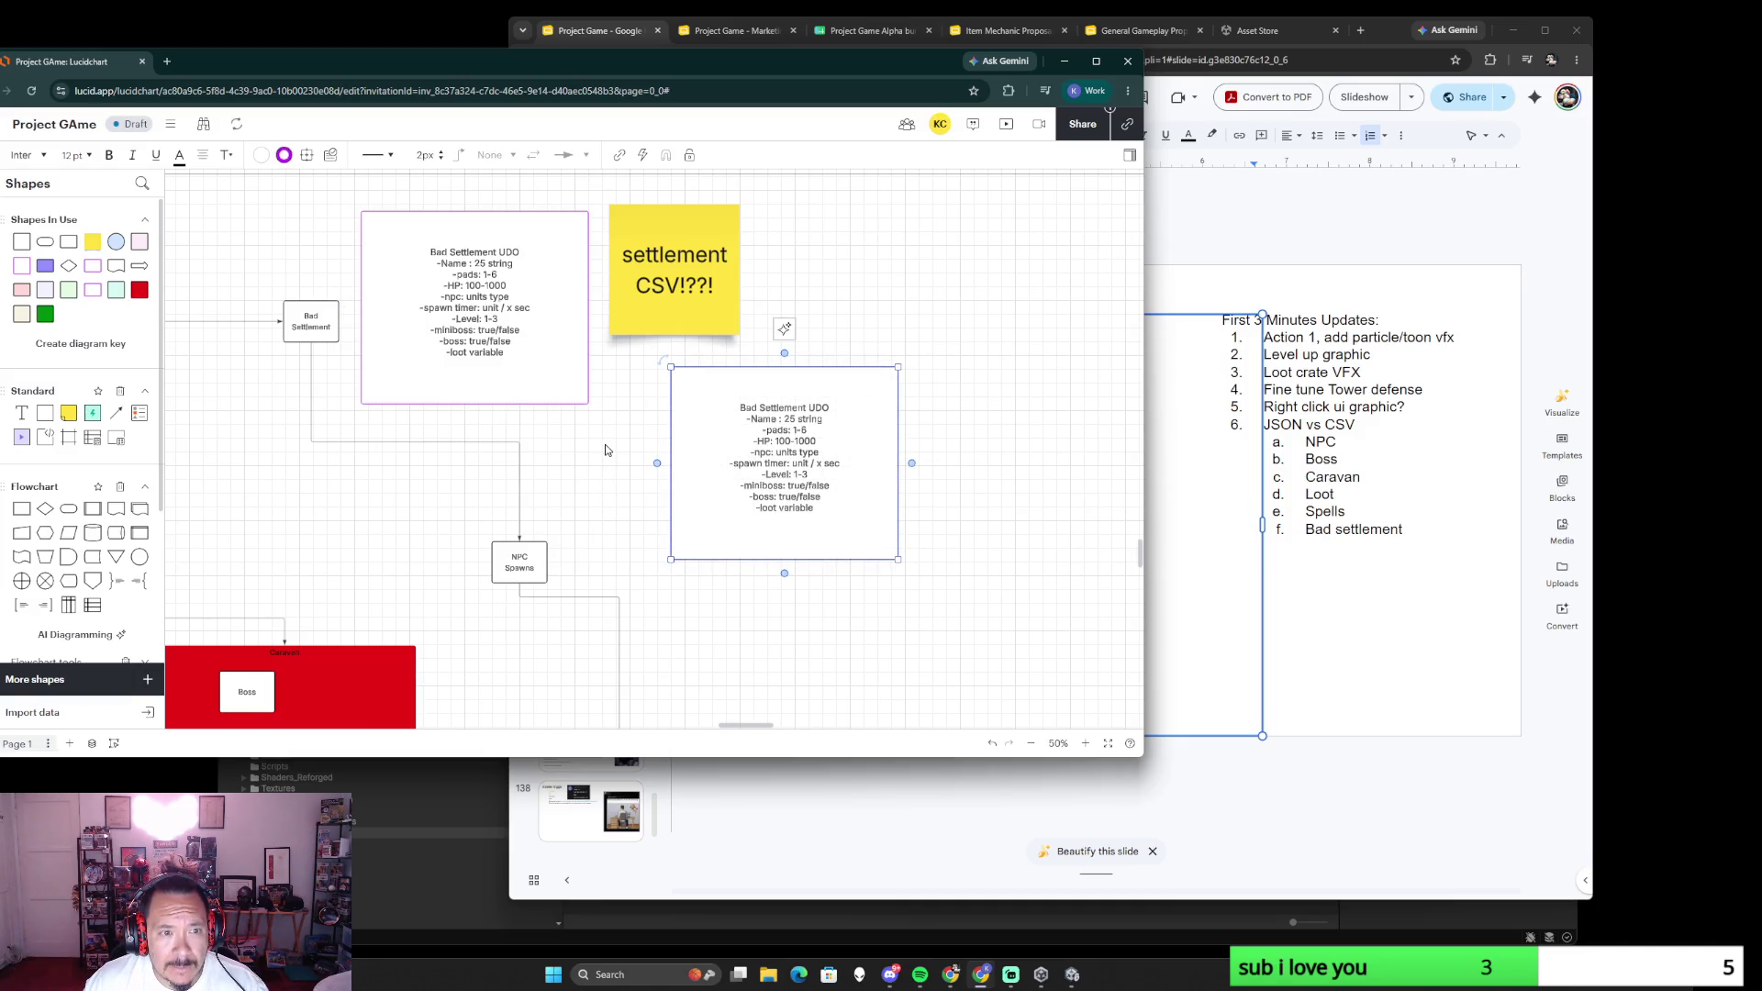
double_click(787, 413)
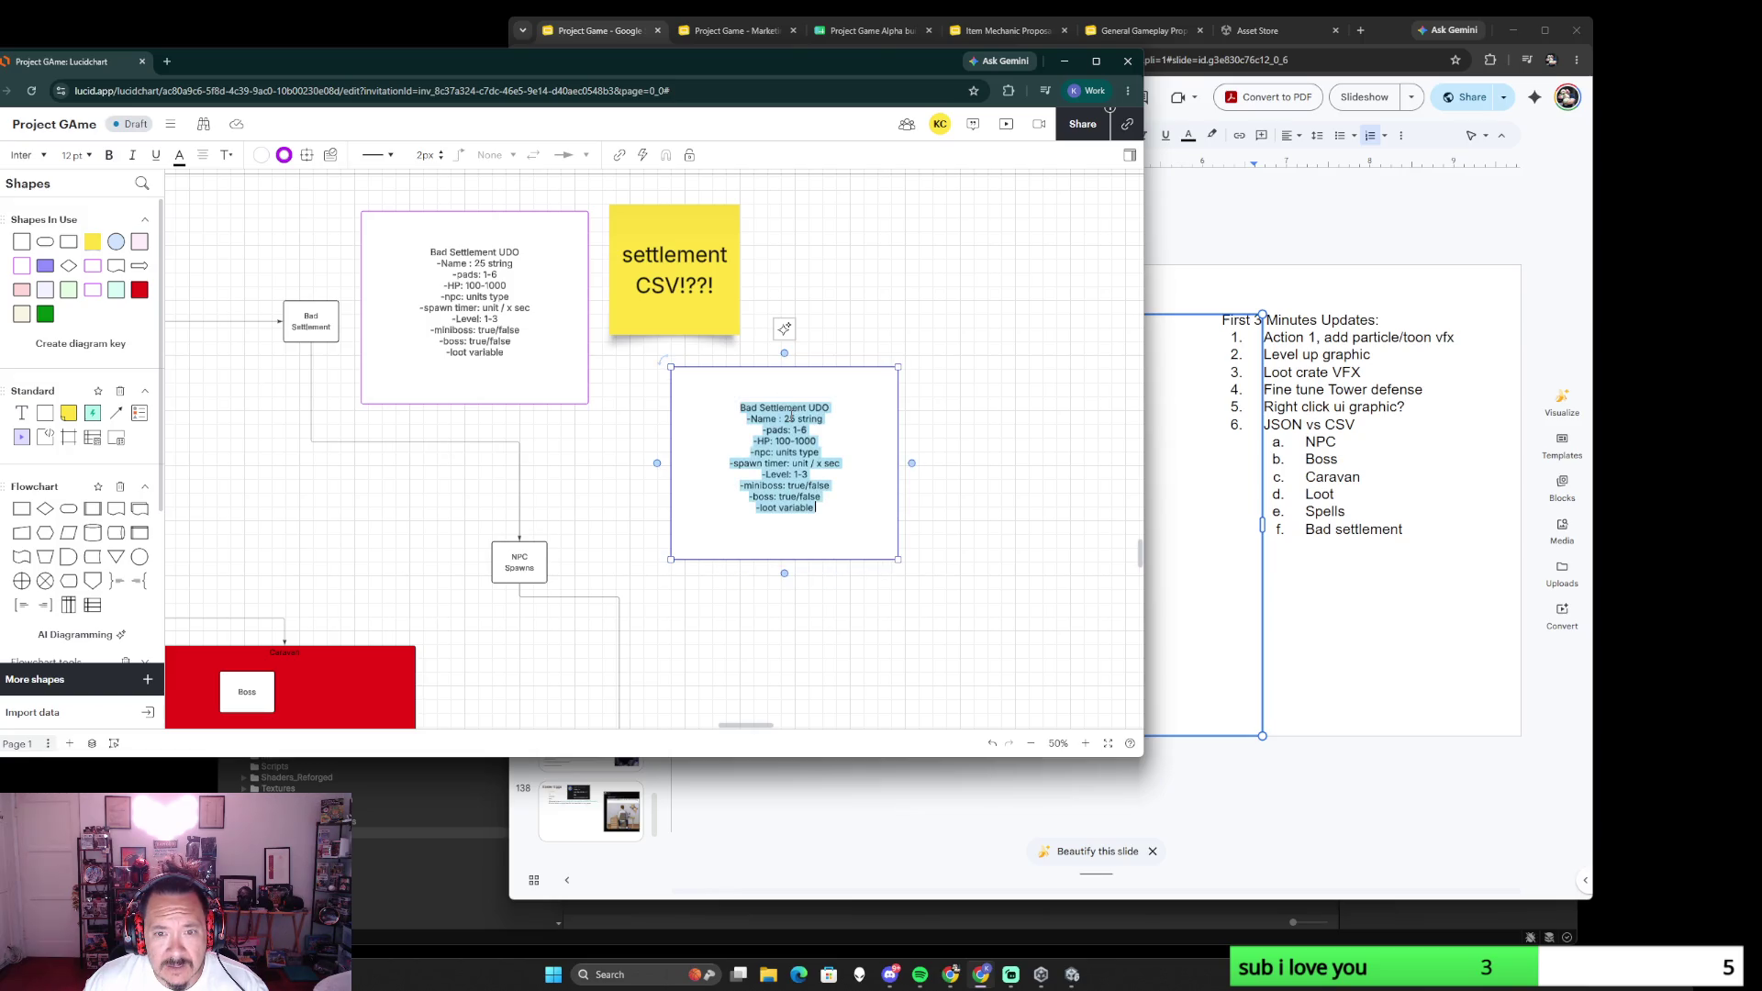
left_click_drag(823, 418, 793, 418)
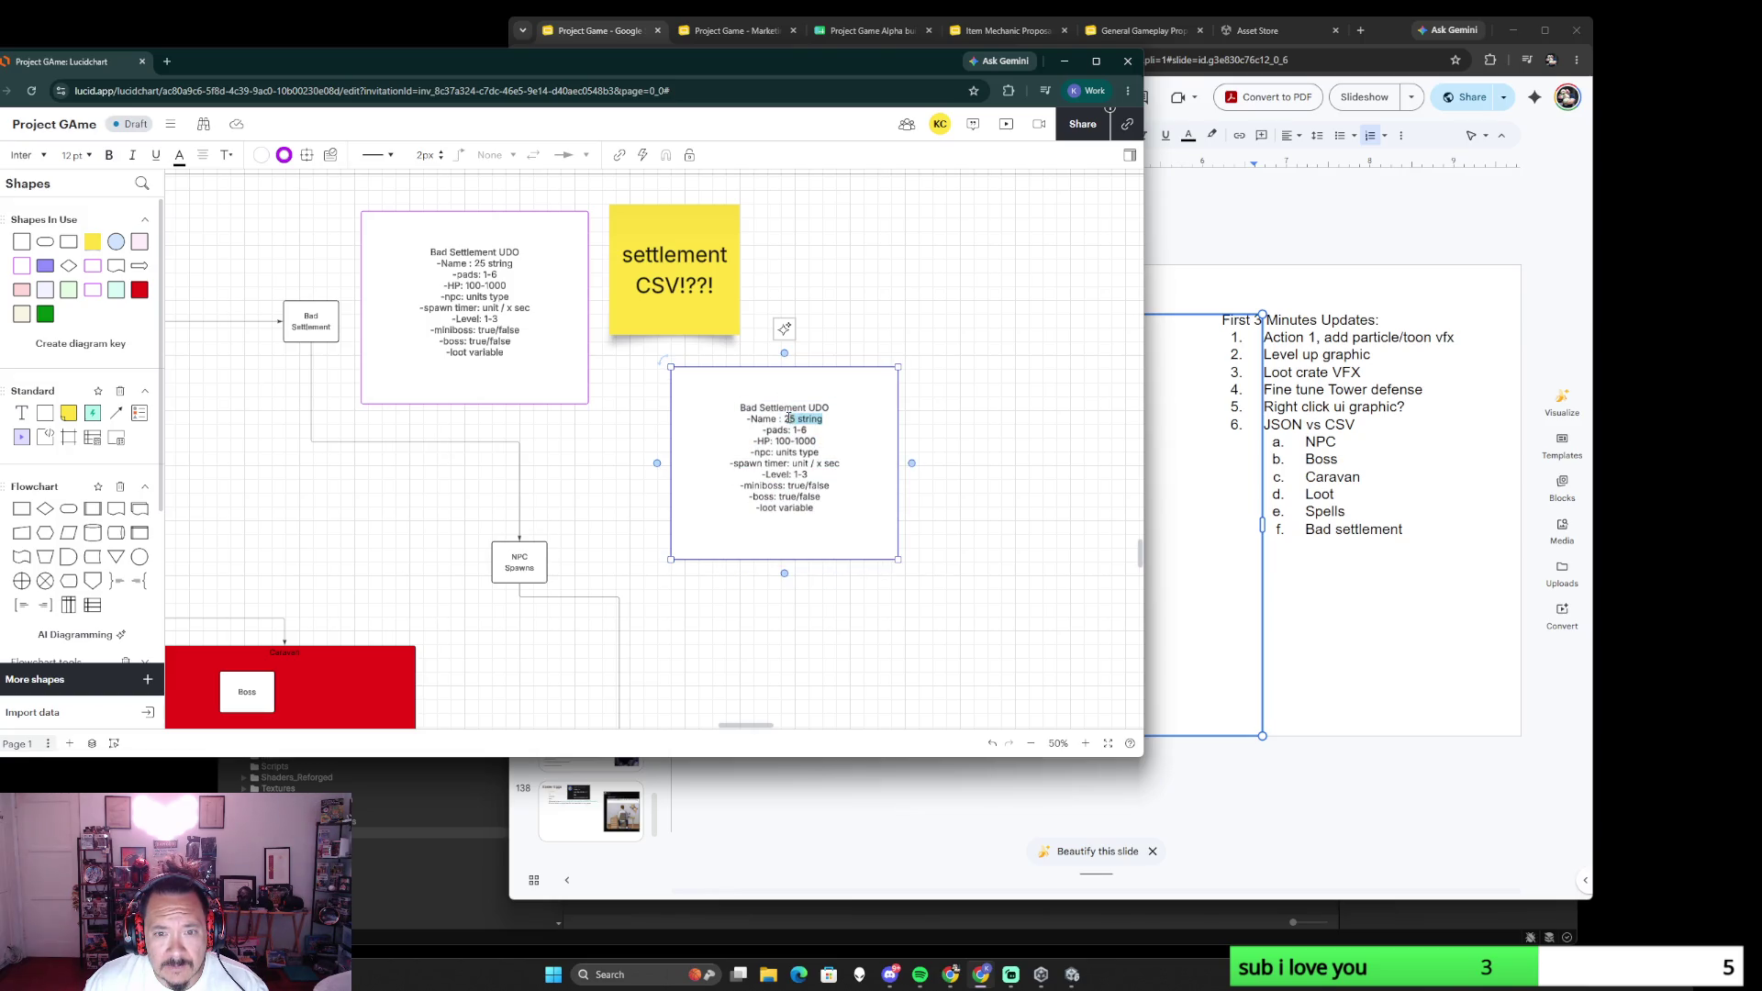
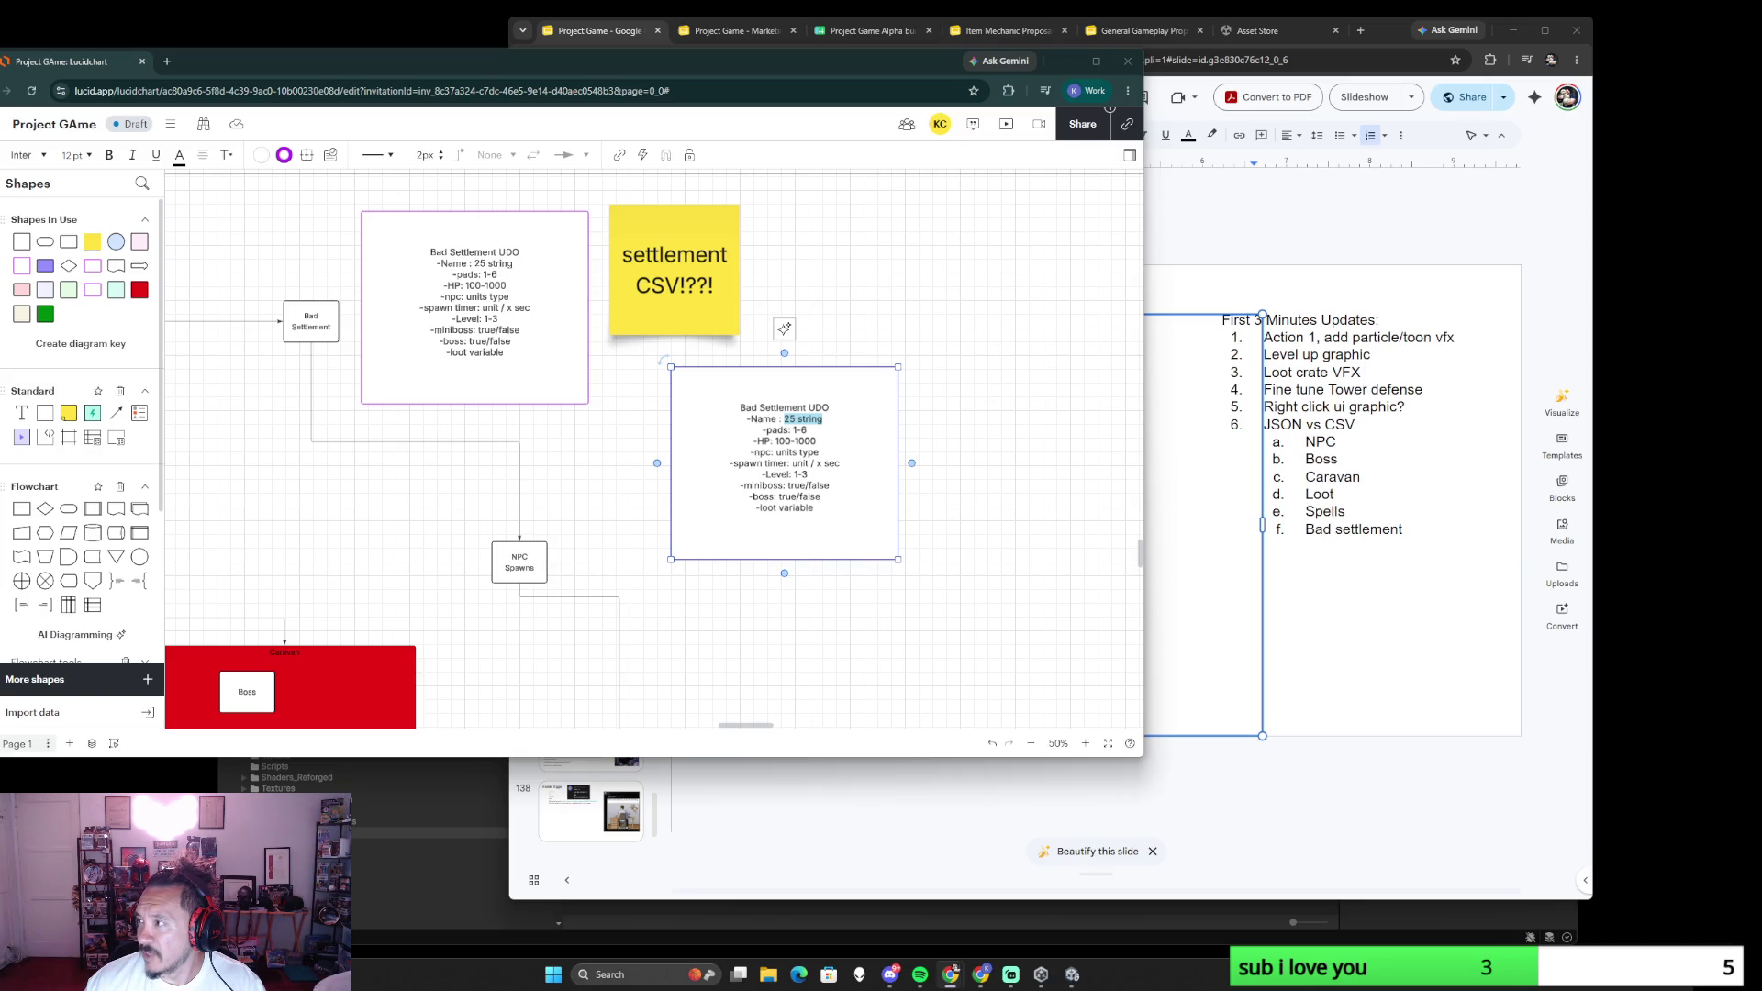
- Bring up the YouTube window, filter to Star Wars Galaxies and jump near the video's start
key("alt+Tab")
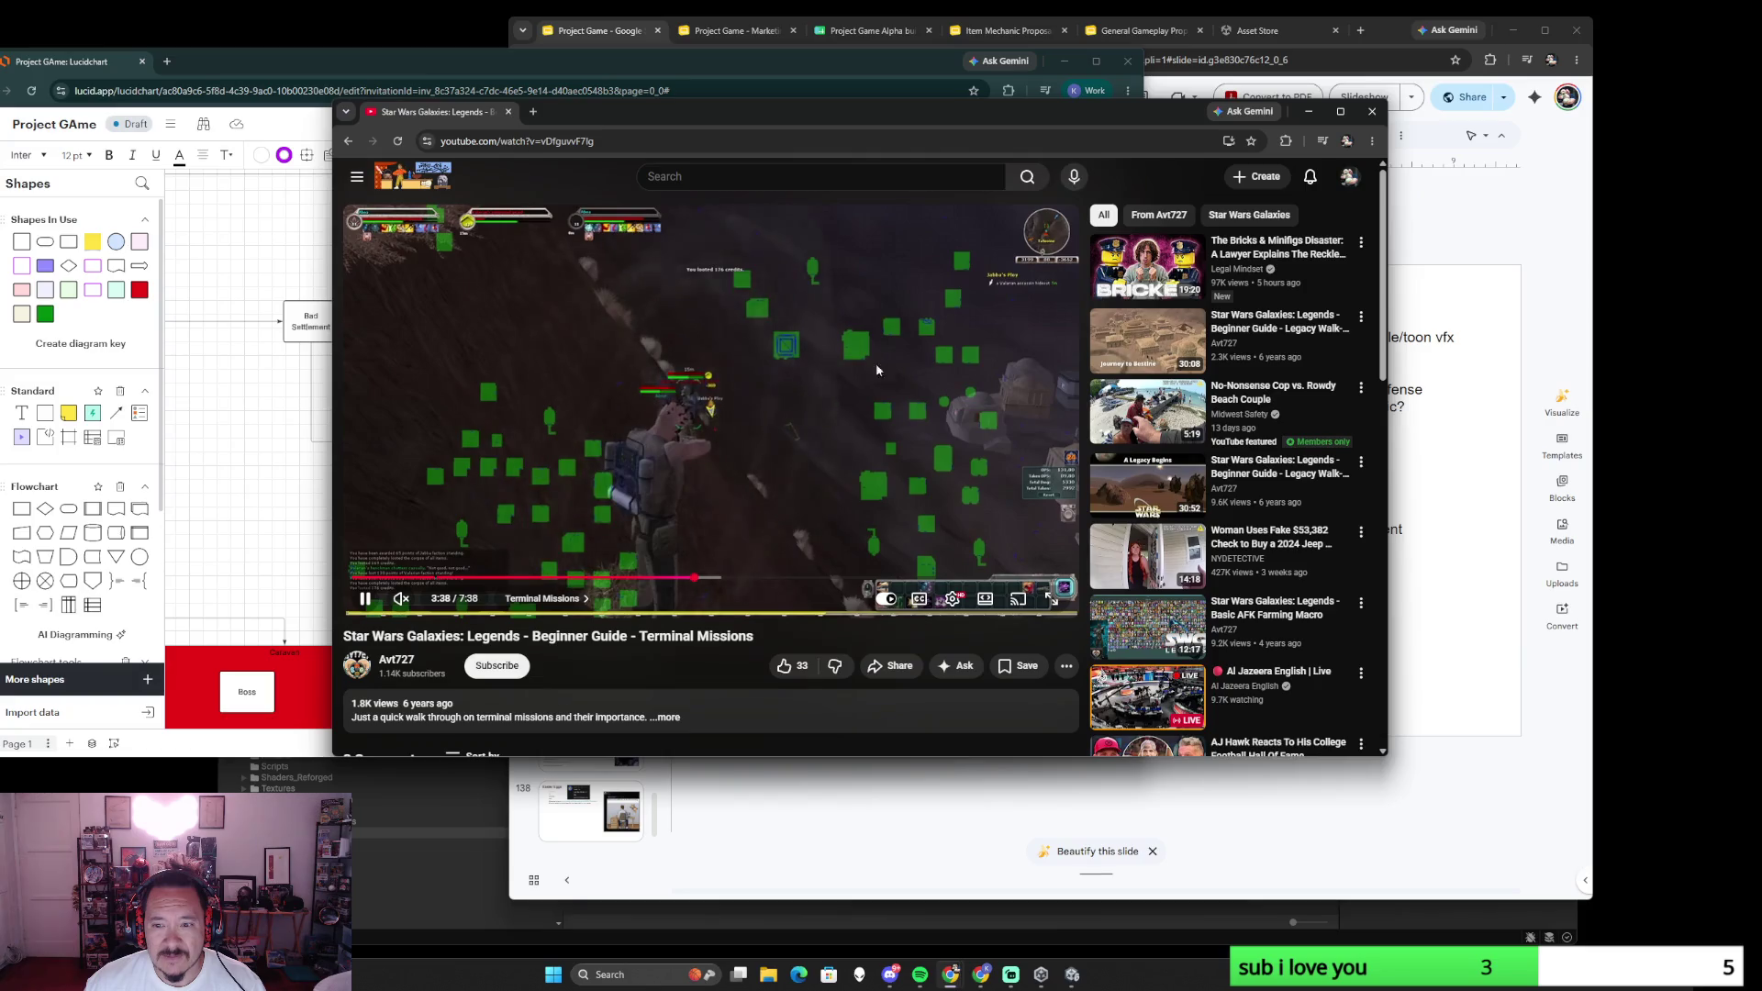
left_click(1248, 212)
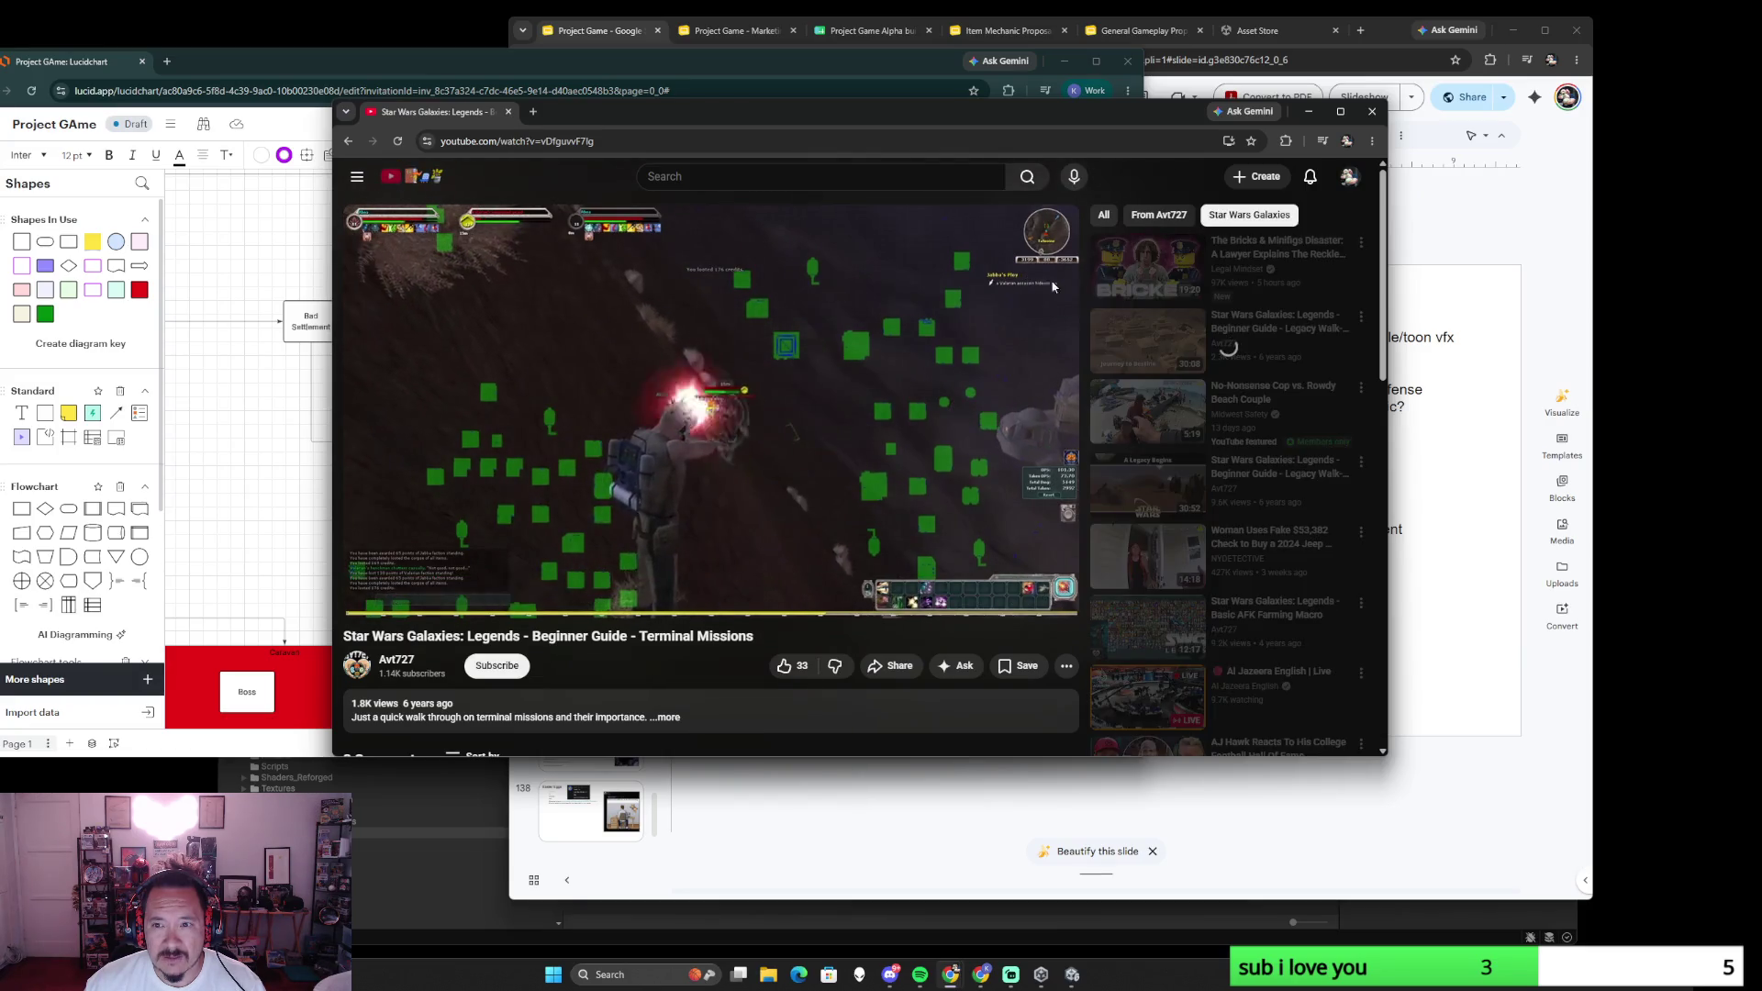
left_click(701, 585)
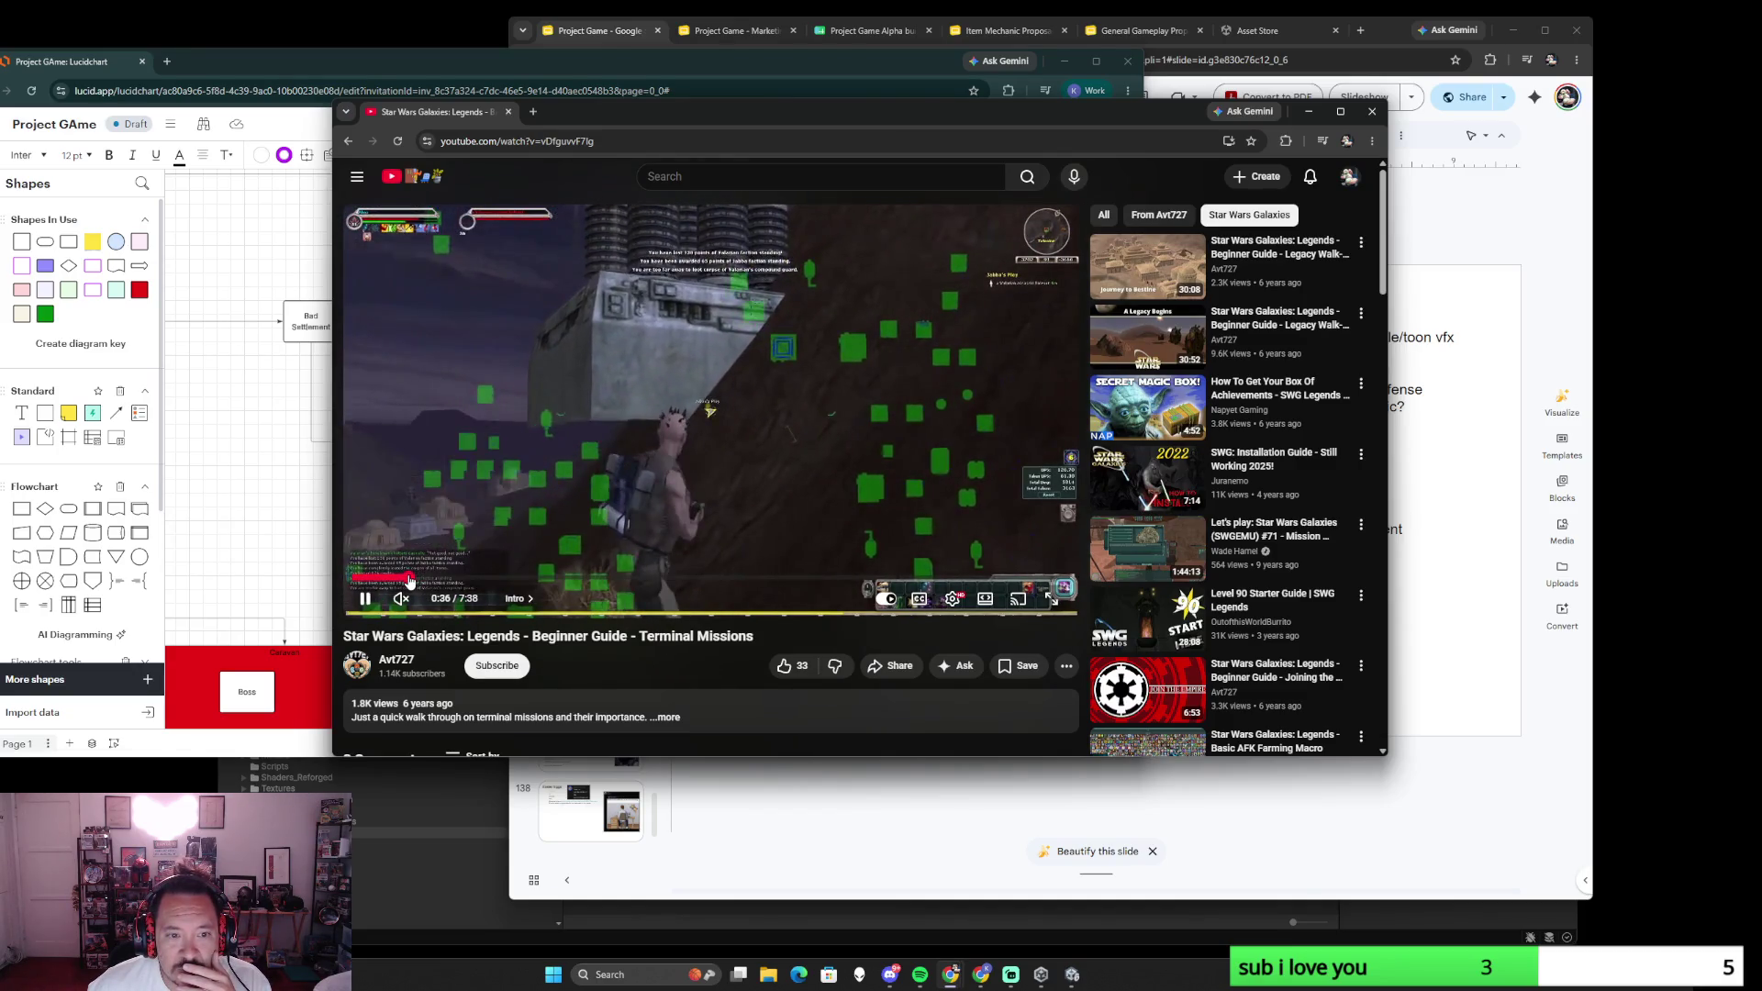
left_click(402, 579)
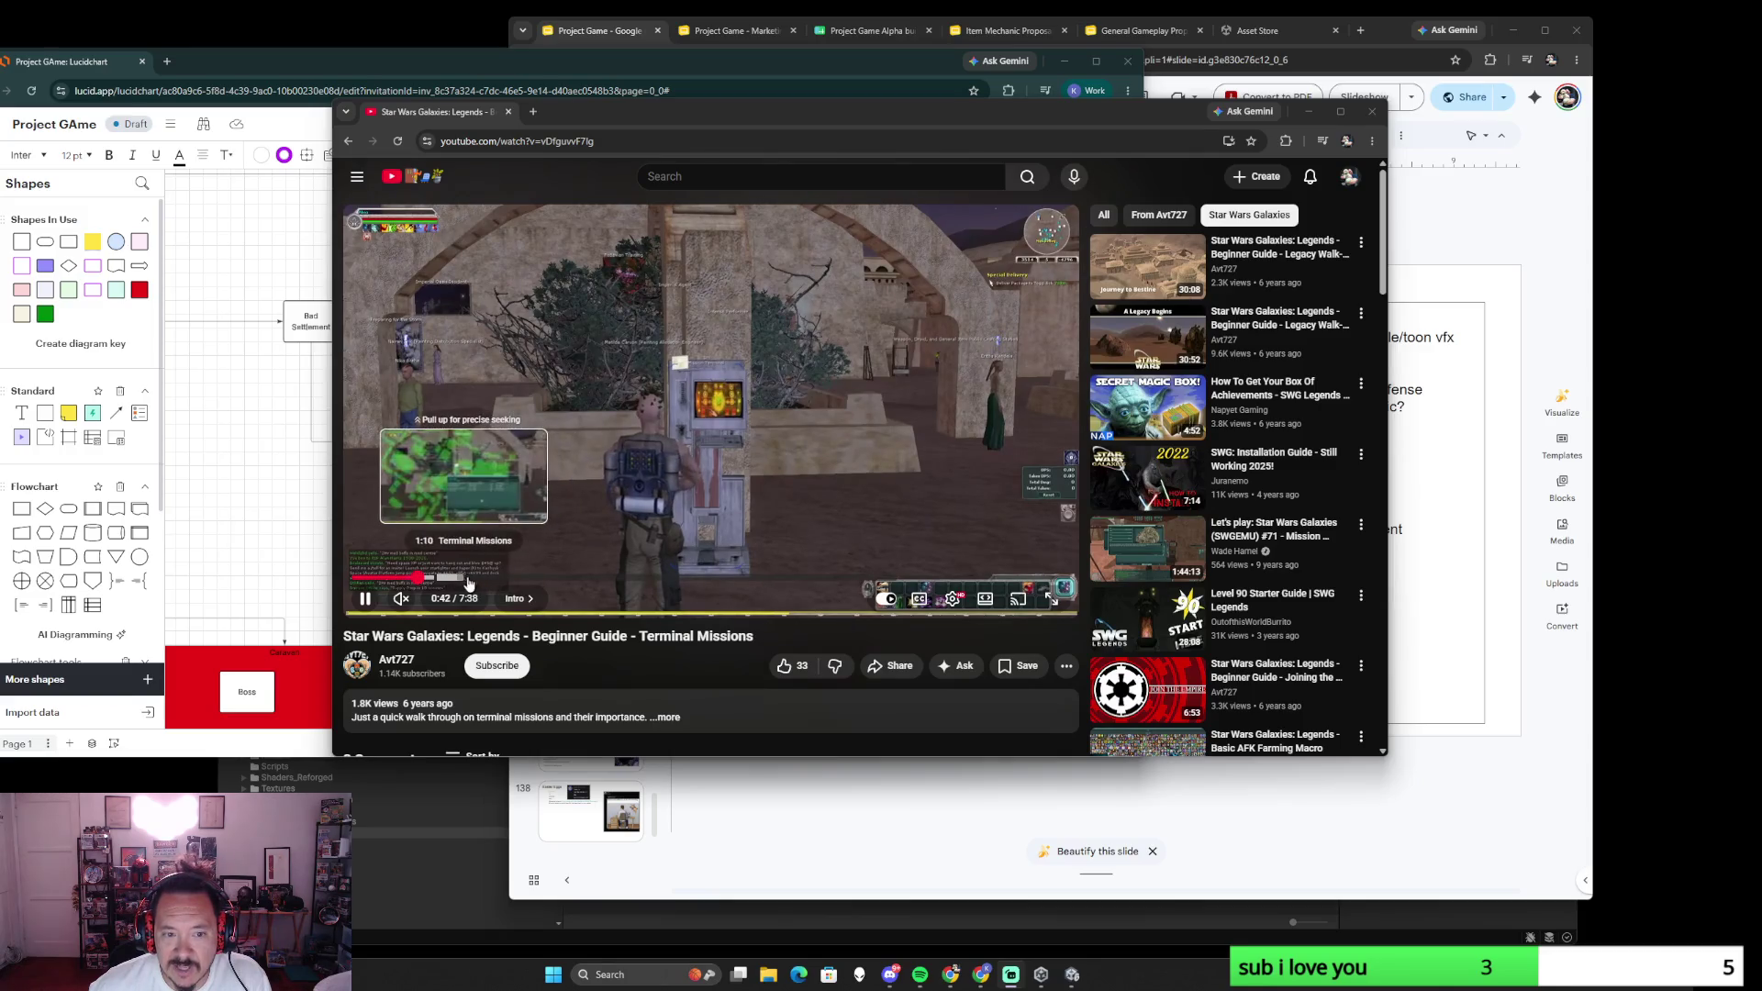
- Skim ahead through the Terminal Missions chapter to the end, then close the video window
left_click(484, 579)
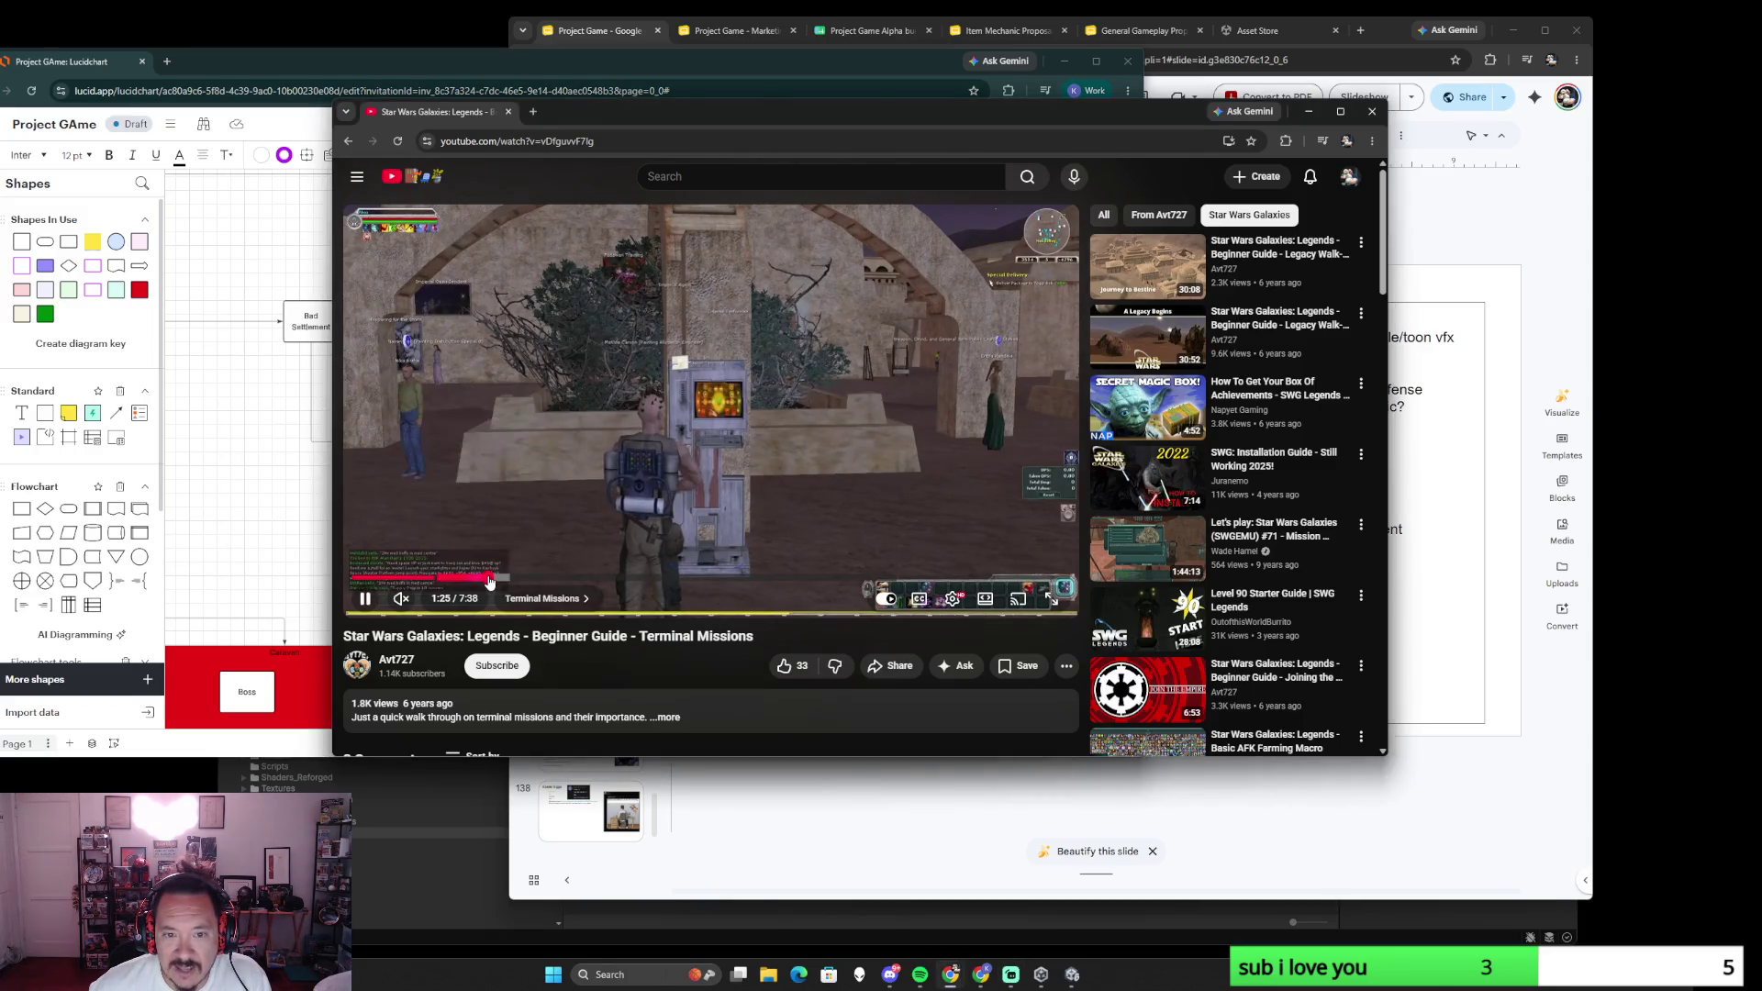
left_click(587, 580)
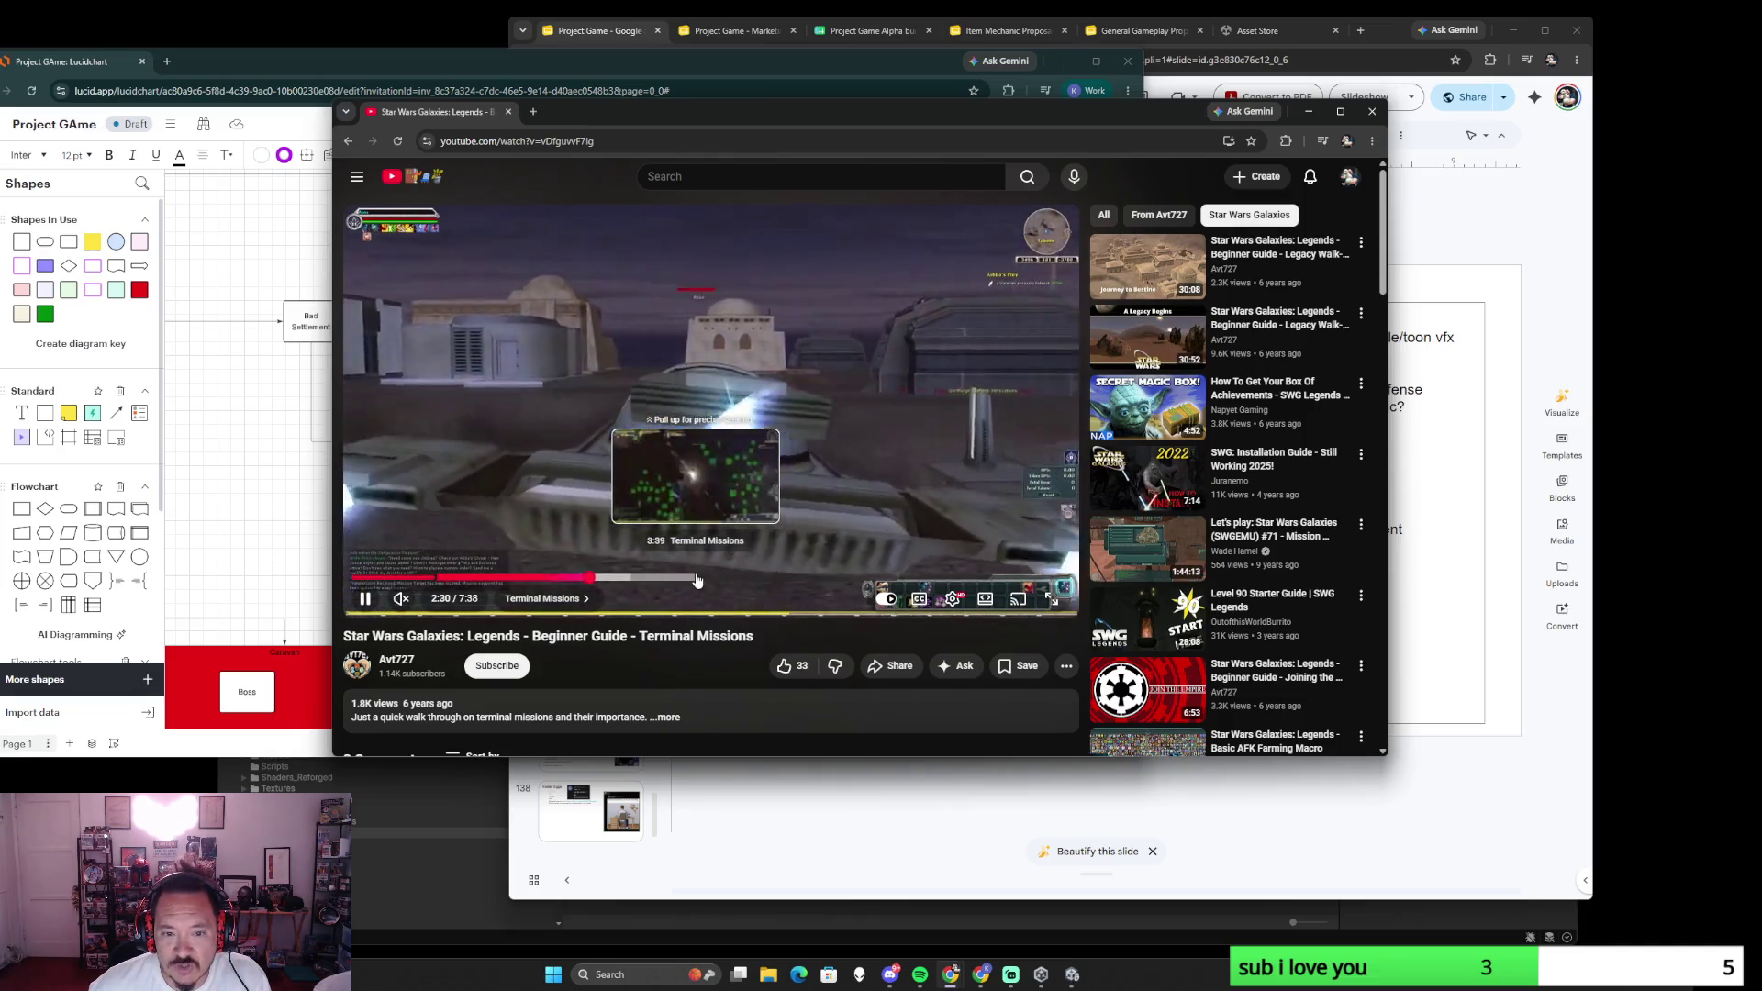
left_click(697, 579)
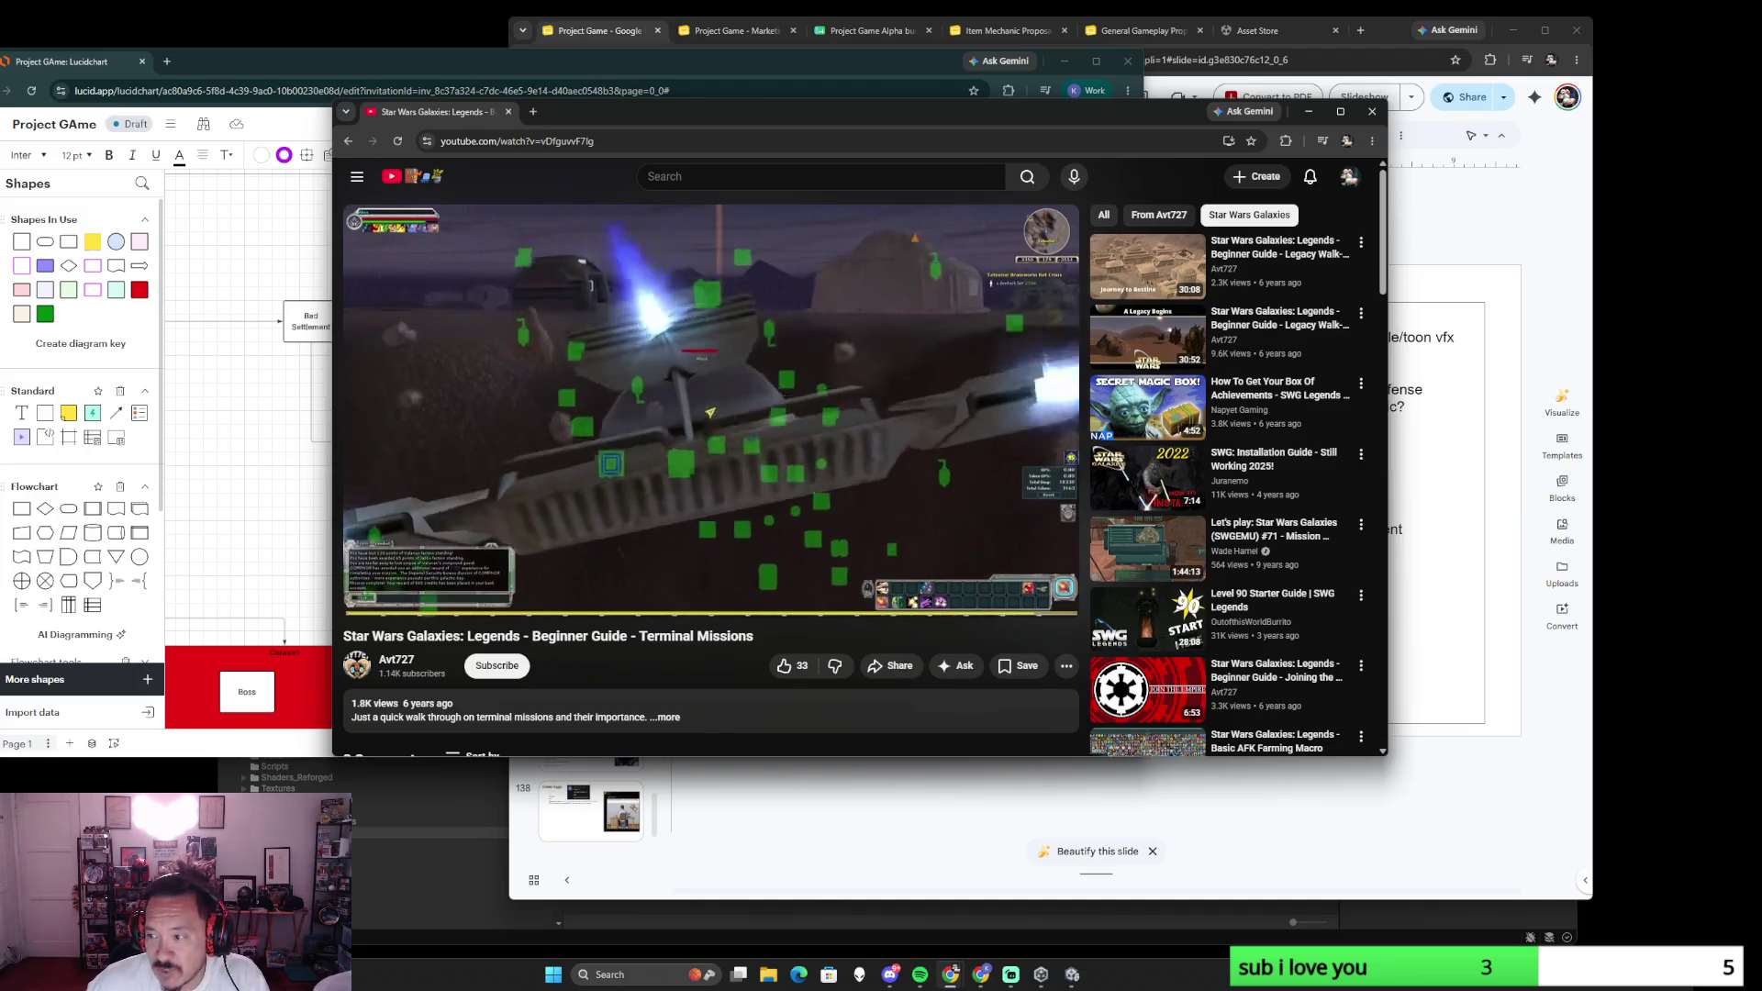
left_click(1368, 112)
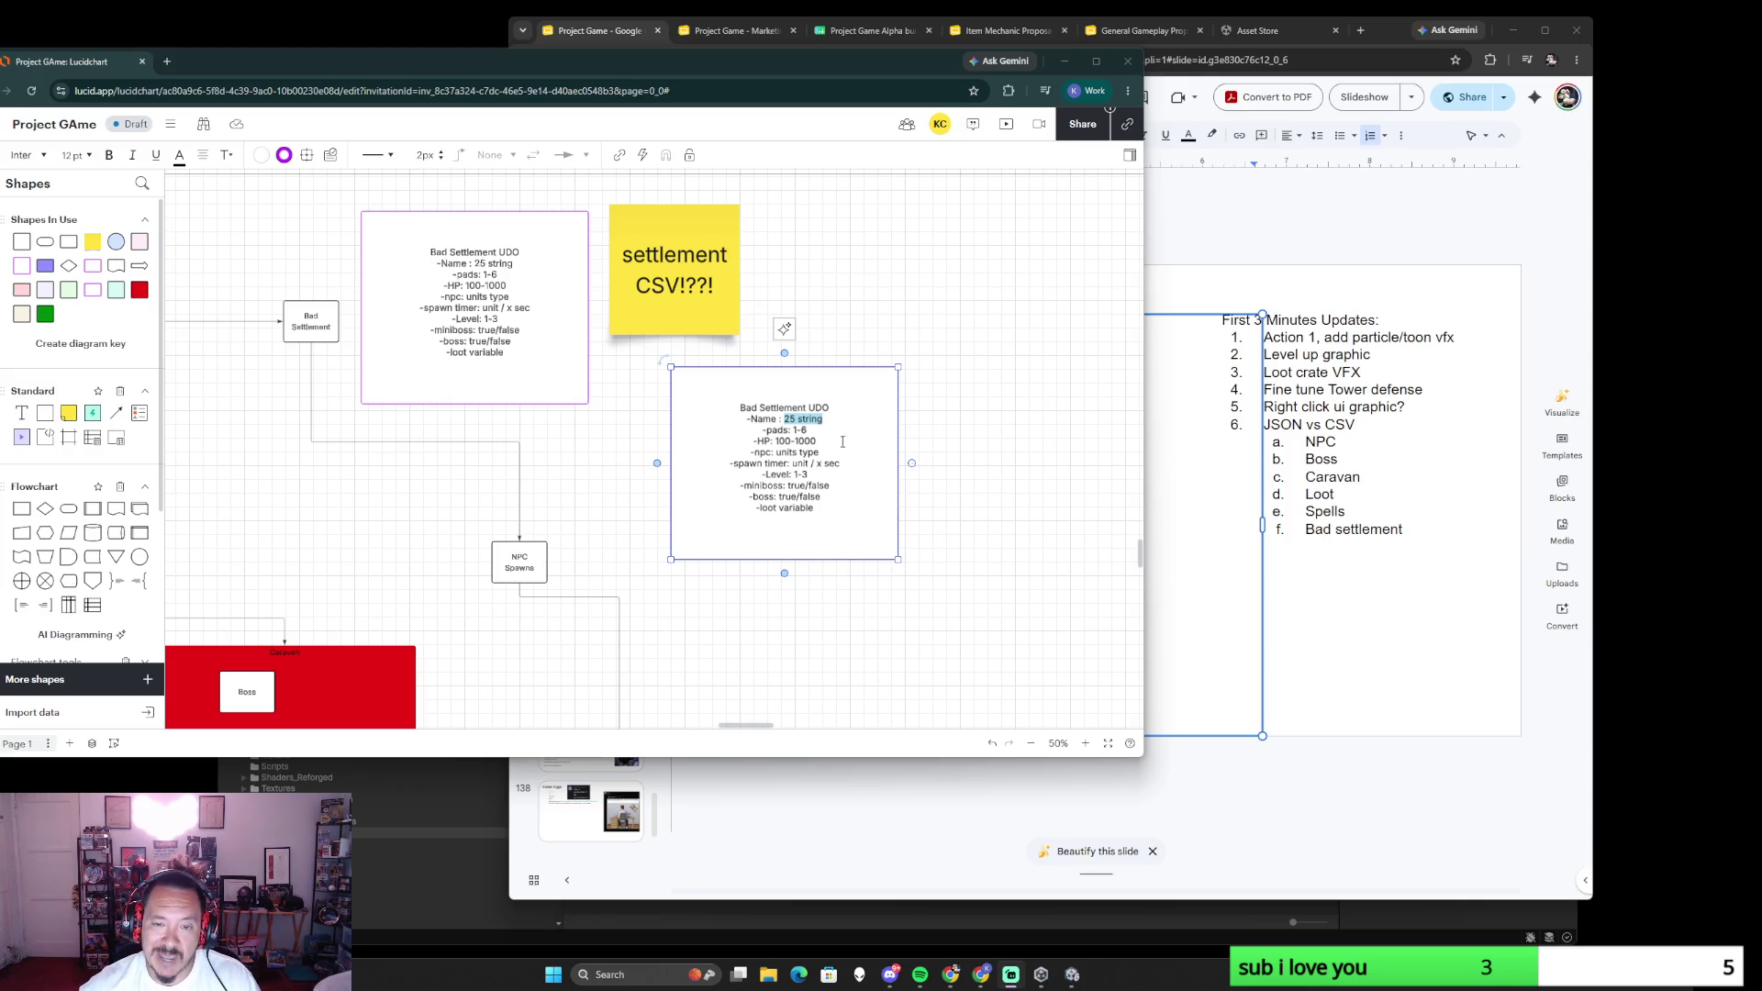
- Enter the copied Bad Settlement UDO box and select its '25 string' name value
left_click(824, 422)
left_click_drag(823, 422, 782, 420)
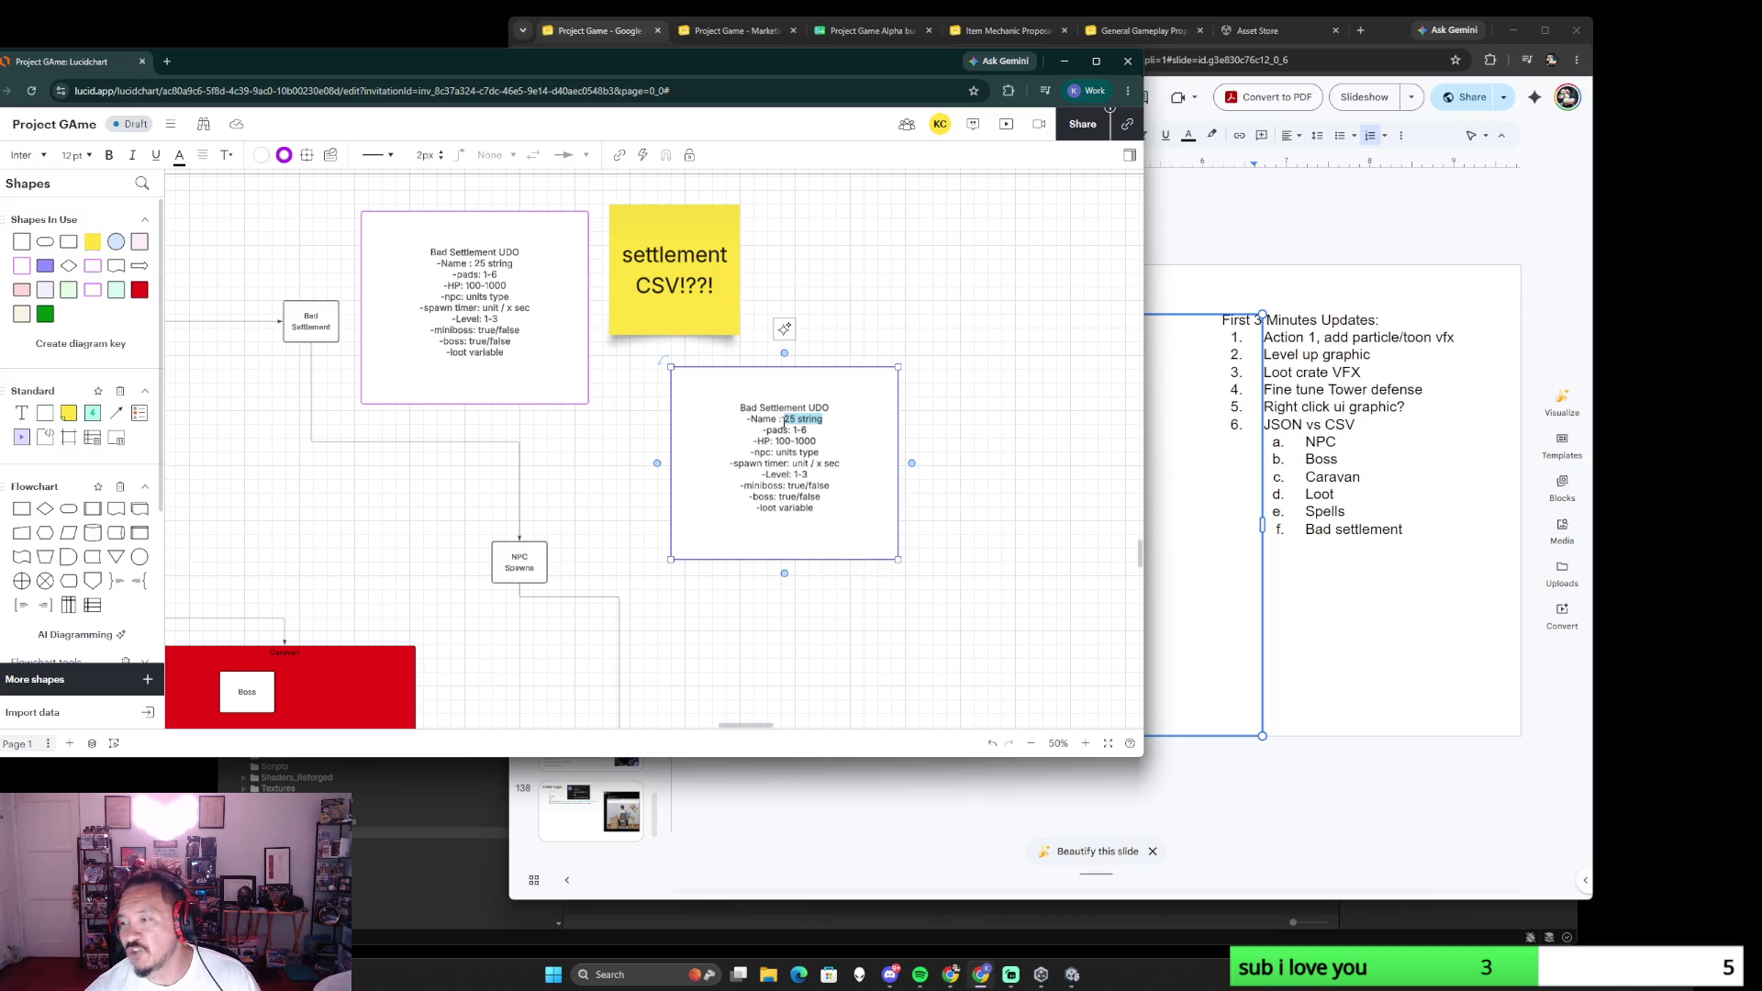
- Replace the name, HP range and npc values with Flamin Finger, 1000 HP and Pirates
key("BackSpace")
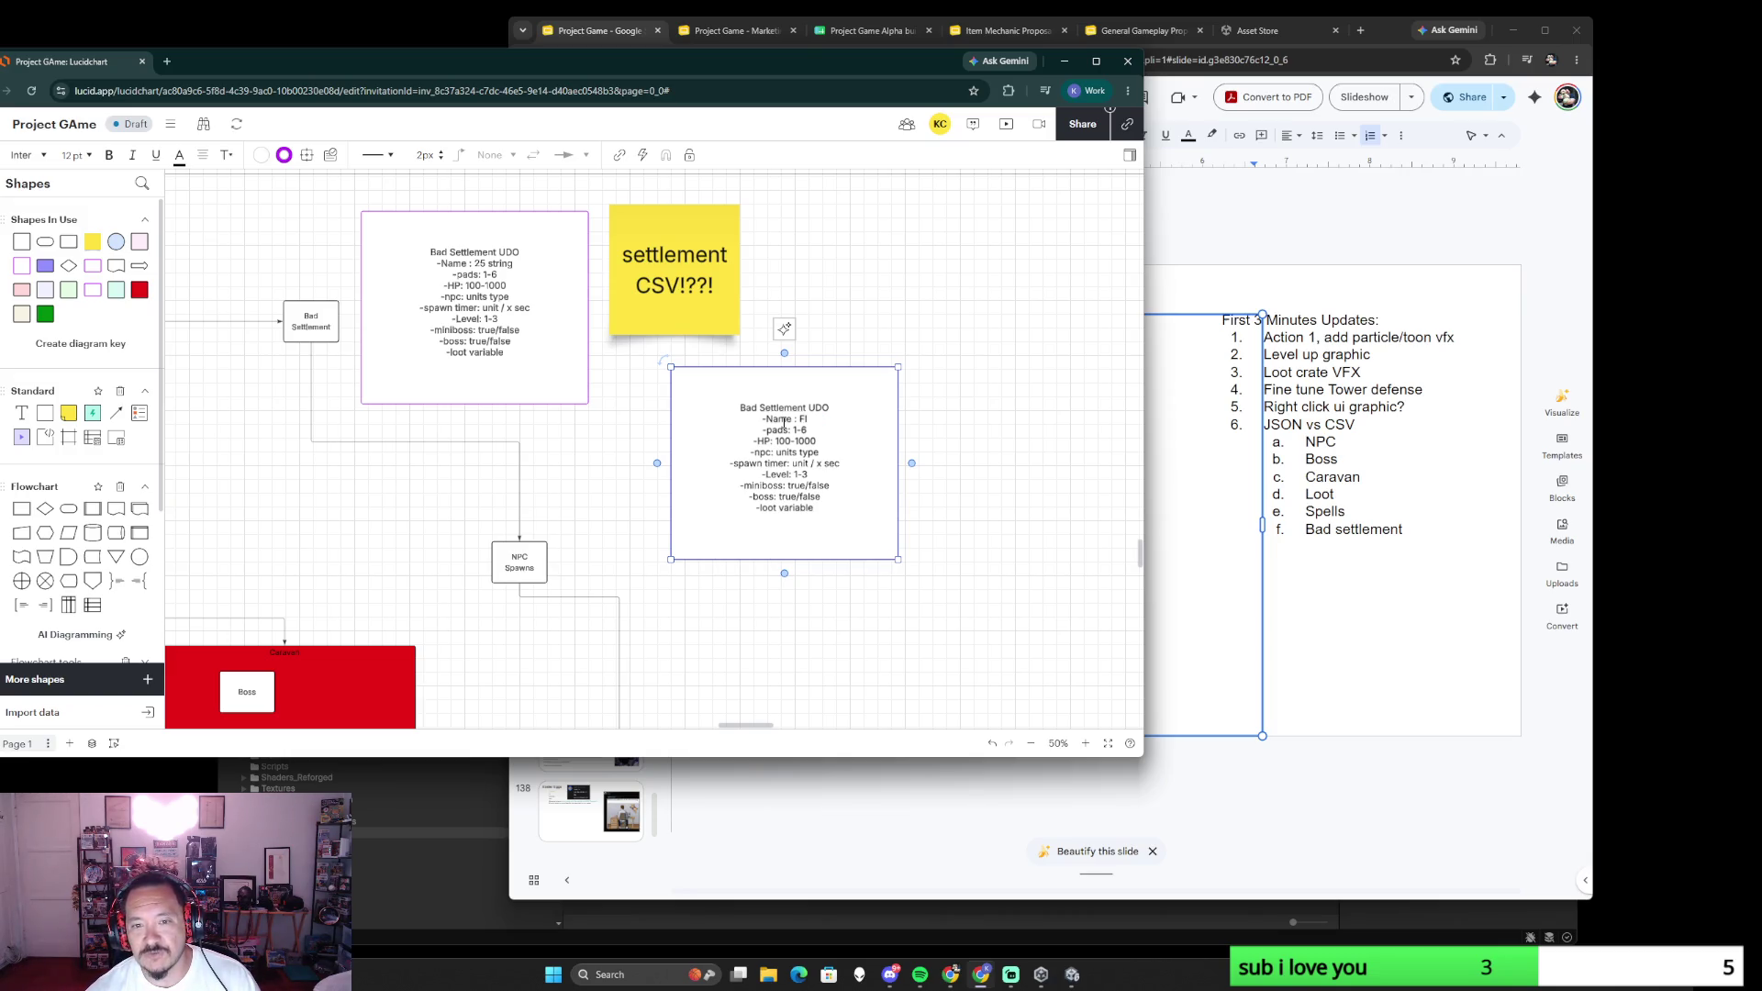
type("Flamin Fir")
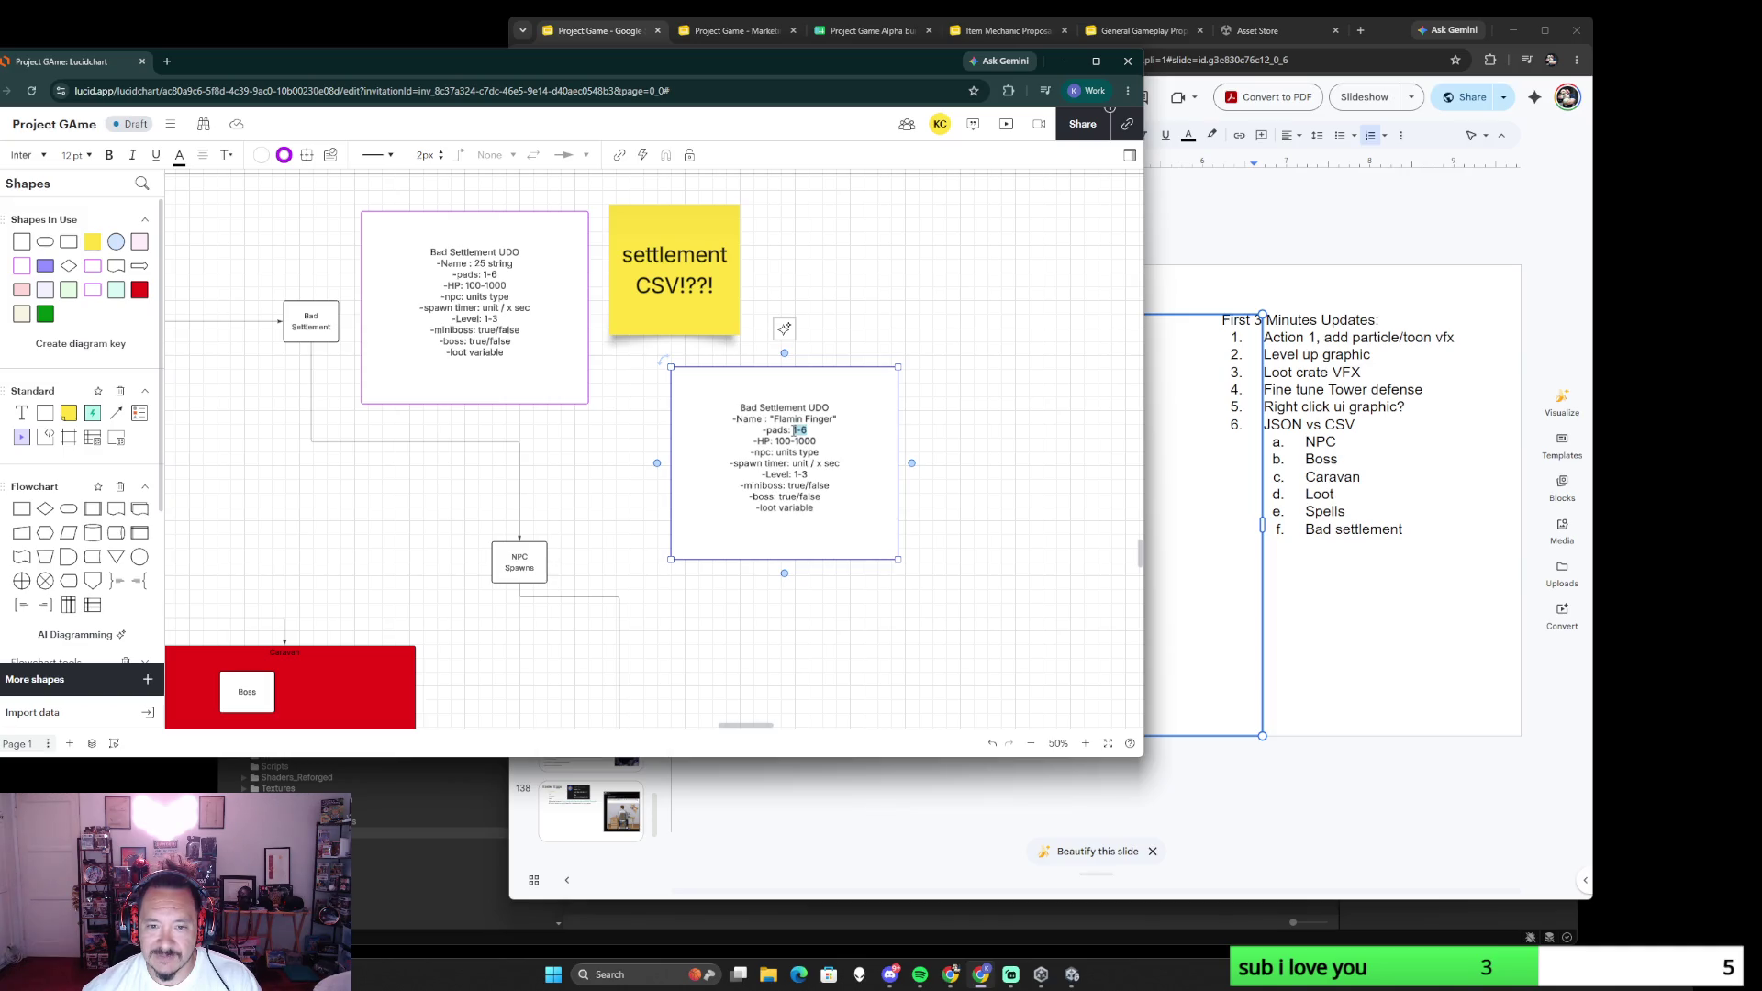
type("6")
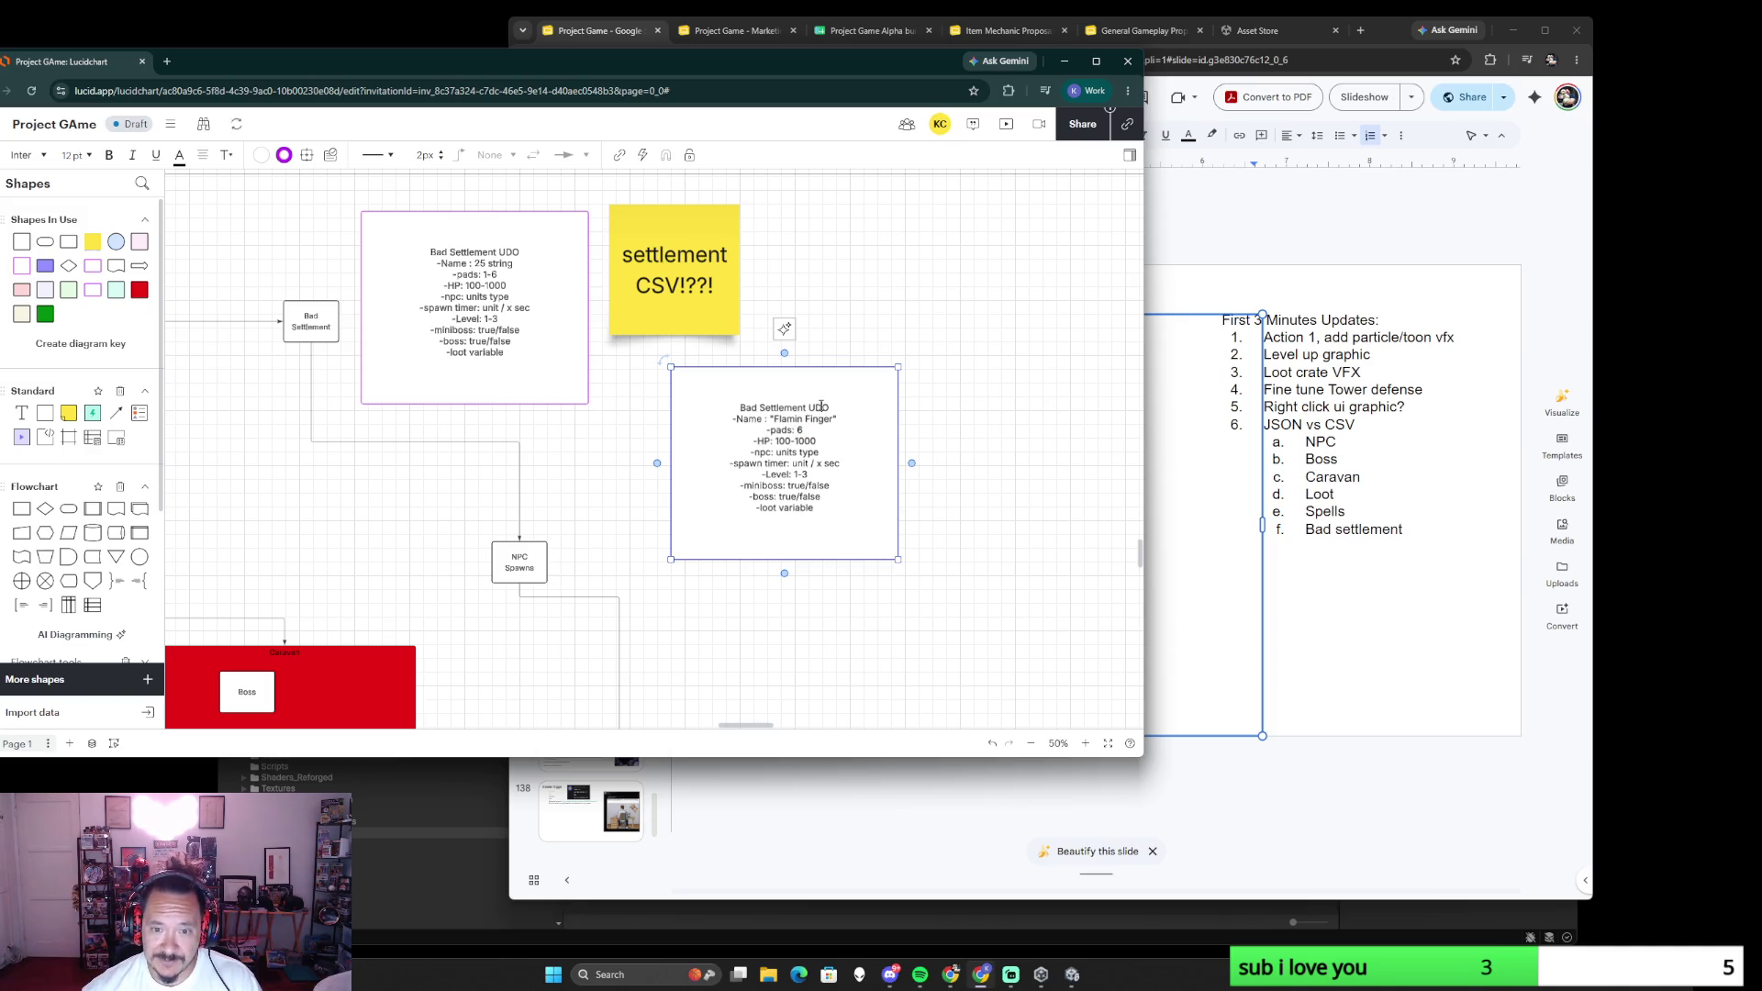
type("Example")
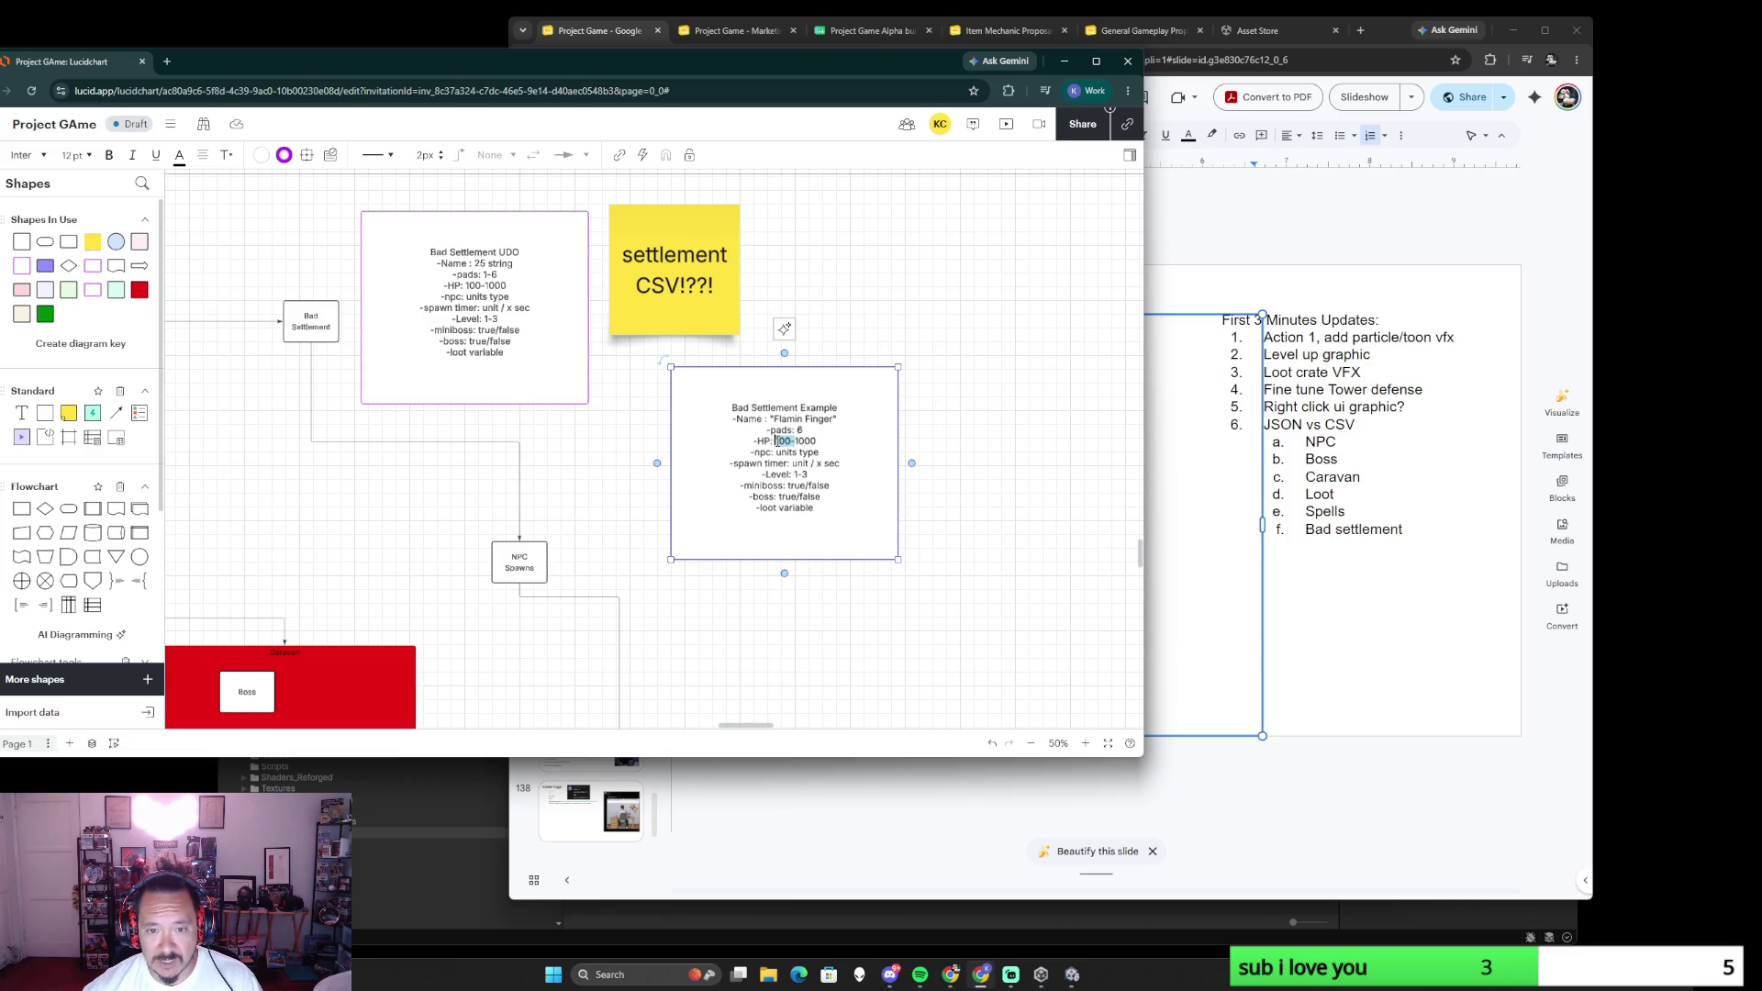
key("BackSpace")
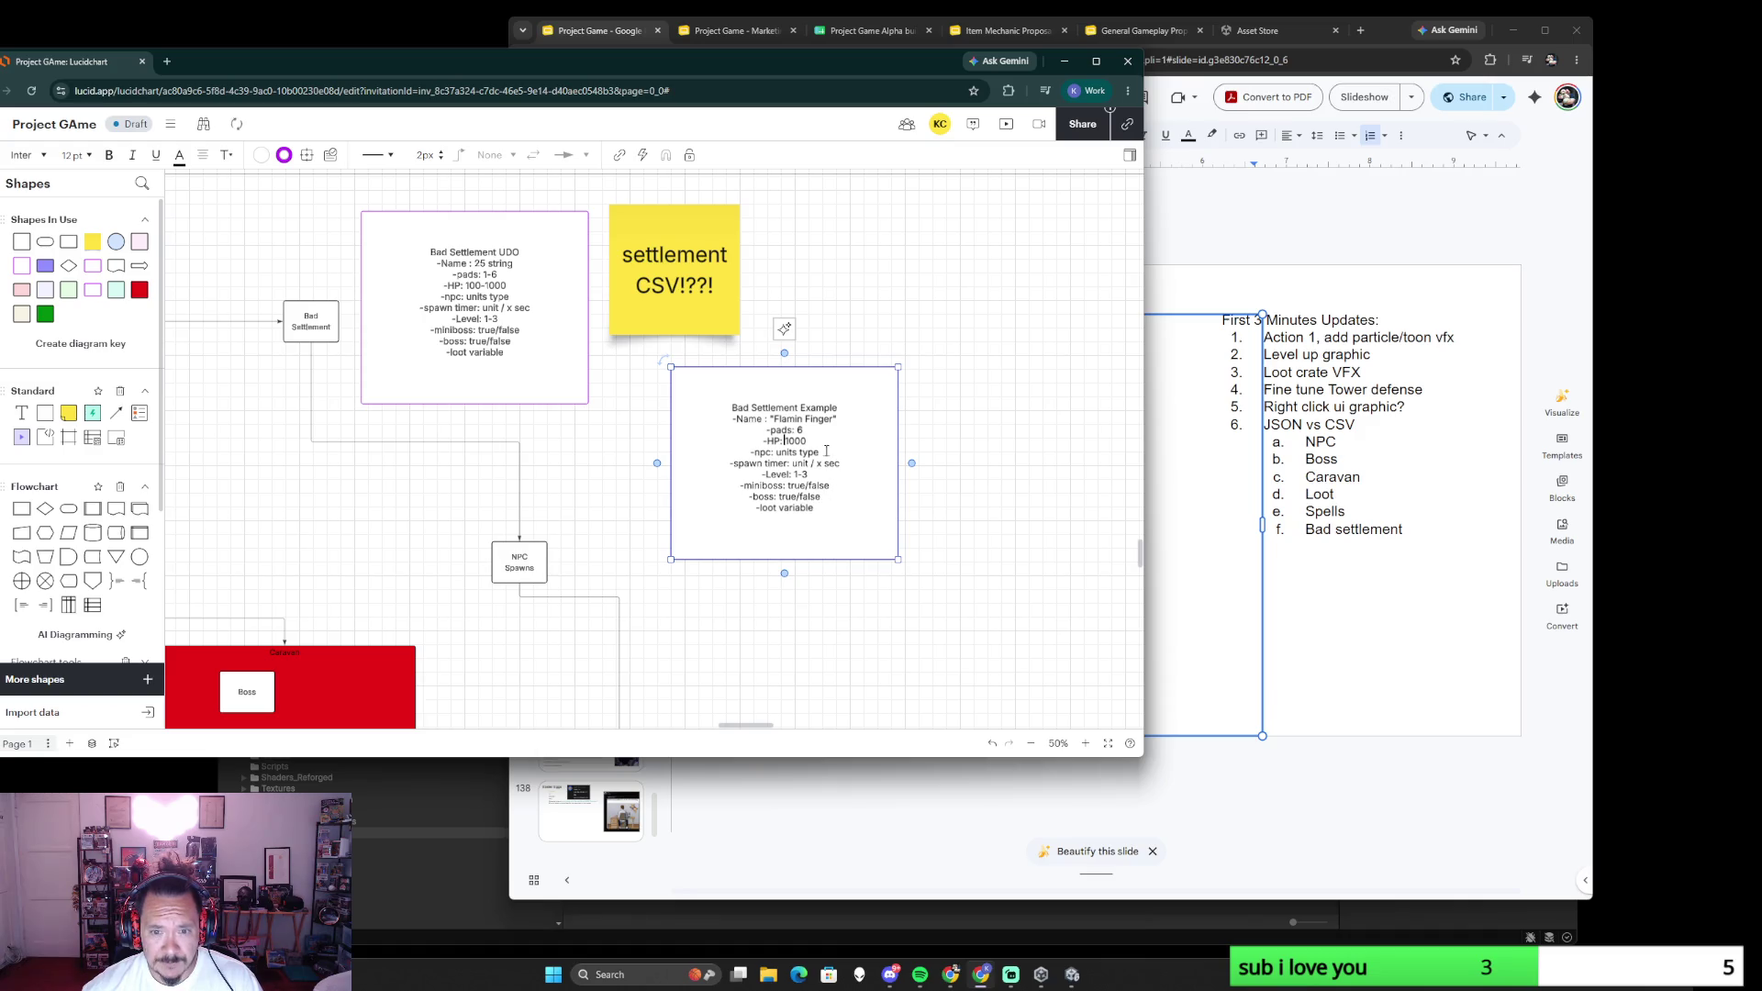
left_click_drag(816, 451, 778, 452)
type("Skel")
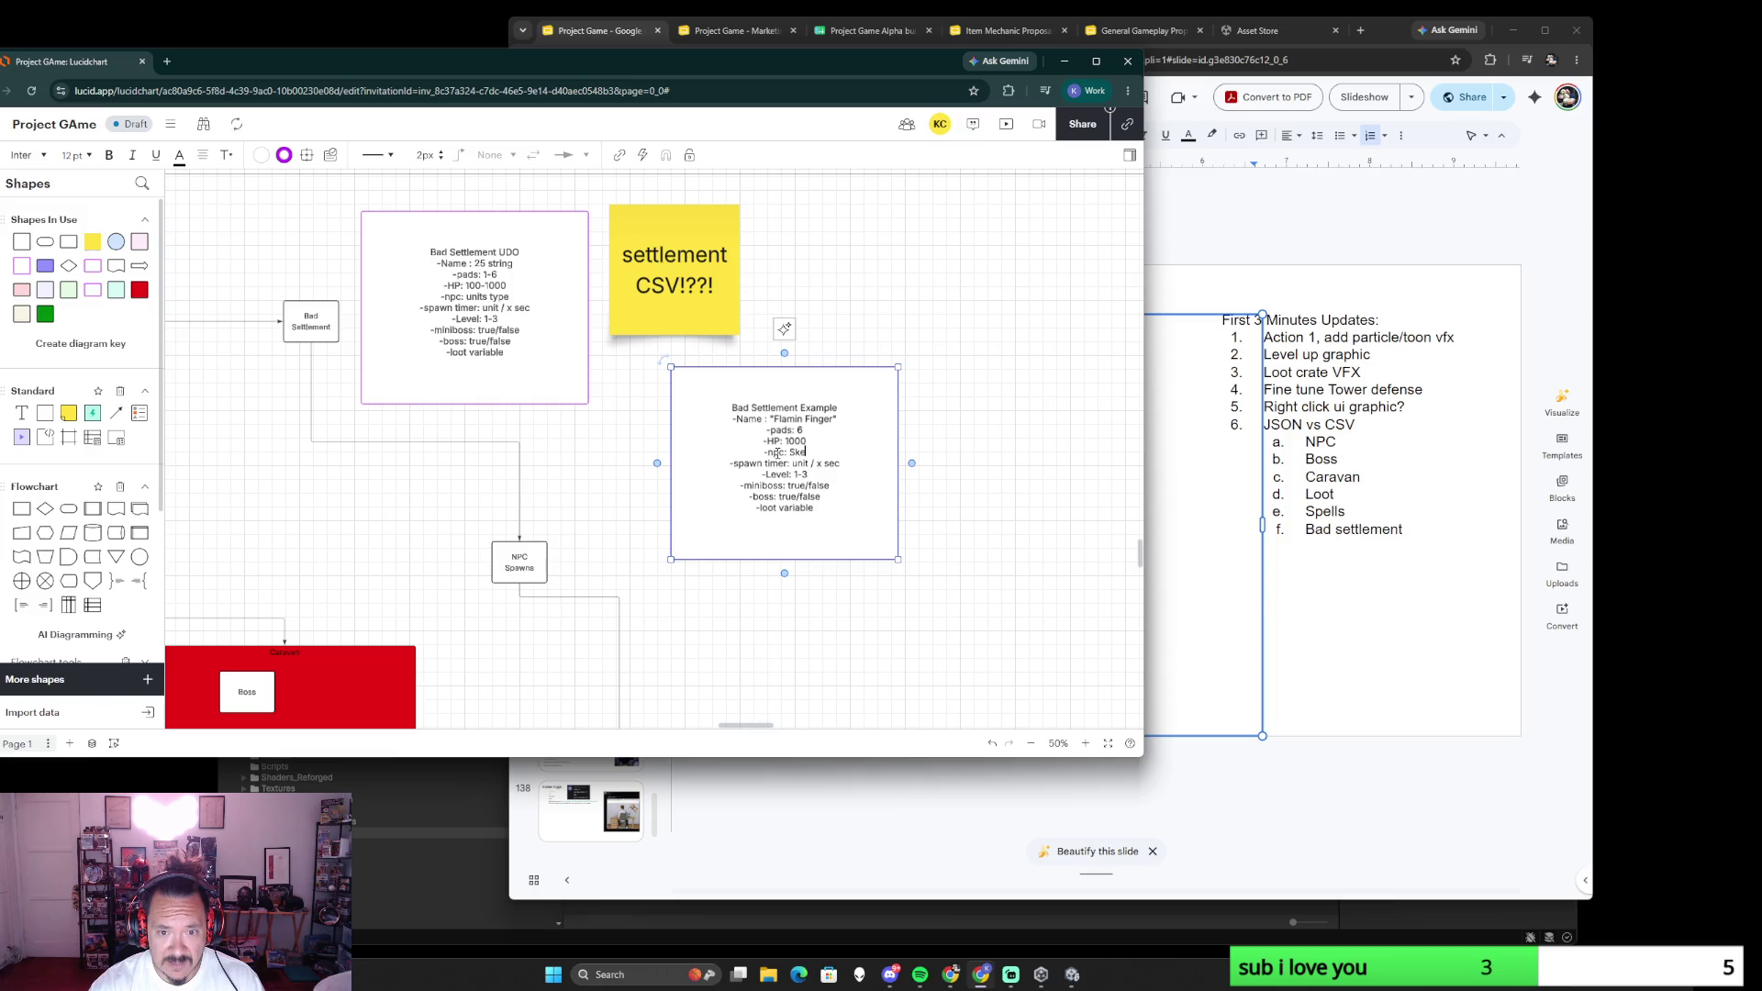
type("Pira")
type("tes")
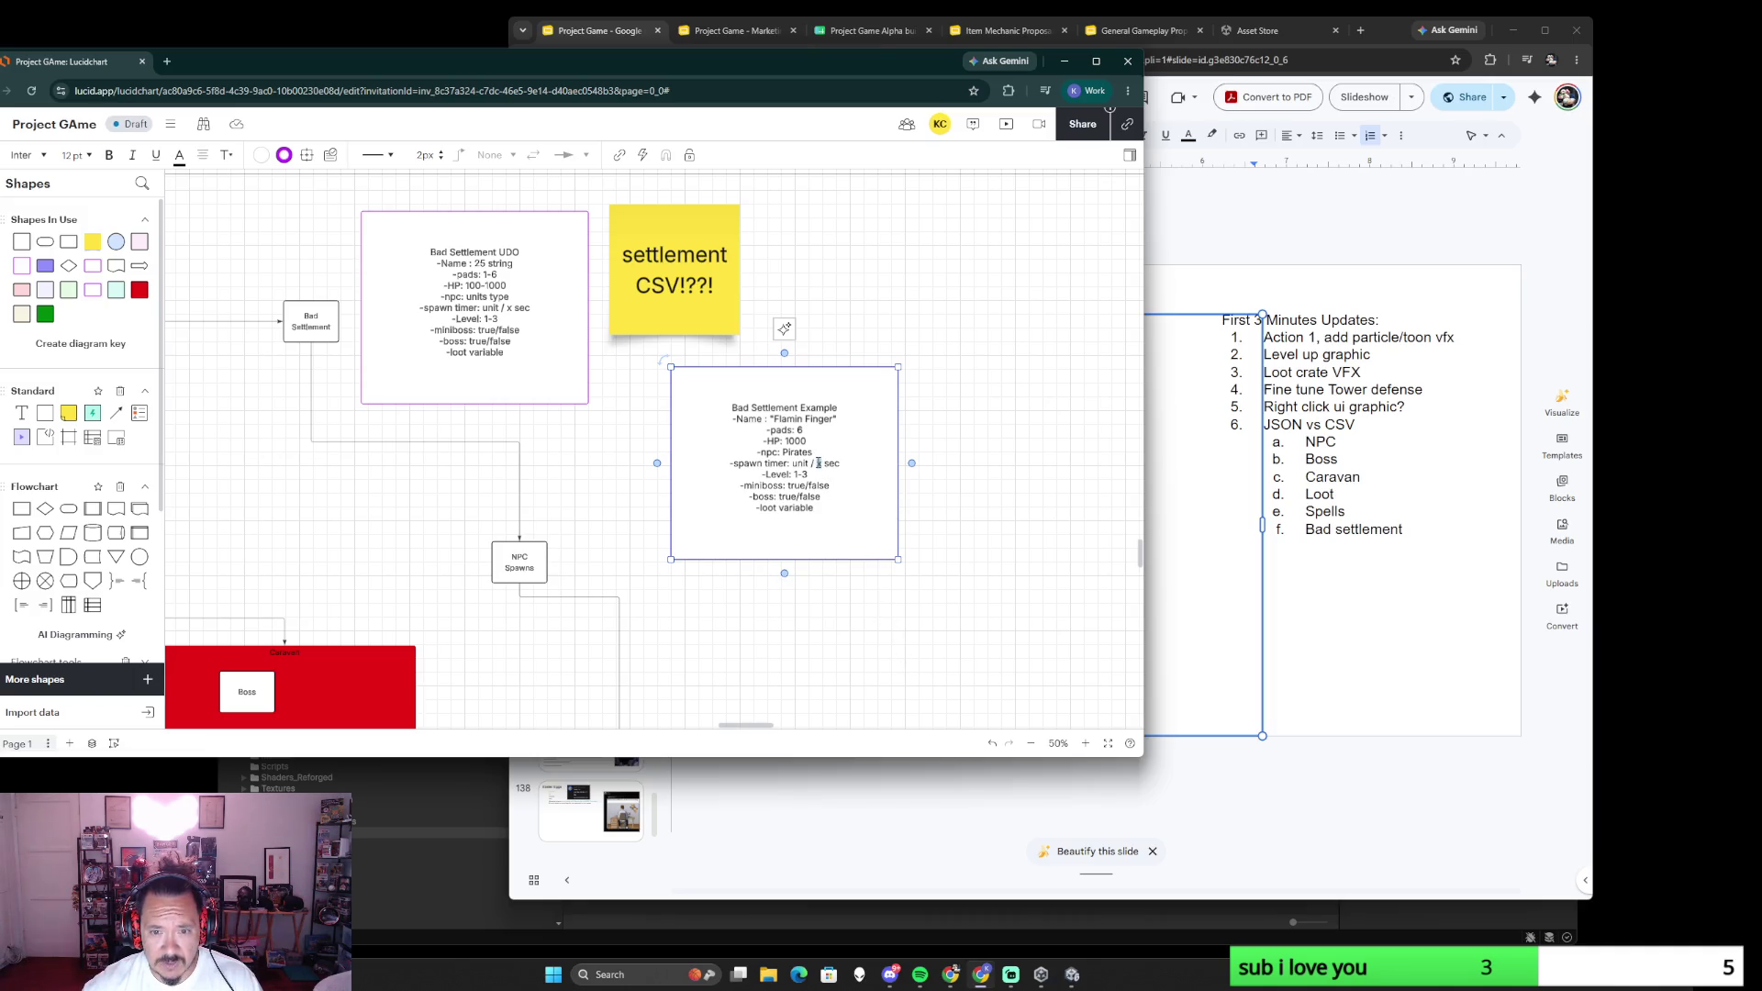
type("1")
- Set miniboss and boss to true and finish the Bad Settlement Example box
key("BackSpace")
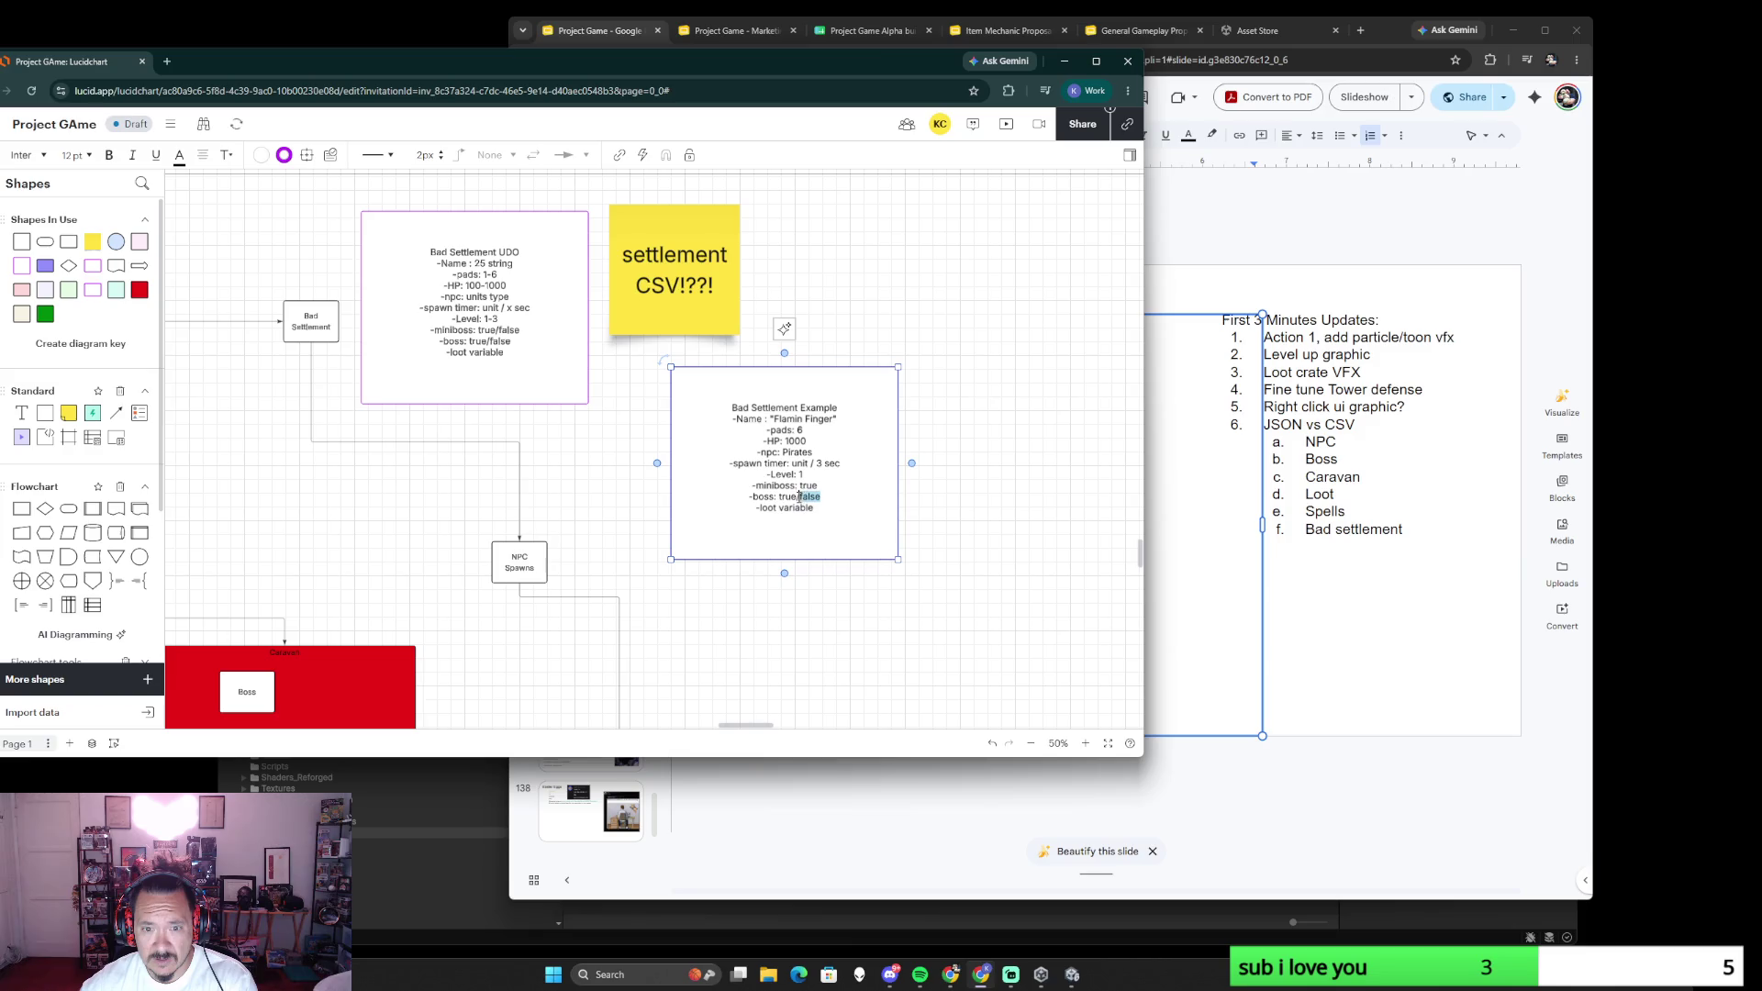
key("BackSpace")
left_click(949, 621)
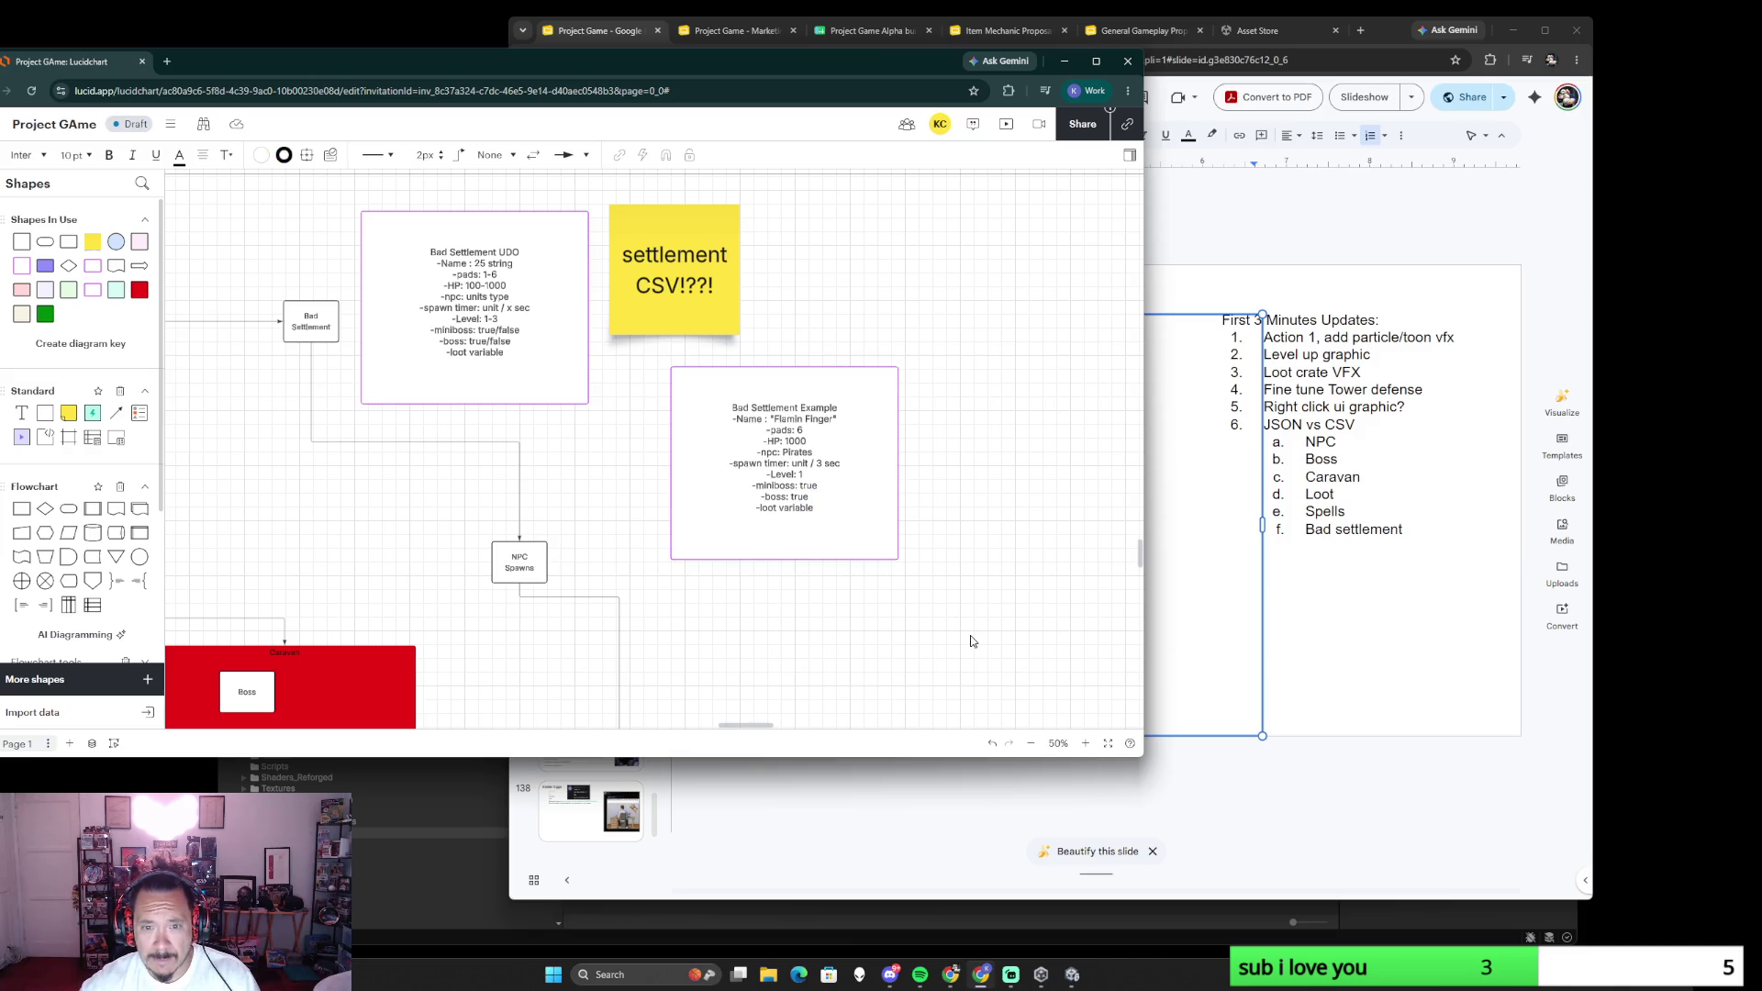
scroll(955, 570, "down", 5)
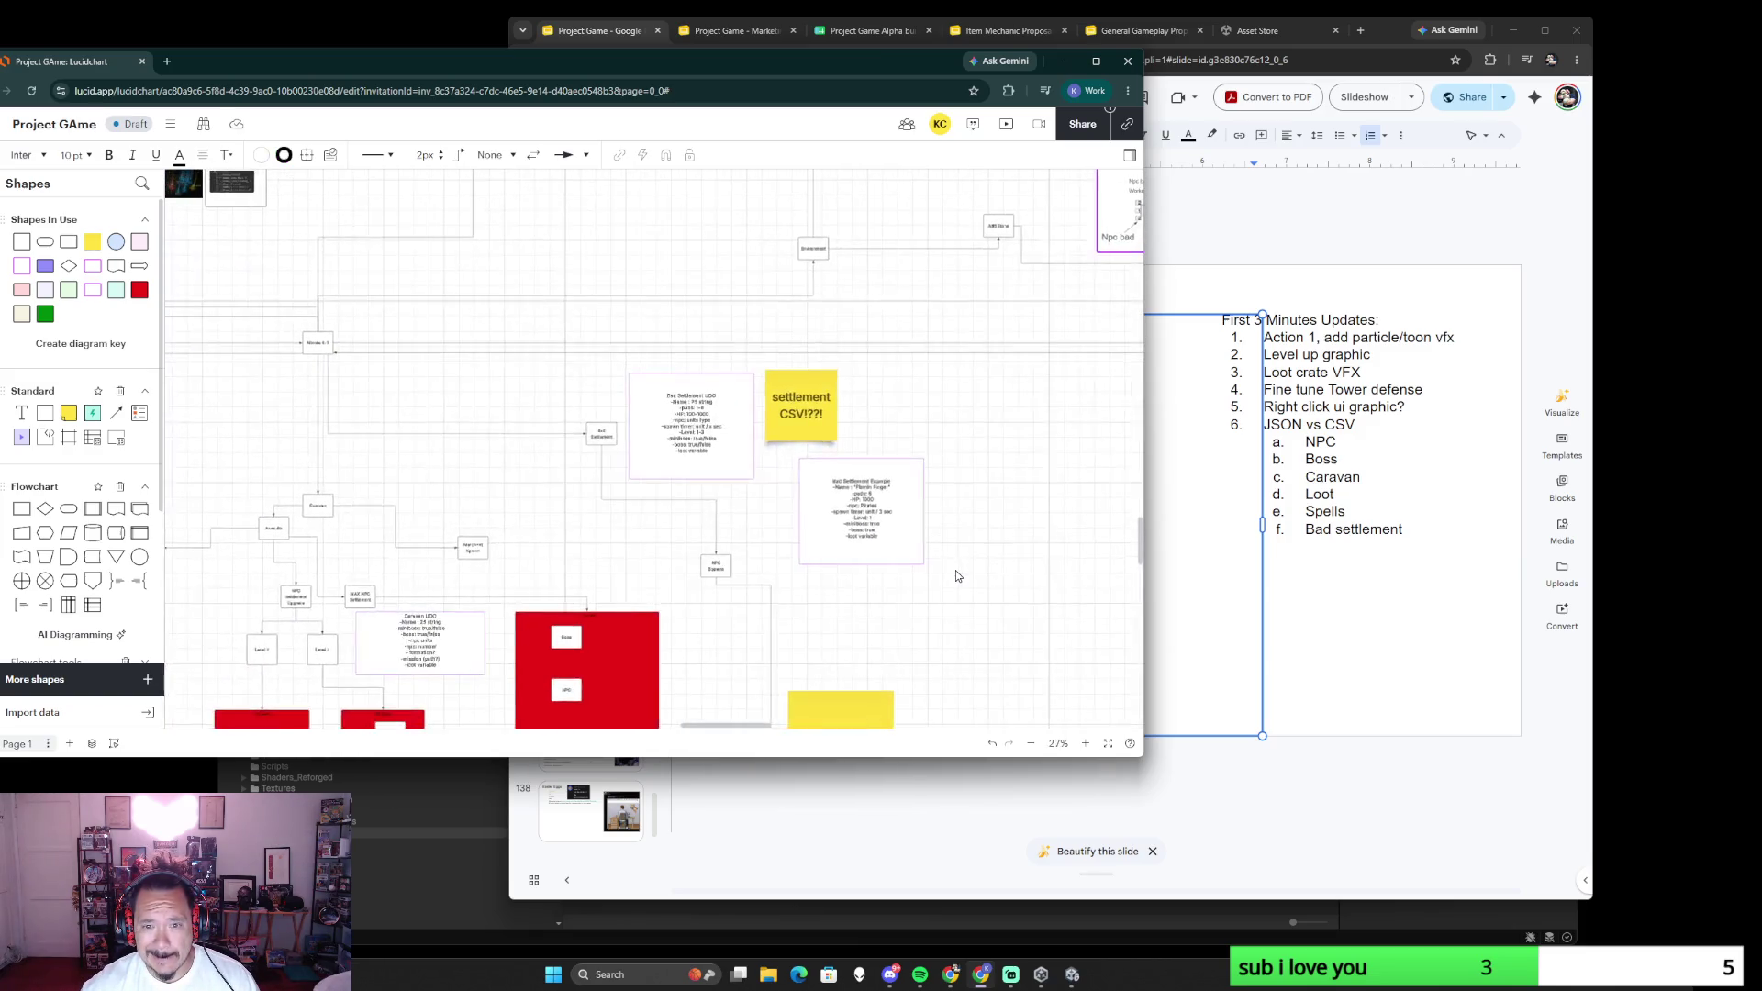
scroll(956, 570, "up", 3)
- Shrink the Bad Settlement UDO box and move the settlement CSV sticky note left
left_click_drag(876, 480, 968, 437)
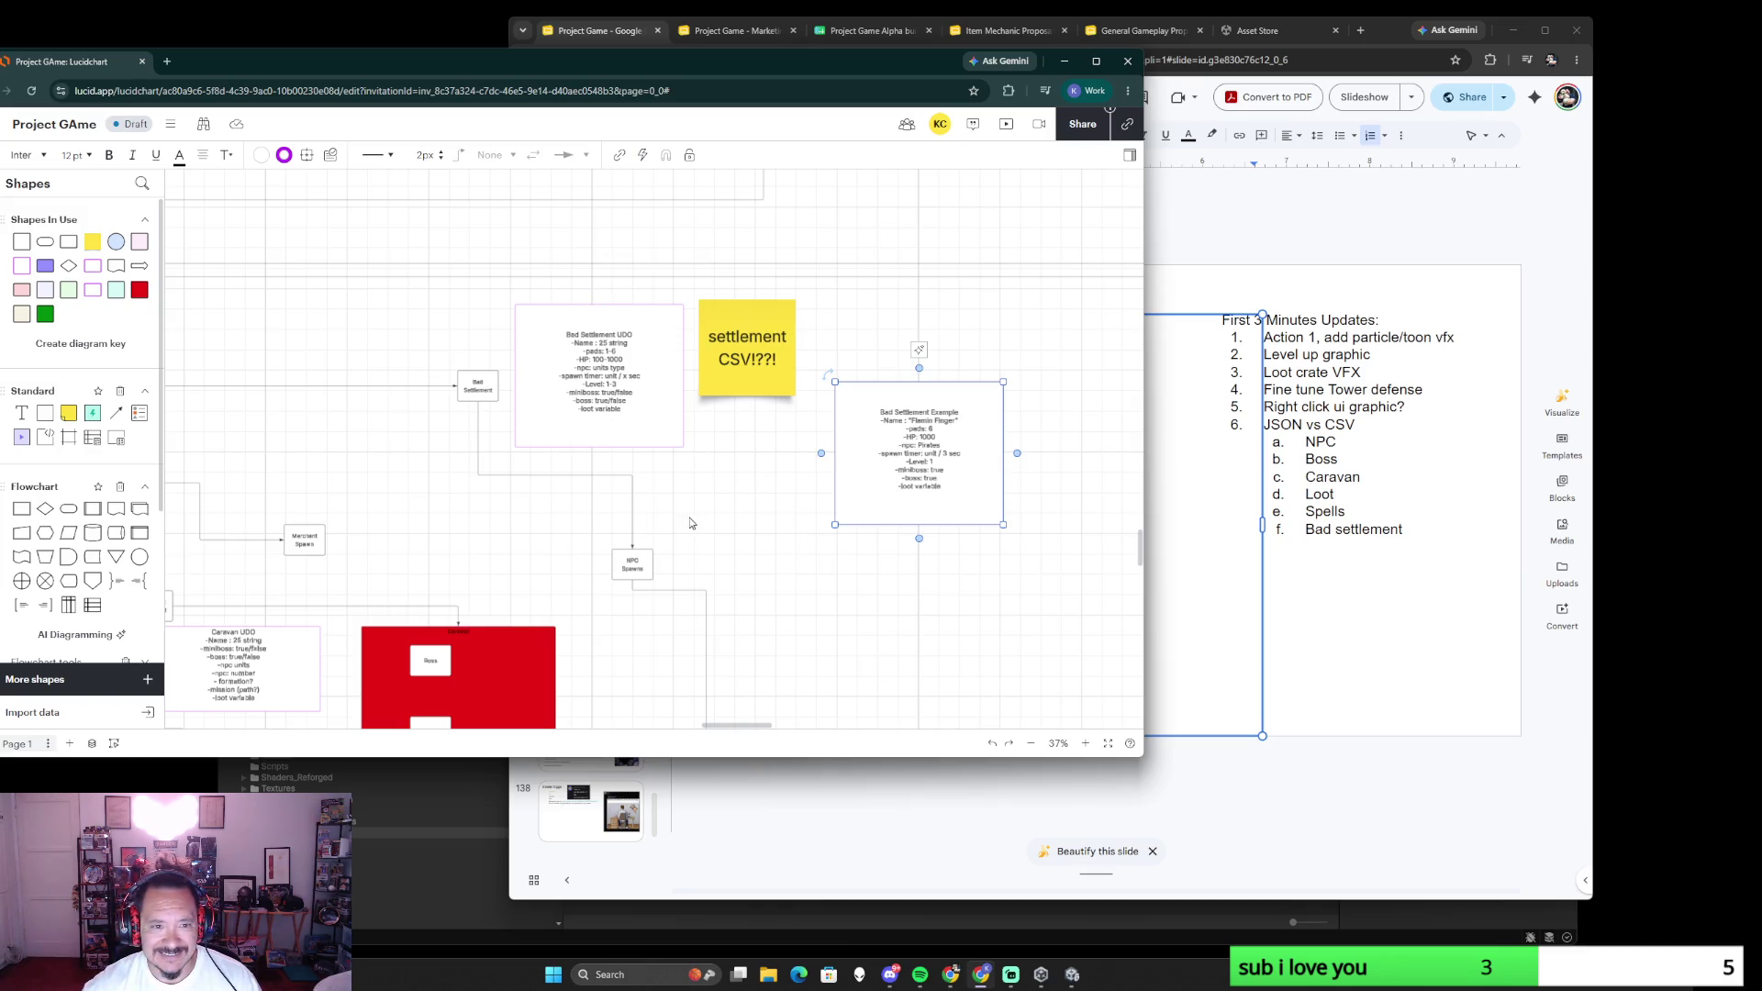
scroll(639, 423, "down", 3)
scroll(627, 362, "up", 3)
left_click(629, 361)
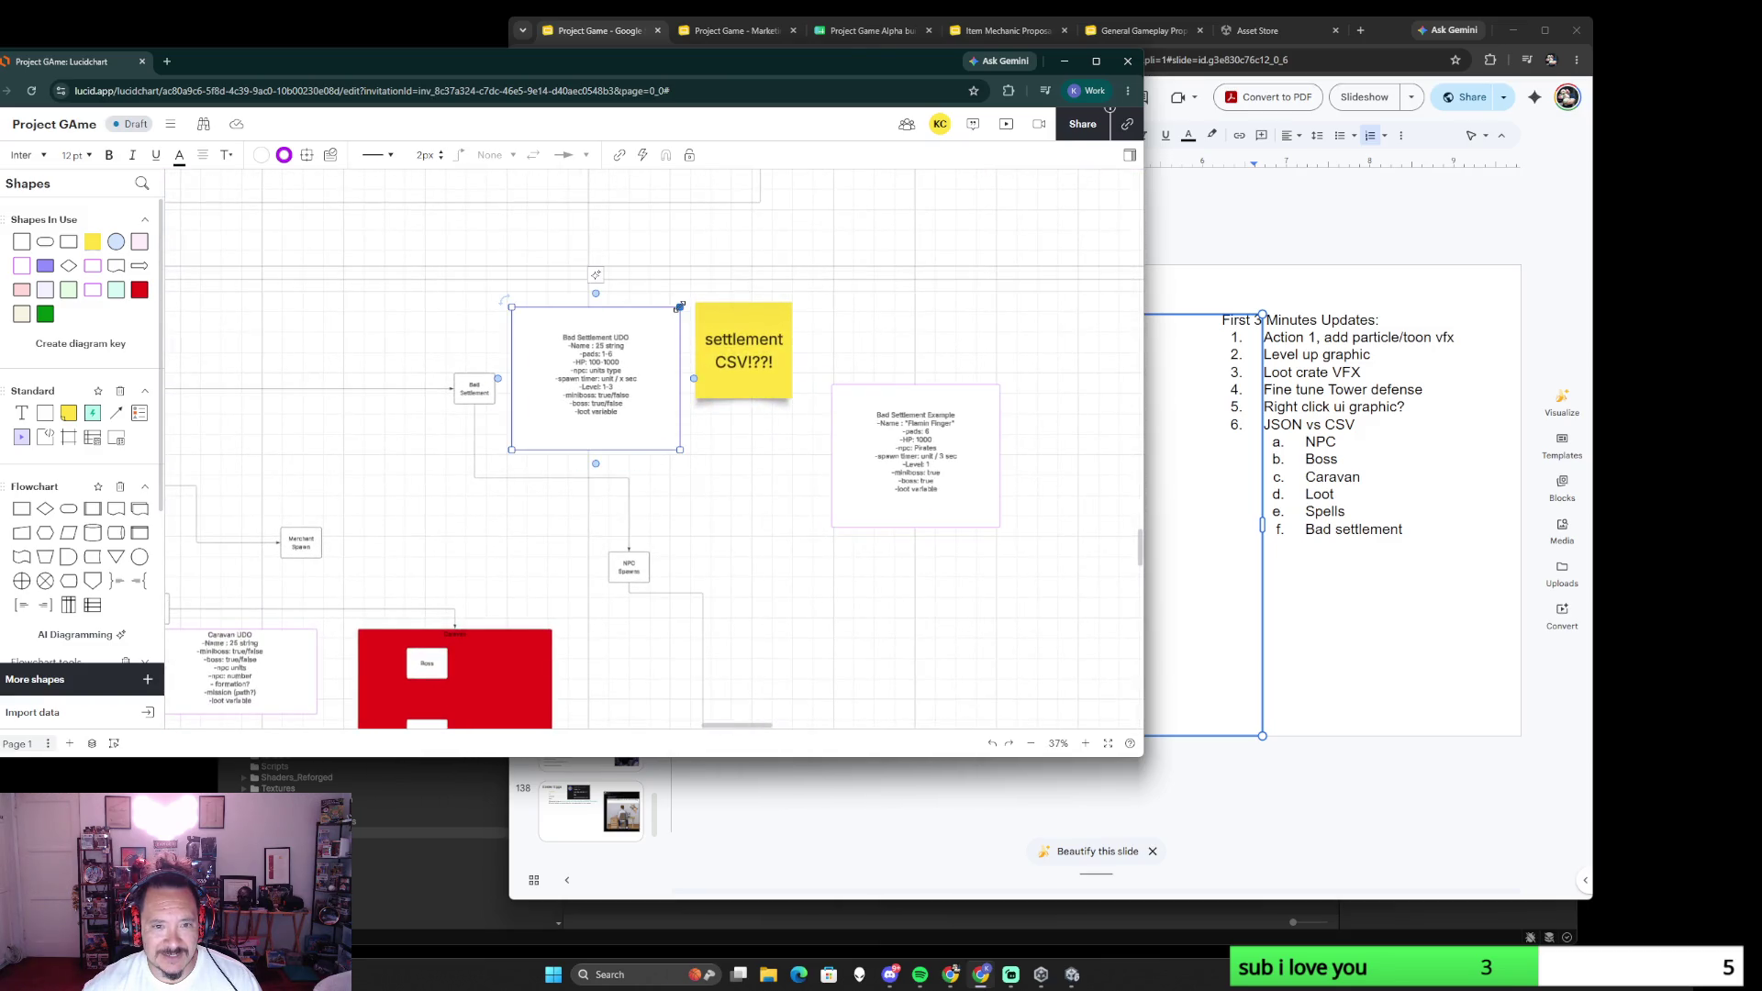
left_click_drag(680, 305, 423, 435)
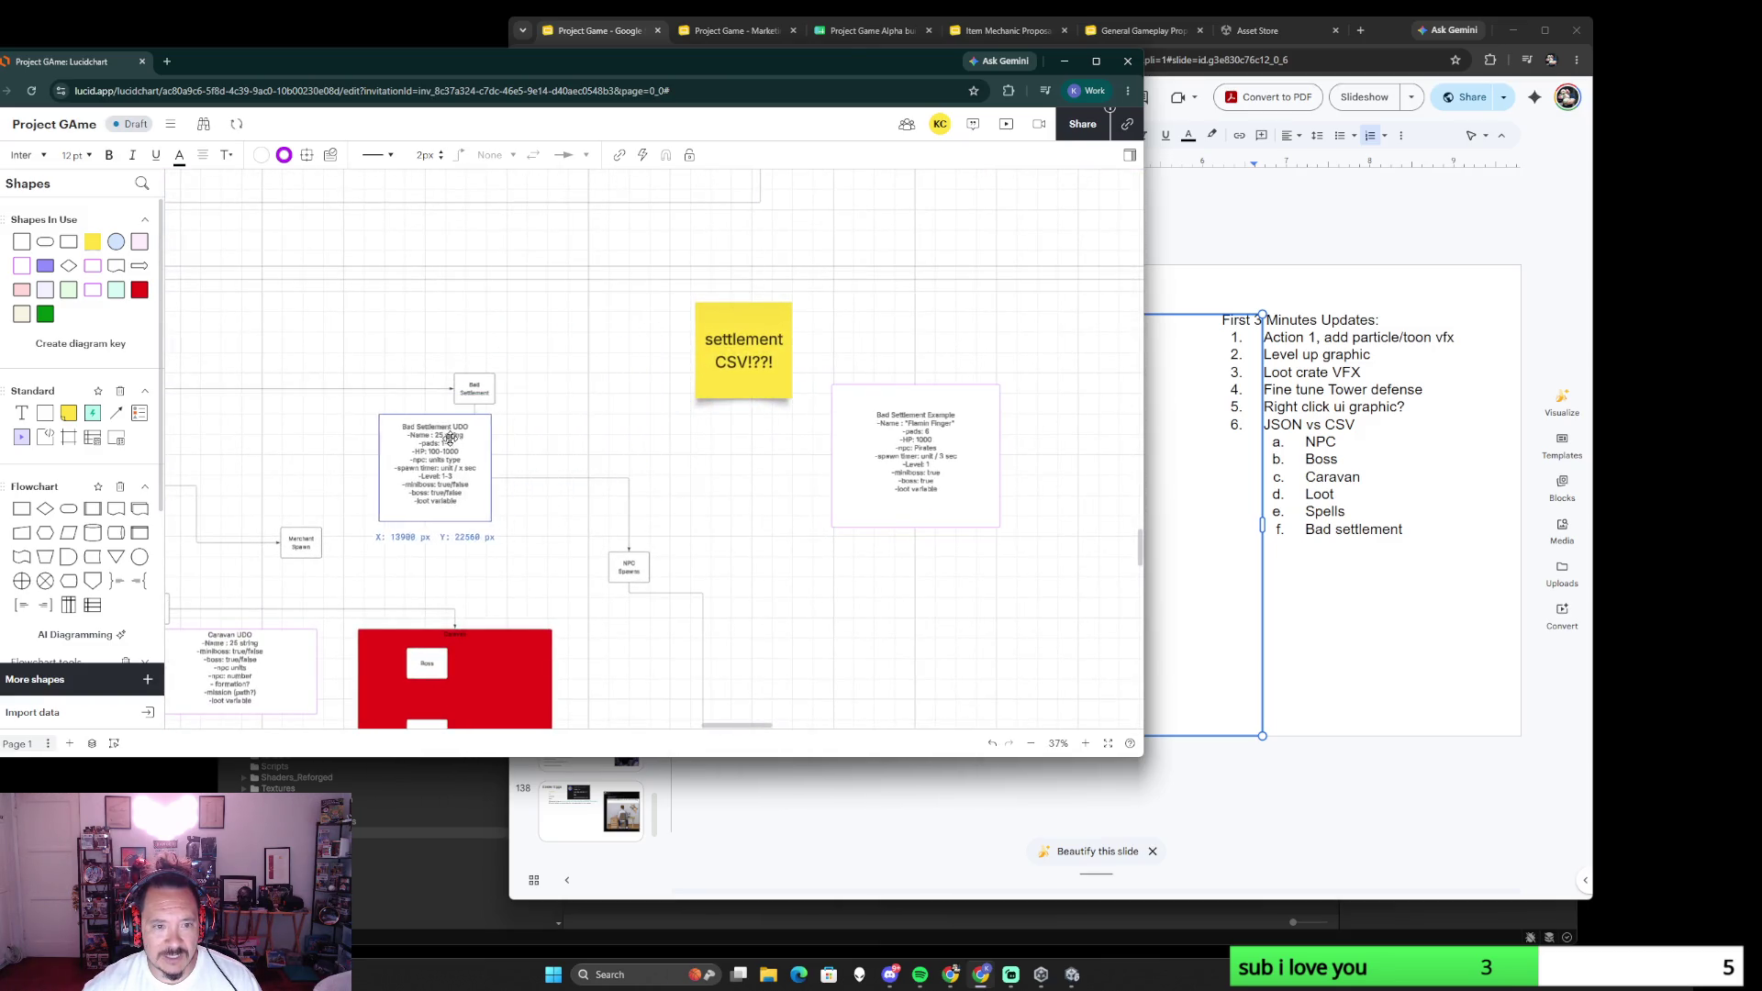
left_click_drag(722, 335, 368, 318)
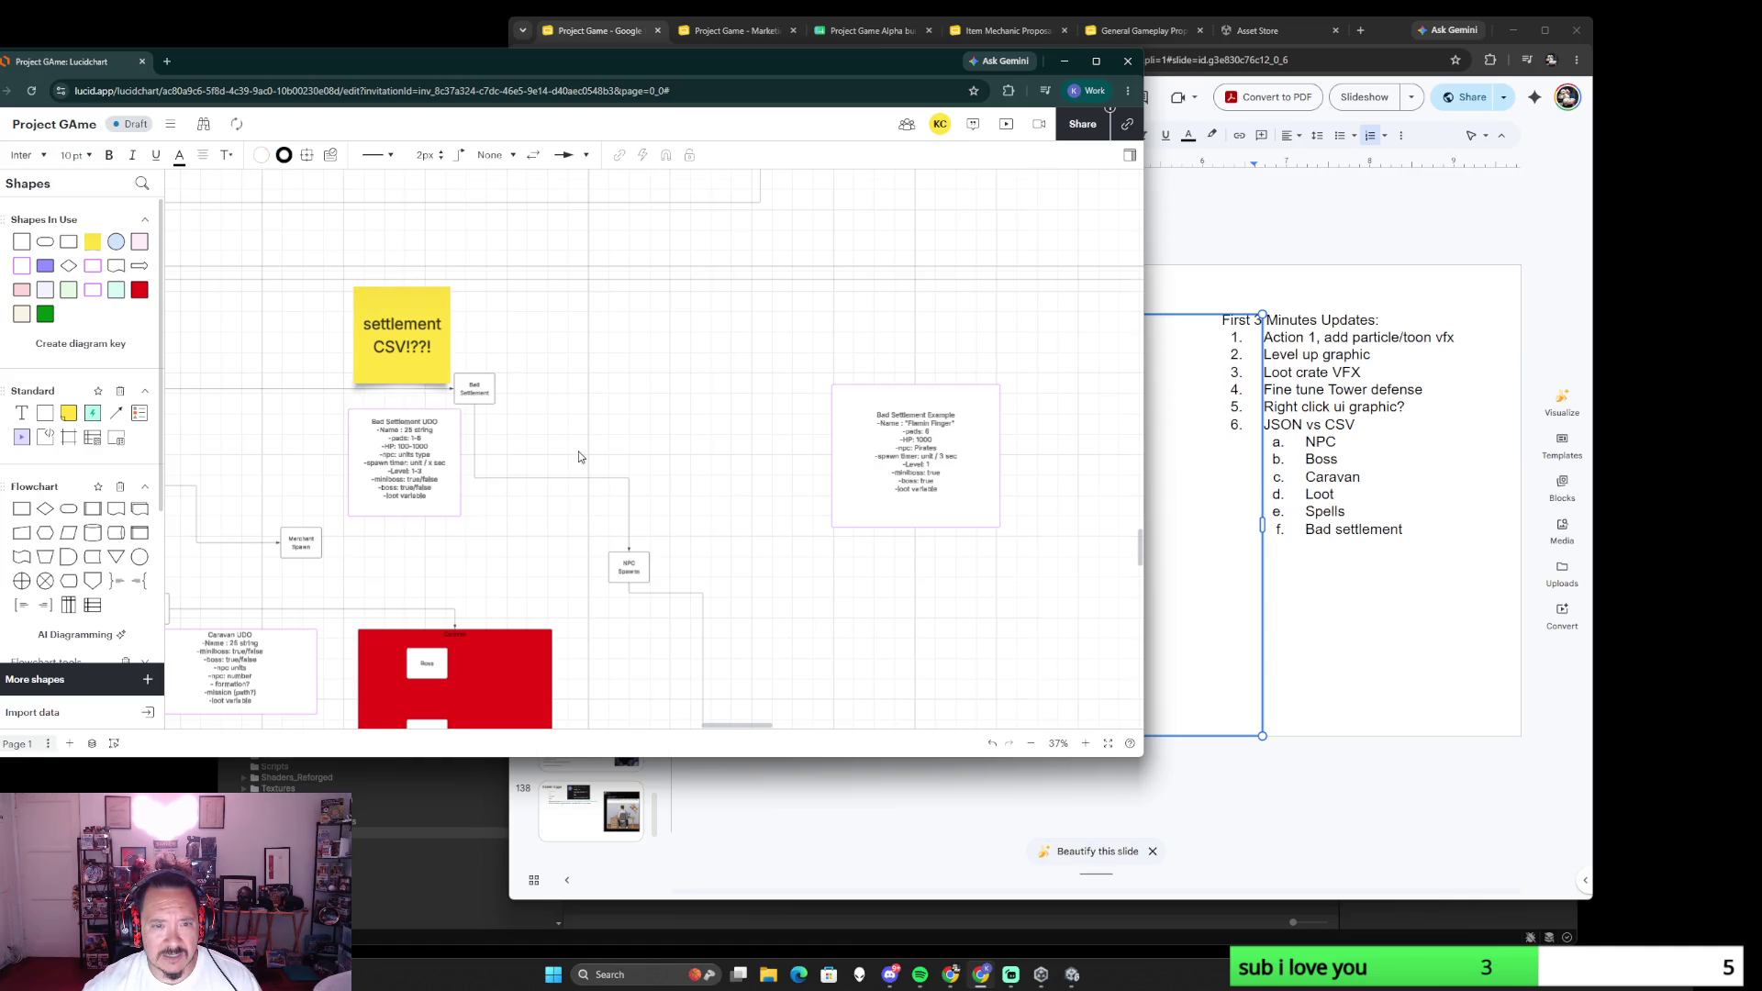
scroll(534, 387, "up", 3)
scroll(810, 461, "down", 1)
scroll(811, 462, "down", 1)
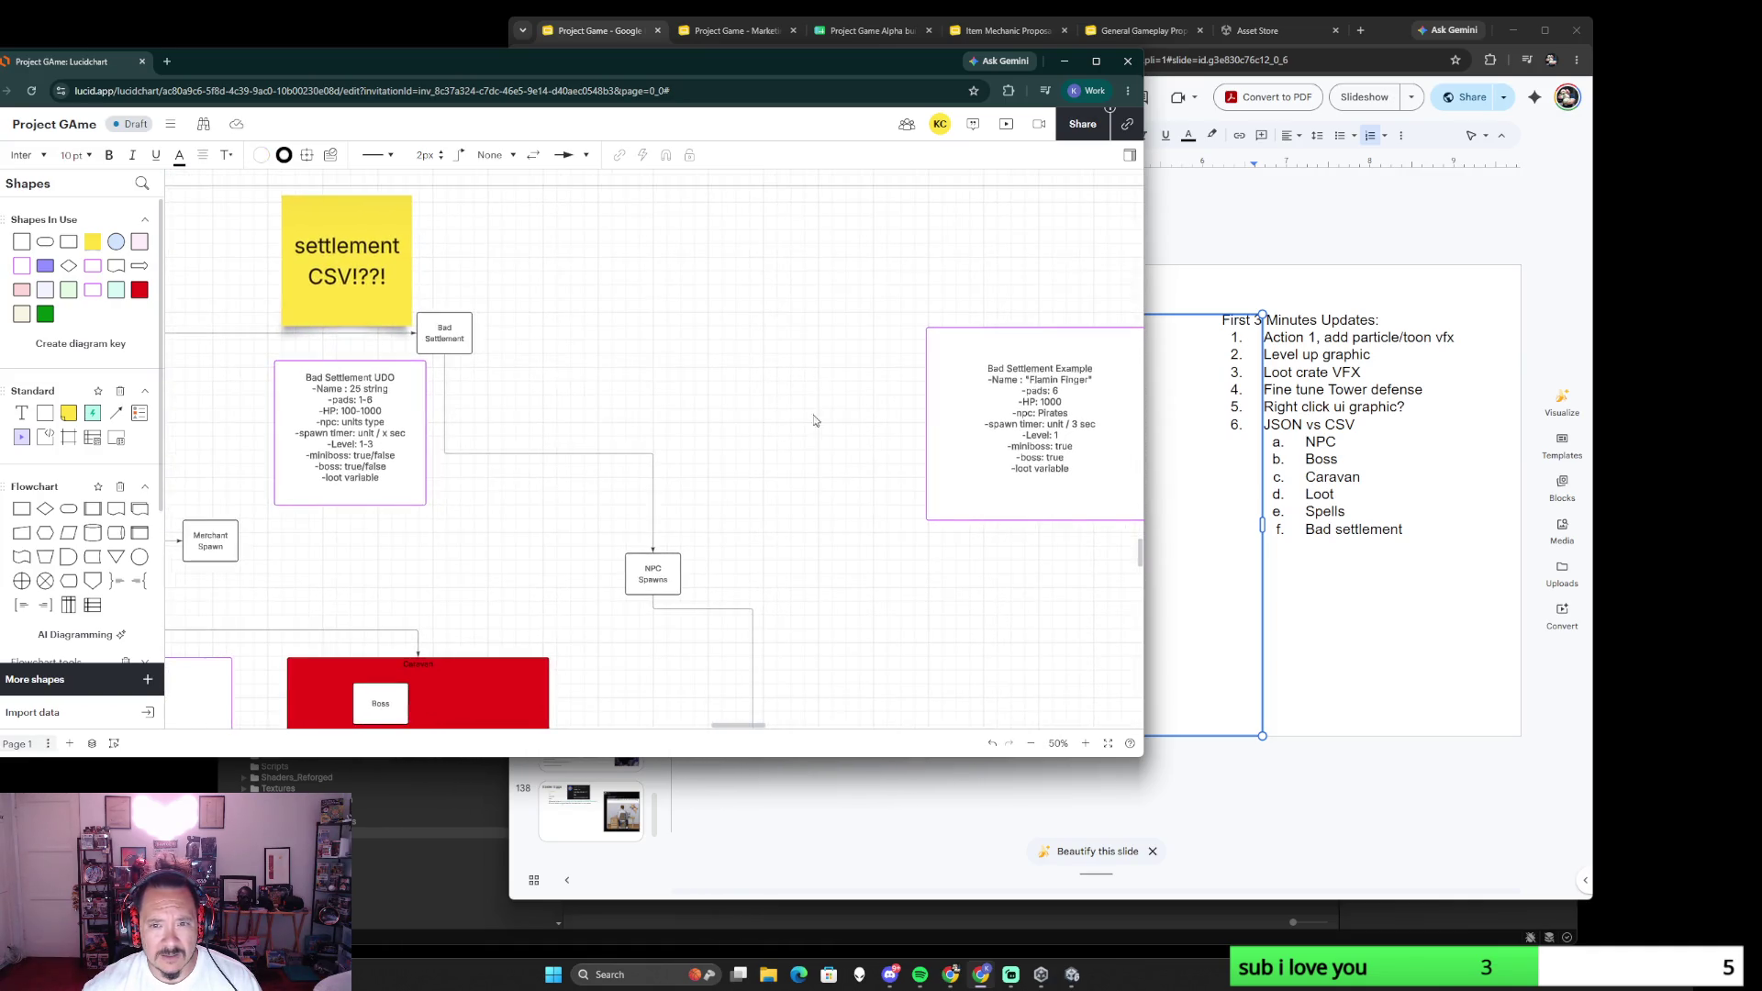
- Shrink the Example box, place it beside the UDO box and connect Bad Settlement to it
left_click_drag(951, 400, 787, 361)
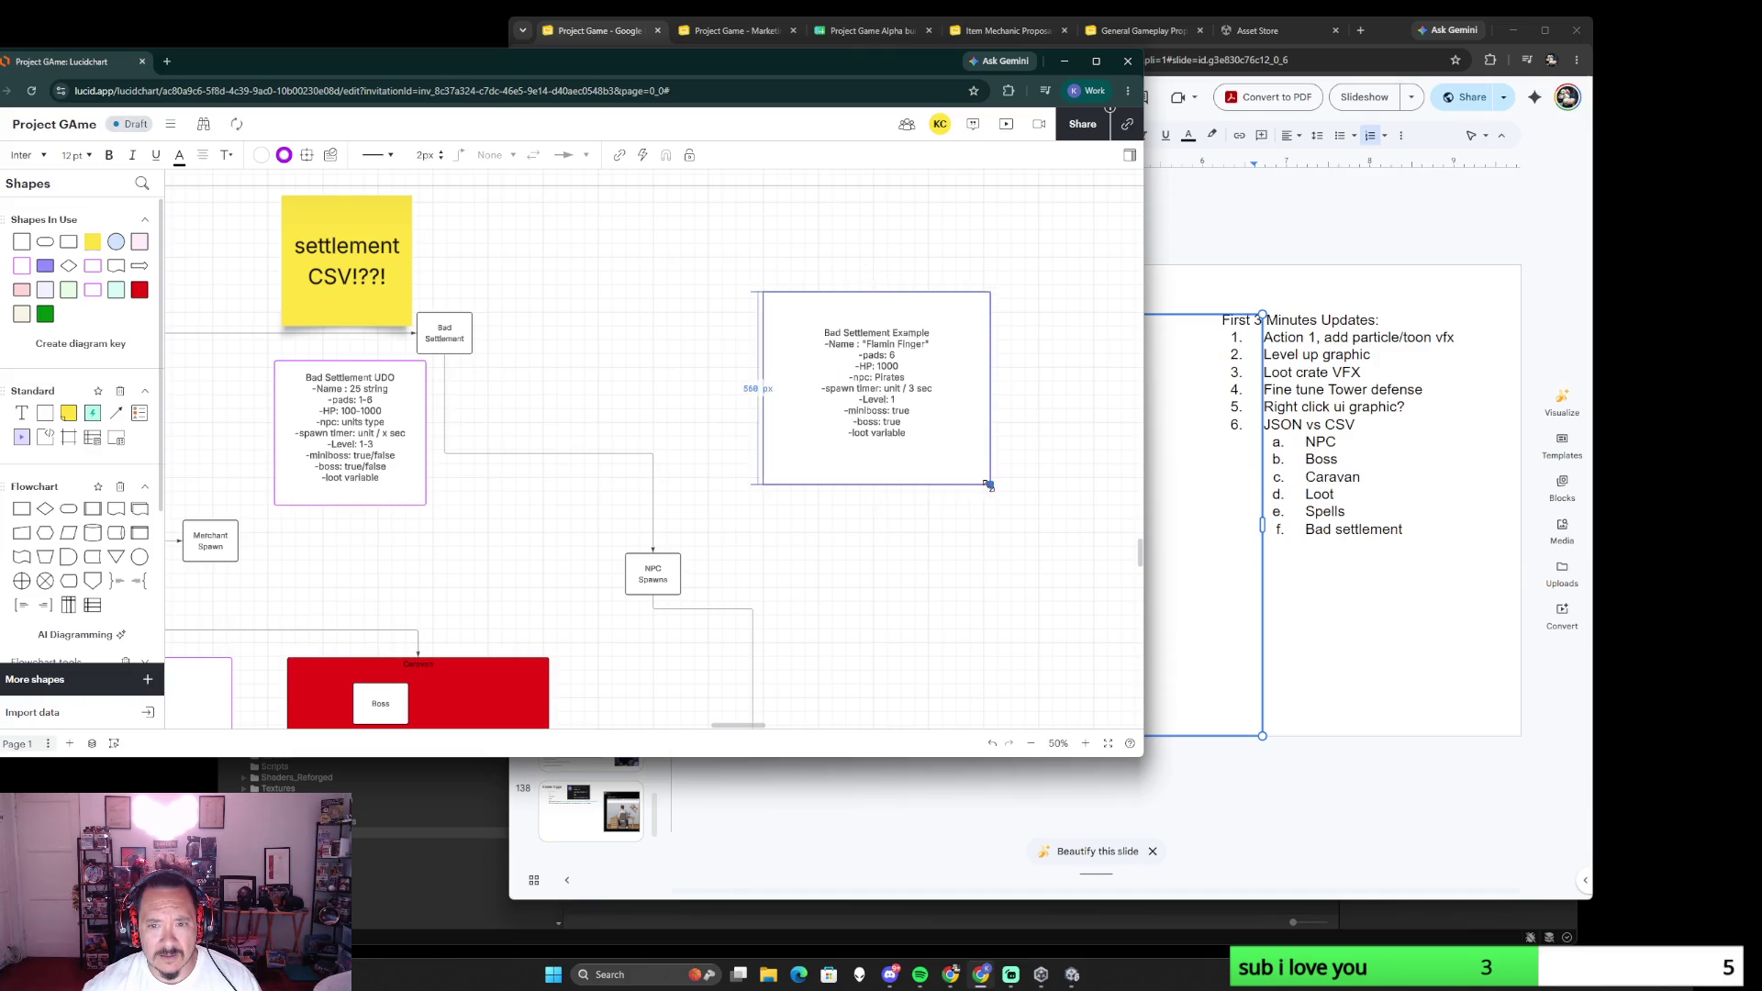
left_click_drag(983, 486, 910, 451)
left_click_drag(840, 372, 758, 366)
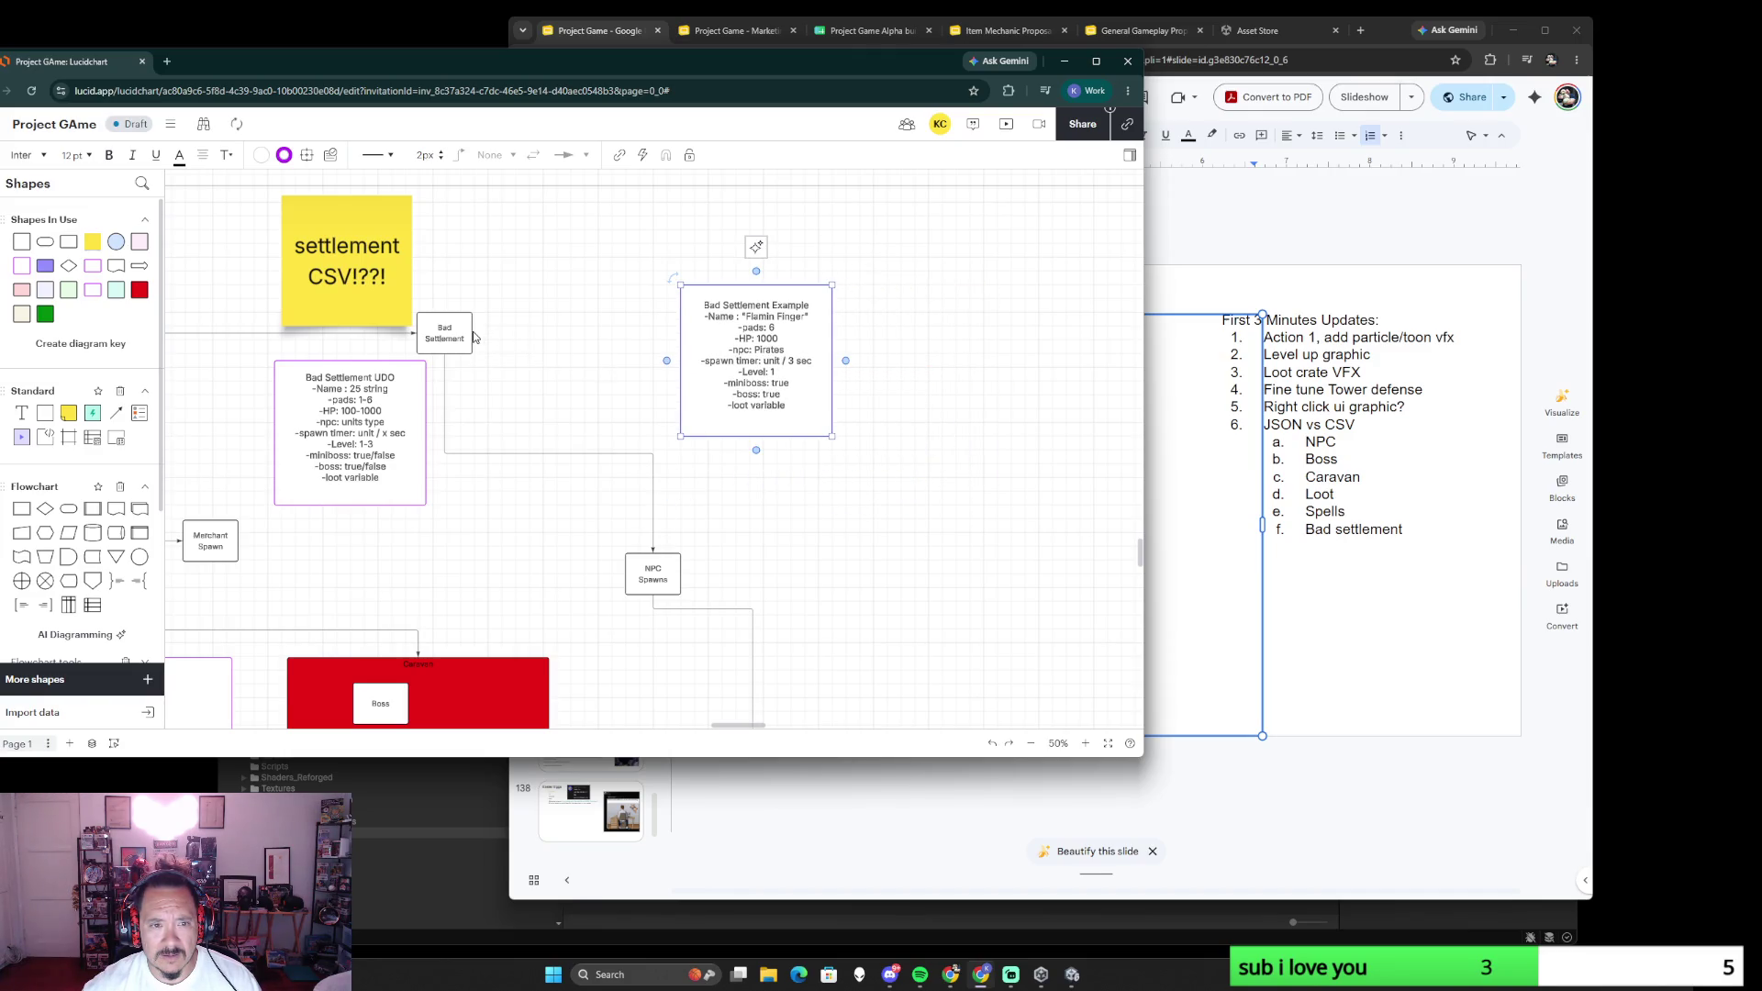
left_click_drag(472, 335, 675, 360)
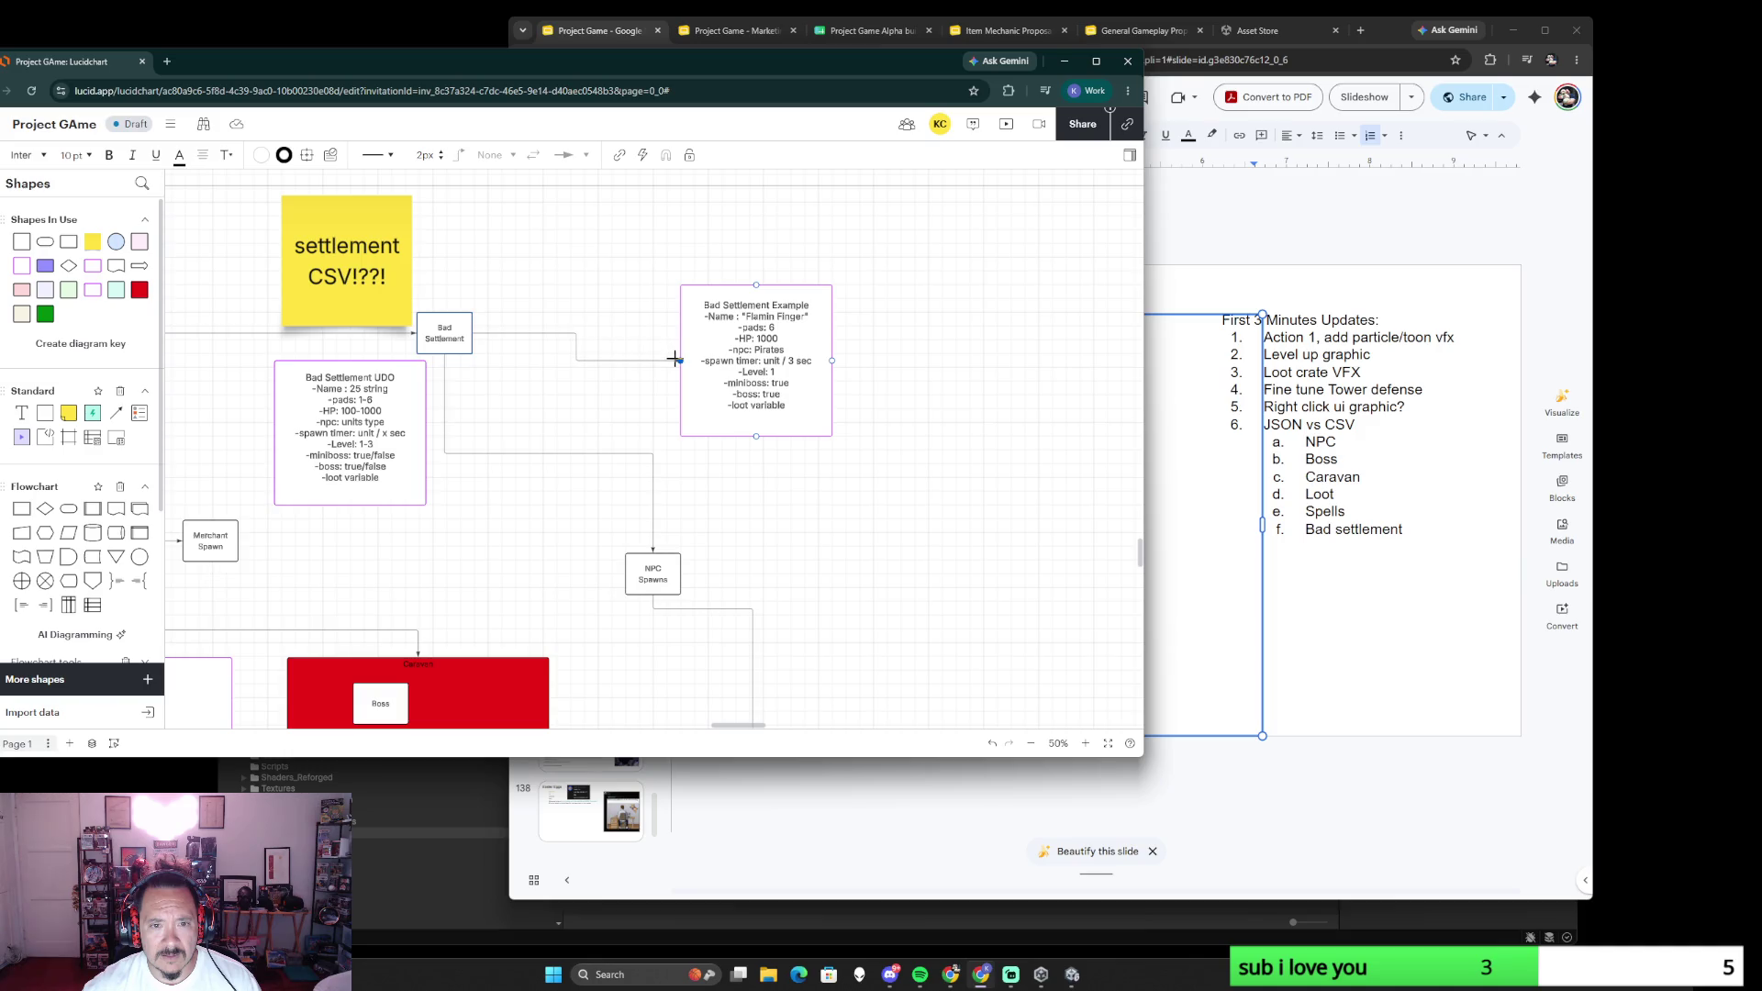
scroll(521, 517, "down", 3)
scroll(522, 515, "down", 3)
scroll(521, 516, "down", 2)
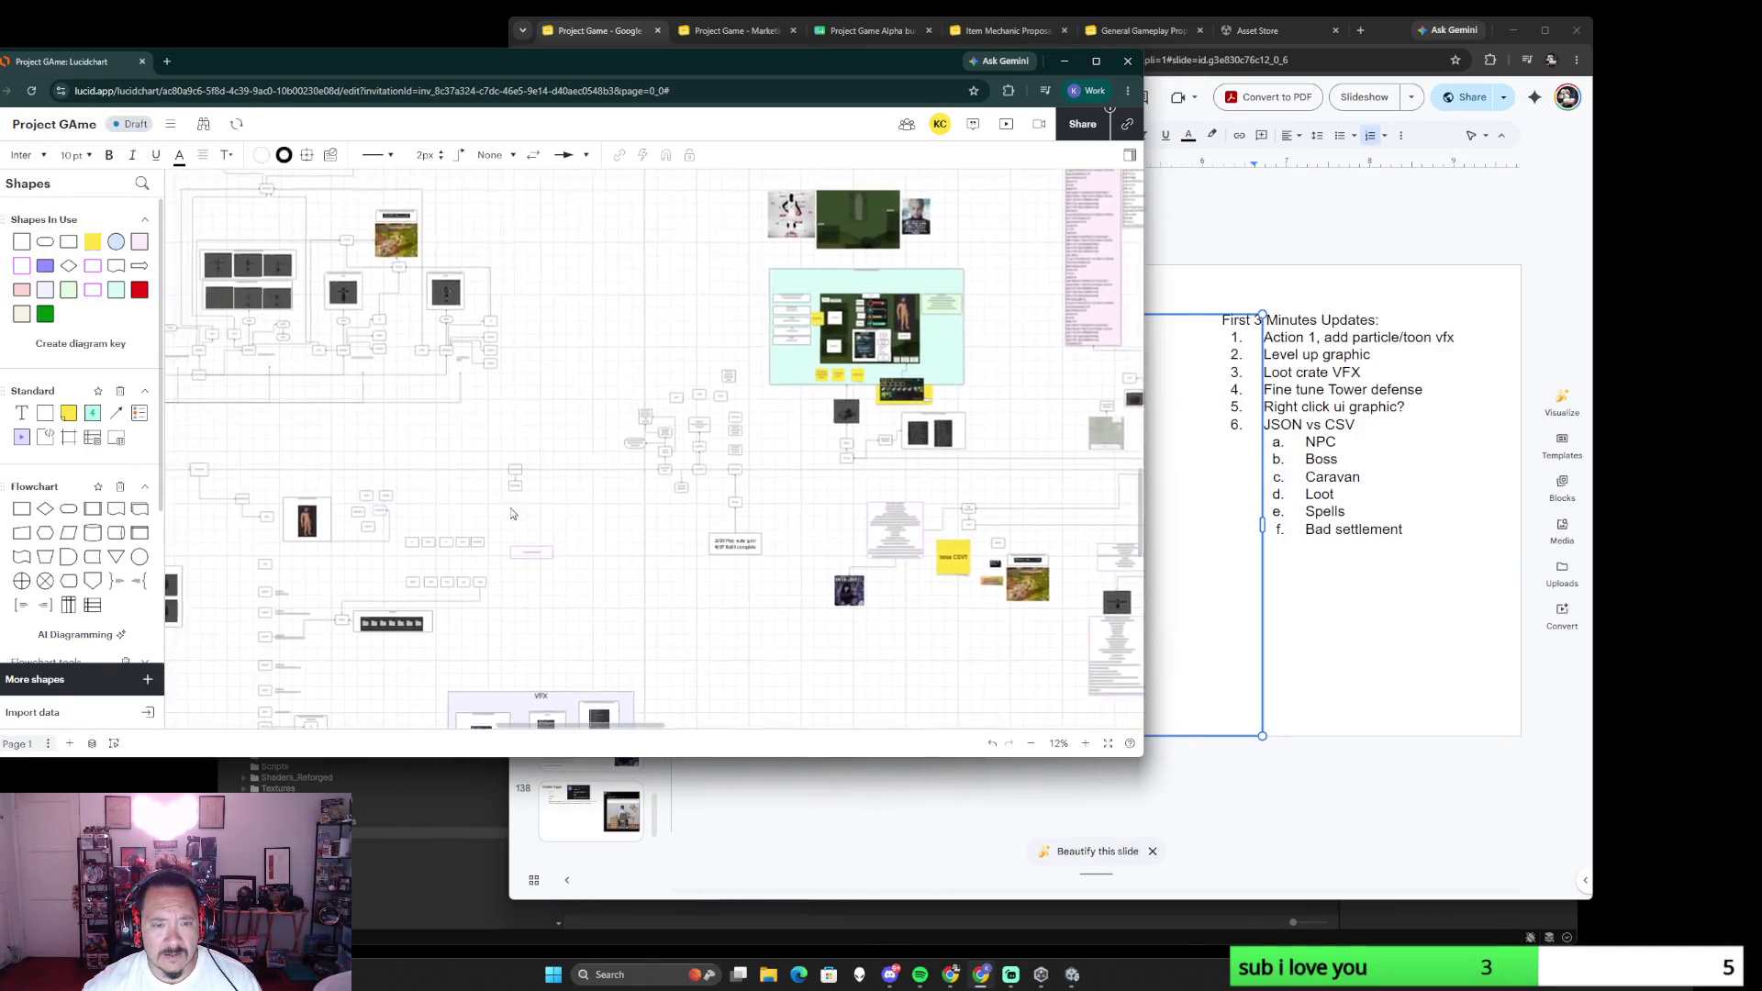
scroll(624, 339, "up", 2)
scroll(716, 413, "up", 2)
scroll(796, 463, "up", 2)
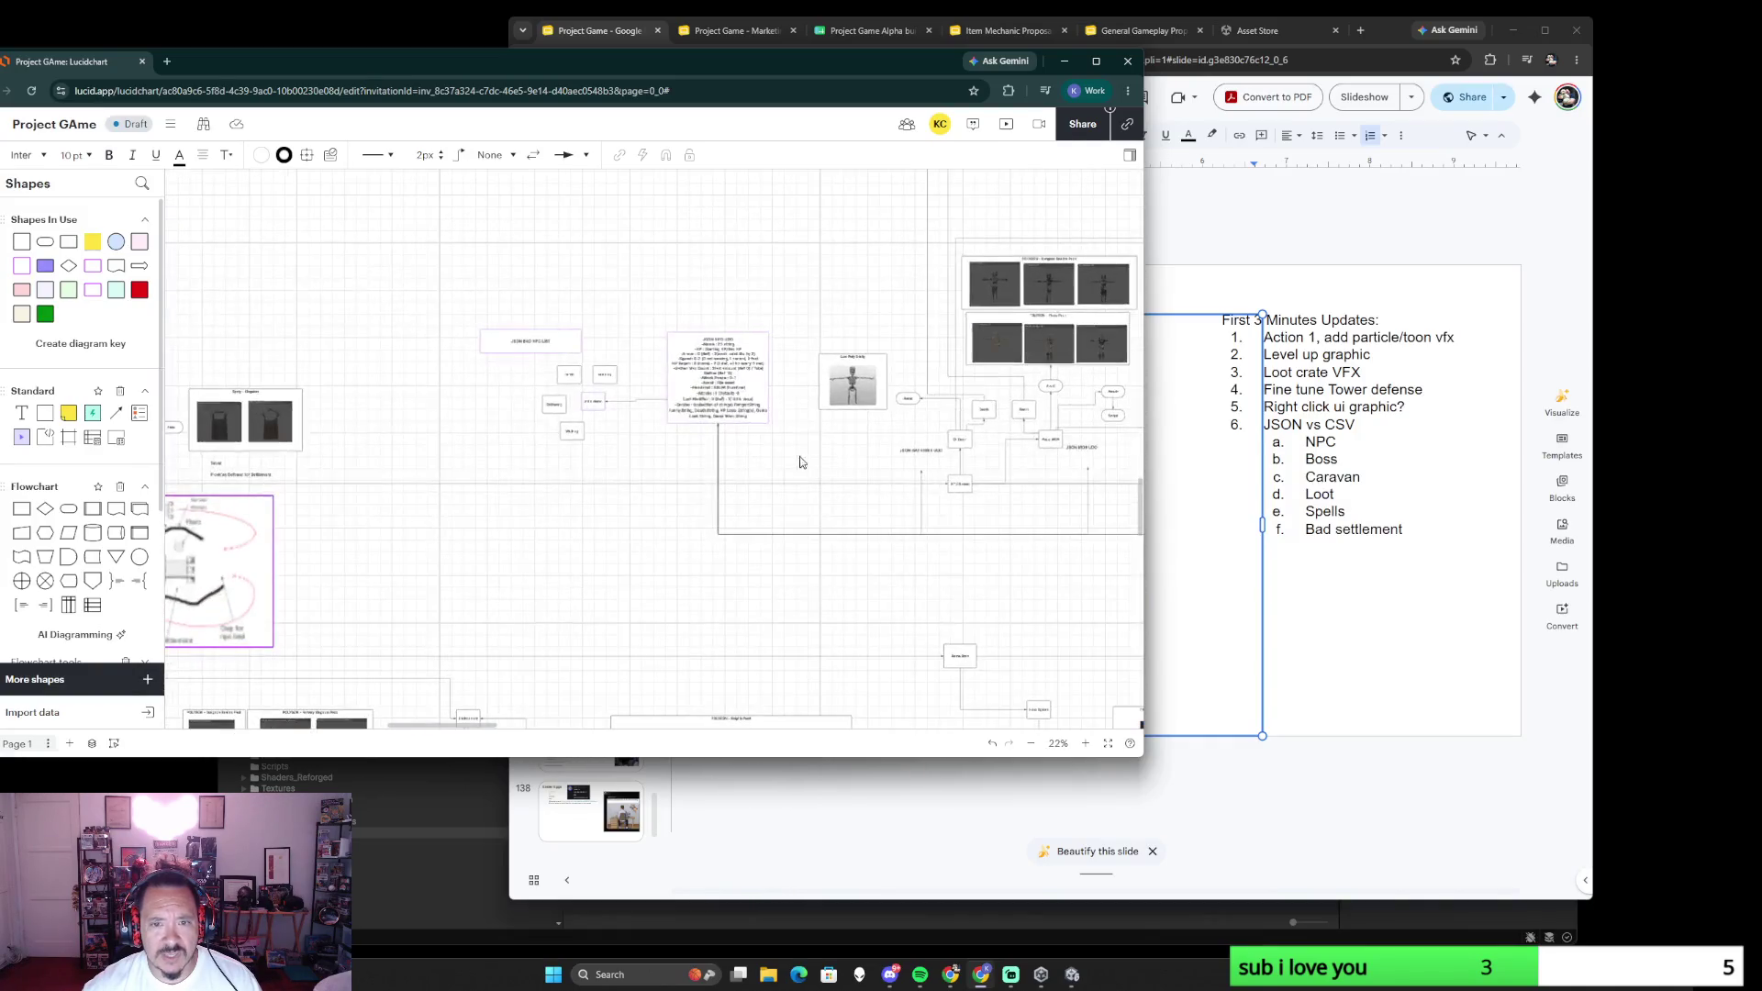
scroll(813, 454, "down", 2)
scroll(621, 509, "down", 2)
scroll(443, 566, "down", 2)
scroll(442, 567, "up", 2)
scroll(510, 510, "up", 2)
scroll(578, 441, "up", 2)
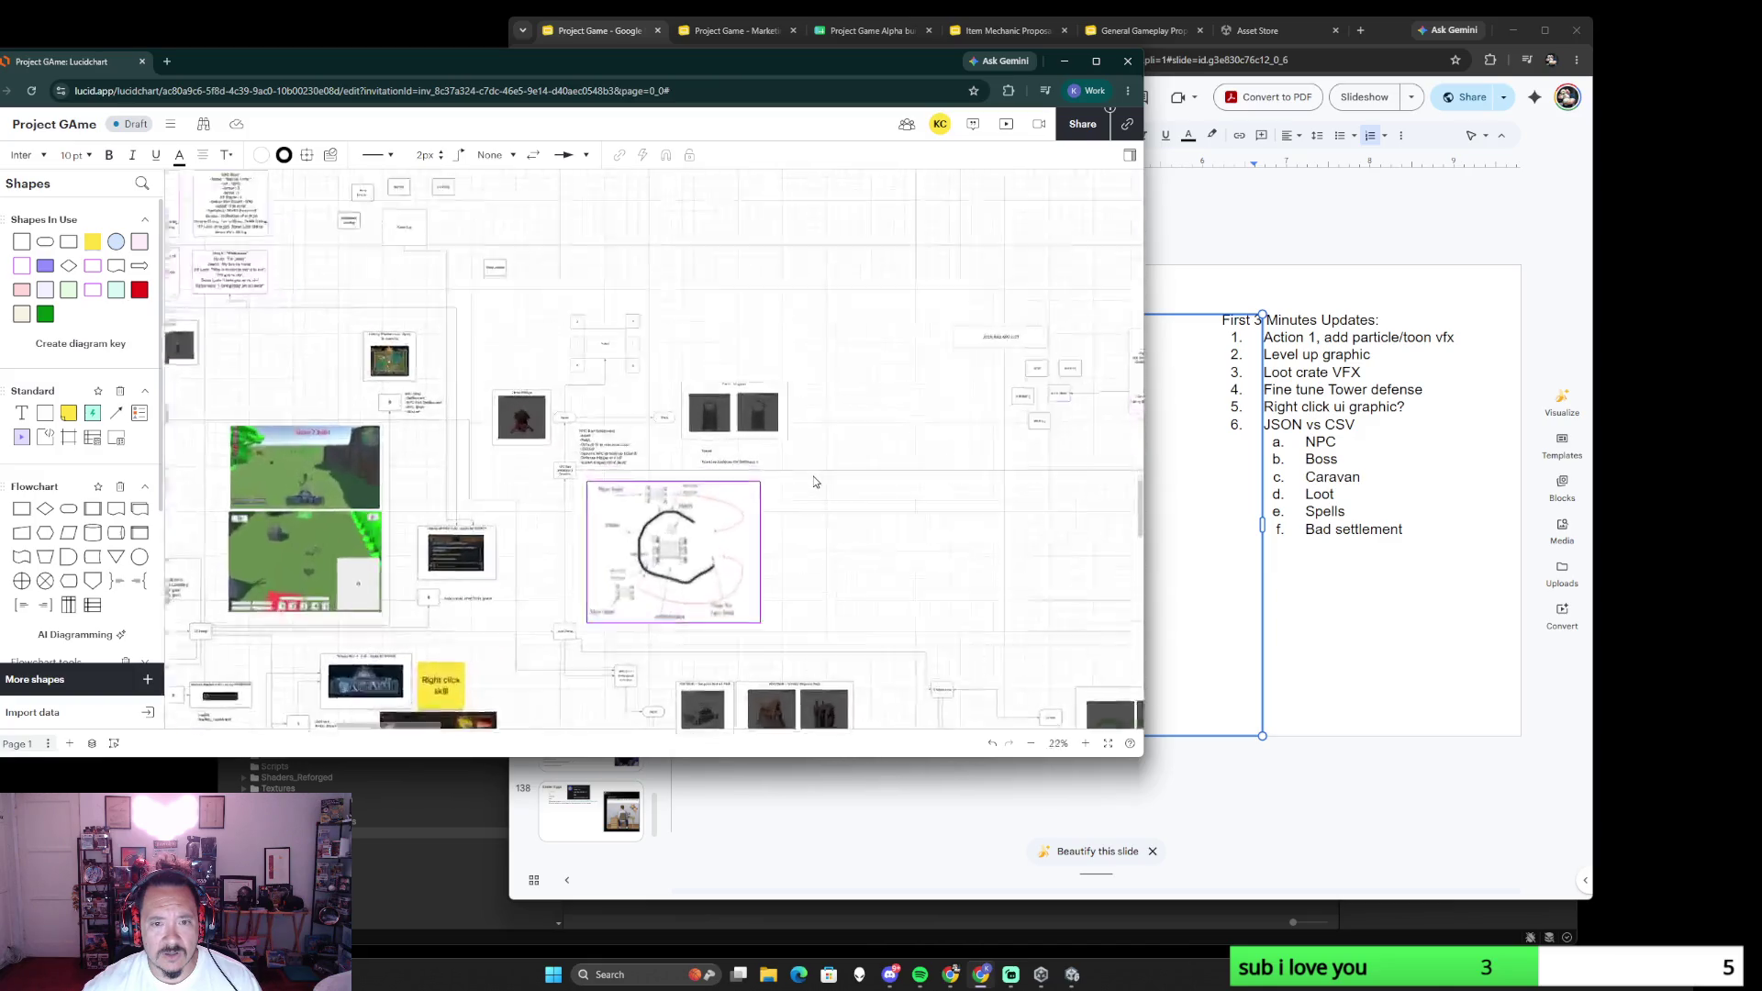
scroll(646, 385, "up", 2)
left_click_drag(461, 338, 705, 406)
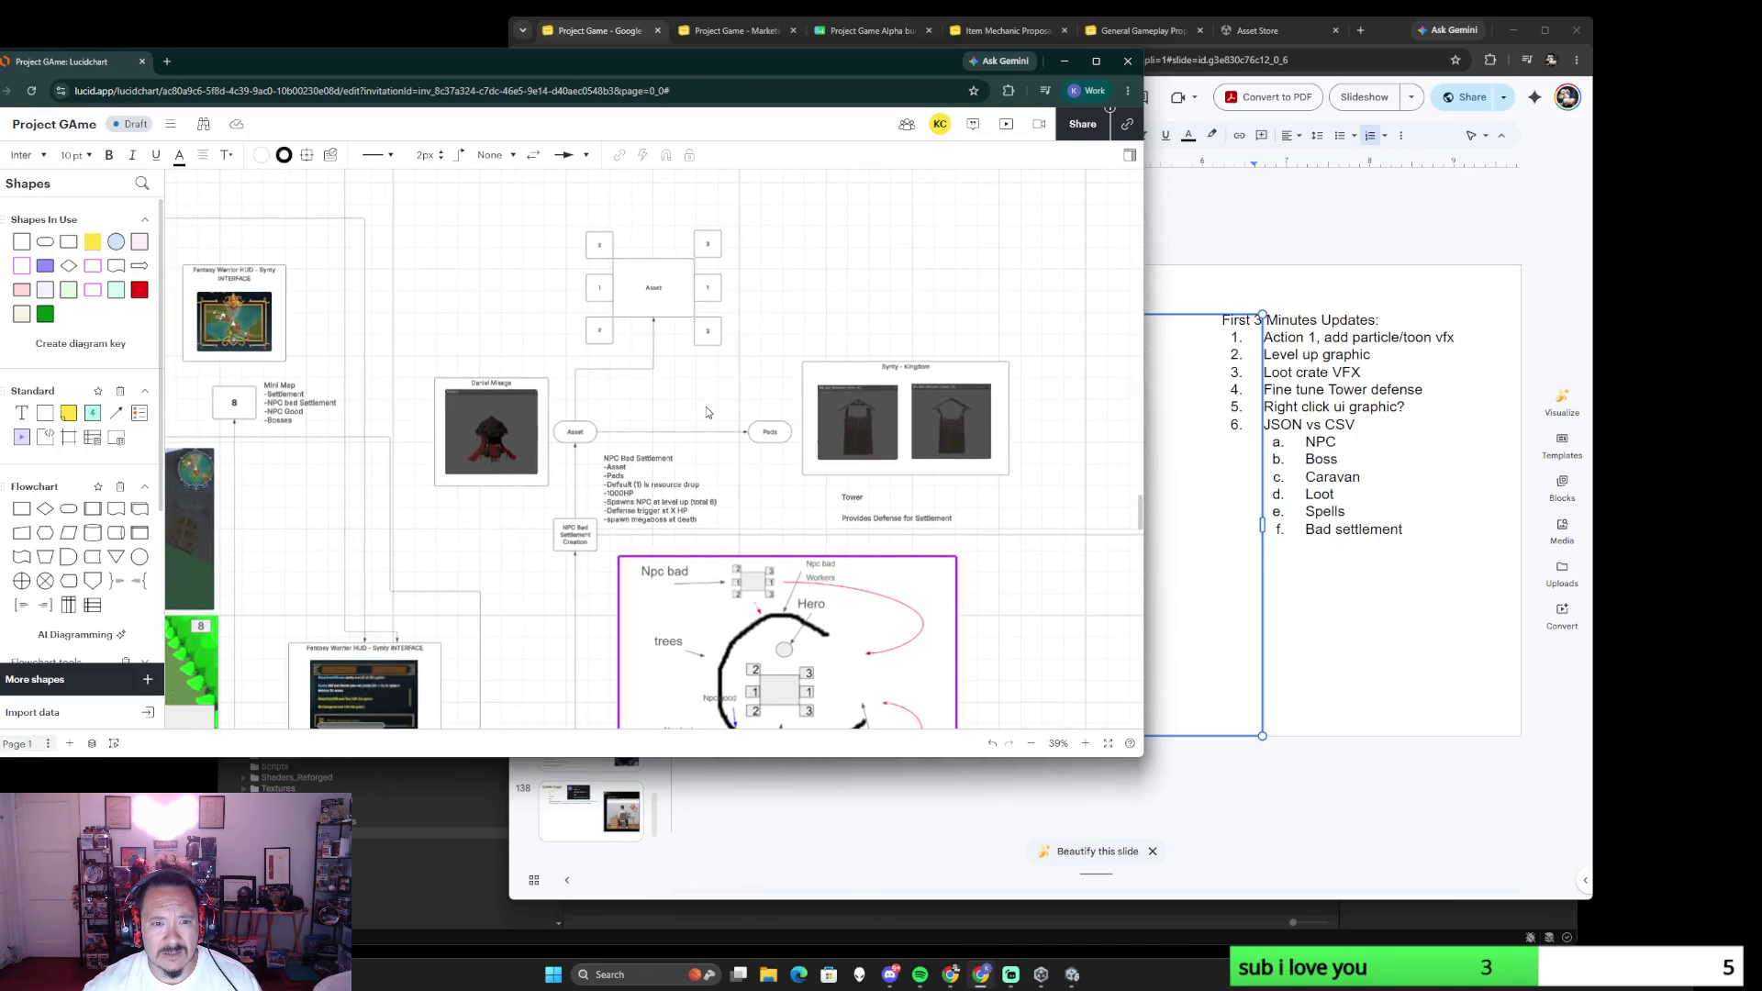
scroll(705, 406, "up", 2)
scroll(706, 407, "up", 1)
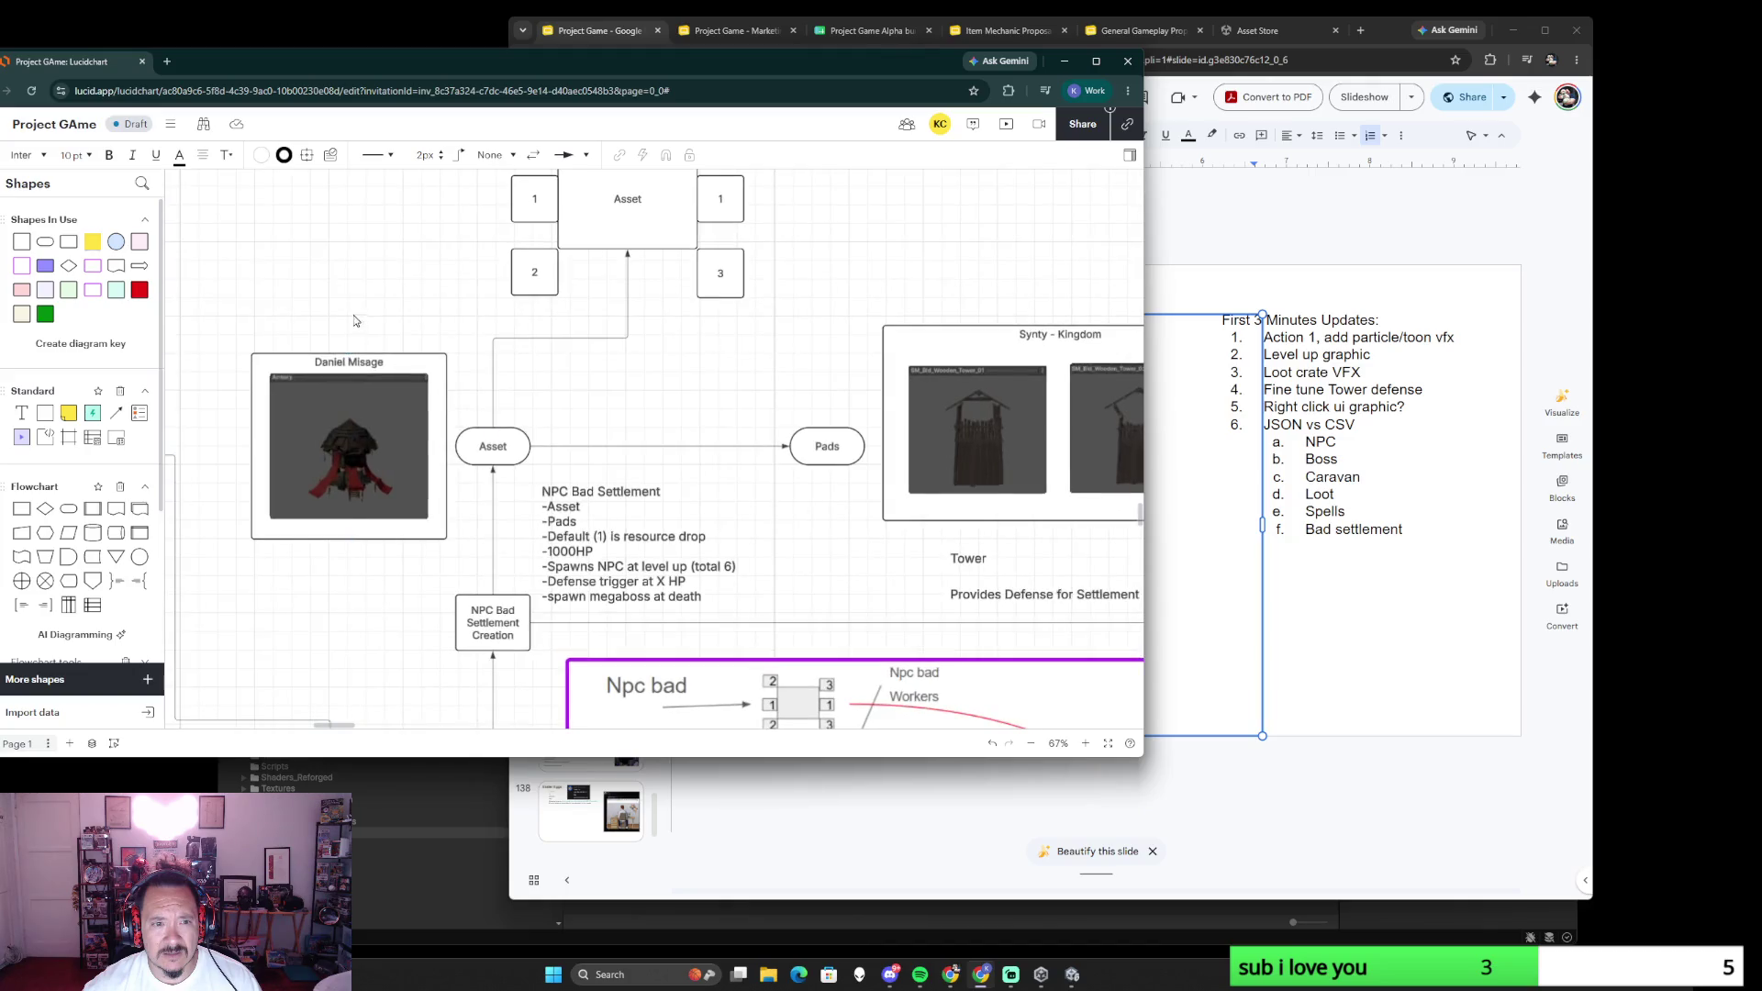
left_click(344, 459)
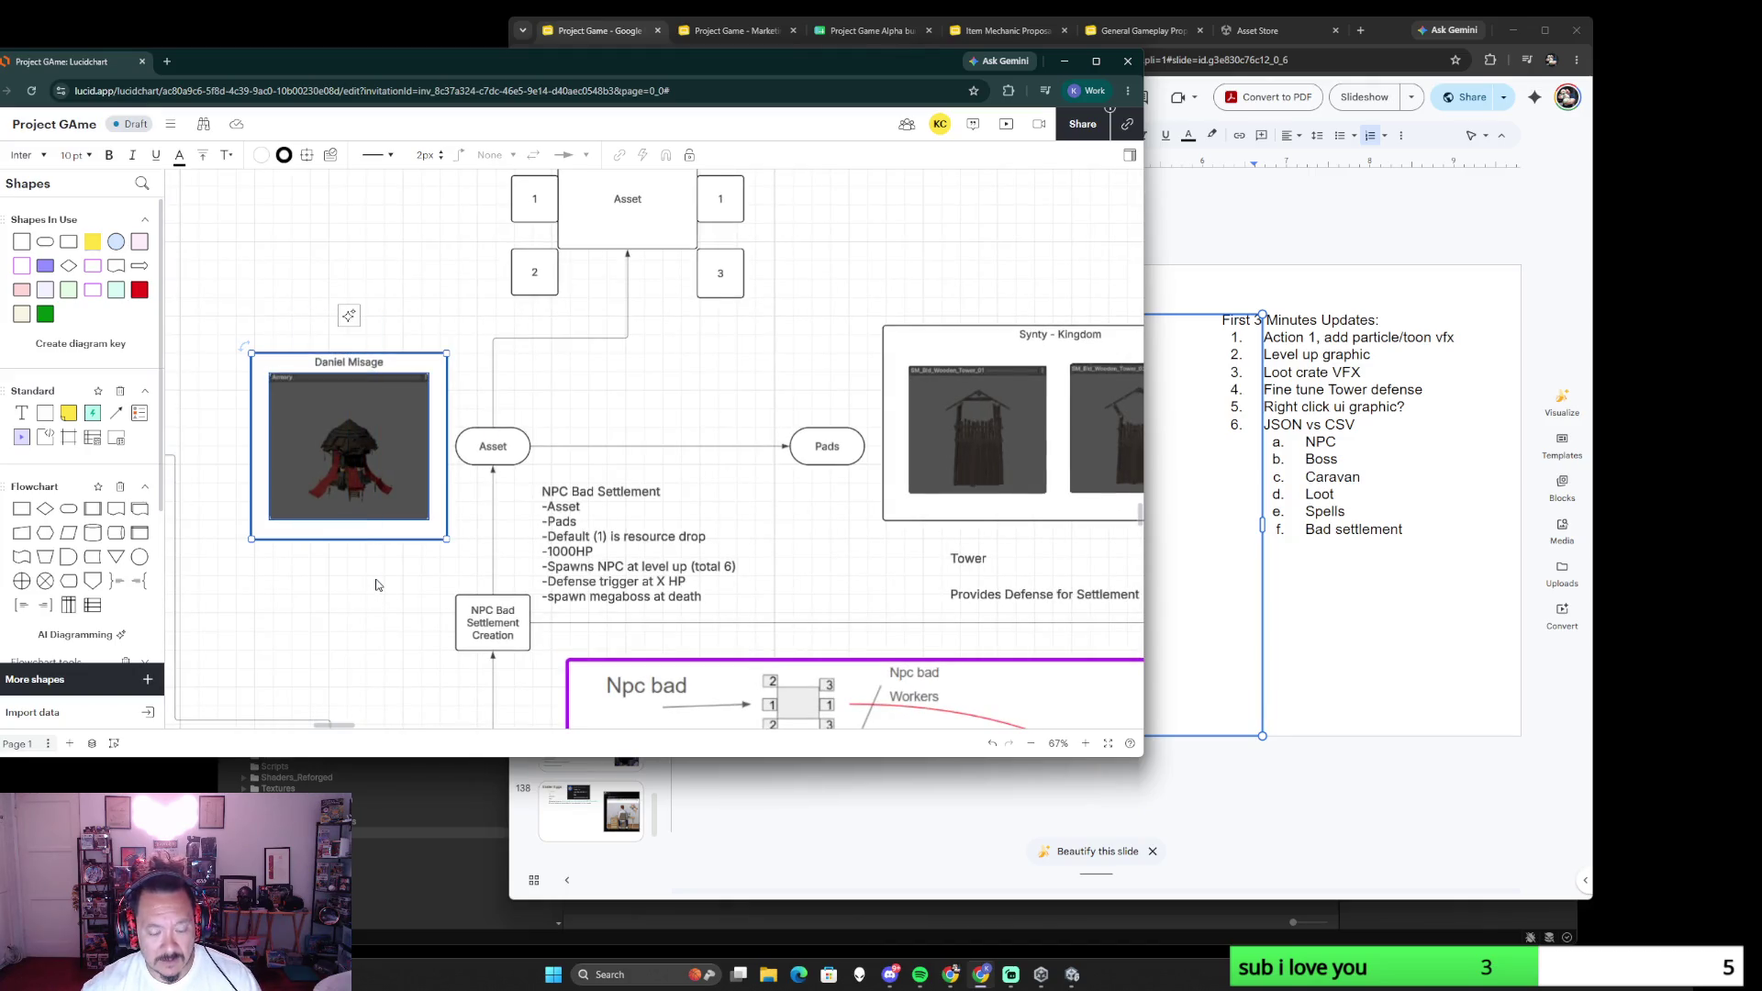
scroll(587, 565, "down", 5)
scroll(967, 550, "down", 5)
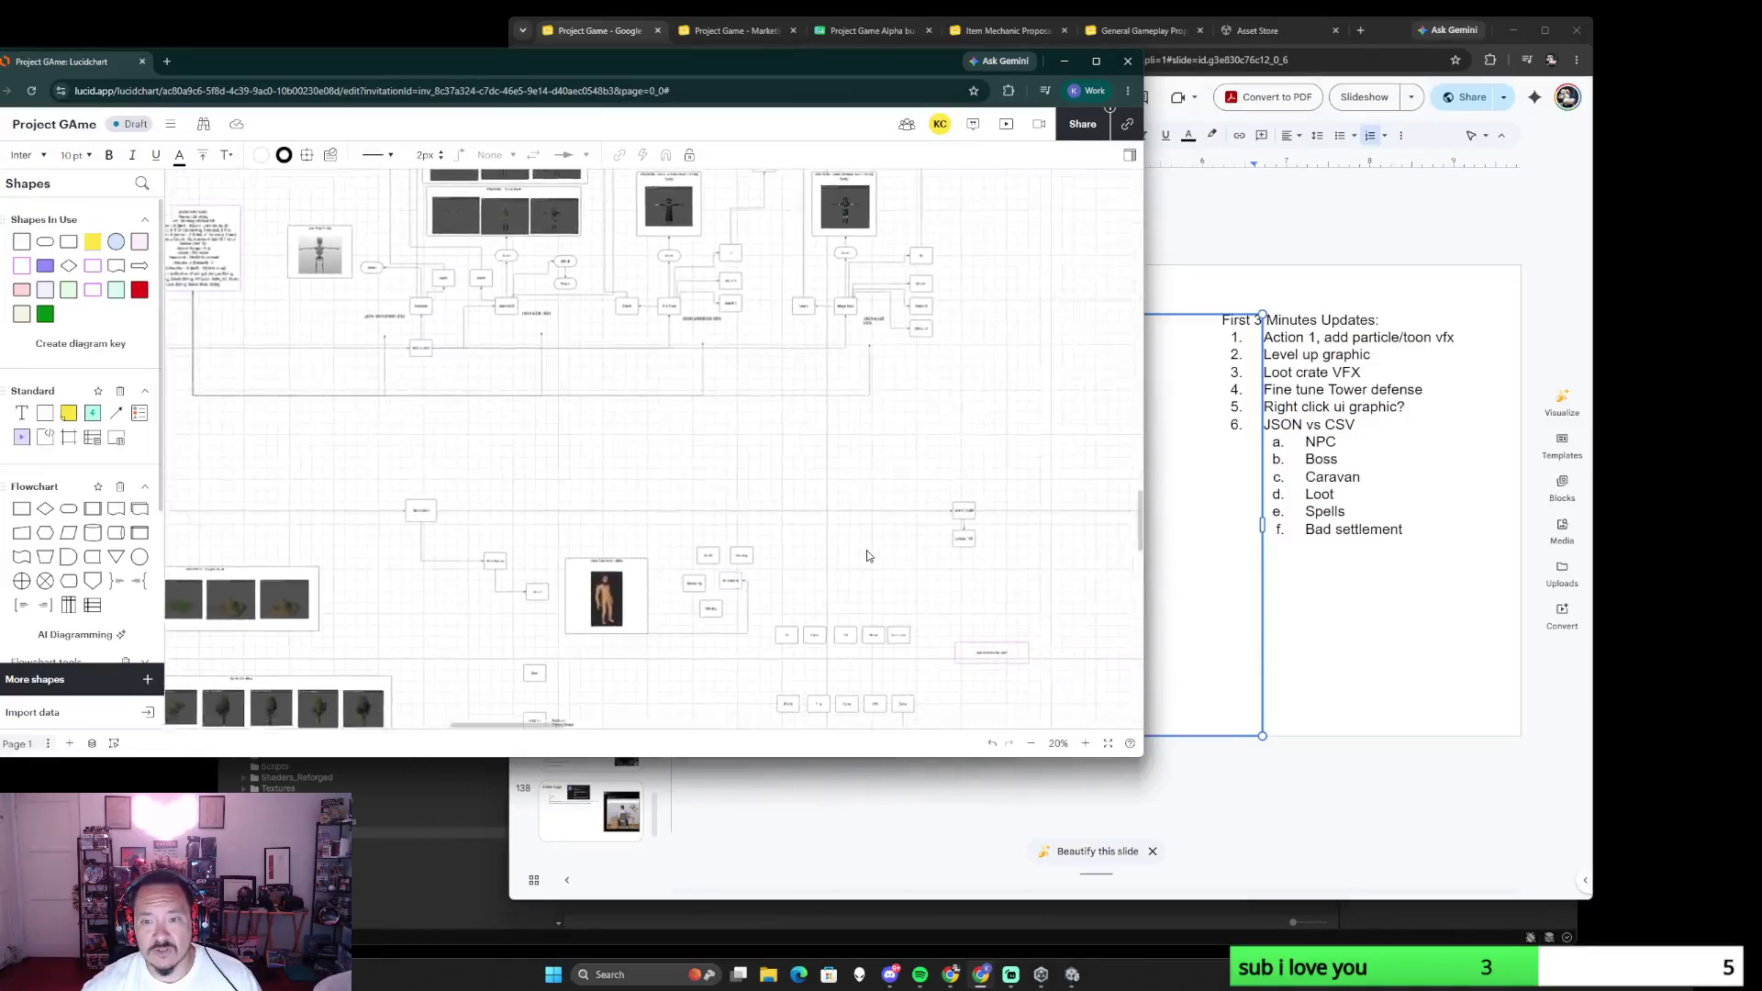
scroll(967, 549, "right", 5)
scroll(868, 542, "down", 3)
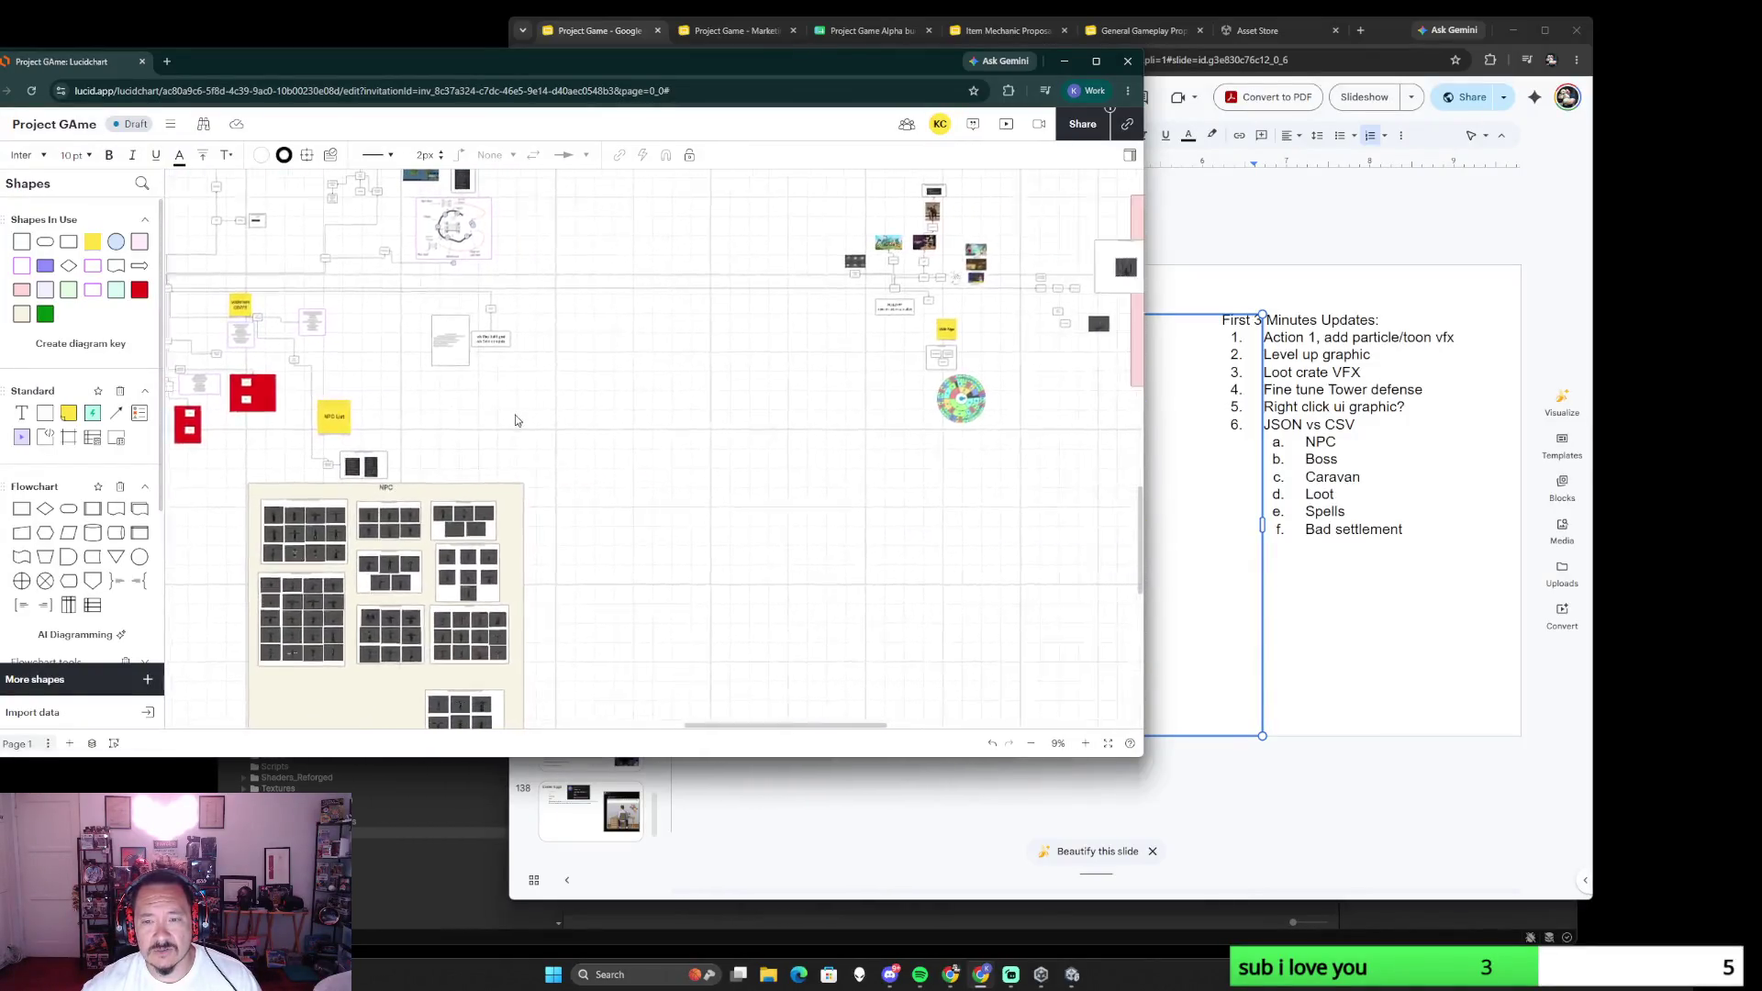
scroll(451, 413, "up", 3)
scroll(653, 500, "up", 3)
scroll(652, 499, "up", 2)
scroll(686, 492, "up", 1)
left_click_drag(721, 475, 862, 481)
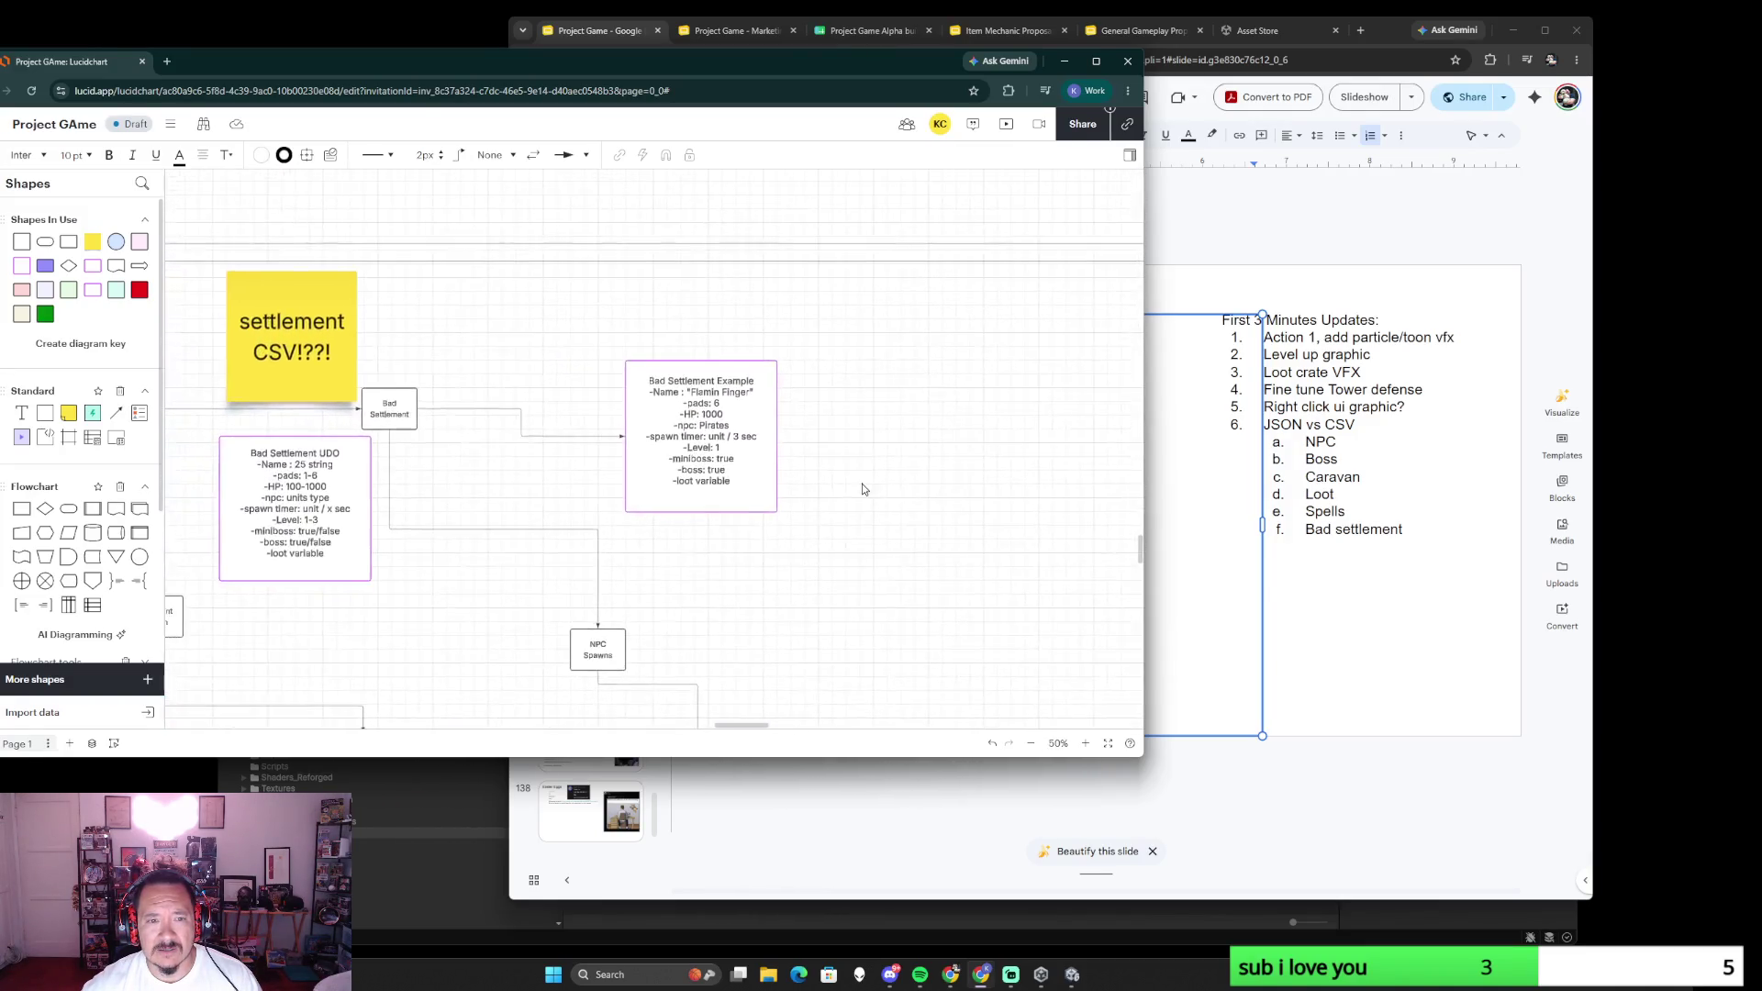
left_click_drag(733, 436, 736, 408)
left_click(852, 464)
key("ctrl+v")
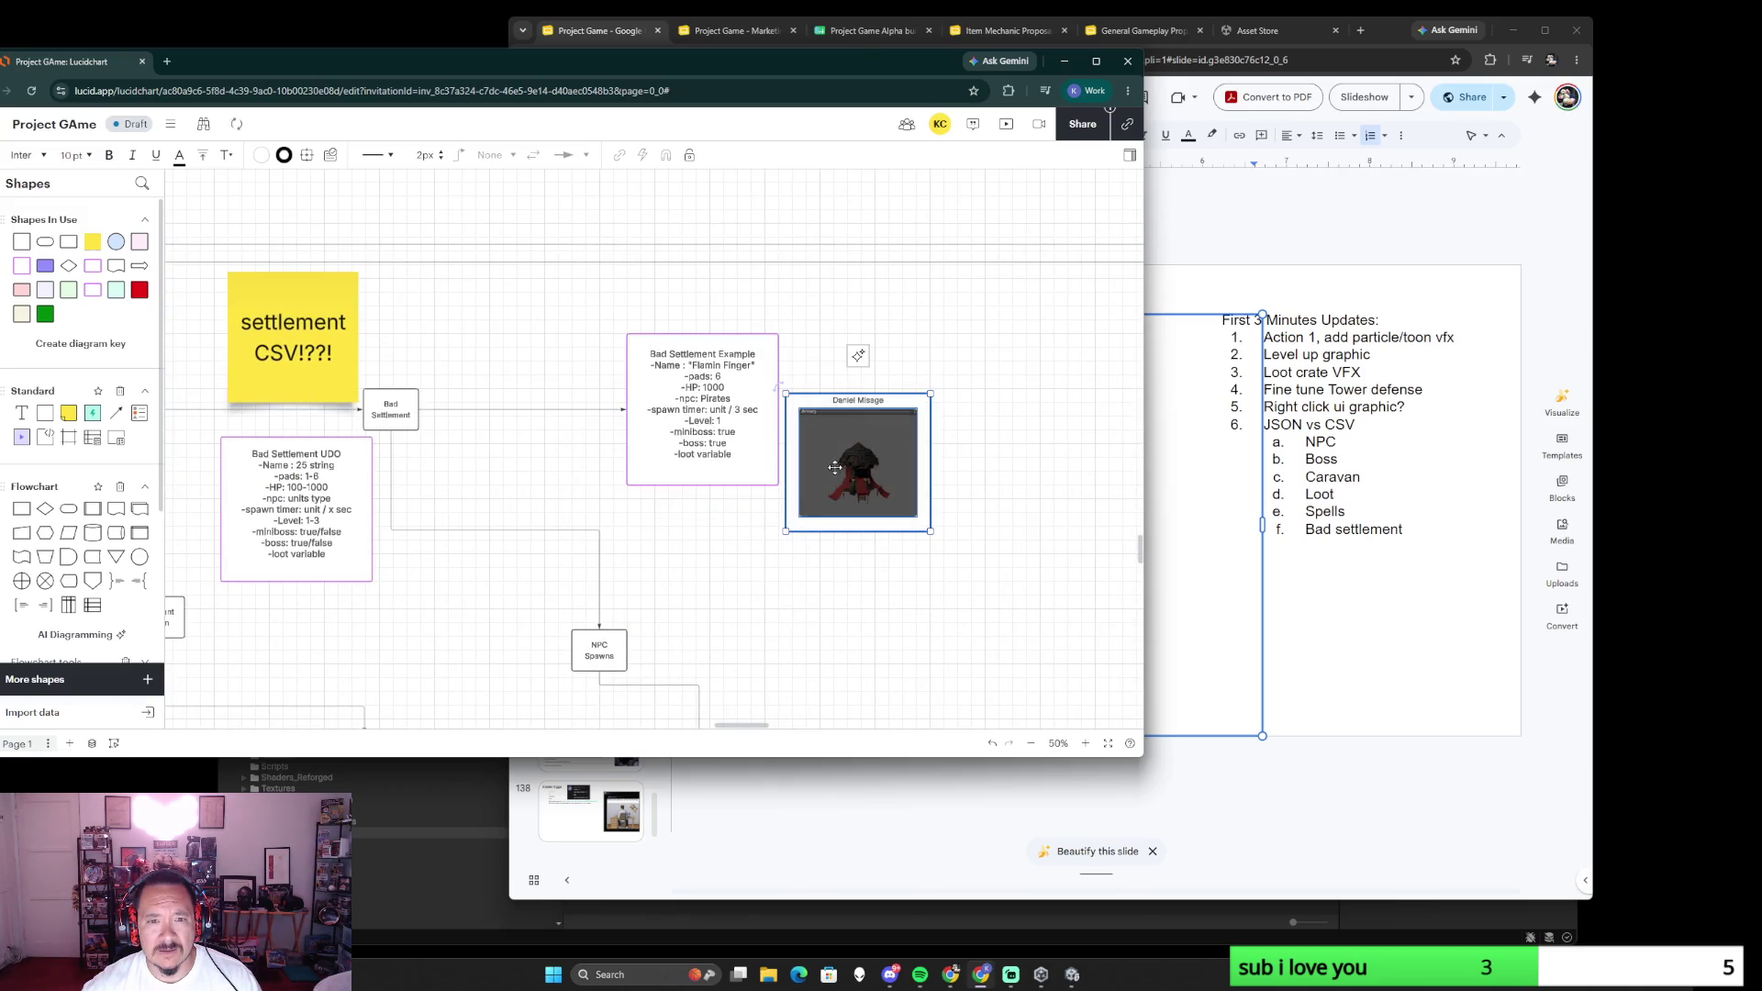
double_click(336, 475)
left_click(336, 474)
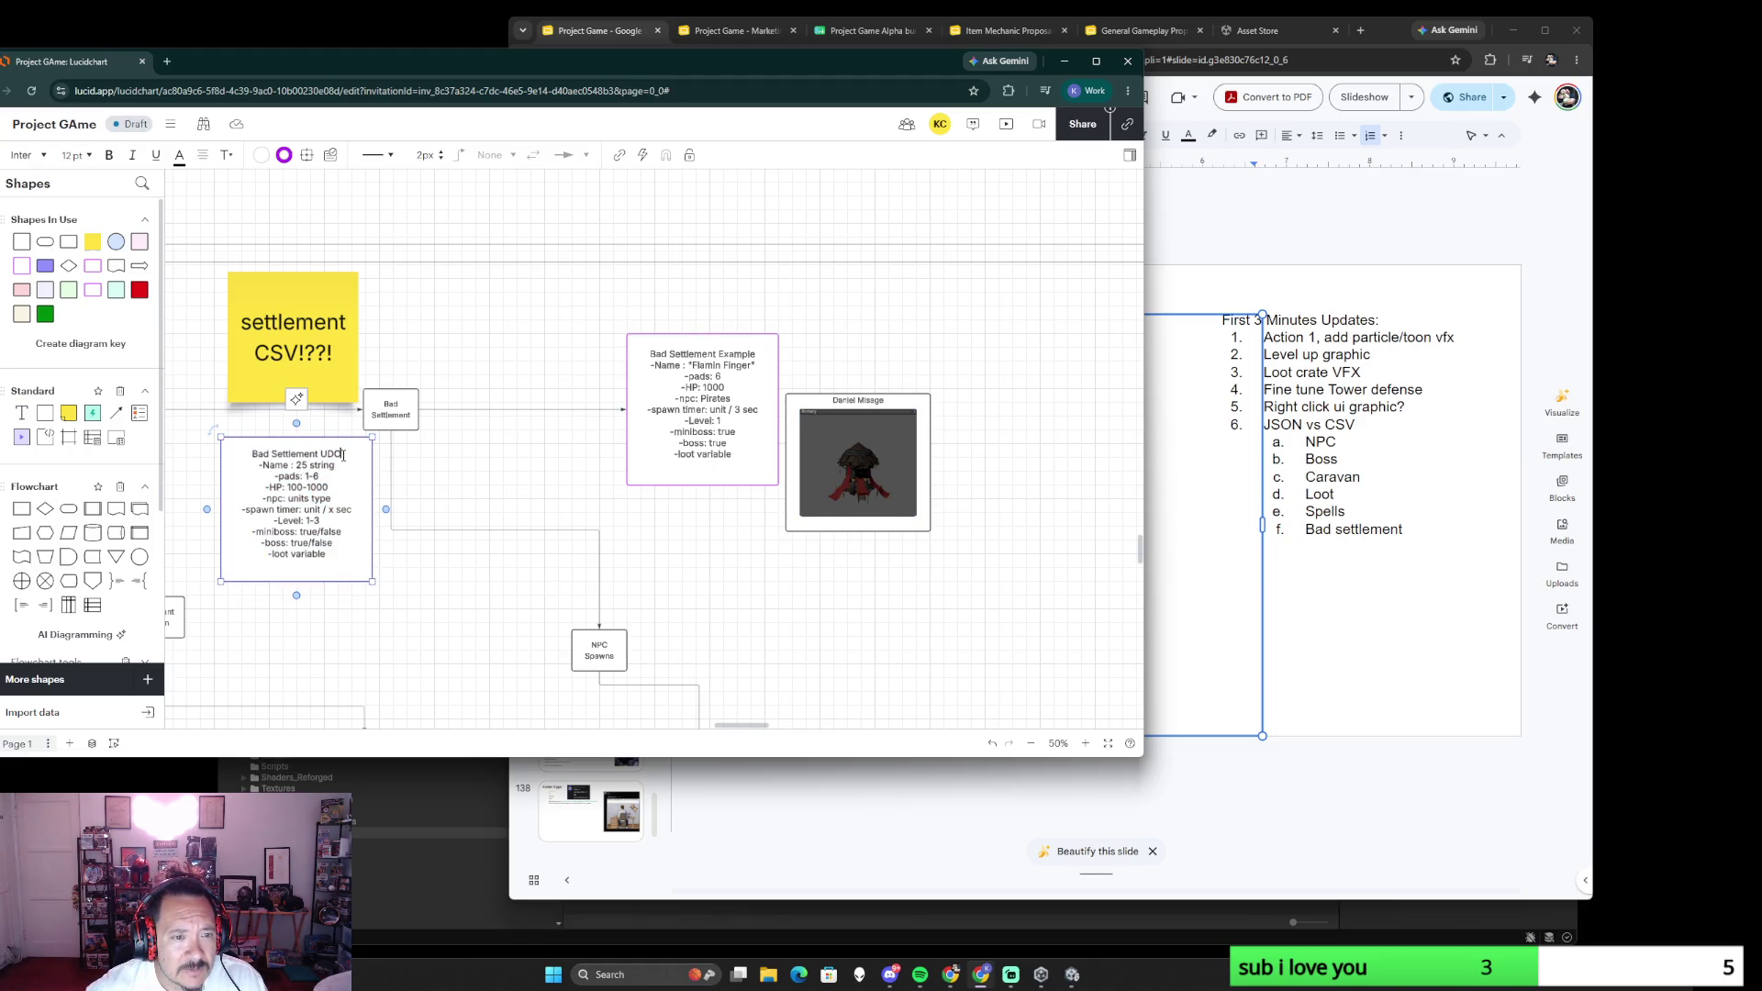
key("Return")
type("-as")
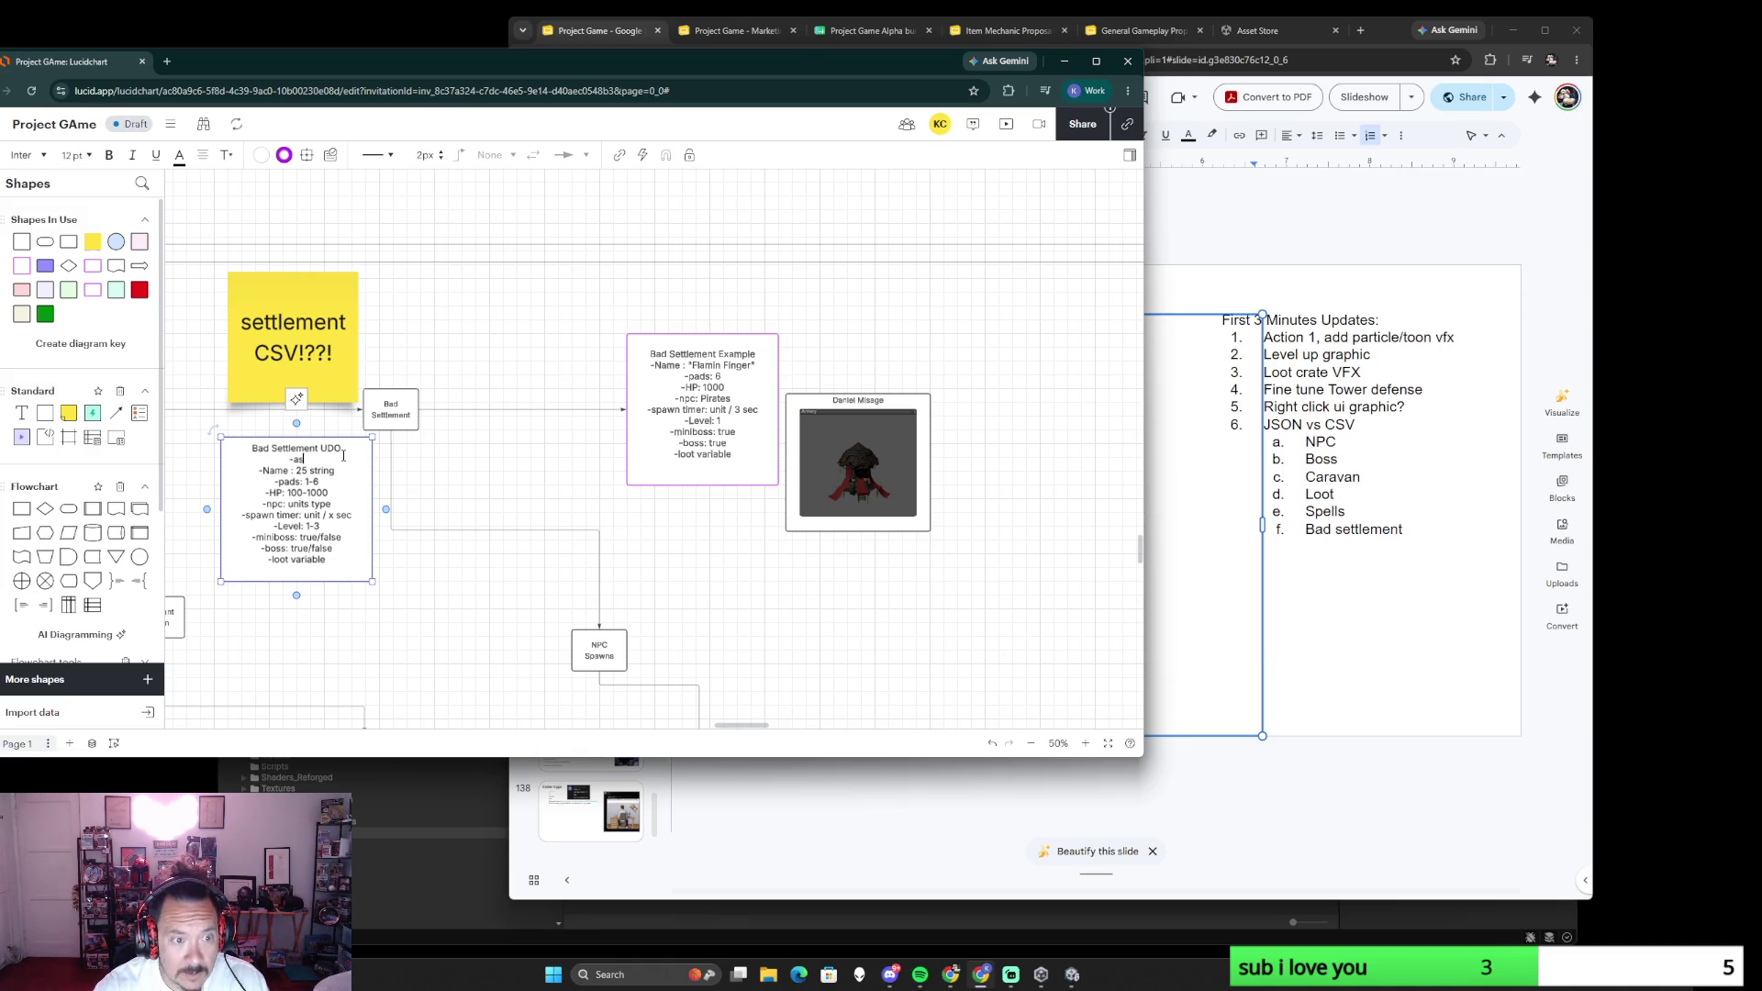
type("set: ")
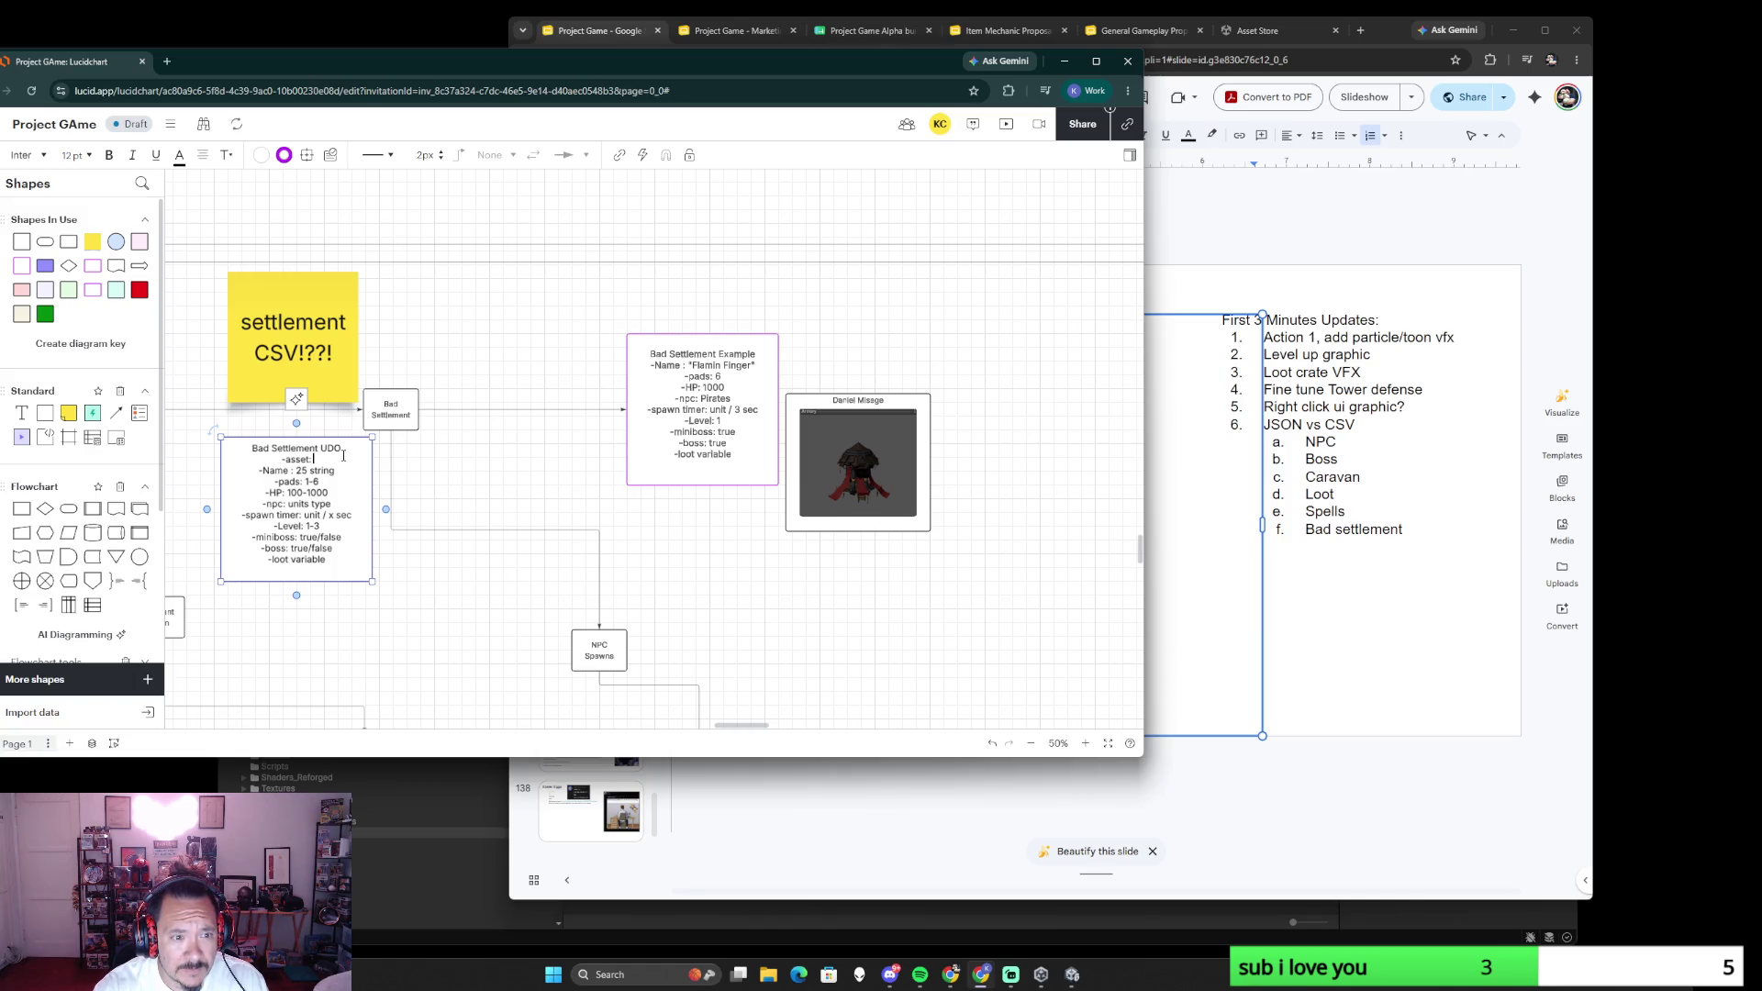
type("string")
left_click(751, 351)
double_click(751, 352)
left_click(755, 352)
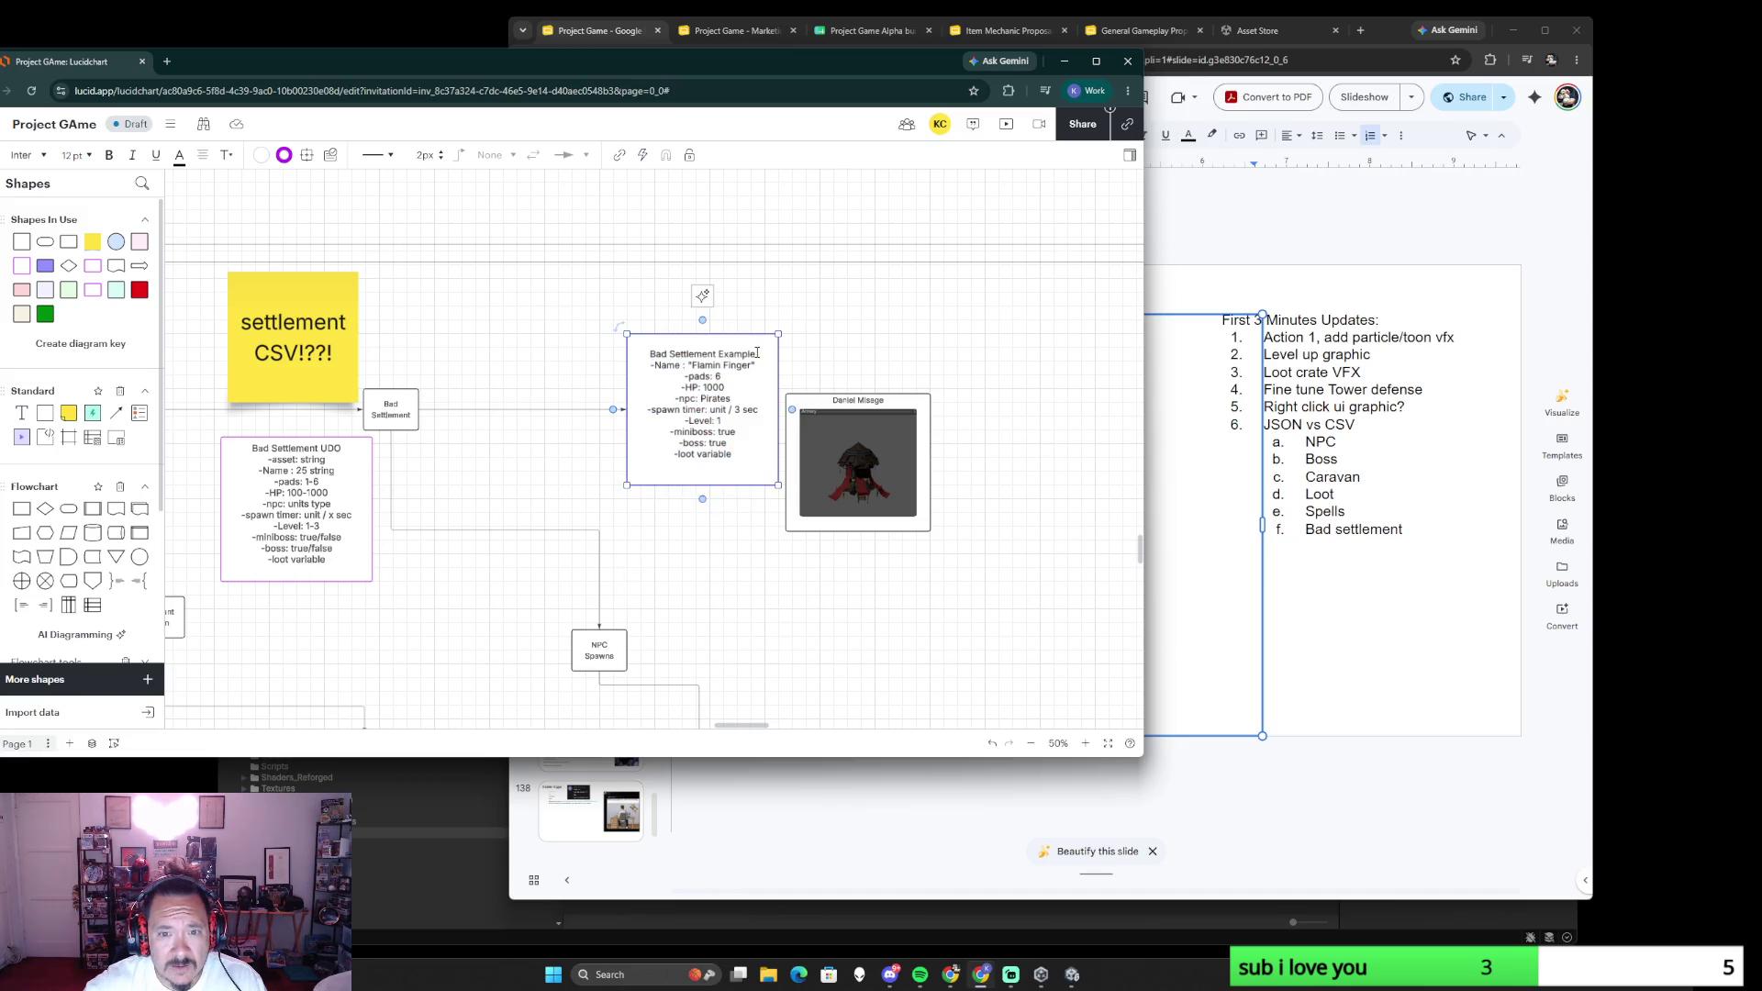
key("Return")
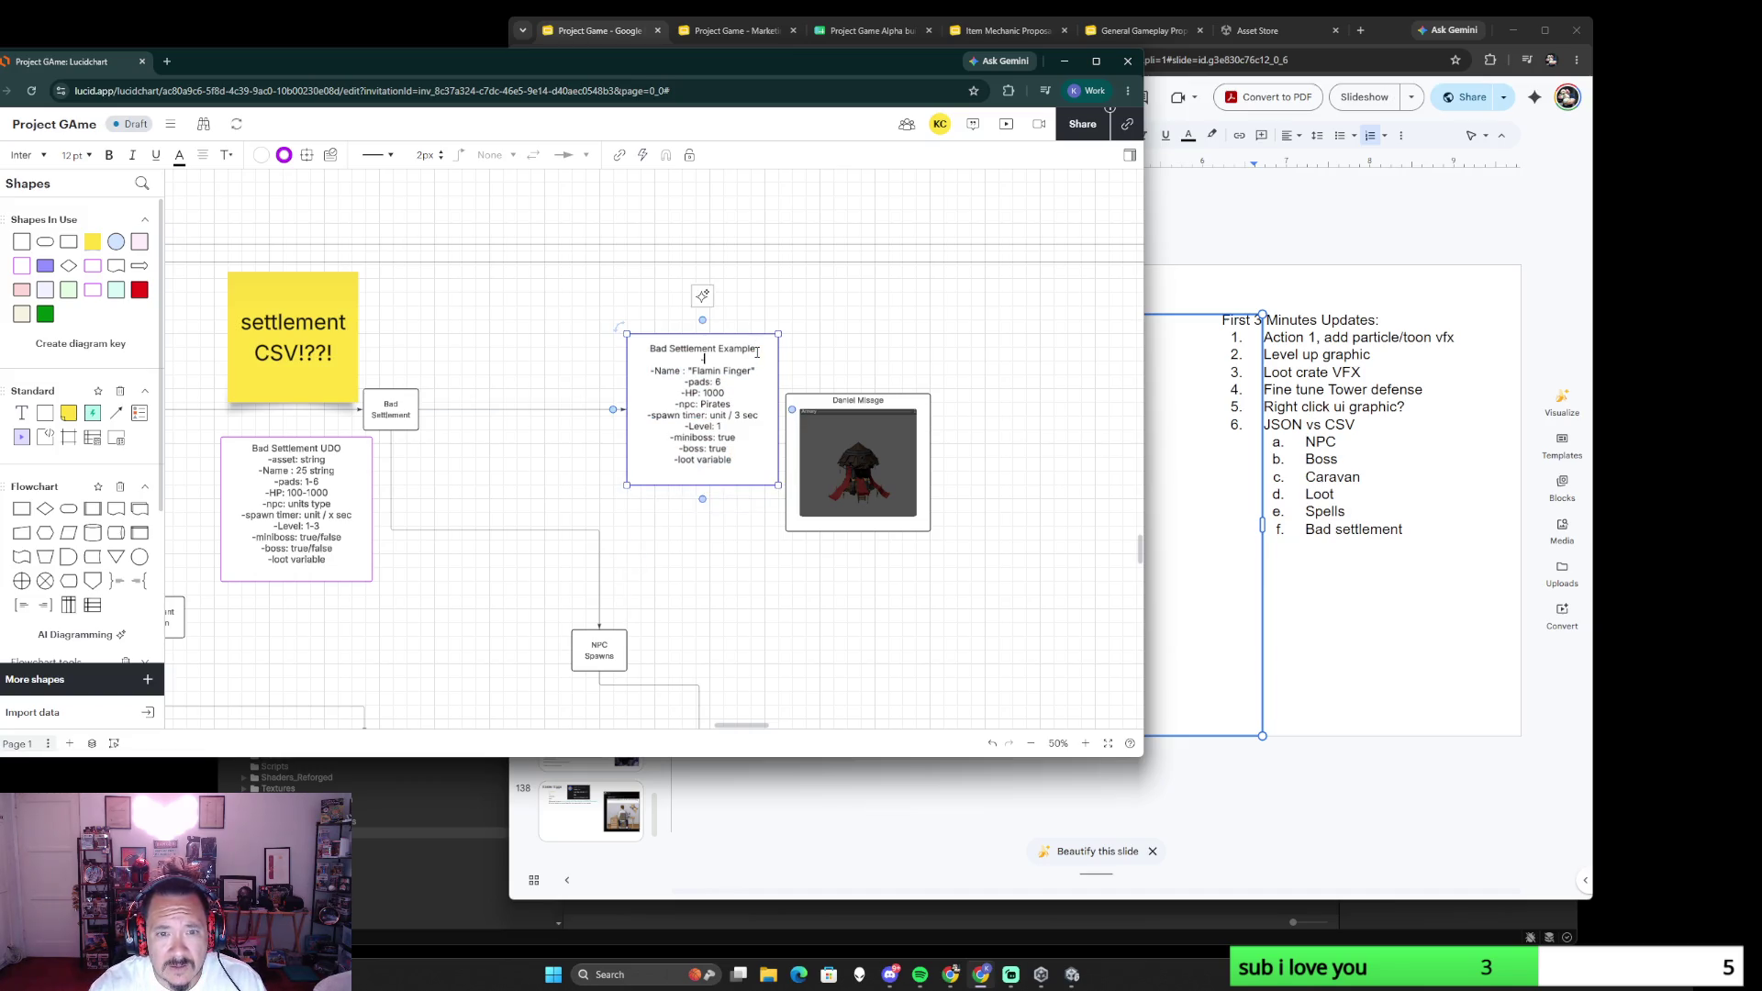
type("-asset: armory,")
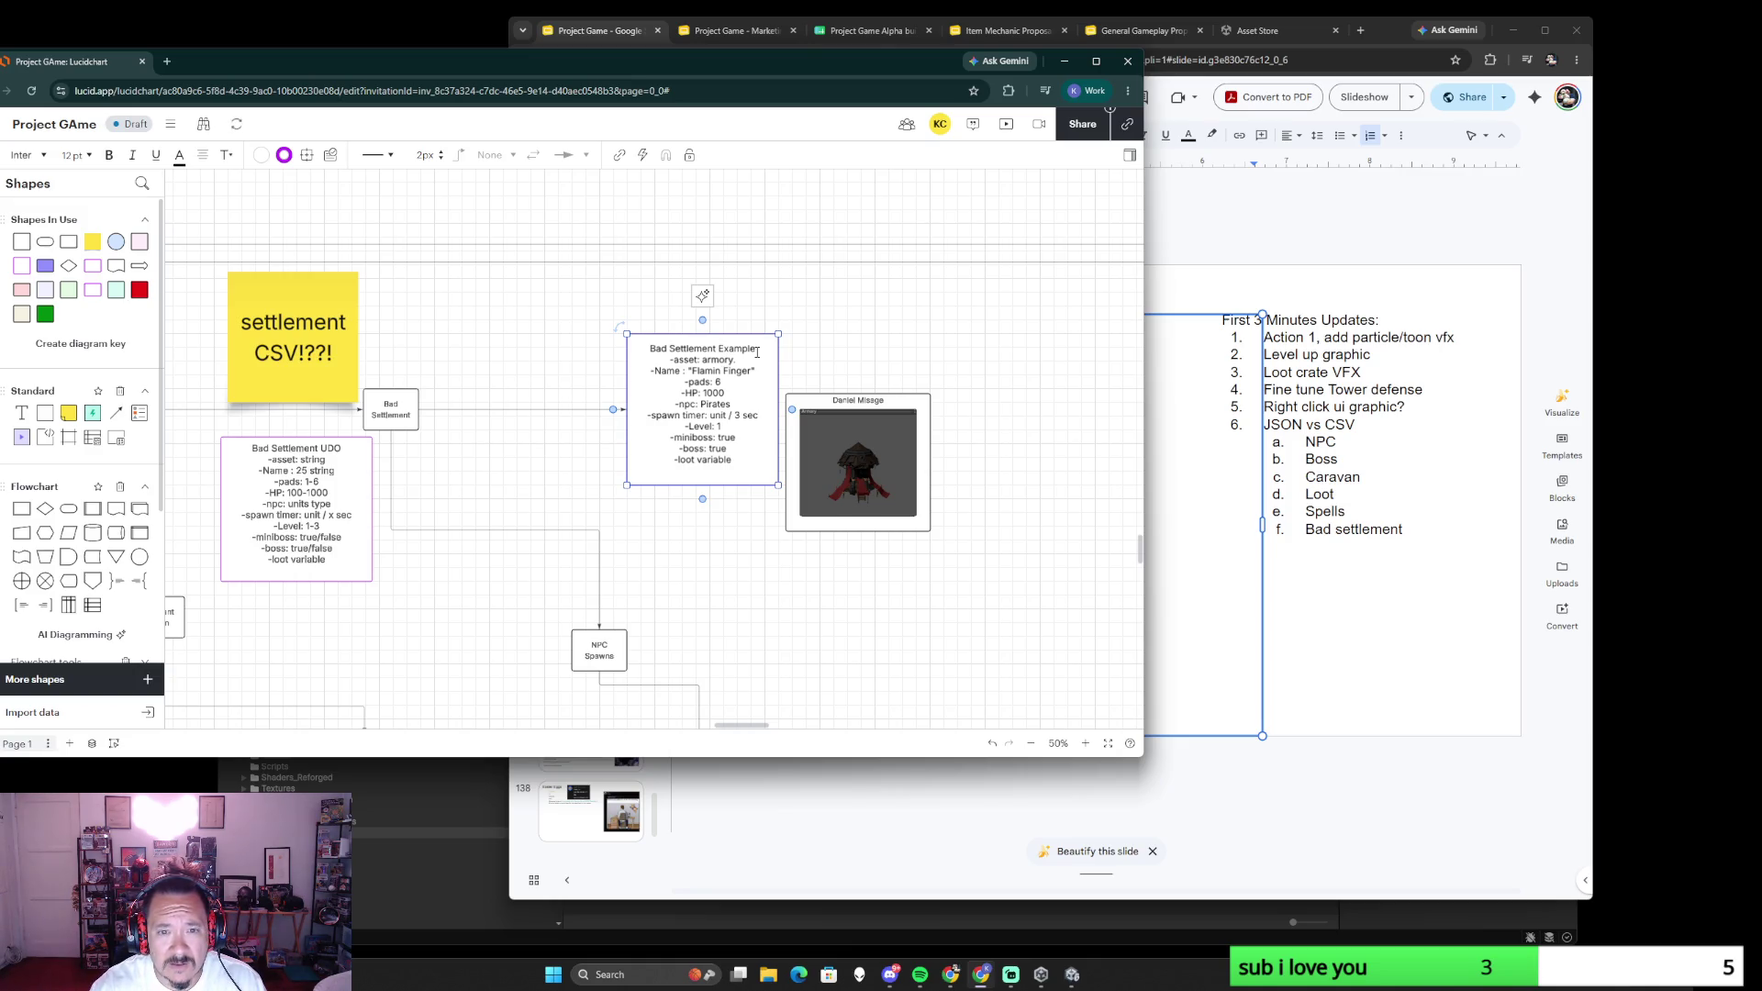
type("daniel")
type(" missile")
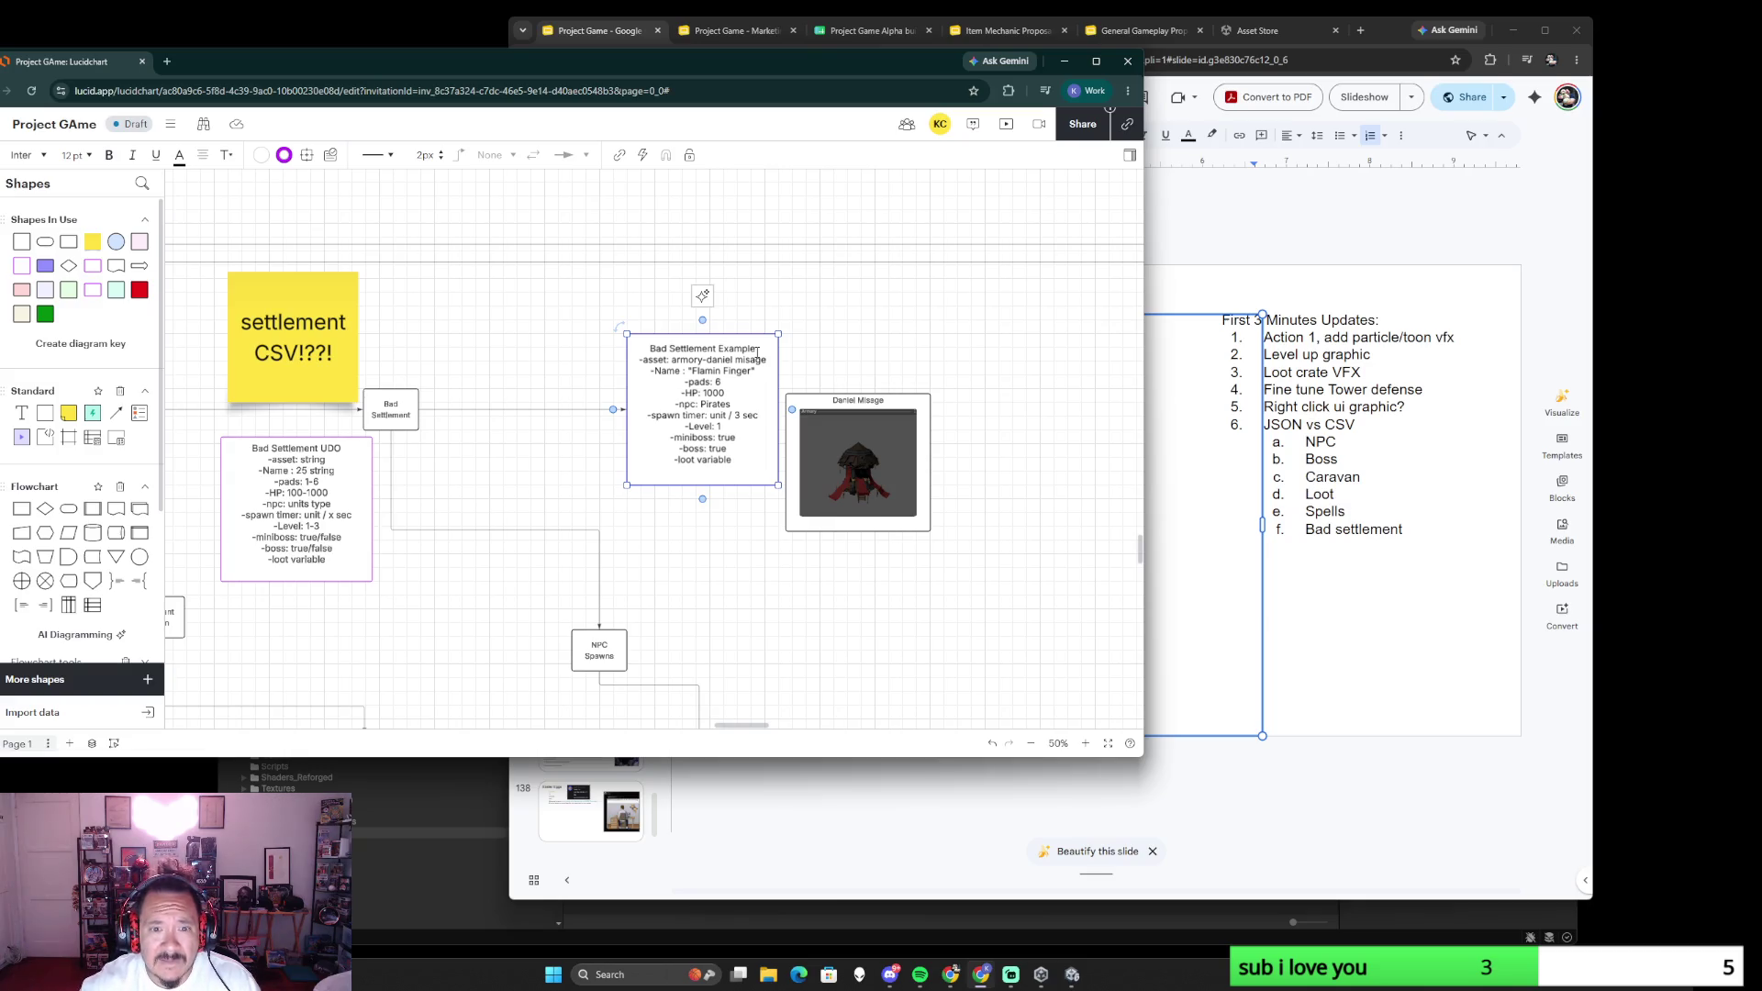
left_click(940, 623)
scroll(938, 623, "down", 3)
scroll(929, 636, "down", 2)
left_click_drag(928, 636, 839, 397)
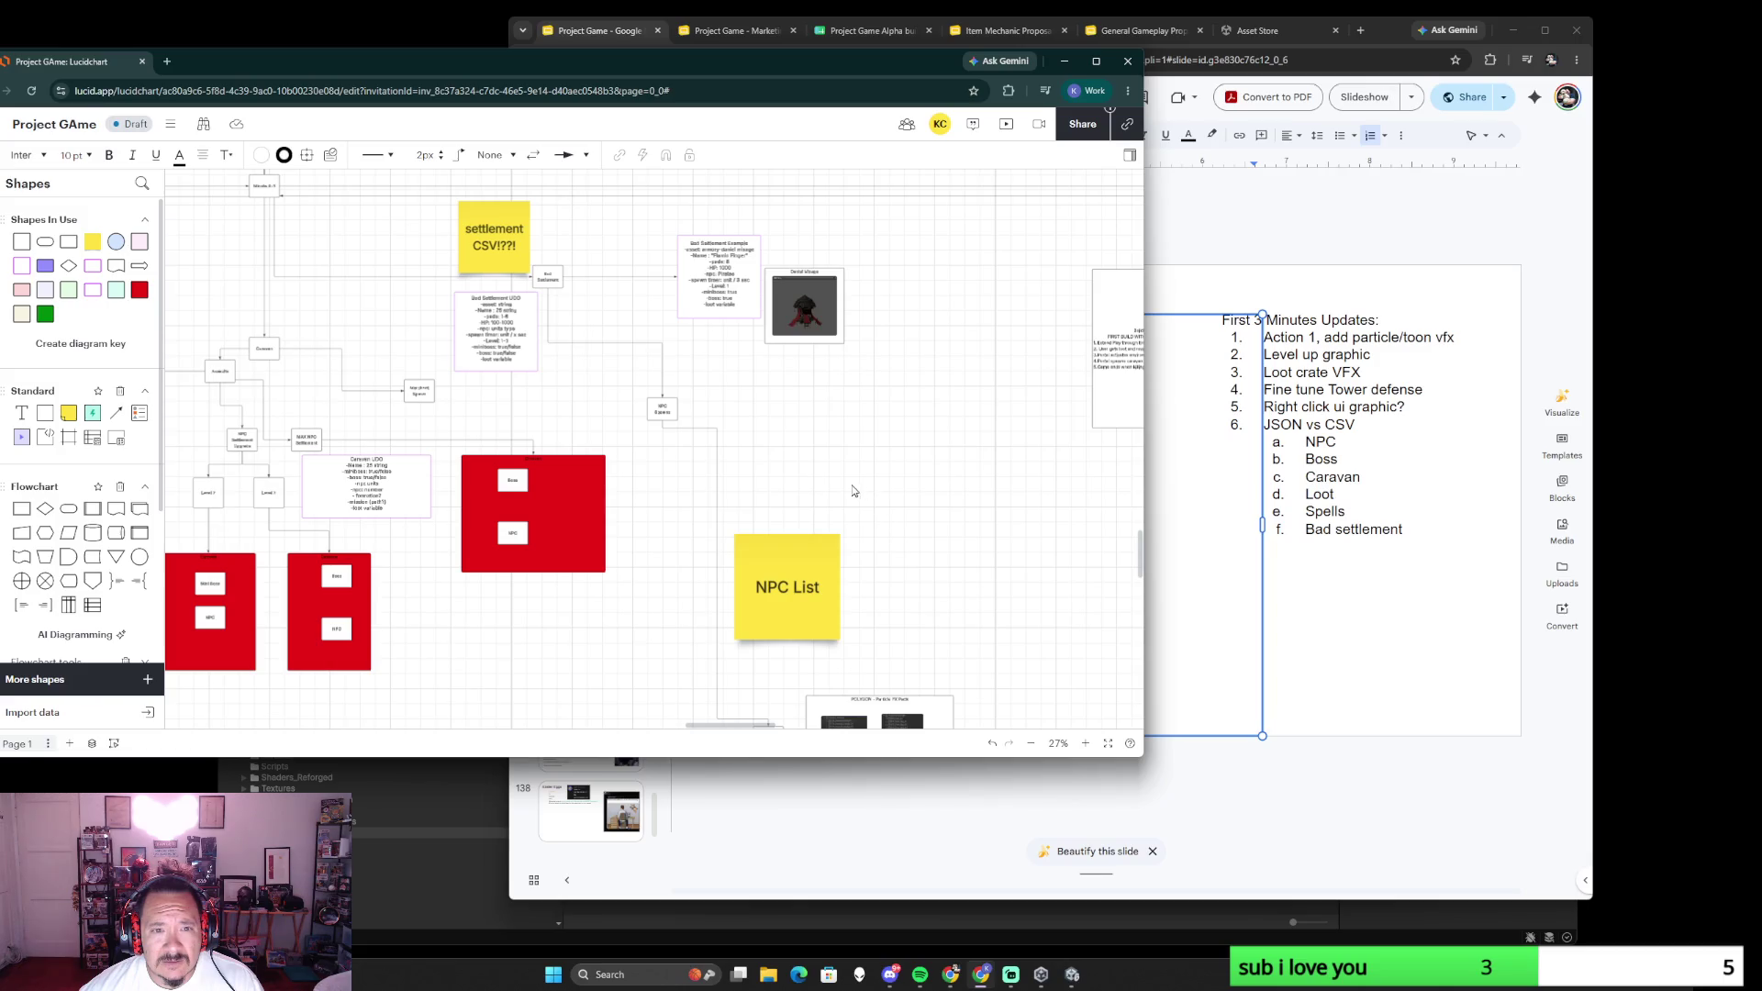
- Draw a connector down from the Bad Settlement Example box into empty space
mouse_move(907, 535)
left_mouse_down()
mouse_move(861, 310)
mouse_move(825, 493)
left_mouse_up()
scroll(710, 407, "up", 2)
scroll(675, 378, "up", 2)
scroll(638, 348, "up", 1)
left_click_drag(608, 314, 608, 375)
left_click(783, 505)
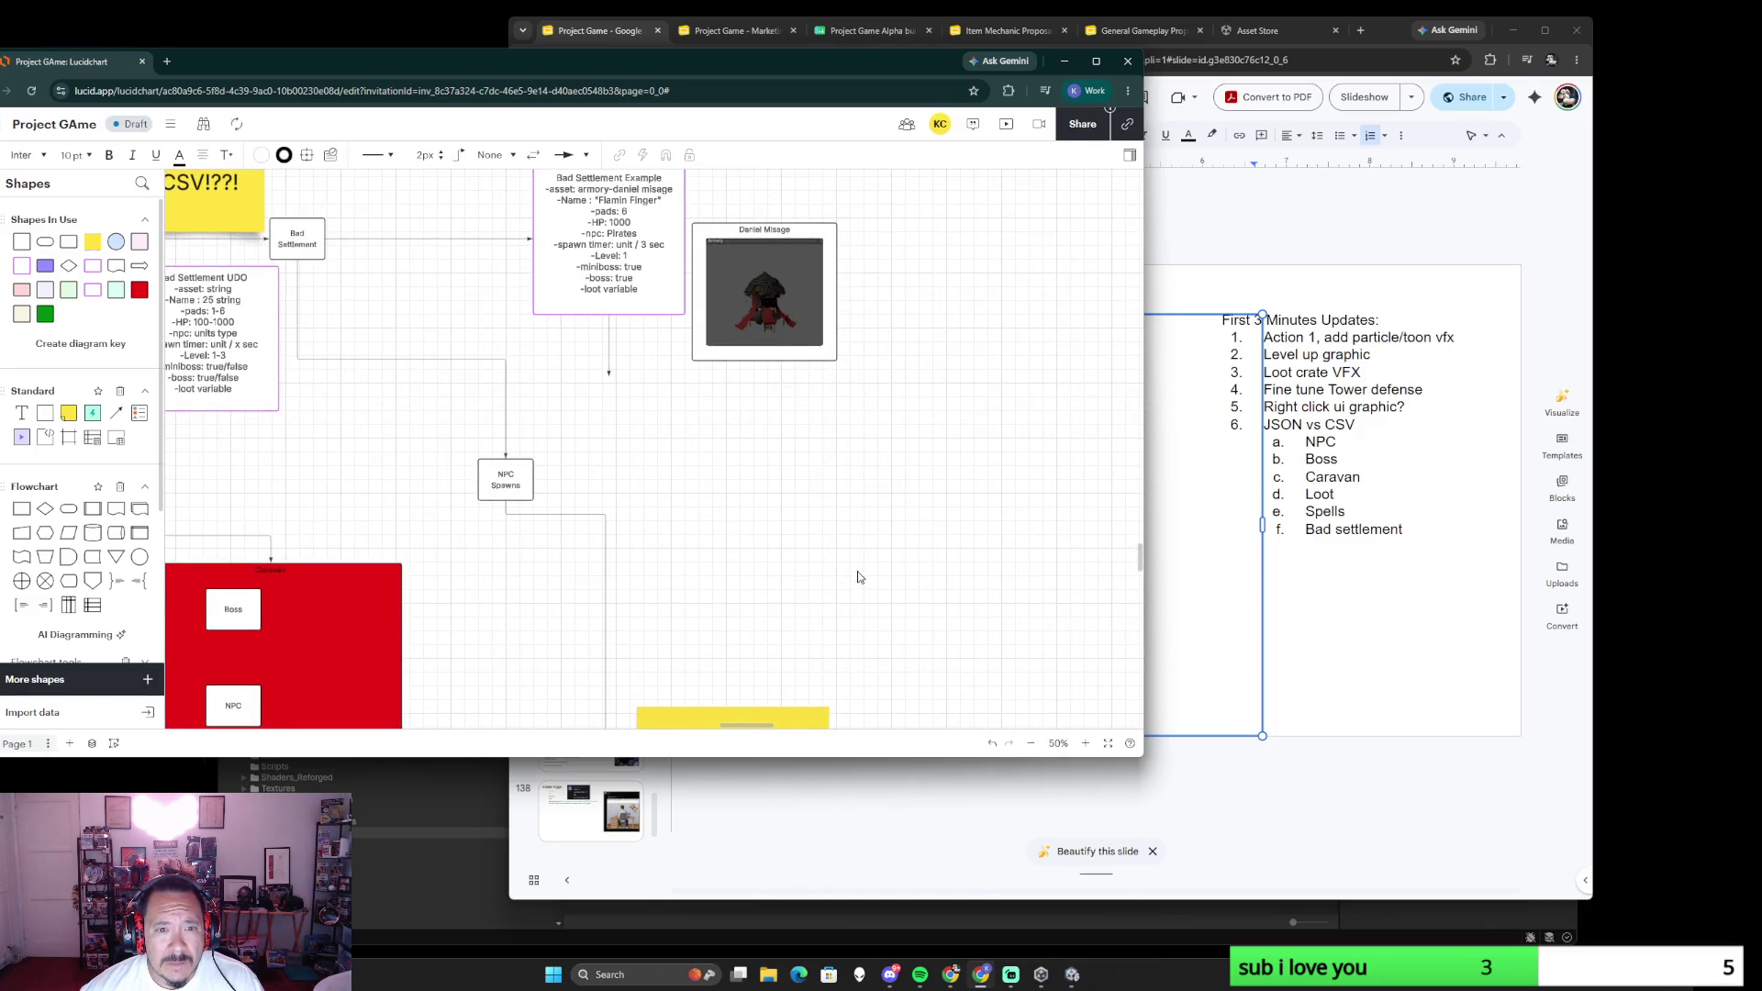
scroll(907, 630, "down", 3)
scroll(1019, 599, "up", 2)
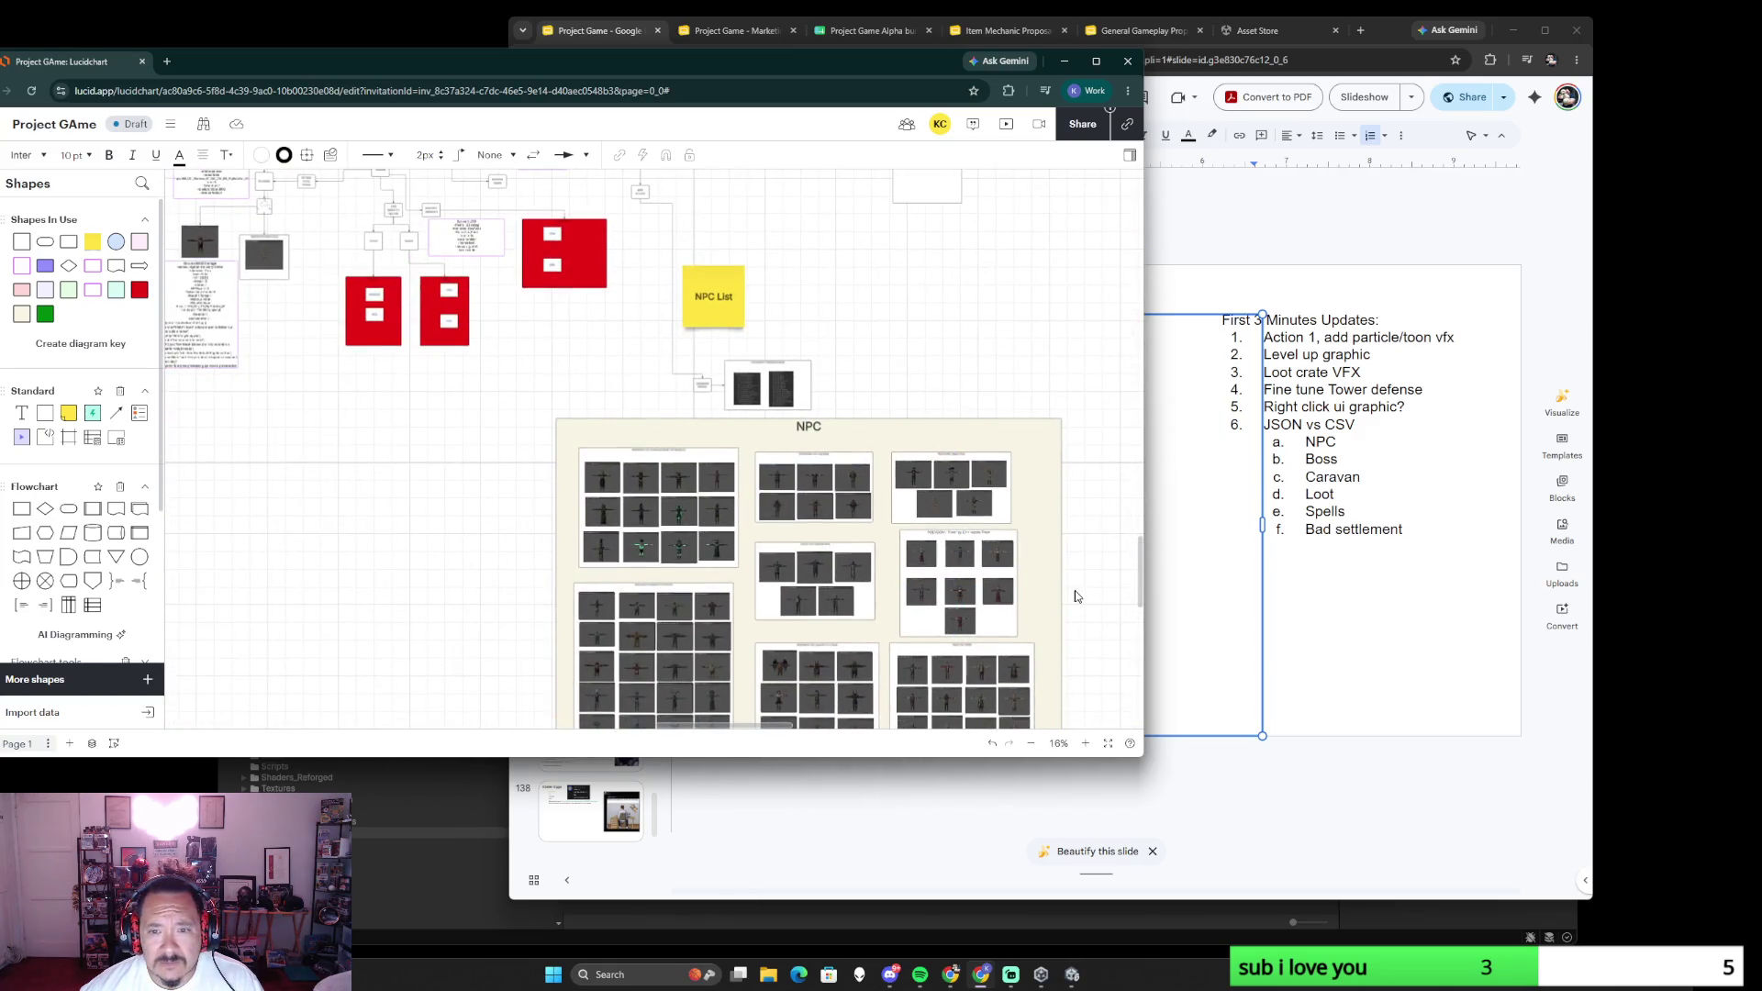
scroll(1067, 587, "up", 2)
scroll(1067, 587, "up", 2)
scroll(900, 432, "up", 2)
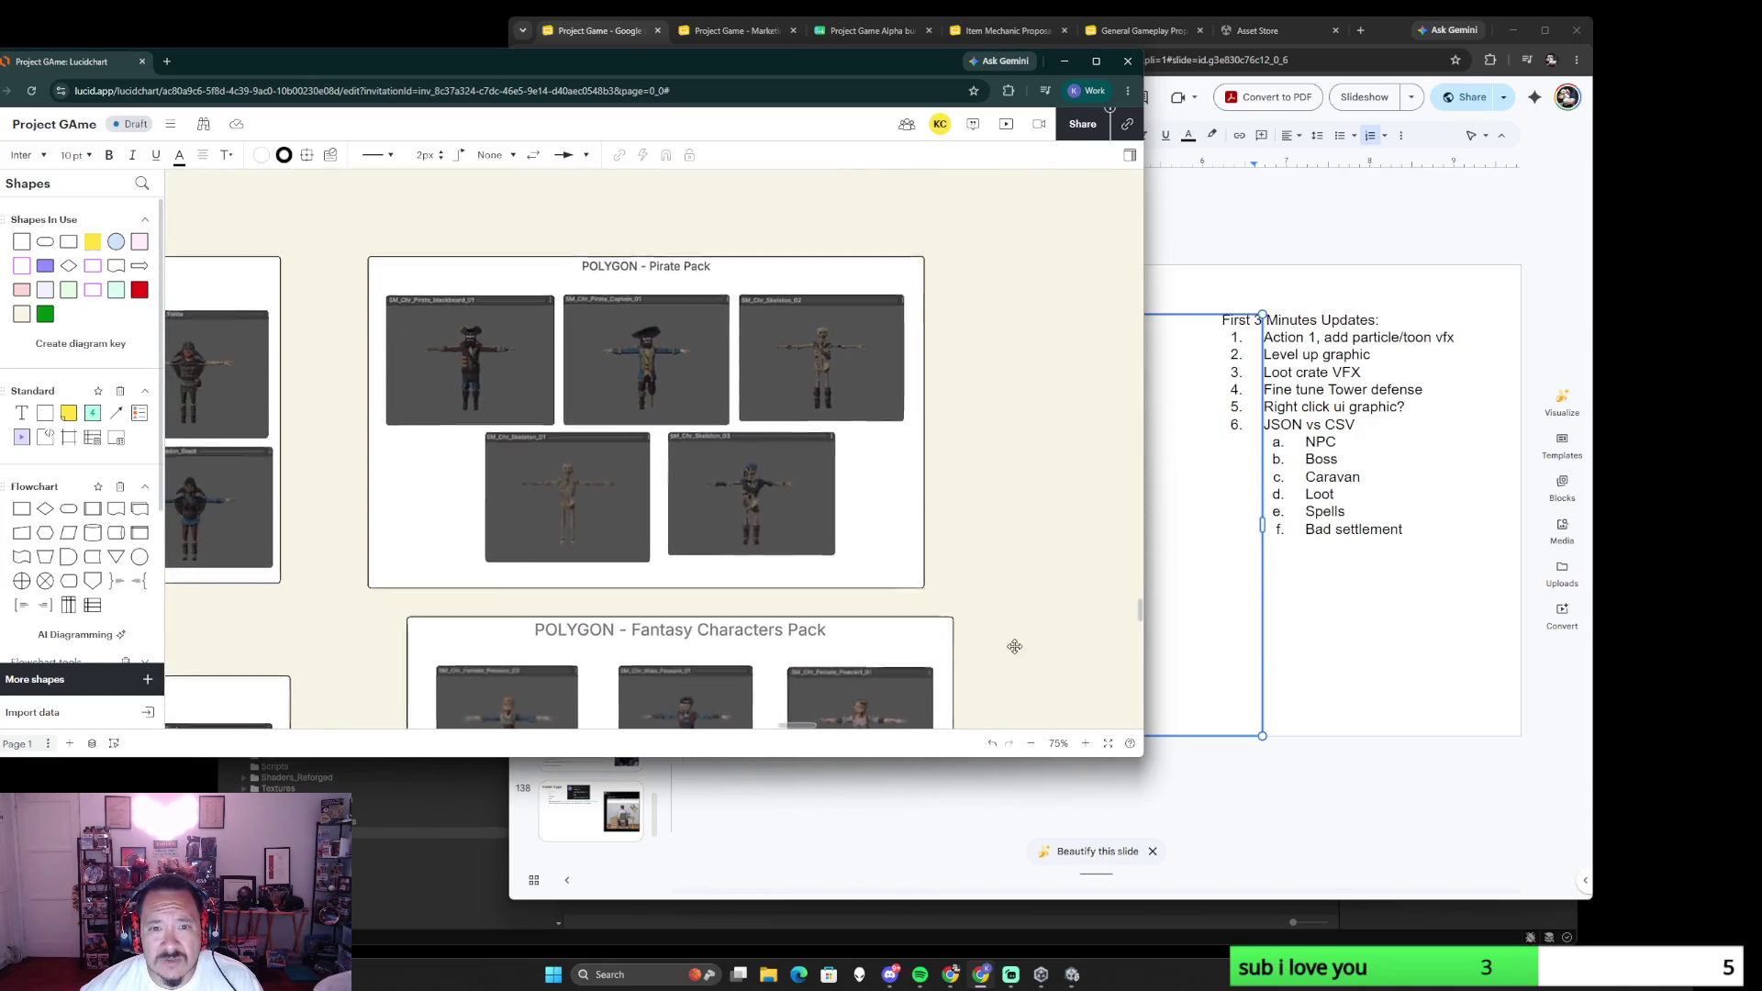
- Select the Pirate Pack group together with its other pirate images
left_click(815, 275)
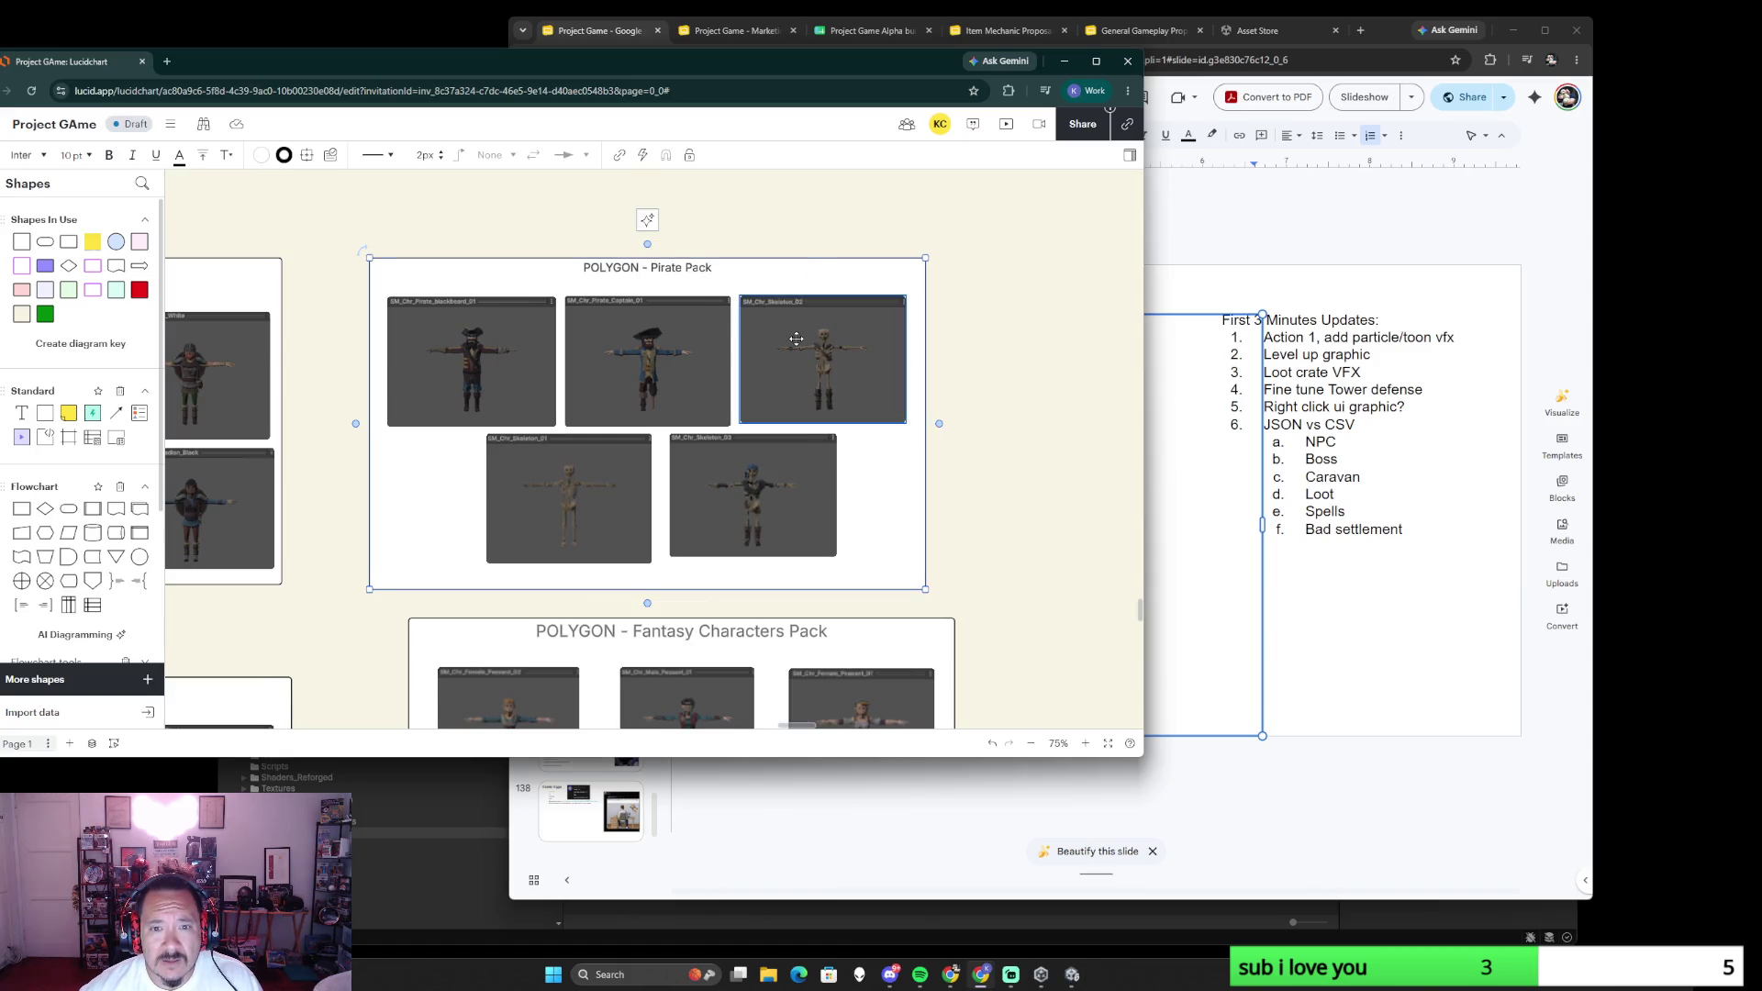
left_click(517, 364, "shift")
left_click(544, 488, "shift")
left_click(723, 499, "shift")
key("Return")
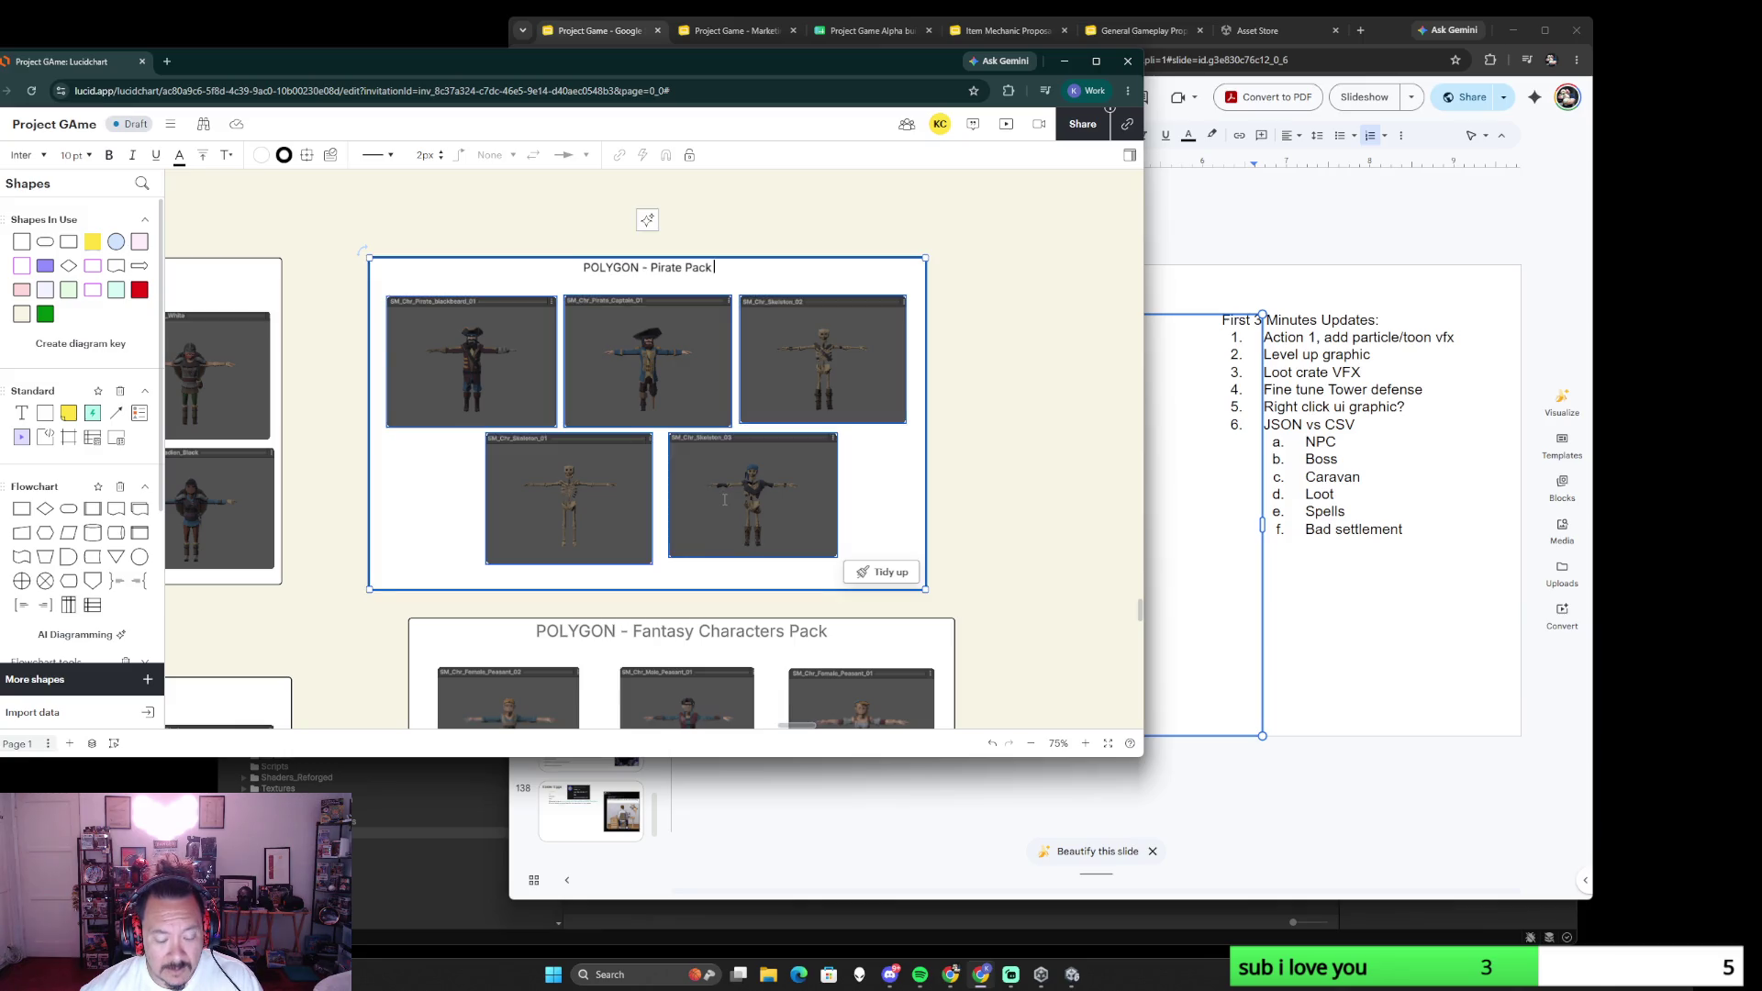
scroll(667, 440, "up", 2)
right_click(688, 356)
scroll(689, 356, "up", 3)
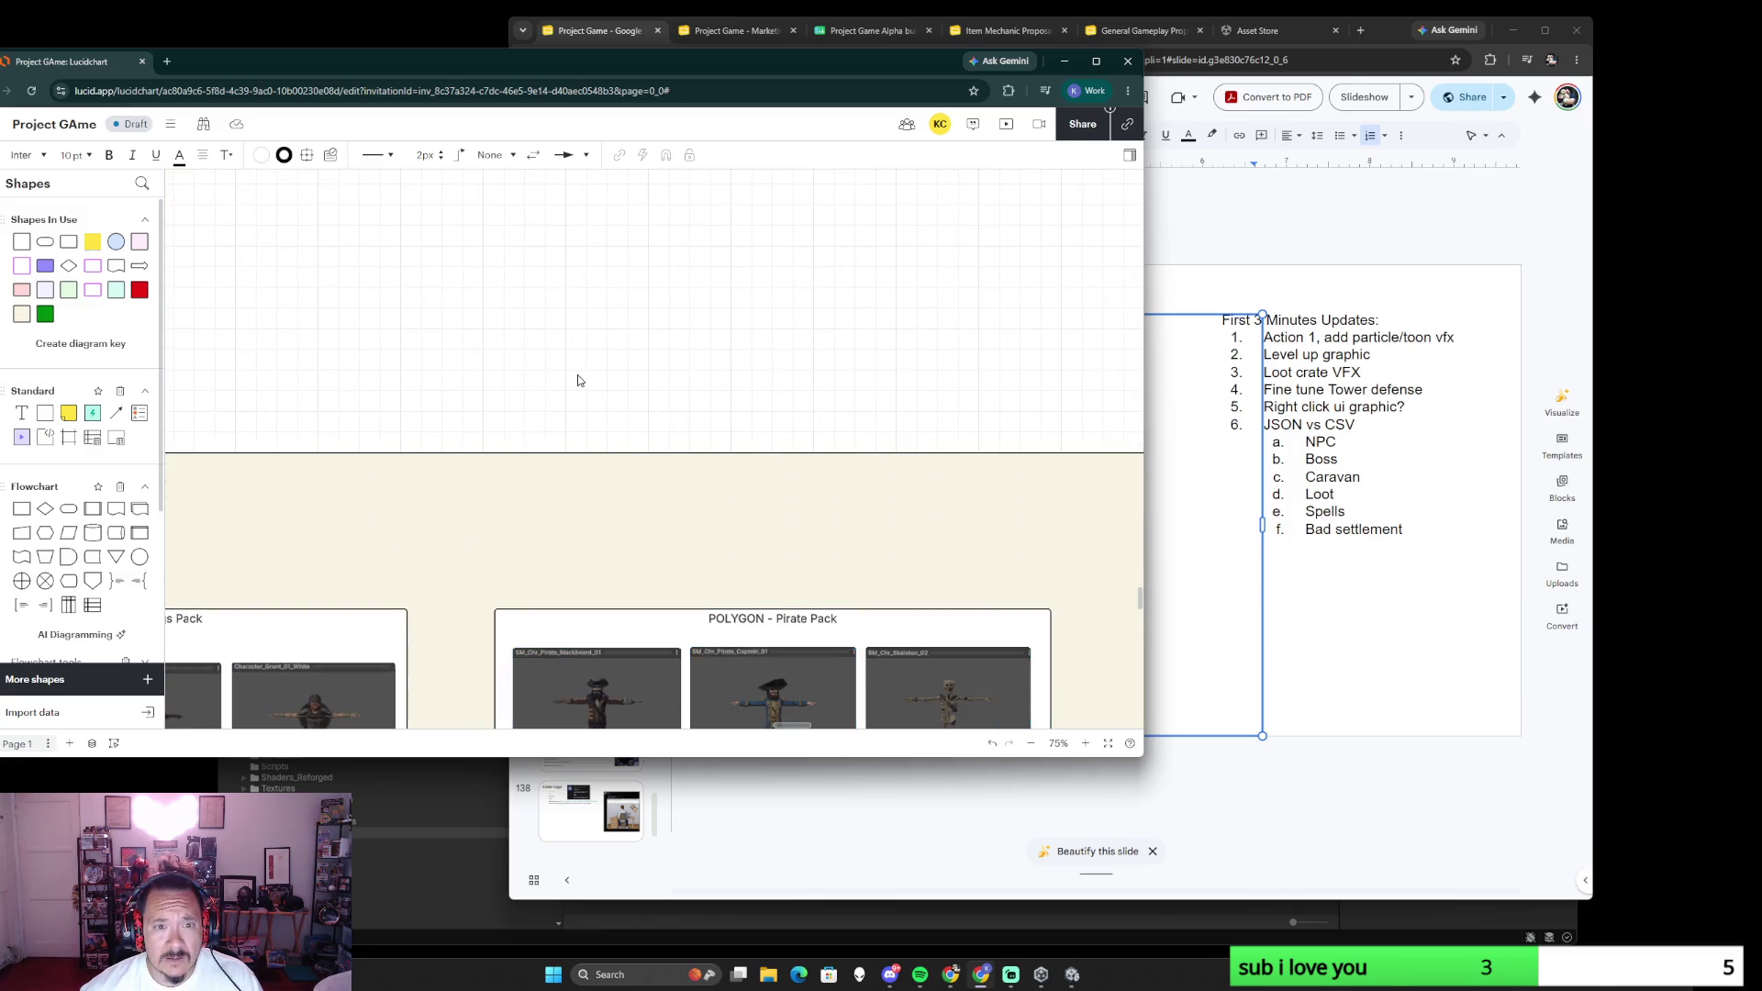
scroll(709, 698, "down", 5)
scroll(618, 511, "up", 3)
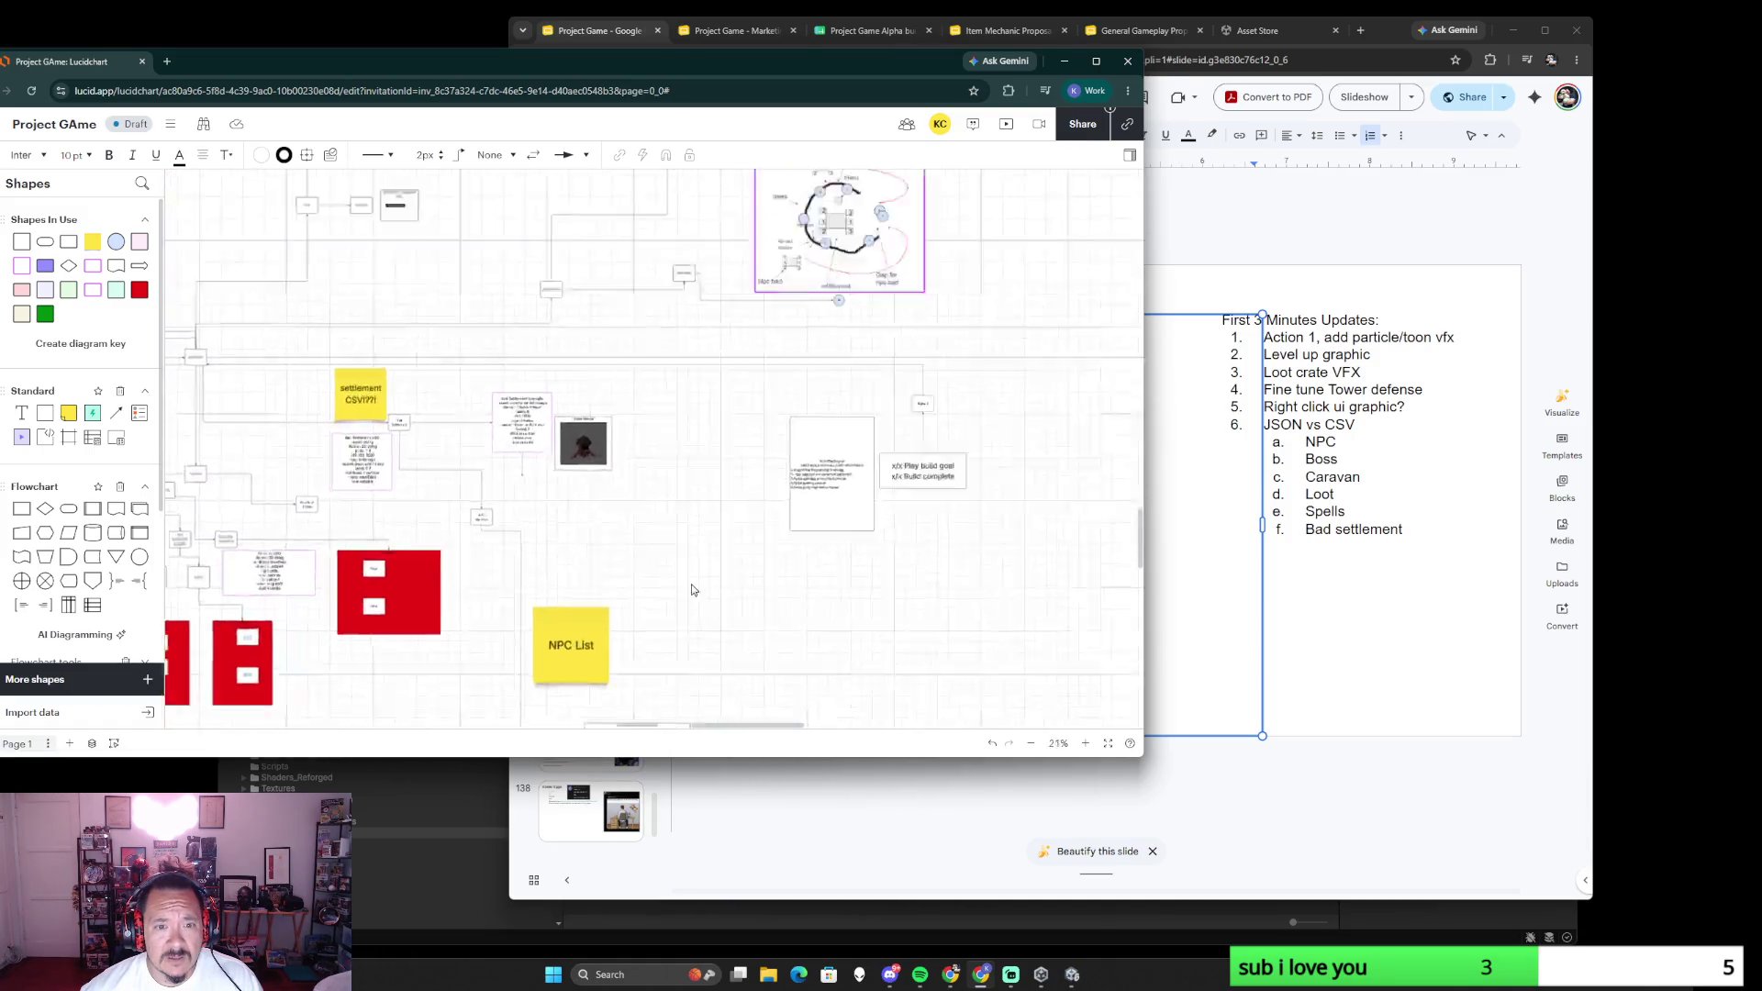
scroll(692, 593, "up", 3)
scroll(560, 473, "left", 2)
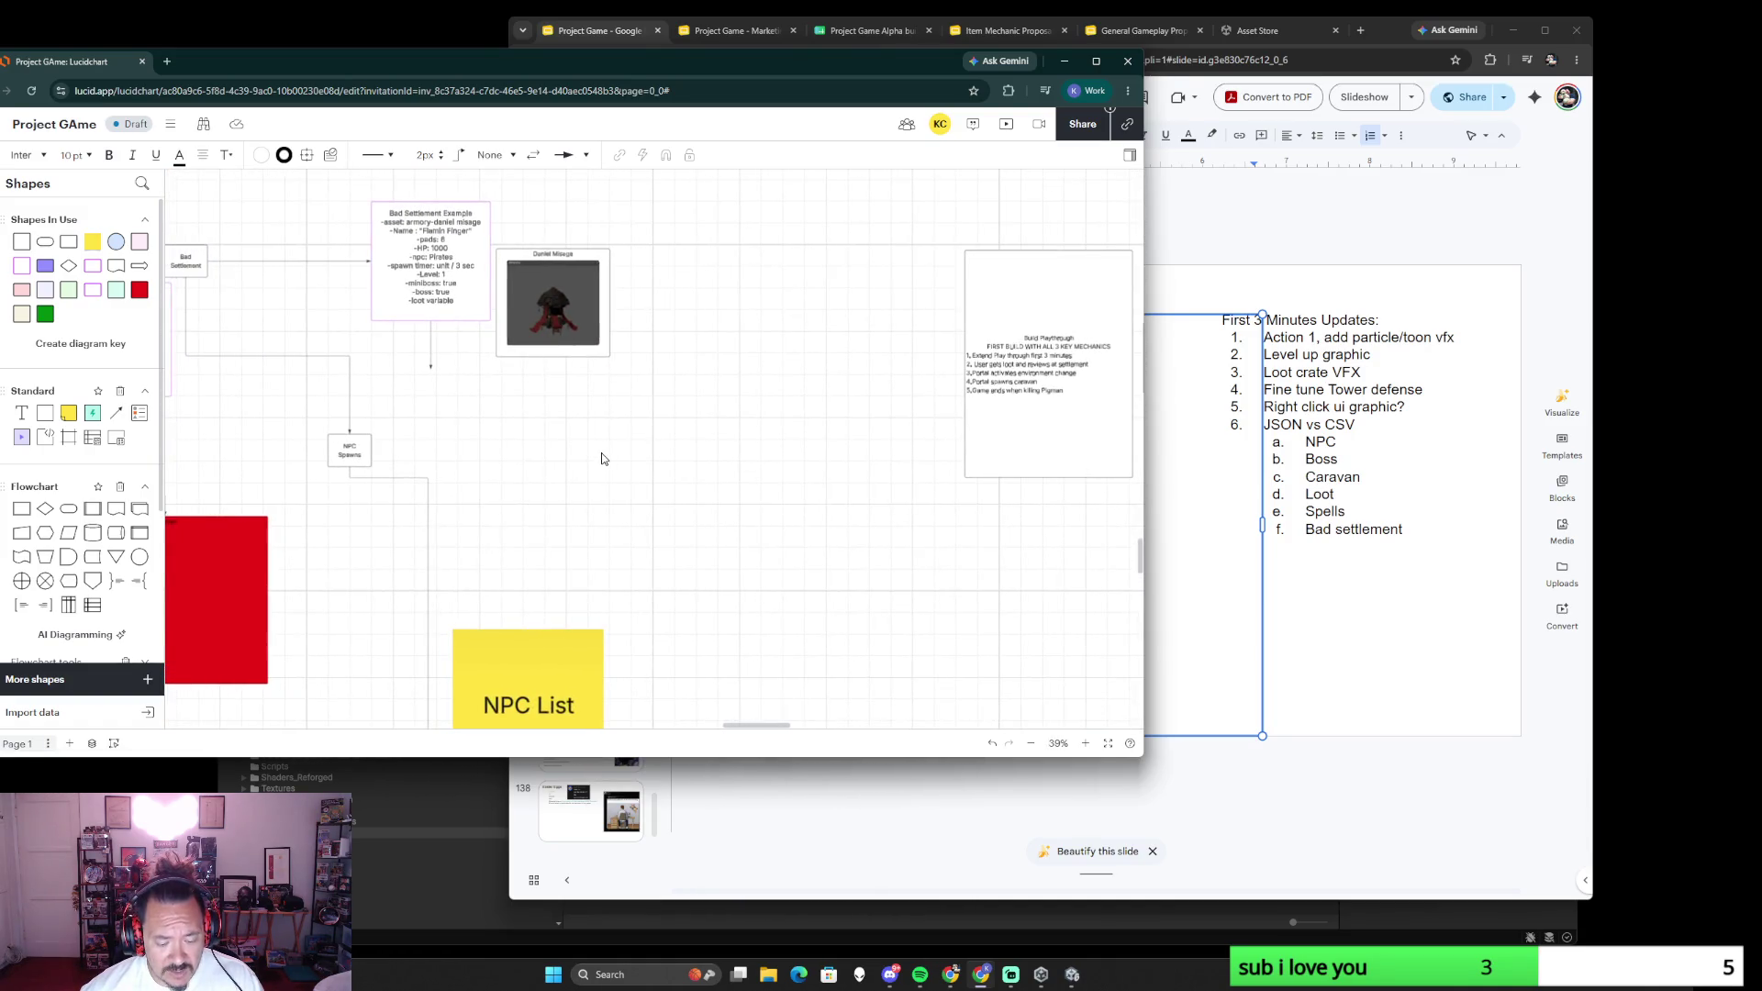
key("ctrl+v")
key("Delete")
scroll(743, 509, "down", 5)
scroll(797, 527, "down", 5)
scroll(797, 527, "right", 3)
- Select the whole Pirate Pack group with all its pirate images and copy it
left_click(707, 437)
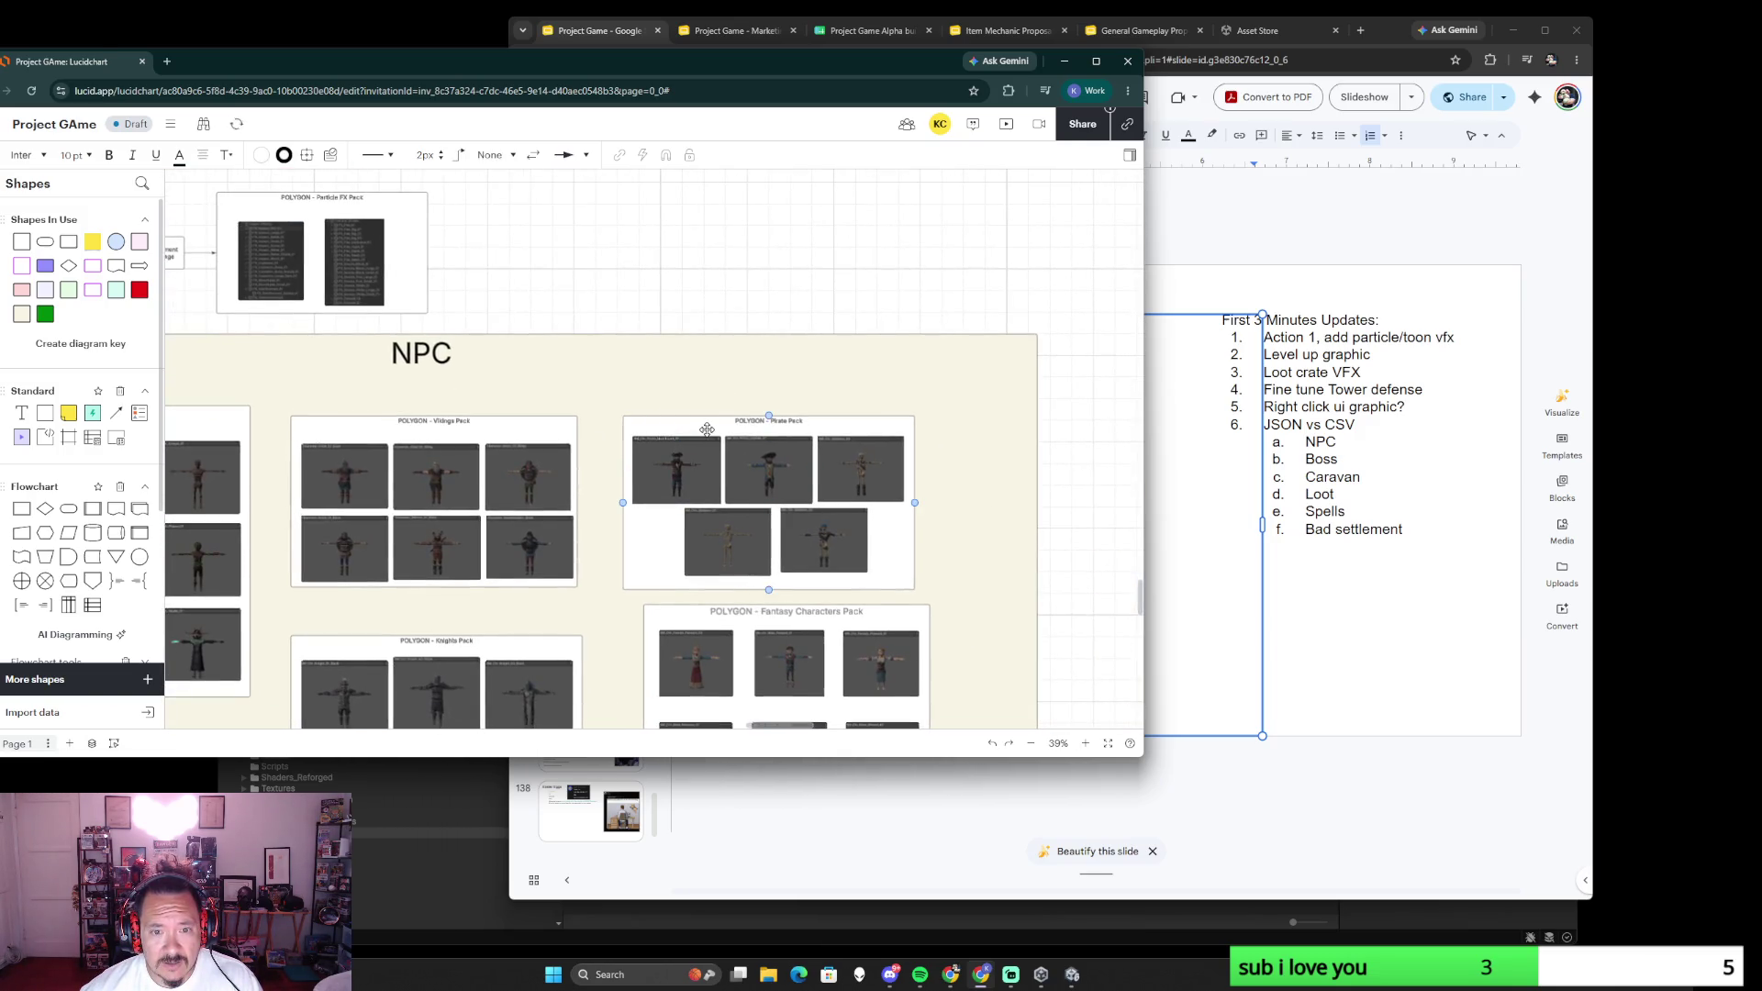
left_click(705, 430)
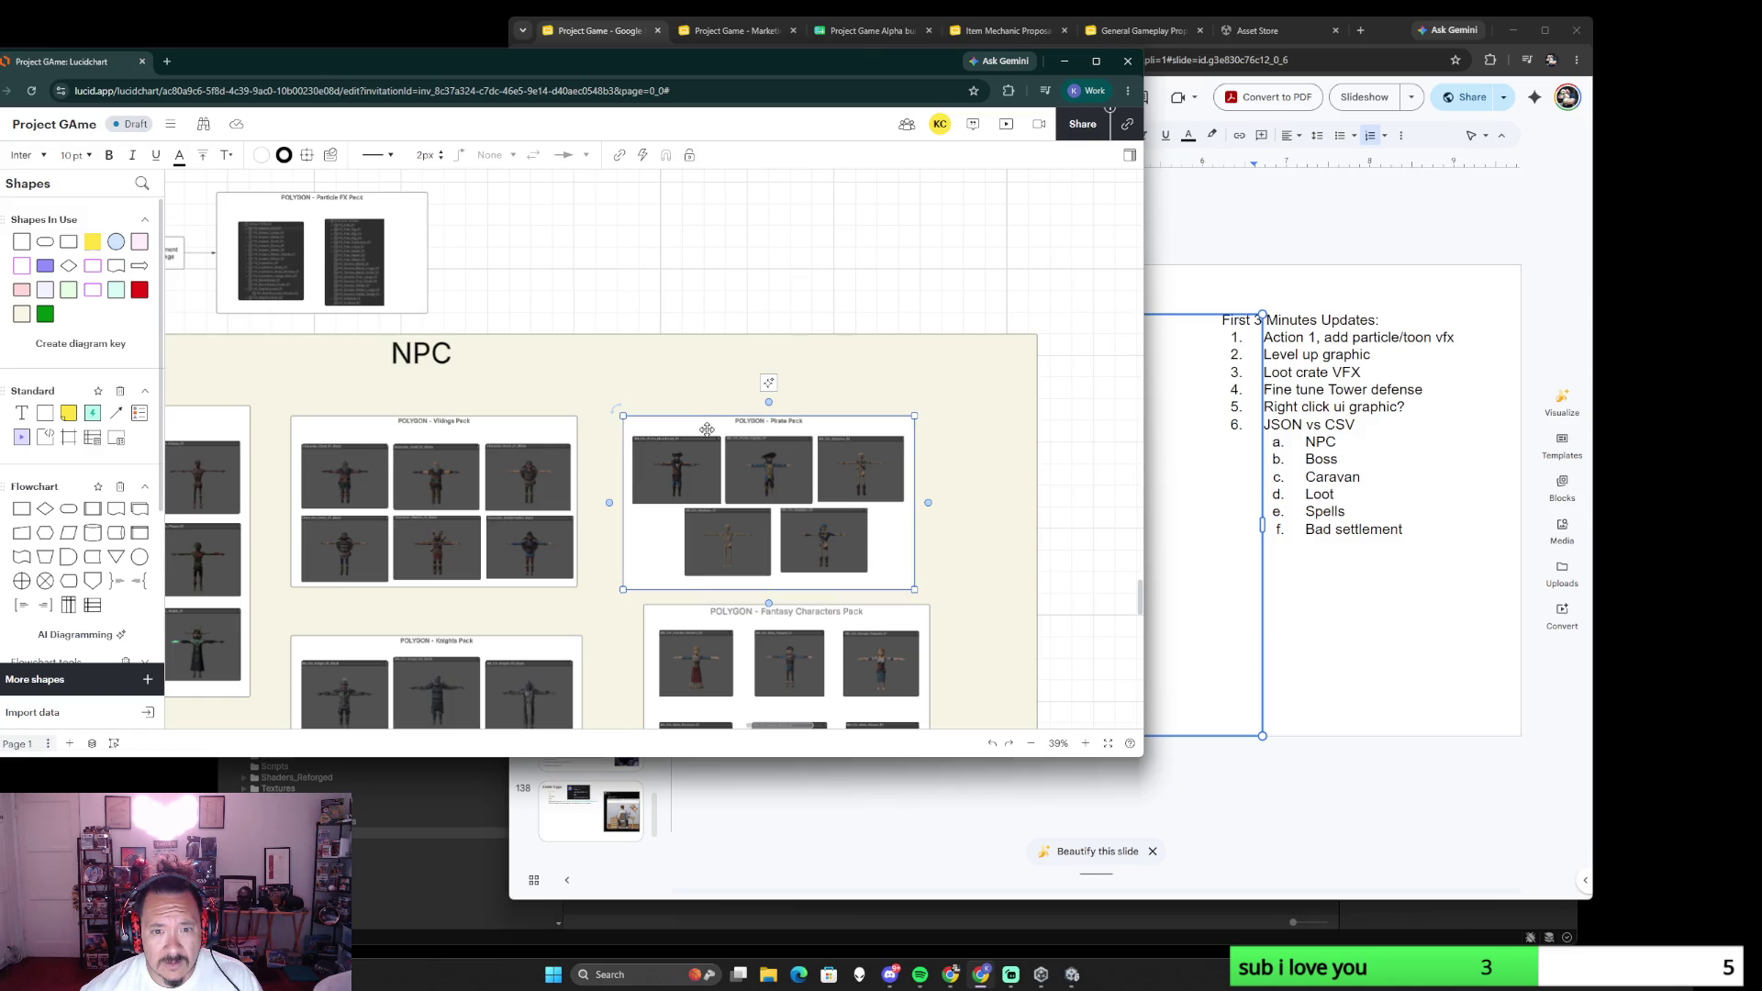
double_click(708, 477)
left_click(766, 481)
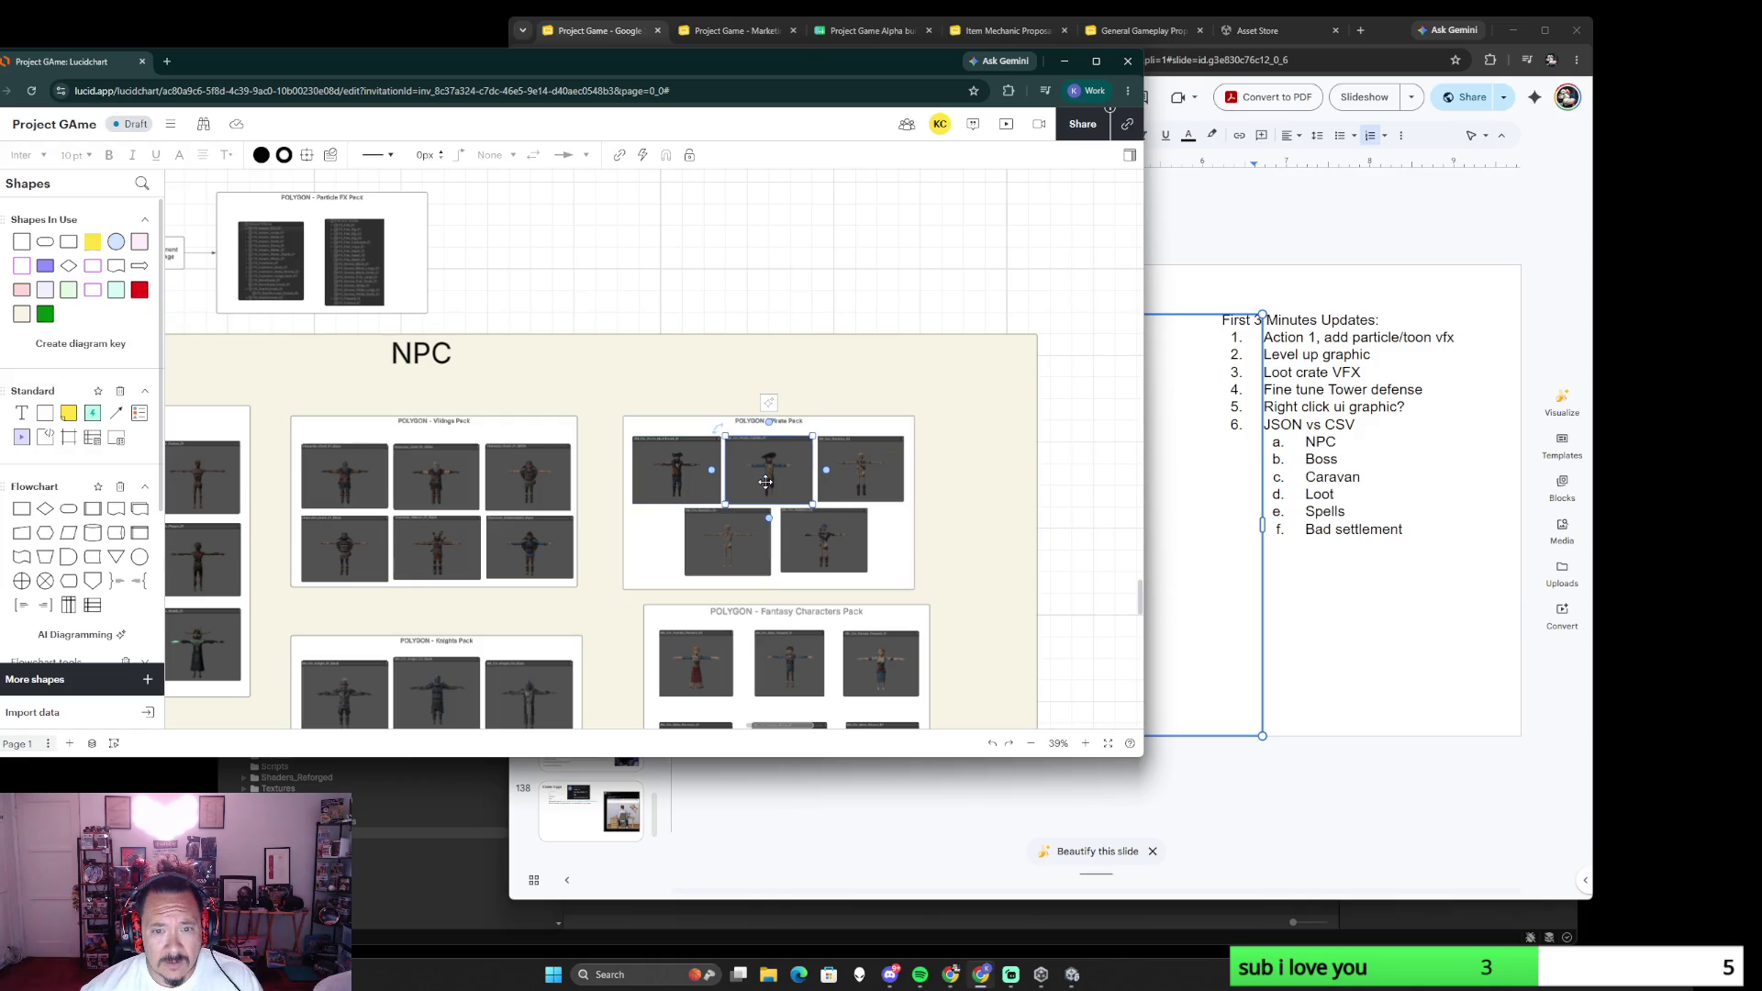
left_click(677, 475, "shift")
left_click(856, 475, "shift")
left_click(827, 551, "shift")
left_click(732, 539, "shift")
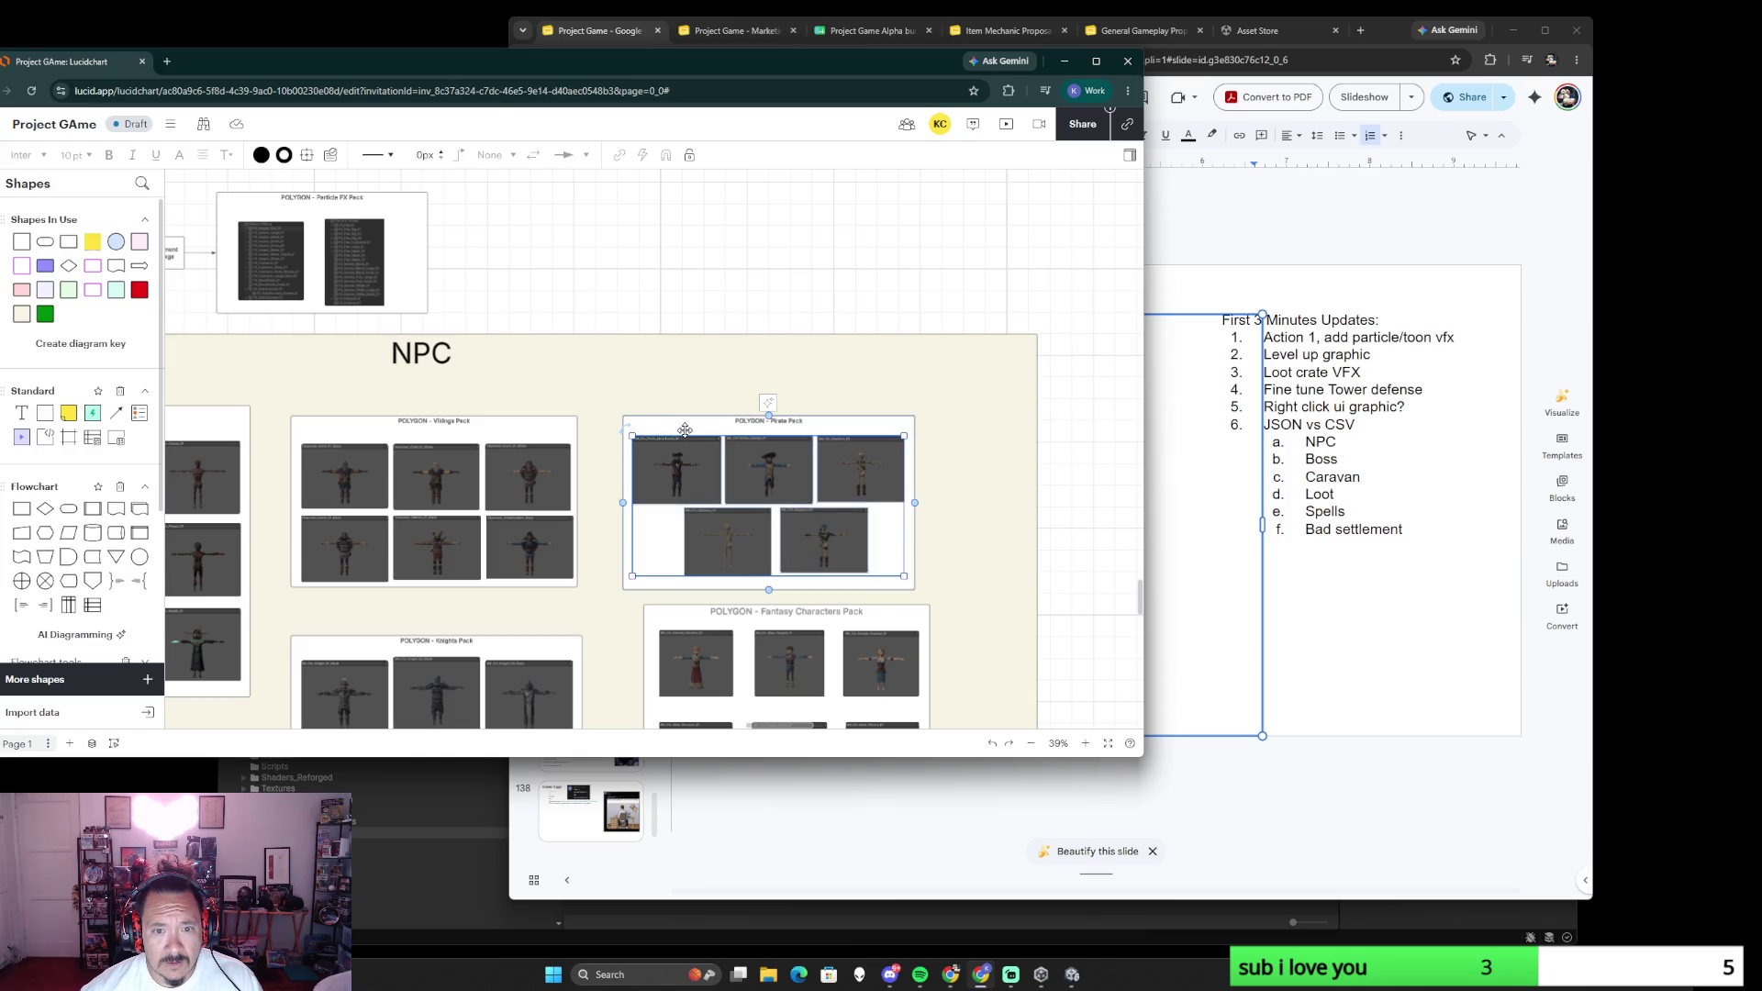
left_click(682, 423)
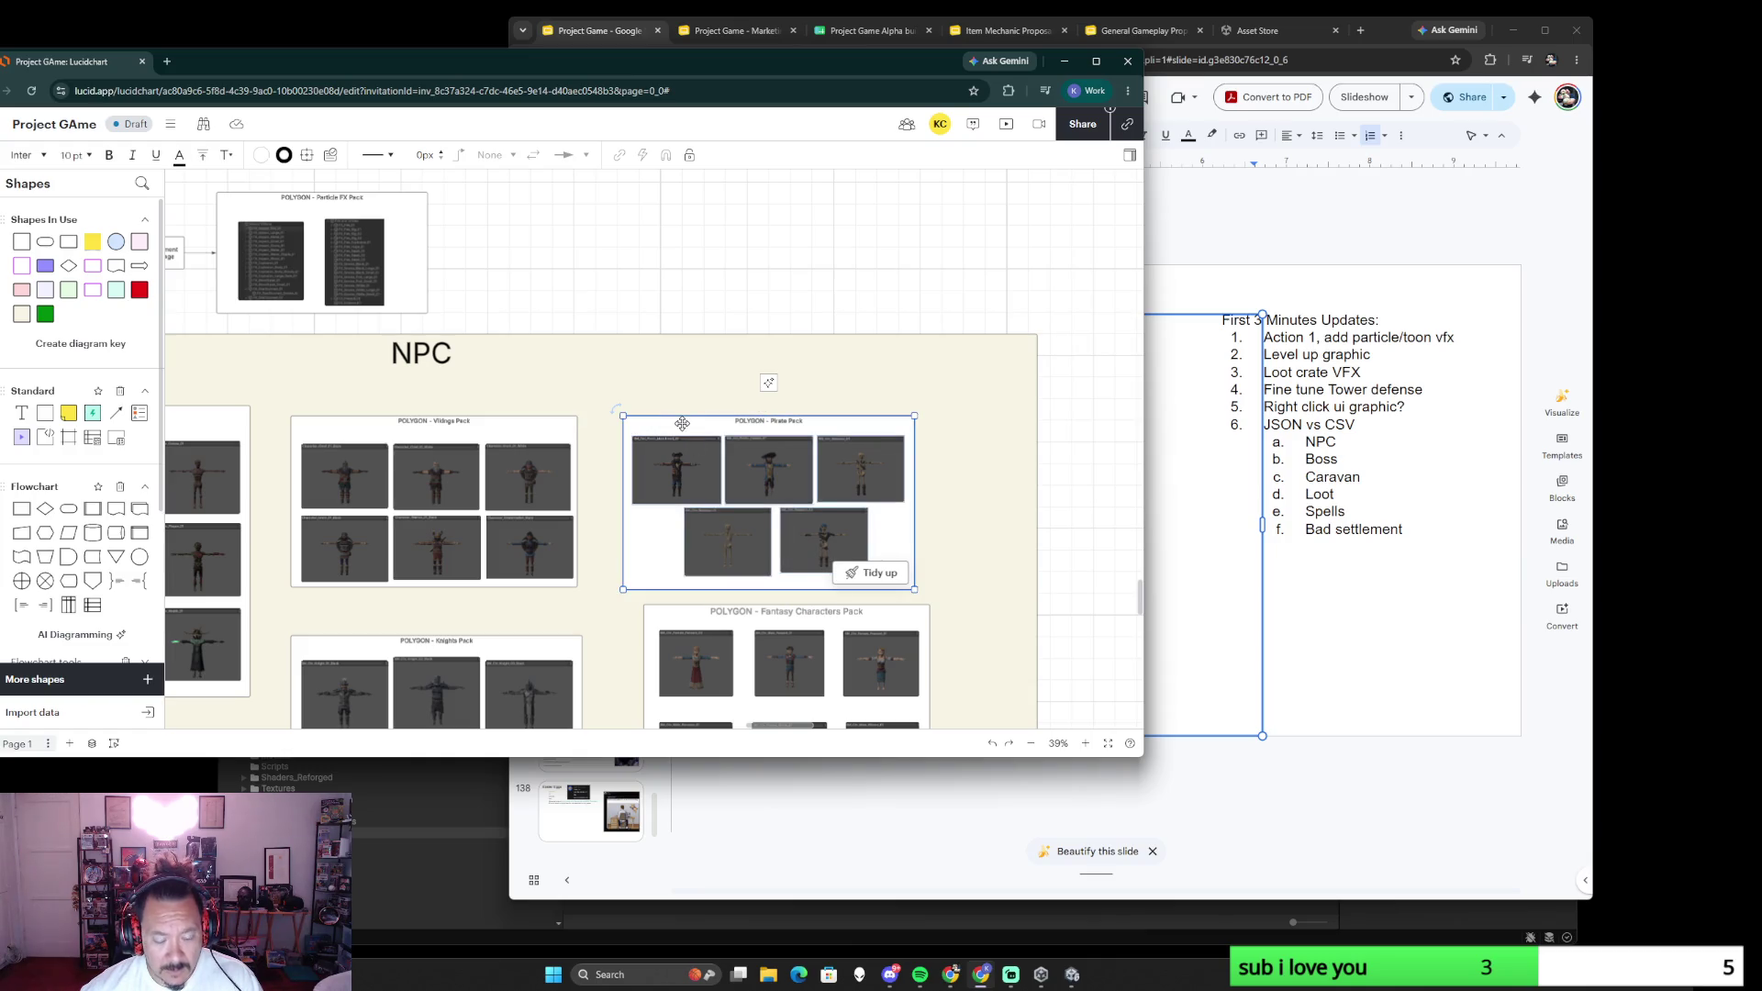
key("Escape")
scroll(656, 343, "up", 5)
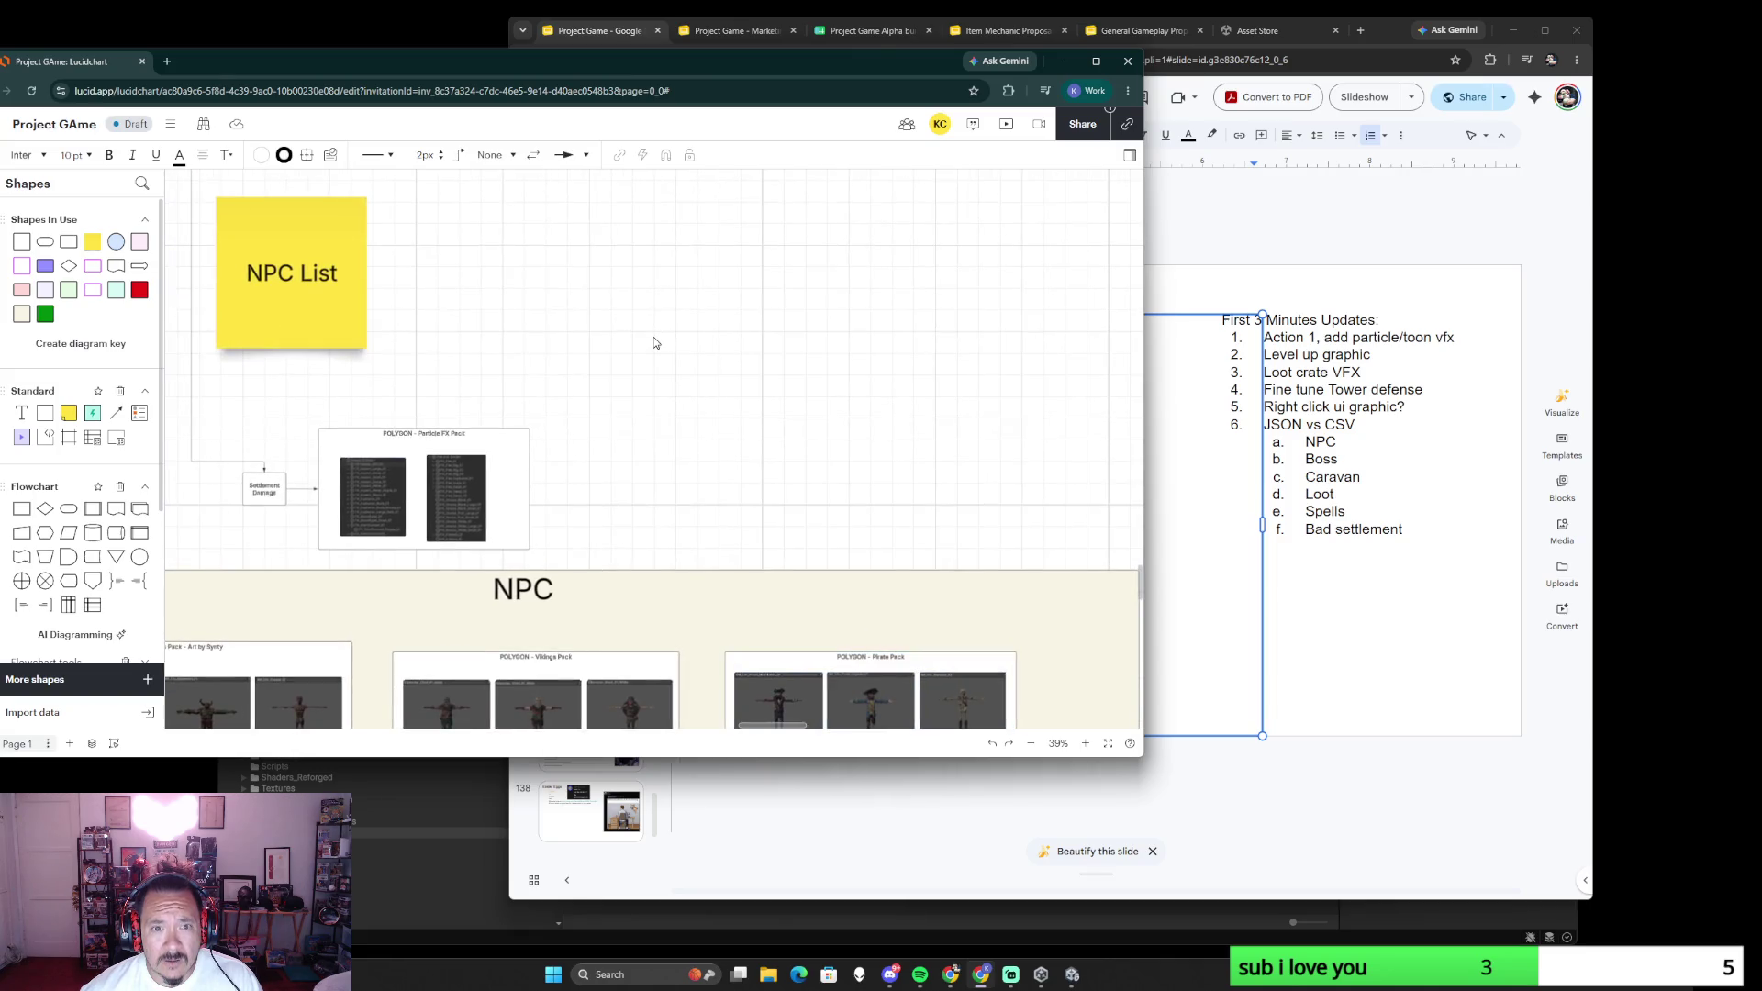
- Paste the Pirate Pack copy and move it beside the NPC List note
key("ctrl+v")
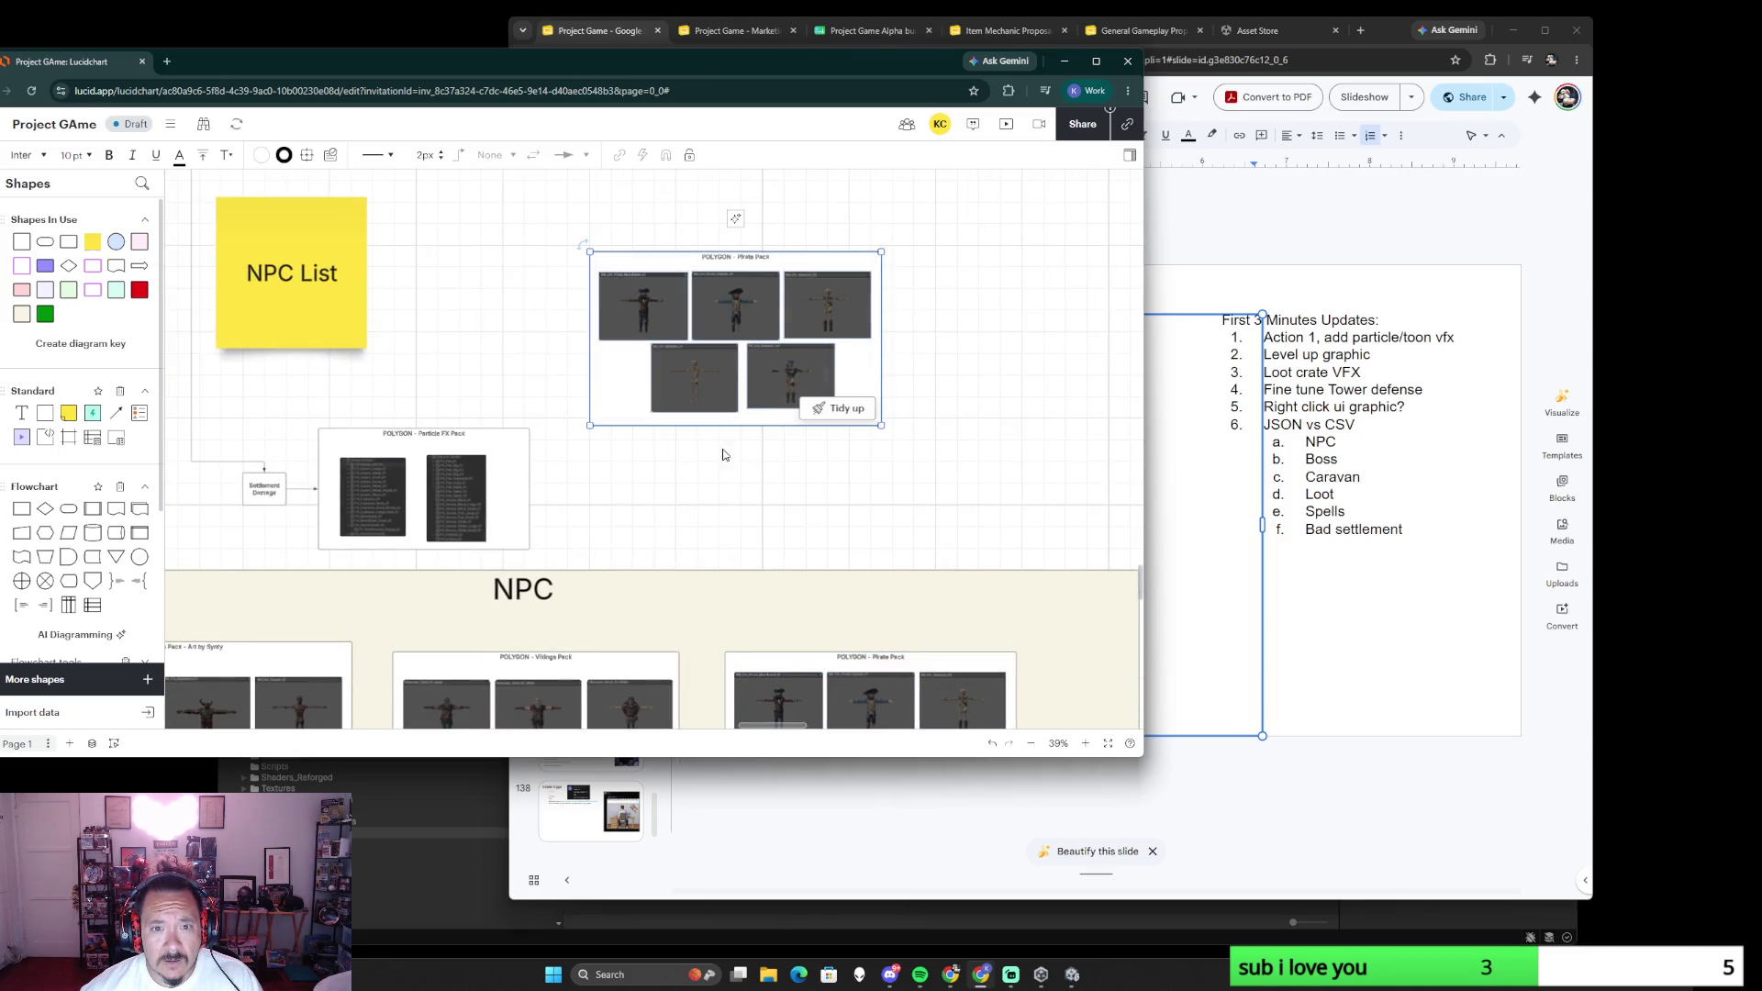
scroll(729, 372, "up", 3)
left_click_drag(699, 354, 937, 578)
left_click_drag(857, 489, 678, 314)
scroll(678, 313, "down", 5)
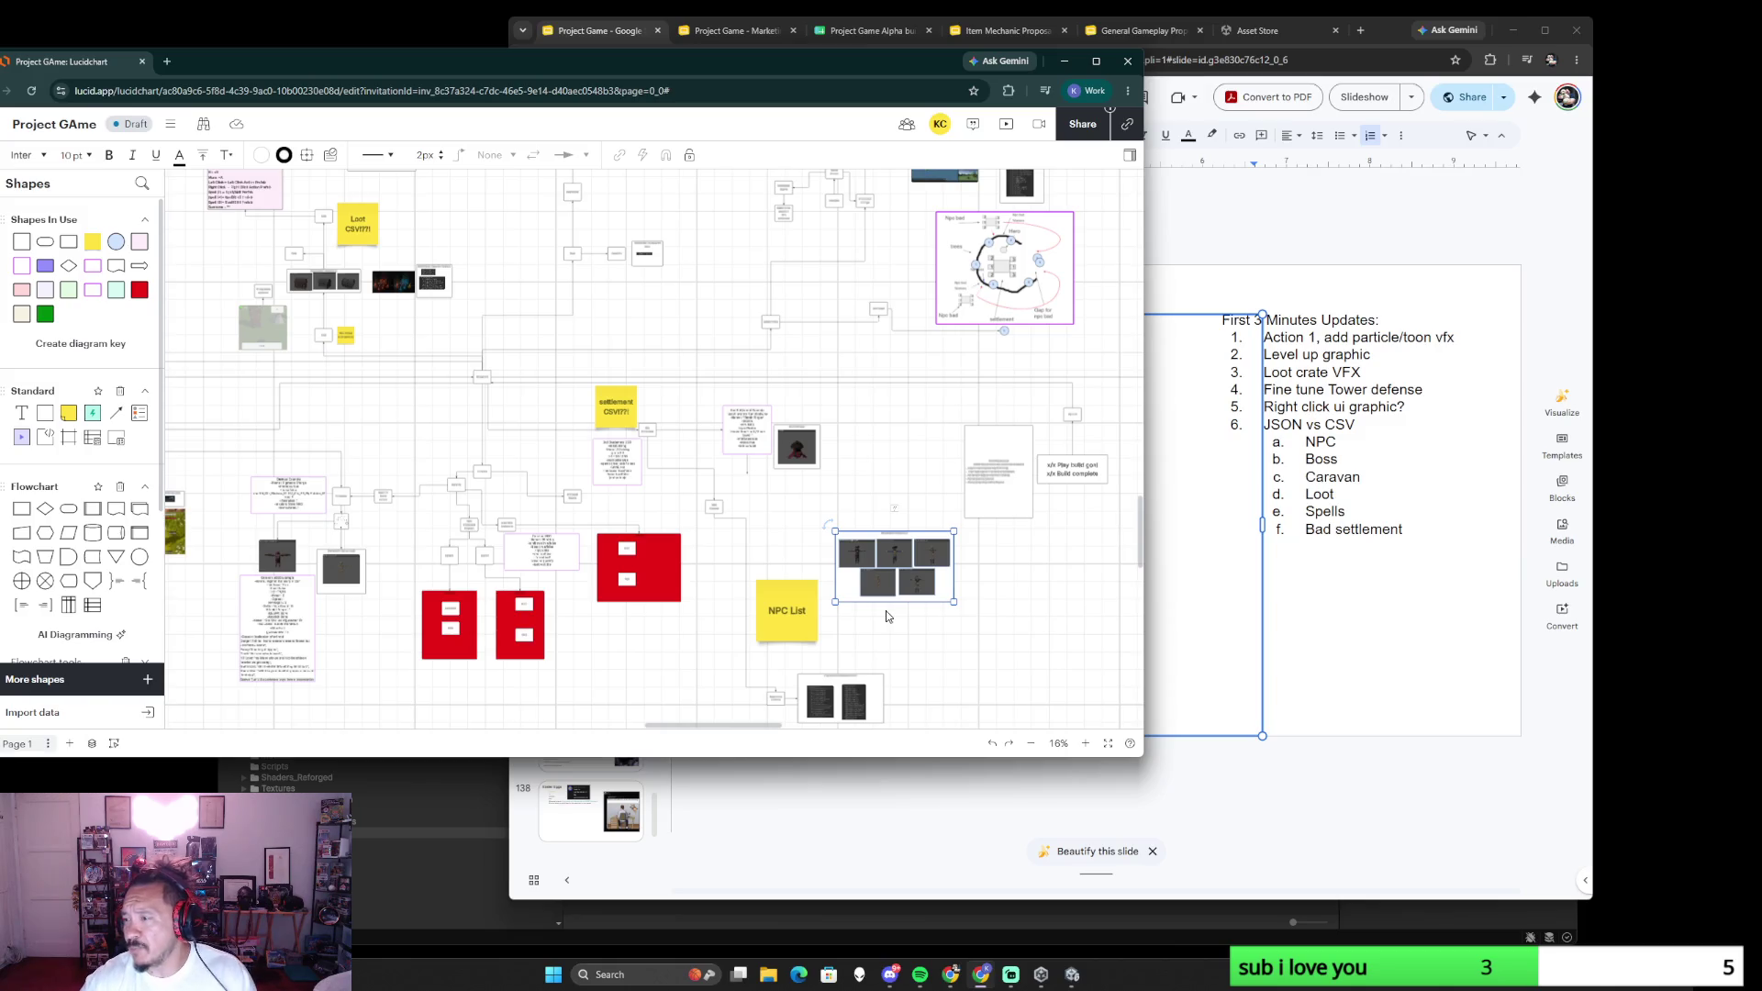
scroll(698, 517, "down", 3)
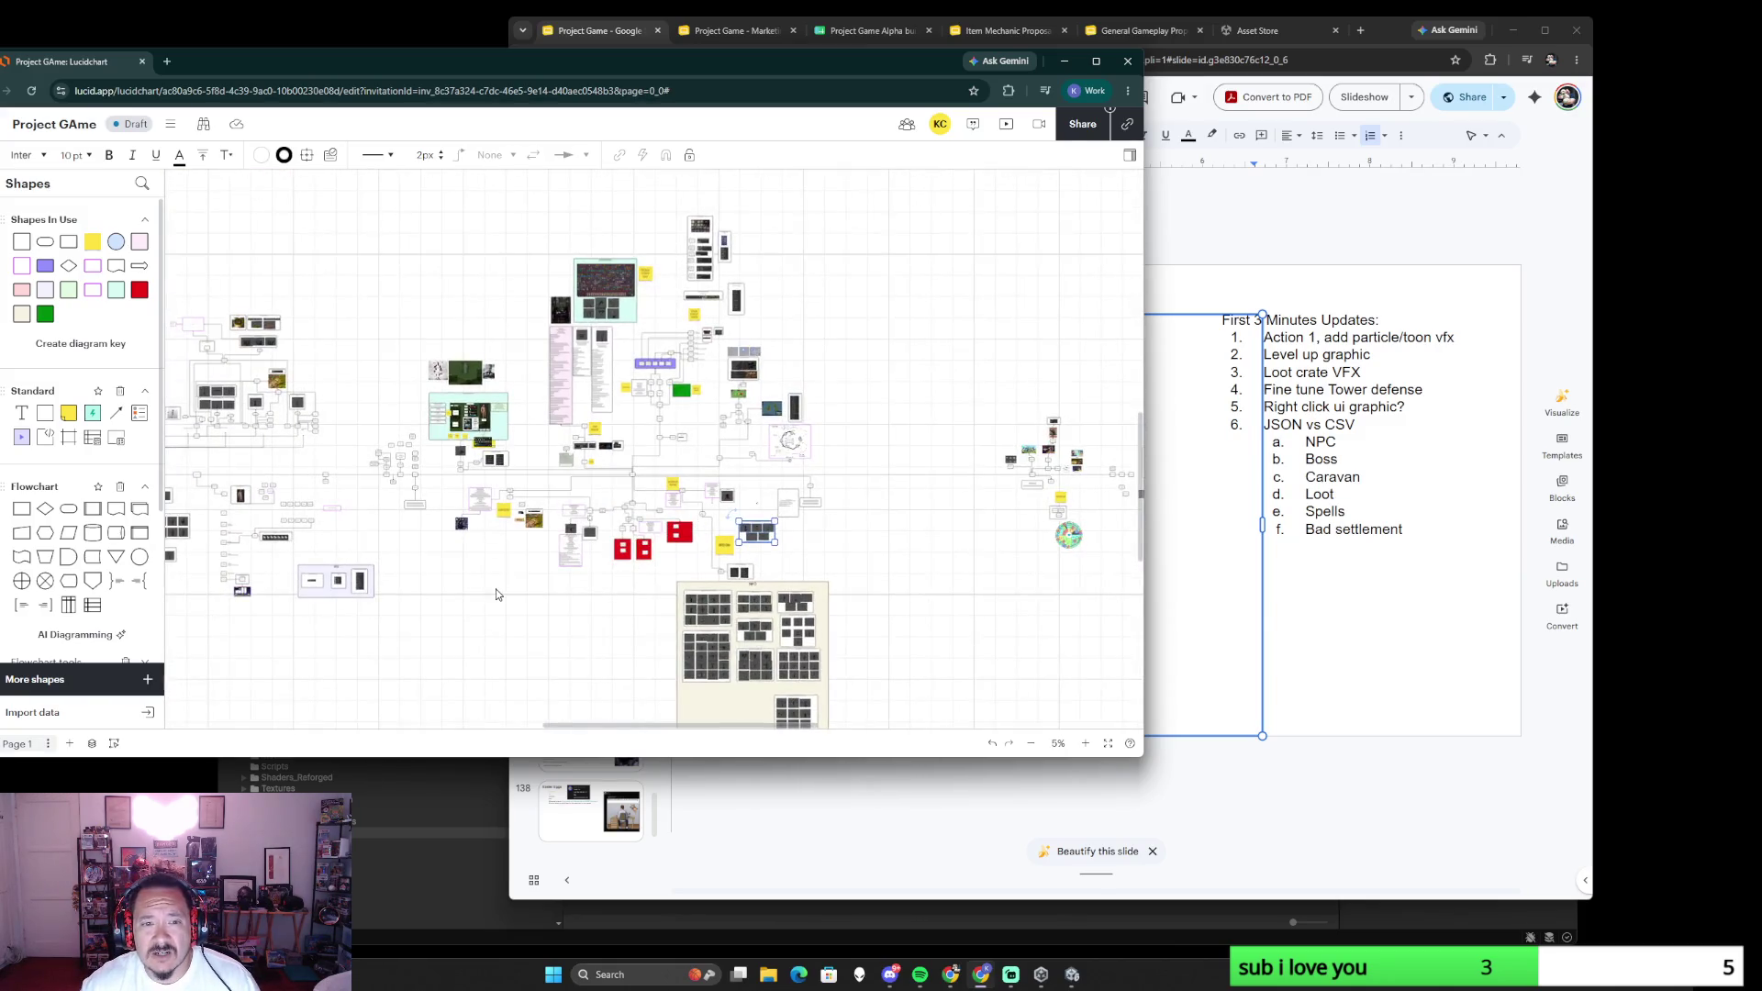
scroll(775, 547, "down", 3)
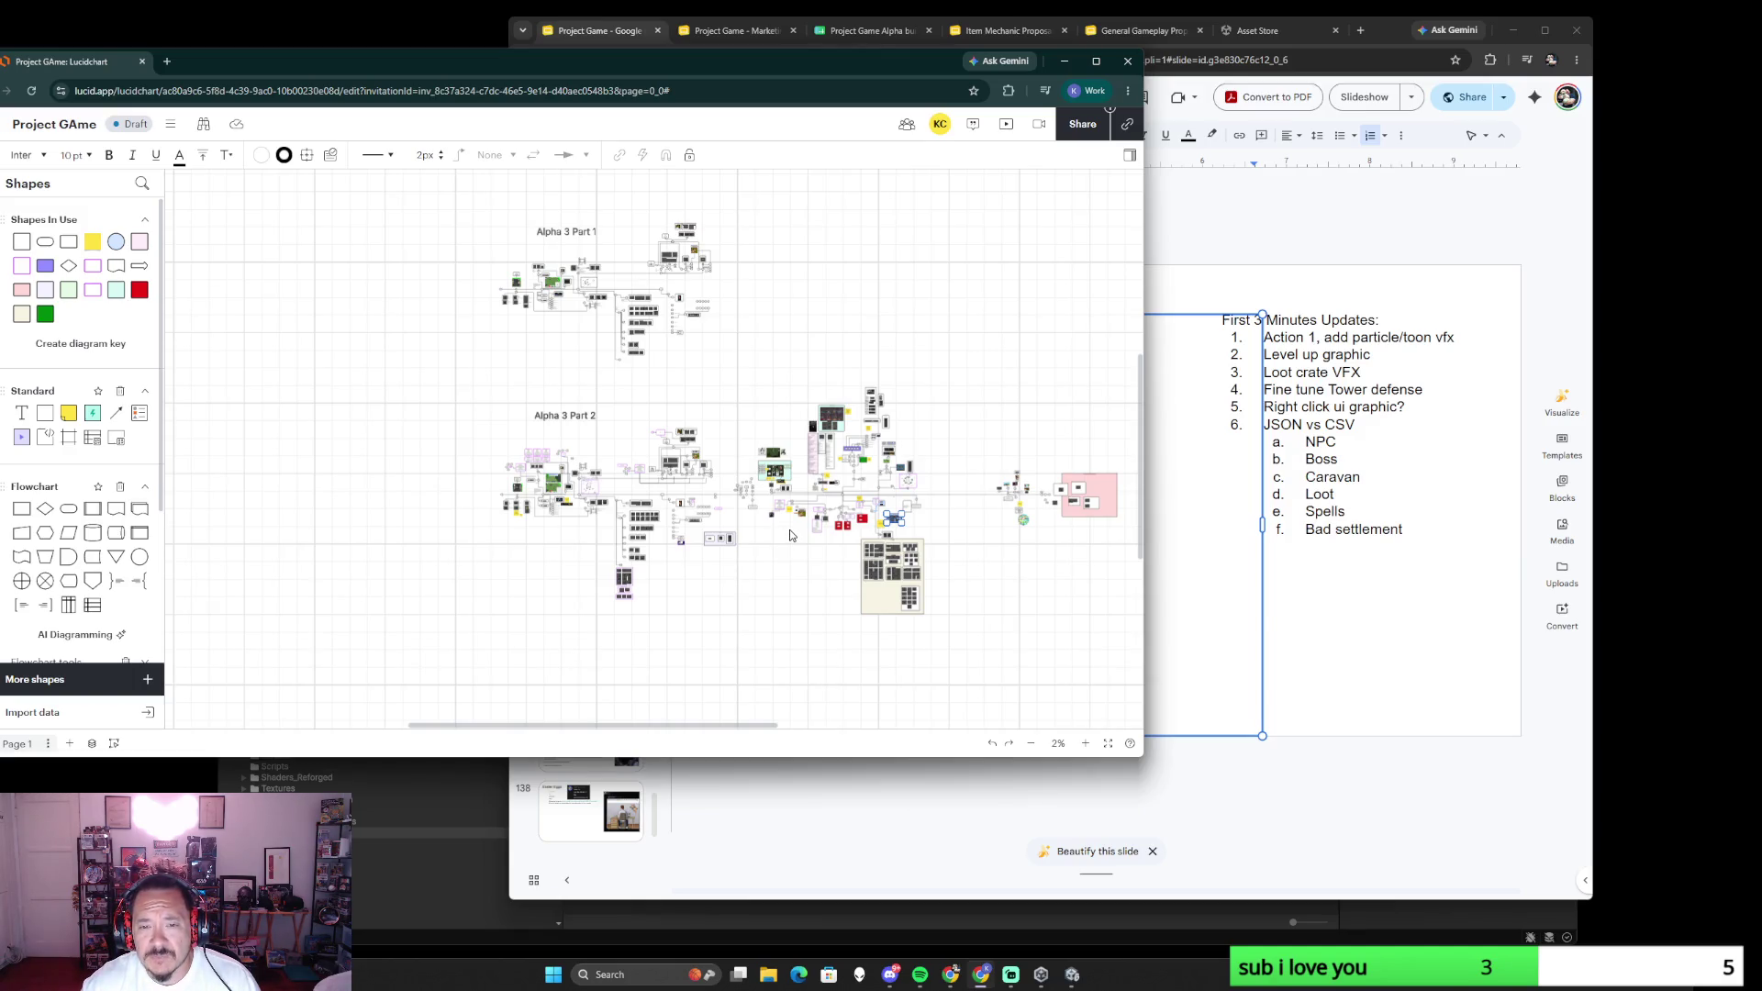
scroll(791, 535, "up", 3)
scroll(826, 517, "up", 2)
scroll(947, 435, "up", 2)
scroll(909, 489, "up", 2)
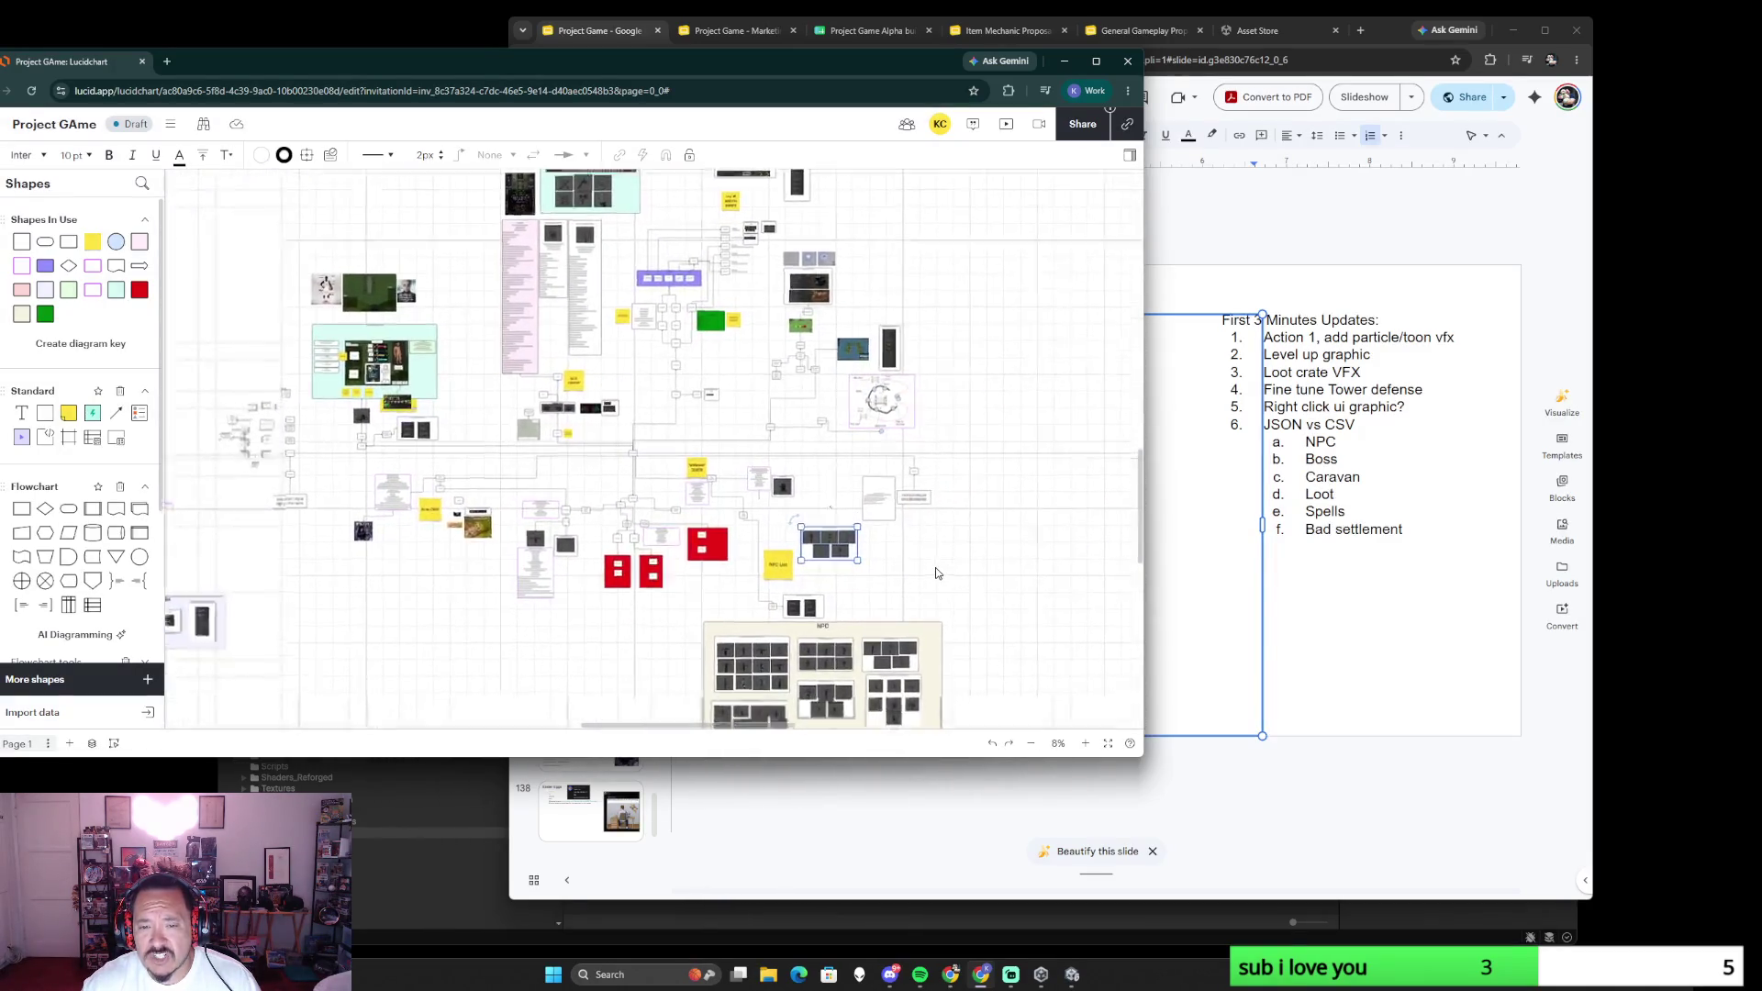
scroll(864, 545, "up", 2)
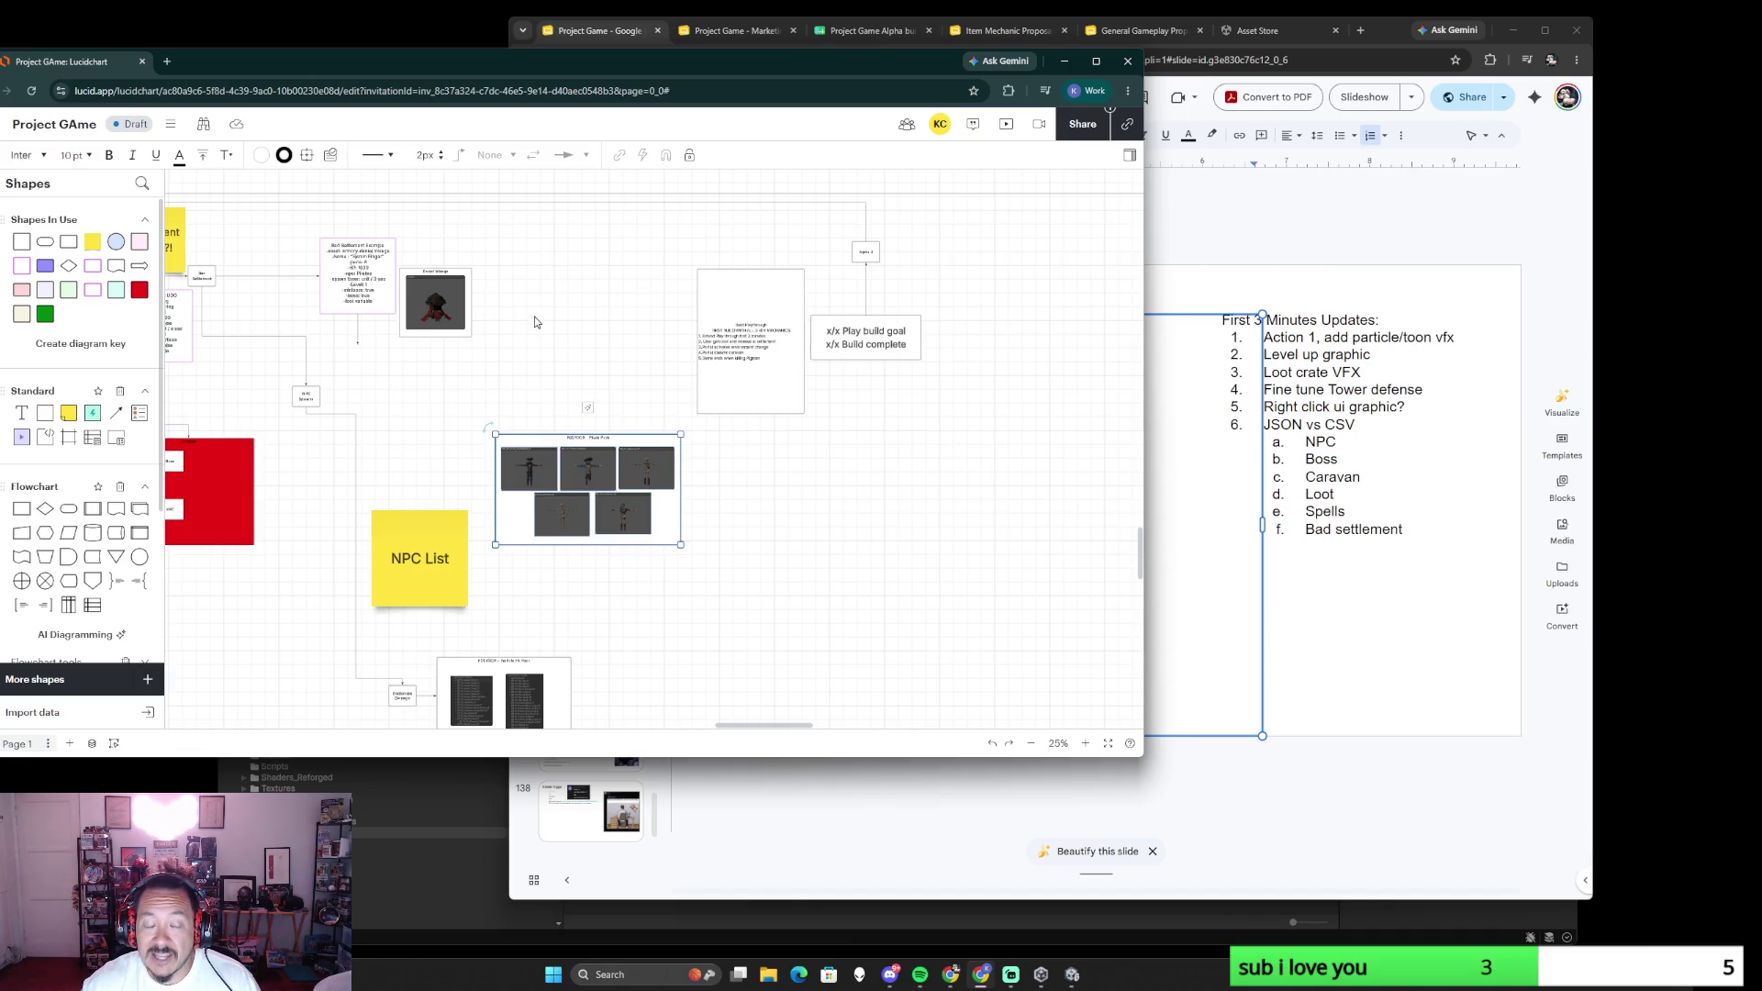
scroll(532, 322, "up", 5)
scroll(621, 441, "up", 3)
scroll(691, 571, "up", 4)
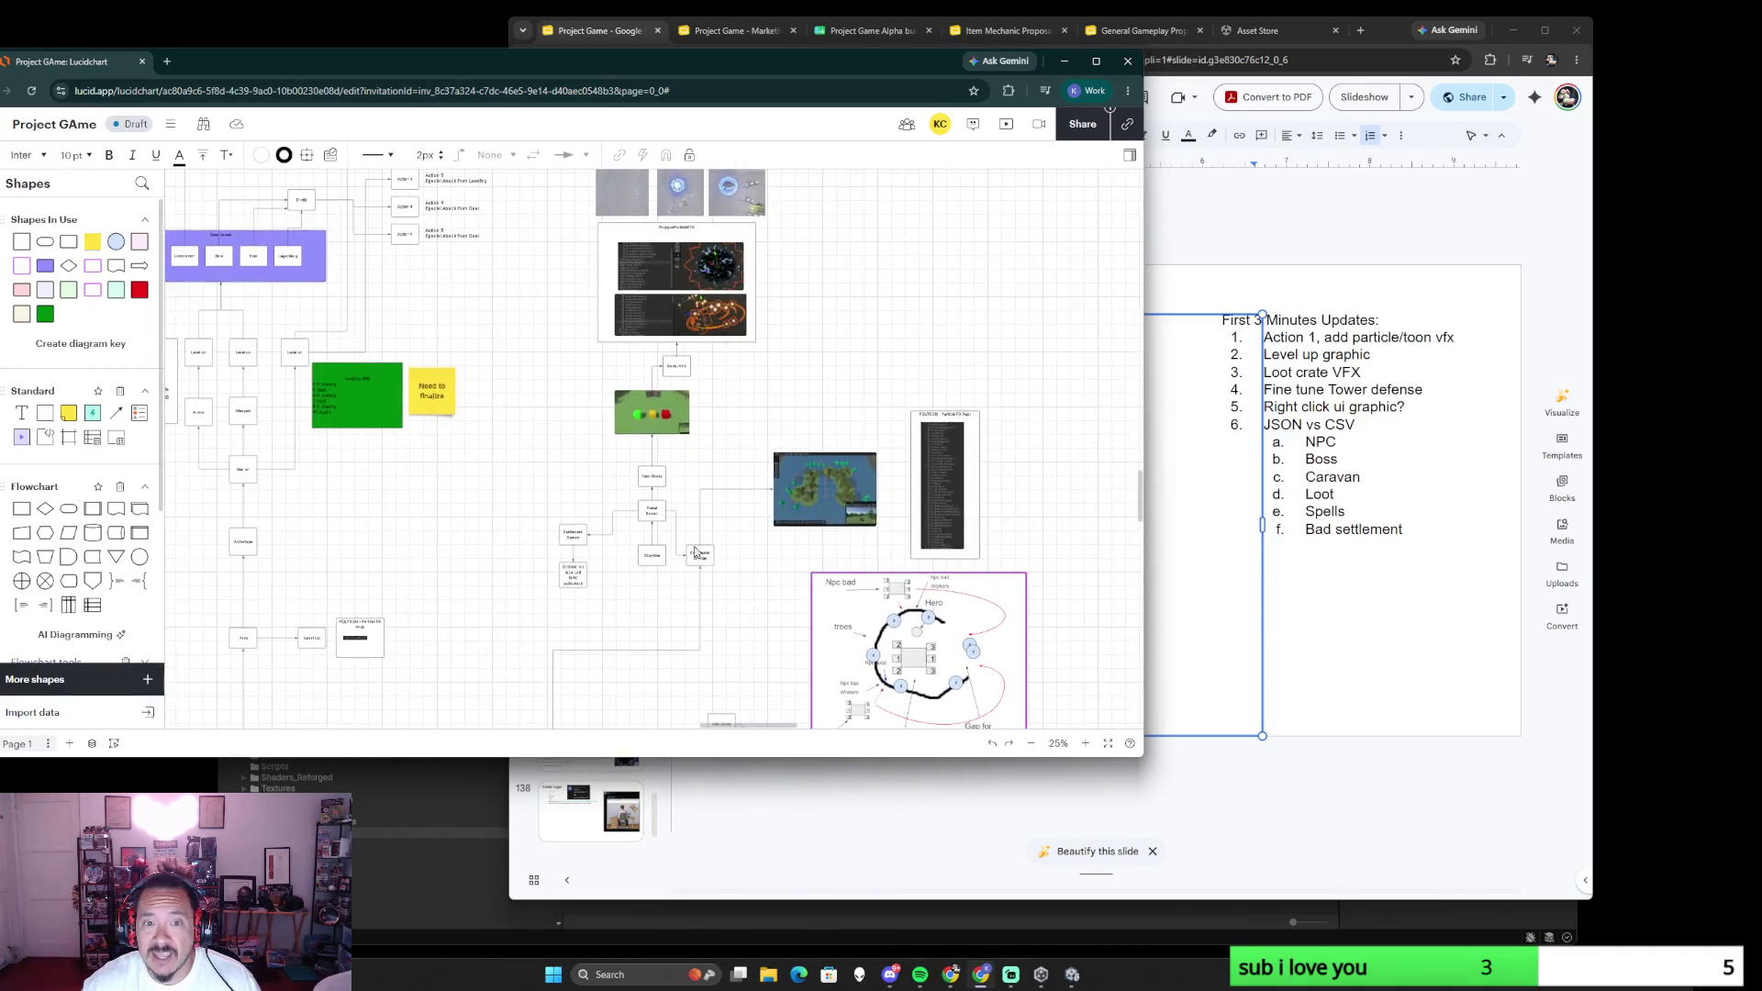
scroll(724, 472, "up", 3)
scroll(729, 335, "up", 3)
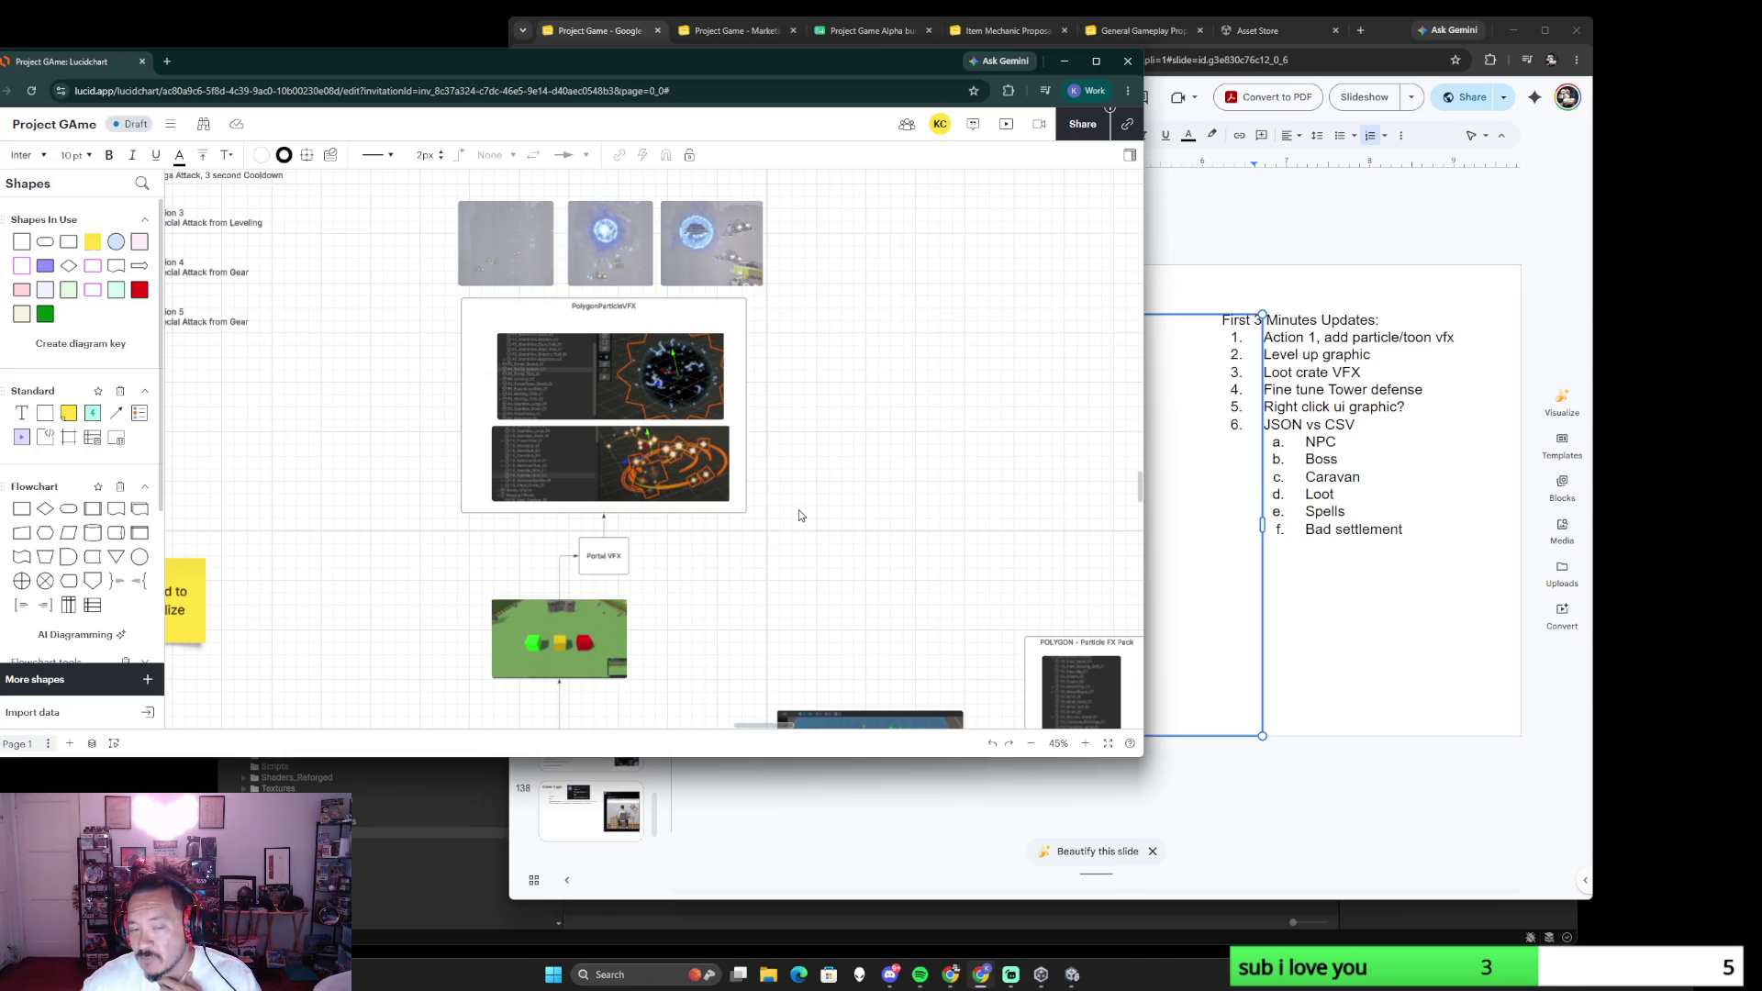
scroll(771, 495, "down", 3)
scroll(708, 399, "down", 3)
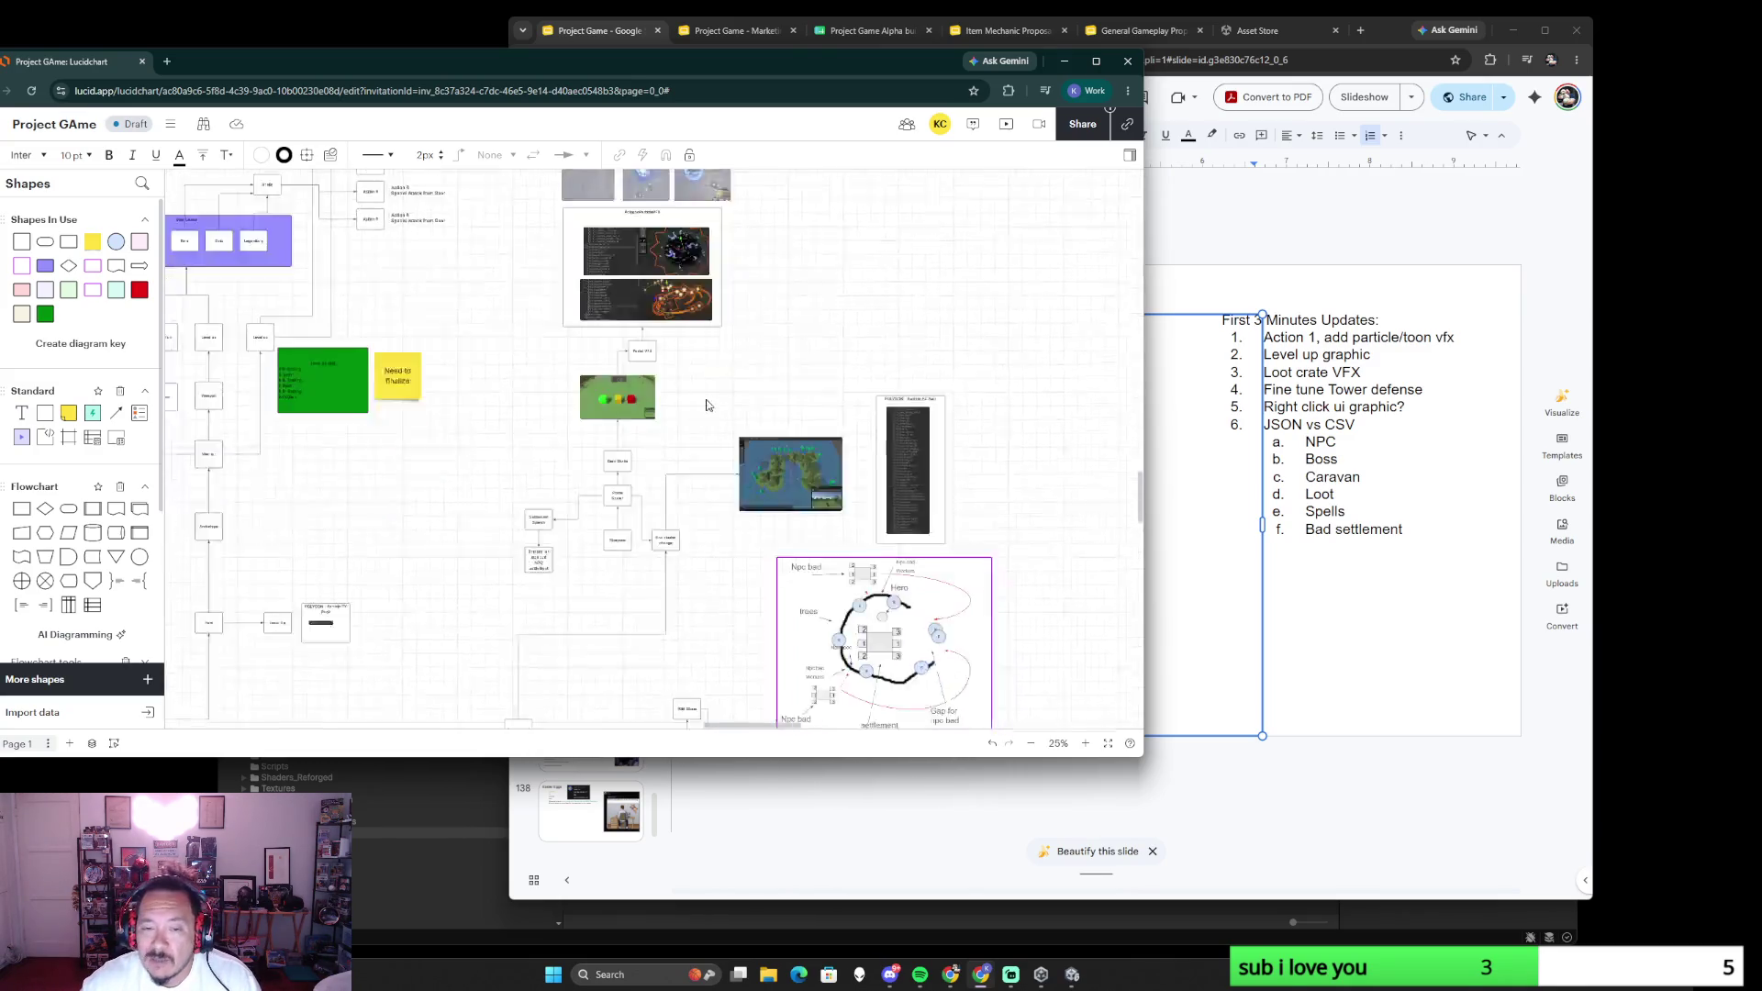
scroll(767, 598, "down", 3)
scroll(766, 597, "down", 1)
scroll(826, 606, "down", 3)
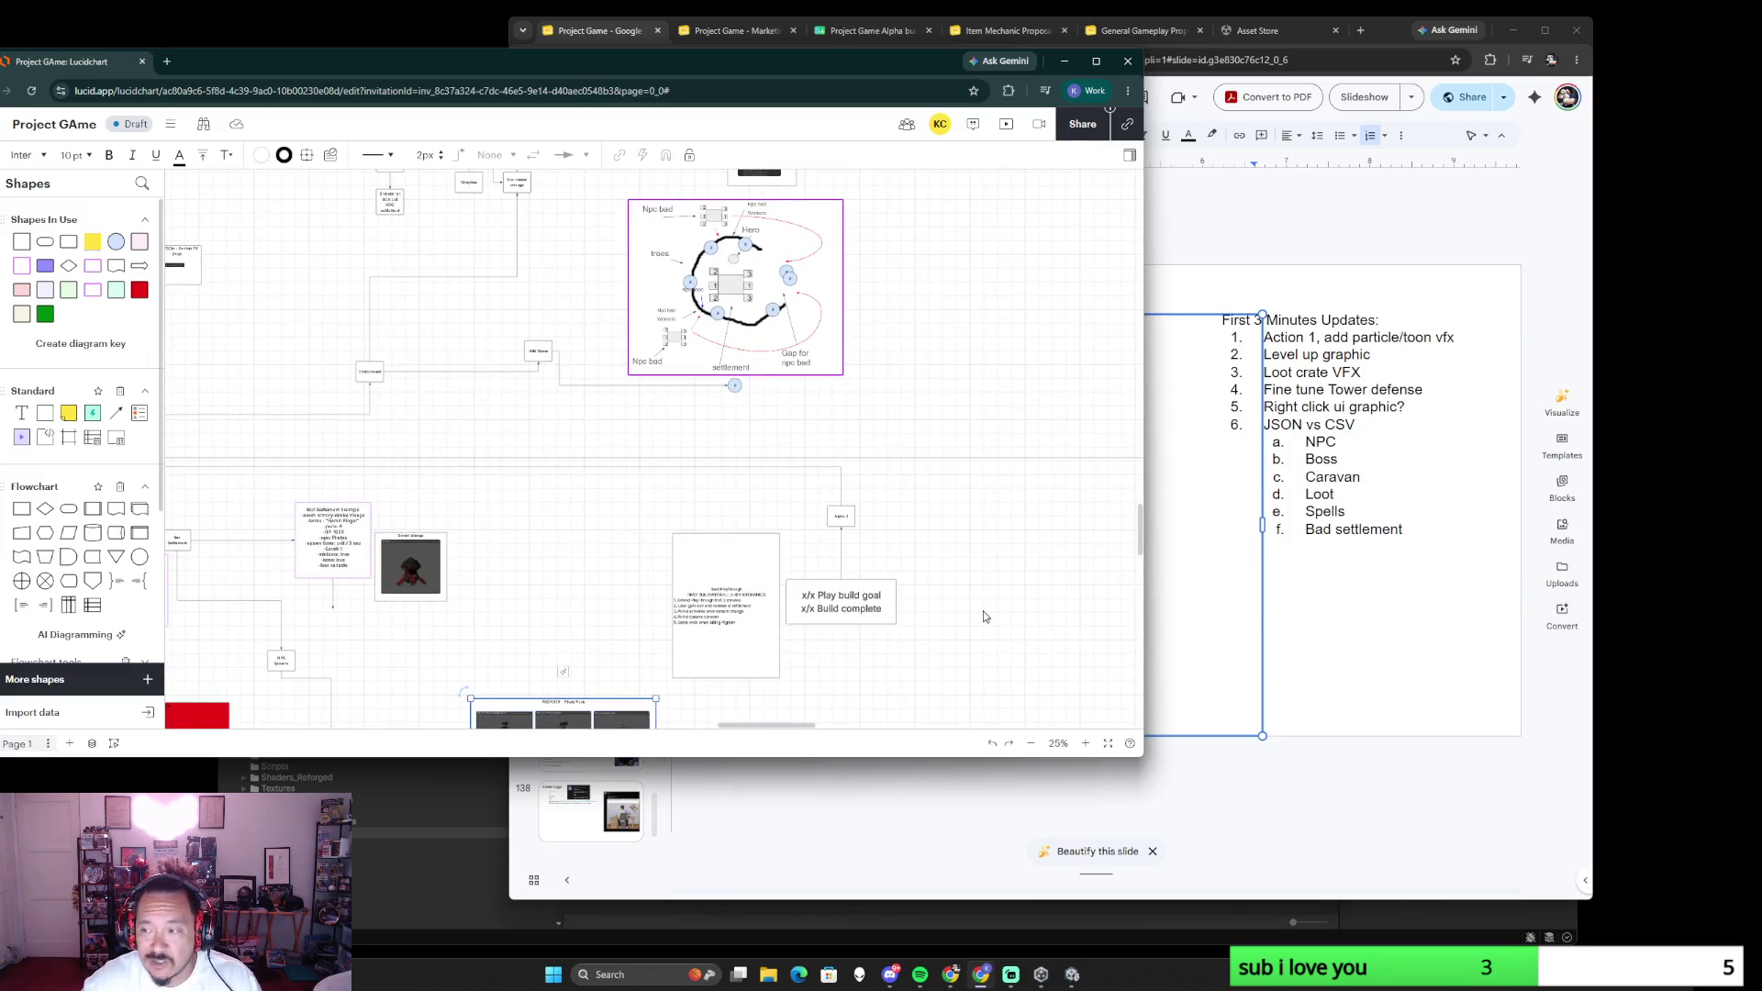
scroll(946, 624, "down", 3)
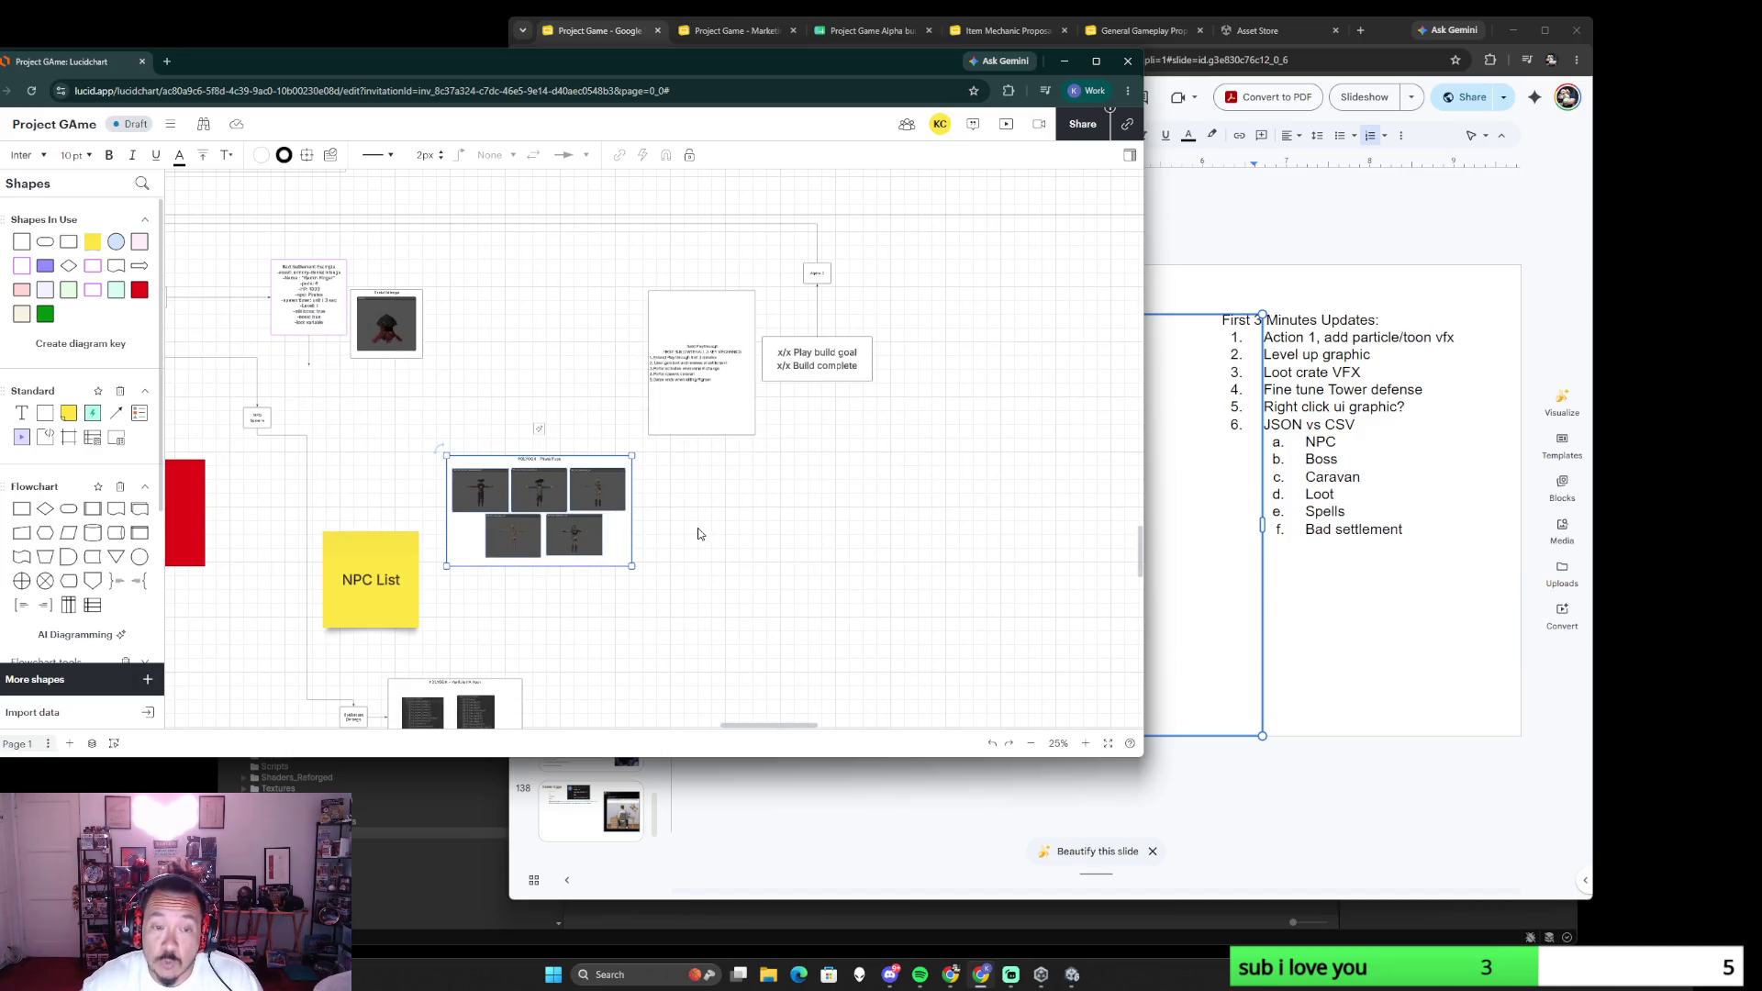
scroll(672, 408, "up", 4)
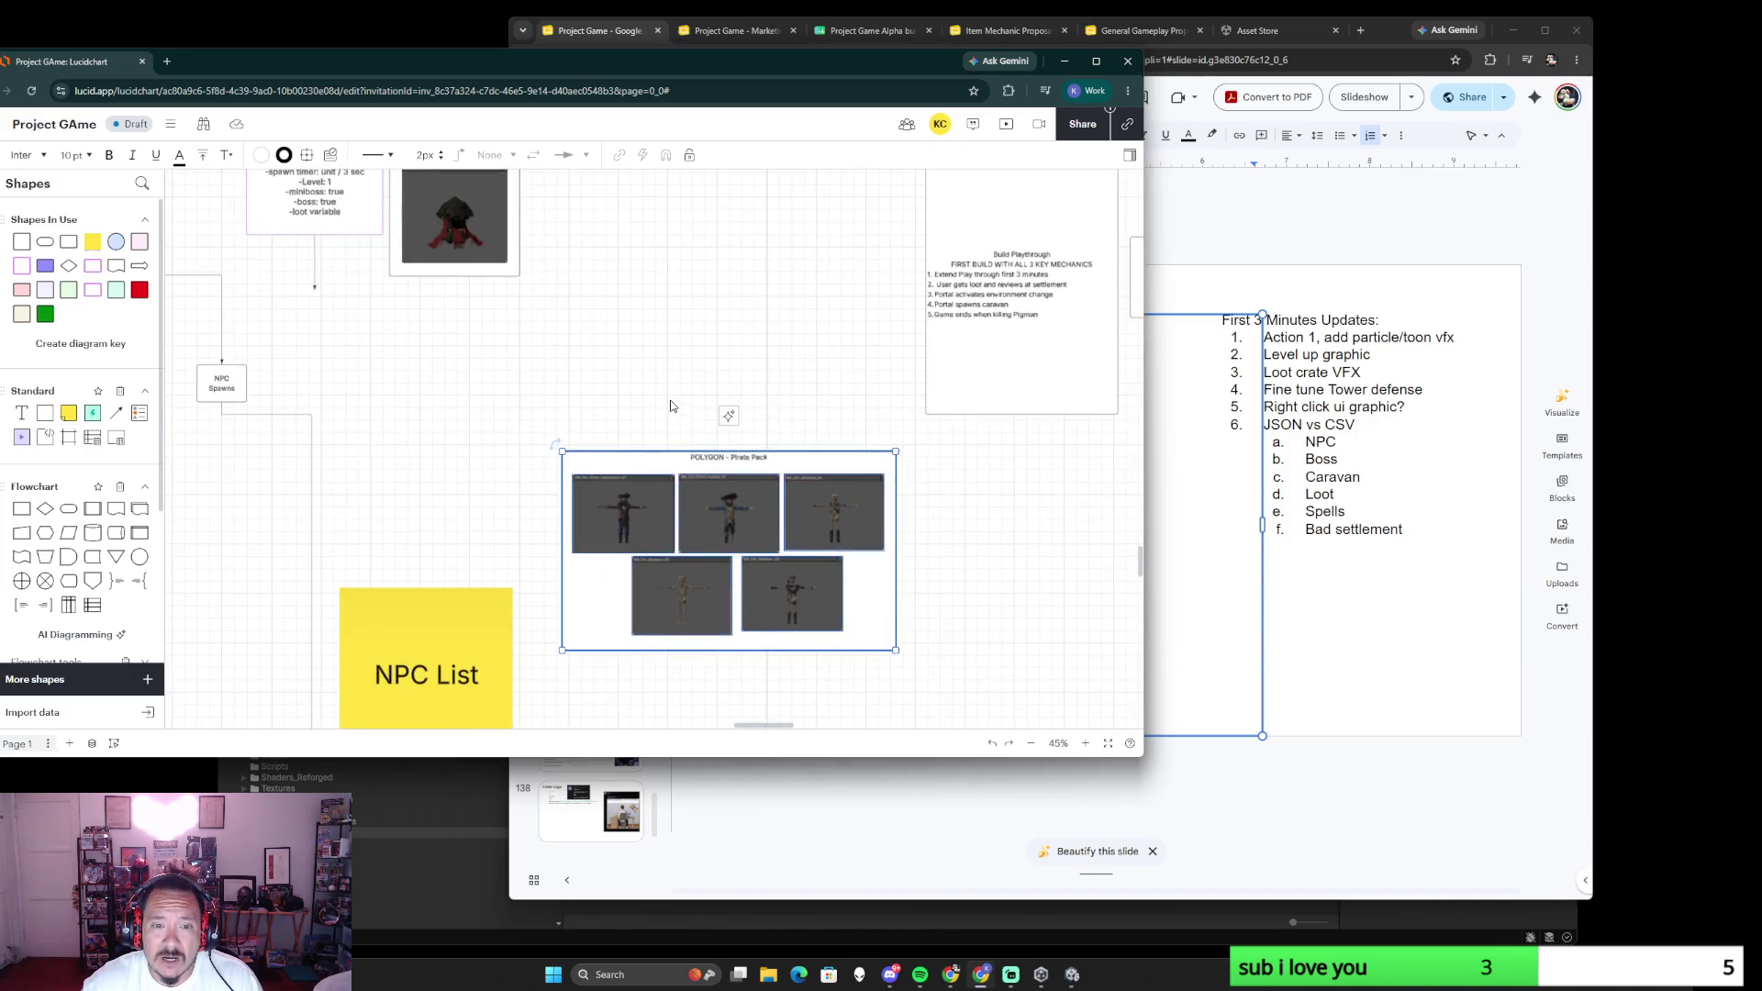
left_click(617, 422)
scroll(507, 438, "left", 3)
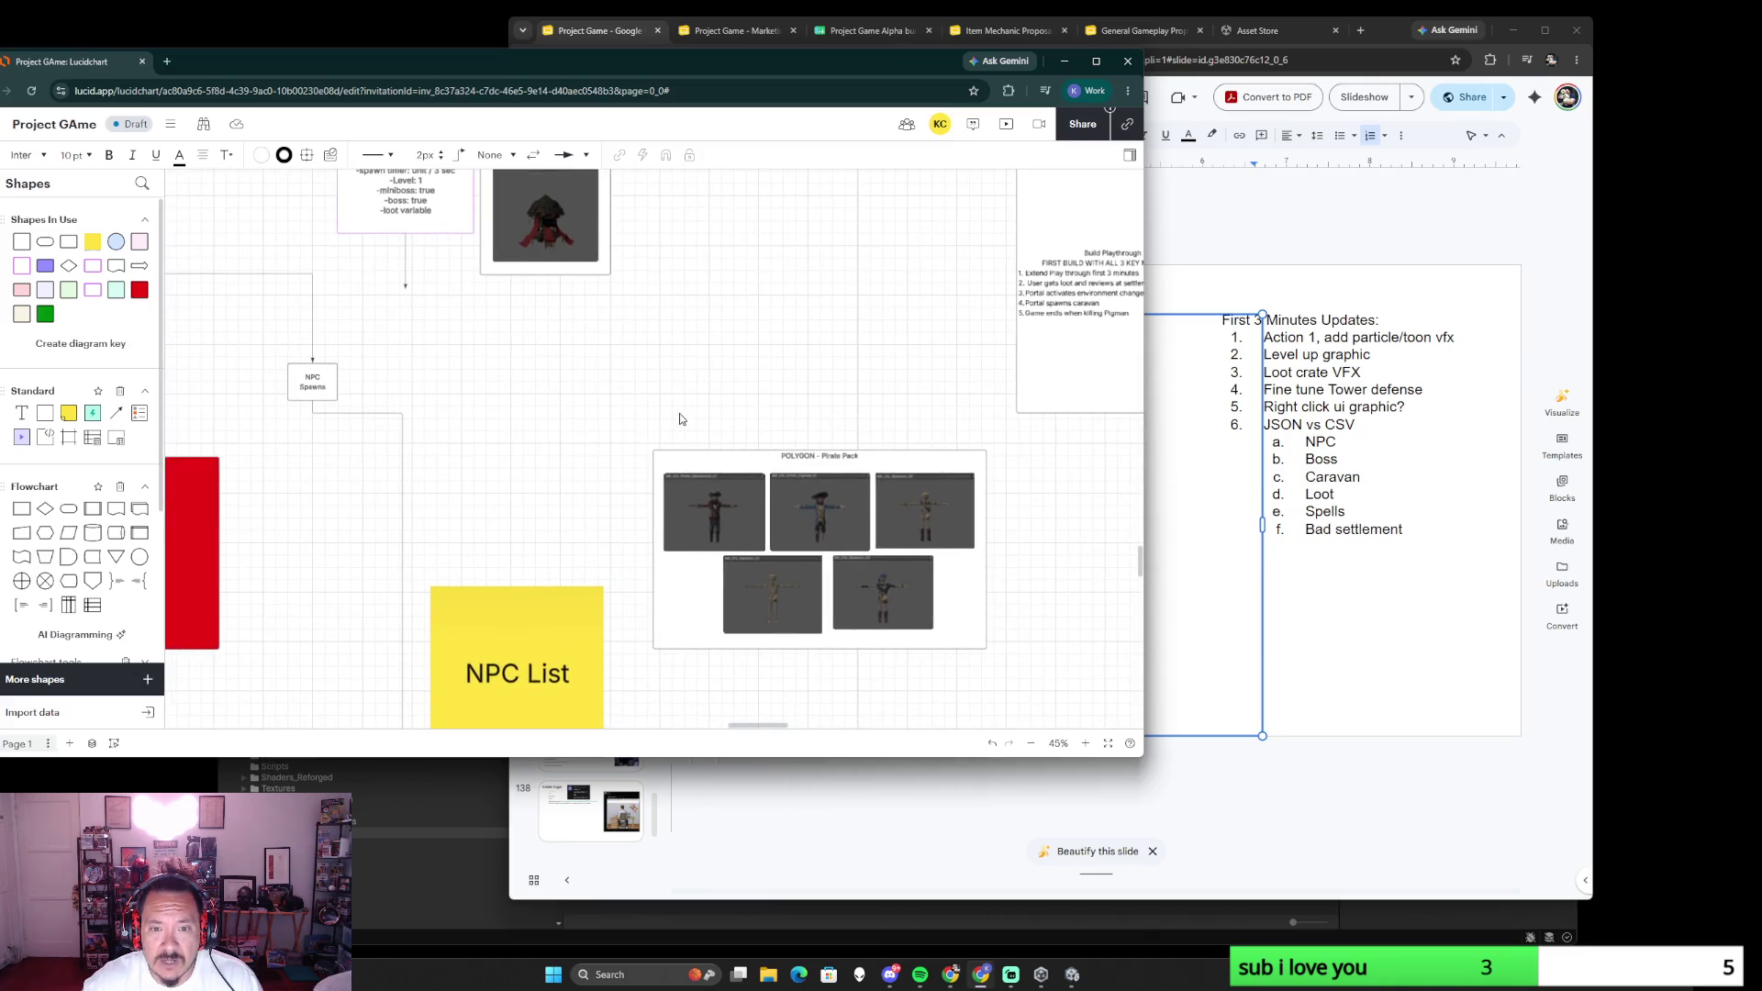
left_click(756, 452)
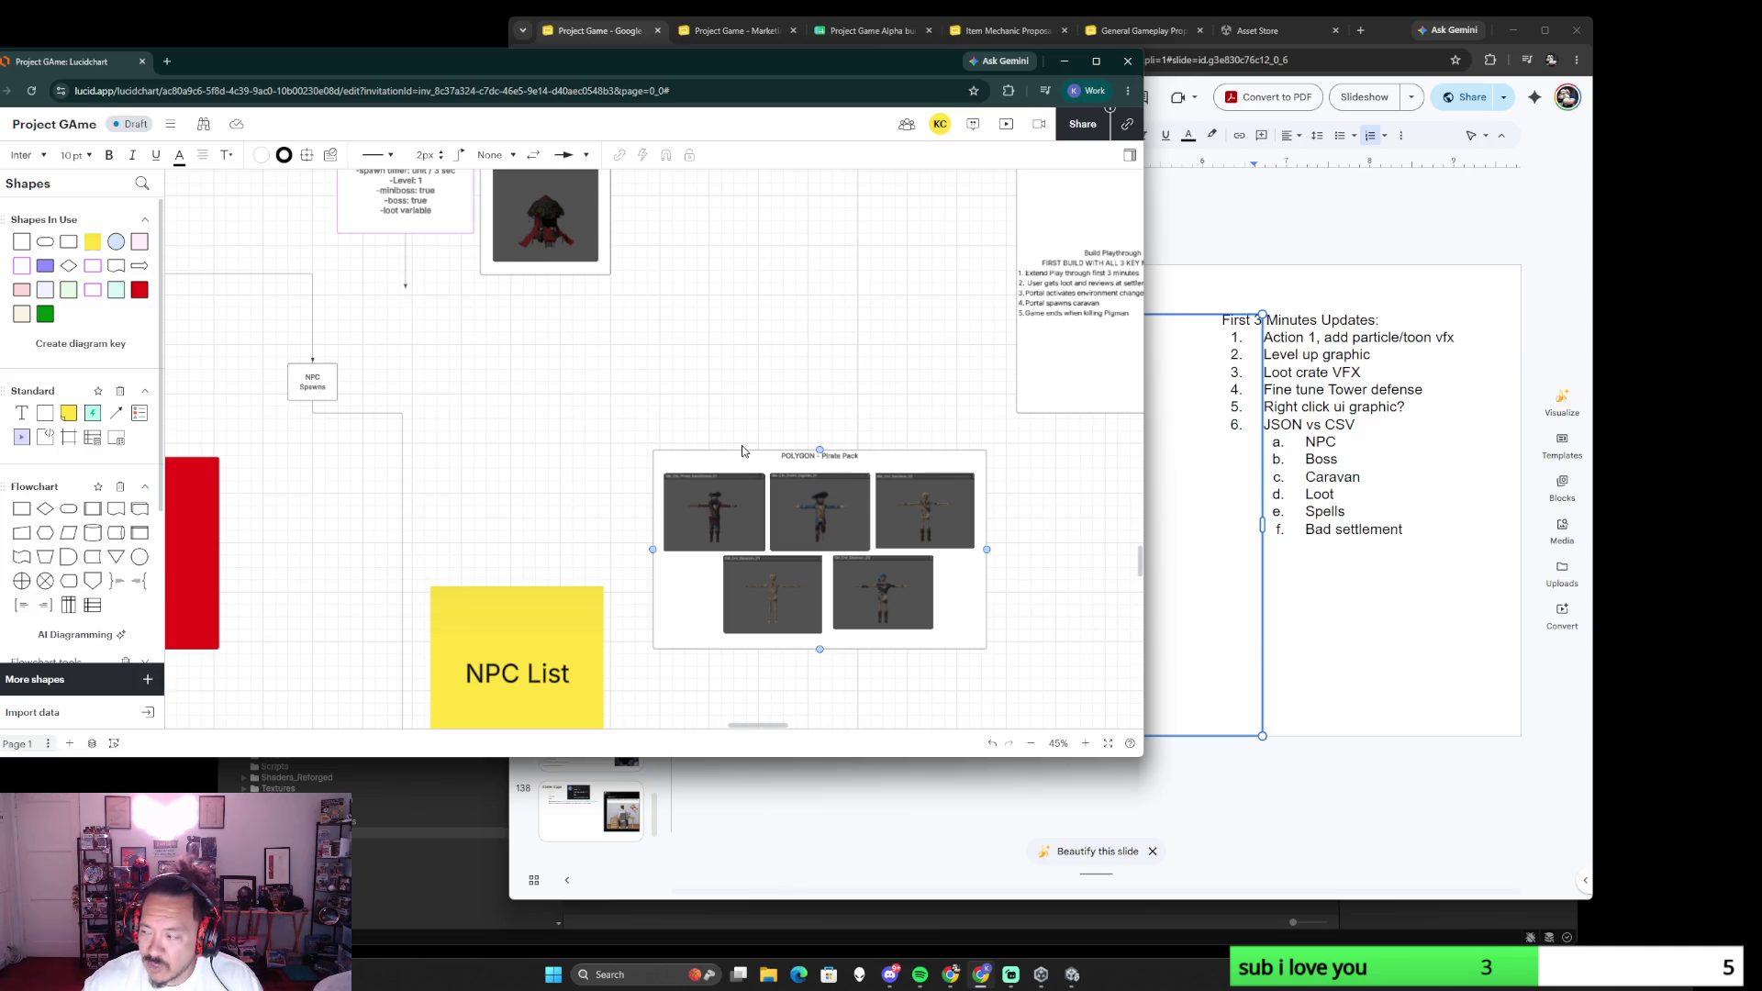
scroll(741, 451, "up", 2)
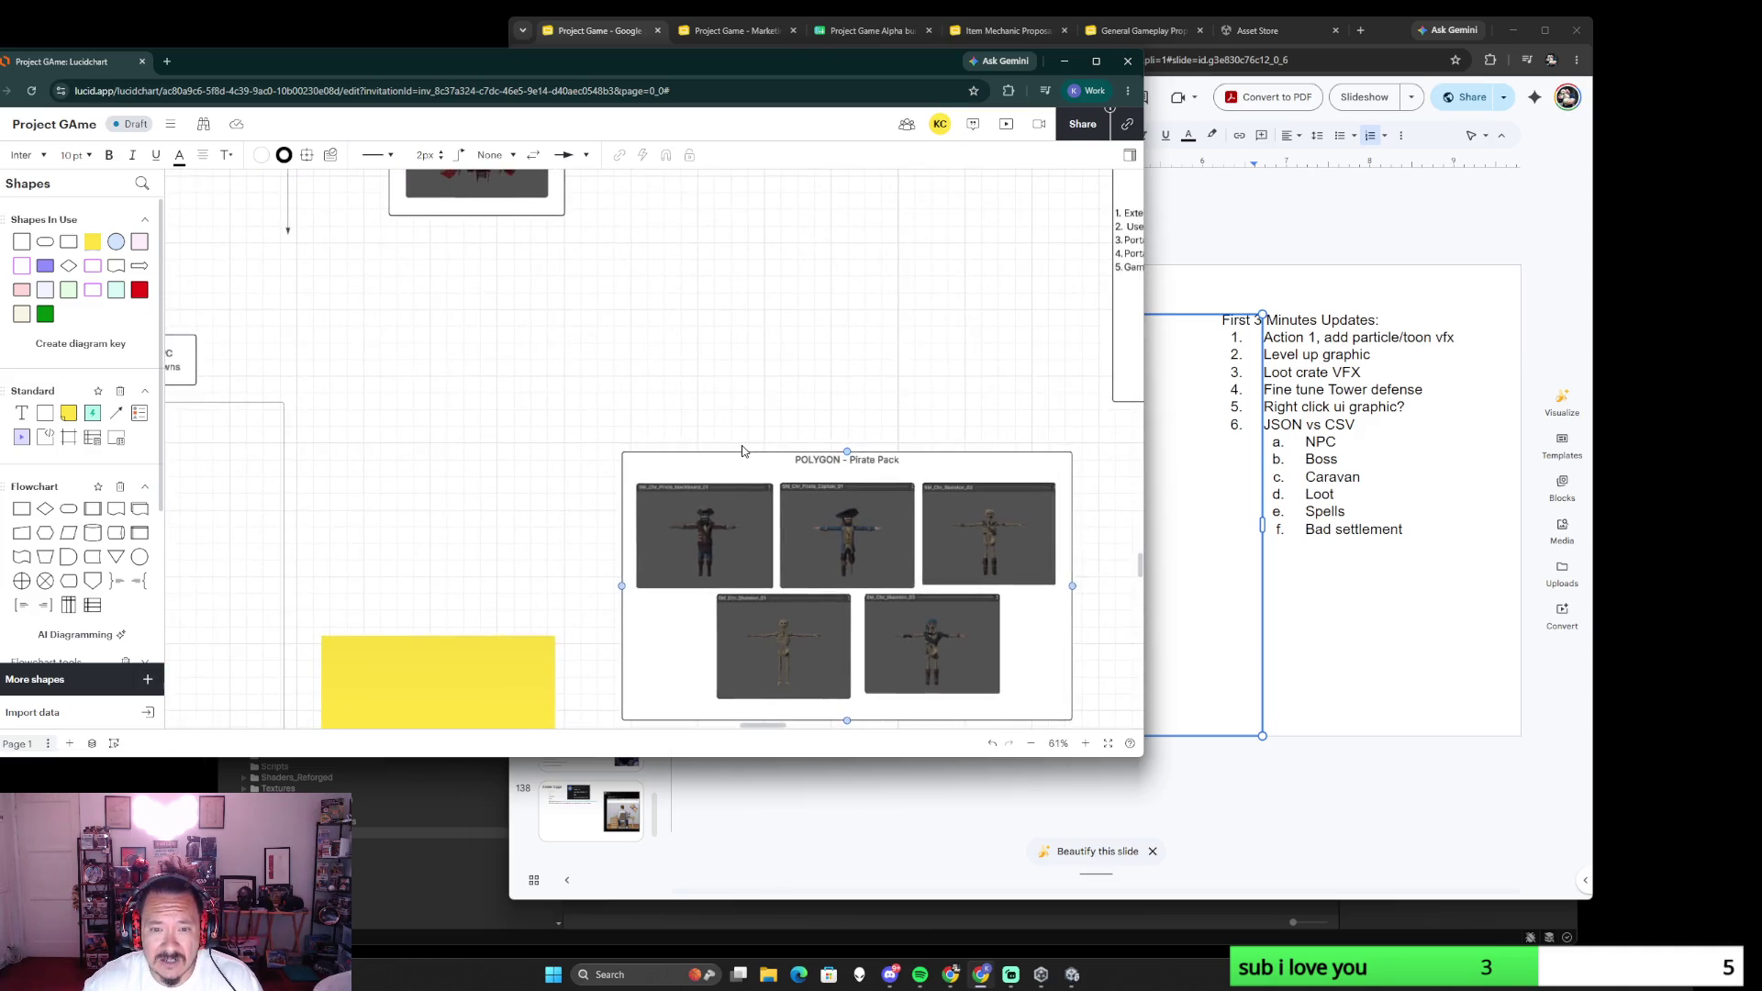
scroll(729, 446, "down", 3)
scroll(726, 441, "down", 2)
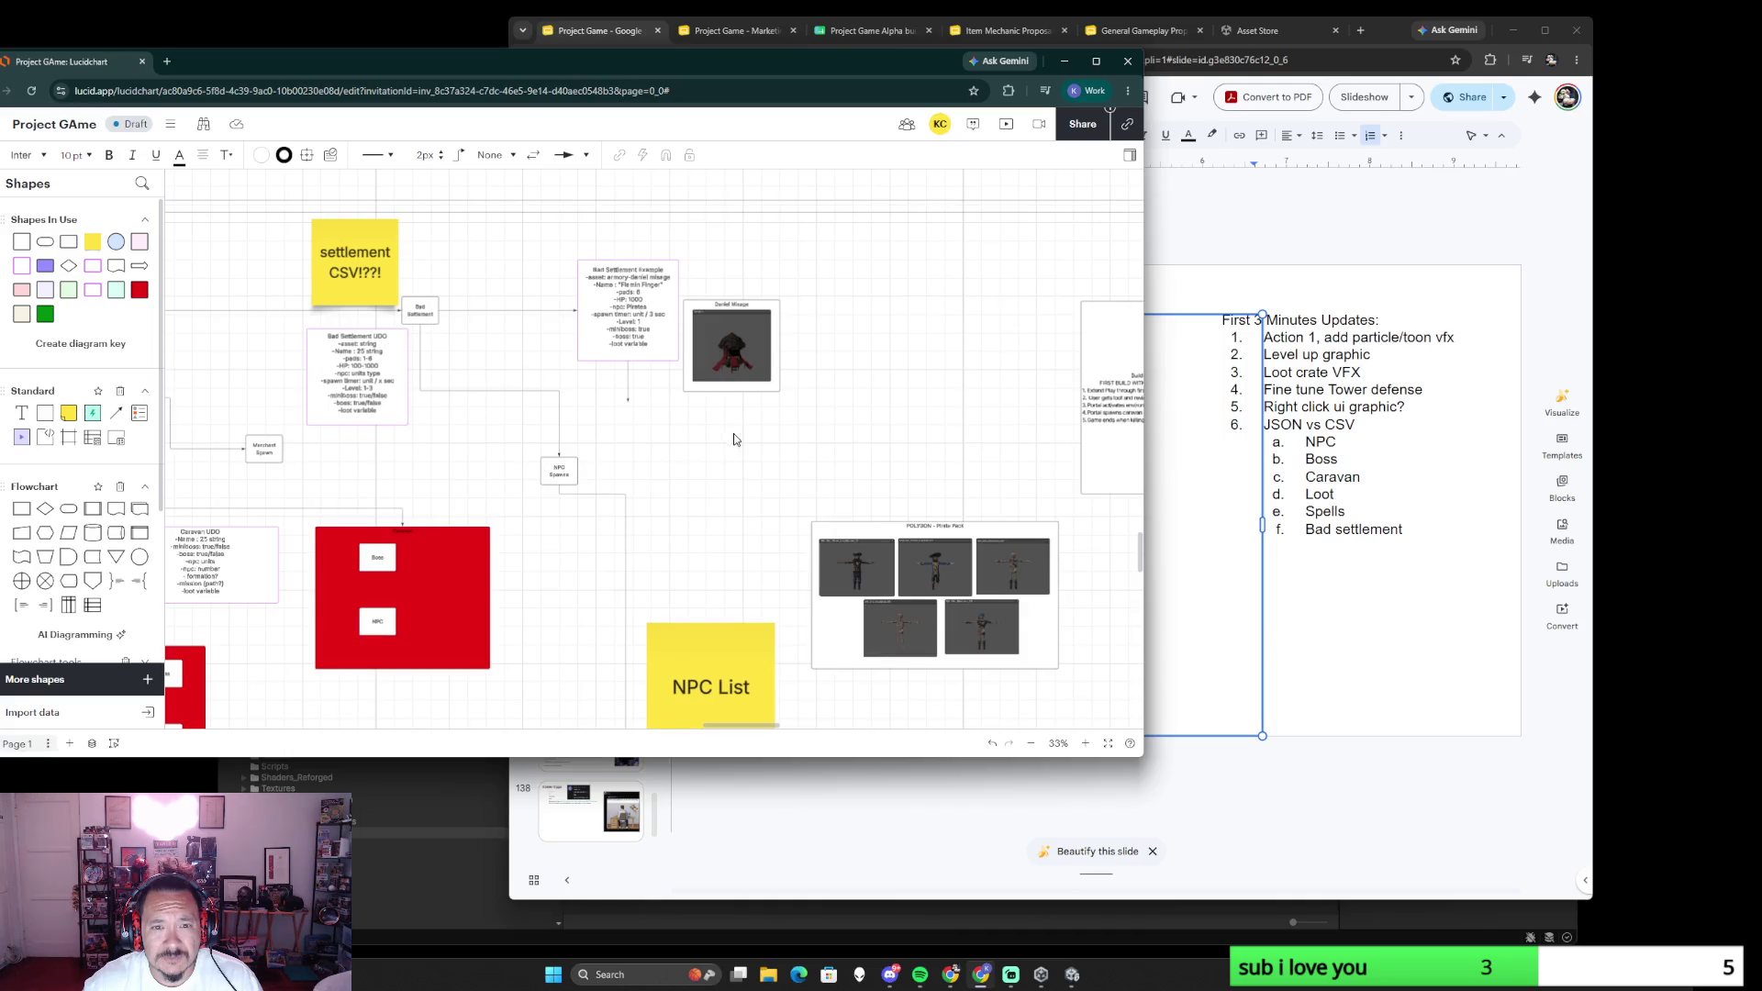
mouse_move(746, 338)
left_mouse_down()
mouse_move(801, 303)
mouse_move(840, 304)
left_mouse_up()
scroll(724, 411, "up", 2)
scroll(727, 314, "up", 3)
scroll(688, 385, "up", 3)
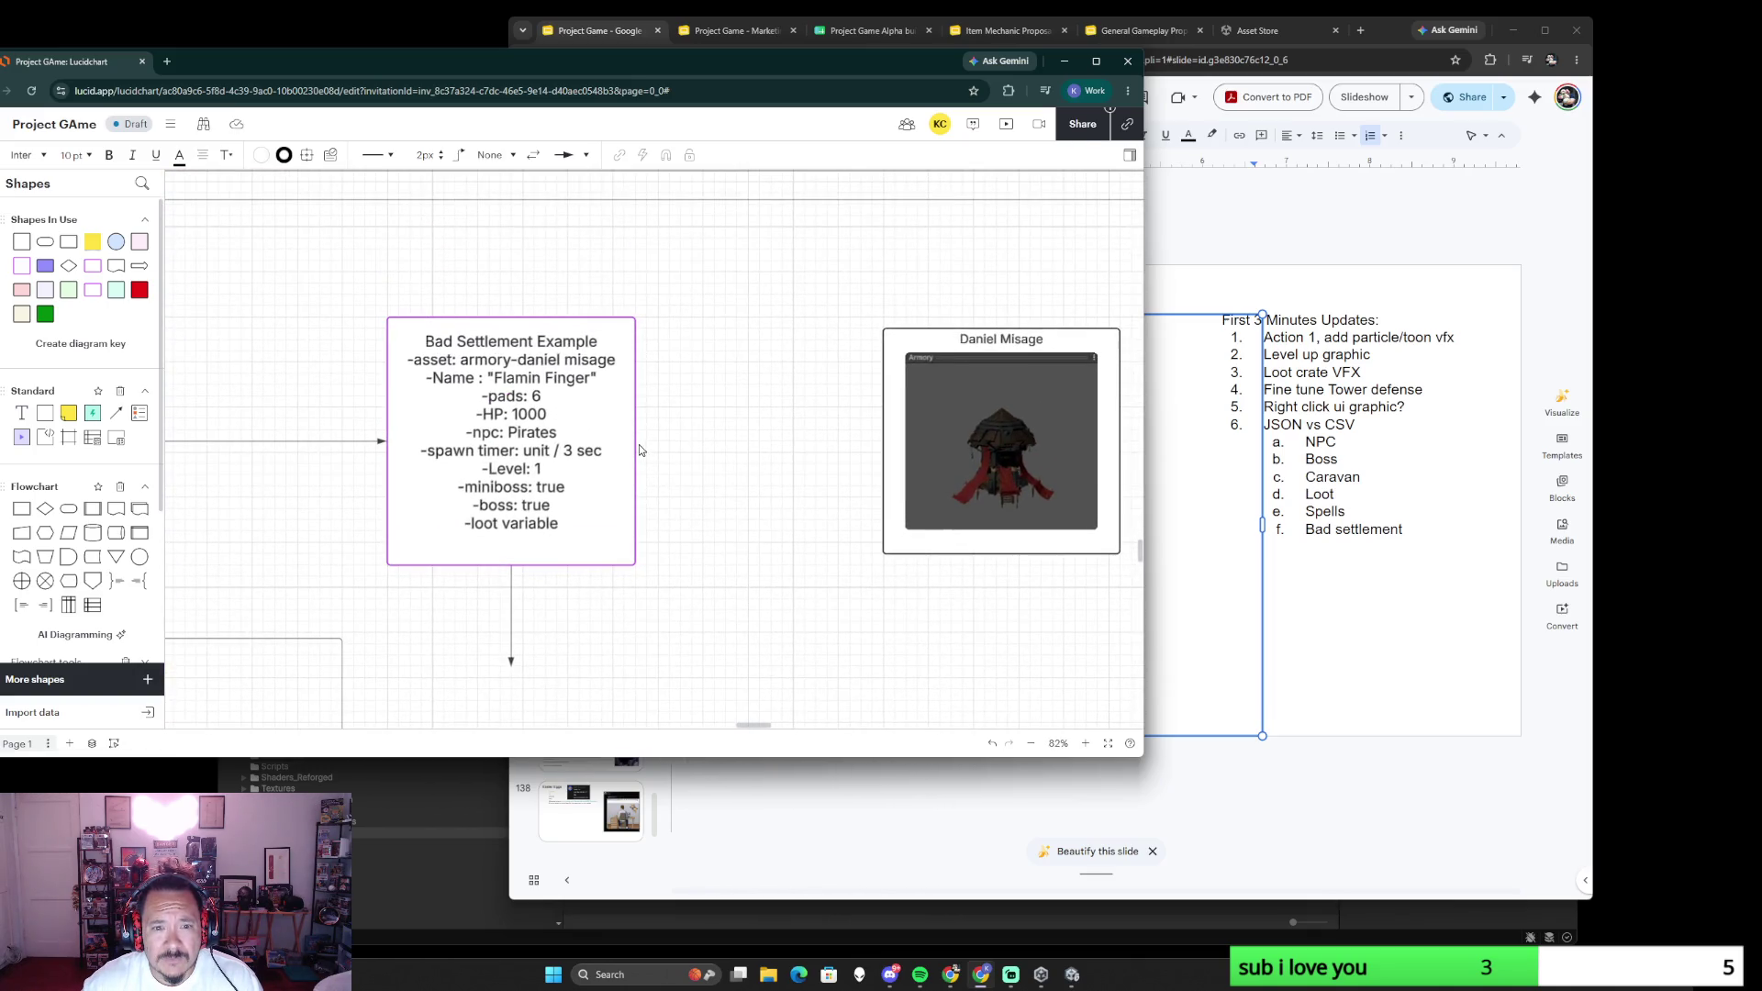
- Add a Process step from the Bad Settlement Example box and connect it to the Daniel Misage image
left_click_drag(638, 441, 688, 440)
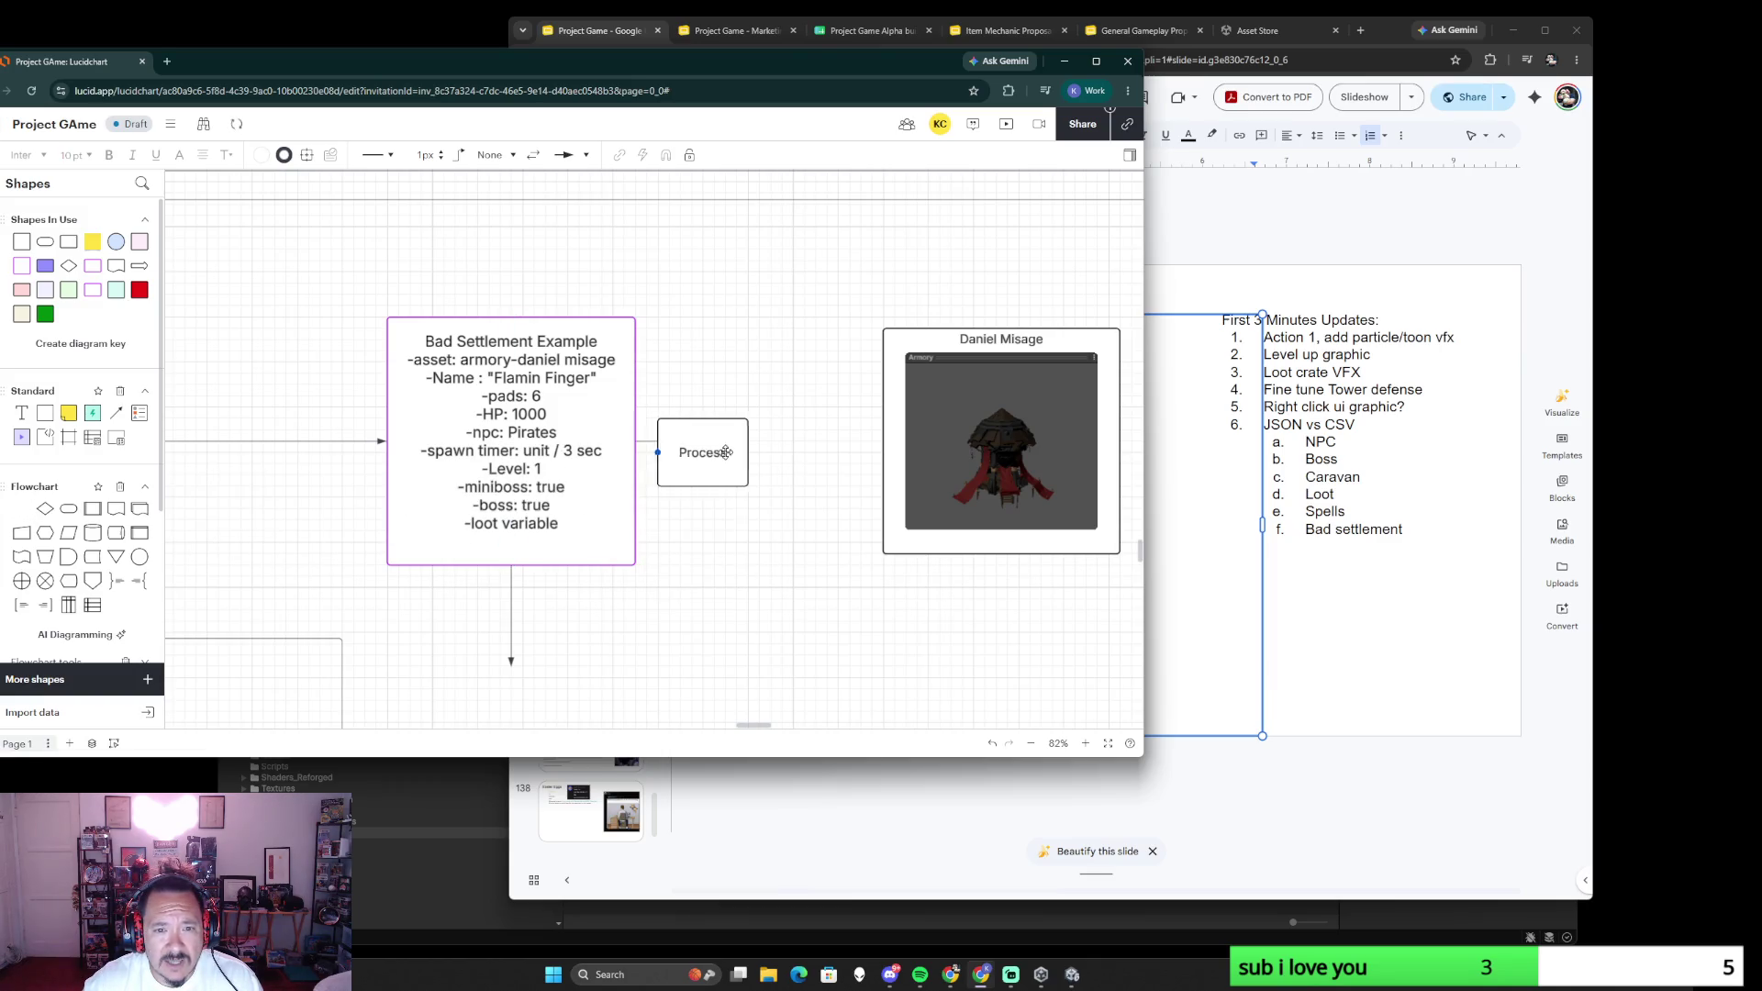
mouse_move(93, 508)
left_mouse_down()
mouse_move(759, 441)
mouse_move(713, 441)
mouse_move(883, 440)
left_mouse_up()
left_click(772, 441)
scroll(772, 454, "down", 5)
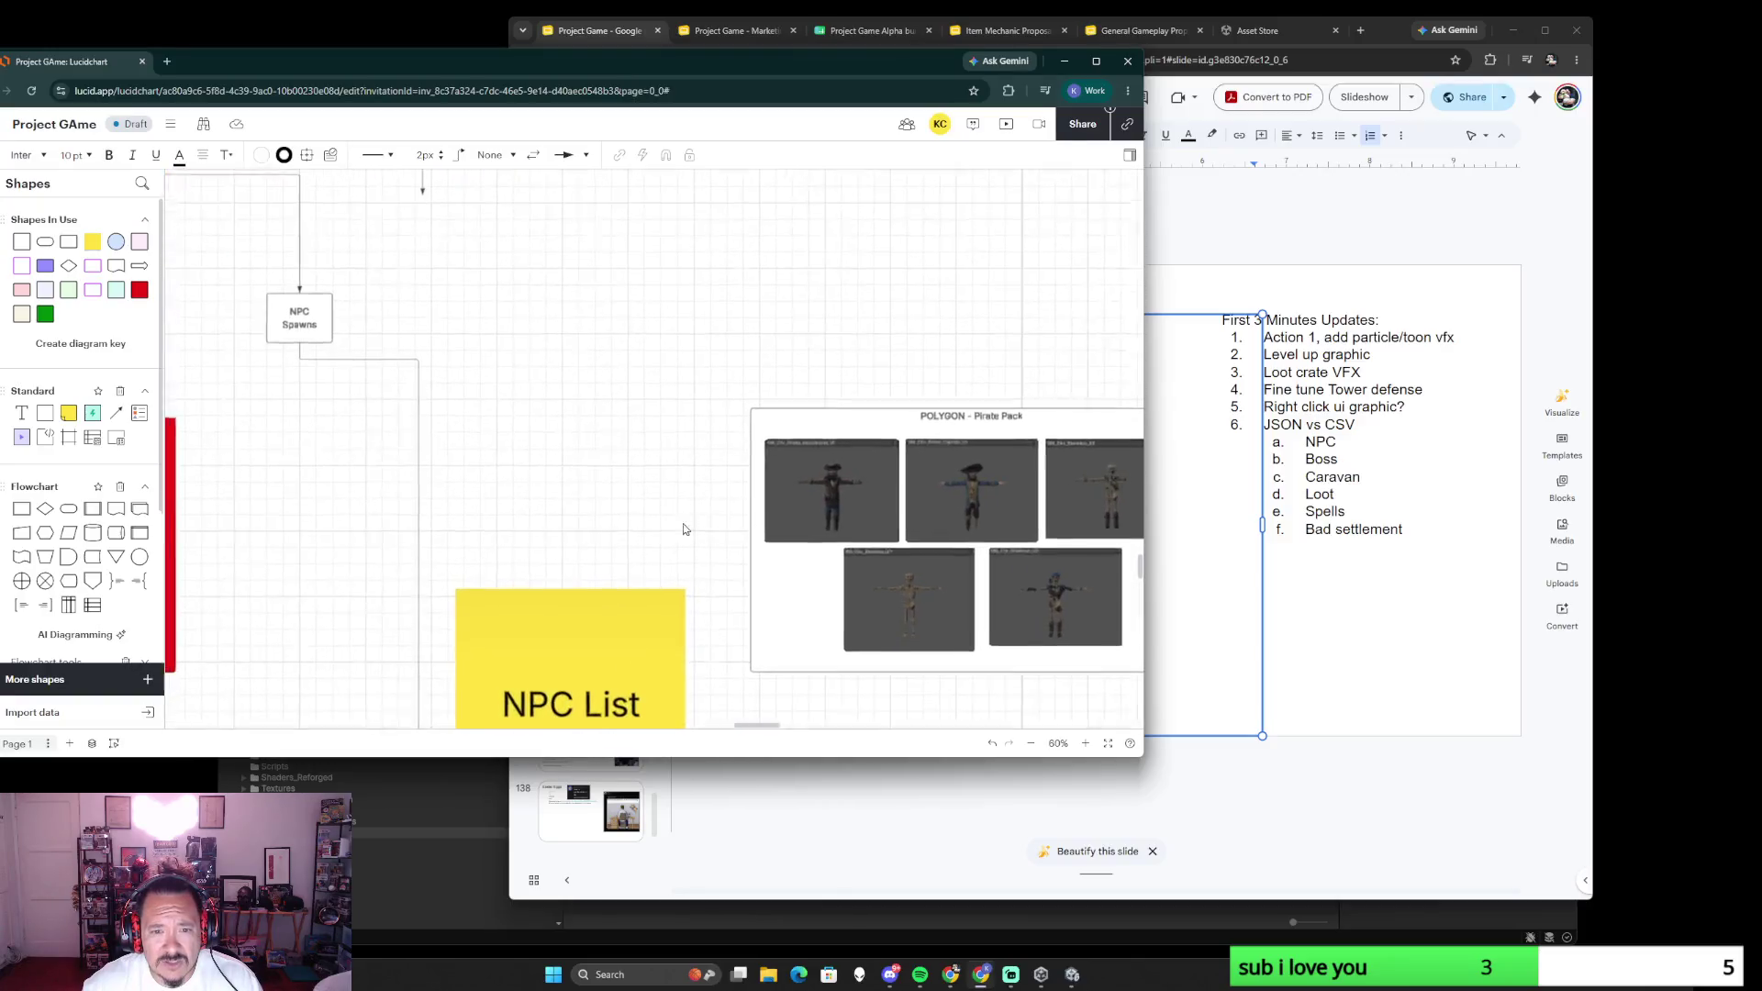
- Delete the pirate captain and the other pirate image from the lower Pirate Pack copy
left_click_drag(694, 409, 574, 440)
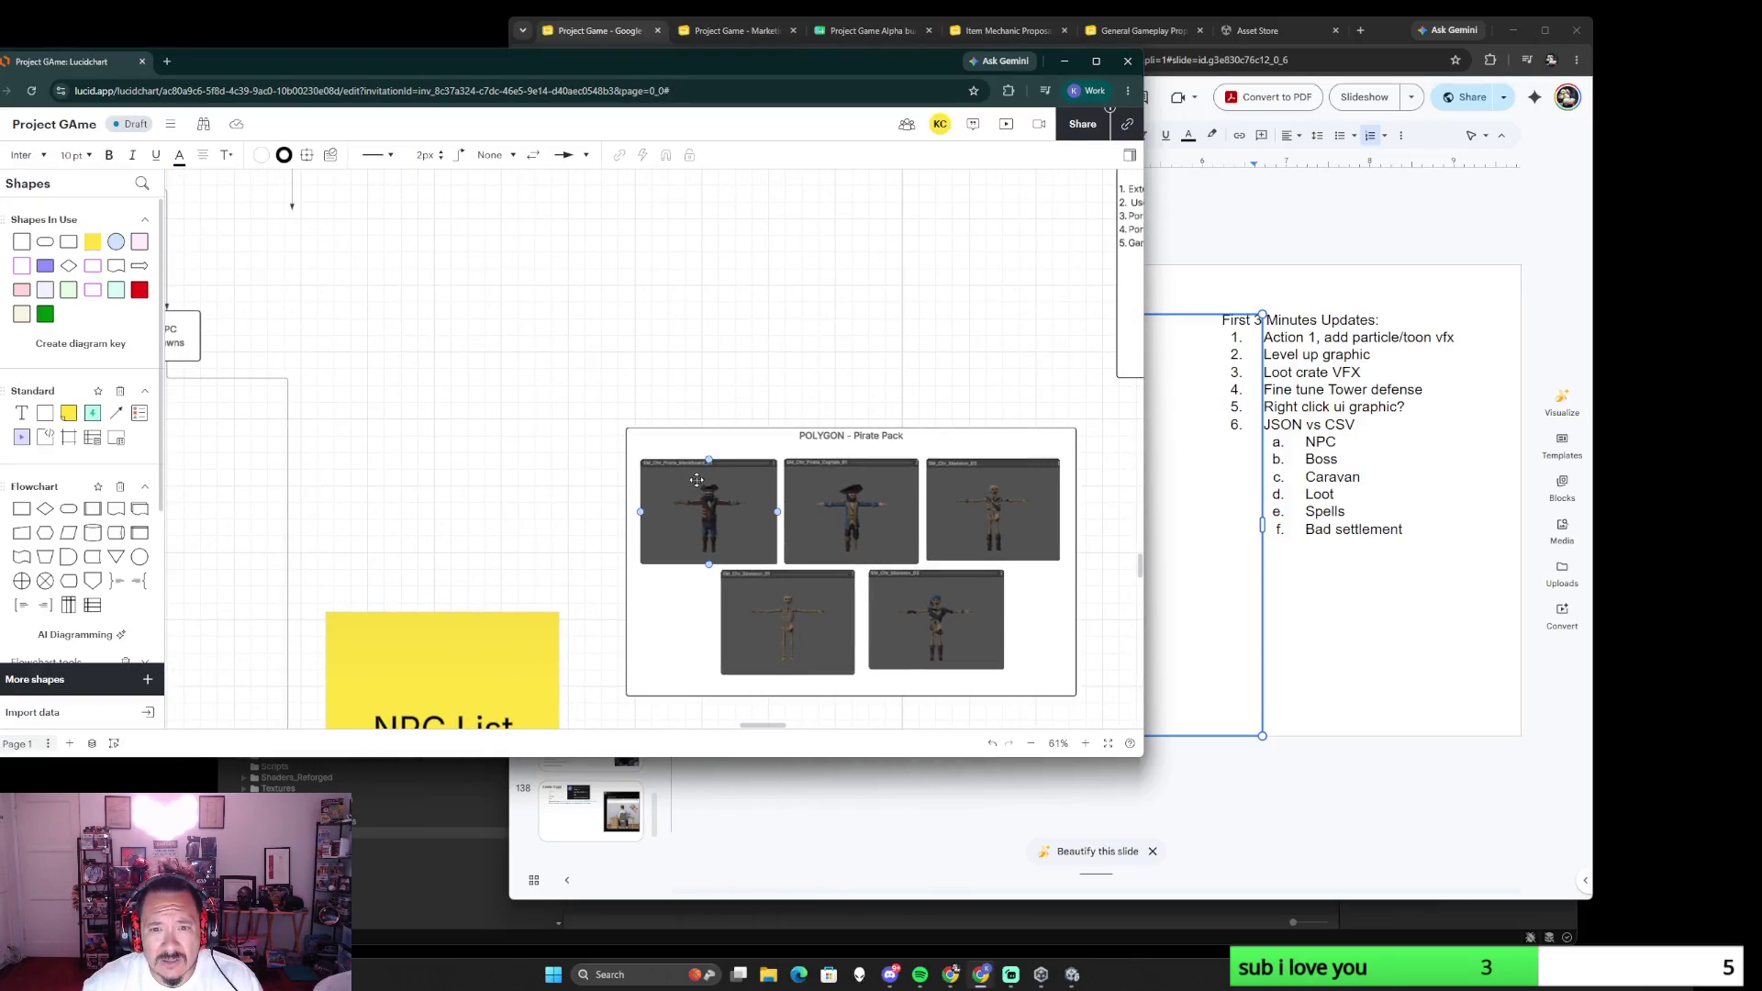
scroll(608, 362, "down", 5)
scroll(612, 363, "down", 5)
scroll(630, 353, "up", 2)
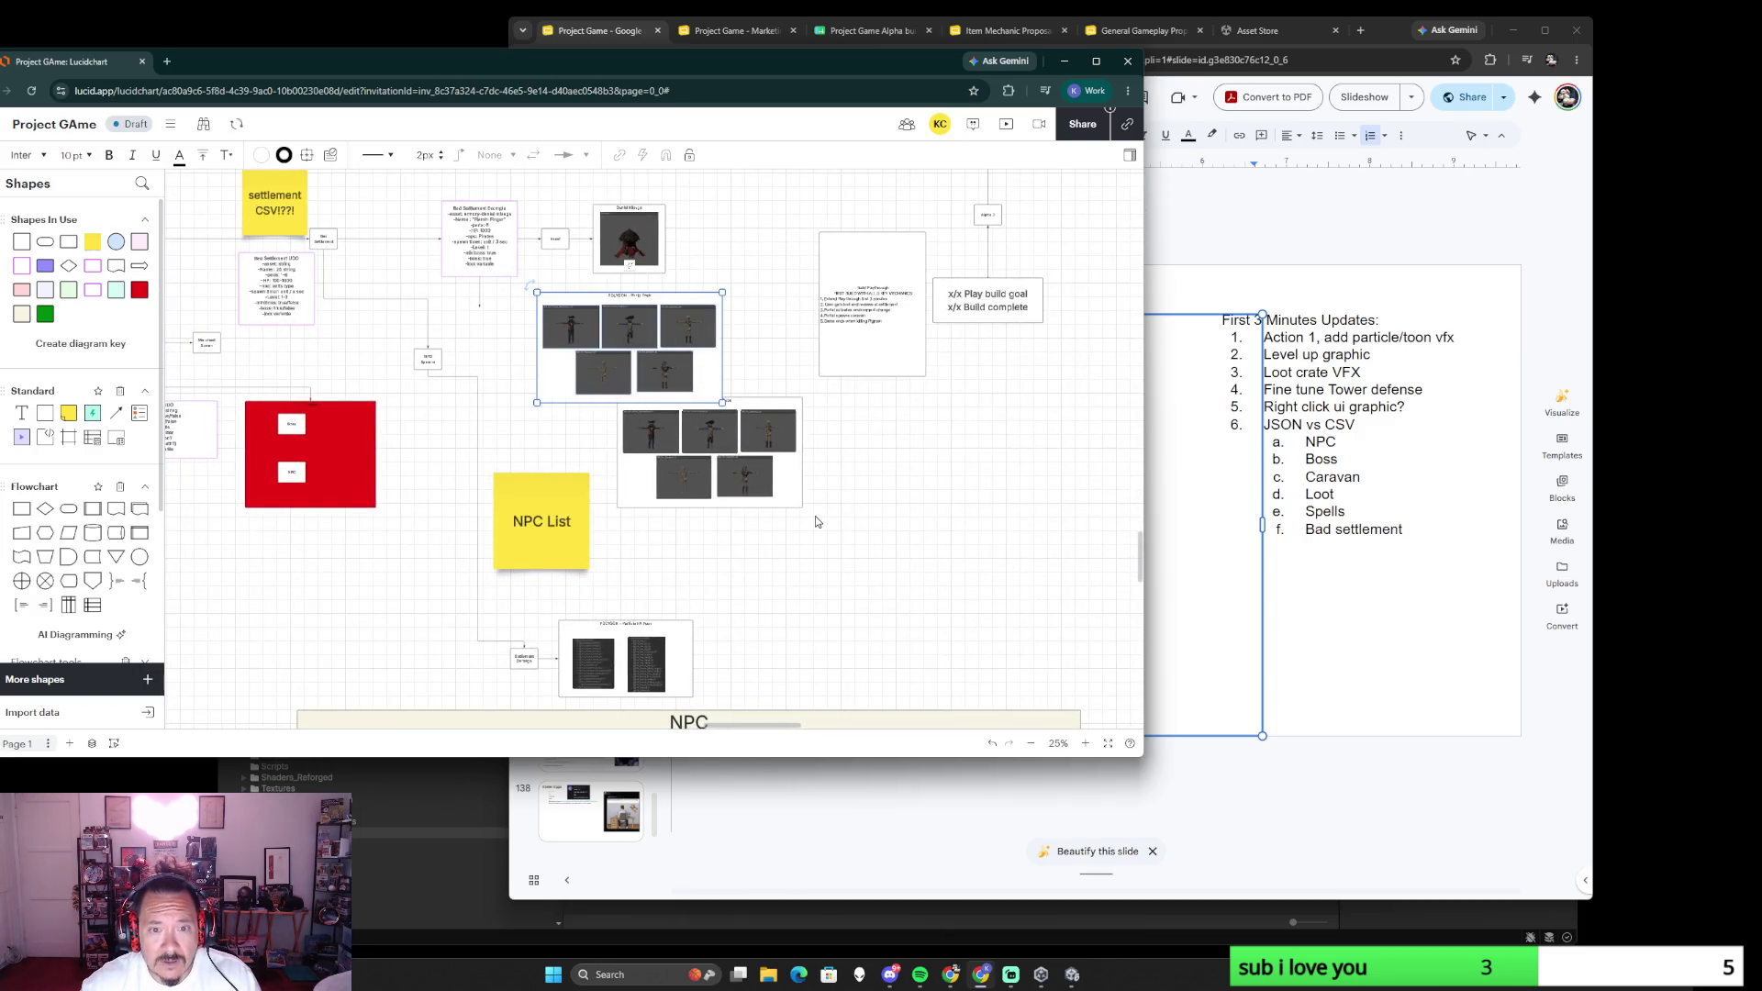
scroll(807, 432, "up", 3)
scroll(916, 465, "up", 2)
left_click(660, 388)
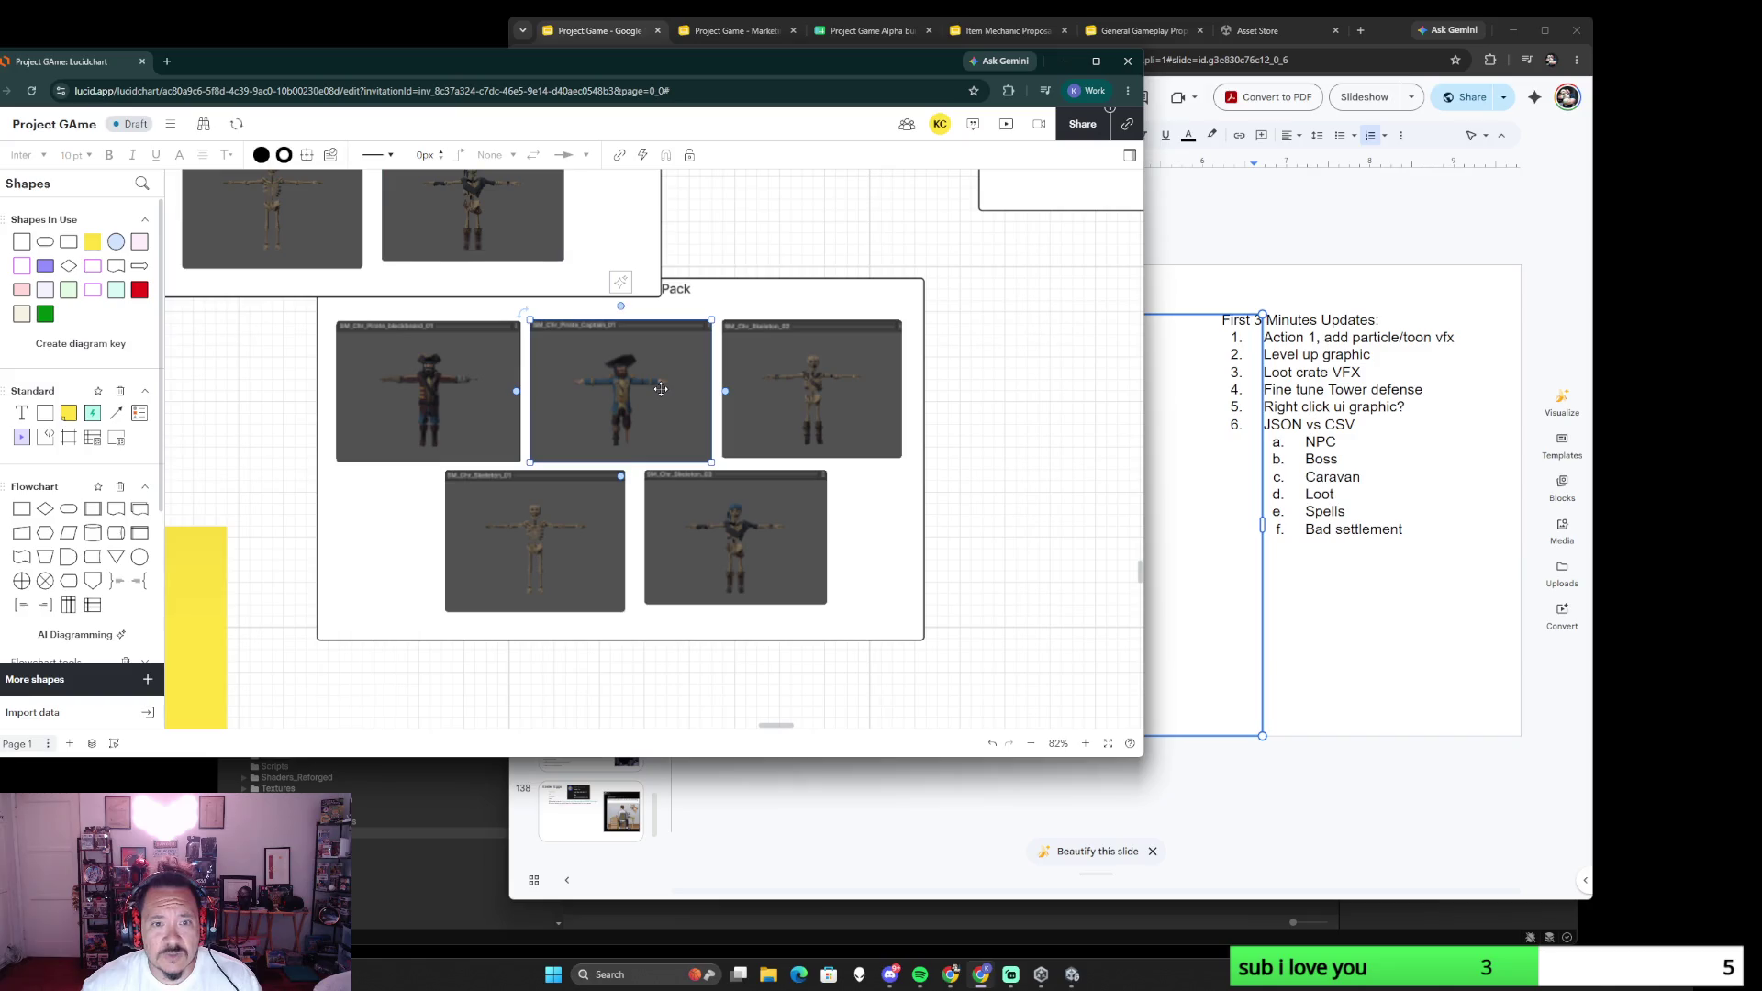
key("Delete")
left_click(471, 422)
key("Delete")
- Try removing SM_Chr_Skeleton_01 and shifting Skeleton_03, then undo to restore it
left_click(571, 511)
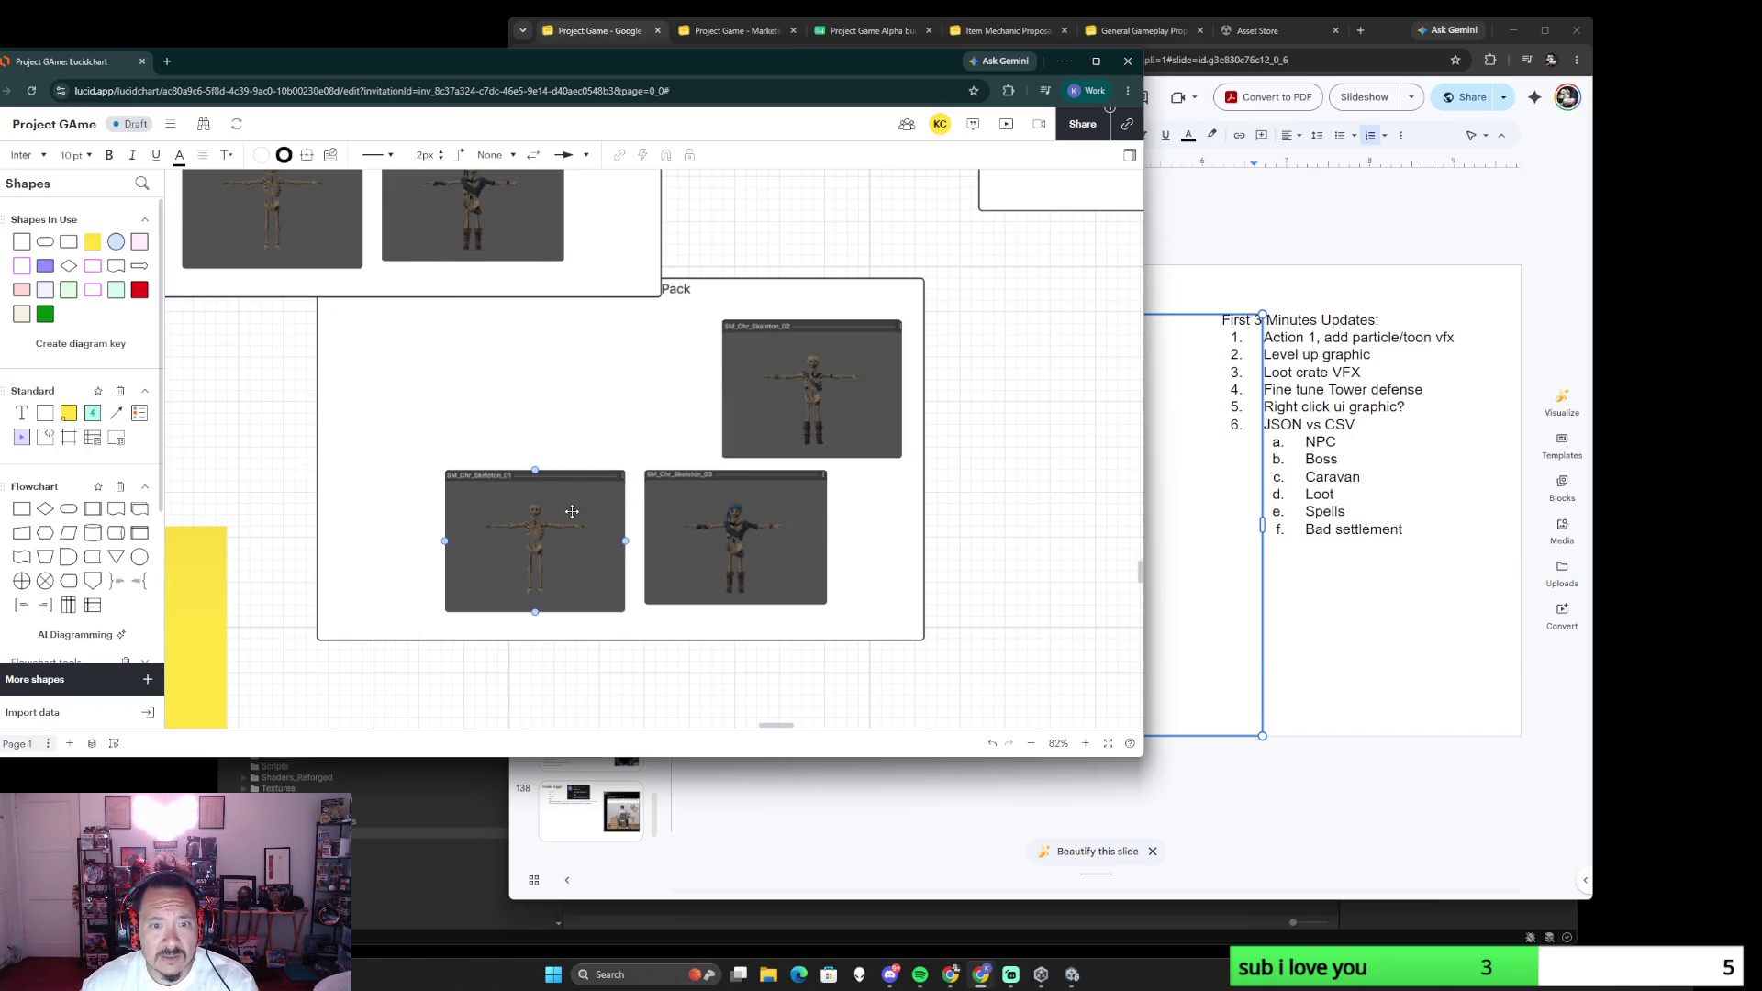
left_click(548, 527)
key("Delete")
left_click_drag(705, 537, 591, 471)
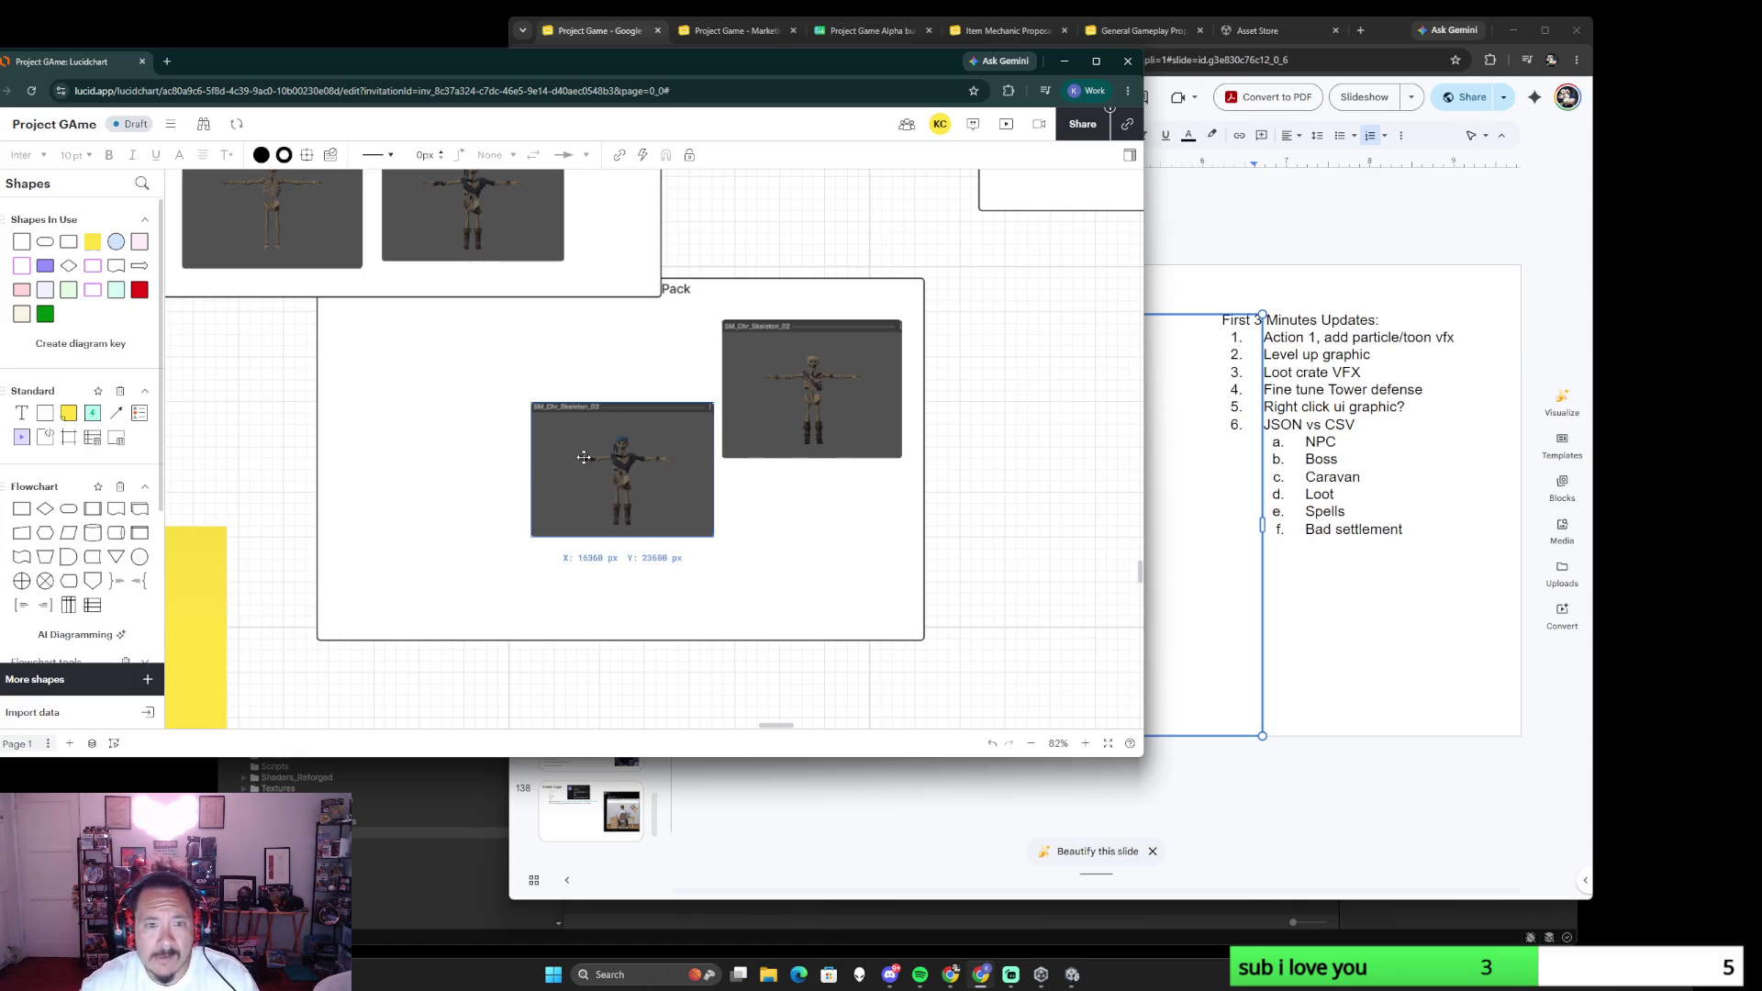
key("ctrl+z")
key("ctrl+z")
scroll(600, 518, "up", 5, "ctrl")
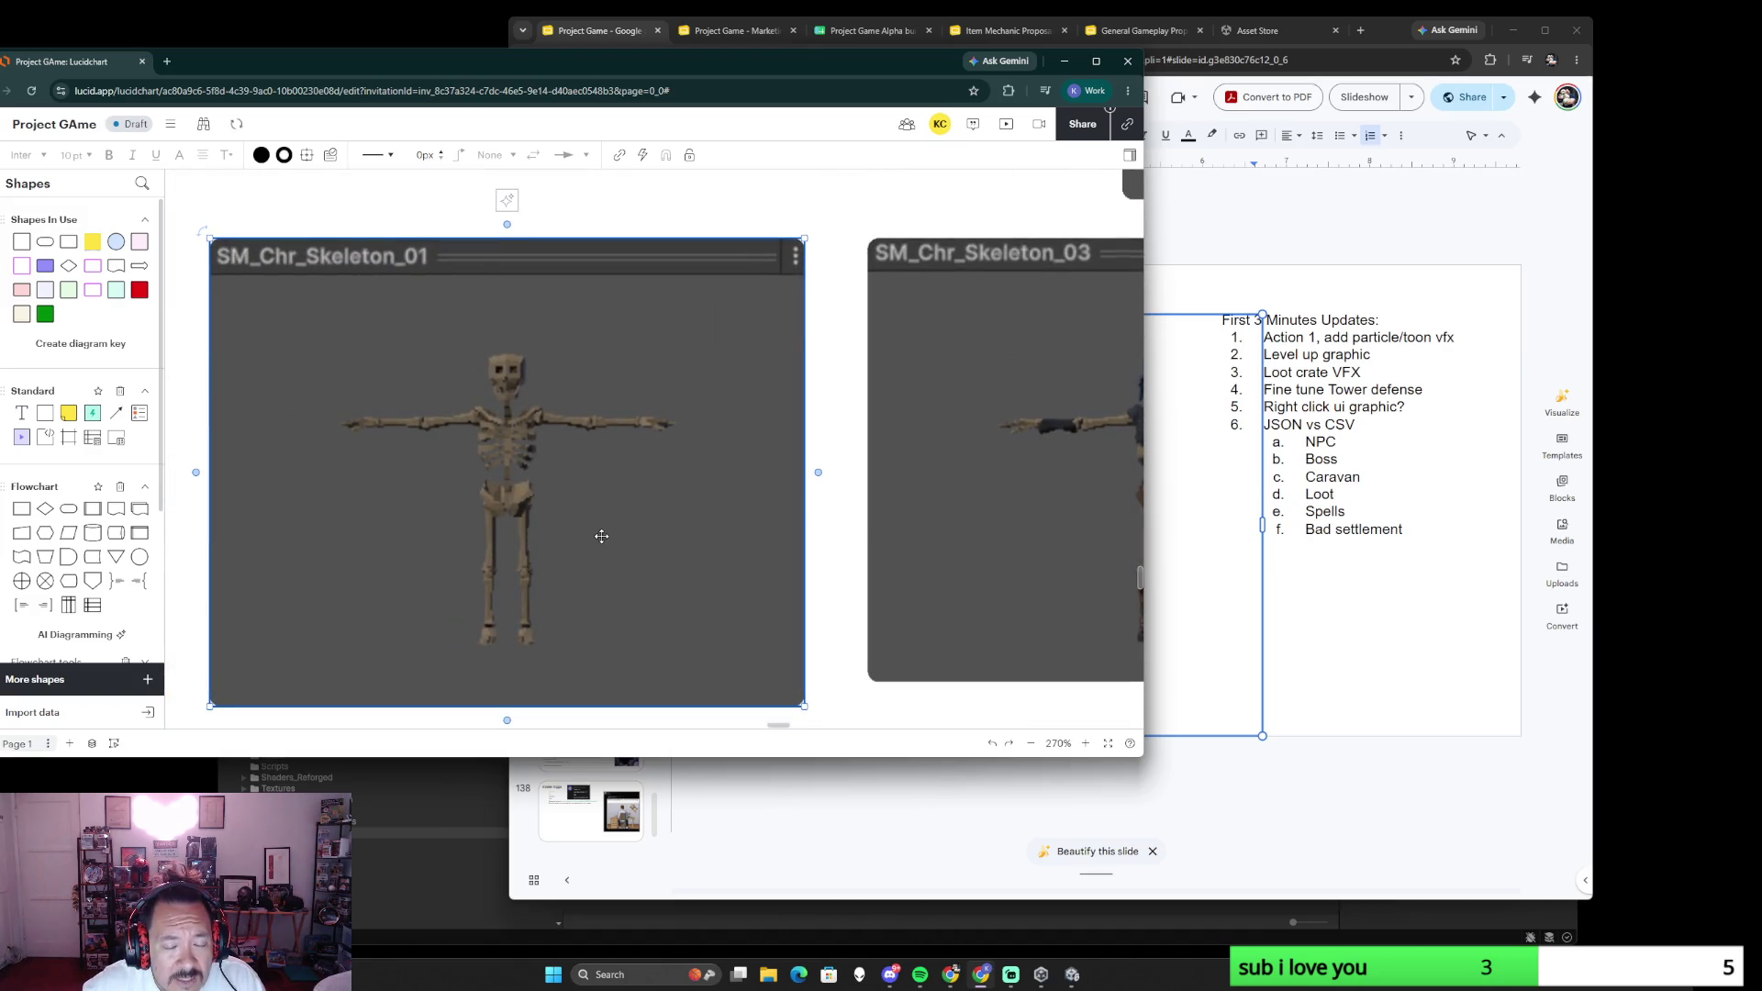
scroll(600, 536, "down", 3, "ctrl")
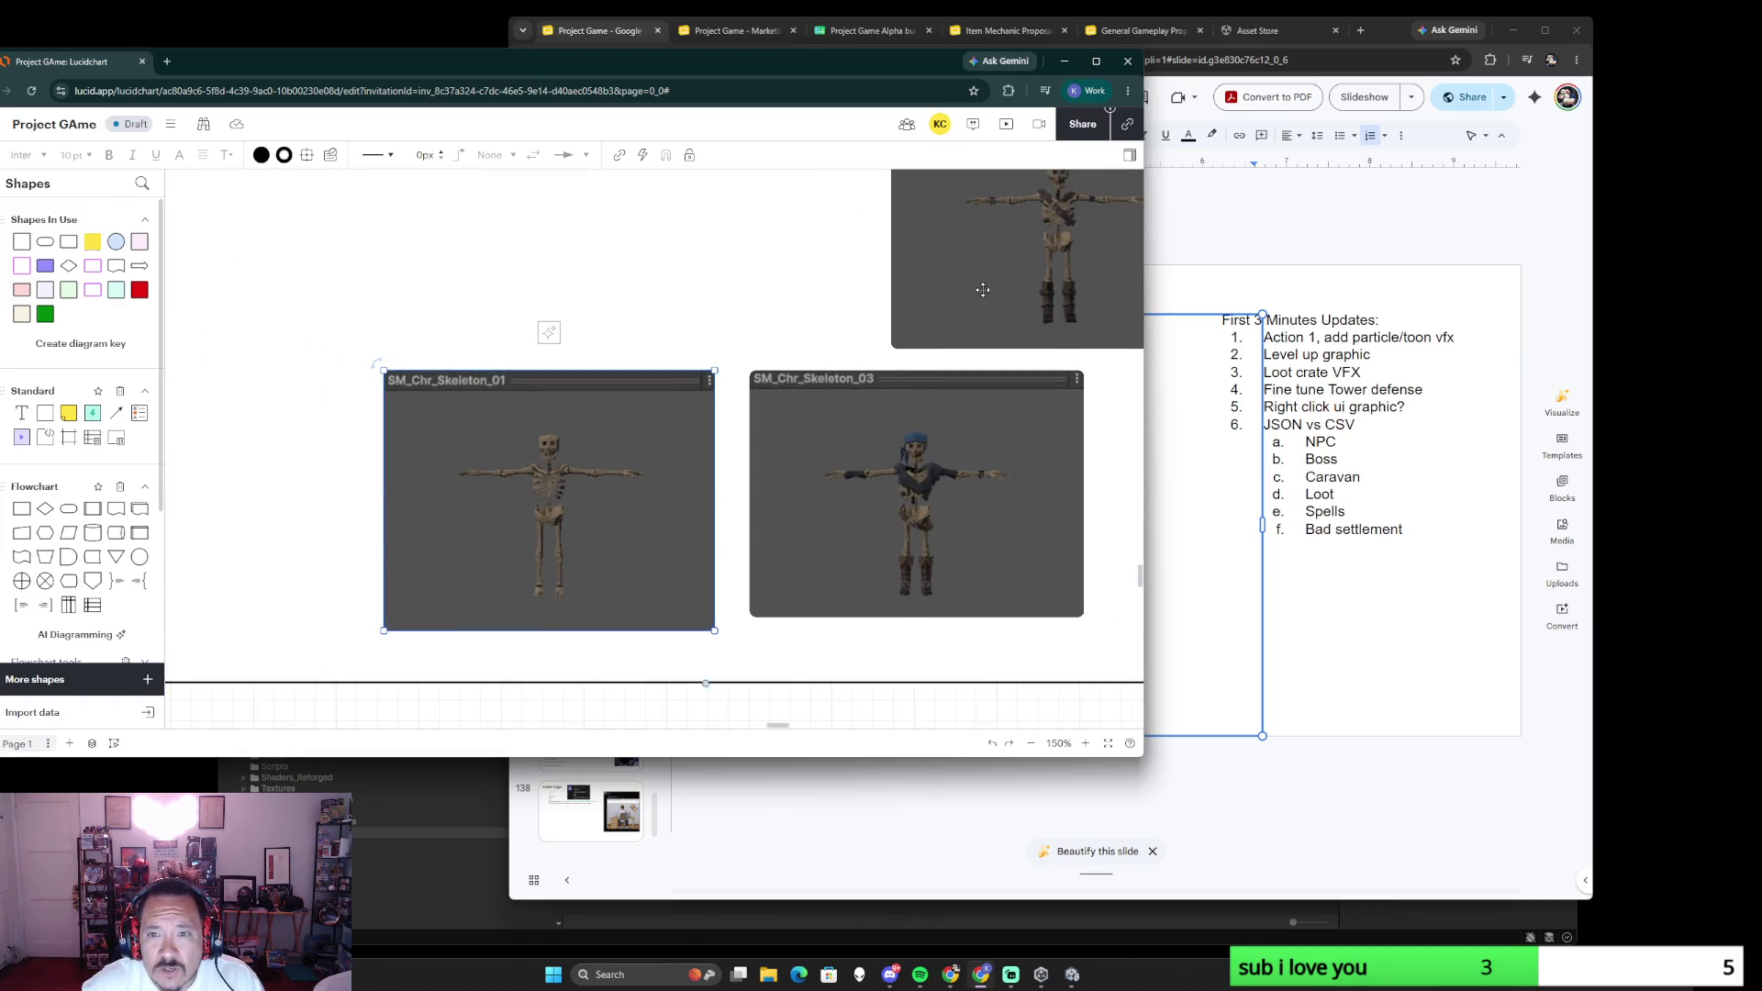
scroll(662, 444, "up", 1)
scroll(648, 523, "down", 3, "ctrl")
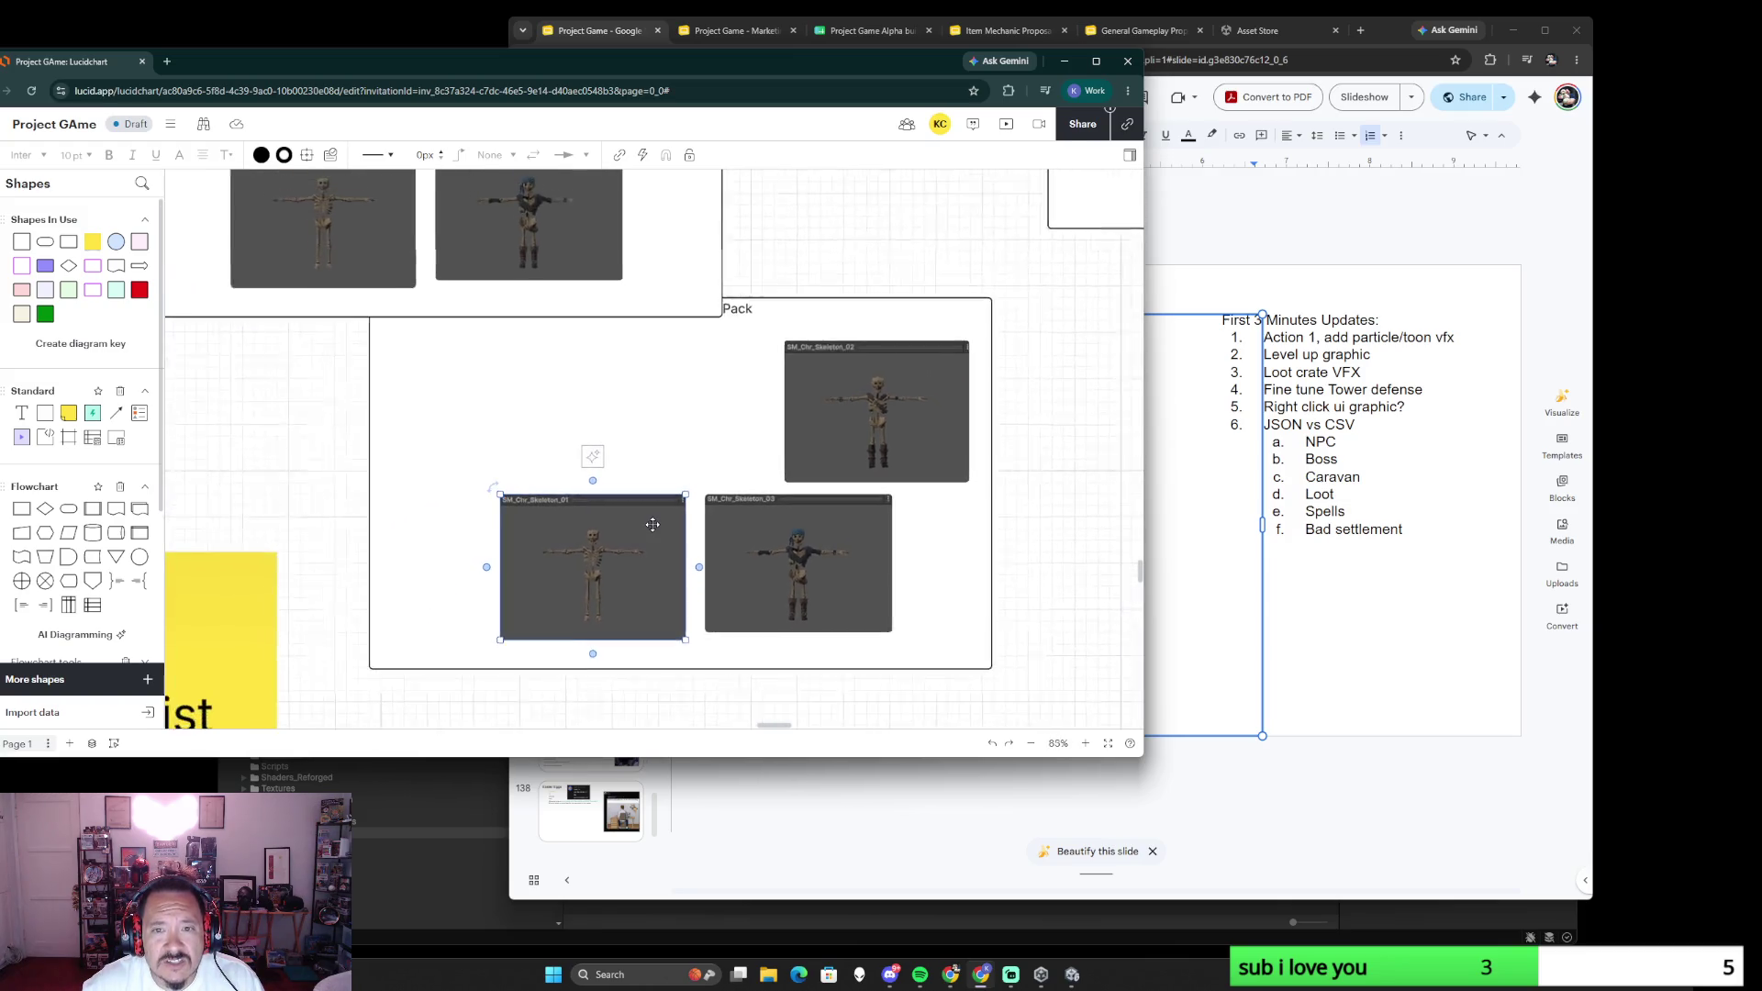
scroll(840, 405, "down", 3, "ctrl")
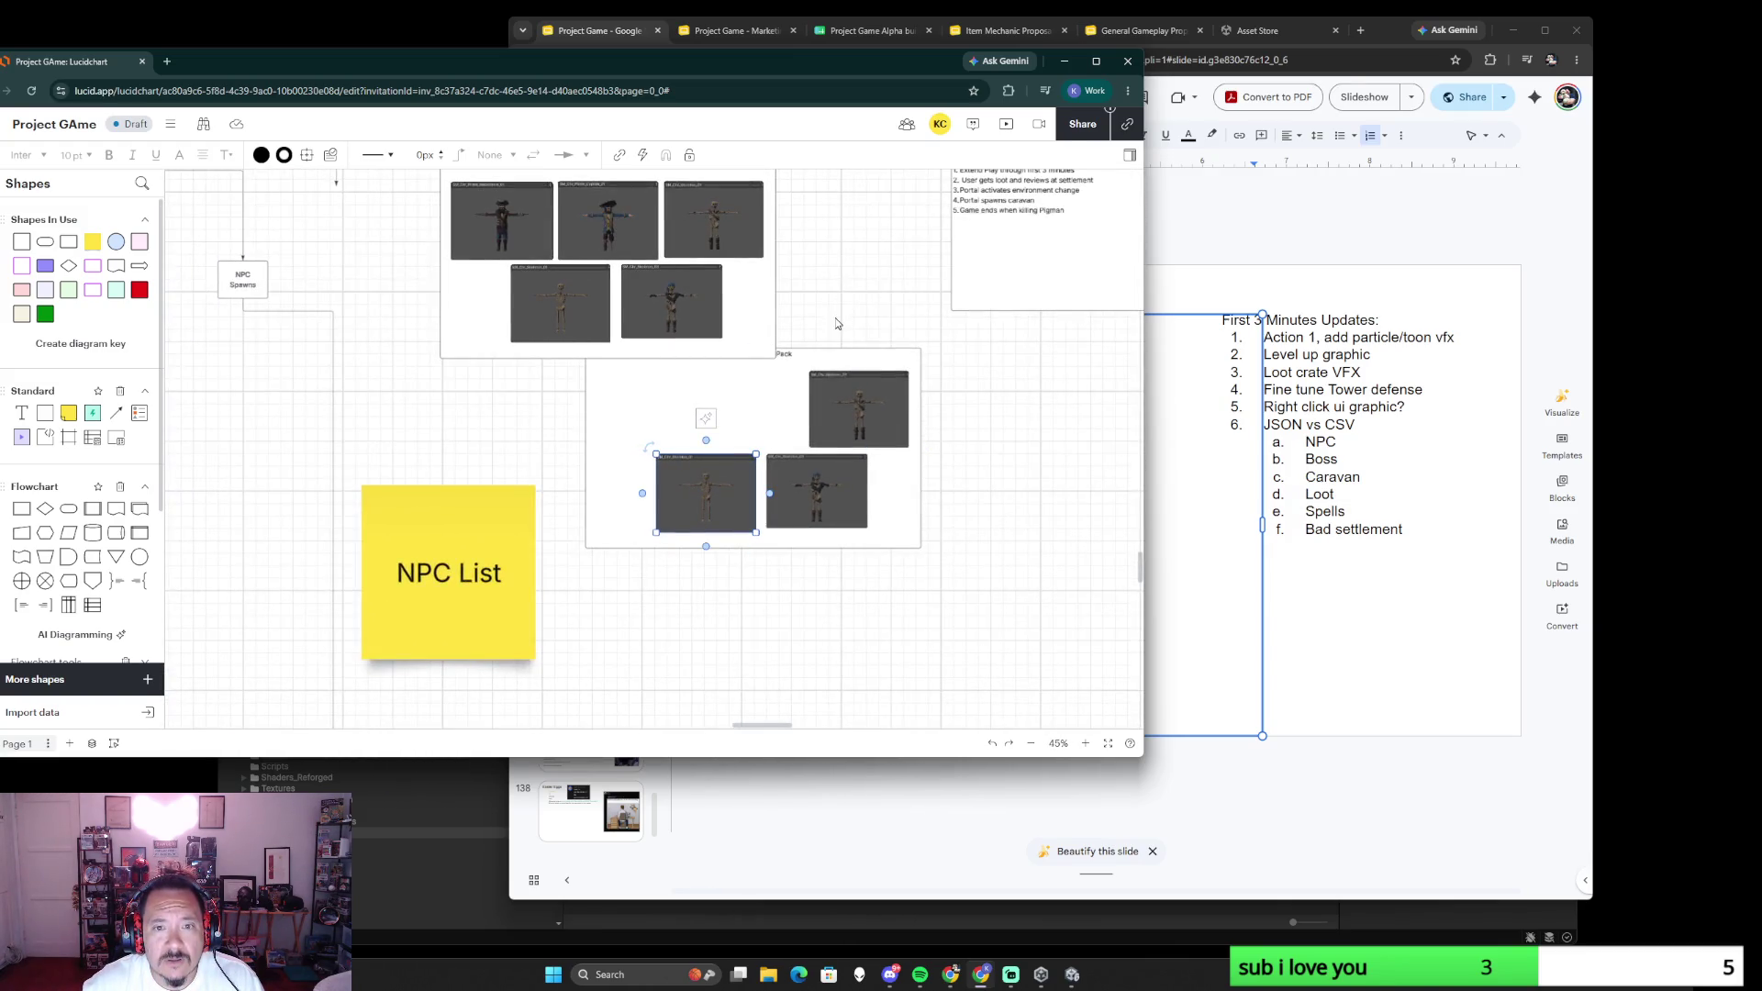
- Delete the three skeleton images from the upper Pirate Pack, leaving the two pirates
left_click(677, 310)
key("Delete")
left_click(561, 302)
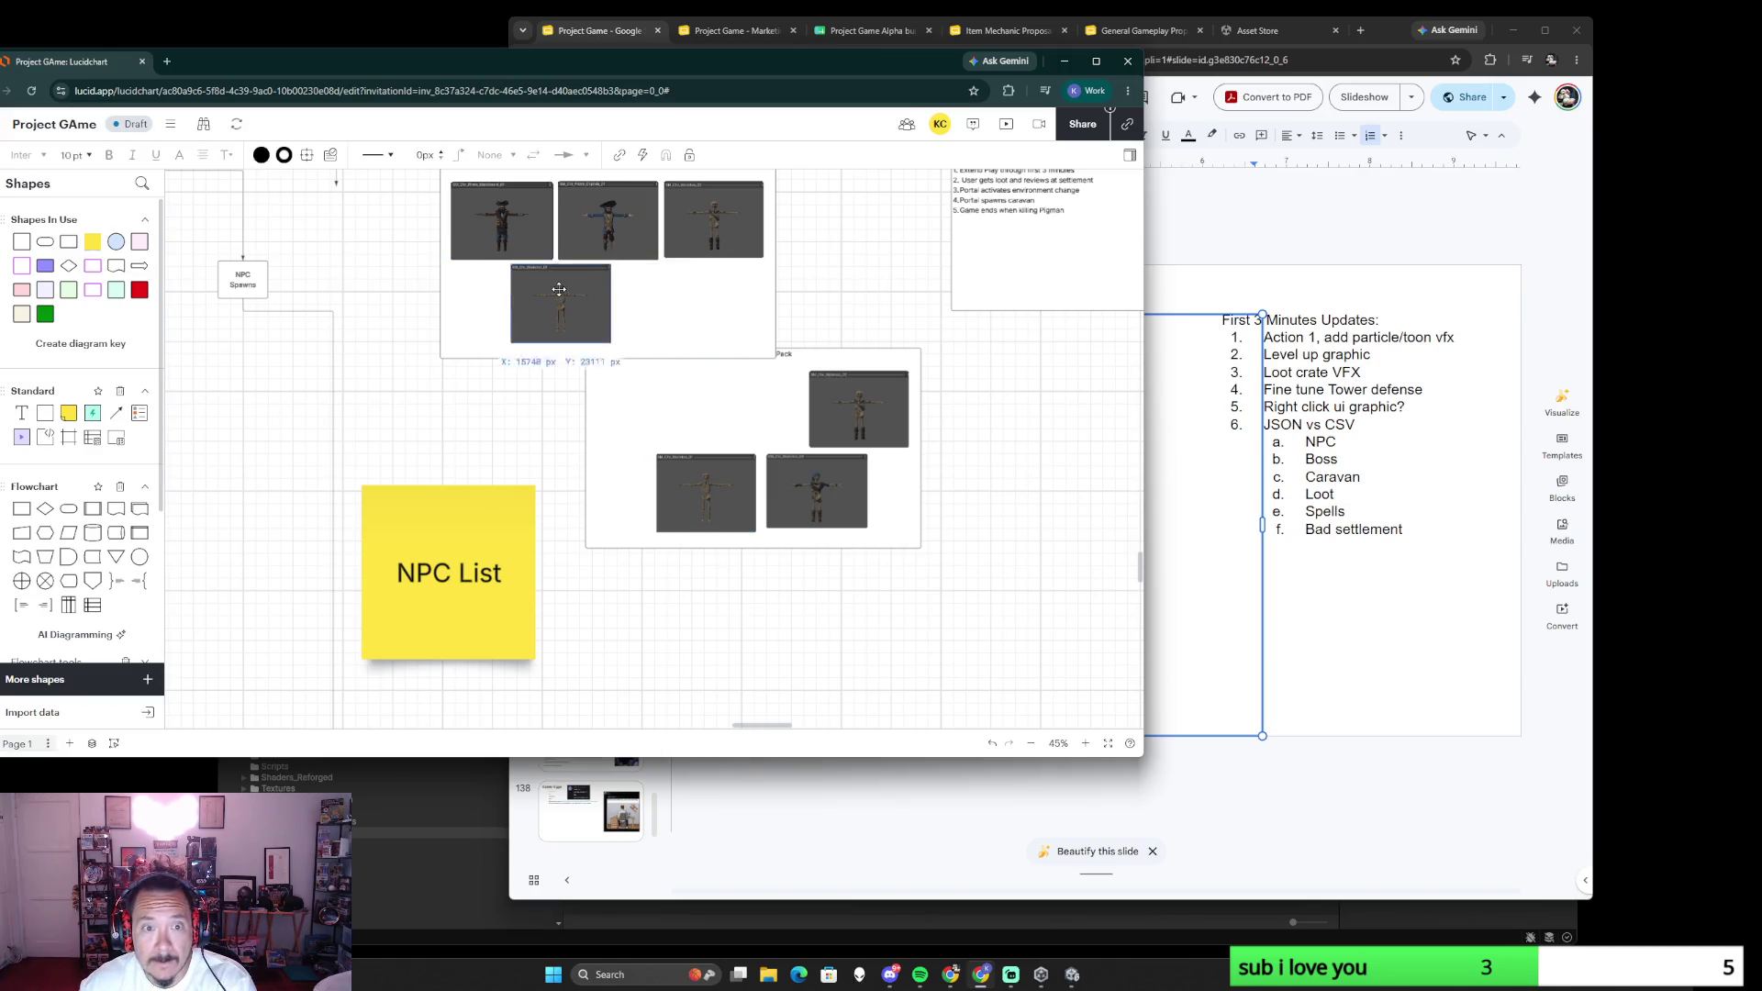
key("Delete")
left_click(713, 220)
key("Delete")
scroll(814, 297, "down", 2, "ctrl")
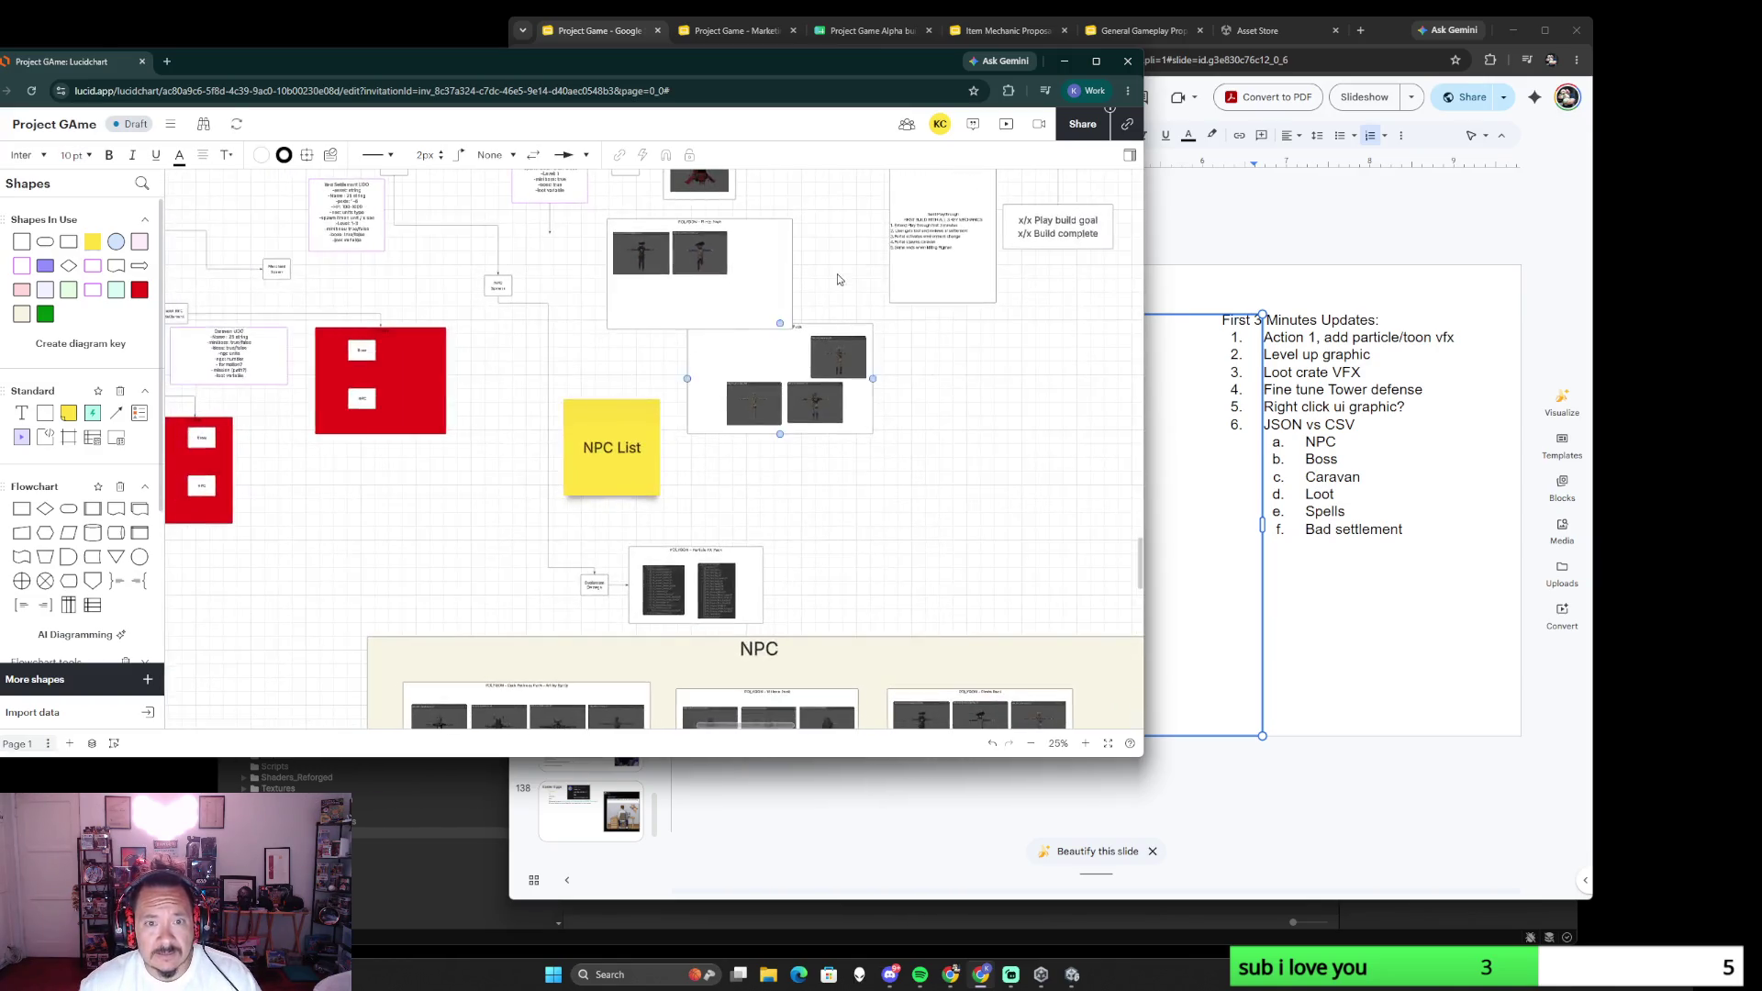
scroll(813, 345, "up", 2)
scroll(774, 469, "up", 3, "ctrl")
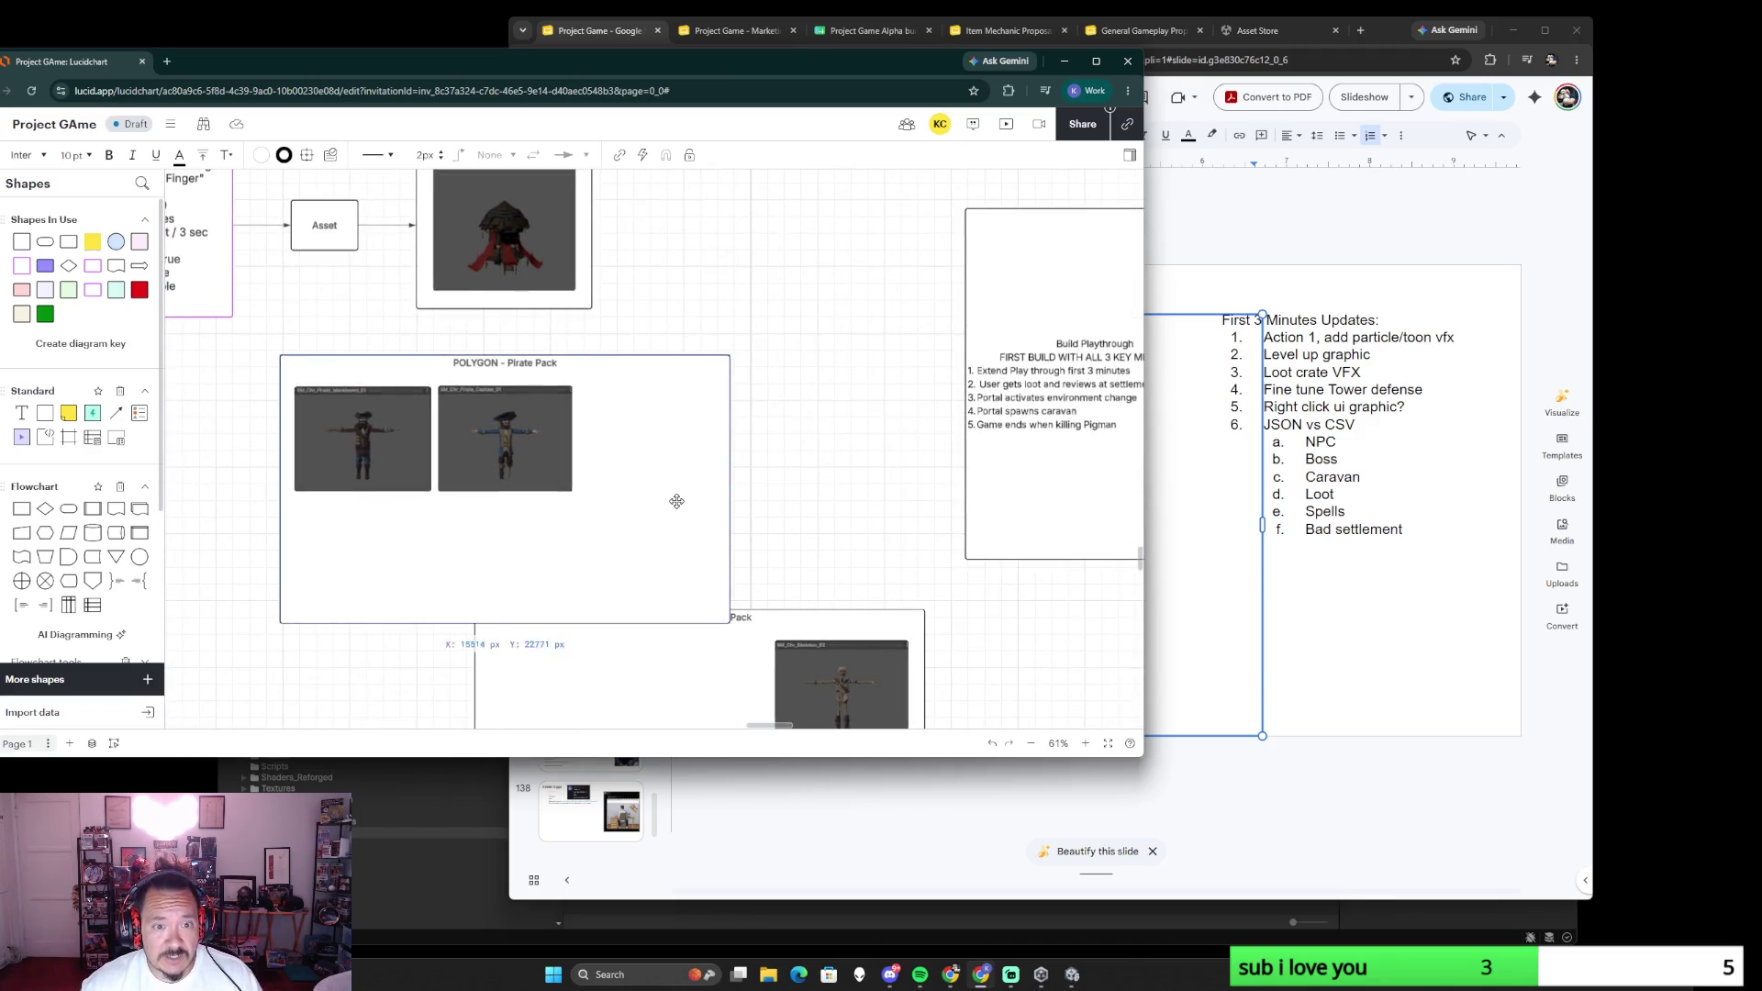
- Shrink the Pirate Pack box, pull one pirate out, and place a copy of the box beside it
left_click_drag(729, 623, 610, 517)
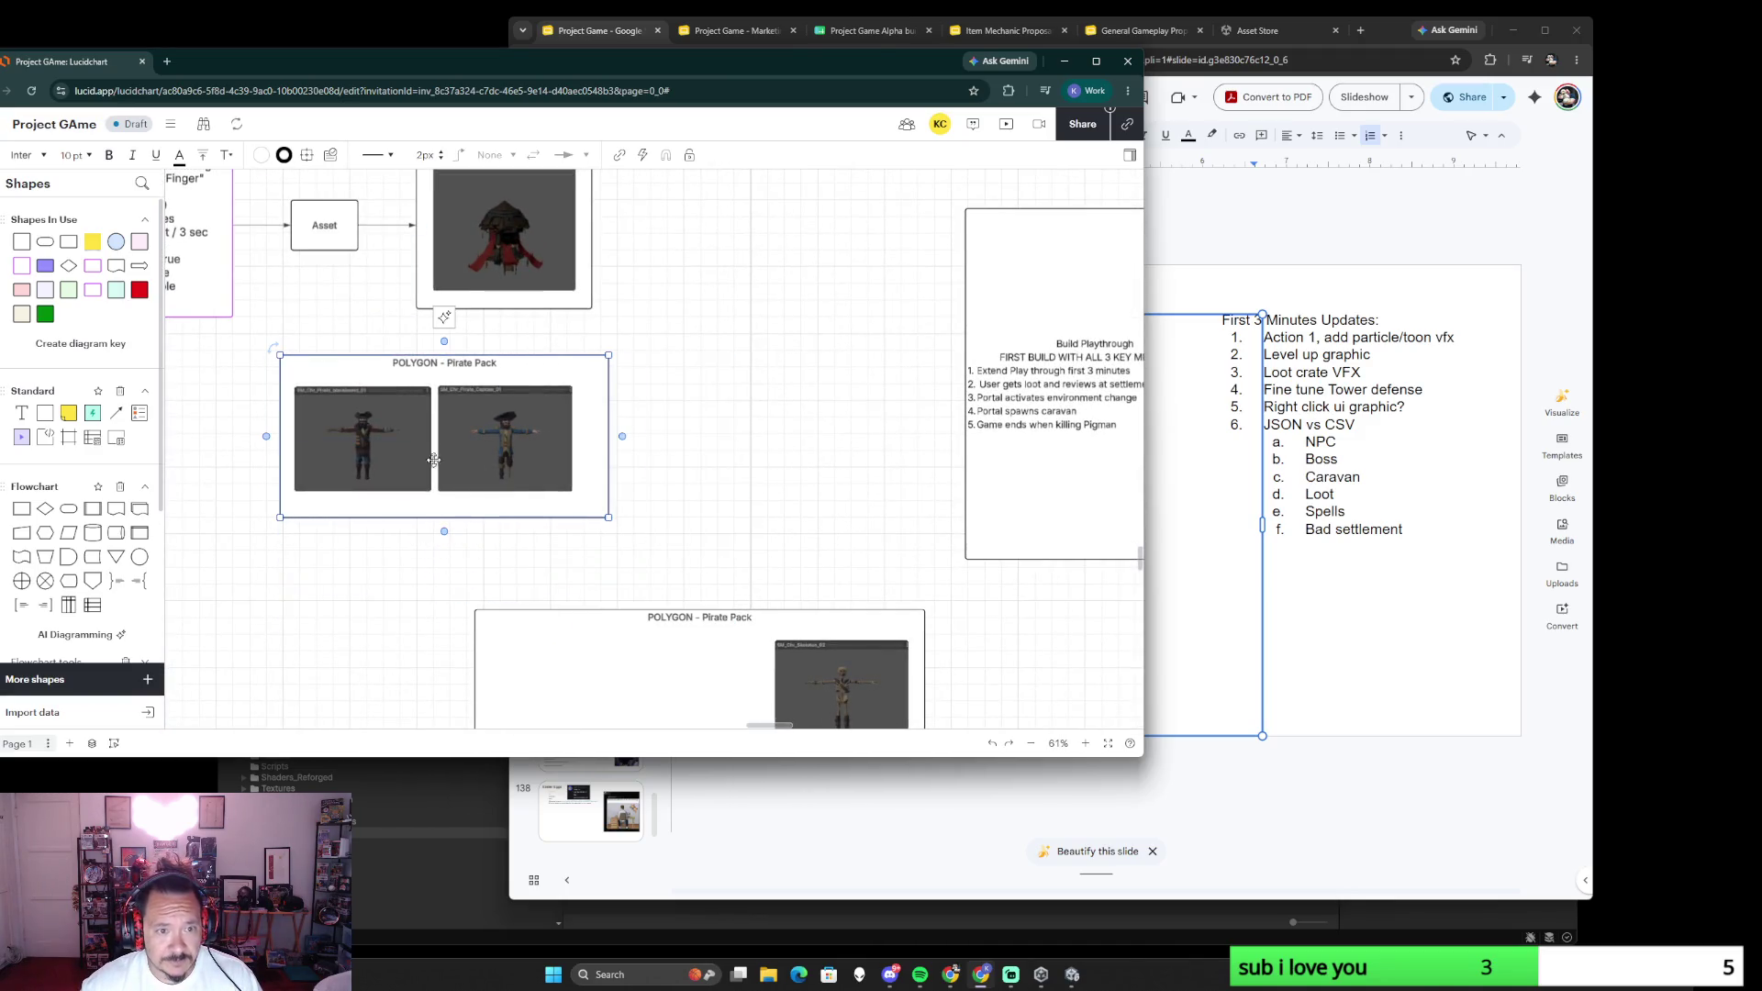
left_click_drag(390, 450, 764, 456)
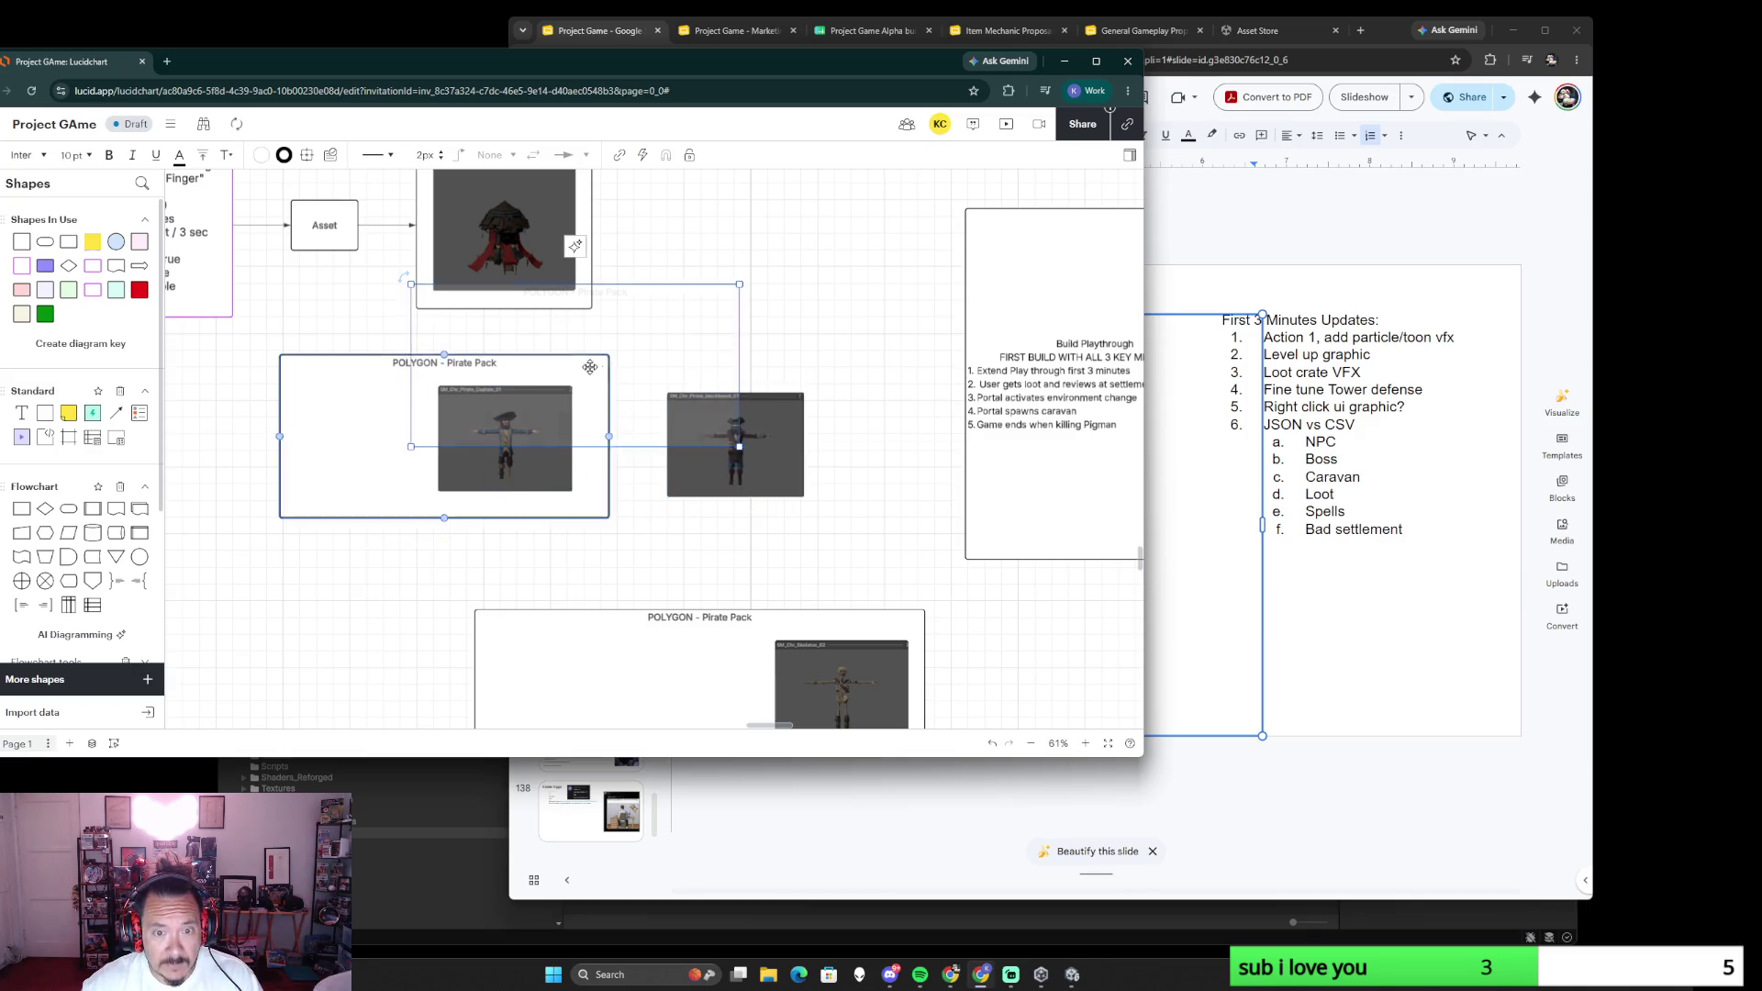
mouse_move(576, 365)
left_mouse_down()
mouse_move(930, 482)
mouse_move(826, 519)
left_mouse_up()
- Send the copied box behind its pirate and narrow the original box around its single pirate
right_click(771, 465)
mouse_move(817, 339)
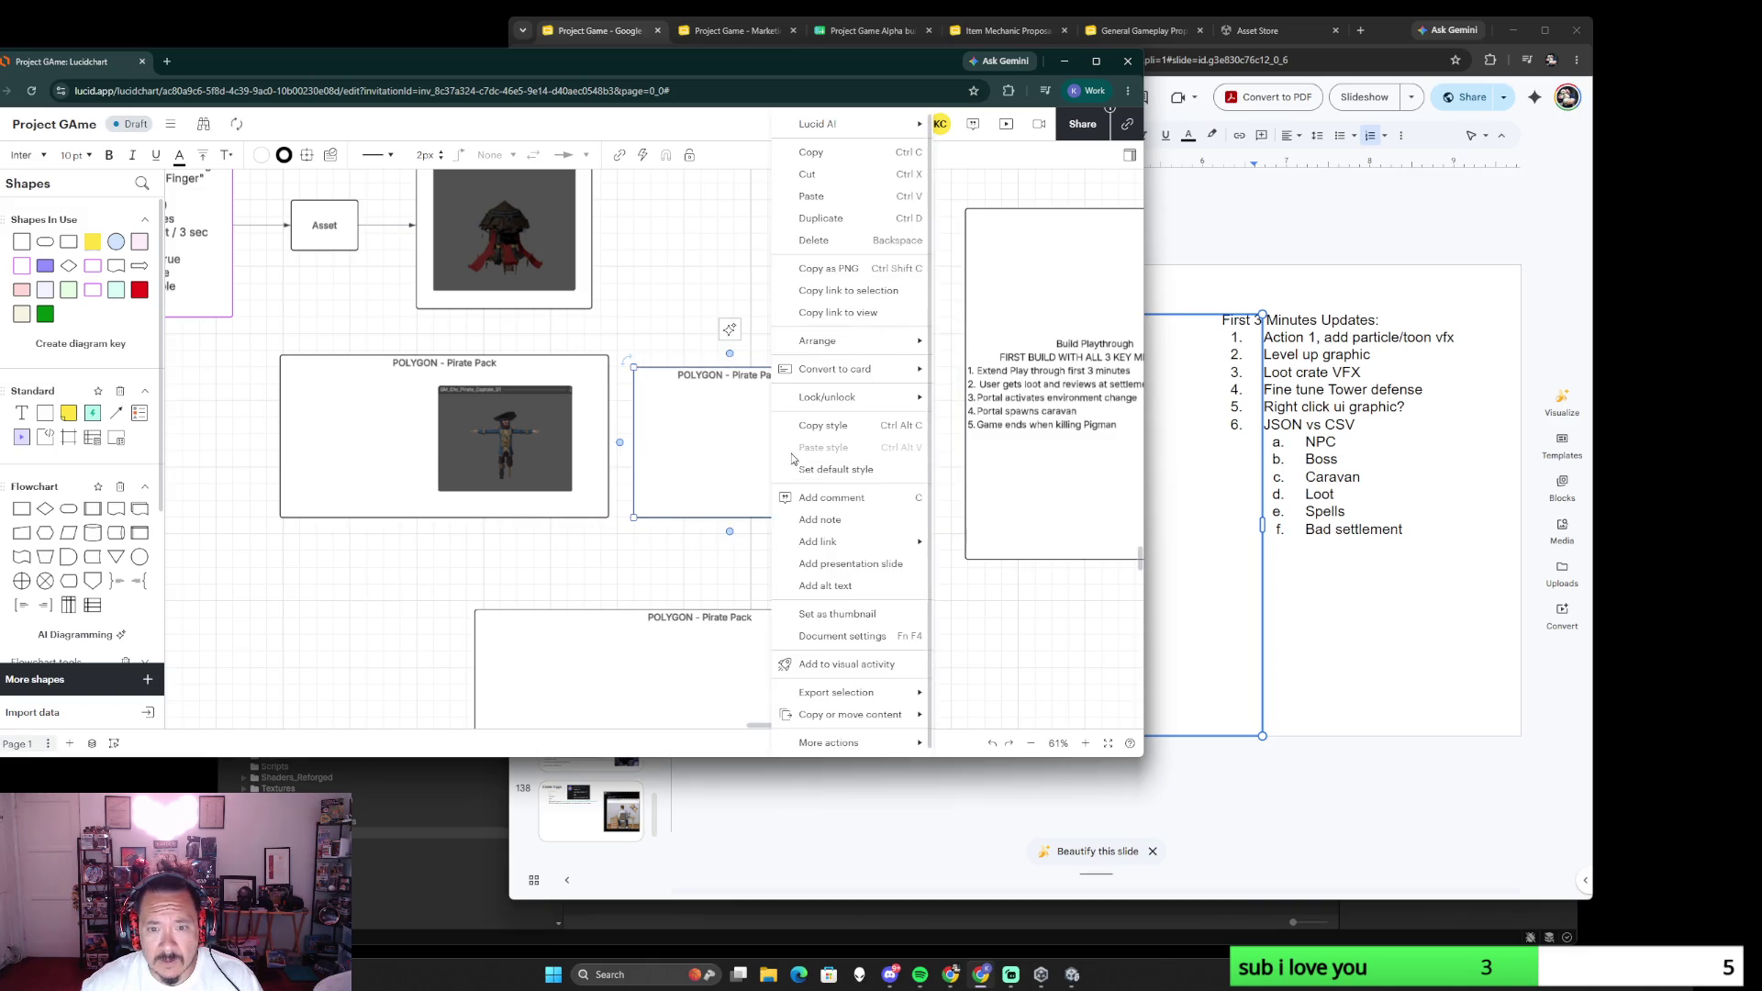
left_click(989, 367)
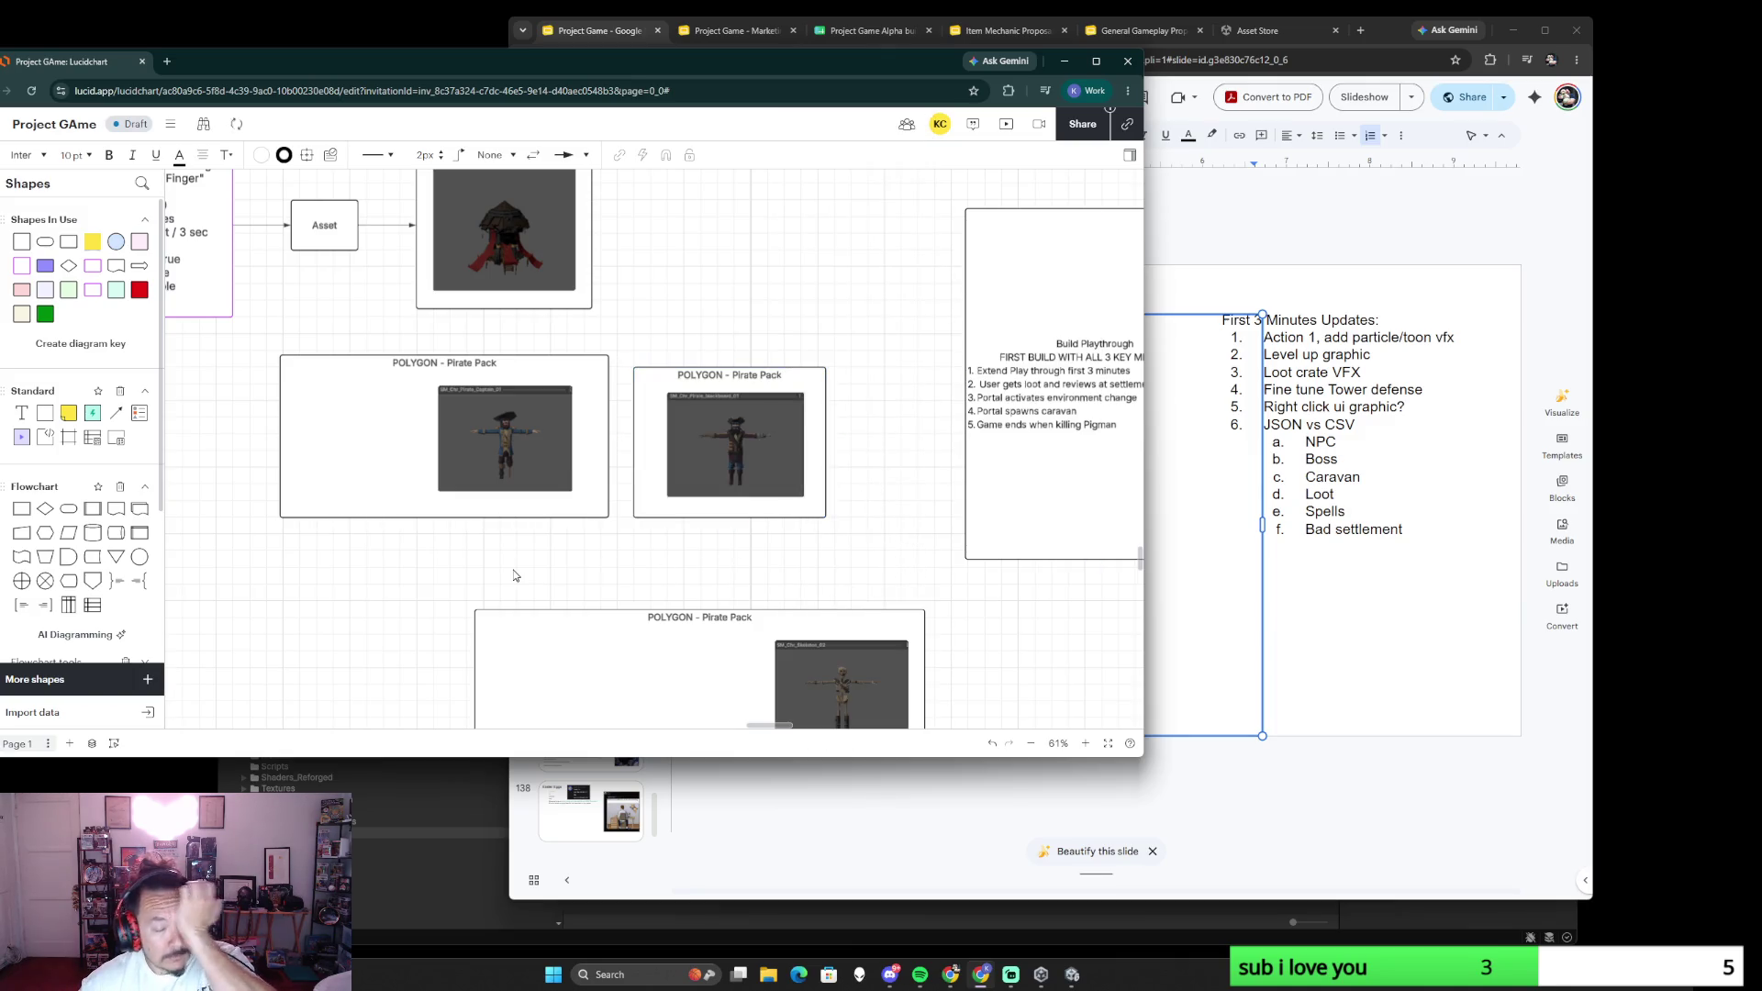
left_click(398, 488)
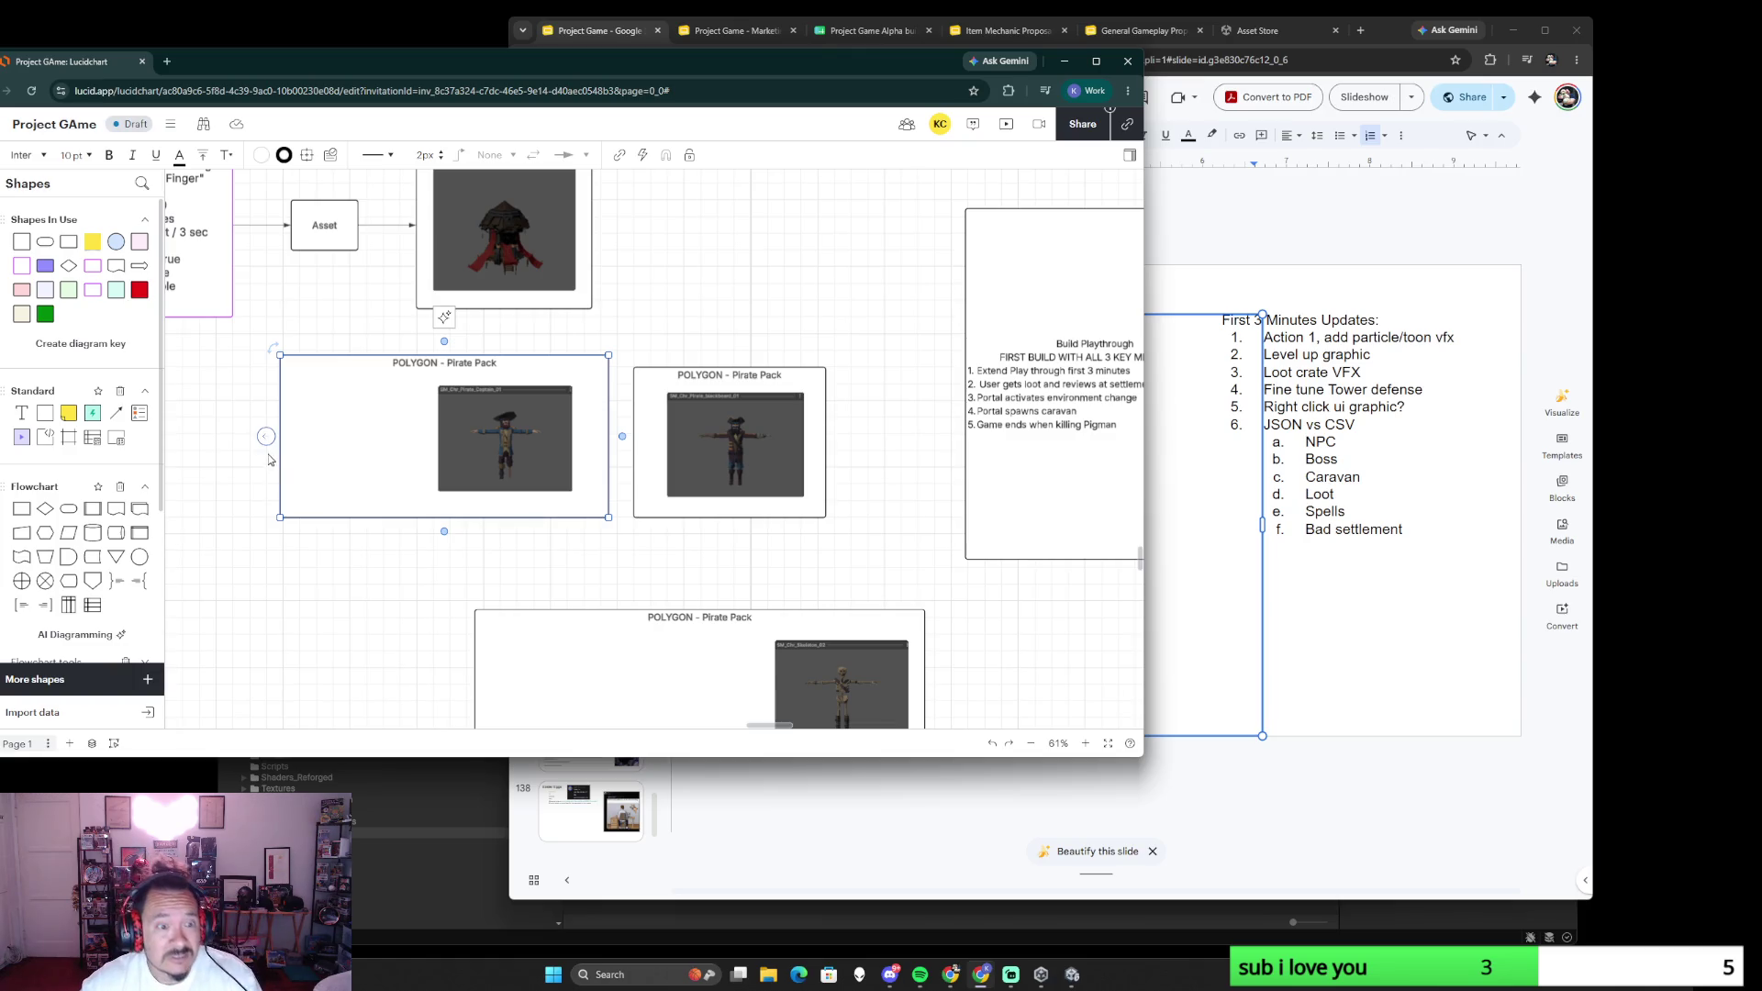
left_click_drag(282, 435, 408, 436)
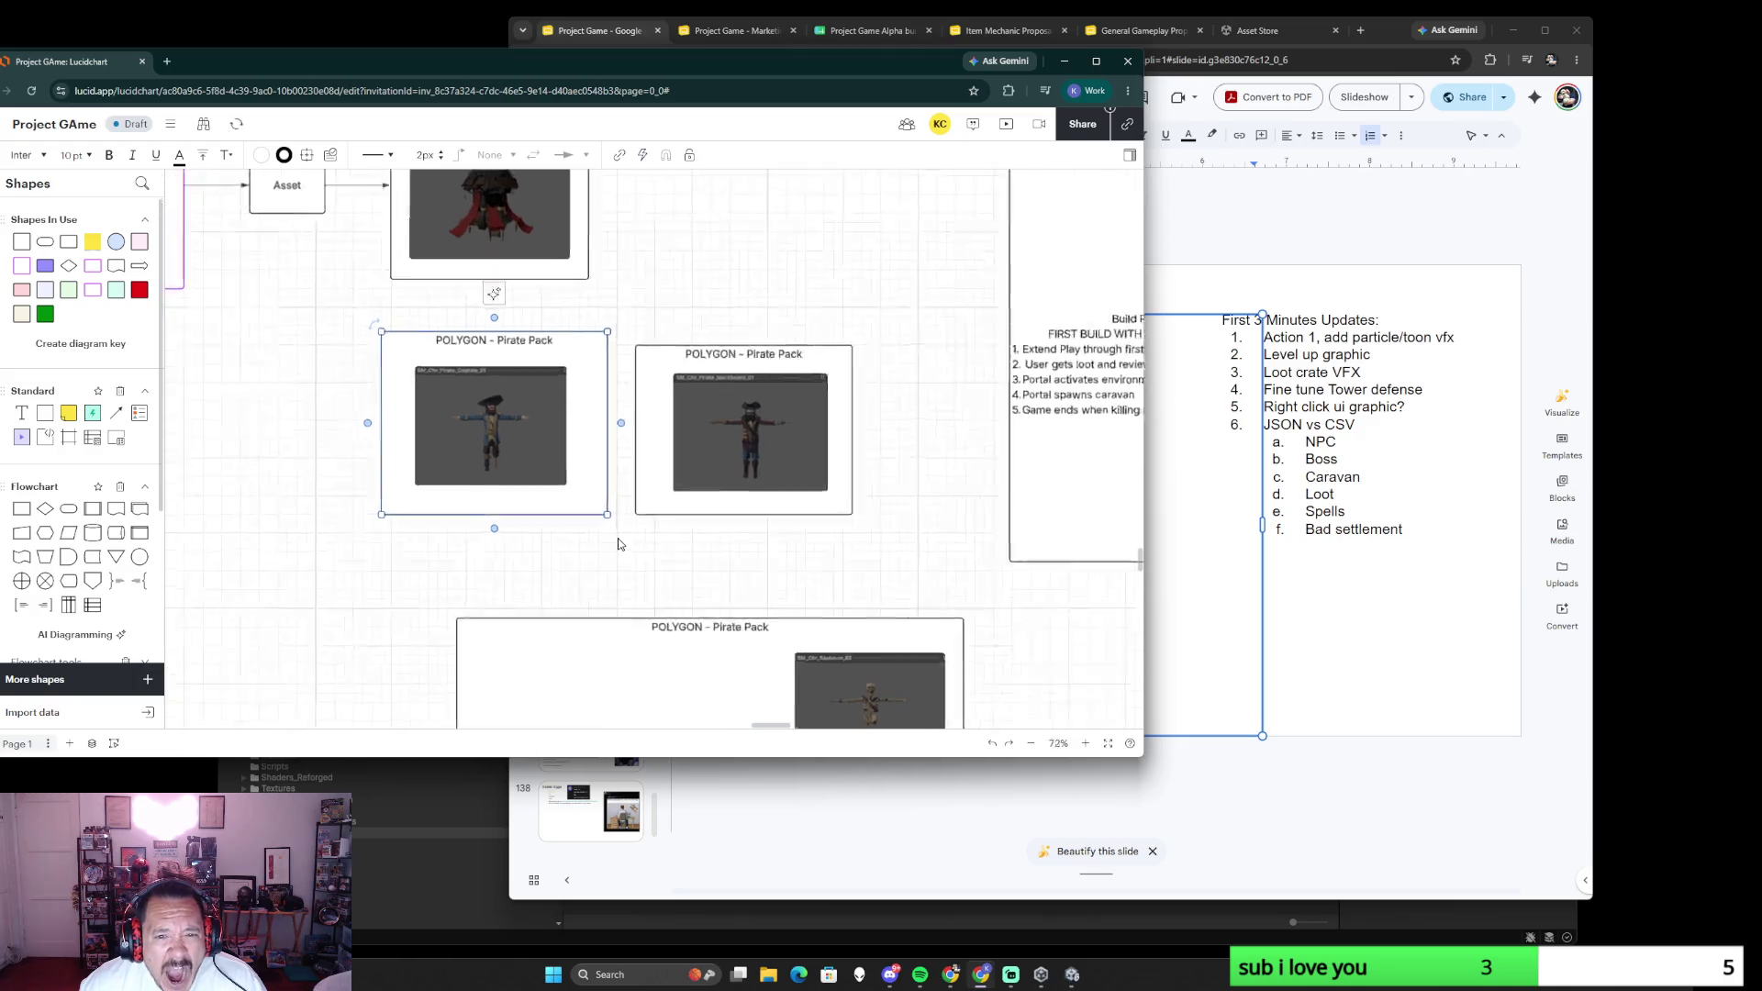
scroll(619, 538, "up", 3)
scroll(618, 538, "up", 2)
scroll(599, 627, "up", 2)
scroll(599, 626, "left", 1)
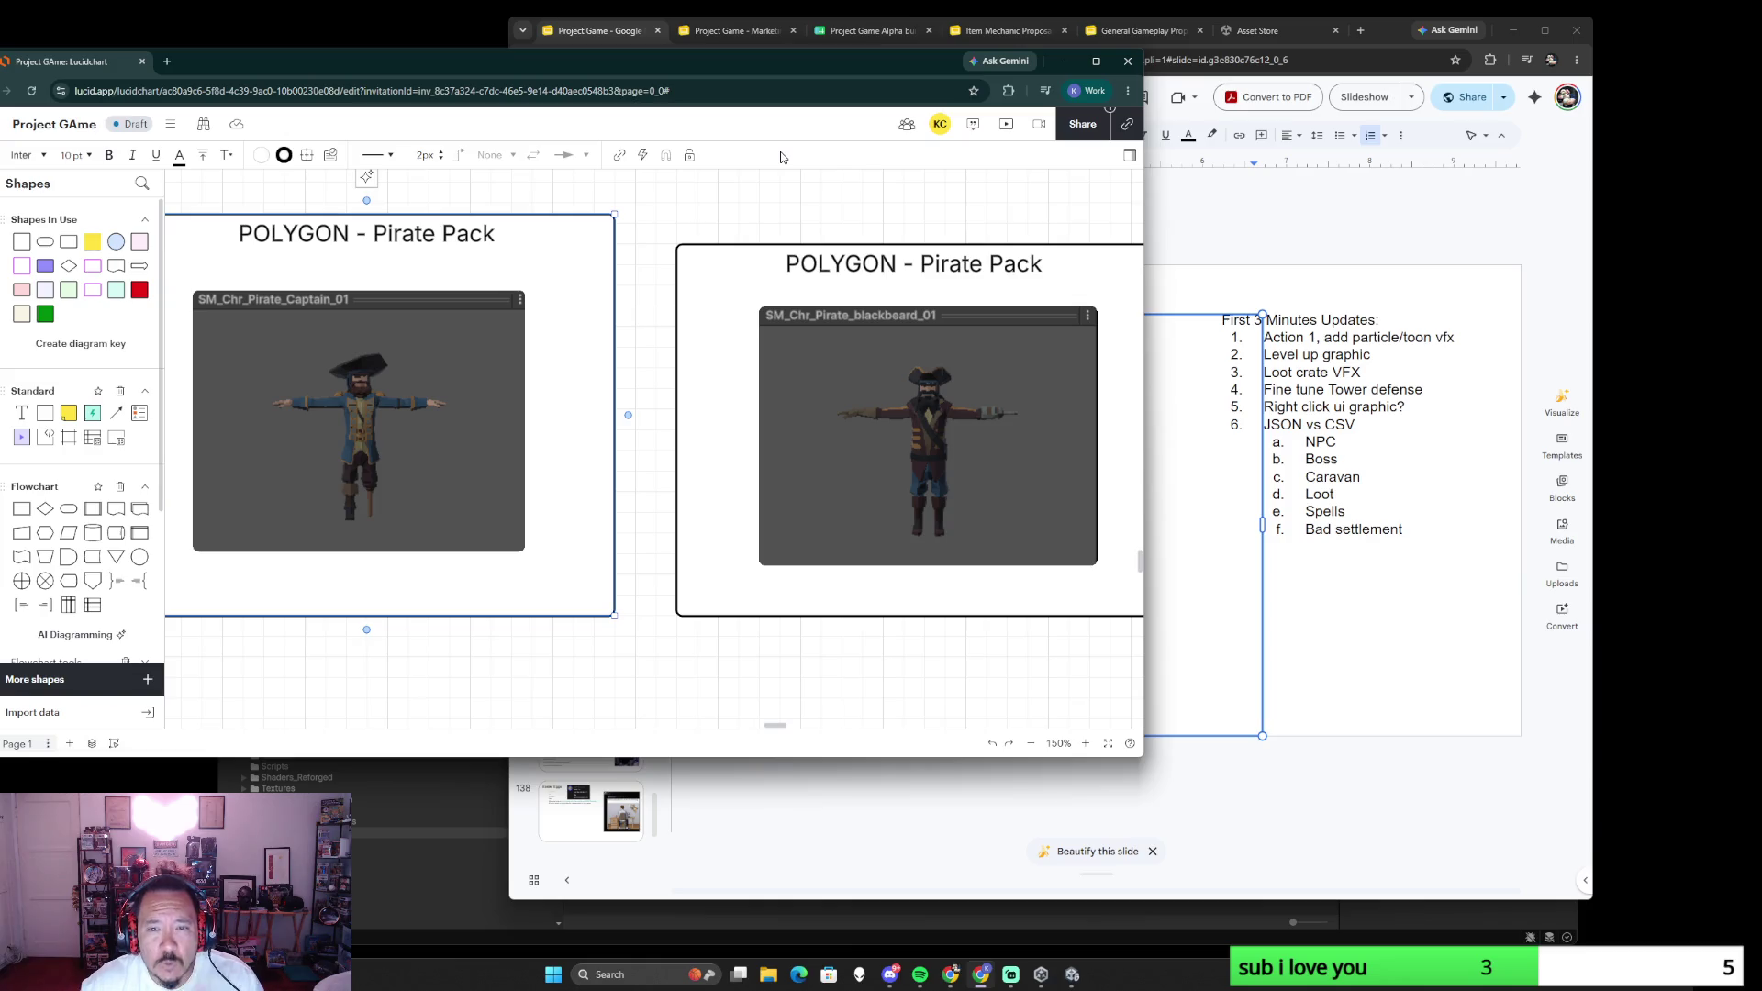
left_click(782, 361)
left_click(406, 472)
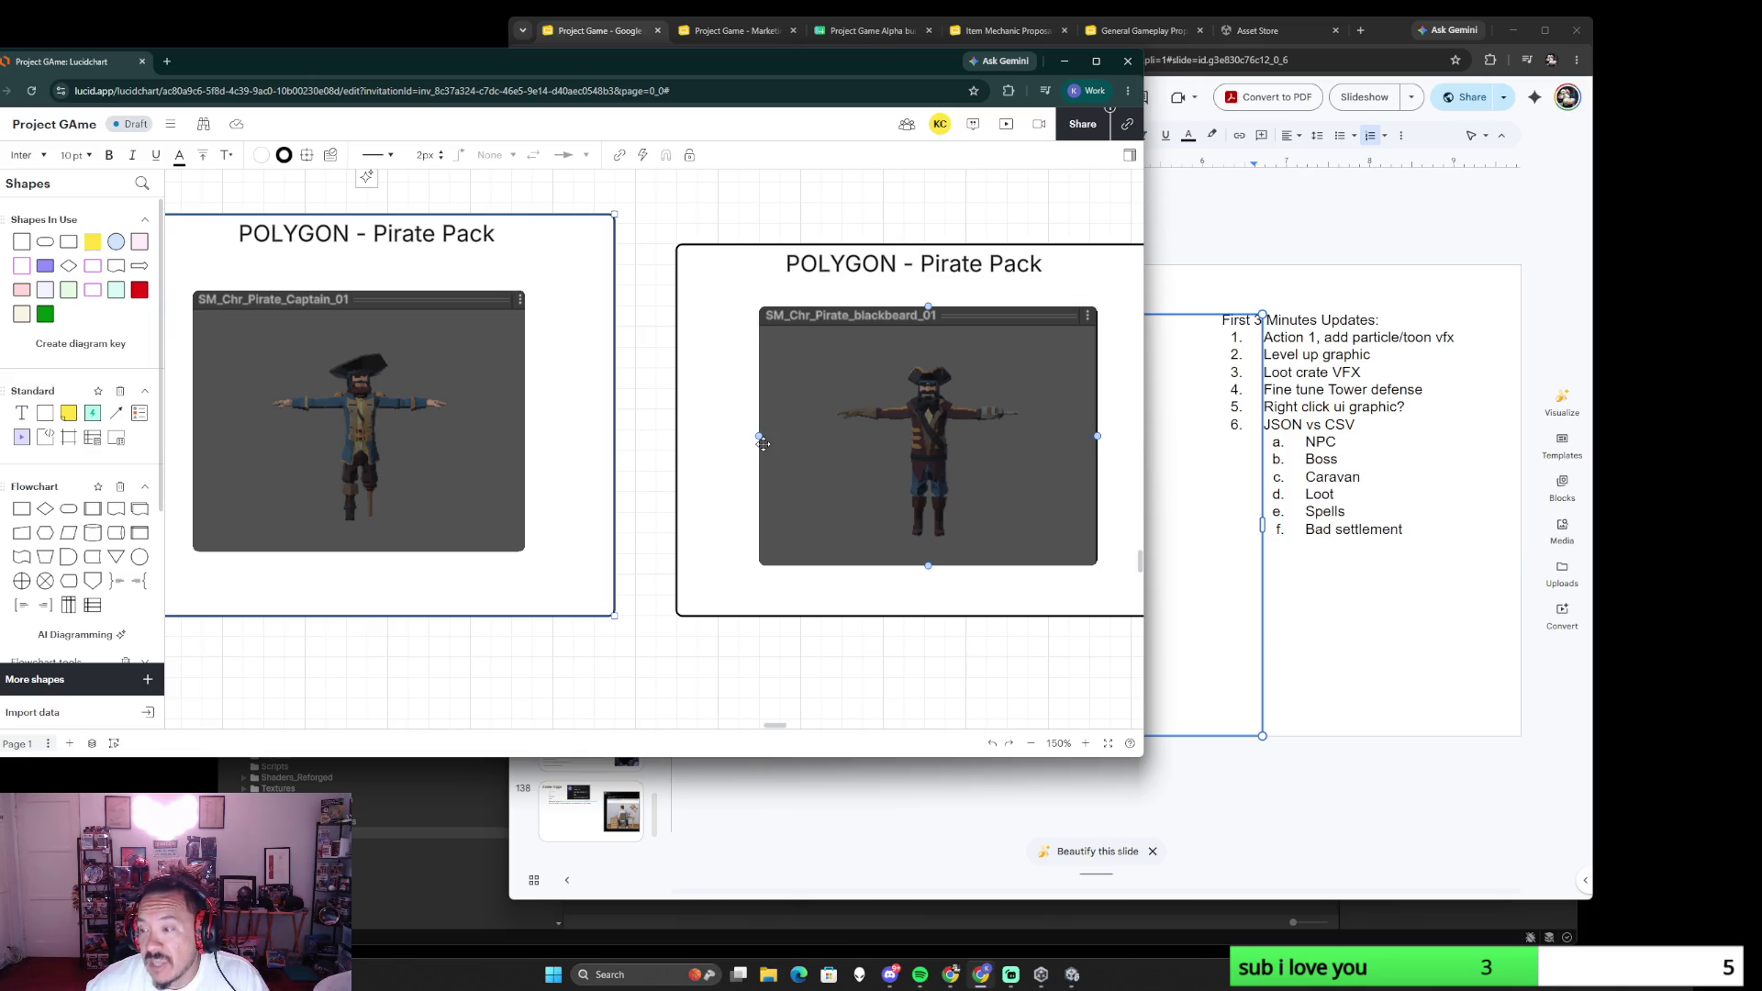
key("Escape")
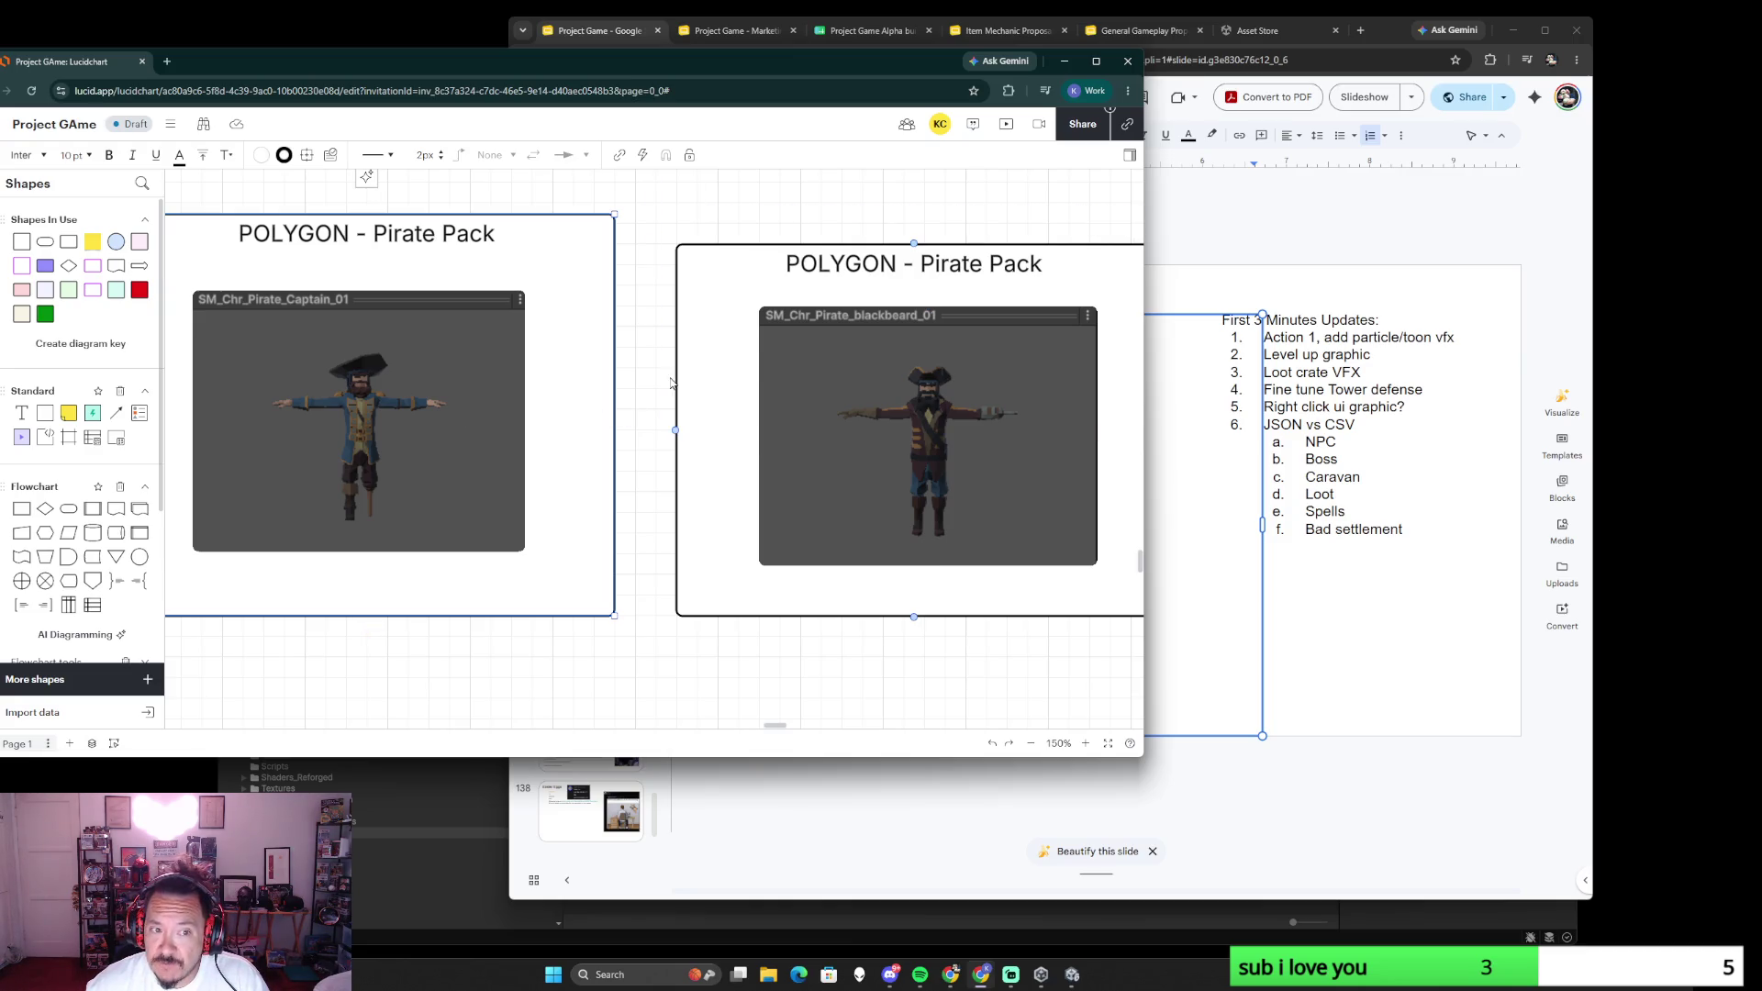
left_click(838, 332)
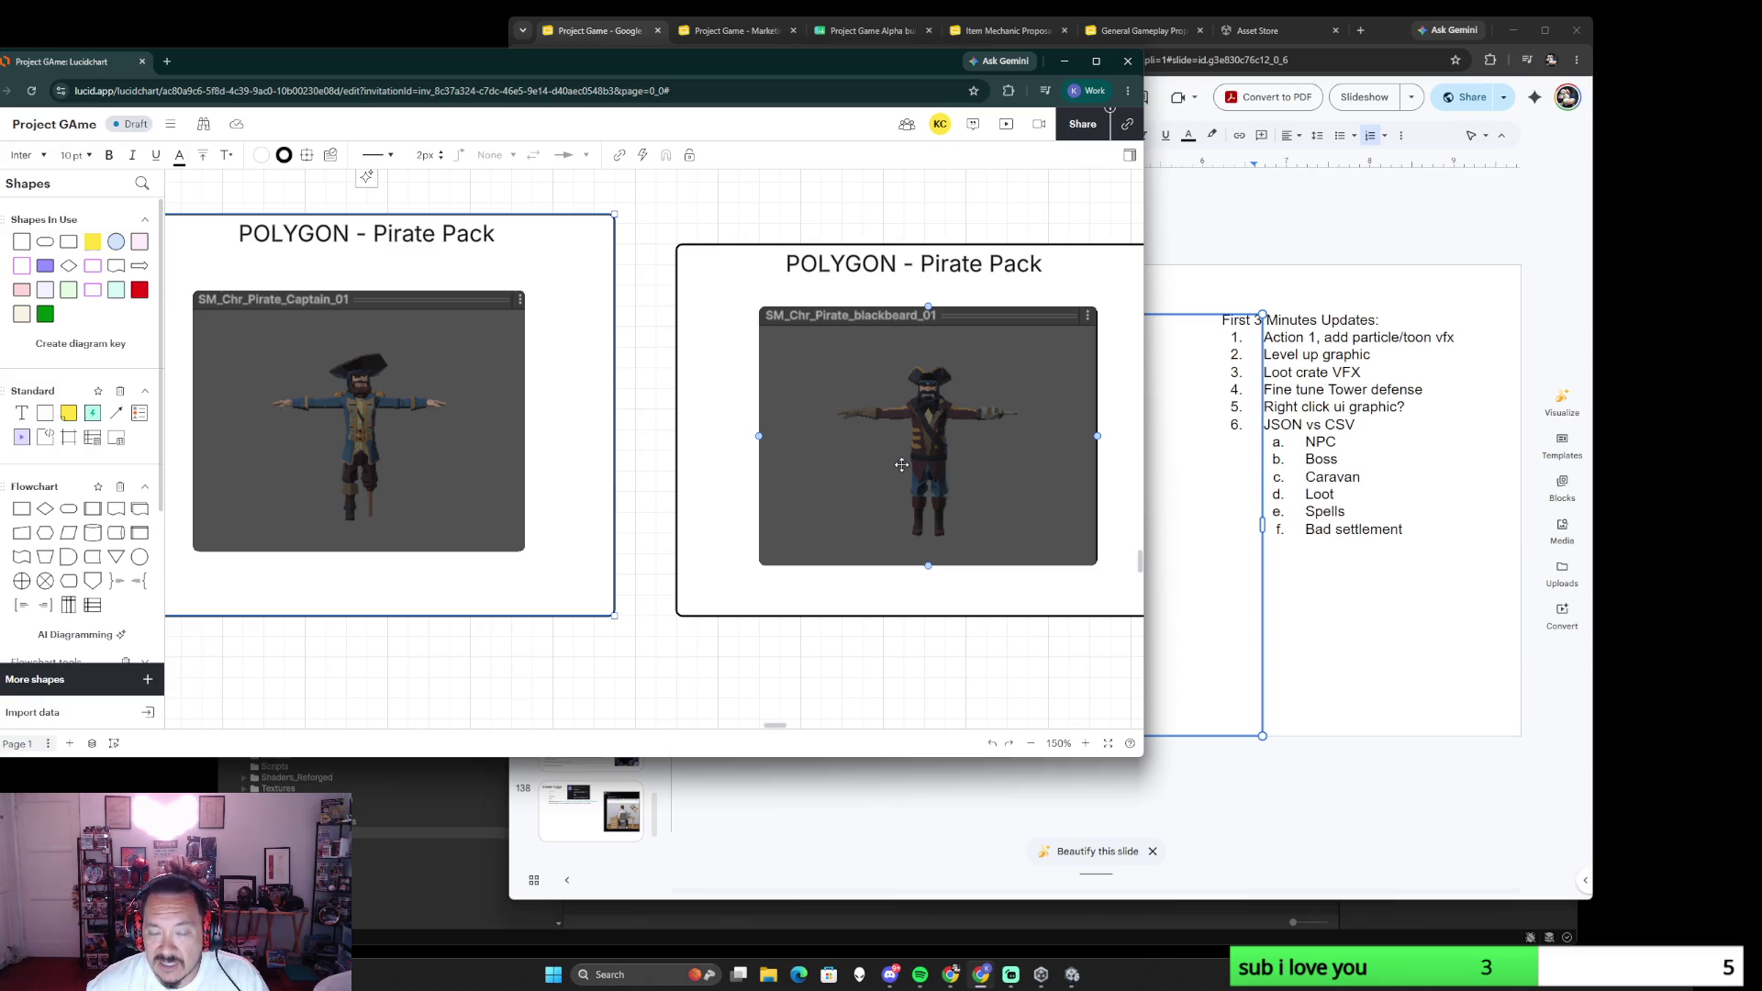
left_click(508, 399)
left_click(879, 427)
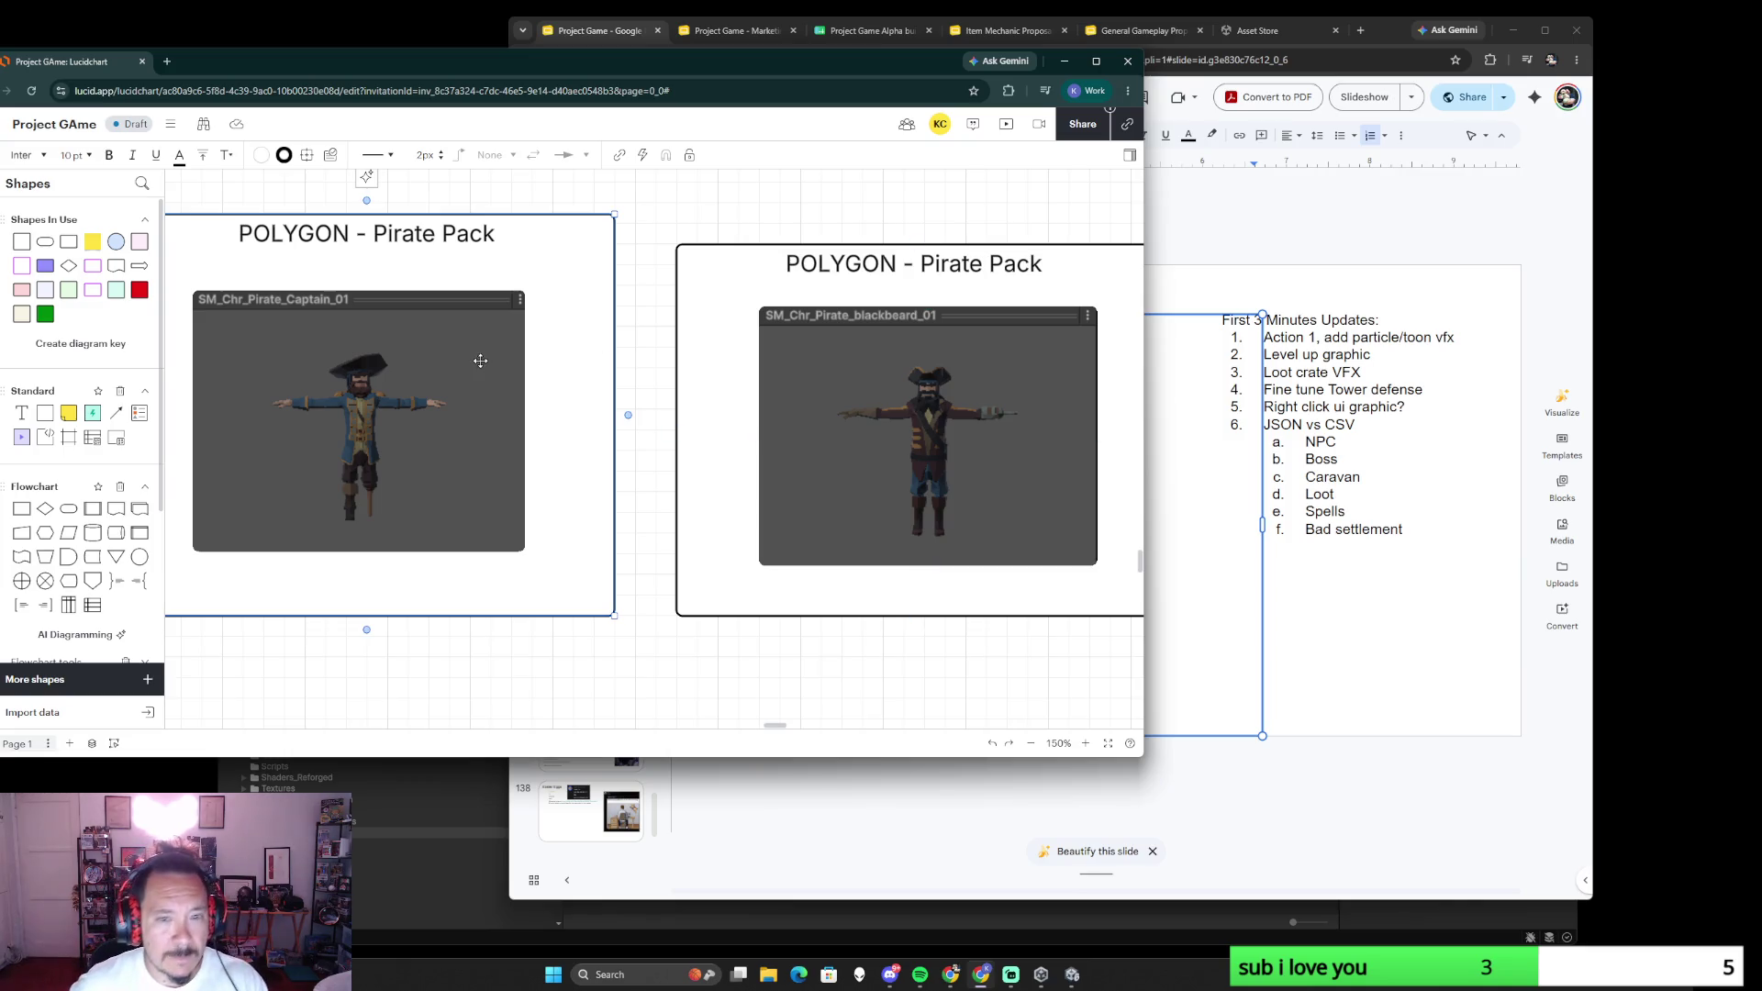
scroll(745, 276, "down", 3)
scroll(745, 277, "down", 3)
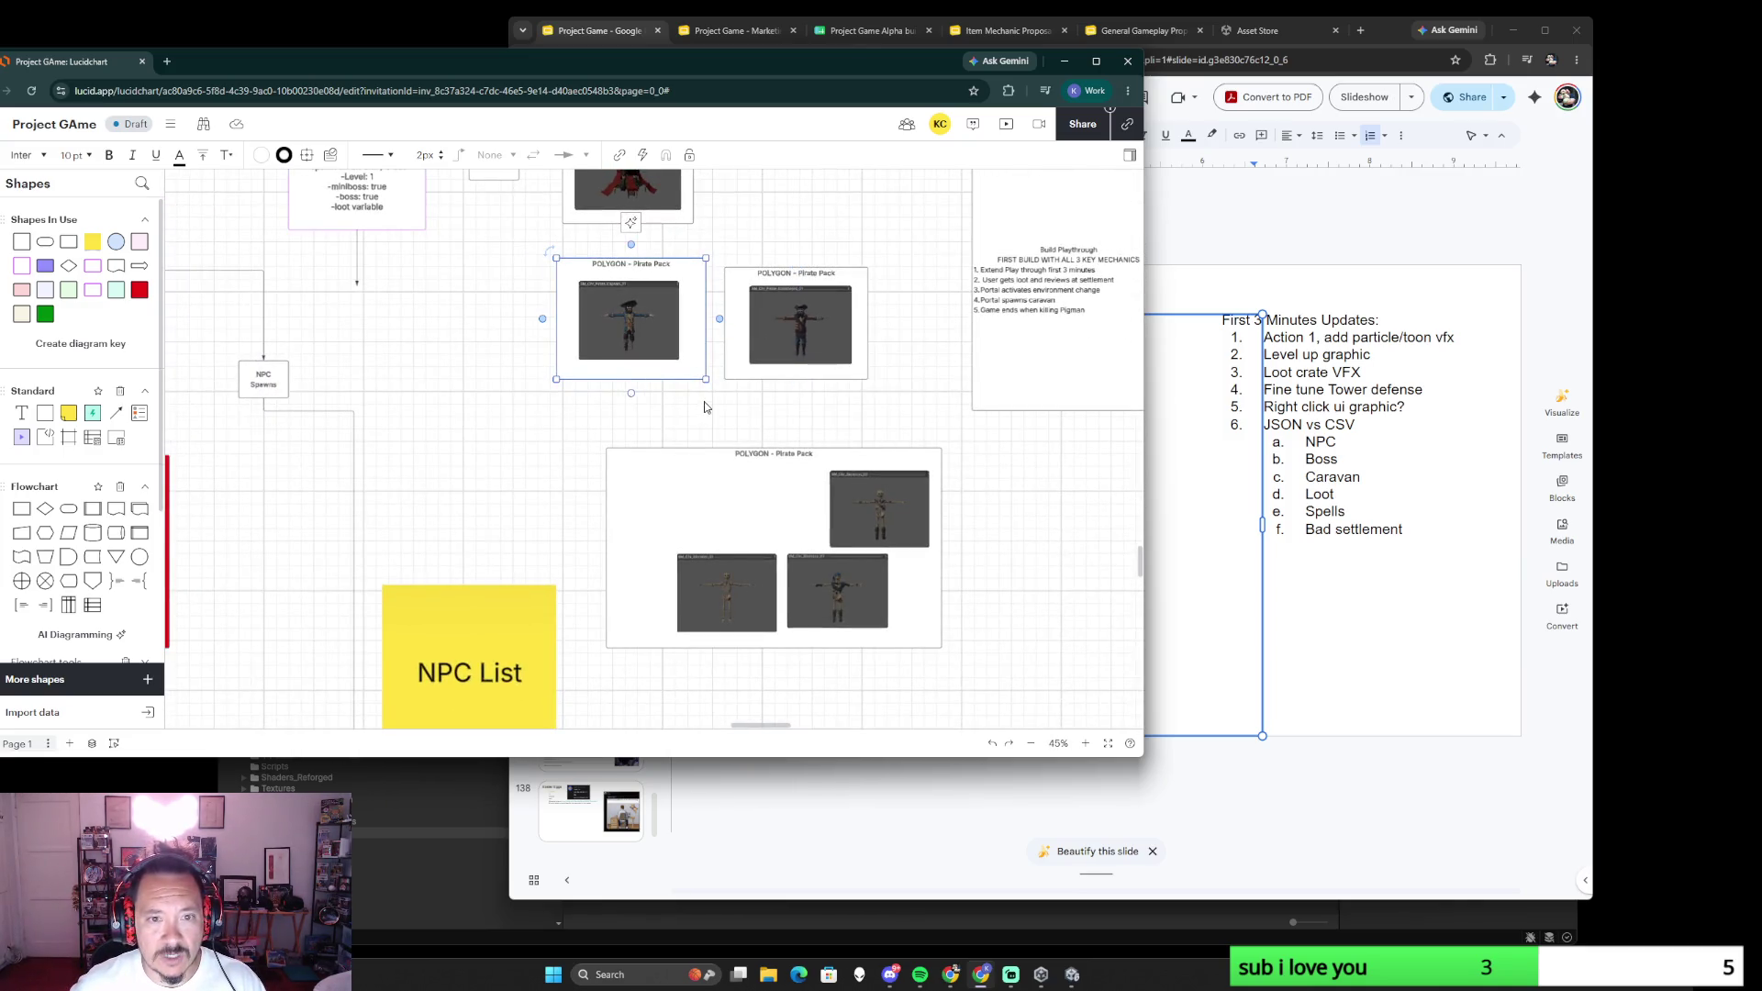
scroll(776, 543, "up", 1)
- Resize the left box to 420×340, match the right box's width, and drop a new Process shape on the canvas
left_click_drag(777, 544, 756, 532)
left_click_drag(695, 475, 702, 478)
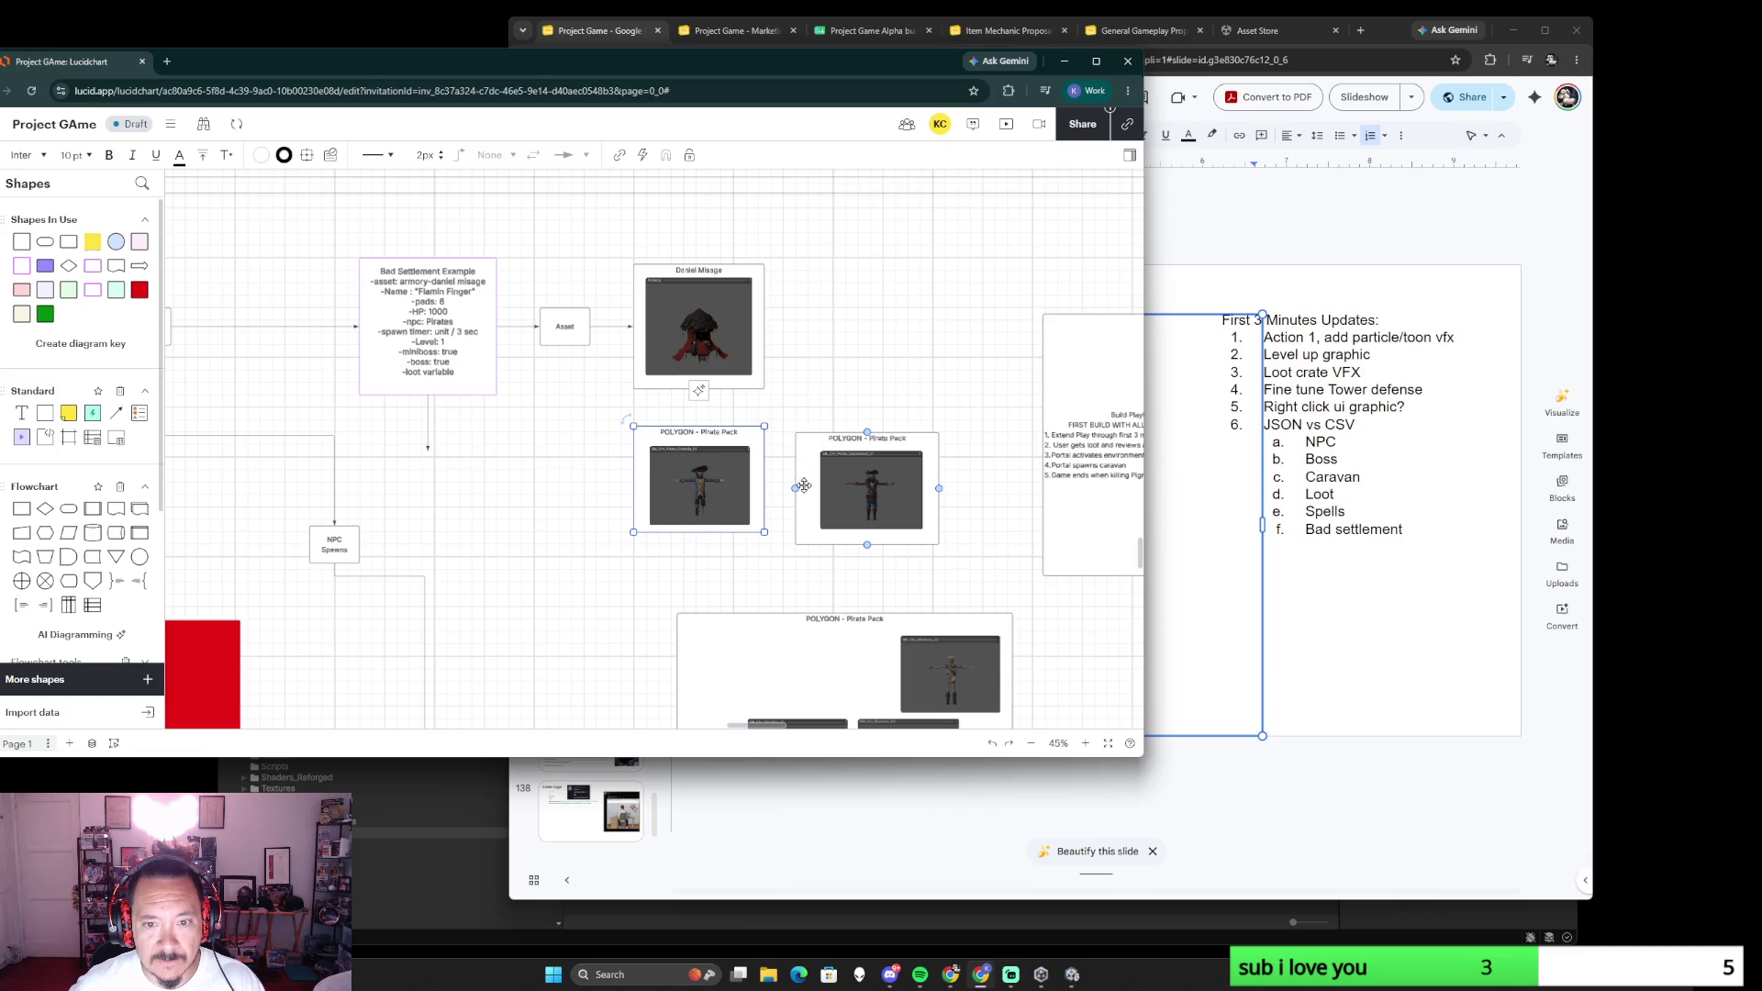
left_click_drag(796, 514, 810, 513)
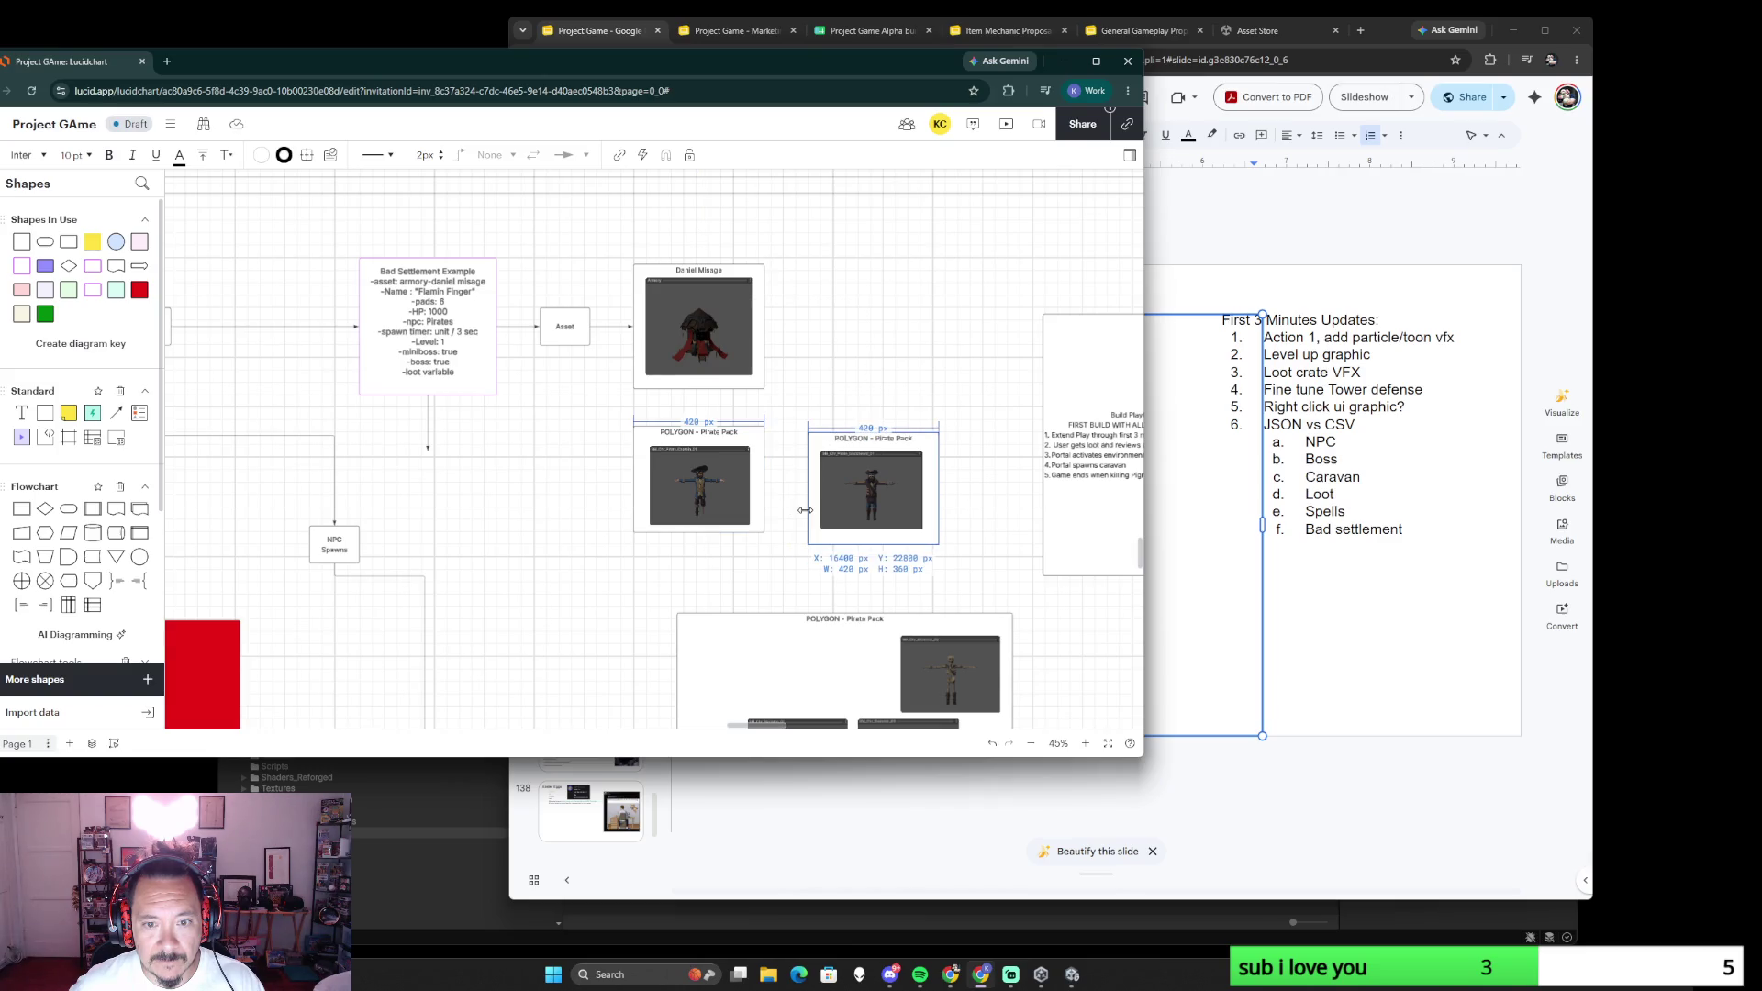
left_click(775, 569)
scroll(780, 468, "left", 3)
scroll(780, 468, "down", 1)
scroll(736, 459, "up", 3, "ctrl")
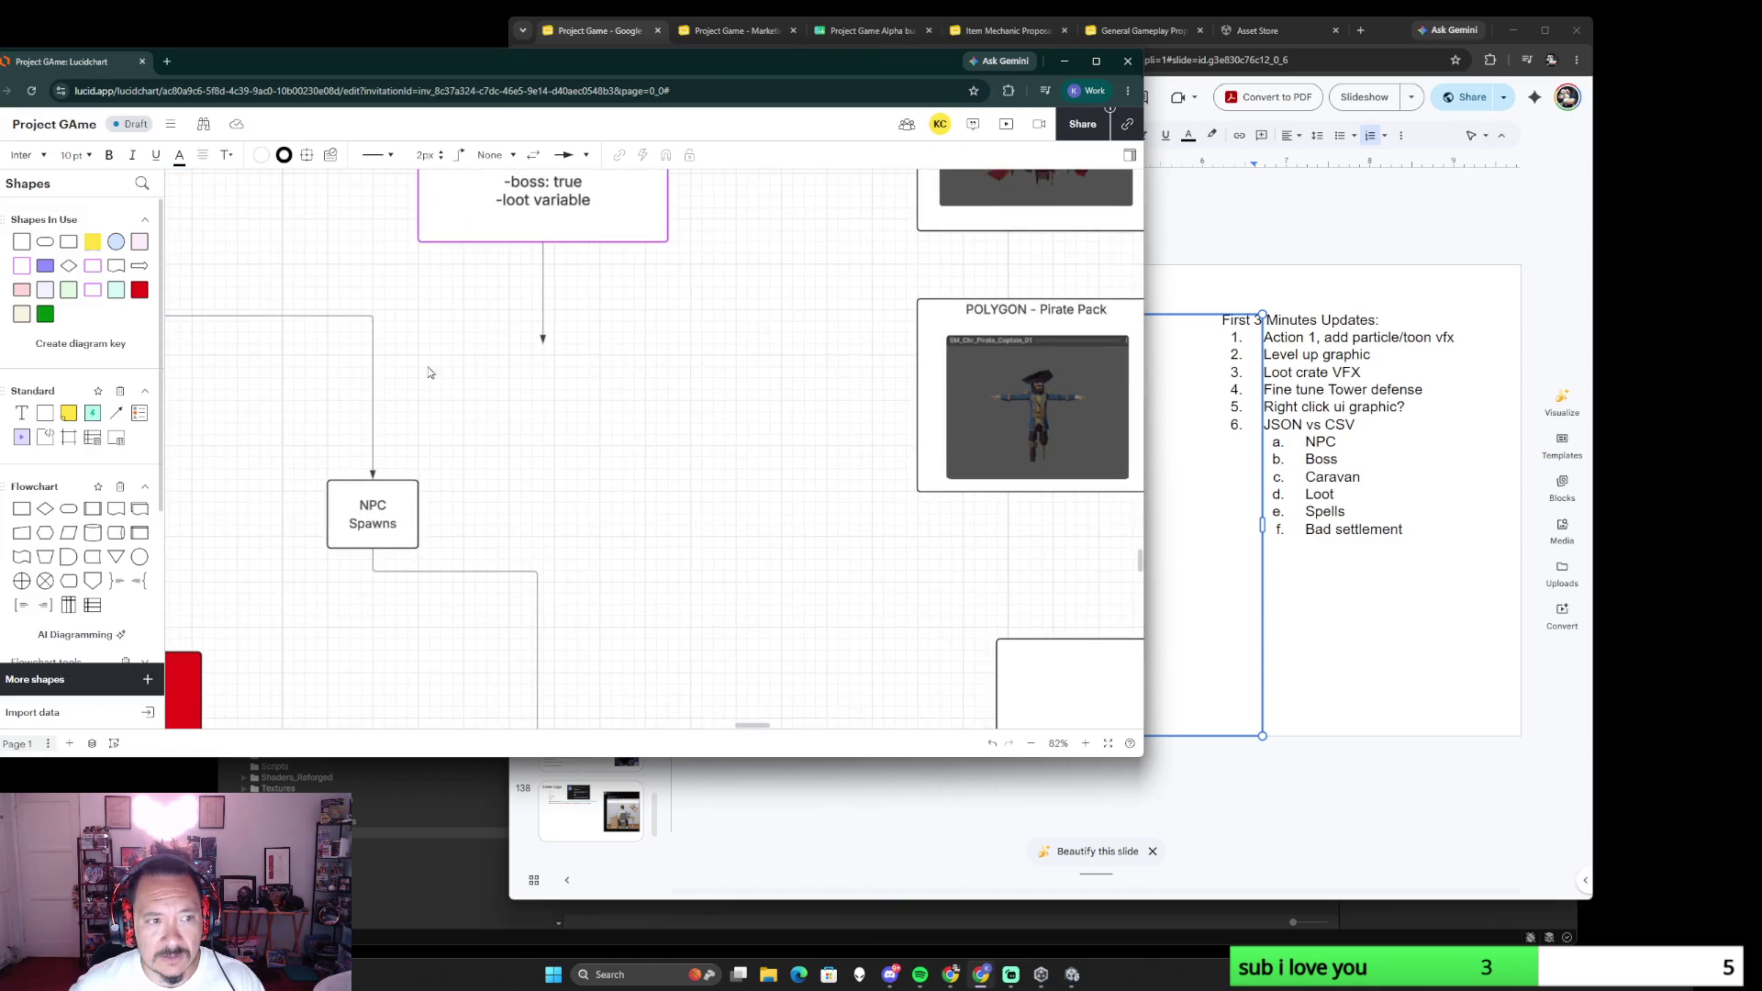
left_click_drag(26, 510, 611, 401)
- Label the new step Miniboss and position it under the Bad Settlement Example box
double_click(609, 401)
type("Min")
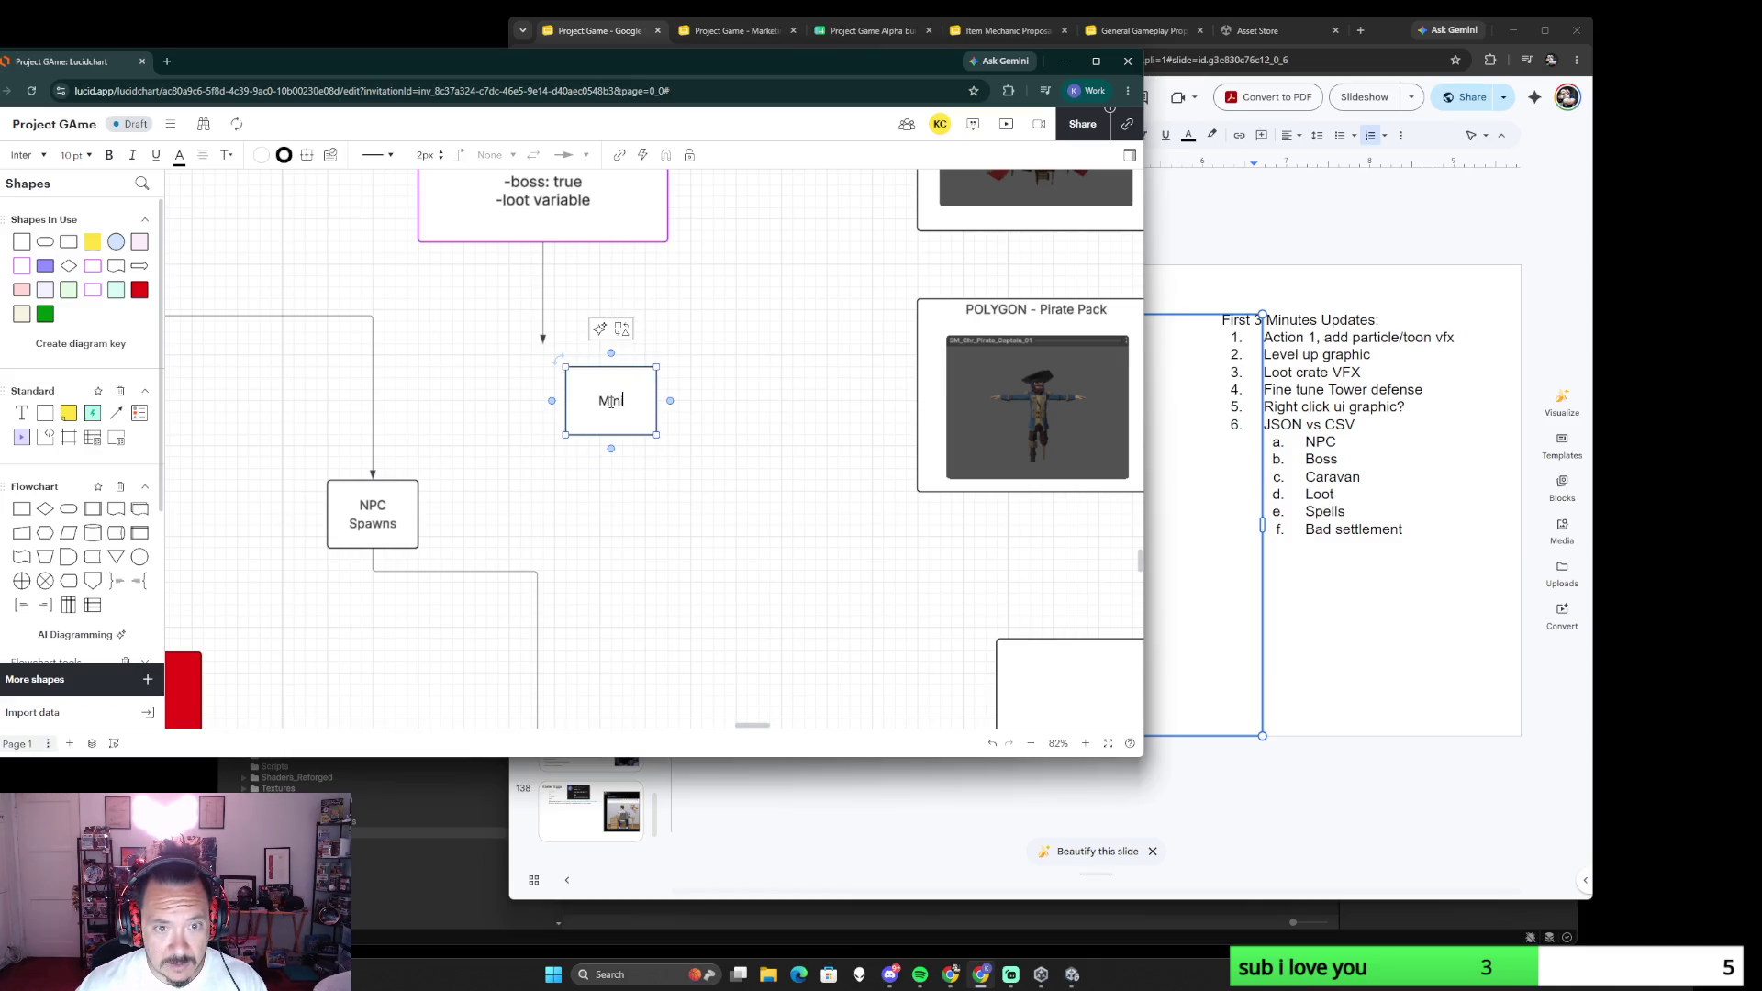
type("boss")
left_click(774, 390)
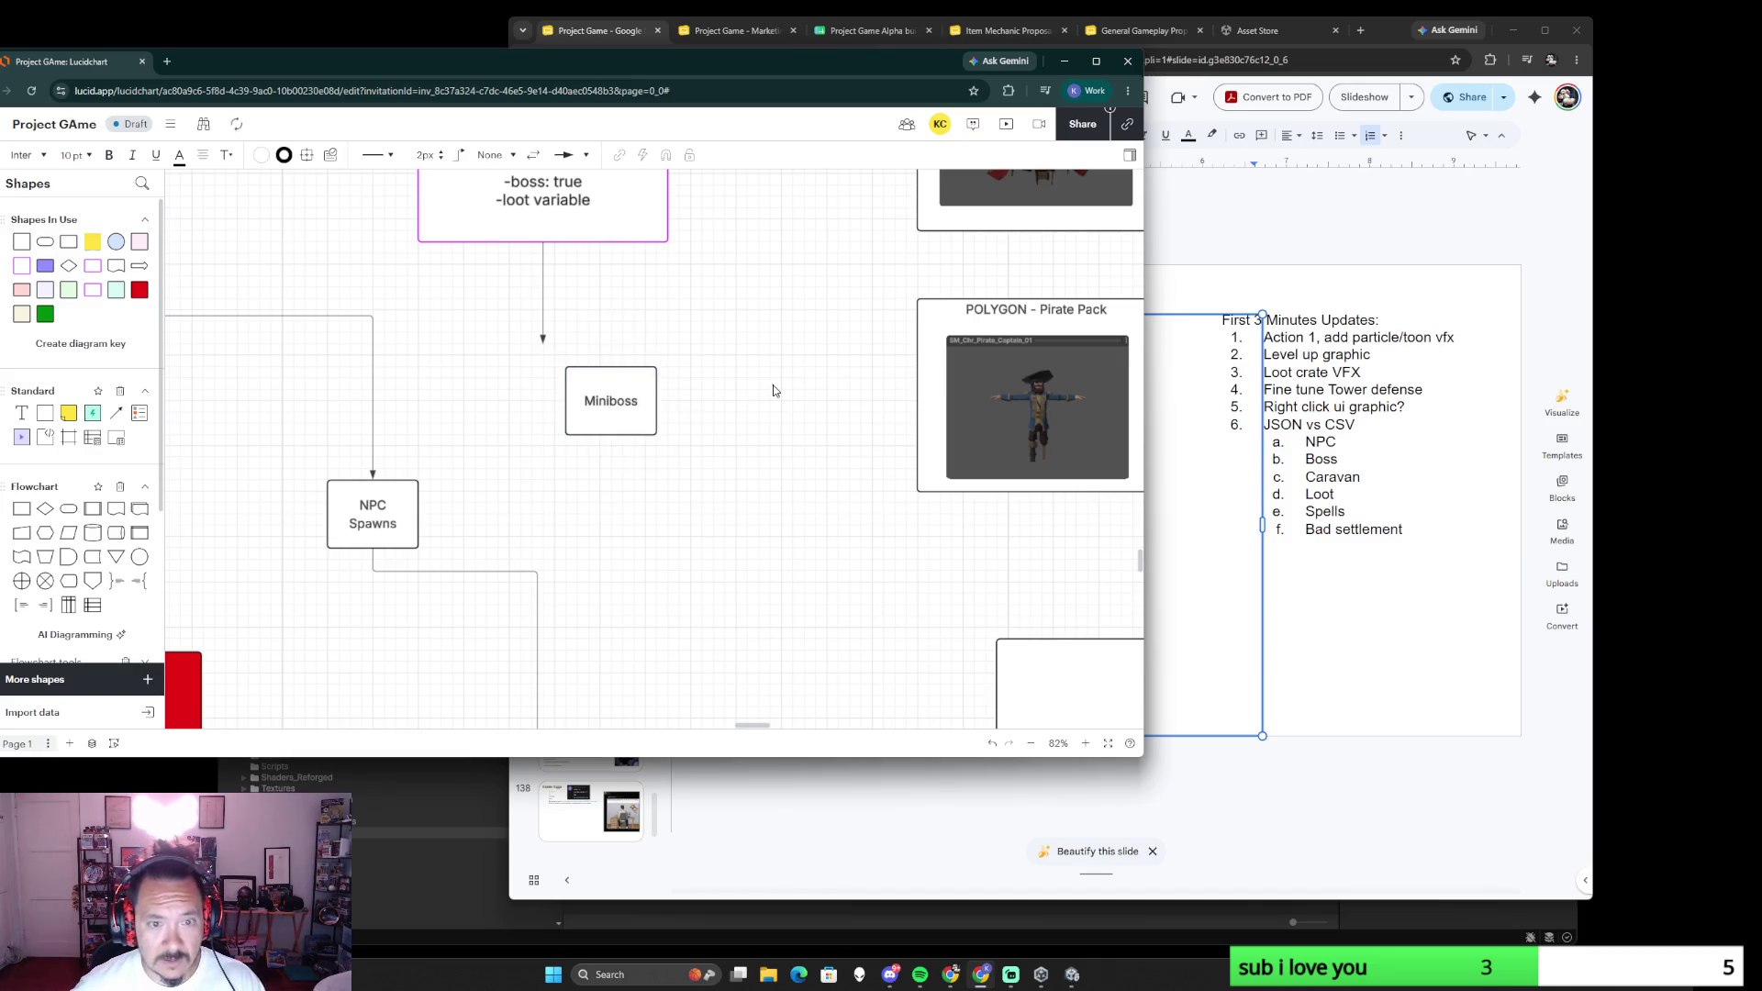
scroll(772, 391, "down", 4, "ctrl")
scroll(773, 391, "up", 2, "ctrl")
scroll(744, 397, "up", 2, "ctrl")
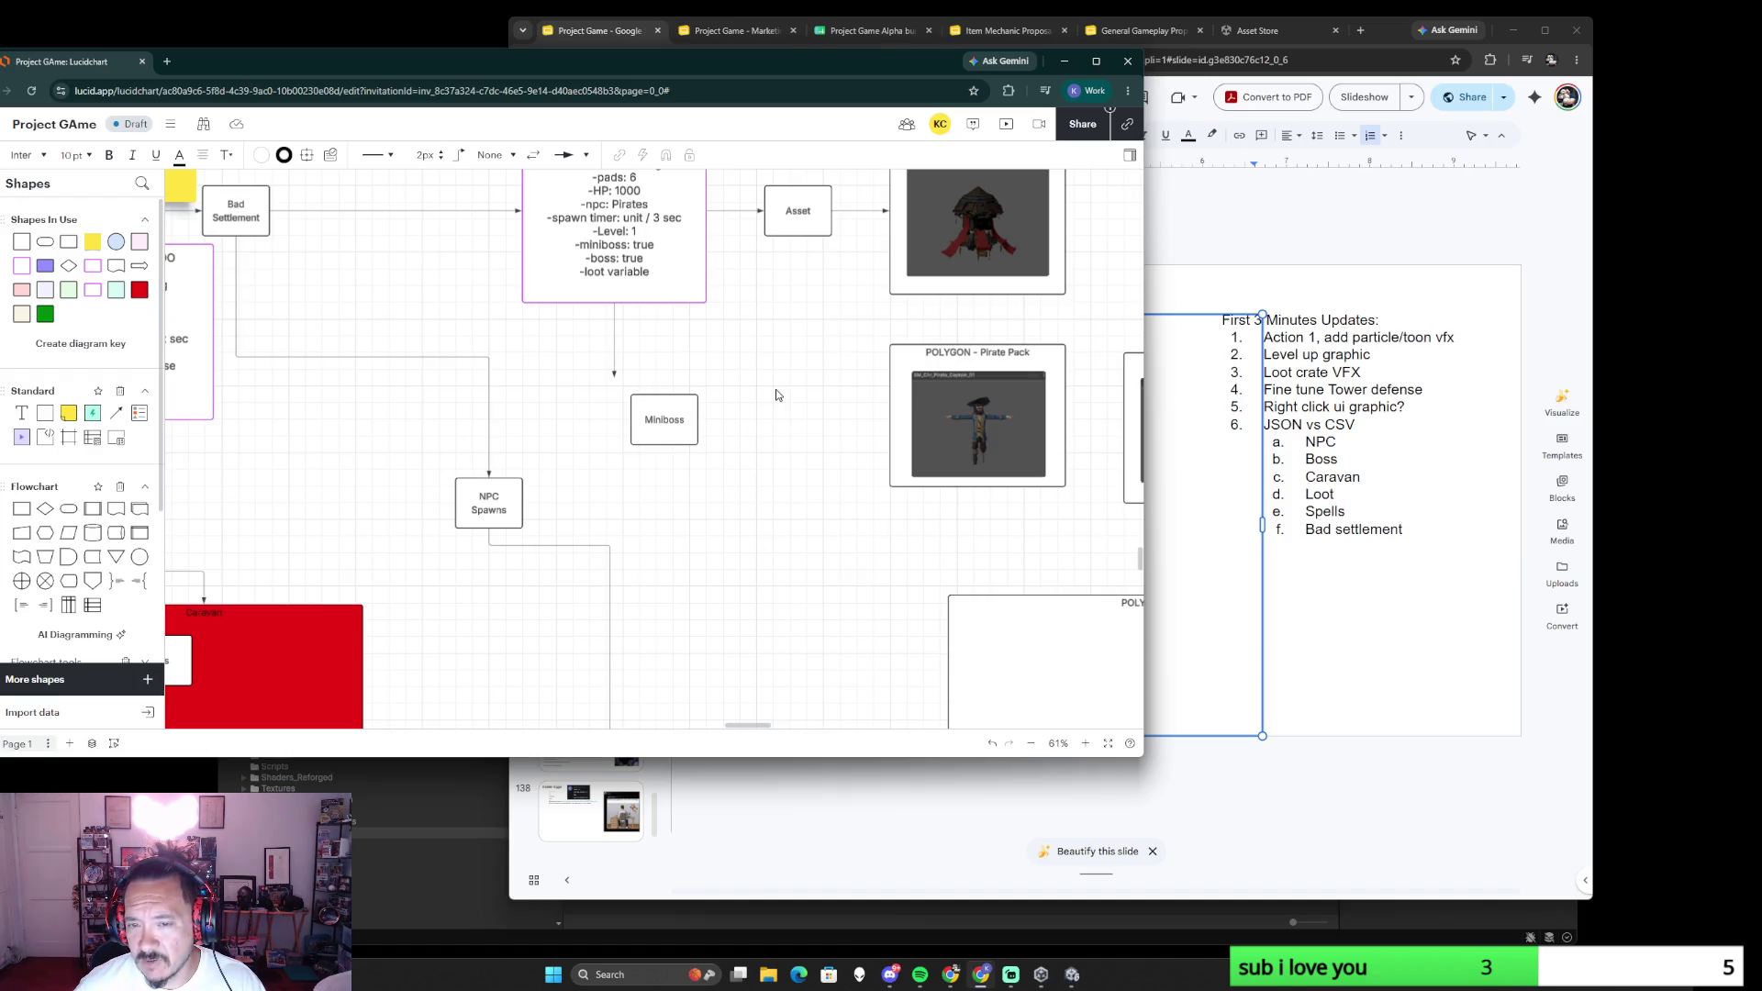
left_click_drag(681, 416, 631, 401)
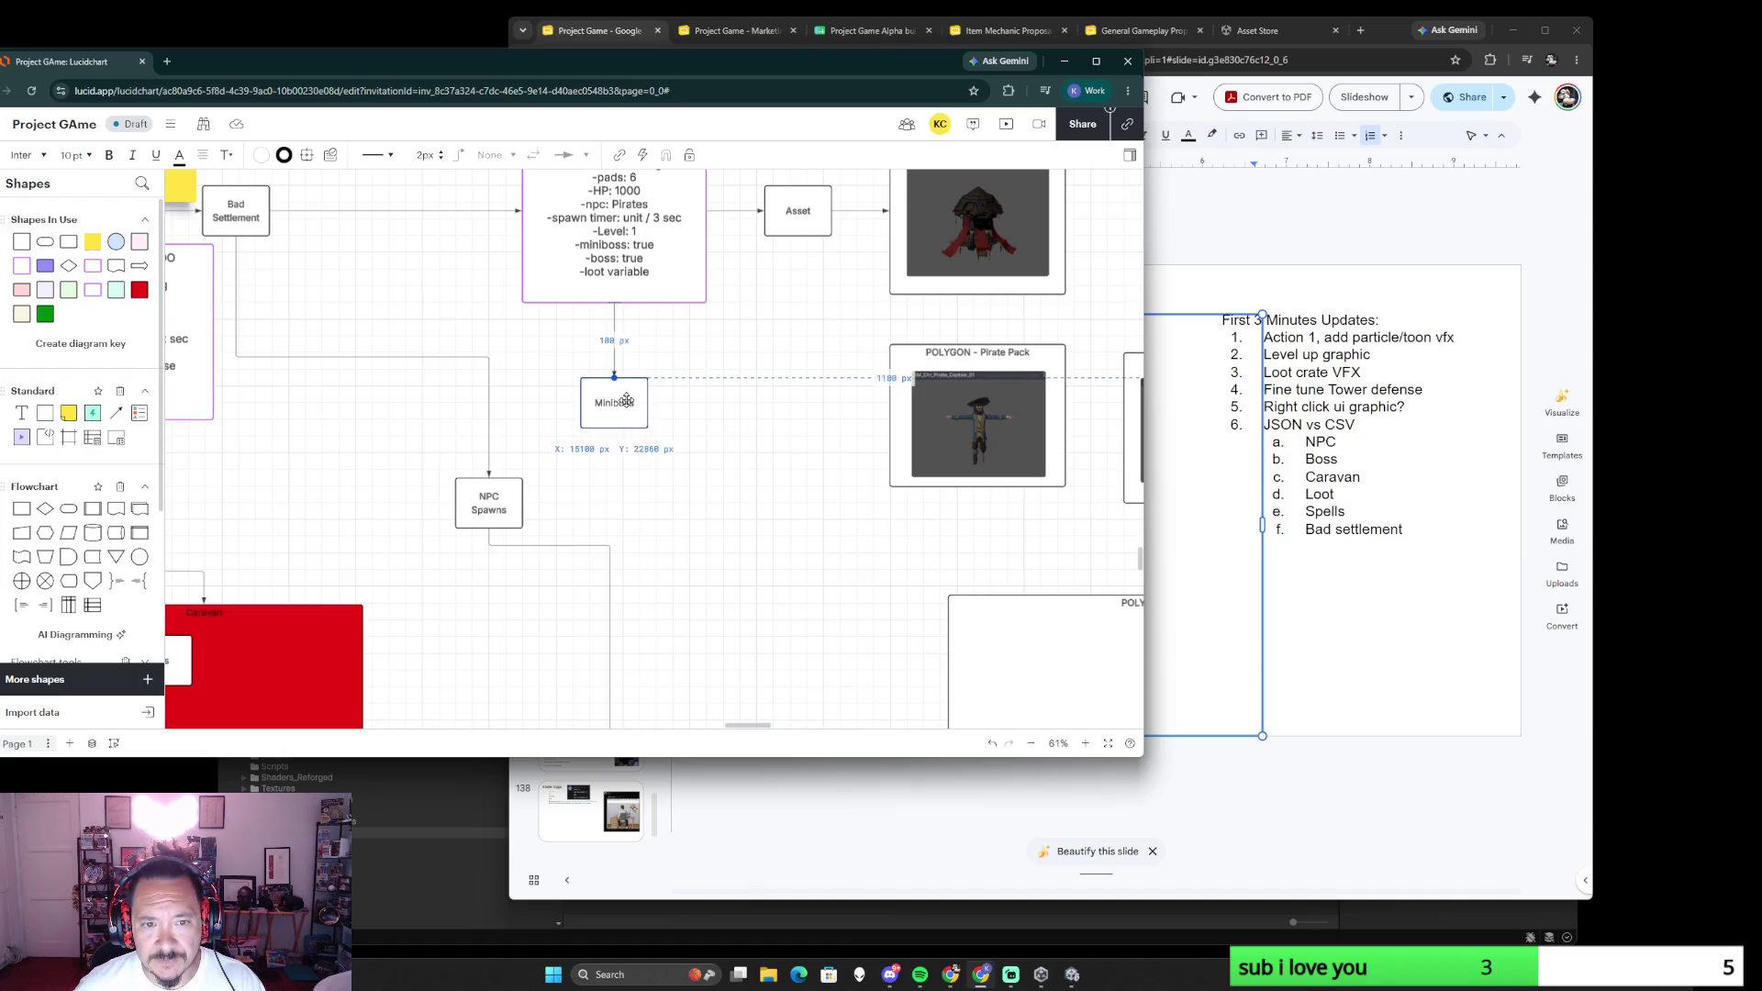
- Connect the example box down to NPC Spawns and move the captain Pirate Pack box beside Miniboss
left_click_drag(548, 304, 511, 477)
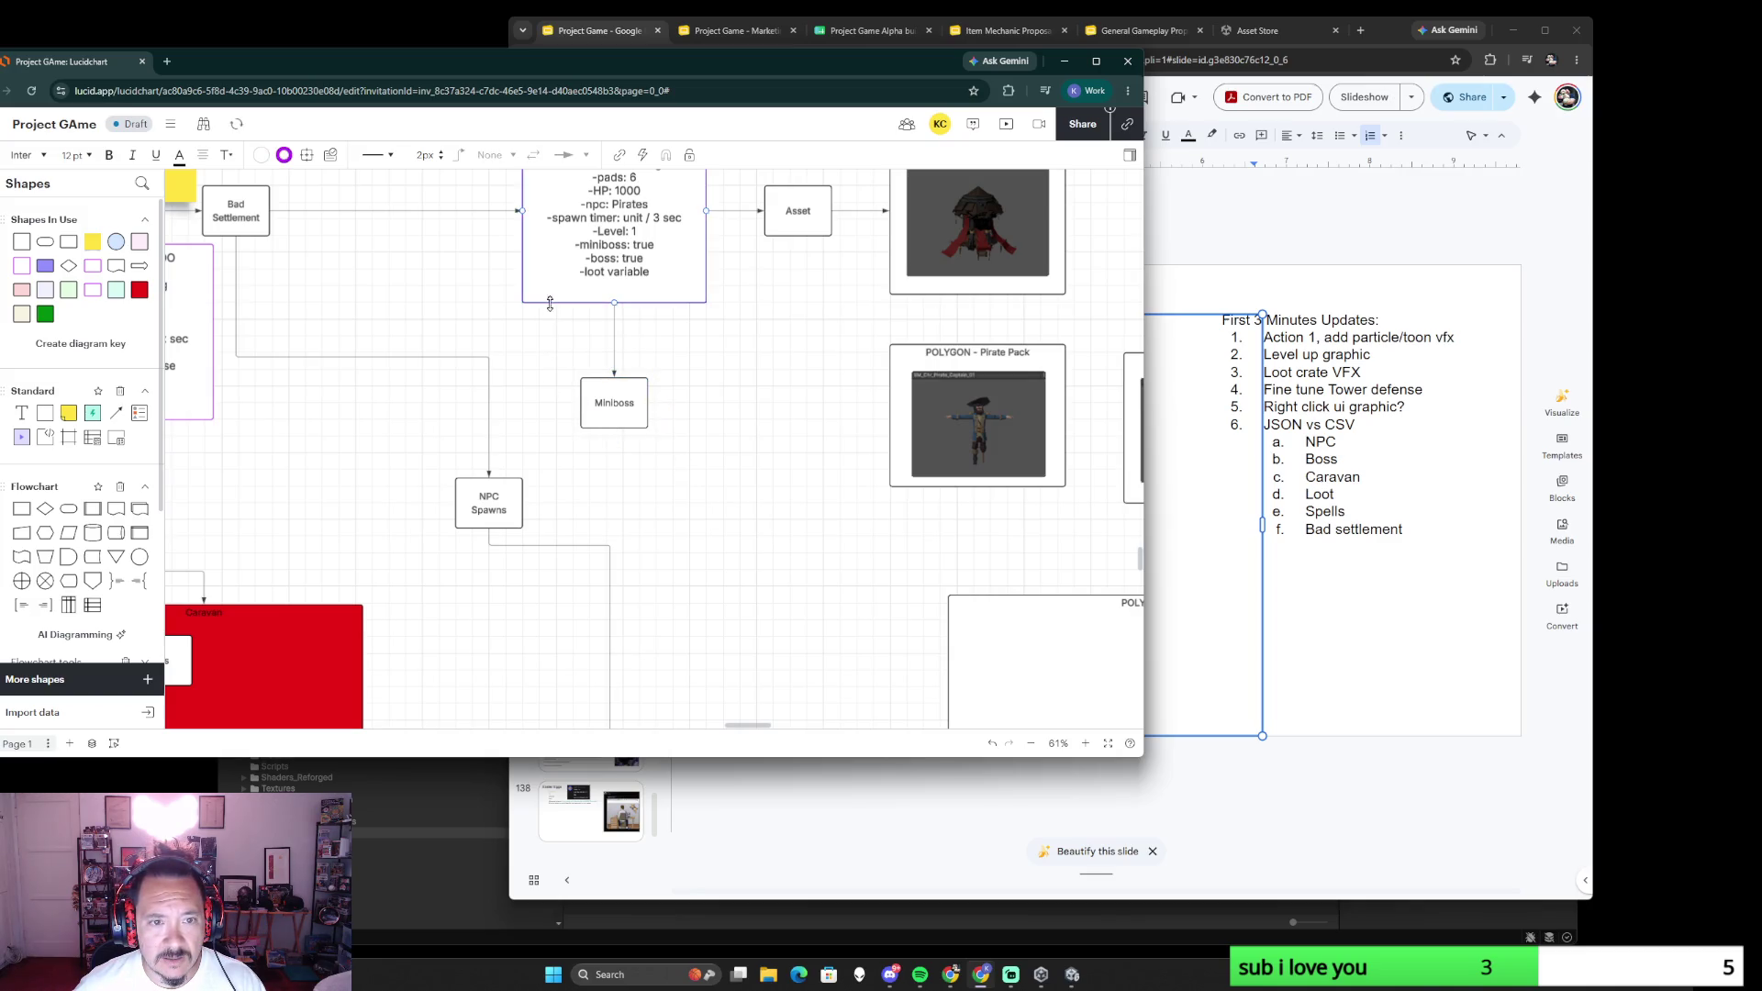
left_click(660, 541)
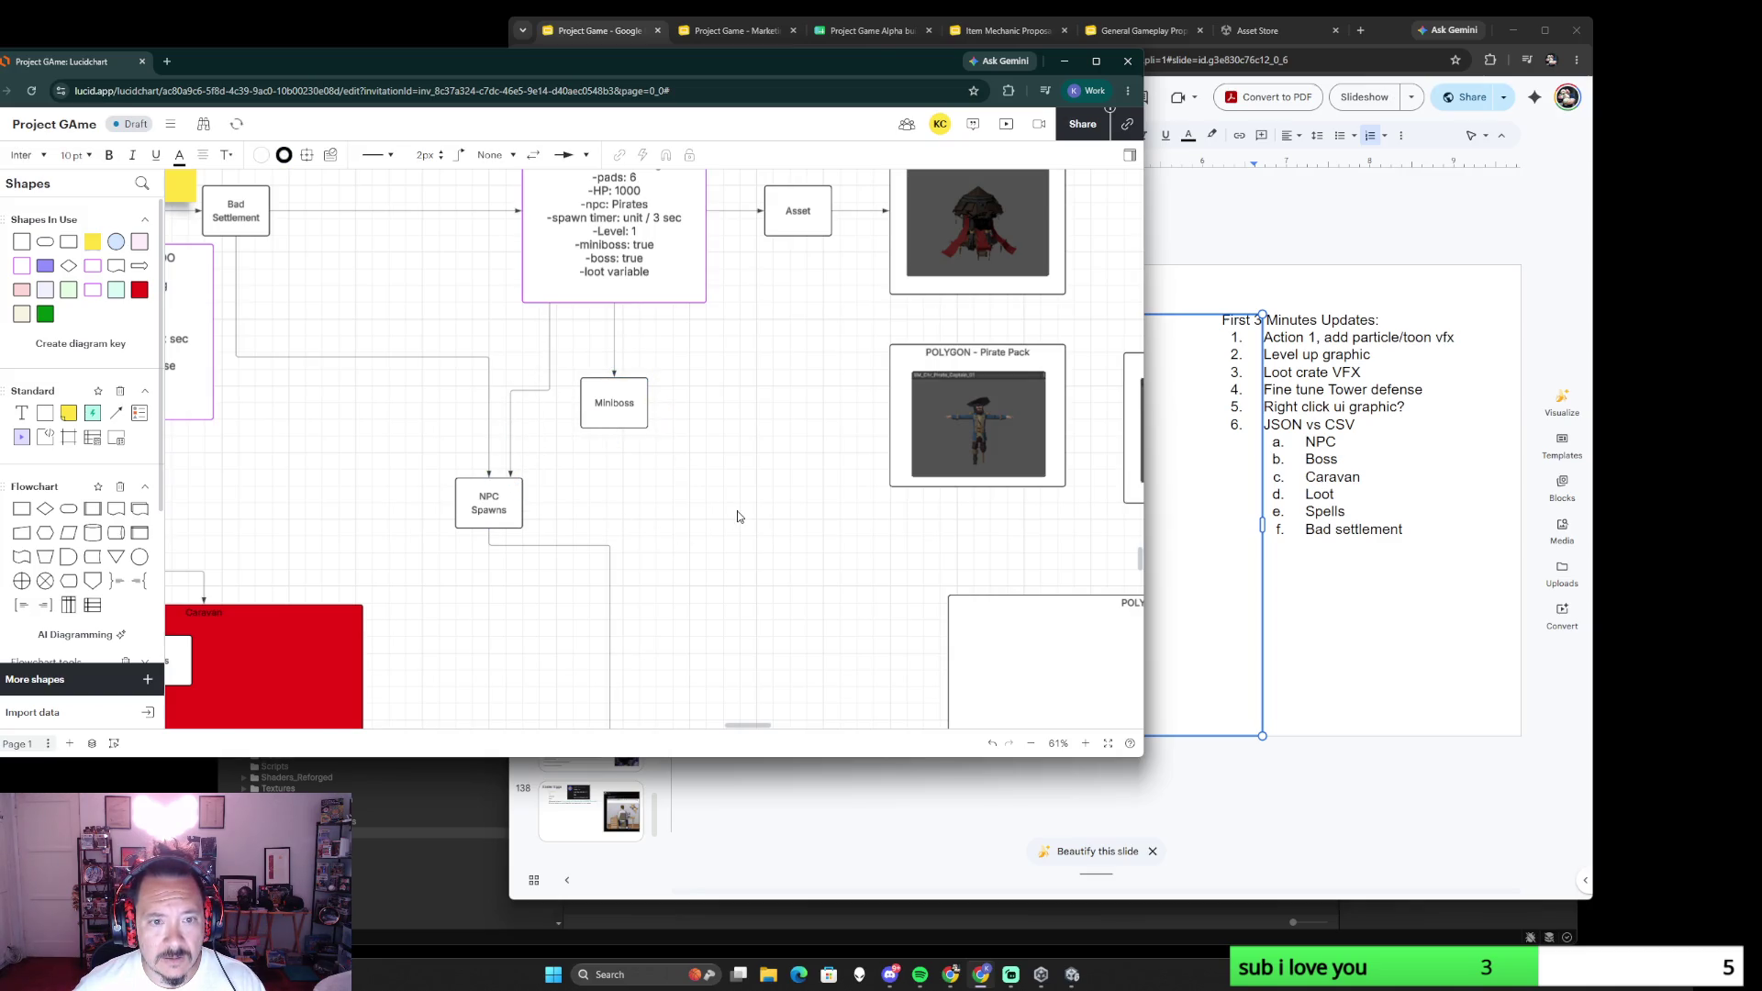
scroll(729, 496, "down", 3, "ctrl")
left_click_drag(935, 458, 781, 475)
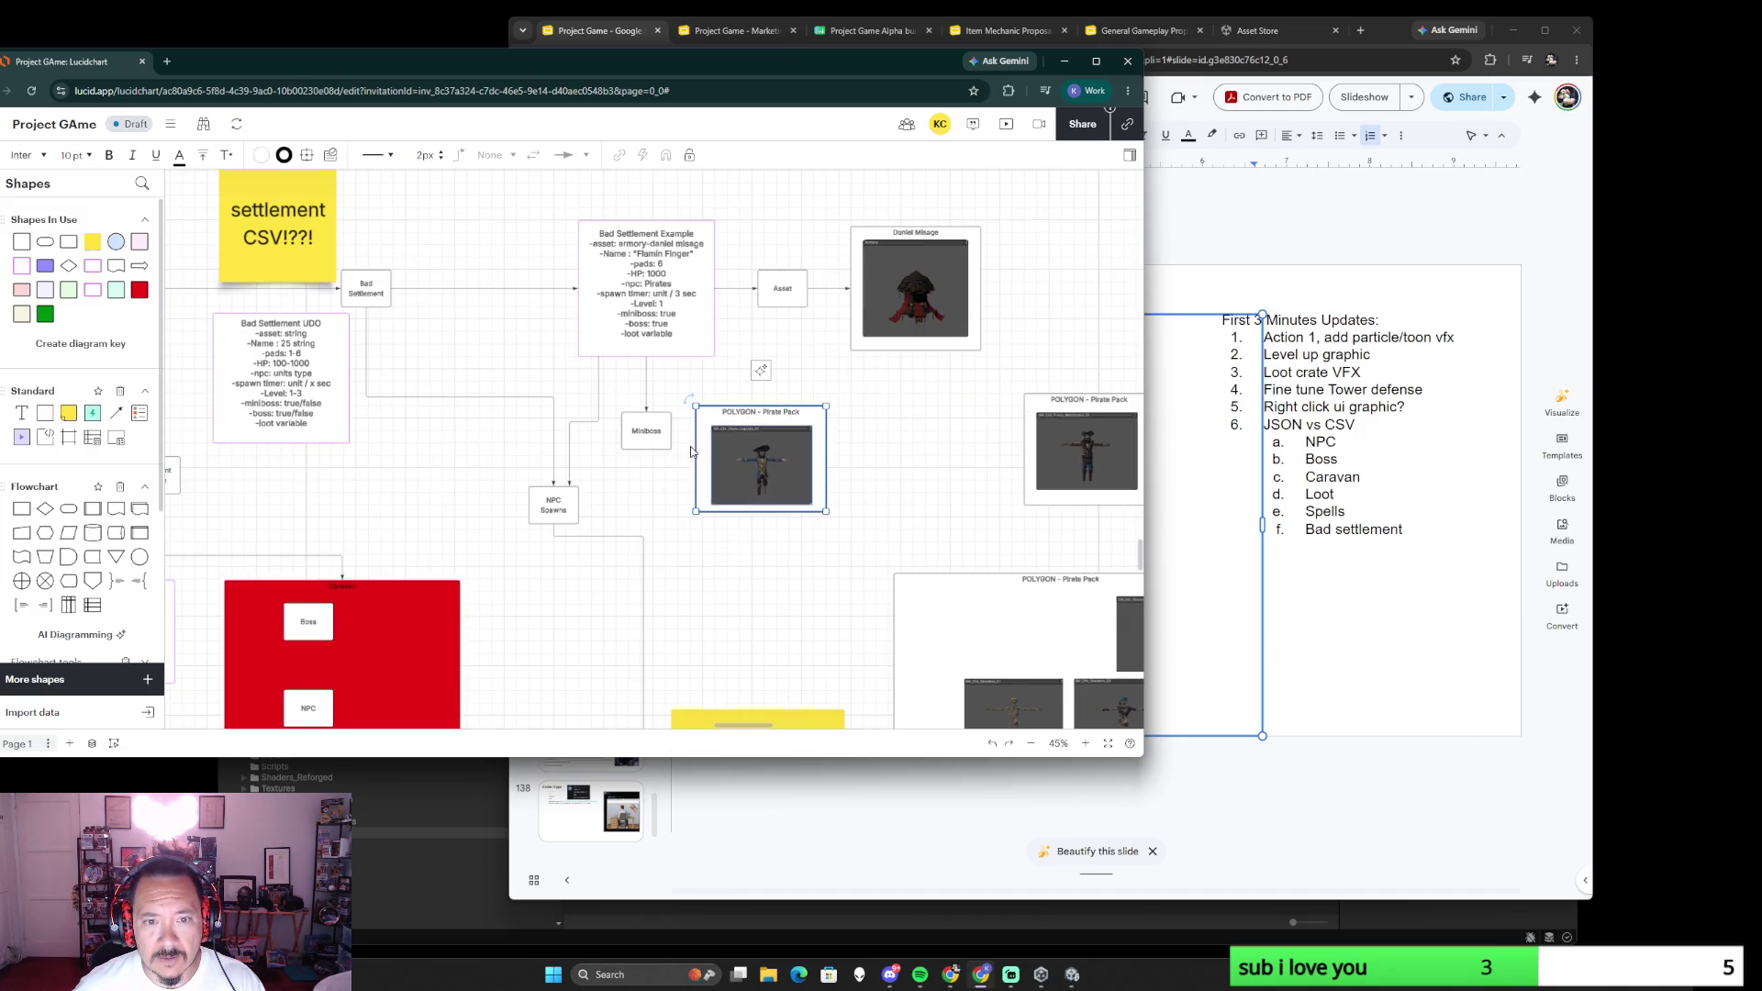
- Link Miniboss to the captain Pirate Pack box, then duplicate Miniboss to the right and relabel it Boss
left_click_drag(669, 430, 696, 430)
left_click(906, 479)
left_click(647, 427)
key("ctrl+d")
left_click_drag(653, 419, 928, 409)
double_click(924, 412)
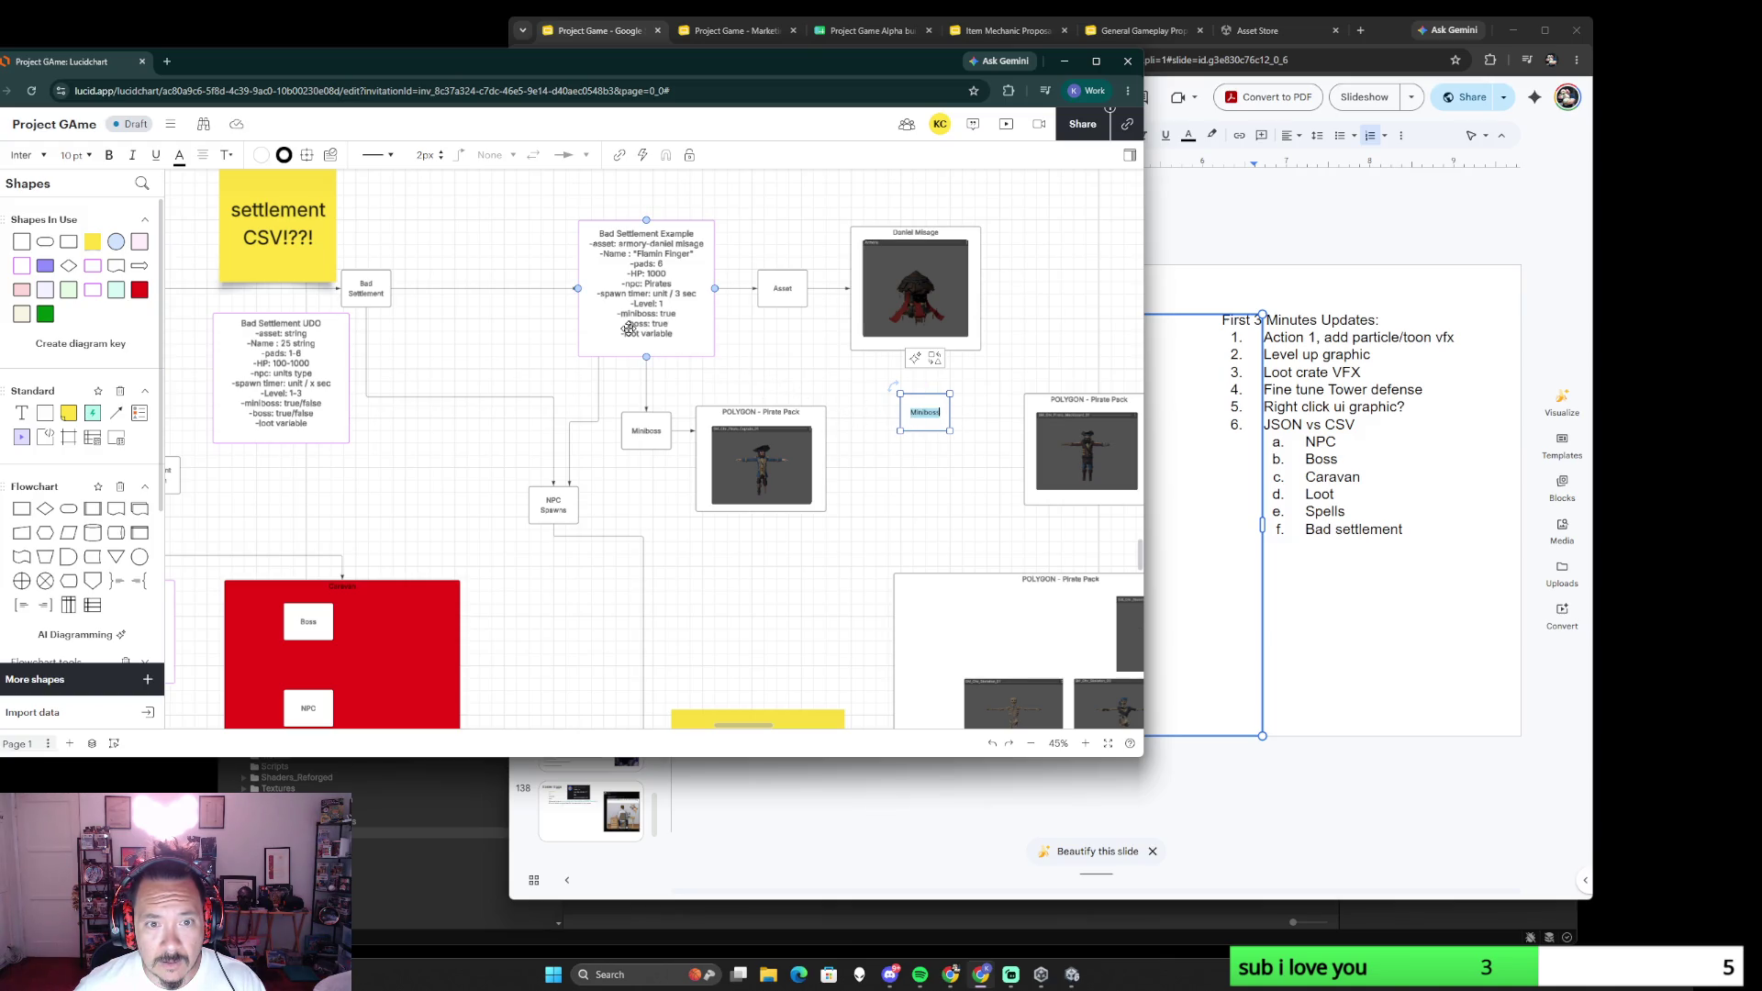
key("BackSpace")
type("Boss")
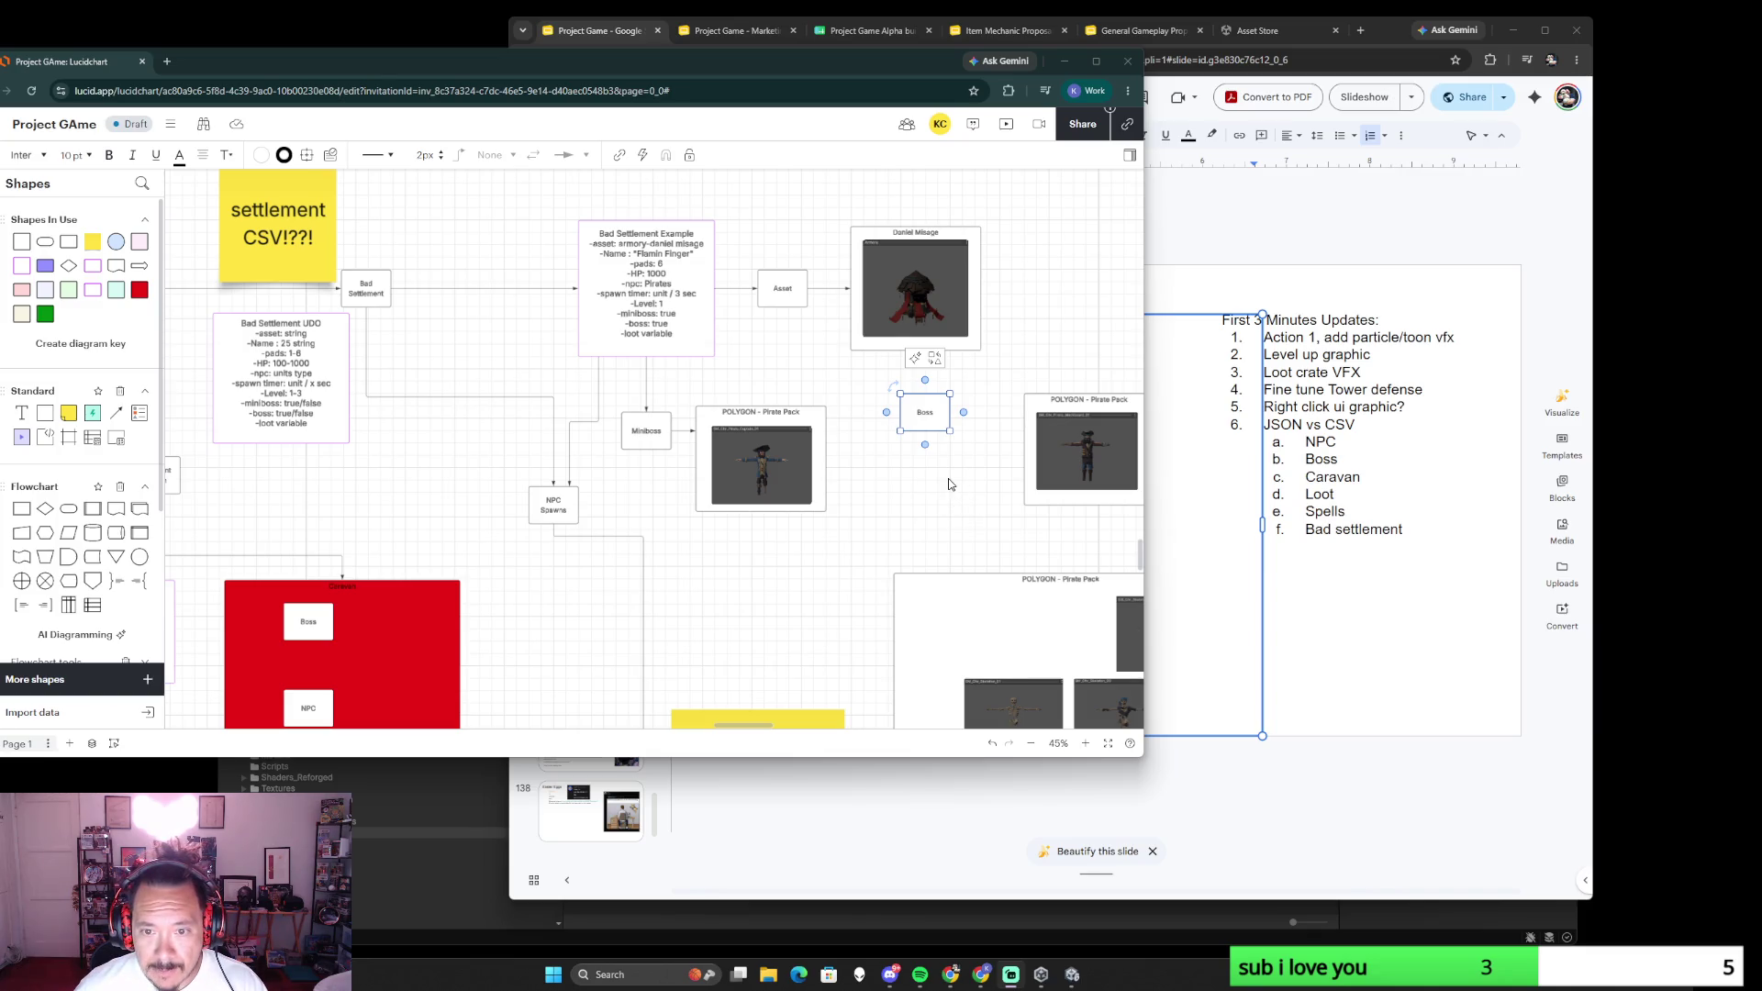
- Connect the example box to Boss with the run routed higher, and set the Blackbeard Pirate Pack box beside Boss
left_click_drag(717, 346, 901, 411)
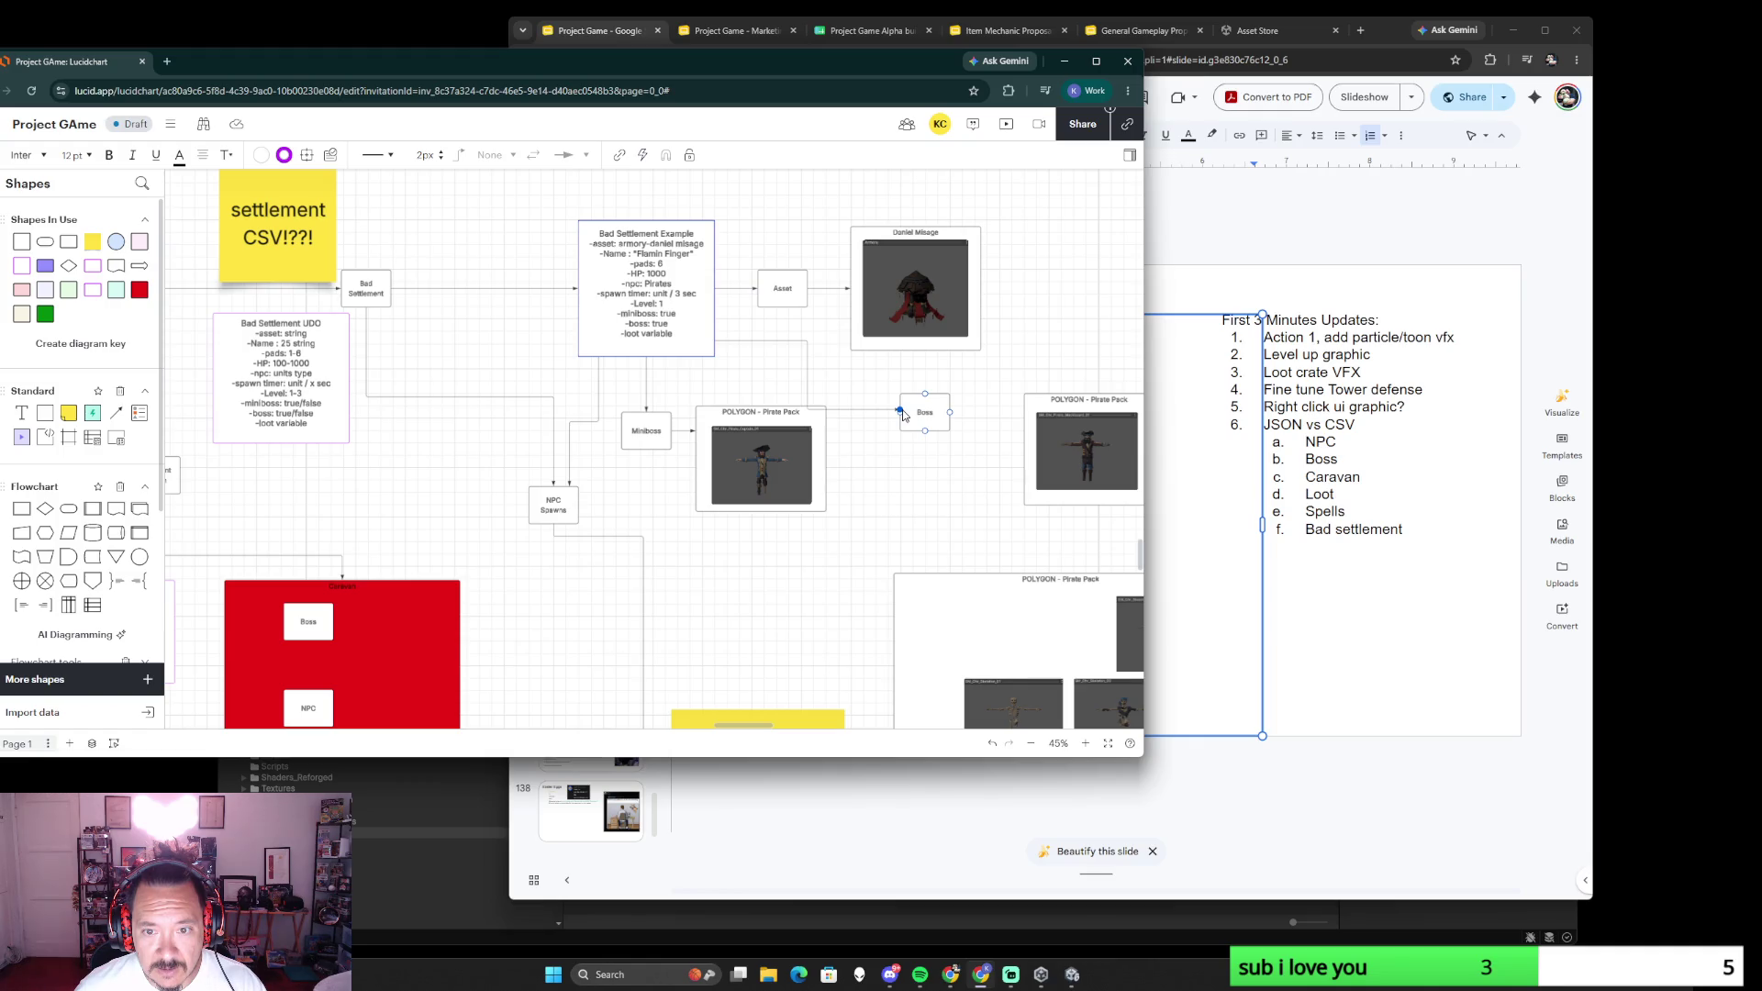
left_click(871, 419)
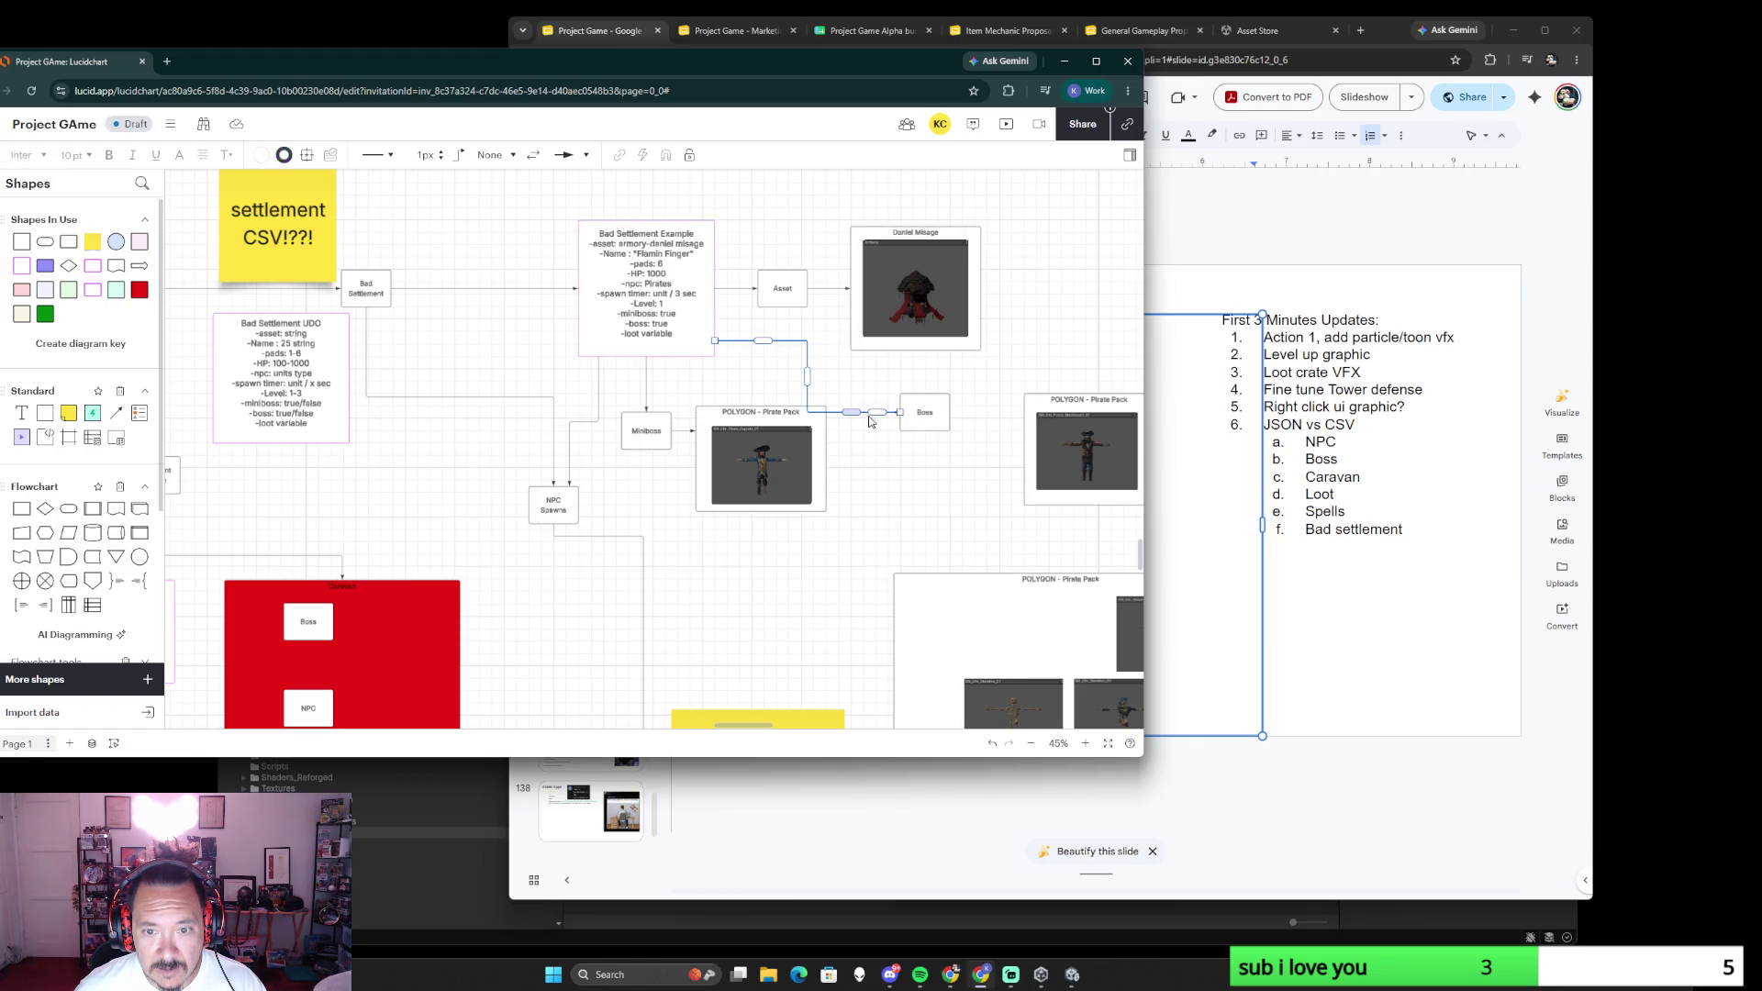
left_click_drag(851, 422, 852, 380)
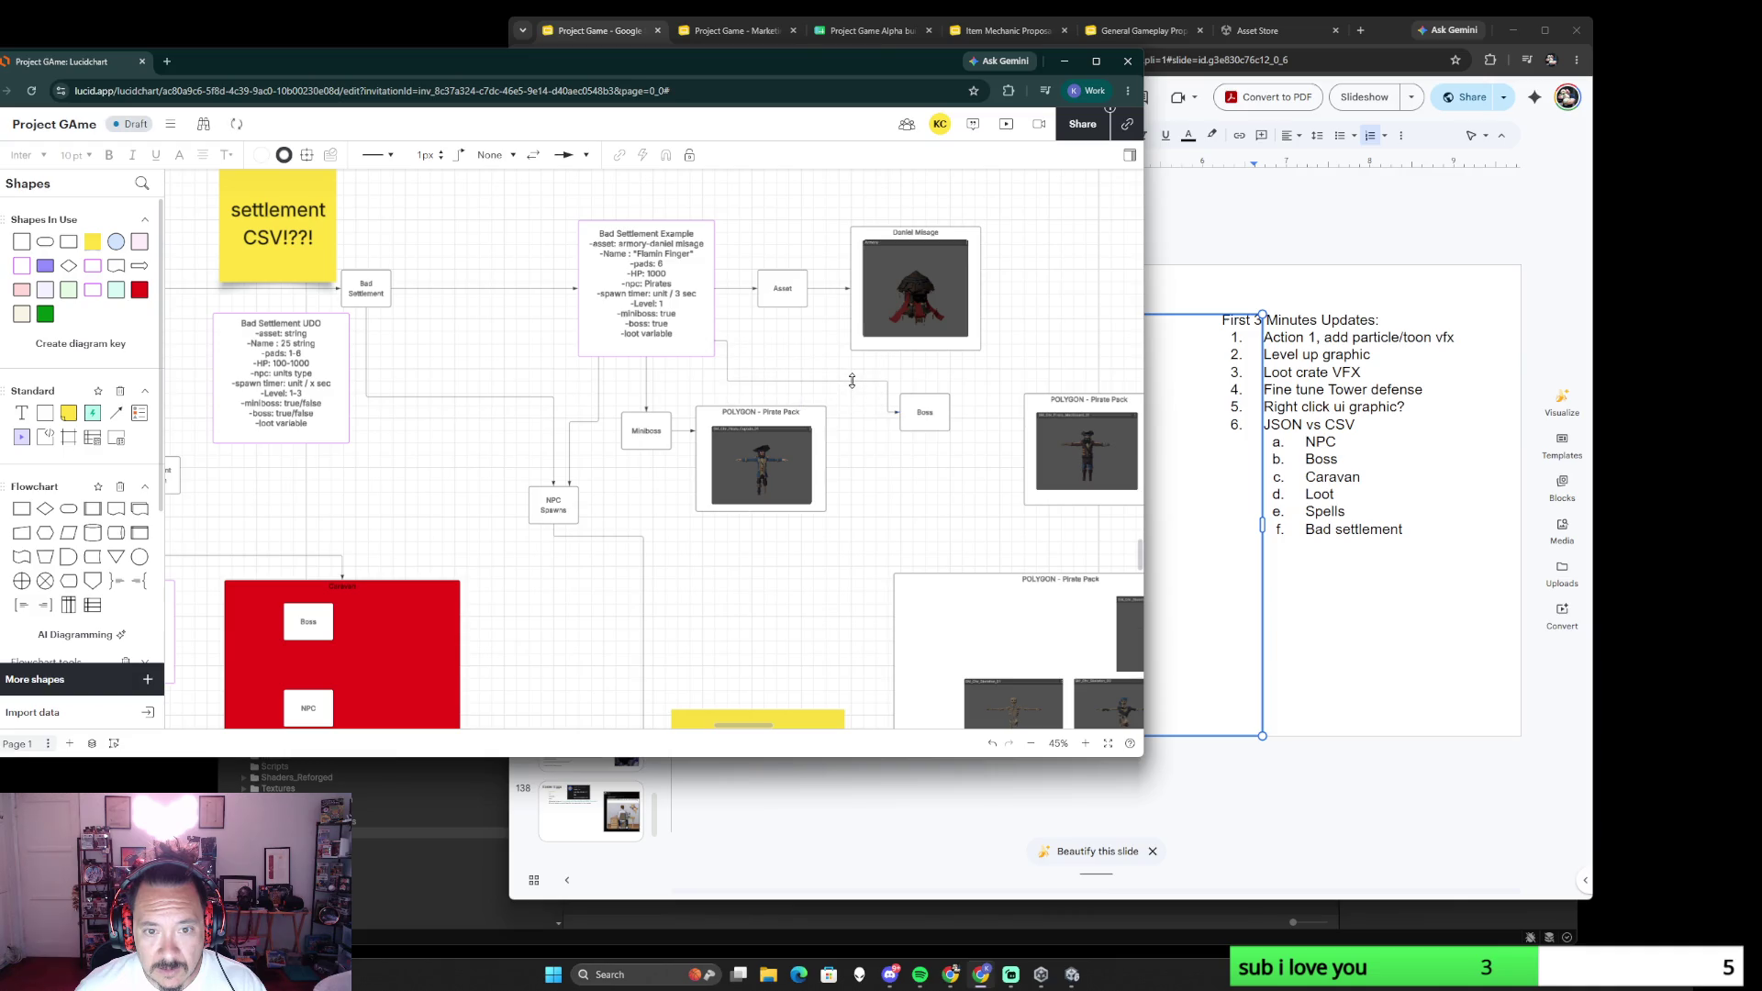
scroll(884, 323, "right", 2)
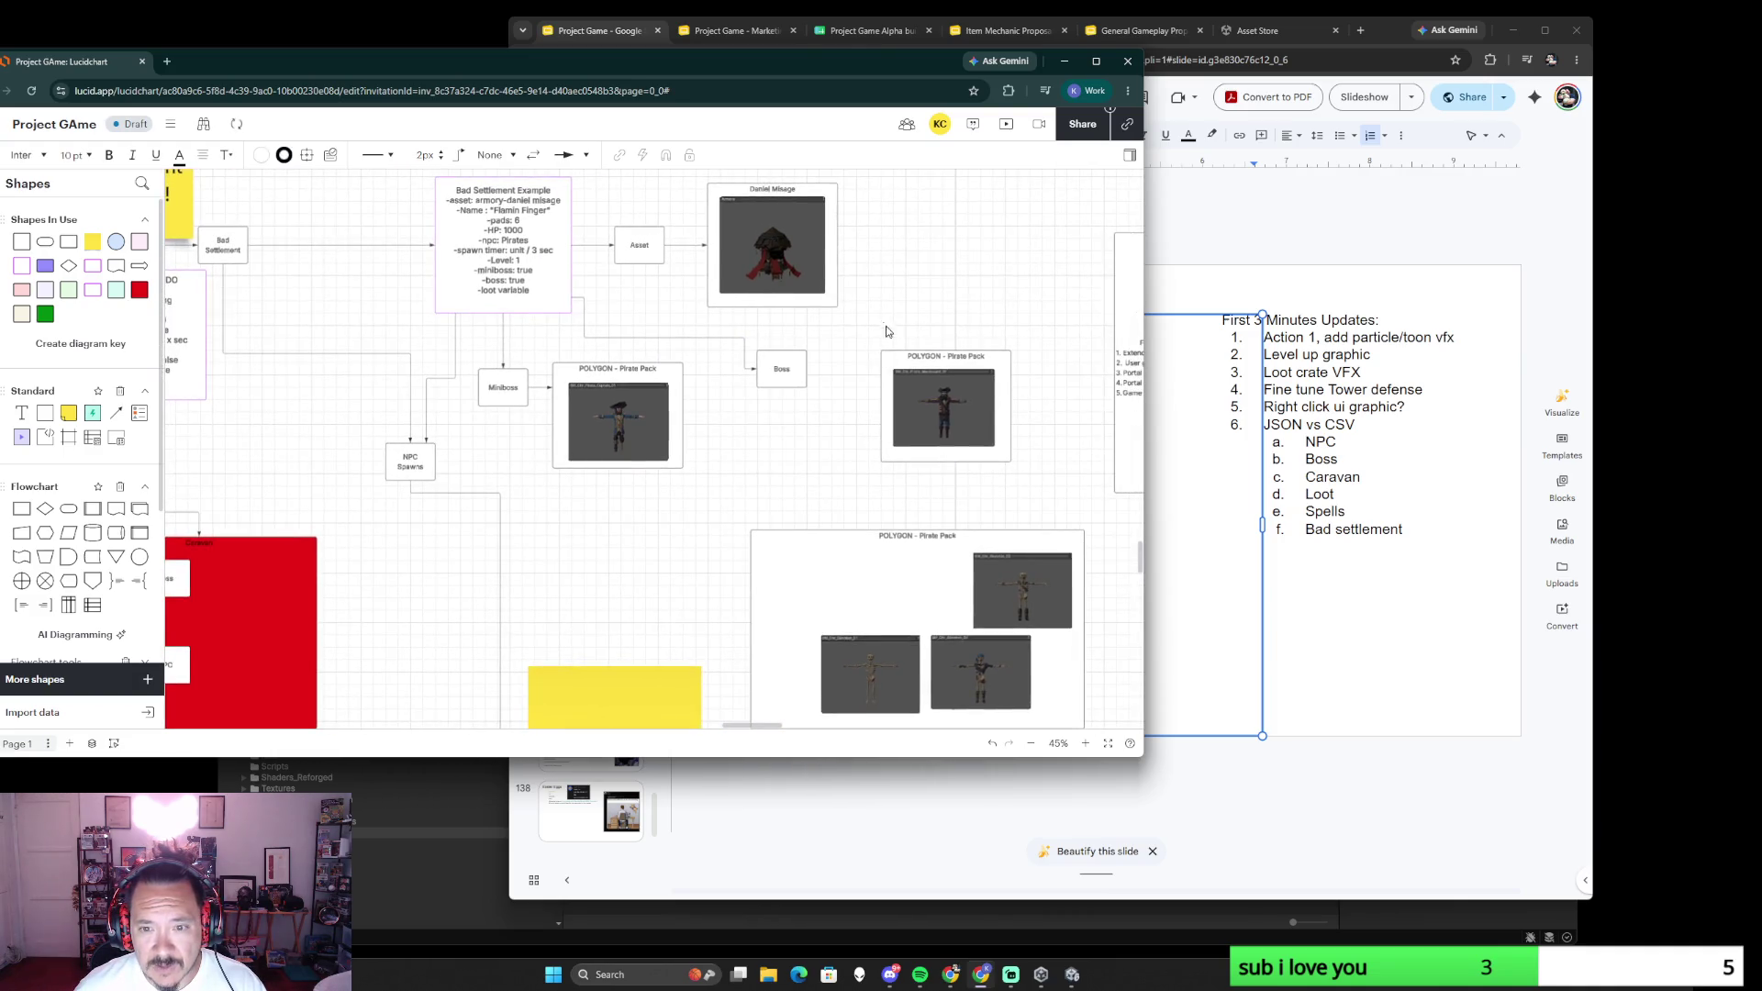
left_click_drag(968, 414, 925, 381)
left_click_drag(807, 369, 837, 371)
scroll(804, 495, "down", 3)
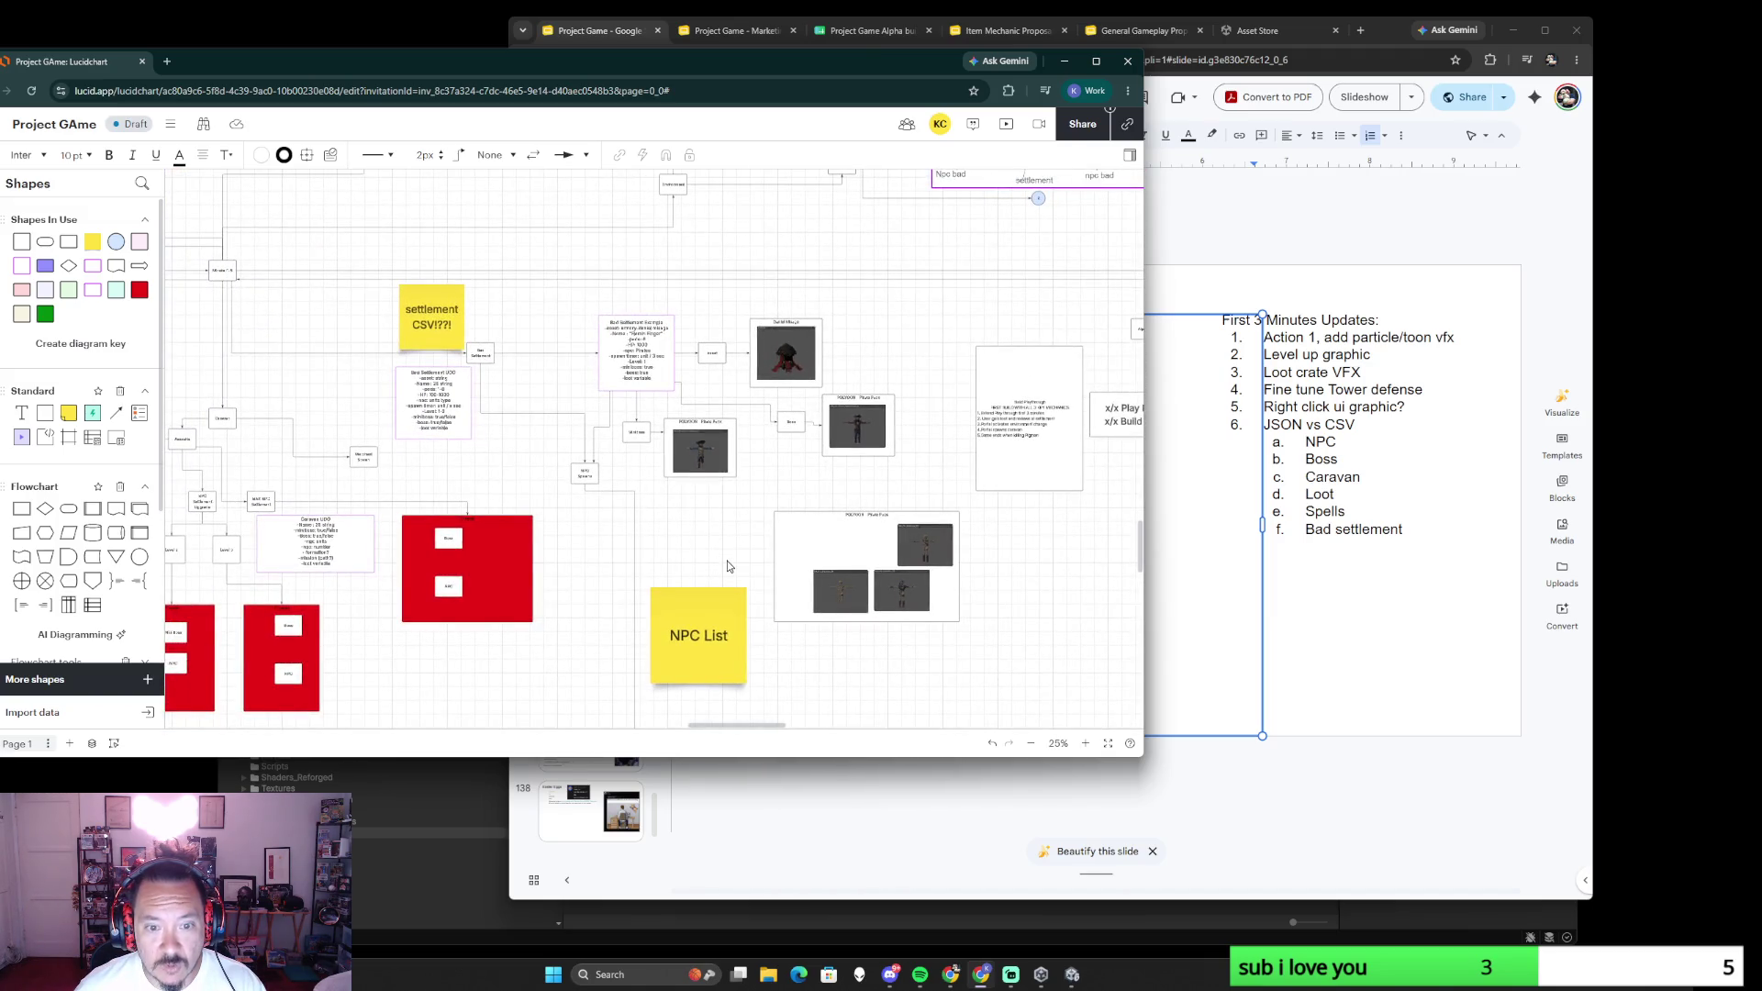
scroll(742, 561, "up", 2)
scroll(741, 561, "down", 4)
- Relabel the Bad Settlement UDO step as Bad Settlement Portal spawn
mouse_move(766, 626)
left_mouse_down()
mouse_move(765, 437)
mouse_move(608, 520)
left_mouse_up()
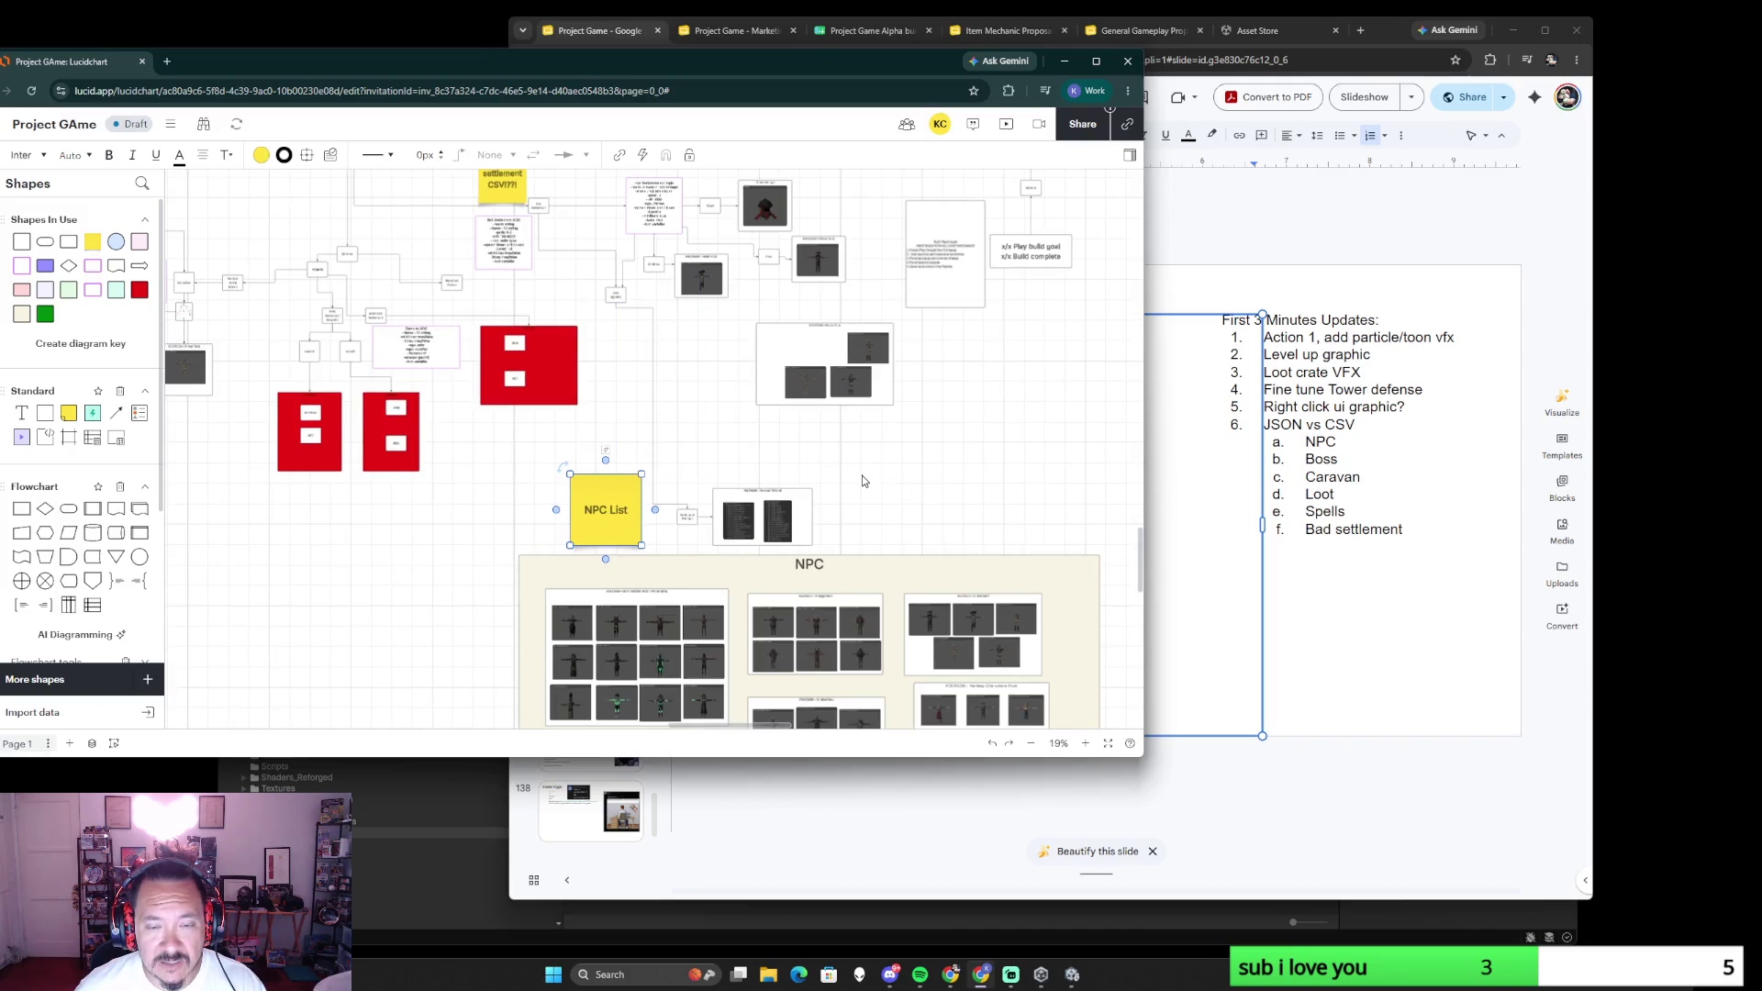
scroll(861, 475, "up", 3)
scroll(795, 578, "down", 2)
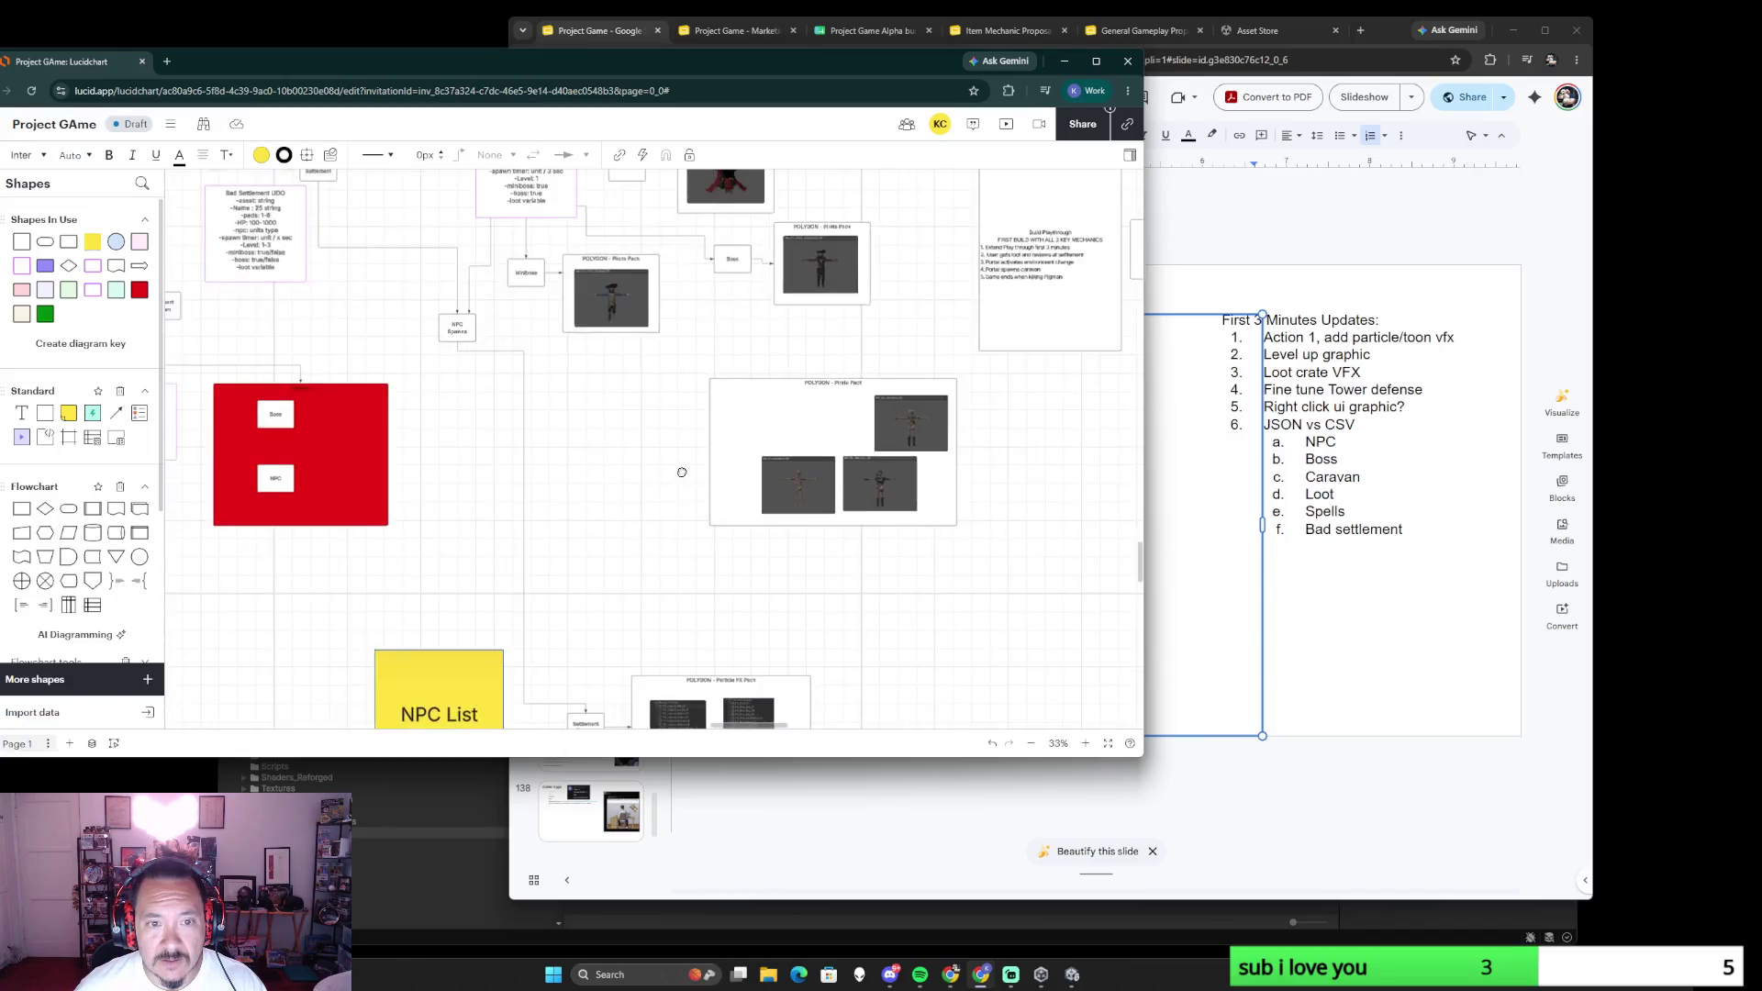
scroll(821, 507, "up", 3)
scroll(840, 551, "down", 5)
scroll(871, 582, "up", 2)
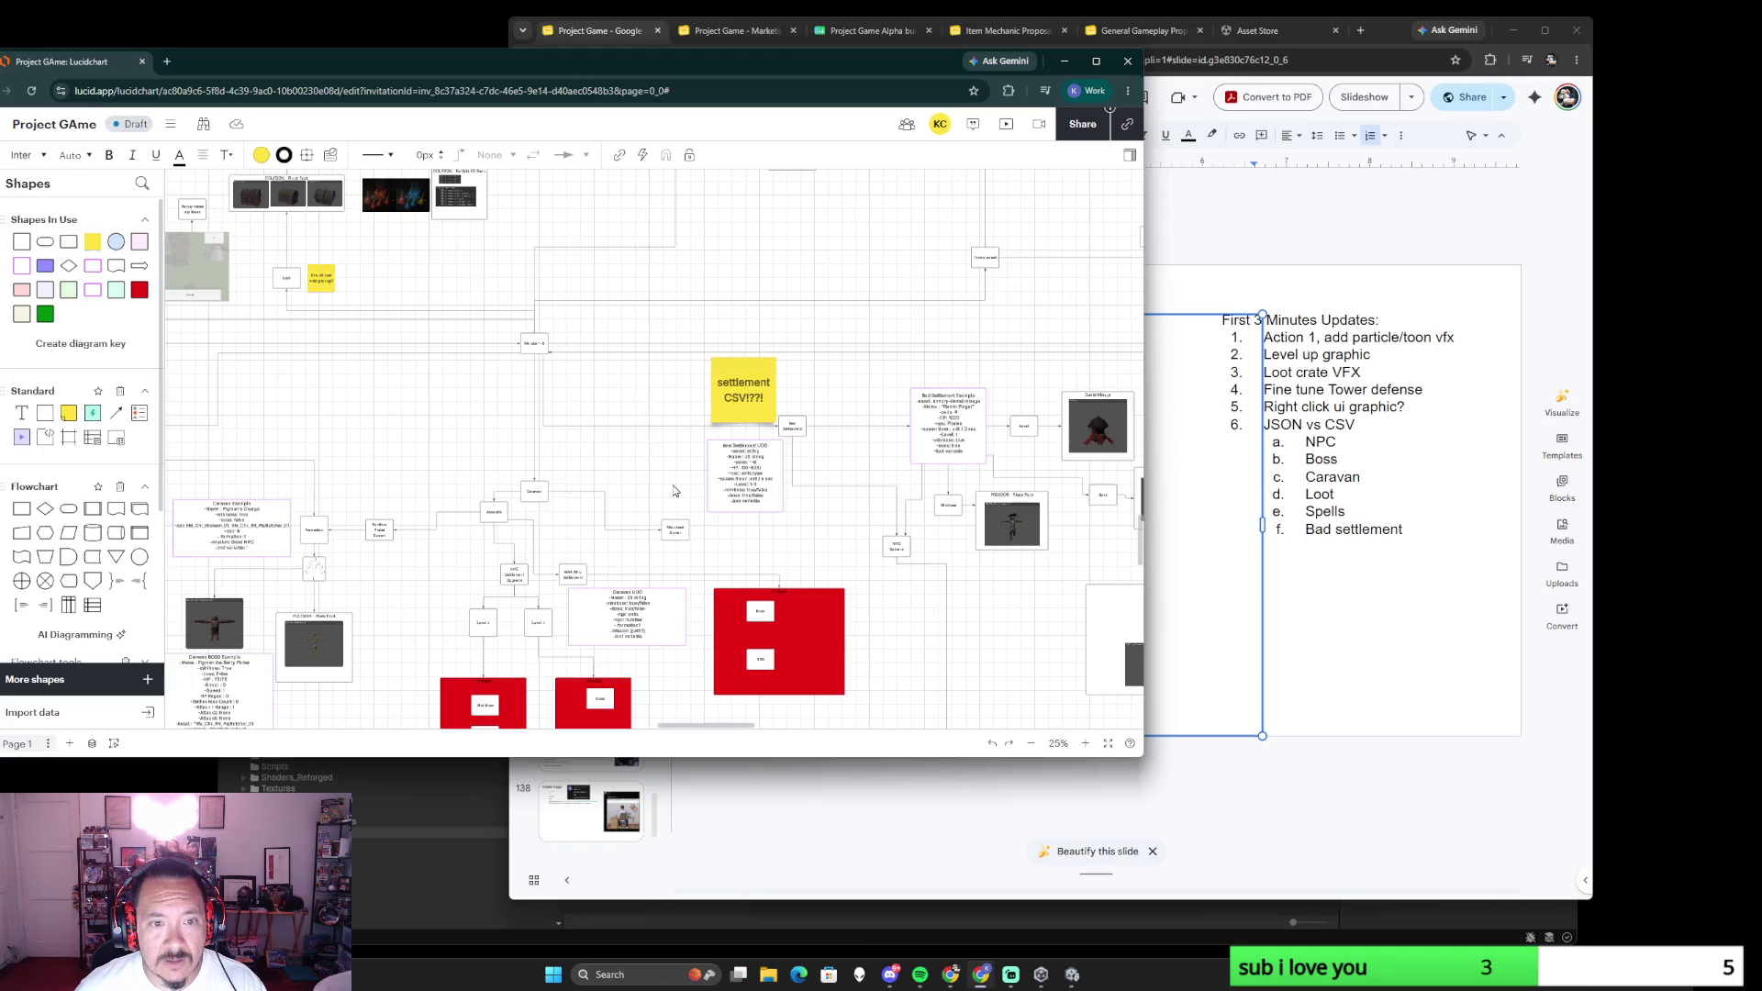
scroll(675, 490, "up", 3)
left_click(829, 416)
double_click(885, 383)
type("Portal")
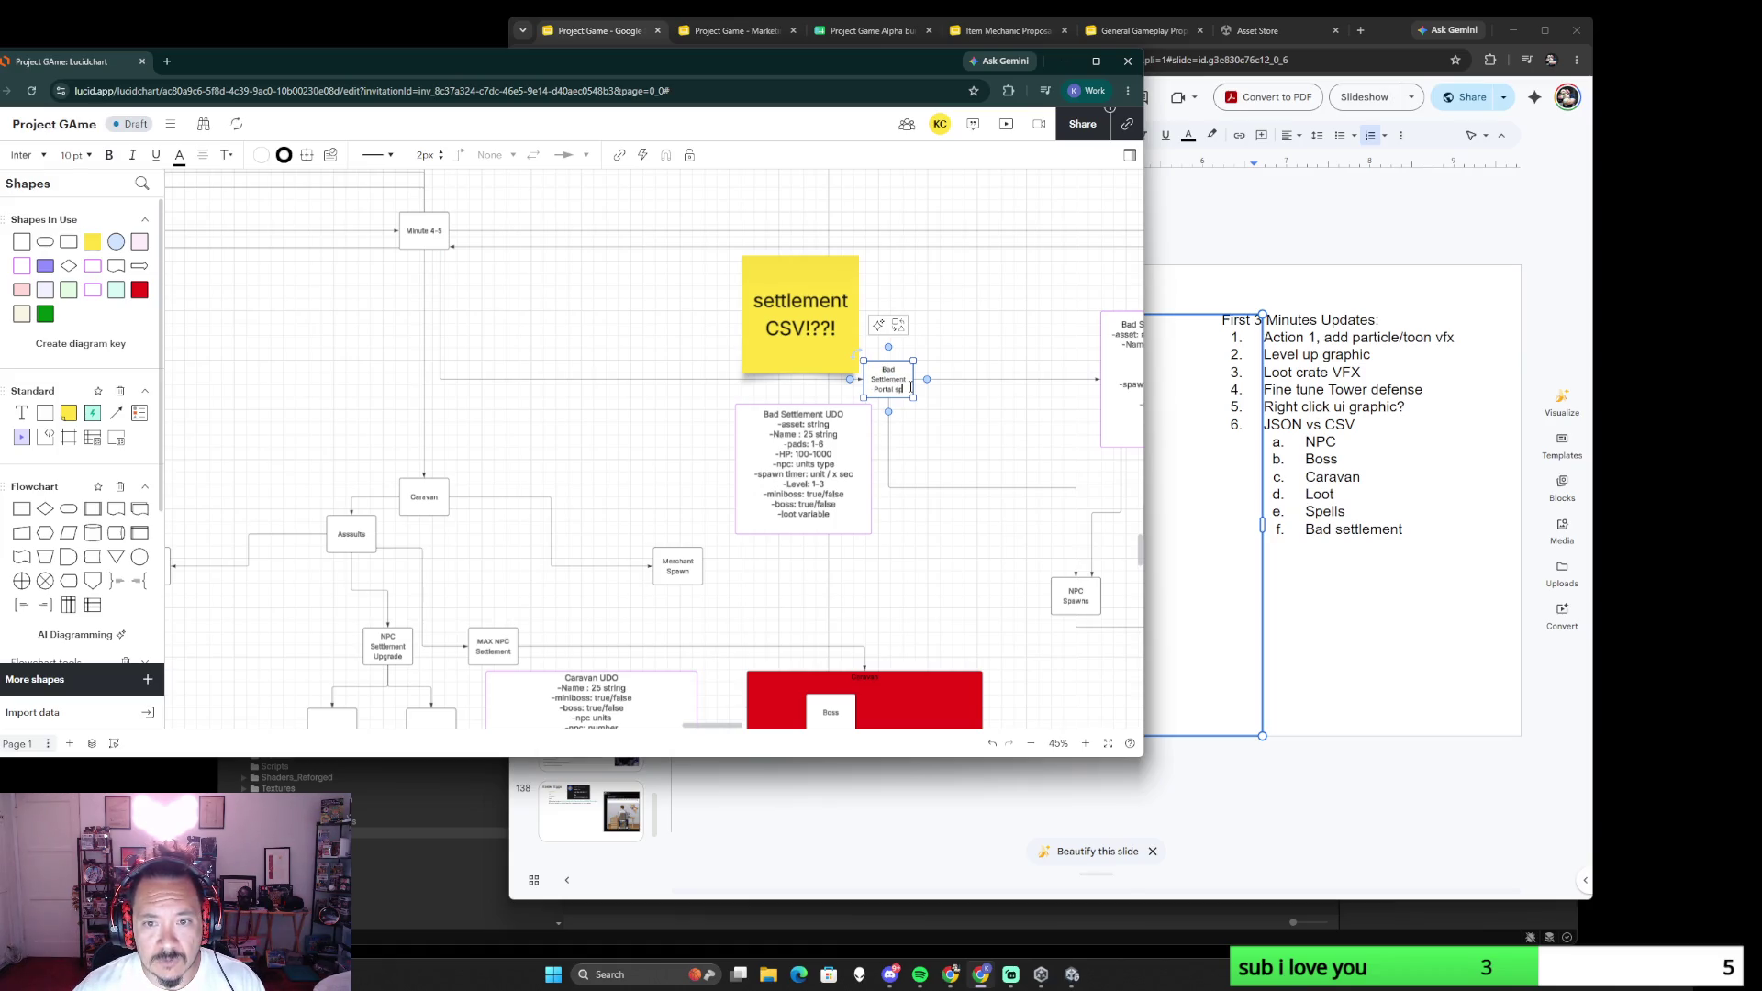
type("pawn")
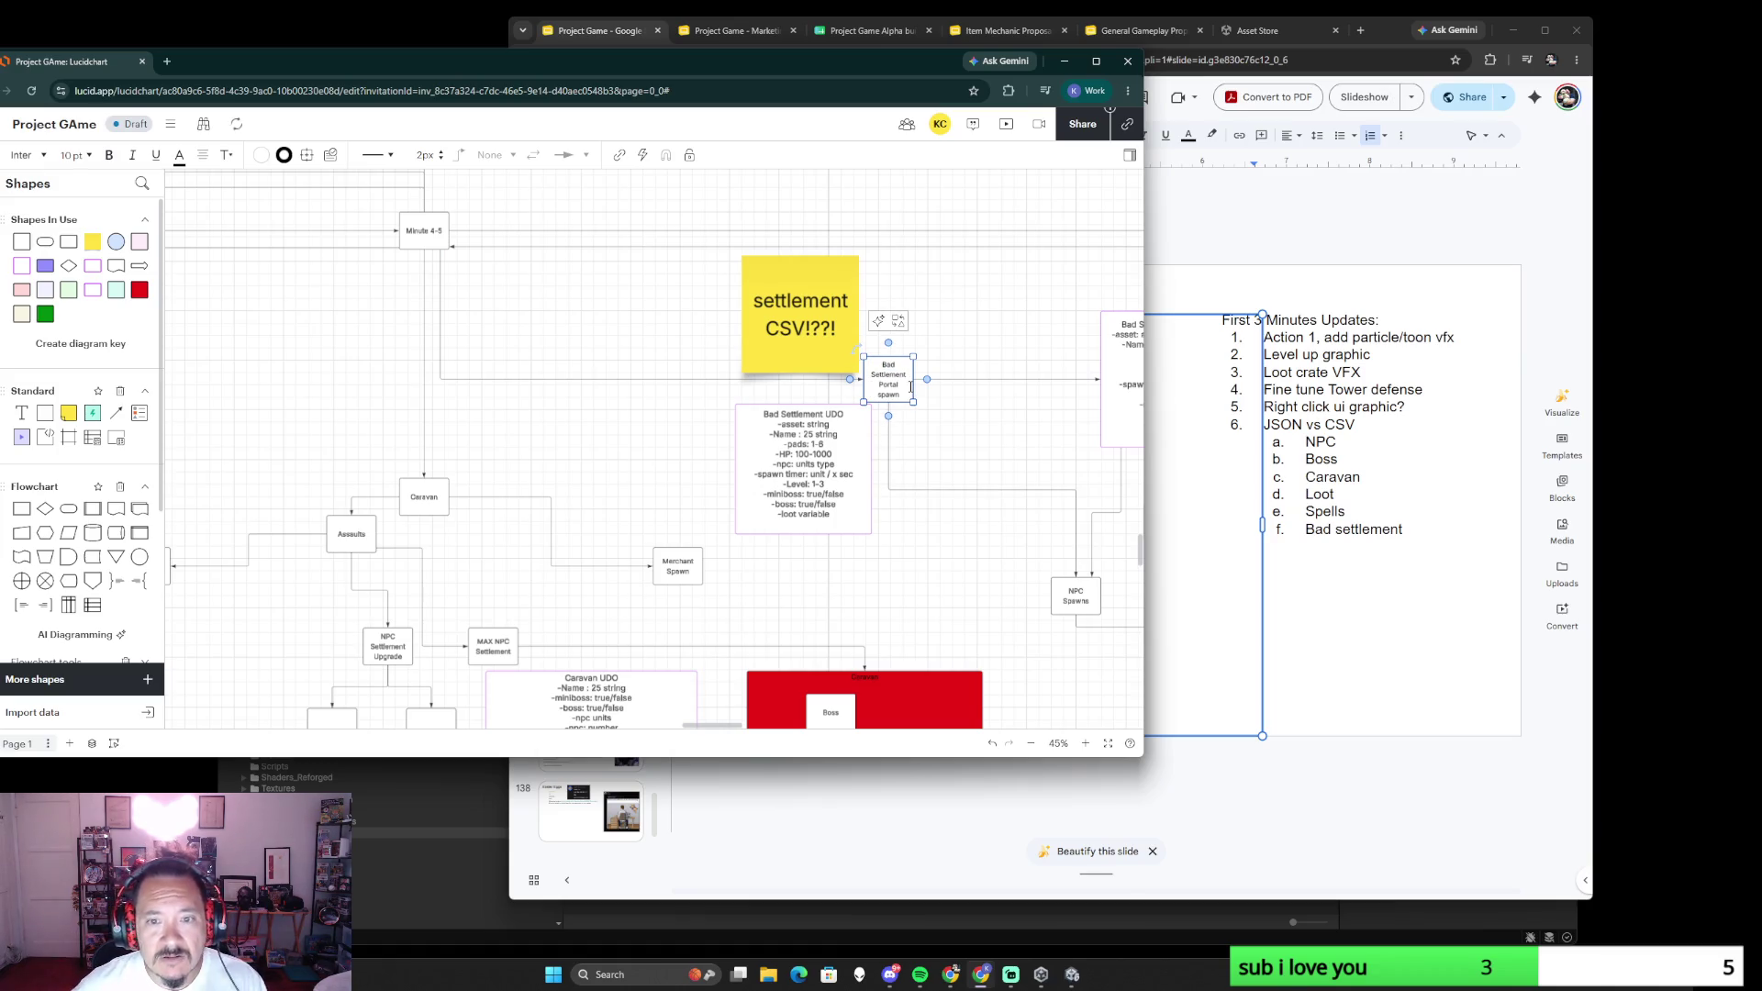
left_click(712, 422)
scroll(712, 422, "down", 5)
scroll(827, 413, "down", 3)
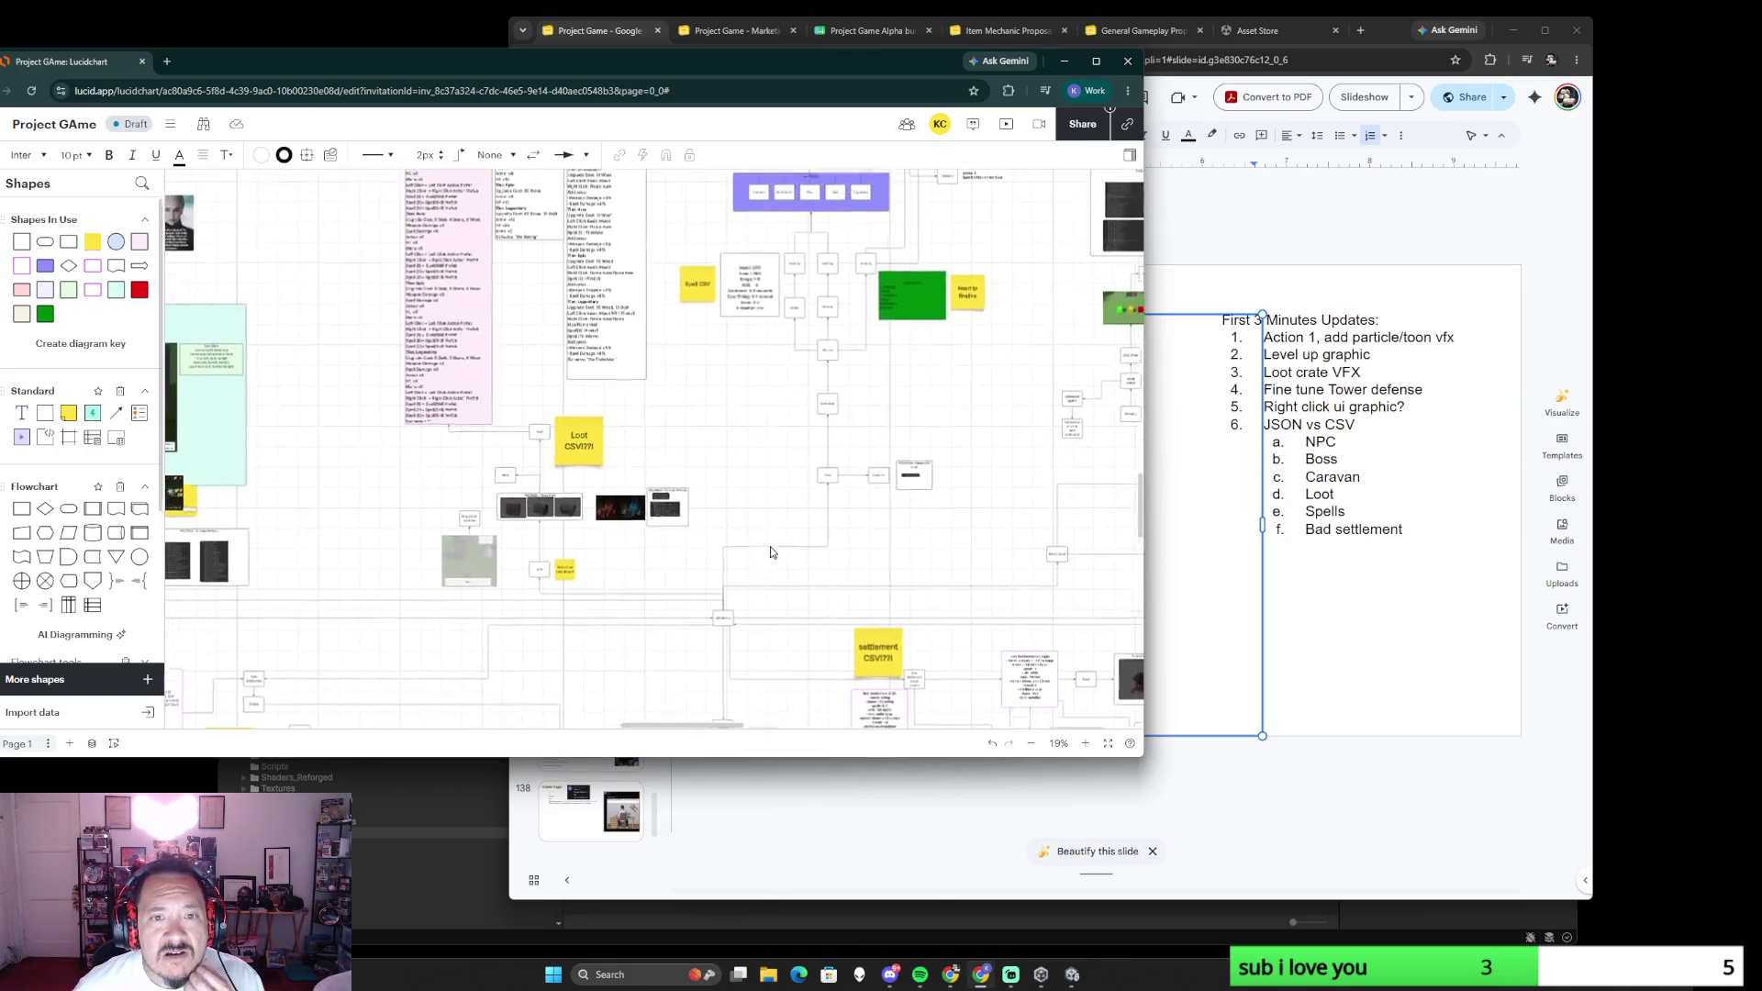
scroll(945, 412, "up", 4)
scroll(664, 517, "up", 4)
scroll(838, 612, "down", 3)
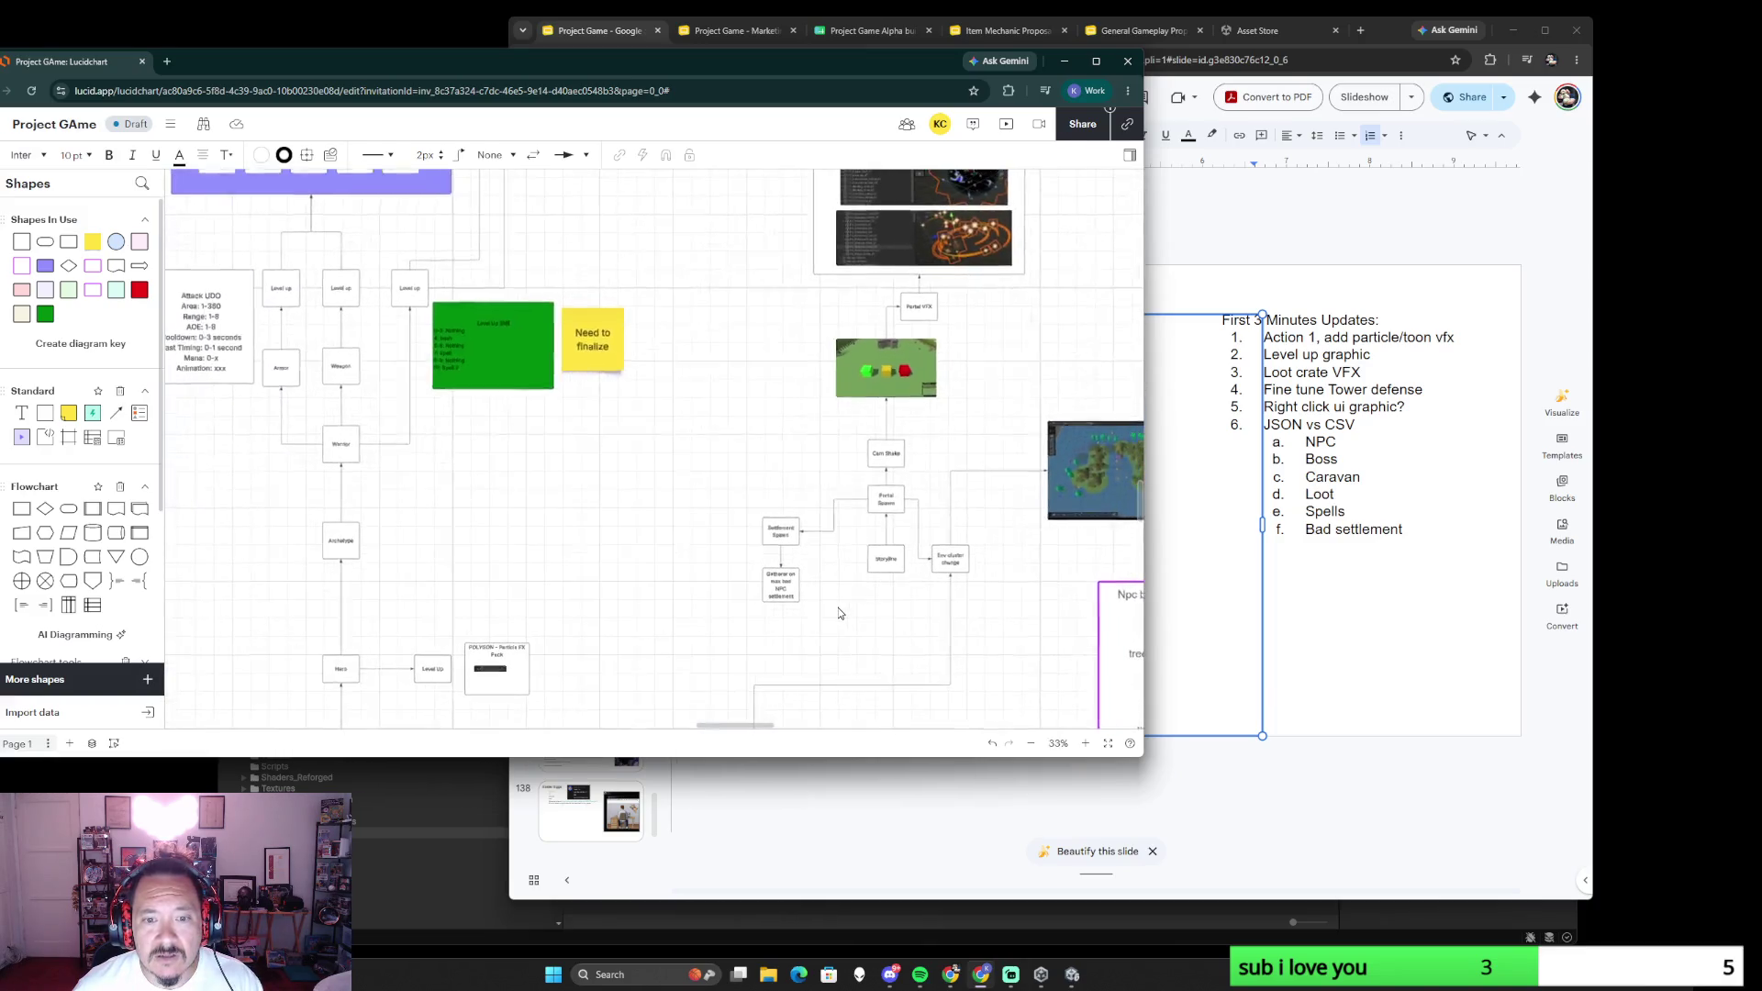
scroll(838, 613, "up", 2)
scroll(839, 613, "up", 1)
scroll(837, 612, "down", 3)
scroll(827, 609, "down", 2)
scroll(728, 282, "down", 1)
scroll(728, 282, "up", 2)
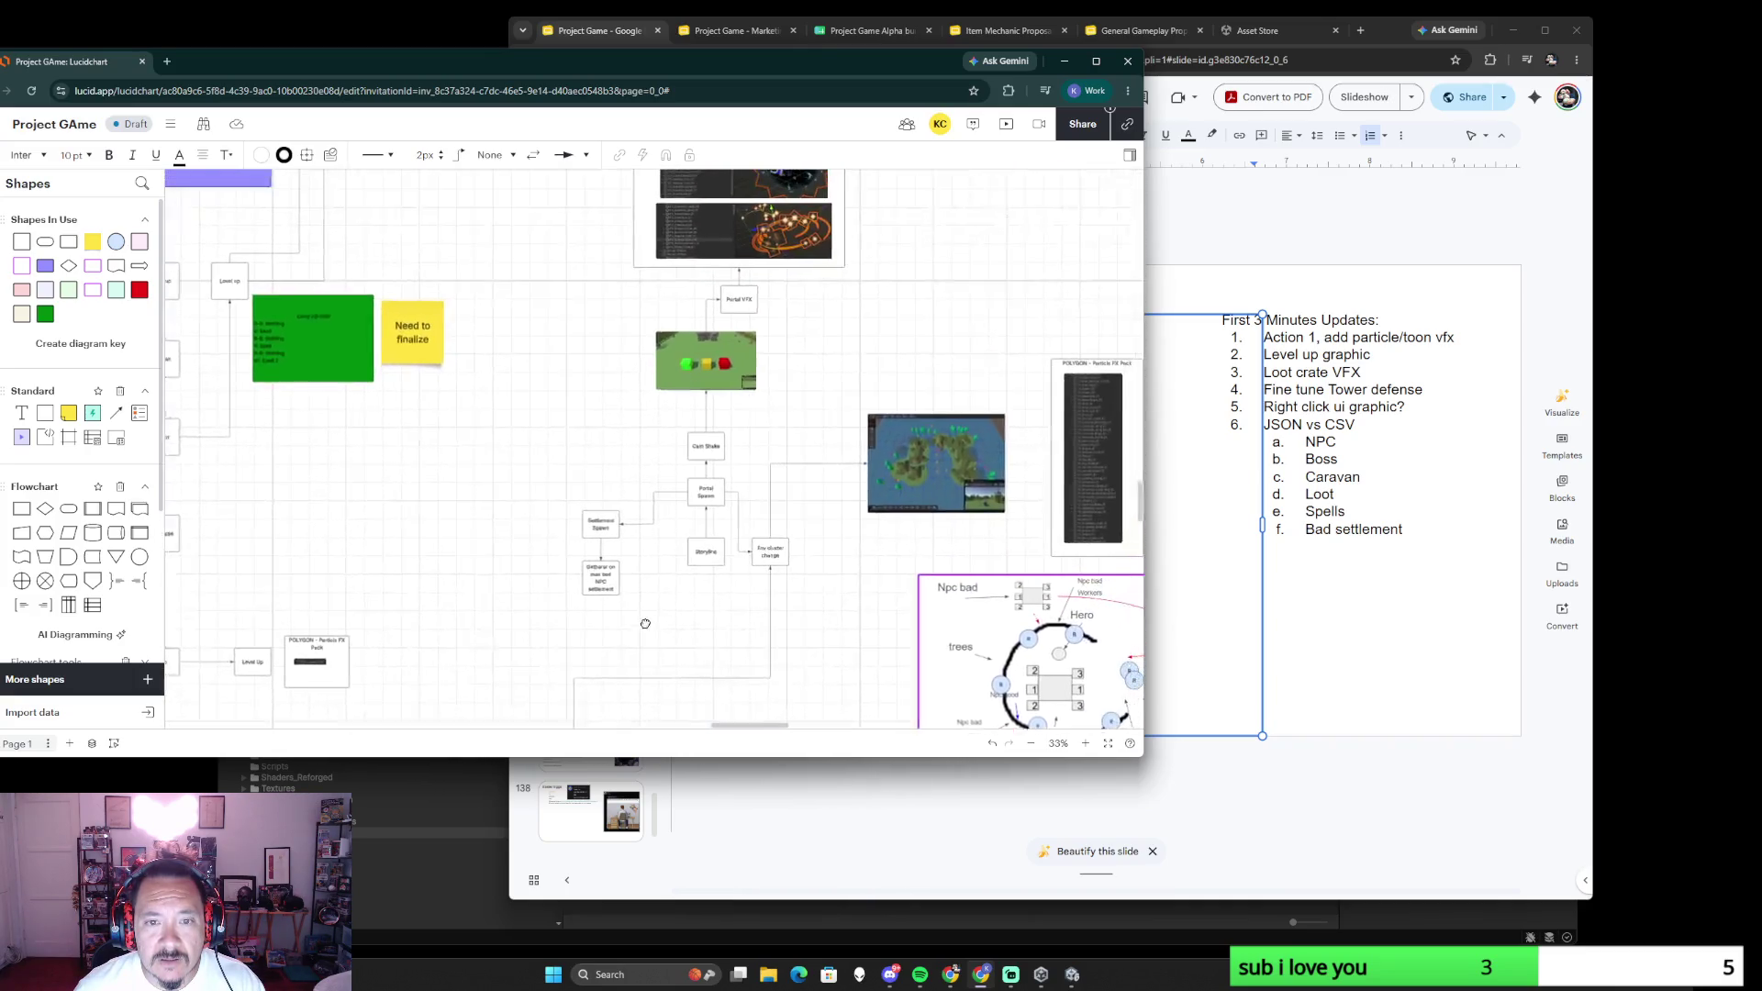
scroll(744, 316, "down", 3)
scroll(751, 328, "down", 1)
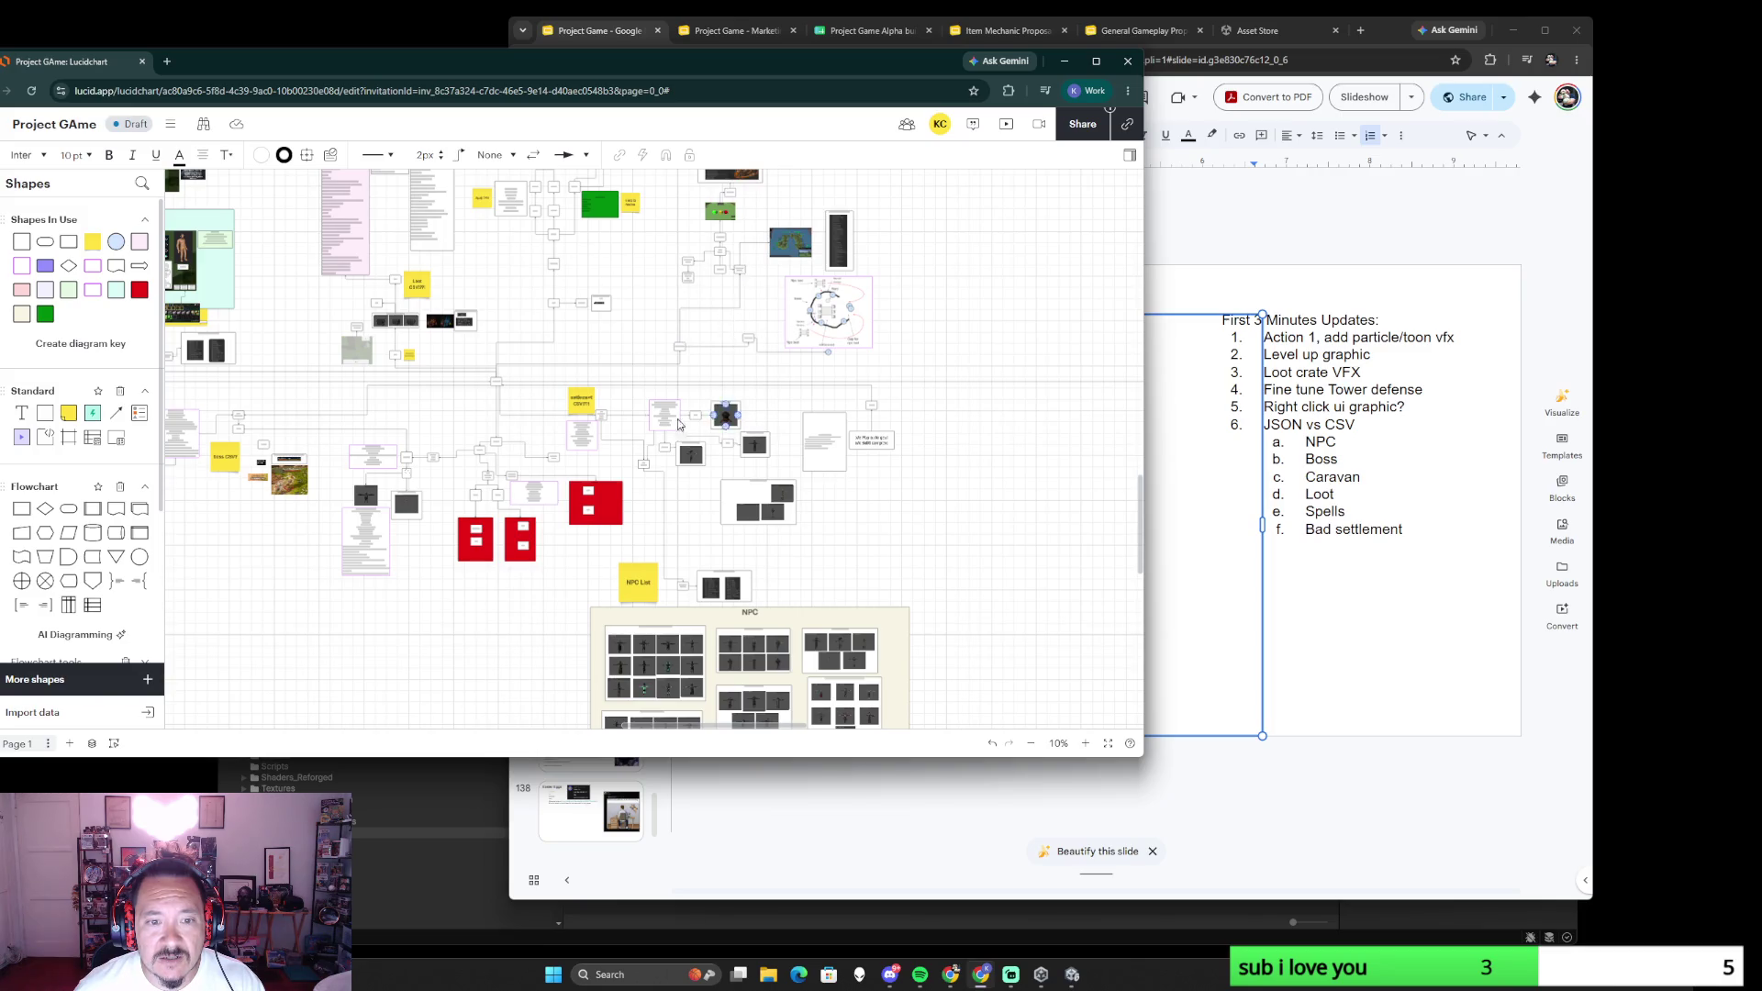
scroll(643, 310, "up", 1)
scroll(634, 454, "up", 1)
scroll(634, 455, "up", 1)
scroll(658, 404, "up", 1)
- Delete the two Settlement Spawn shapes from the upper settlement flow
mouse_move(658, 405)
left_mouse_down()
mouse_move(665, 315)
mouse_move(669, 450)
mouse_move(699, 312)
mouse_move(719, 502)
left_mouse_up()
left_click_drag(791, 297, 850, 411)
key("Delete")
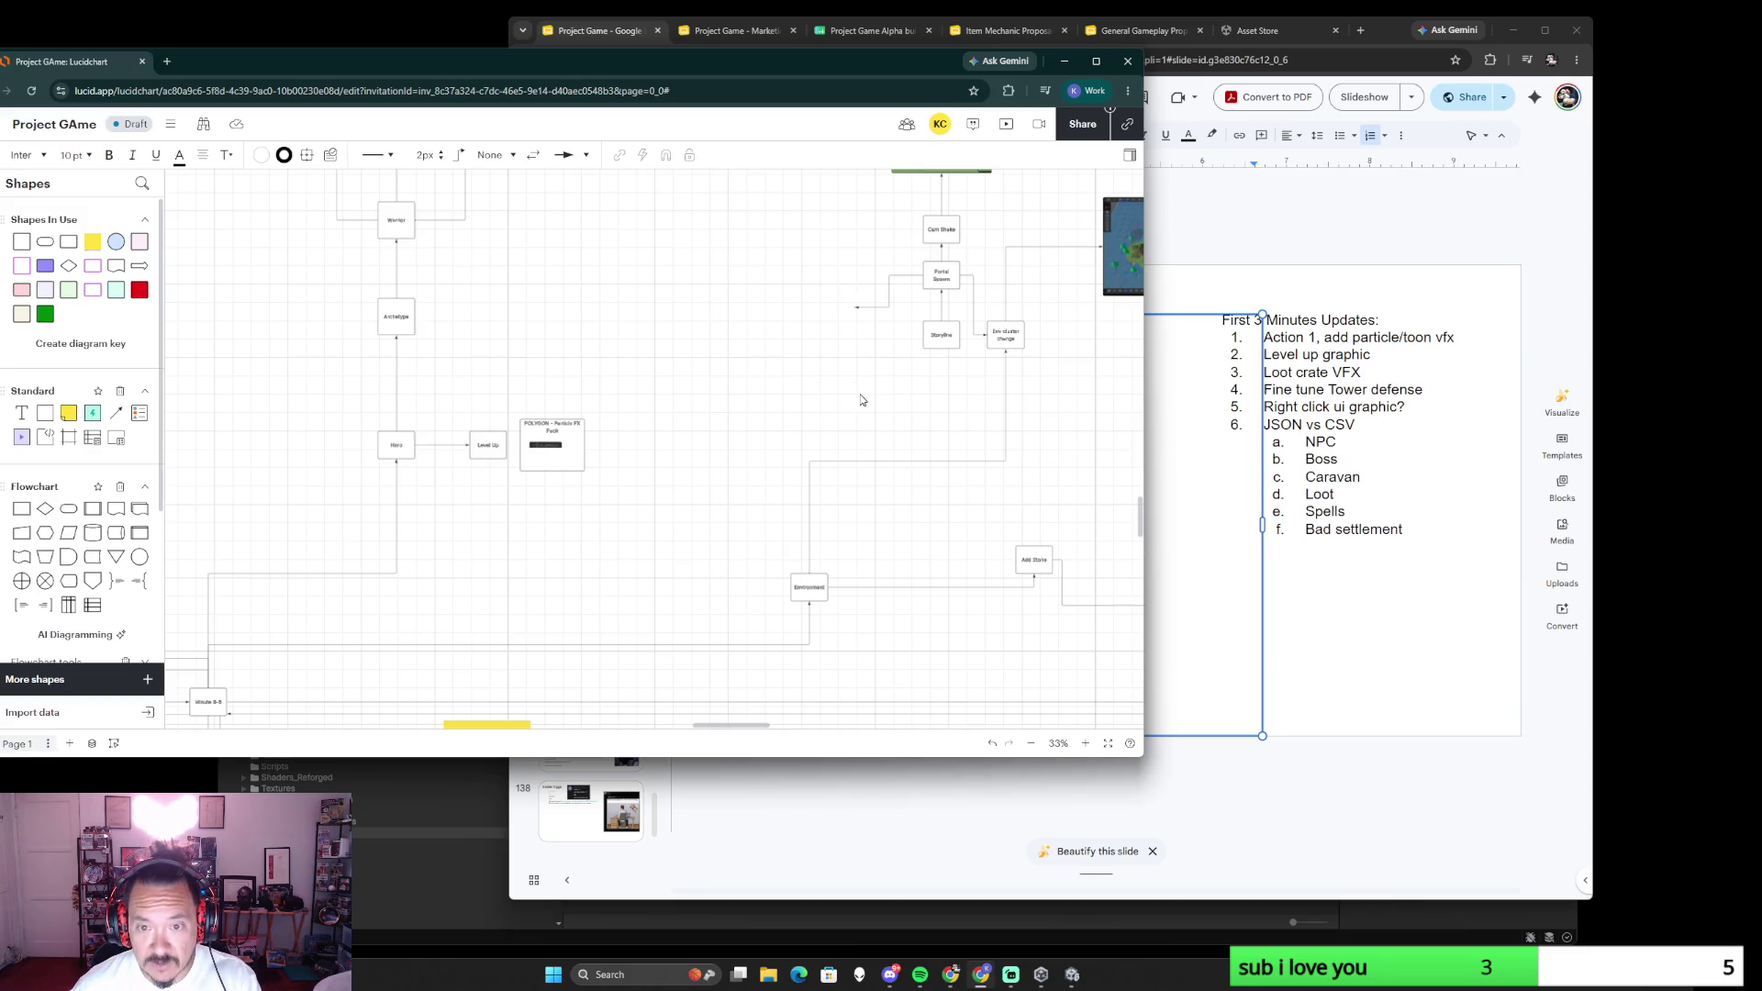
- Shift the vertical connector above the Bad Settlement Portal spawn box further right
left_click_drag(826, 383, 940, 178)
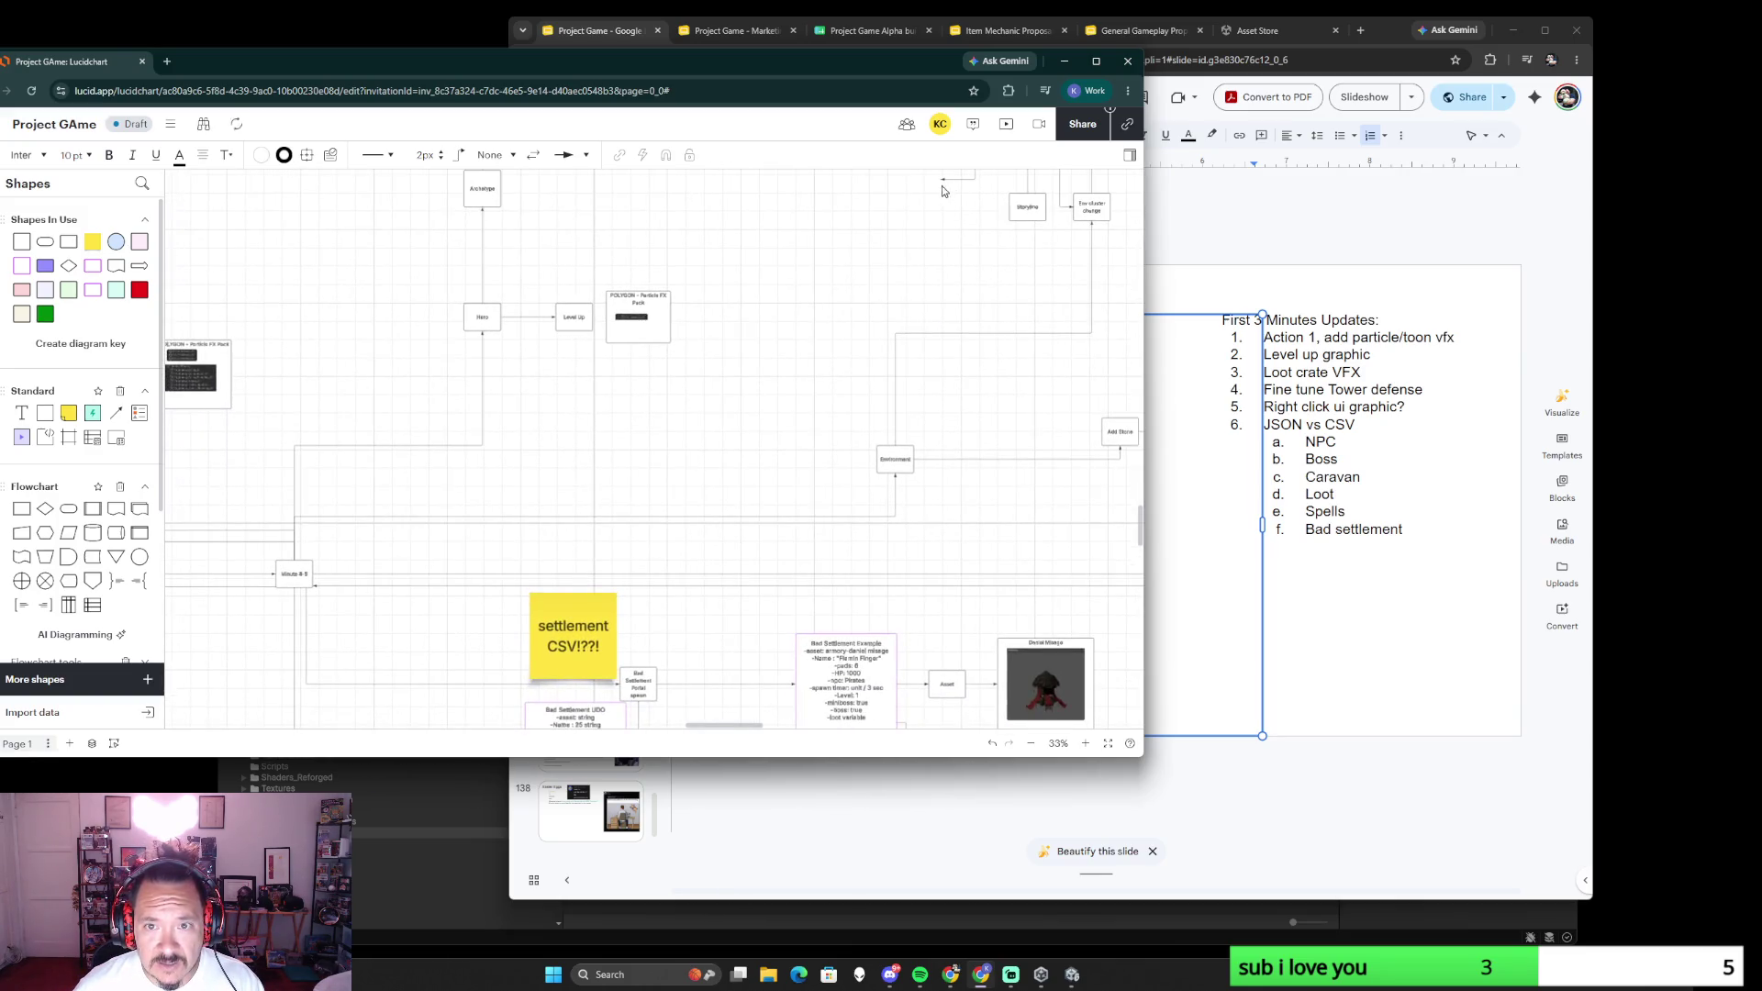
scroll(939, 178, "up", 1)
scroll(940, 178, "up", 2)
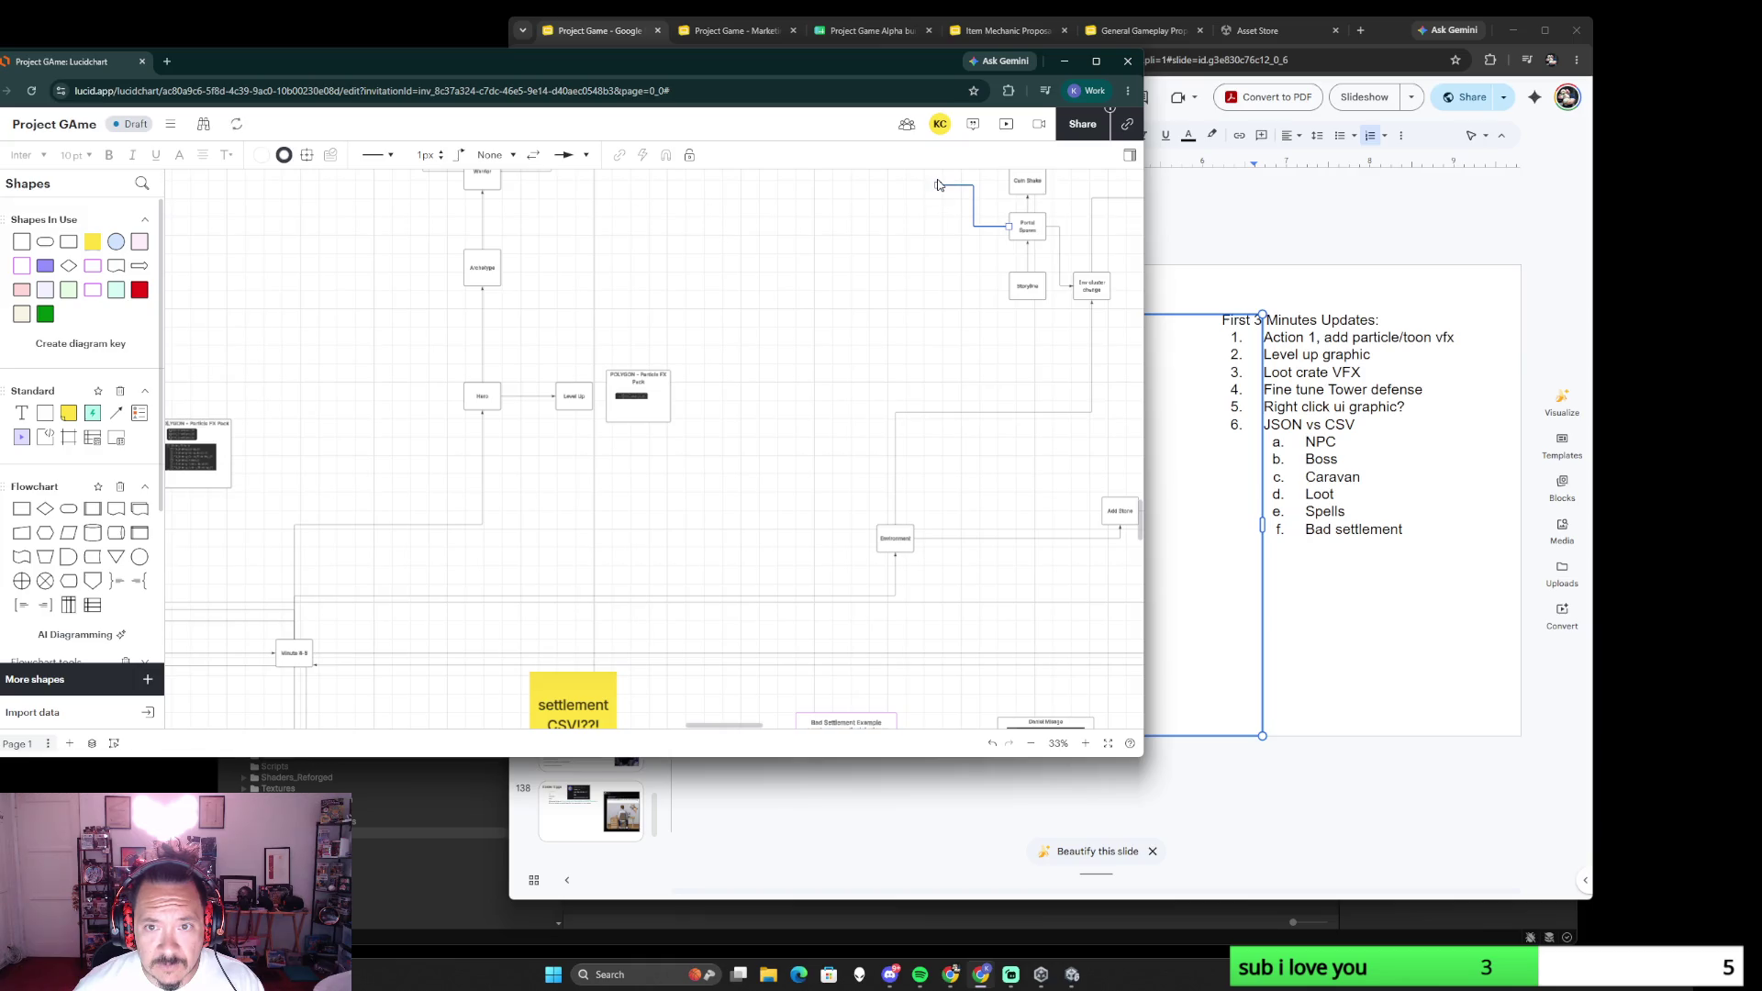
scroll(720, 601, "down", 4)
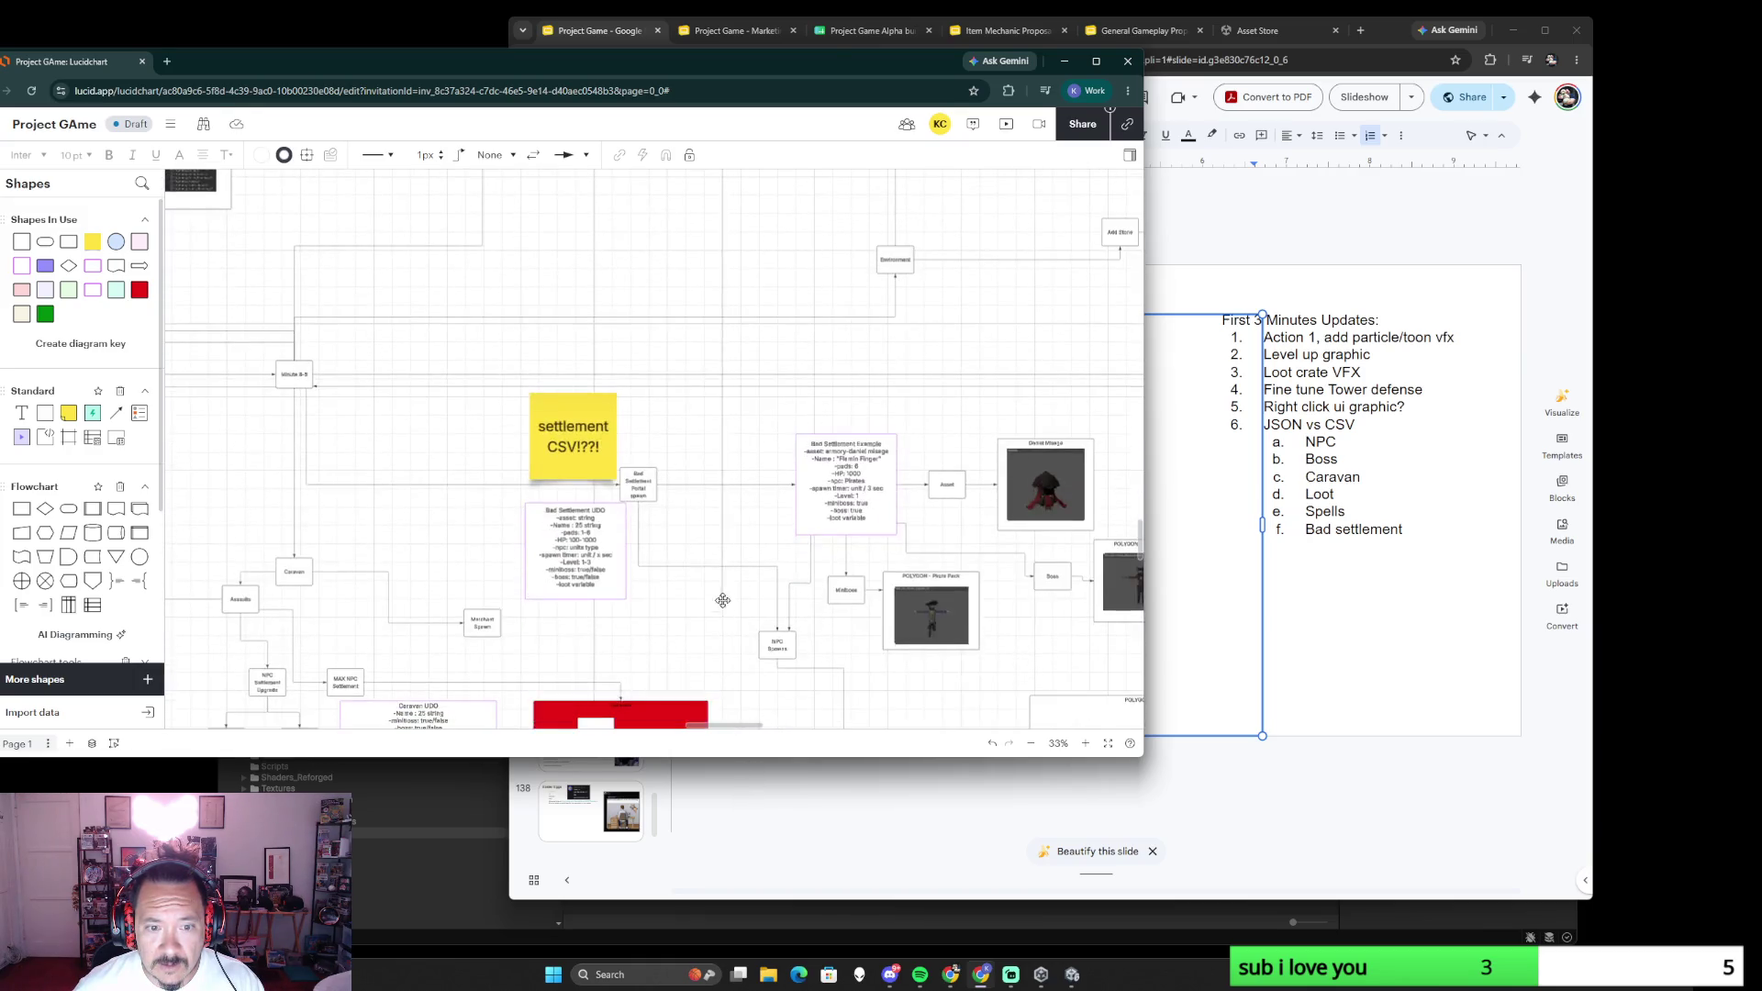
left_click(640, 469)
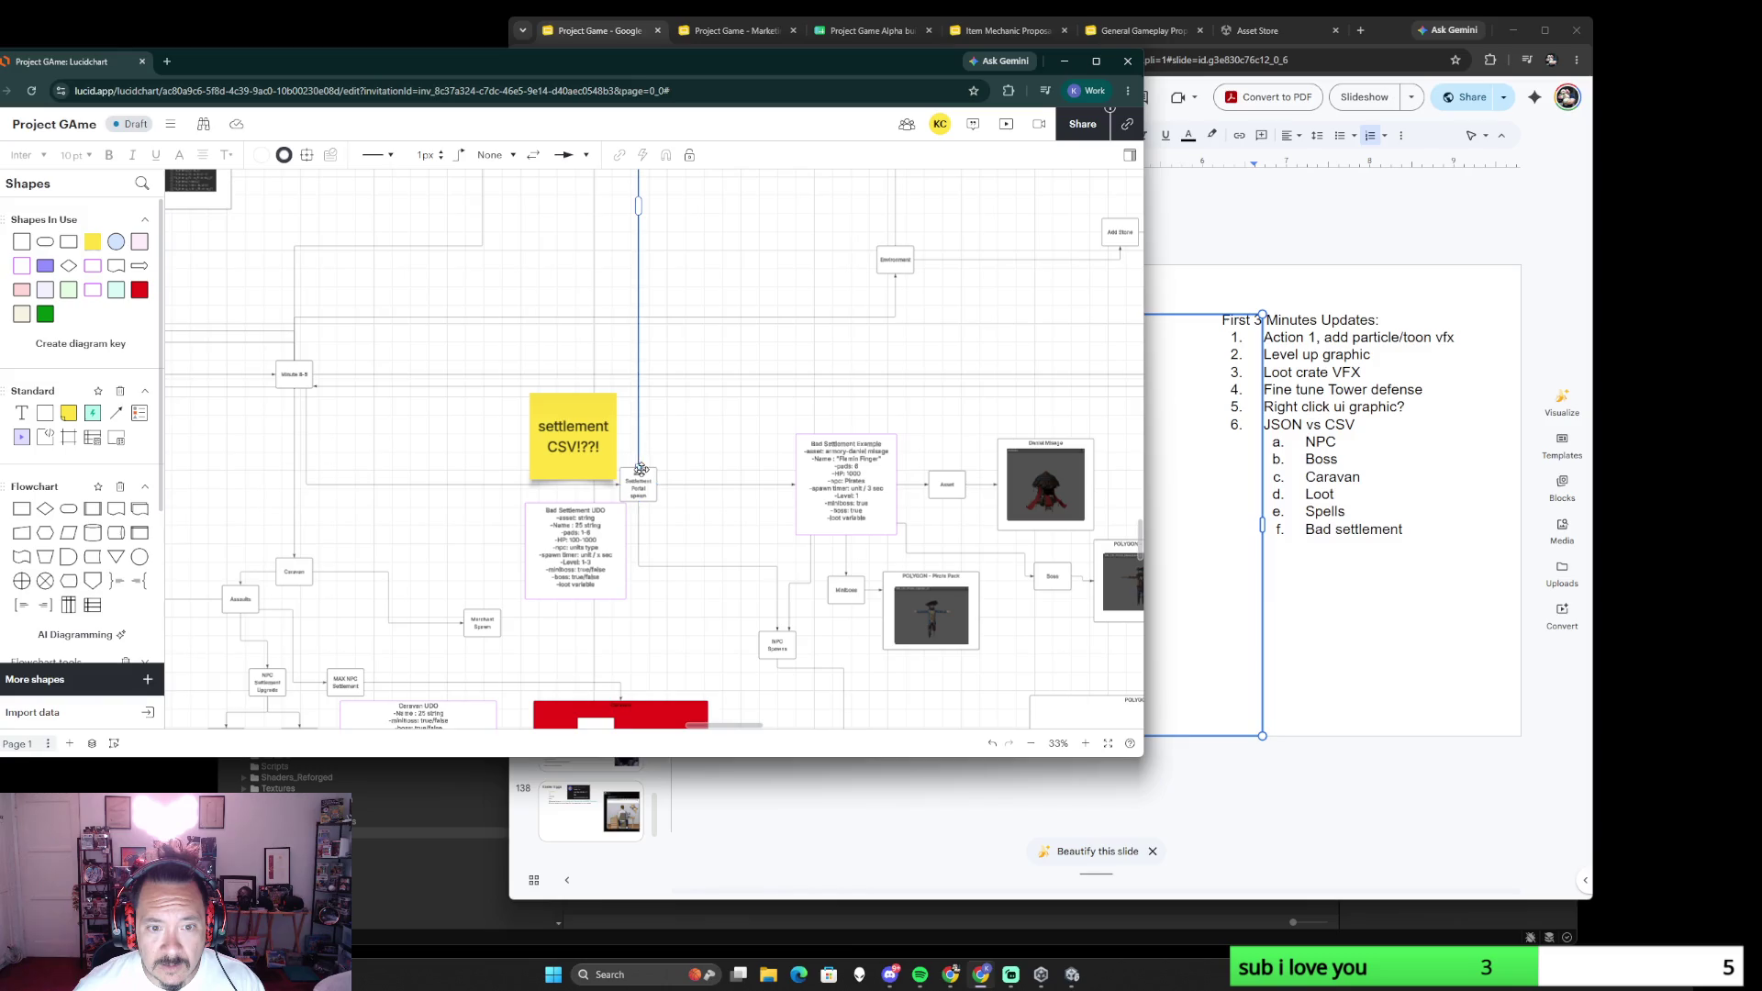
scroll(791, 283, "up", 5)
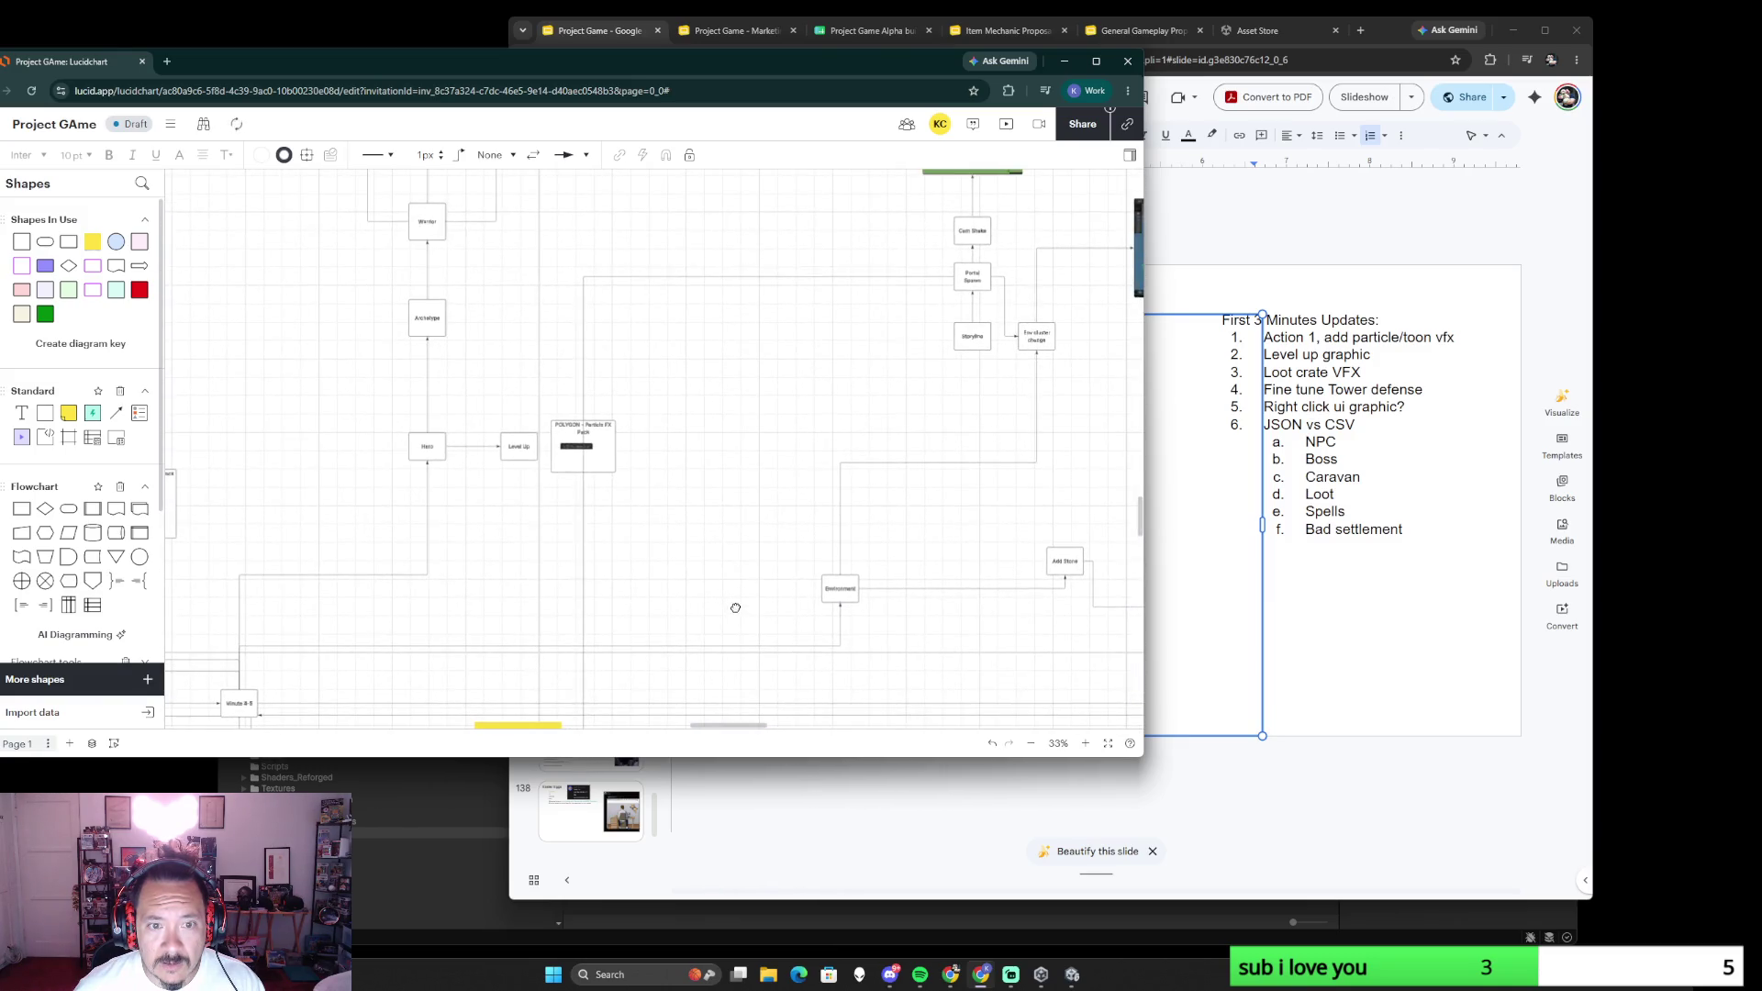
mouse_move(584, 534)
left_mouse_down()
mouse_move(705, 536)
mouse_move(680, 295)
left_mouse_up()
left_click(631, 574)
scroll(633, 551, "down", 1)
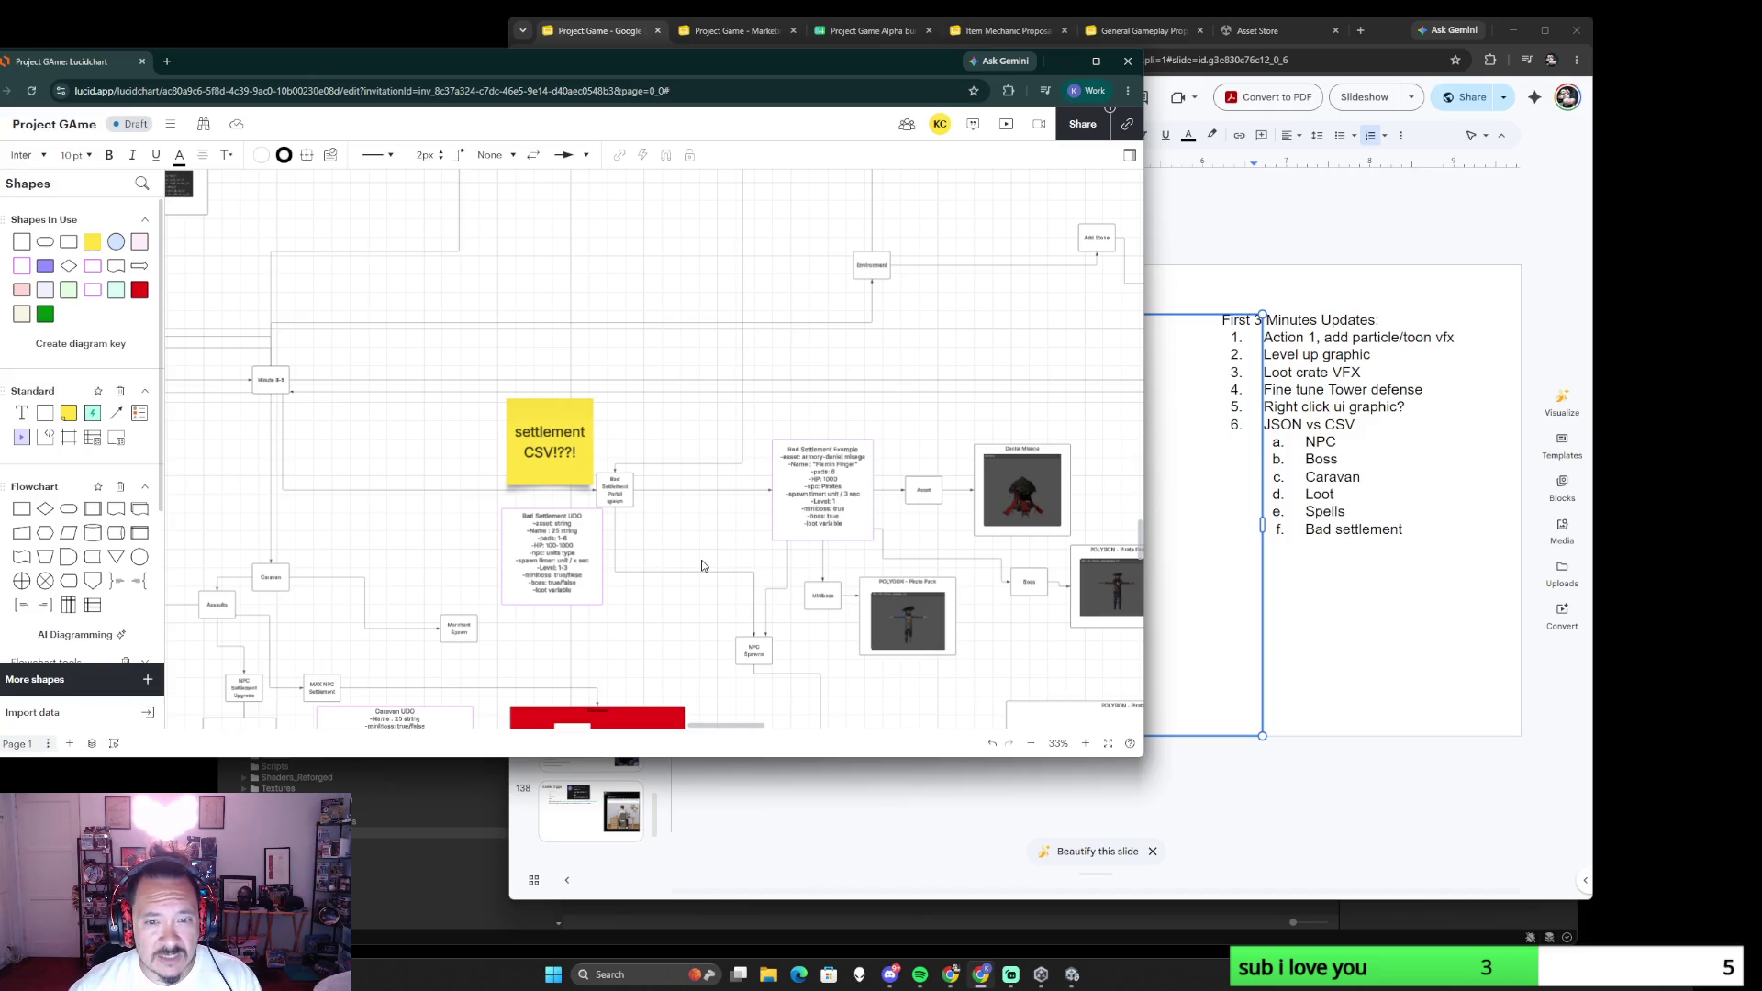
scroll(694, 547, "down", 5)
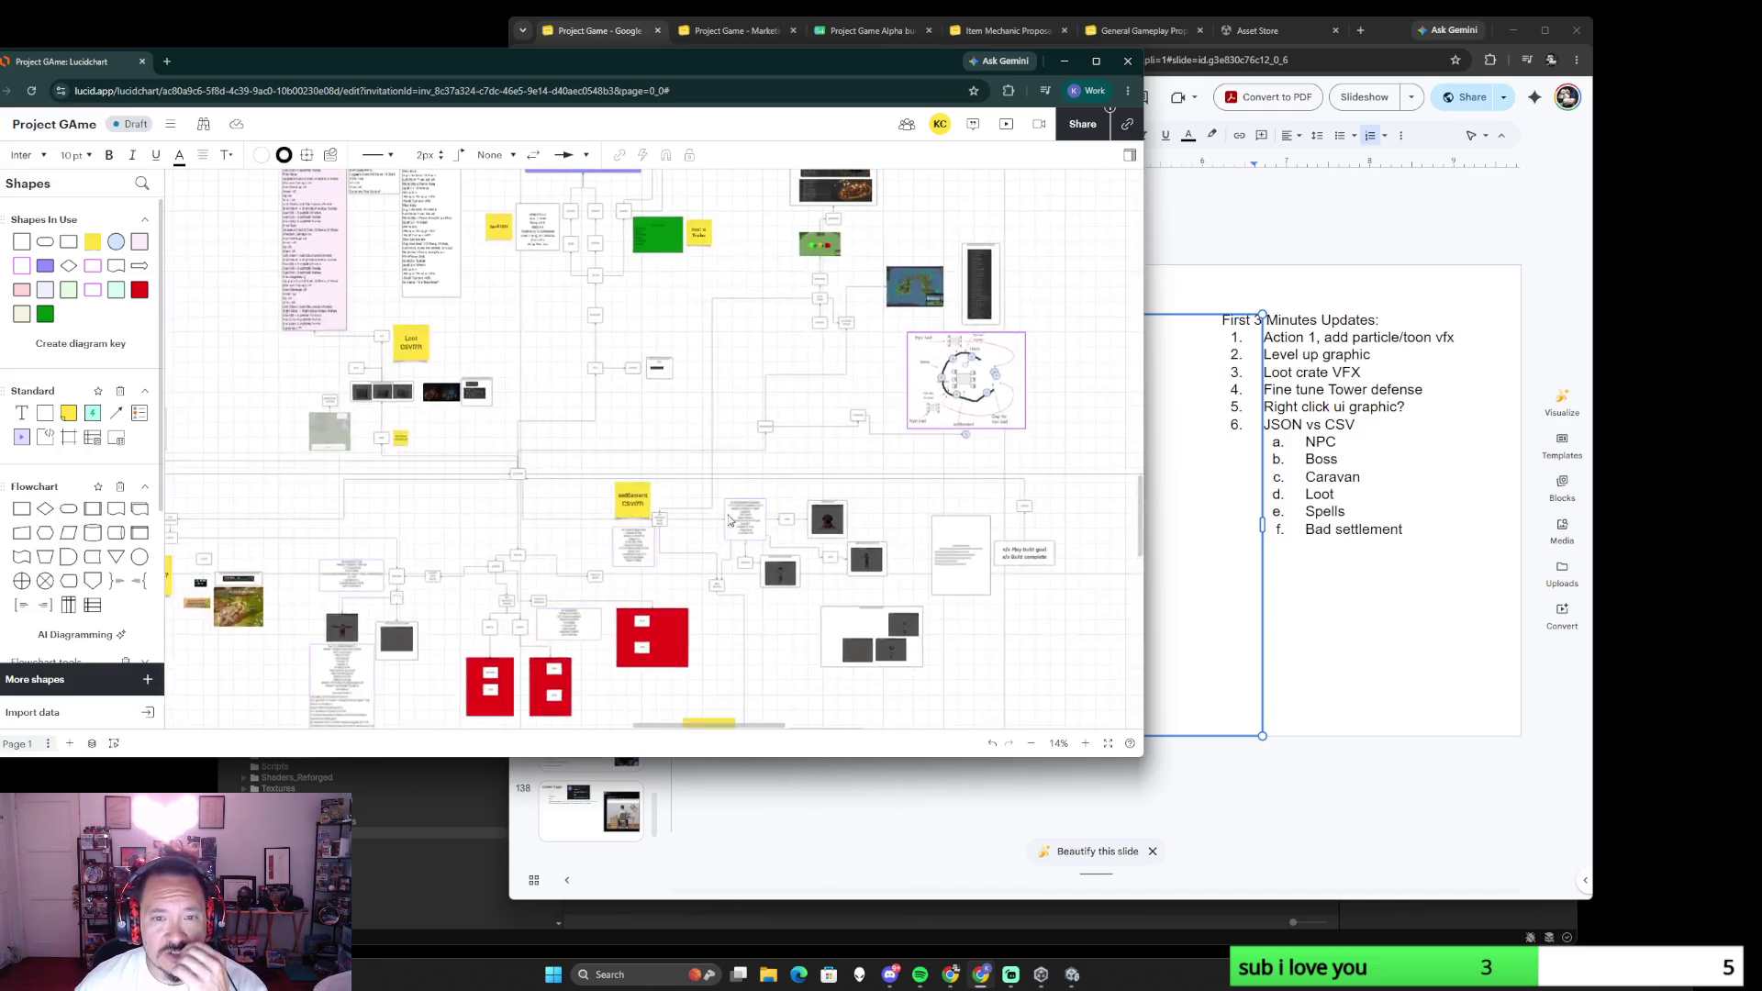
scroll(621, 468, "up", 3)
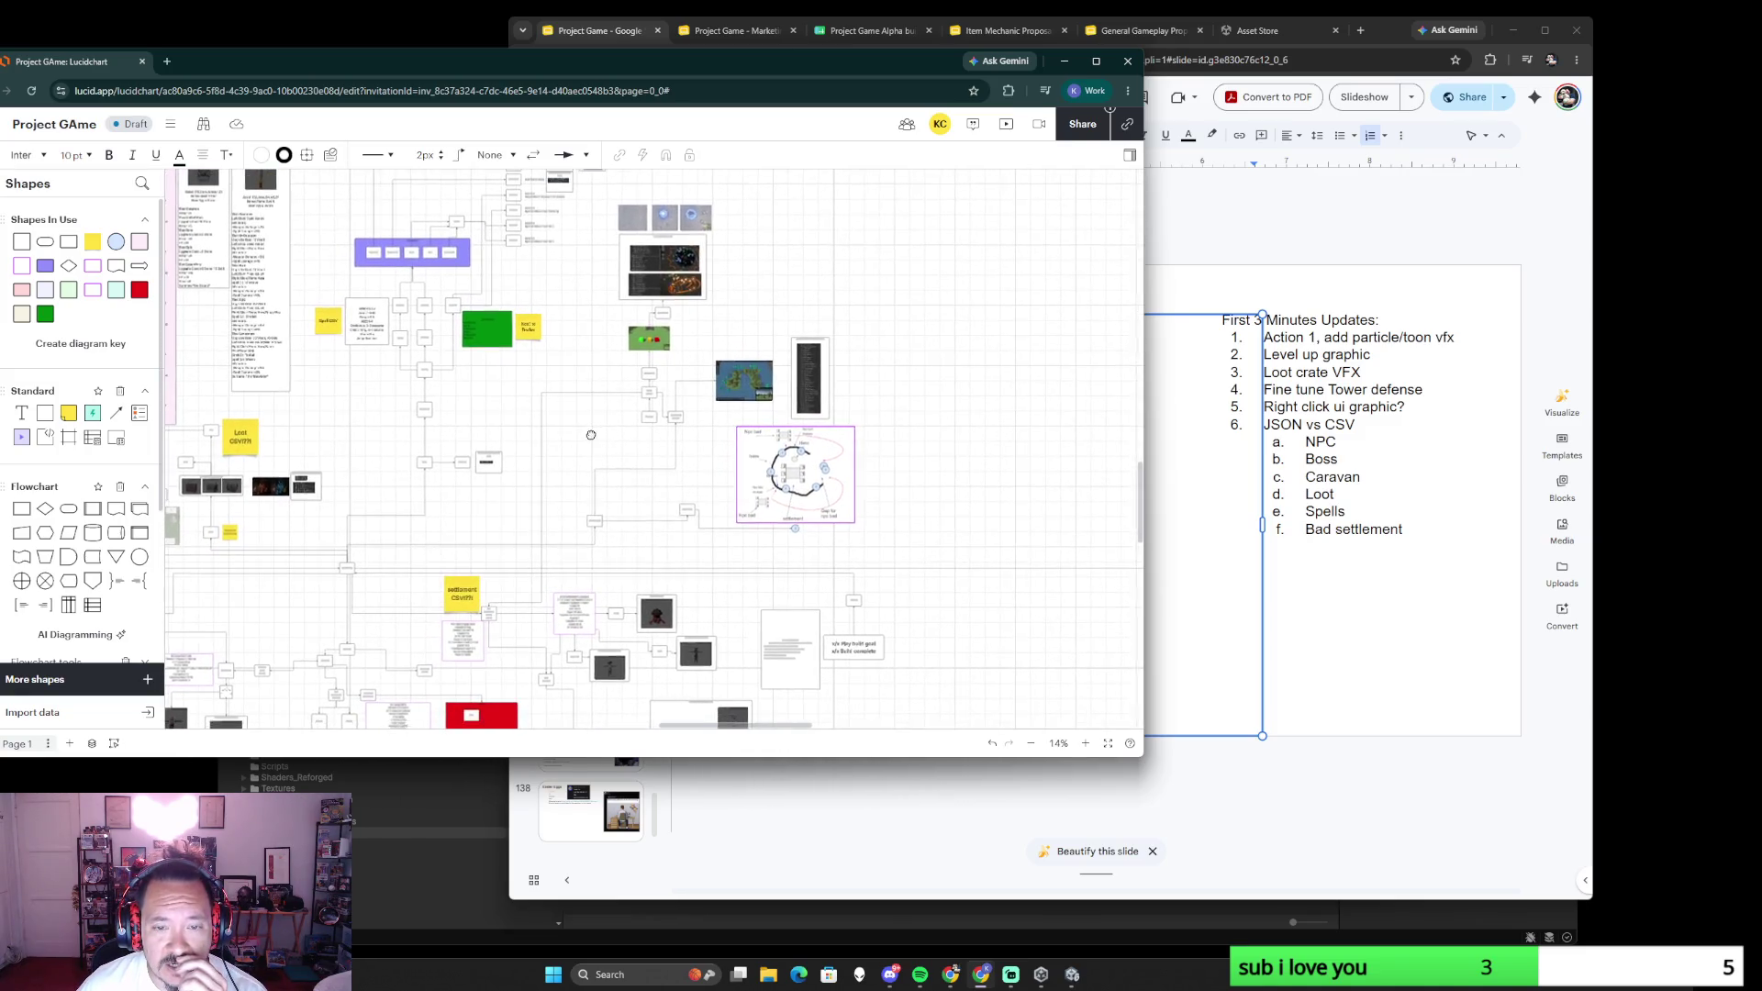
scroll(592, 444, "down", 2)
scroll(648, 482, "down", 2)
scroll(696, 523, "down", 1)
scroll(698, 523, "up", 2)
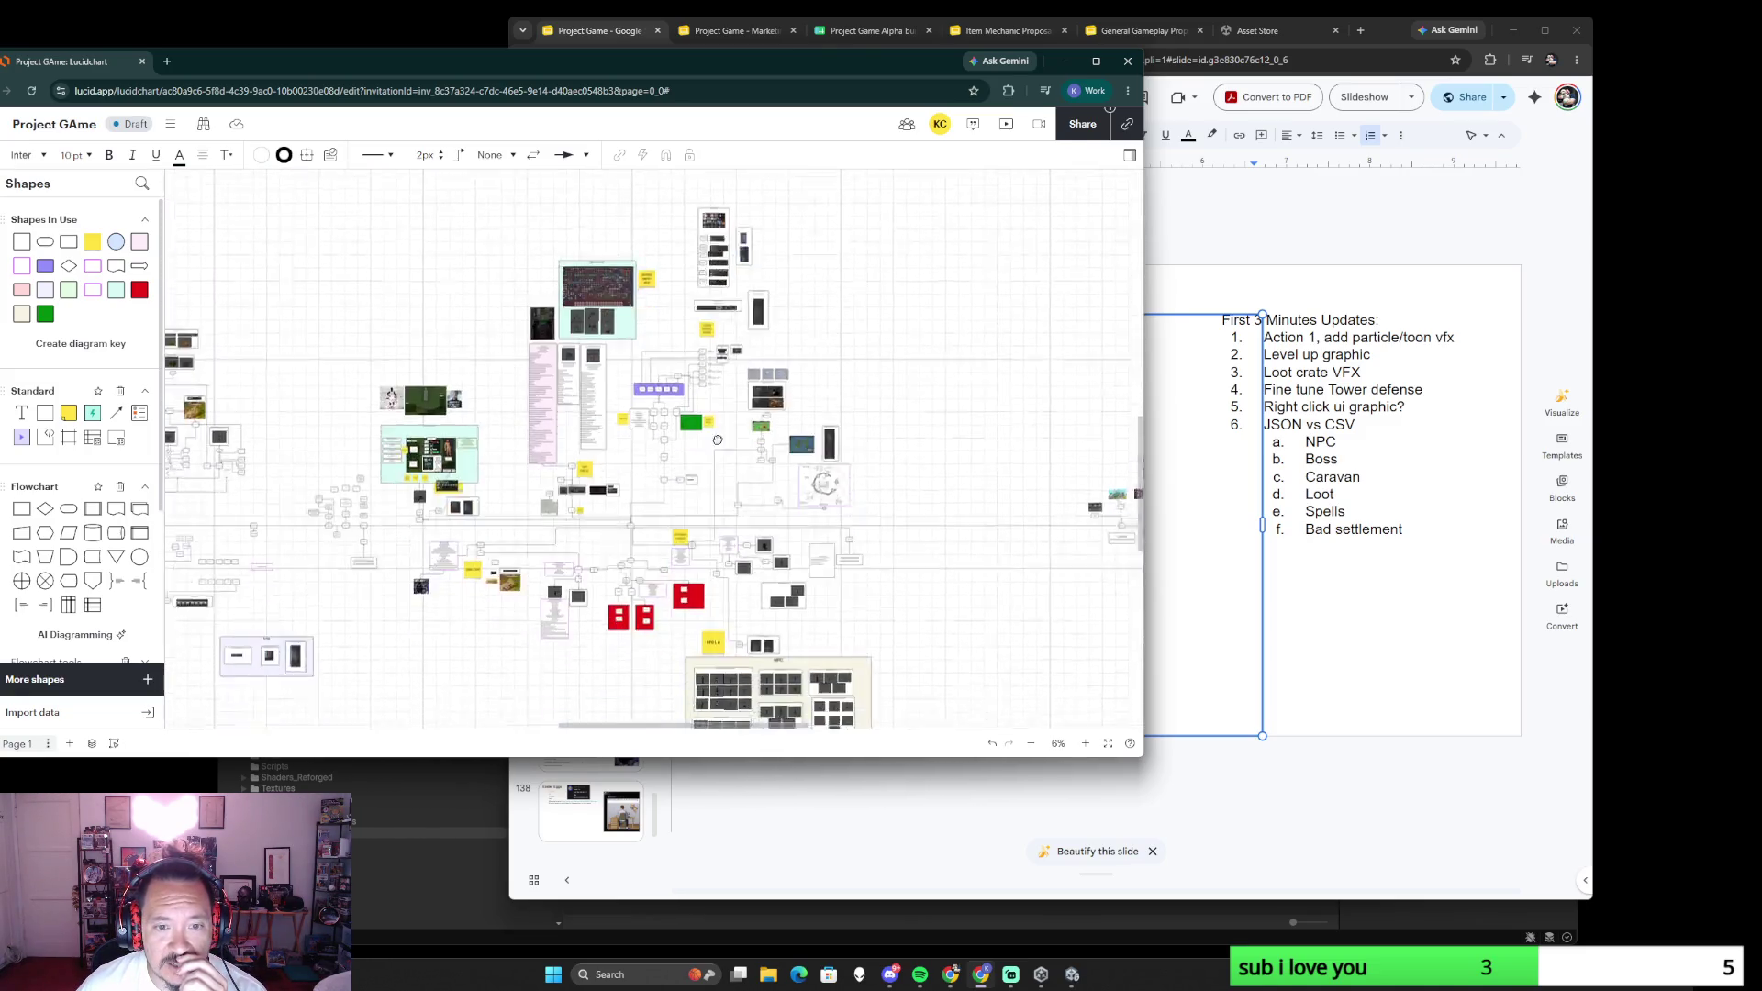
scroll(702, 483, "down", 3)
scroll(705, 456, "up", 3)
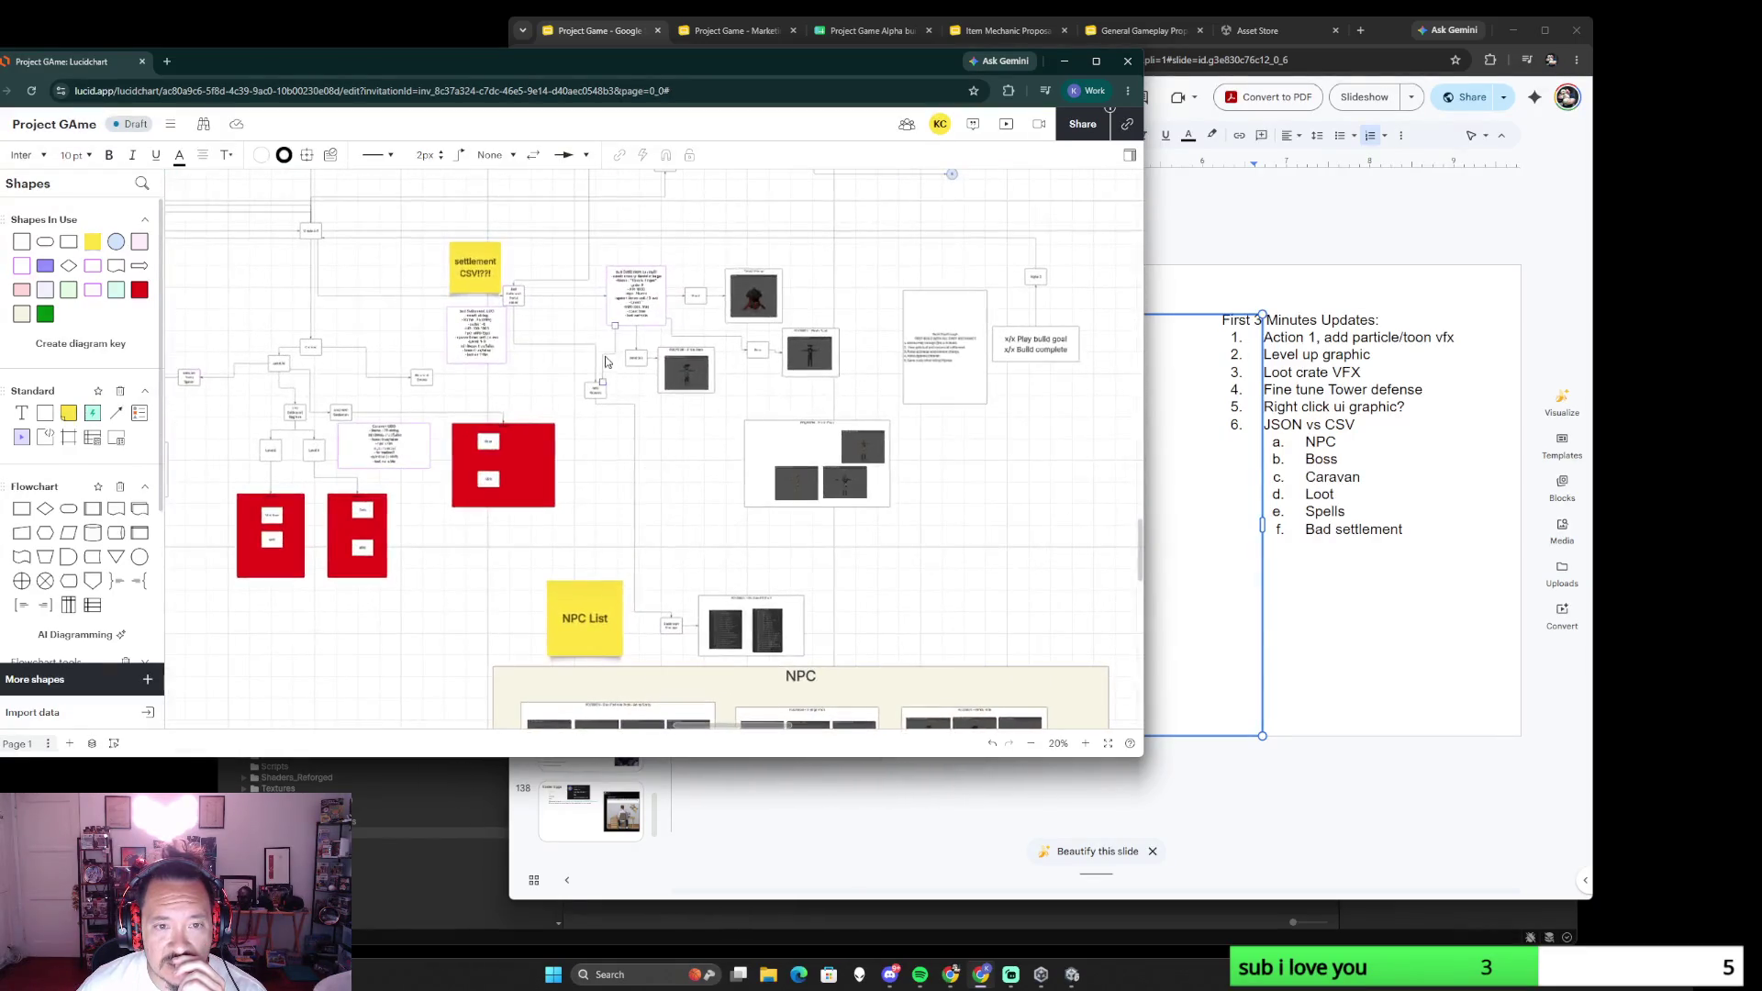
scroll(668, 482, "up", 2)
scroll(628, 510, "up", 2)
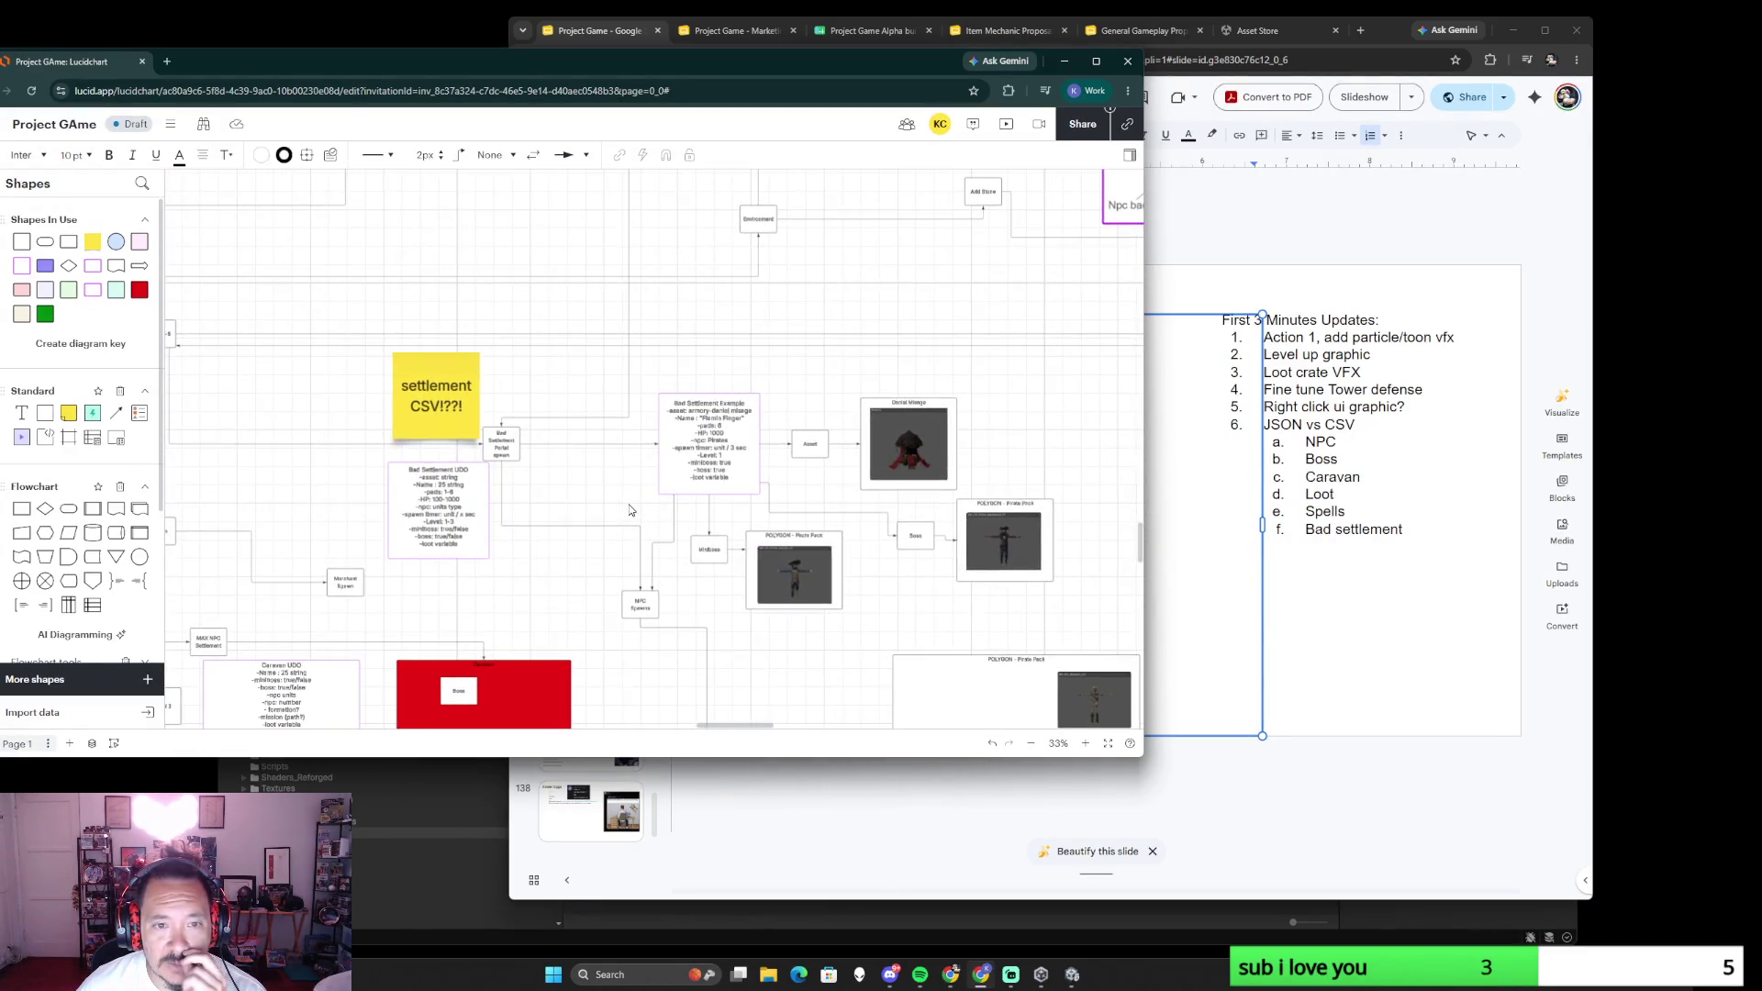
left_click_drag(595, 487, 768, 494)
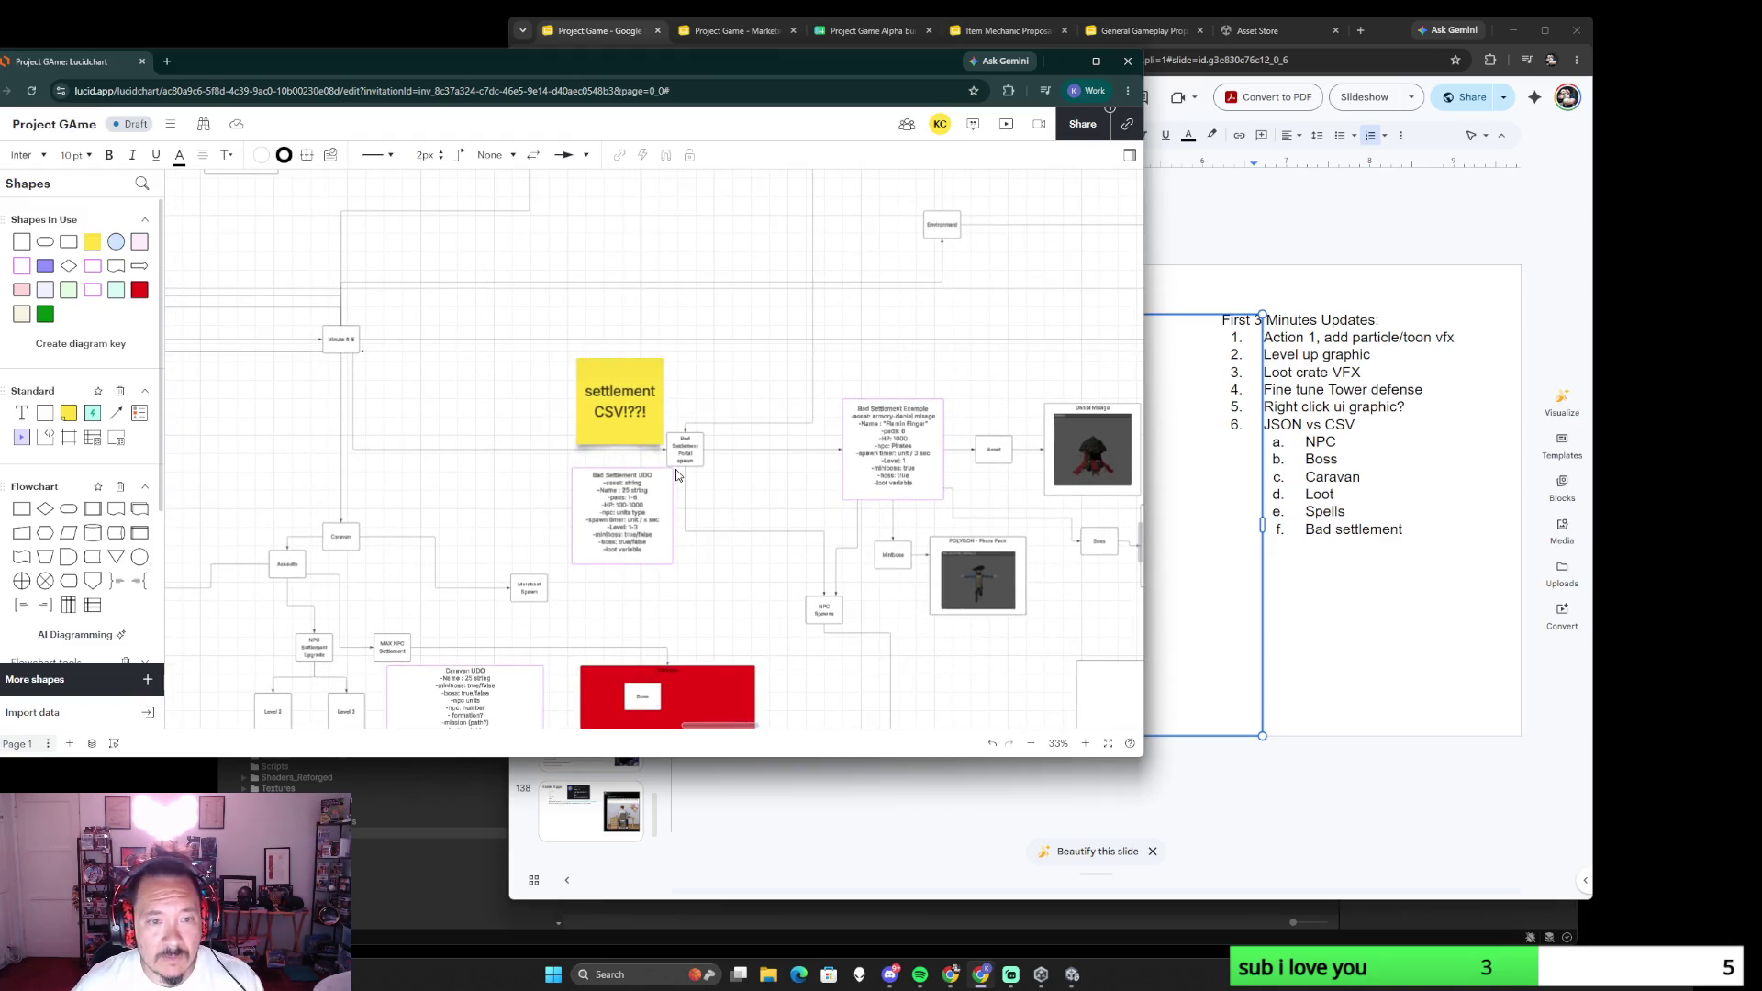
scroll(768, 495, "down", 2)
scroll(769, 495, "down", 2)
scroll(622, 452, "down", 2)
scroll(826, 496, "right", 2)
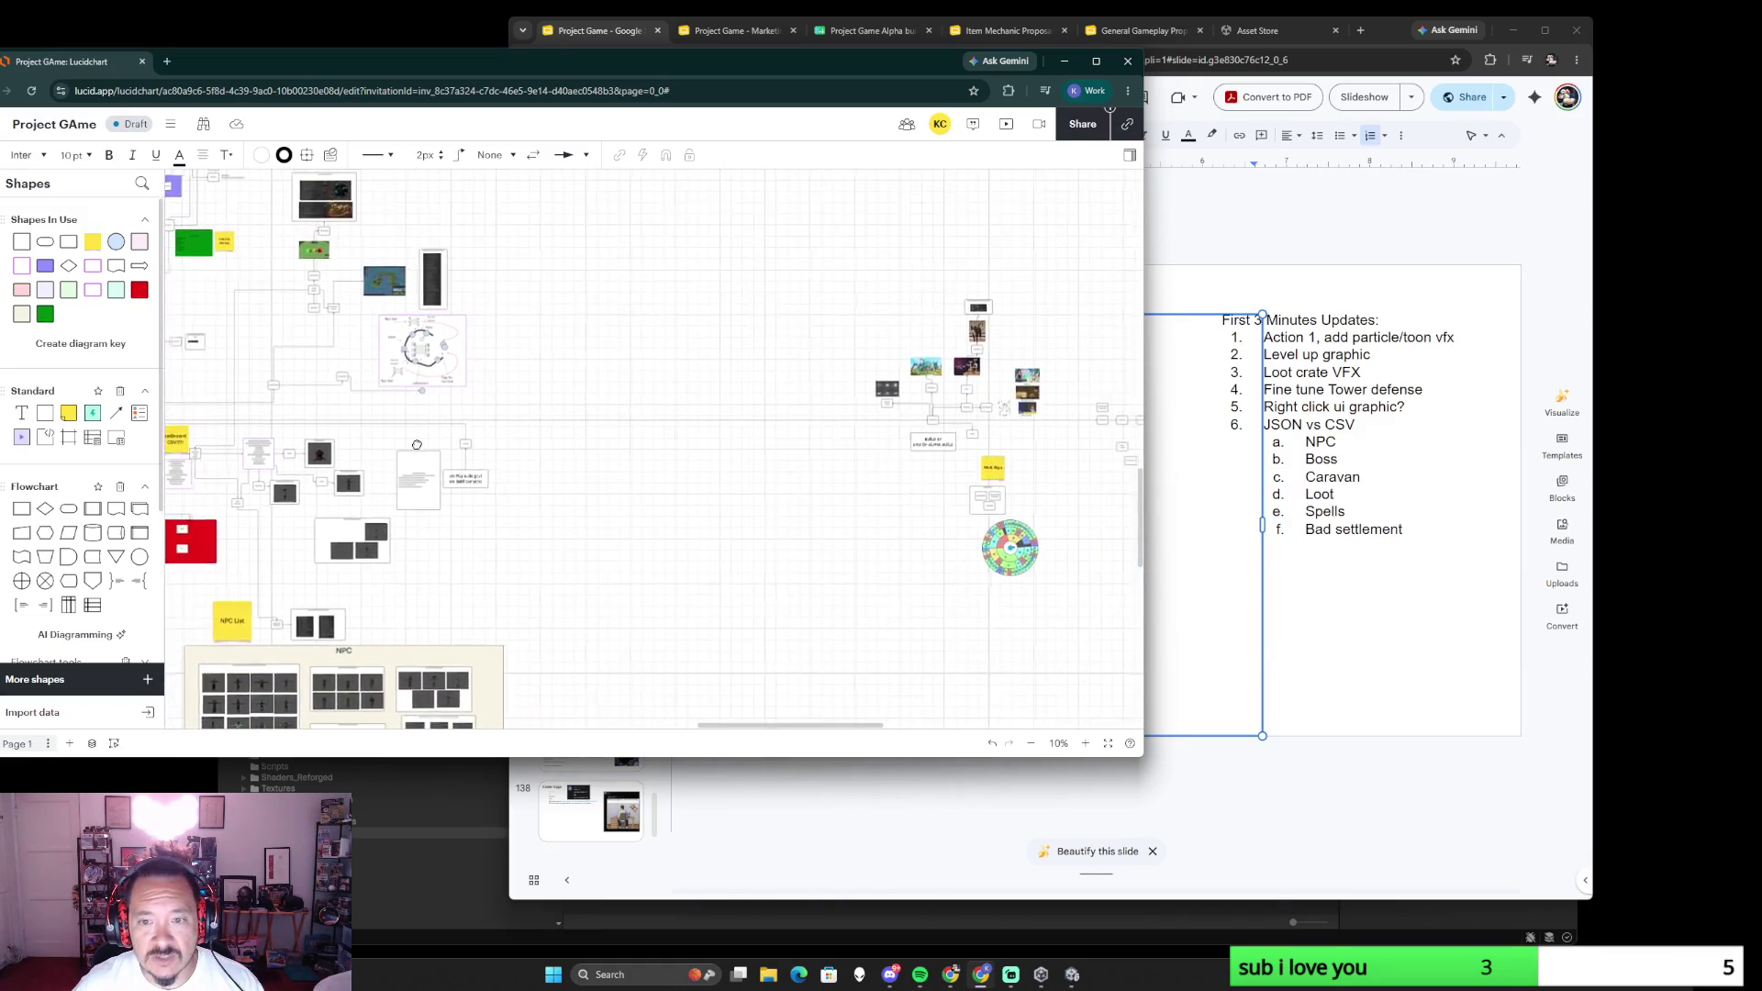
scroll(963, 538, "left", 5)
scroll(712, 483, "up", 3)
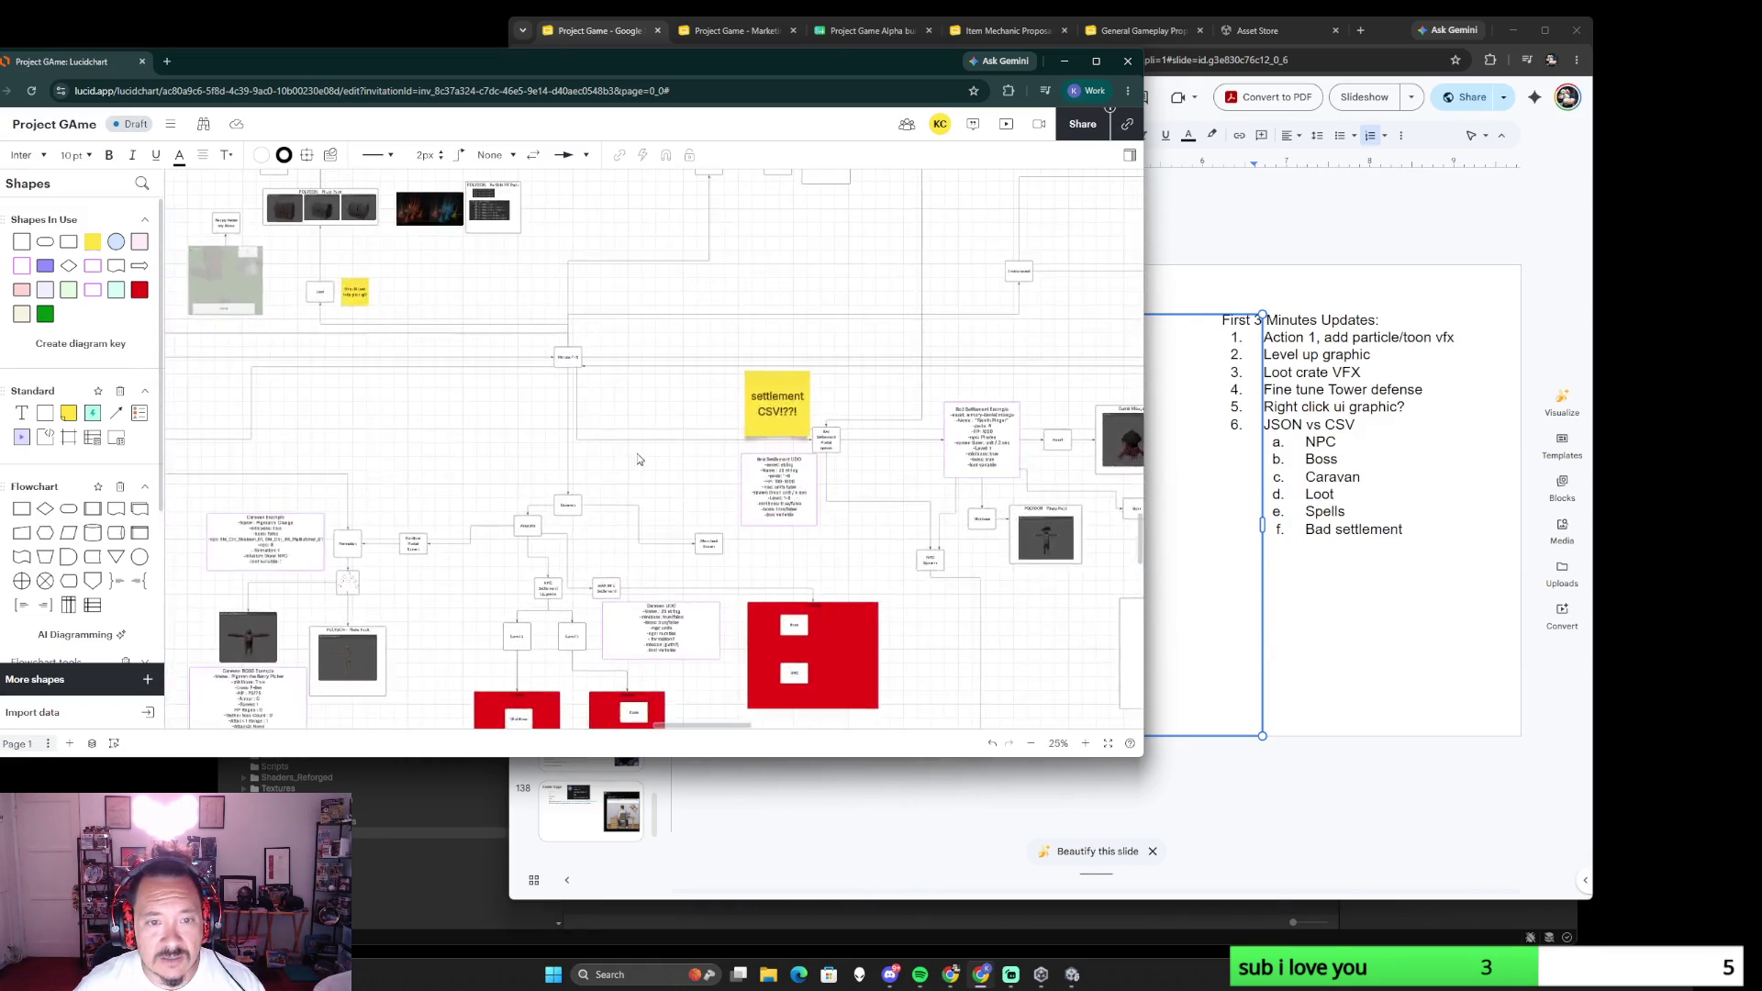
scroll(675, 440, "up", 2)
scroll(660, 418, "up", 2)
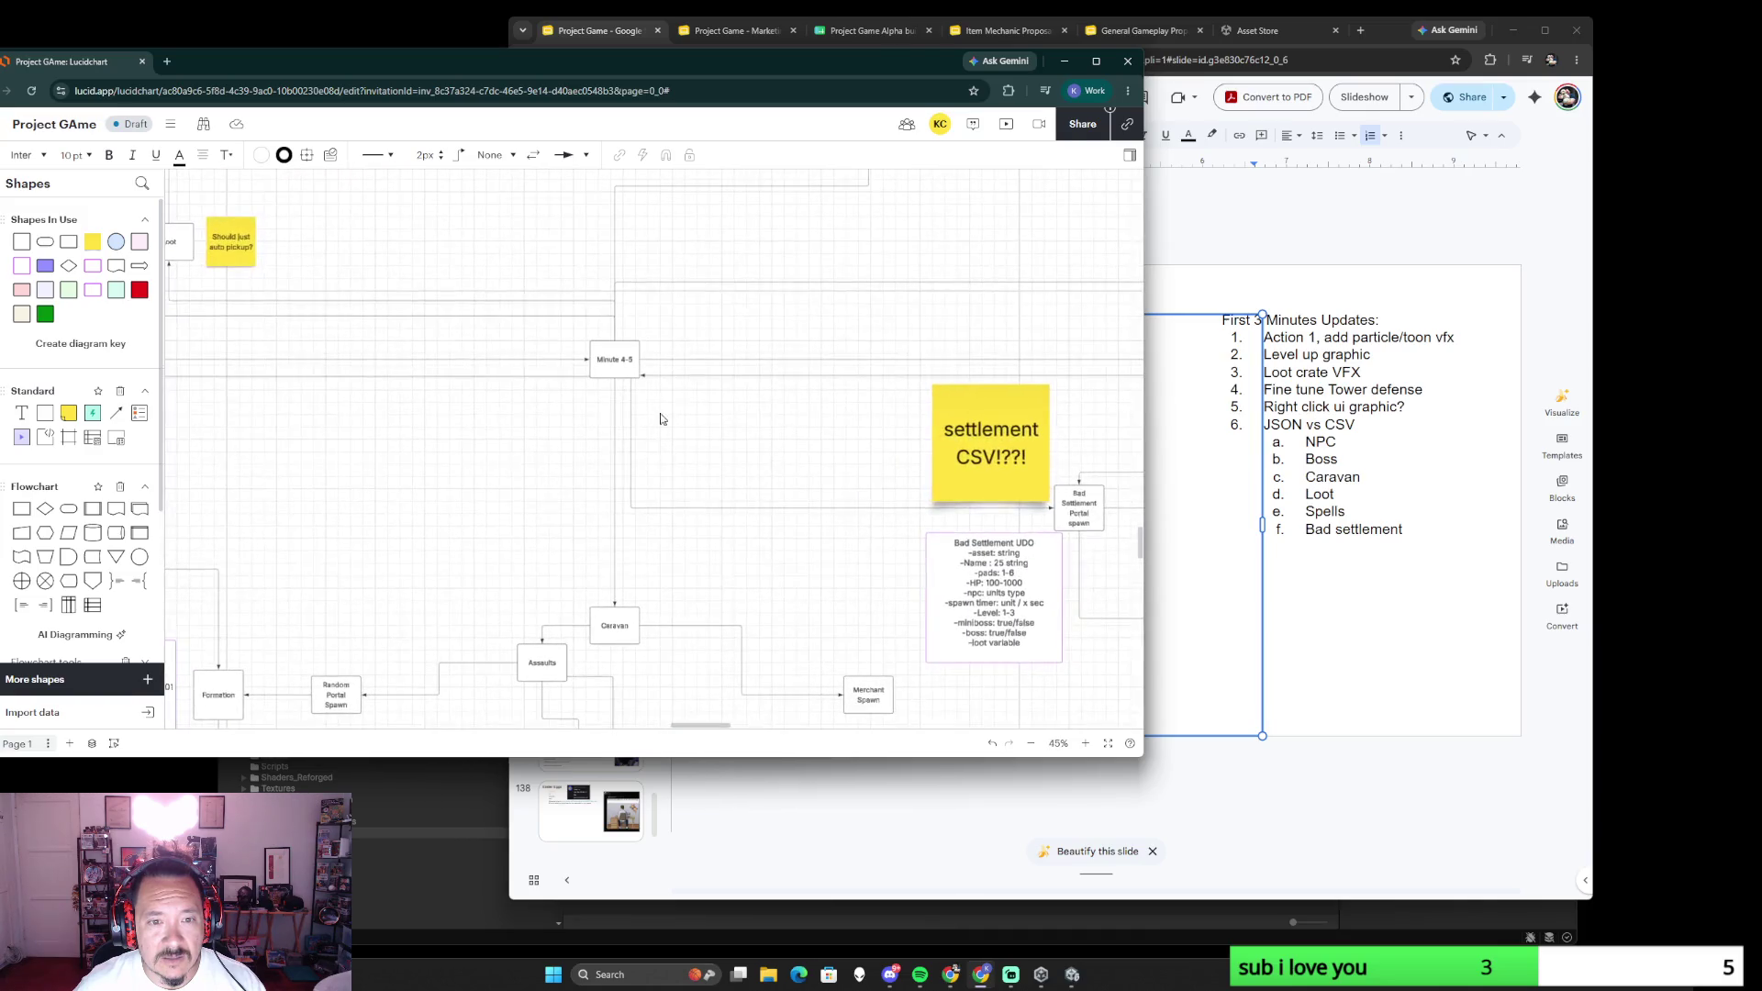
left_click(678, 361)
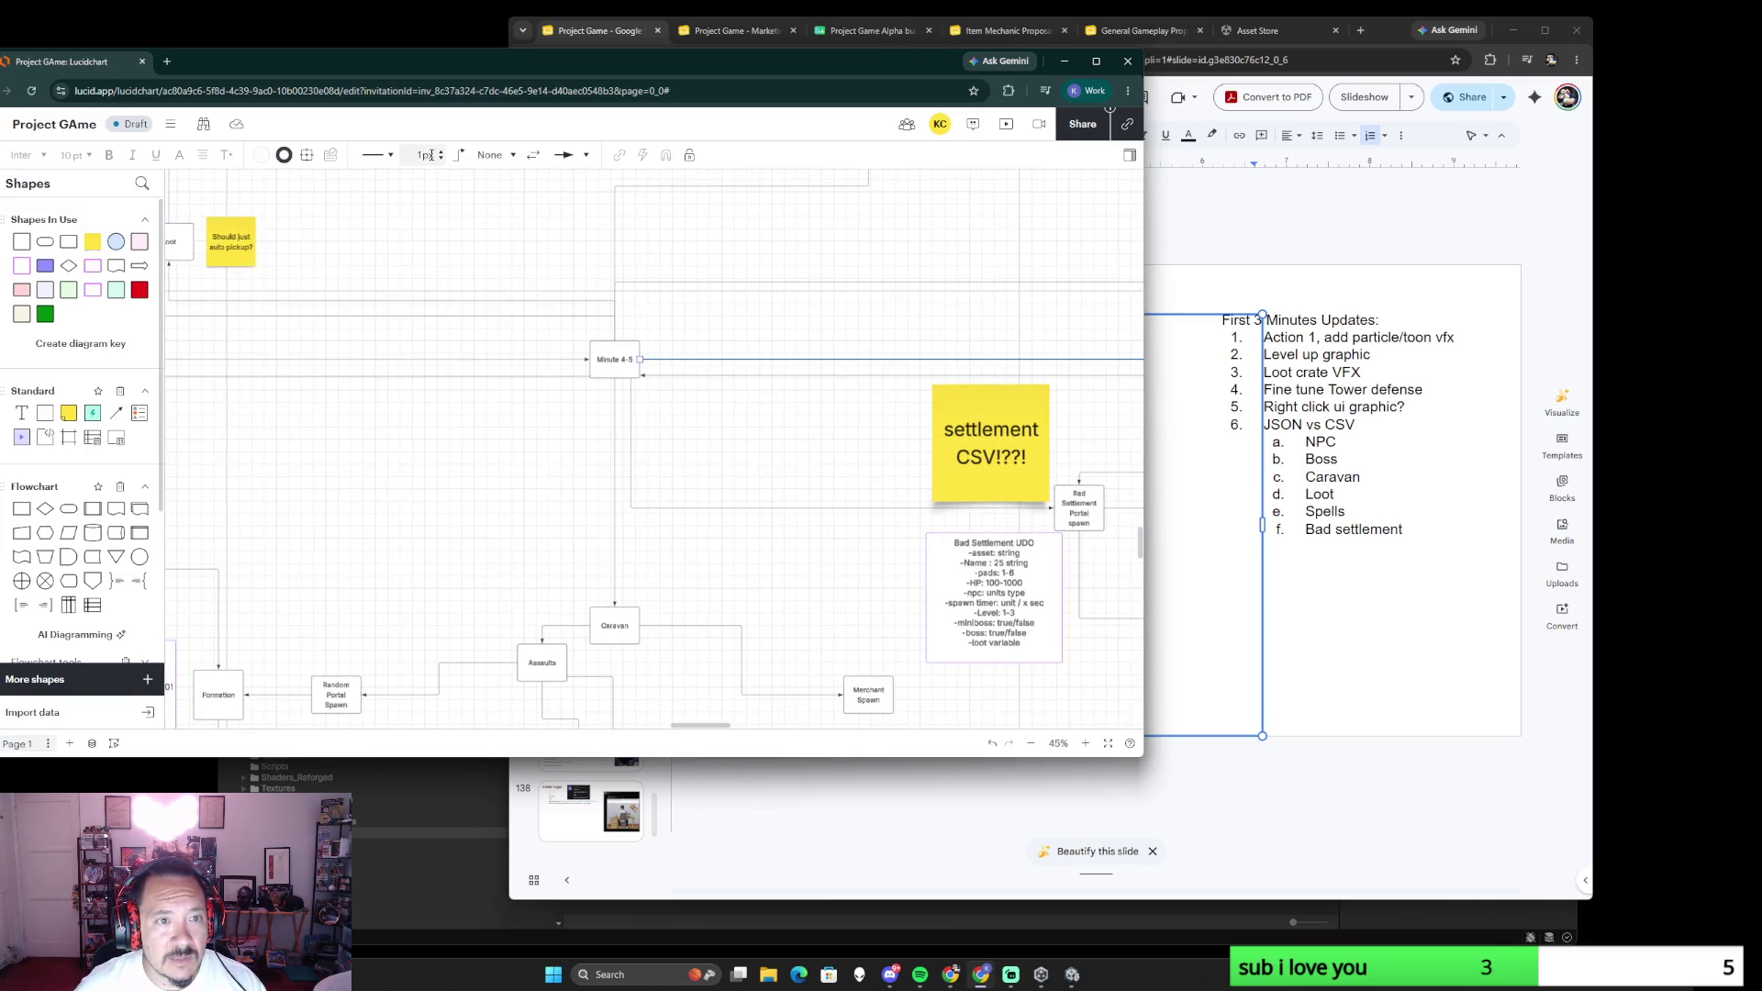
- Make the connector leaving Minute 4-5 3px thick
left_click(440, 156)
left_click(442, 156)
left_click(603, 374)
left_click(497, 422)
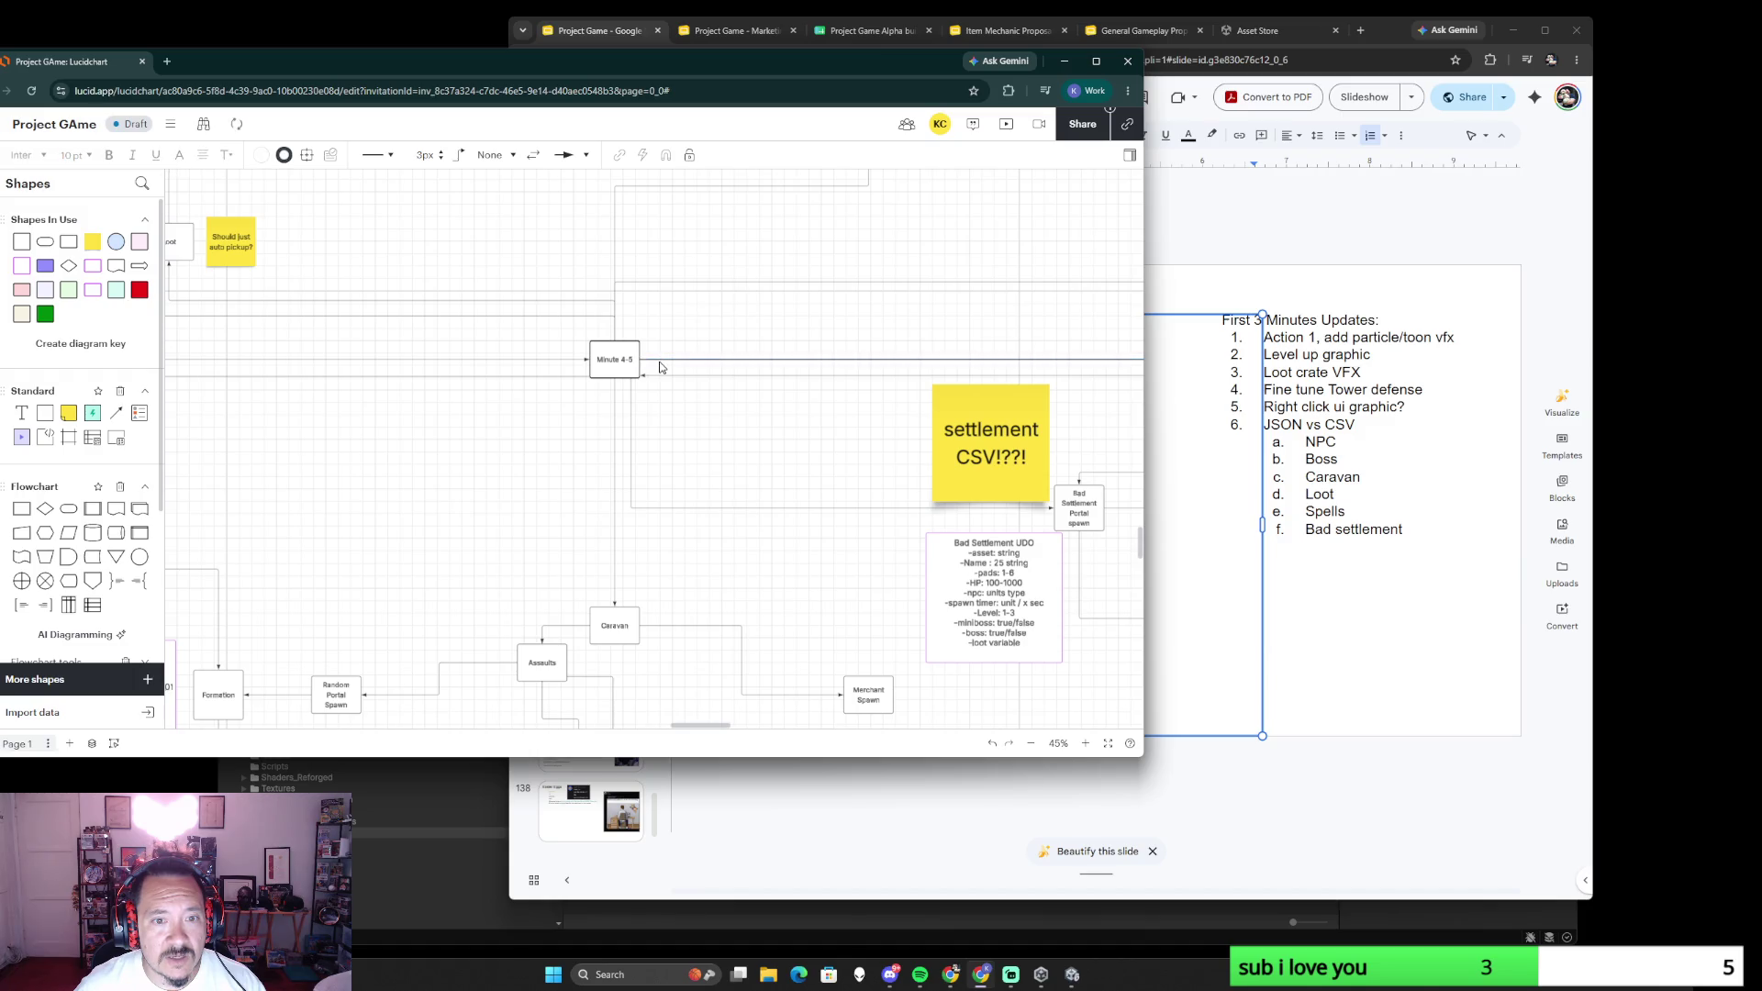
- Give the Minute 4-5 box a 5px outline and select the connectors on either side of it
left_click(600, 378)
left_click(439, 150)
left_click(440, 150)
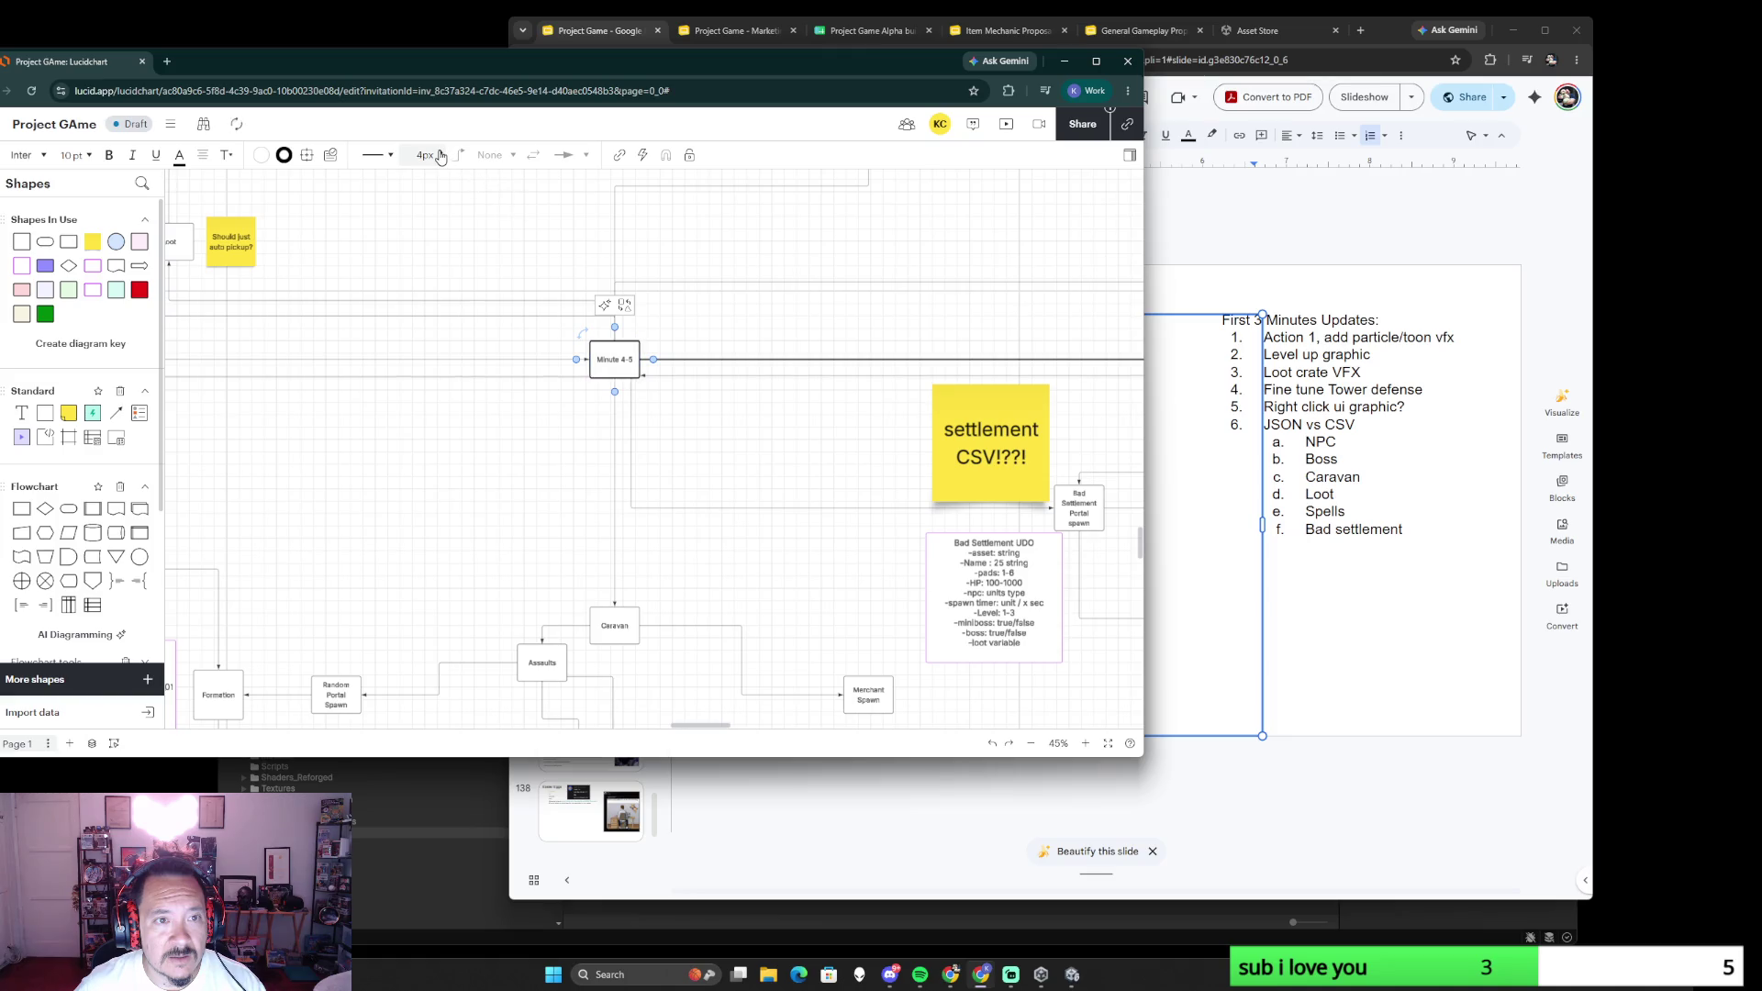
left_click(692, 360)
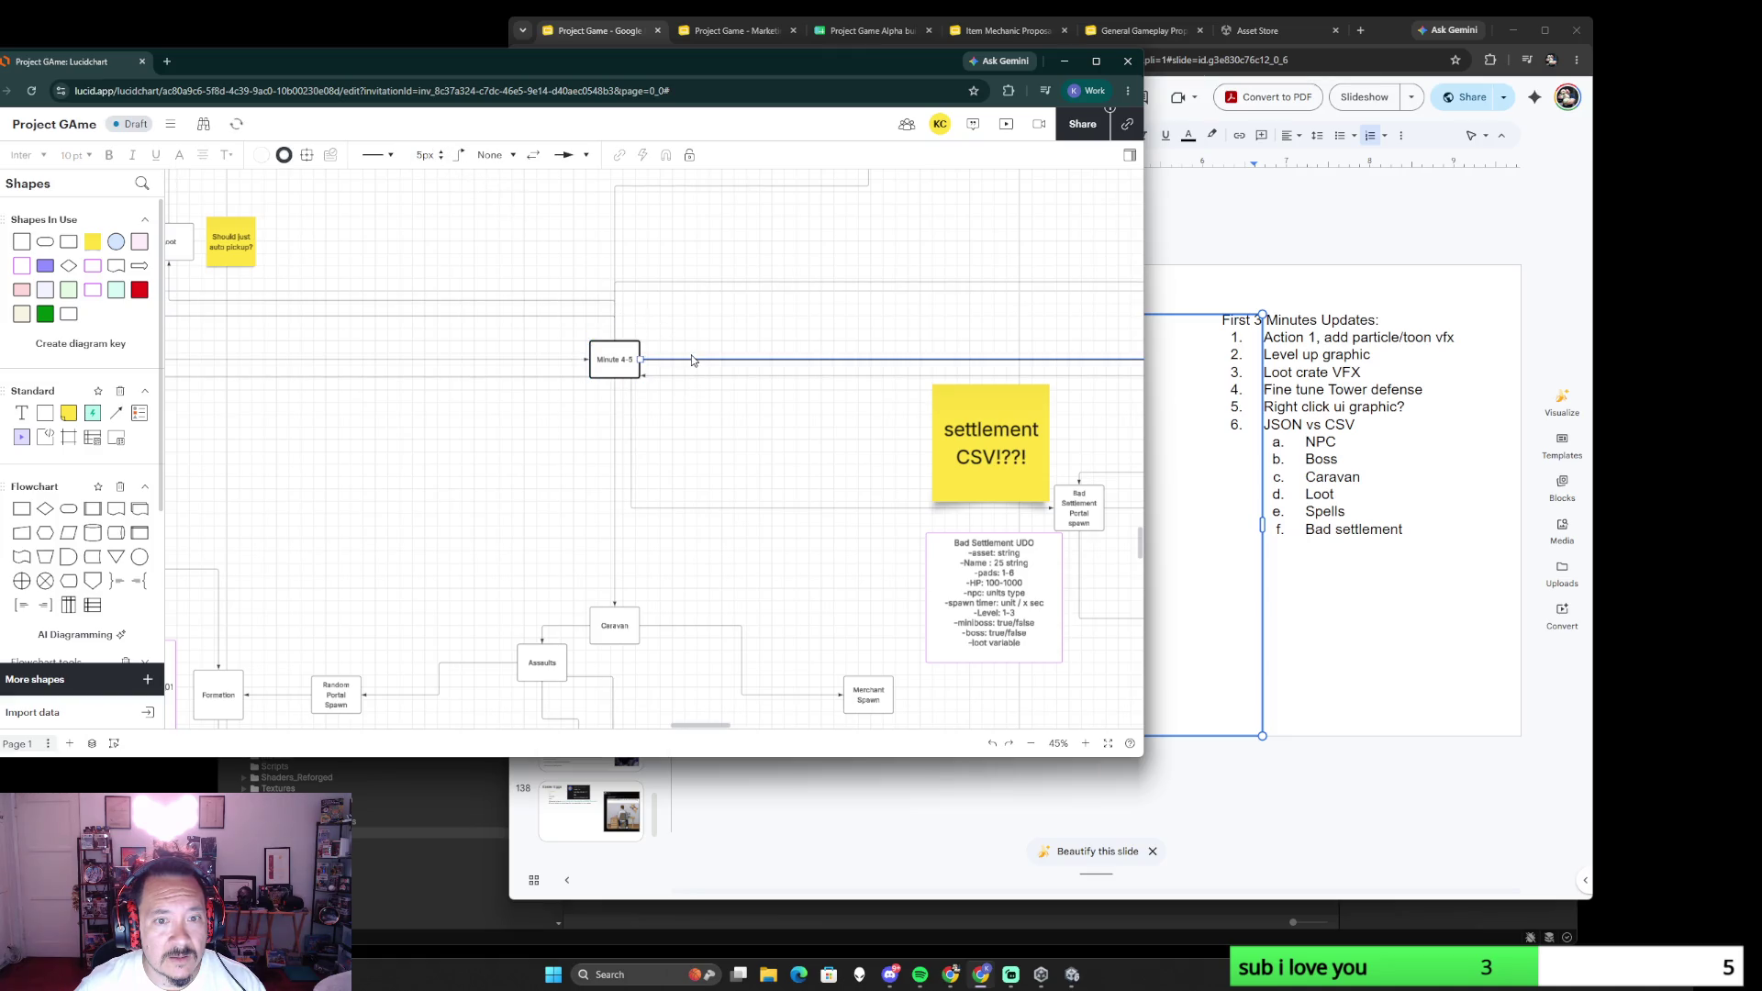
left_click(547, 358)
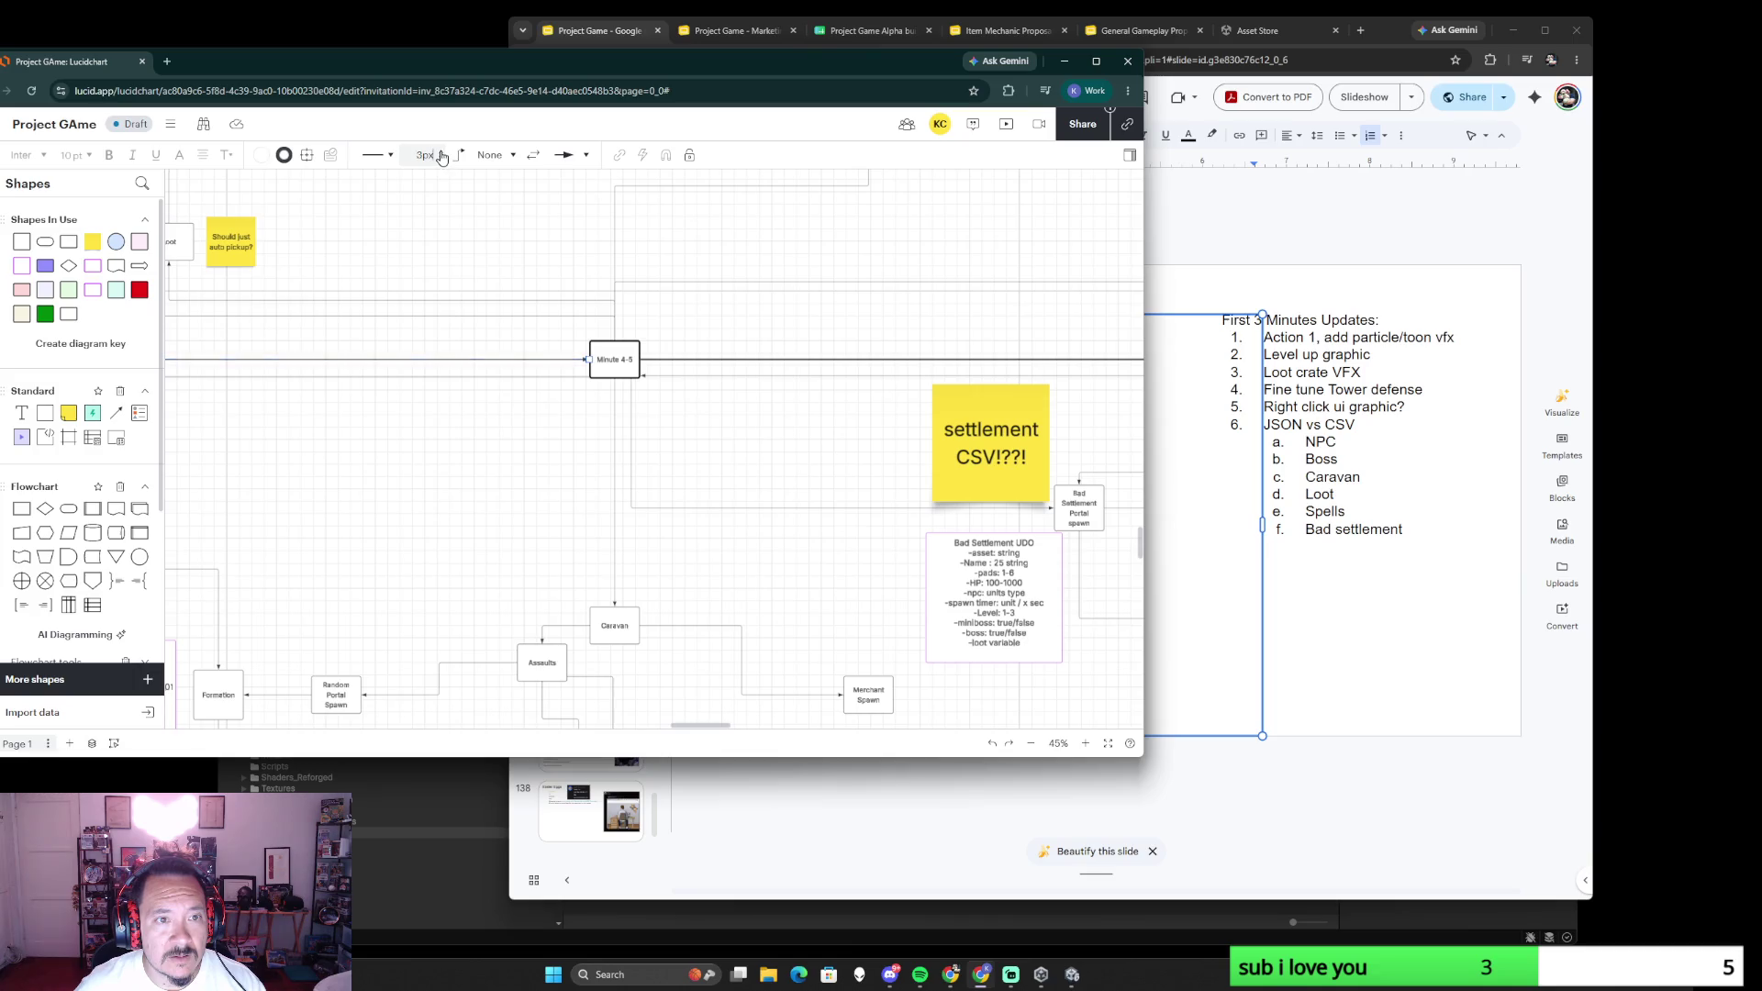
scroll(346, 509, "down", 5)
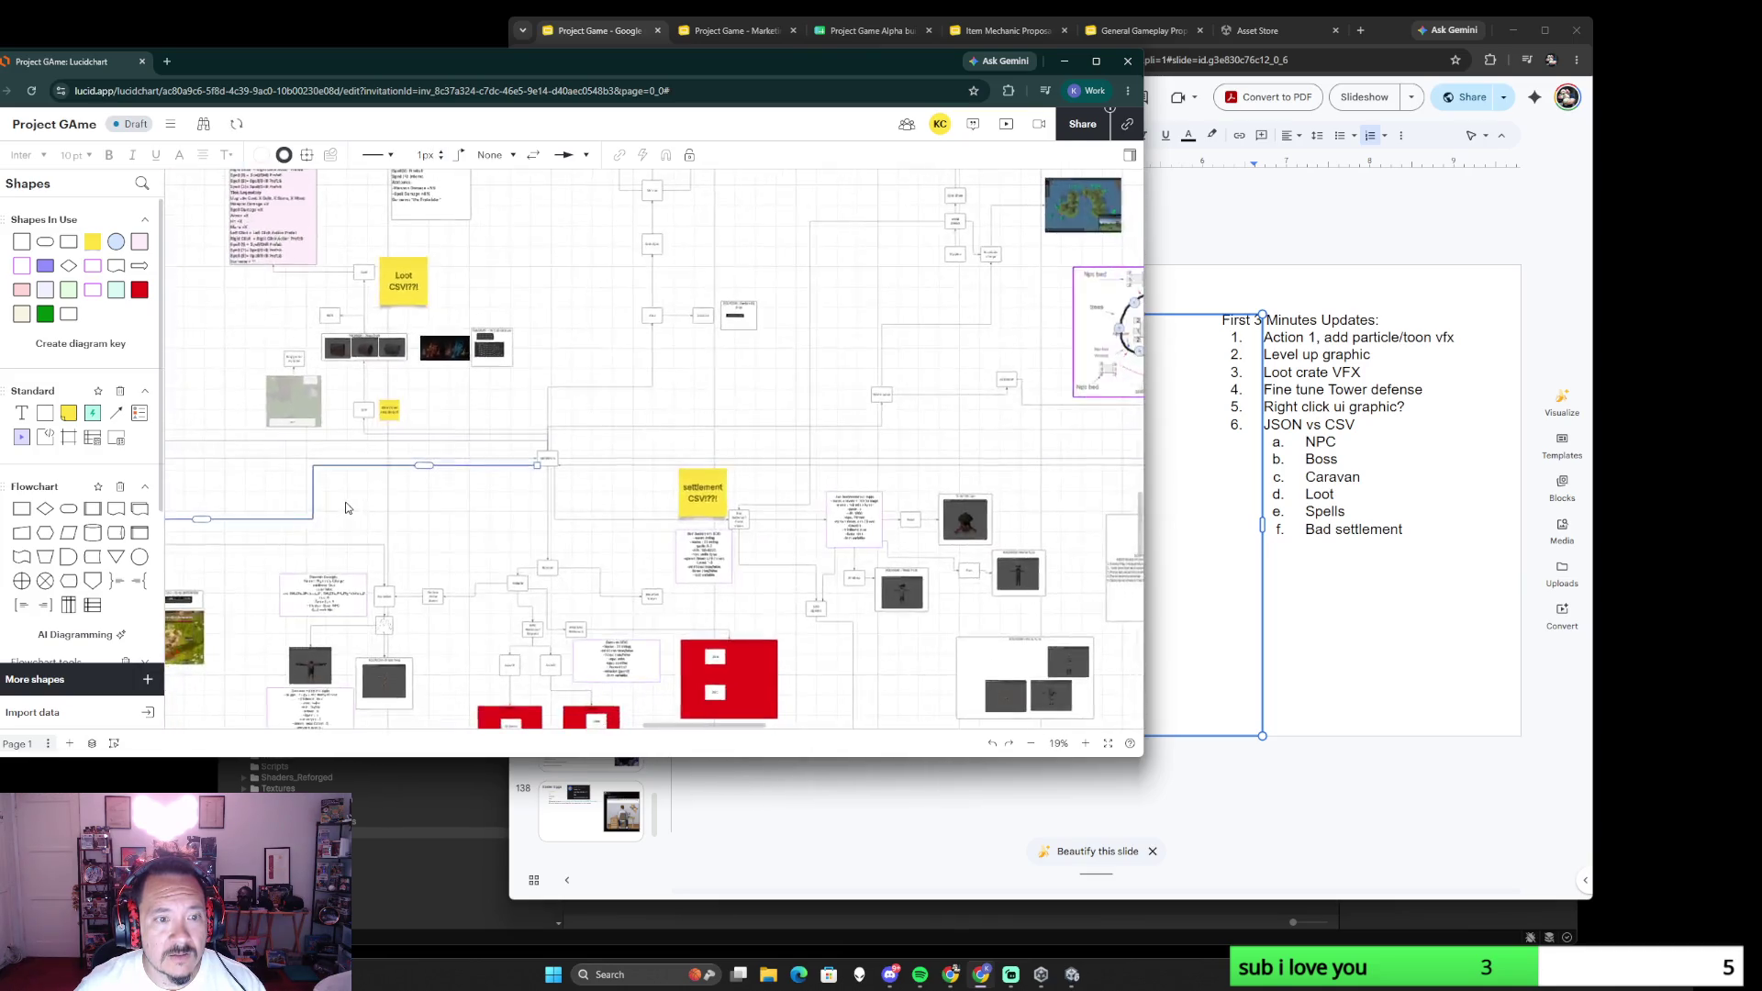
scroll(639, 481, "left", 3)
scroll(639, 481, "up", 5)
scroll(528, 457, "down", 5)
scroll(557, 492, "up", 1)
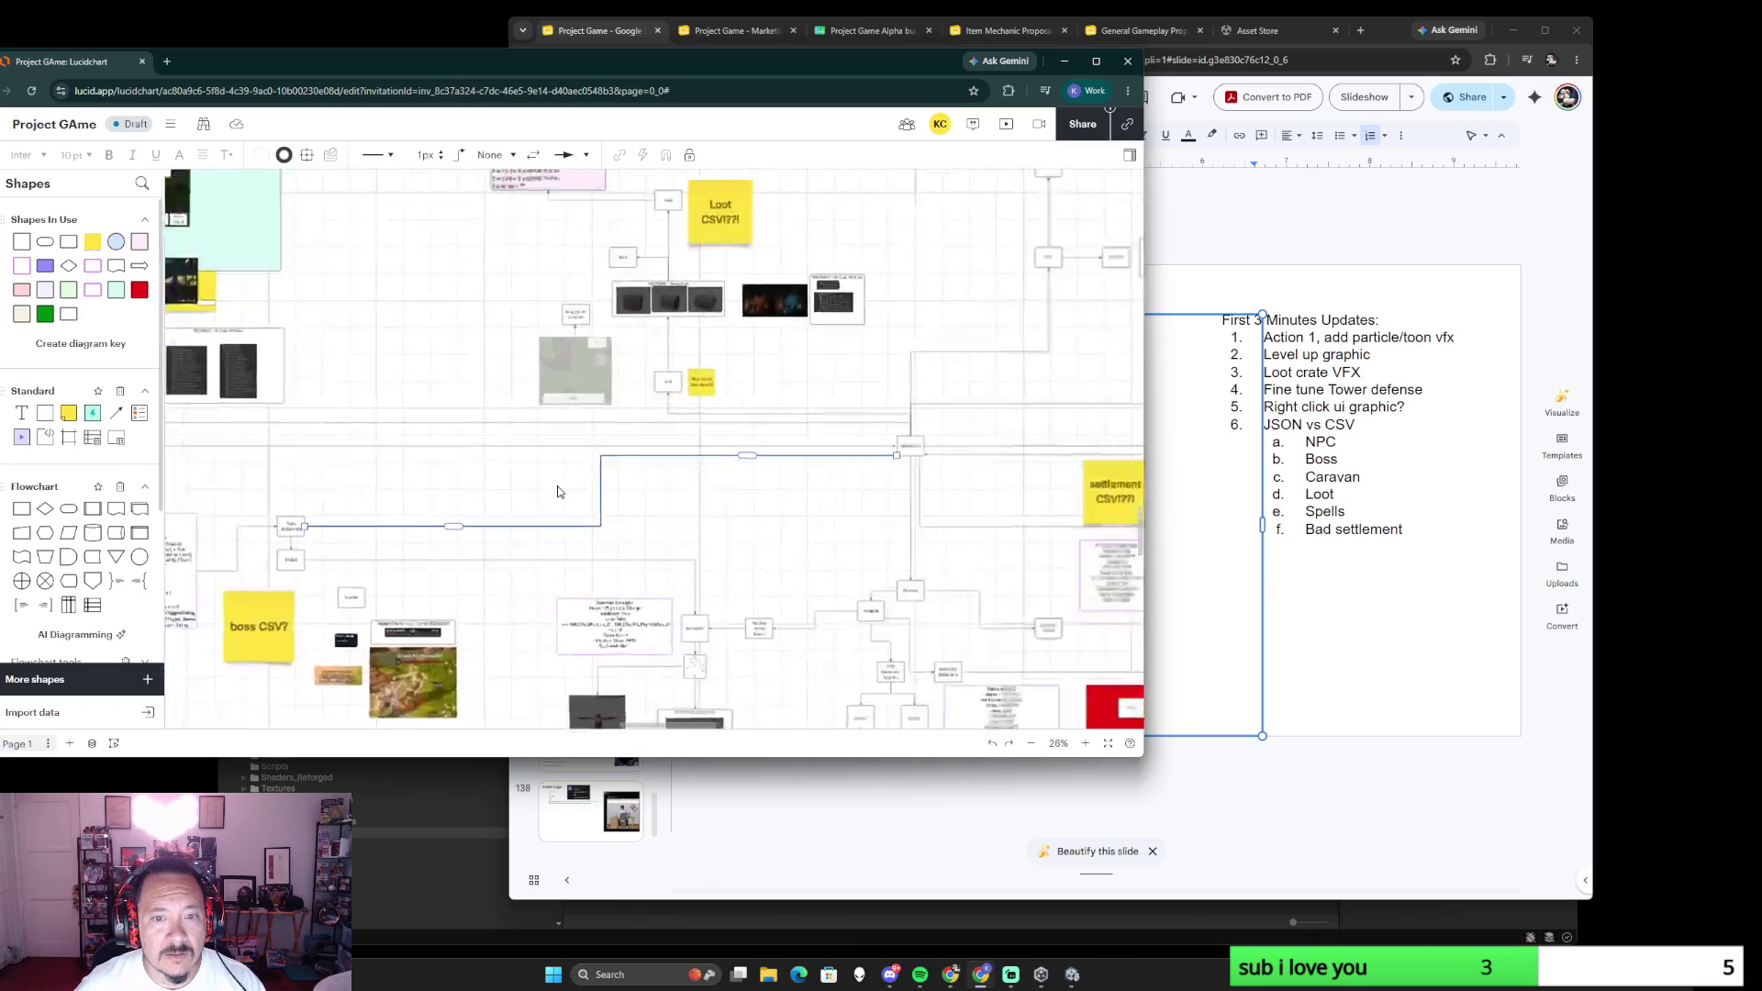
scroll(523, 481, "up", 3)
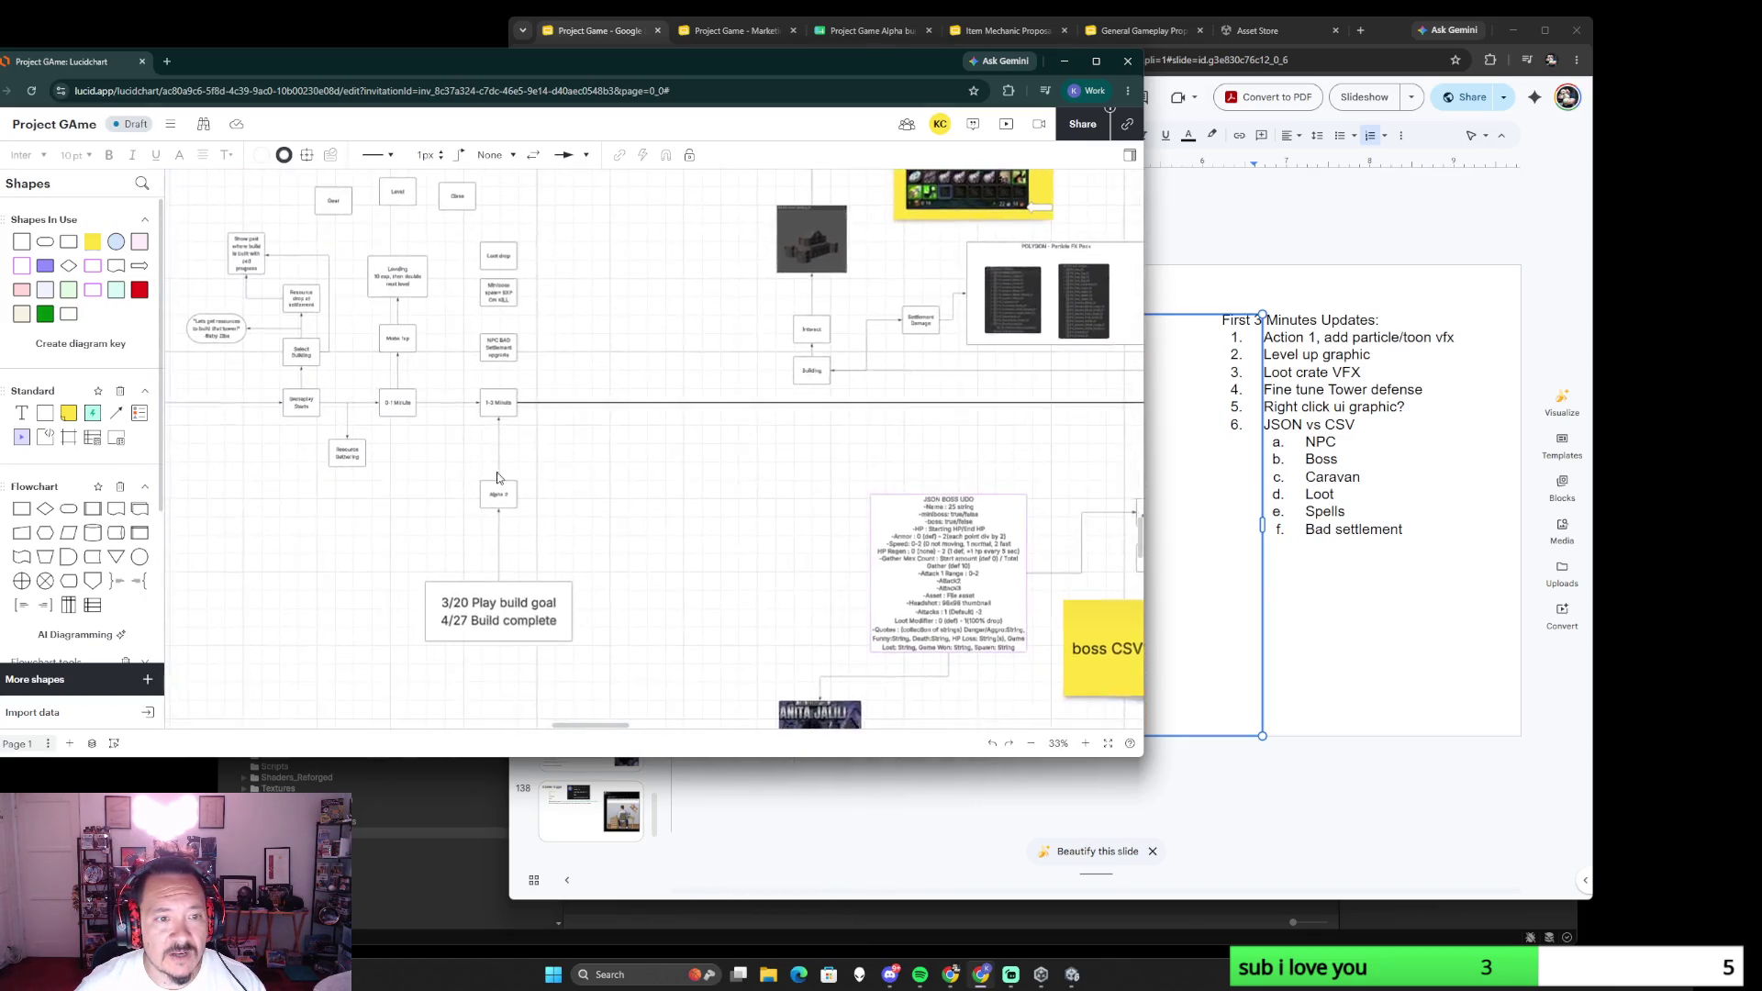
- Set Gameplay Starts, 0-1 Minute, 1-3 Minute and their connectors to 5px line width
left_click_drag(472, 464, 724, 496)
left_click(590, 430)
left_click(619, 435, "shift")
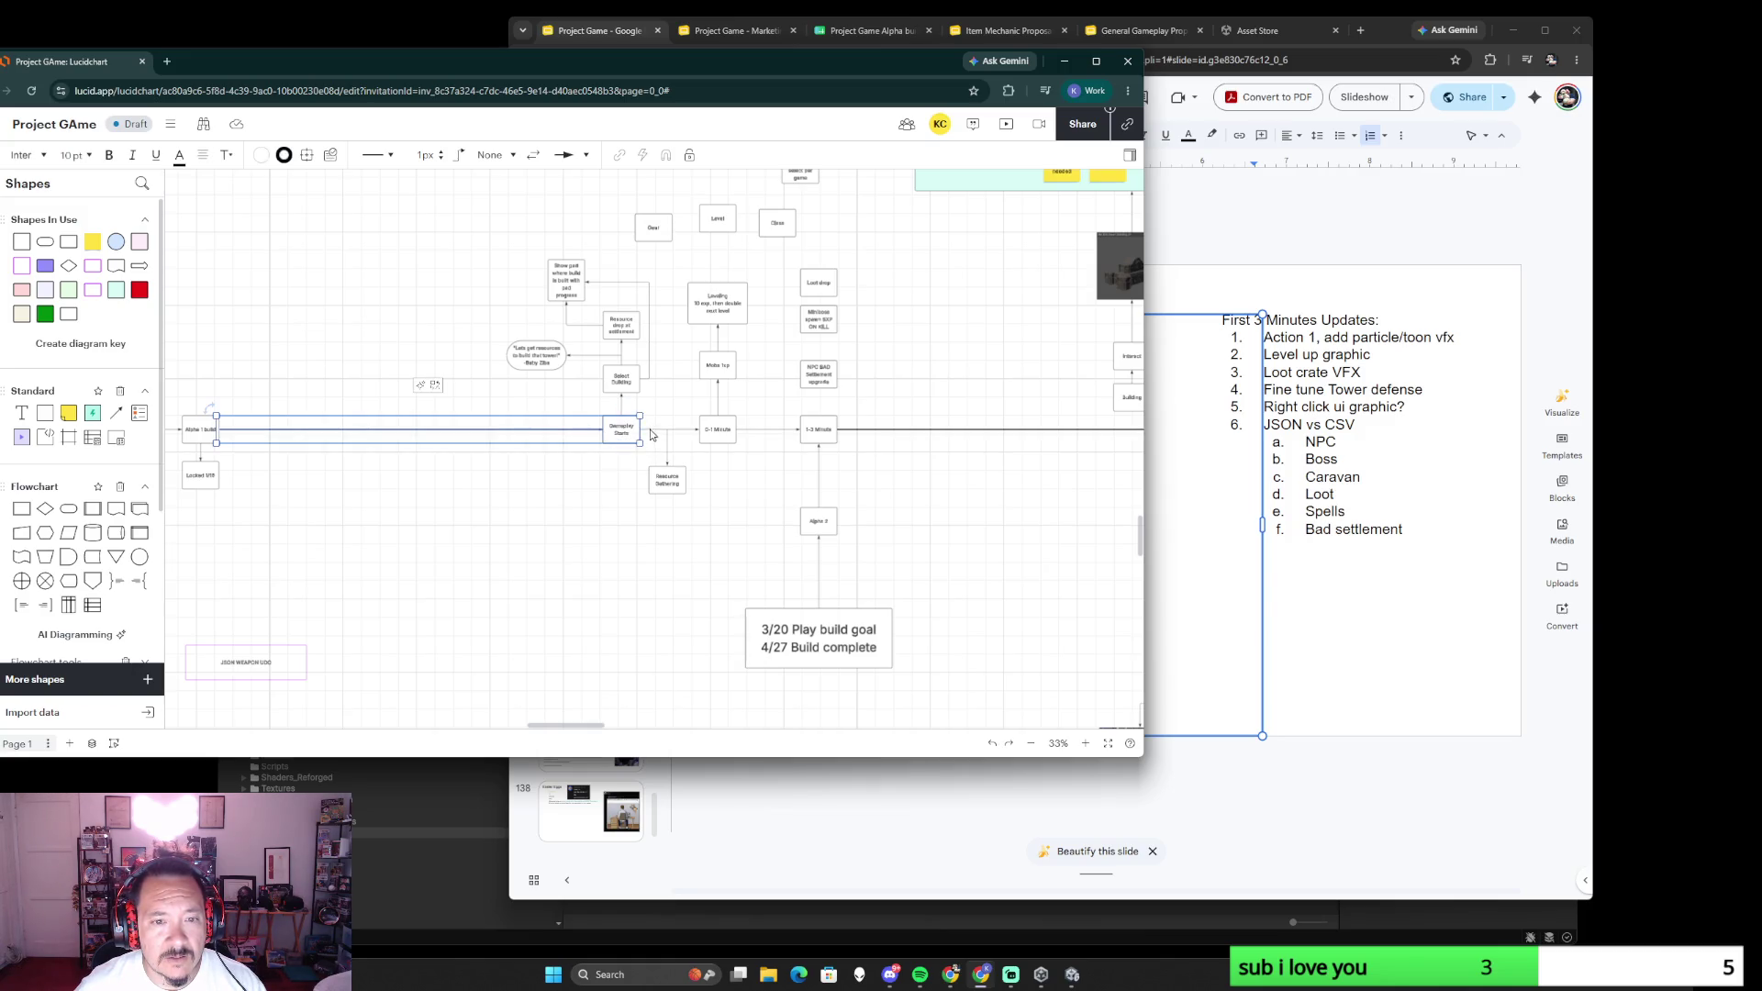
left_click(678, 435, "shift")
left_click(767, 435, "shift")
left_click(818, 436, "shift")
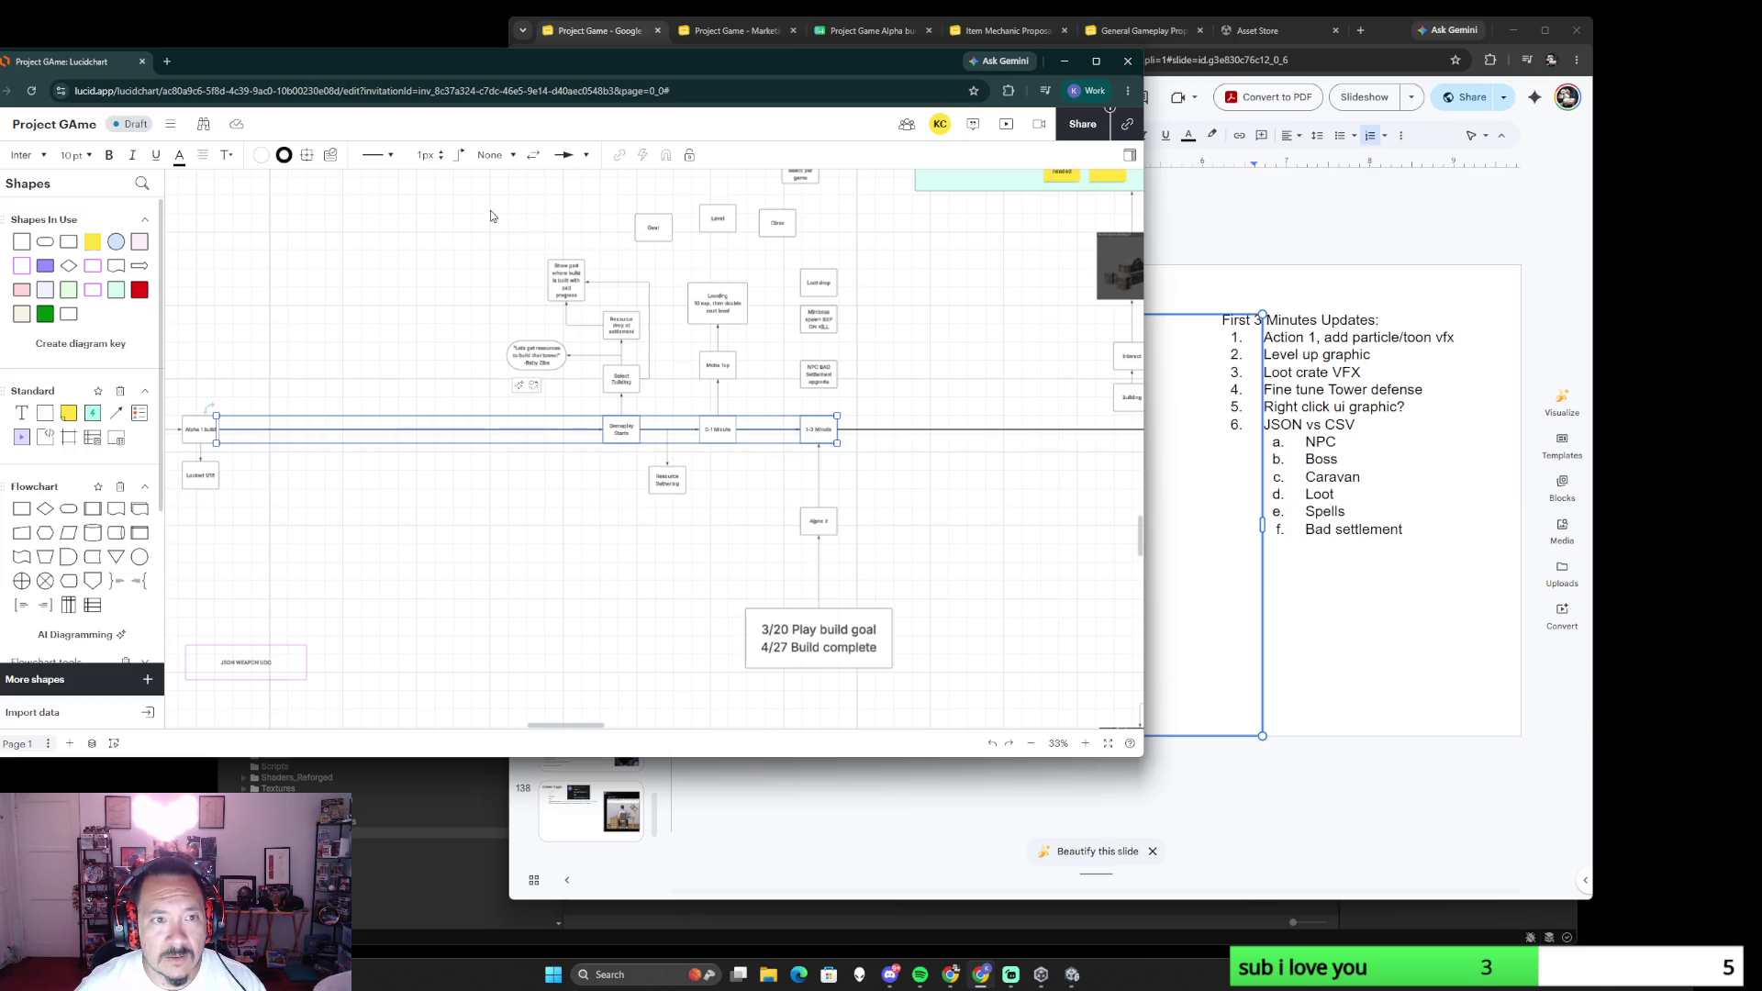
left_click(441, 151)
left_click(925, 549)
scroll(952, 539, "down", 3)
scroll(949, 538, "up", 5)
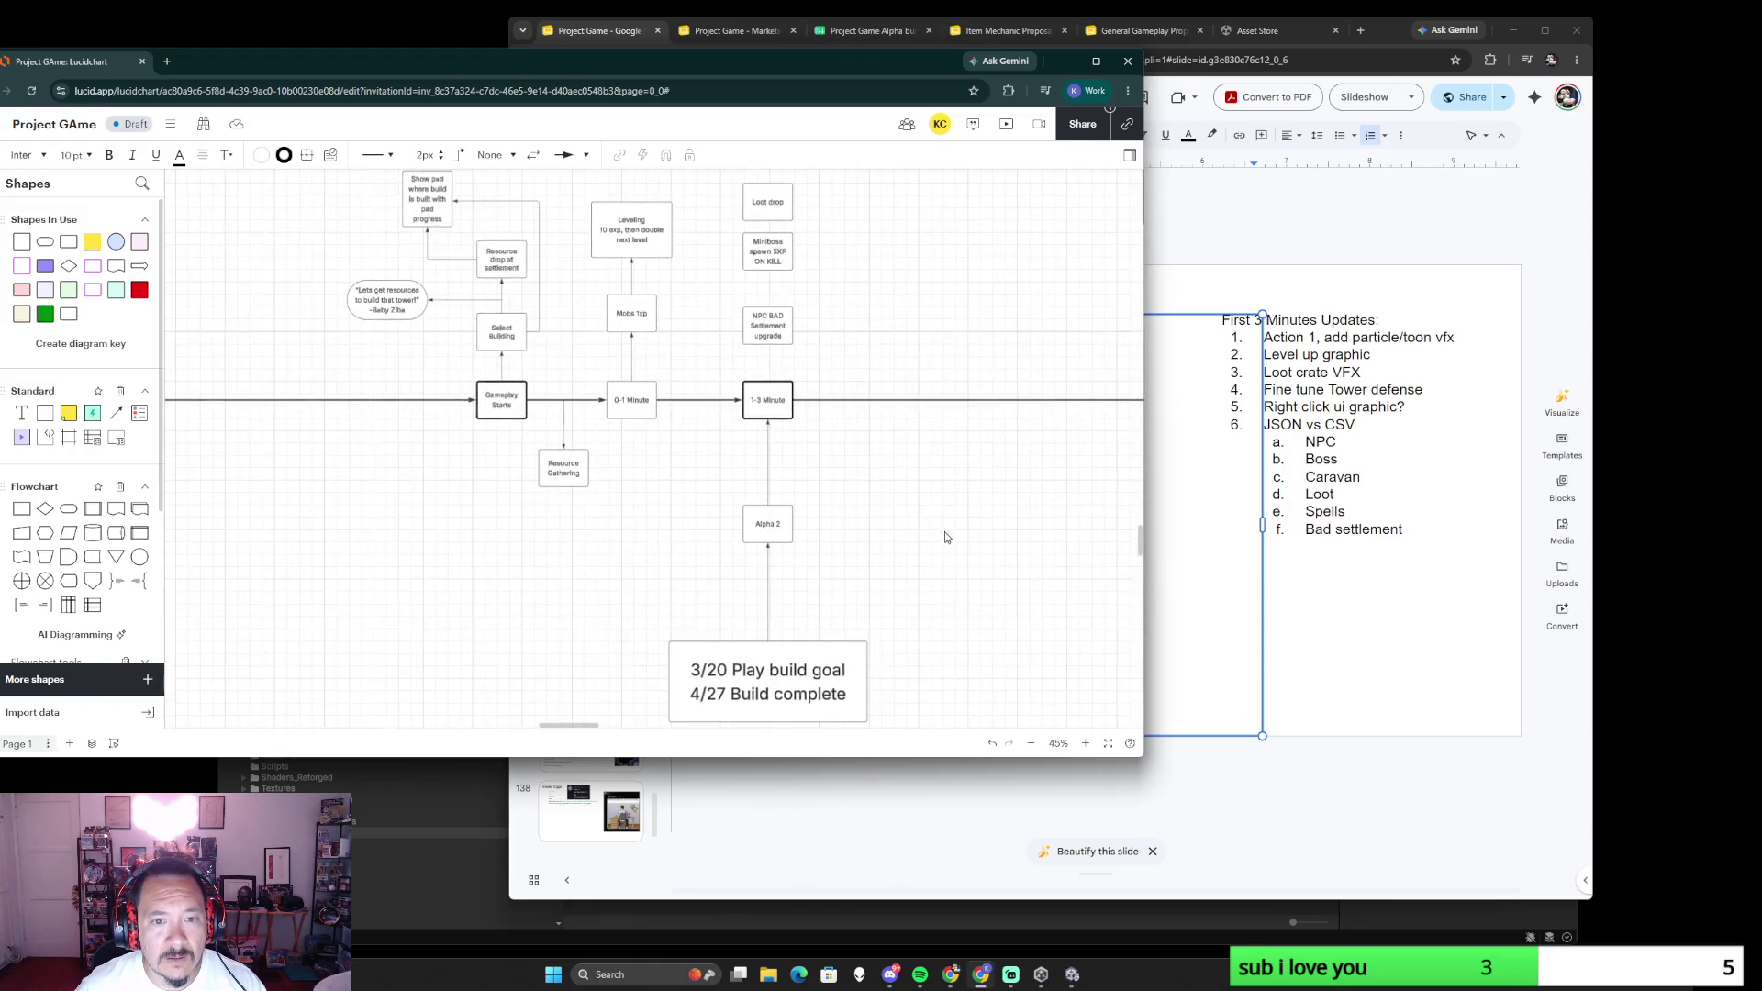
- Set the 0-1 Minute shape's outline to 3px
left_click(657, 413)
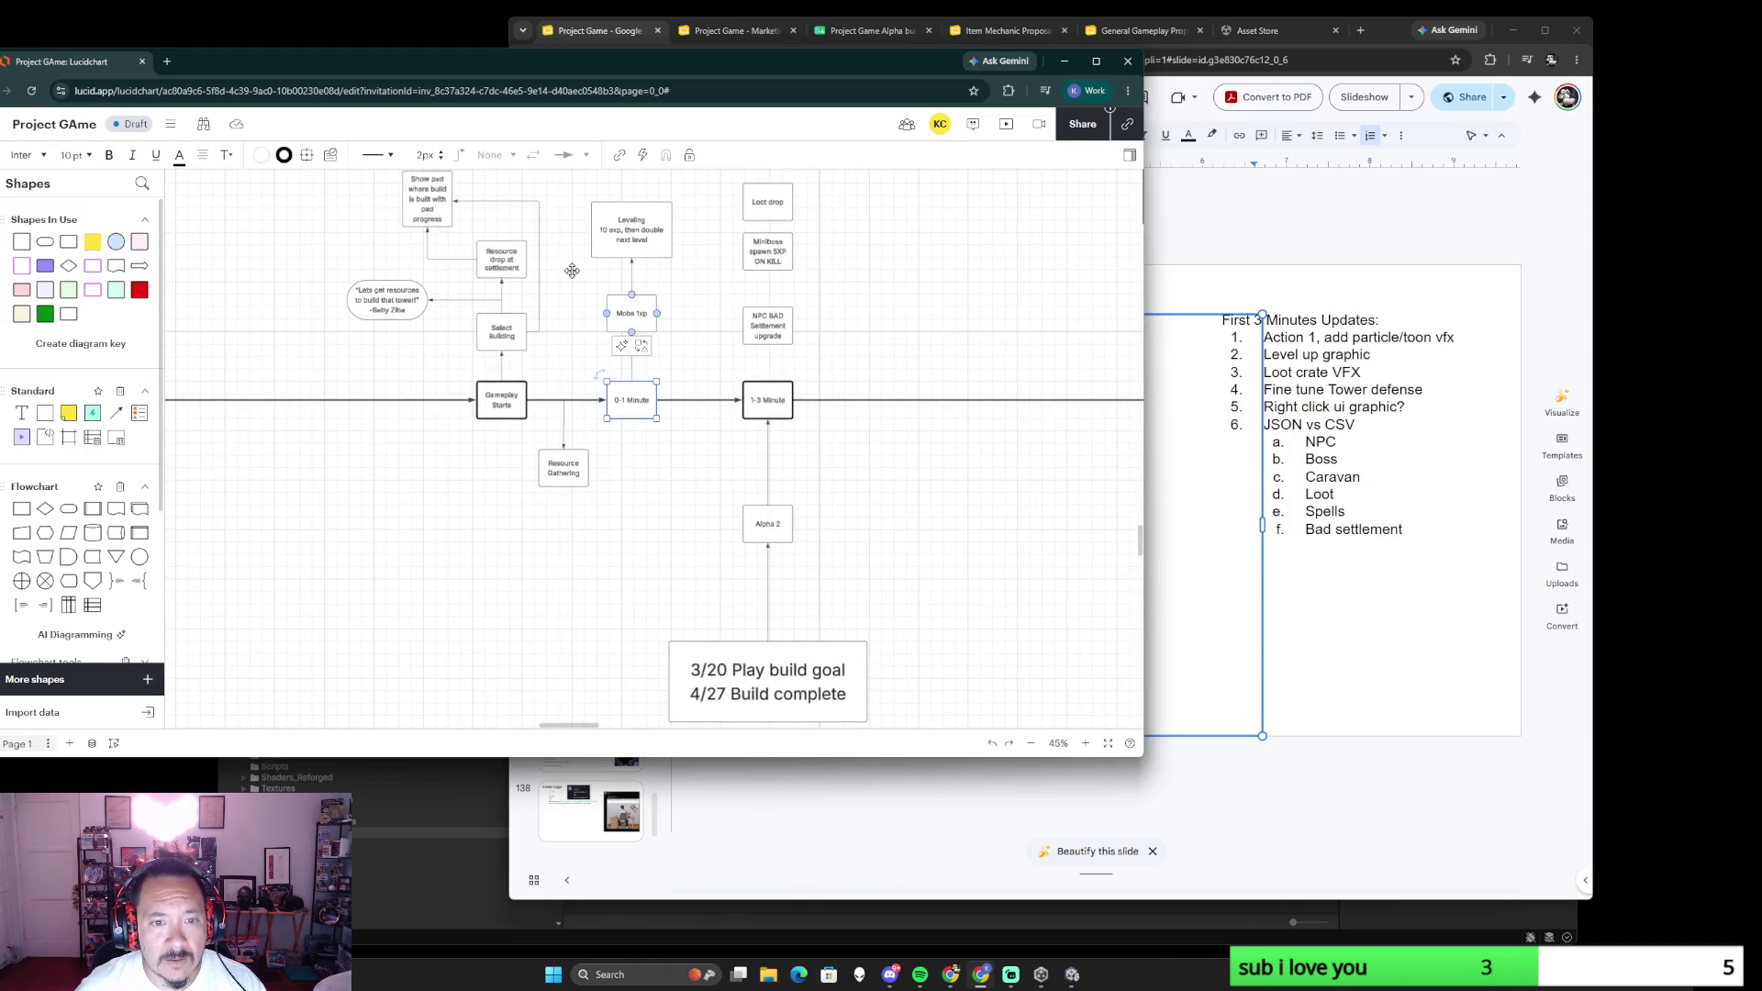
left_click(442, 155)
left_click(779, 470)
scroll(517, 386, "down", 5)
scroll(515, 385, "down", 5, "ctrl")
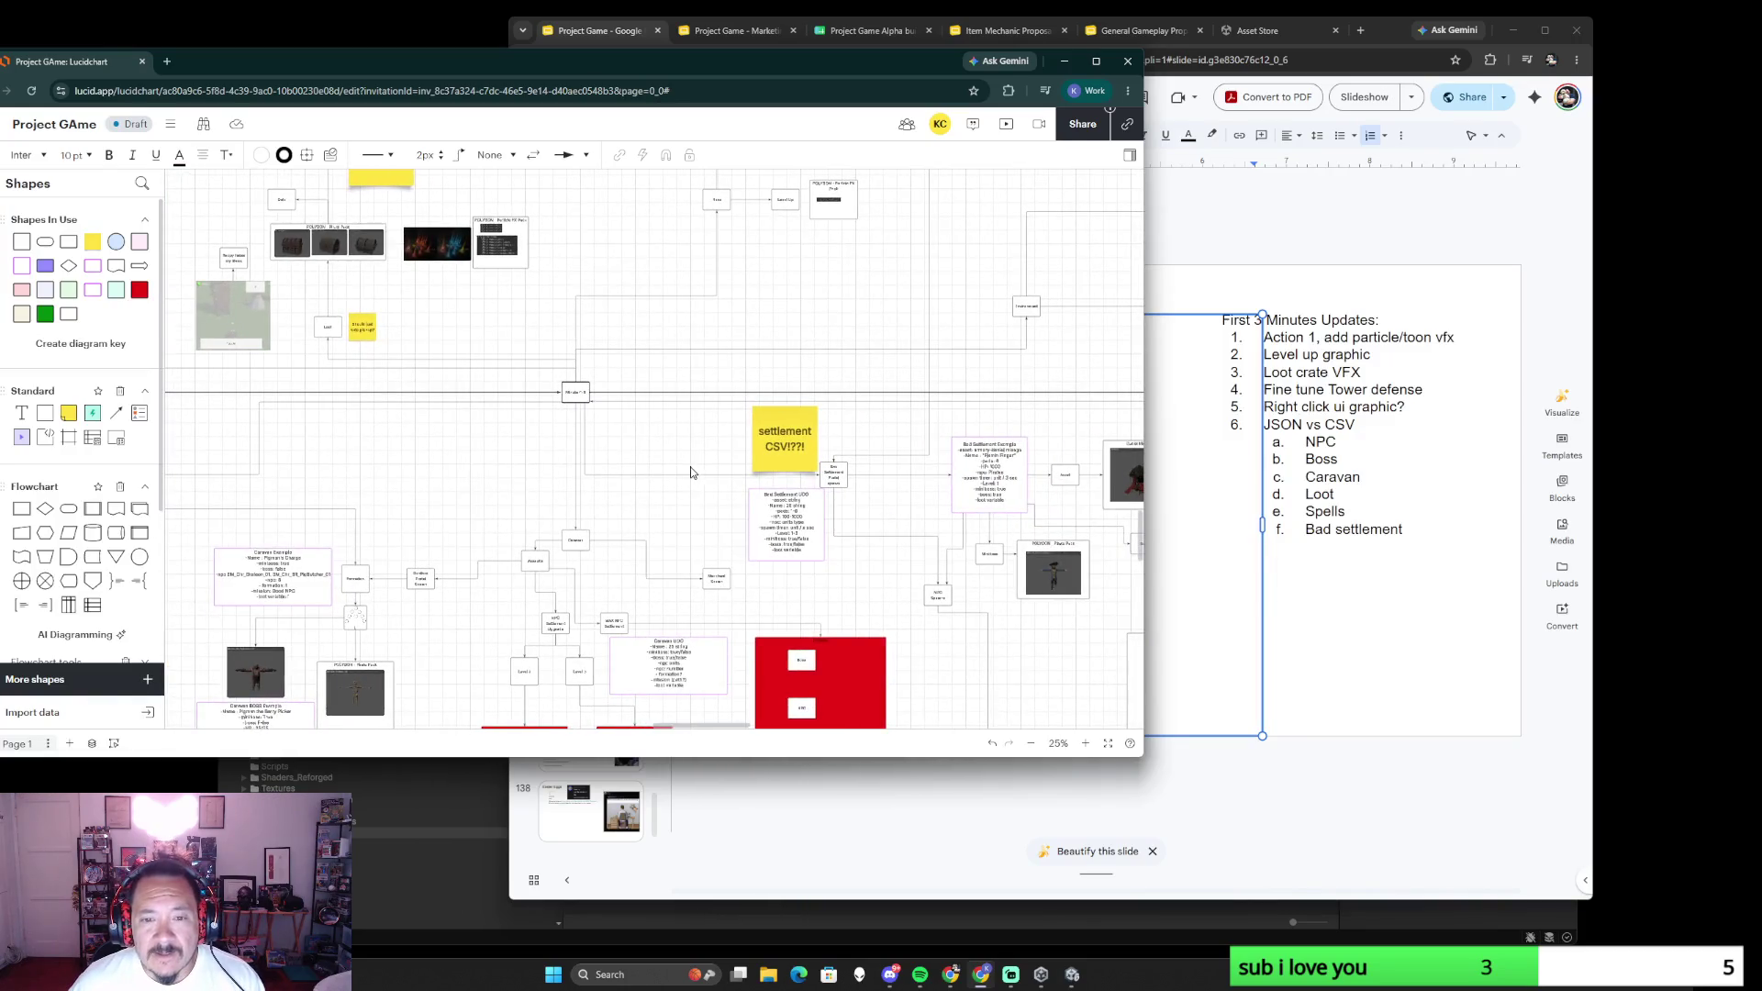
scroll(894, 472, "right", 5)
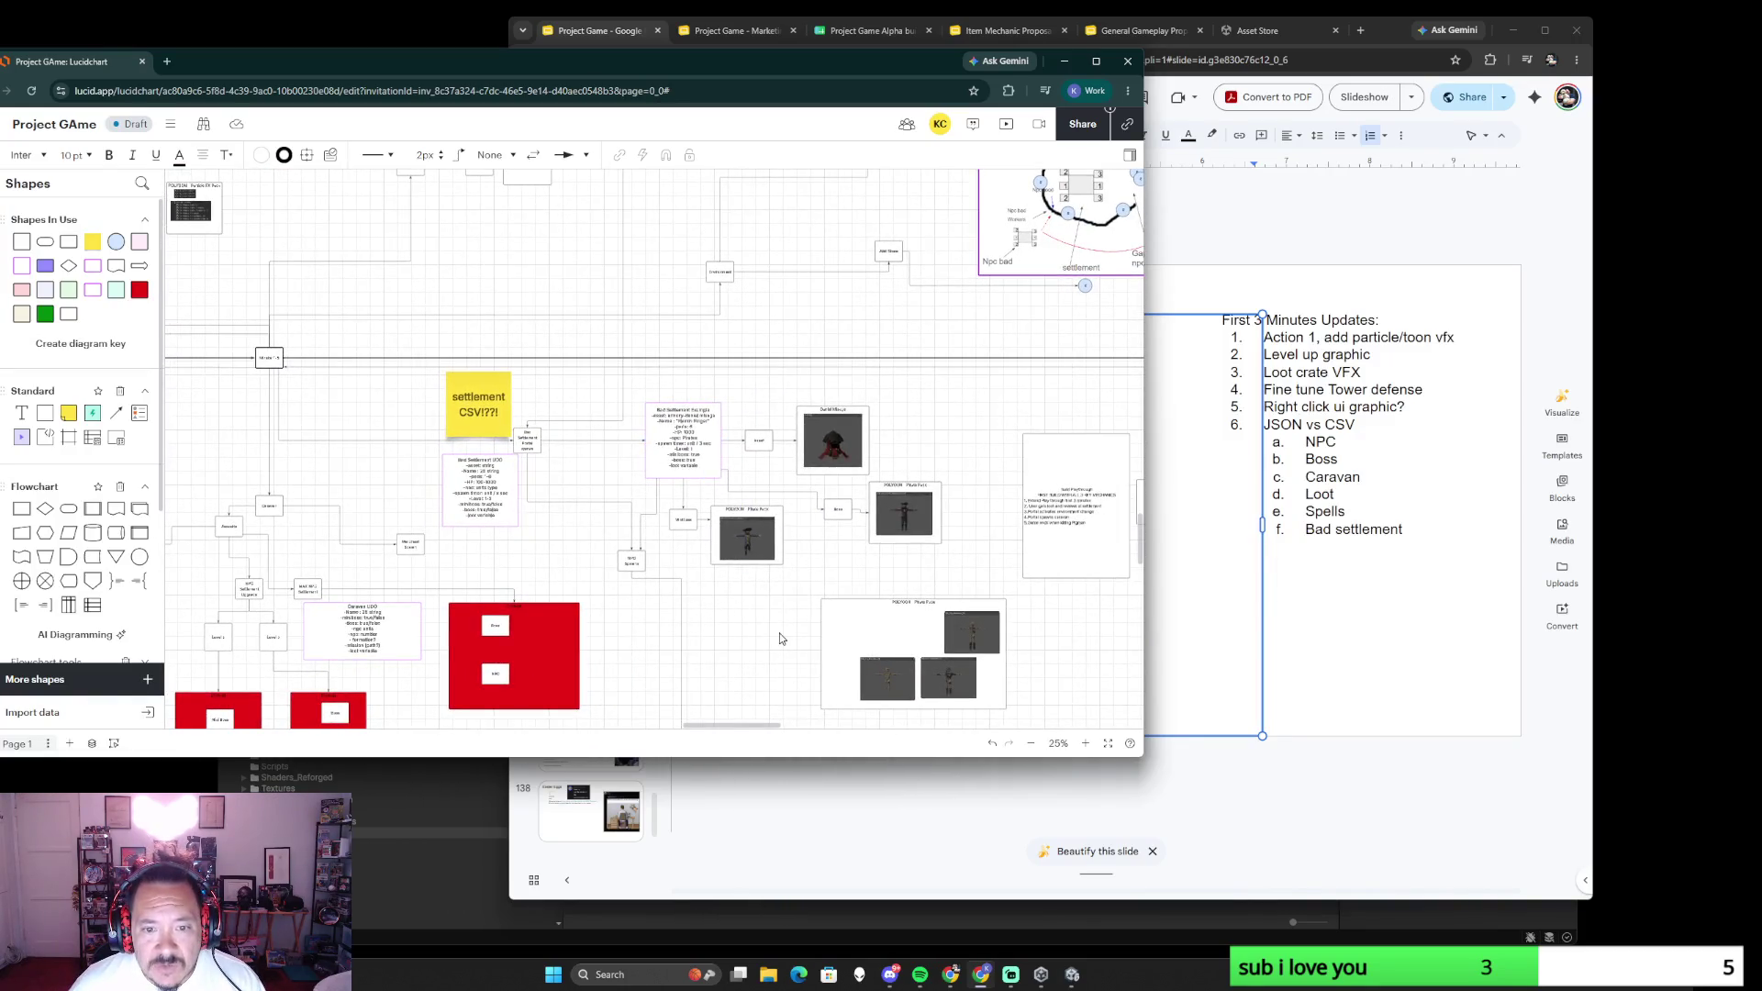
scroll(779, 638, "up", 4, "ctrl")
- Move the NPC List sticky note to the left
left_click_drag(807, 594, 771, 557)
scroll(768, 559, "down", 3, "ctrl")
scroll(729, 598, "up", 3, "ctrl")
scroll(727, 628, "down", 2)
scroll(732, 523, "down", 3)
left_click_drag(732, 442, 844, 564)
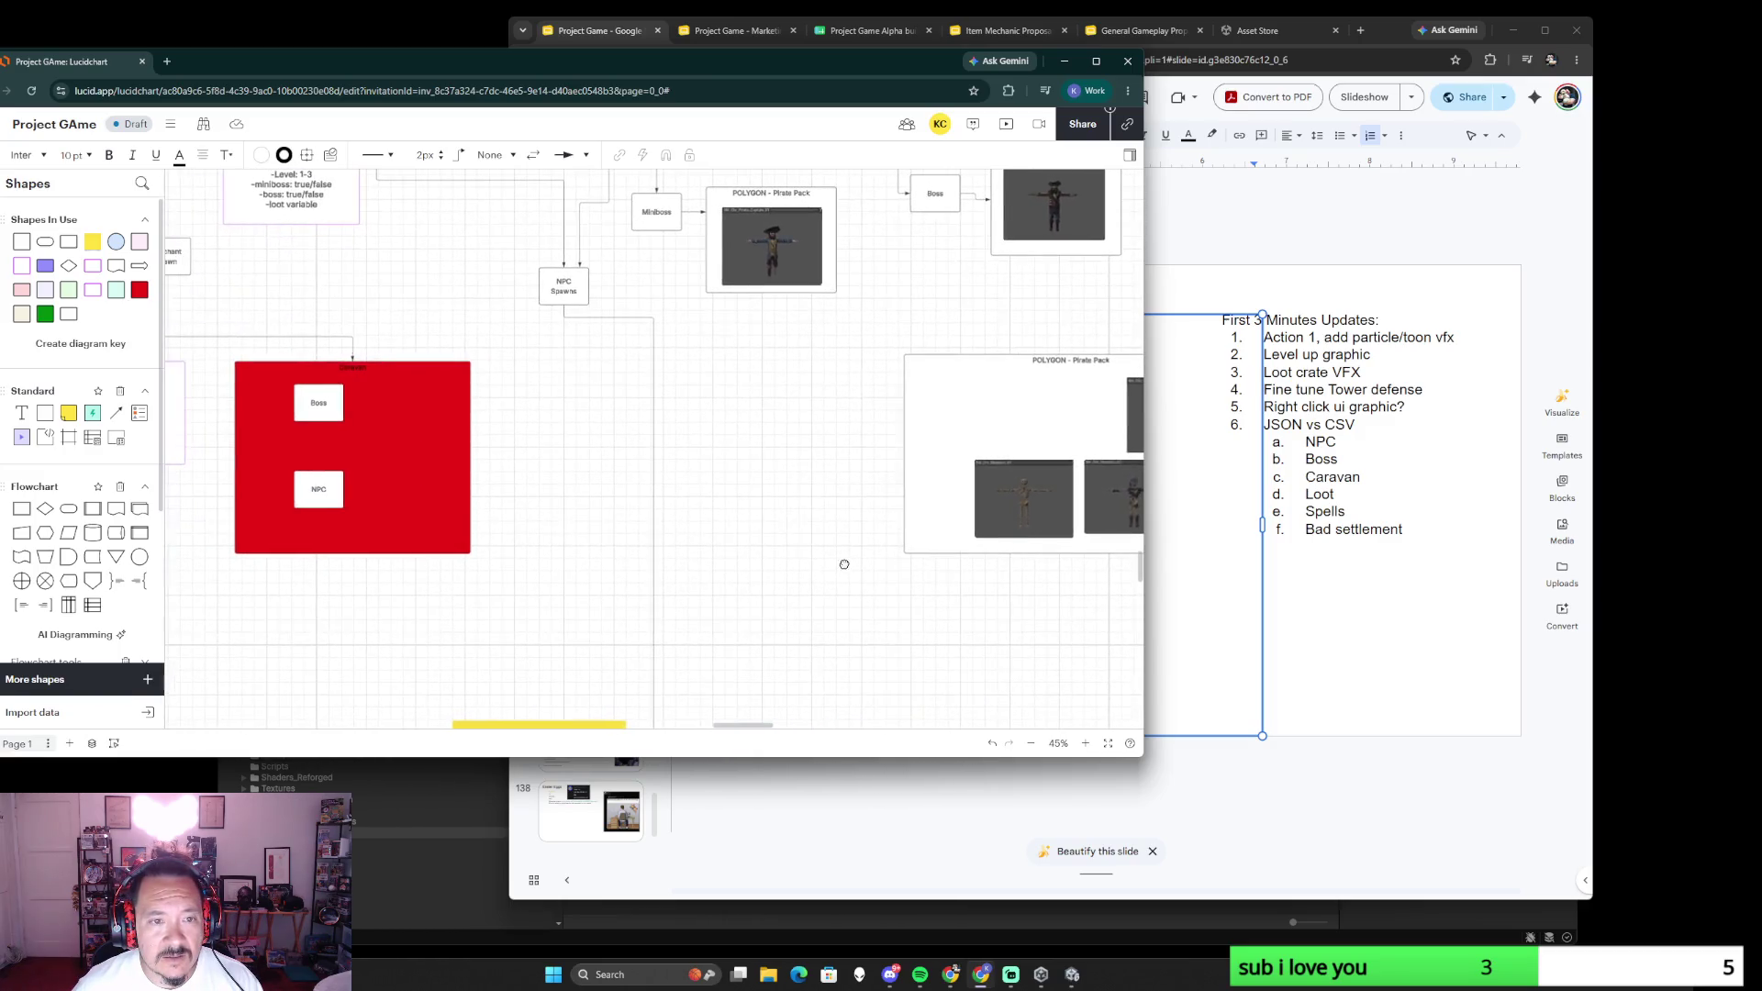
scroll(807, 590, "down", 3, "ctrl")
scroll(798, 481, "down", 1)
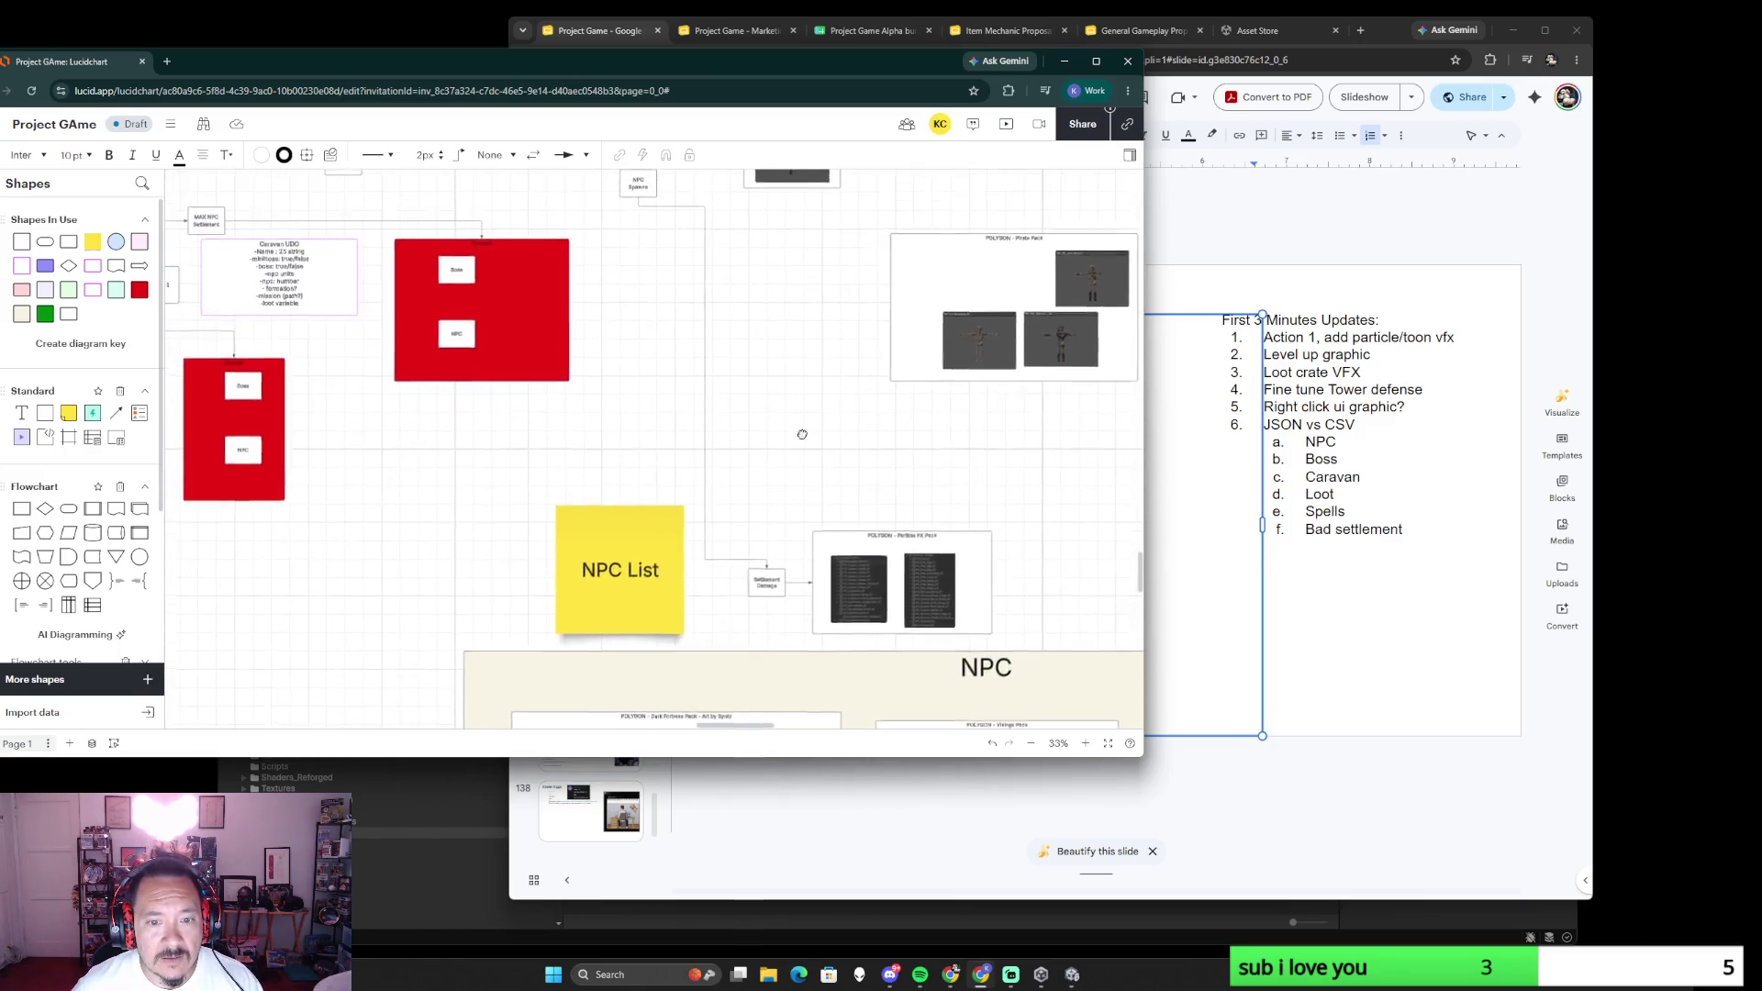
scroll(771, 469, "up", 1)
left_click_drag(612, 592, 512, 593)
- Shift the vertical connector segment and the whole Pirate Pack group to the left
left_click(697, 441)
left_click_drag(696, 441, 631, 440)
left_click(792, 407)
scroll(791, 405, "up", 1, "ctrl")
scroll(711, 279, "up", 1, "ctrl")
left_click_drag(713, 275, 1072, 458)
left_click_drag(910, 413, 618, 425)
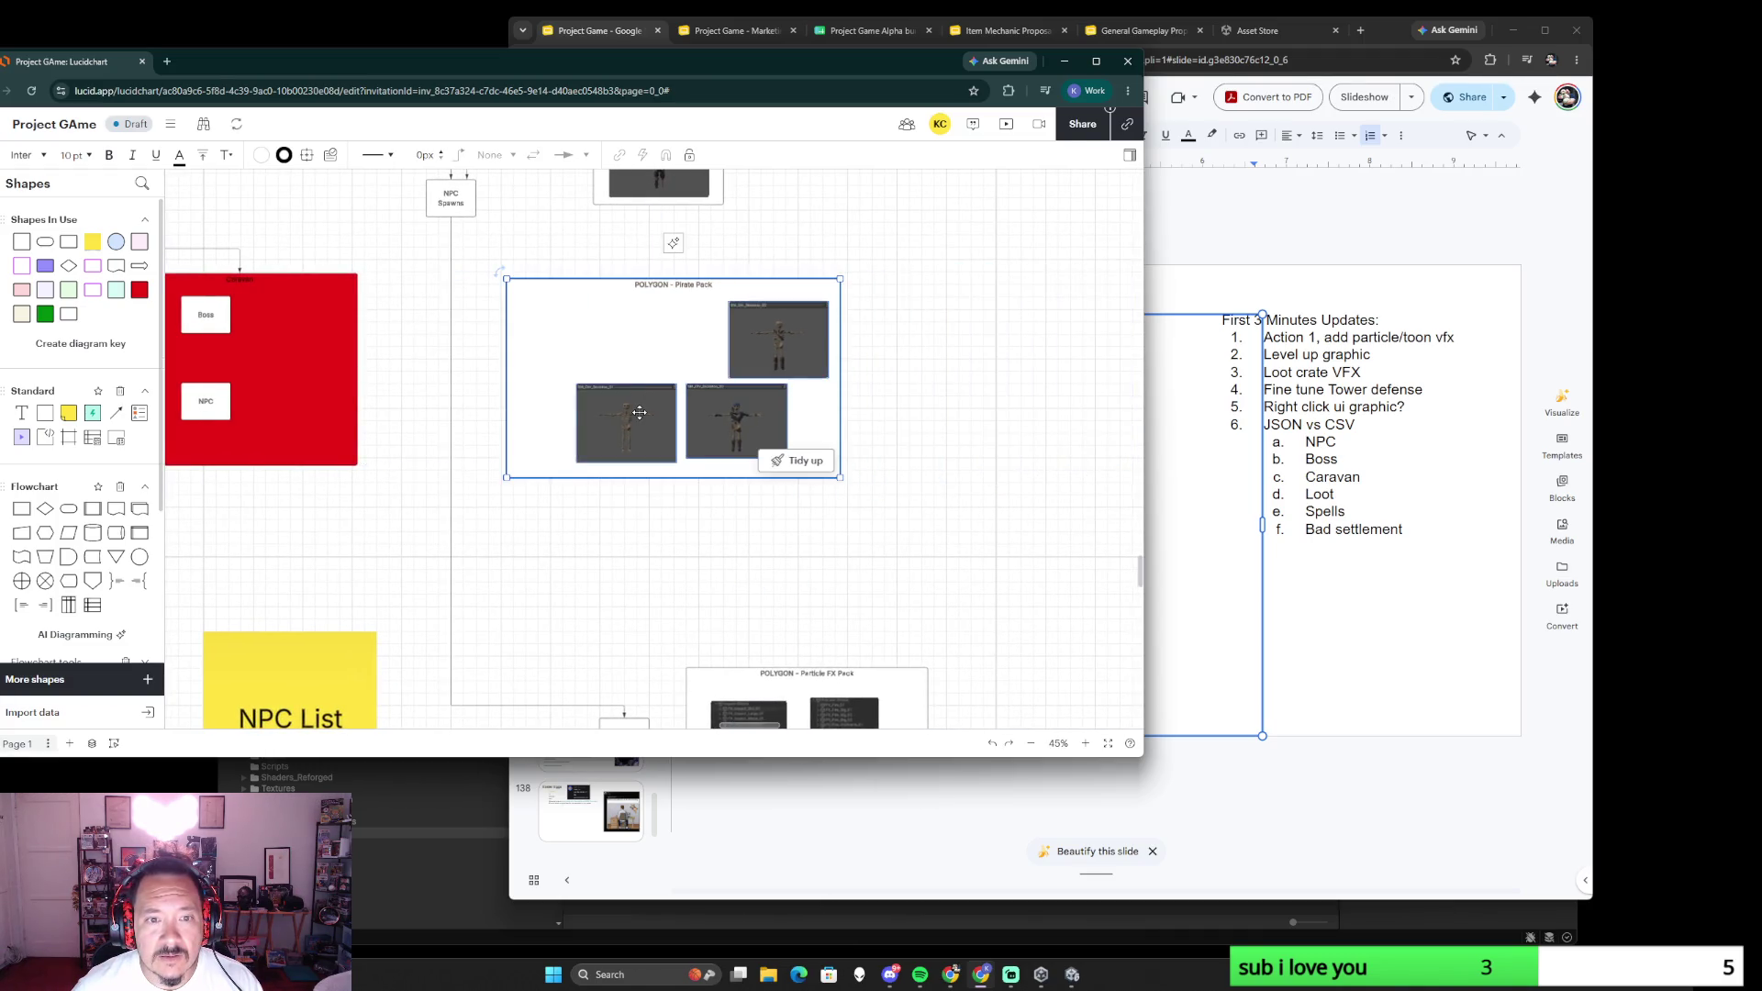
scroll(618, 425, "up", 2, "ctrl")
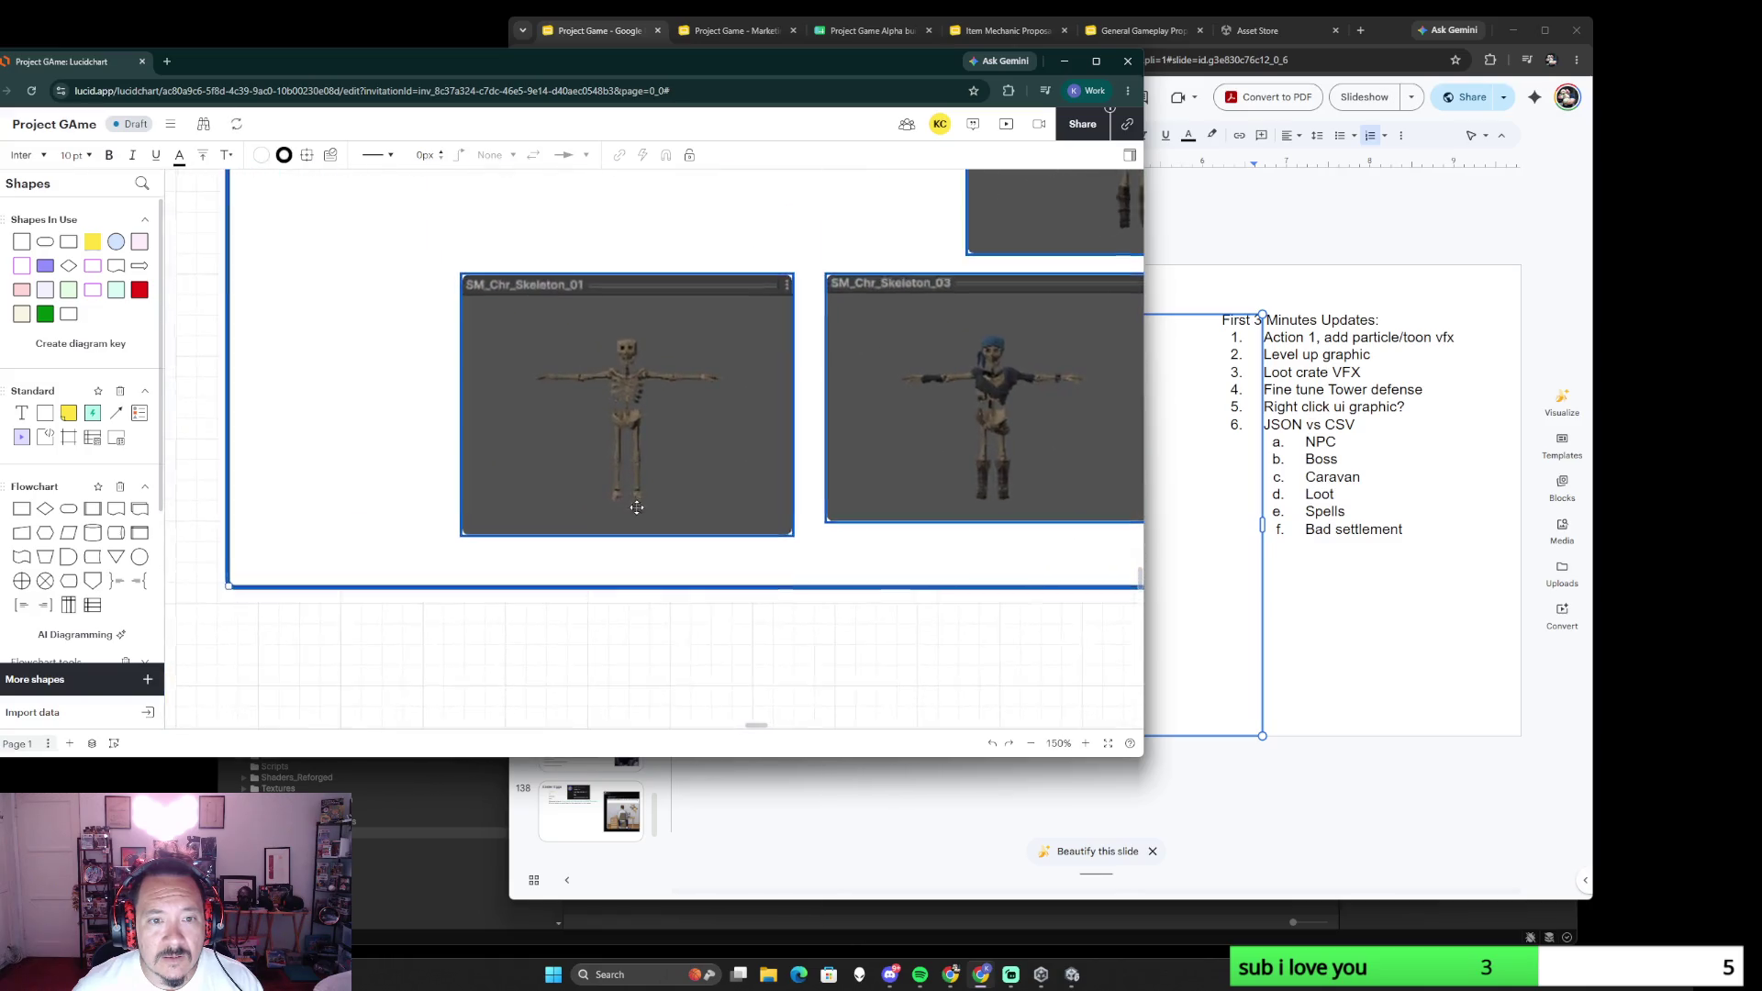
scroll(712, 494, "up", 1, "ctrl")
scroll(711, 494, "down", 1, "ctrl")
- Arrange the three skeleton images in one row and shorten the Pirate Pack box to fit them
mouse_move(689, 434)
left_mouse_down()
mouse_move(599, 344)
mouse_move(575, 288)
left_mouse_up()
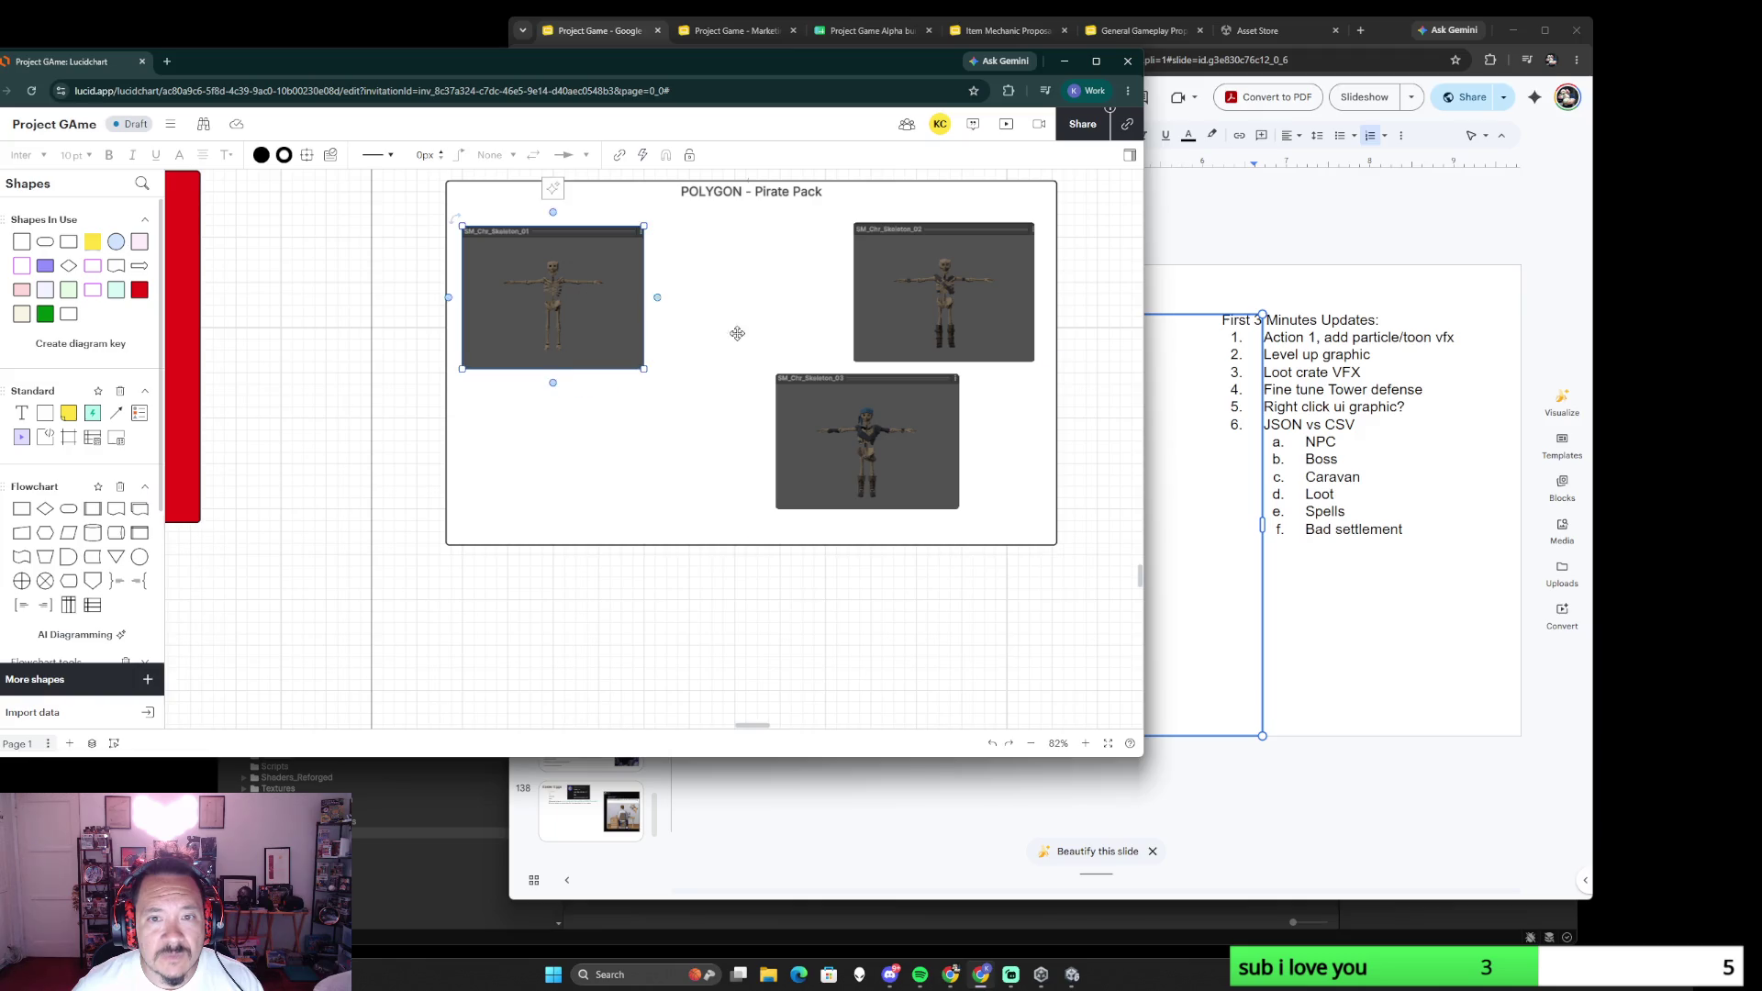
left_click_drag(868, 397, 746, 252)
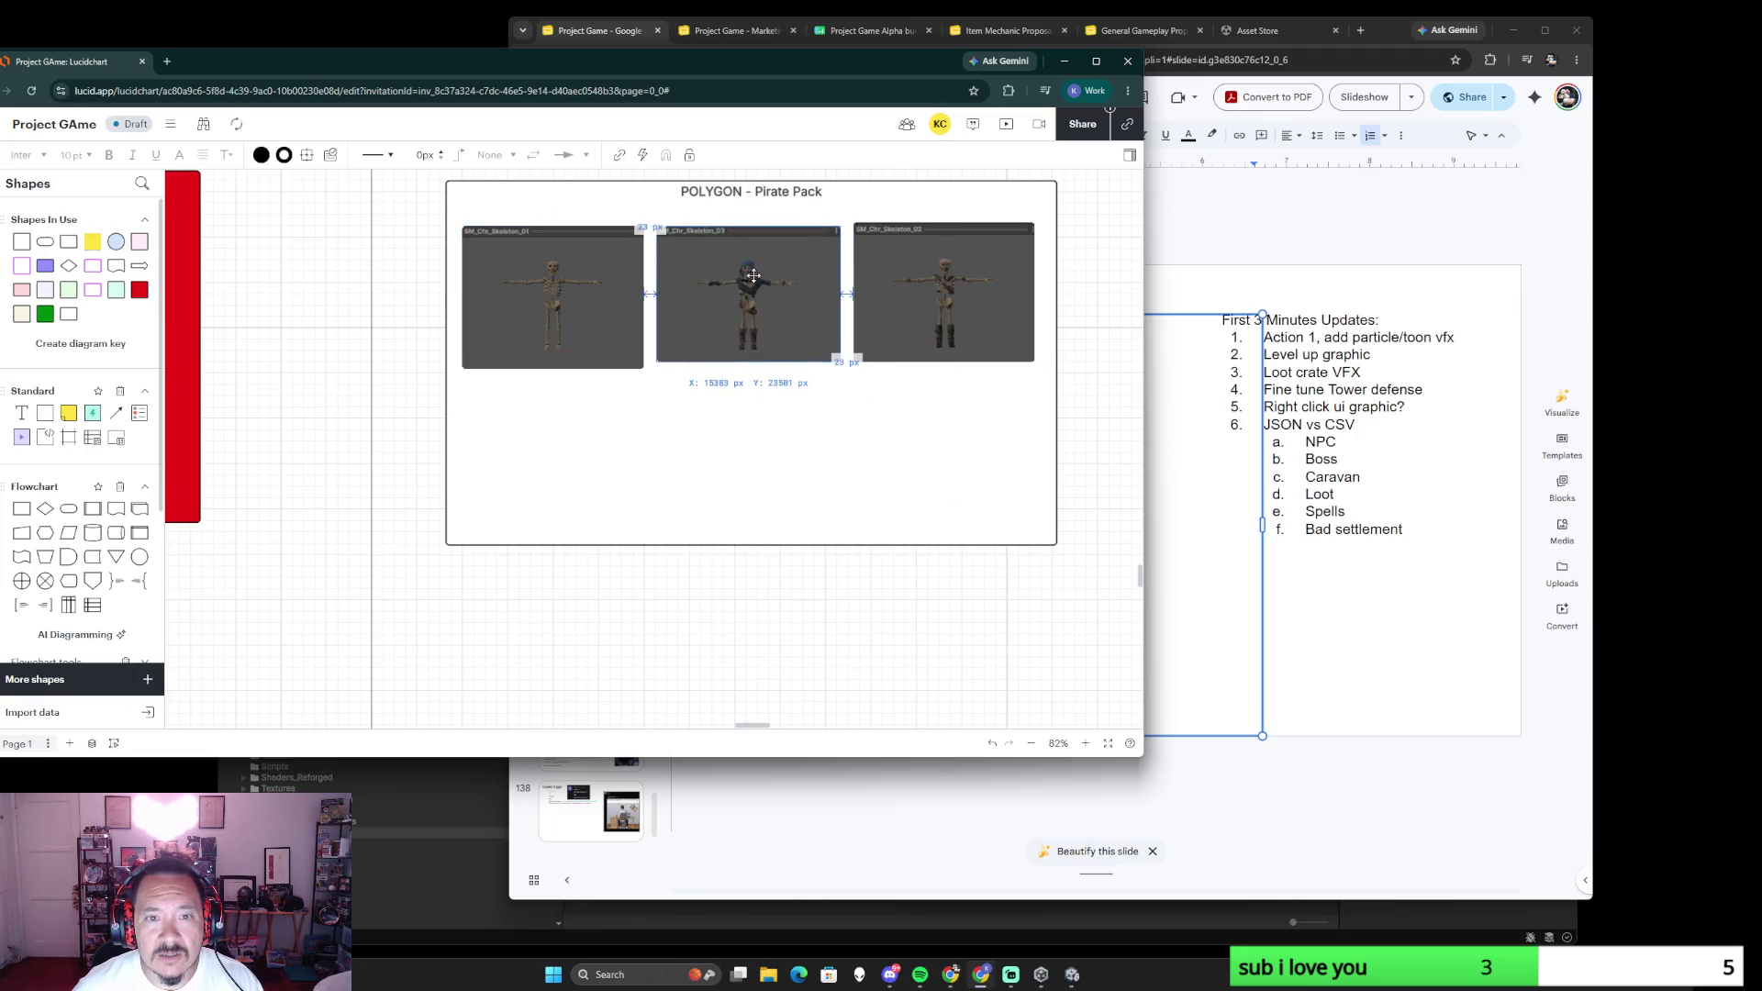
left_click_drag(888, 289, 887, 296)
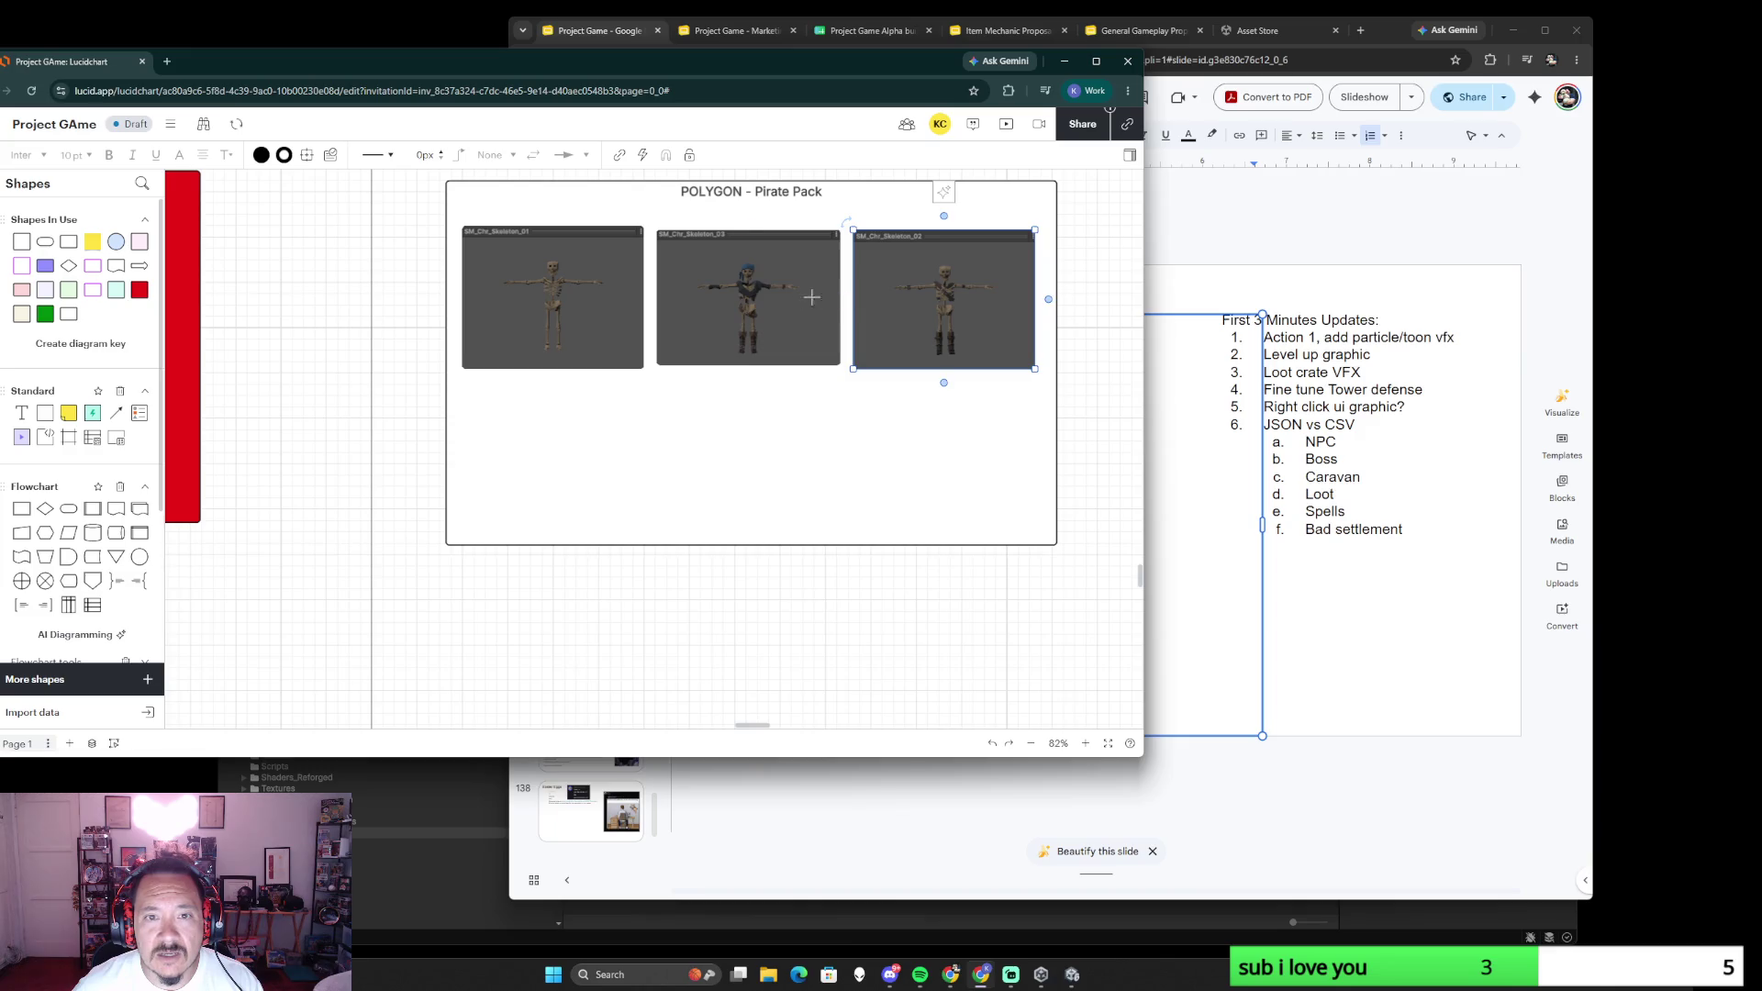
left_click_drag(965, 545, 838, 390)
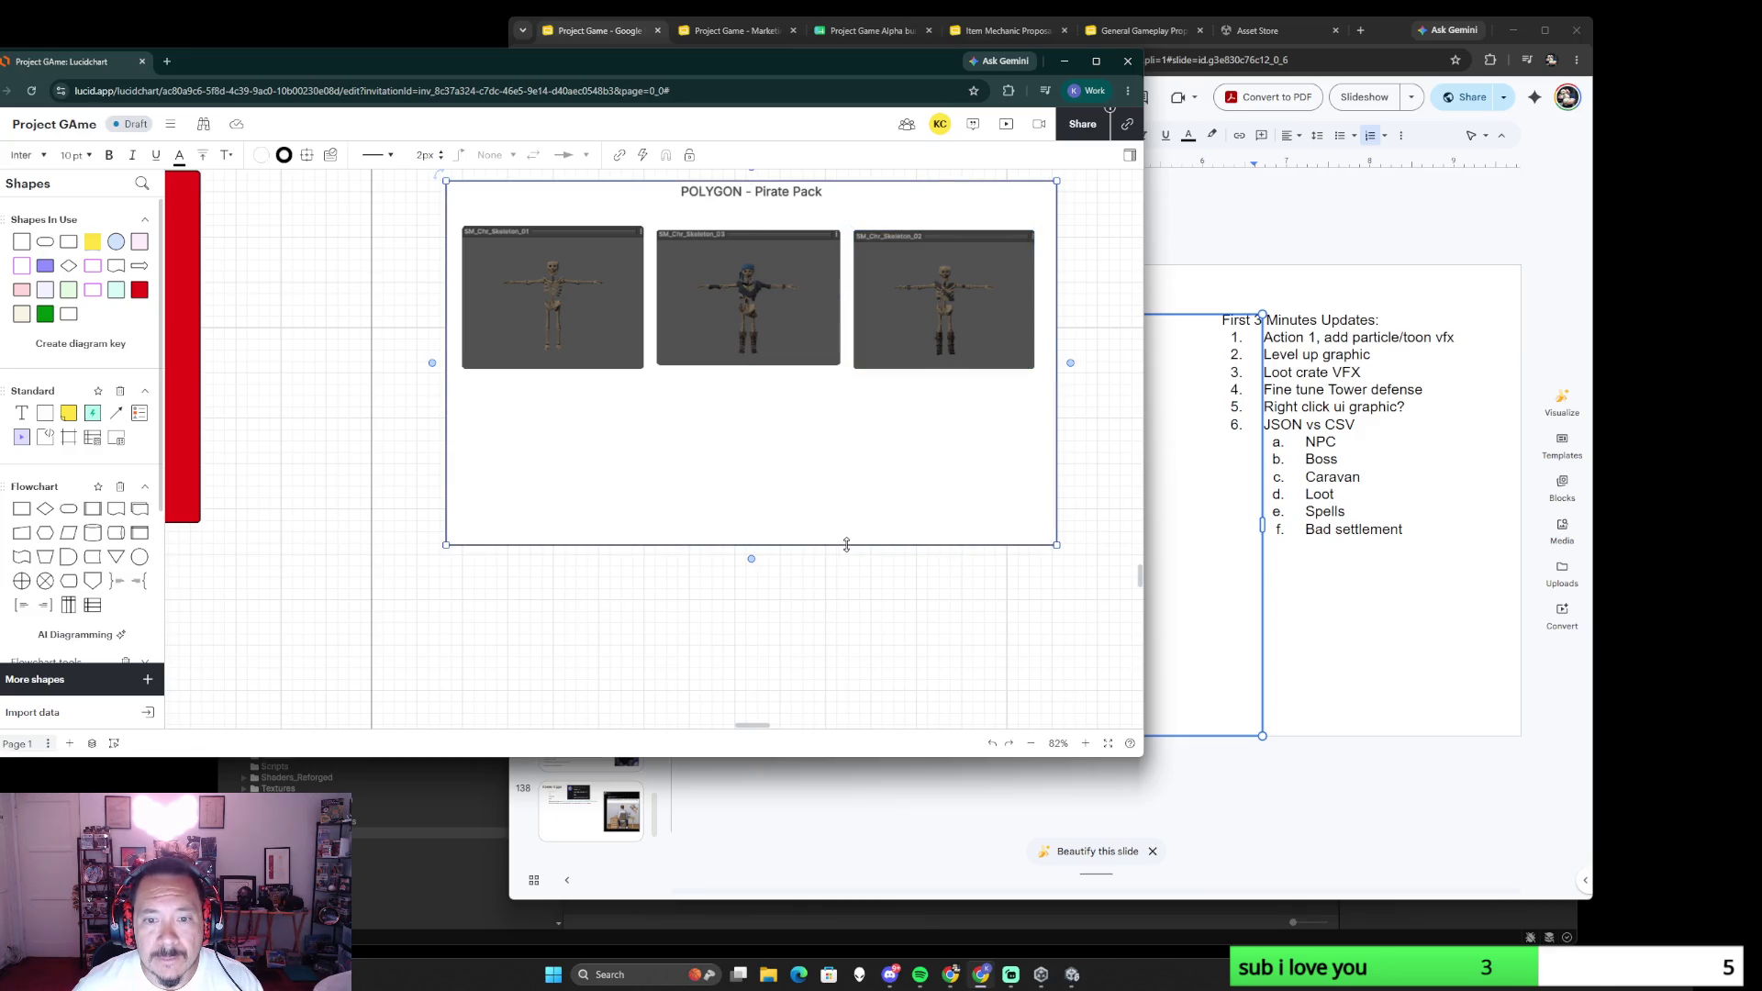
scroll(832, 479, "down", 5)
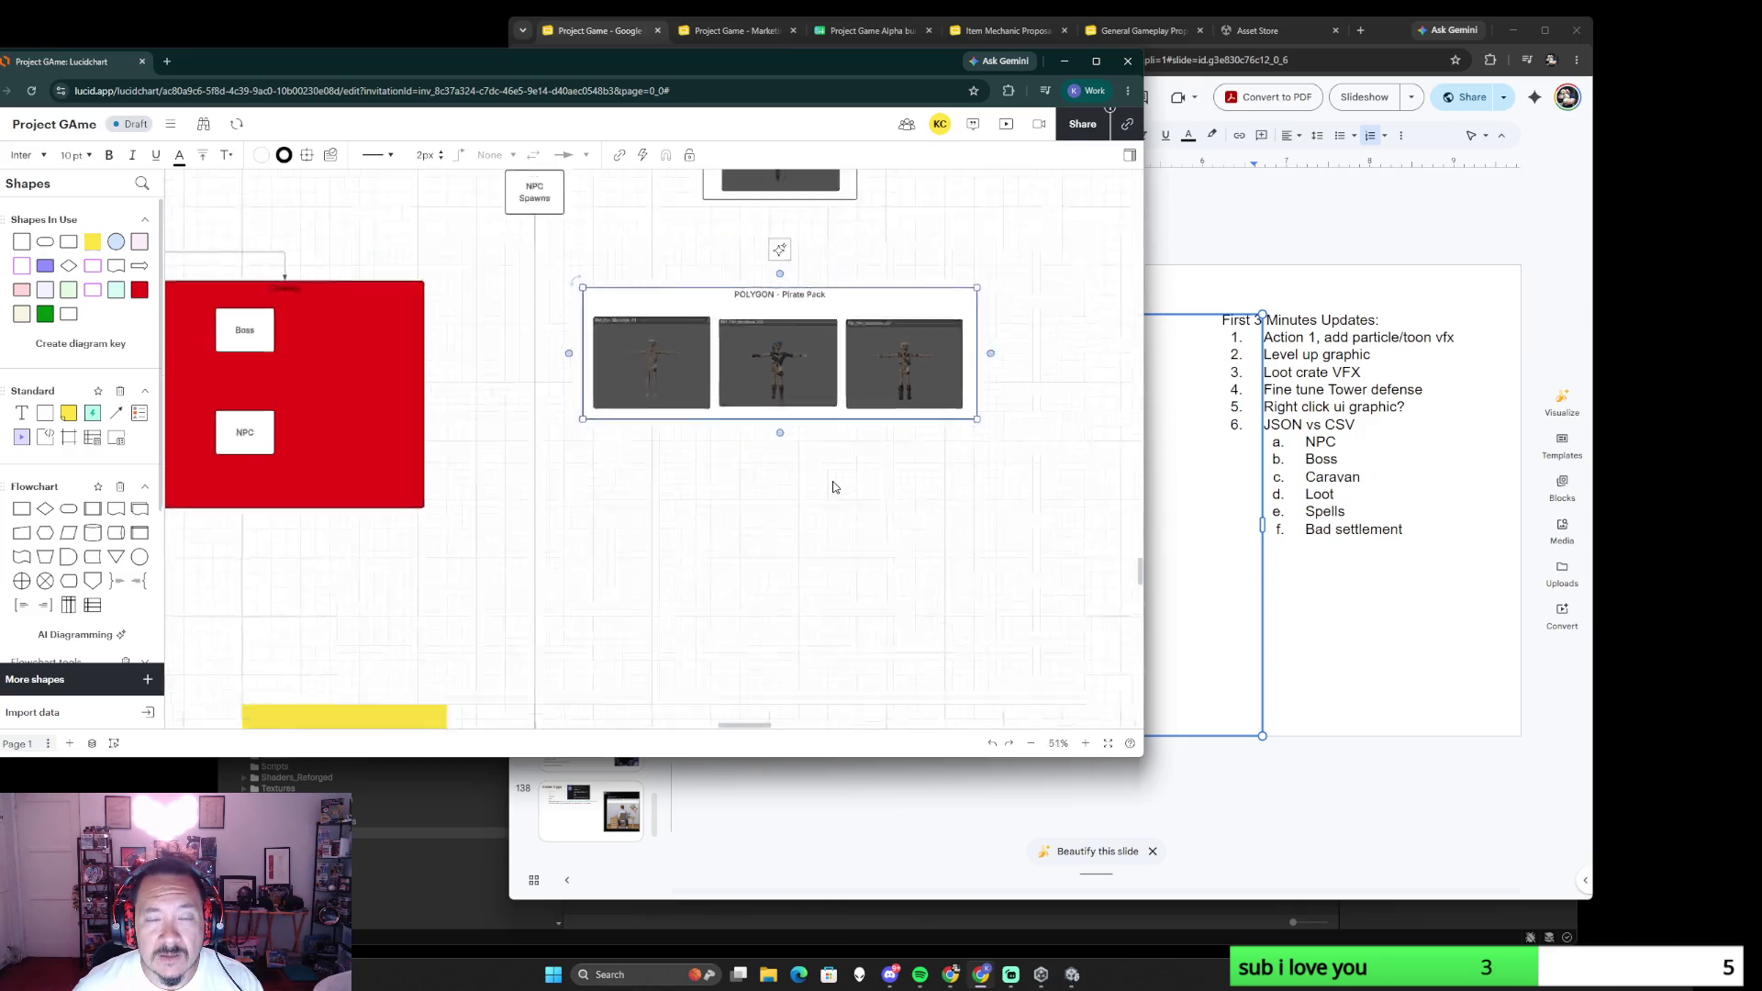
- Draw an arrow from the NPC Spawns box down to the Pirate Pack container
left_click_drag(675, 294, 728, 297)
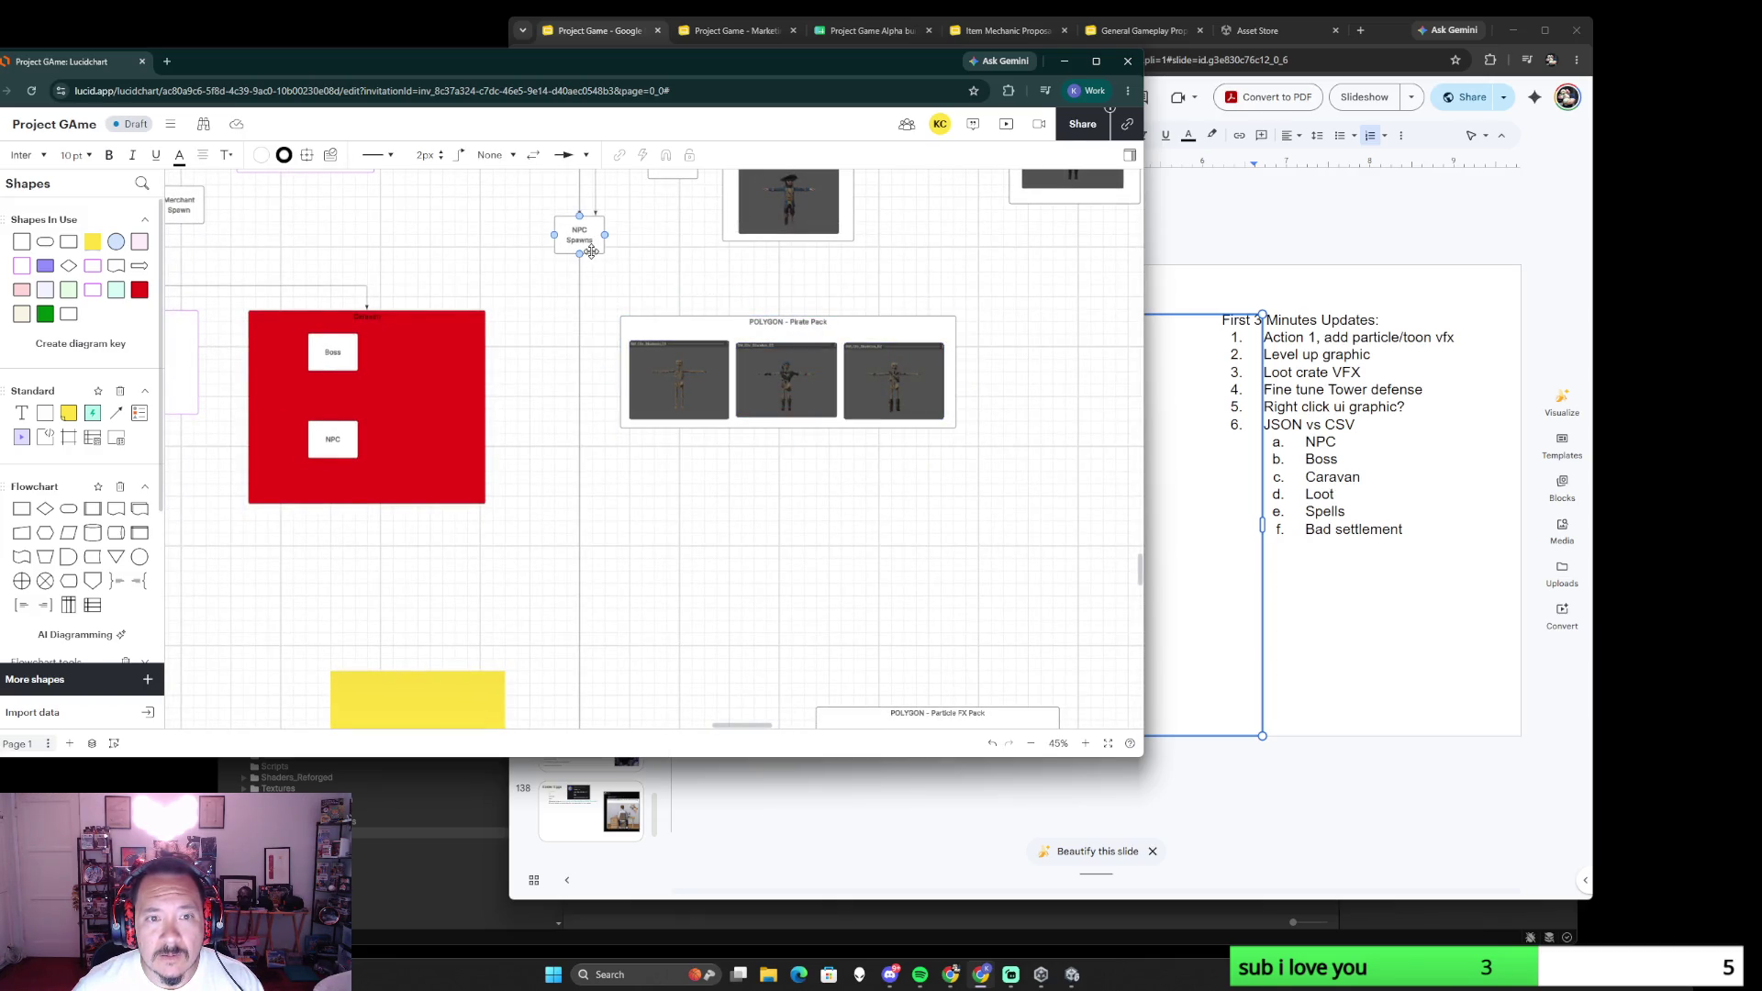
scroll(628, 265, "up", 5)
scroll(661, 285, "up", 3)
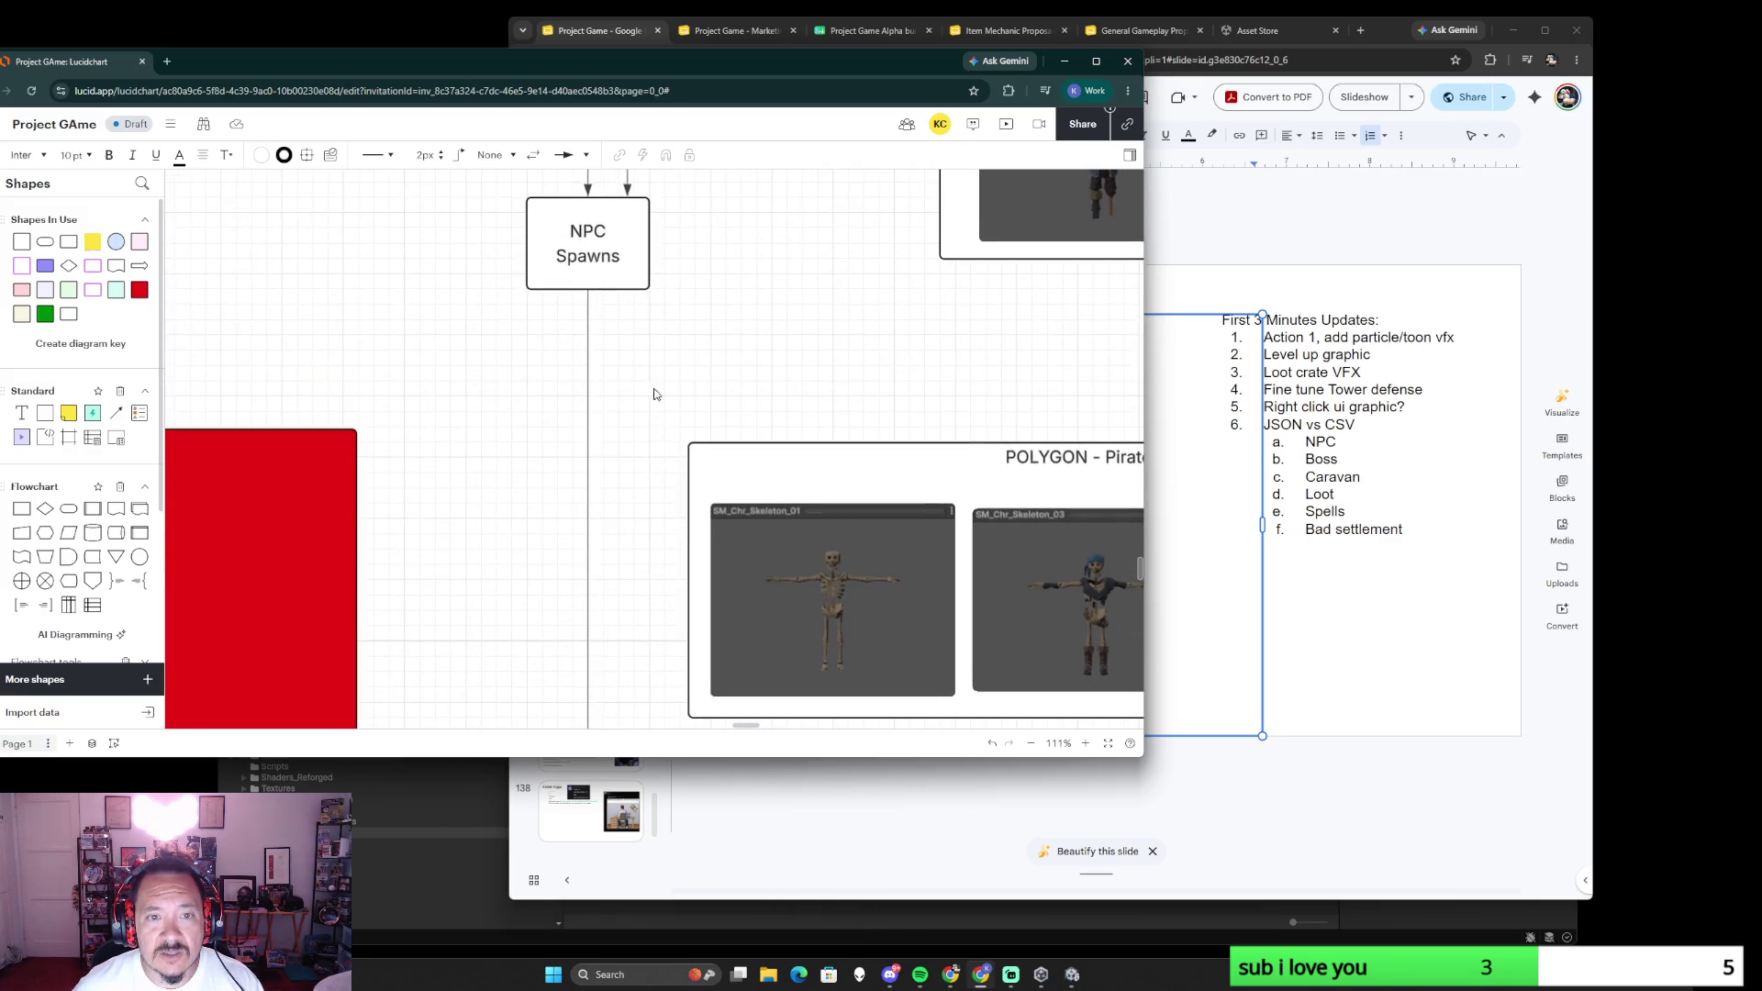
left_click_drag(624, 290, 686, 579)
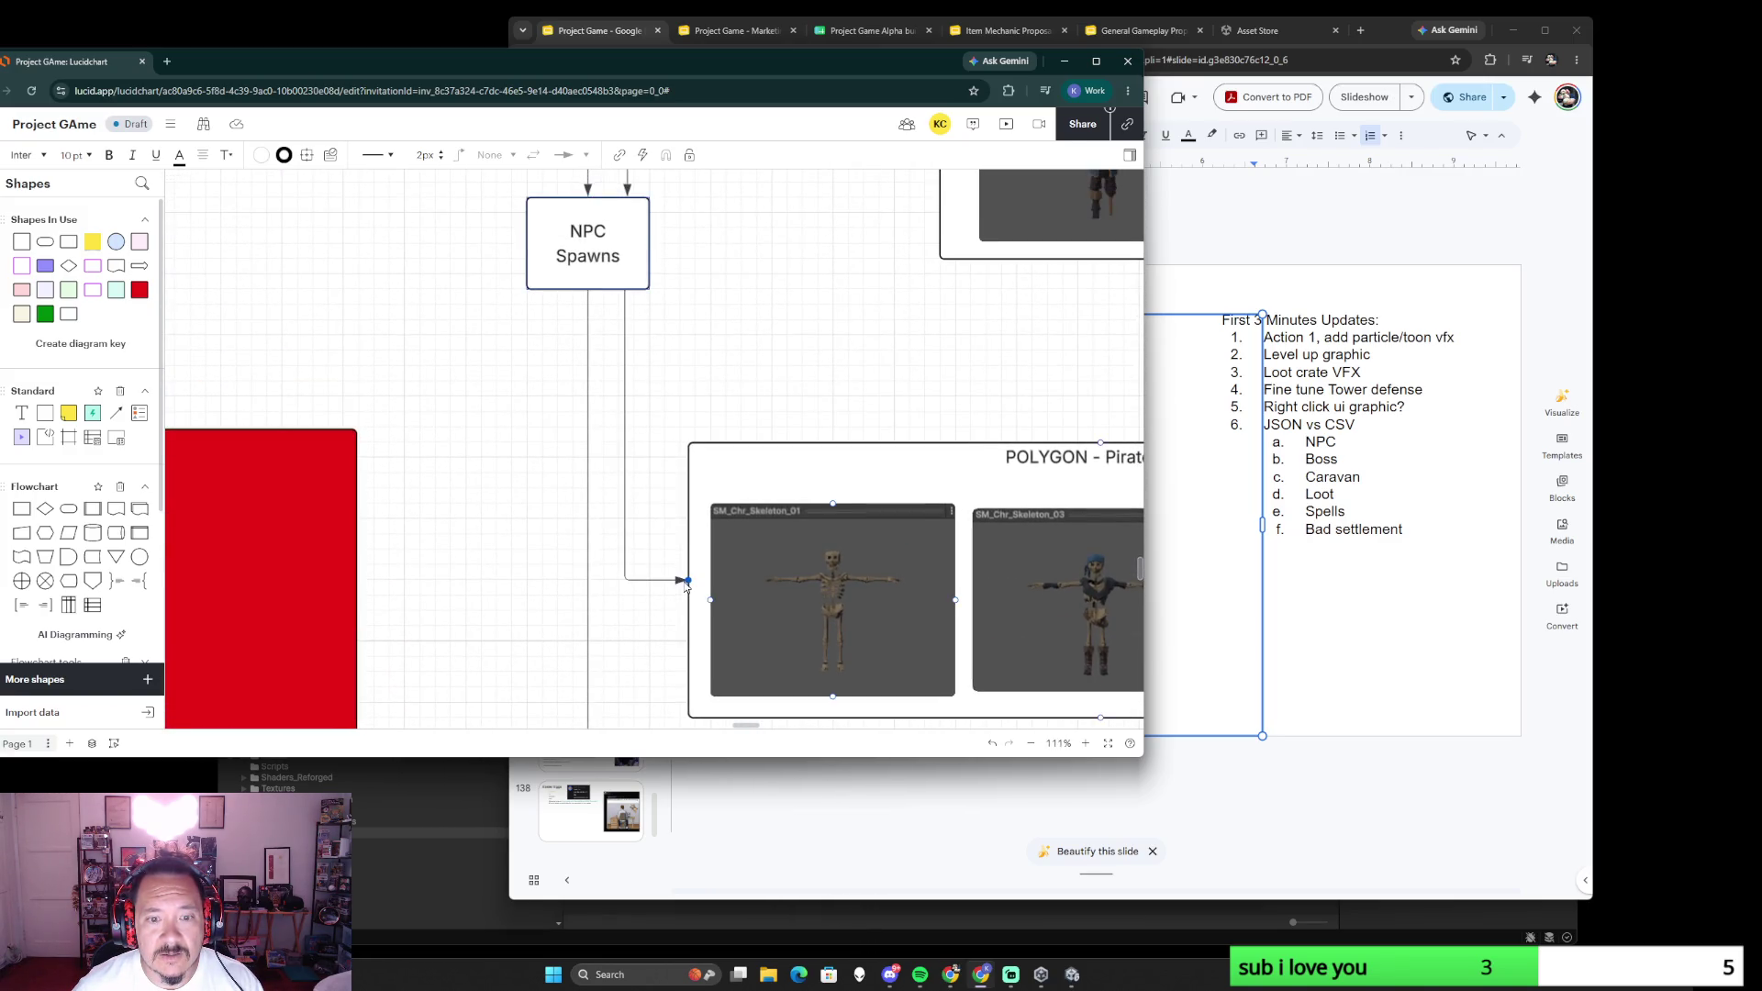
scroll(827, 404, "down", 5)
scroll(869, 316, "up", 1)
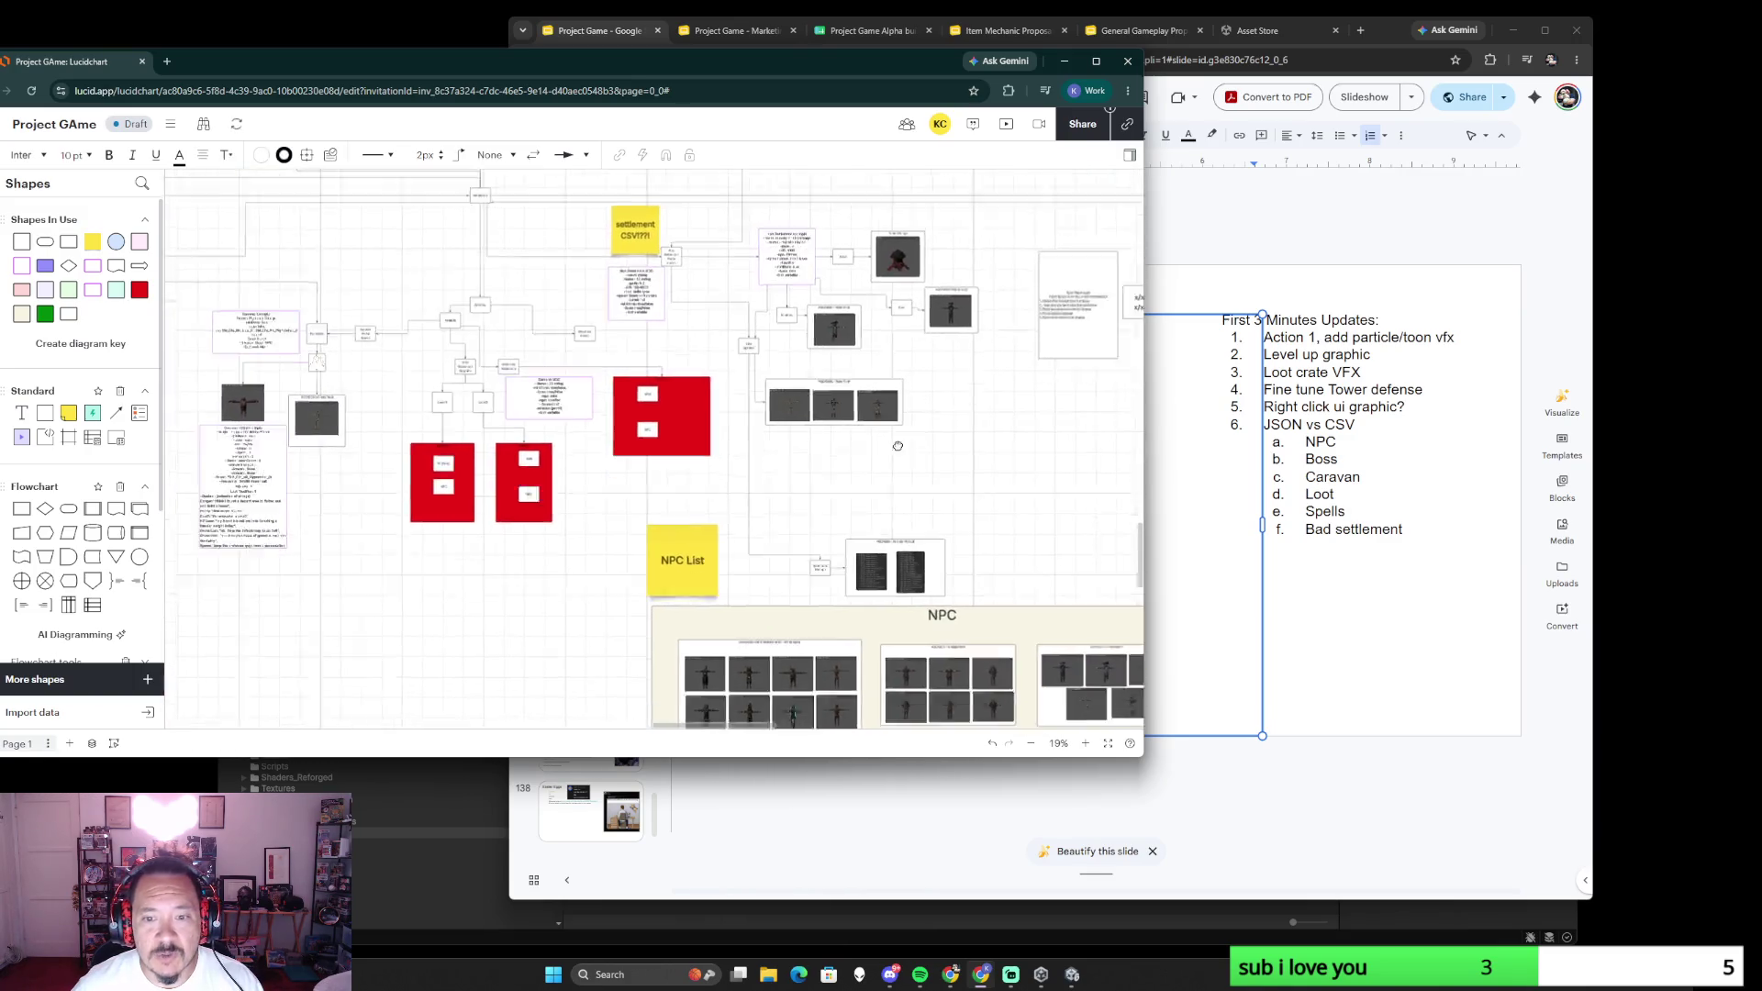
scroll(812, 373, "up", 1)
scroll(748, 428, "up", 2)
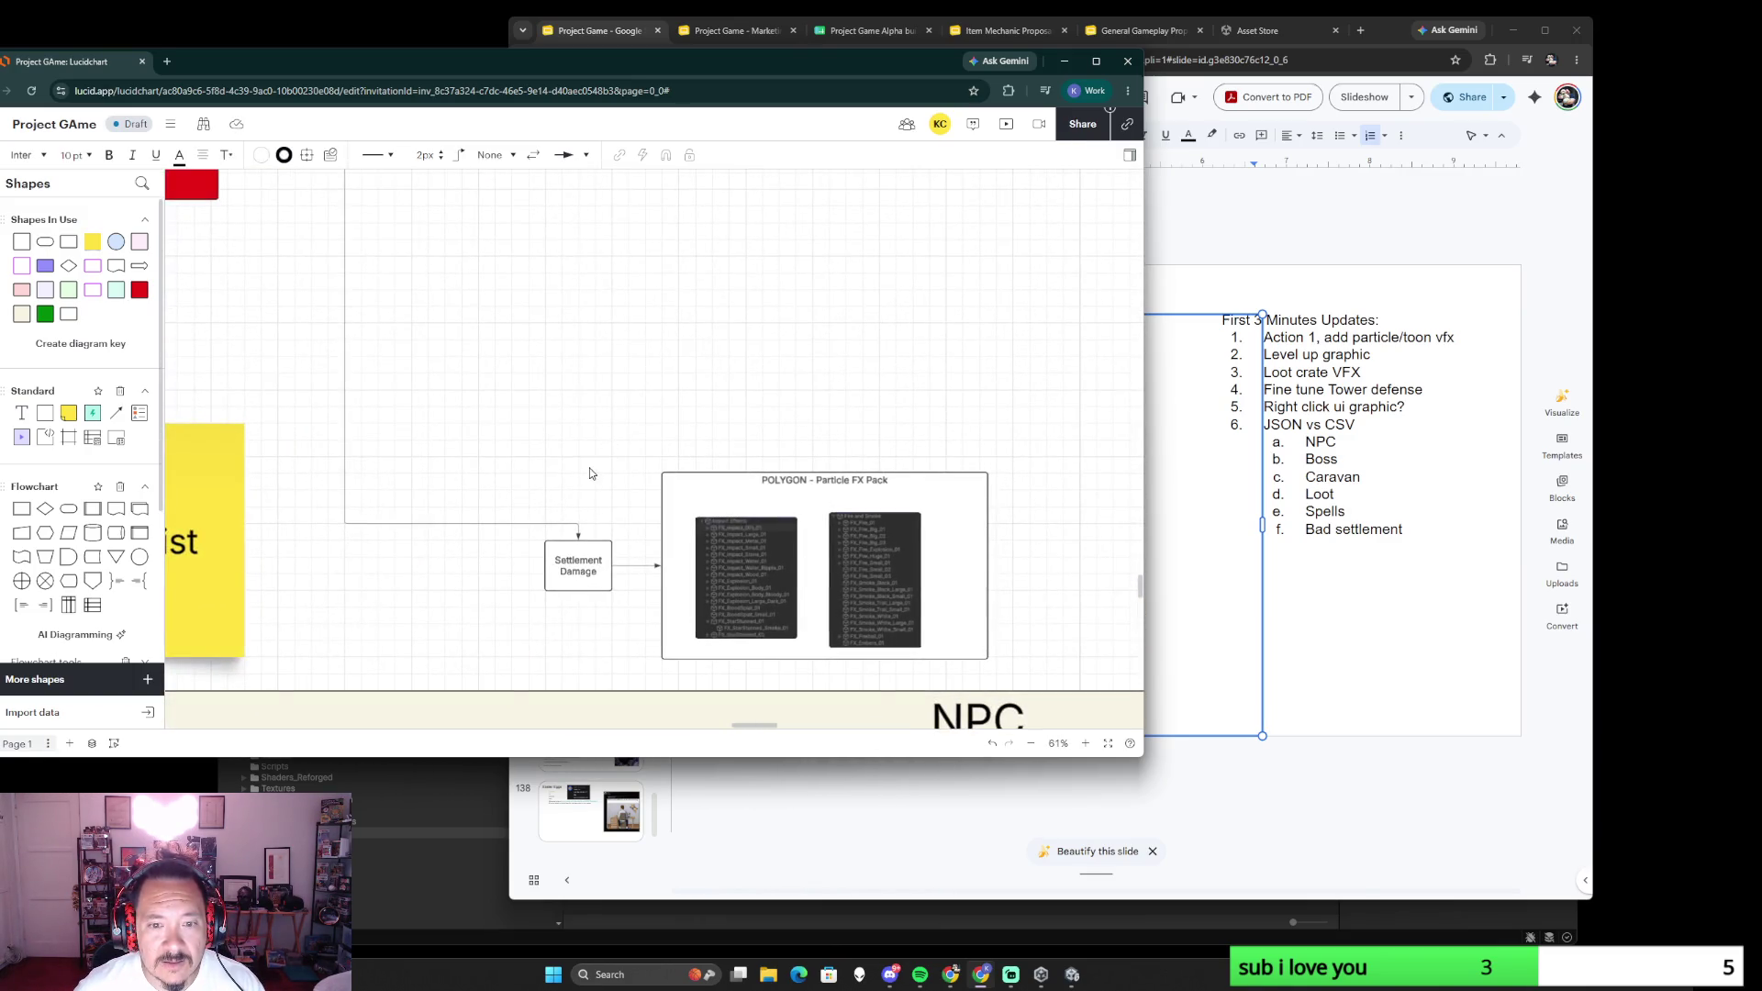
scroll(577, 474, "down", 2)
scroll(577, 473, "down", 1)
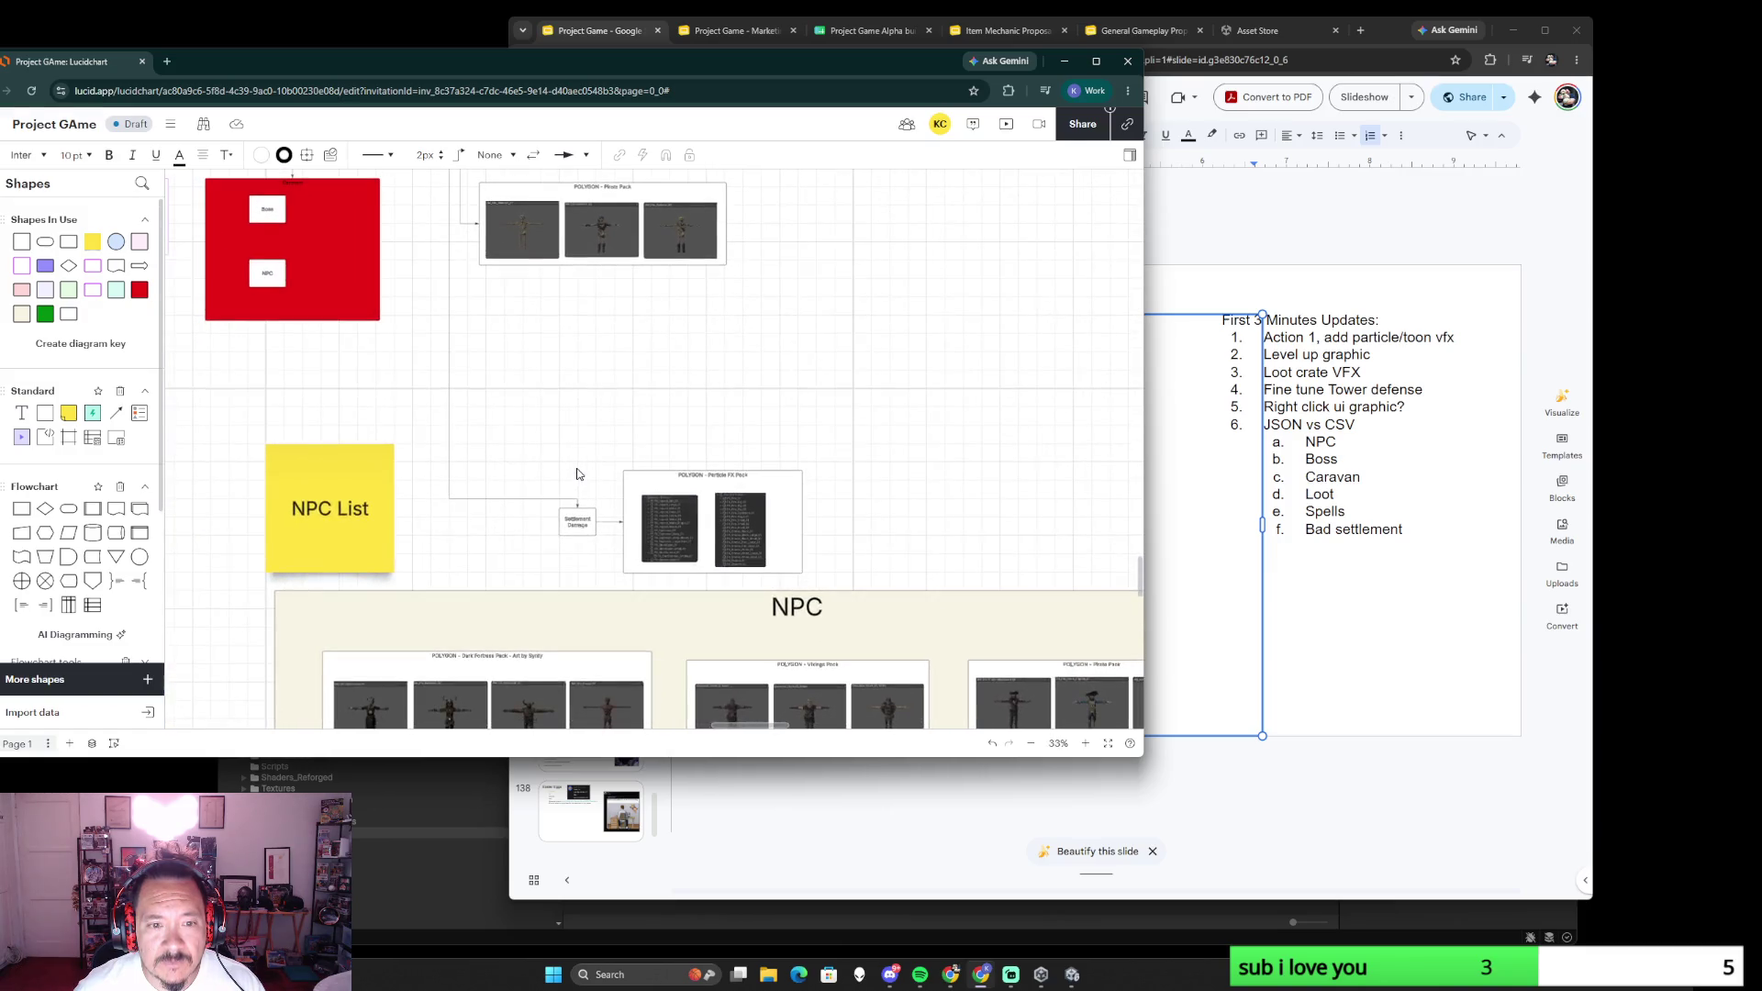
mouse_move(526, 332)
left_mouse_down()
mouse_move(572, 561)
mouse_move(612, 373)
left_mouse_up()
scroll(680, 488, "up", 1)
scroll(680, 483, "down", 2)
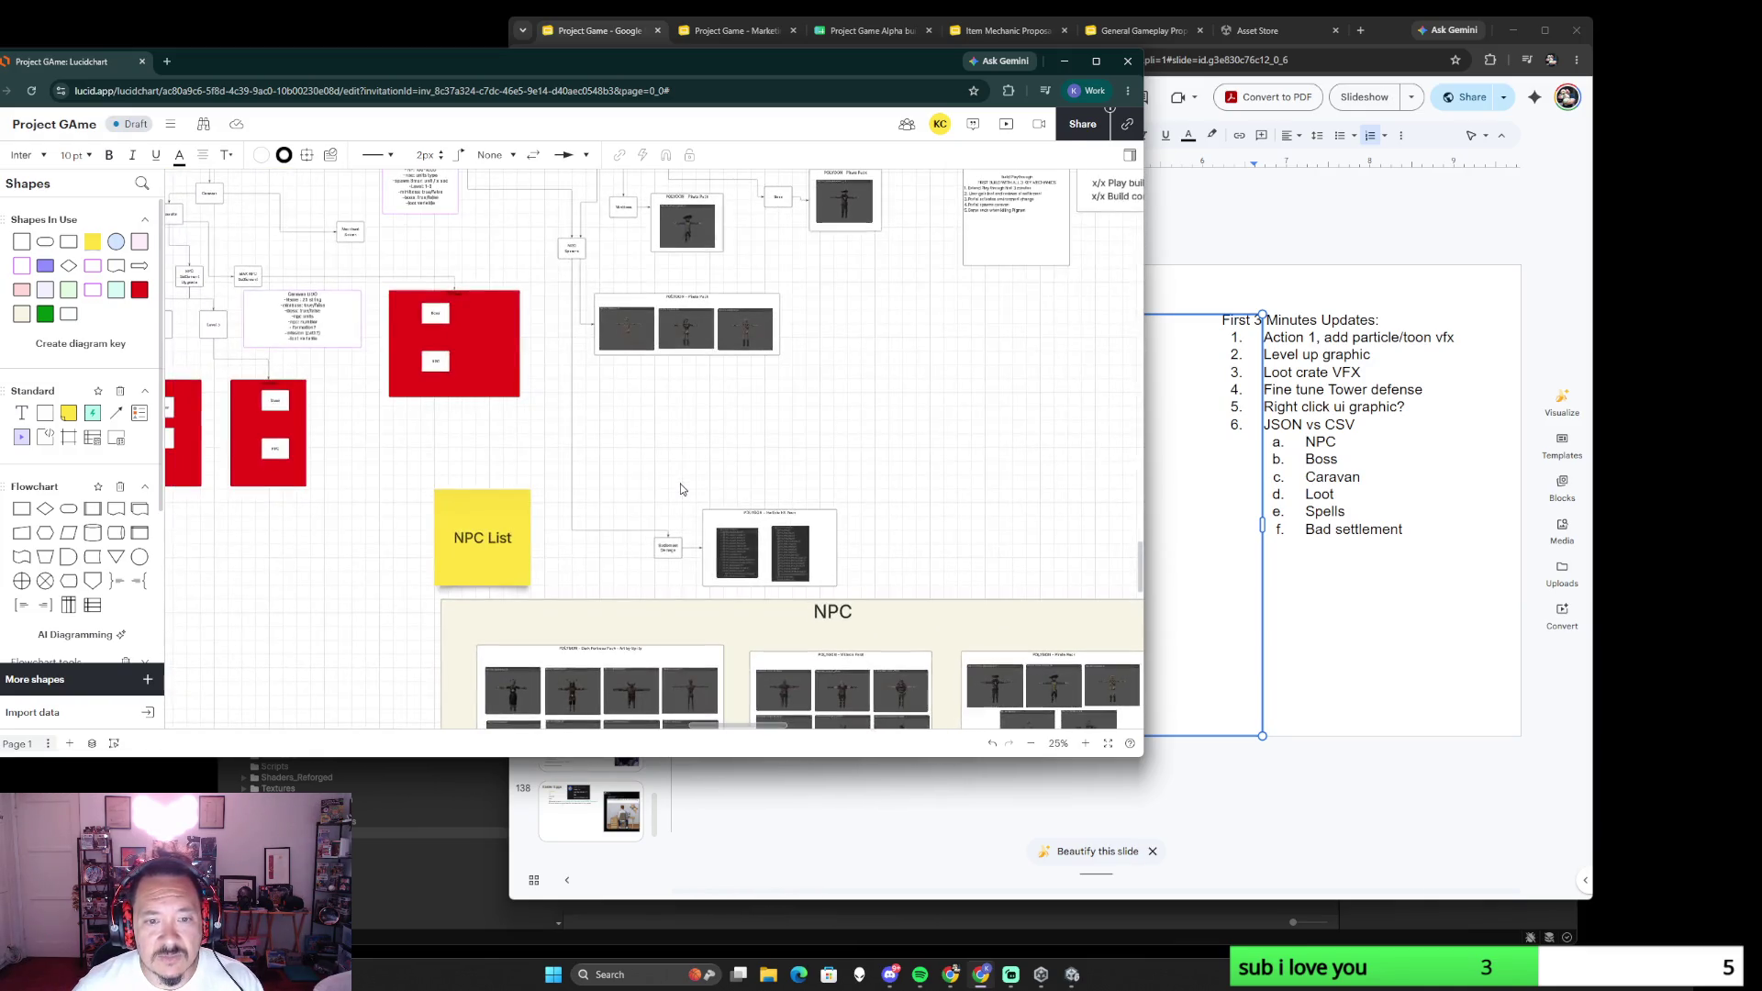
left_click(569, 456)
key("Delete")
mouse_move(647, 472)
left_mouse_down()
mouse_move(812, 605)
mouse_move(957, 324)
left_mouse_up()
scroll(870, 380, "up", 3)
scroll(851, 388, "down", 5)
scroll(764, 449, "up", 5)
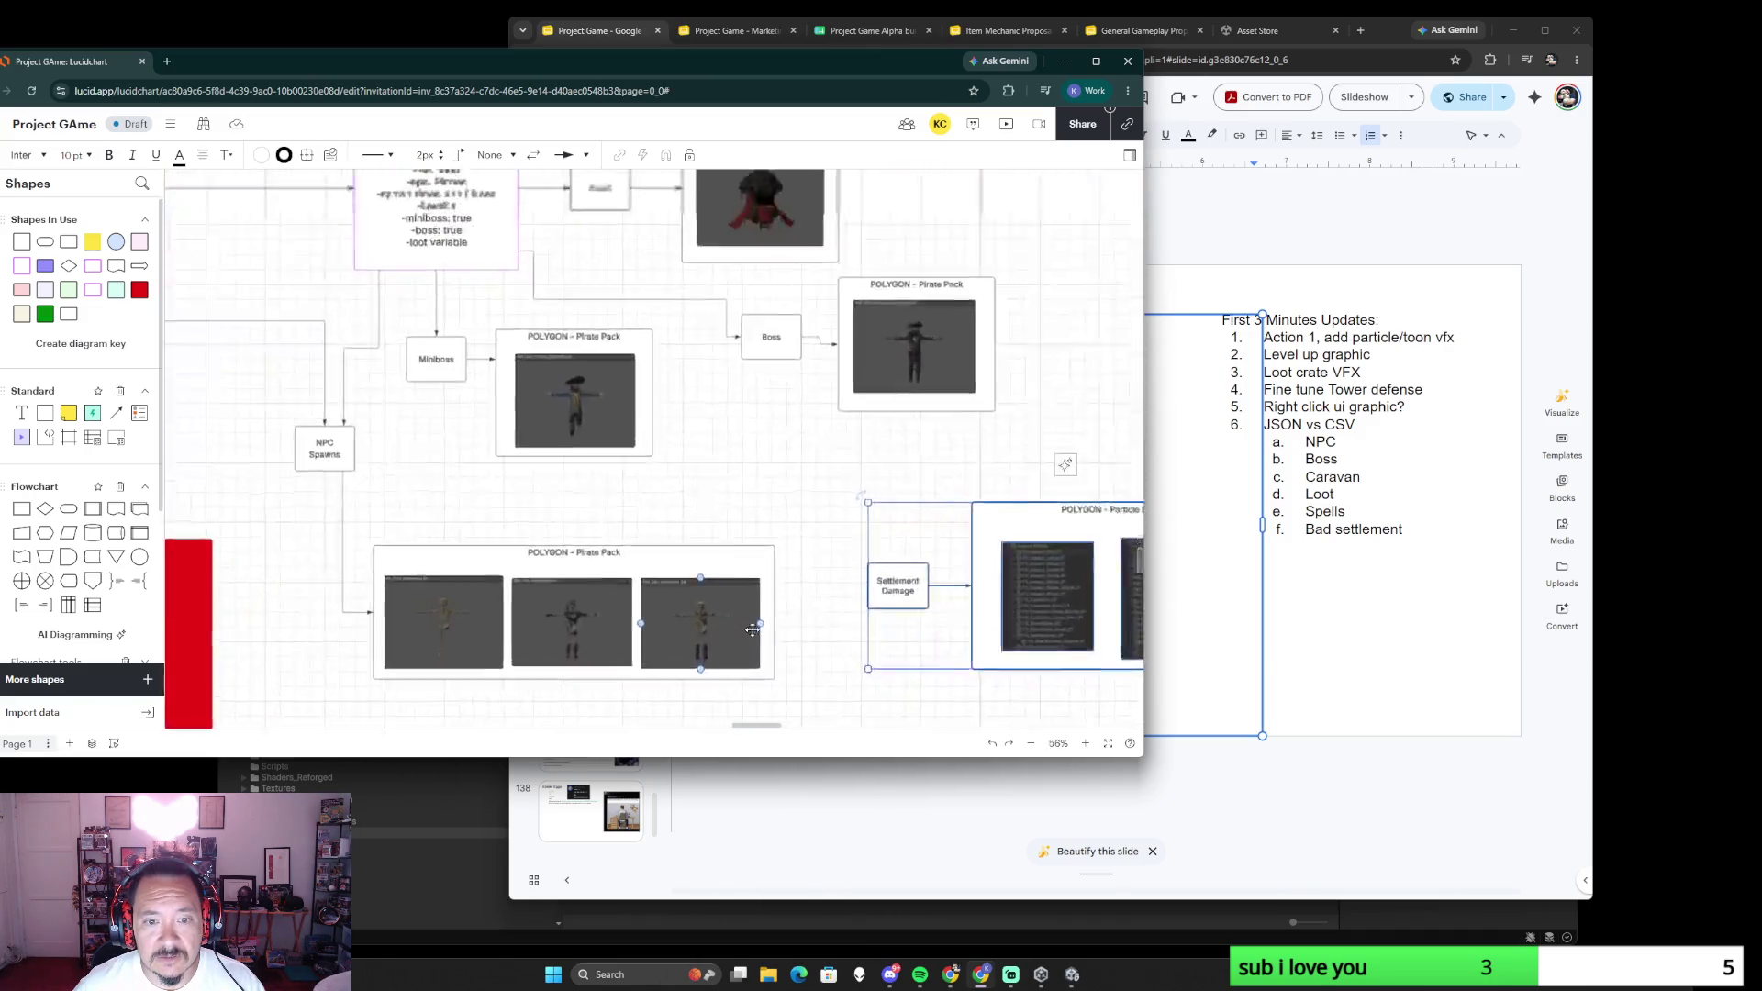
scroll(764, 449, "up", 3)
scroll(728, 519, "down", 4)
scroll(729, 518, "up", 3)
left_click(816, 495)
left_click_drag(816, 496, 836, 381)
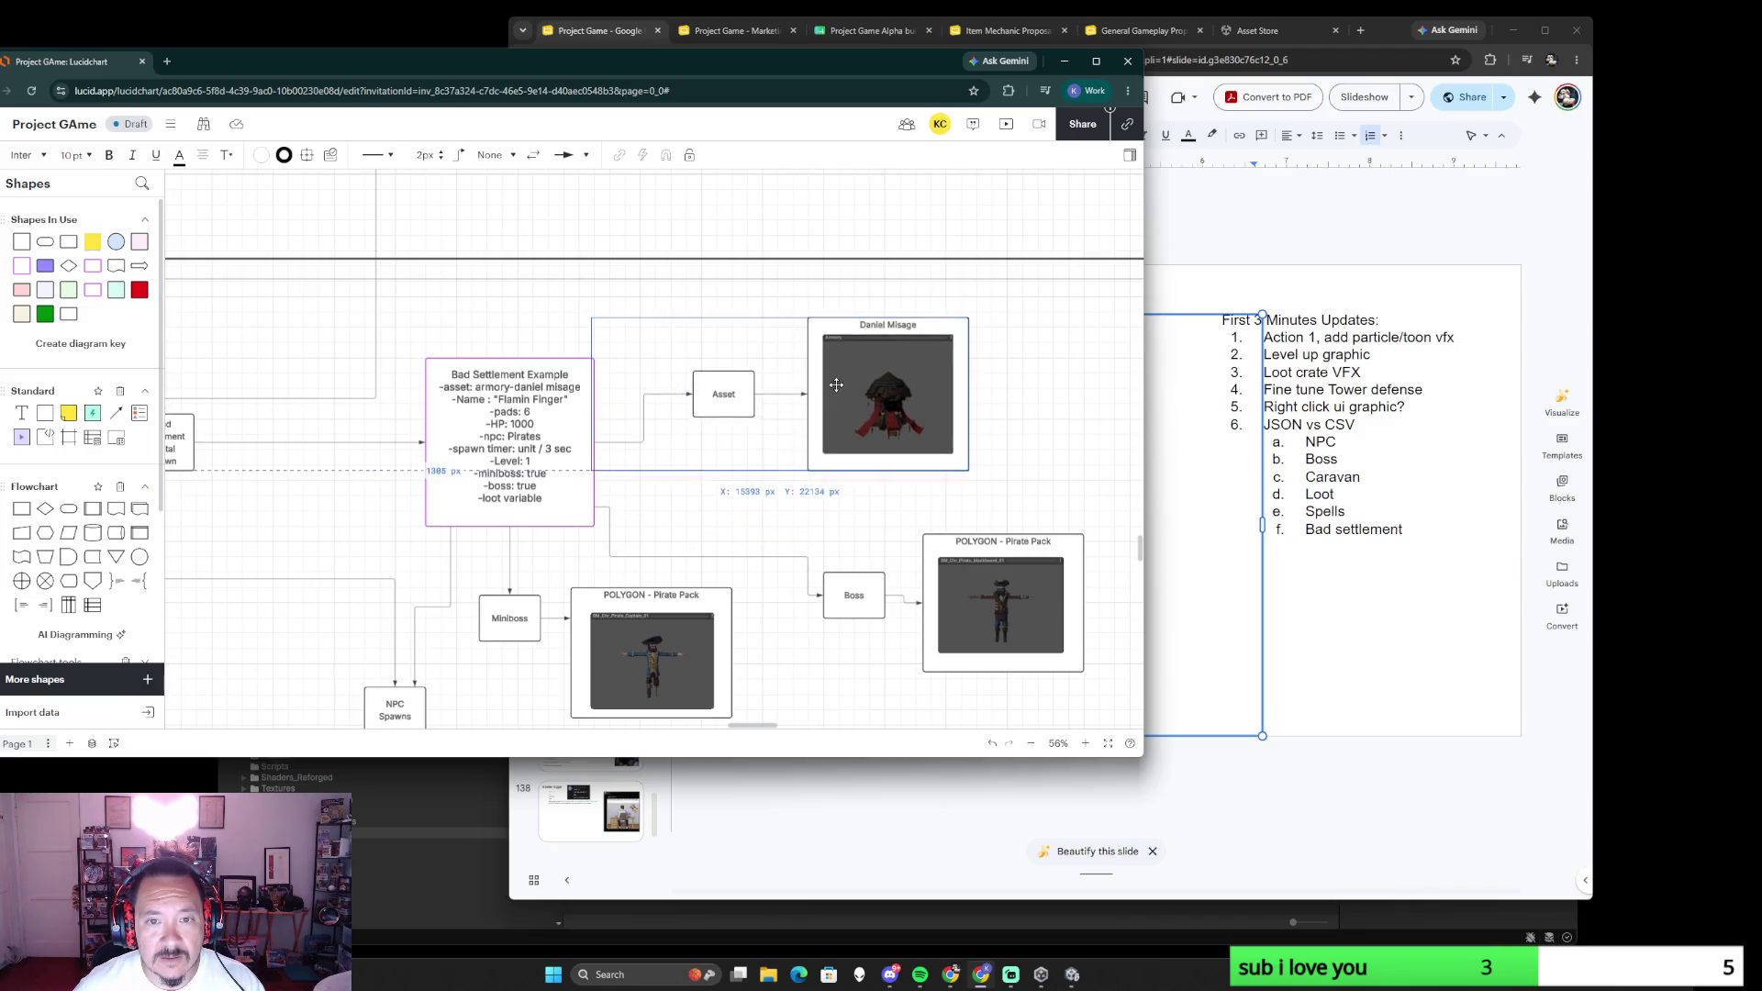
left_click(621, 446)
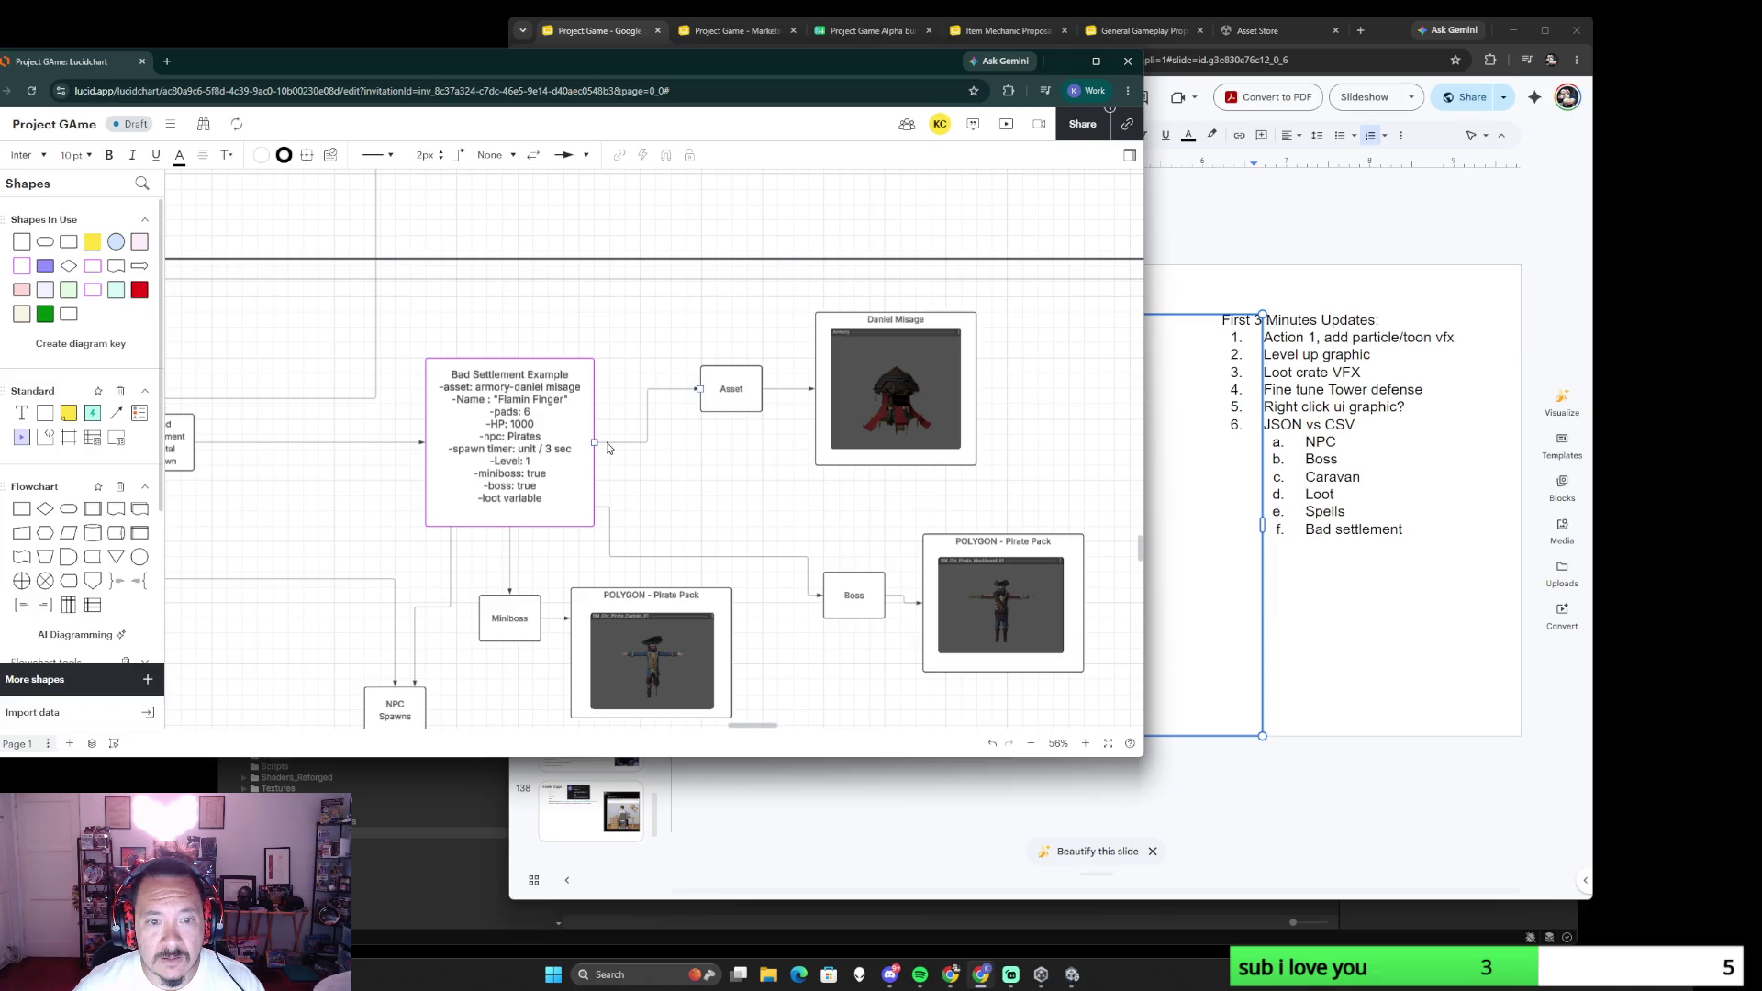
- Start a short connector from the Bad Settlement Example box's right side
left_click_drag(592, 442, 610, 380)
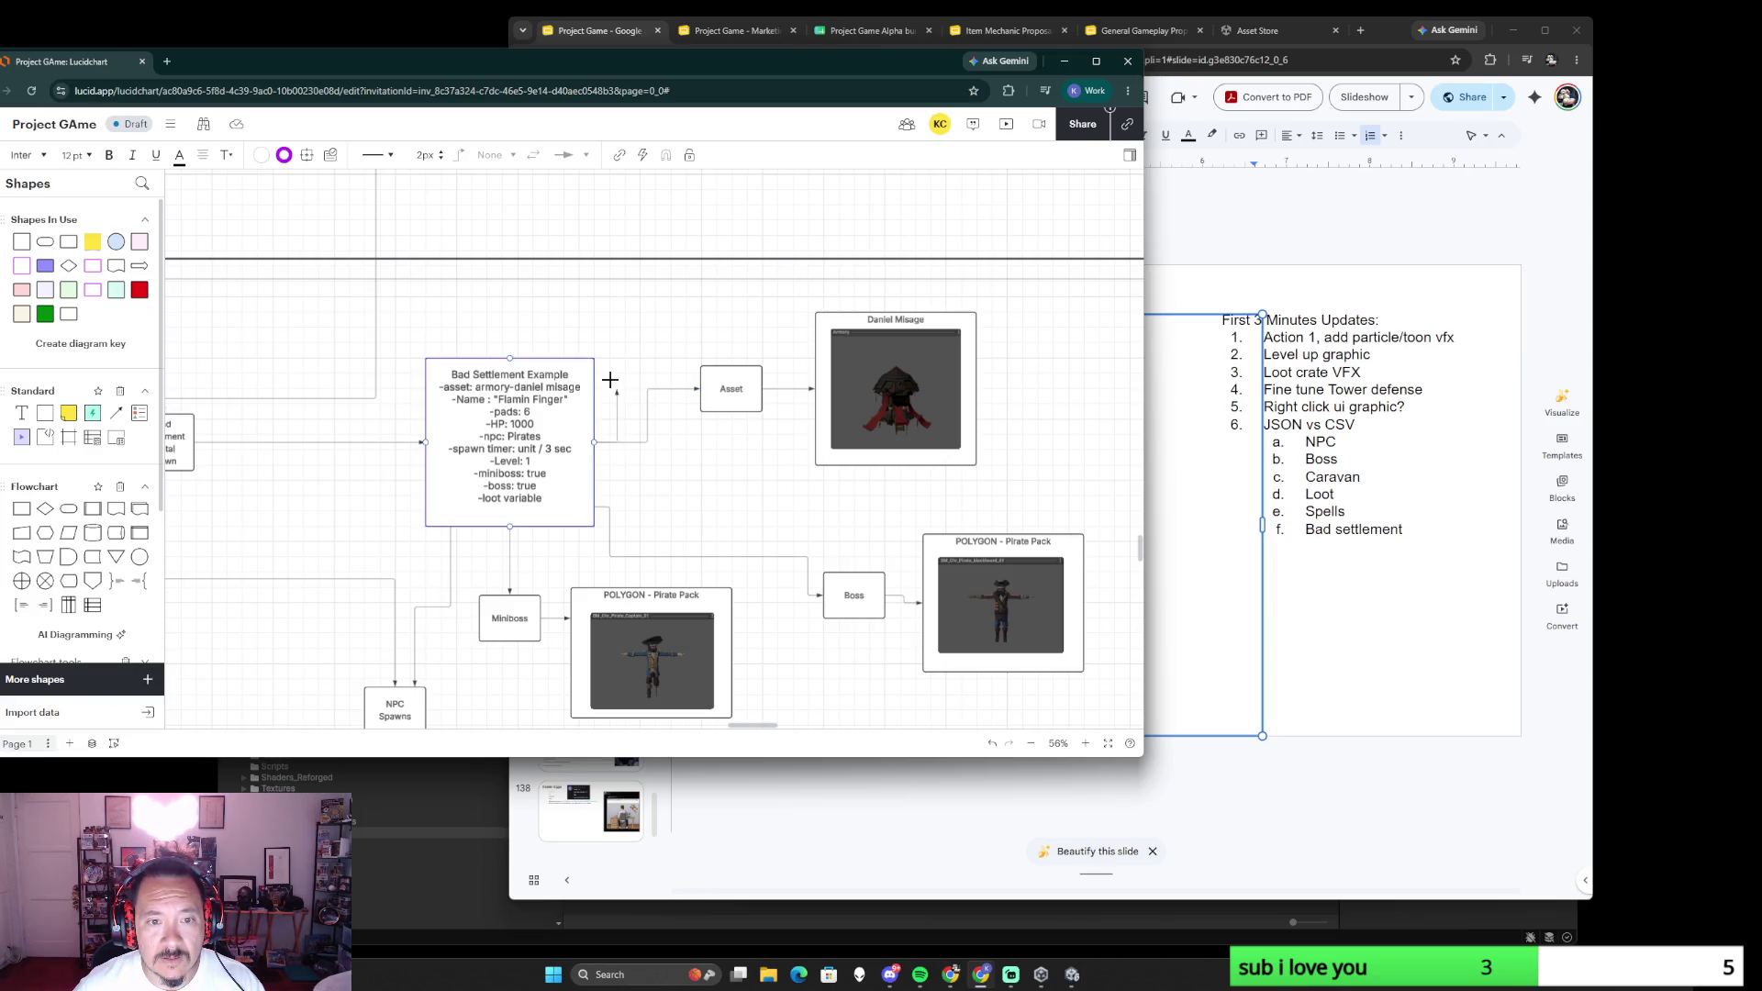
left_click_drag(595, 438, 609, 391)
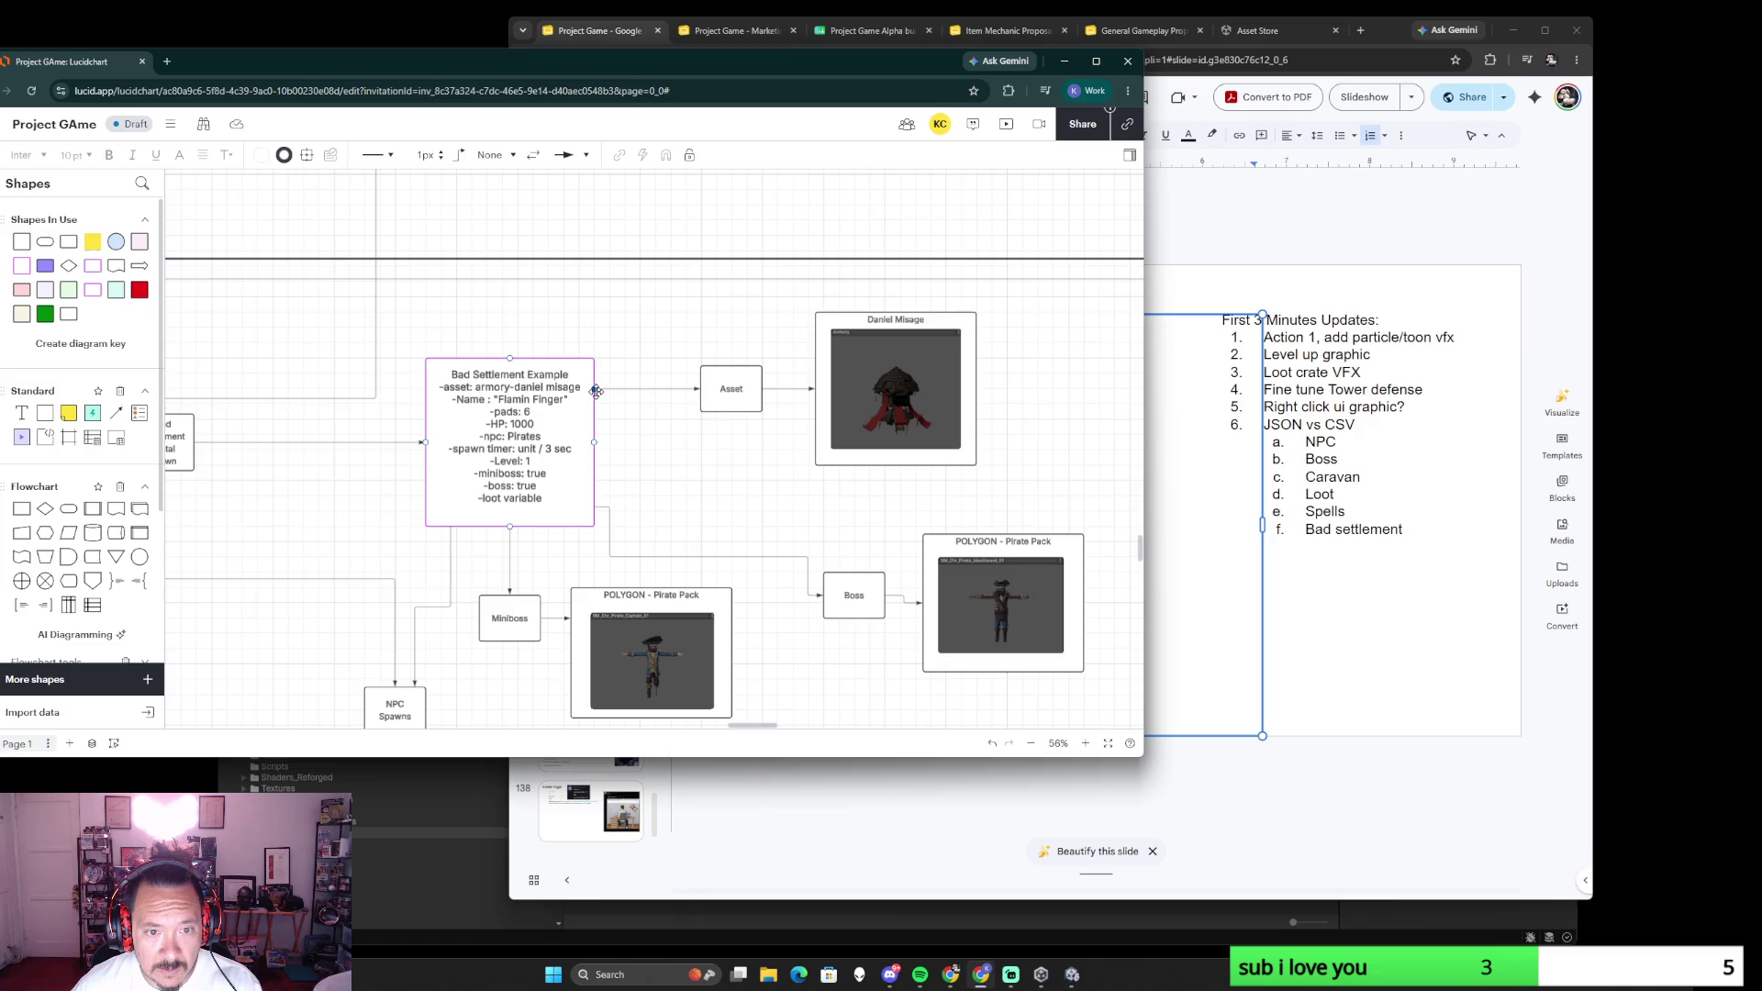
left_click(664, 444)
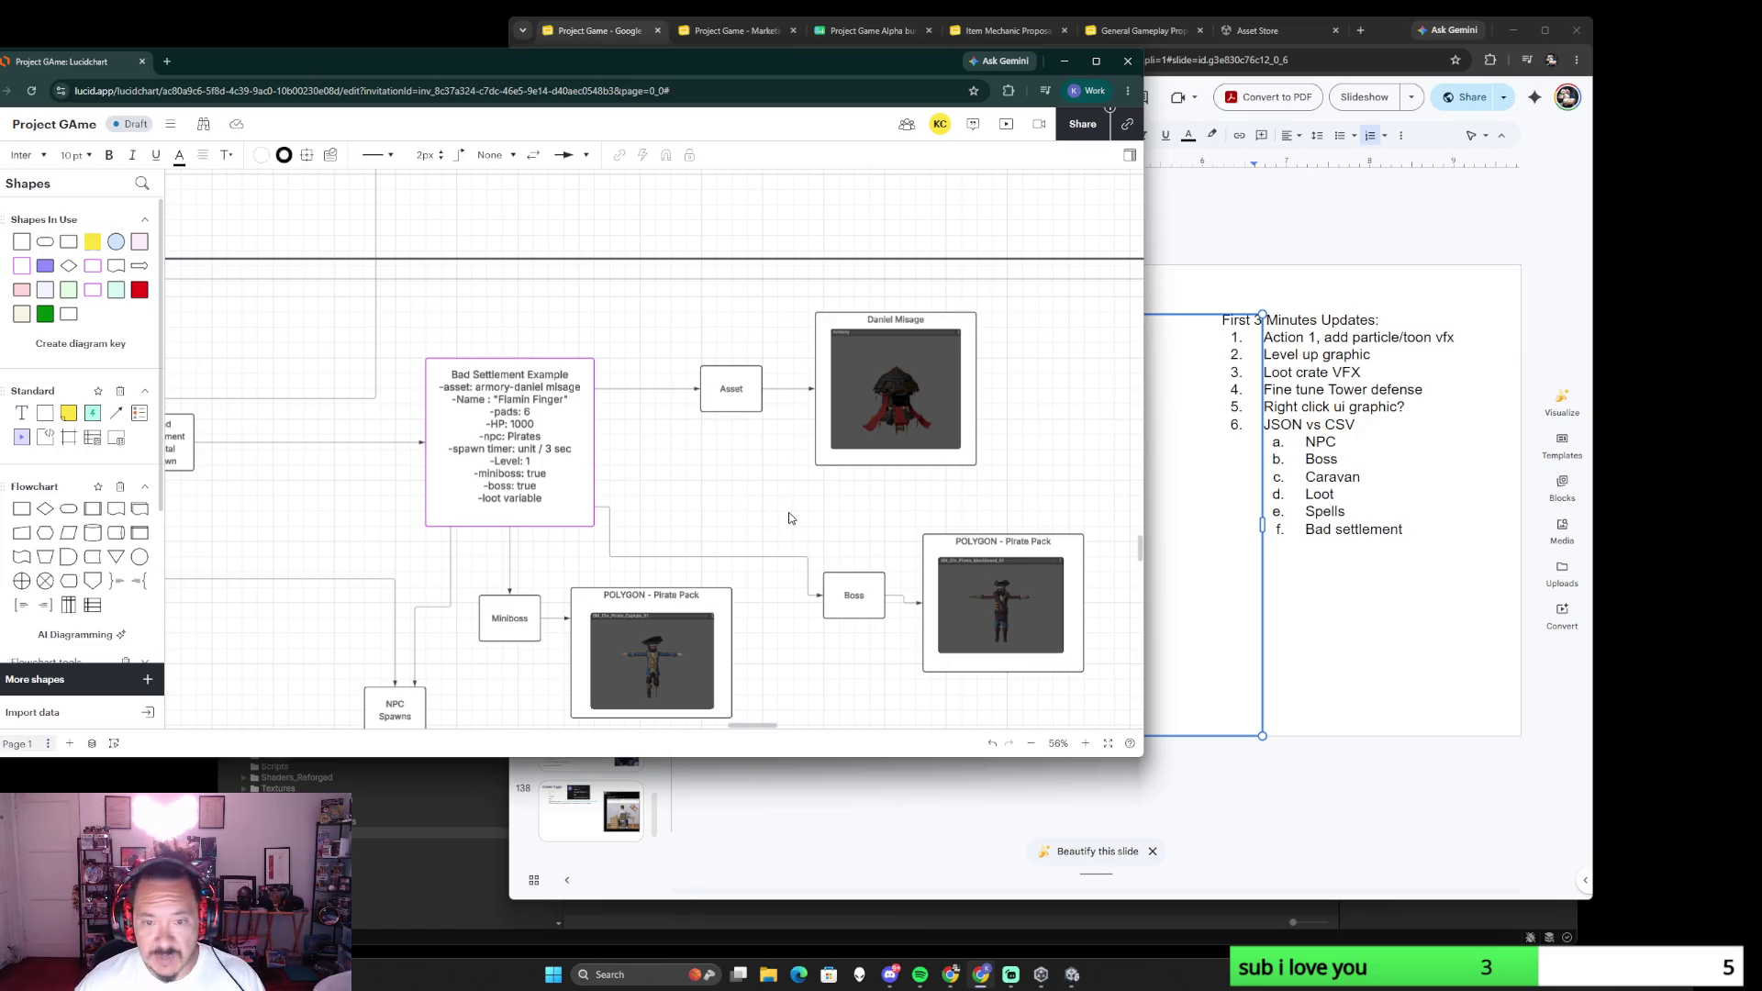
scroll(789, 519, "down", 3)
scroll(788, 523, "up", 2)
scroll(782, 535, "down", 3)
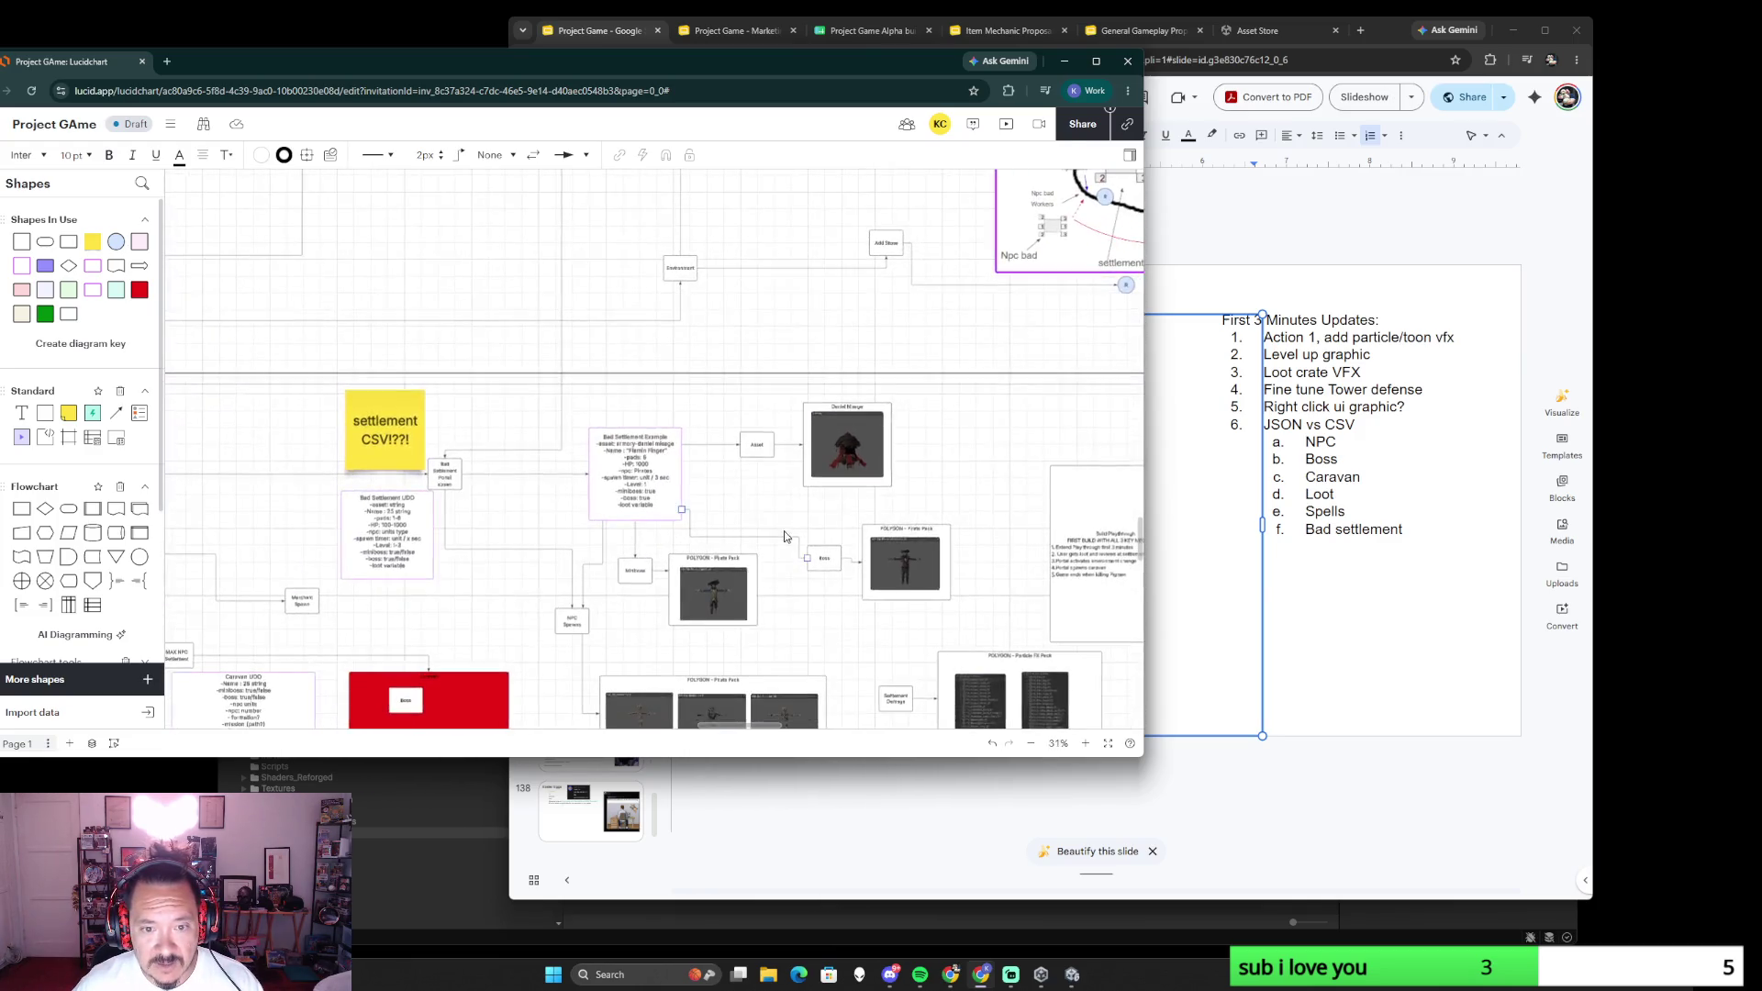
left_click_drag(783, 530, 710, 442)
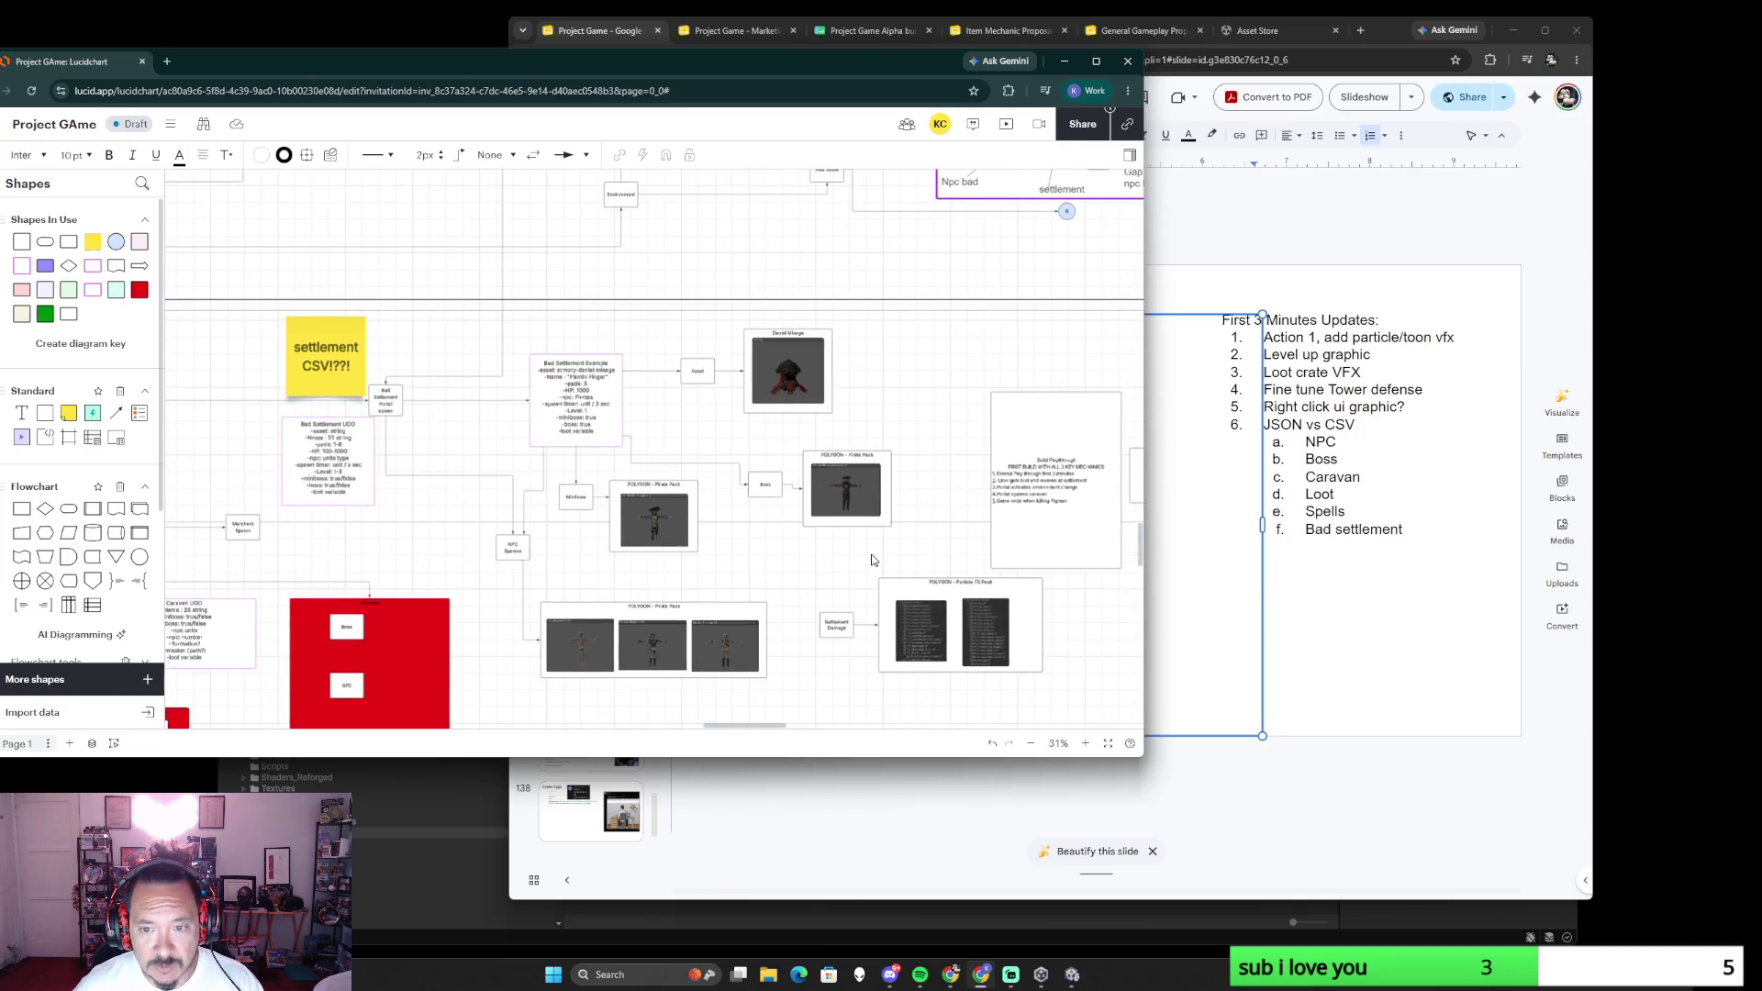
scroll(840, 565, "right", 5)
scroll(859, 506, "up", 1)
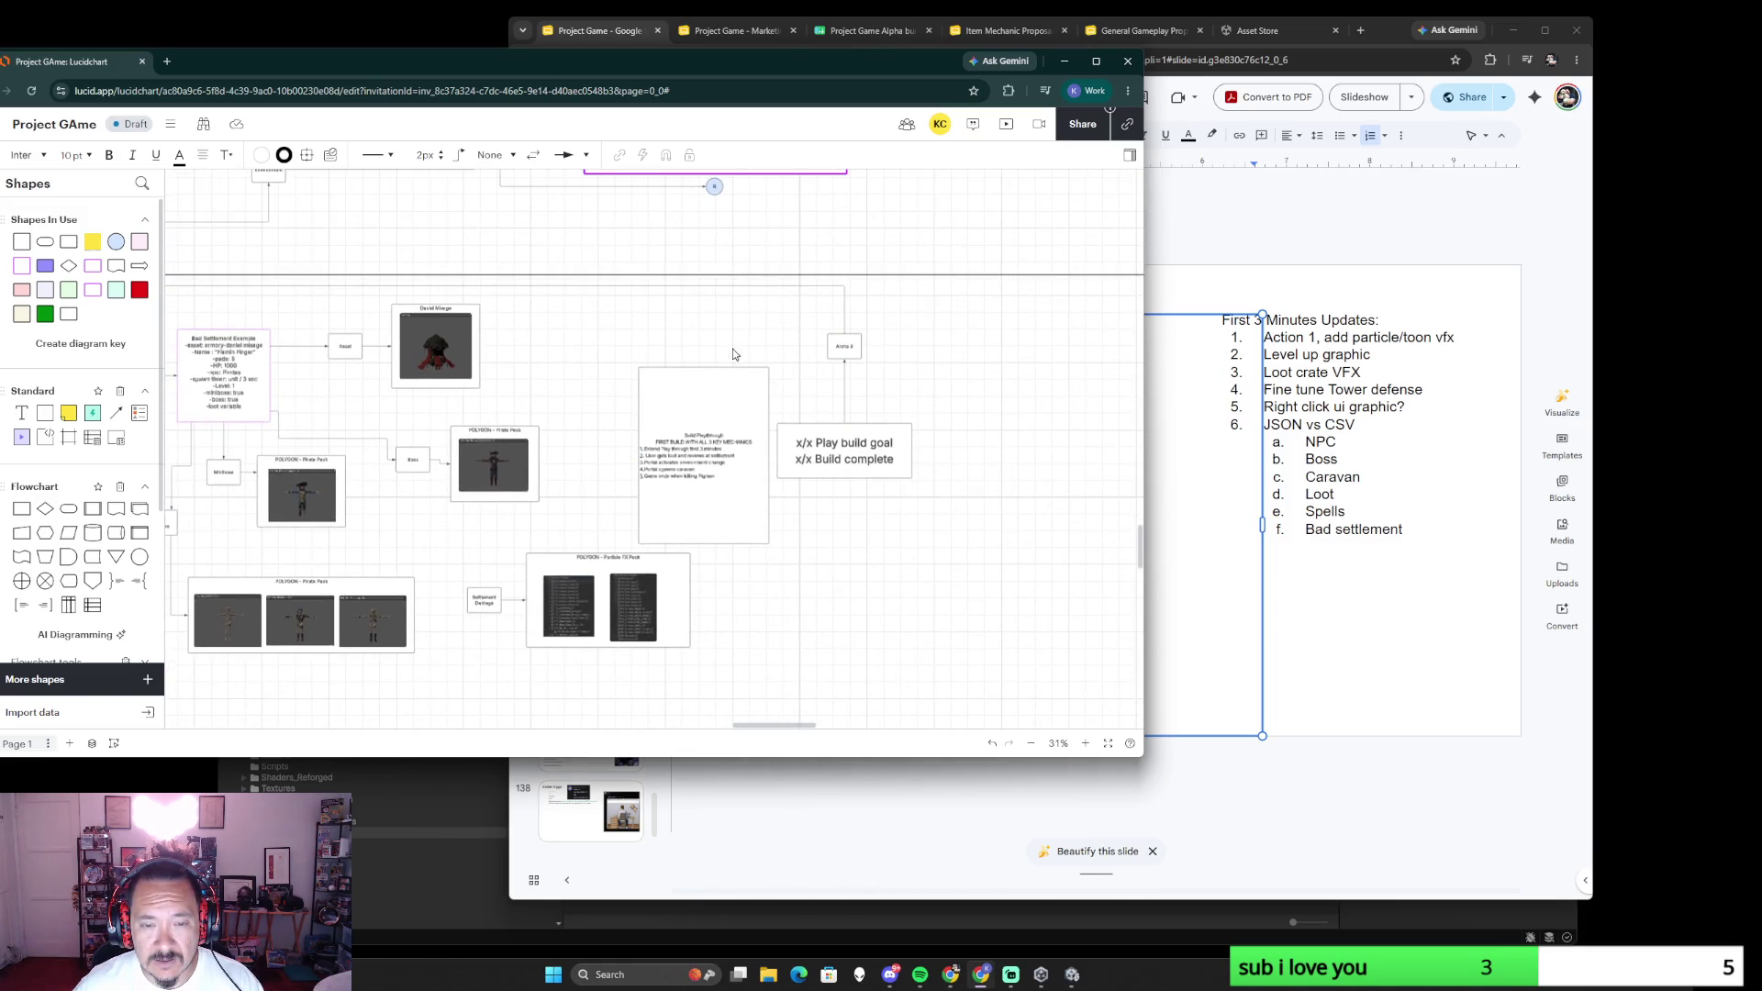
mouse_move(714, 341)
left_mouse_down()
mouse_move(856, 481)
mouse_move(1055, 464)
left_mouse_up()
left_click(919, 445)
scroll(826, 468, "left", 5)
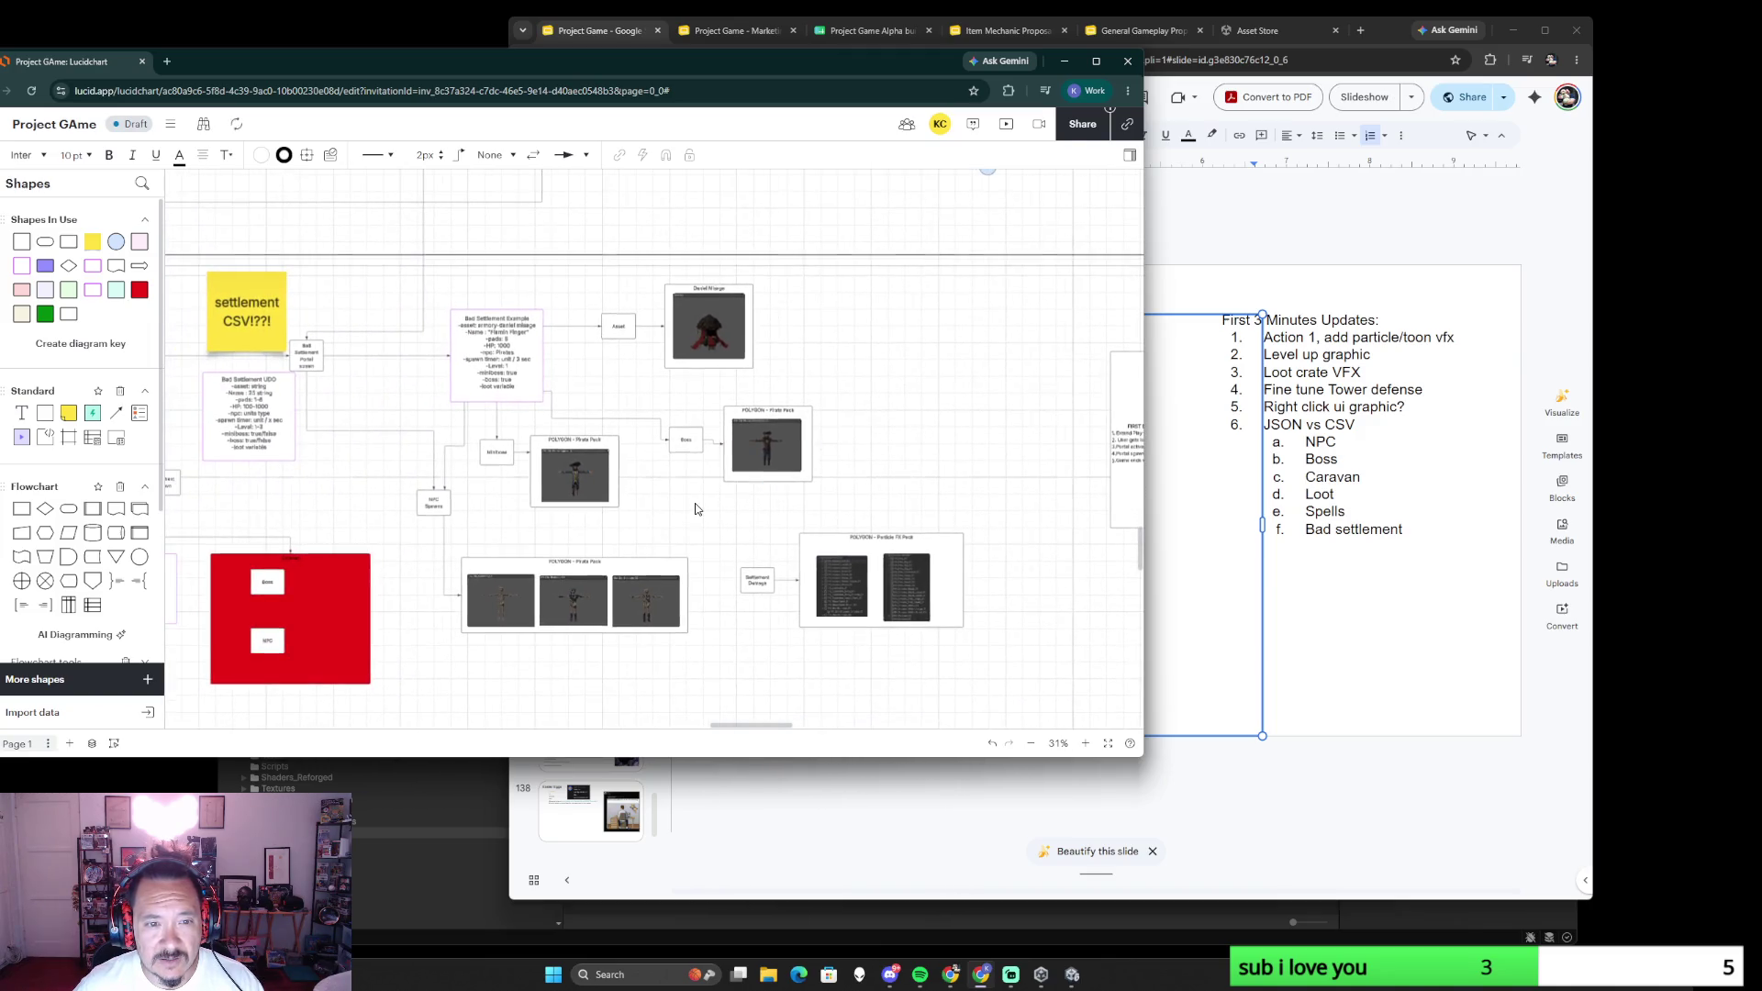
scroll(696, 509, "up", 2)
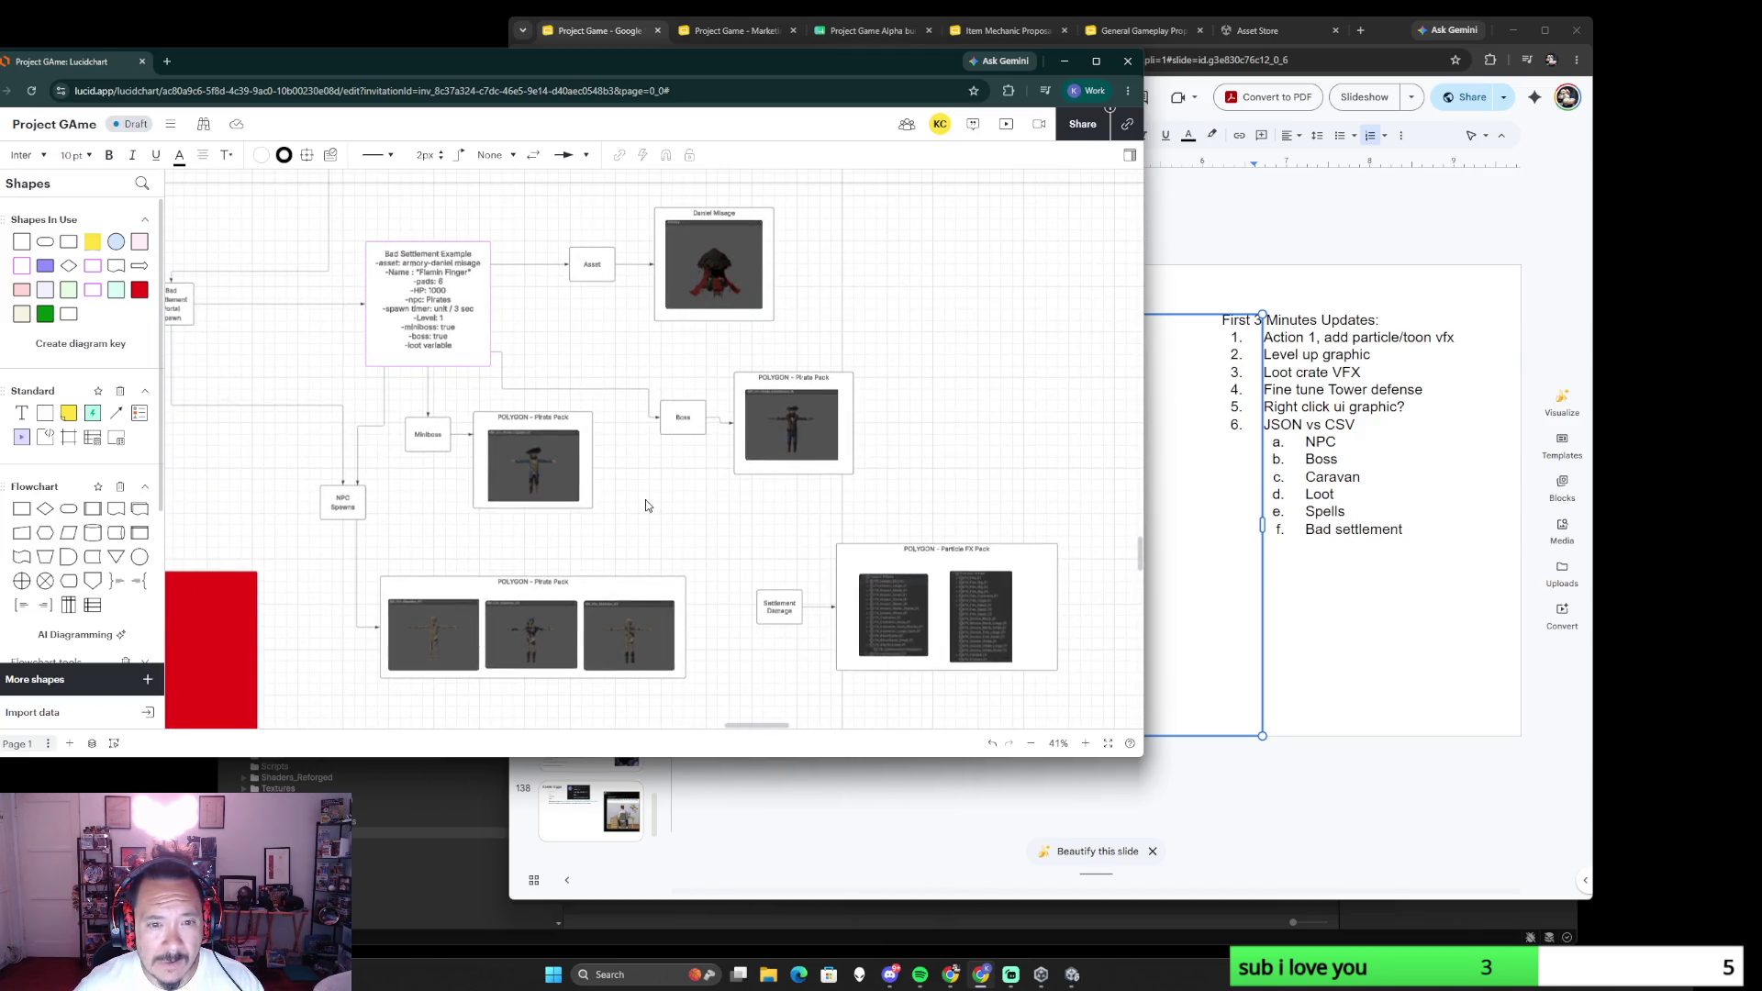
scroll(675, 516, "left", 3)
scroll(674, 516, "up", 1)
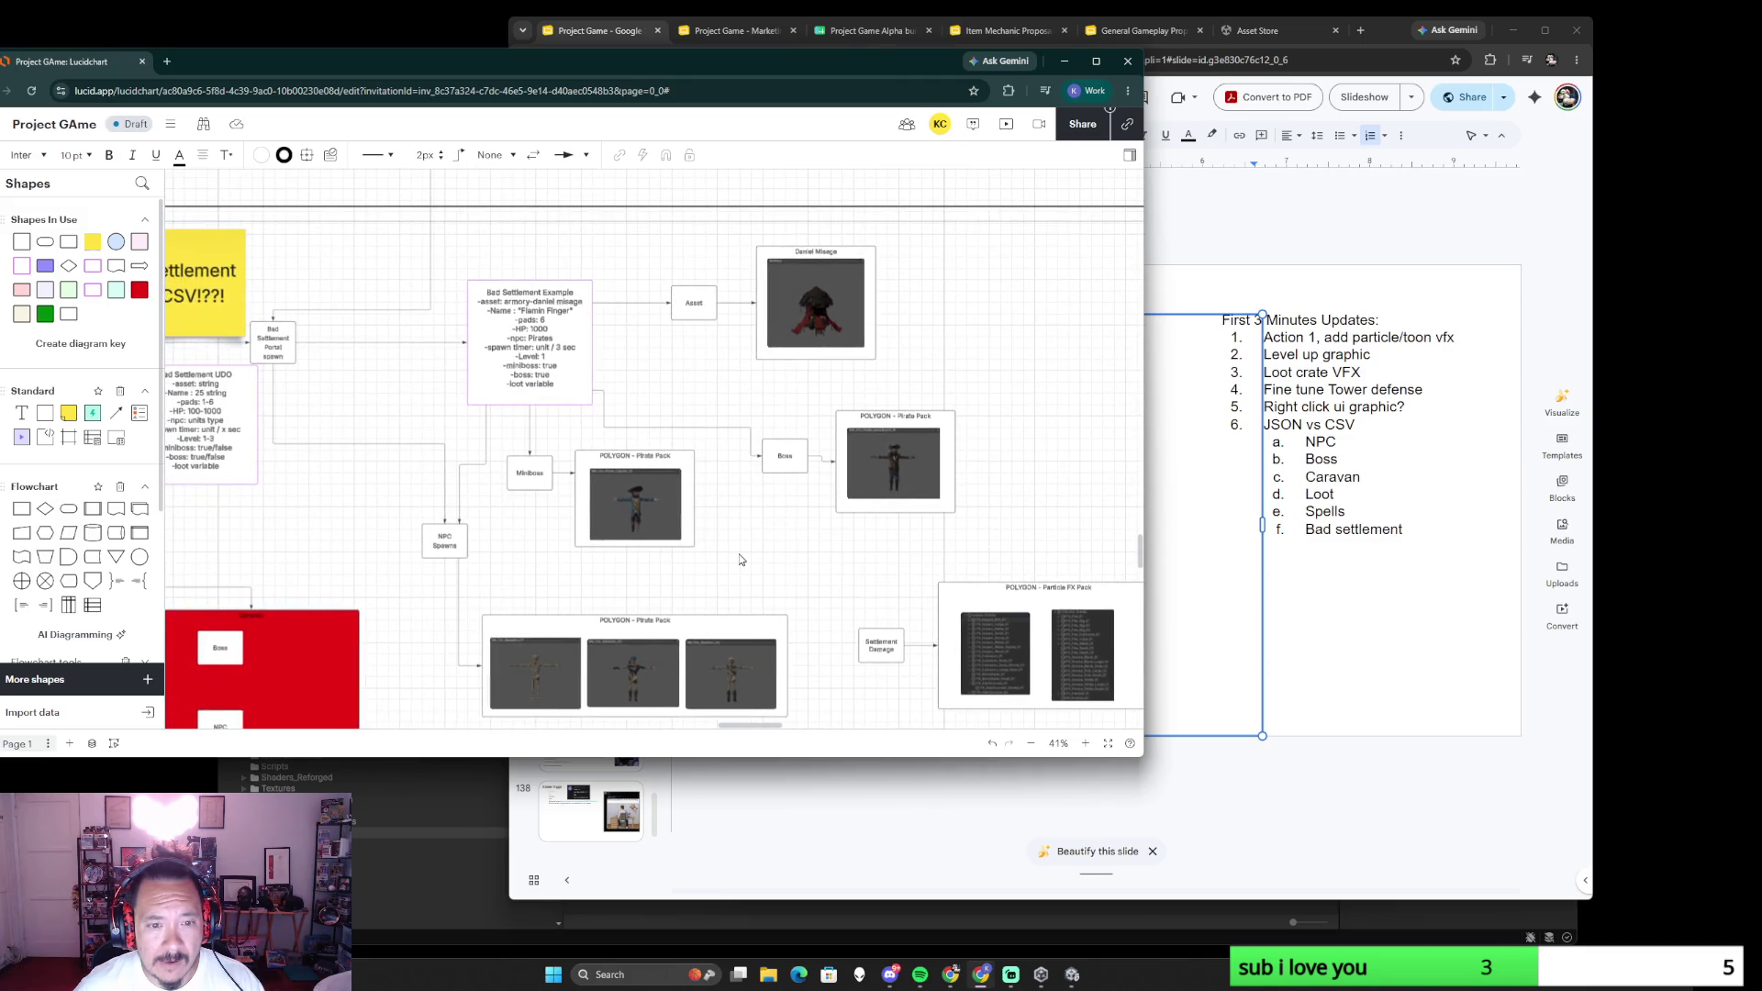
scroll(796, 531, "down", 2)
scroll(796, 532, "left", 2)
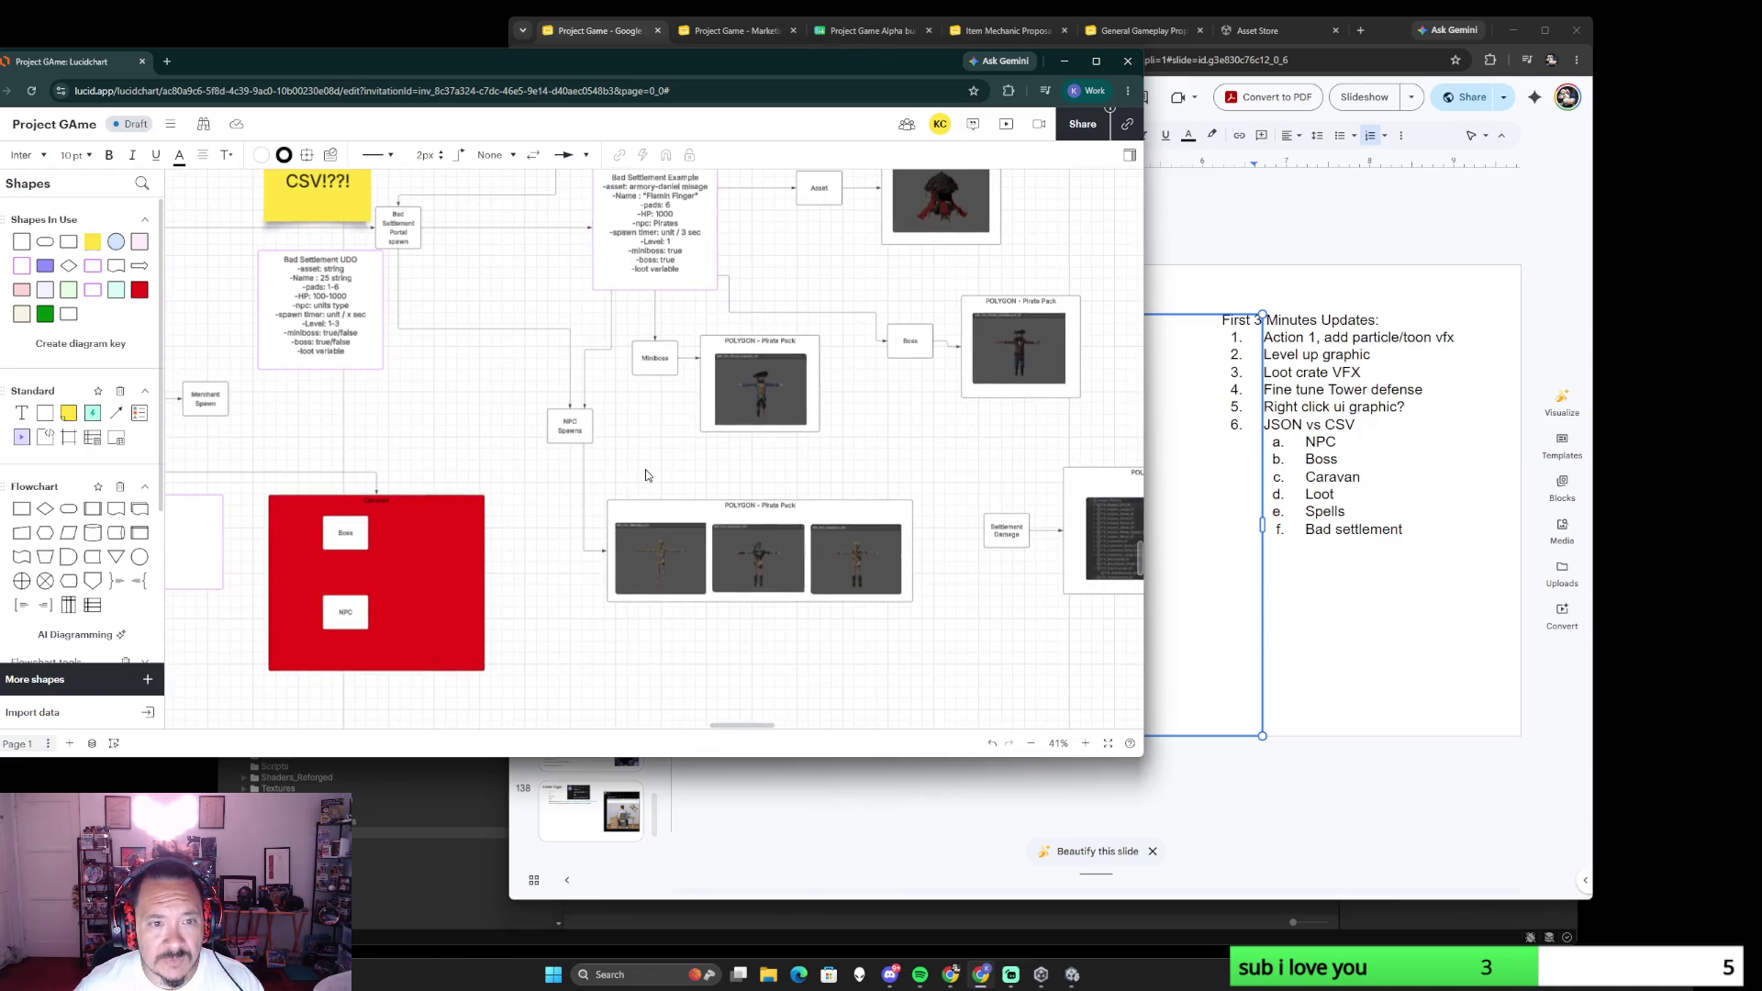
scroll(481, 367, "down", 2)
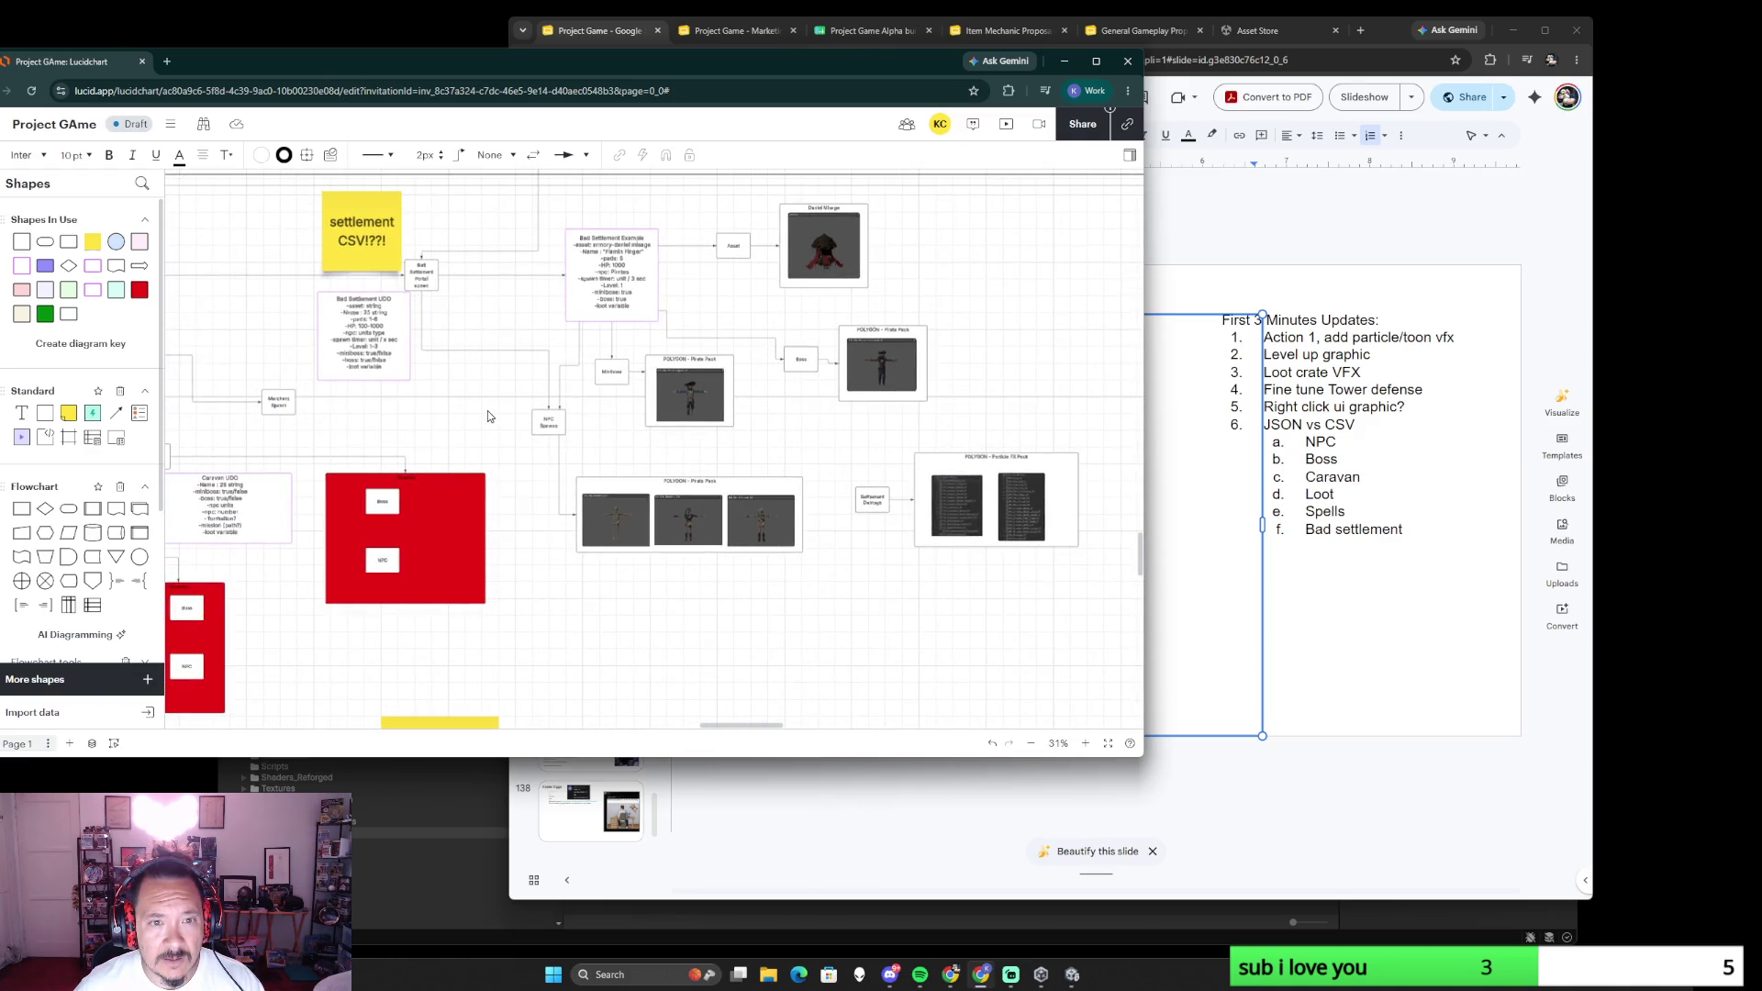
scroll(487, 411, "up", 2)
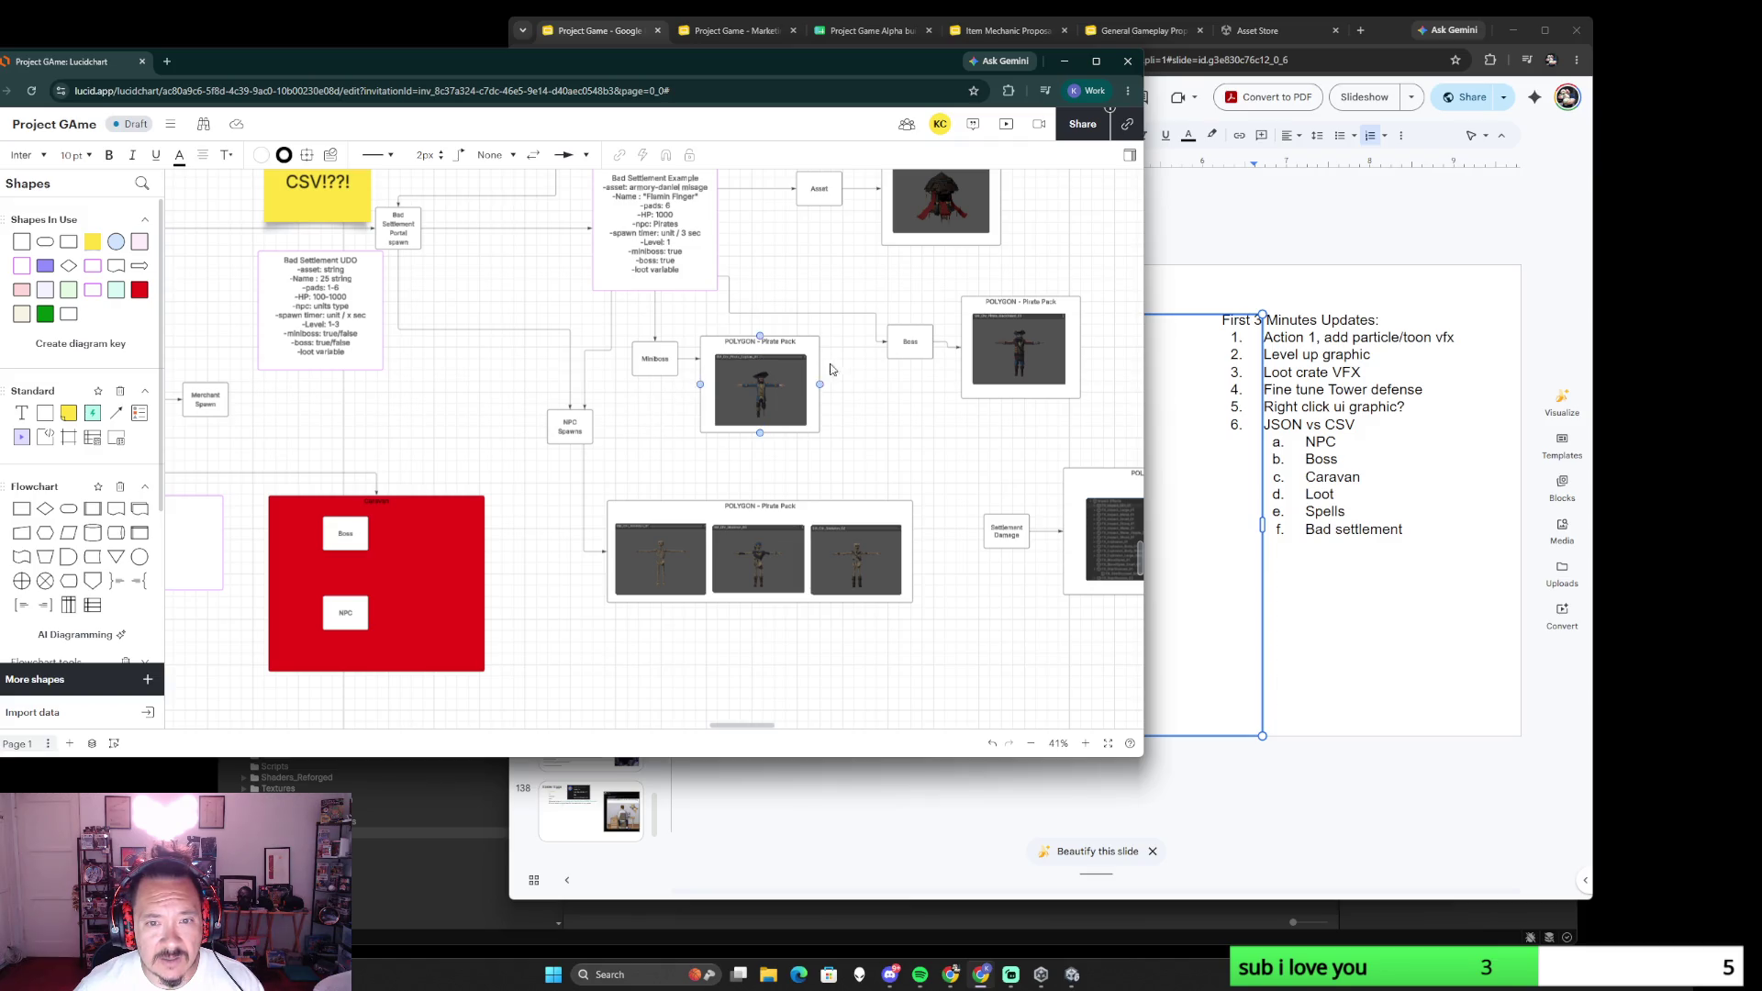
left_click_drag(884, 402, 733, 518)
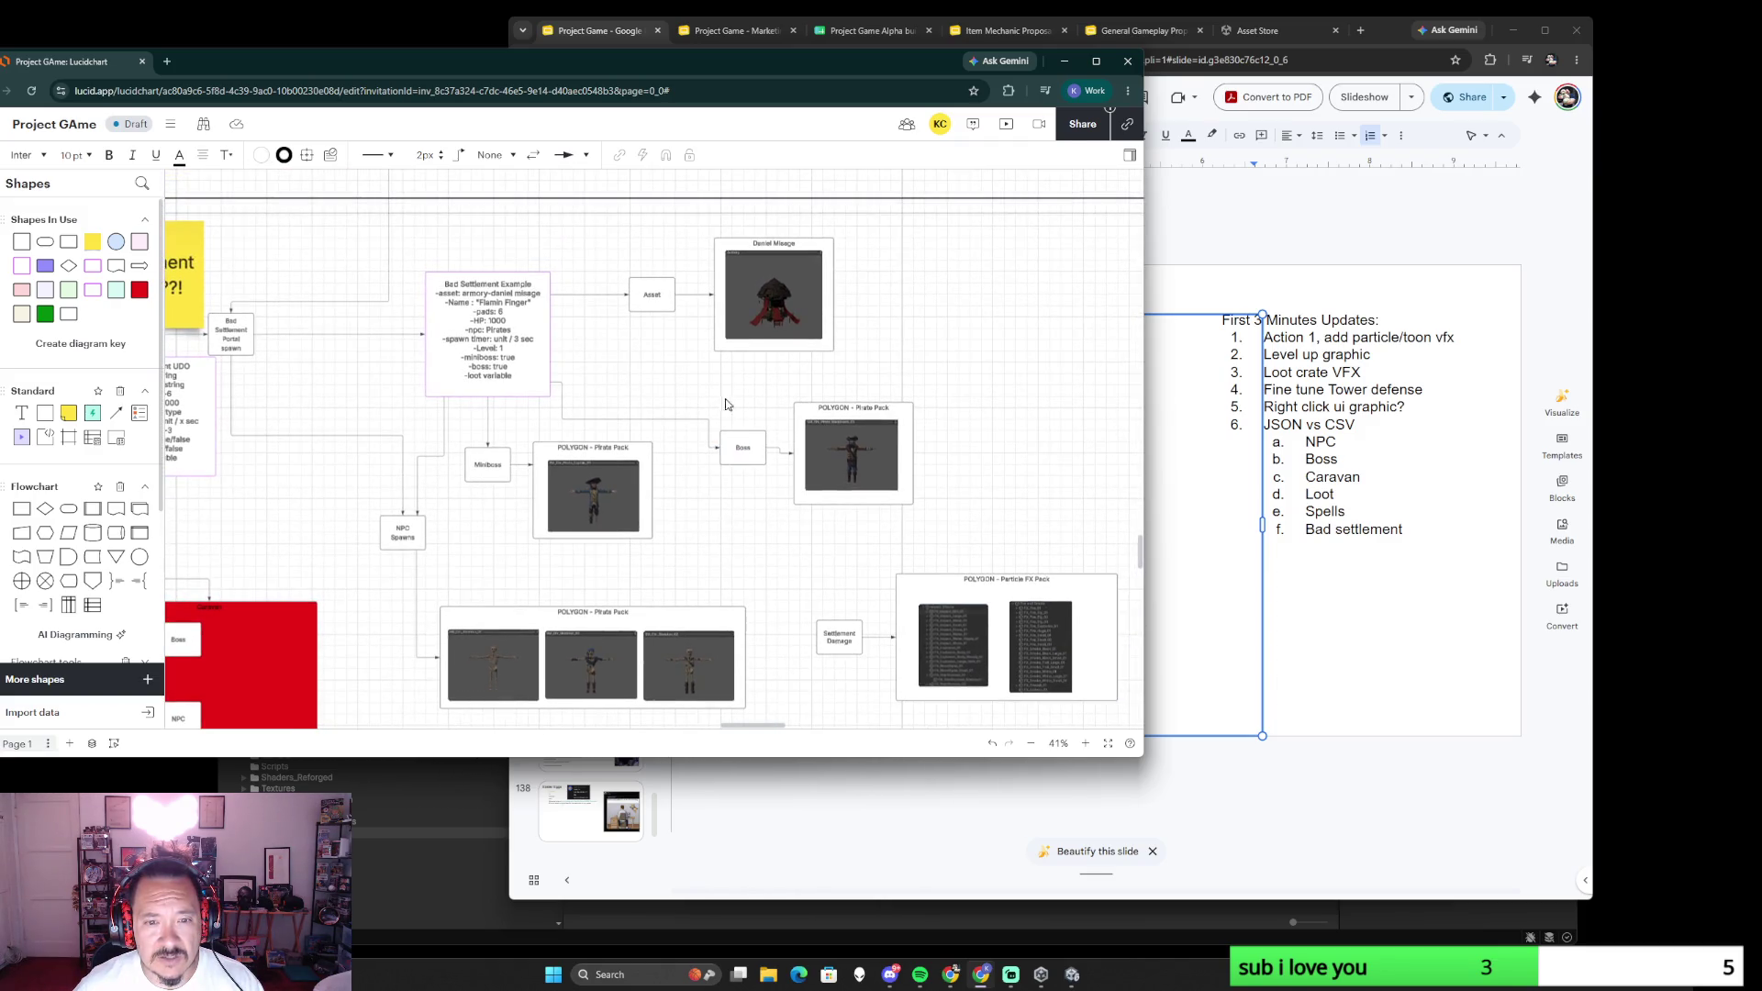
- Nudge the Boss box up and reattach its connector to Bad Settlement's top-right corner
left_click_drag(862, 451, 853, 427)
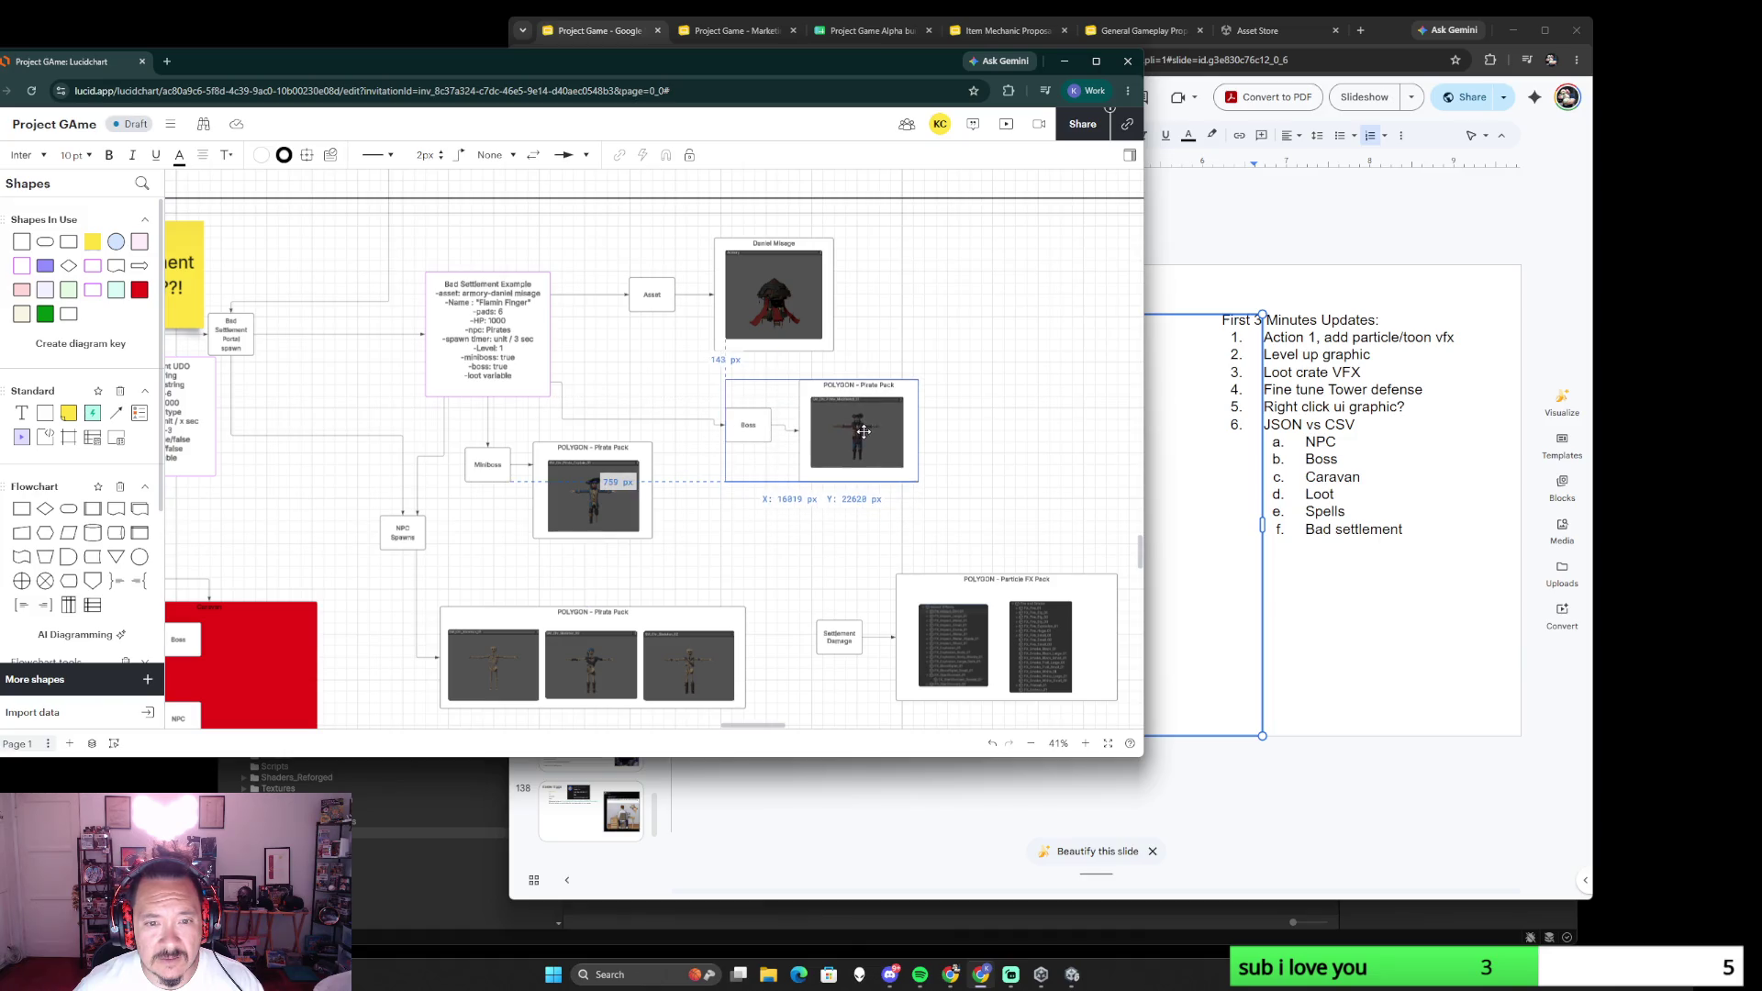
left_click_drag(854, 427, 853, 421)
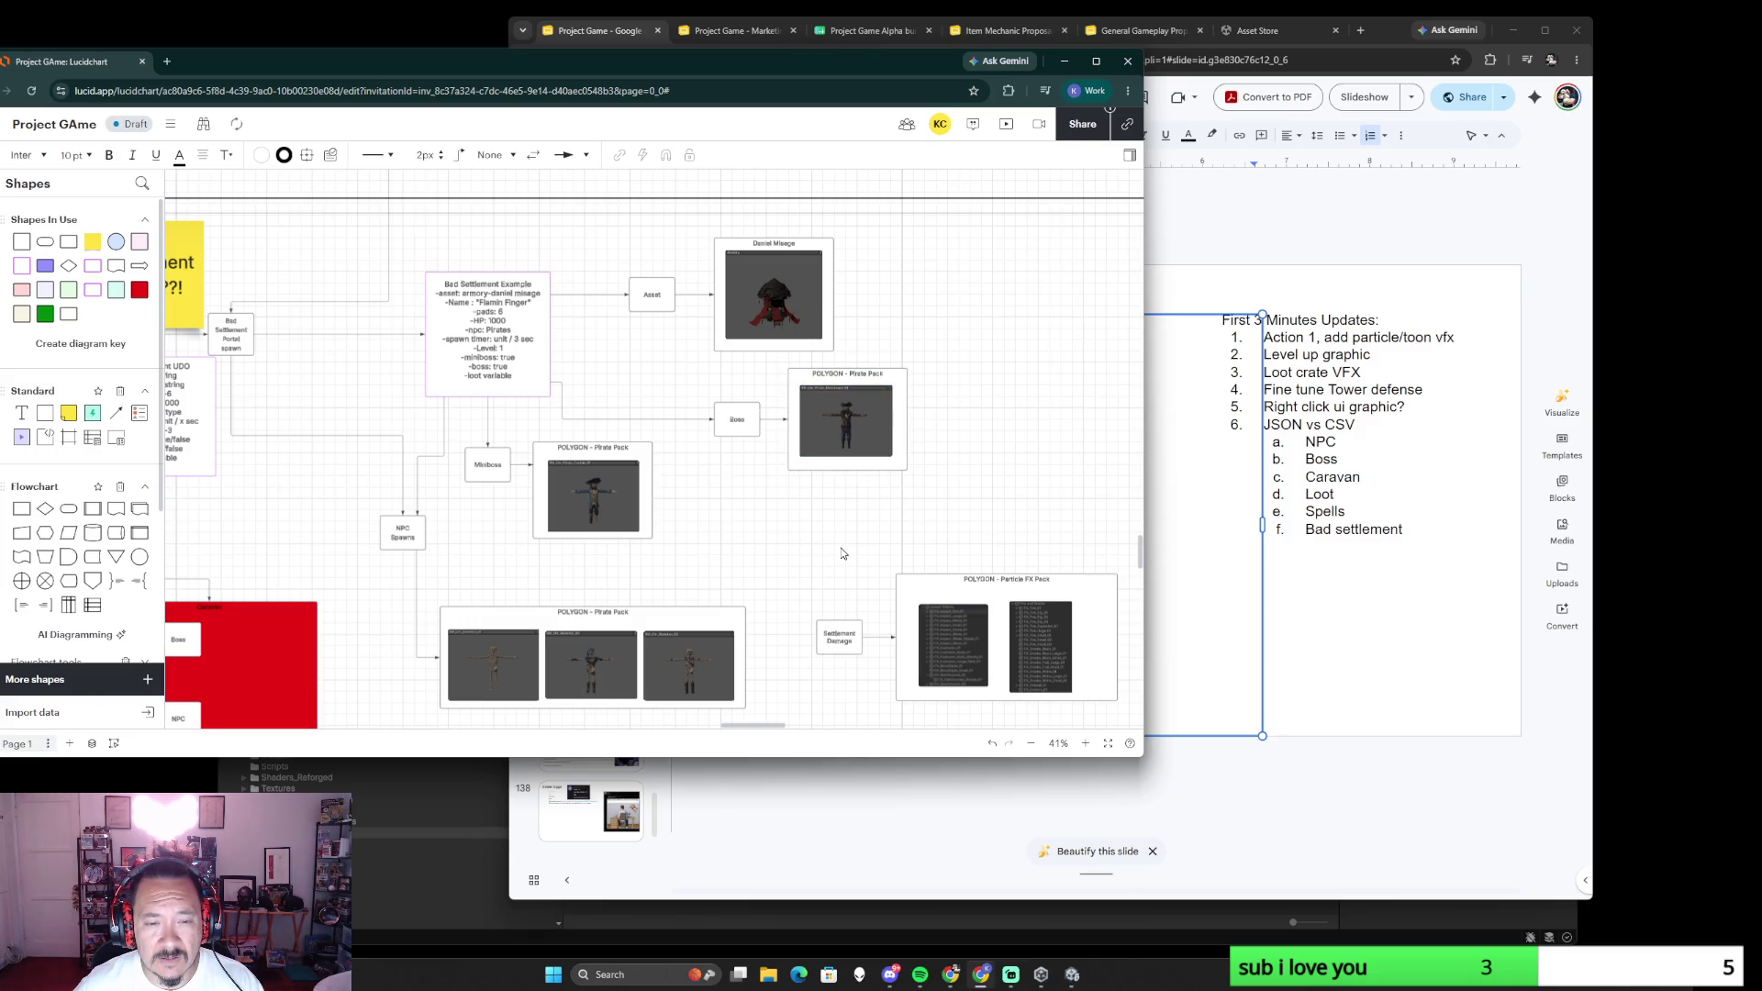
scroll(843, 555, "up", 3)
left_click(501, 383)
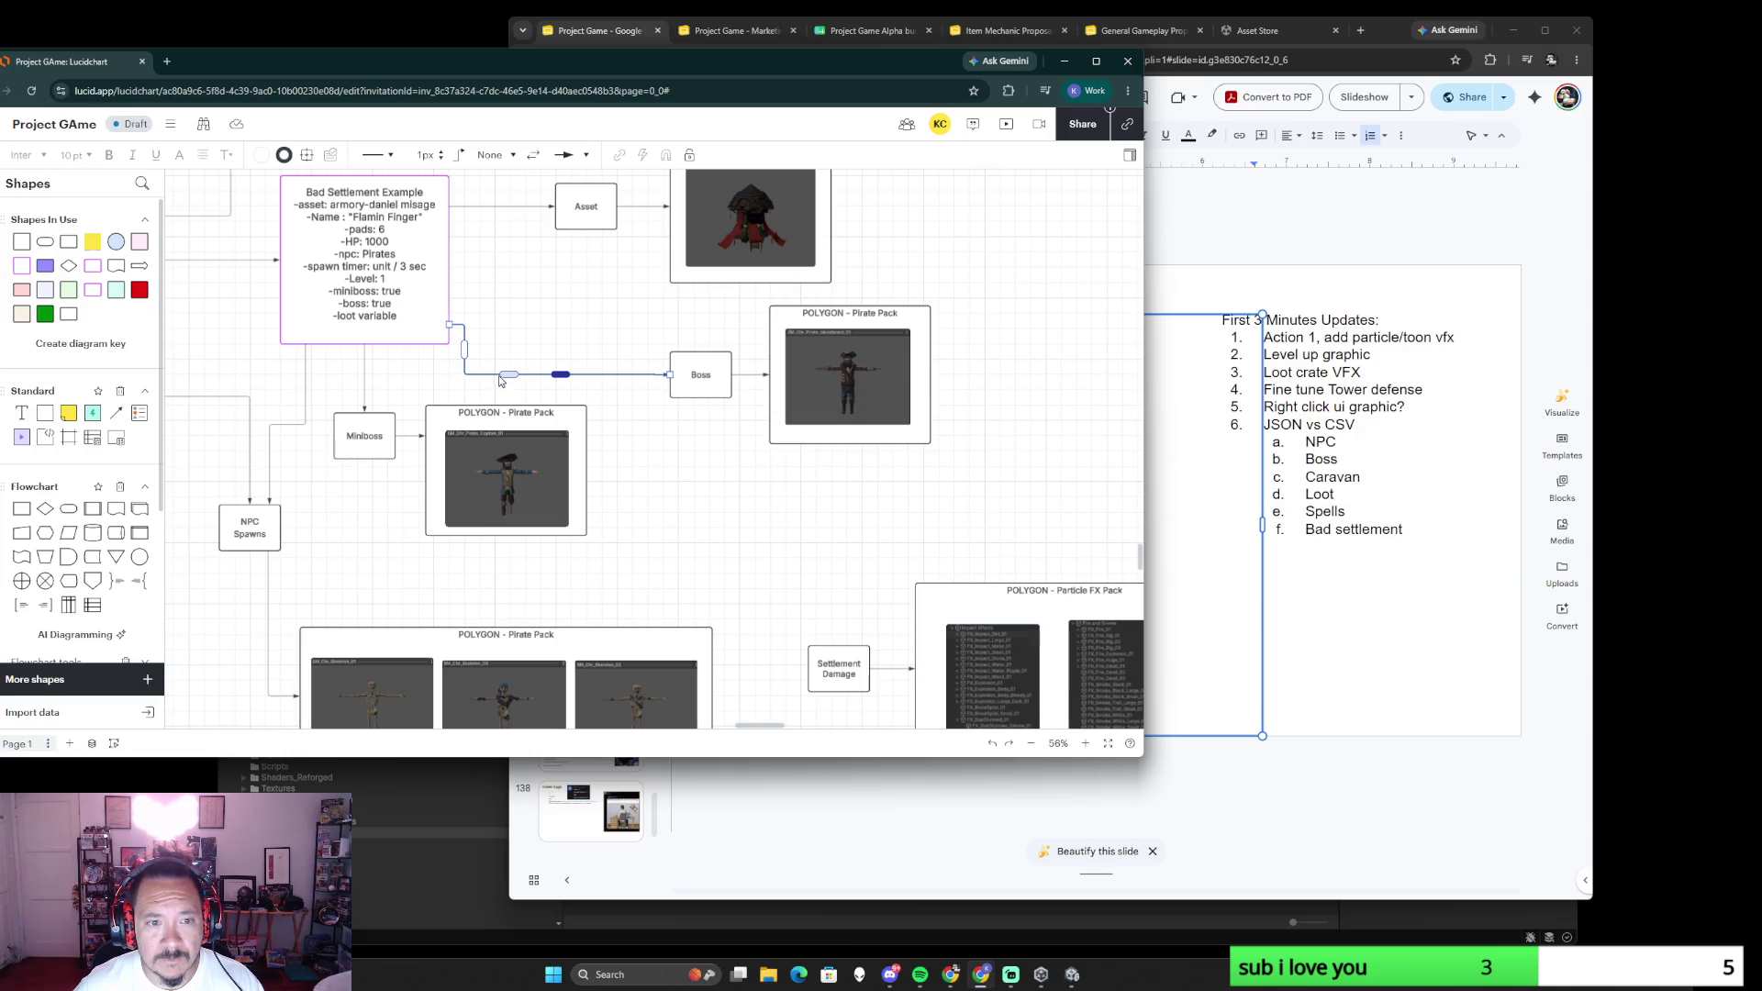
left_click_drag(448, 325, 455, 265)
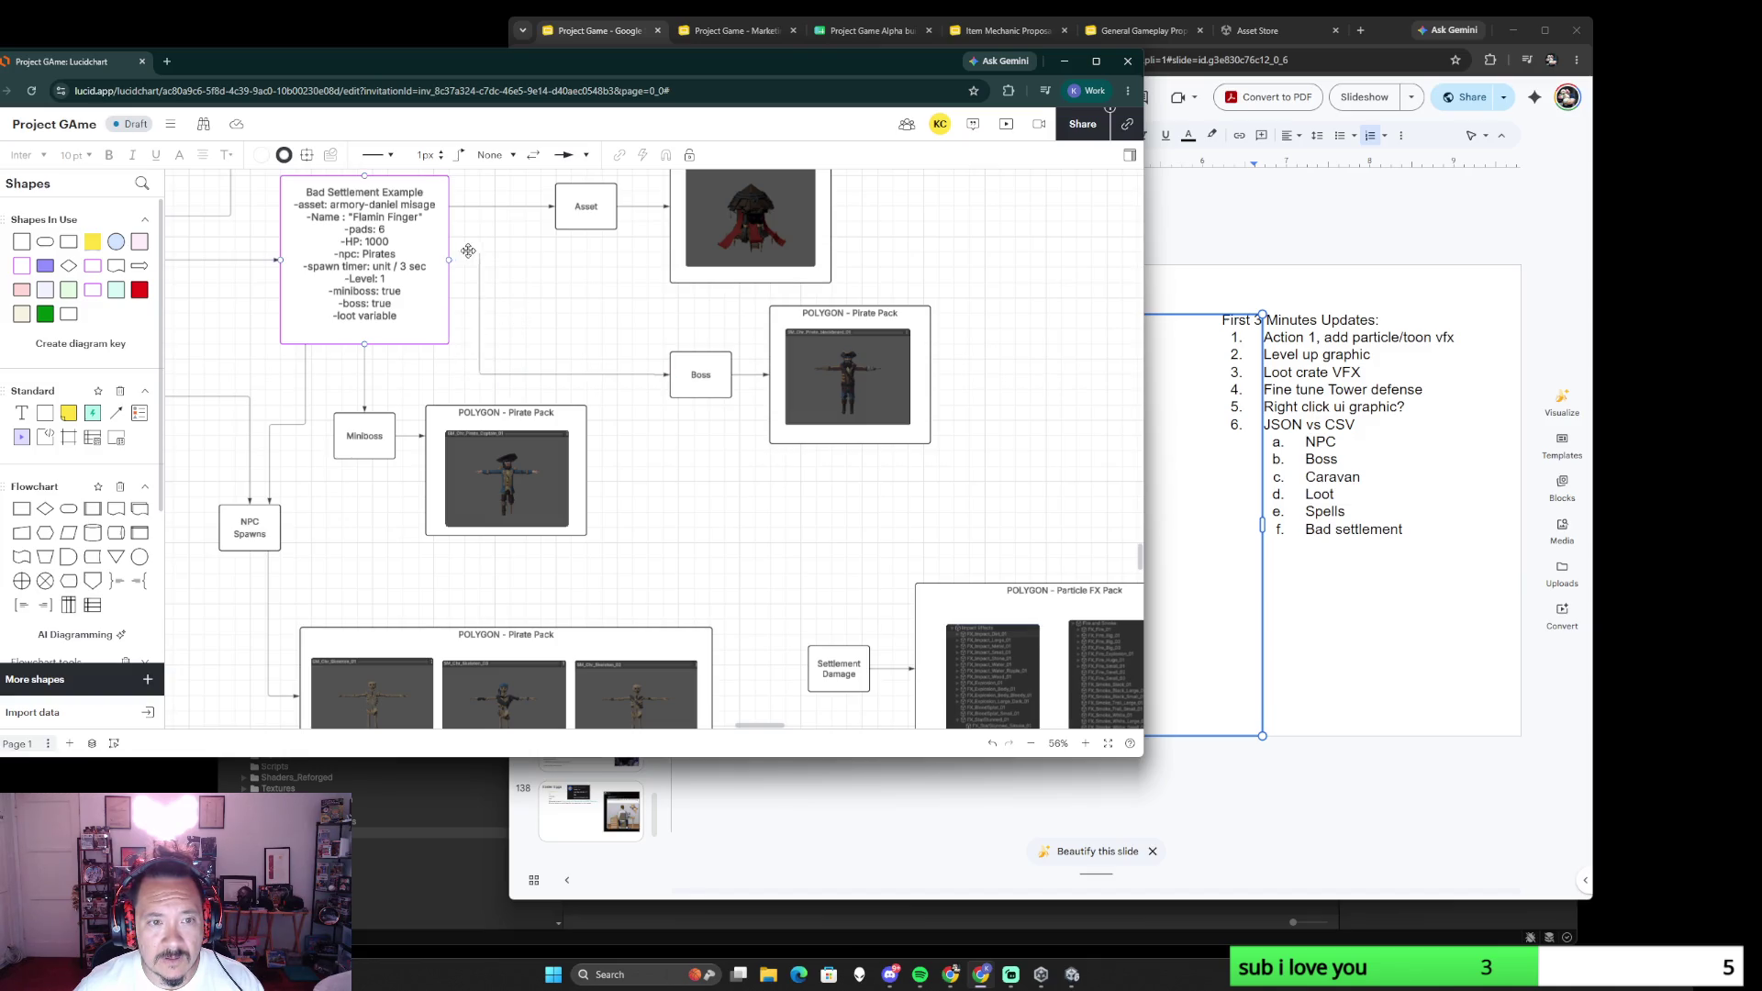
- Raise the connector's horizontal run and shift its bend toward Boss
left_click_drag(559, 375, 559, 321)
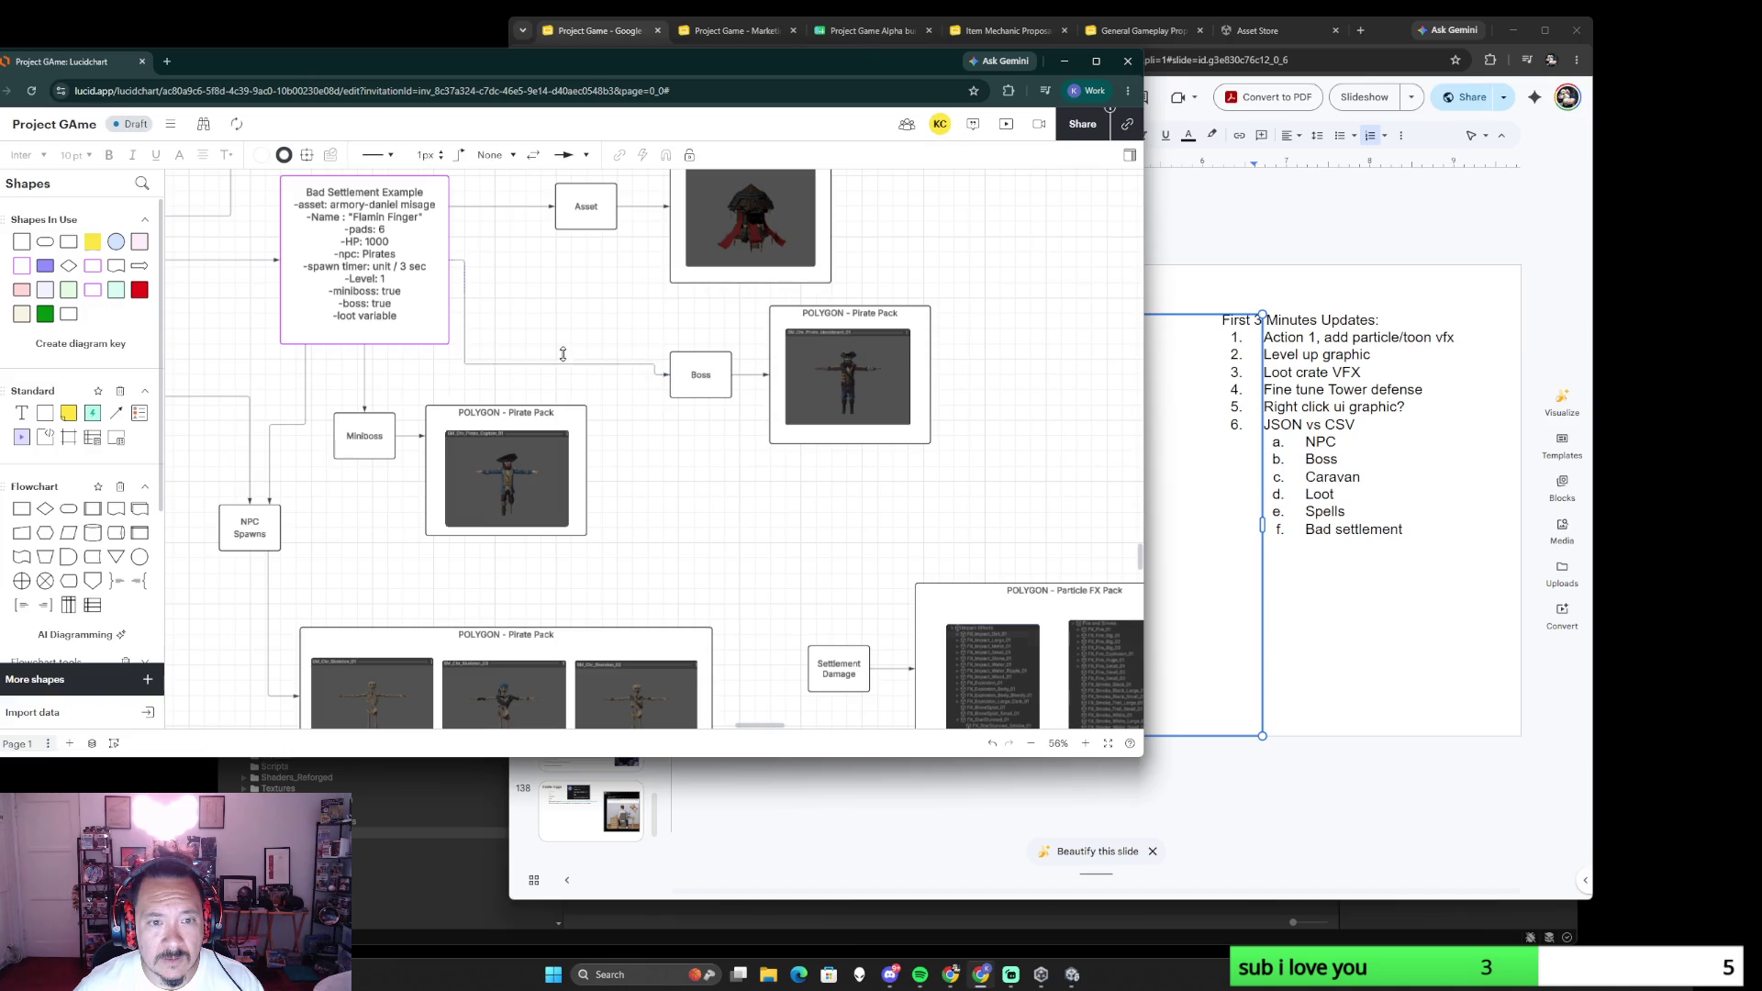
left_click_drag(466, 283, 538, 284)
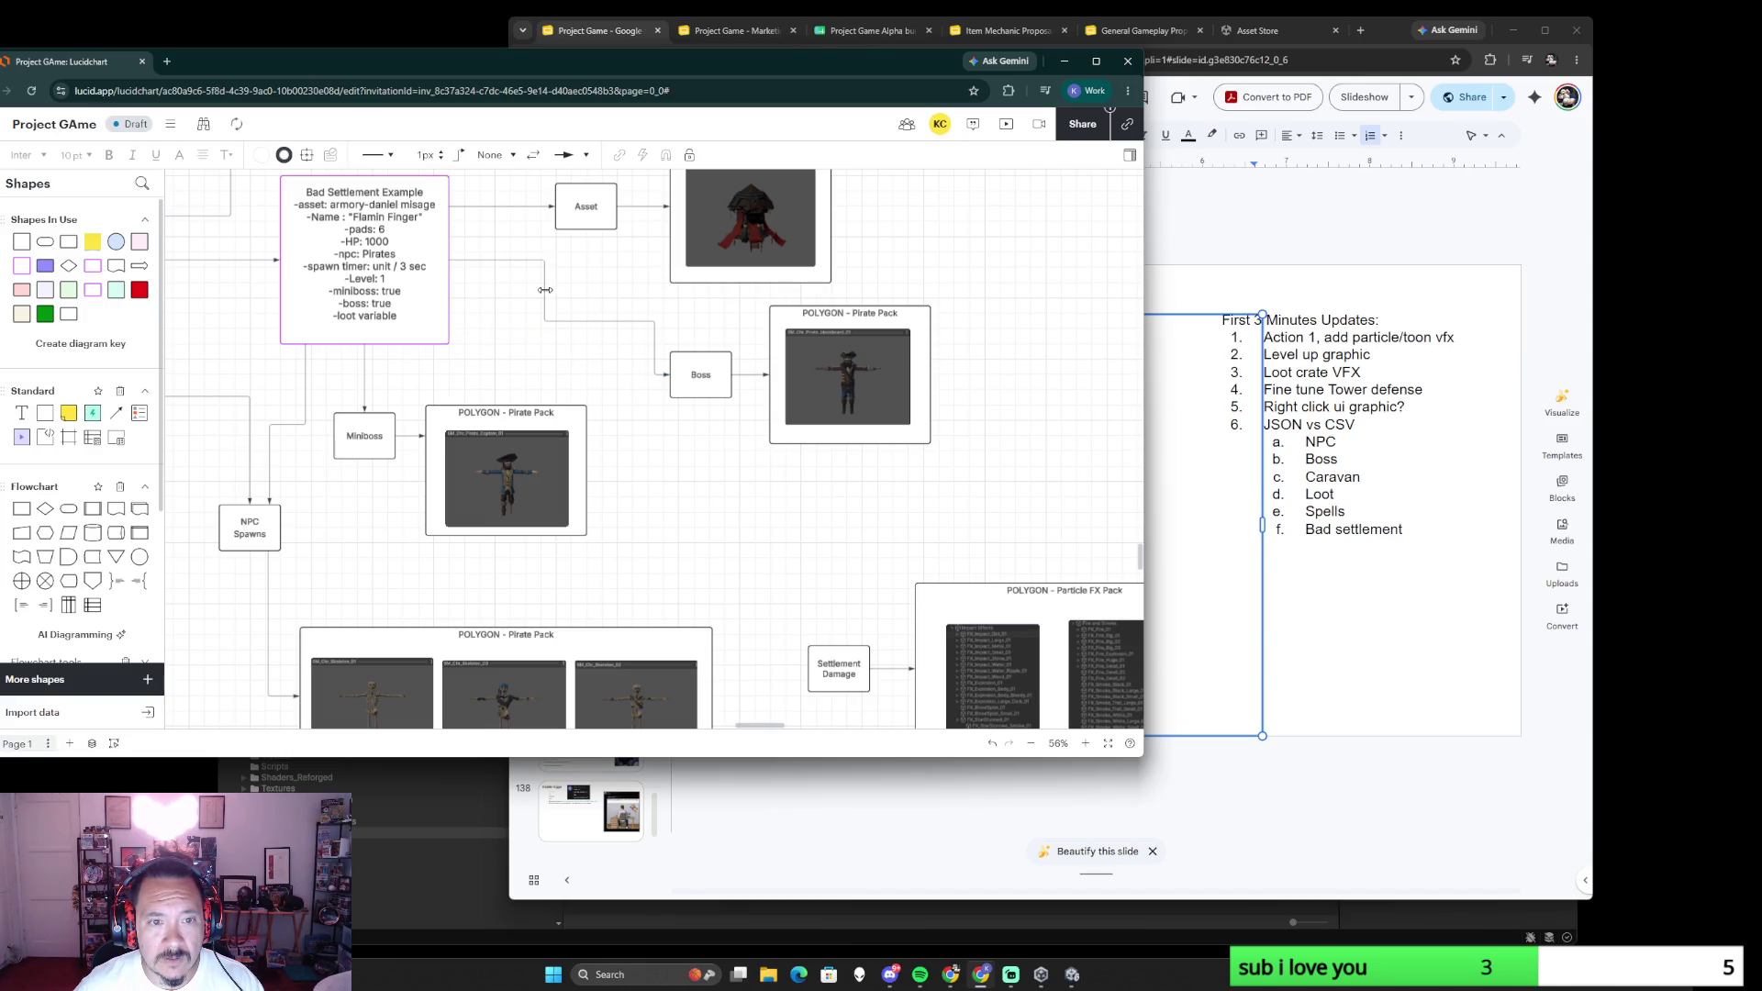
left_click(793, 550)
left_click_drag(795, 549, 669, 501)
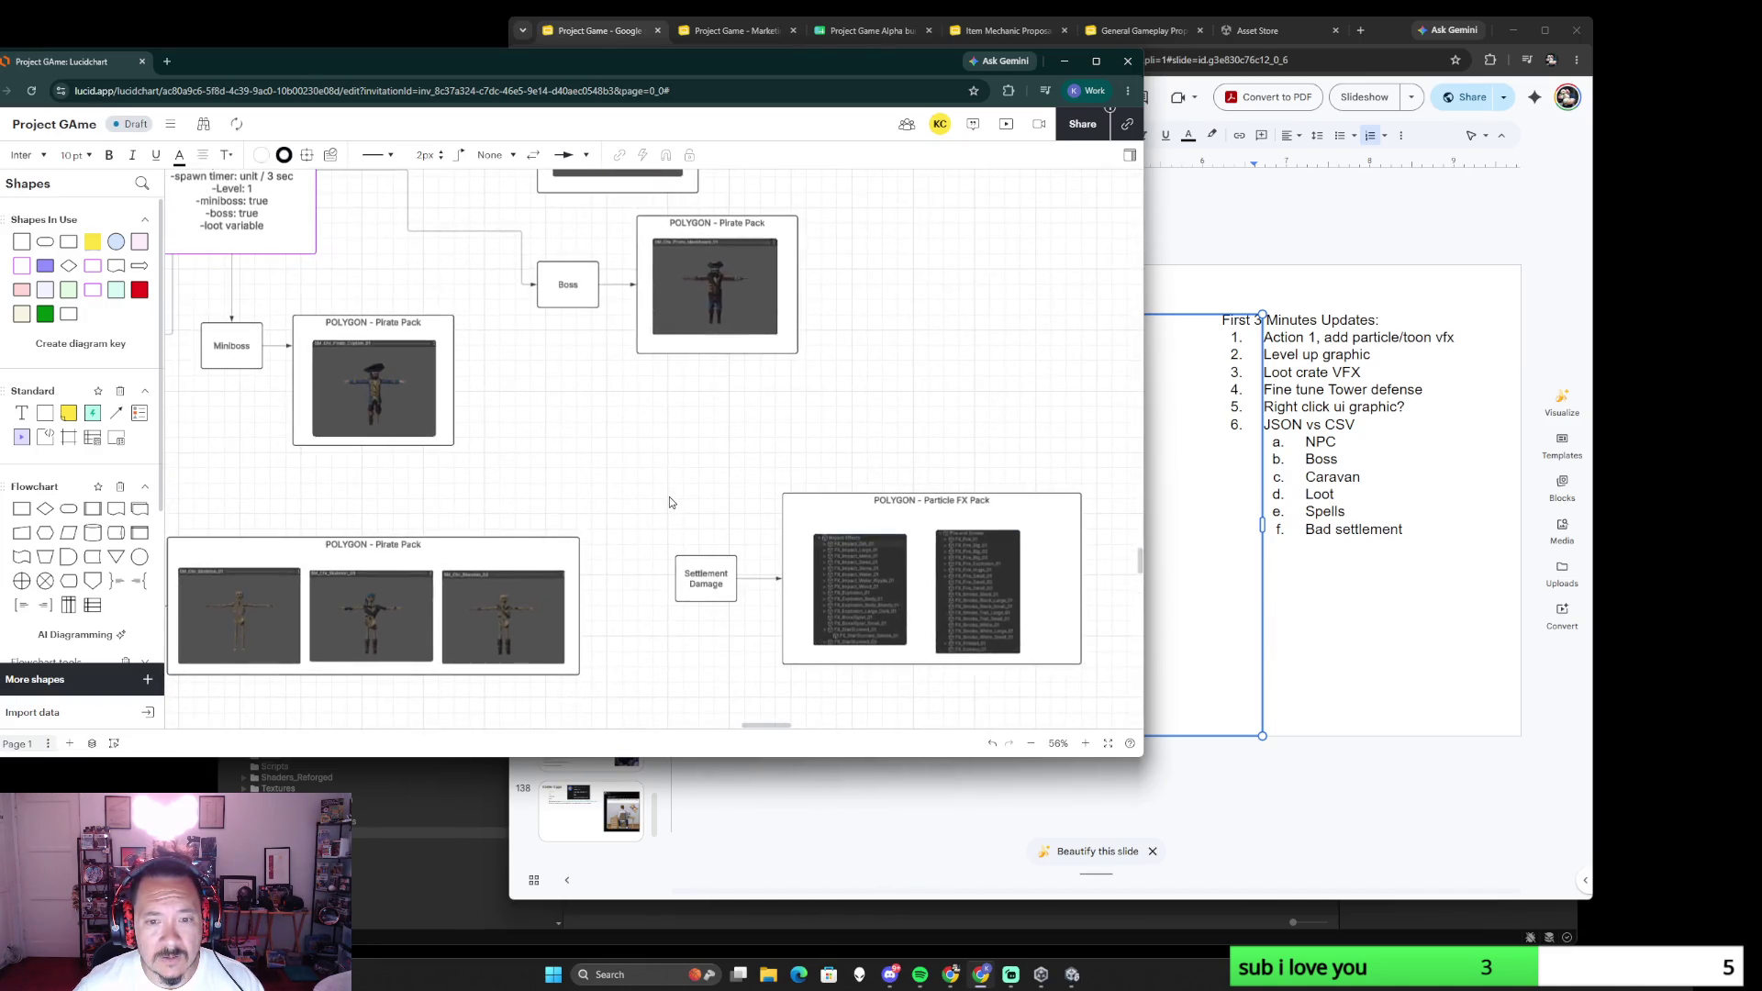
- Move Settlement Damage and the Particle FX Pack up-left, closer to the branch
left_click_drag(669, 490, 1087, 669)
mouse_move(878, 592)
left_mouse_down()
mouse_move(790, 473)
mouse_move(813, 473)
left_mouse_up()
left_click(572, 438)
scroll(572, 438, "up", 1)
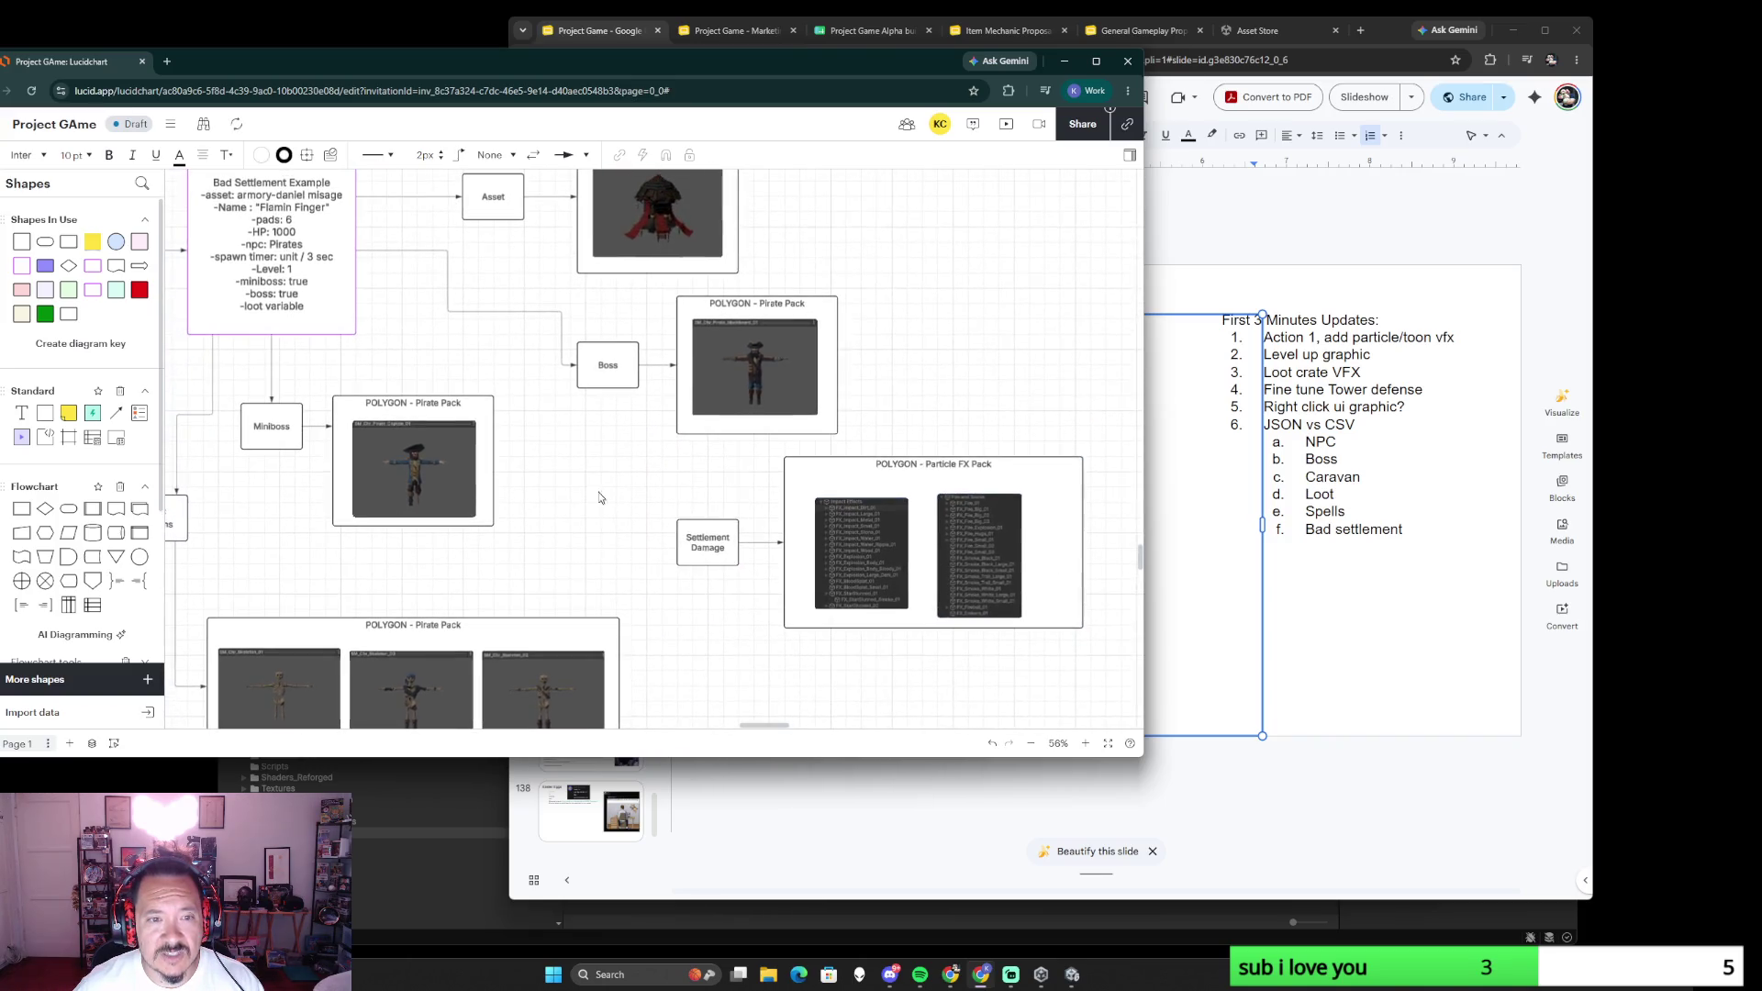
- Connect Settlement Damage to the Bad Settlement Example box with a new arrow
left_click(356, 308)
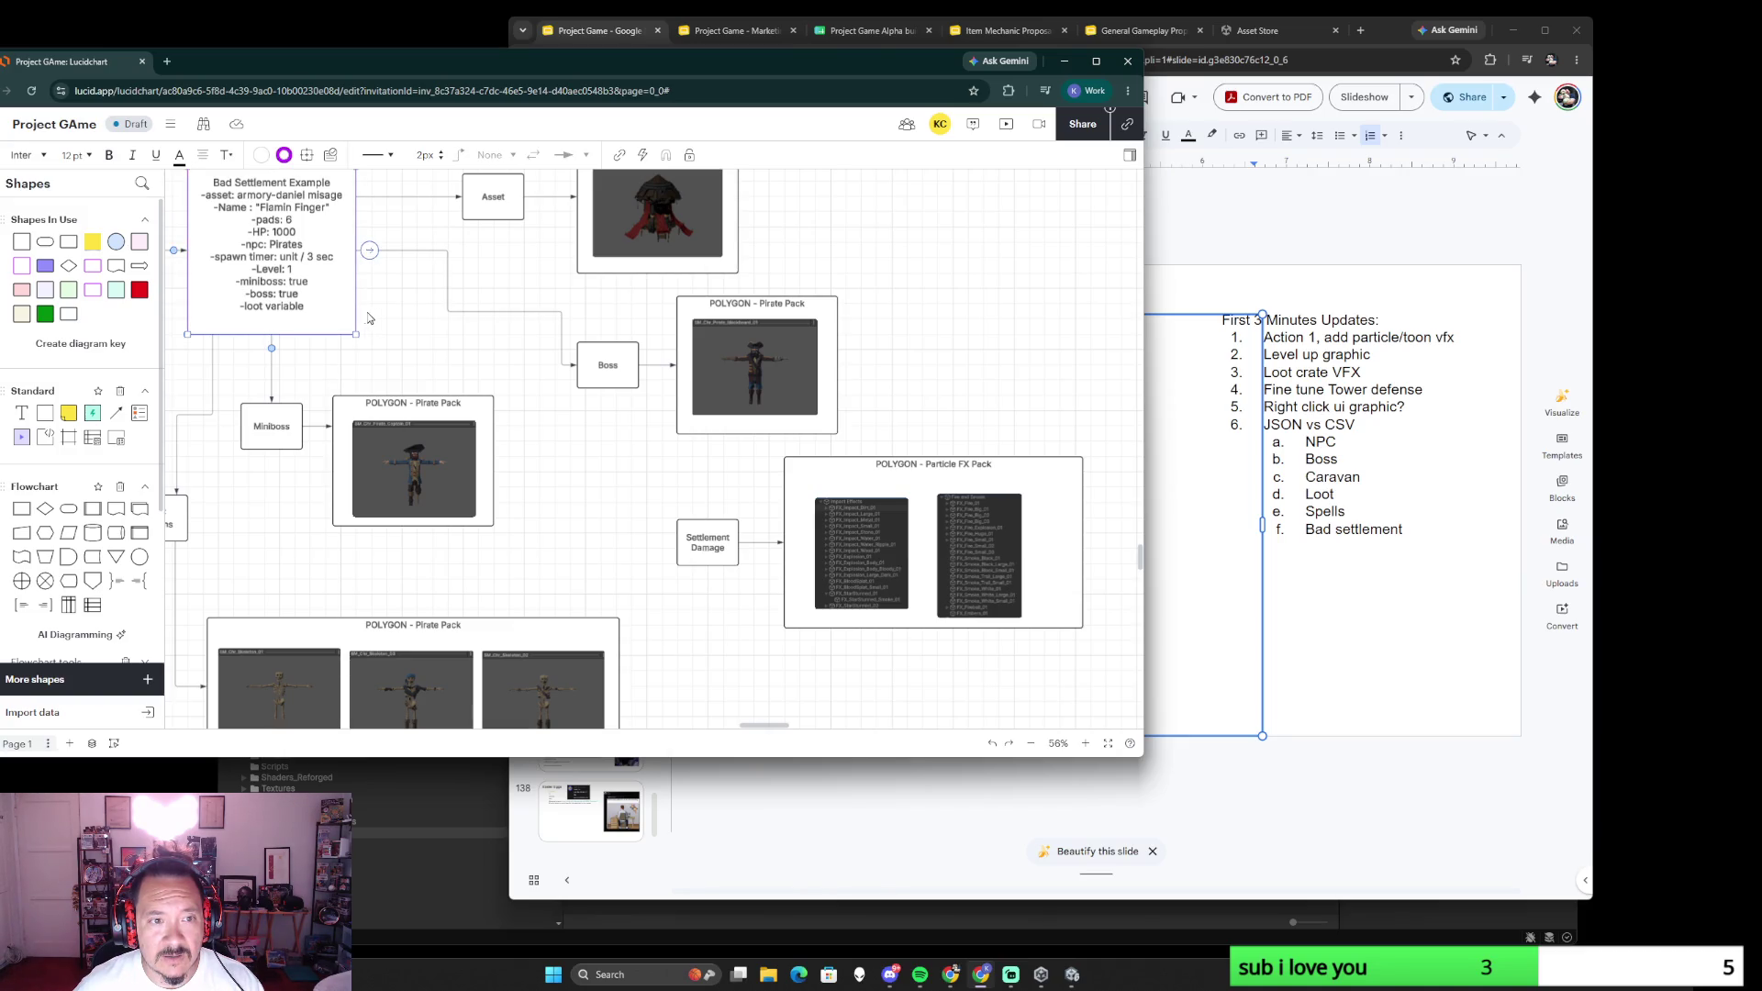
left_click(409, 336)
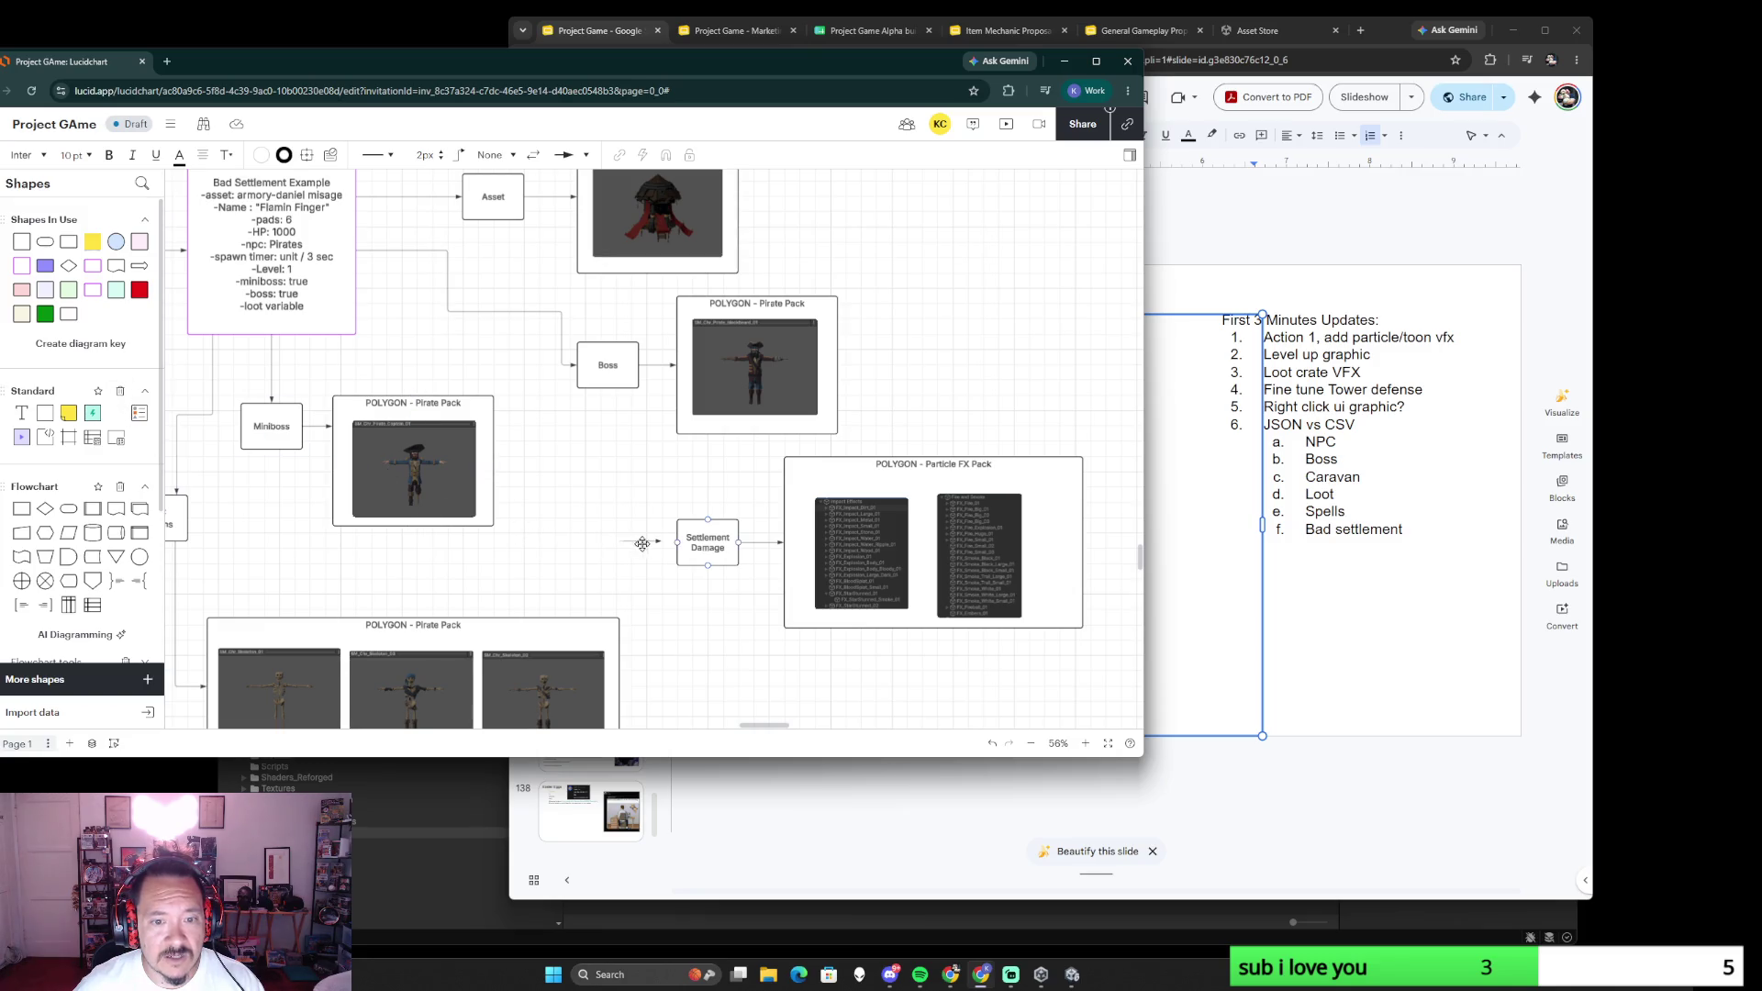
left_click_drag(658, 541, 361, 323)
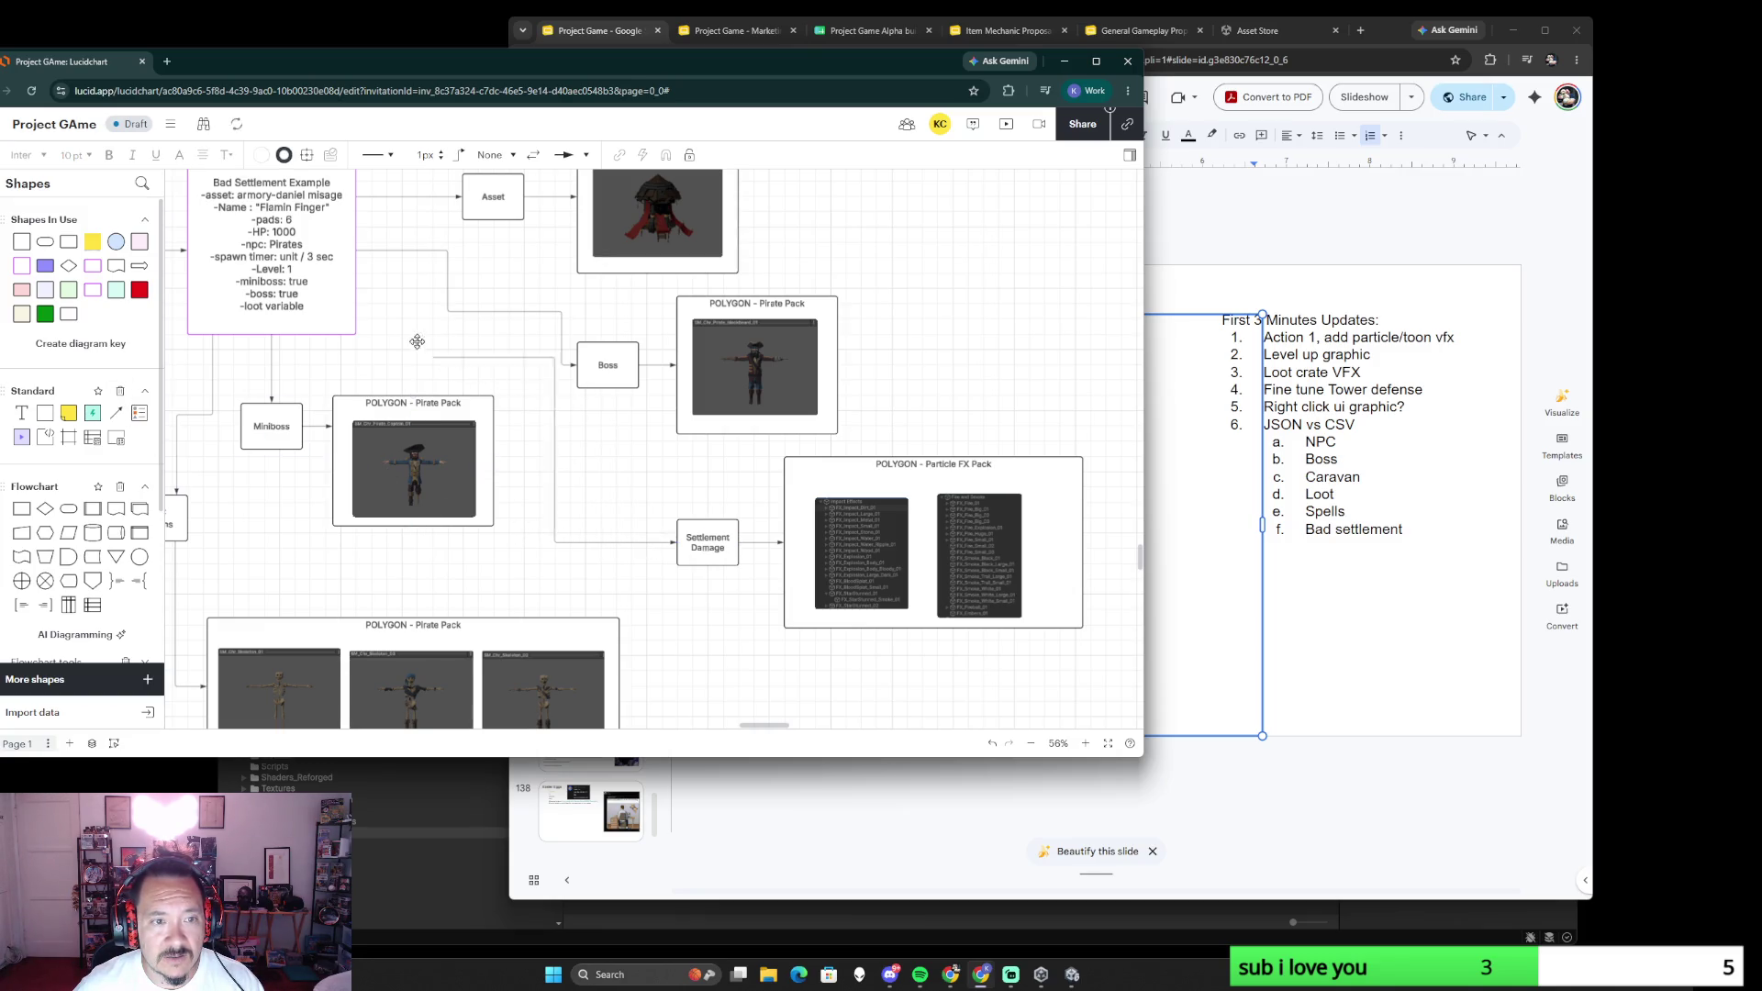
left_click(574, 486)
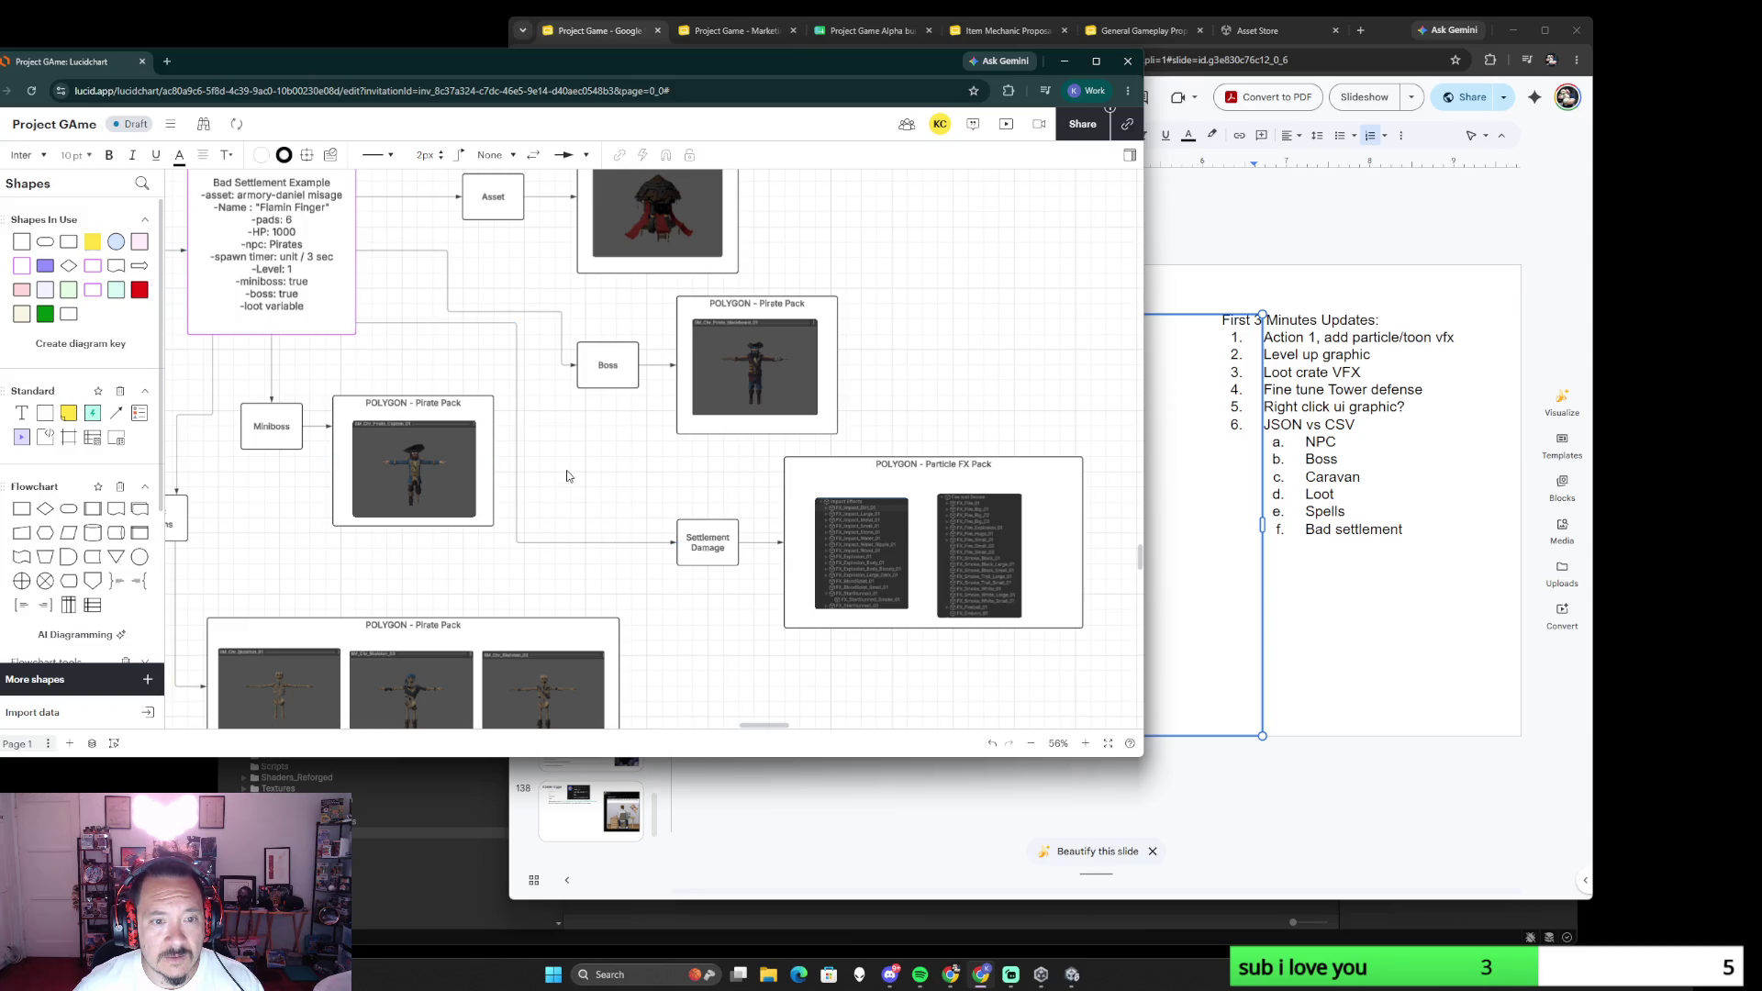
scroll(520, 429, "down", 2)
scroll(578, 442, "down", 2)
scroll(648, 454, "down", 2)
scroll(727, 474, "down", 2)
scroll(743, 475, "right", 3)
scroll(744, 474, "up", 2)
scroll(791, 441, "left", 3)
scroll(792, 440, "down", 2)
scroll(793, 439, "up", 3)
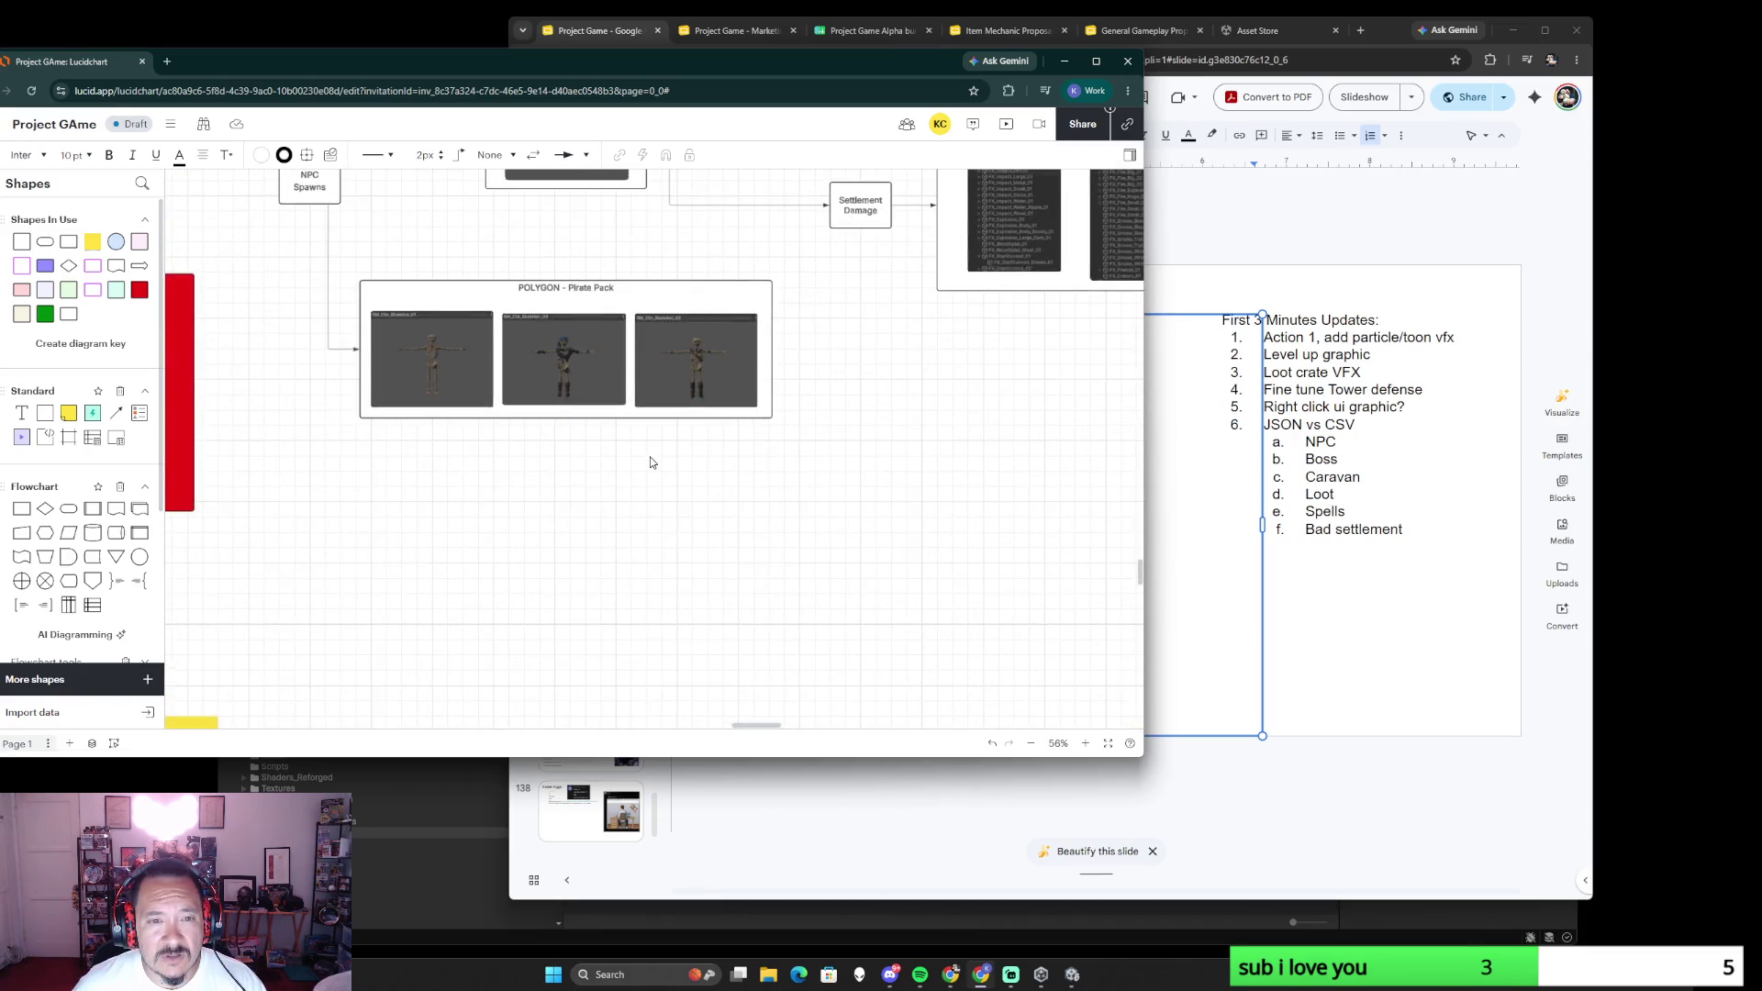
scroll(649, 465, "down", 1)
- Shift the lower Pirate Pack group down and select the Caravan BOSS Example text block
mouse_move(637, 403)
left_mouse_down()
mouse_move(641, 489)
mouse_move(599, 401)
left_mouse_up()
left_click(520, 311)
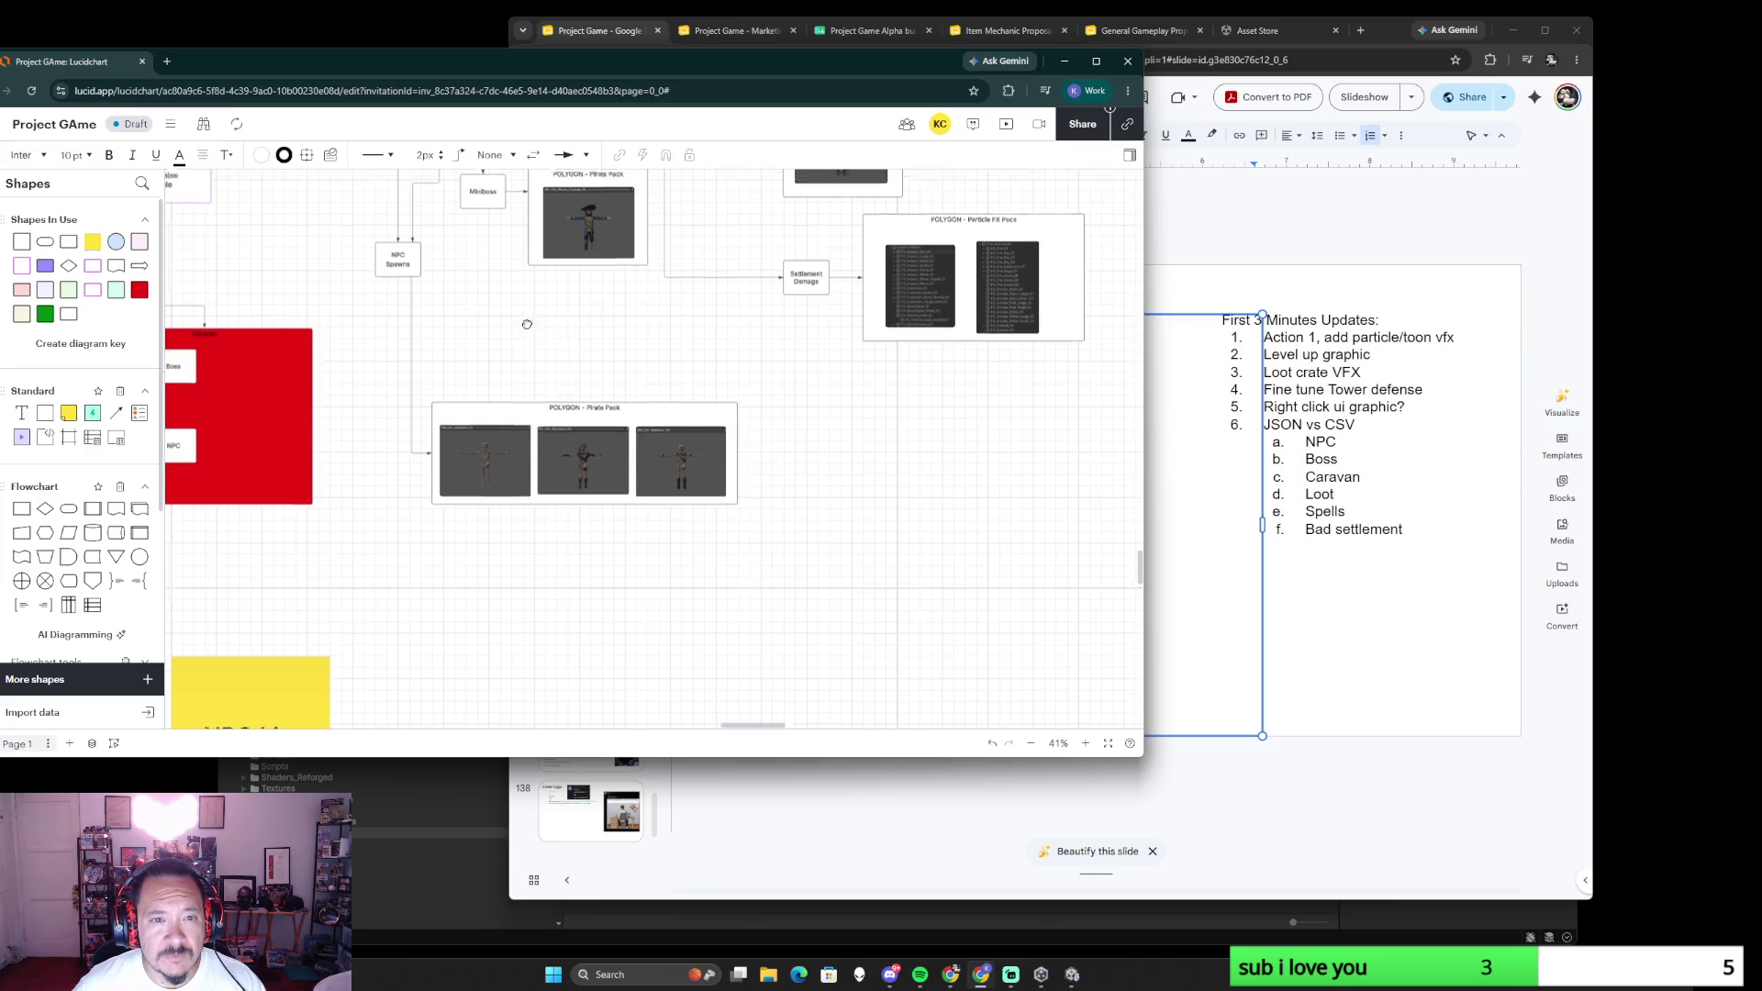
scroll(520, 311, "up", 5)
left_click(481, 574)
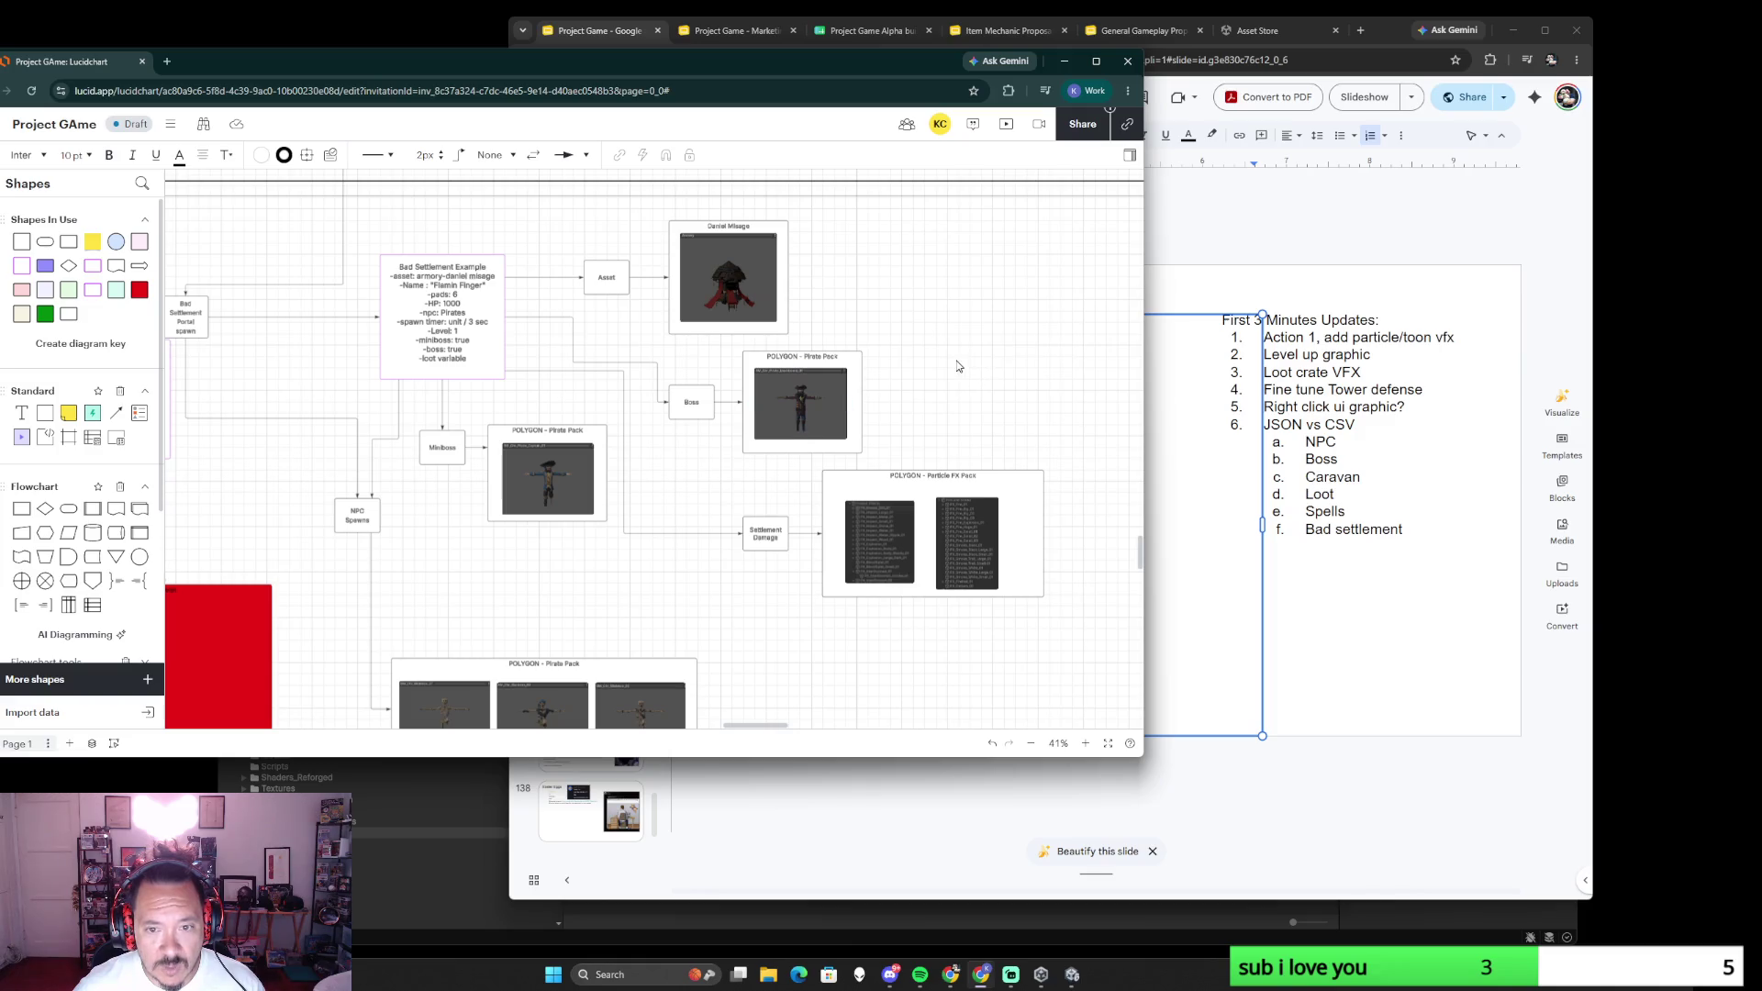
scroll(485, 564, "down", 1)
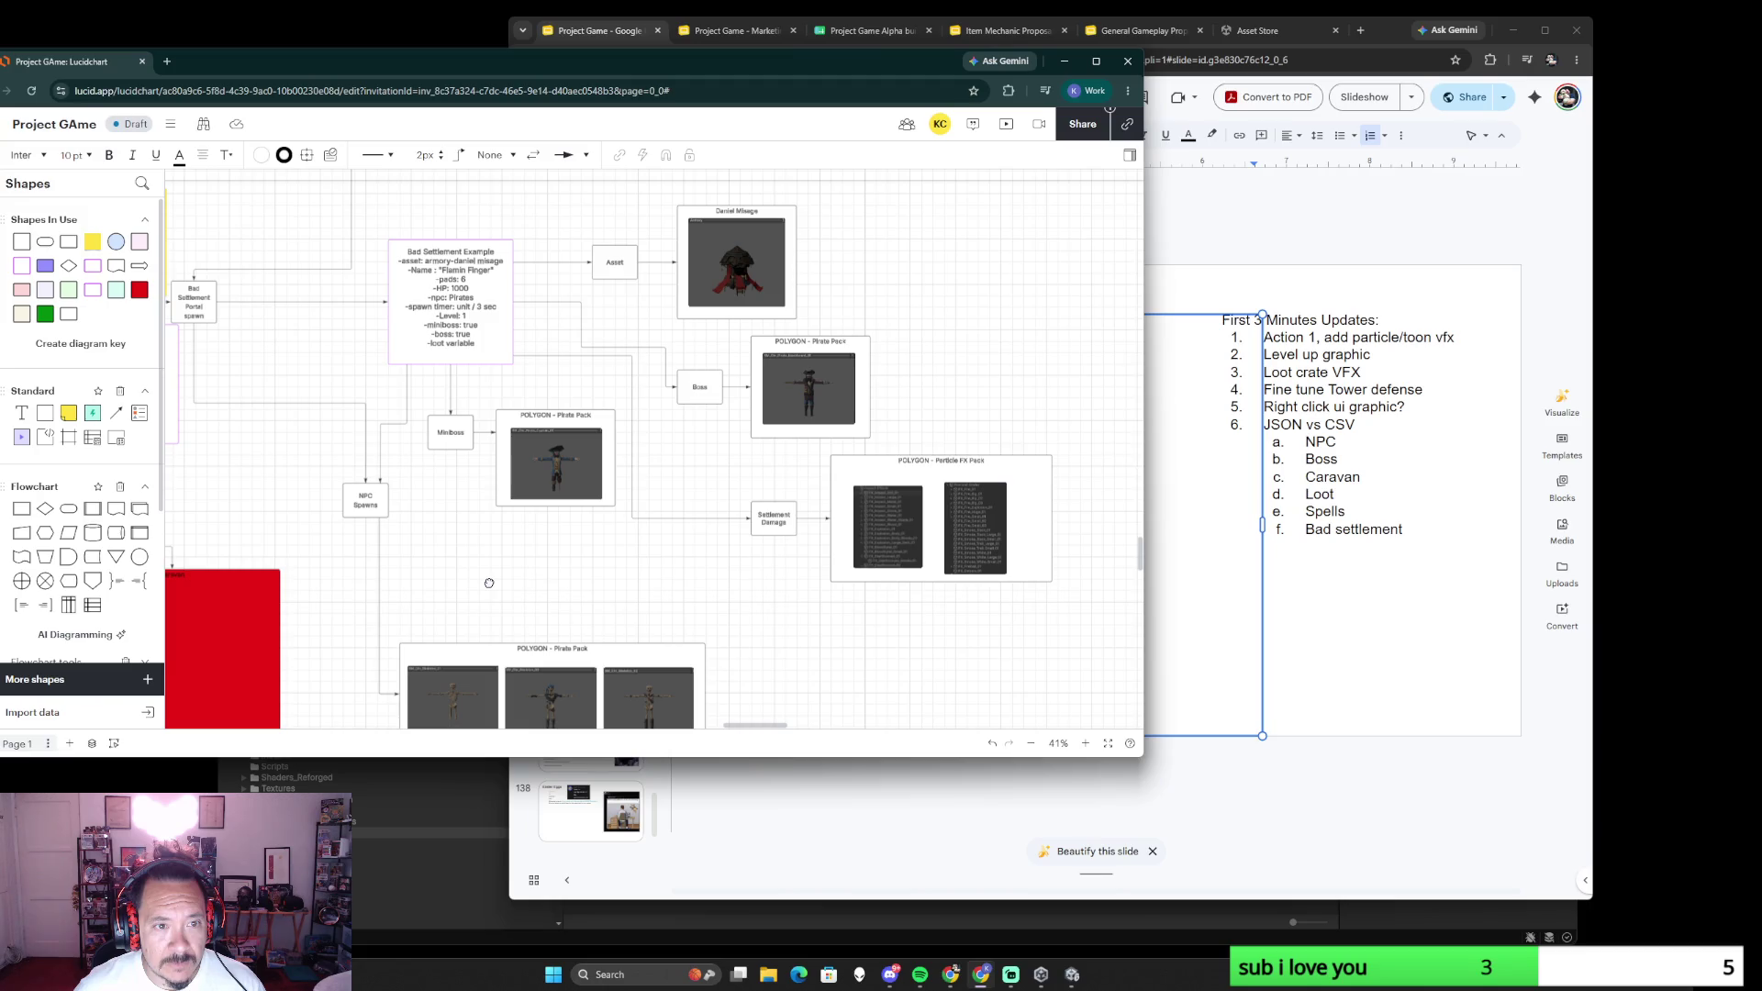
scroll(487, 581, "down", 5)
scroll(572, 346, "down", 2)
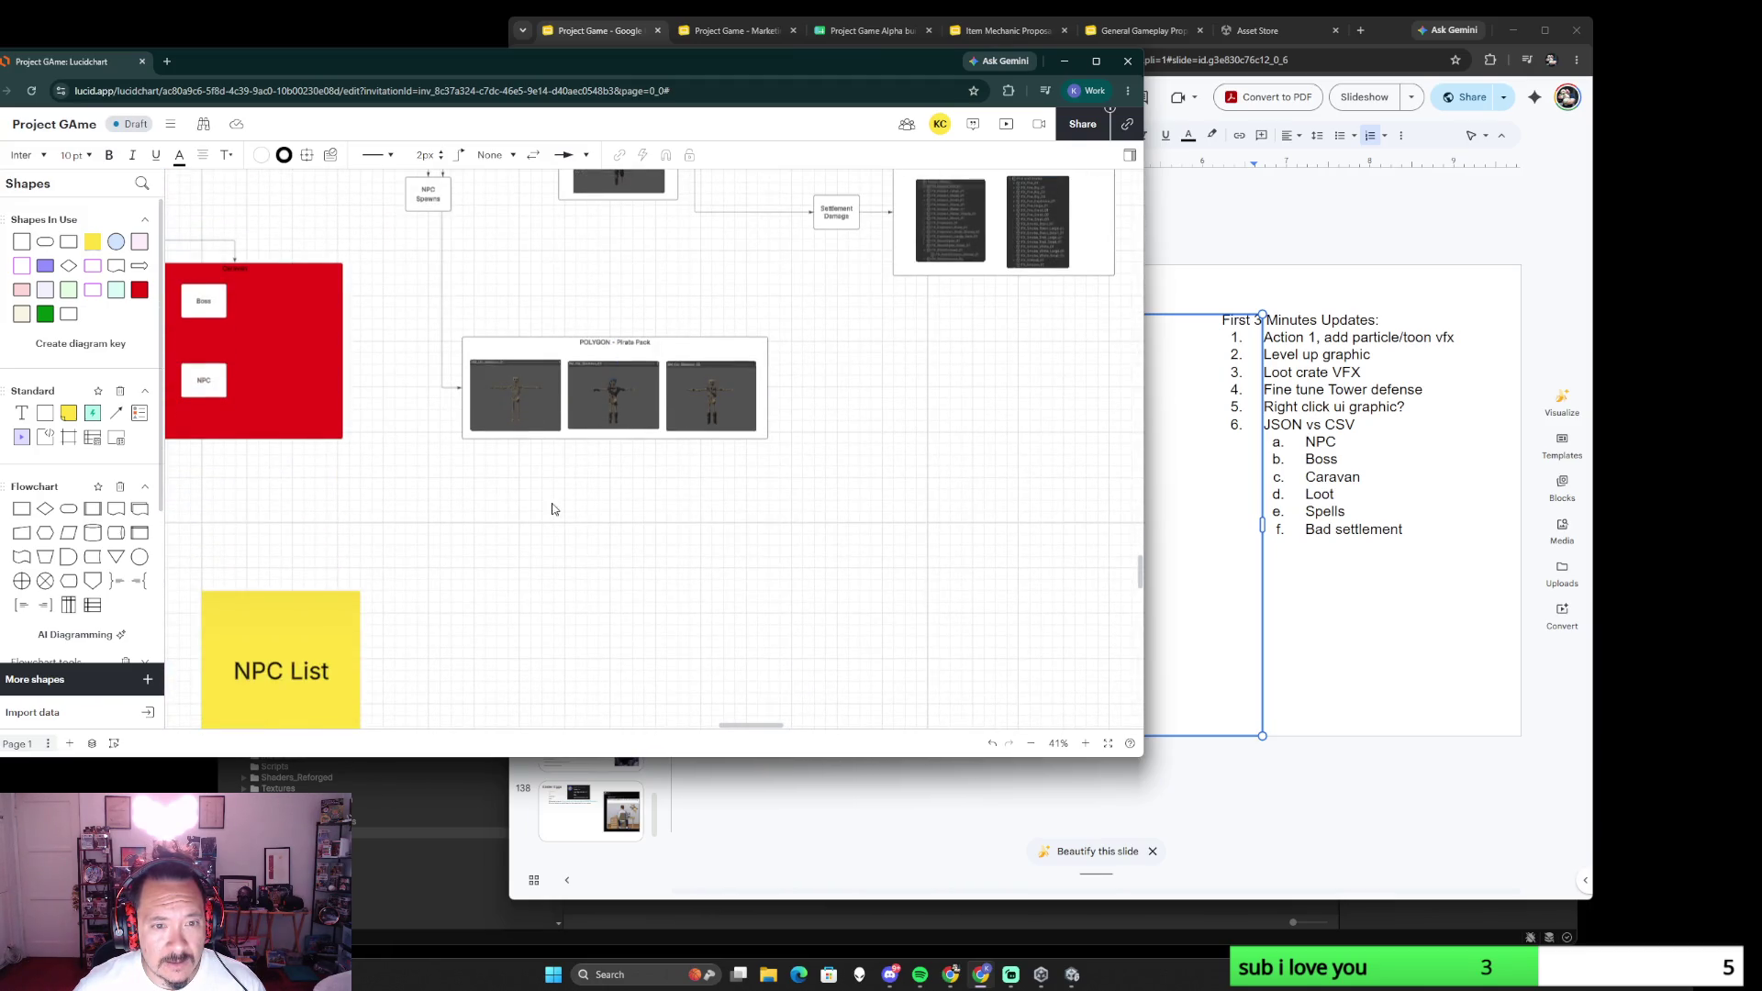
scroll(607, 517, "down", 2)
scroll(607, 517, "down", 4)
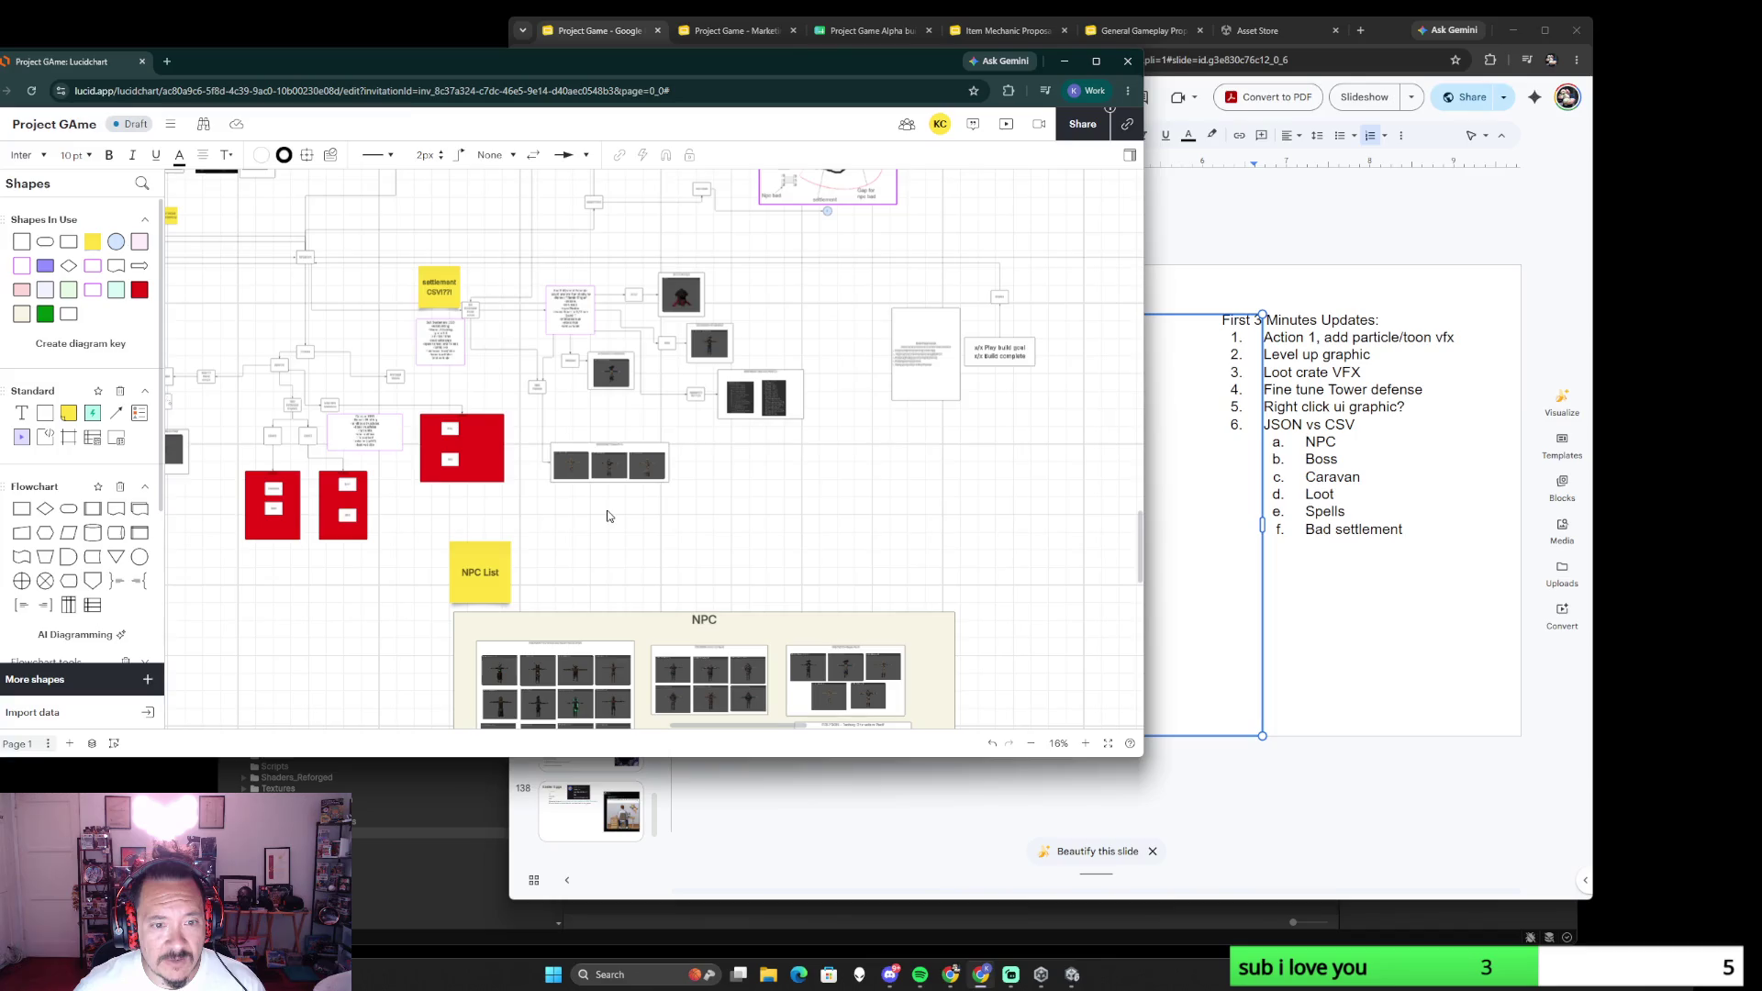
scroll(607, 517, "left", 3)
scroll(613, 625, "up", 1)
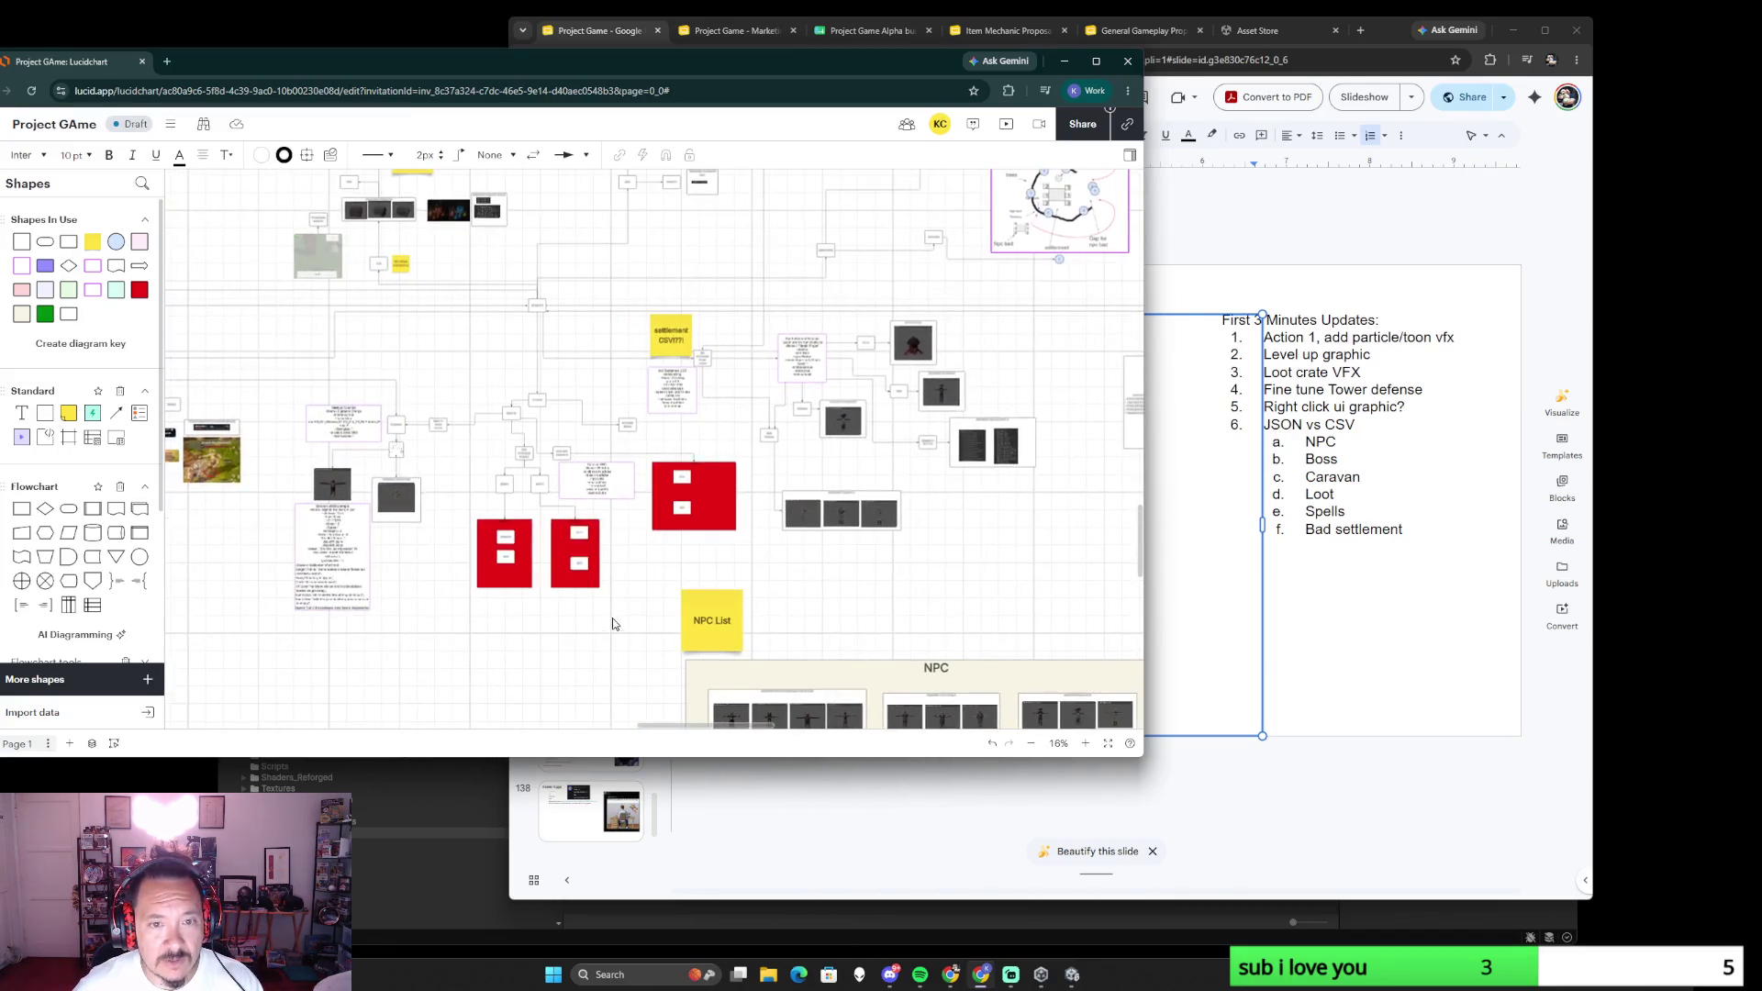
scroll(415, 485, "down", 3)
scroll(551, 496, "up", 2)
scroll(677, 511, "up", 3)
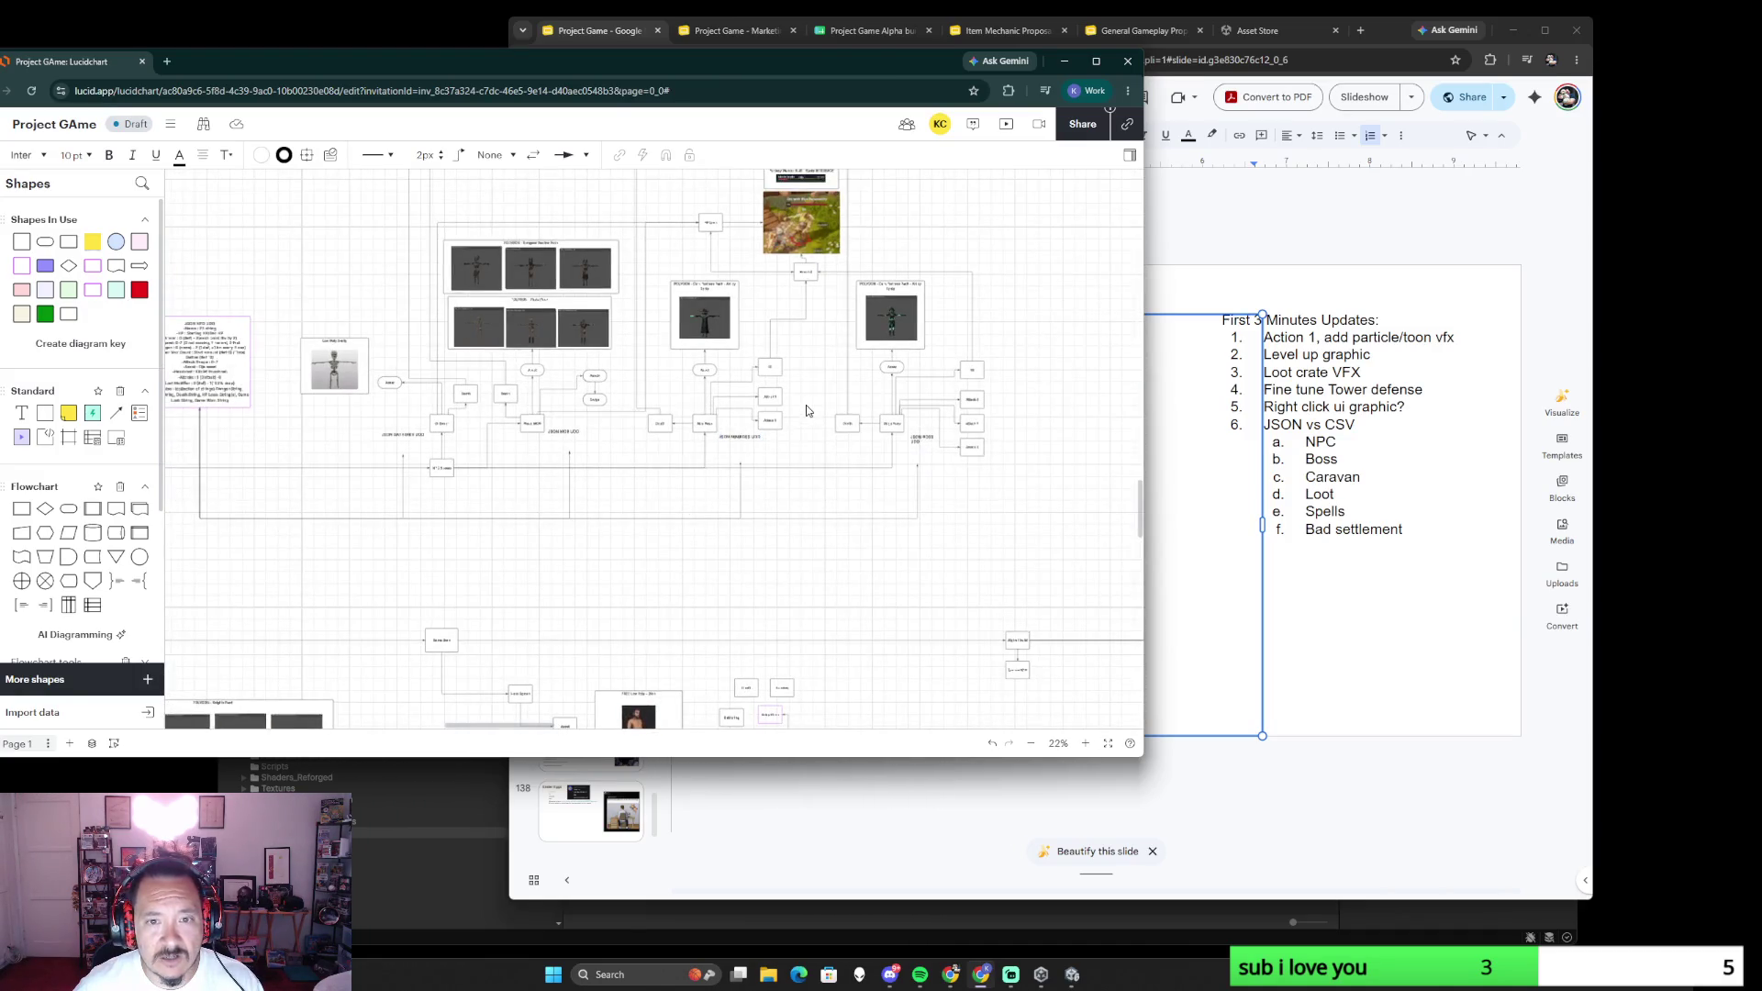
scroll(551, 413, "left", 3)
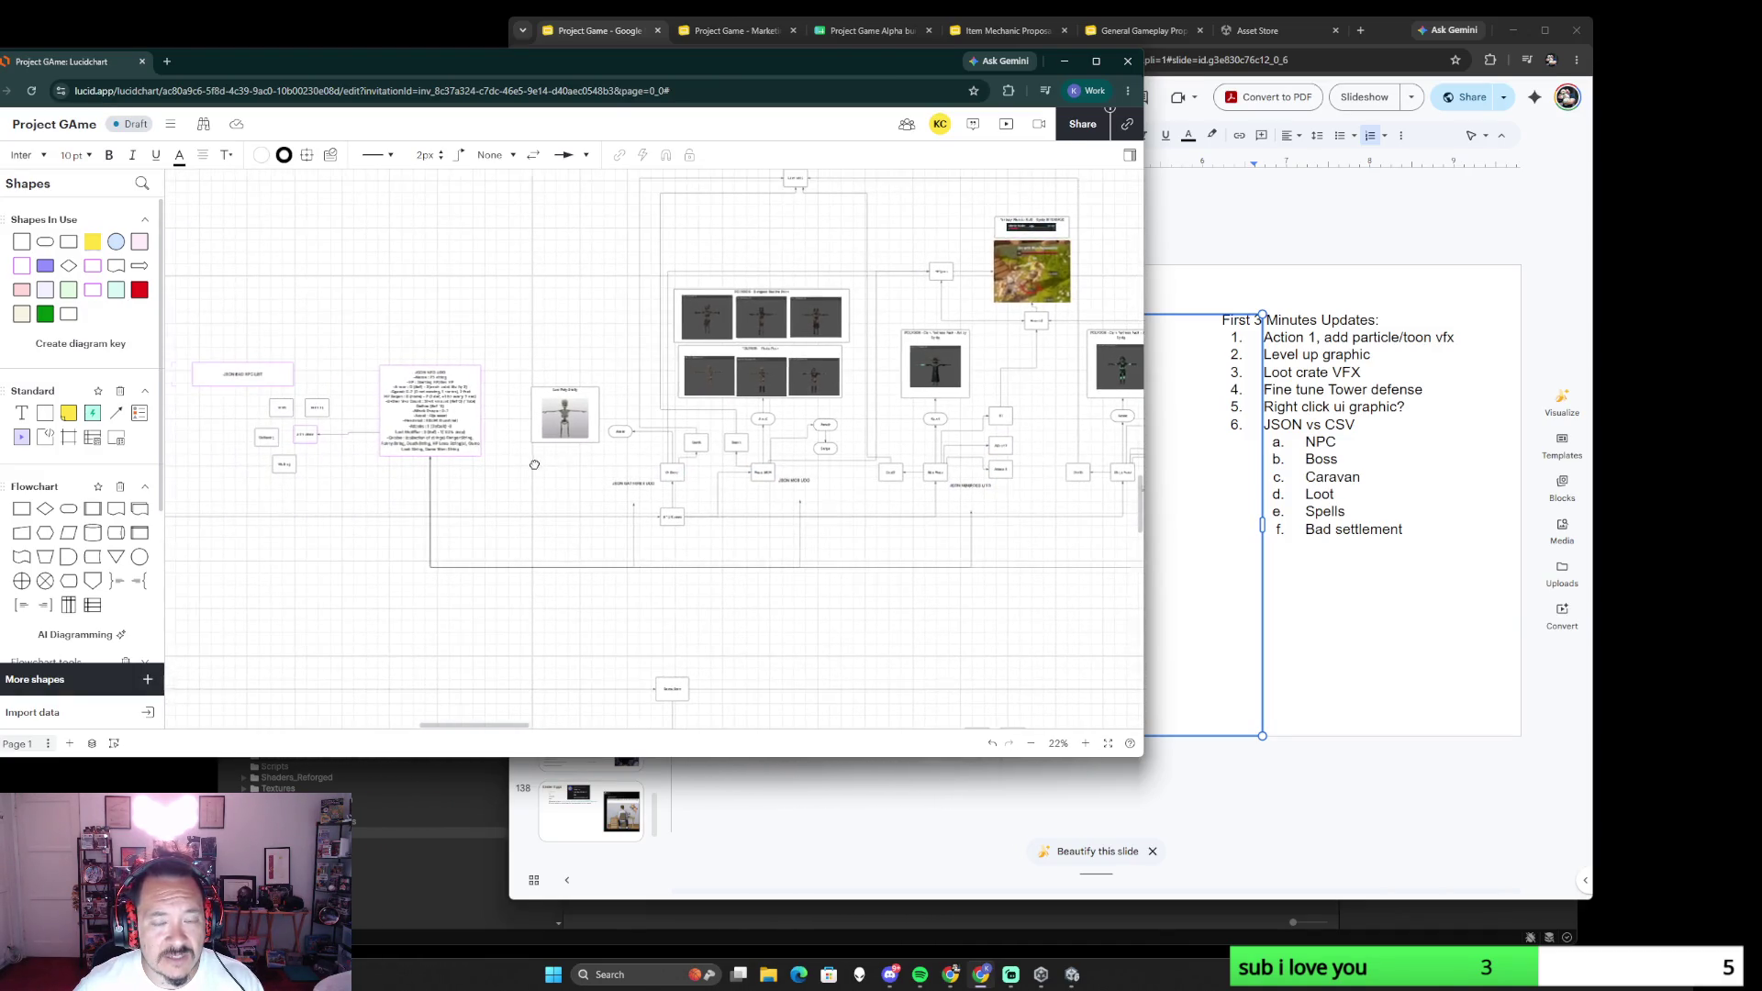
scroll(388, 406, "right", 1)
scroll(388, 406, "right", 2)
scroll(413, 427, "right", 2)
scroll(483, 454, "down", 3)
scroll(550, 474, "right", 4)
scroll(550, 475, "right", 4)
scroll(549, 476, "down", 1)
scroll(536, 510, "right", 4)
scroll(537, 509, "down", 2)
scroll(523, 558, "up", 2)
scroll(524, 557, "left", 1)
scroll(524, 558, "up", 1)
scroll(524, 558, "up", 2, "ctrl")
scroll(619, 482, "up", 2, "ctrl")
scroll(731, 404, "up", 2, "ctrl")
left_click(732, 403)
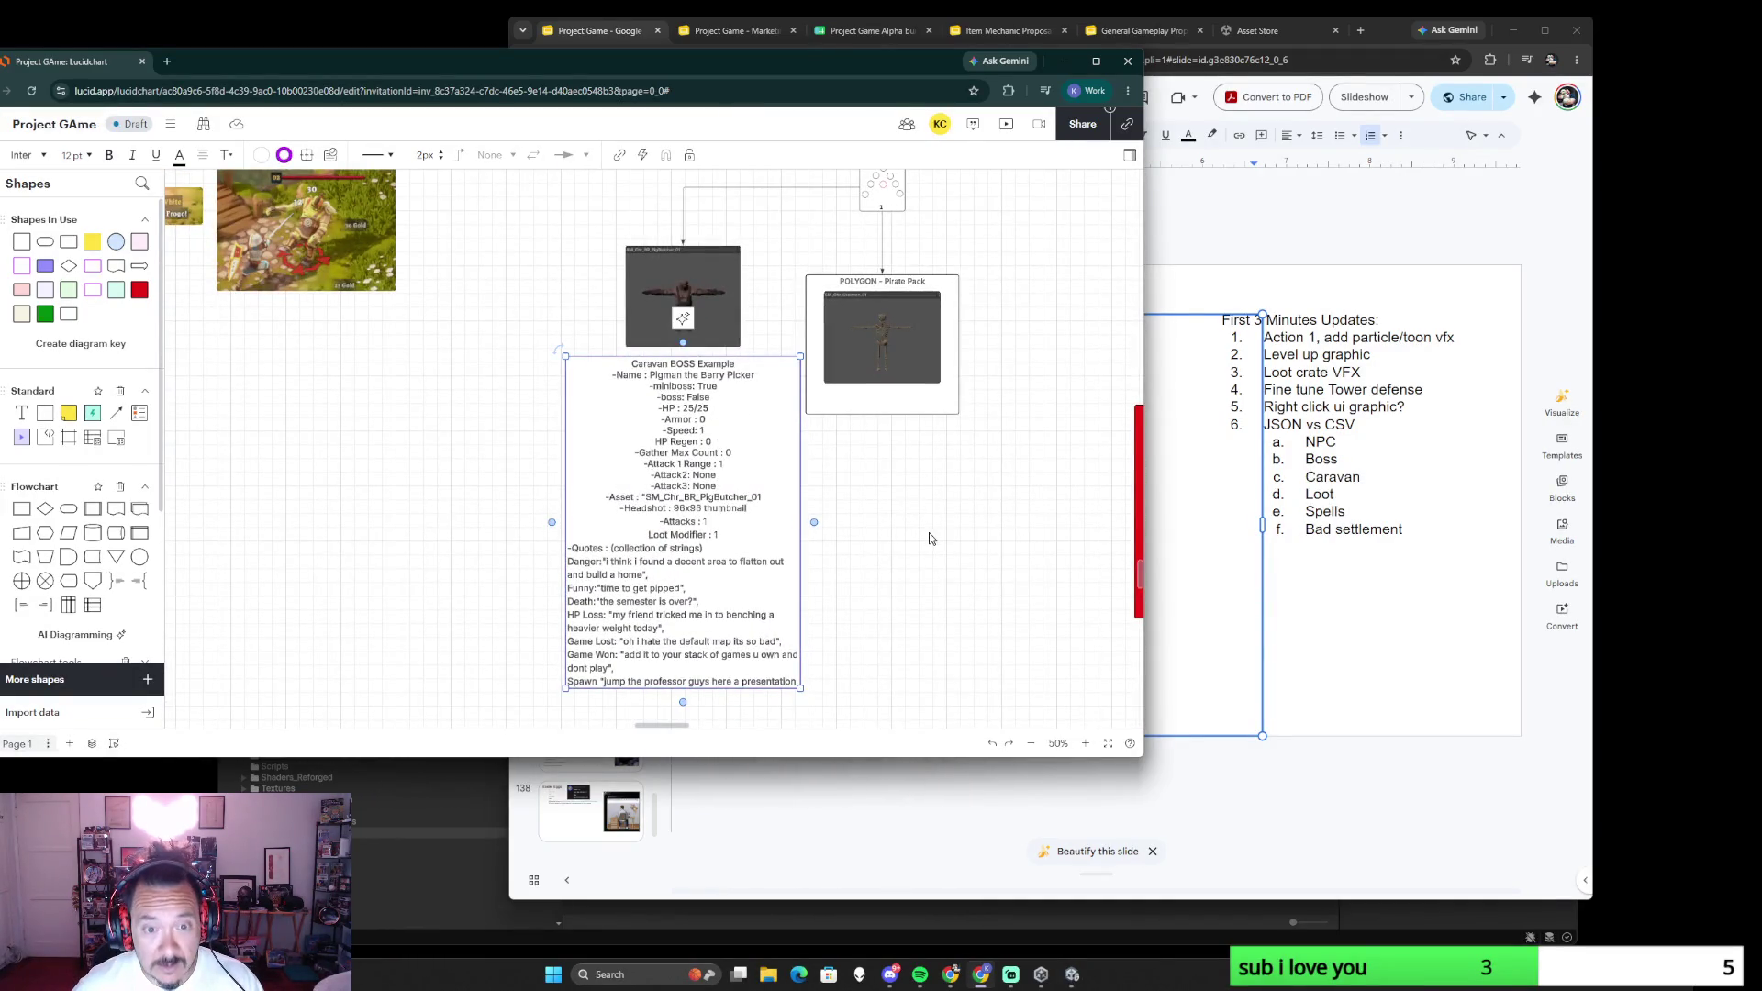
scroll(929, 539, "down", 5, "ctrl")
scroll(827, 550, "right", 5)
scroll(825, 551, "up", 1)
scroll(731, 567, "right", 2)
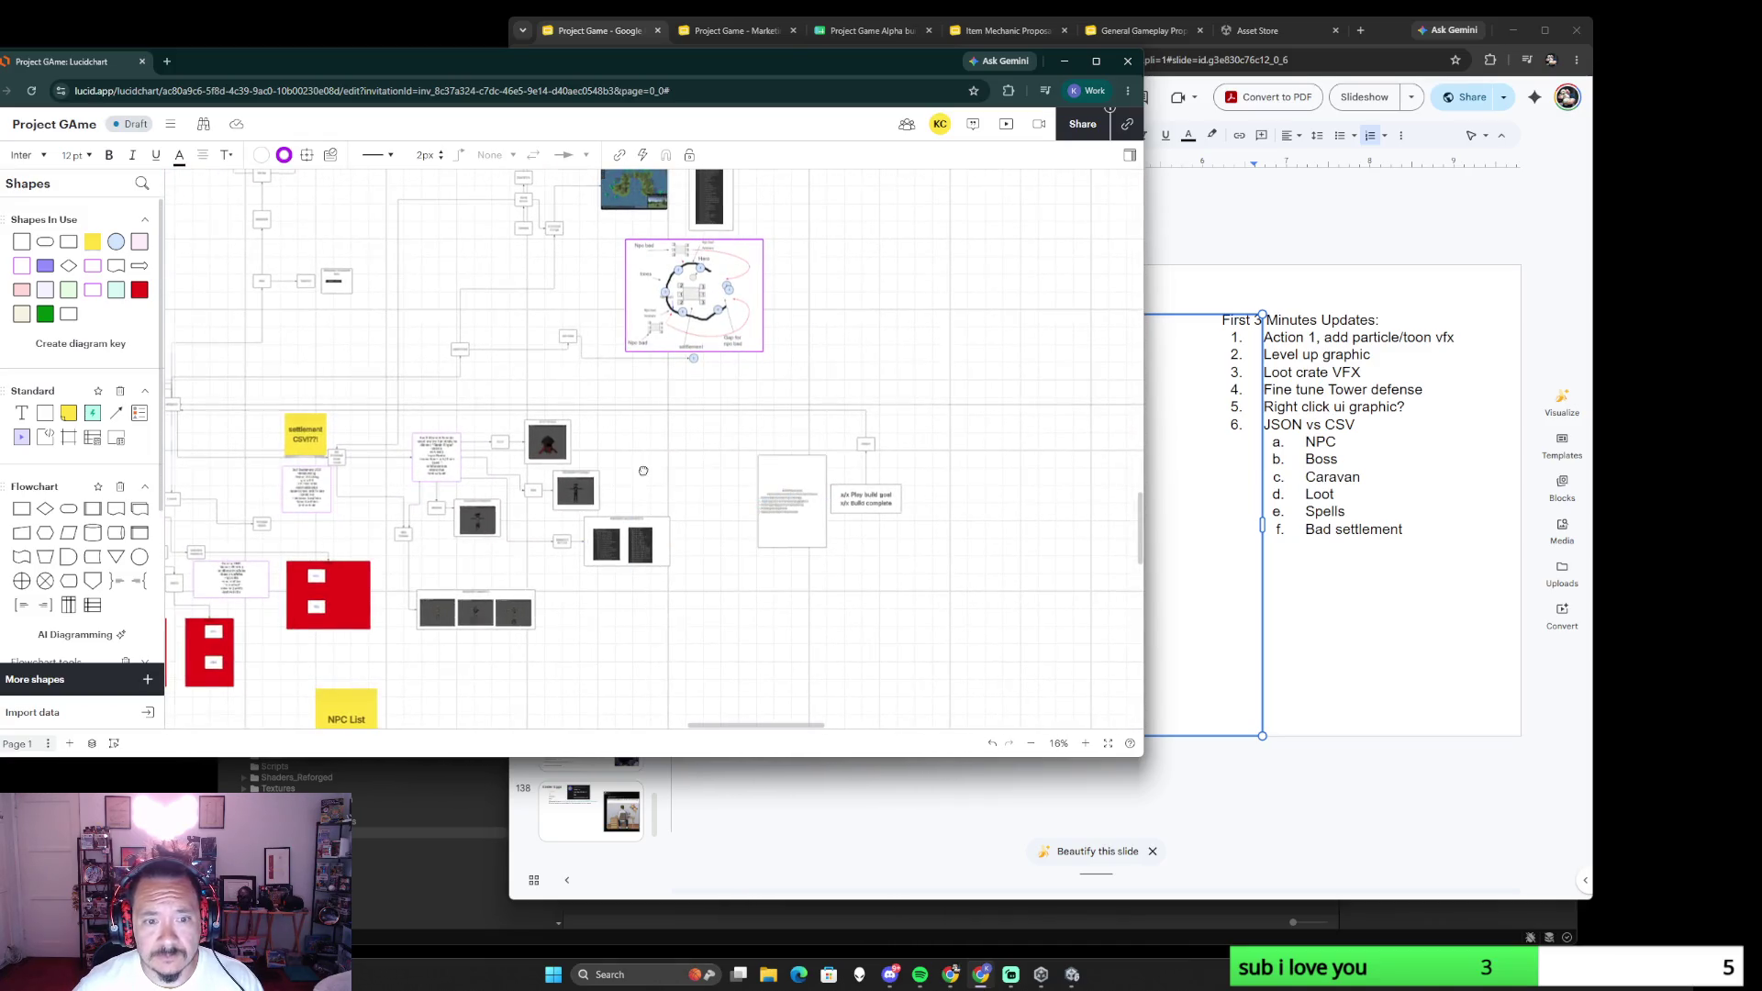
scroll(636, 472, "down", 1)
scroll(790, 436, "up", 3, "ctrl")
scroll(791, 435, "up", 2, "ctrl")
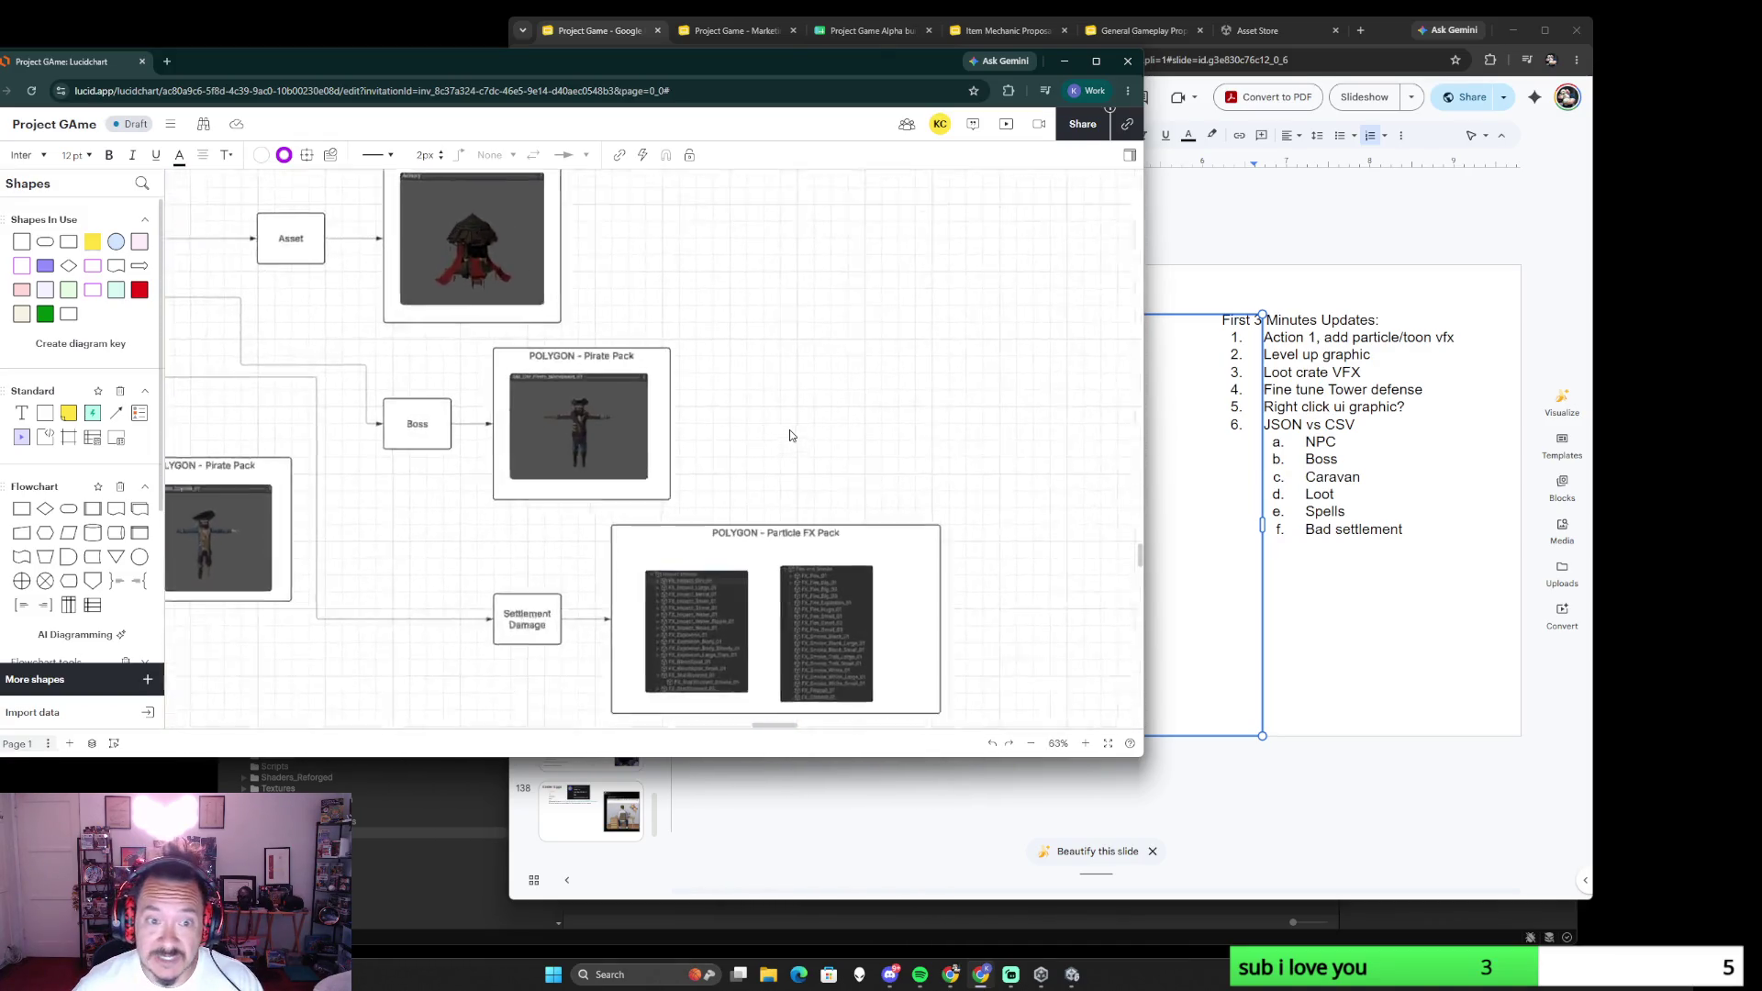
scroll(791, 412, "down", 1, "ctrl")
scroll(693, 437, "down", 1, "ctrl")
scroll(711, 419, "down", 1, "ctrl")
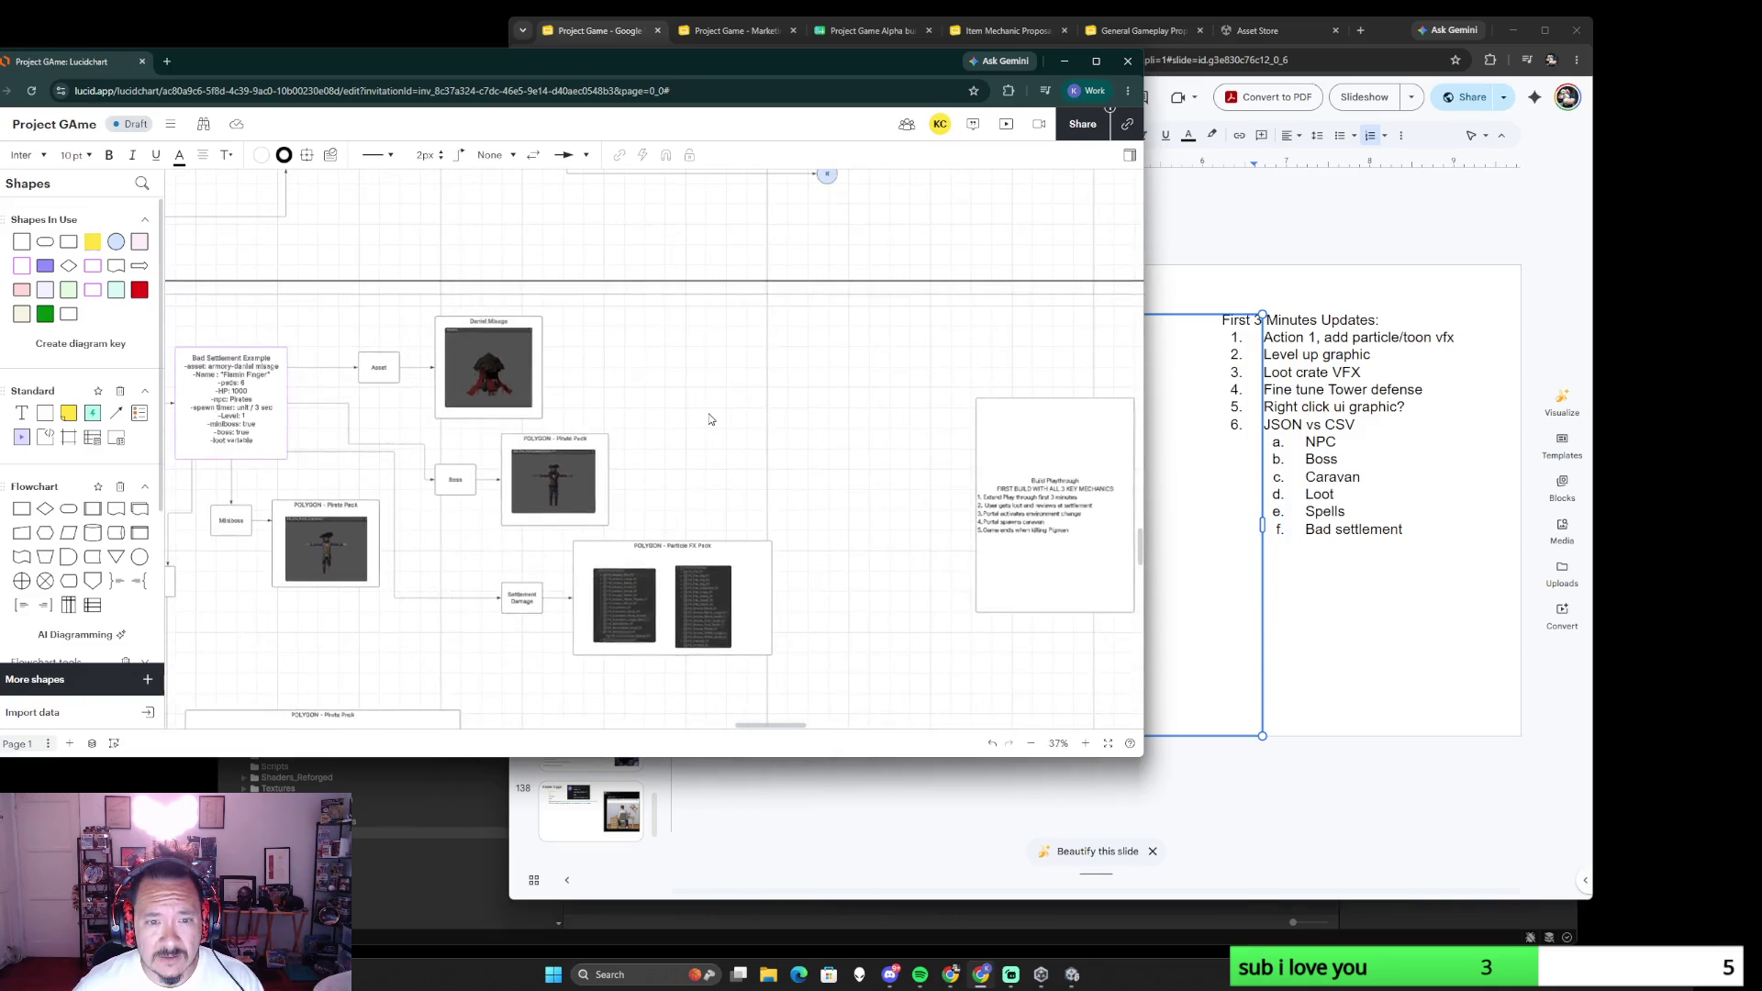
- Paste a copy of the Caravan BOSS text box and begin editing its text
key("ctrl+v")
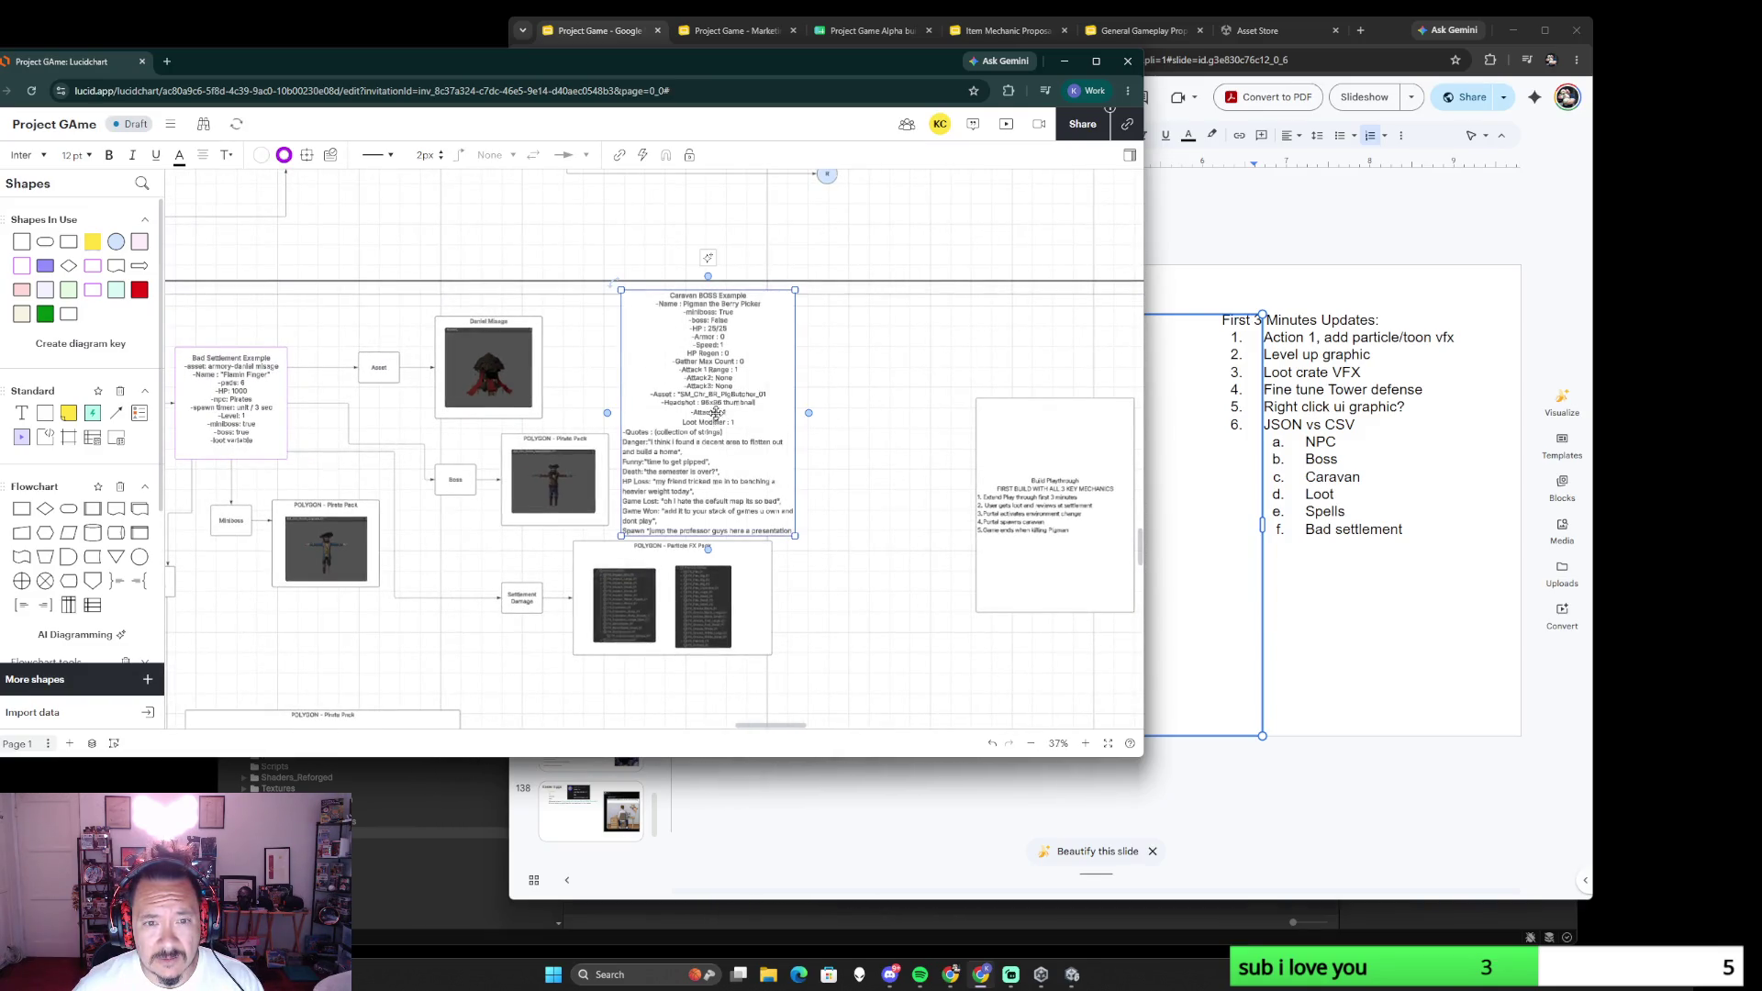
double_click(686, 295)
type("New Settlement")
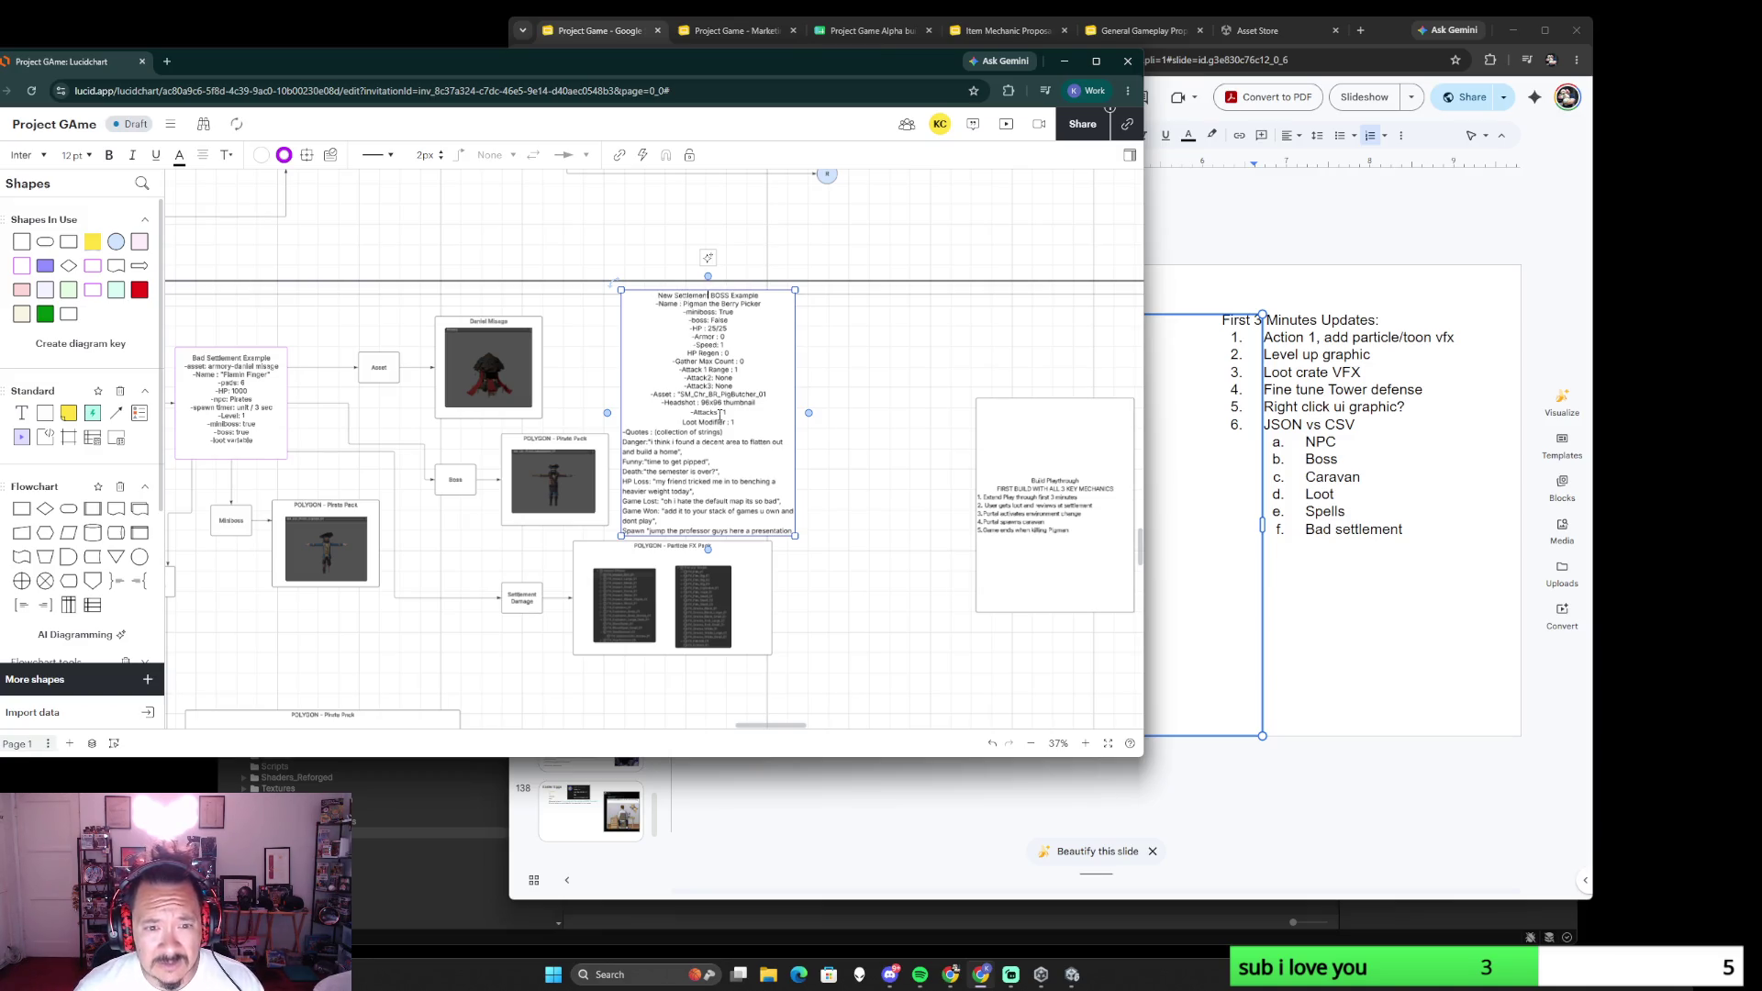
left_click(839, 595)
left_click(699, 488)
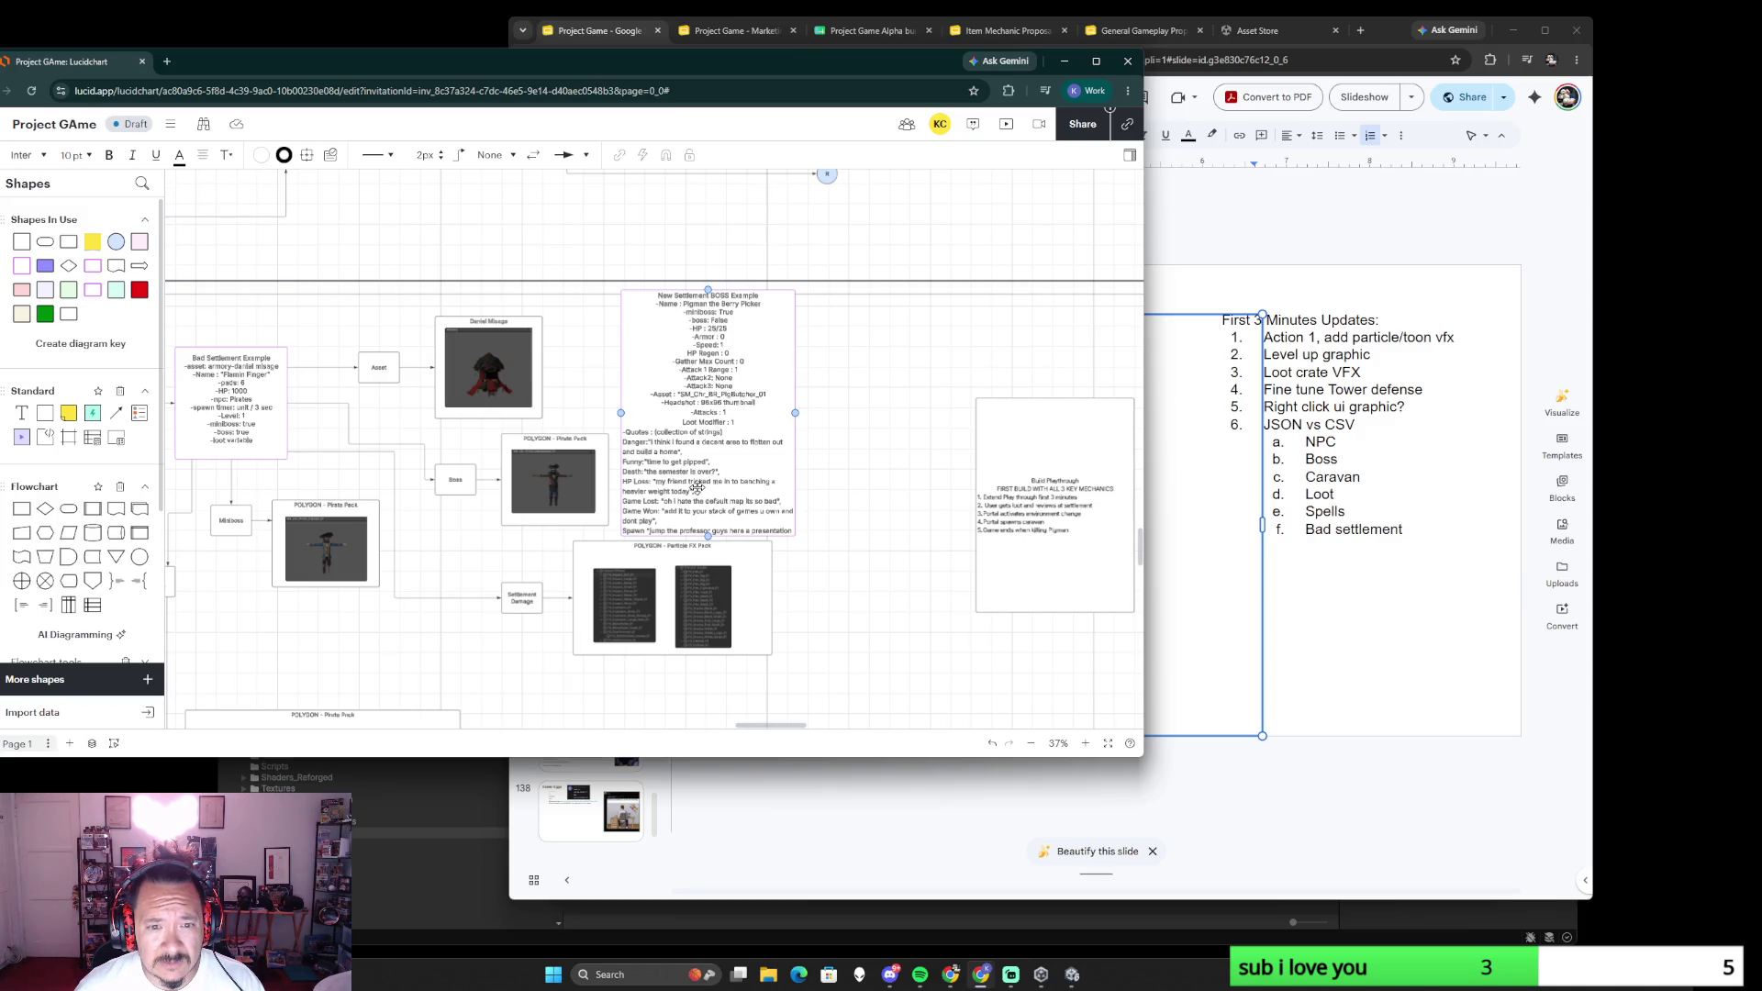
double_click(687, 514)
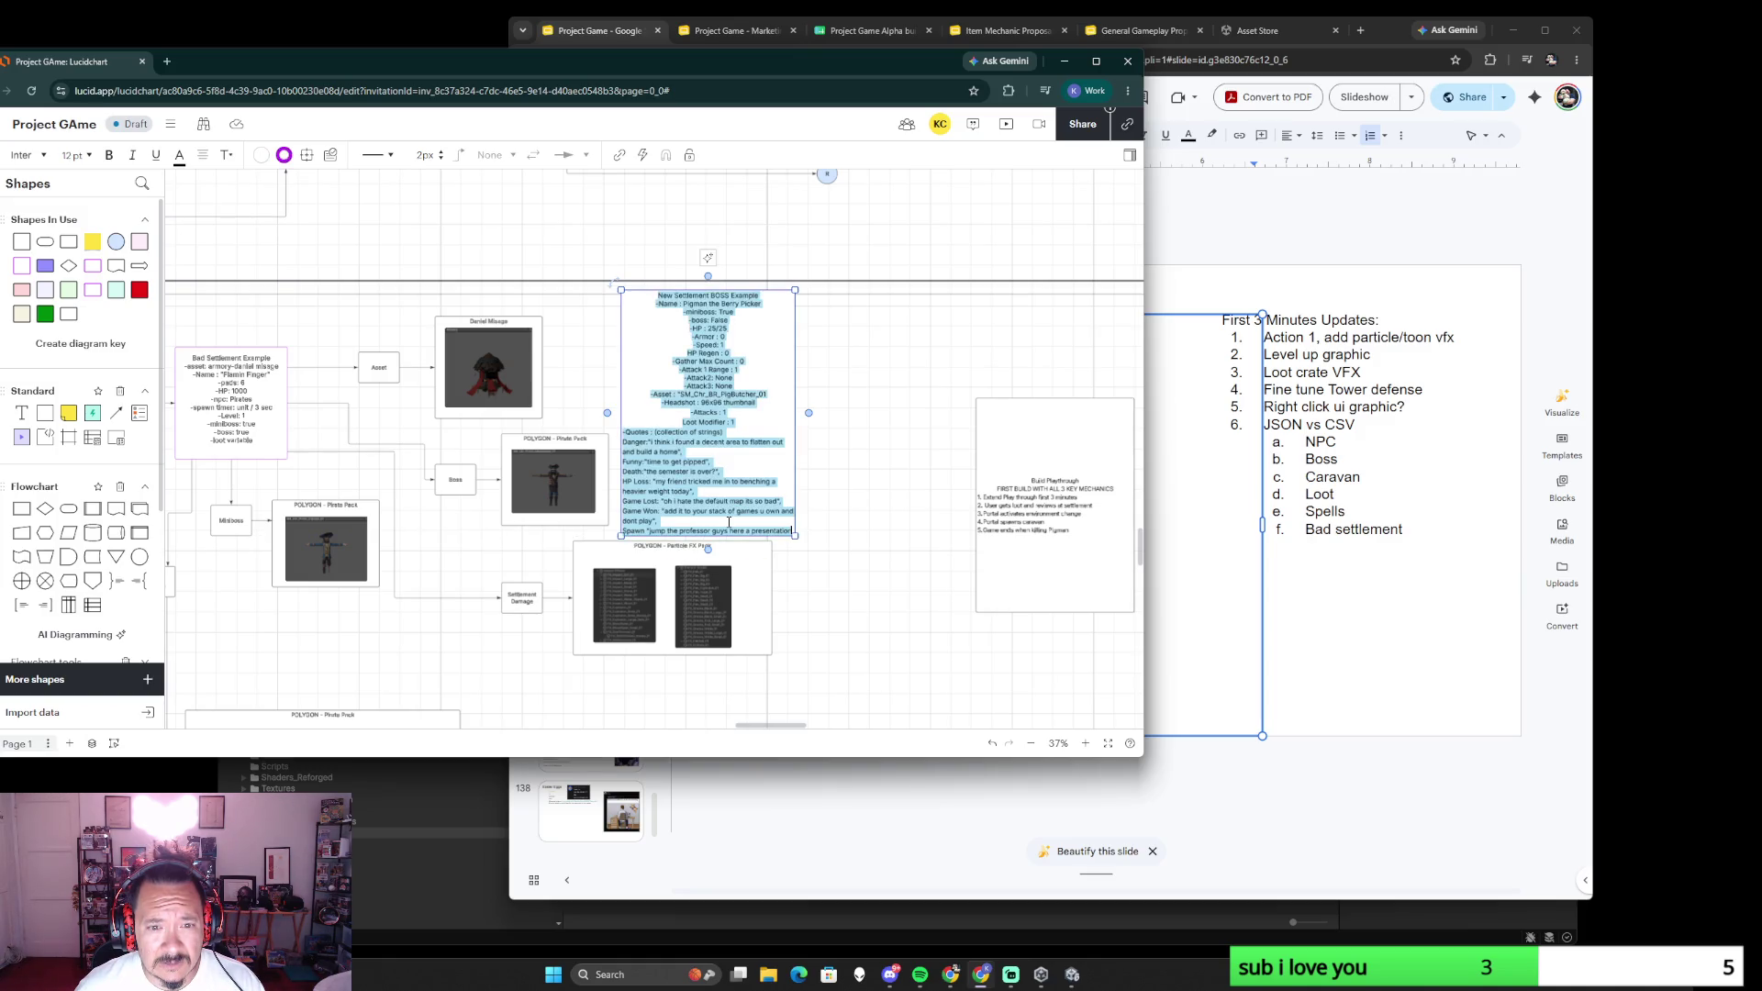
left_click(728, 520)
scroll(588, 539, "up", 5)
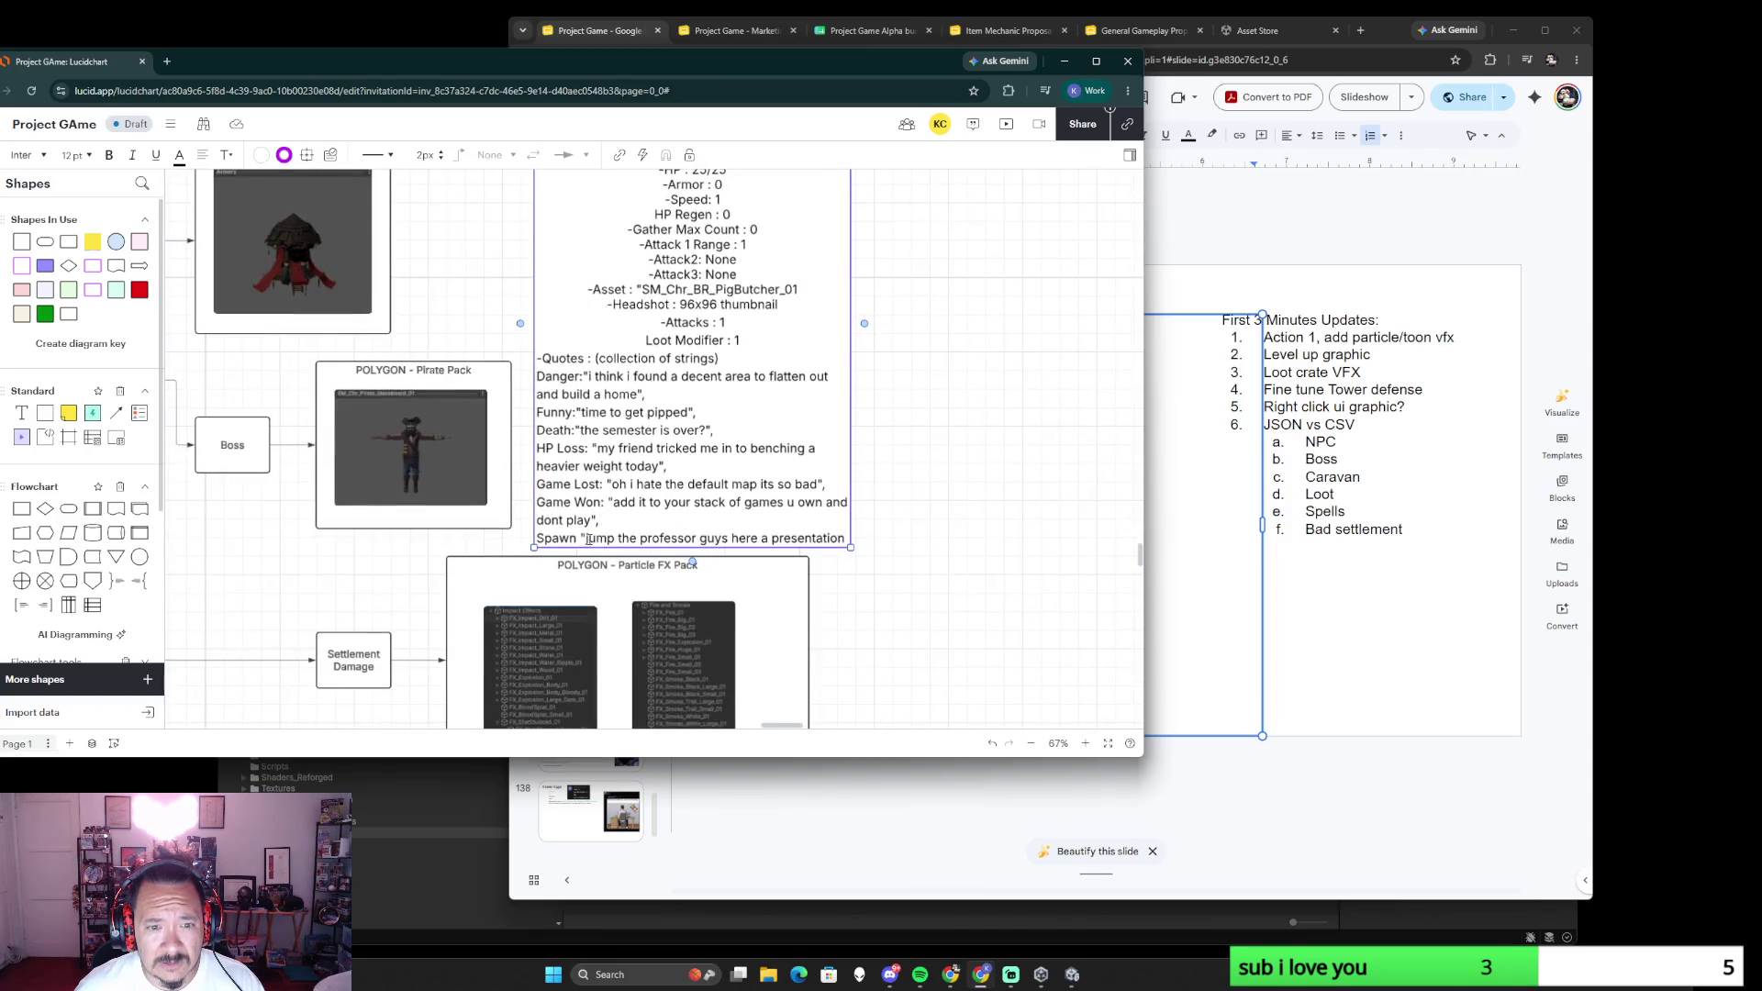
- Clear the Spawn, Game Won and Game Lost quote strings to empty values
left_click_drag(584, 539, 836, 537)
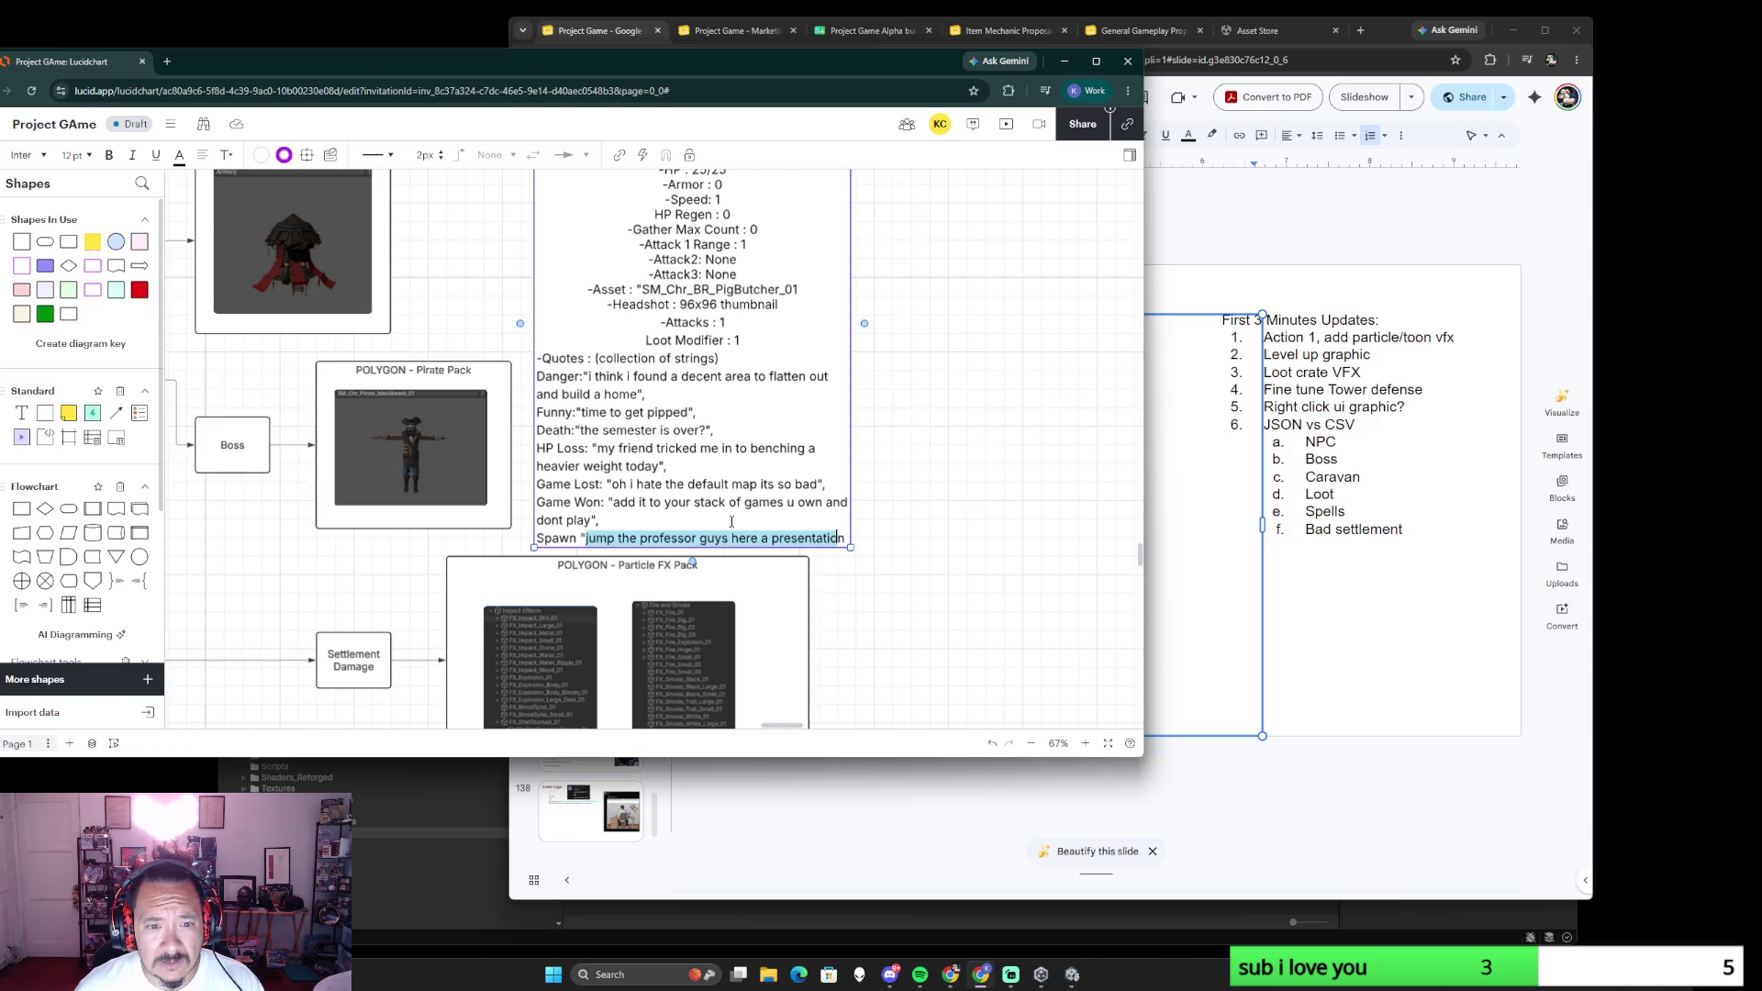
scroll(739, 520, "down", 5)
scroll(729, 521, "up", 3)
scroll(727, 518, "up", 2)
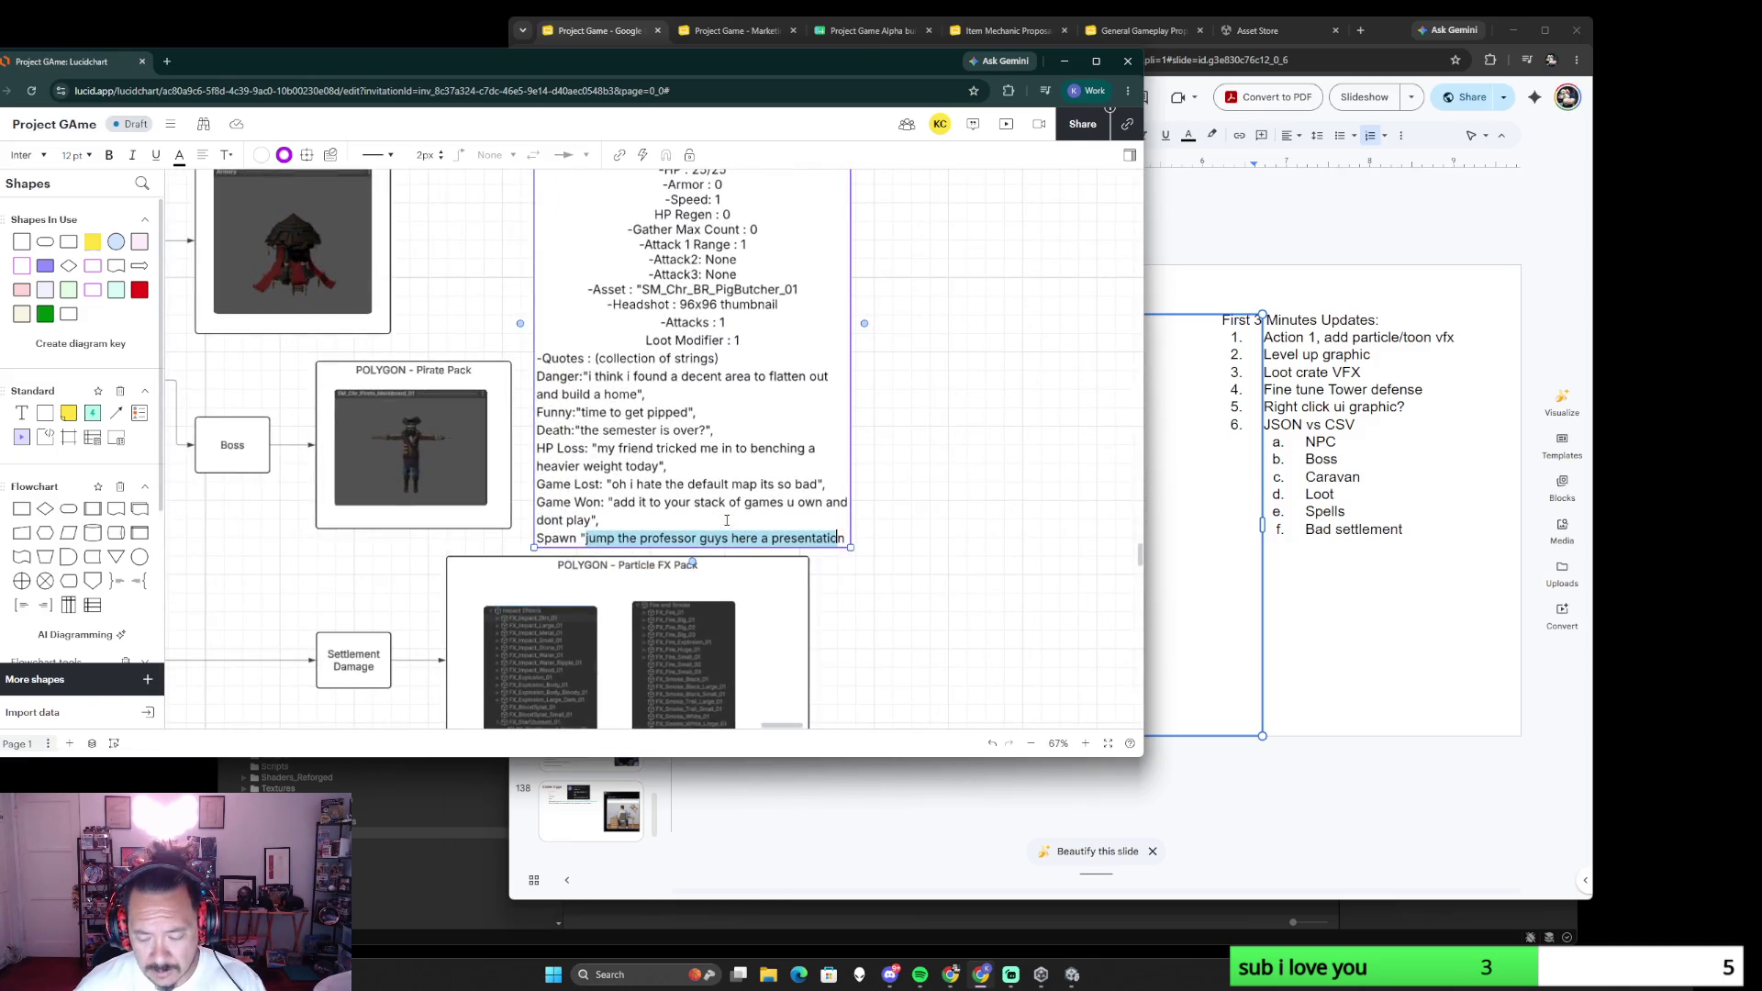
type("n \"n")
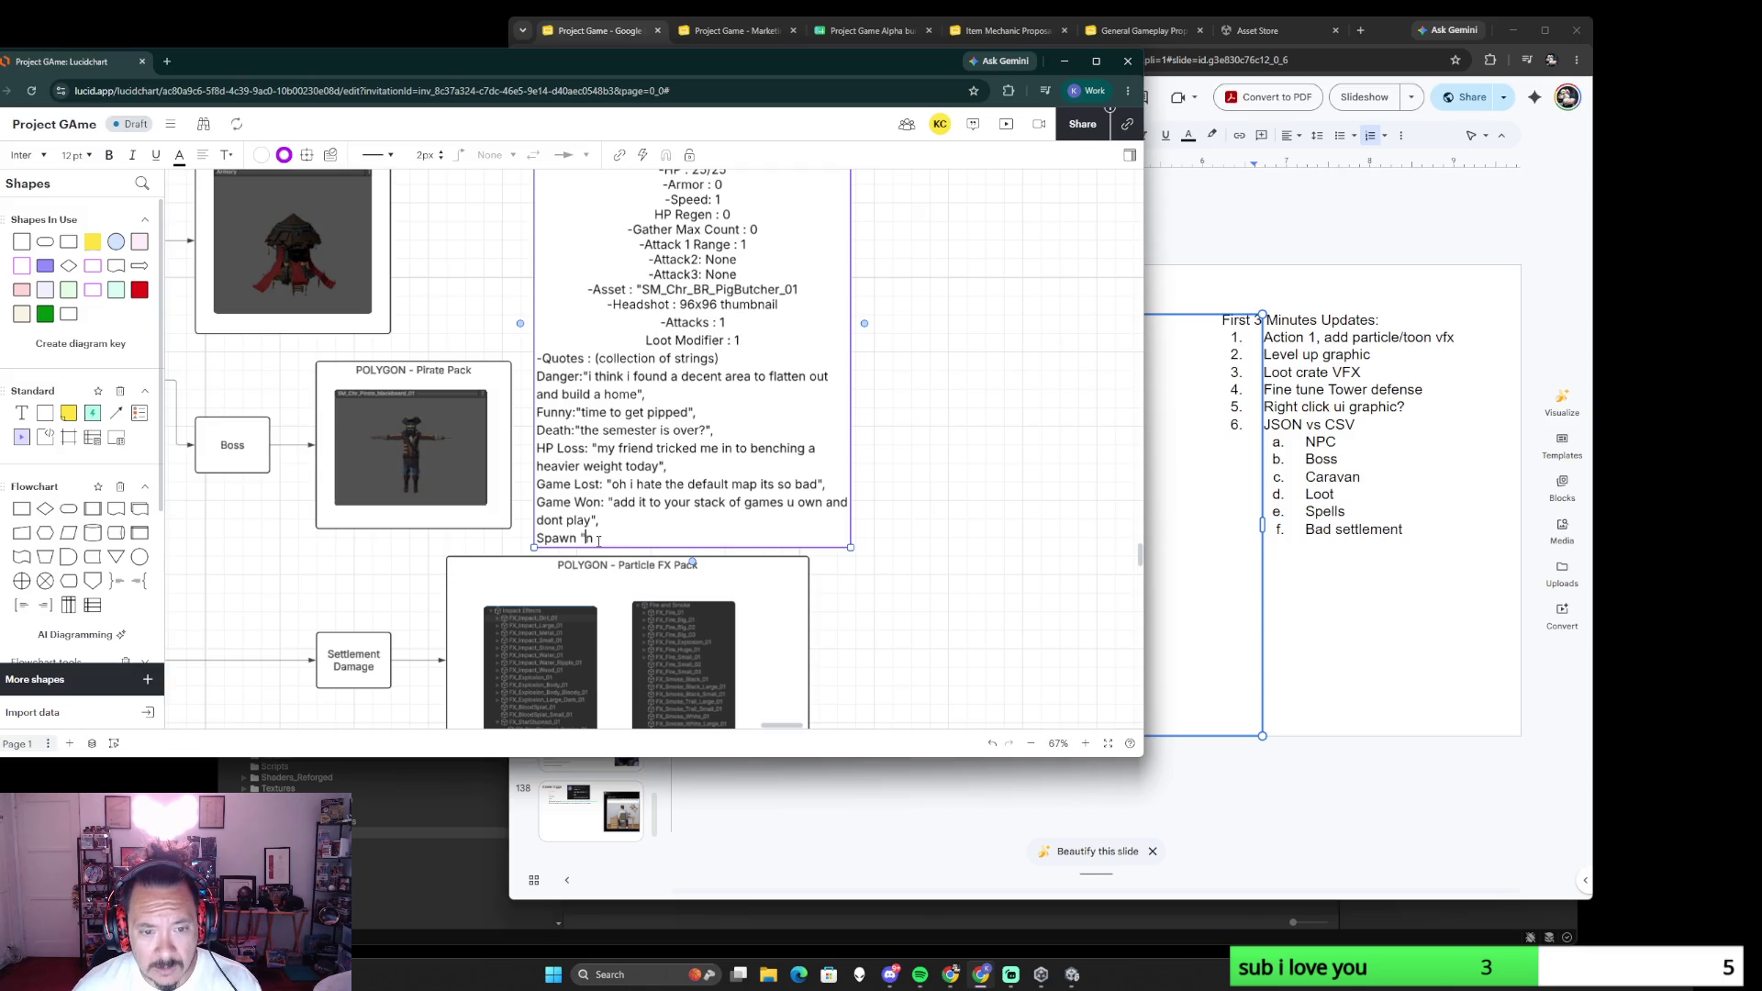
key("BackSpace")
type("\"")
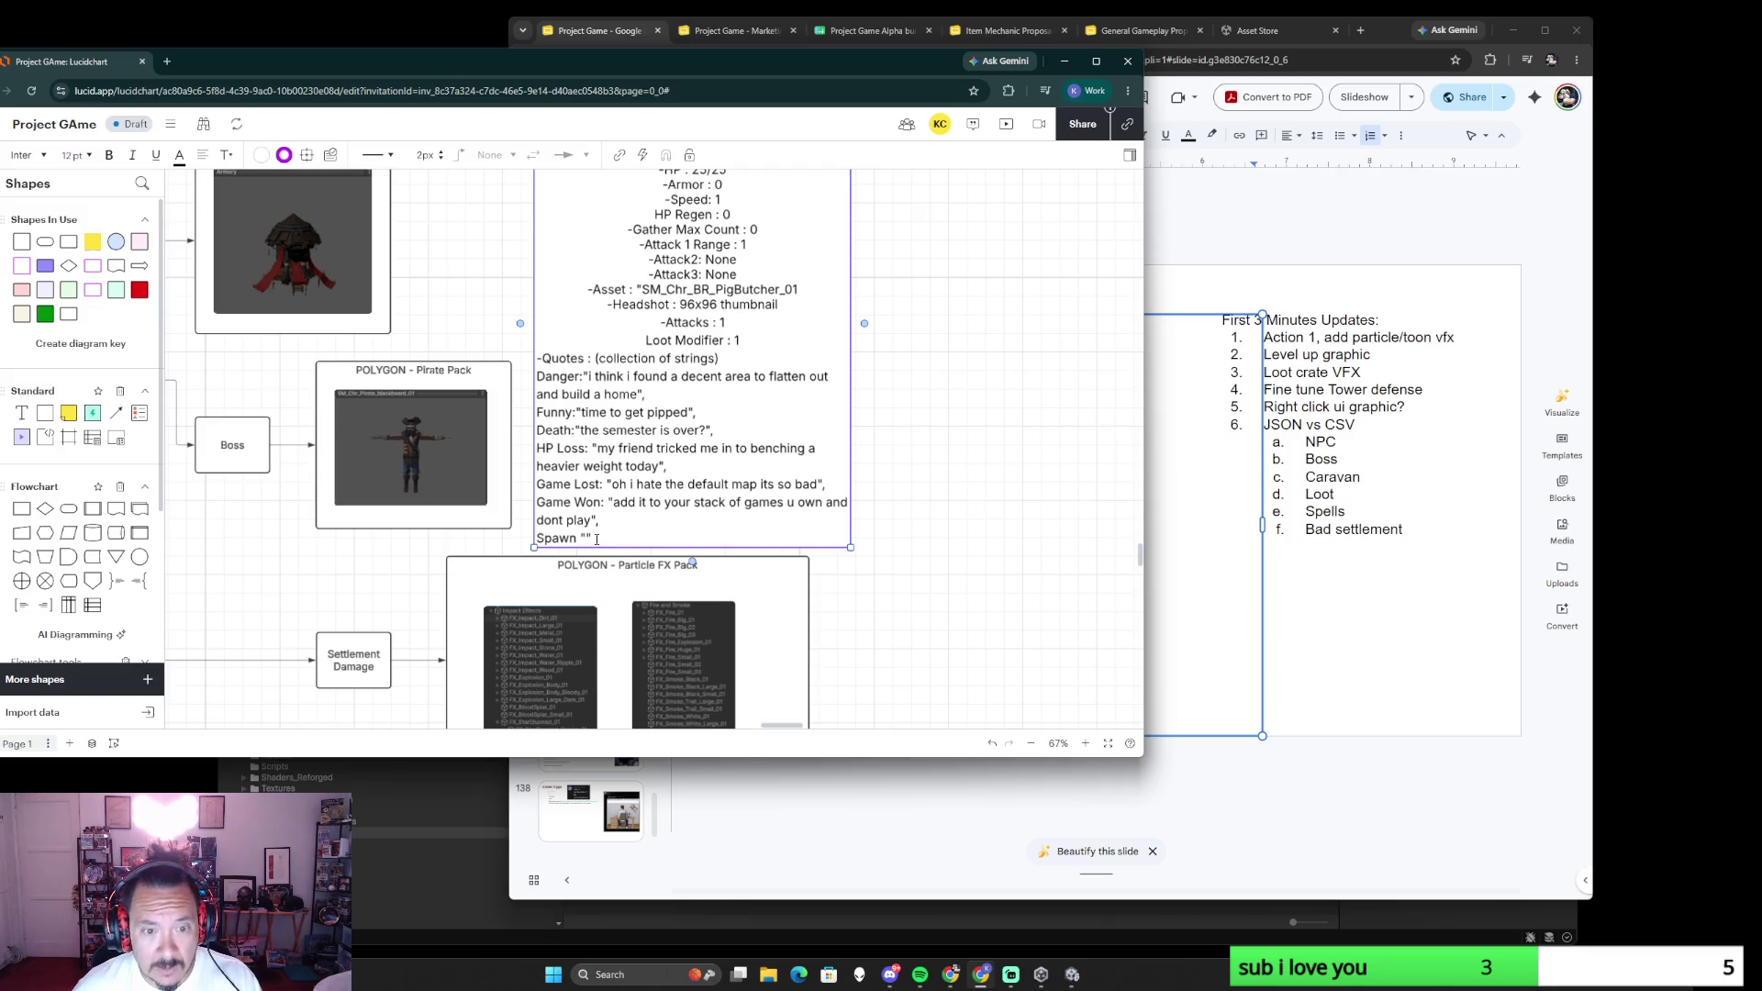
left_click_drag(590, 520, 611, 503)
key("BackSpace")
mouse_move(817, 491)
left_mouse_down()
mouse_move(609, 492)
mouse_move(596, 467)
left_mouse_up()
key("BackSpace")
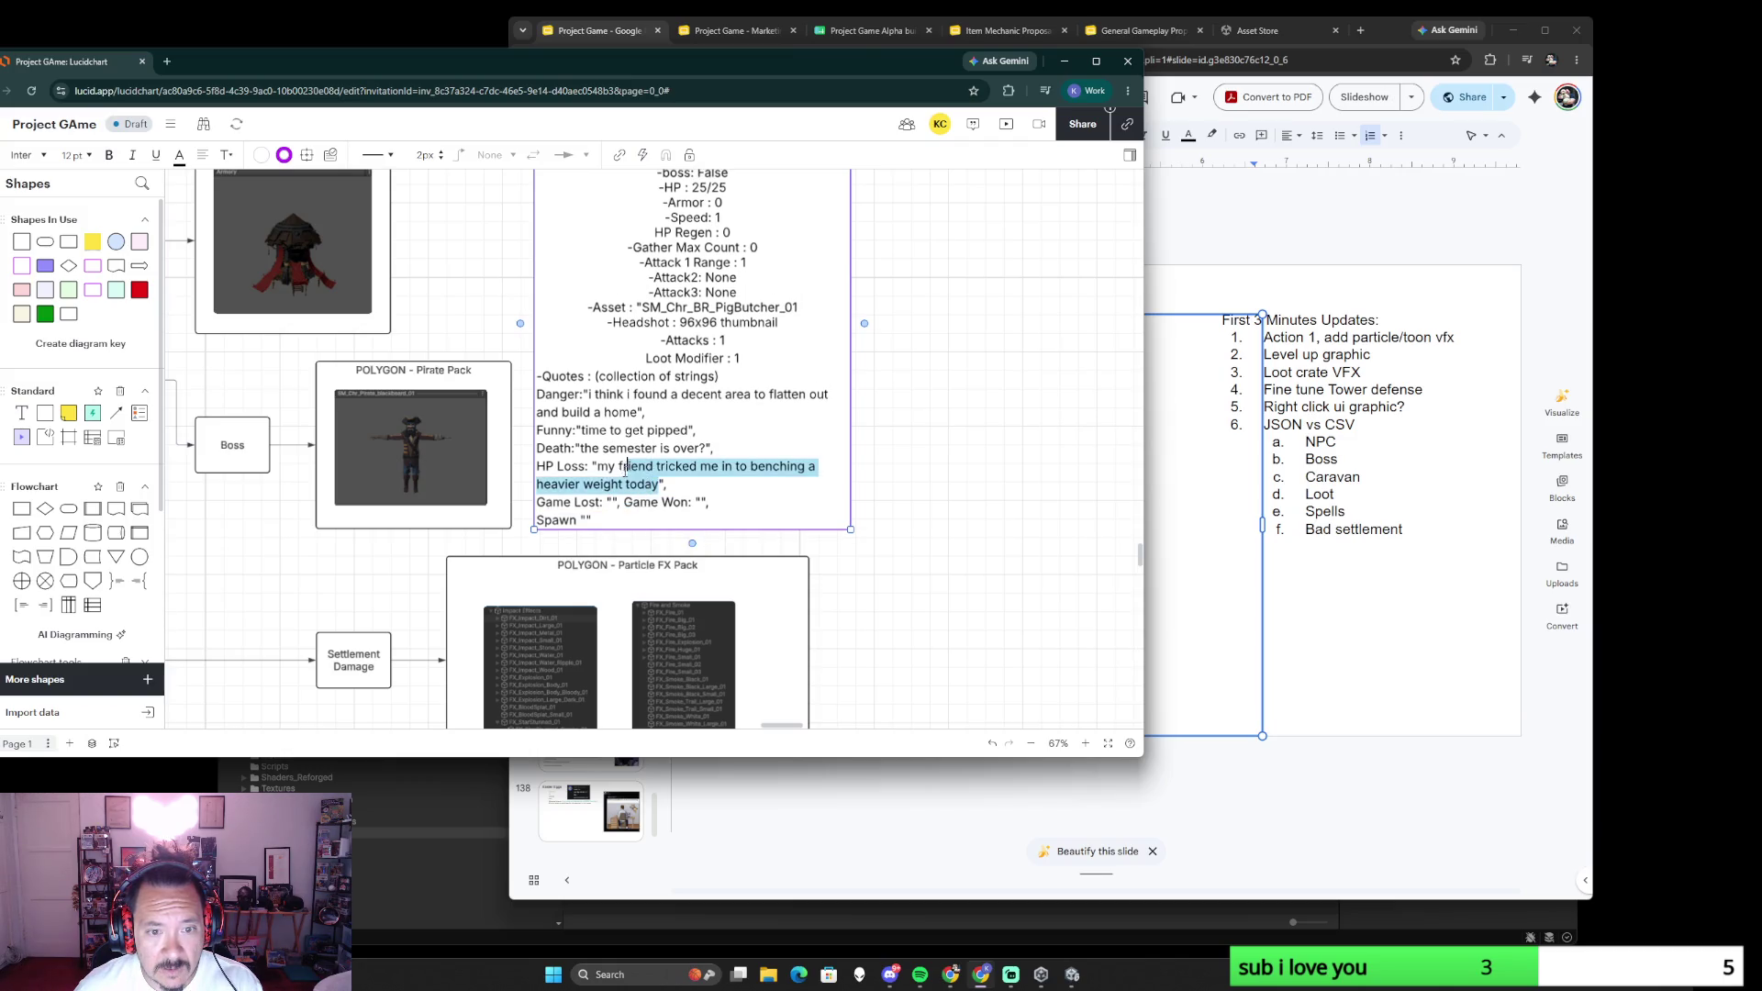
- Clear the HP Loss, Death, Funny and Danger quote strings to empty values
key("BackSpace")
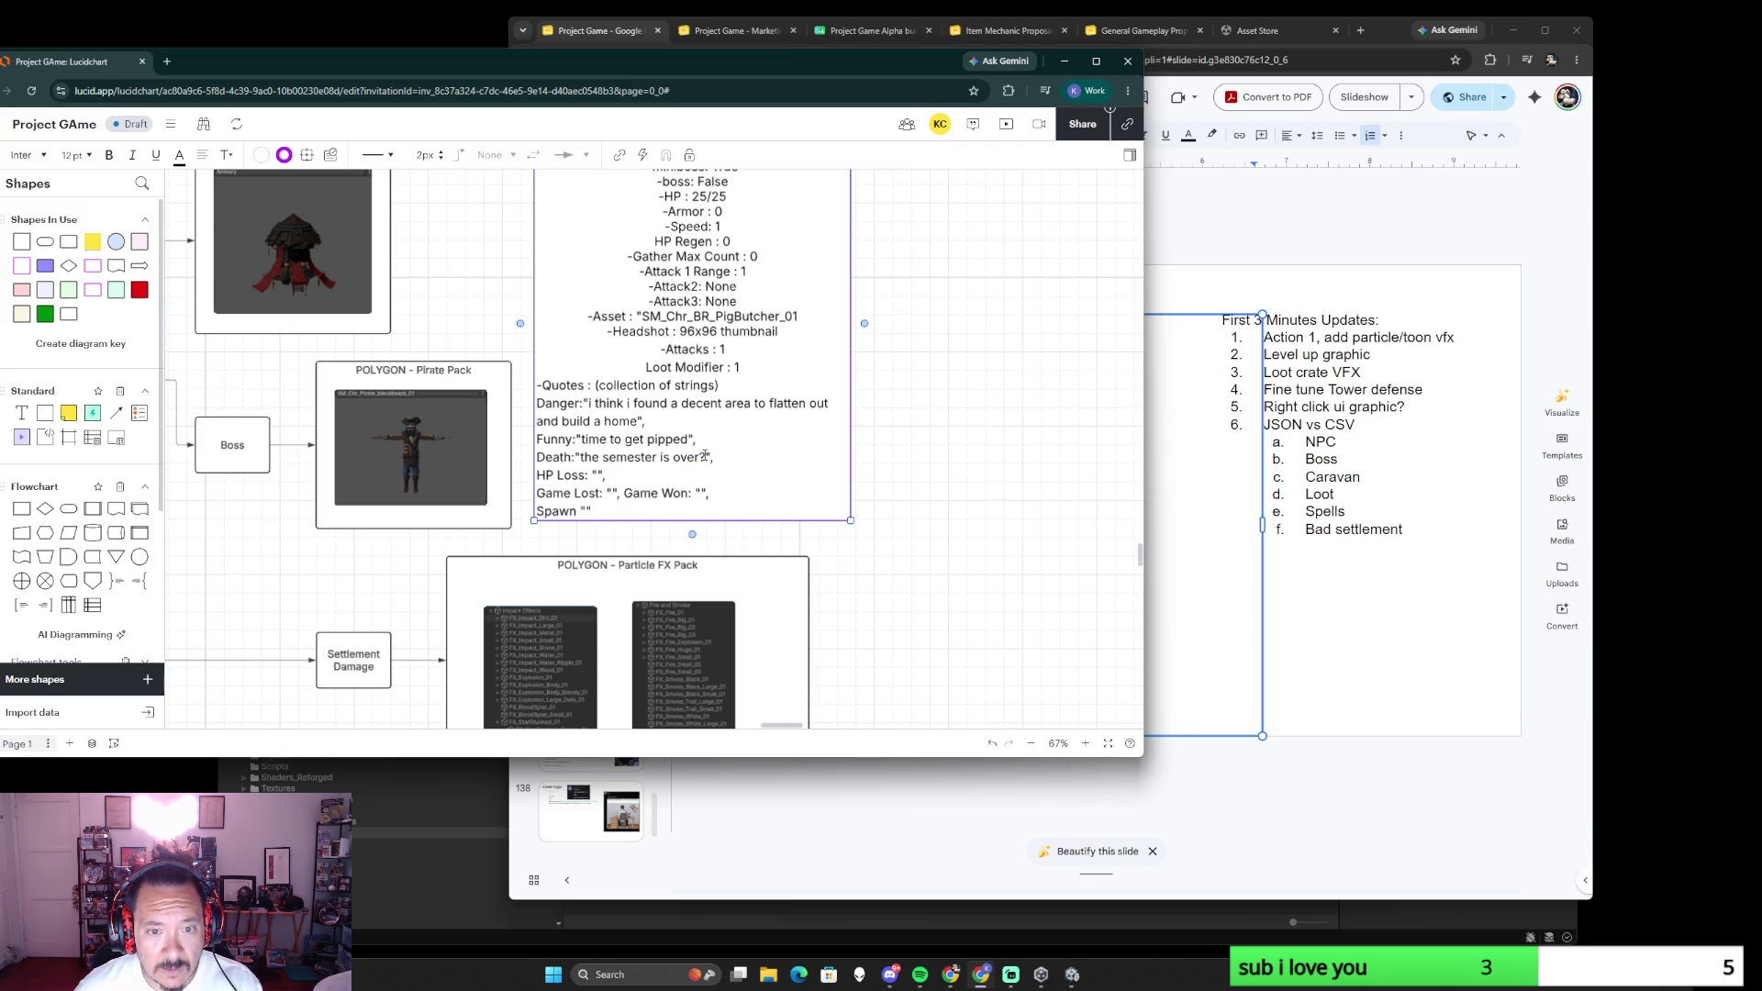
left_click_drag(704, 456, 582, 458)
key("BackSpace")
mouse_move(686, 438)
left_mouse_down()
mouse_move(587, 439)
mouse_move(582, 404)
left_mouse_up()
key("BackSpace")
key("BackSpace")
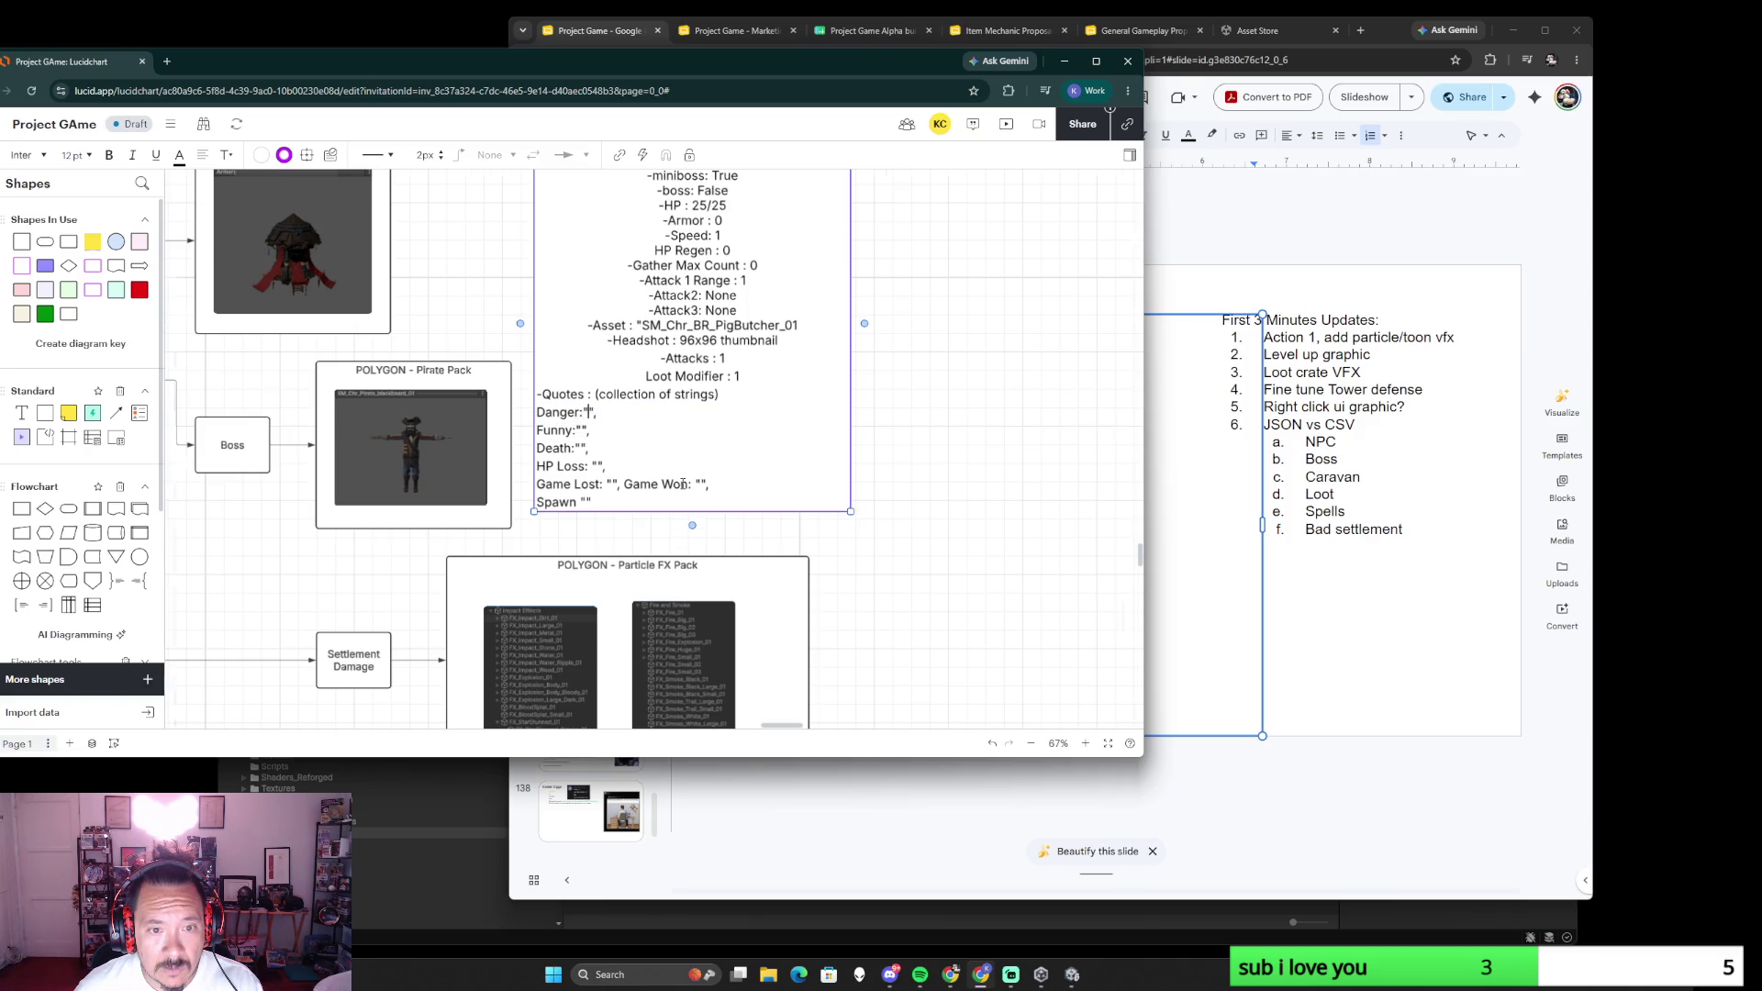
scroll(682, 484, "up", 2)
scroll(792, 431, "down", 4)
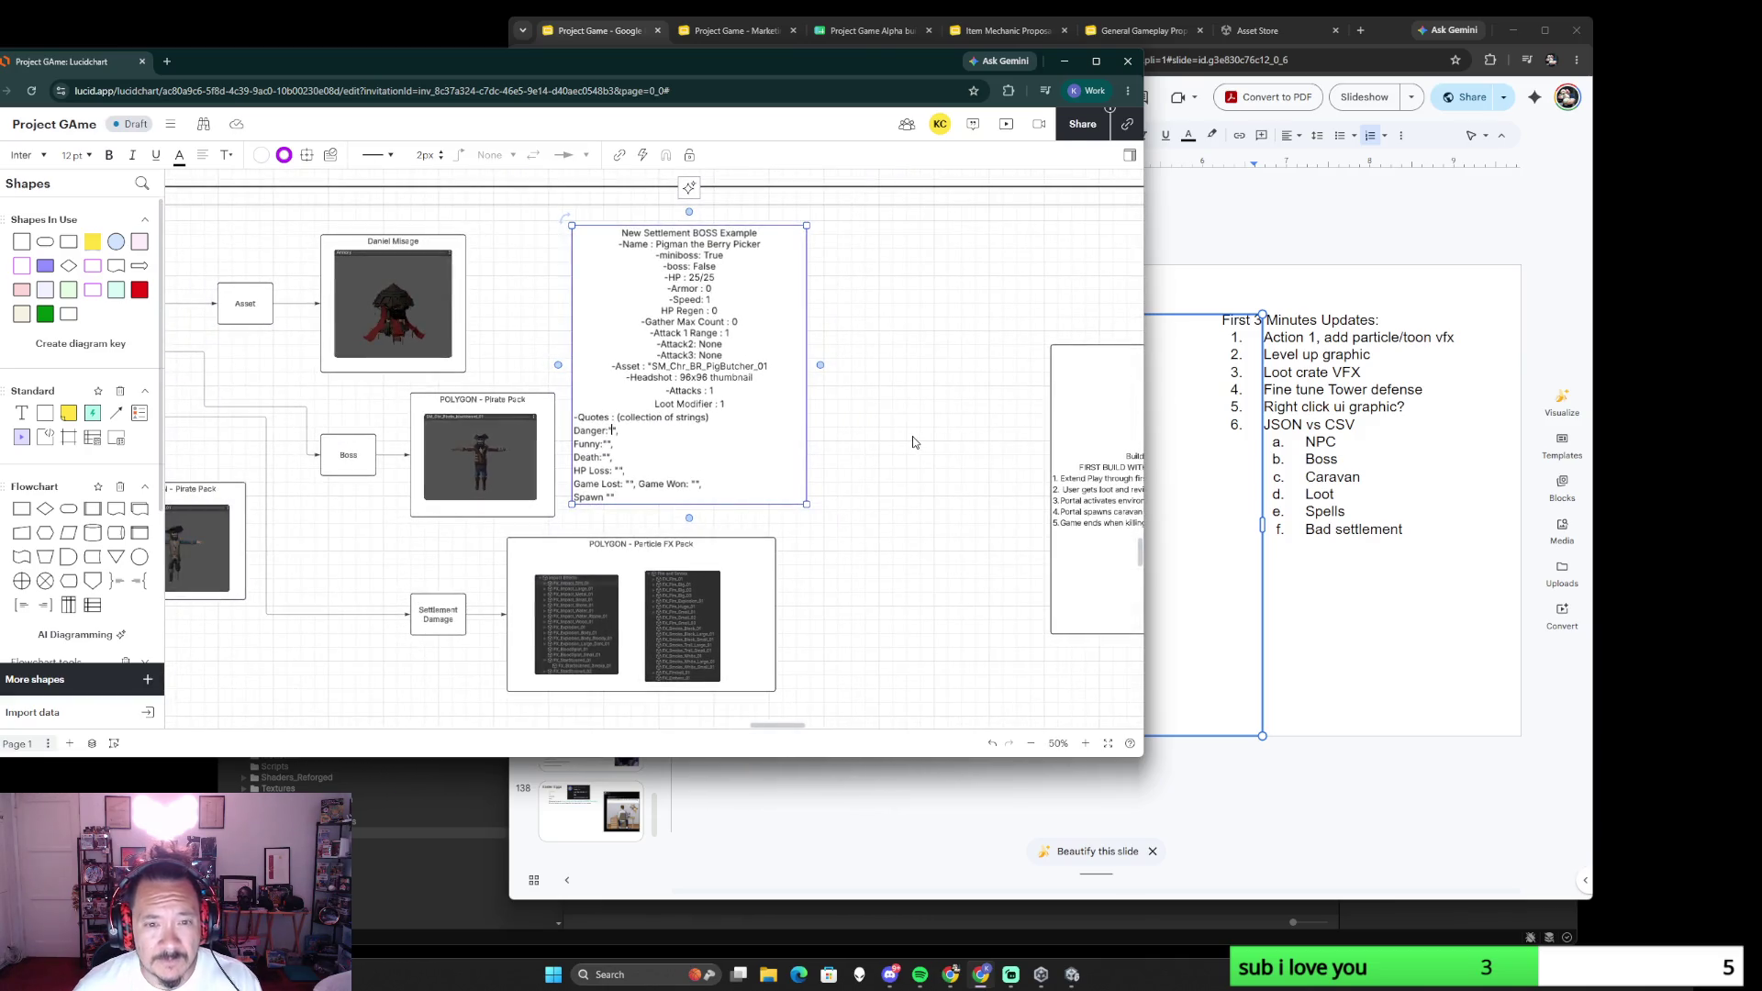
scroll(689, 440, "left", 5)
scroll(595, 478, "up", 1)
- Replace 'variable' with 'modifier 1' in the Bad Settlement Example's loot entry
double_click(457, 475)
left_click(456, 474)
left_click_drag(468, 476, 439, 480)
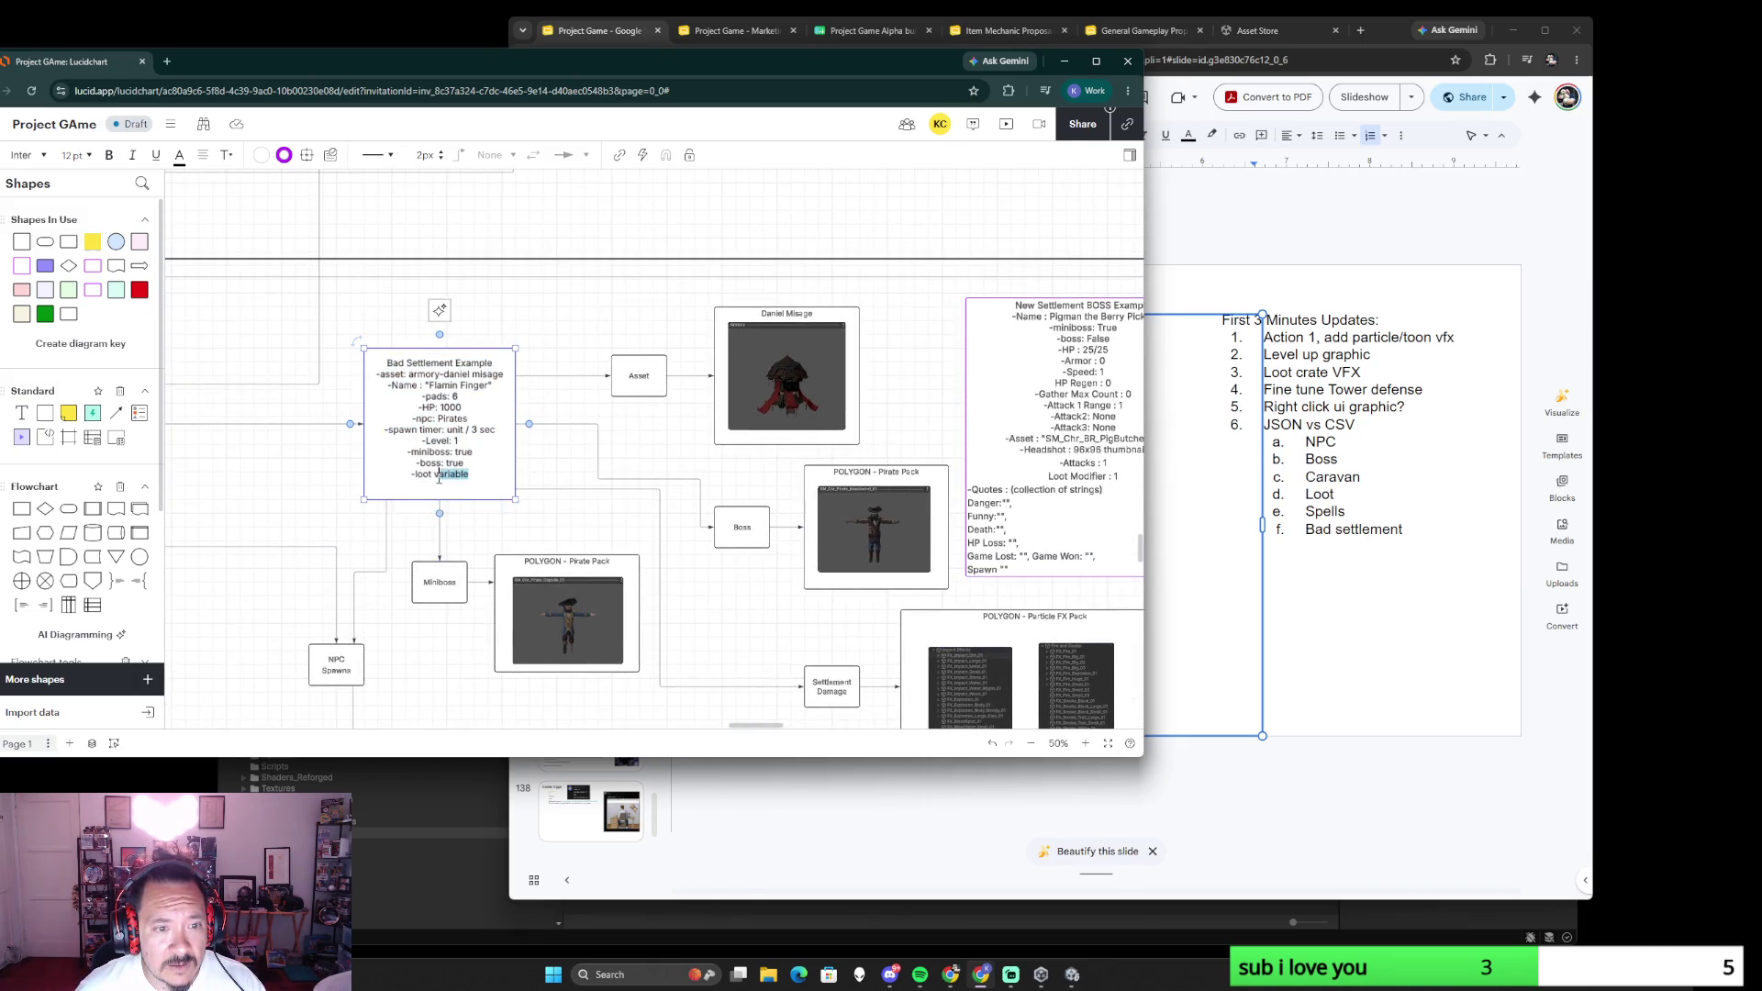
type("modifier 1")
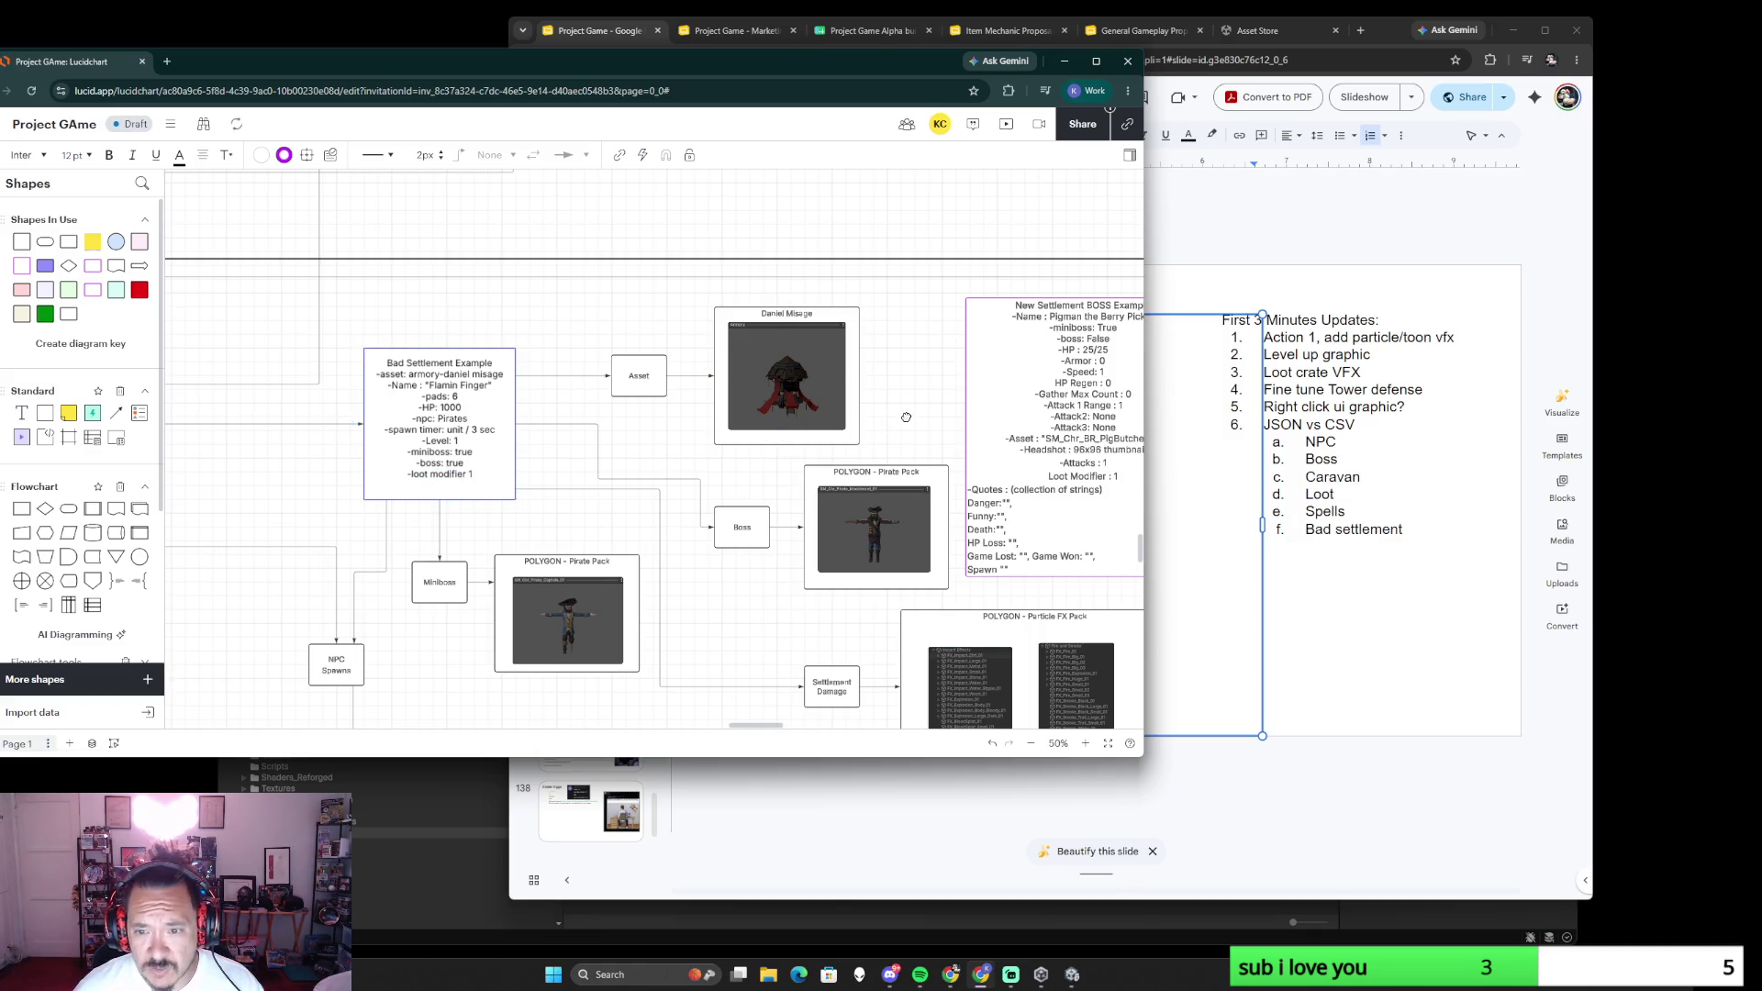
scroll(654, 416, "right", 3)
- Select the New Settlement BOSS Example box and begin editing its text
left_click(799, 446)
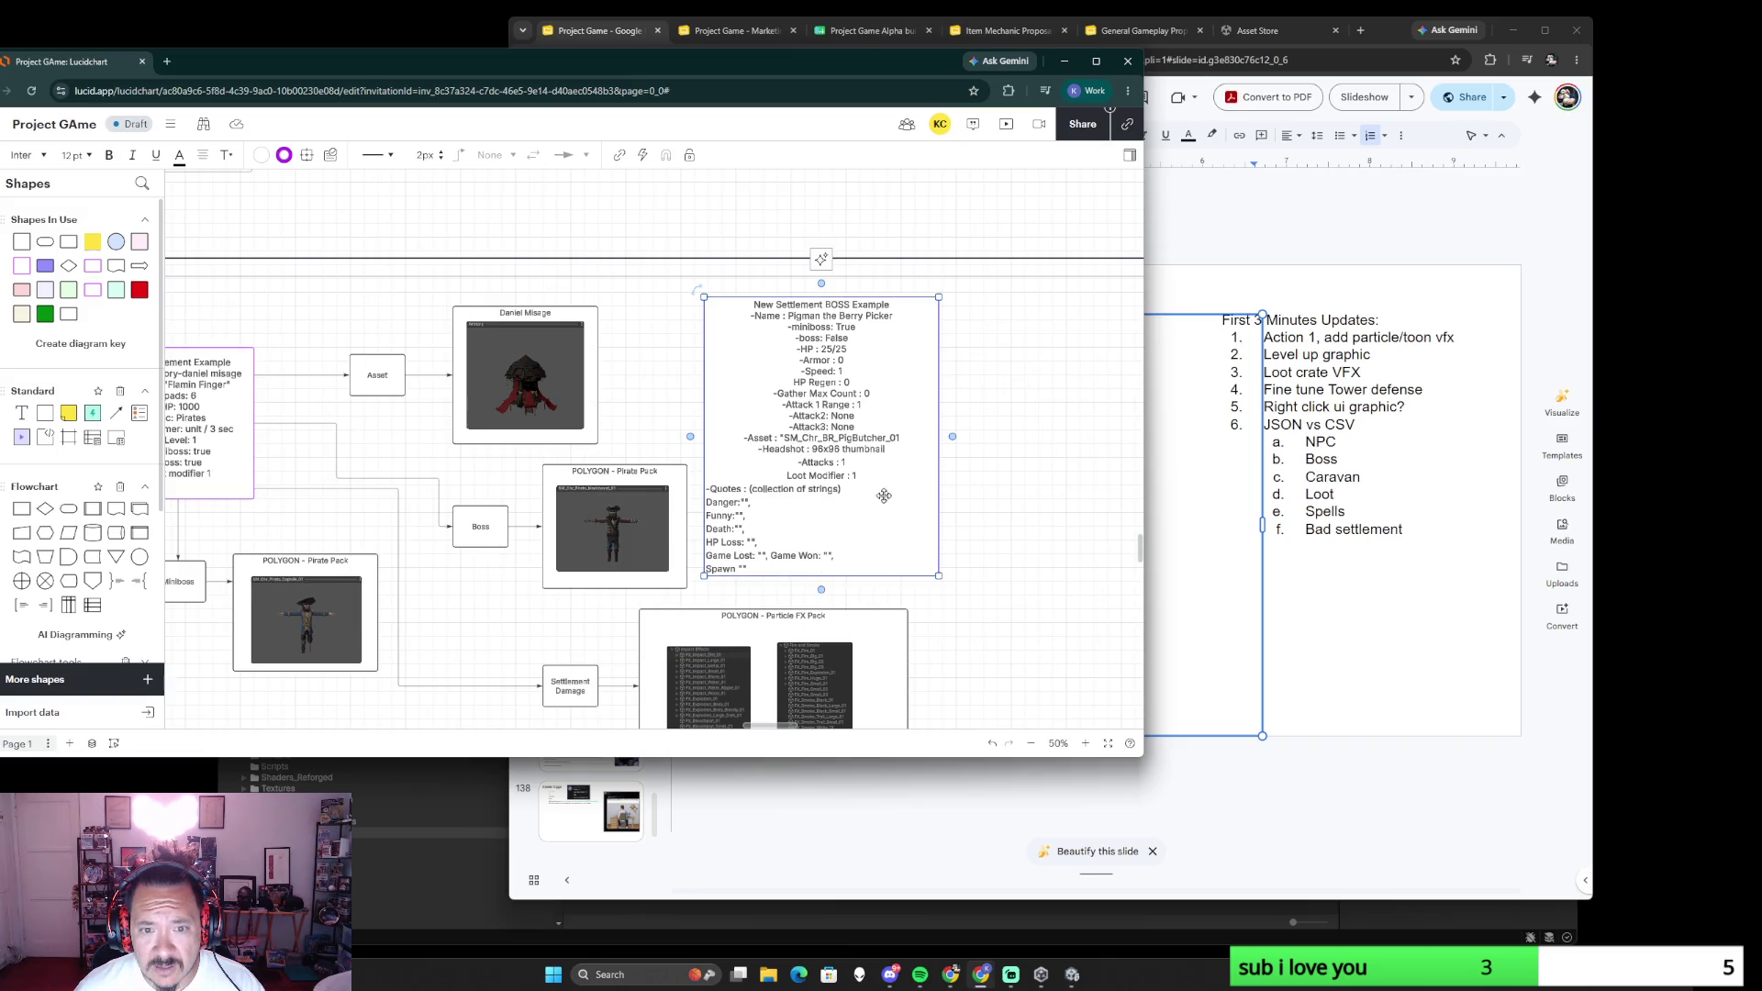
scroll(805, 514, "up", 2)
scroll(826, 519, "up", 2)
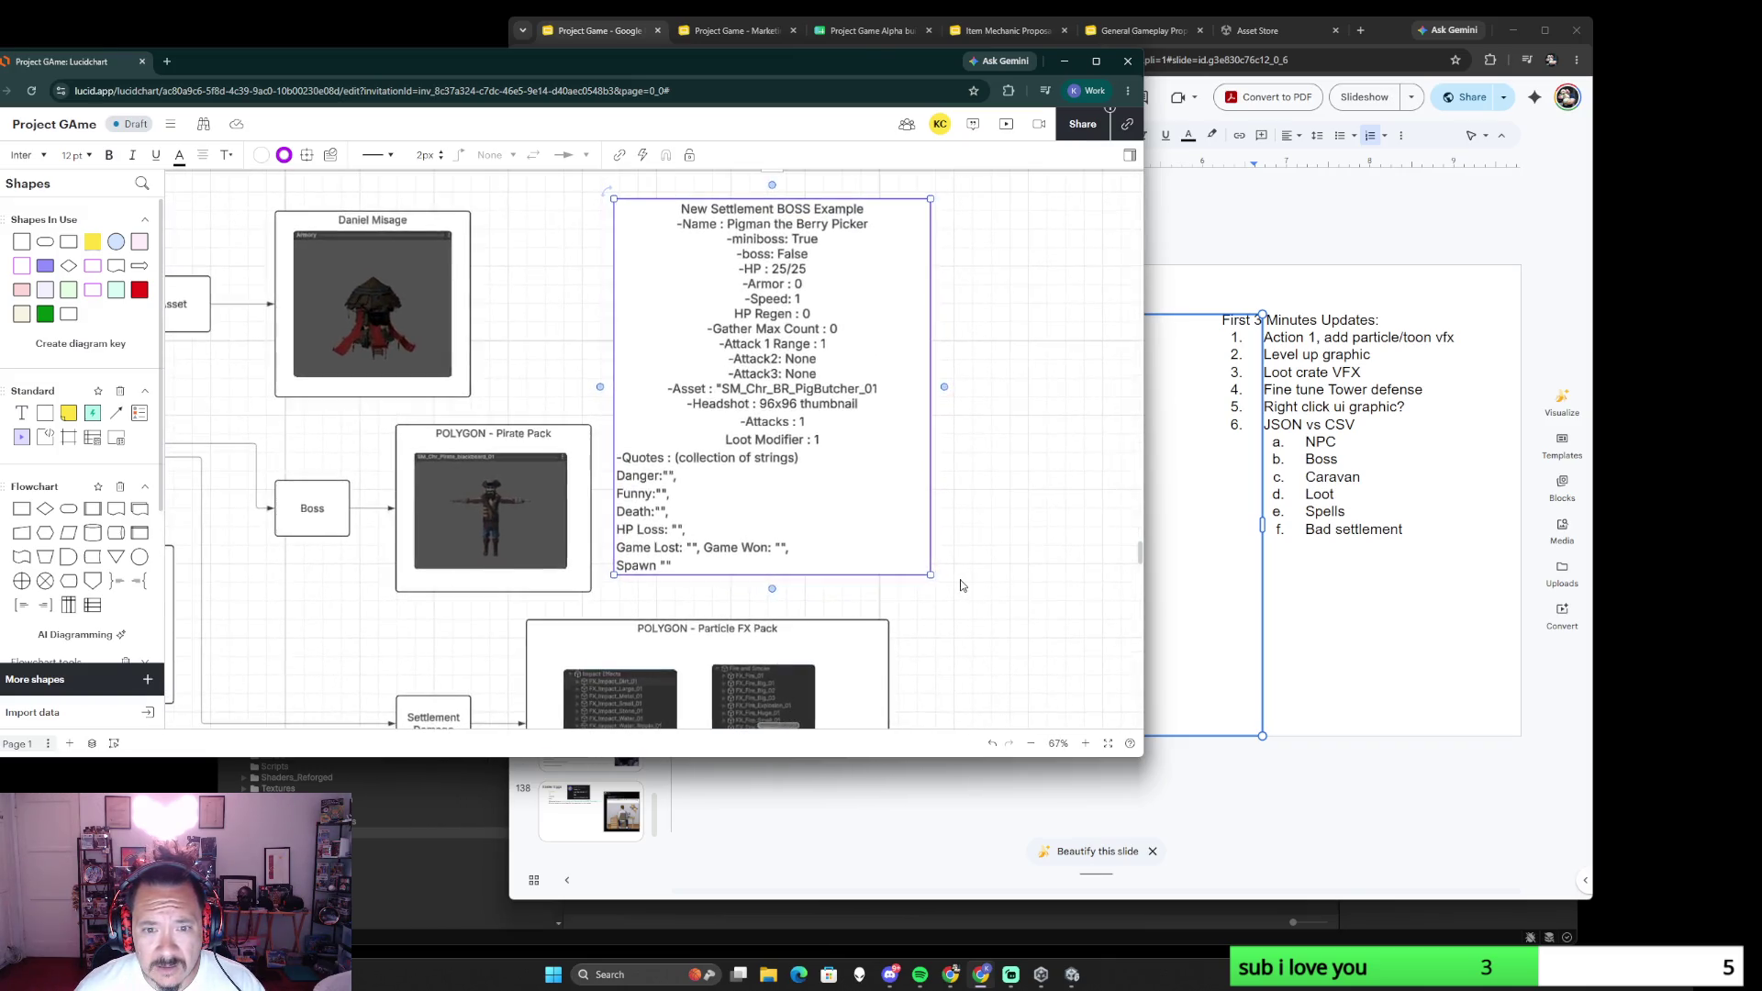
scroll(847, 523, "up", 2)
left_click_drag(936, 320, 1084, 343)
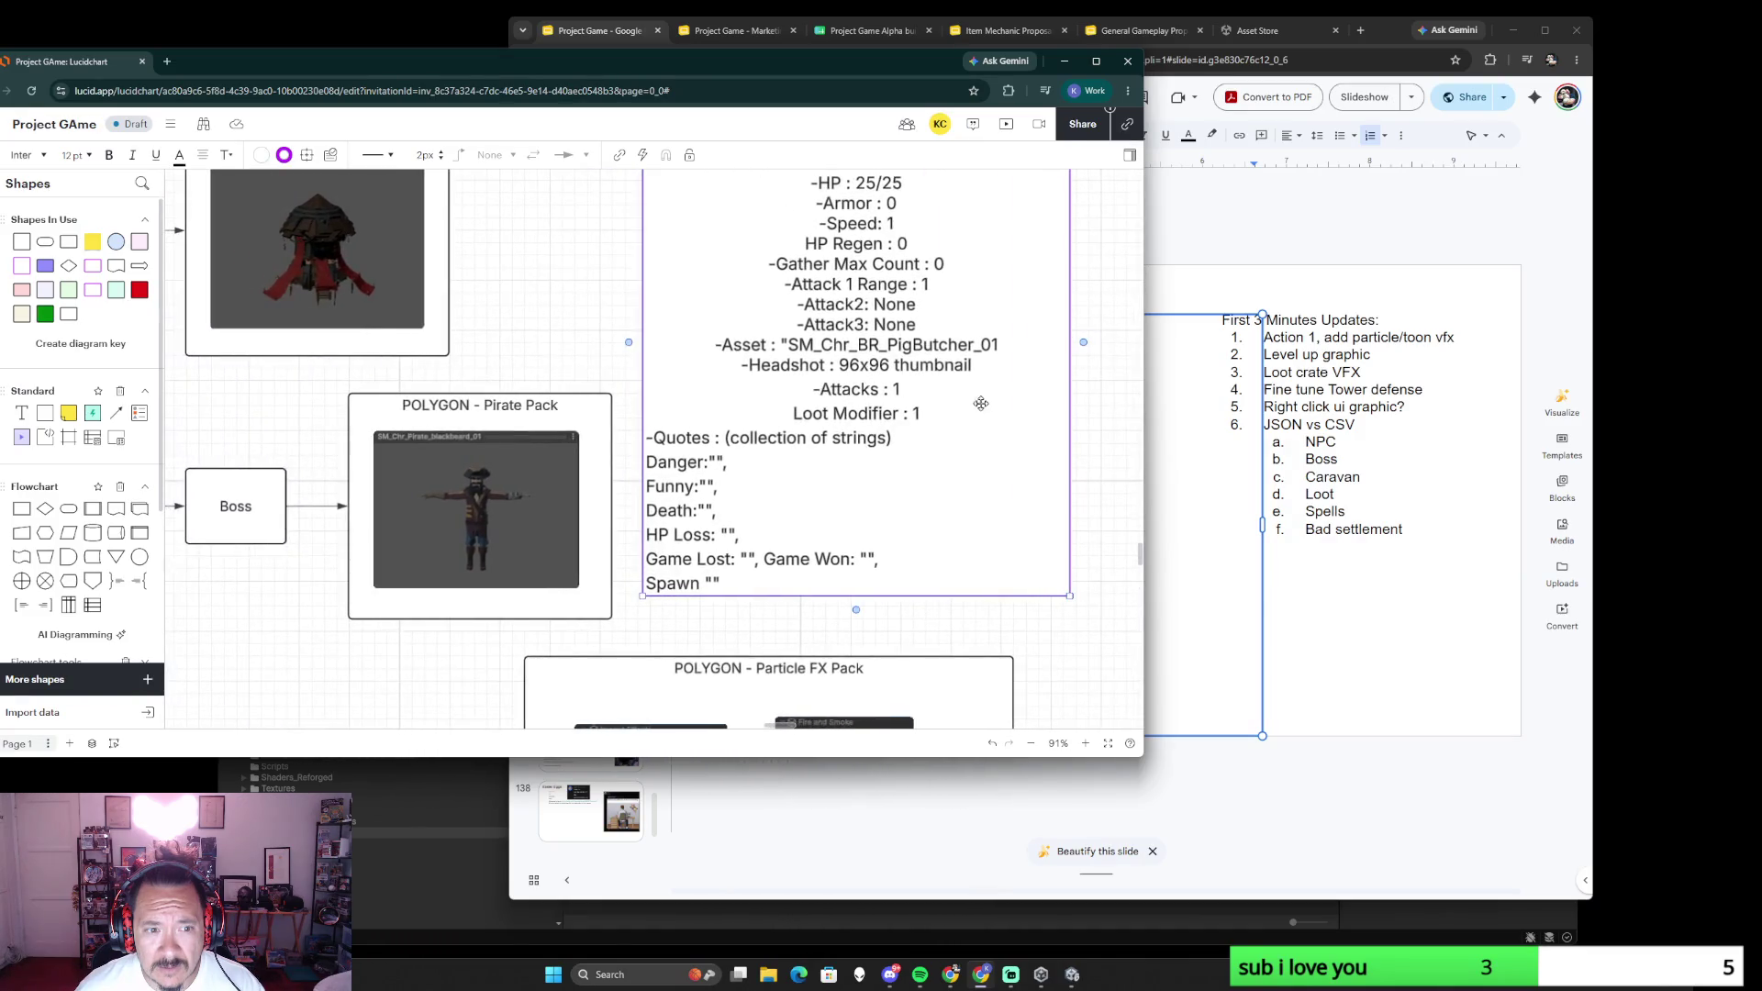
double_click(907, 349)
- Replace the Asset BR_PigButcher_01 with SM_Chr_Pirate_blackbeard_01
left_click(898, 345)
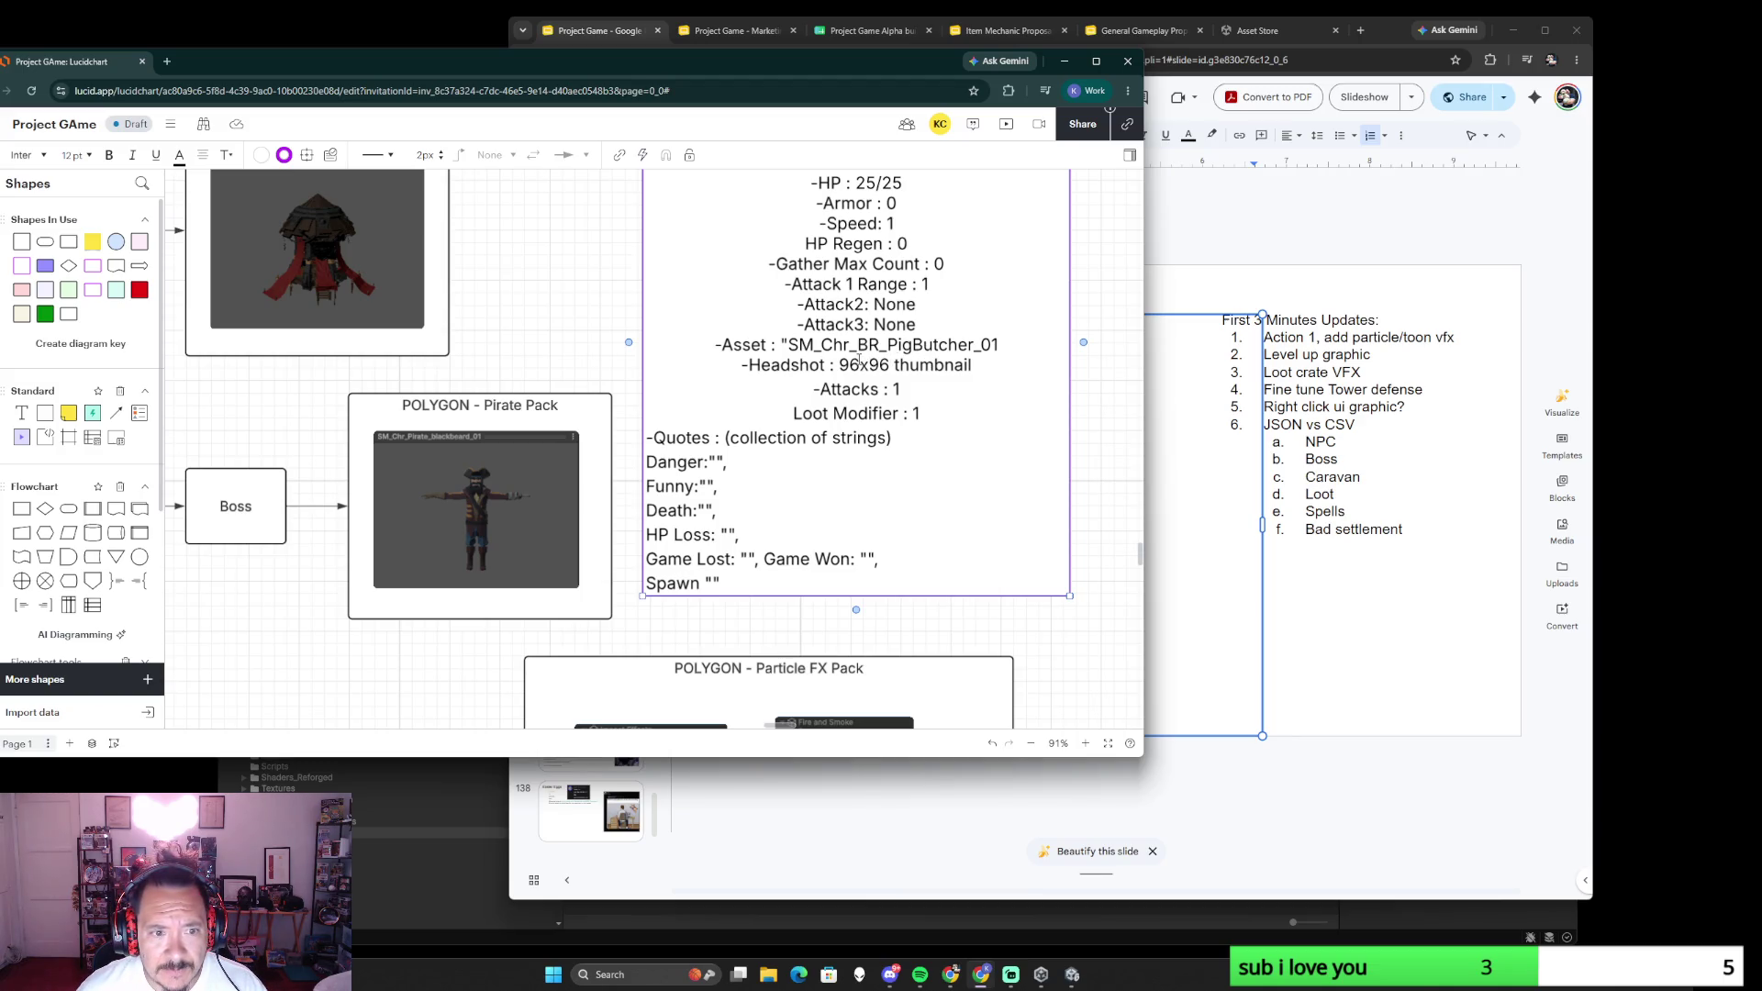
left_click_drag(856, 345, 1000, 350)
type("Pirate_blackbeard_01\"")
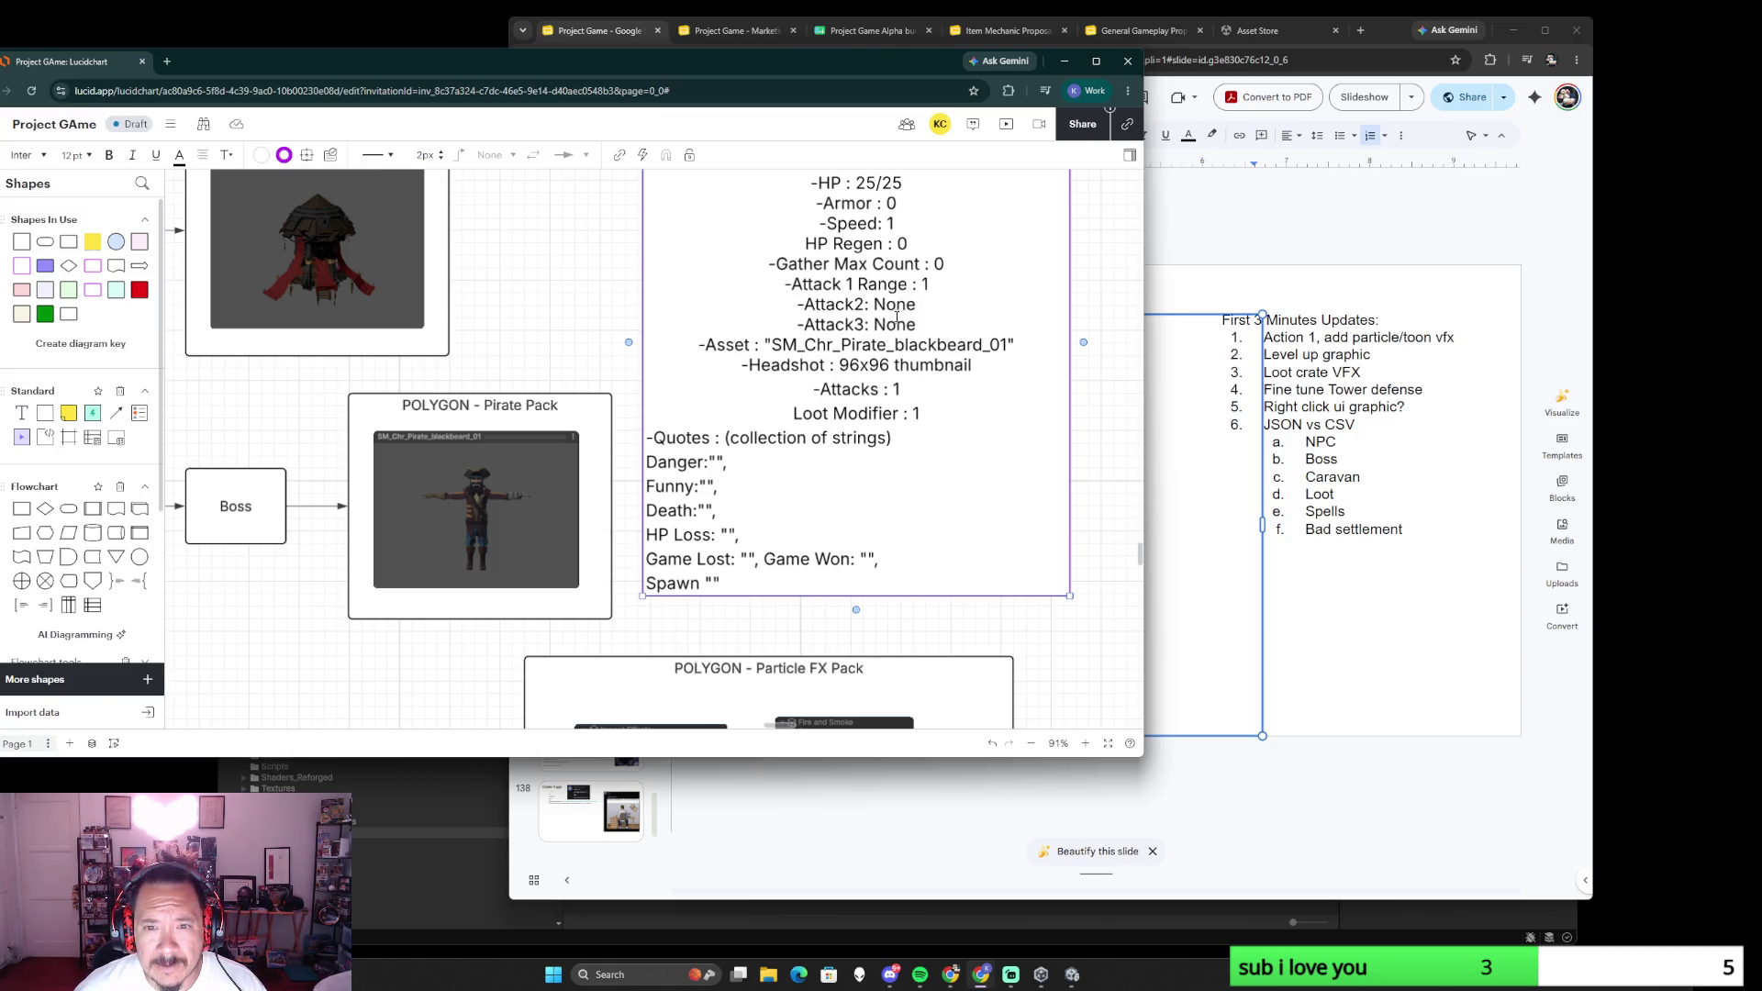
scroll(889, 371, "down", 2)
left_click_drag(1071, 298, 1046, 375)
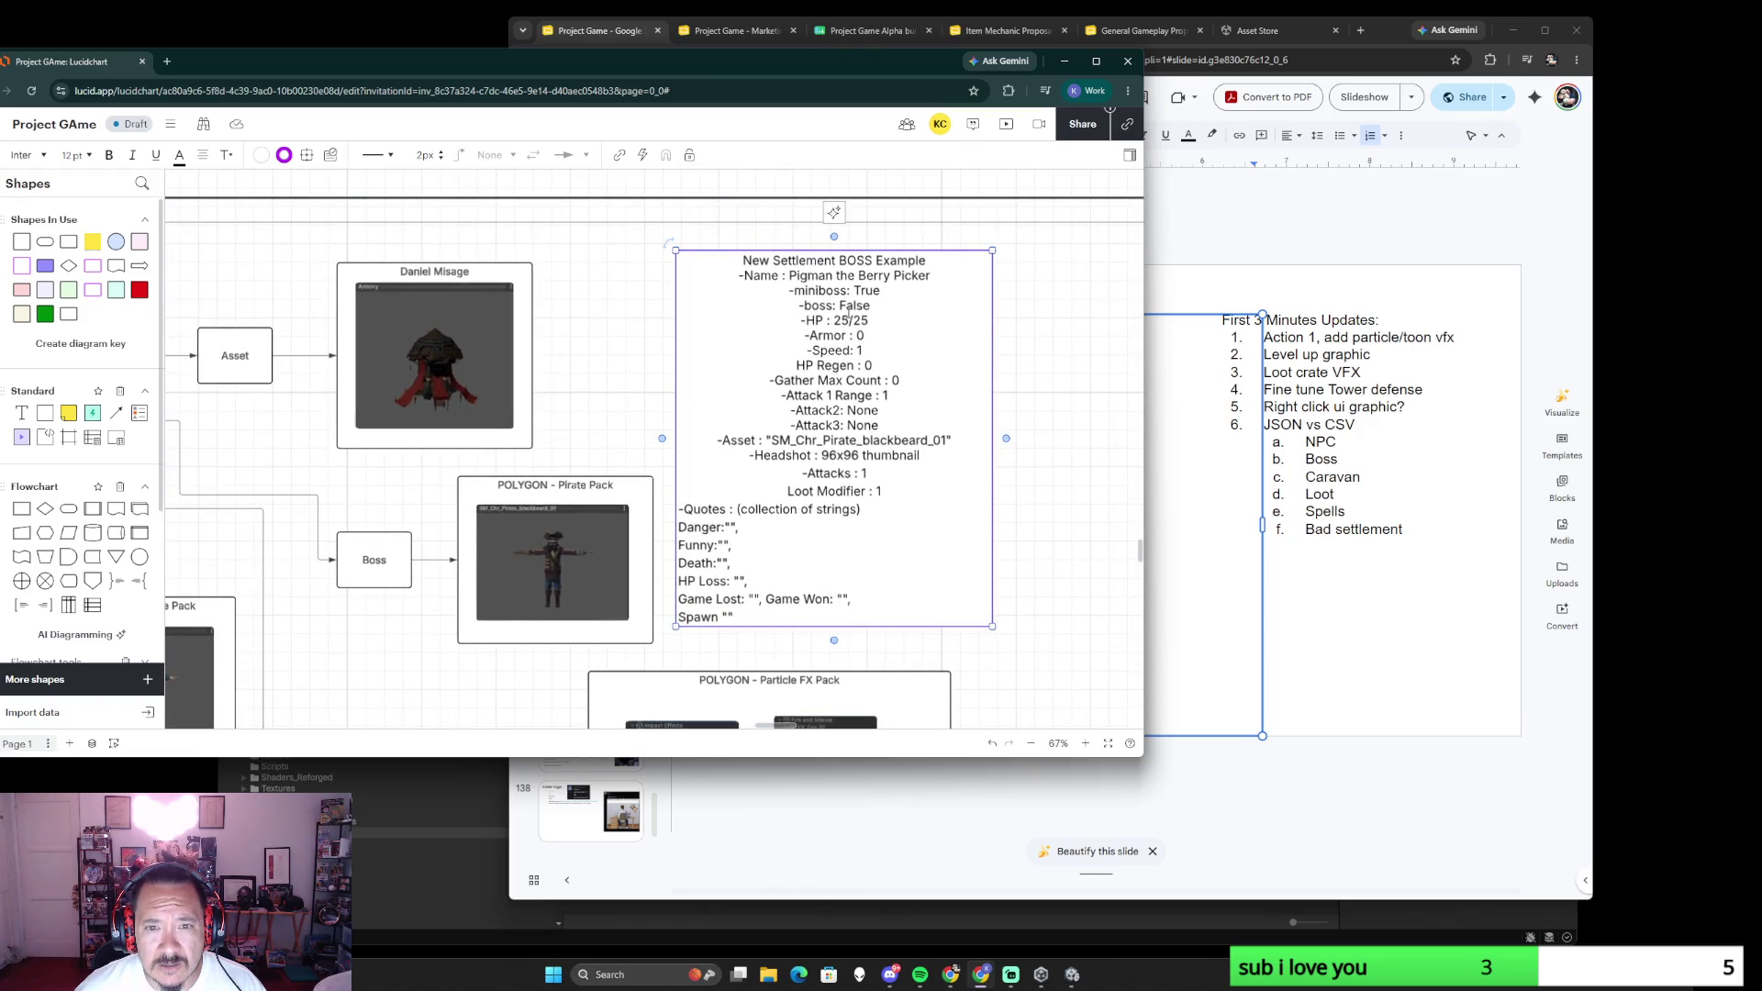
- Set miniboss False, boss True, and rename the boss Beardy the Beardo
double_click(867, 291)
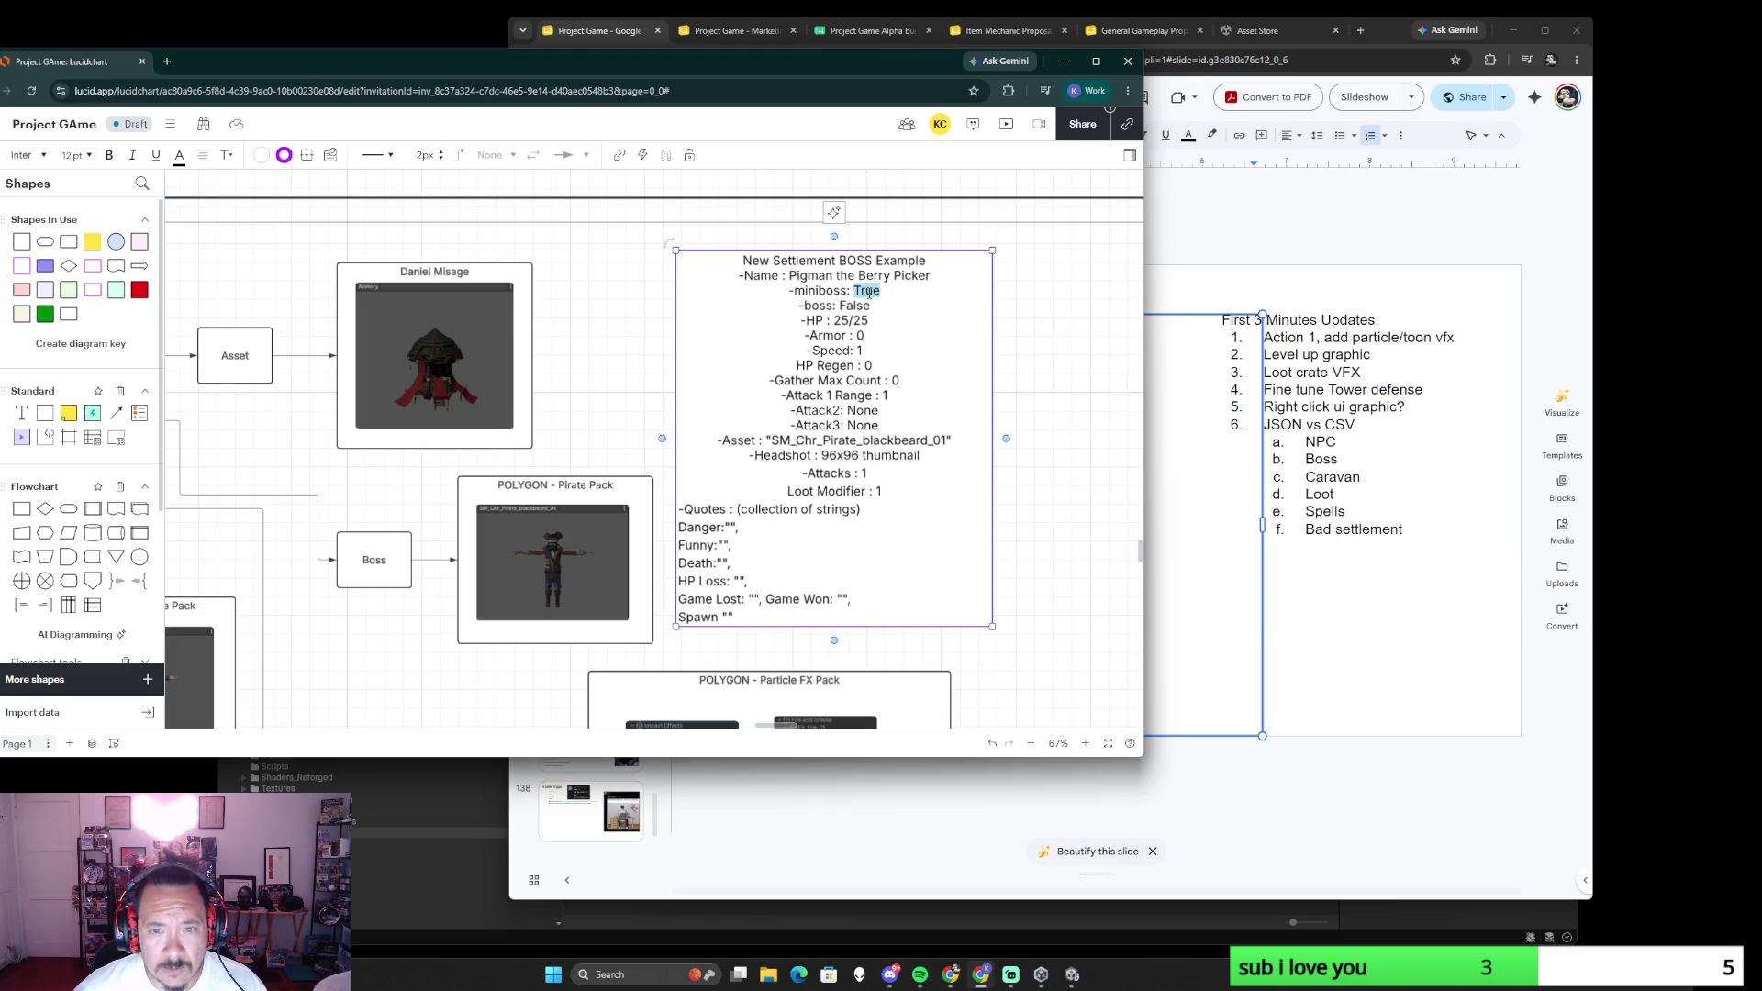
type("False")
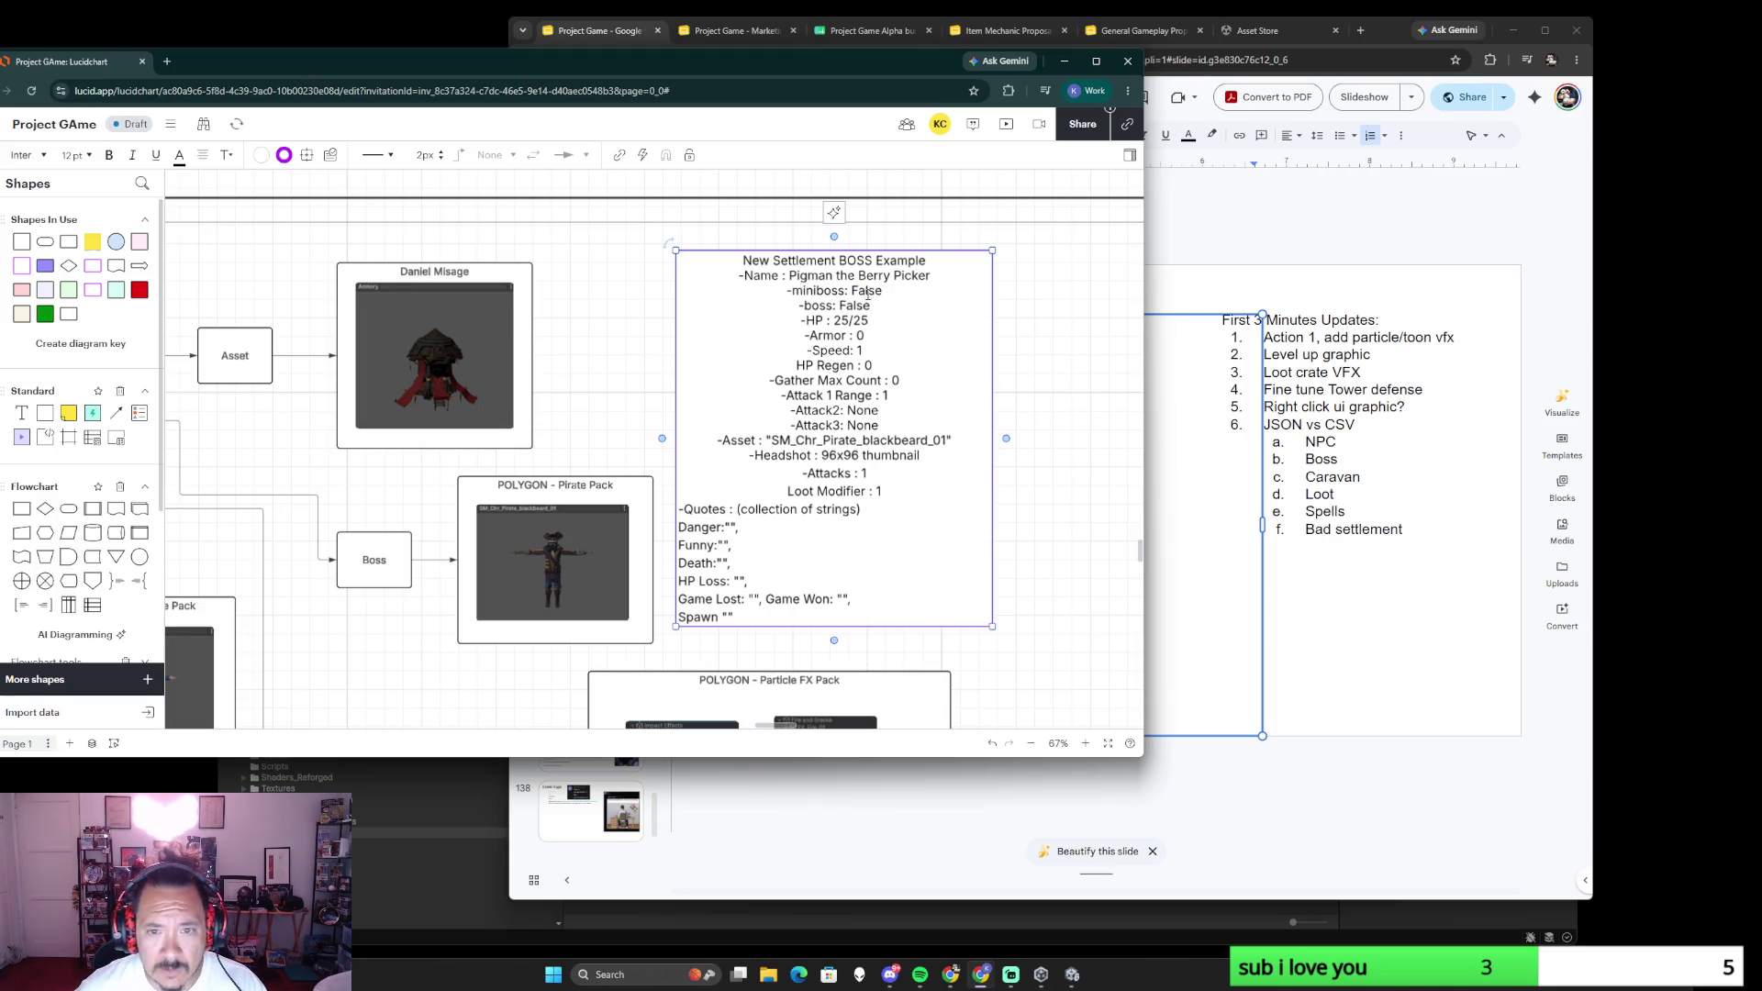
double_click(857, 306)
type("True")
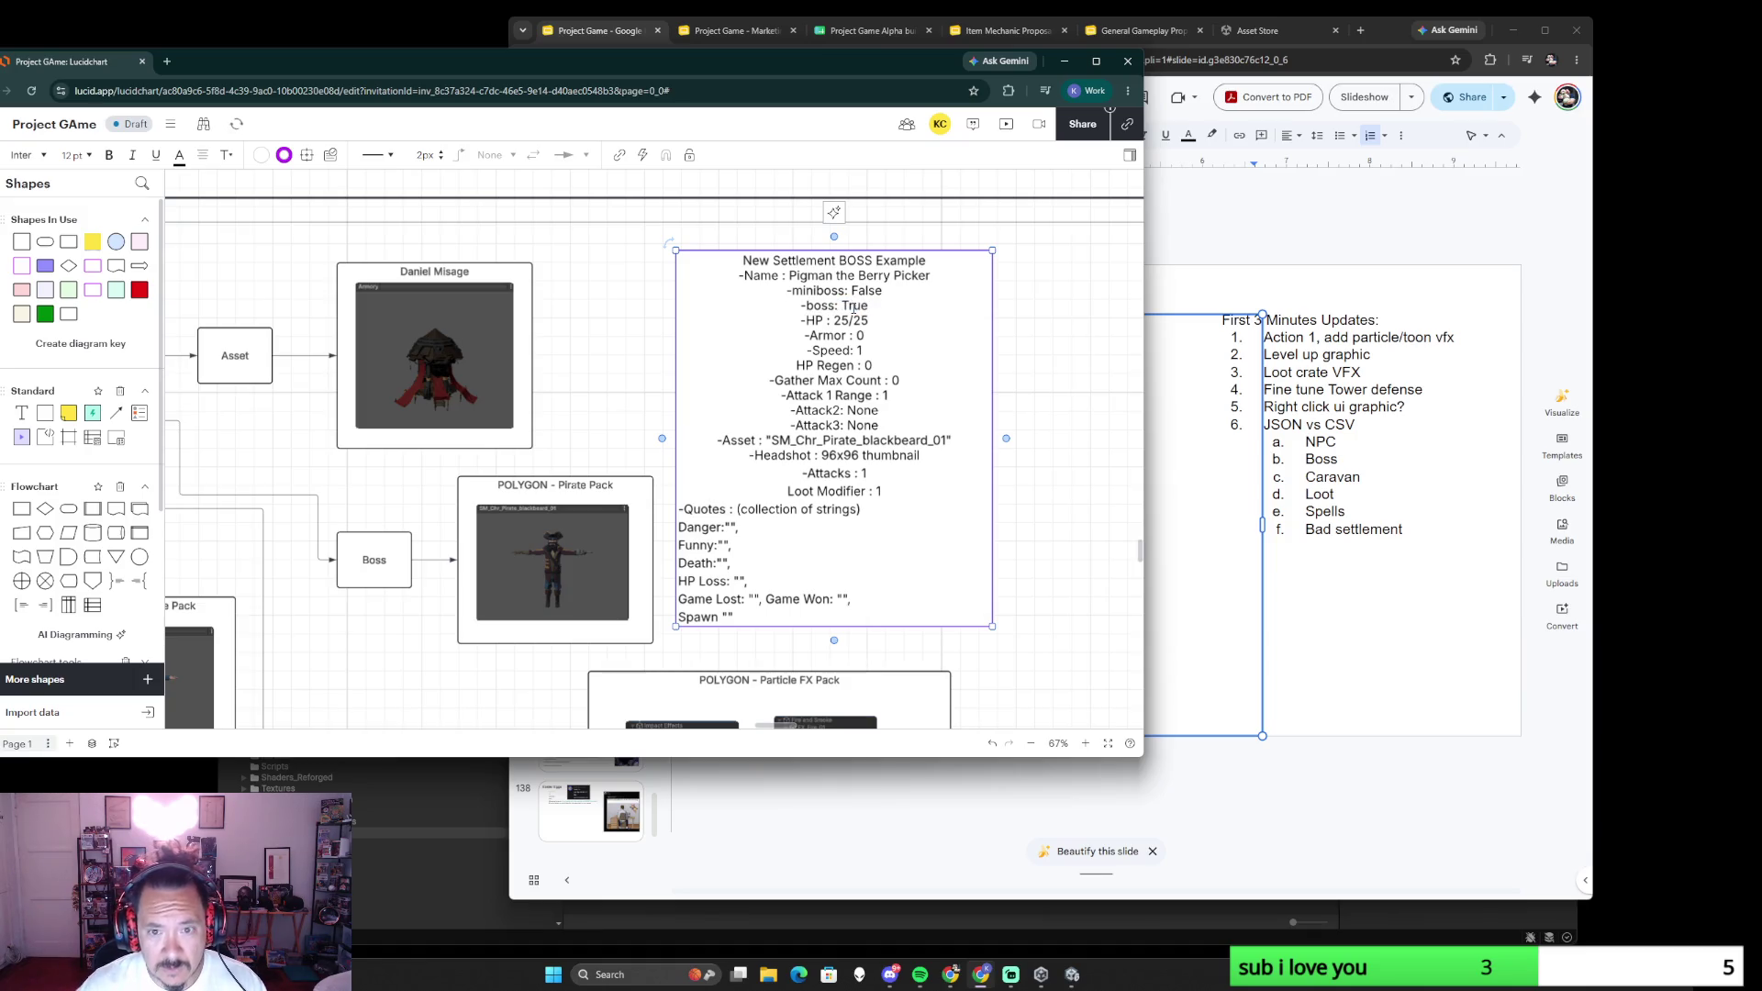
left_click_drag(931, 275, 798, 275)
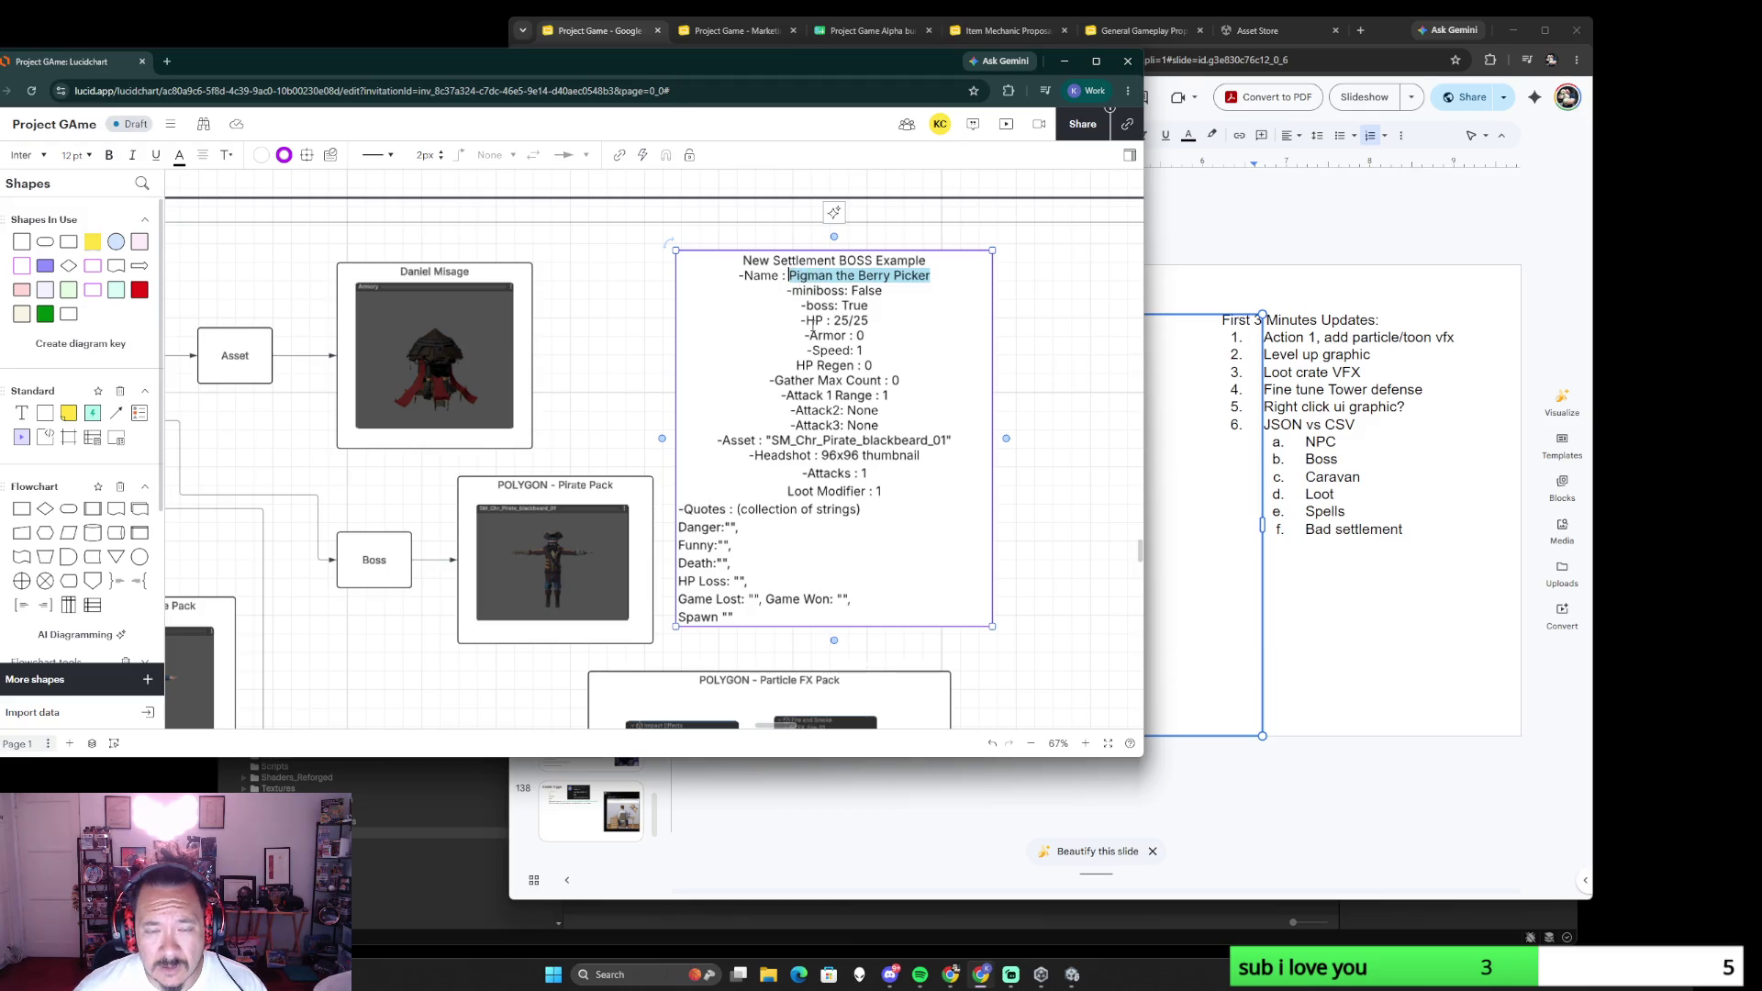
type("Beardy")
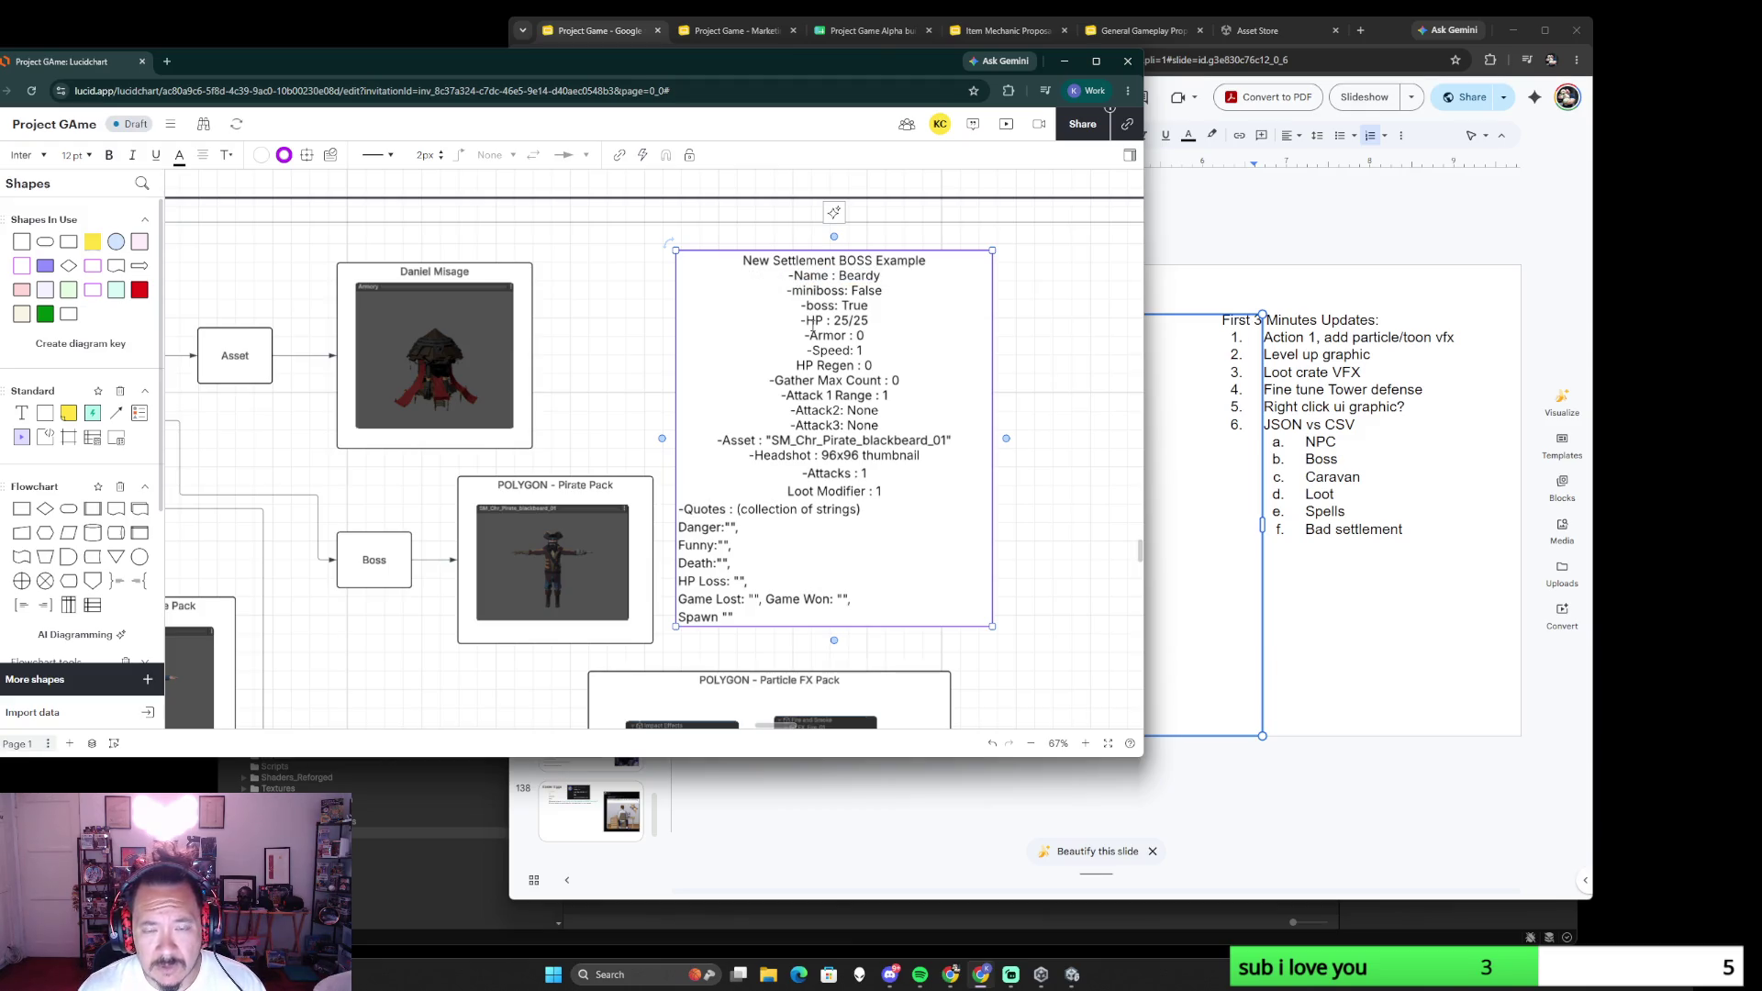
type(" the Beardo")
left_click(1046, 526)
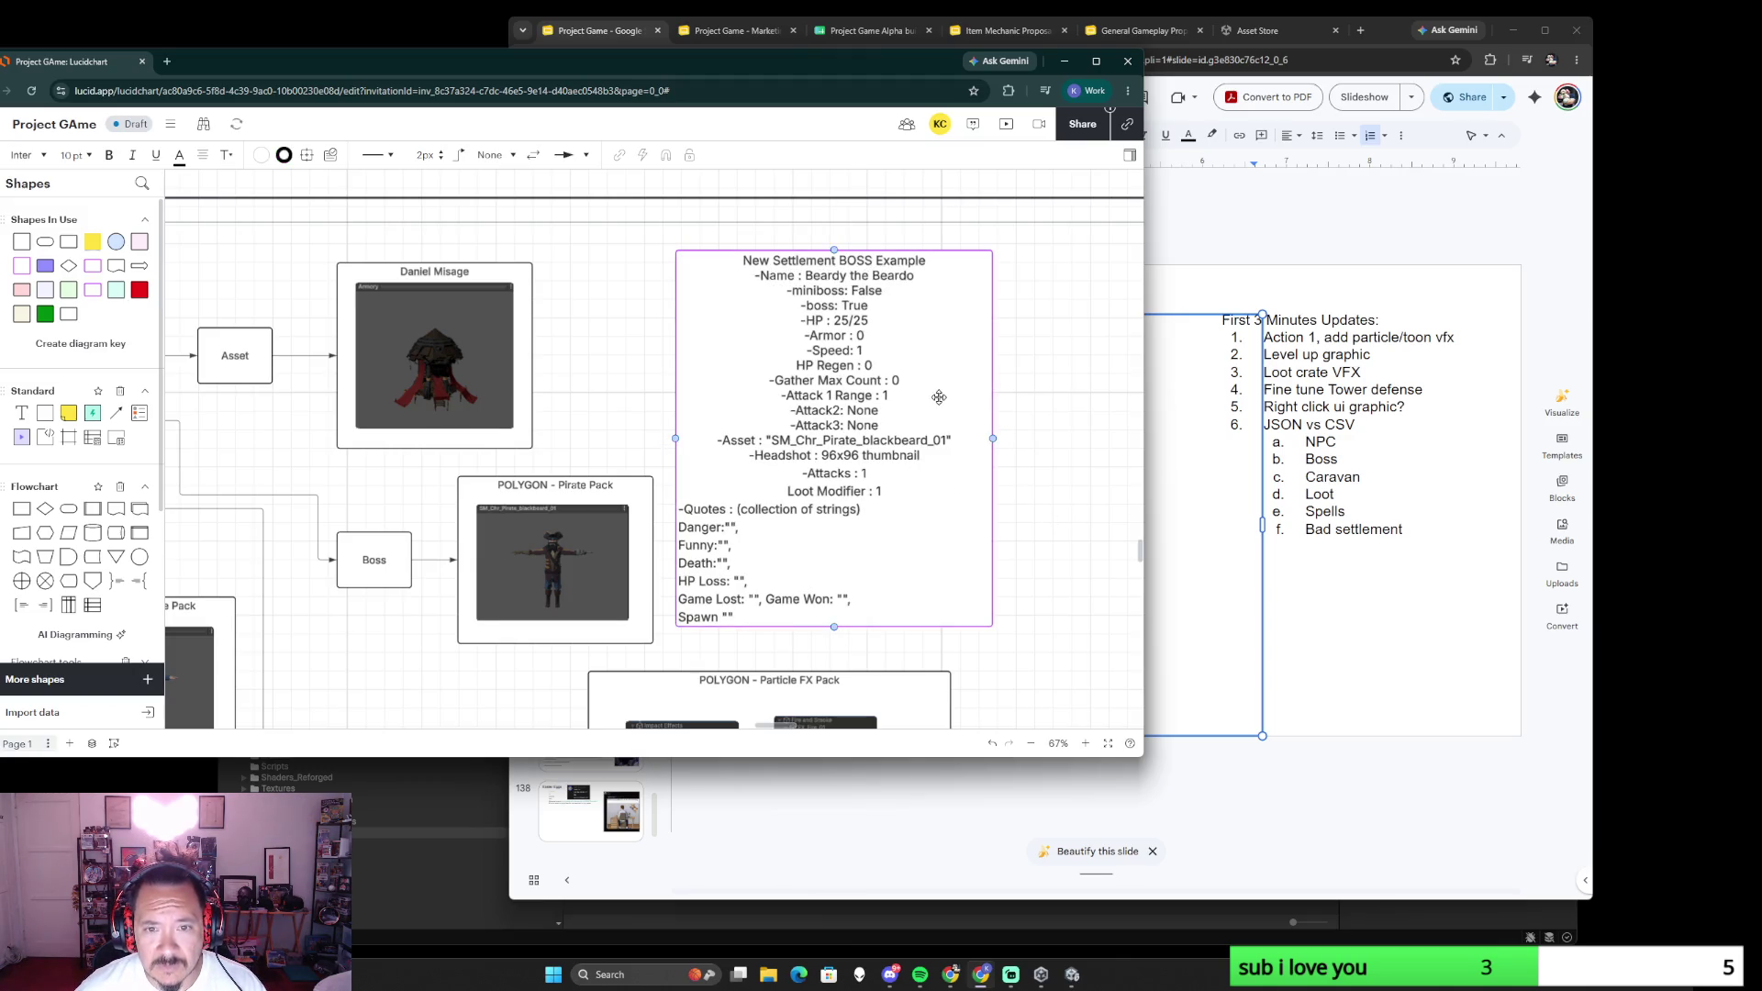
scroll(936, 399, "down", 1)
scroll(571, 556, "down", 3)
scroll(564, 476, "left", 5)
scroll(660, 483, "left", 2)
scroll(765, 484, "down", 1)
scroll(764, 484, "down", 3)
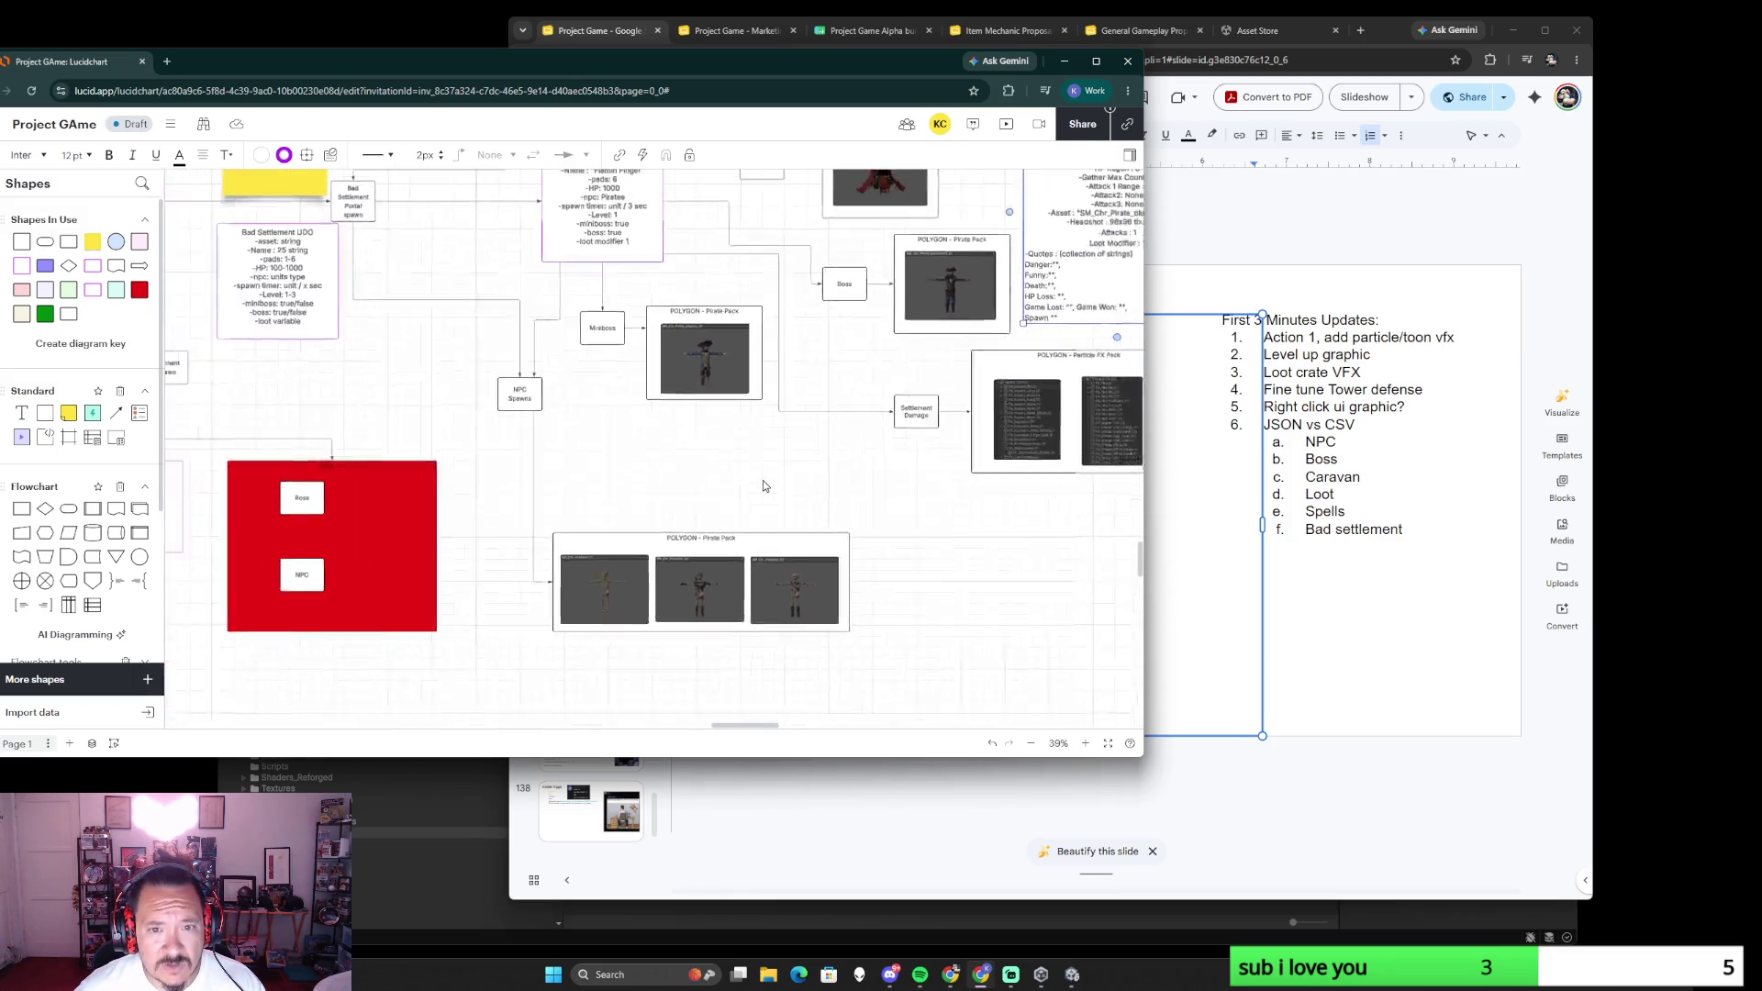
scroll(807, 486, "down", 2)
- Place the Beardy BOSS box upper-left, directly above the three-image Pirate Pack group
mouse_move(819, 489)
left_mouse_down()
mouse_move(808, 429)
mouse_move(744, 656)
left_mouse_up()
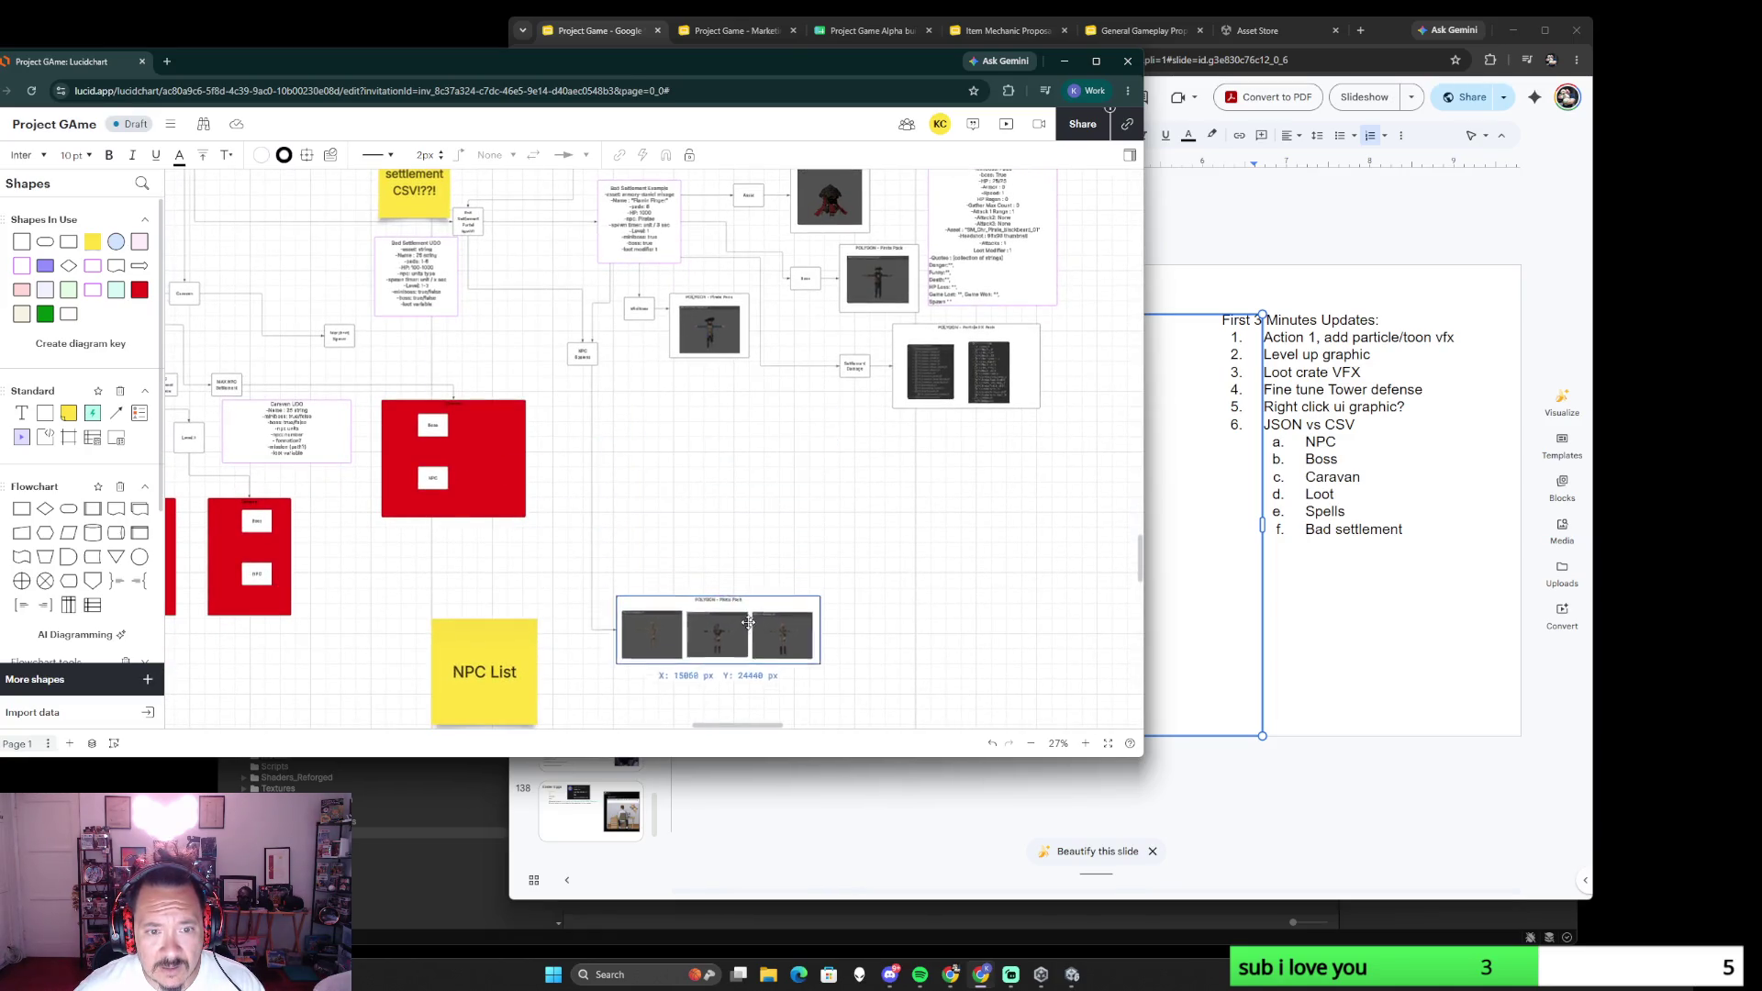
left_click(755, 523)
scroll(765, 518, "up", 3)
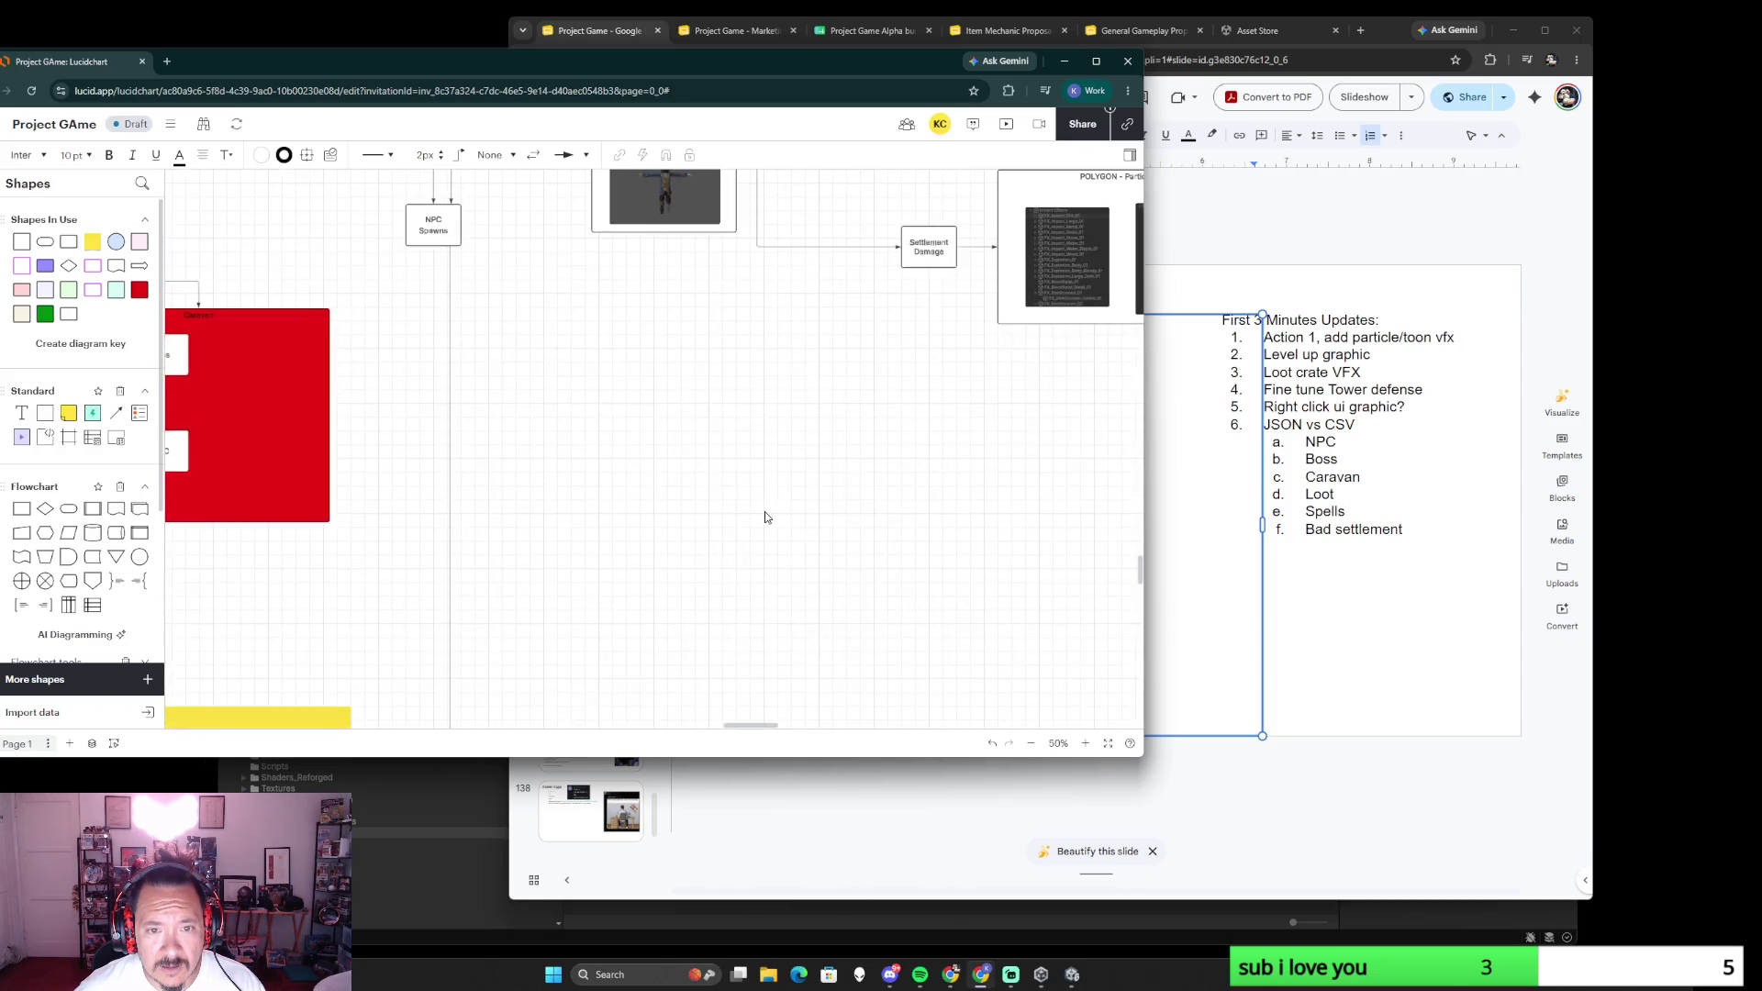
left_click_drag(763, 516, 648, 345)
scroll(846, 500, "down", 2)
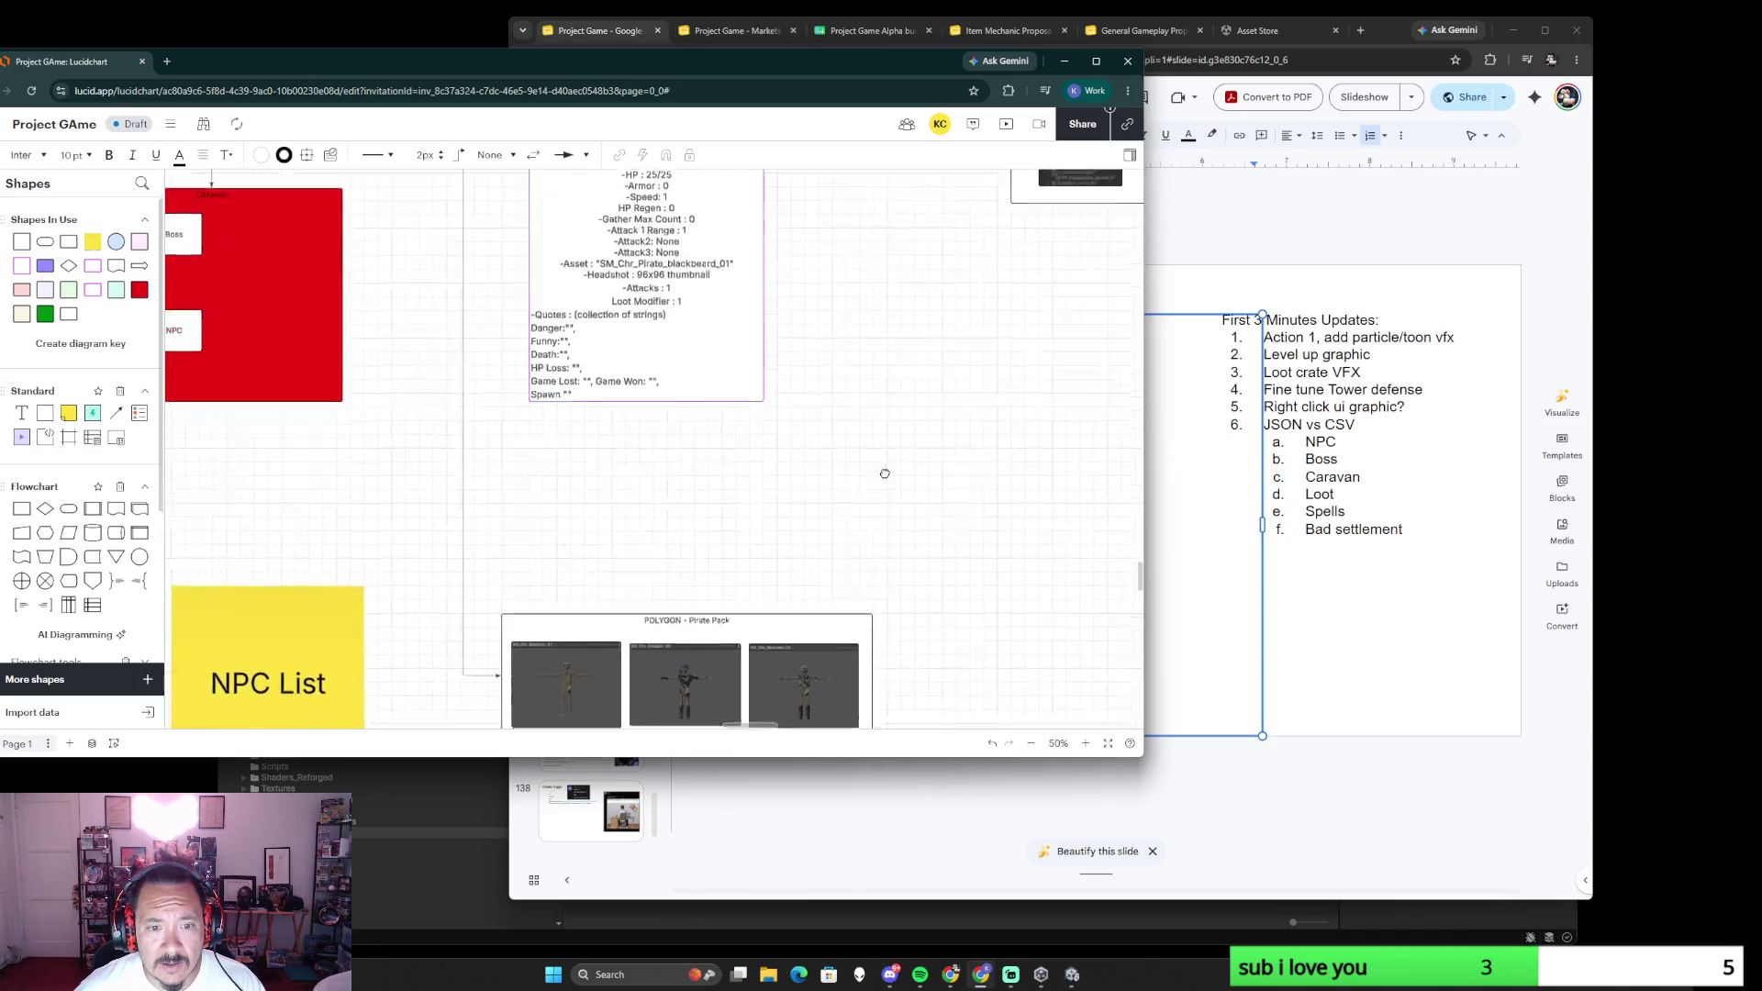
scroll(853, 524, "down", 2)
scroll(867, 564, "down", 1)
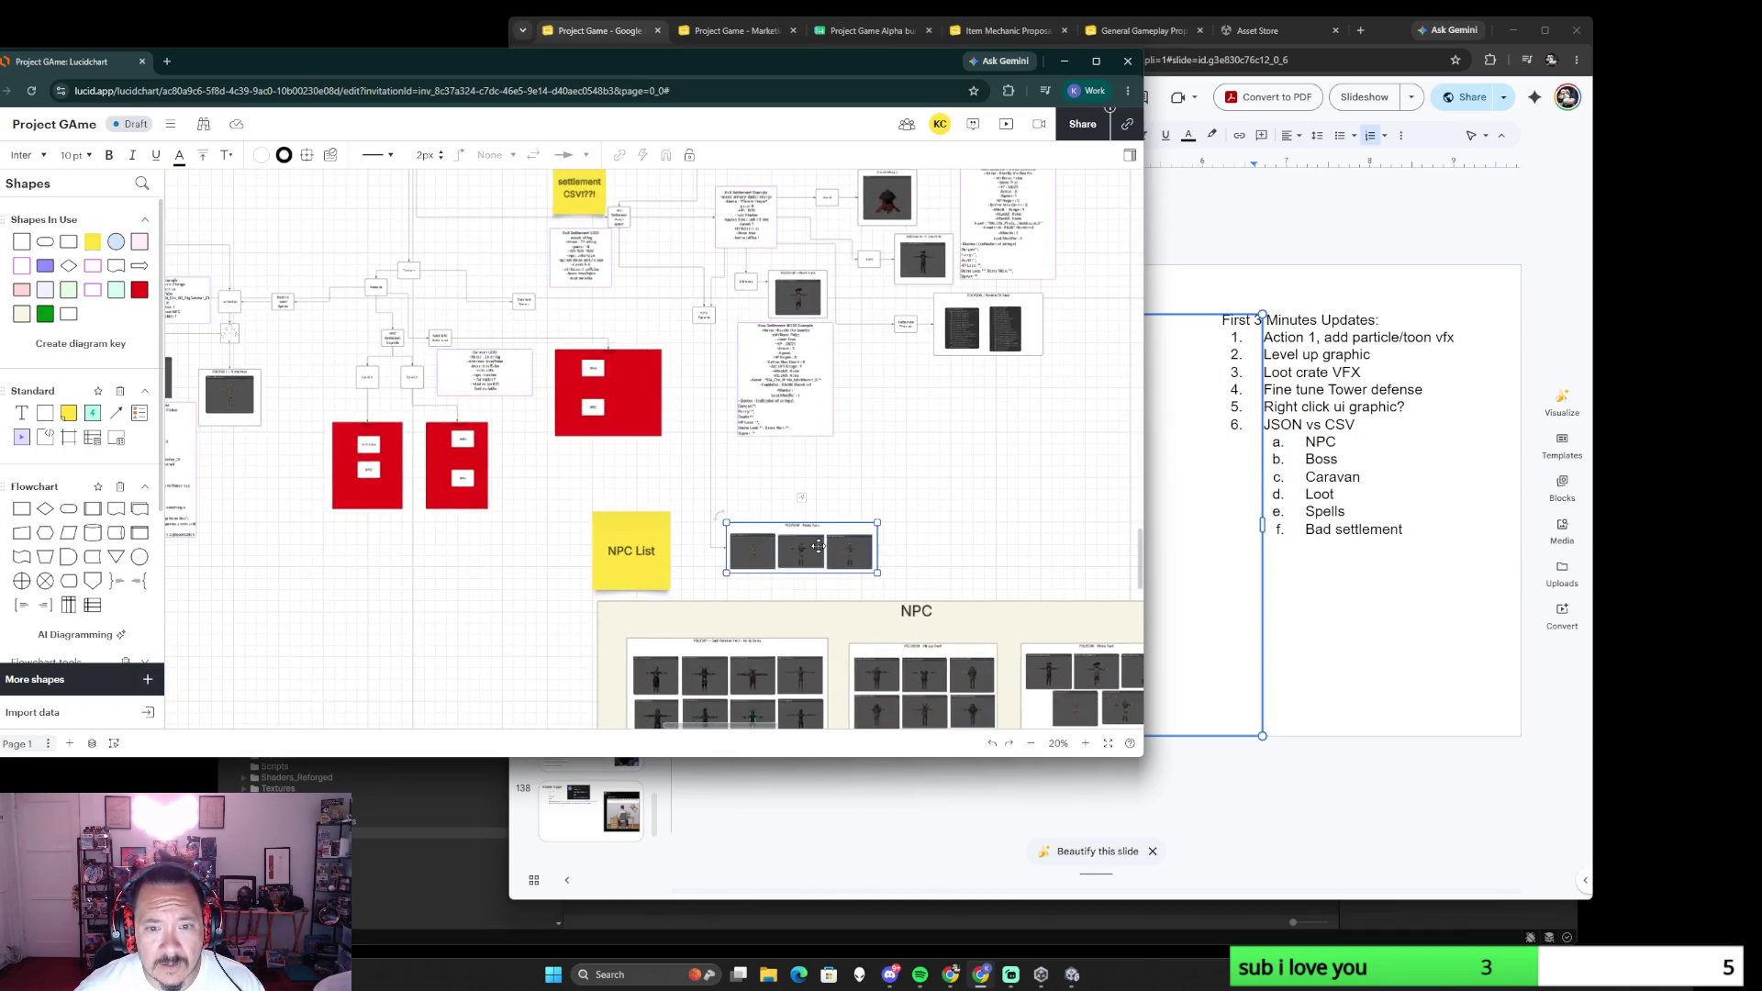
left_click_drag(825, 554, 823, 475)
scroll(856, 564, "down", 2)
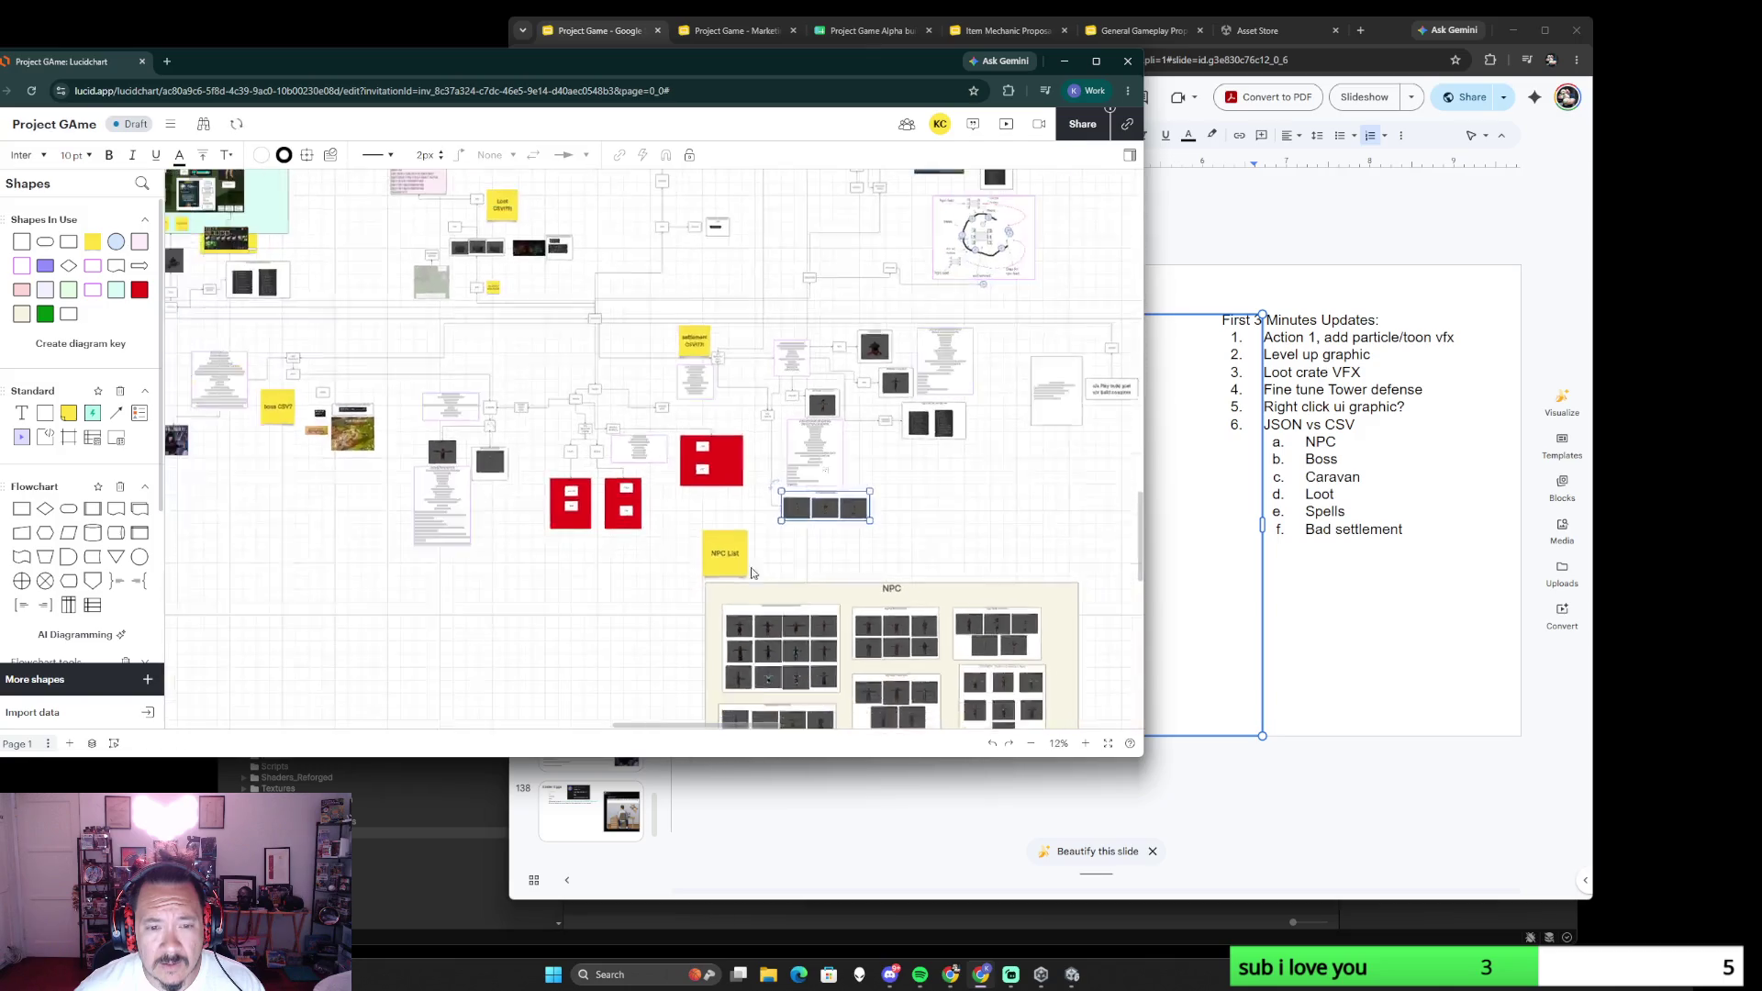
scroll(860, 554, "up", 2)
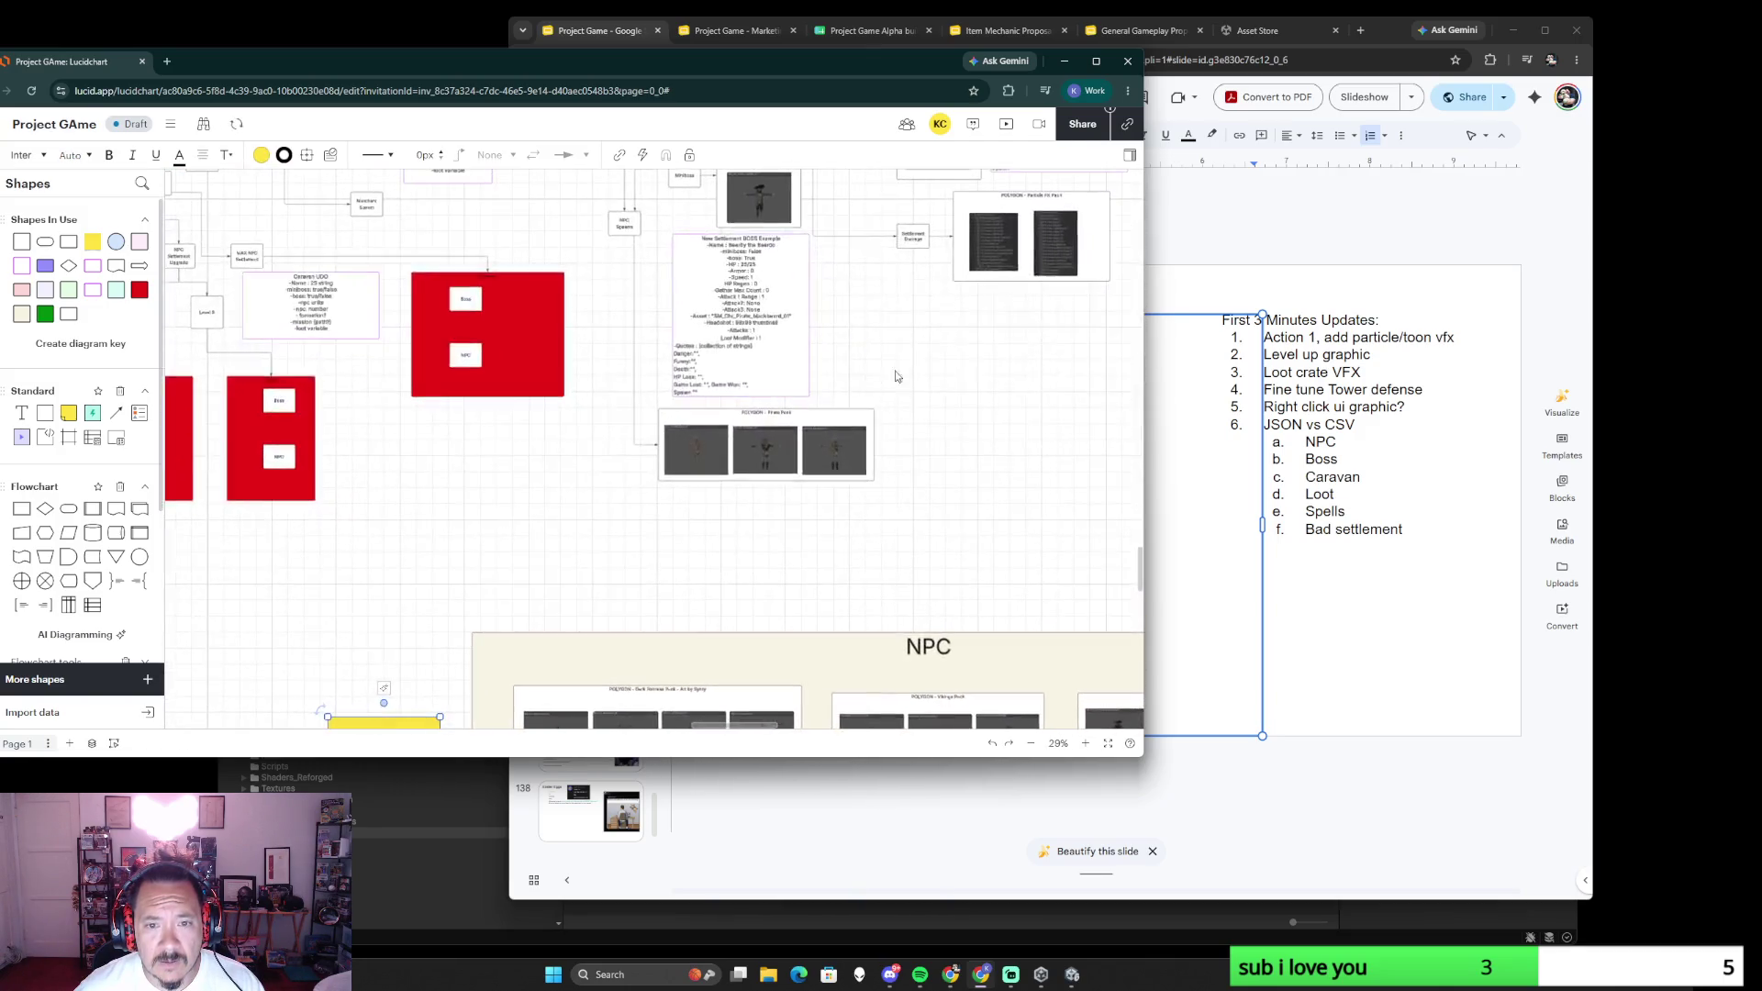
scroll(840, 553, "up", 1)
scroll(829, 551, "up", 1)
scroll(826, 550, "up", 2)
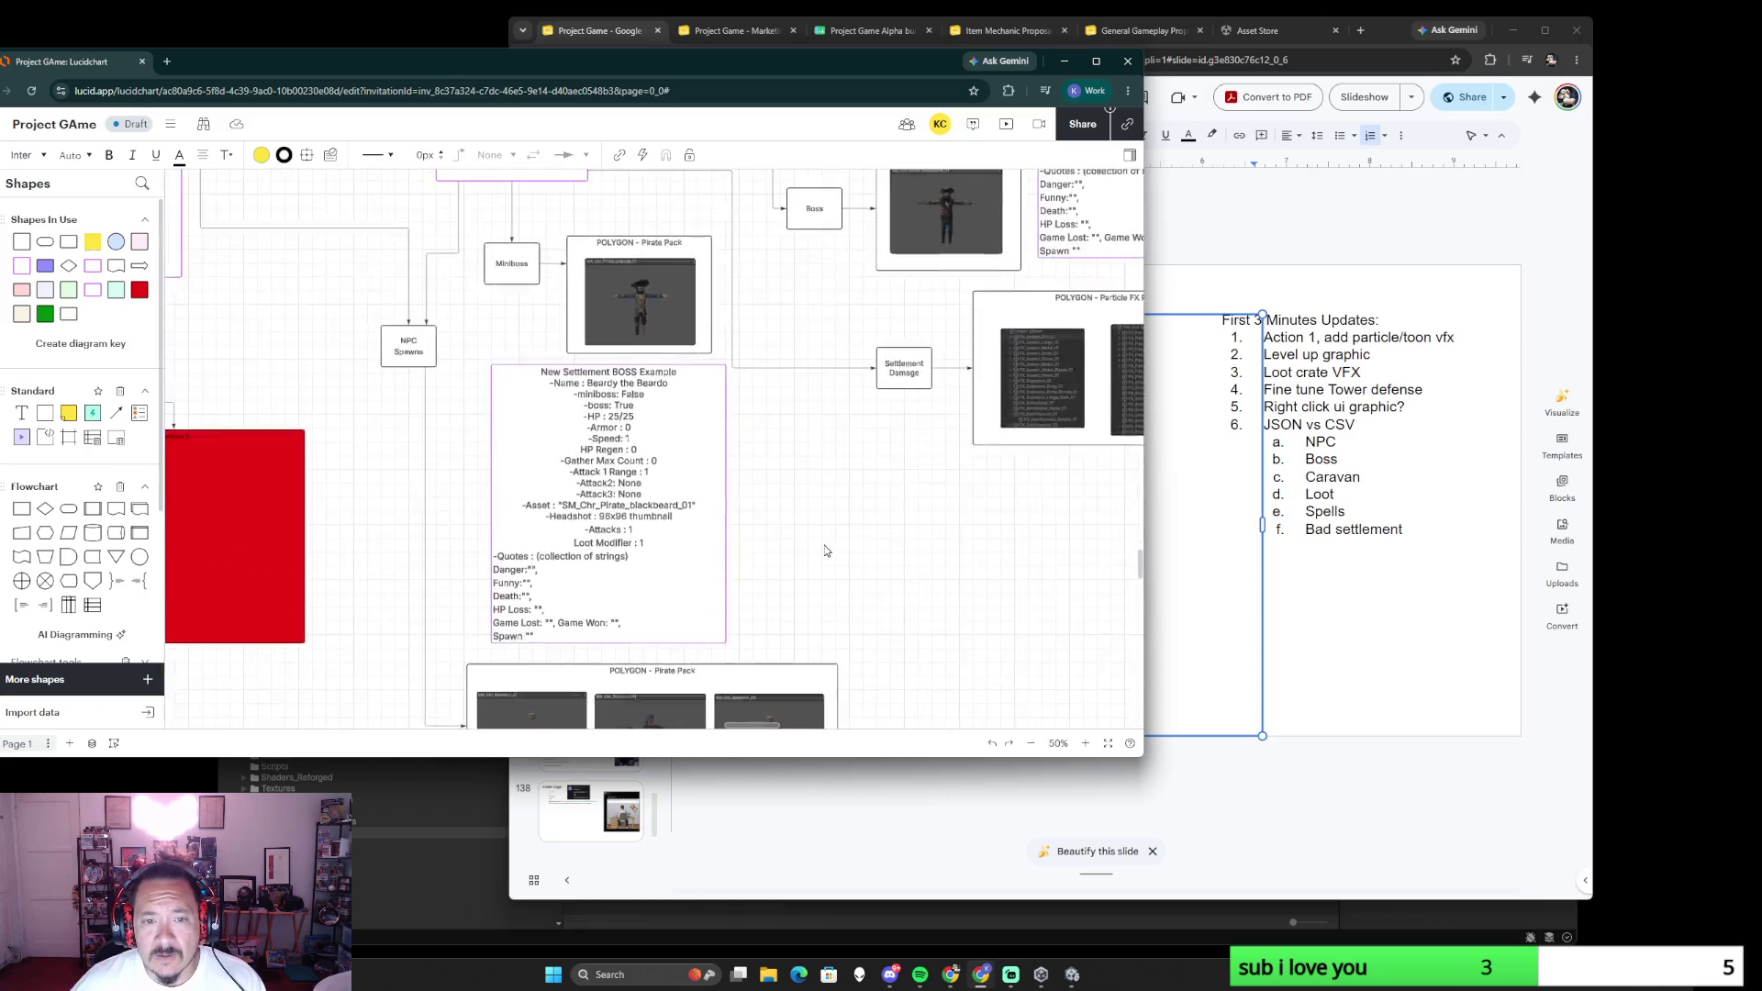
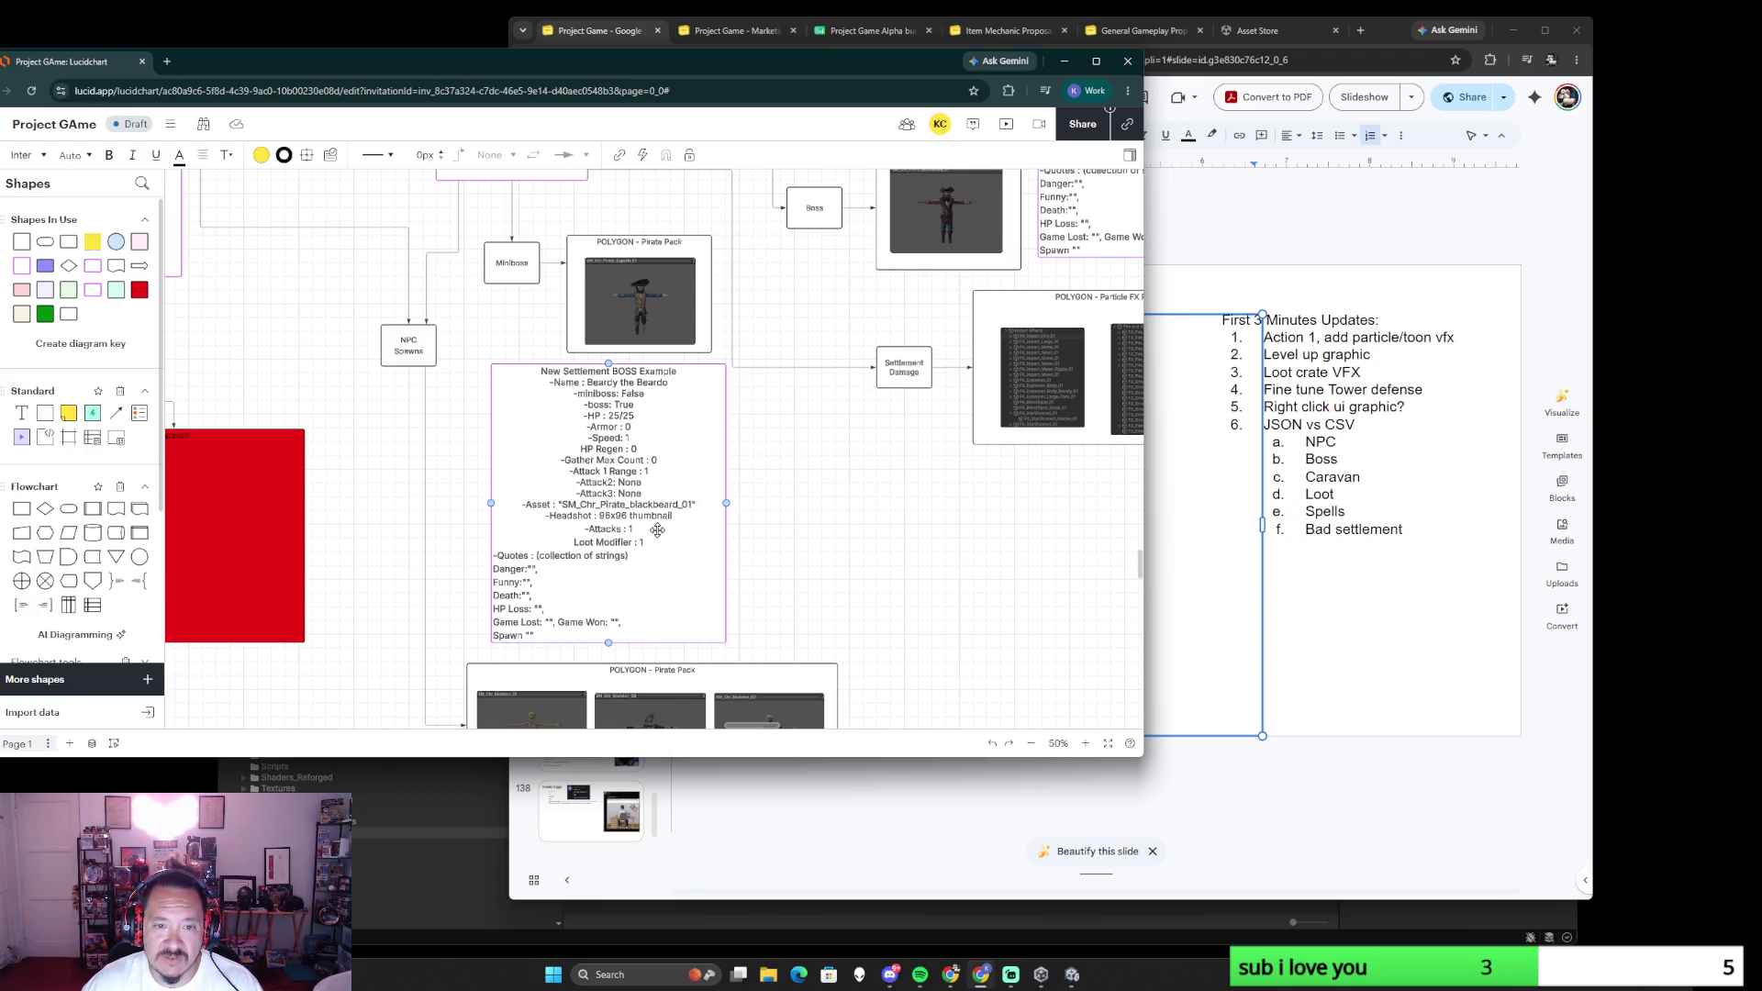
scroll(651, 493, "up", 2, "ctrl")
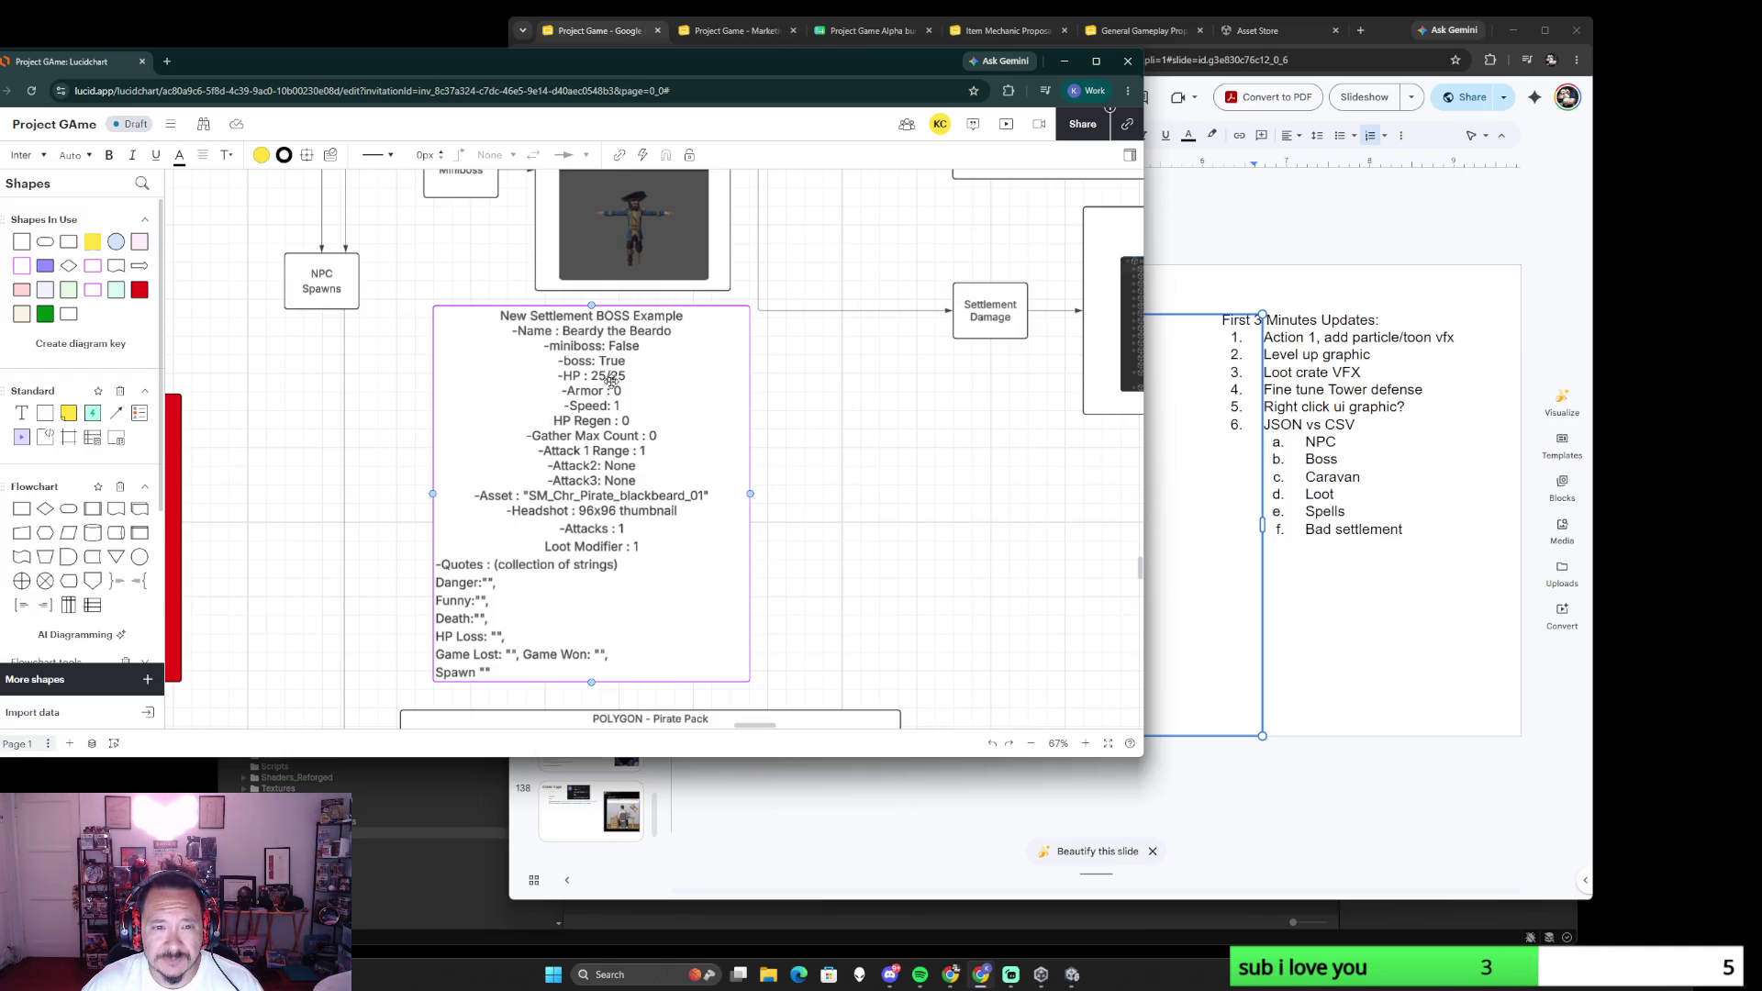
- Retitle the card MiniBOSS Example and rename Beardy the Beardo to Peggy the Pegged
double_click(610, 311)
left_click(600, 316)
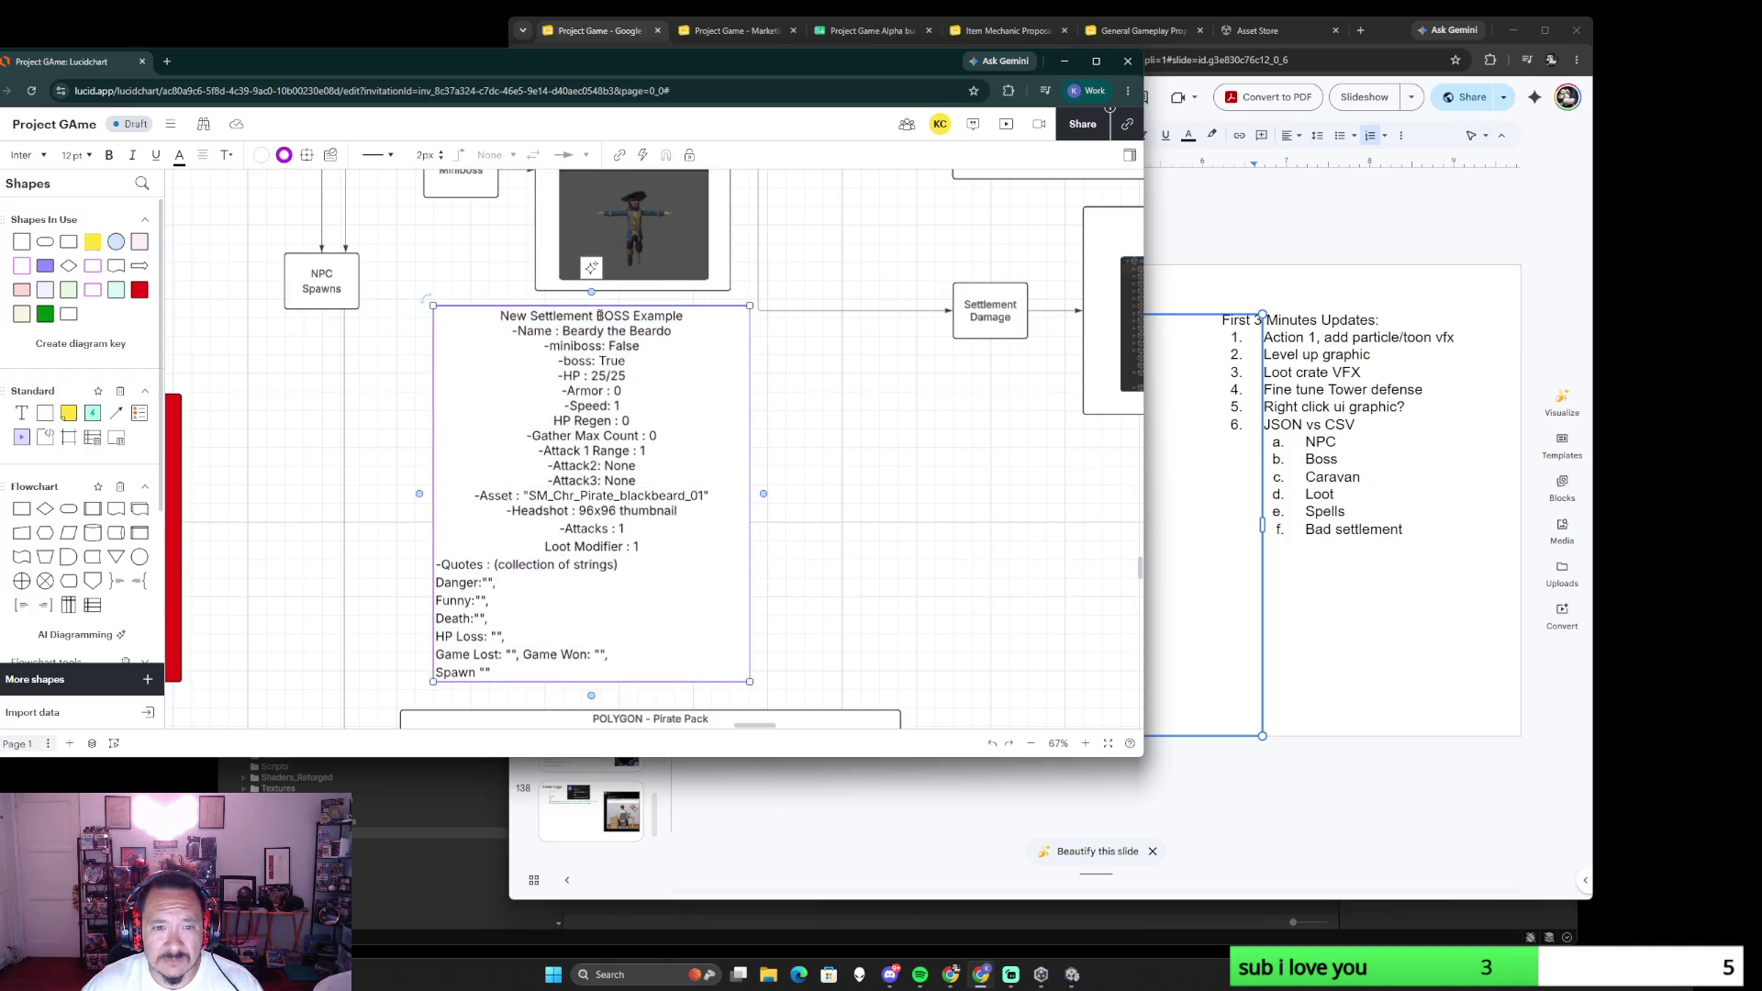
type("Mini")
type("i")
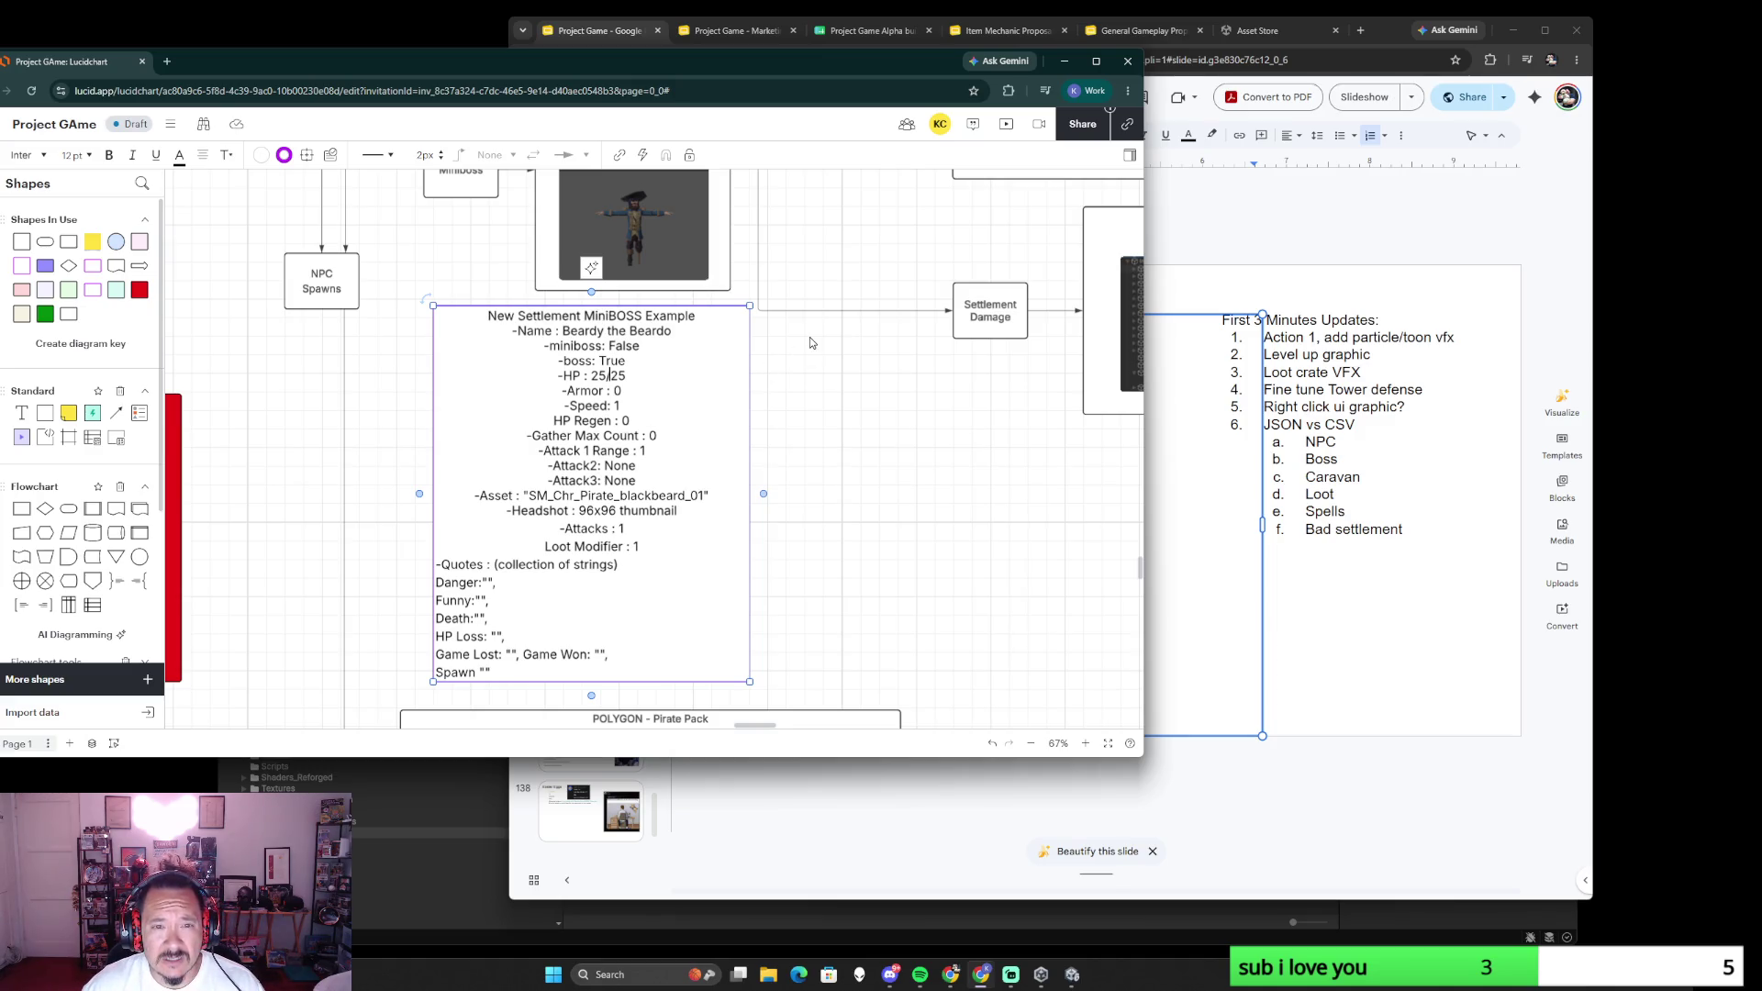
left_click_drag(656, 332, 565, 334)
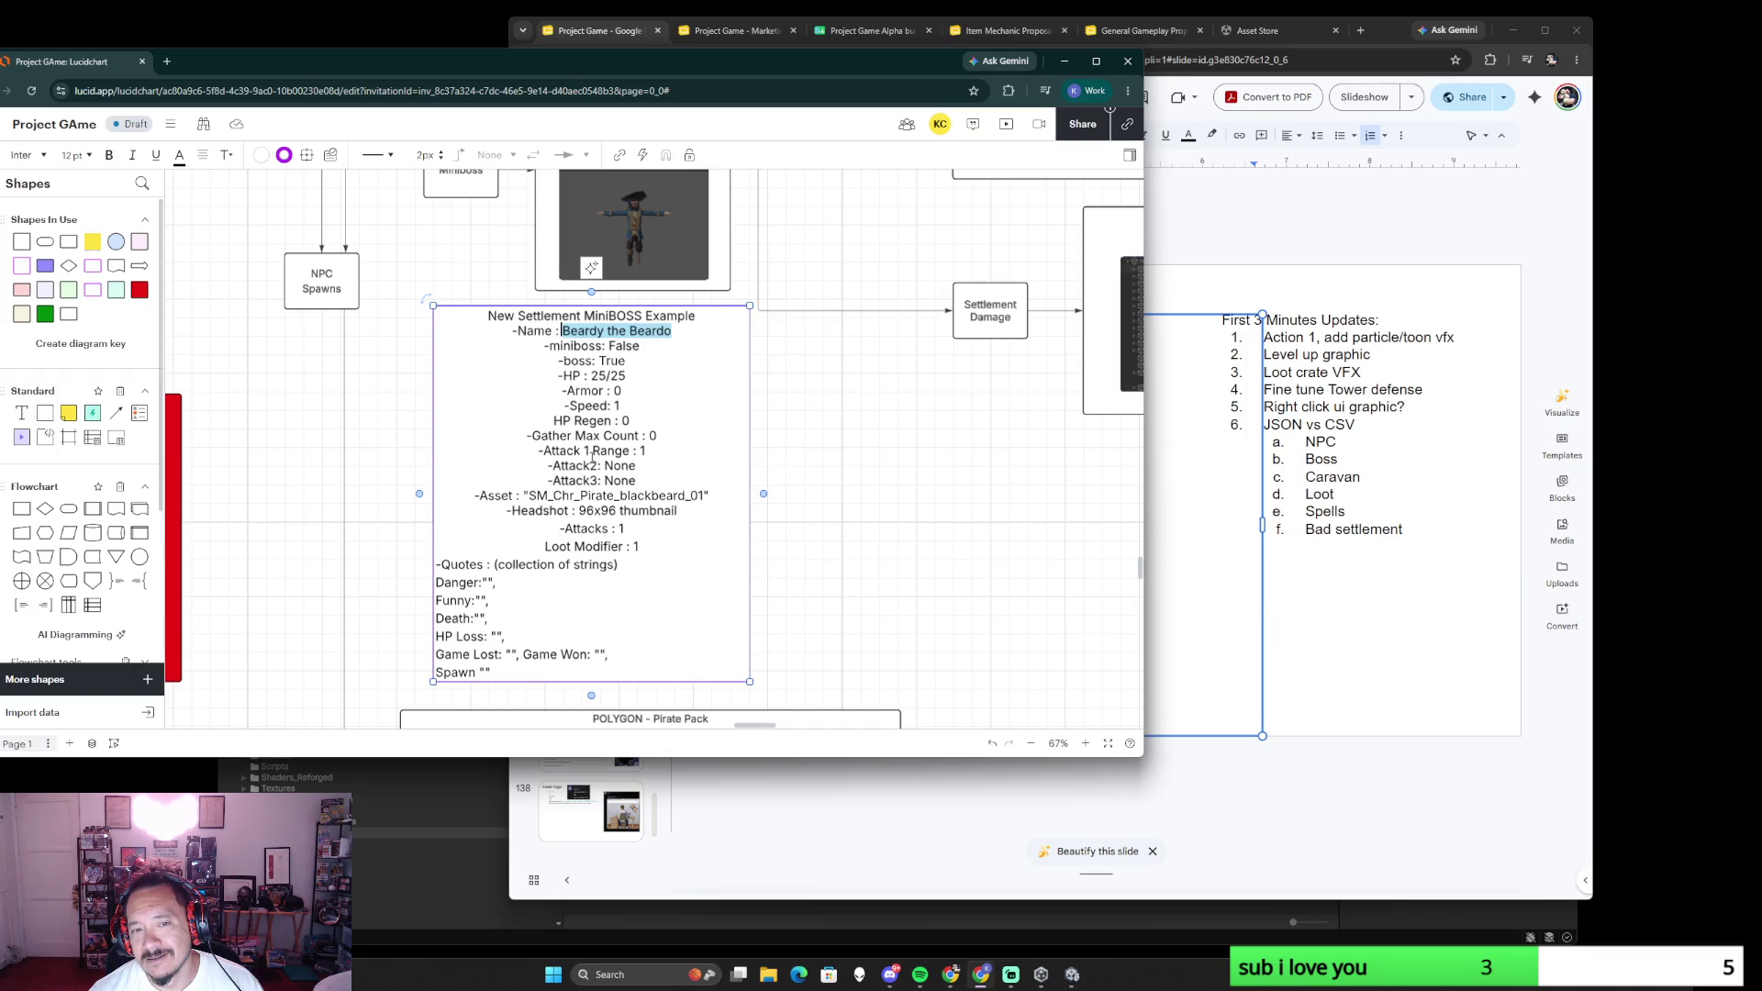
type("Peggy P")
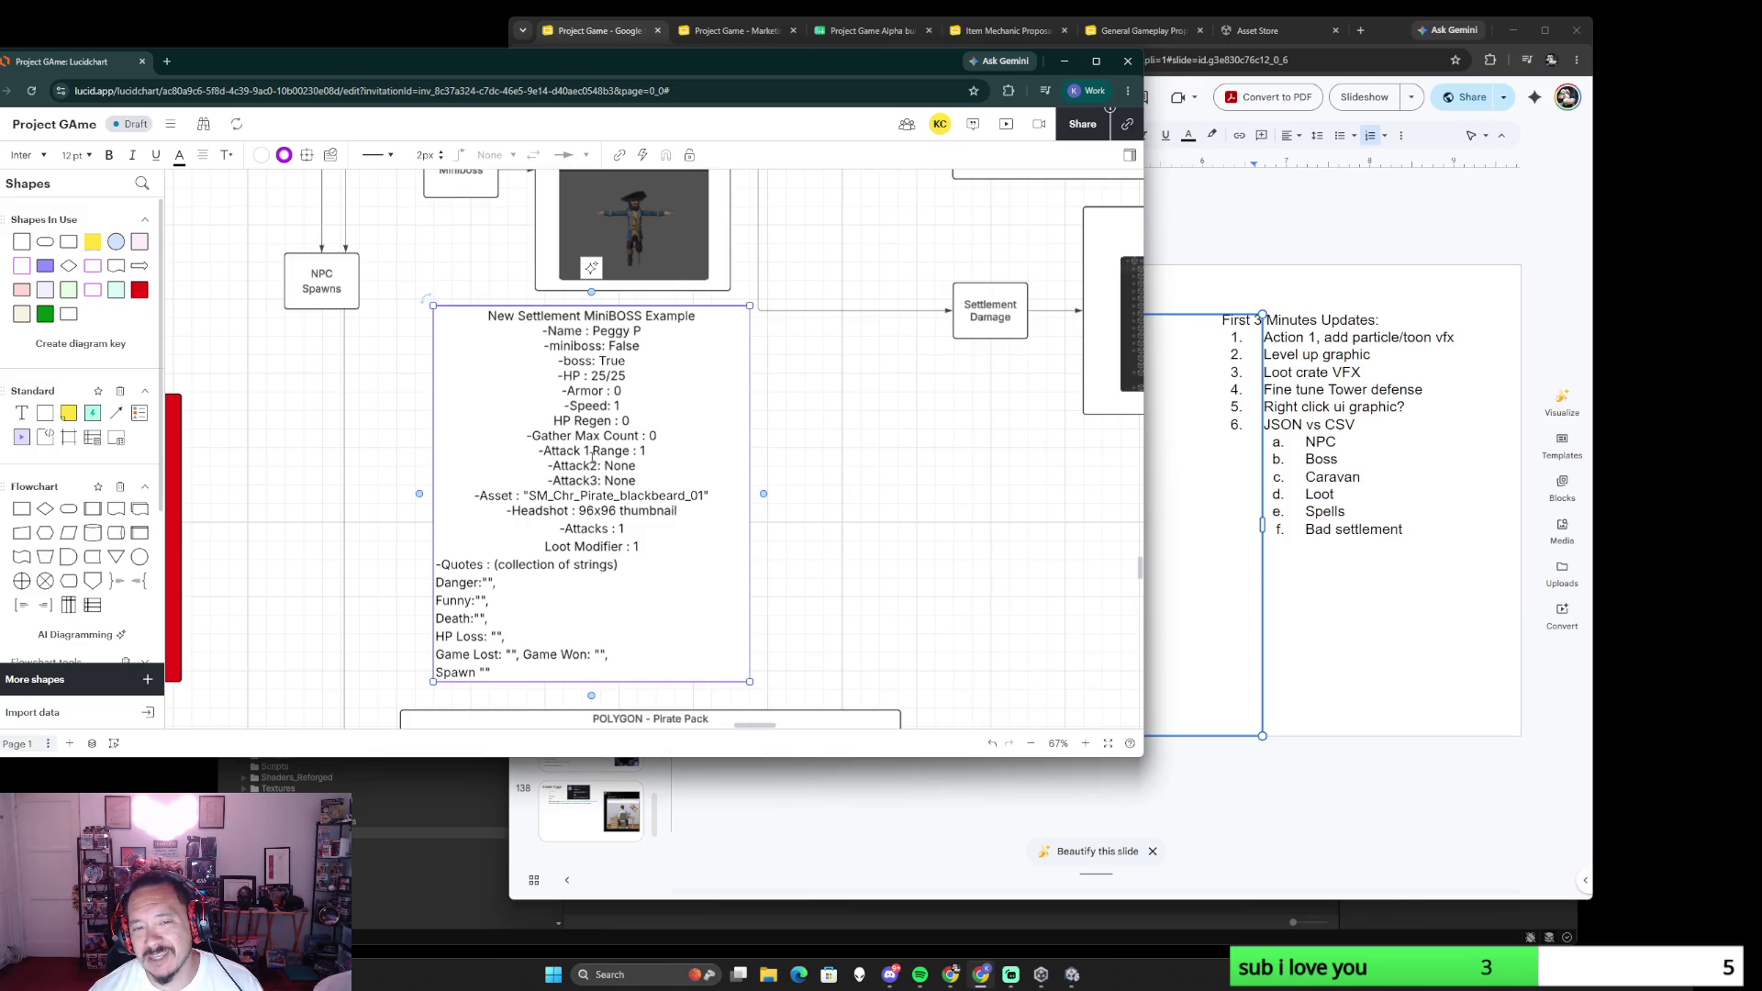
key("BackSpace")
key("BackSpace")
type(" the Pegged")
- Swap the flags so miniboss reads True and boss reads False
double_click(612, 359)
key("ctrl+c")
left_click(626, 345)
double_click(626, 346)
key("ctrl+v")
double_click(612, 360)
type("False")
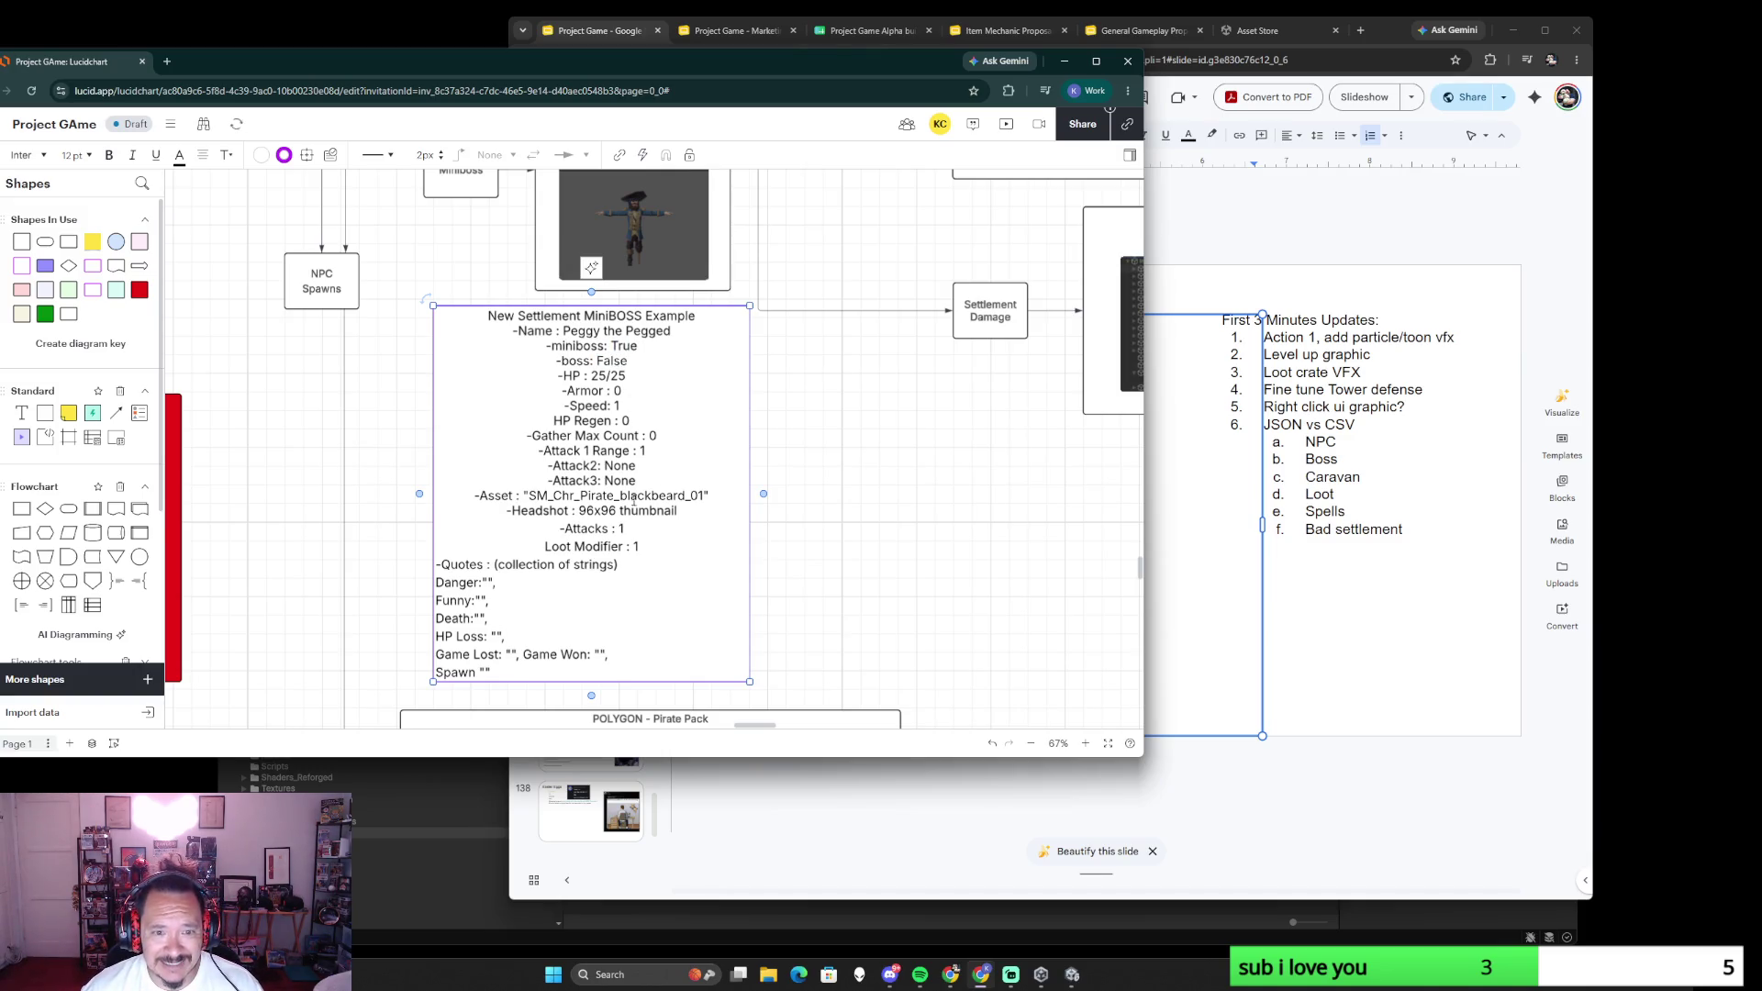
scroll(787, 484, "up", 2, "ctrl")
scroll(838, 596, "up", 3)
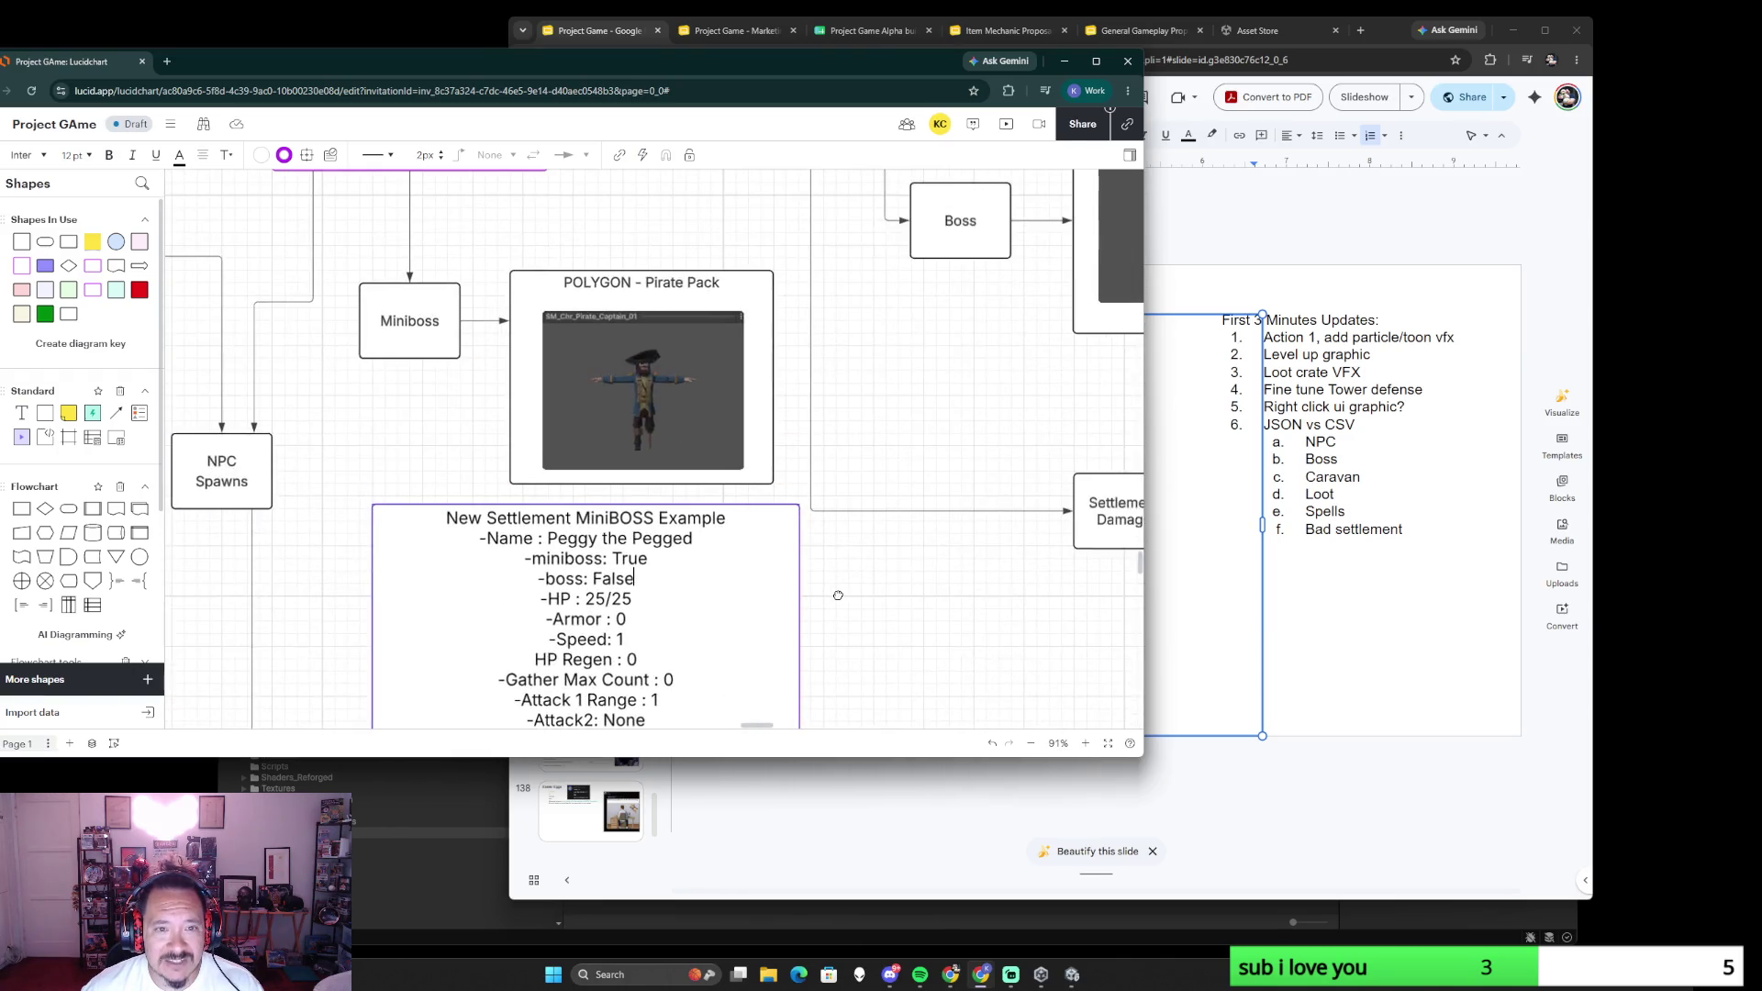
scroll(837, 595, "down", 1)
scroll(831, 472, "down", 2)
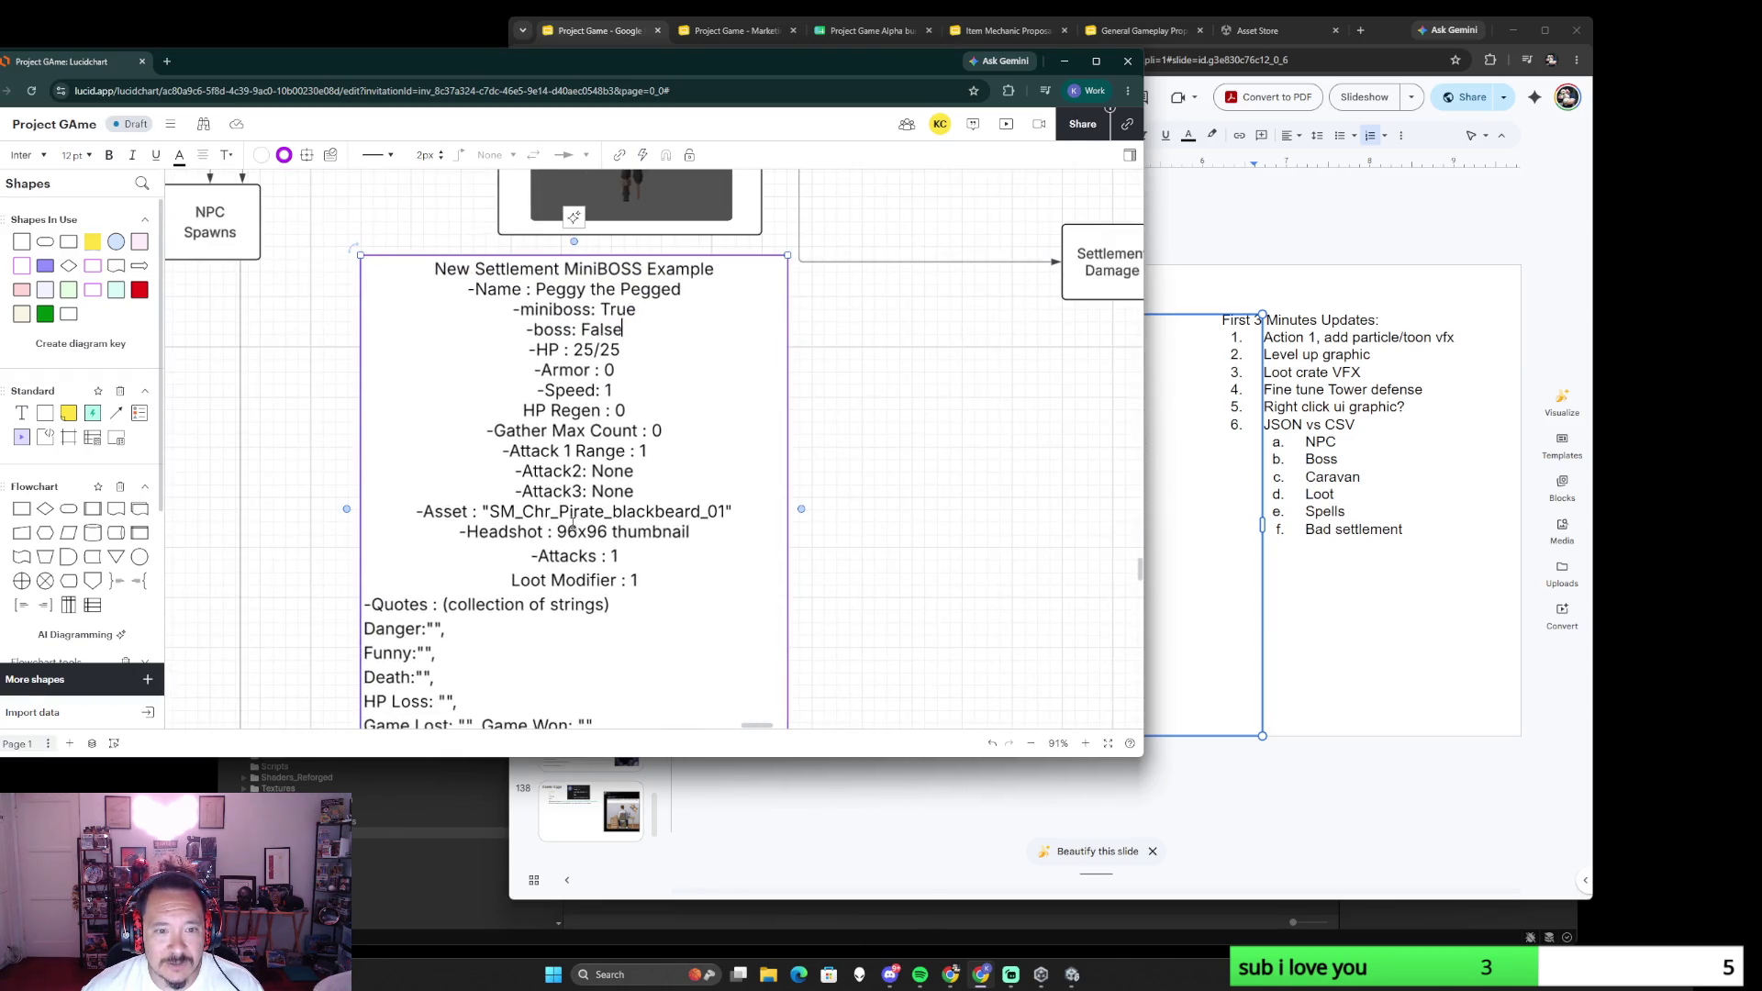
scroll(849, 583, "up", 2)
scroll(840, 385, "down", 3)
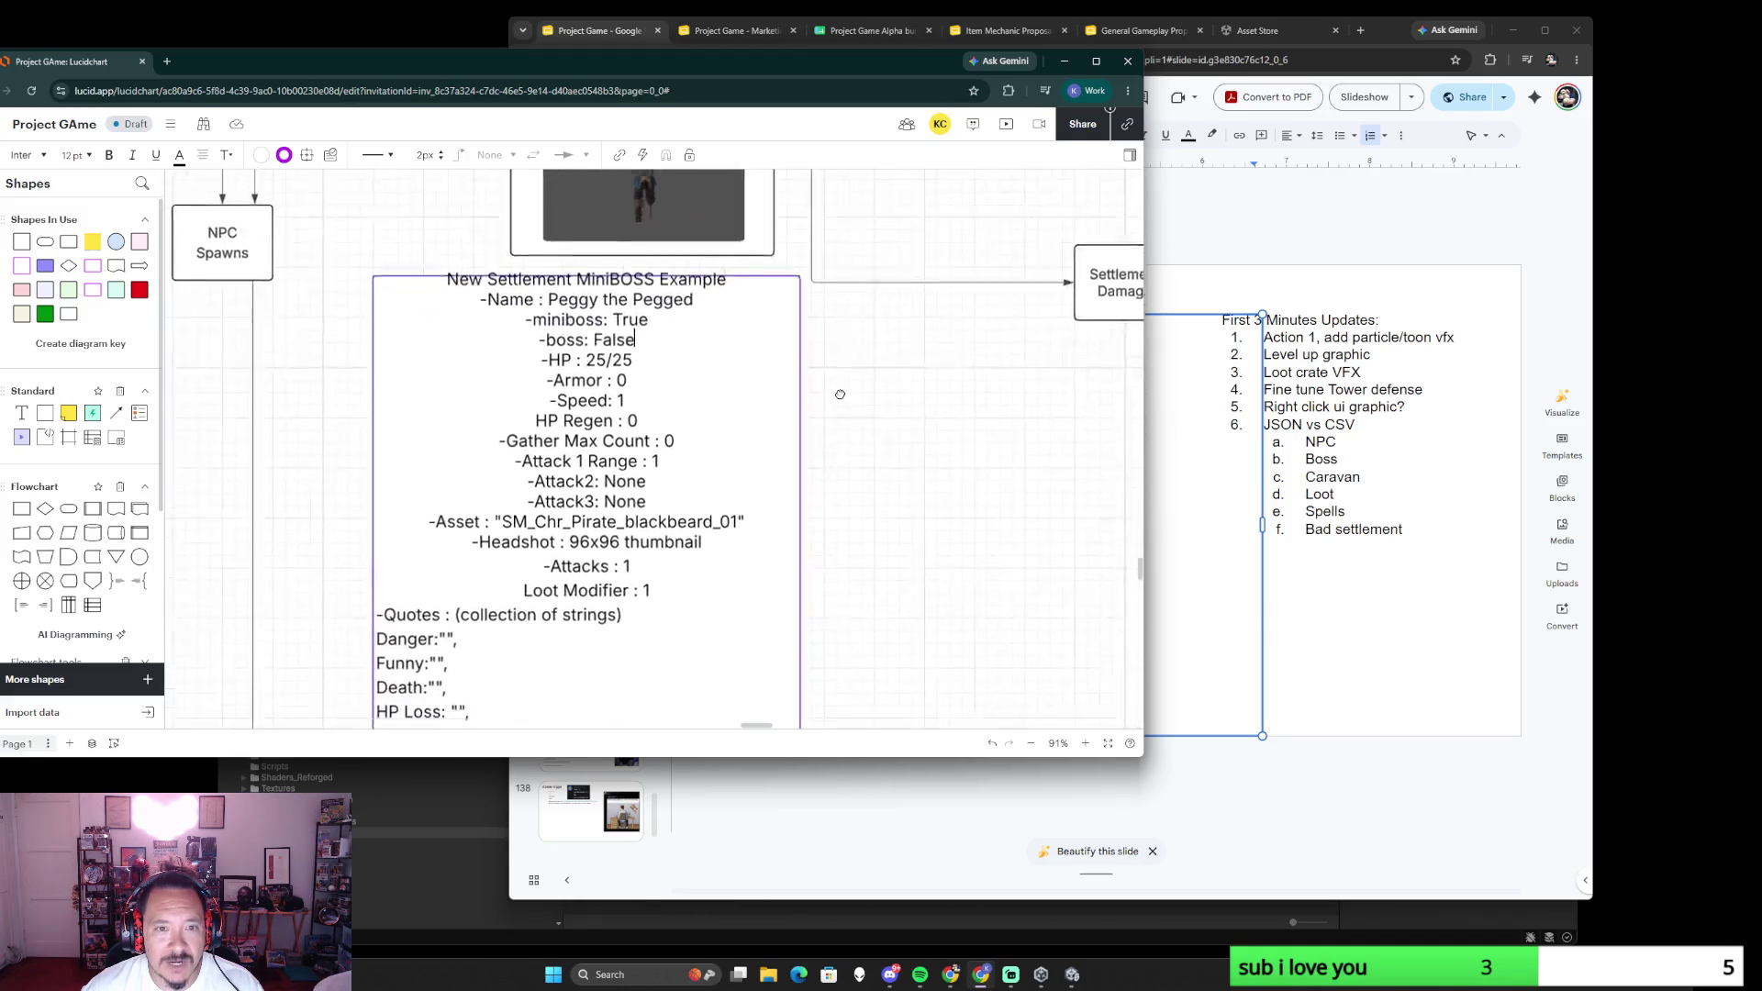
- Change the asset name to SM_Chr_Pirate_Captain without the _01 suffix
double_click(655, 490)
type("Captain")
key("Delete")
key("Delete")
key("Delete")
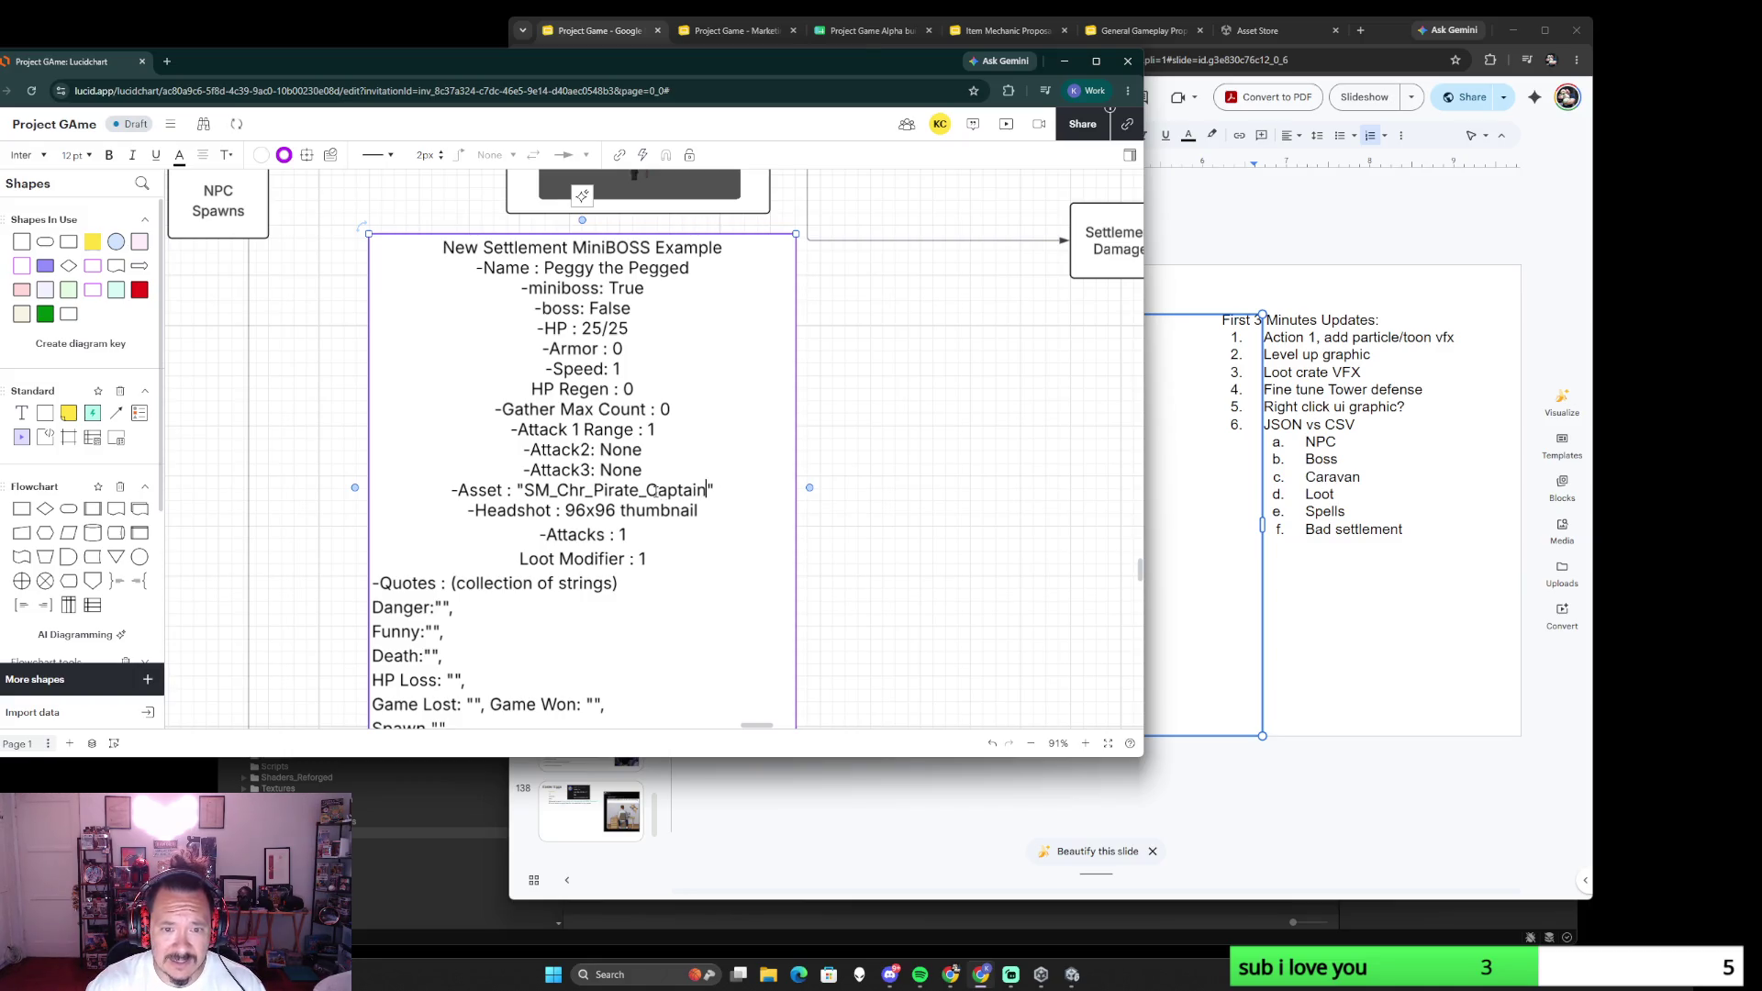
scroll(922, 400, "down", 3)
scroll(882, 387, "up", 3)
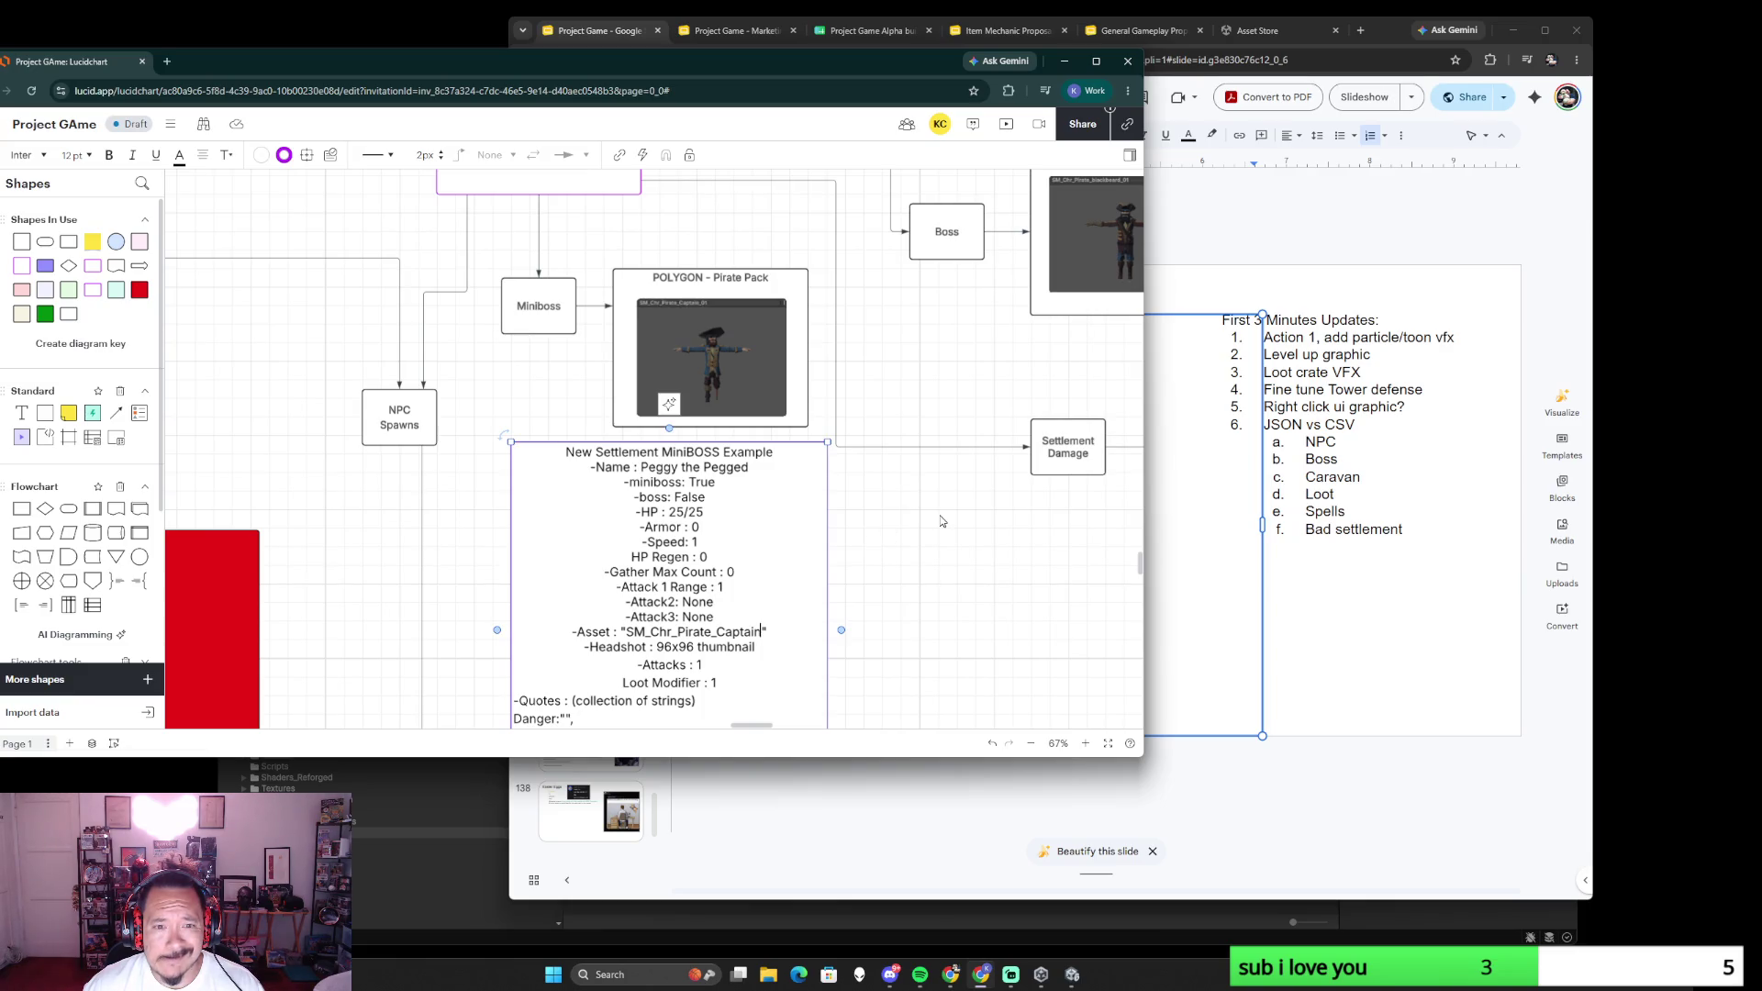
scroll(941, 520, "down", 1)
scroll(942, 520, "down", 2)
scroll(947, 540, "down", 2)
scroll(874, 375, "down", 2)
scroll(872, 375, "down", 1)
scroll(477, 482, "down", 2)
scroll(781, 527, "down", 2)
scroll(781, 527, "down", 2)
scroll(610, 485, "down", 2)
scroll(610, 485, "up", 1)
scroll(736, 535, "up", 2)
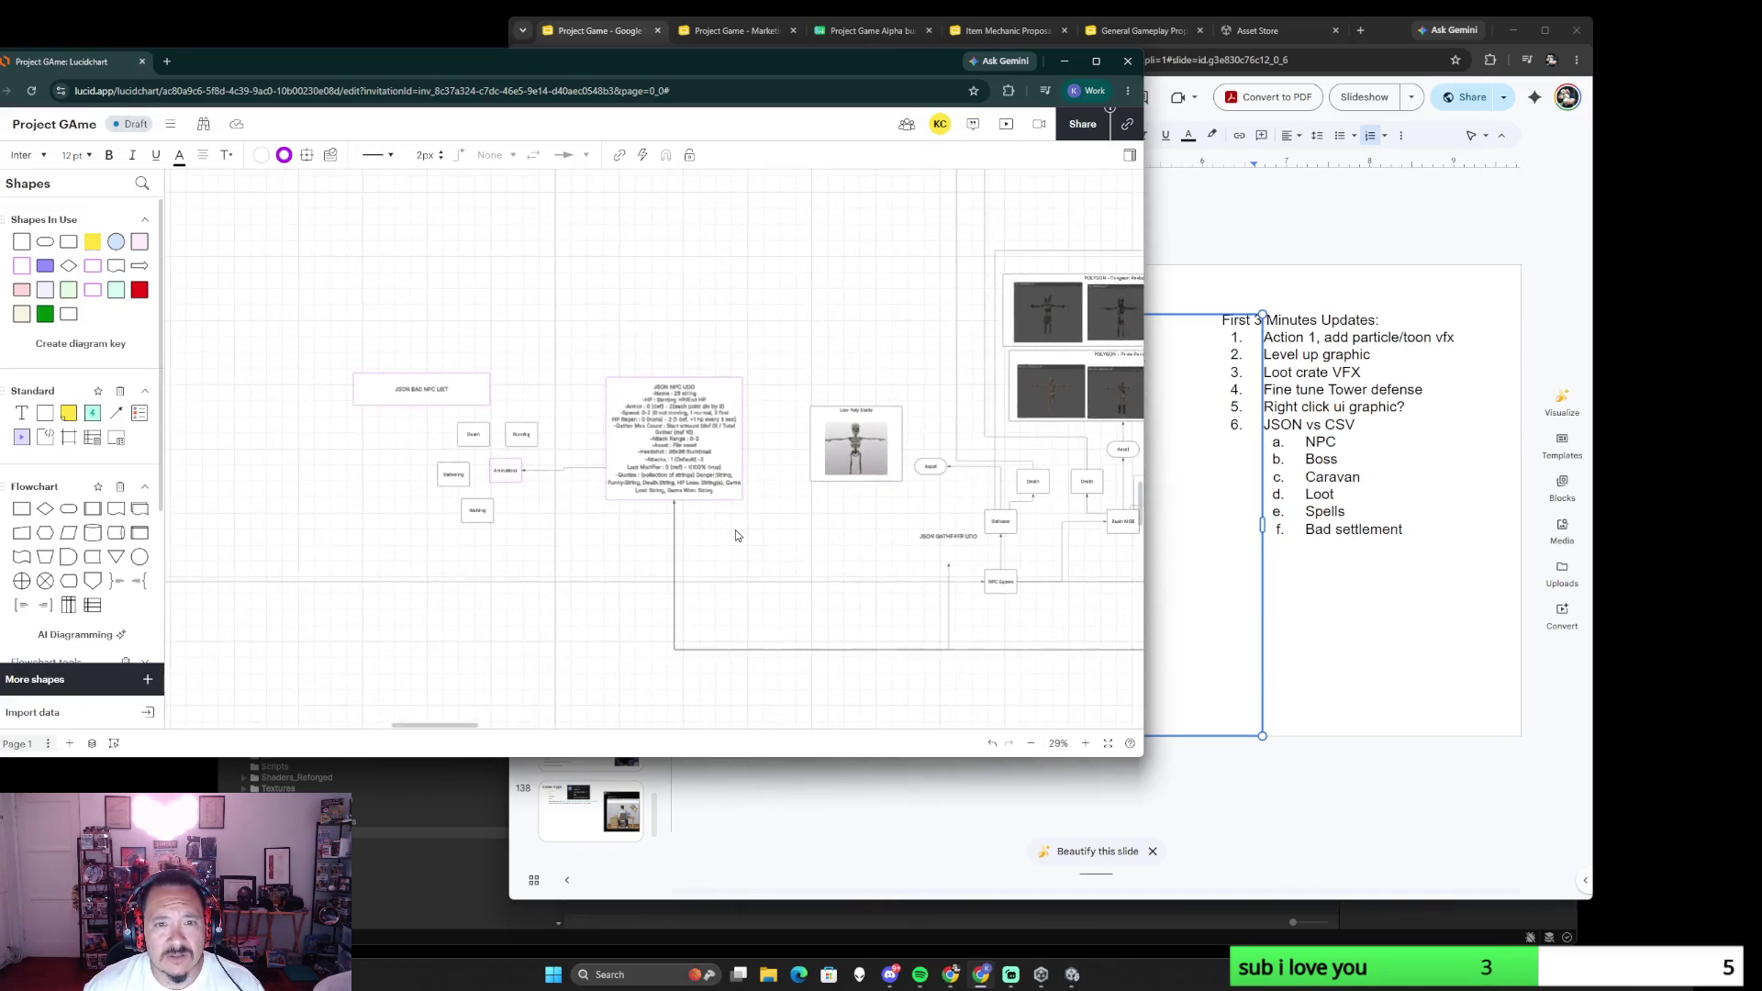
scroll(734, 534, "up", 2)
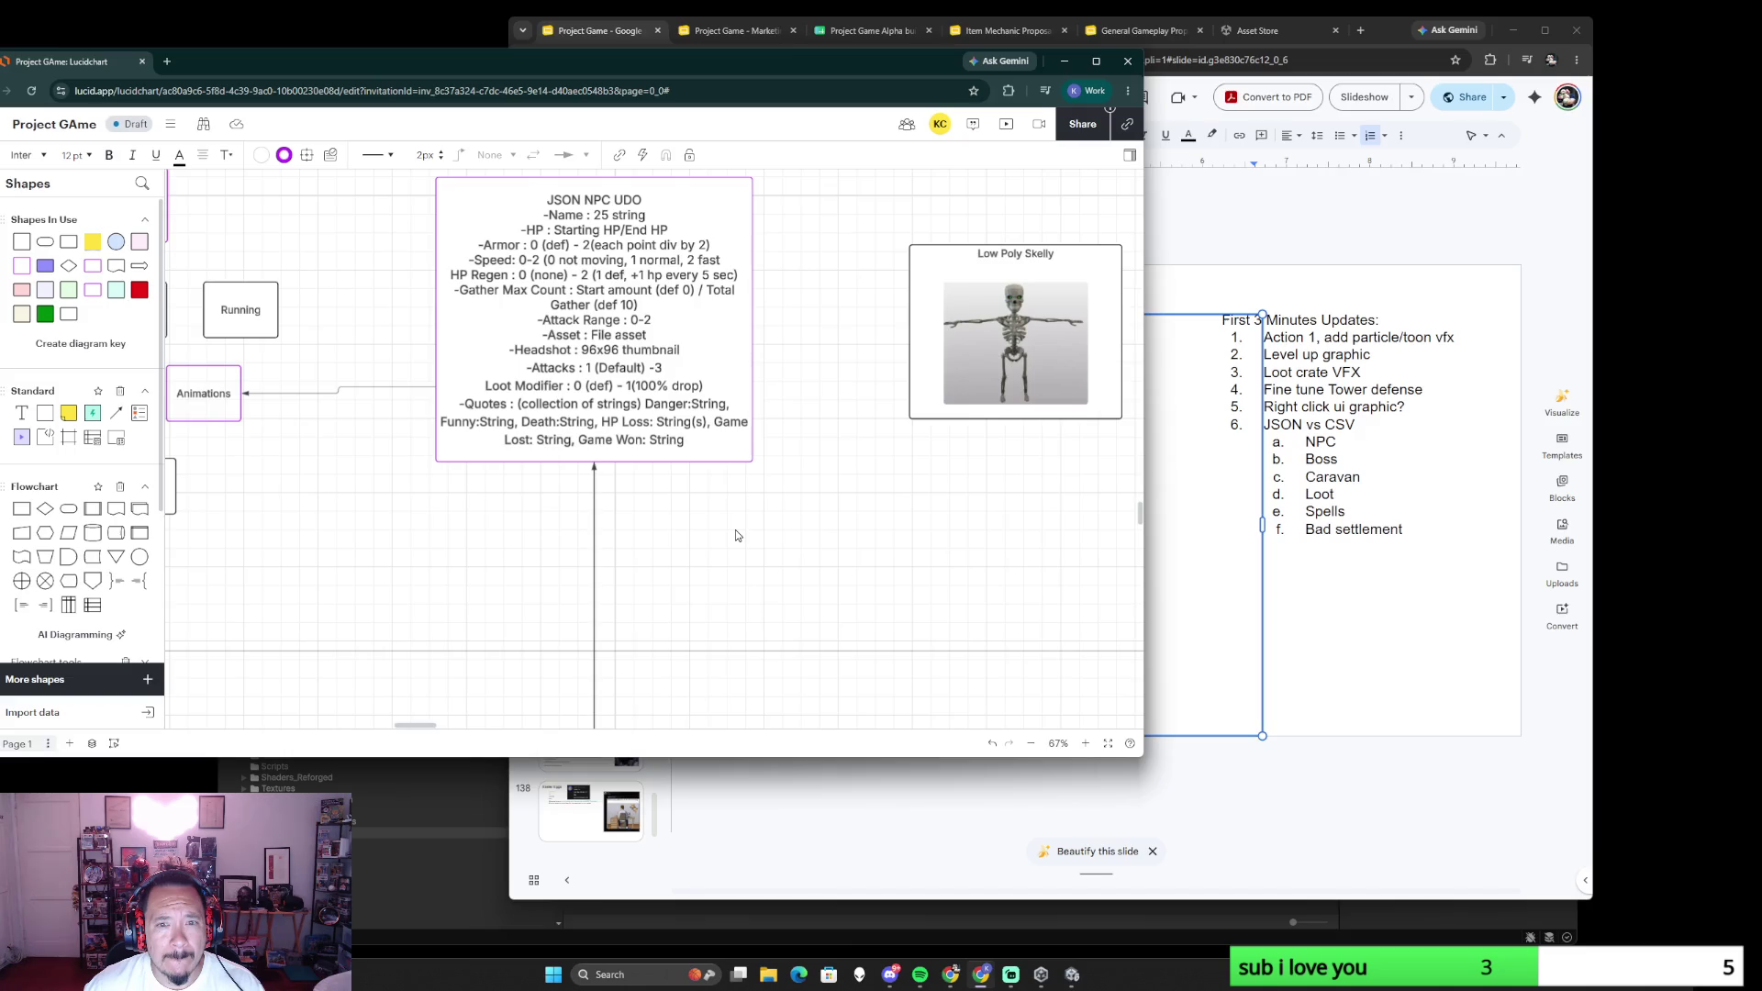
scroll(735, 534, "down", 2)
scroll(735, 534, "up", 1)
left_click(713, 413)
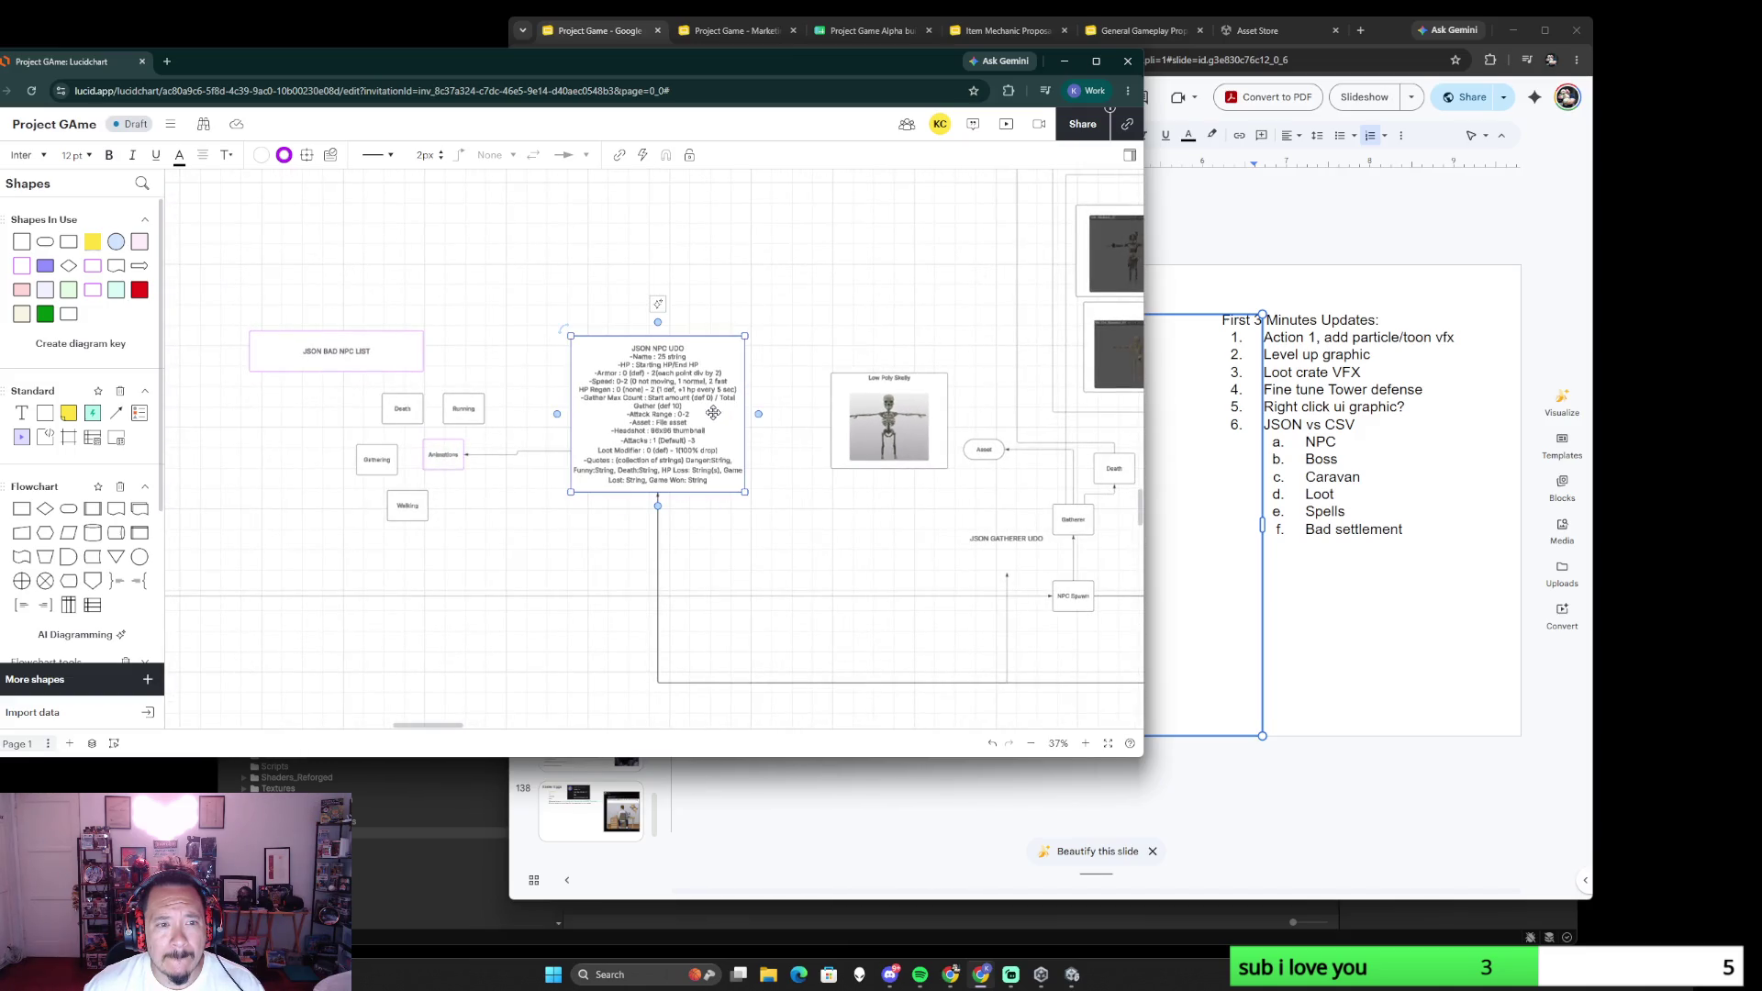
left_click_drag(873, 539, 578, 489)
scroll(580, 493, "right", 2)
scroll(874, 520, "up", 4)
scroll(874, 521, "right", 3)
left_click(823, 402)
scroll(712, 425, "up", 5)
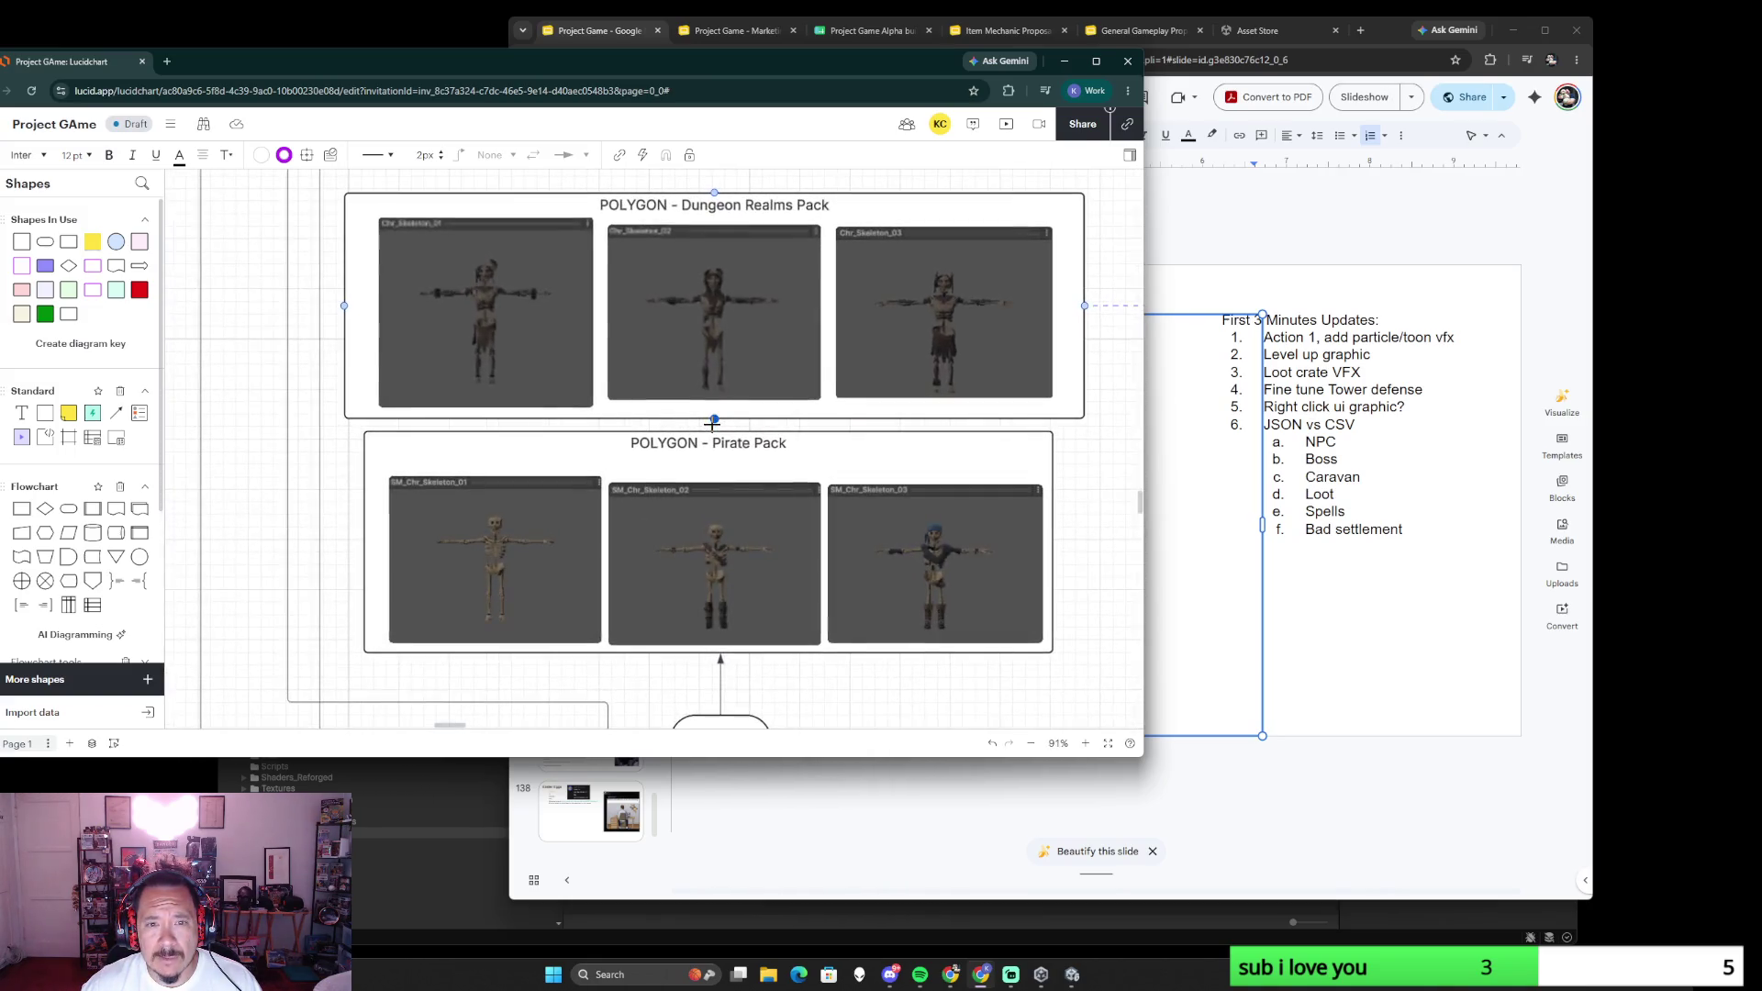
scroll(712, 425, "down", 6)
left_click(880, 551)
scroll(771, 544, "right", 3)
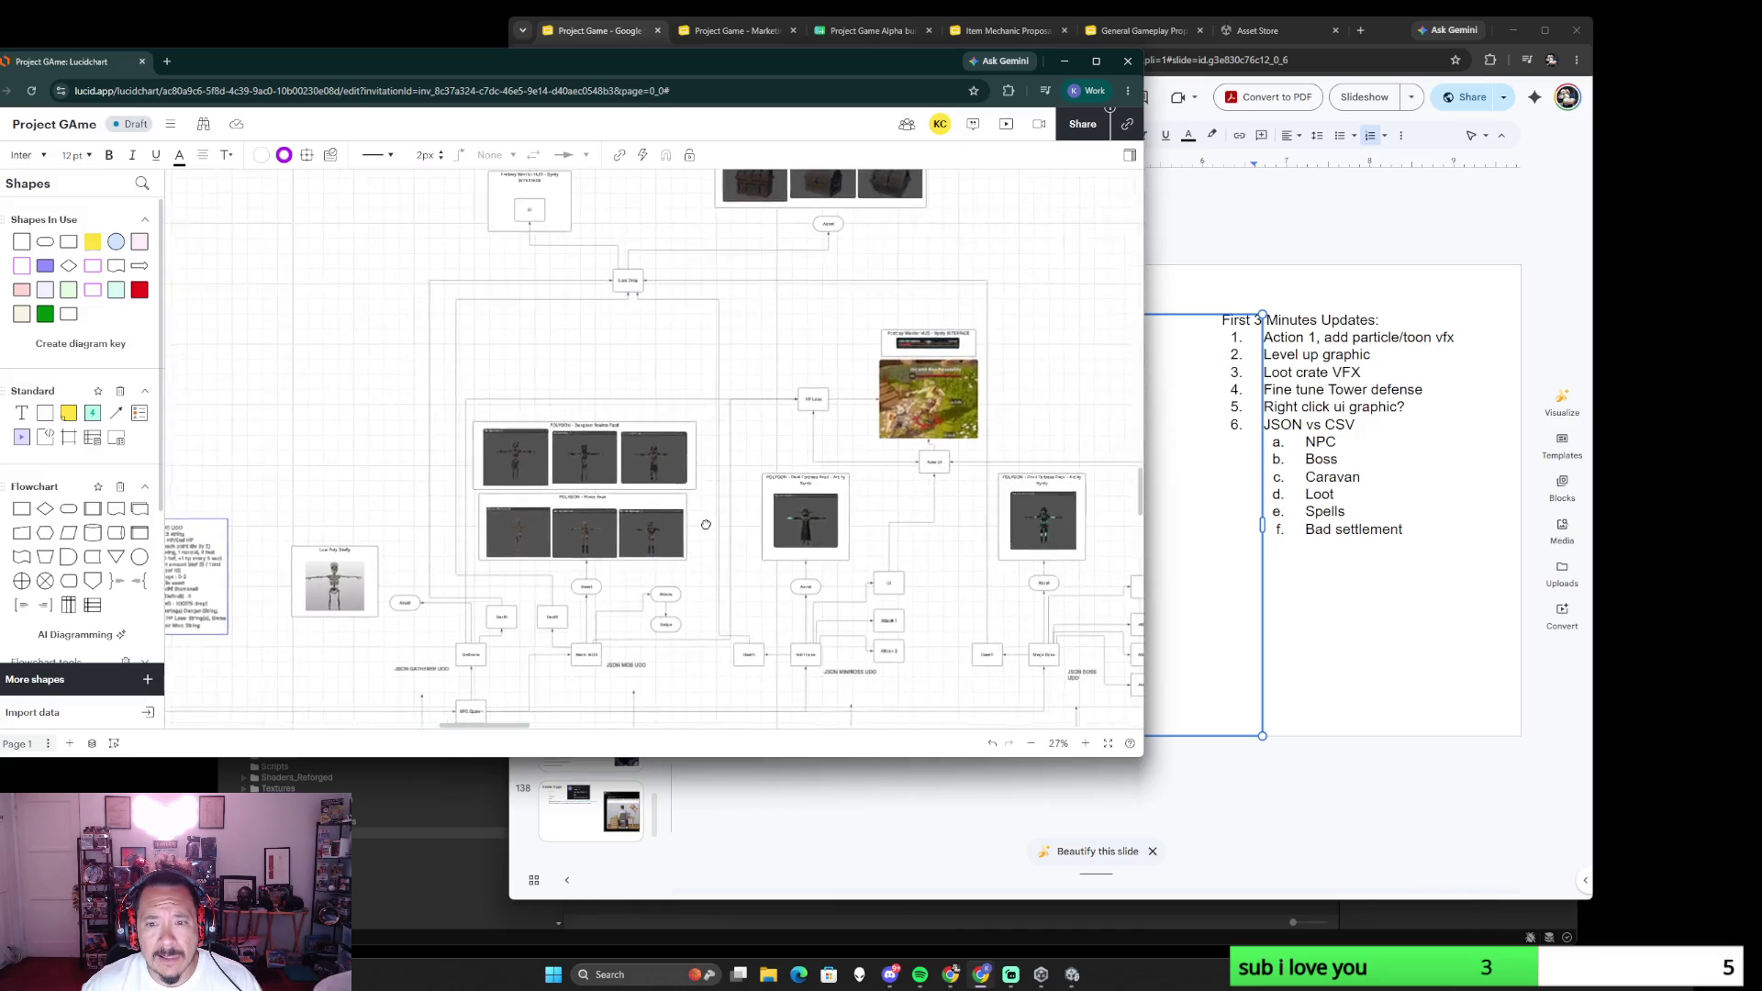
scroll(660, 536, "down", 1)
scroll(689, 627, "down", 5)
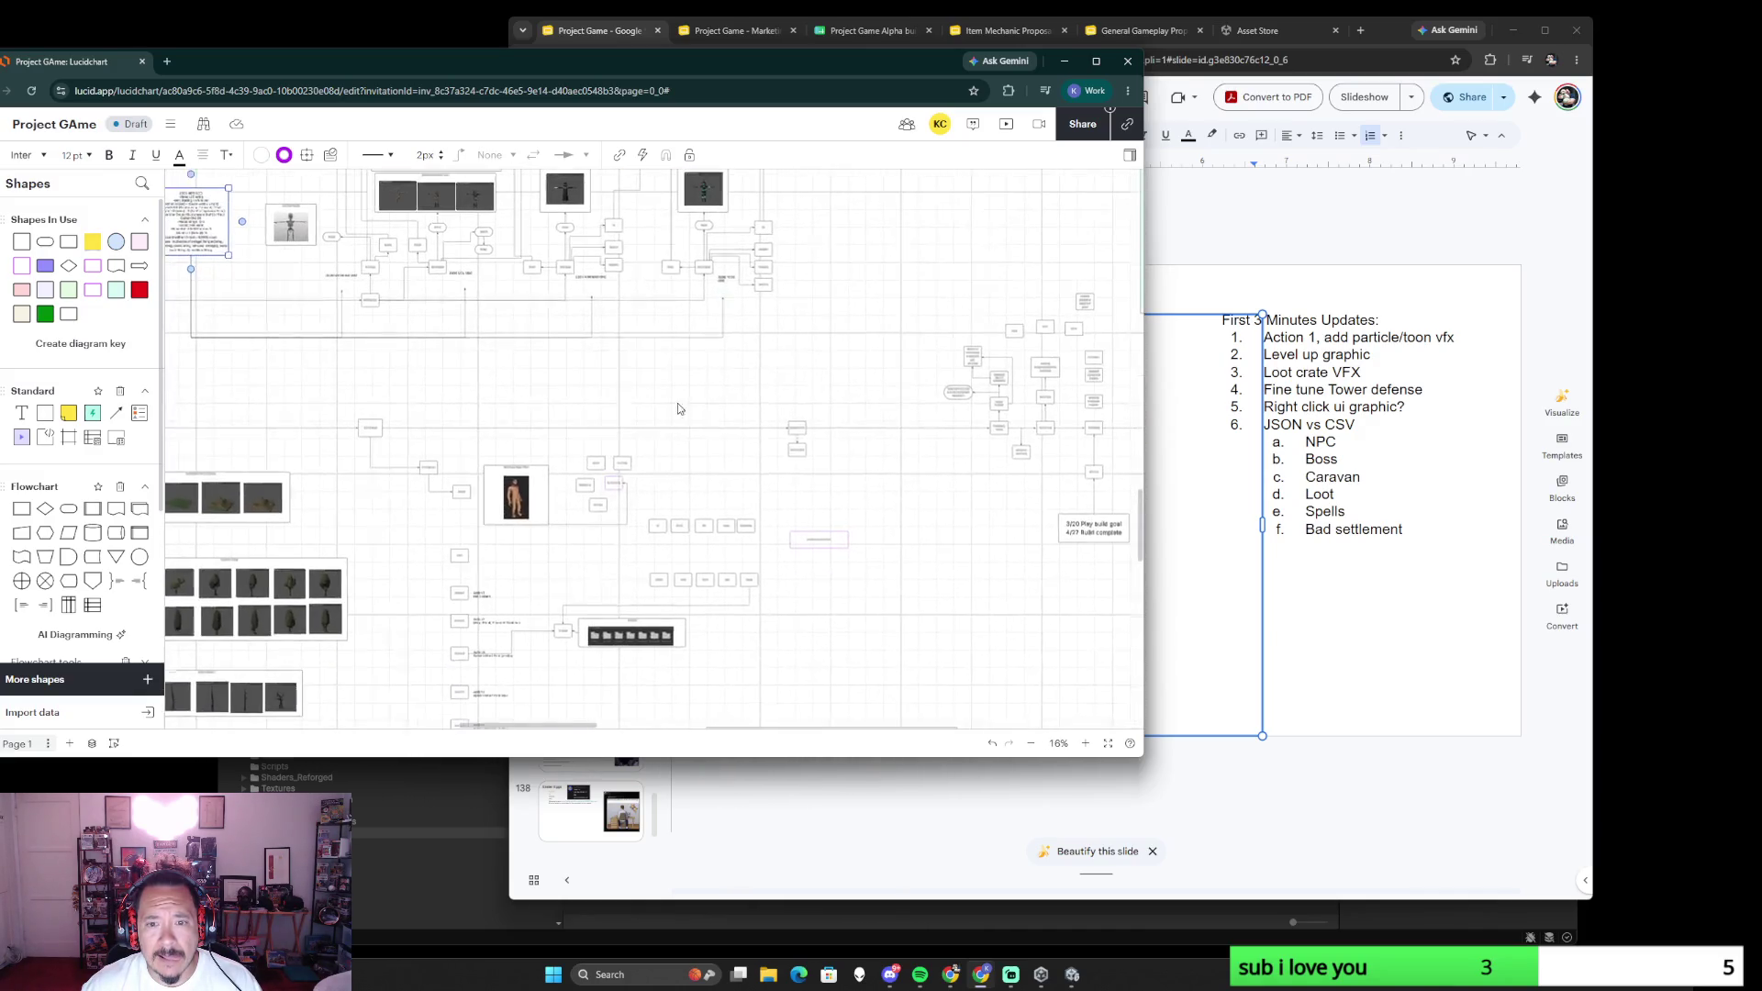
scroll(674, 524, "right", 5)
scroll(670, 492, "right", 3)
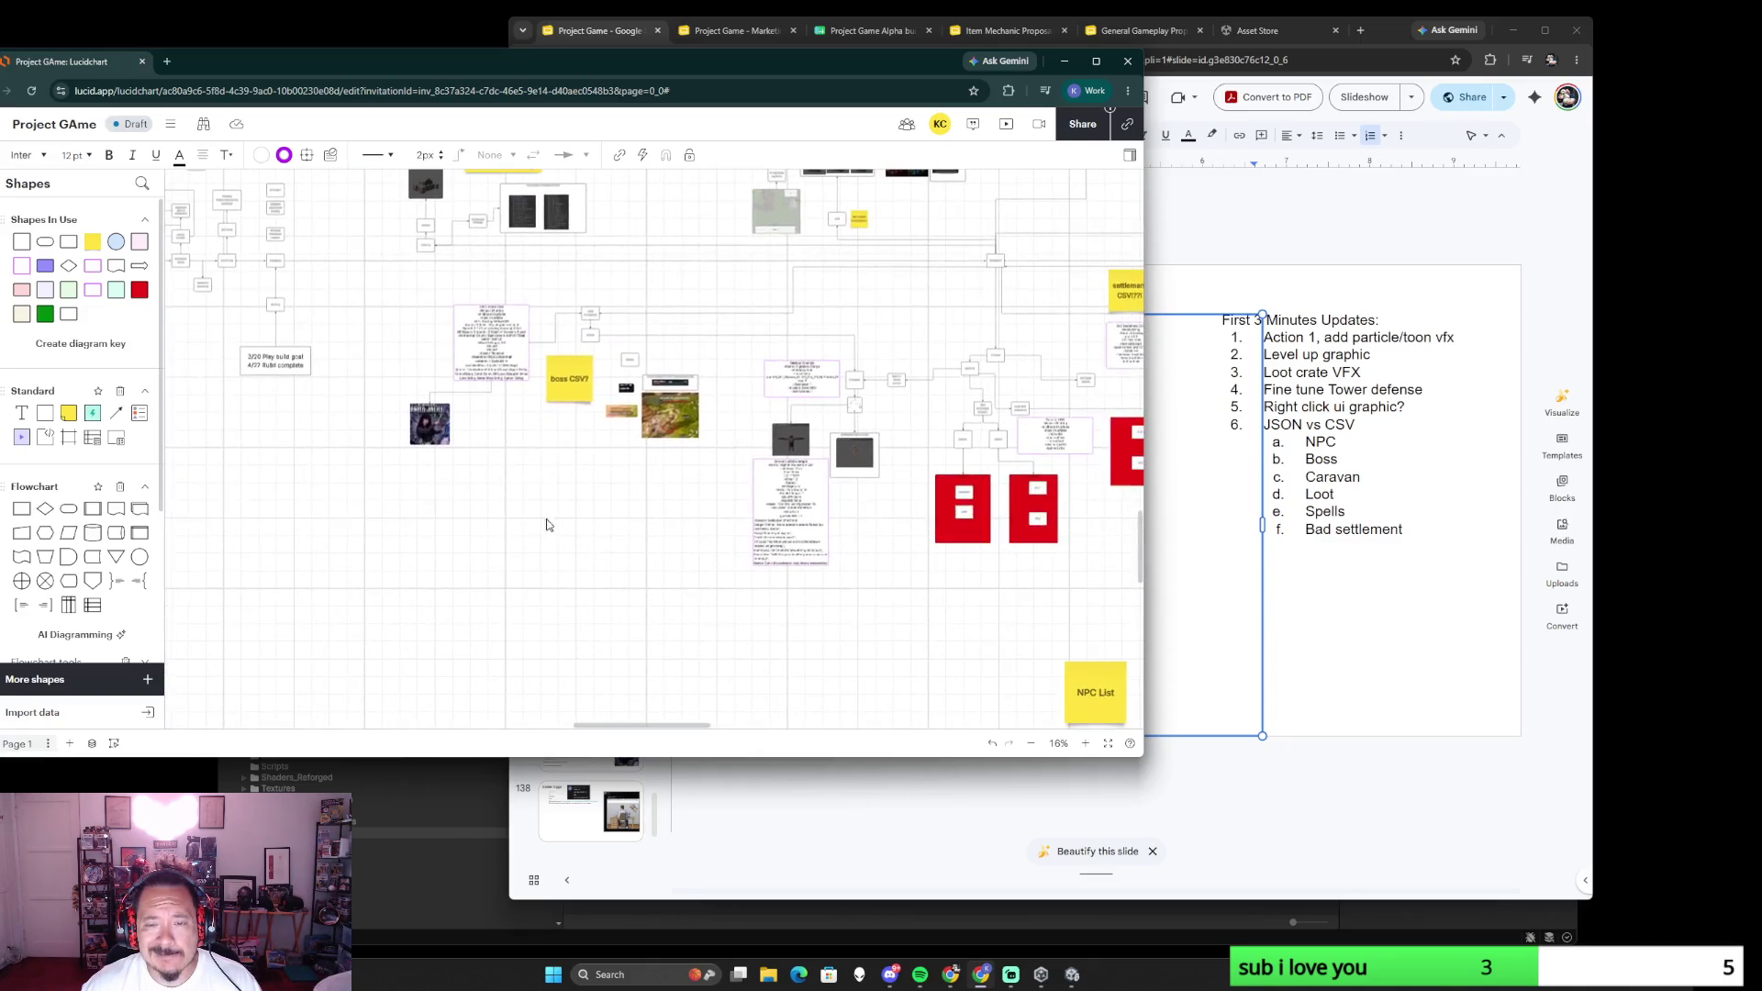
scroll(888, 616, "right", 4)
scroll(826, 605, "down", 1)
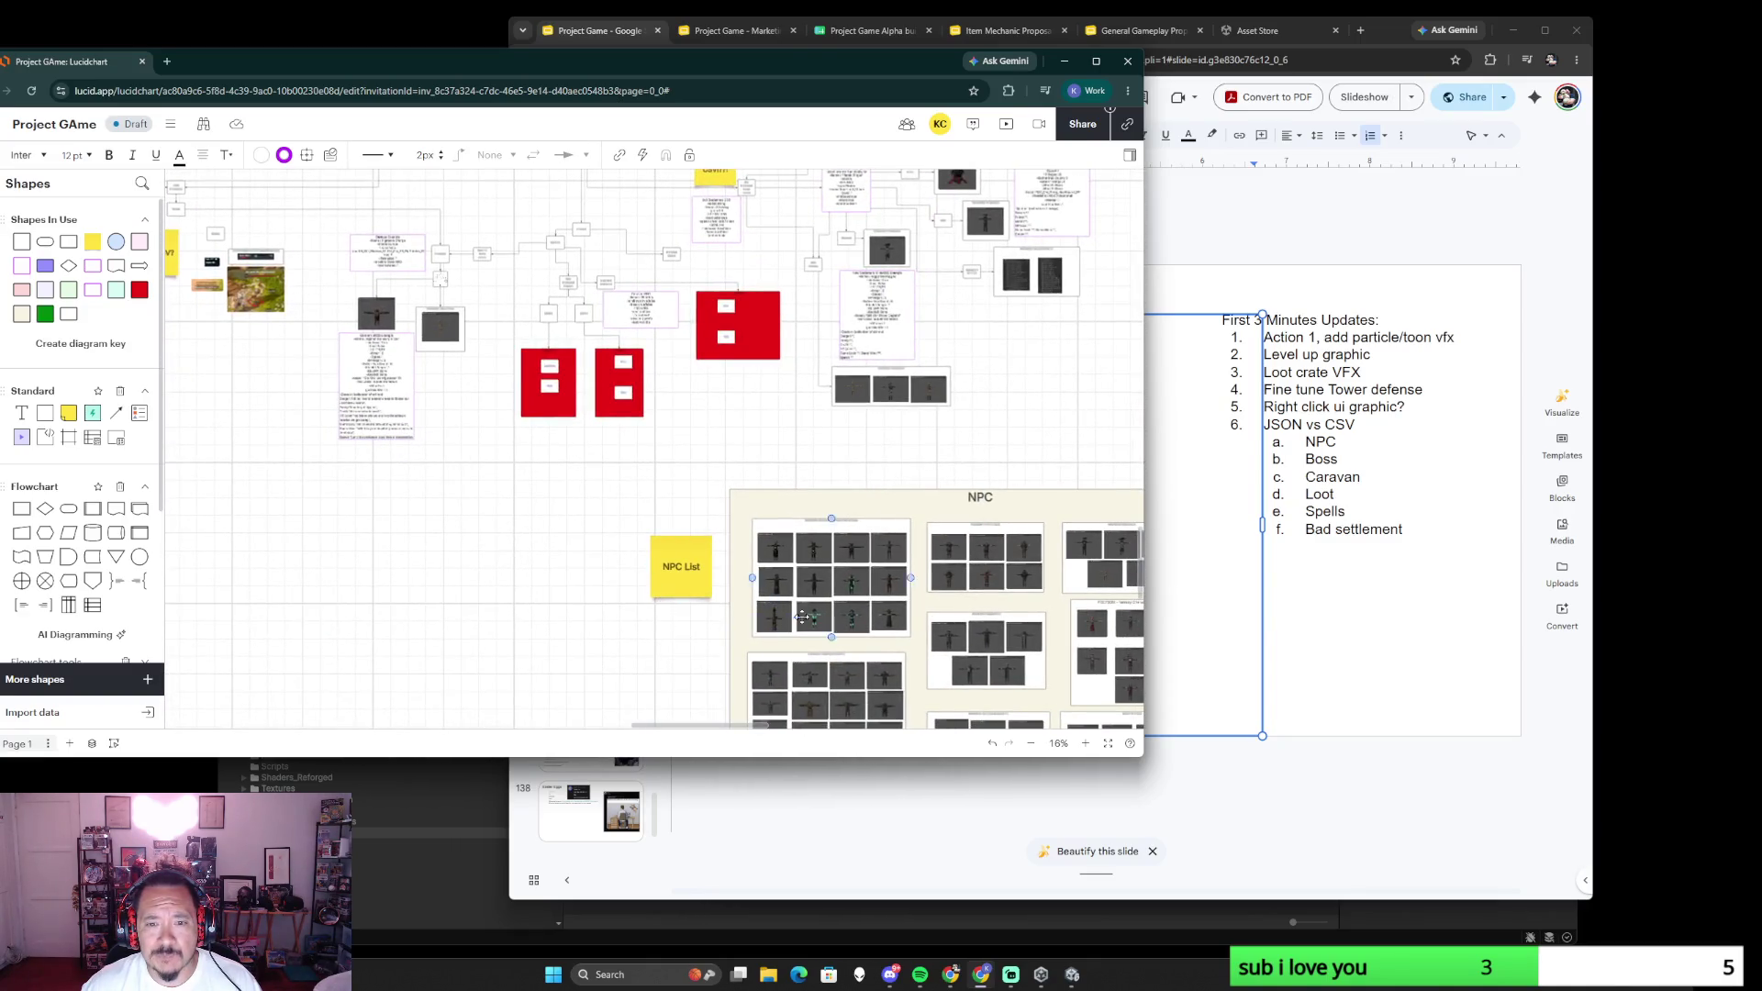
scroll(796, 616, "up", 3)
scroll(707, 525, "up", 3)
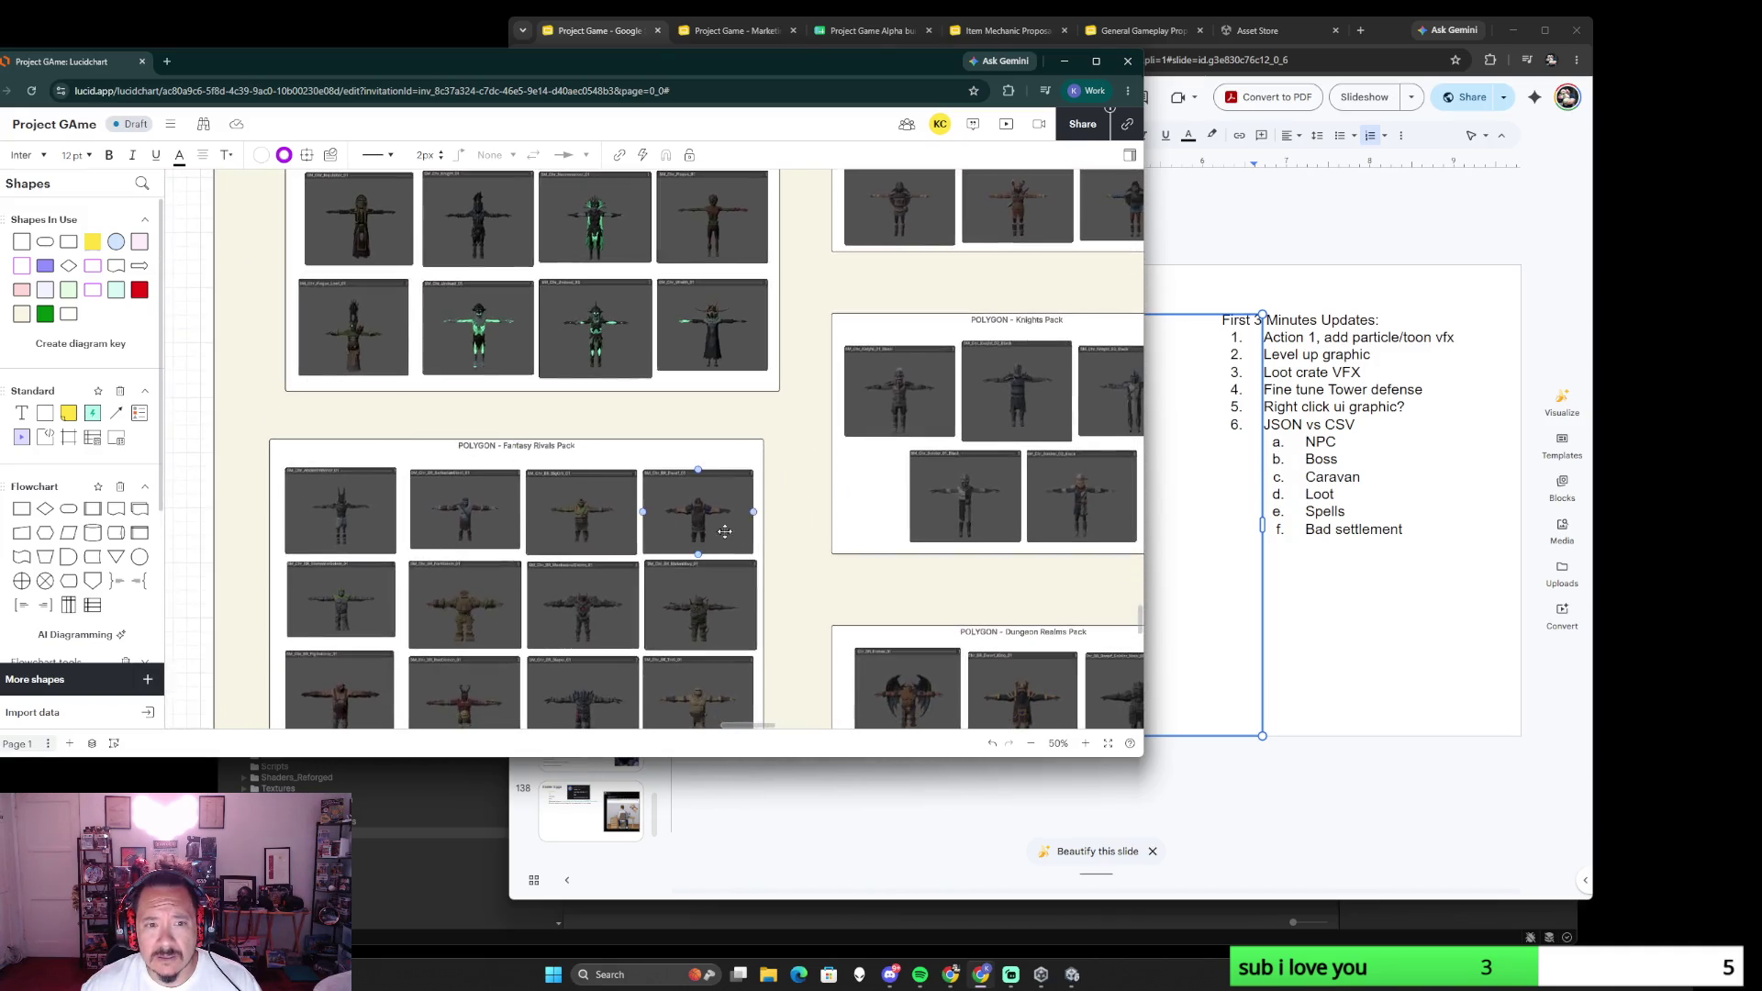
scroll(707, 524, "right", 4)
scroll(755, 436, "down", 2)
scroll(756, 435, "down", 1)
scroll(771, 468, "left", 3)
scroll(825, 523, "up", 8)
scroll(629, 284, "down", 2)
scroll(633, 492, "down", 2)
scroll(829, 523, "down", 1)
scroll(740, 492, "left", 2)
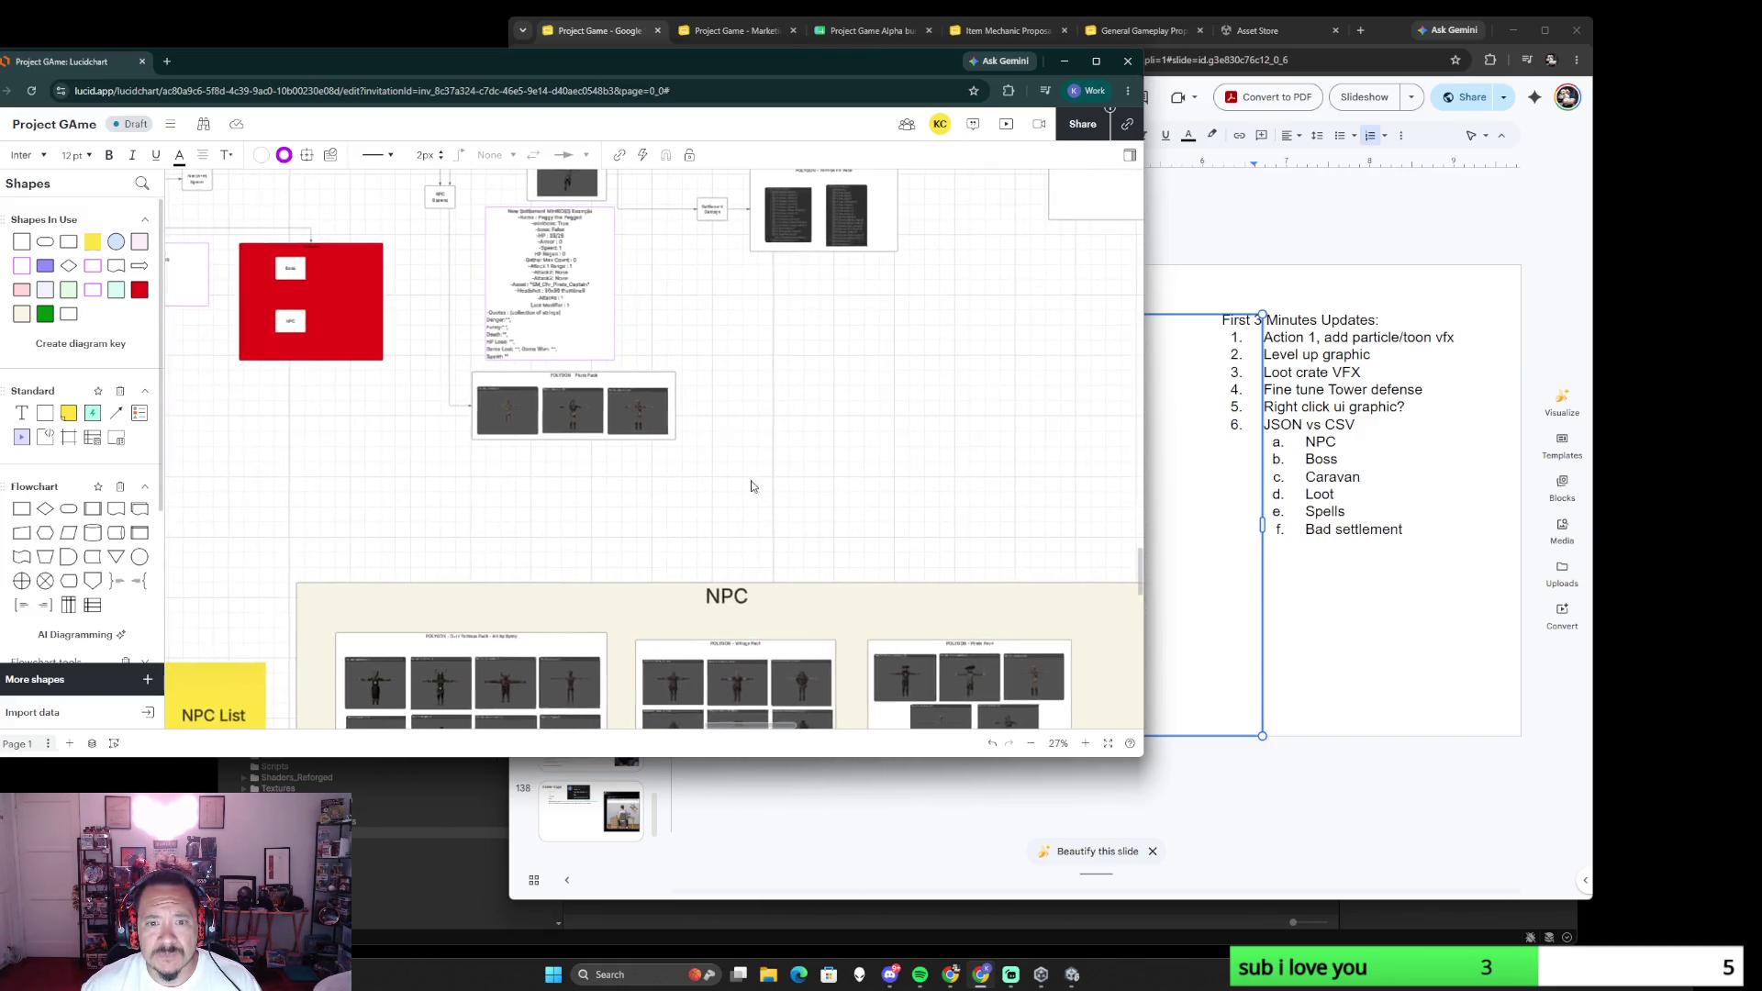
key("ctrl+v")
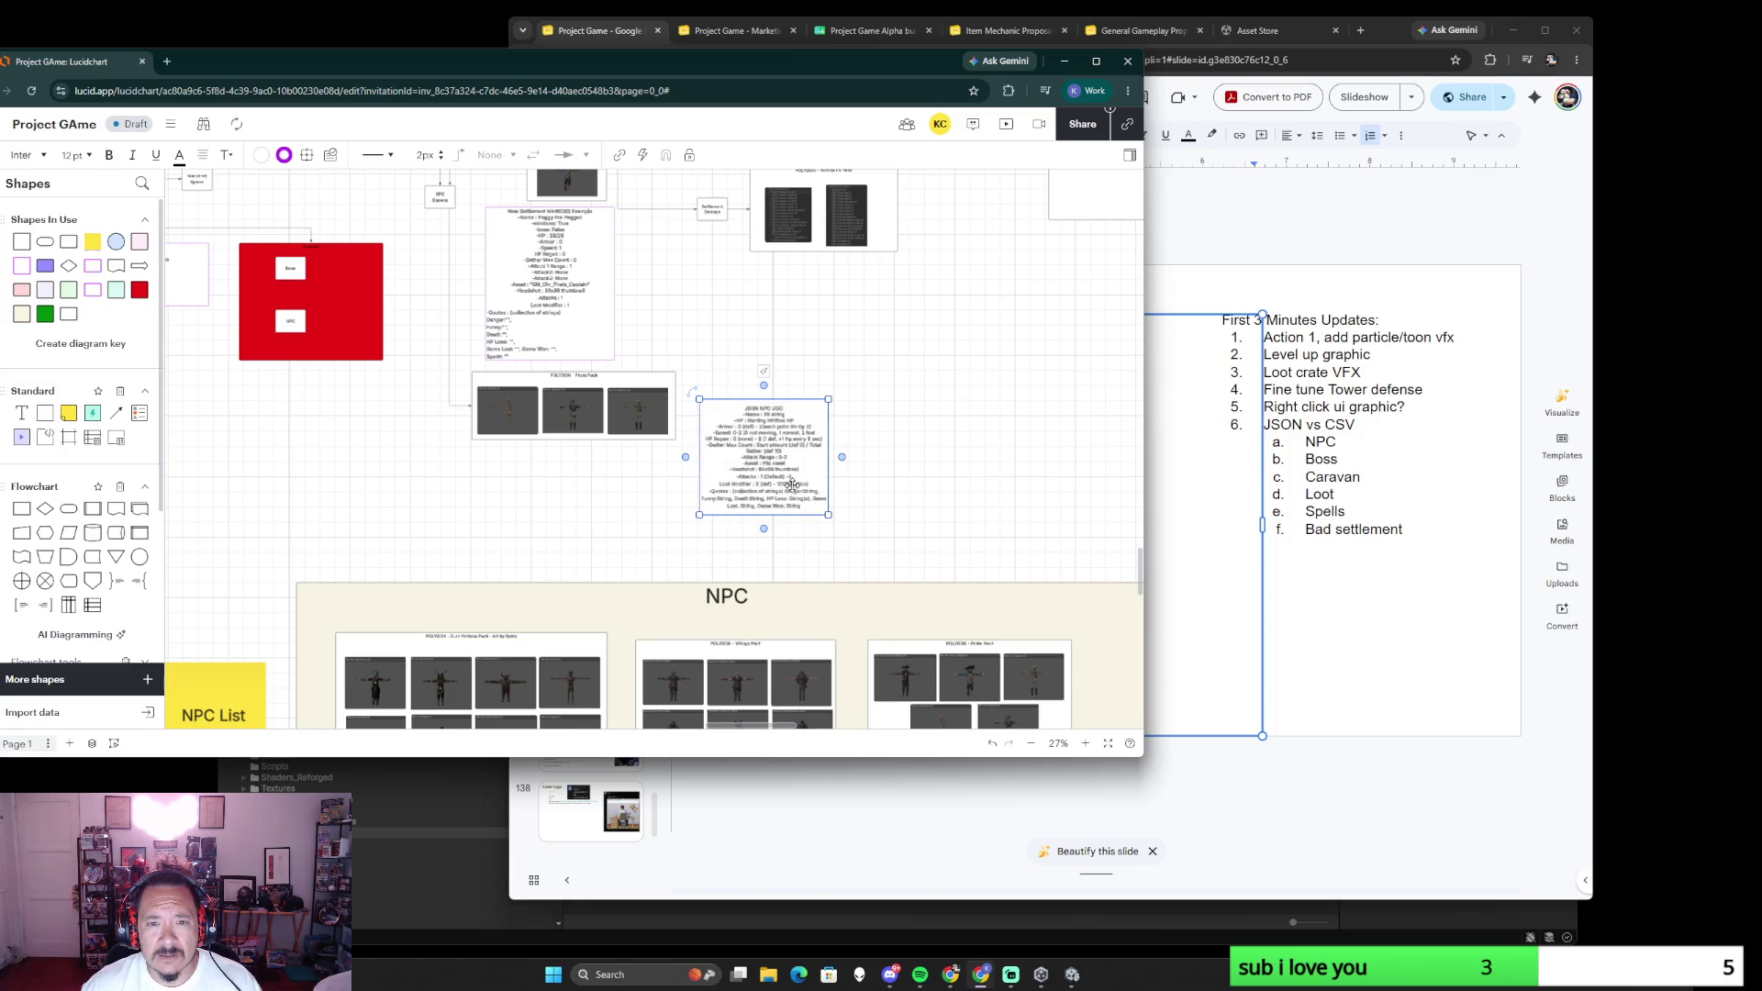
scroll(786, 482, "up", 2)
scroll(777, 413, "up", 2)
left_click_drag(779, 385, 749, 335)
scroll(761, 428, "right", 1)
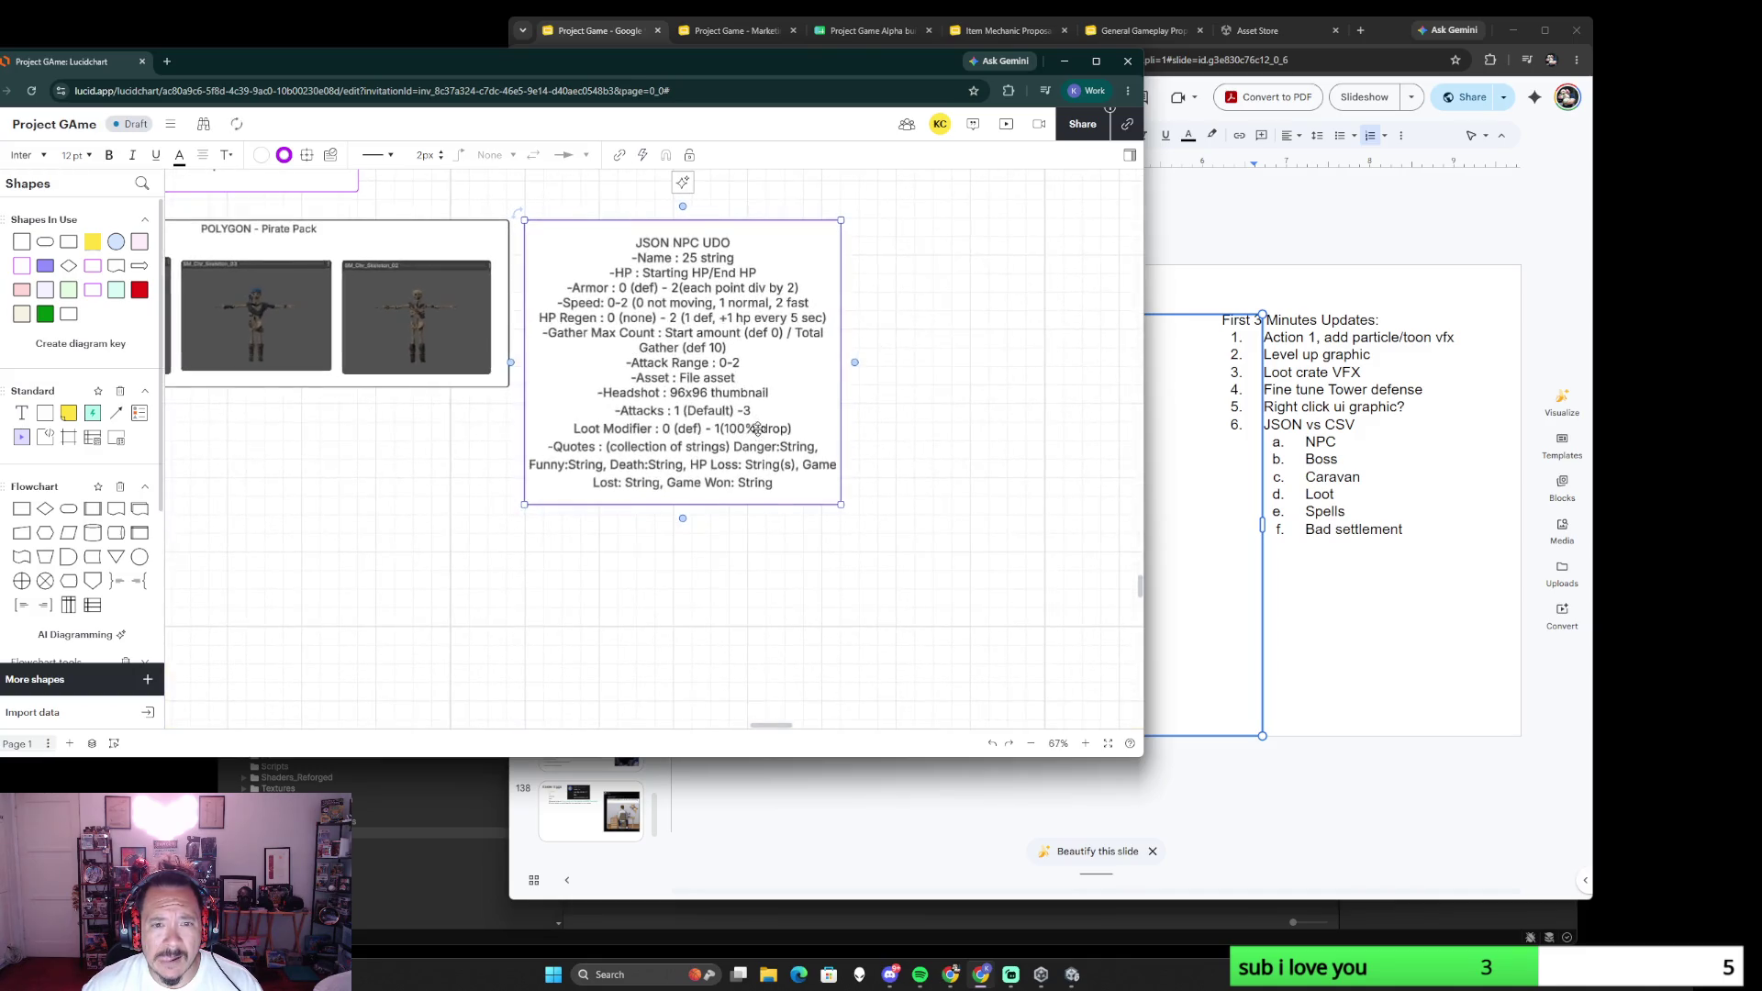
scroll(739, 429, "right", 1)
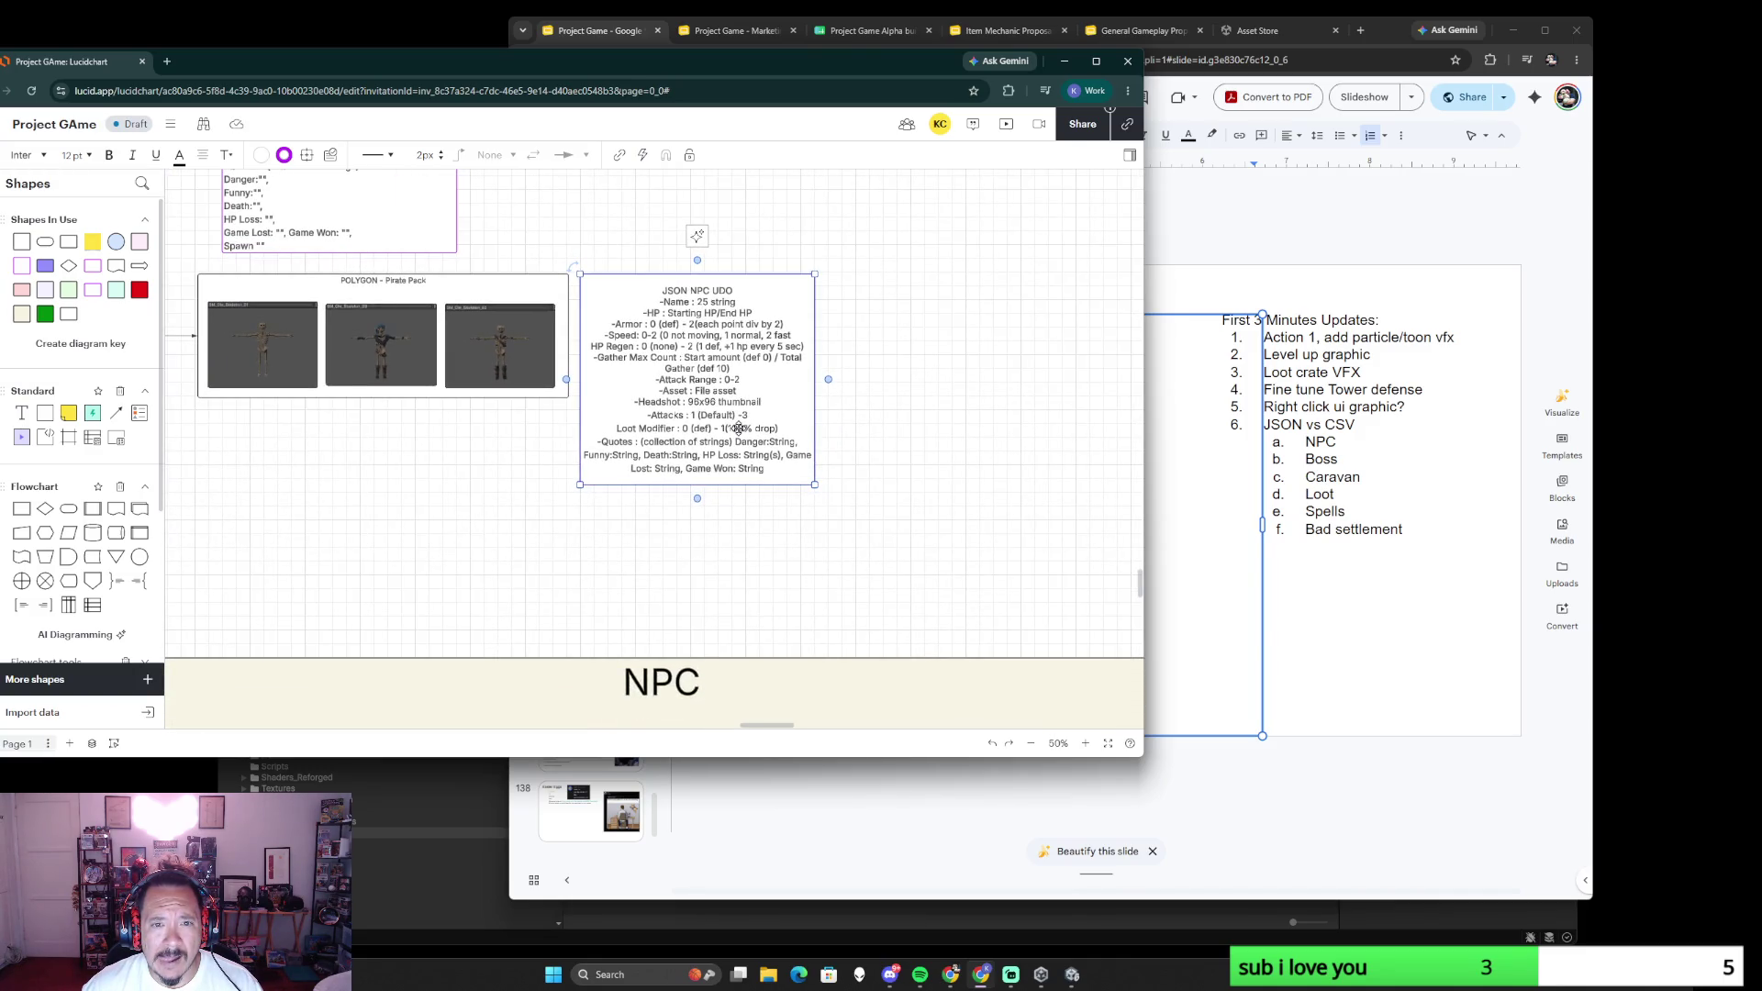
scroll(740, 428, "down", 2)
scroll(729, 467, "down", 2)
scroll(717, 510, "down", 2)
scroll(701, 554, "down", 1)
scroll(701, 554, "up", 1)
scroll(661, 516, "up", 1)
scroll(621, 481, "up", 1)
scroll(587, 451, "up", 3)
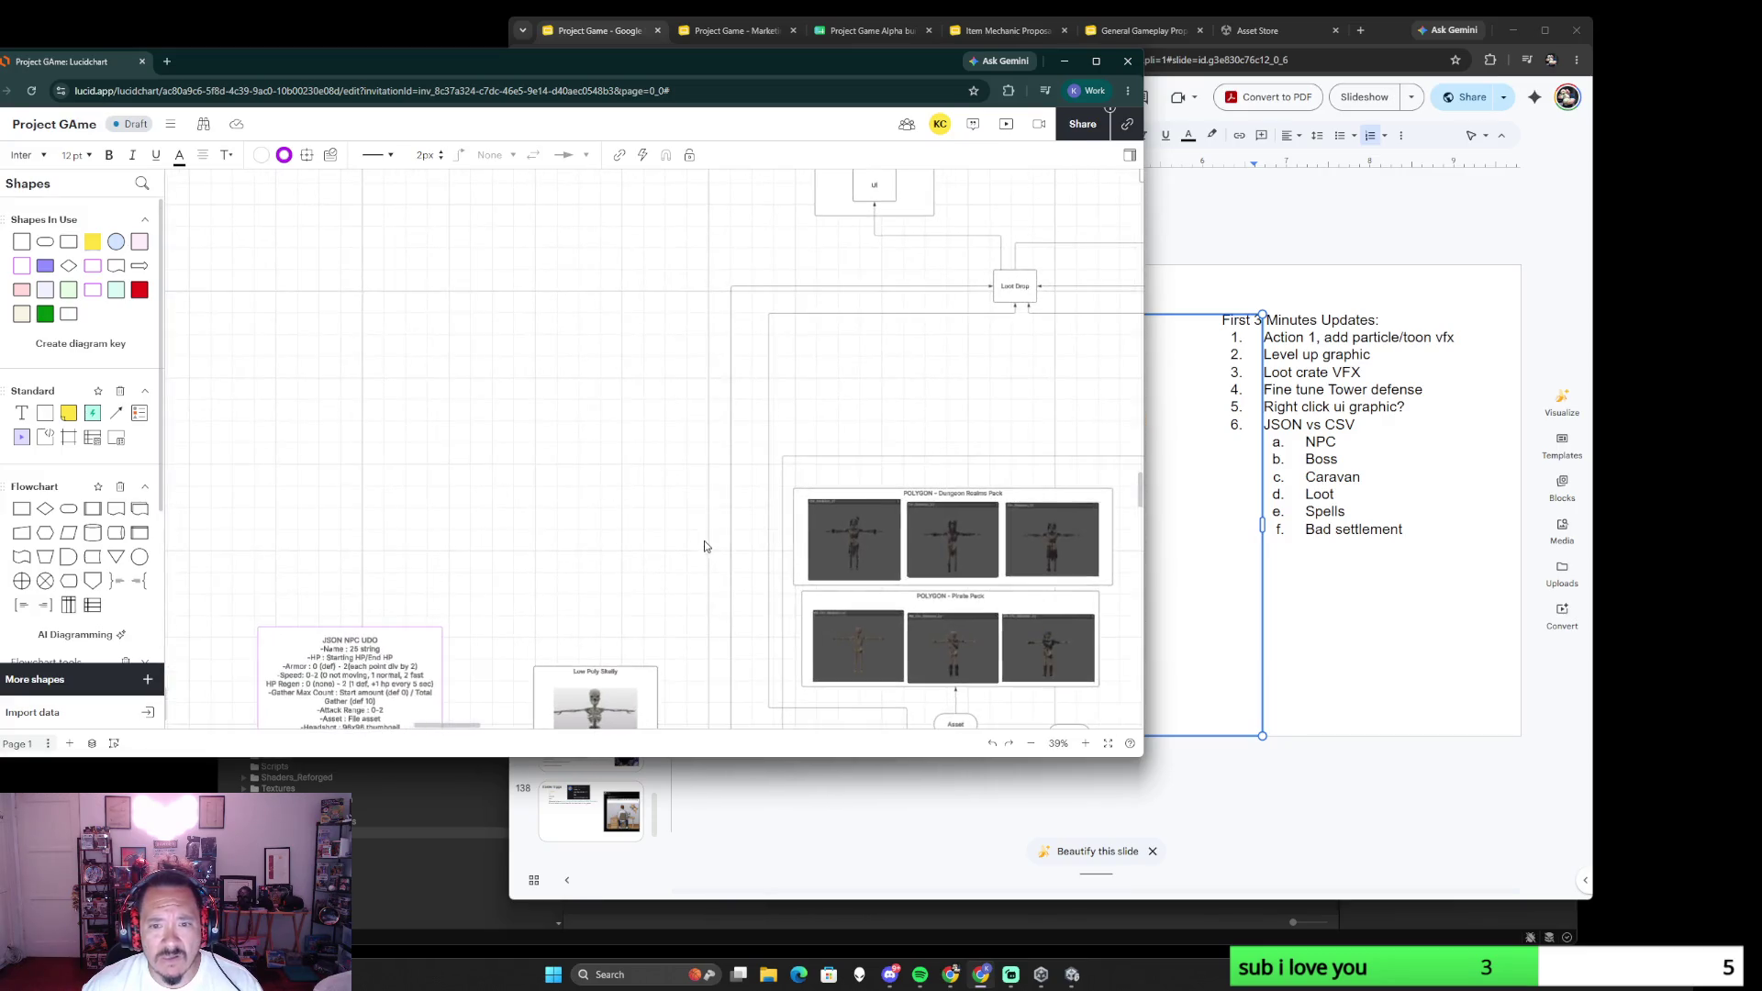
scroll(633, 468, "down", 2)
scroll(645, 433, "down", 1)
scroll(645, 434, "up", 1)
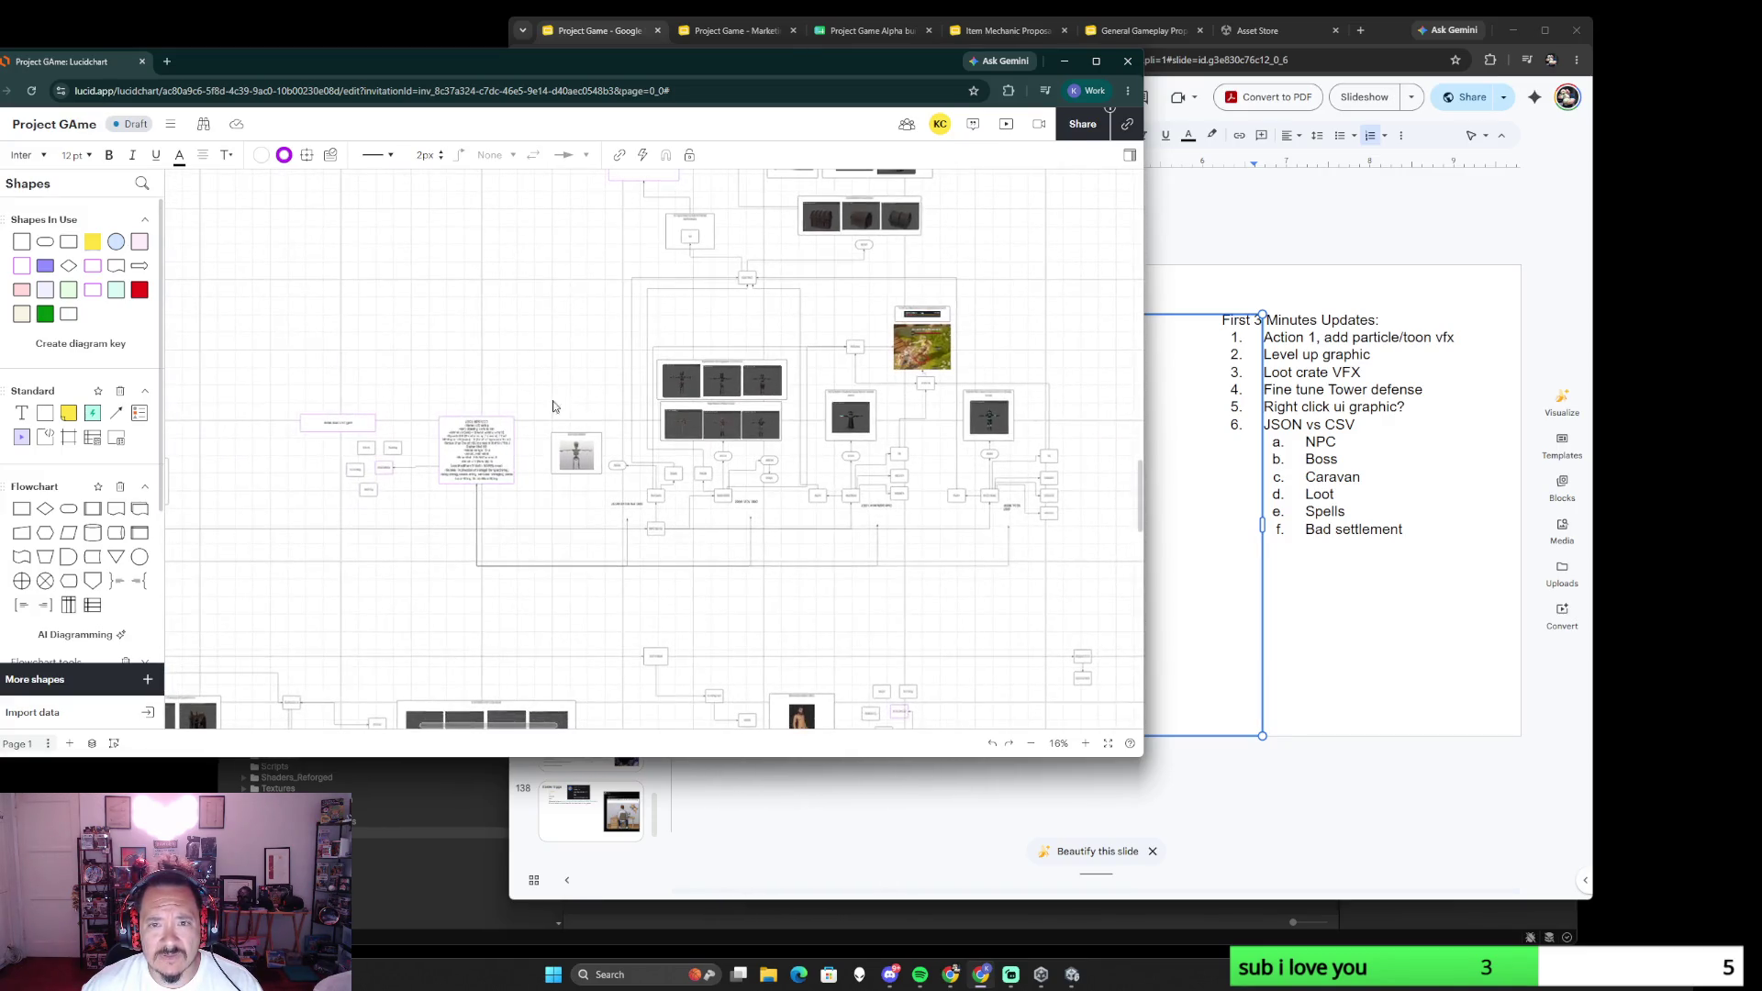
scroll(772, 501, "up", 2)
scroll(756, 501, "up", 2)
scroll(756, 501, "down", 1)
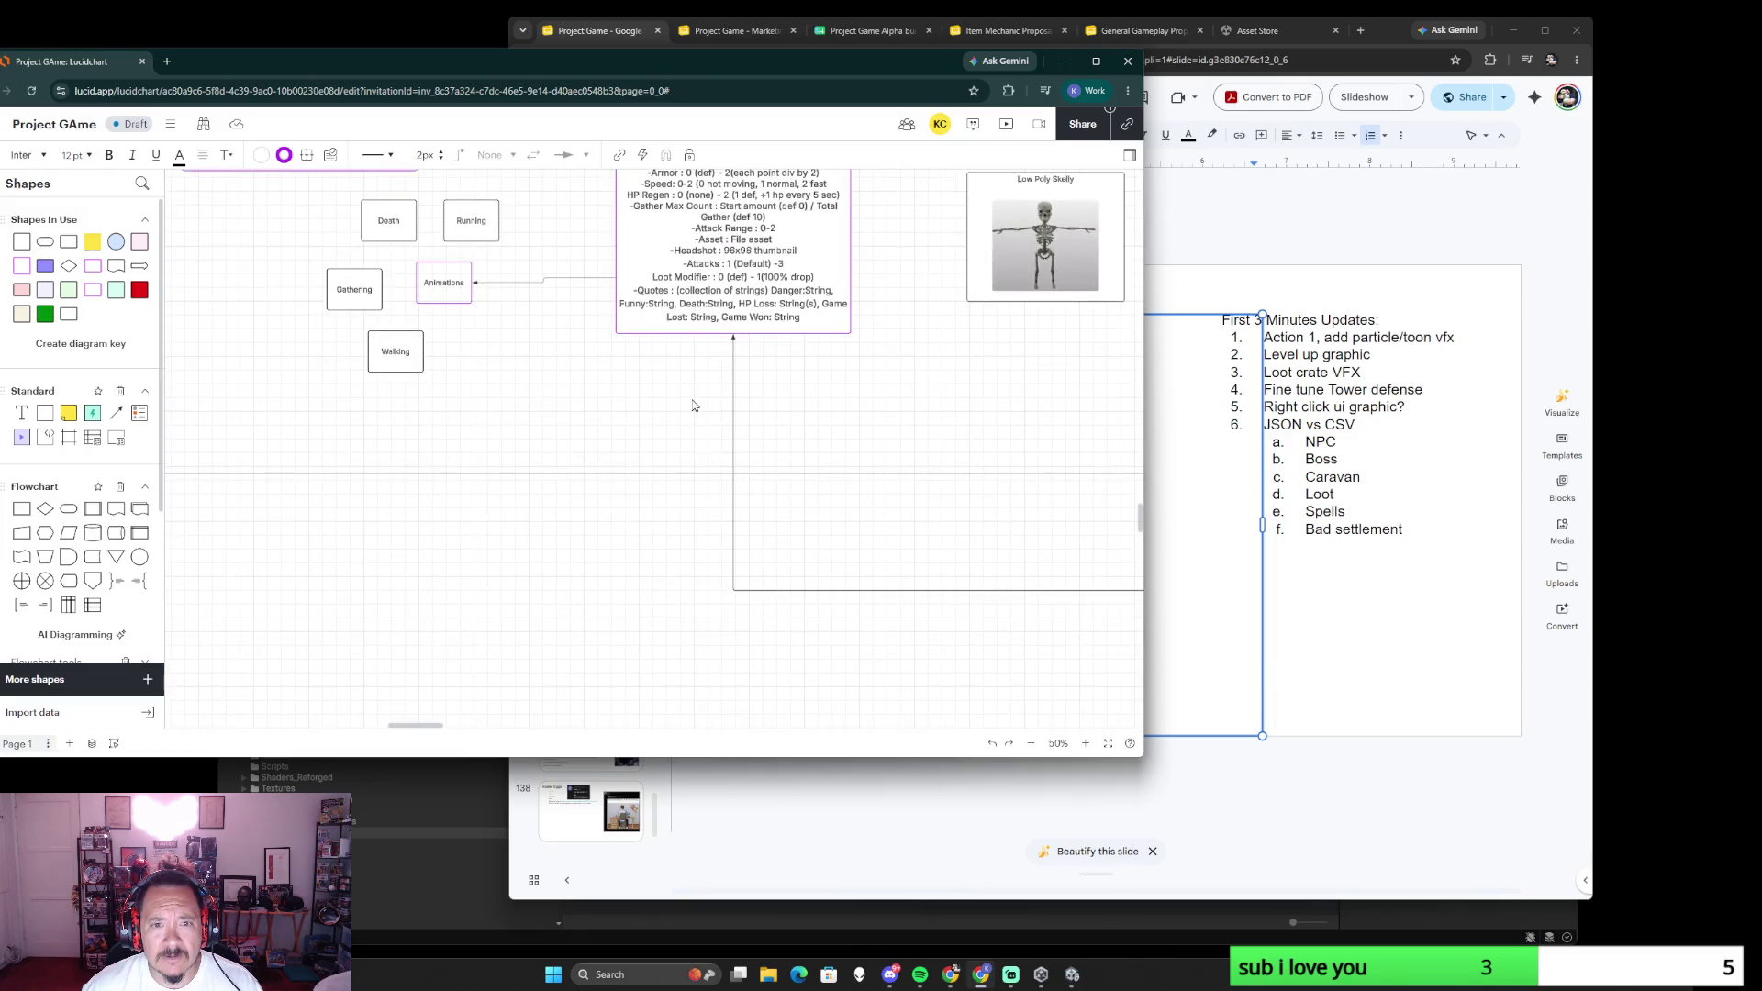
scroll(696, 405, "down", 1)
scroll(805, 403, "down", 1)
mouse_move(877, 404)
left_mouse_down()
mouse_move(402, 460)
mouse_move(831, 534)
left_mouse_up()
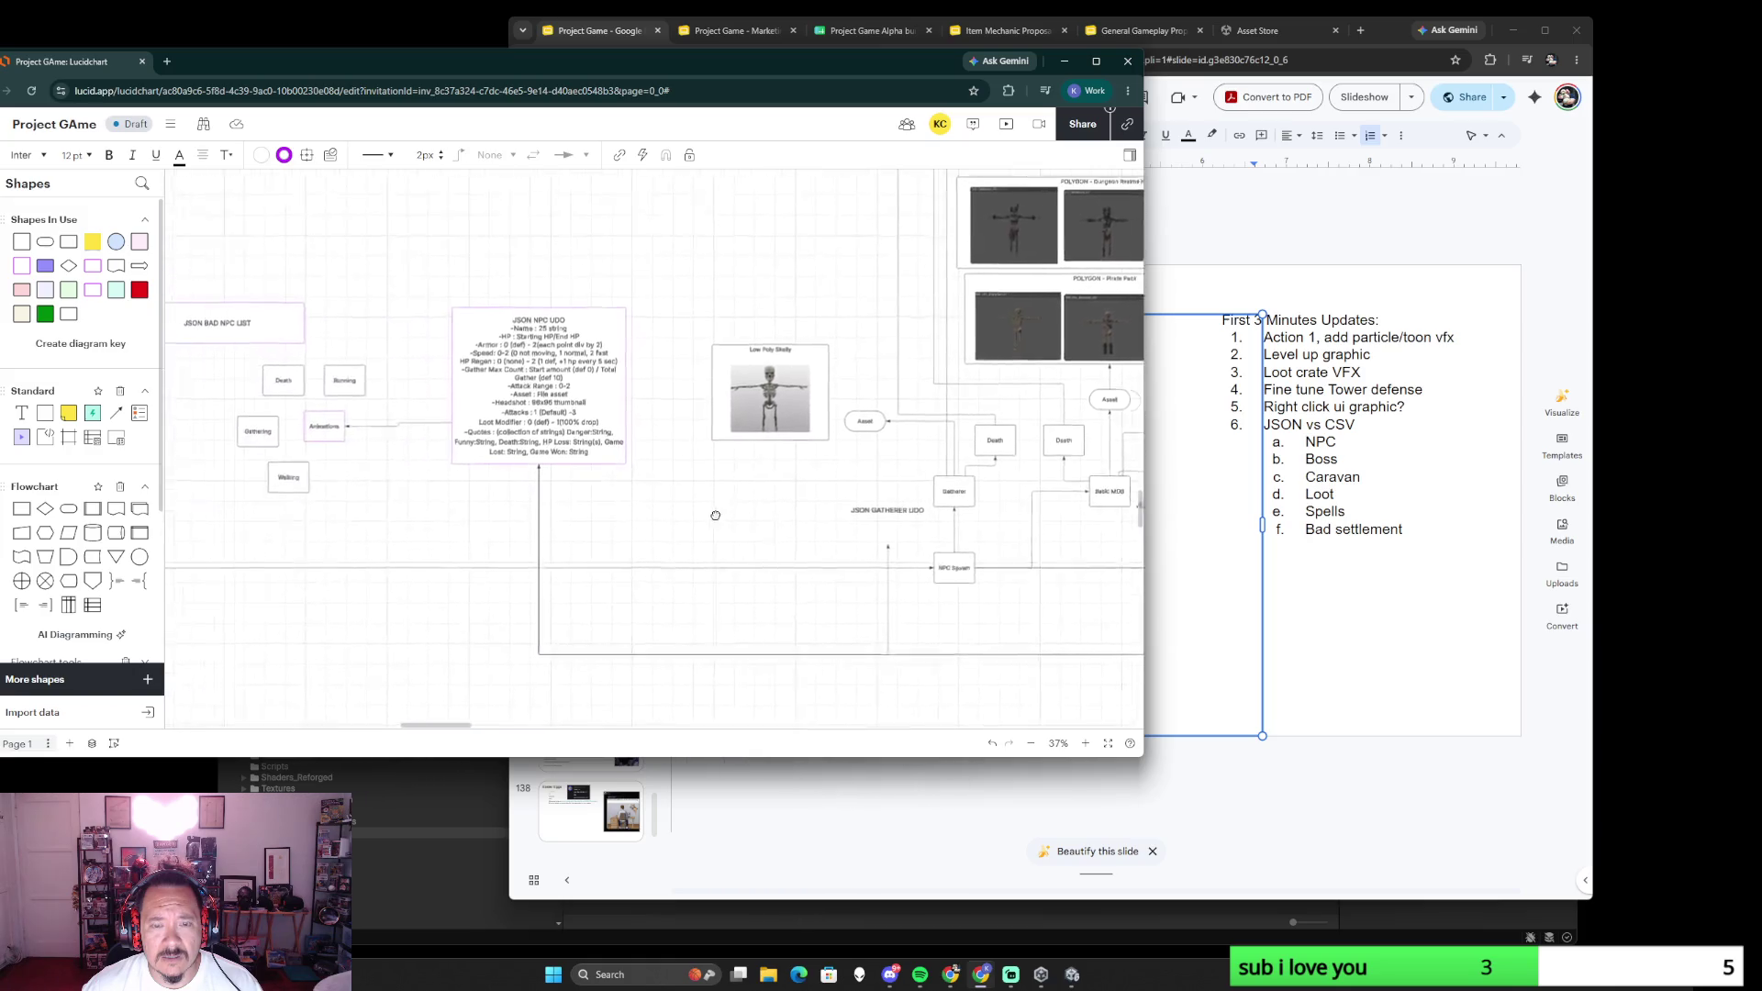
scroll(833, 534, "down", 3)
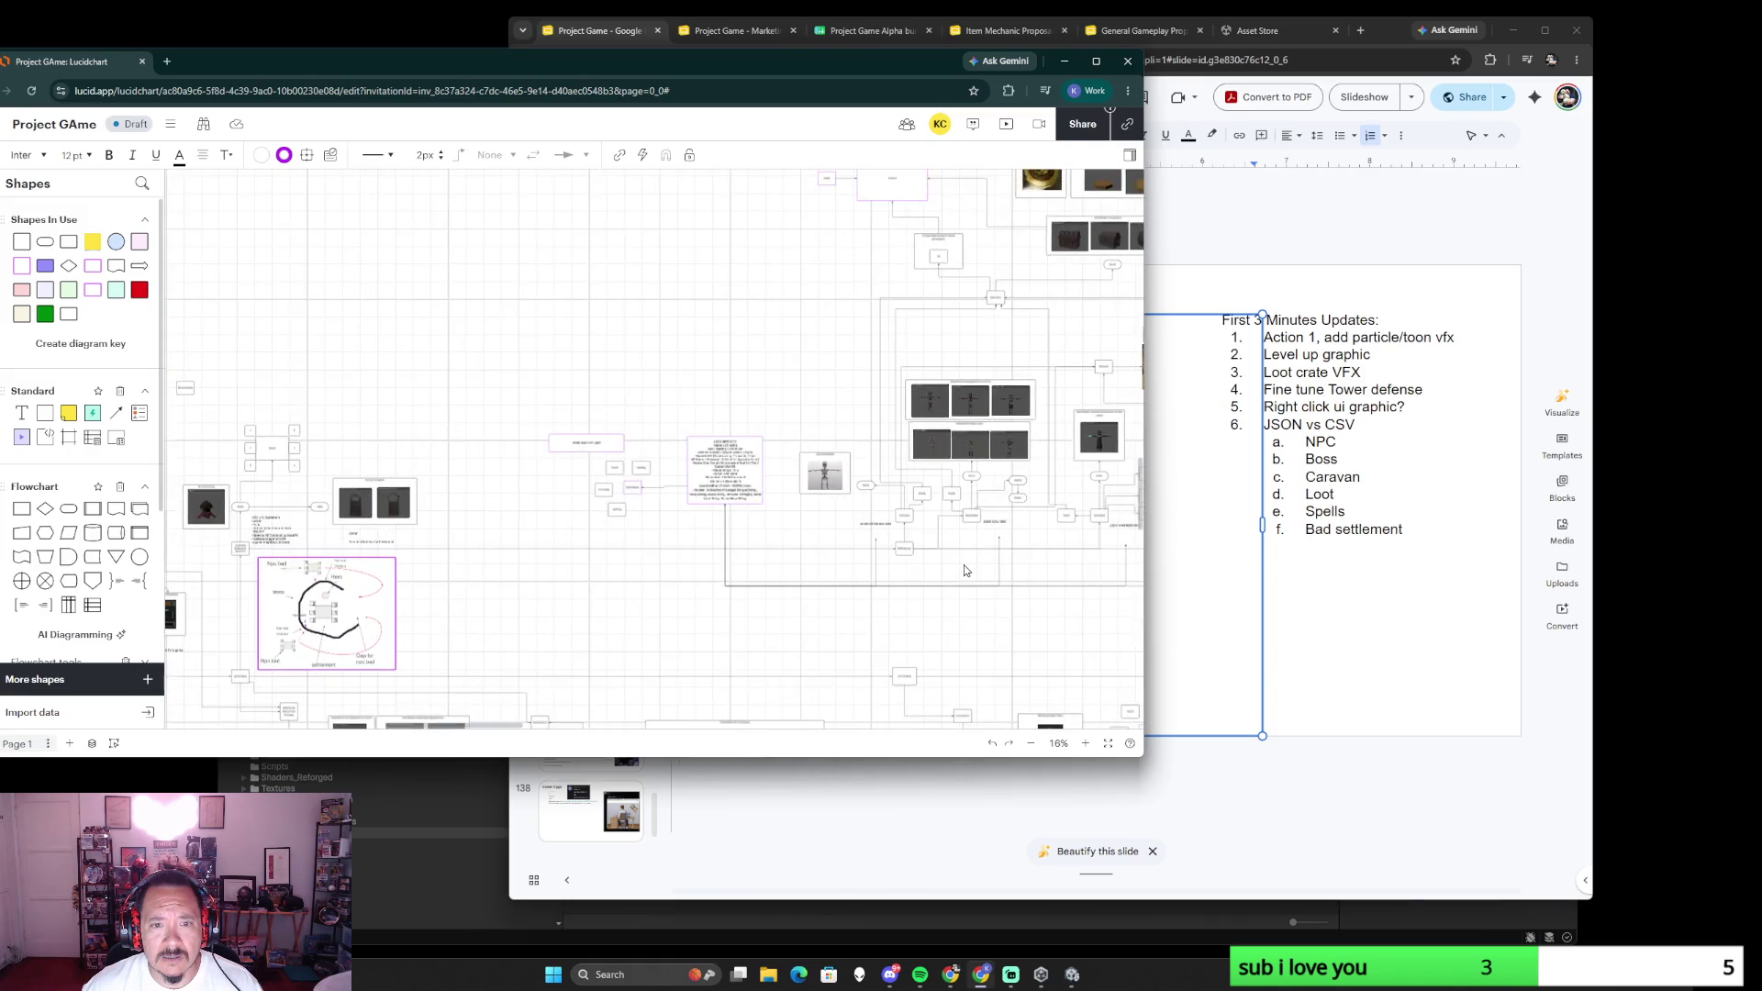
left_click_drag(964, 565, 373, 439)
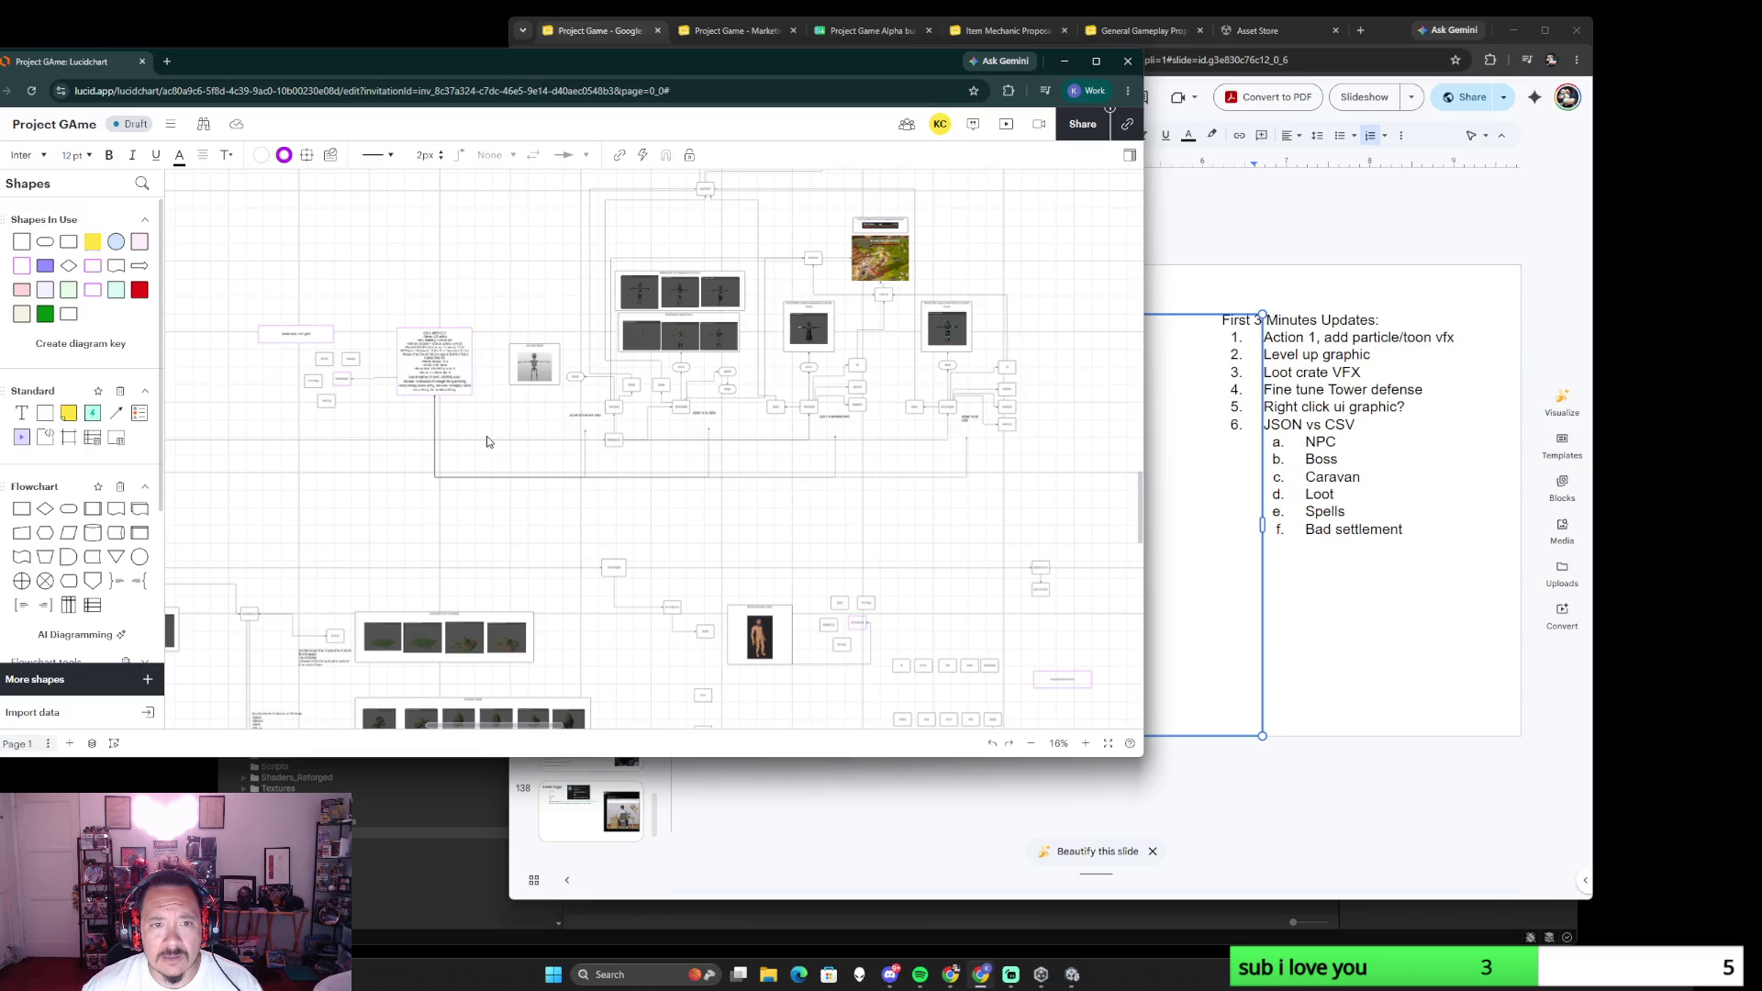
scroll(804, 523, "down", 3)
scroll(805, 524, "down", 3)
scroll(730, 475, "down", 3)
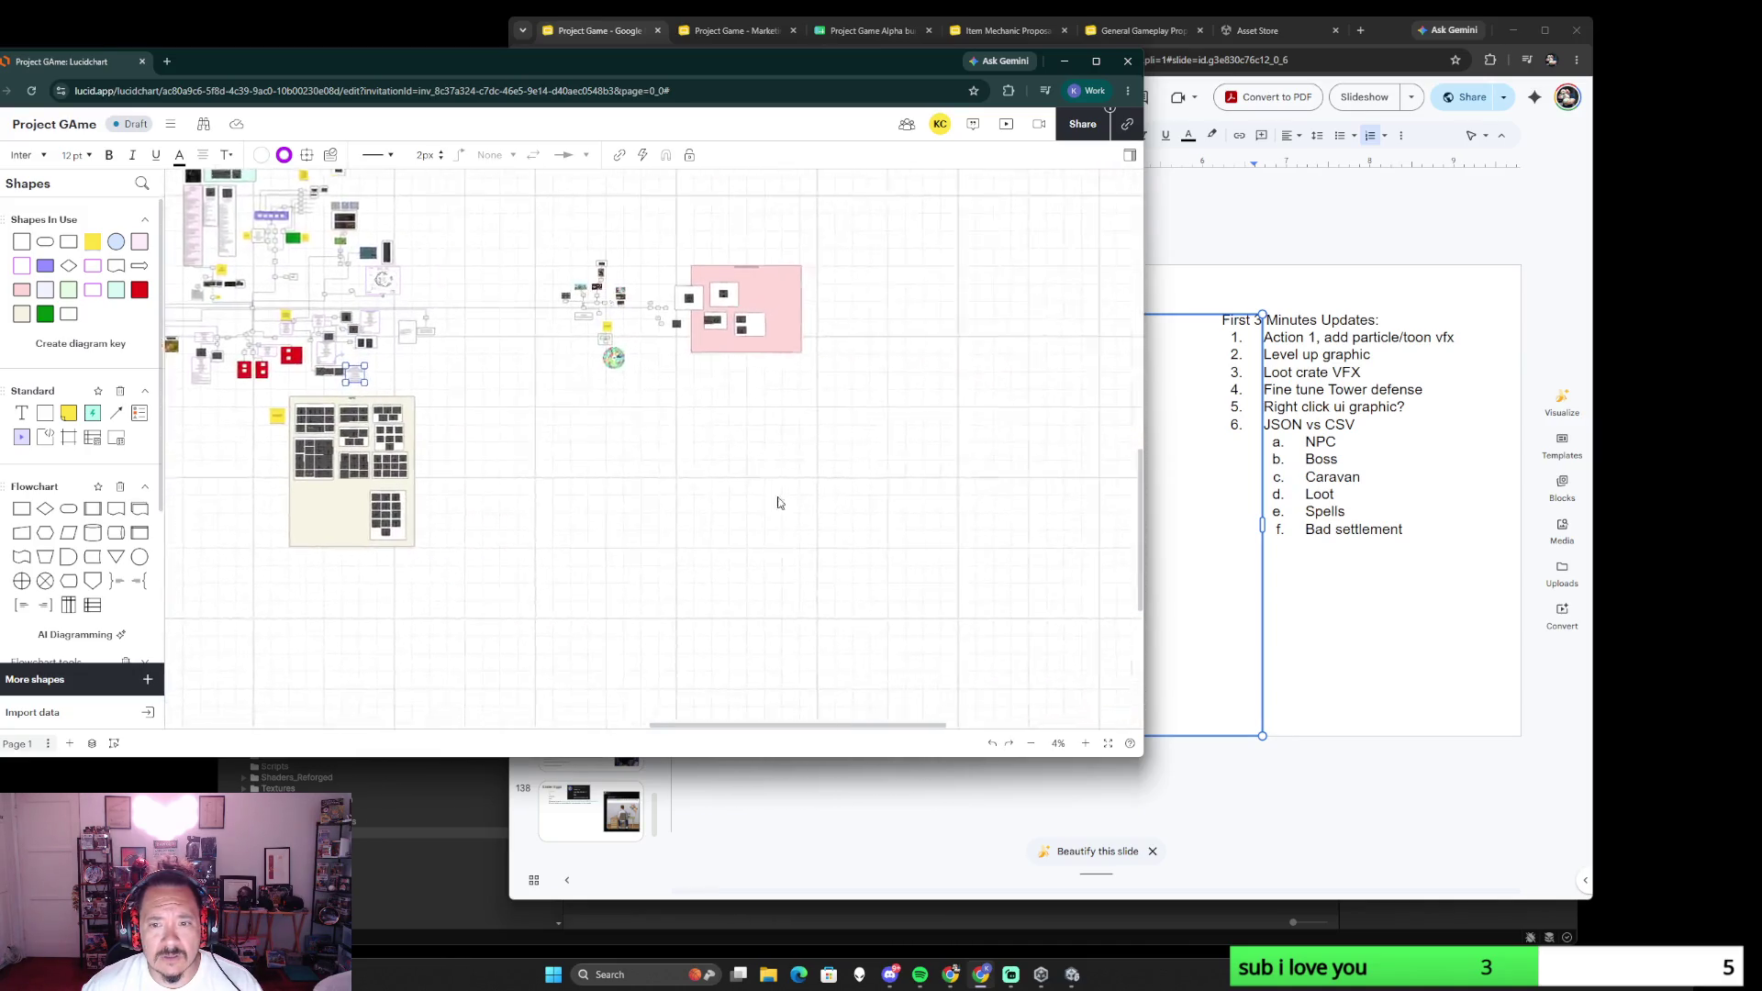
scroll(483, 431, "up", 3)
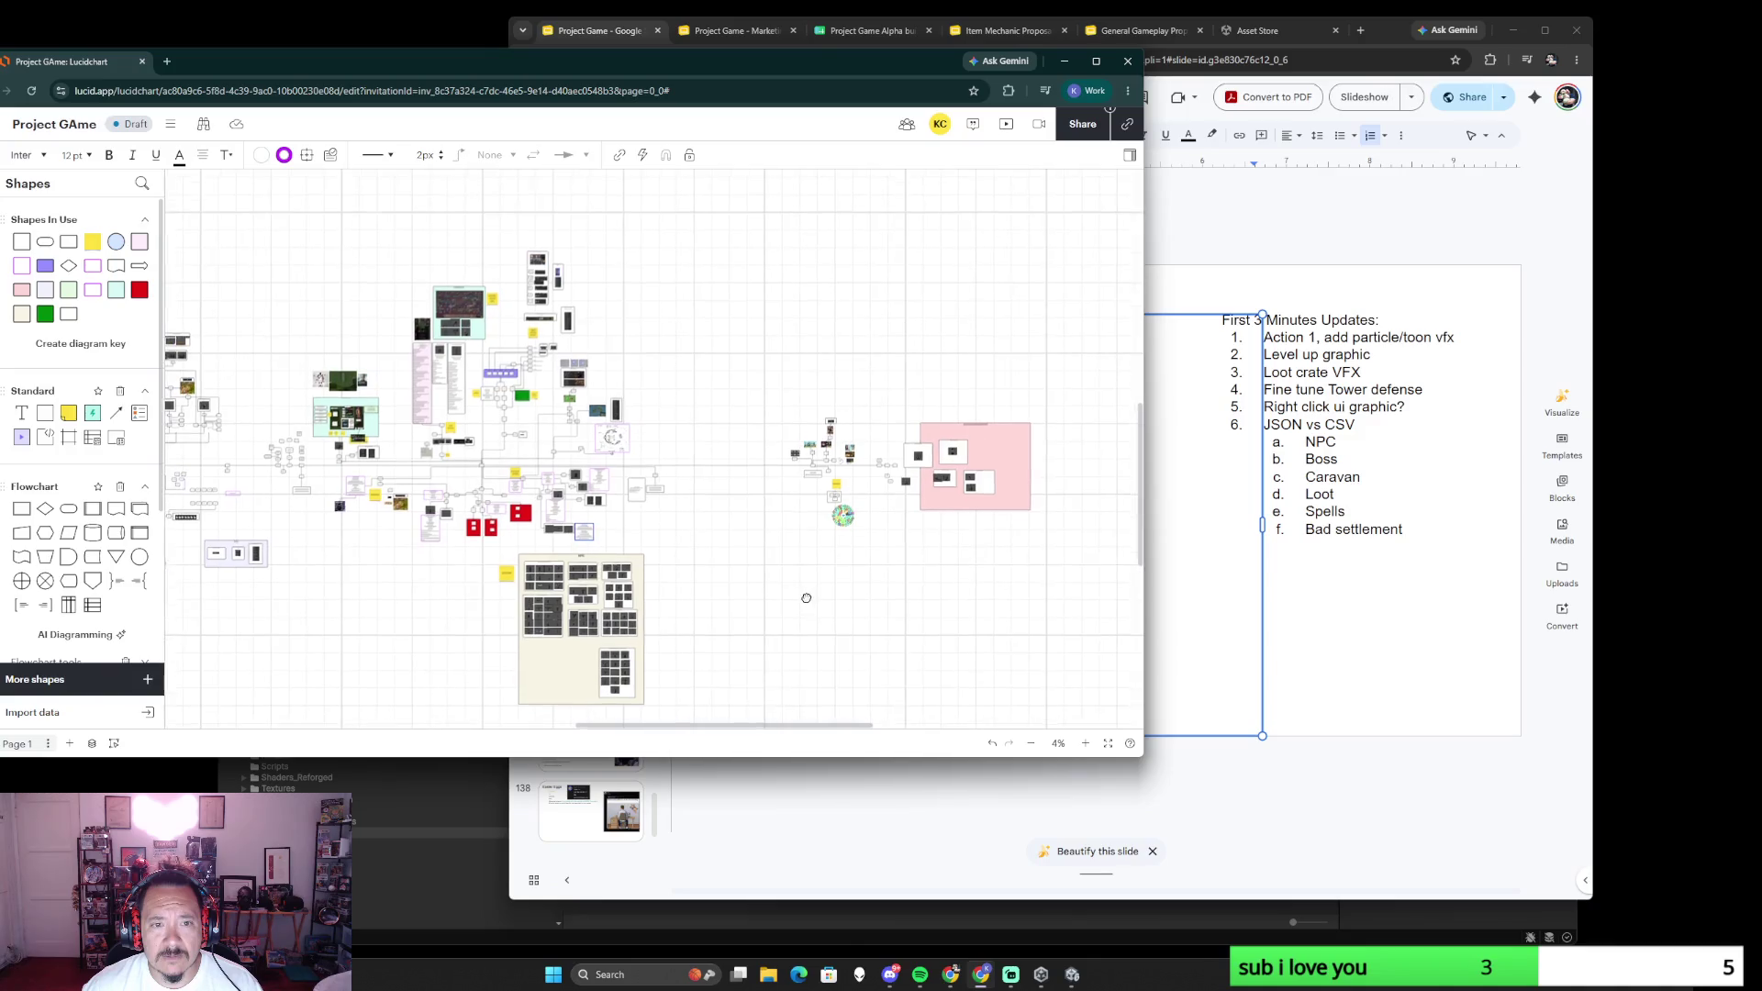
scroll(650, 550, "up", 2)
scroll(651, 551, "down", 2)
scroll(527, 515, "up", 4)
scroll(393, 478, "left", 3)
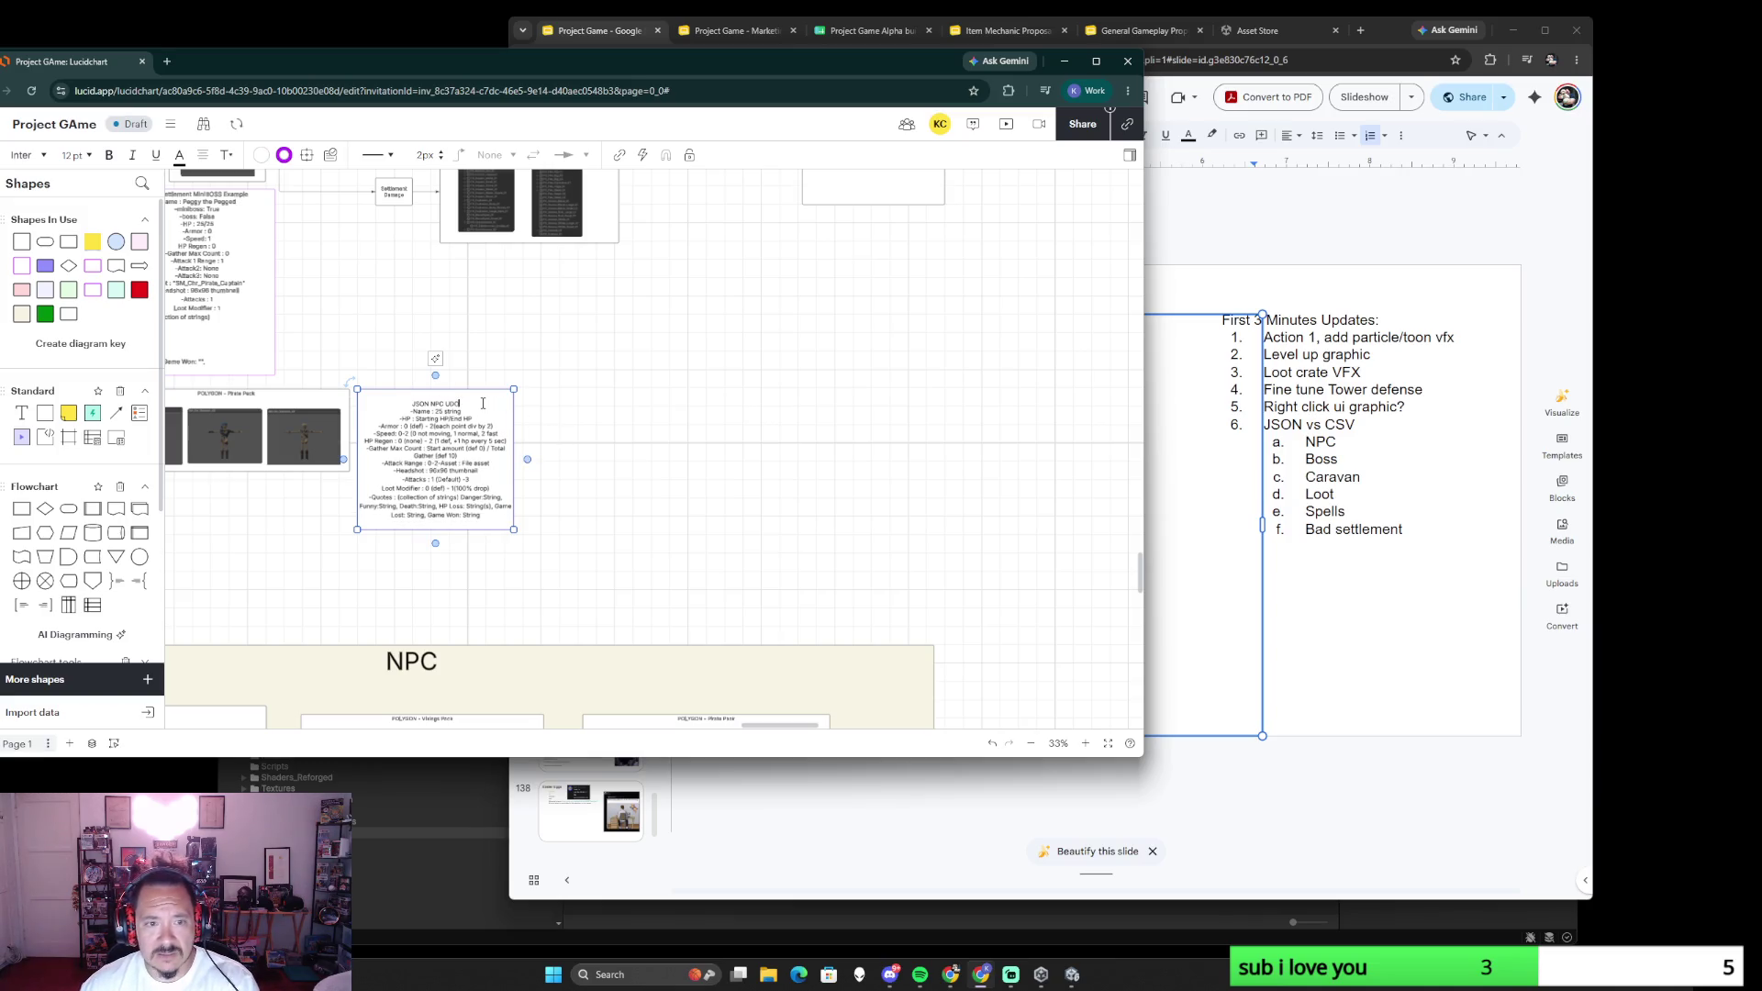
left_click(594, 418)
scroll(595, 418, "down", 2)
scroll(551, 413, "down", 3)
scroll(471, 402, "up", 2)
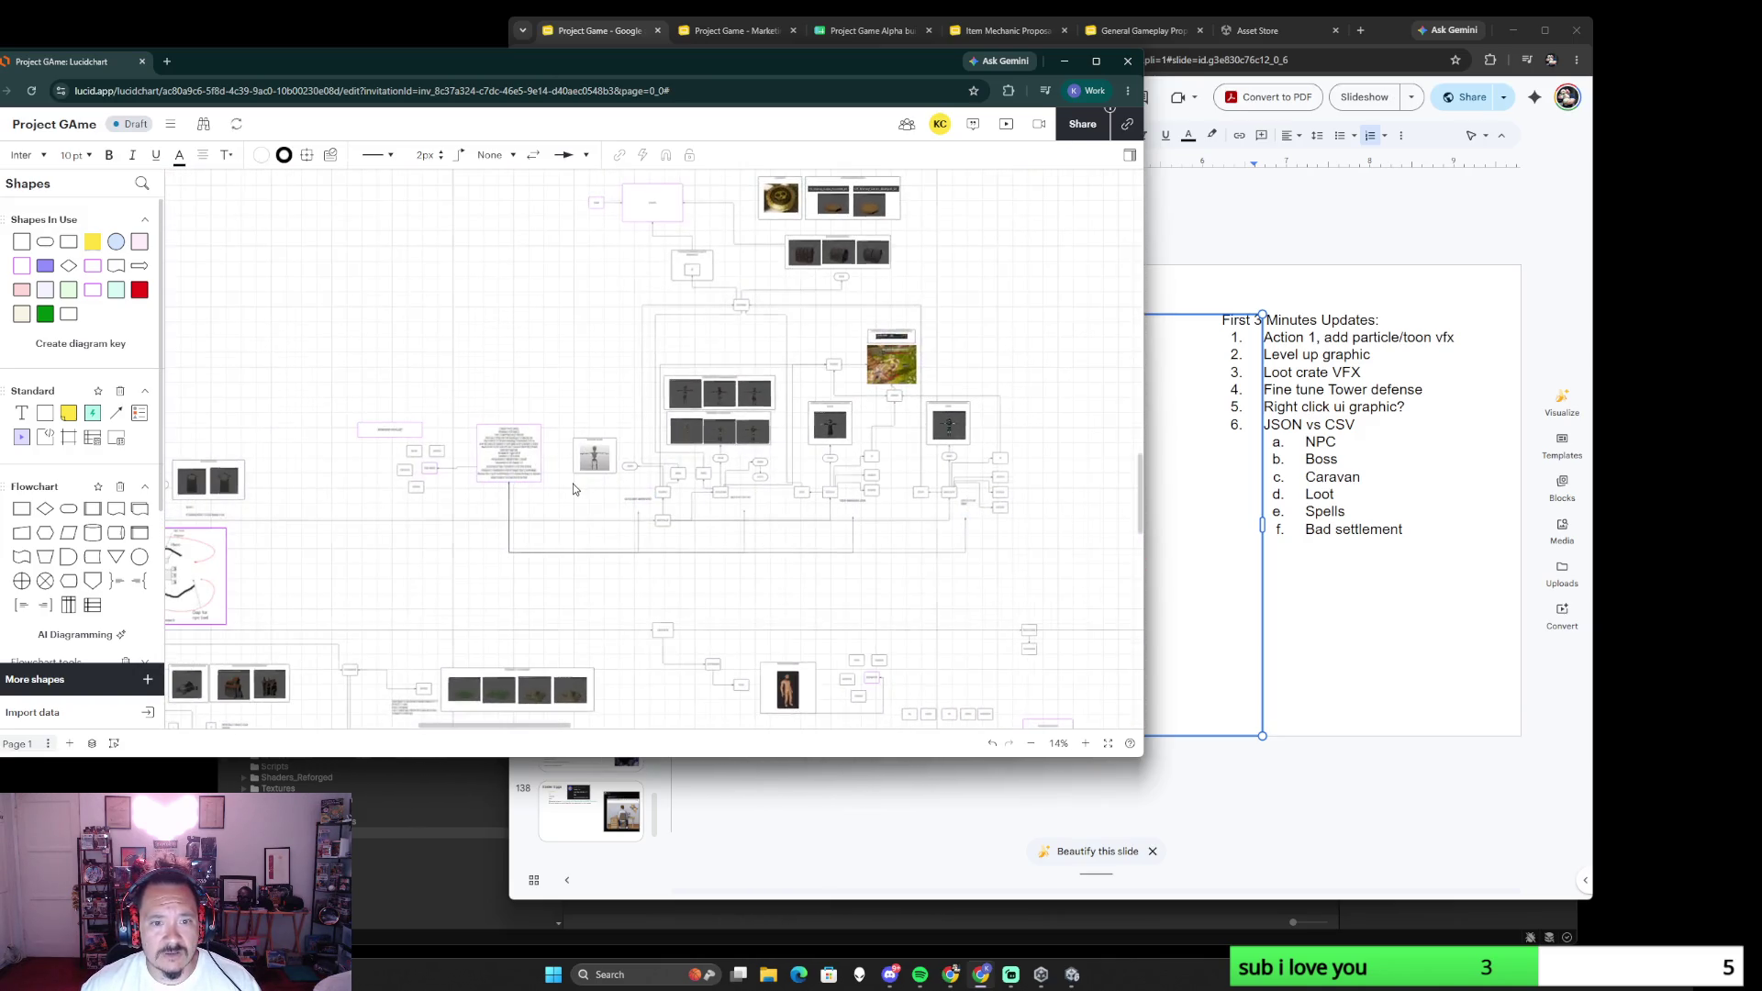
scroll(574, 484, "up", 3)
scroll(620, 523, "down", 2)
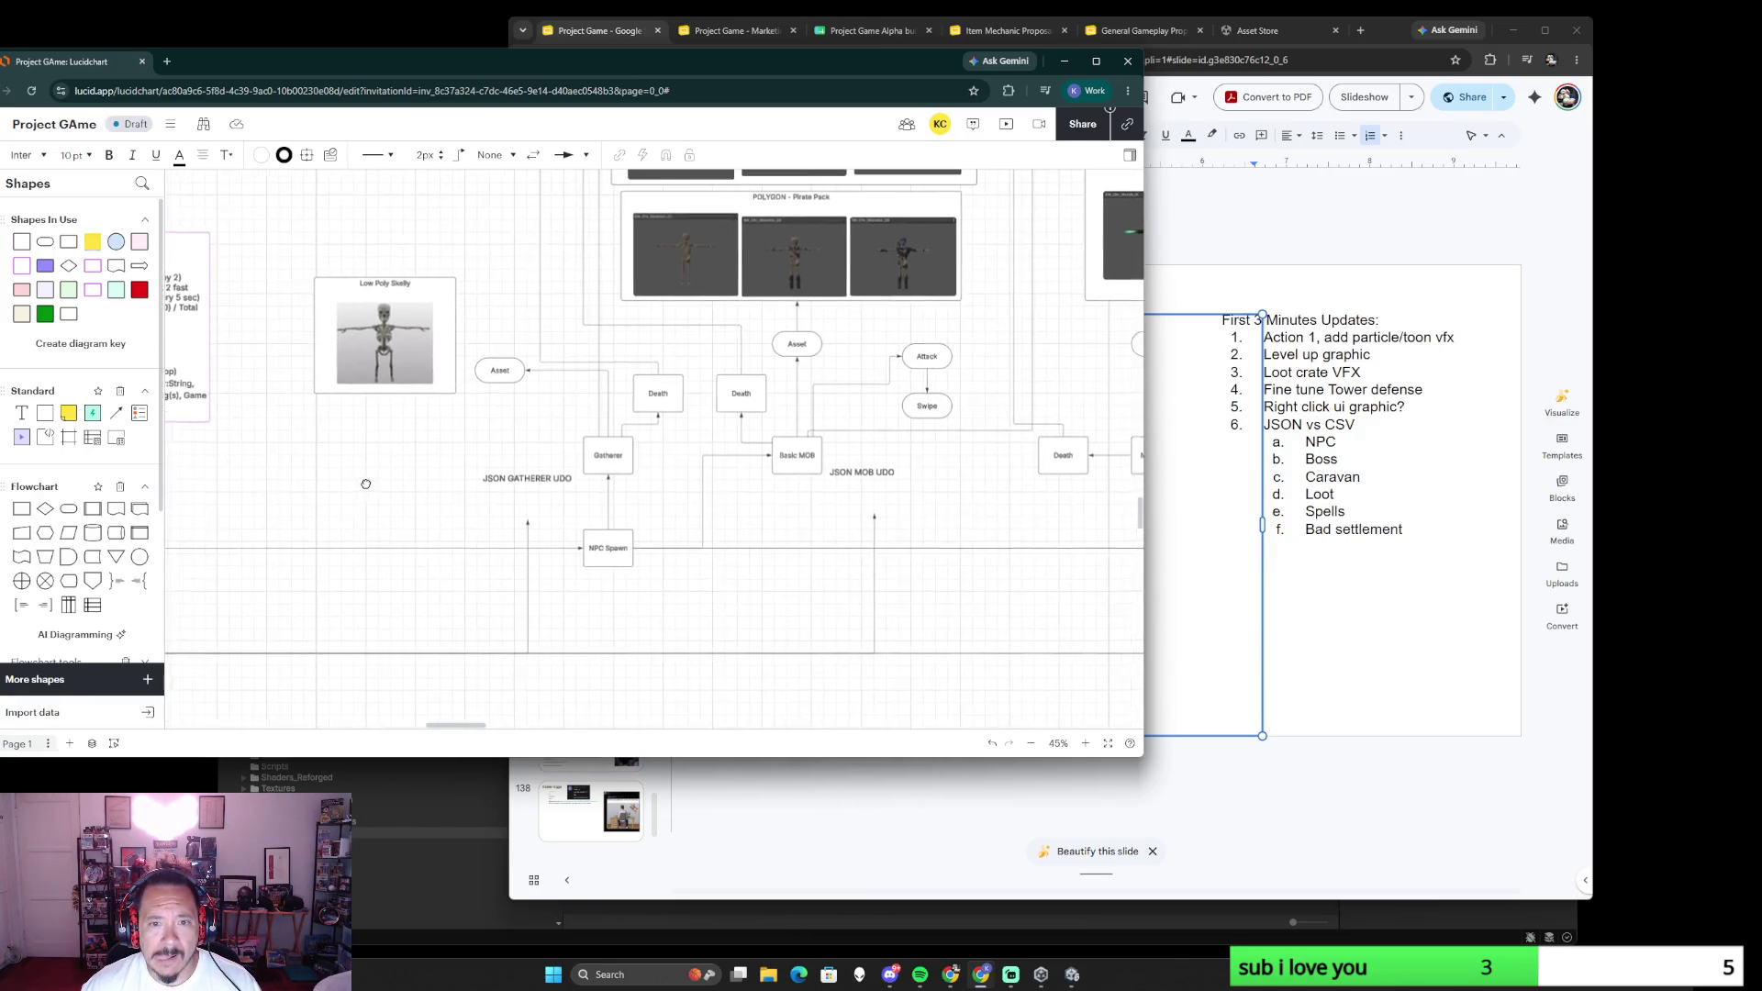
left_click_drag(643, 475, 342, 493)
scroll(801, 537, "down", 3)
scroll(557, 512, "up", 1)
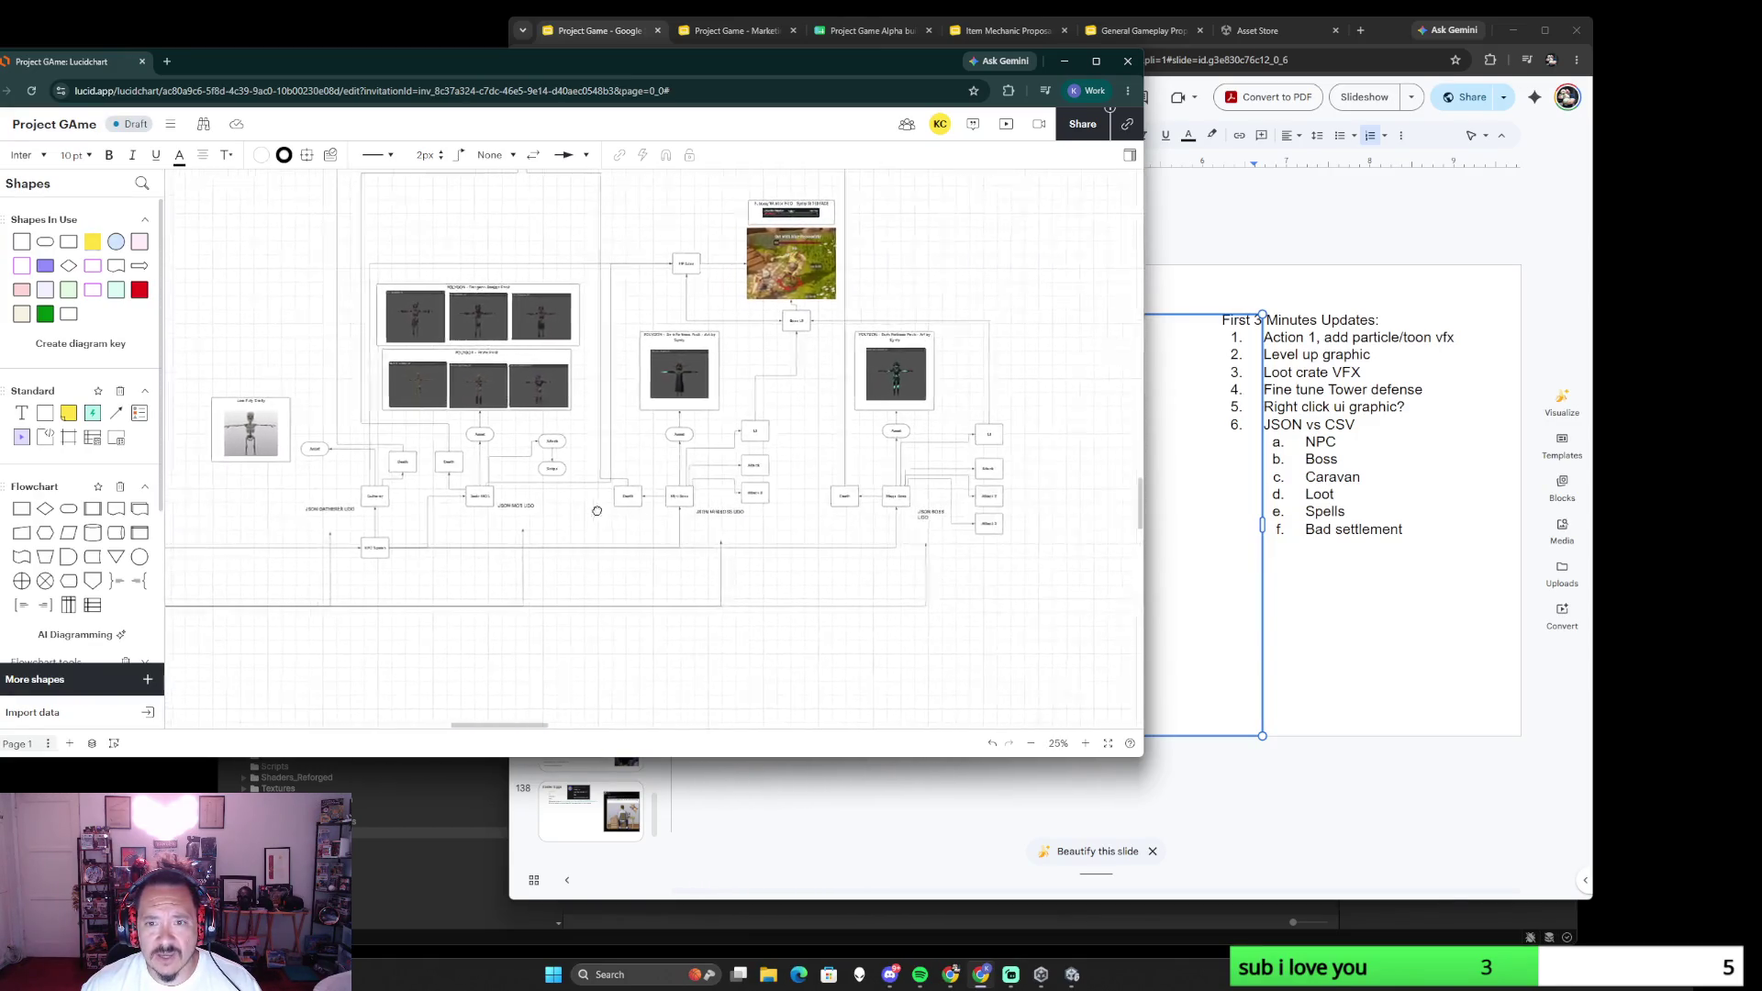
left_click_drag(558, 511, 739, 528)
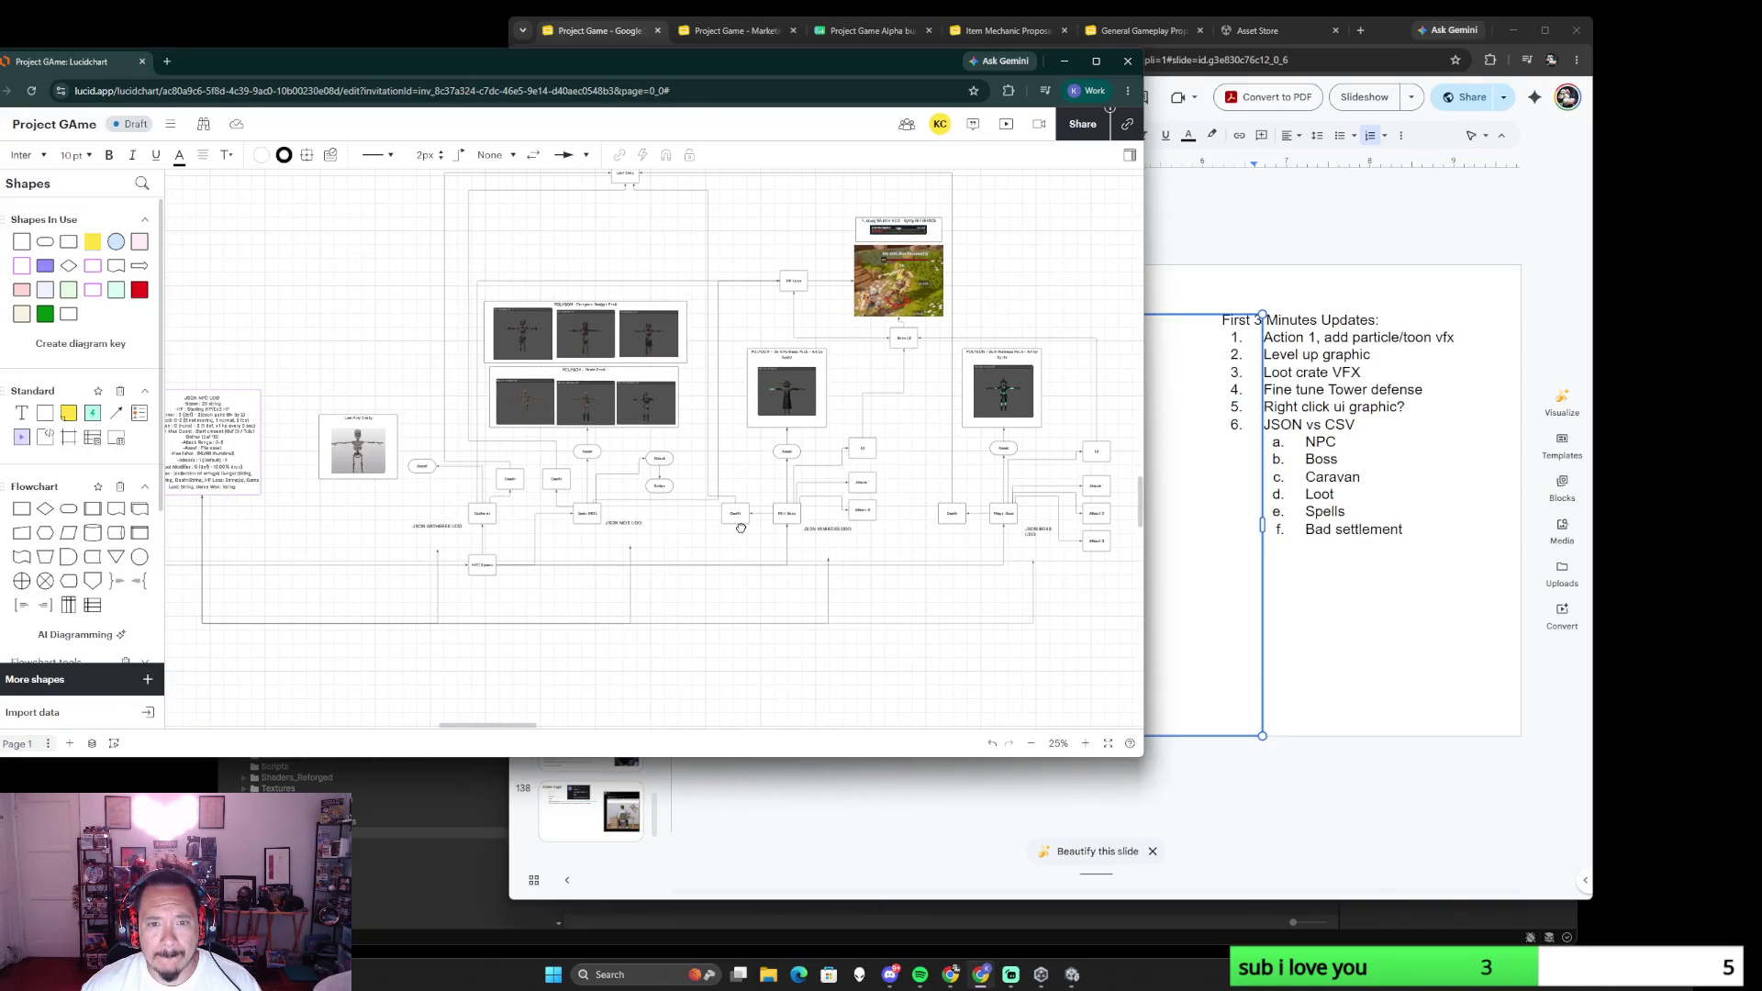
scroll(740, 526, "left", 5)
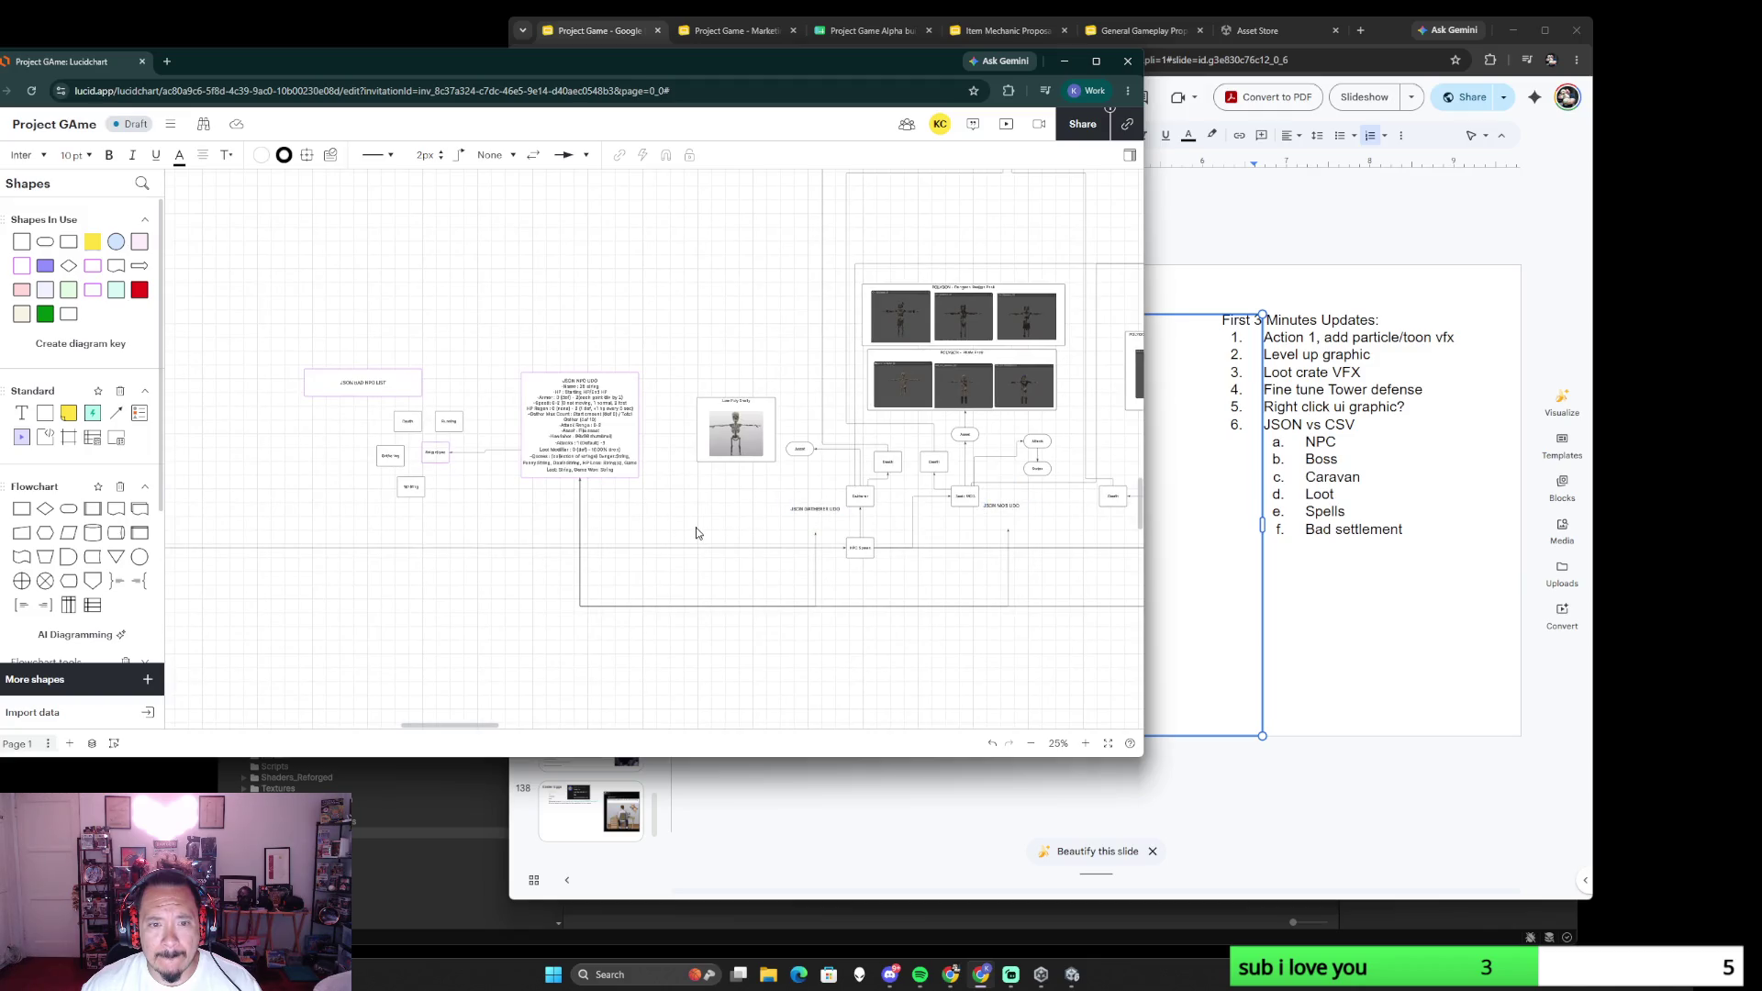
scroll(695, 533, "up", 3)
scroll(696, 532, "down", 2)
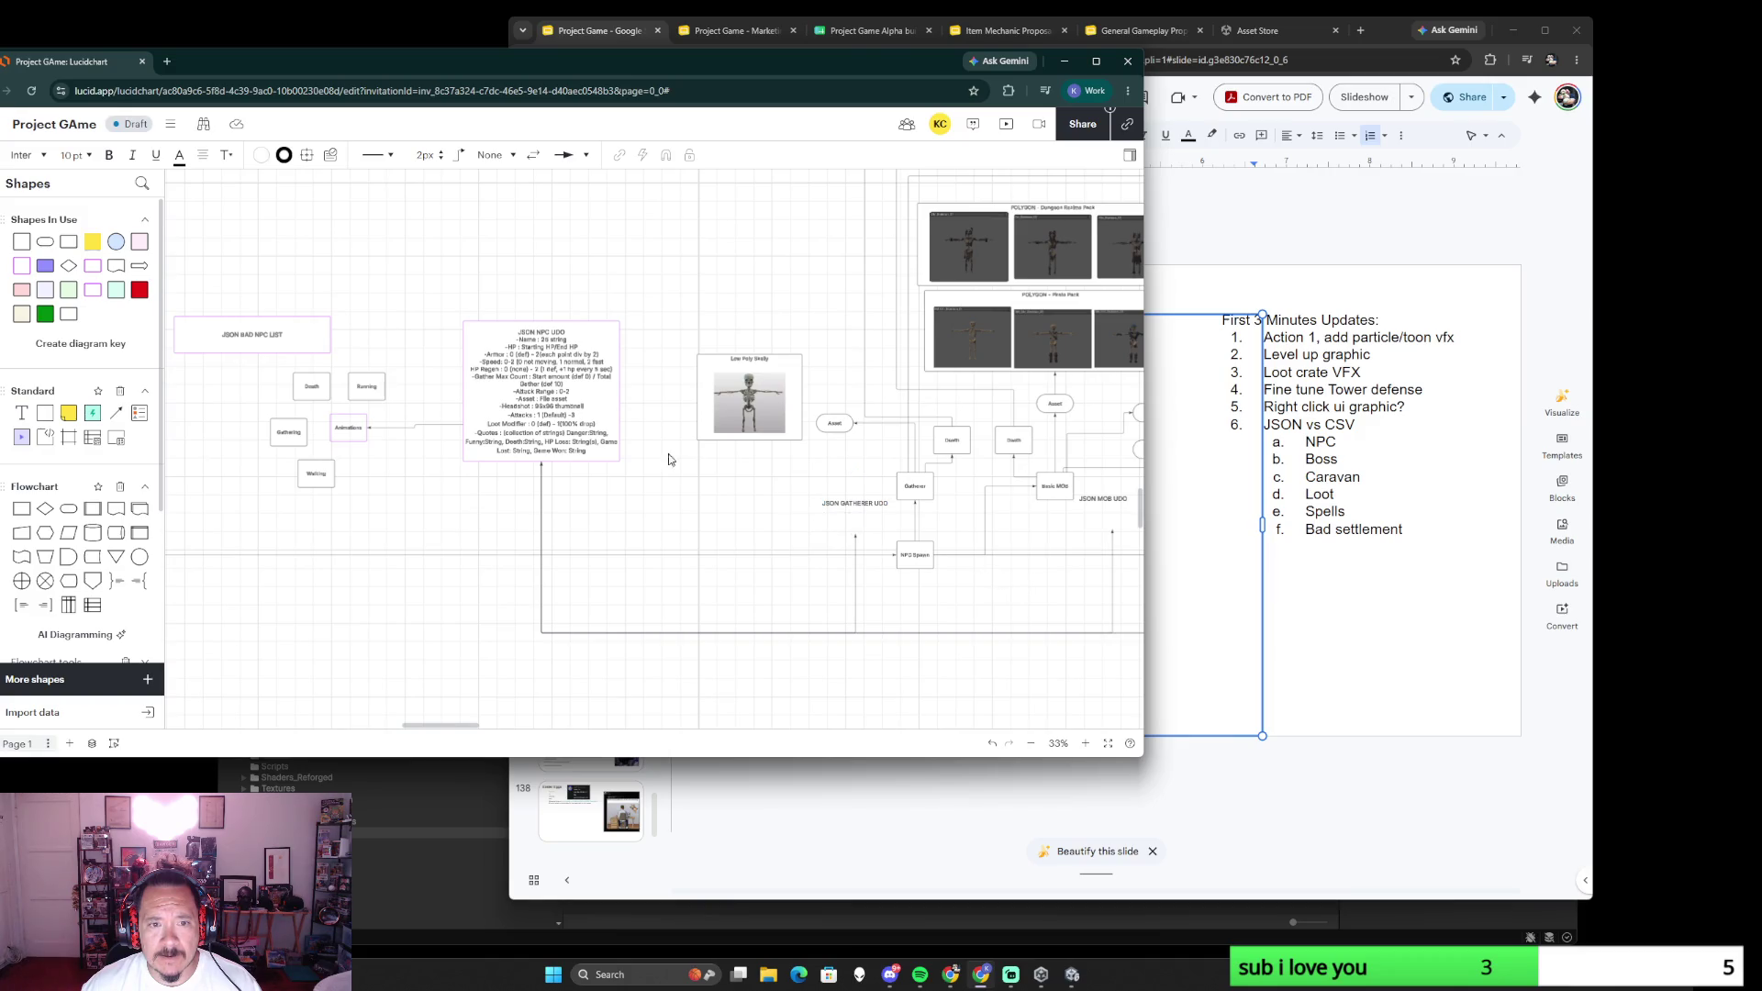
scroll(573, 378, "down", 5)
scroll(589, 302, "right", 5)
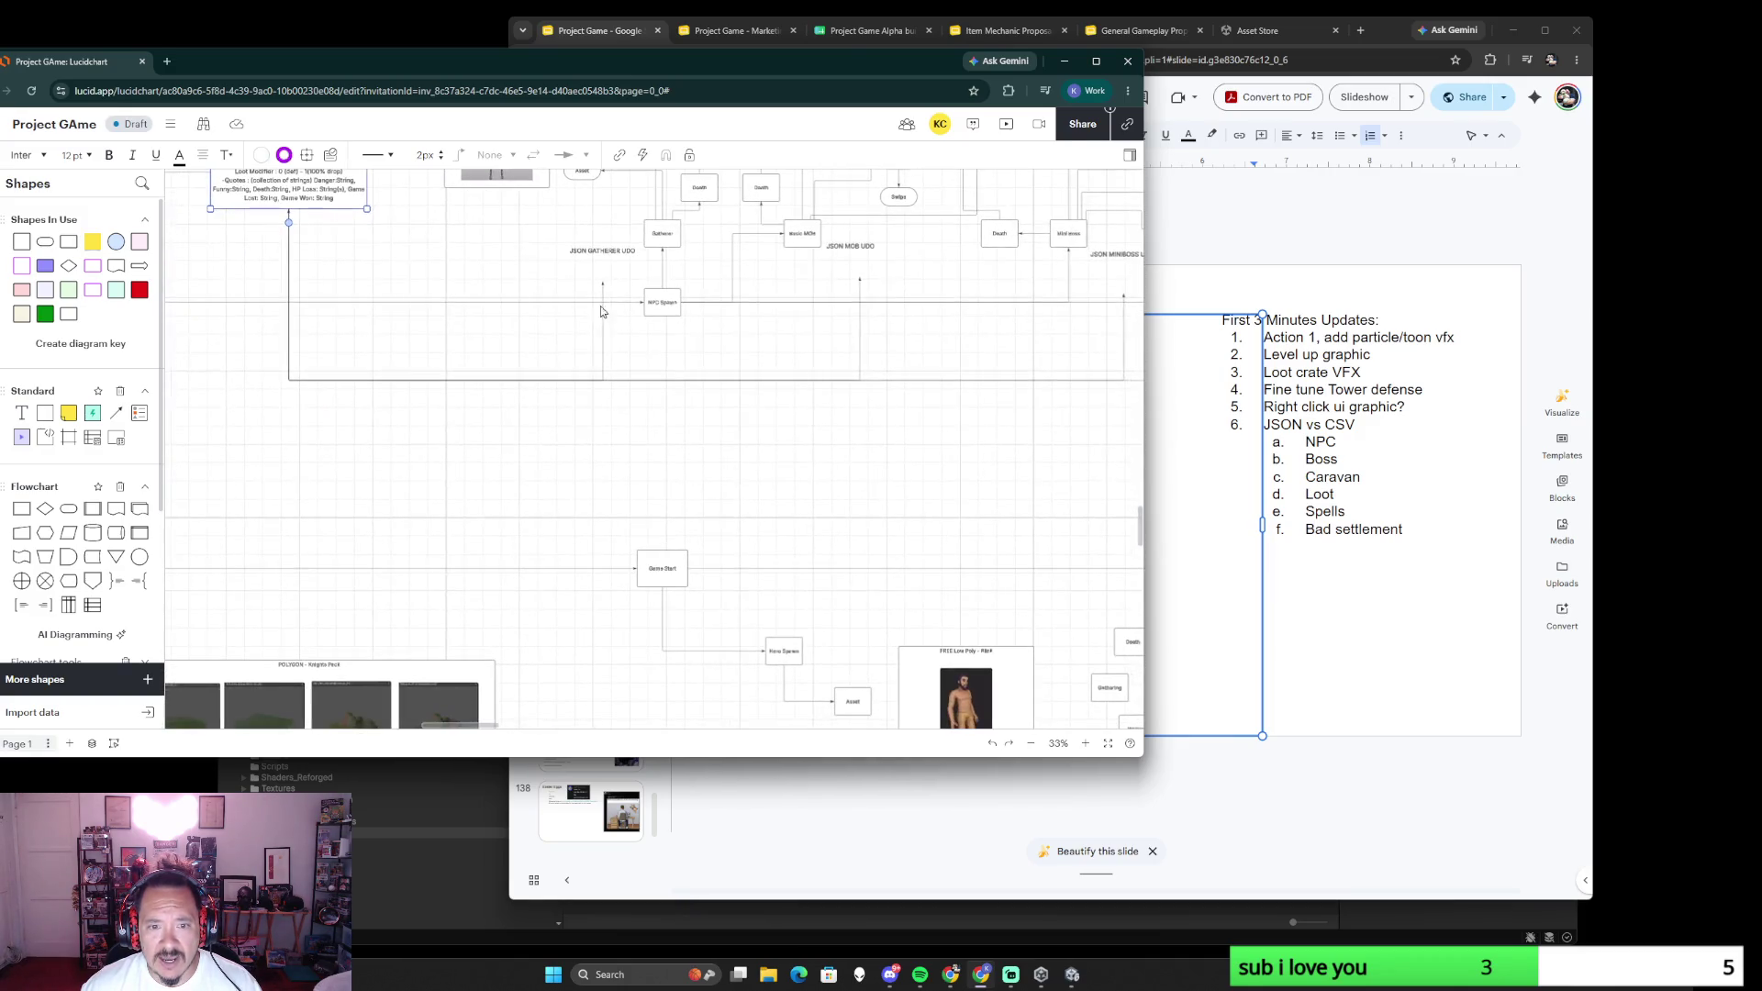
scroll(779, 423, "up", 3)
scroll(741, 471, "right", 5)
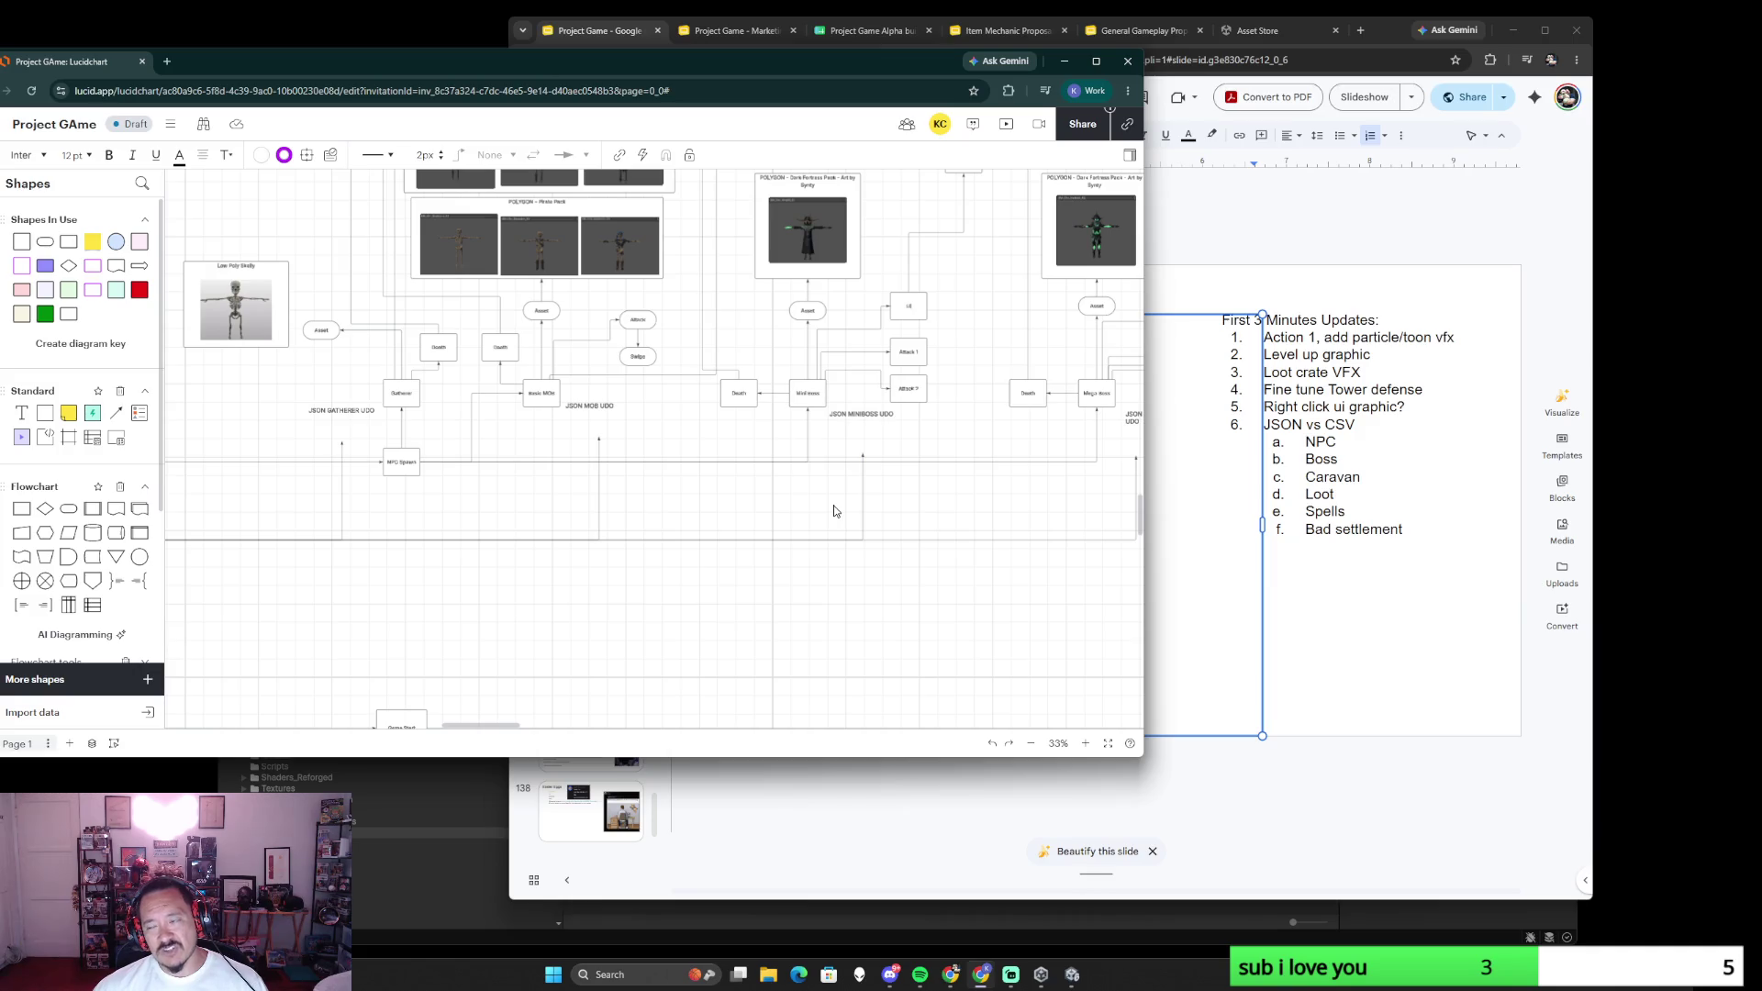
scroll(833, 511, "down", 3)
left_click(448, 332)
left_click(422, 384)
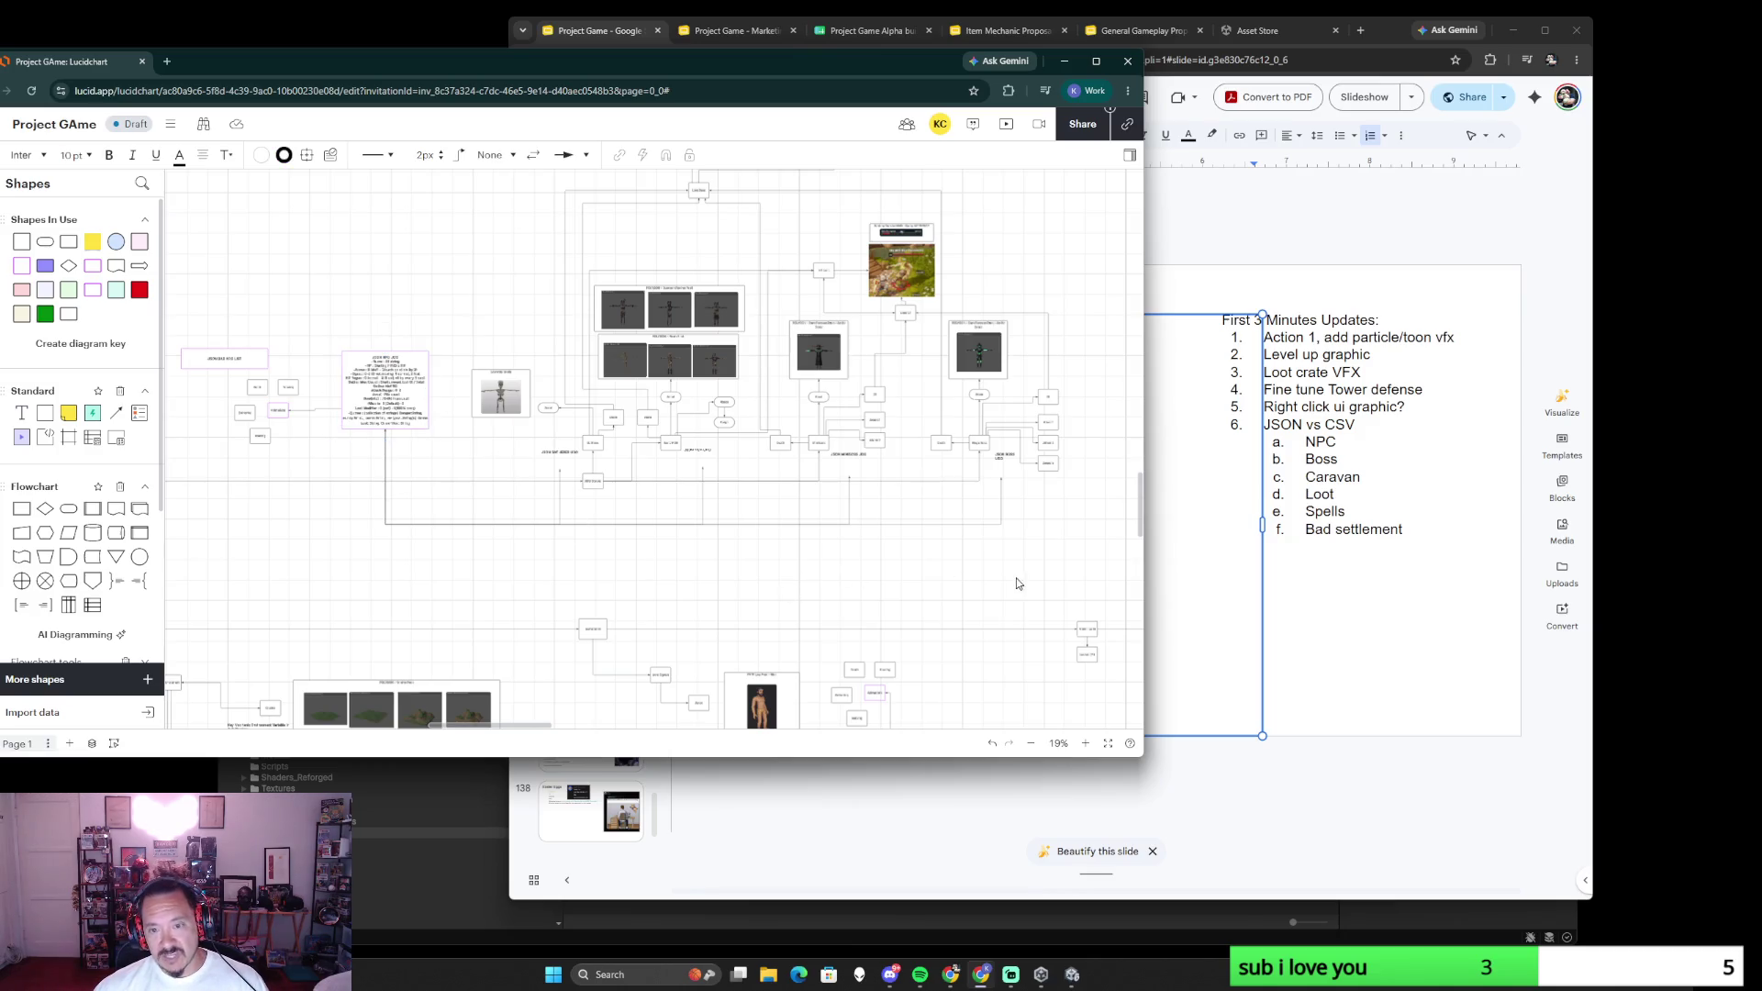
scroll(1018, 583, "down", 5)
scroll(899, 525, "left", 5)
scroll(827, 468, "right", 3)
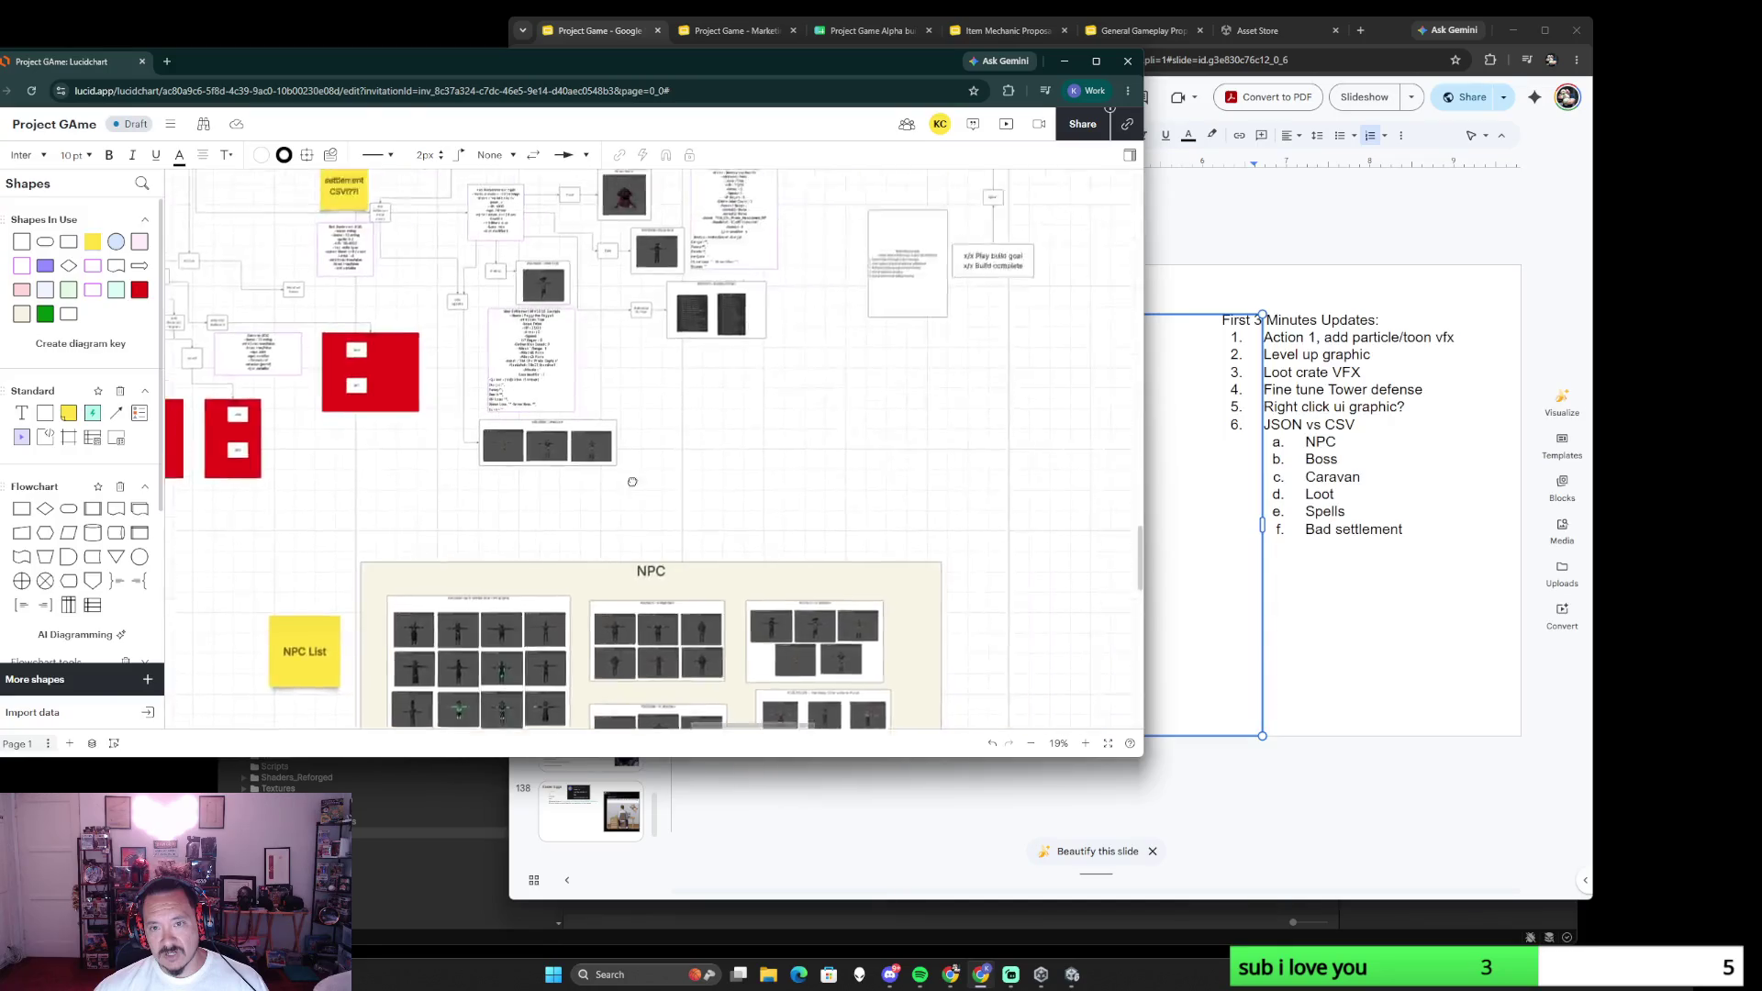
scroll(543, 452, "up", 5)
scroll(680, 492, "down", 2)
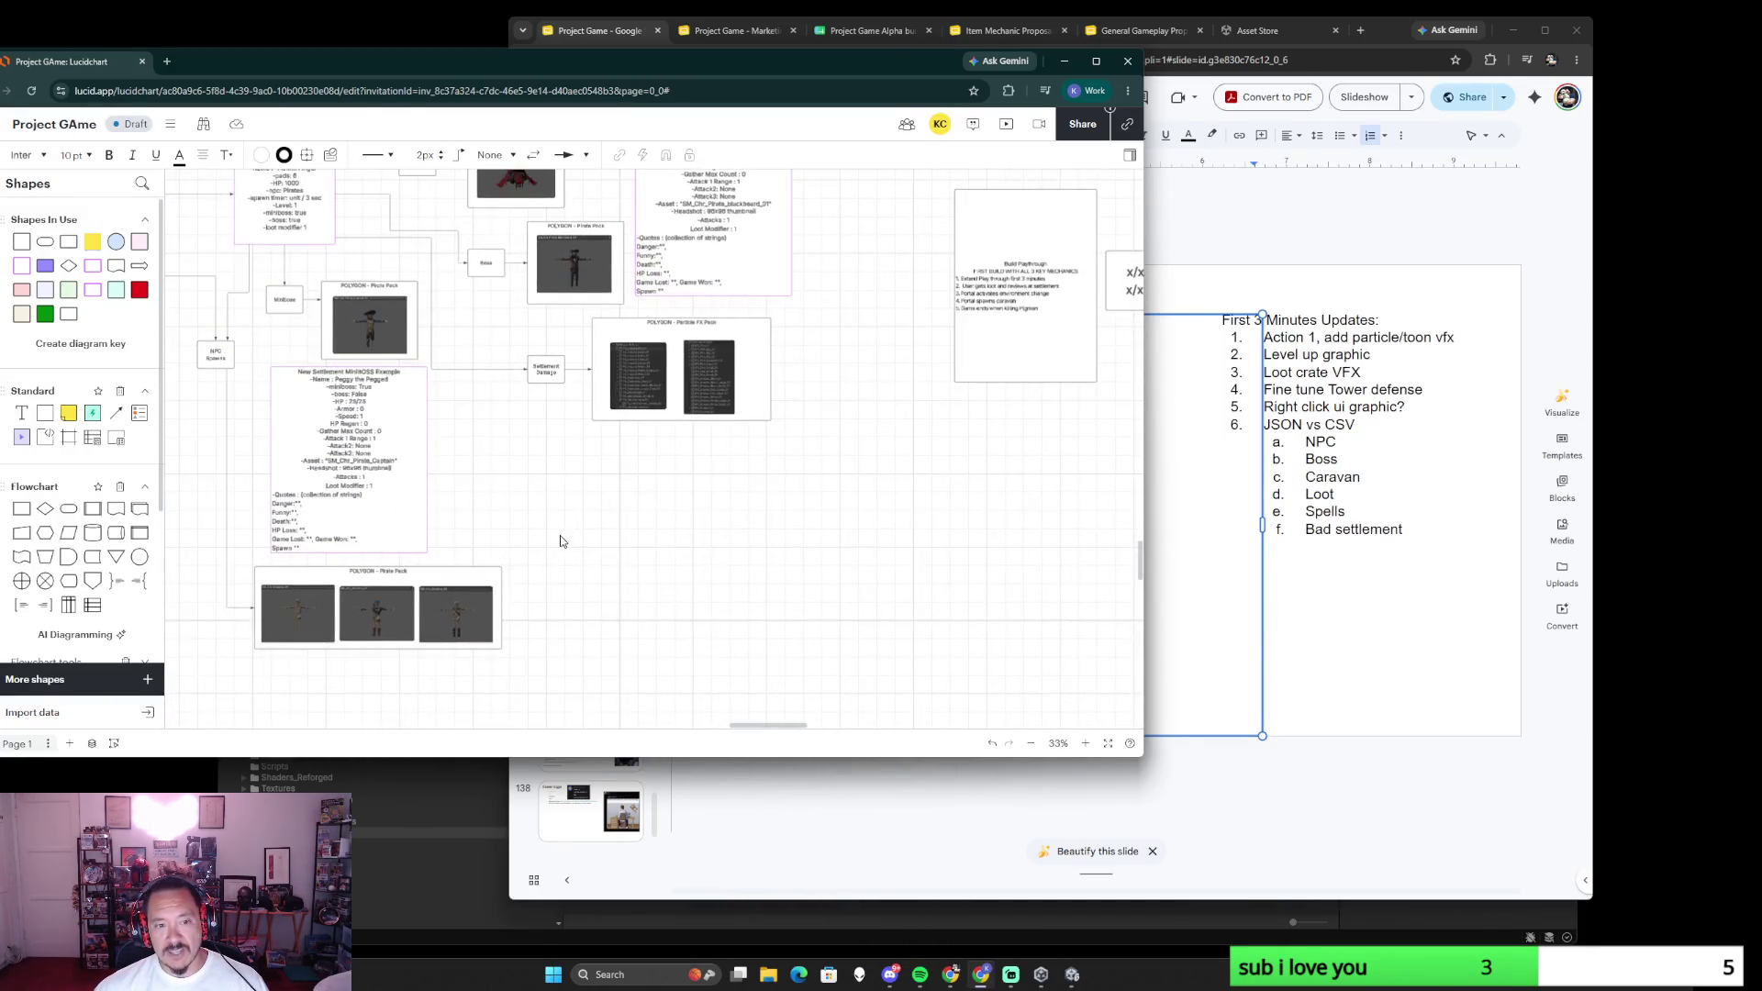
left_click_drag(616, 589, 797, 416)
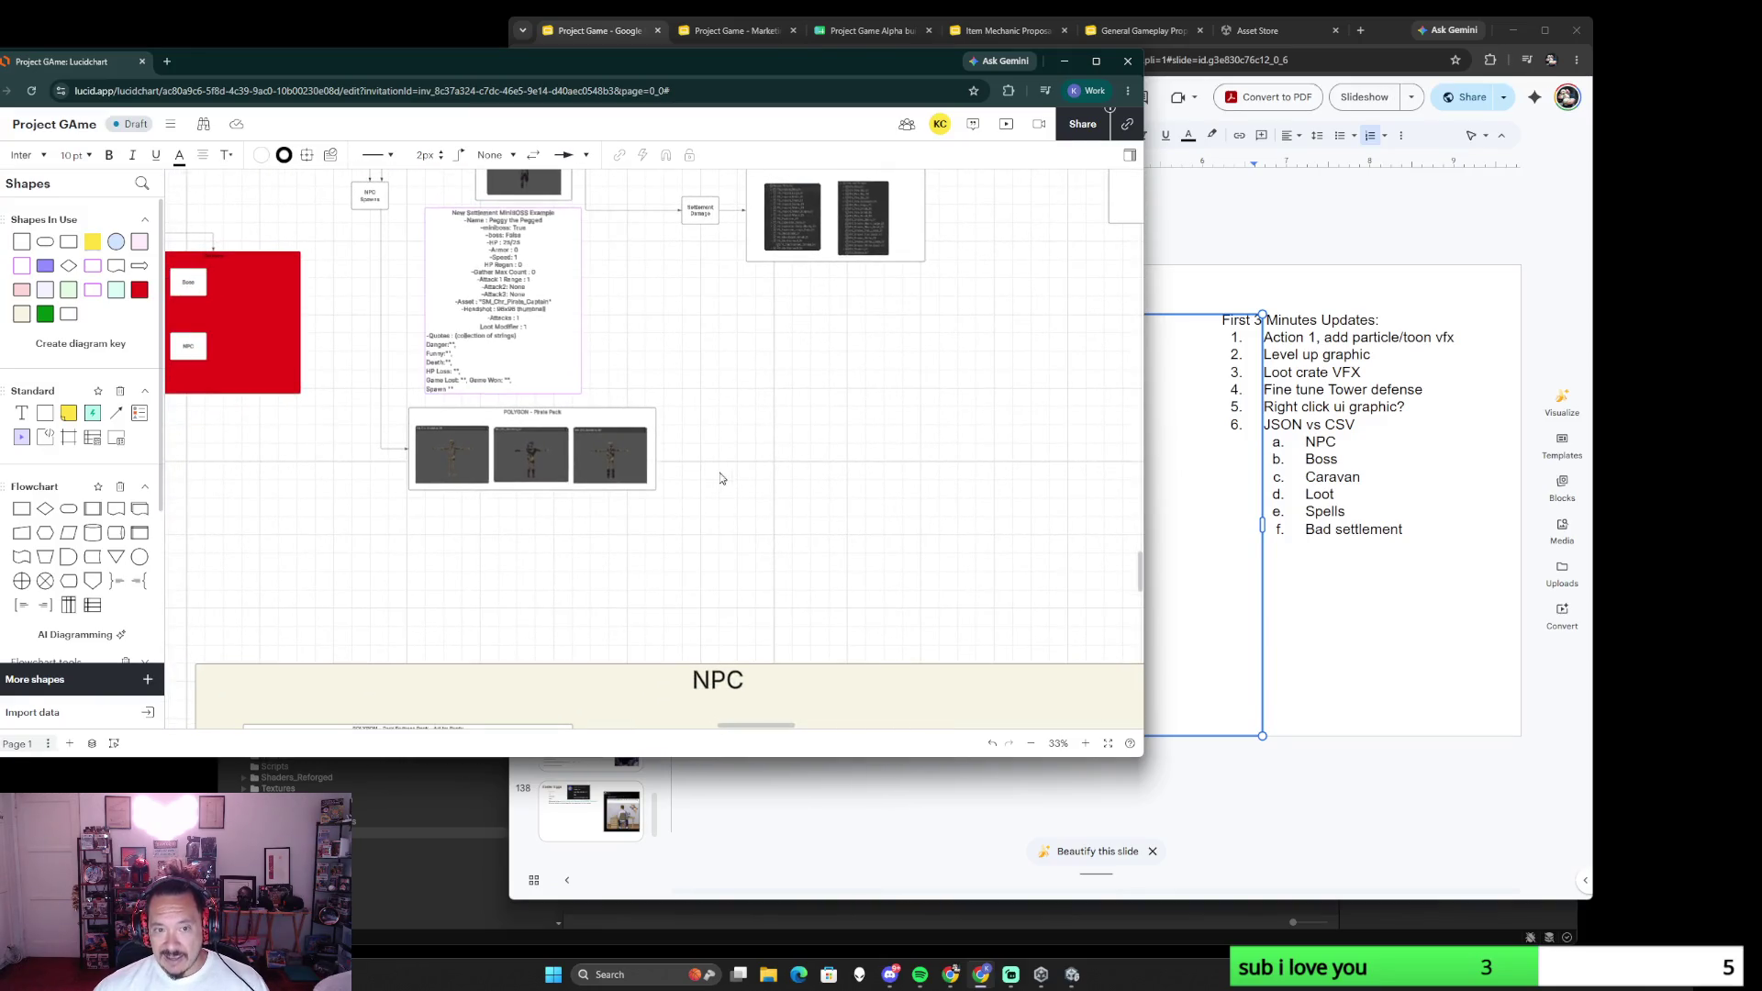
scroll(782, 448, "up", 2)
scroll(772, 438, "up", 4)
- Paste two copies of the JSON NPC UDO note side by side near the Pirate Pack images
key("ctrl+v")
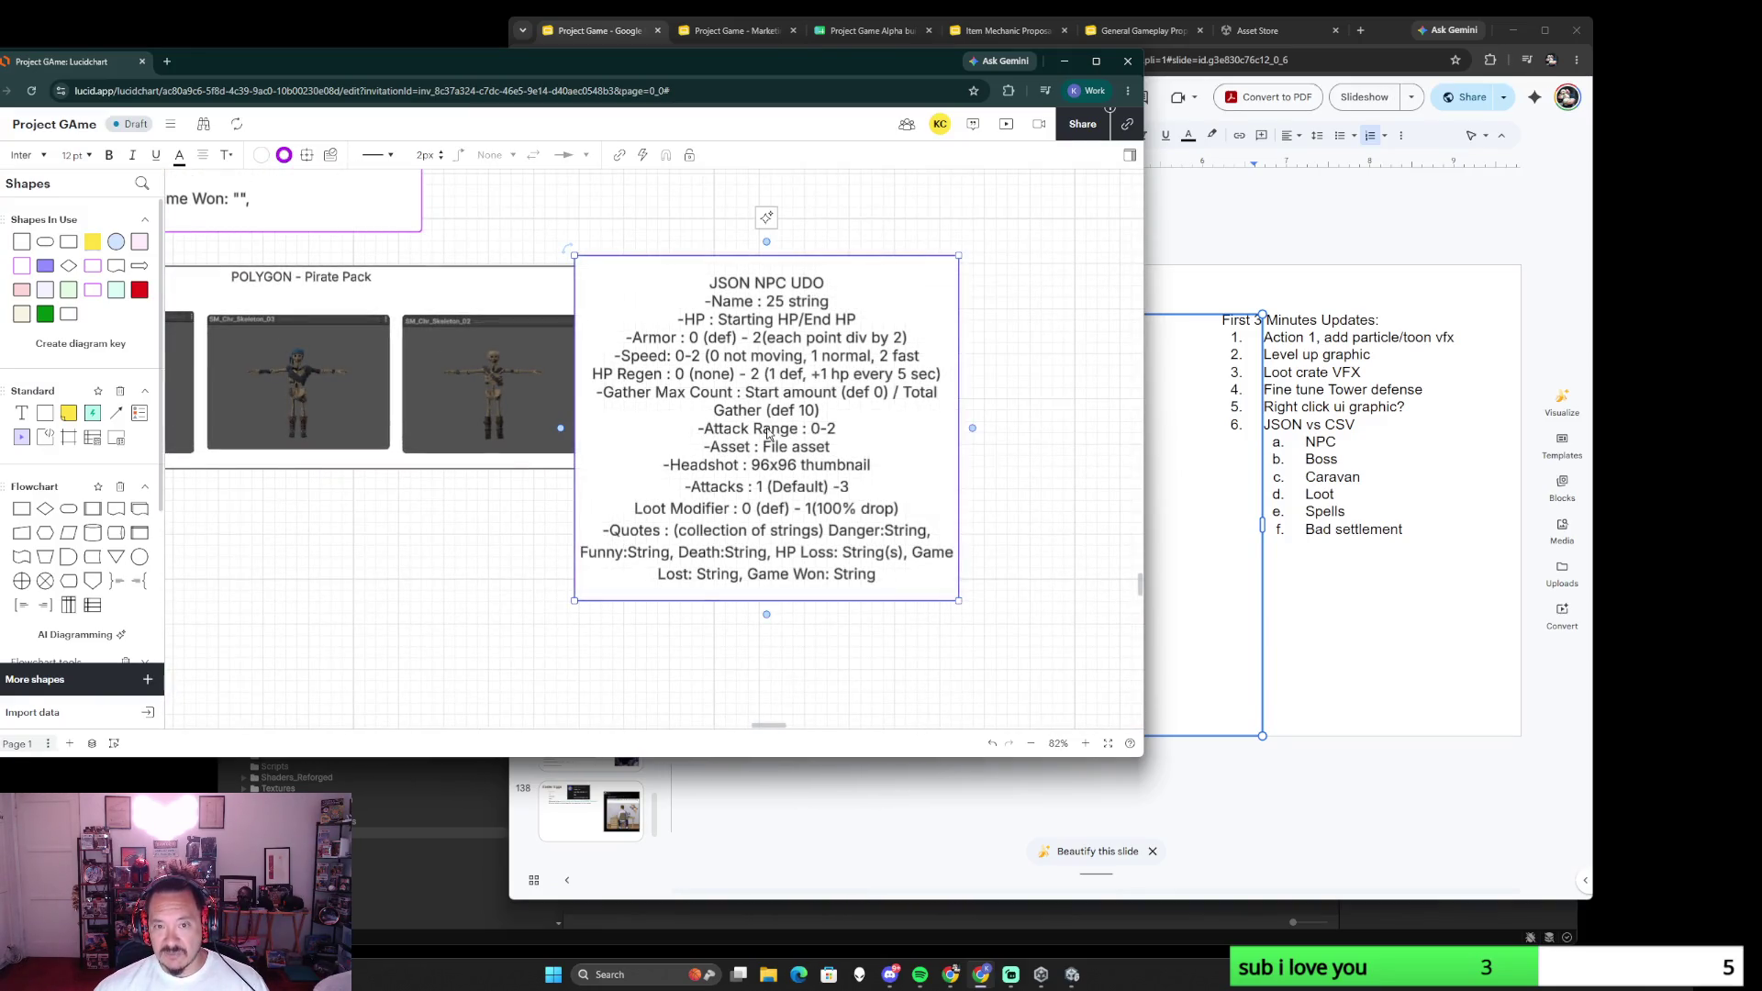
left_click_drag(872, 266, 946, 265)
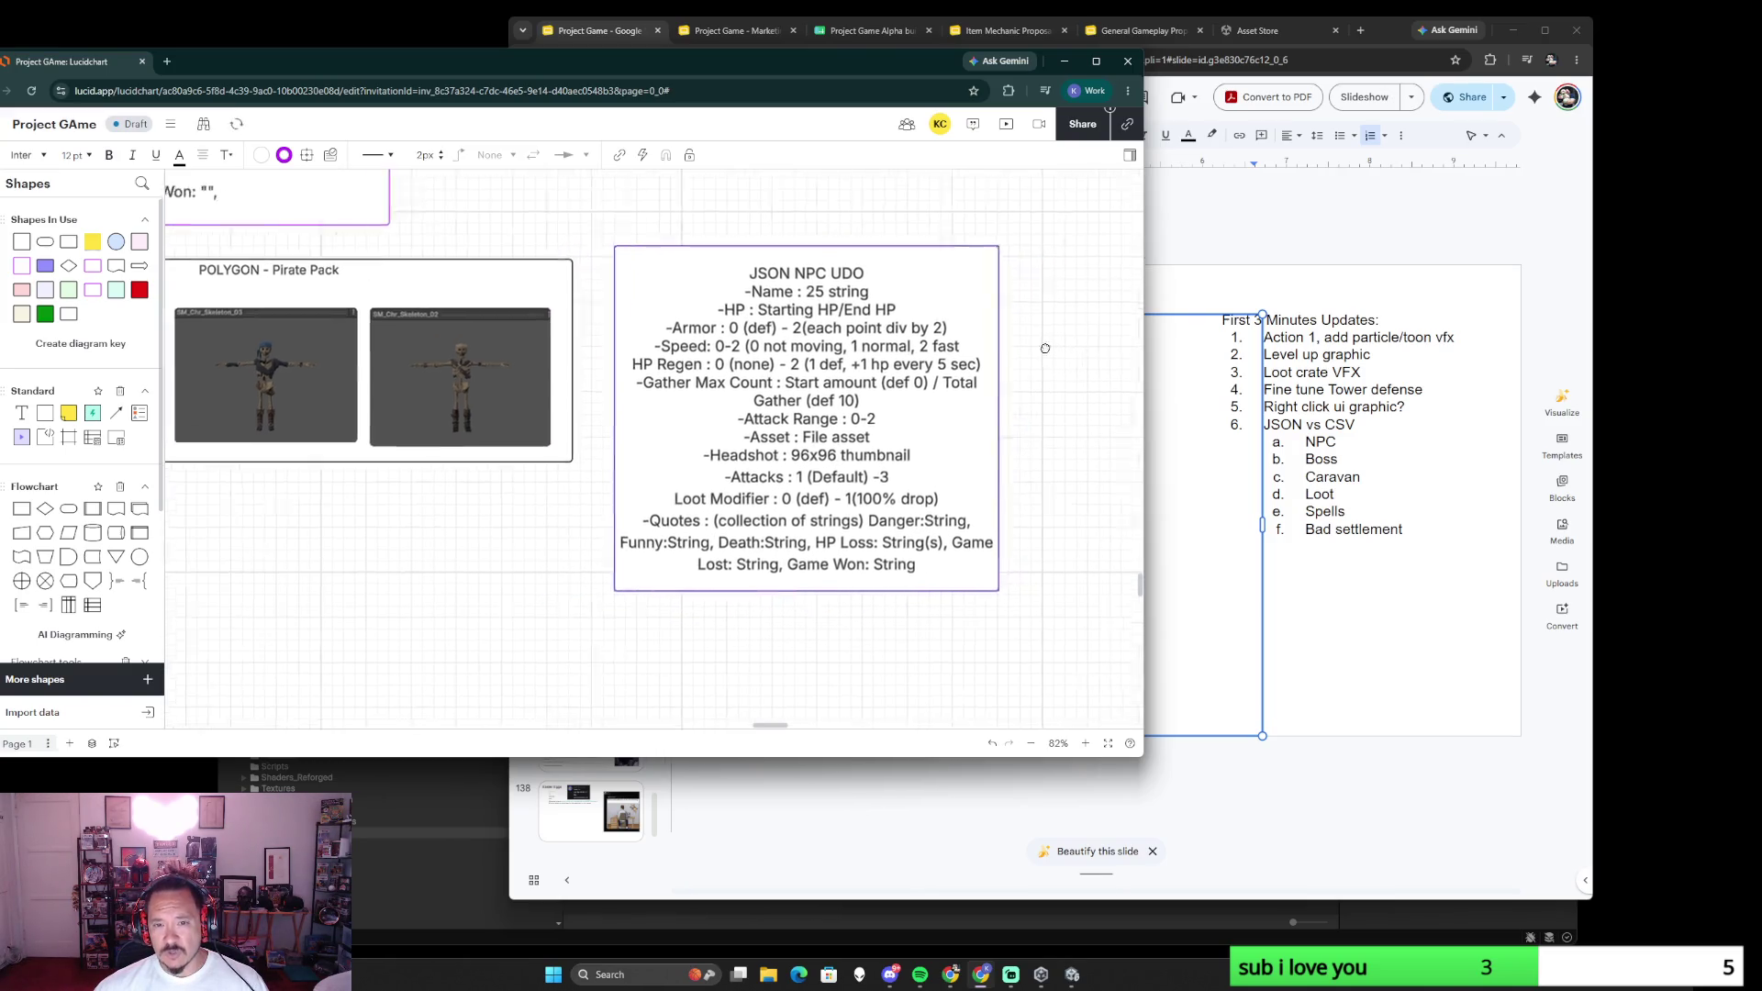
left_click_drag(1093, 363, 854, 364)
mouse_move(955, 444)
left_mouse_down()
mouse_move(870, 419)
mouse_move(919, 401)
left_mouse_up()
key("ctrl+v")
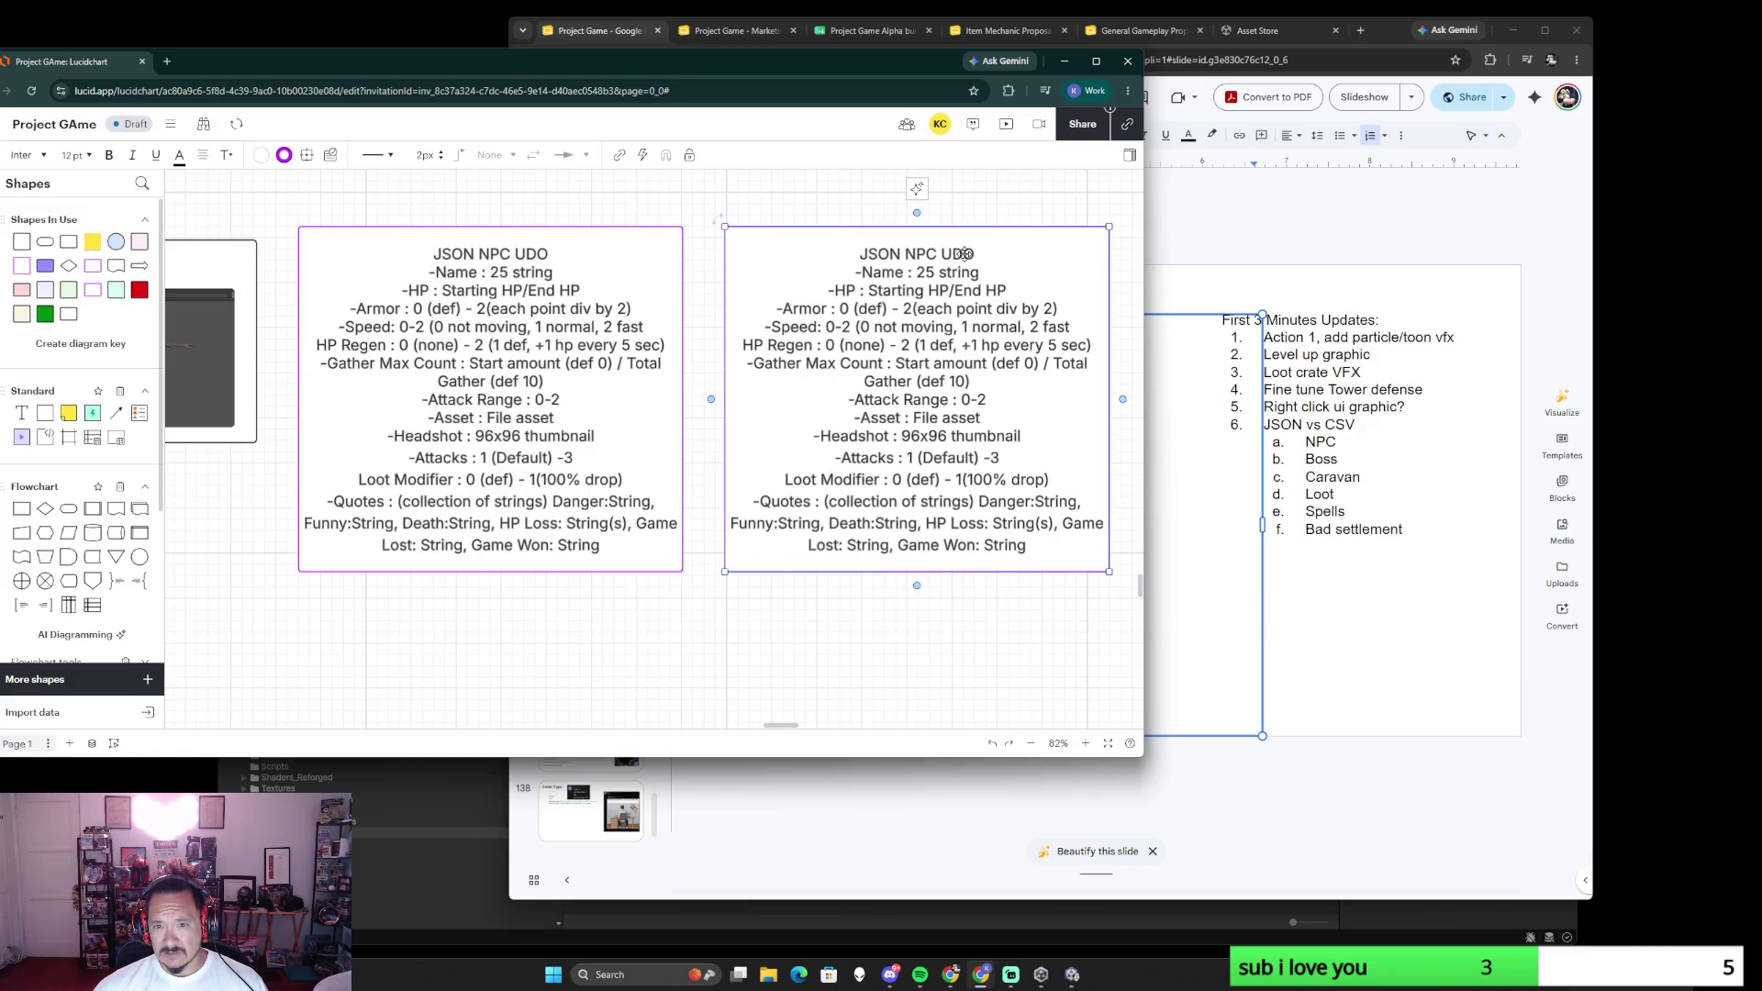
- Retitle the copied note from JSON NPC UDO to Exmaple NPC
double_click(966, 252)
left_click(921, 258)
left_click_drag(889, 254, 860, 254)
type("Exmap")
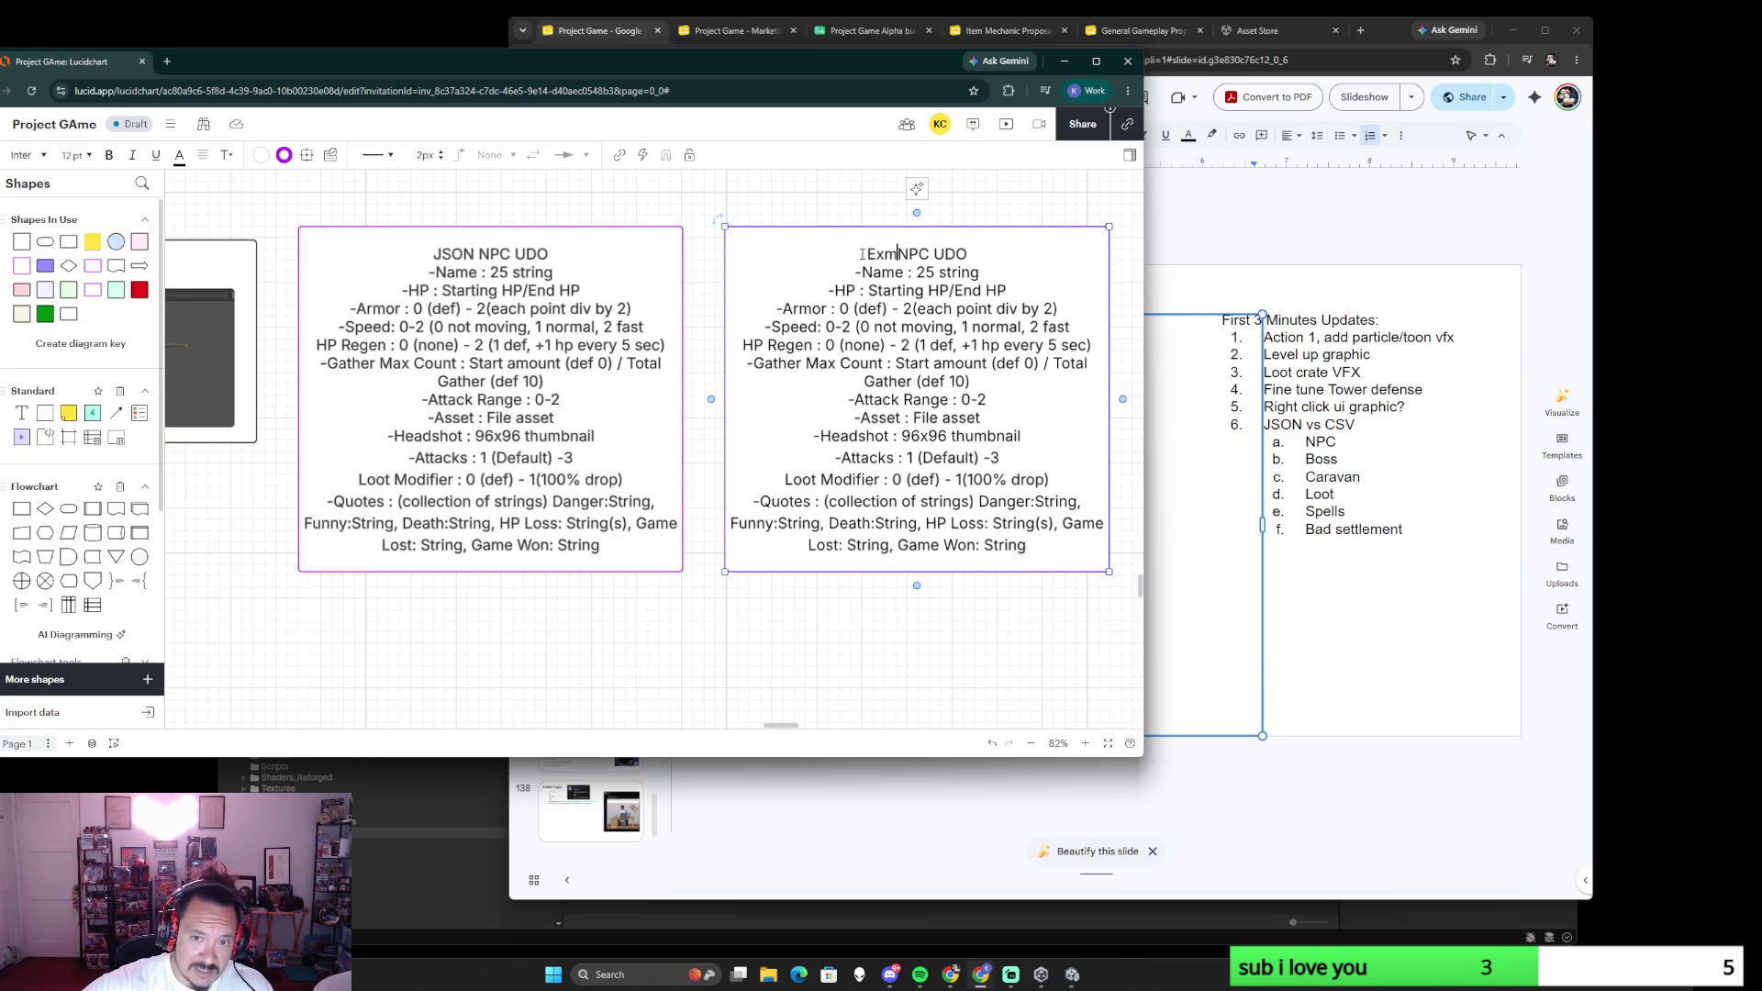
type("le")
double_click(968, 253)
key("BackSpace")
key("BackSpace")
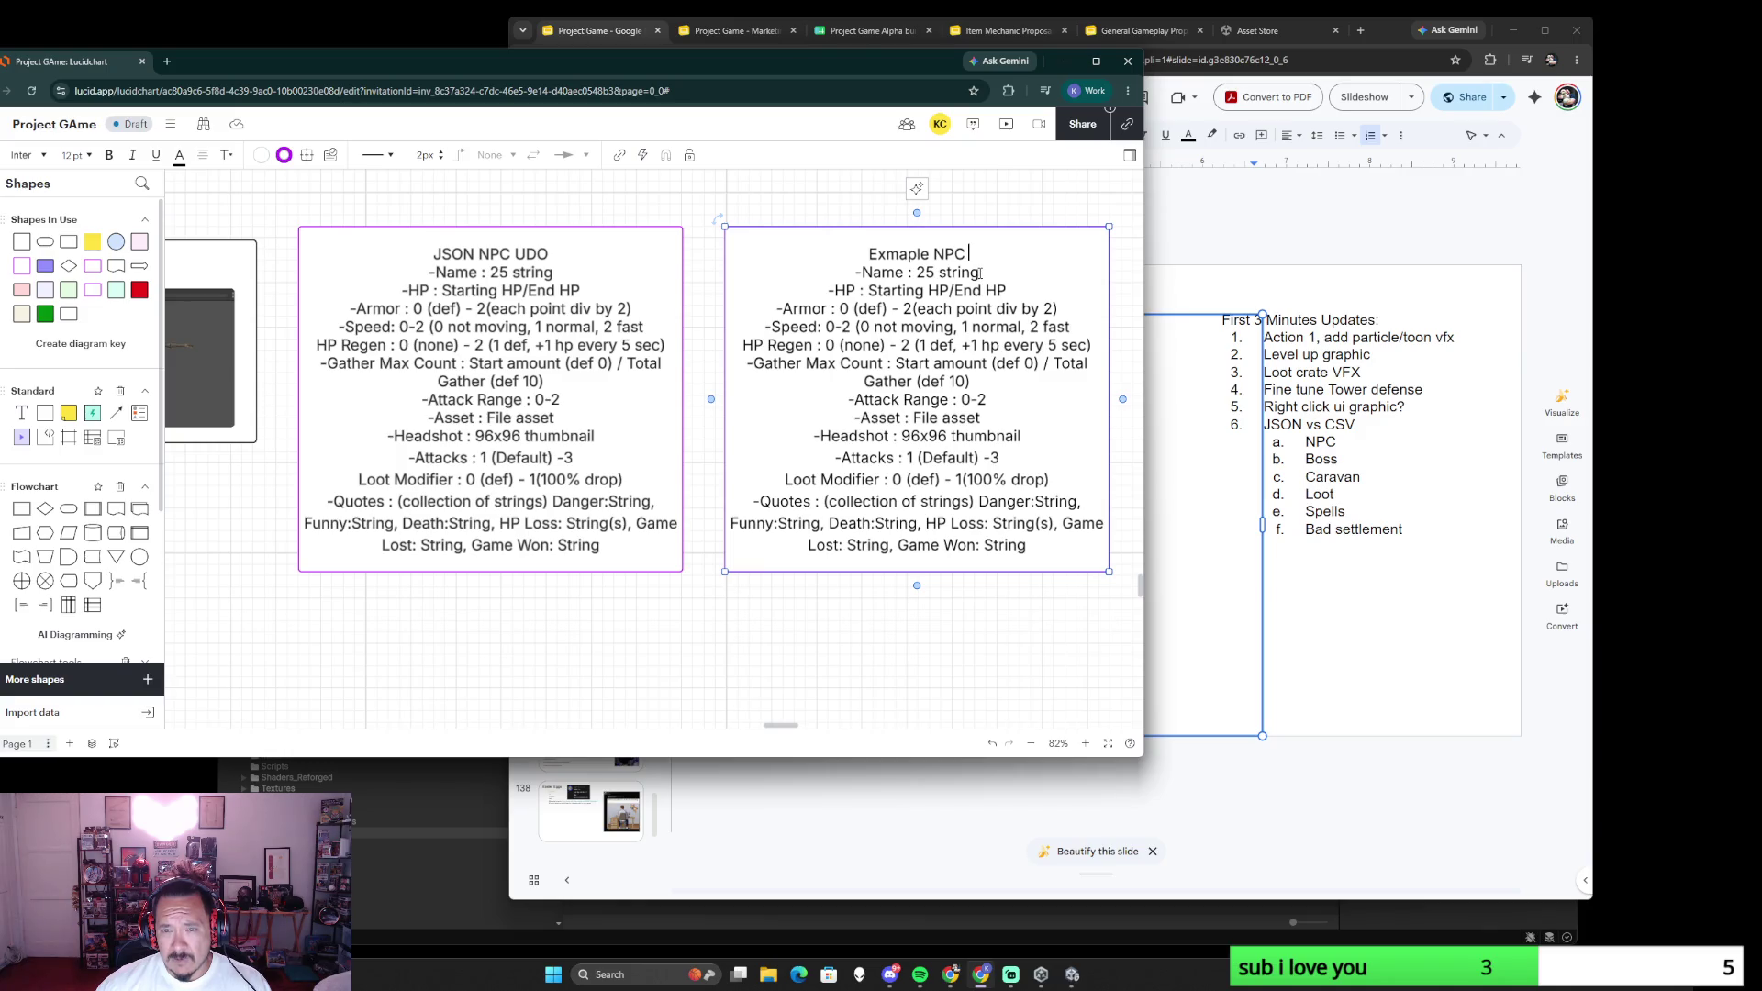
- Fill in Name Pirate Mob, HP 1/1, Speed 1, Armor 0, HP Regen 0, Gather Max Count 0
left_click_drag(981, 273, 915, 271)
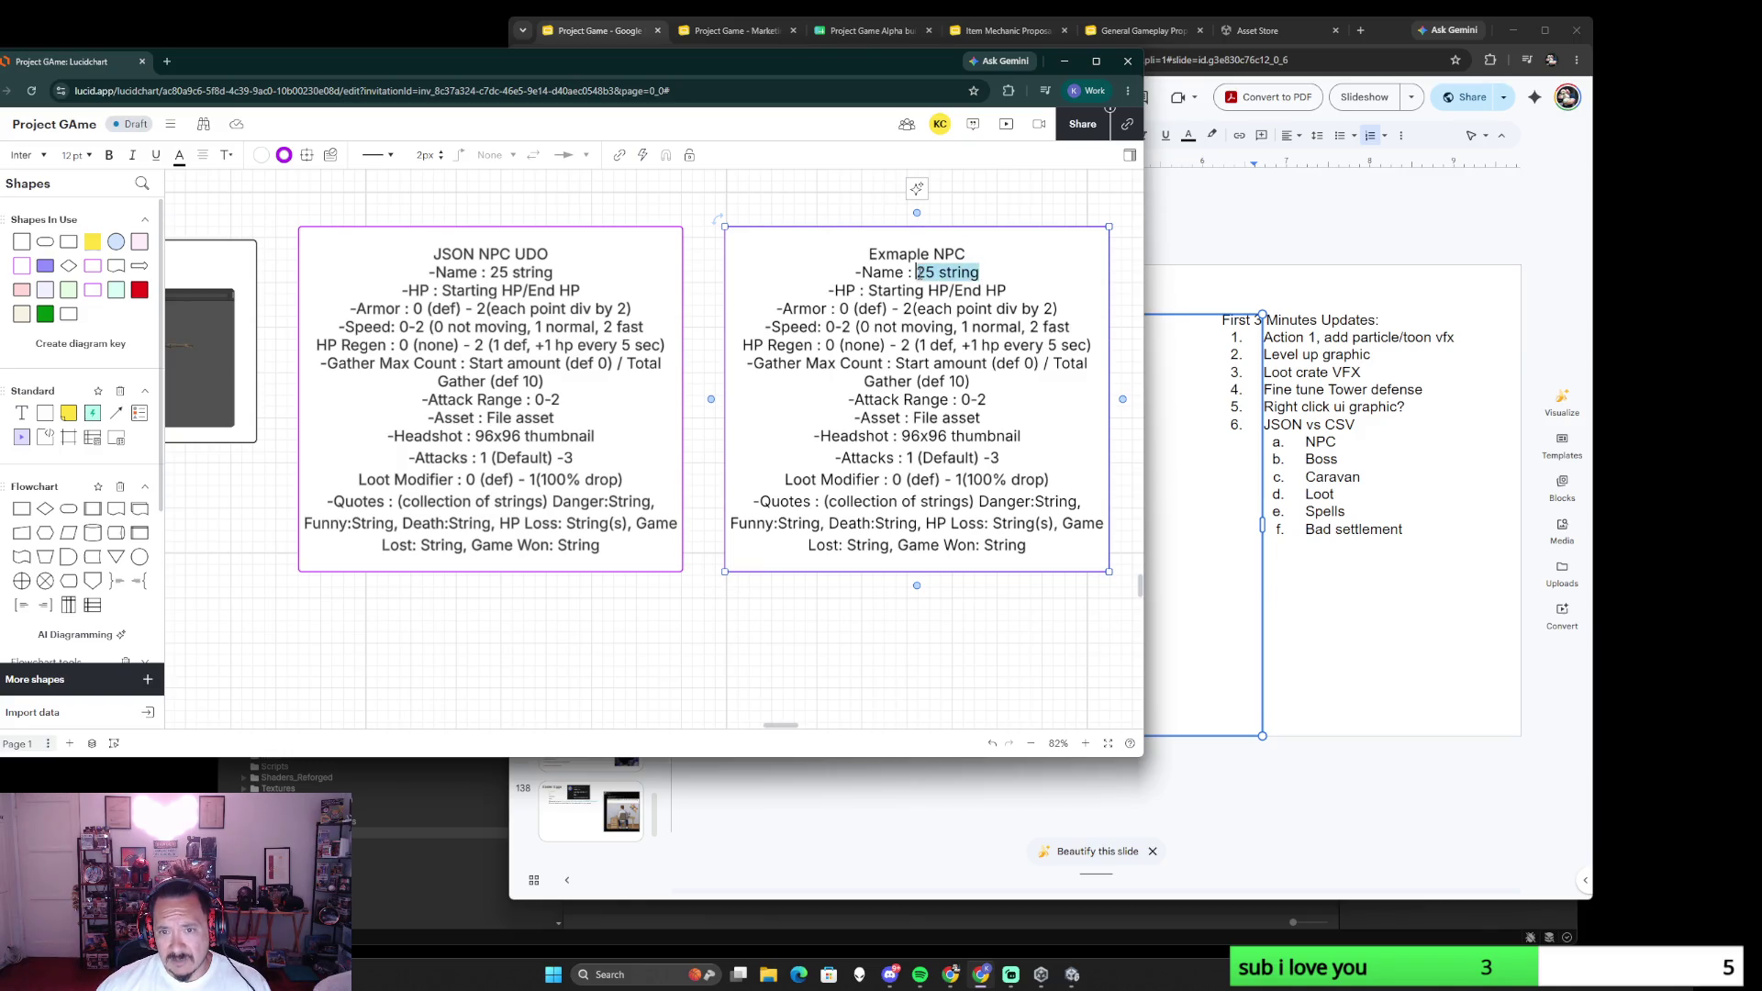
type("Pirate Mob")
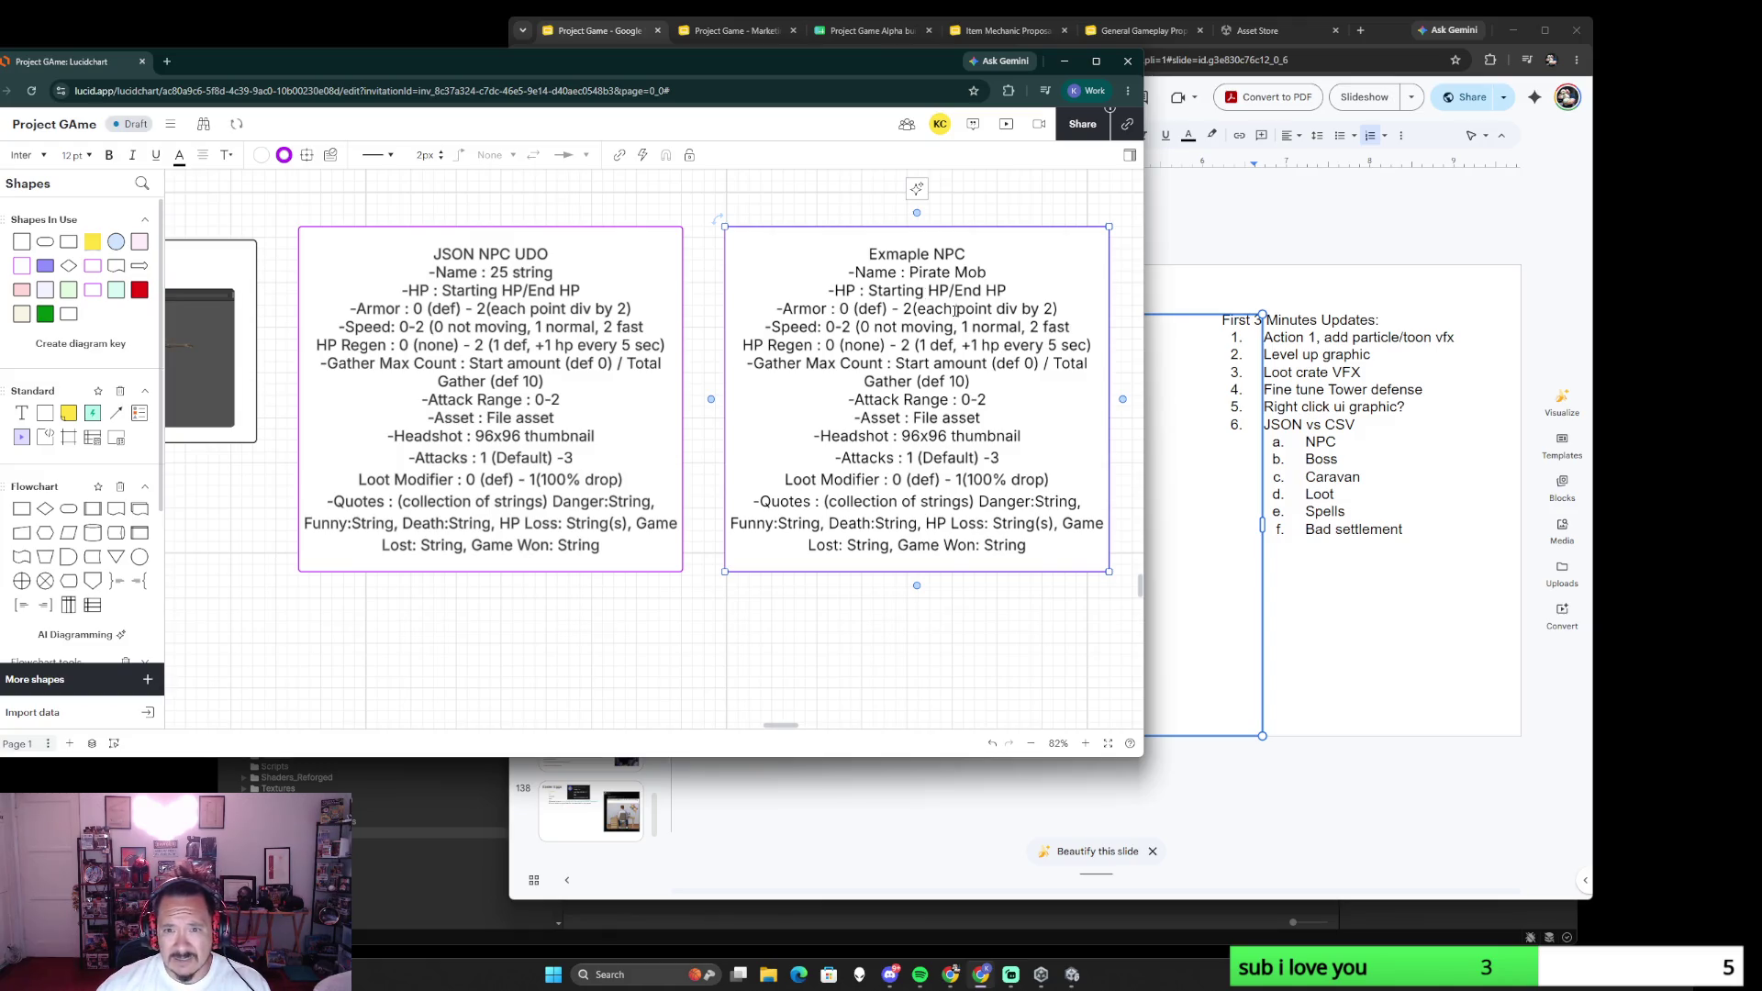
left_click_drag(1008, 285, 887, 290)
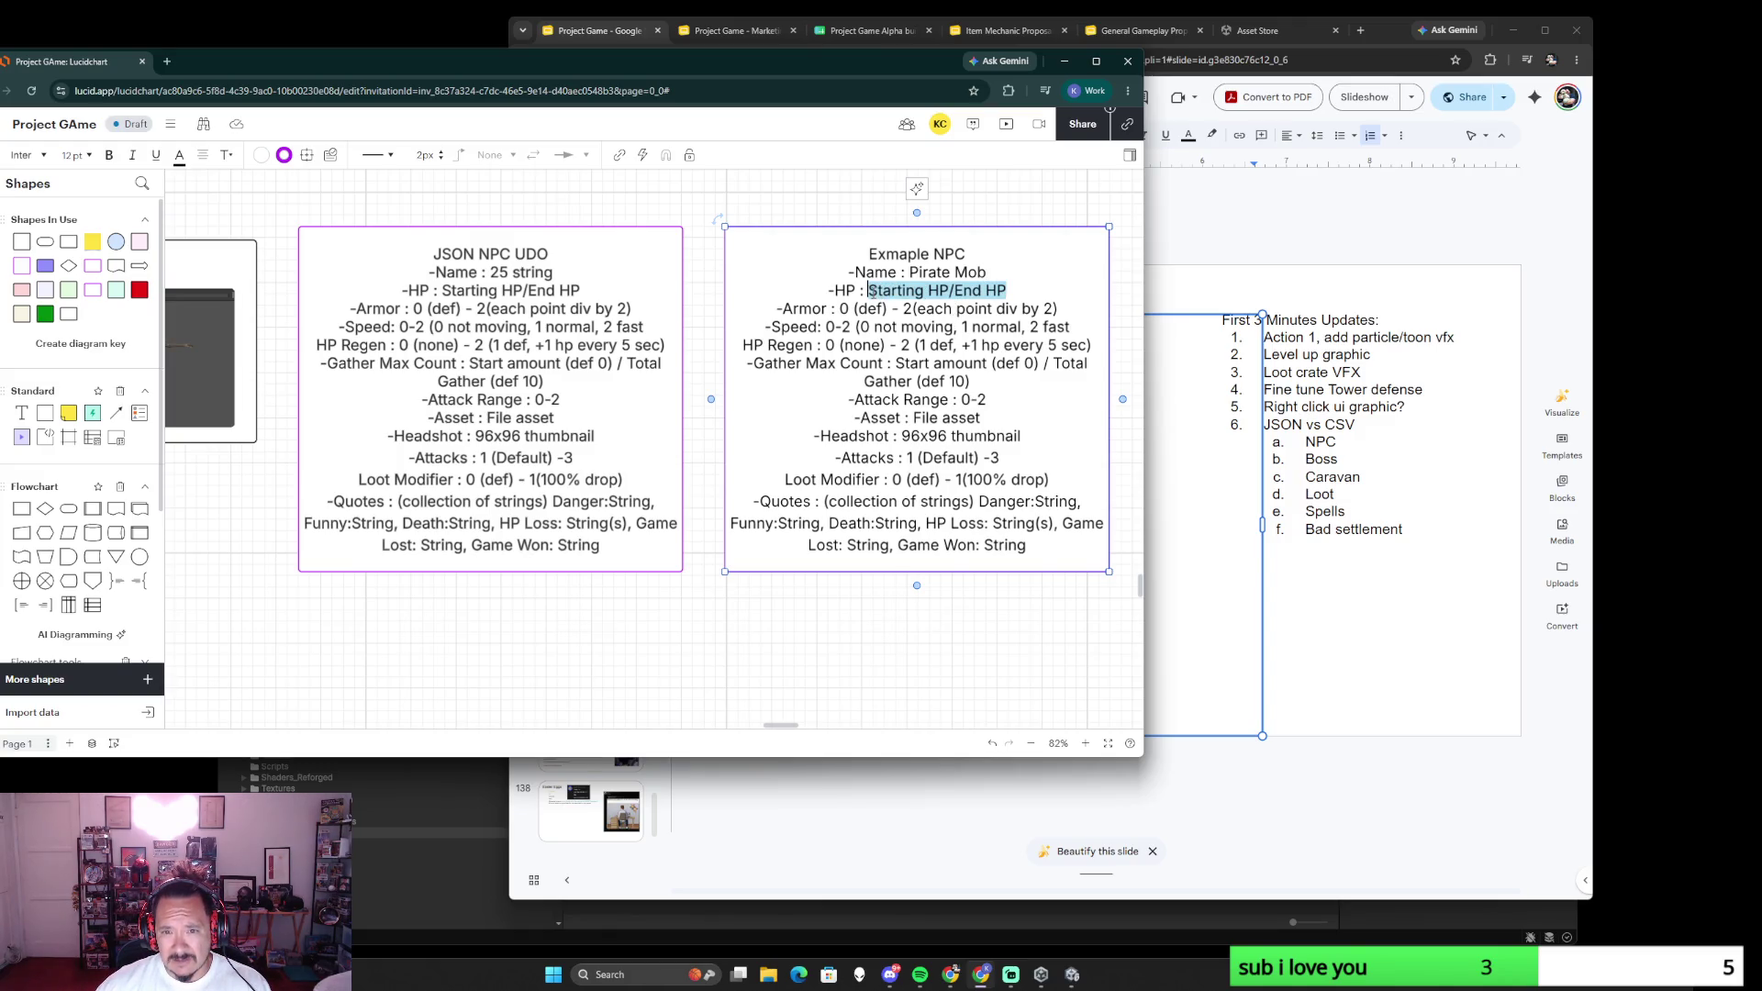
type("2")
key("BackSpace")
type("1/1")
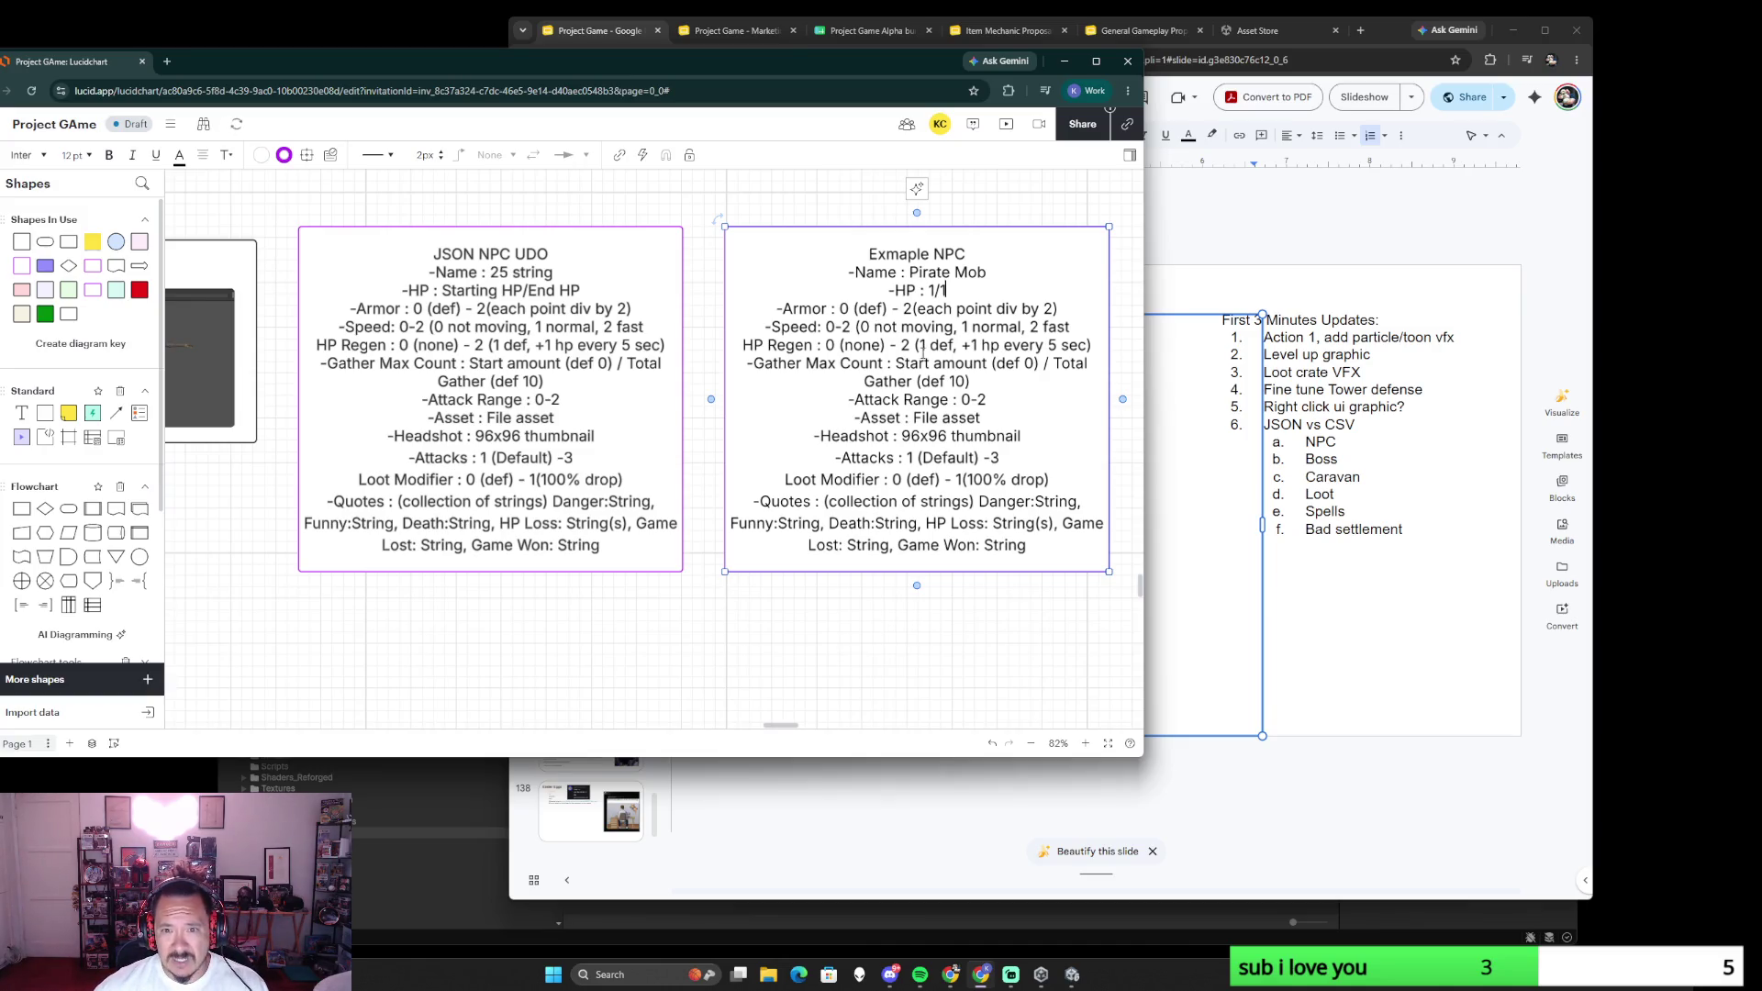
left_click_drag(1065, 309, 860, 314)
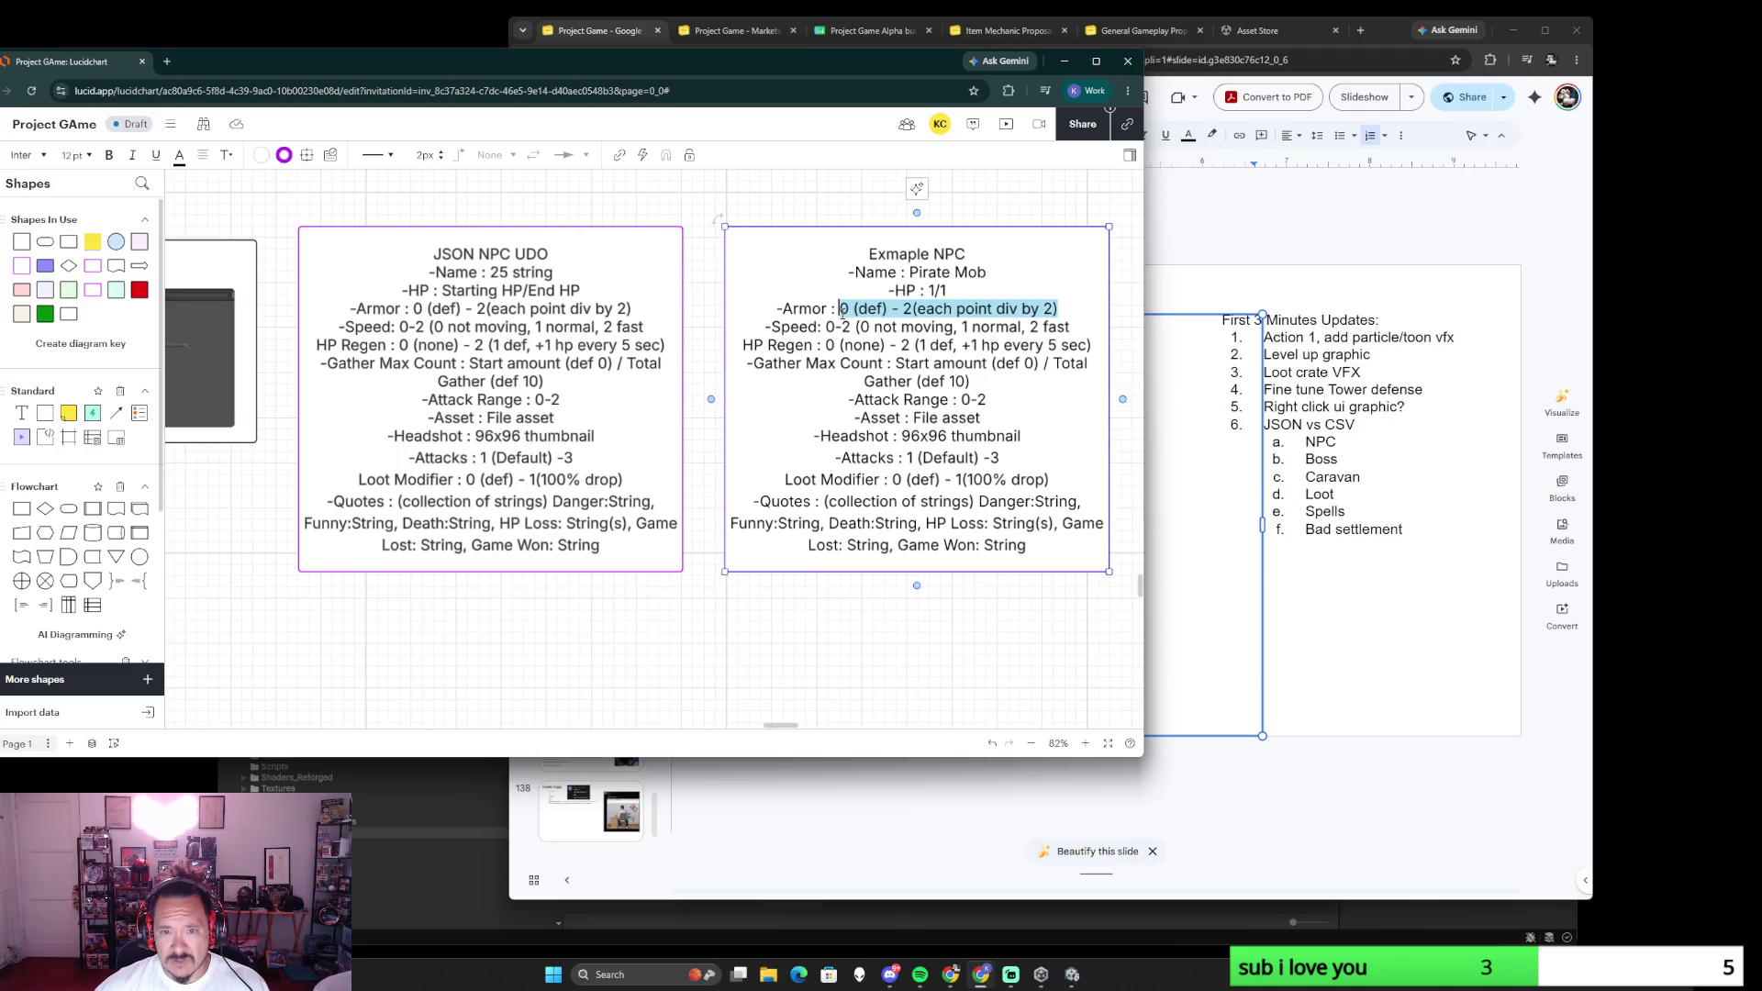
type("0")
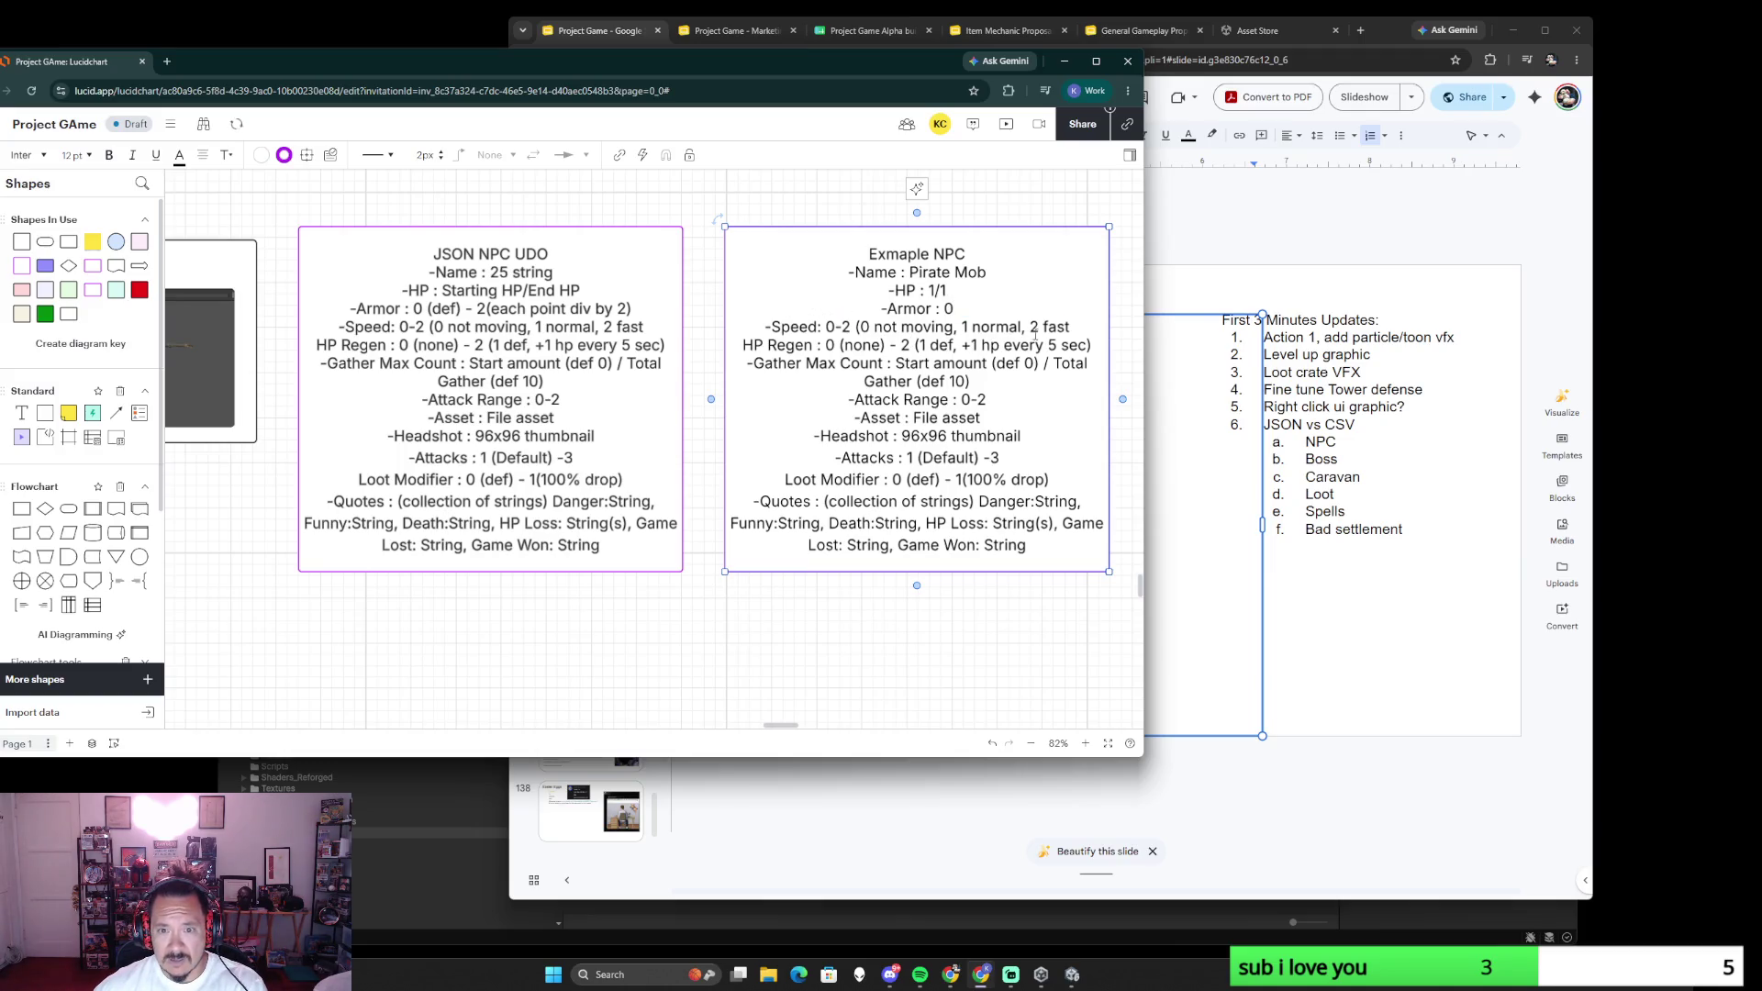
type("10")
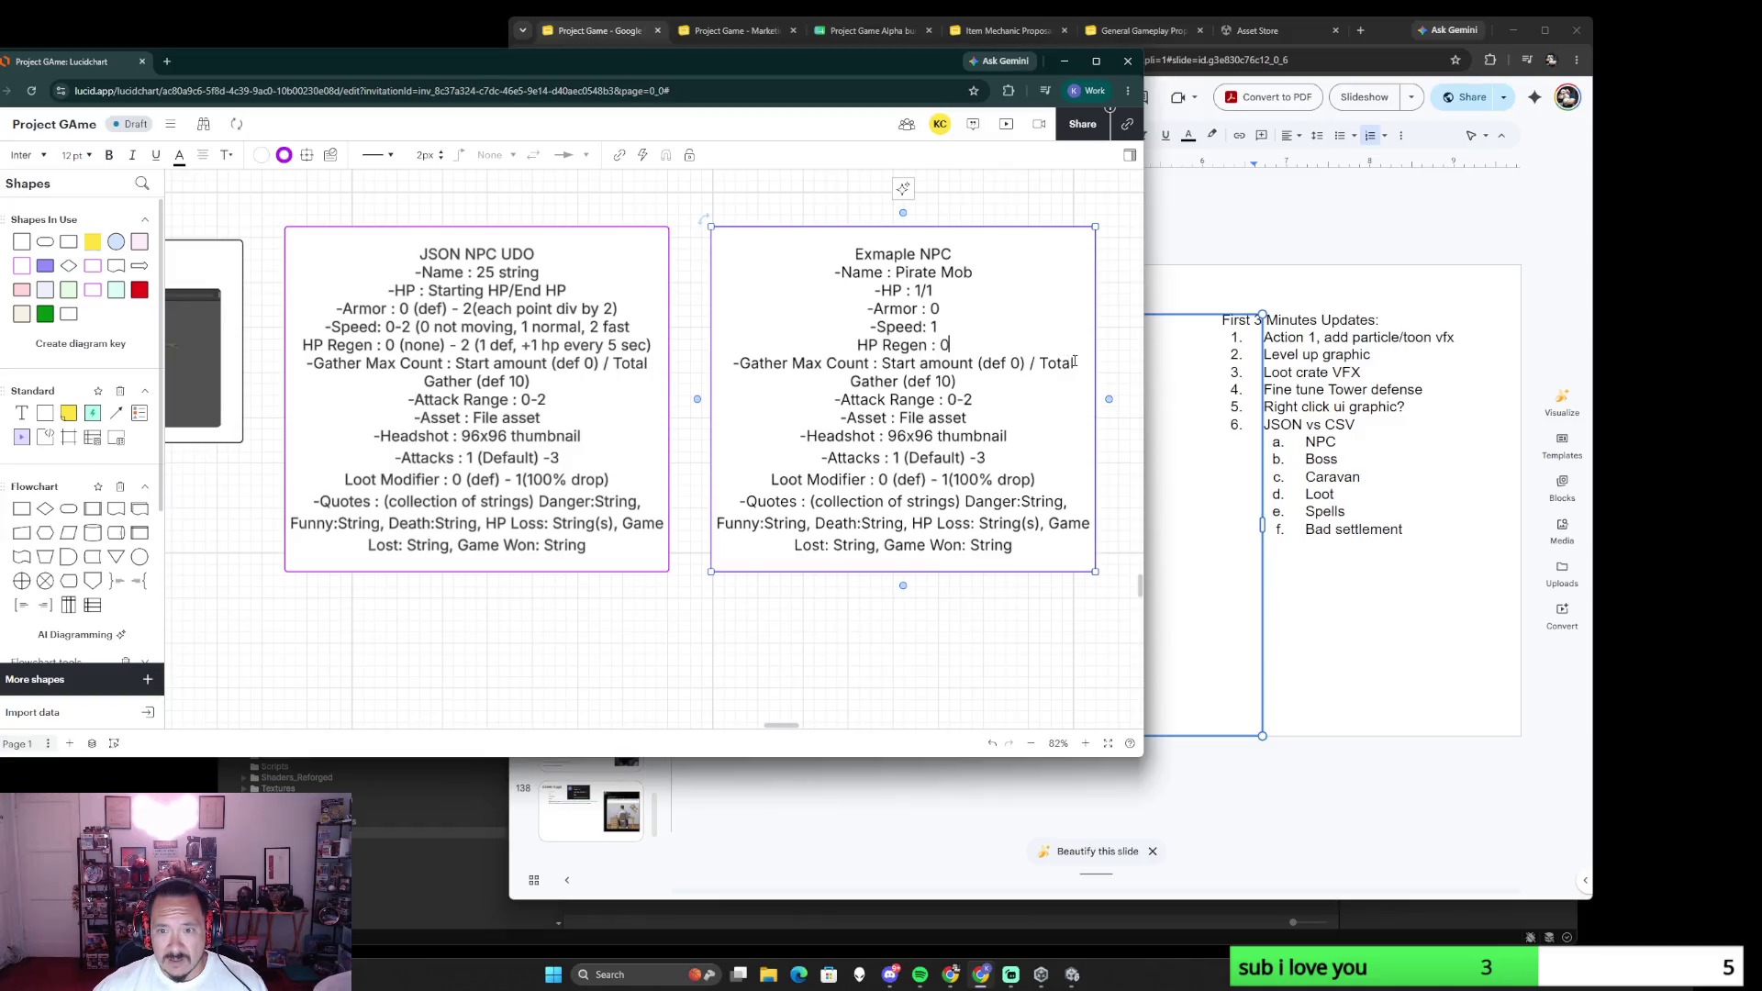
left_click_drag(955, 380, 887, 364)
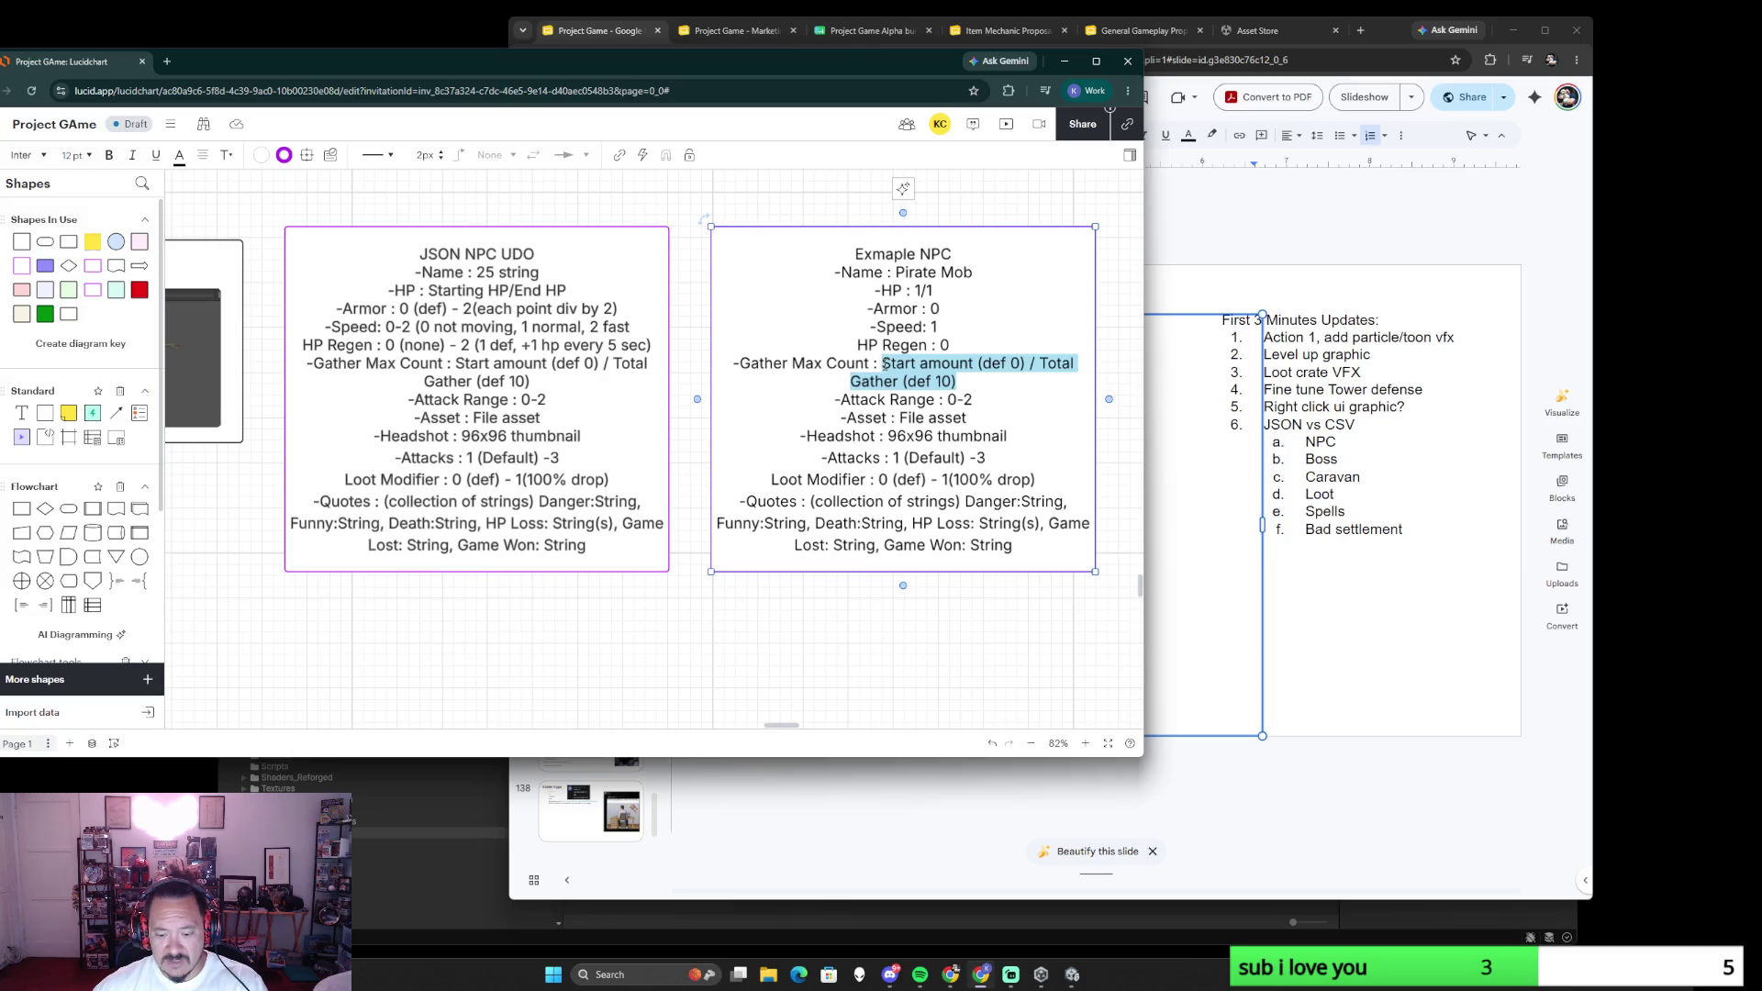
type("0")
left_click_drag(973, 389, 939, 390)
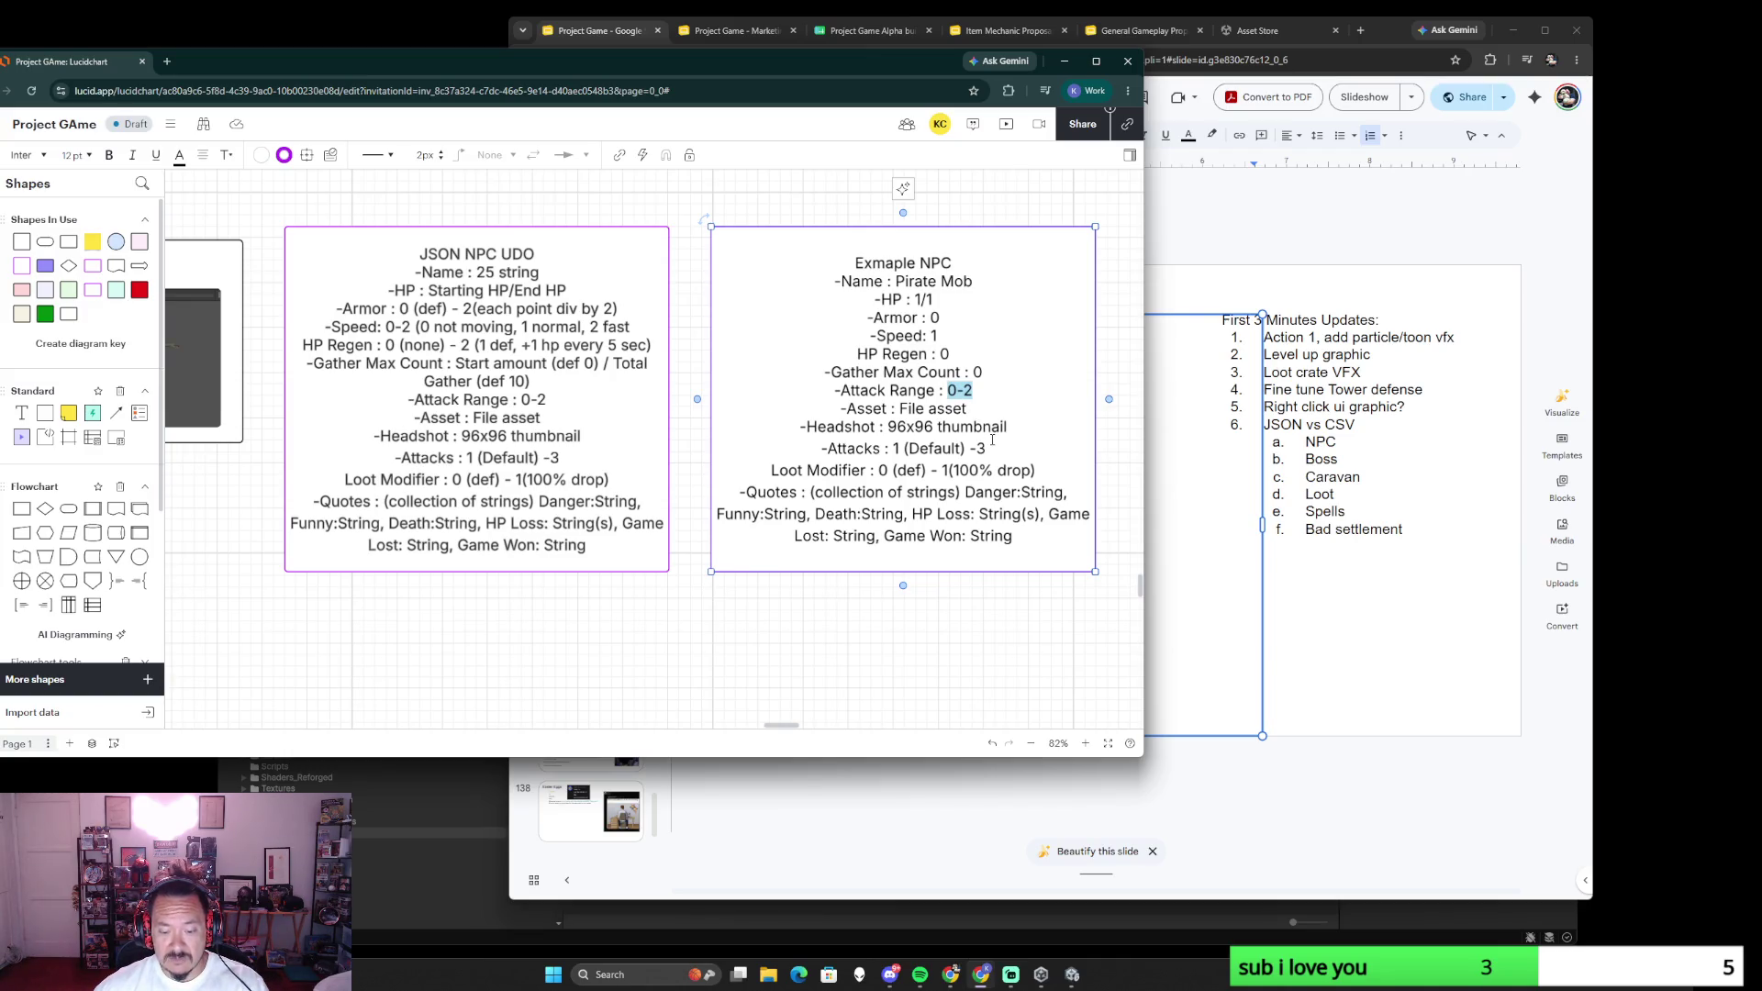
left_click(991, 439)
scroll(984, 439, "down", 5)
scroll(984, 437, "up", 1)
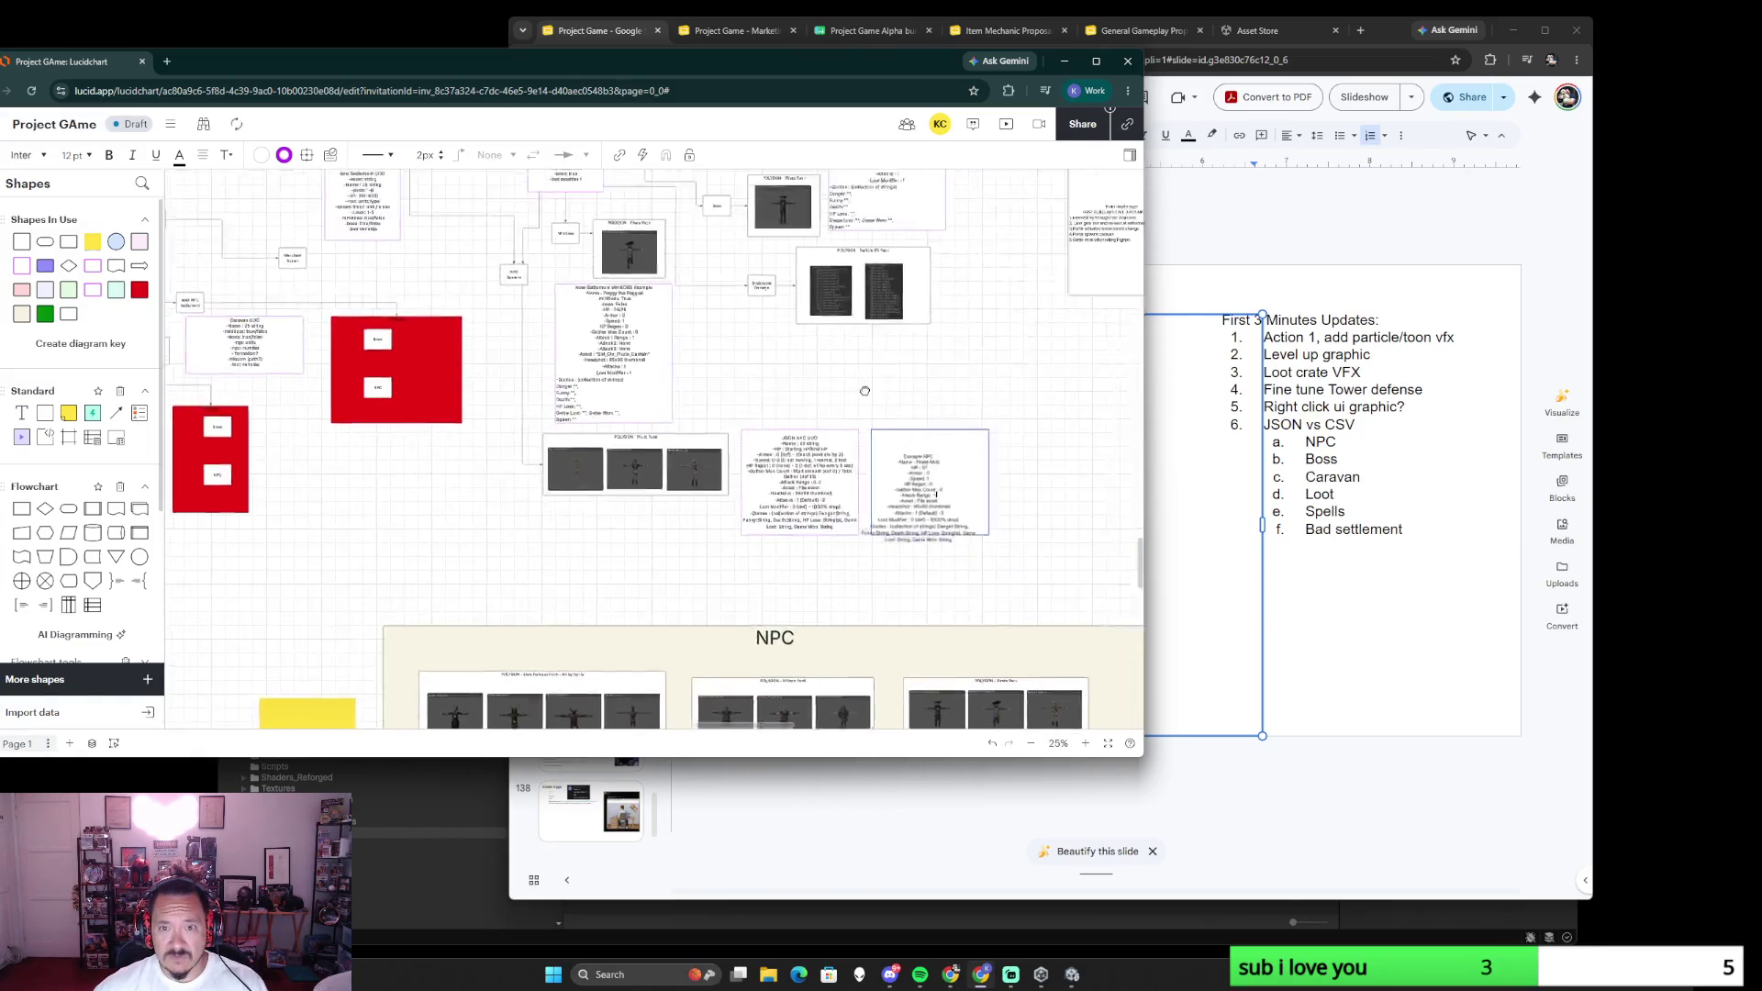
scroll(961, 533, "up", 2)
scroll(961, 533, "up", 1)
scroll(768, 575, "up", 1)
scroll(768, 575, "down", 2)
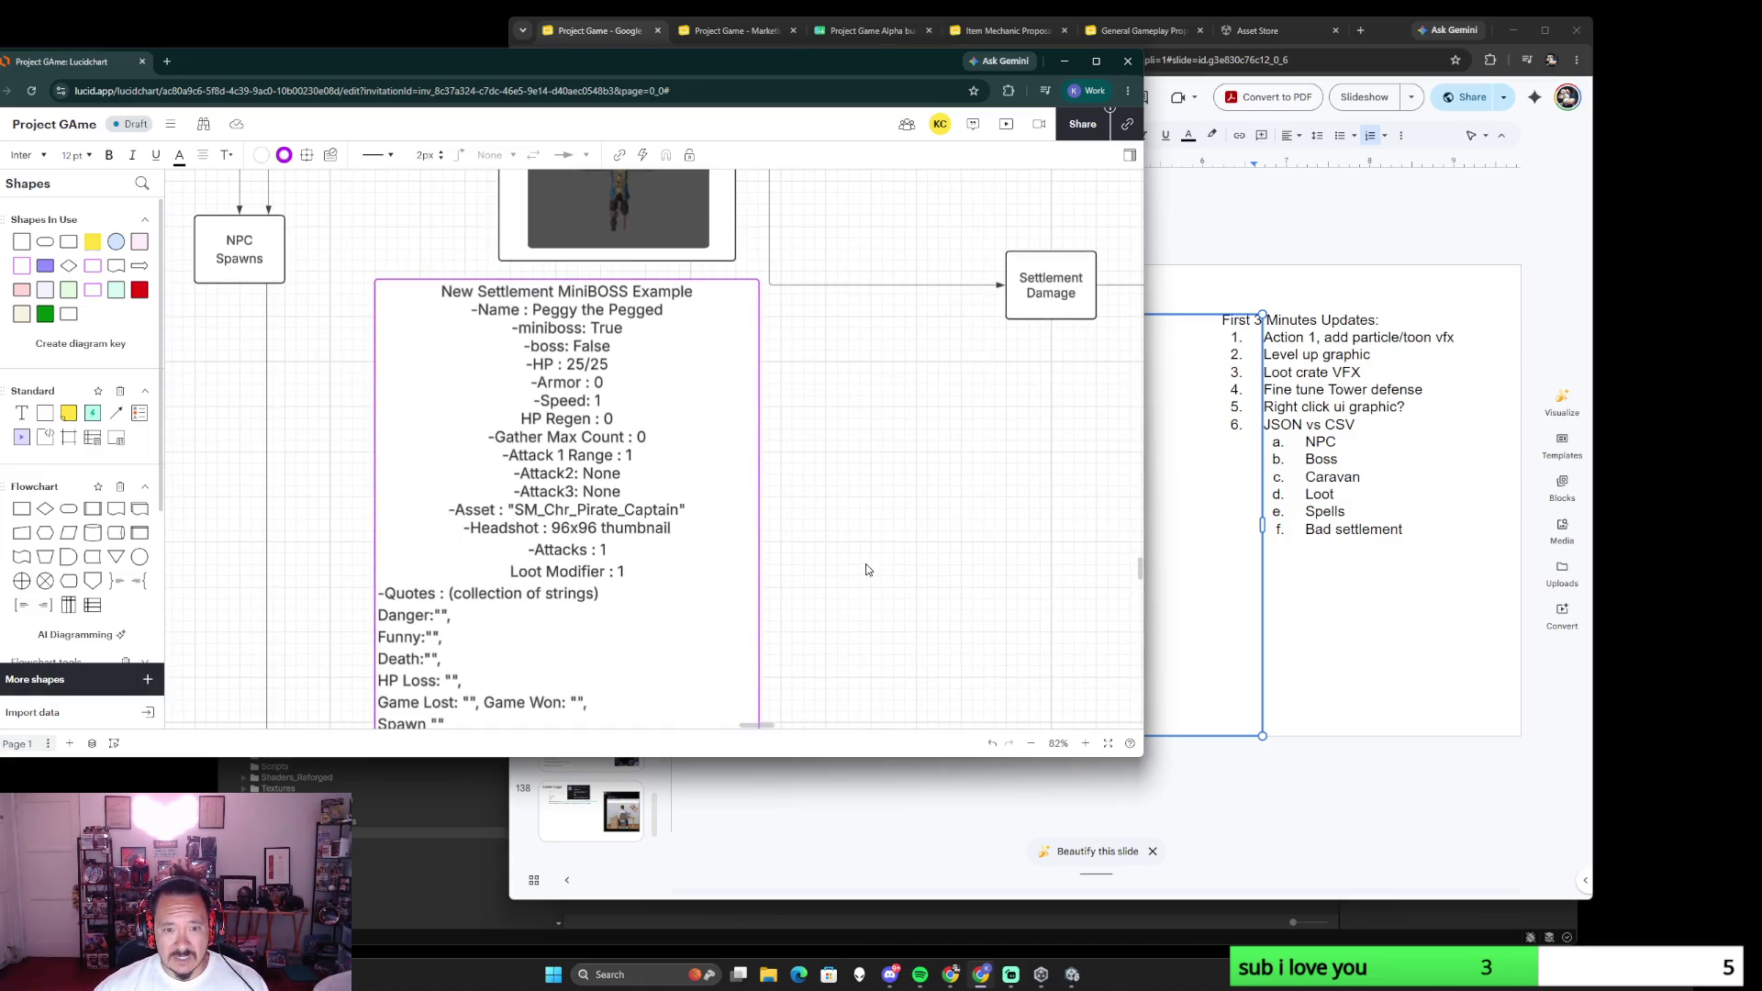
scroll(616, 468, "down", 3)
scroll(614, 413, "down", 2)
scroll(615, 360, "down", 2)
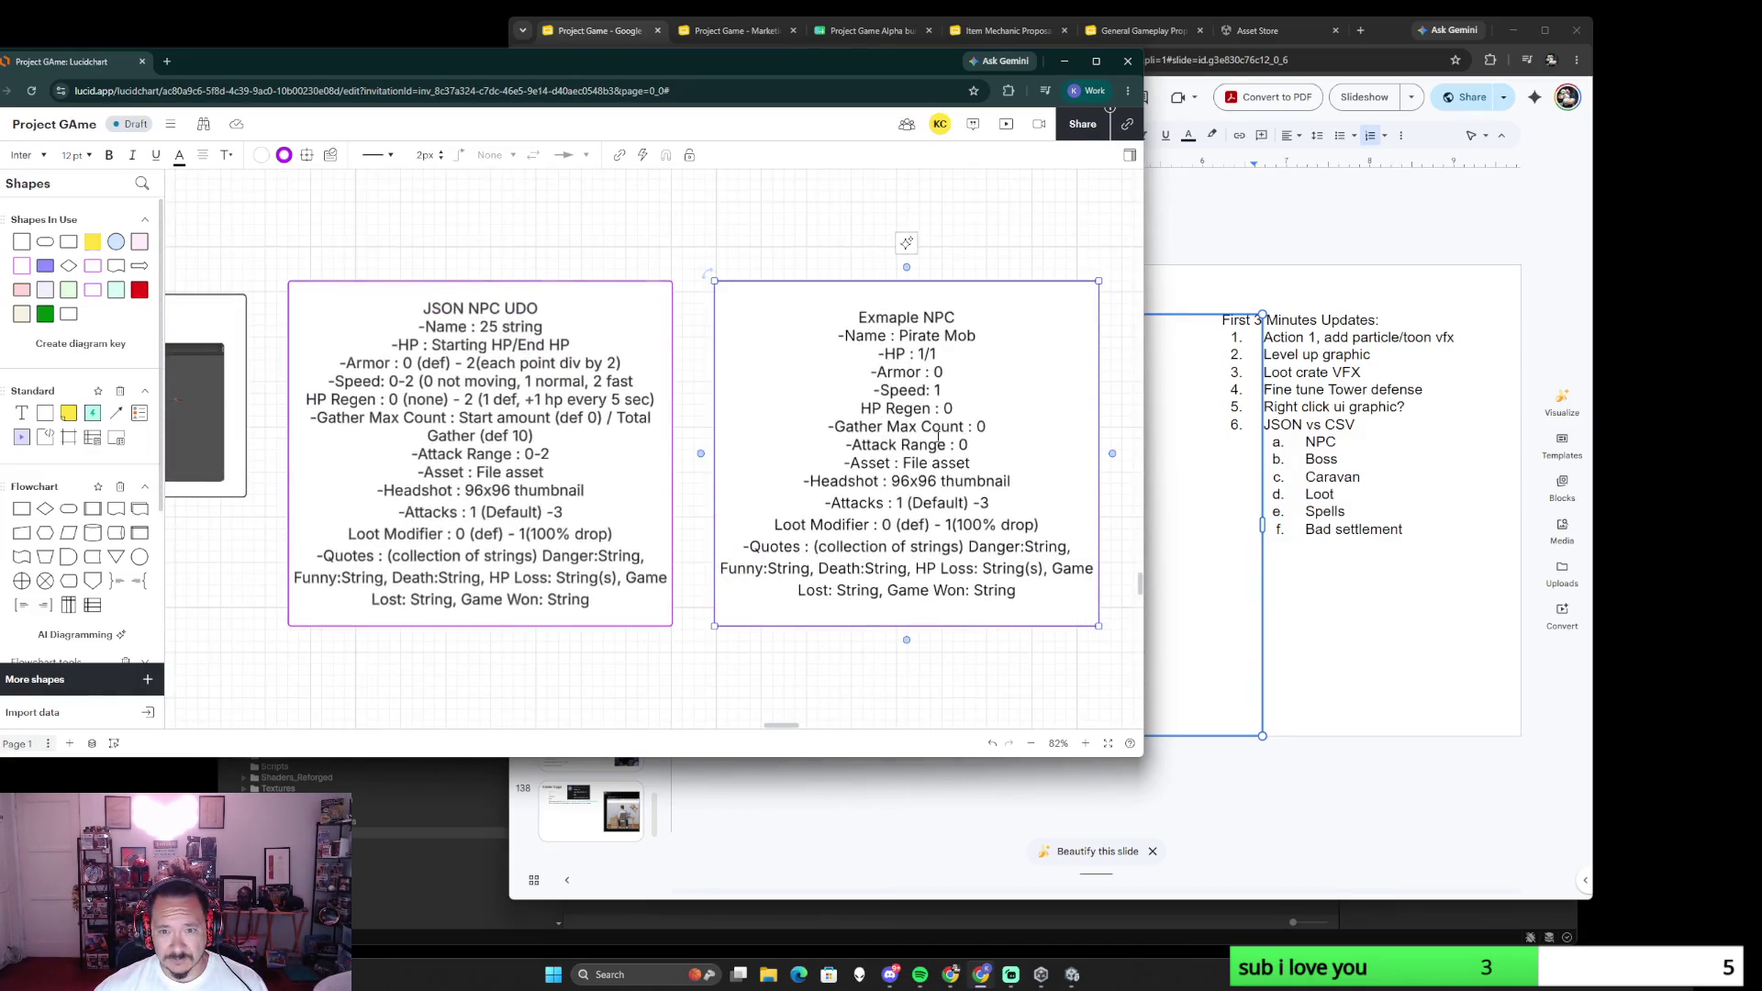
type("1")
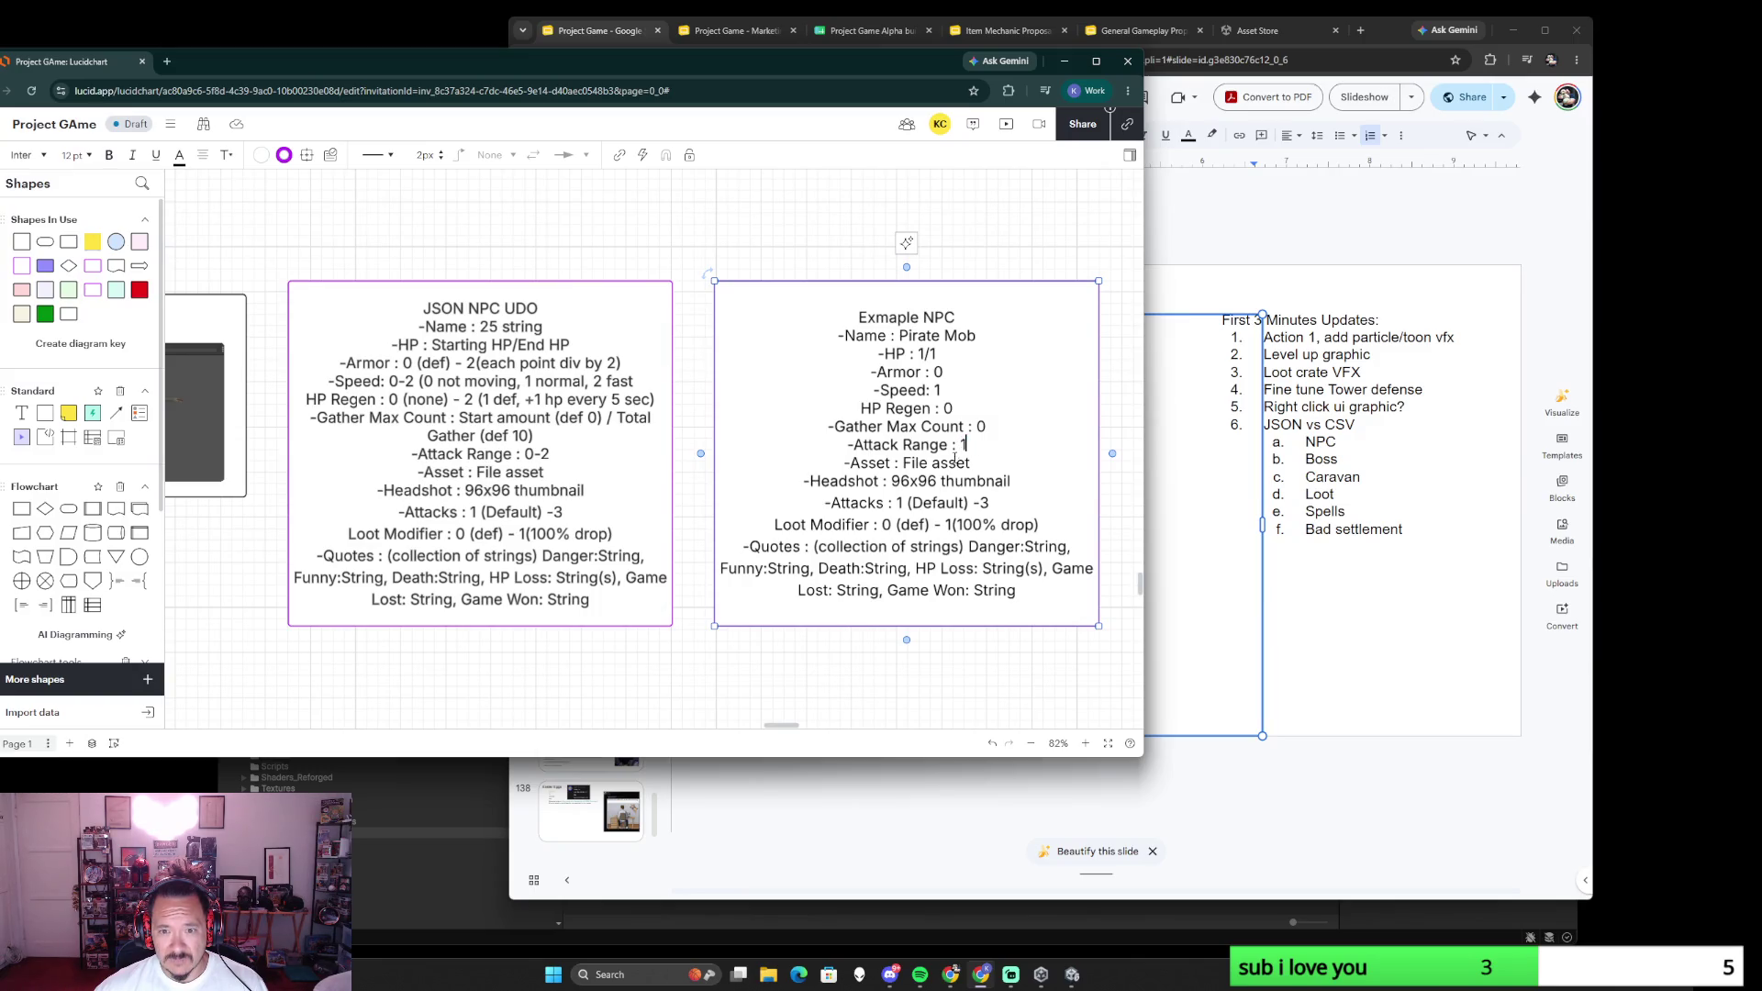
- Edit the Example NPC placeholder and delete the leftover JSON NPC UDO box
left_click_drag(974, 464, 903, 462)
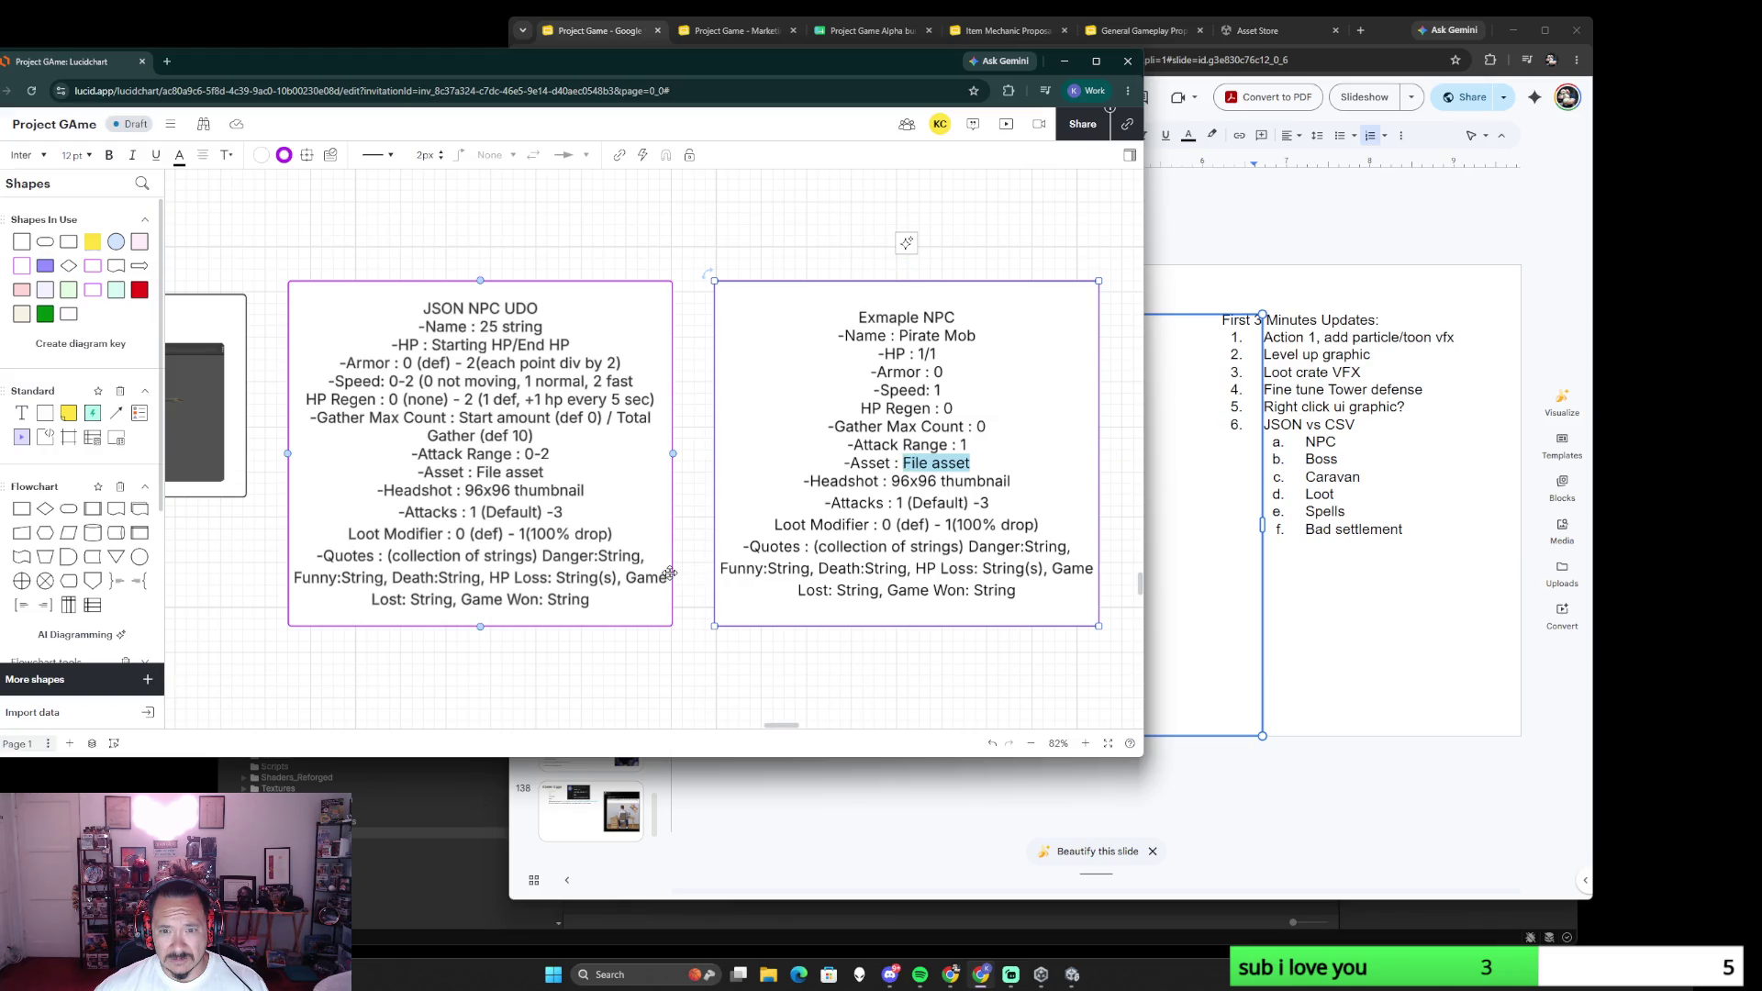
scroll(669, 572, "left", 5)
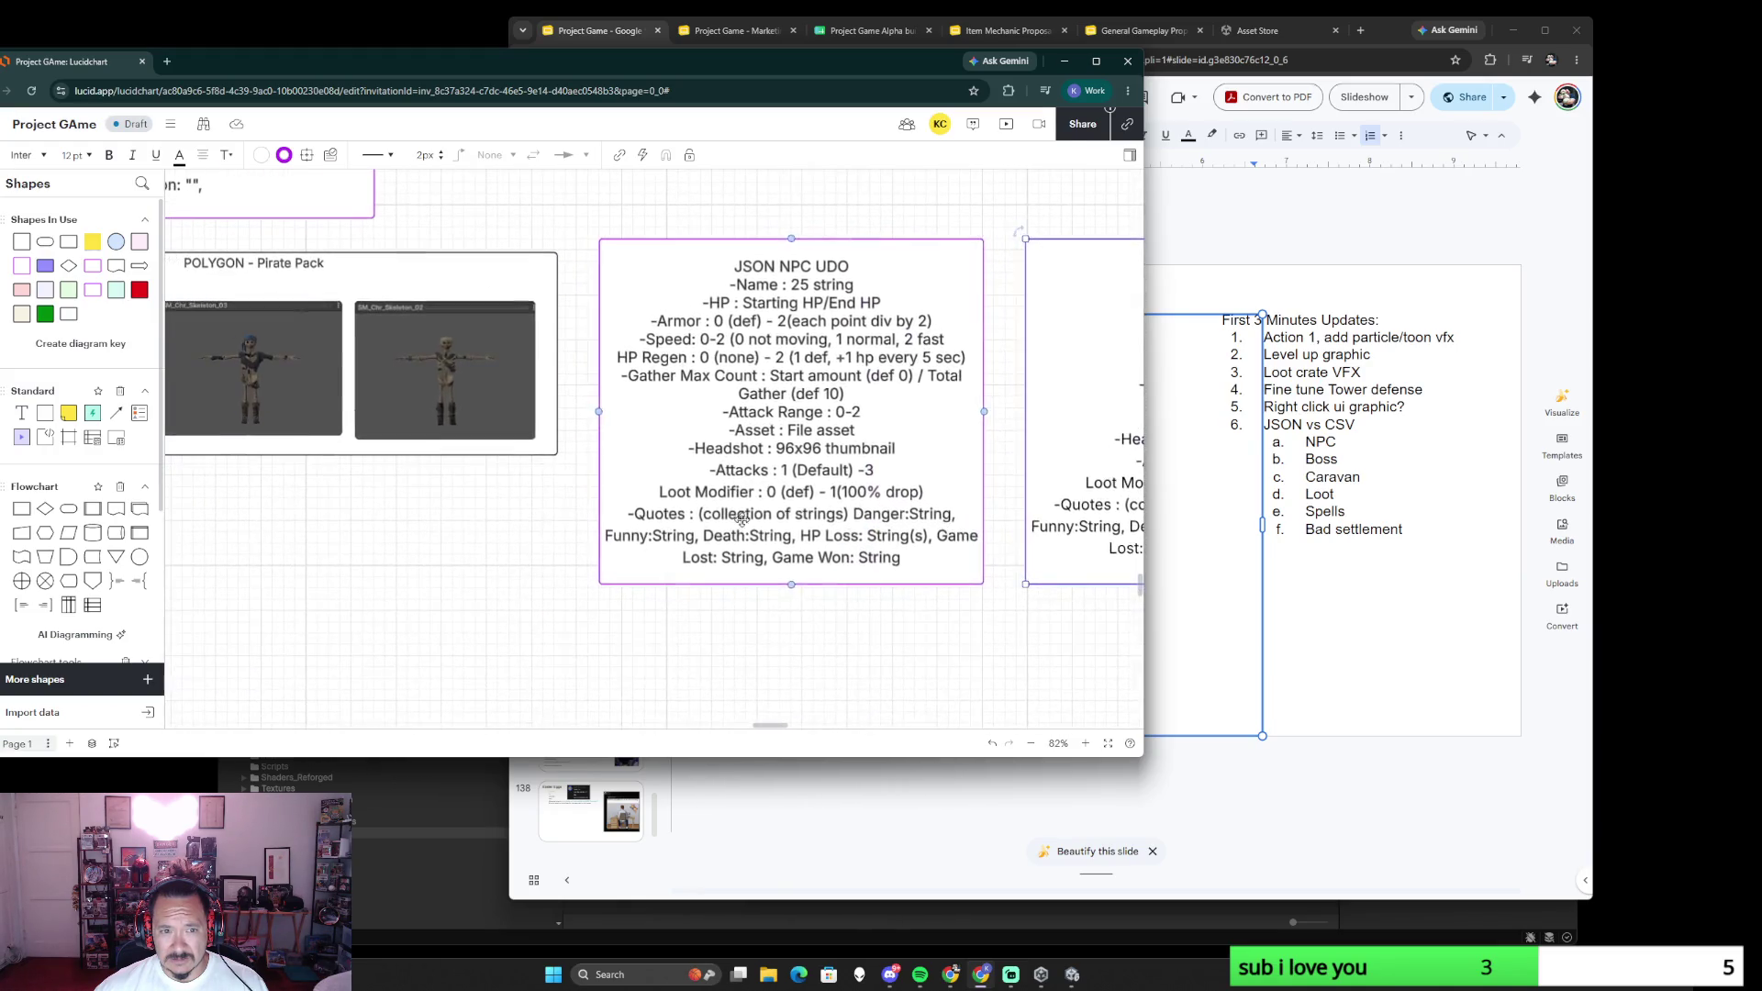
scroll(763, 545, "left", 2)
scroll(762, 546, "left", 1)
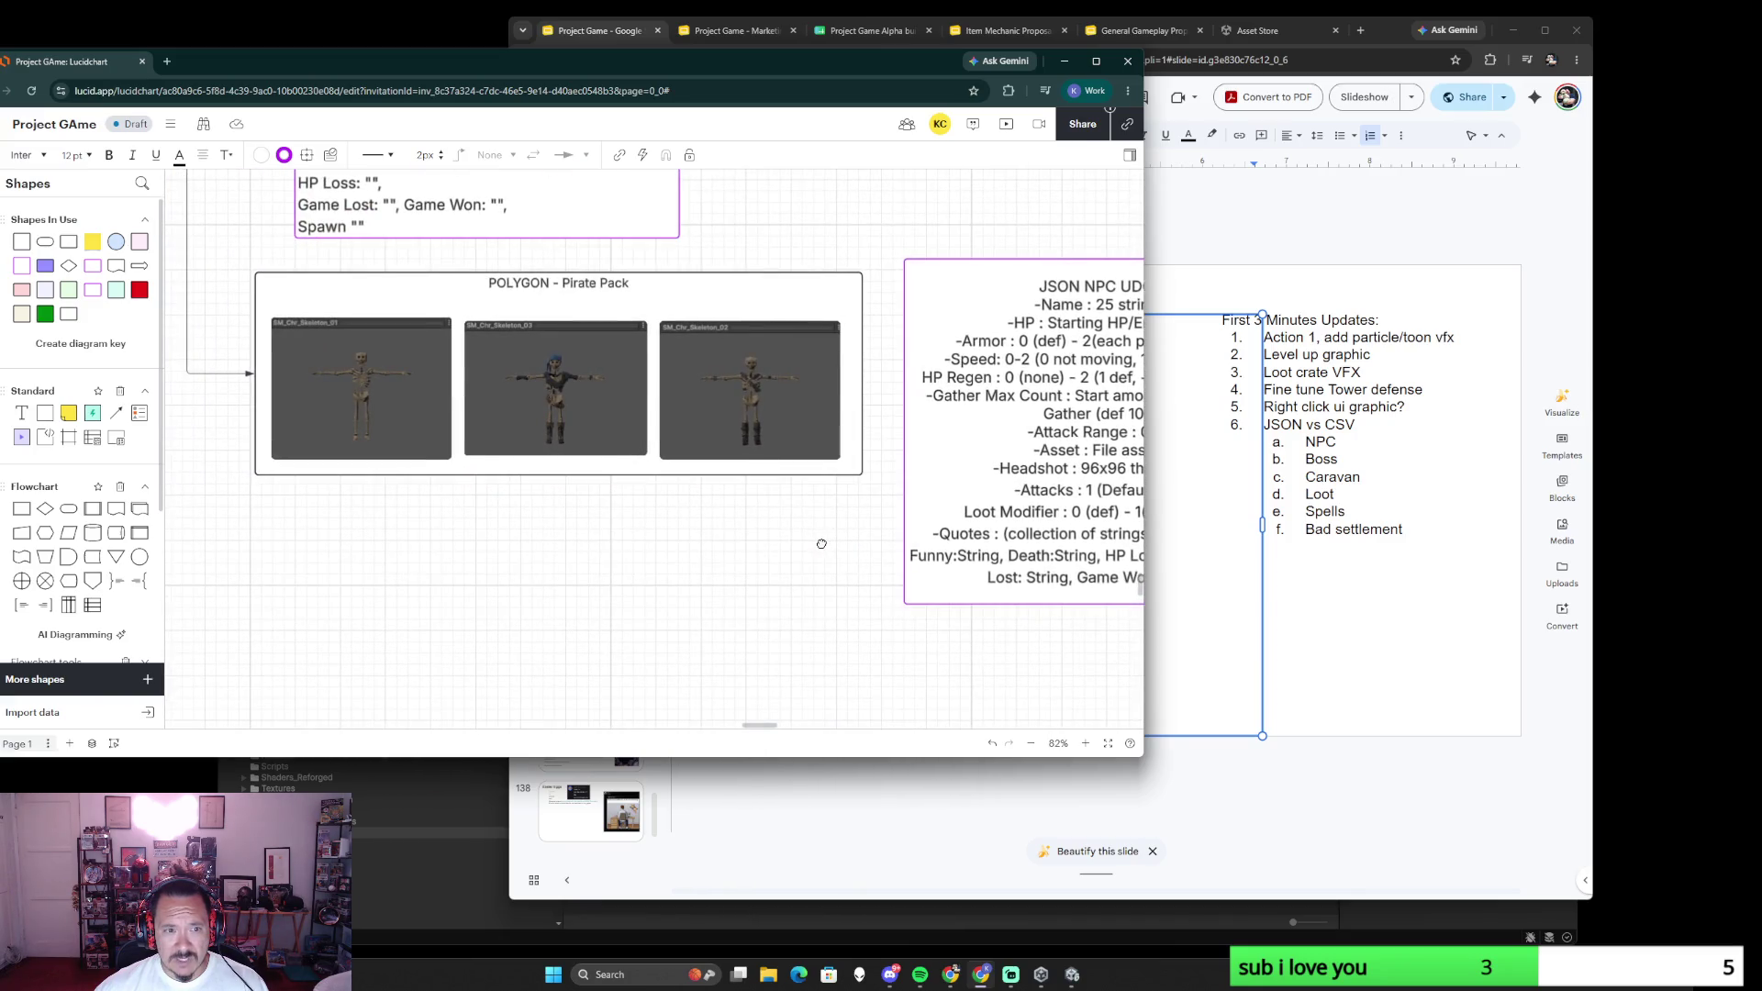
scroll(820, 544, "right", 2)
scroll(689, 523, "right", 3)
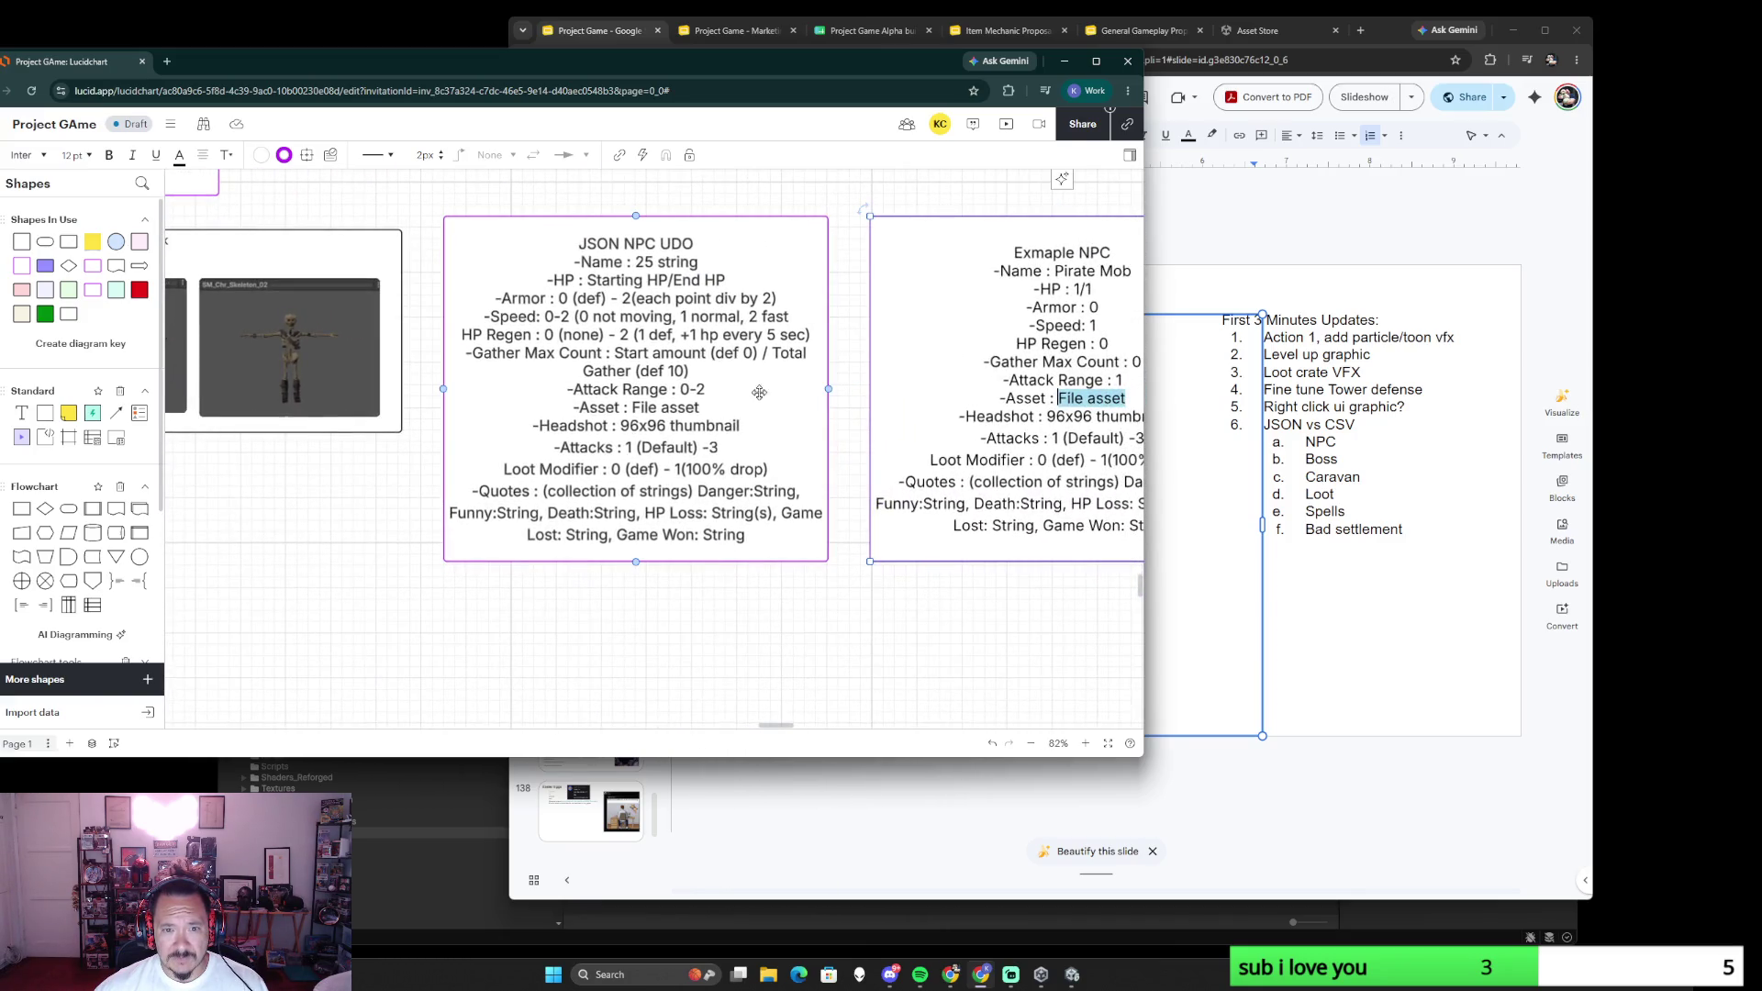
left_click(756, 304)
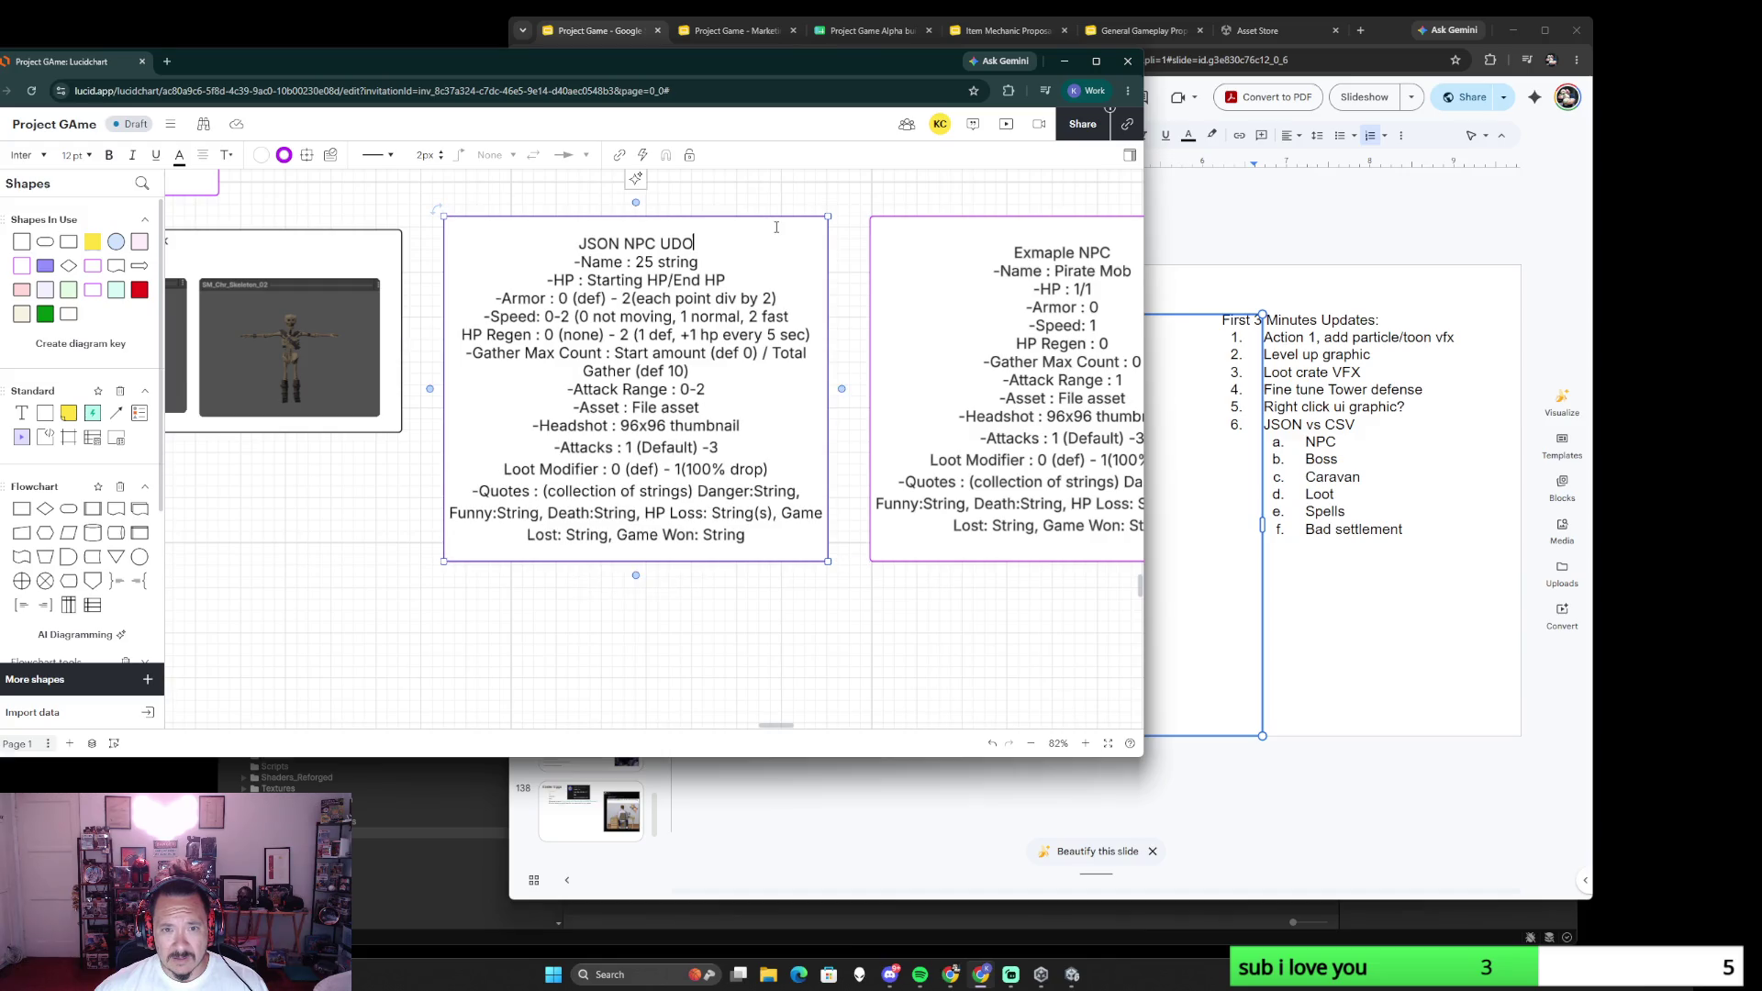
key("Delete")
left_click(850, 194)
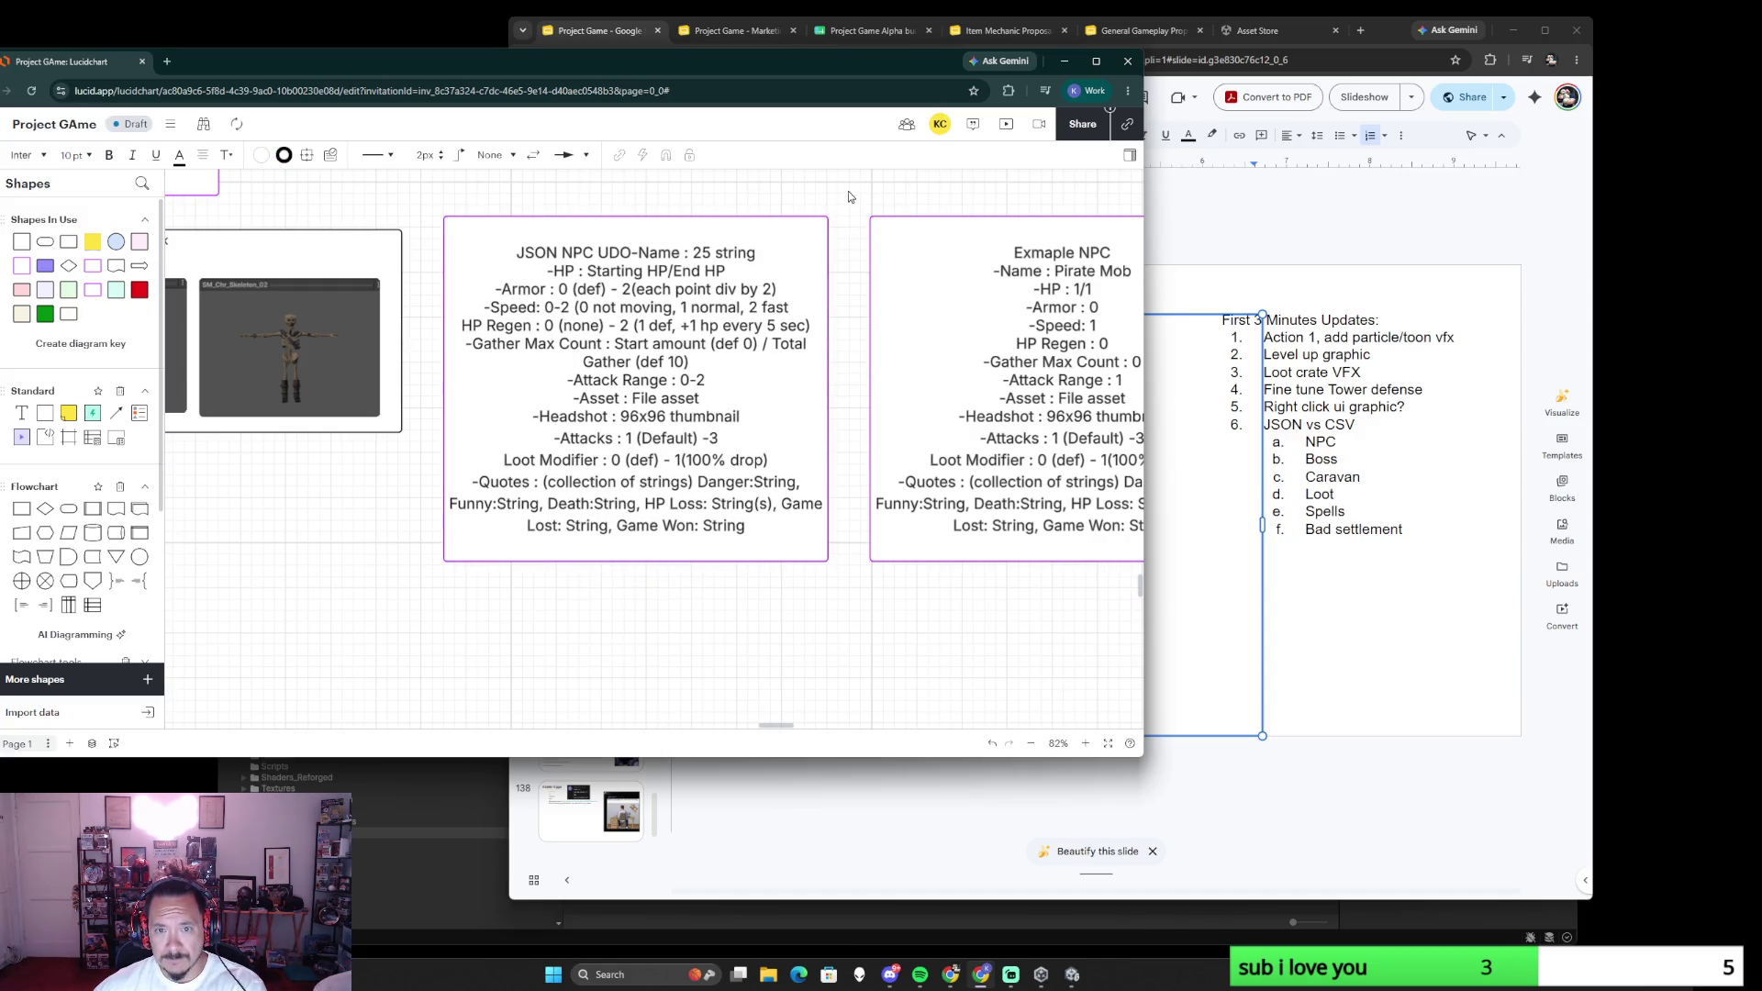
key("Delete")
- Move the Example NPC box beneath the POLYGON - Pirate Pack images
left_click_drag(904, 236, 497, 279)
scroll(578, 385, "left", 5)
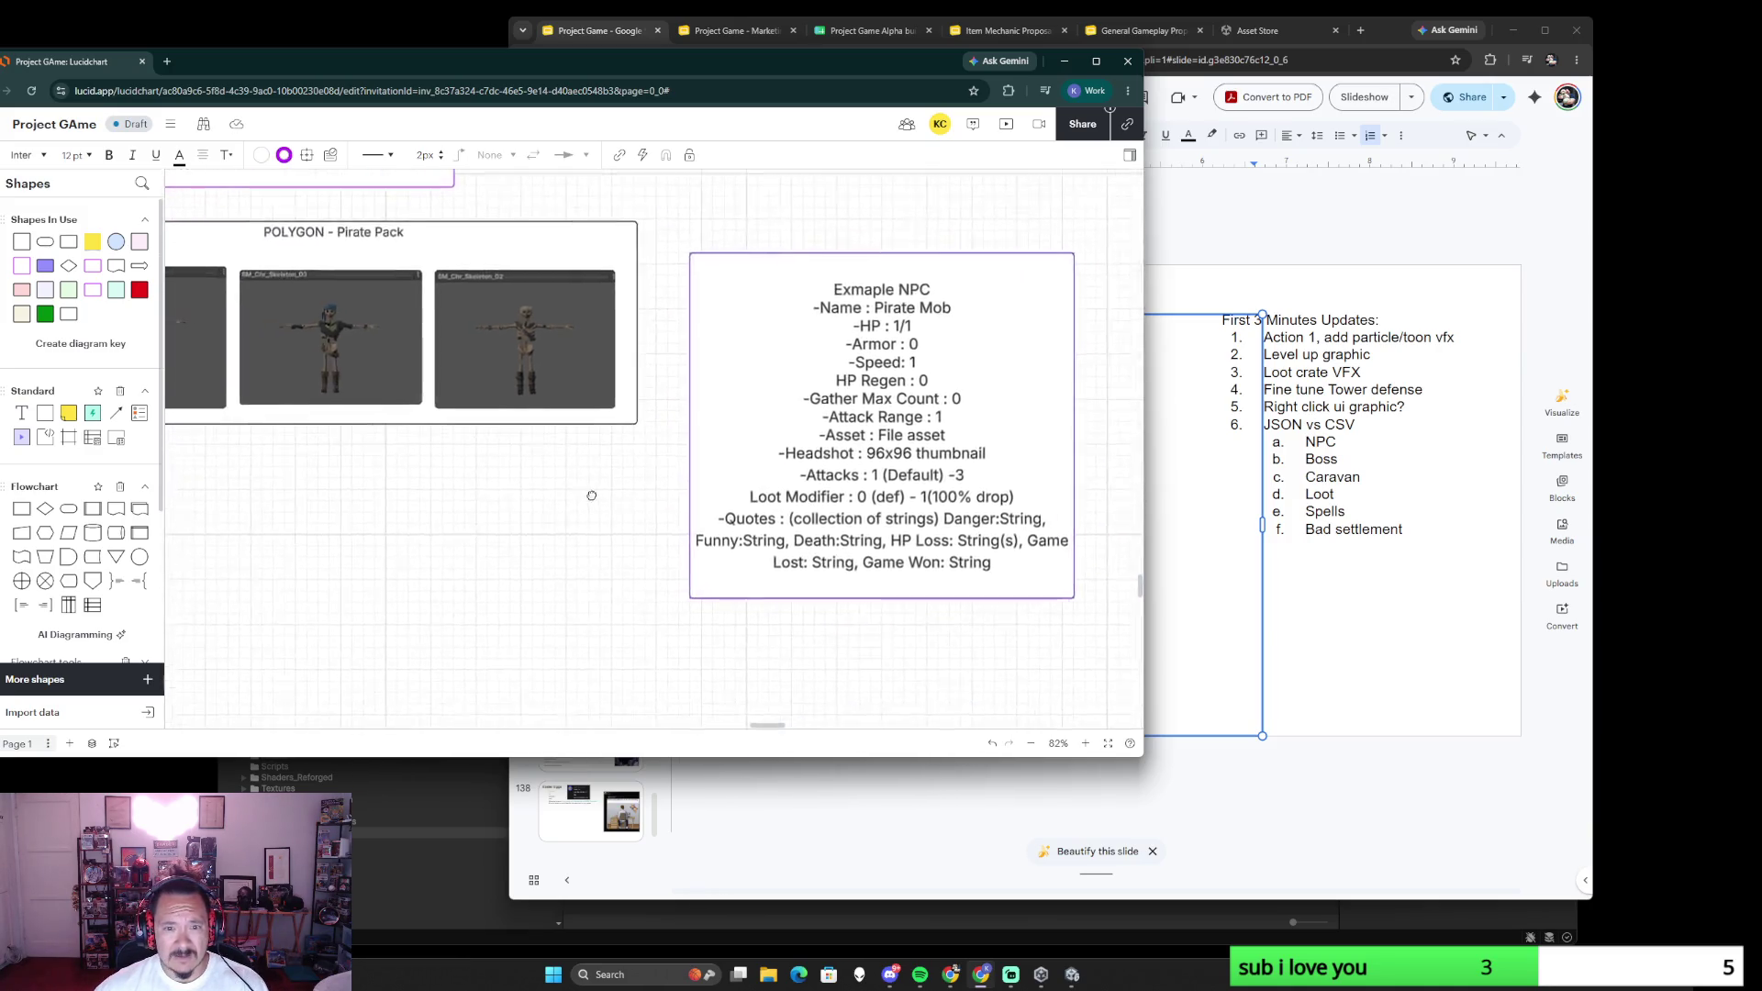
left_click_drag(863, 289, 305, 471)
scroll(617, 548, "down", 2)
scroll(617, 547, "left", 4)
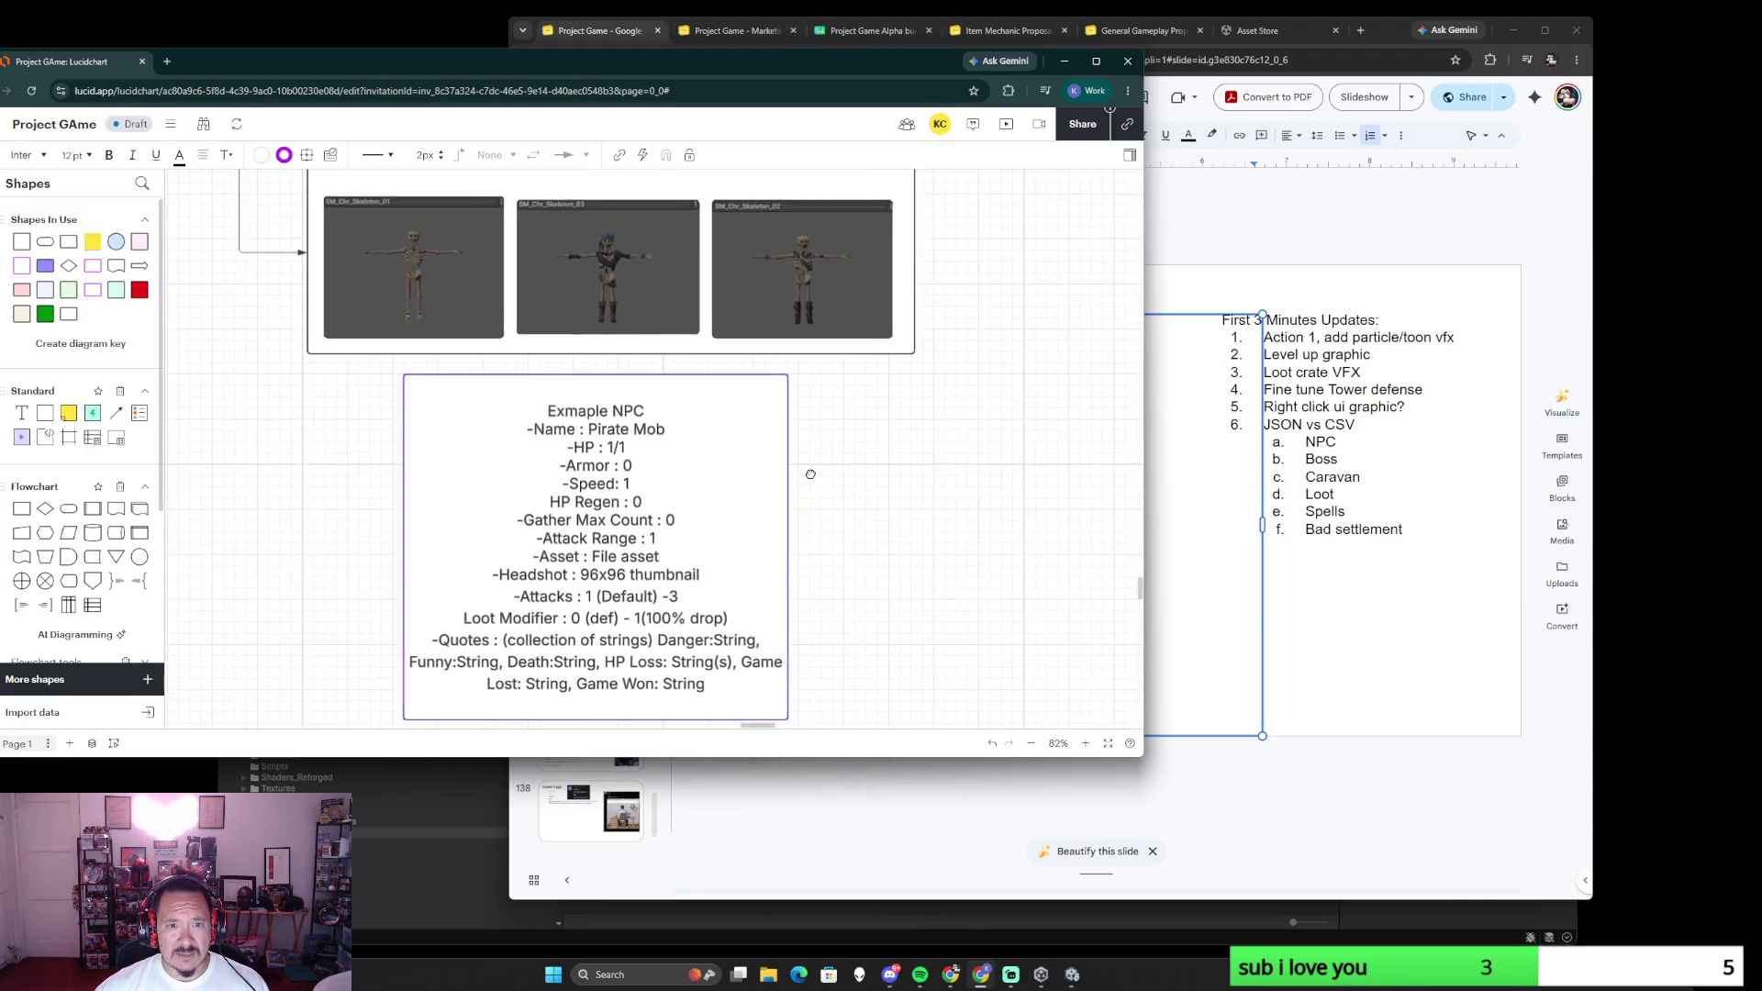
scroll(666, 570, "left", 1)
- Replace File asset with the three SM skeleton asset names
double_click(647, 539)
left_click(676, 539)
left_click_drag(676, 539, 608, 539)
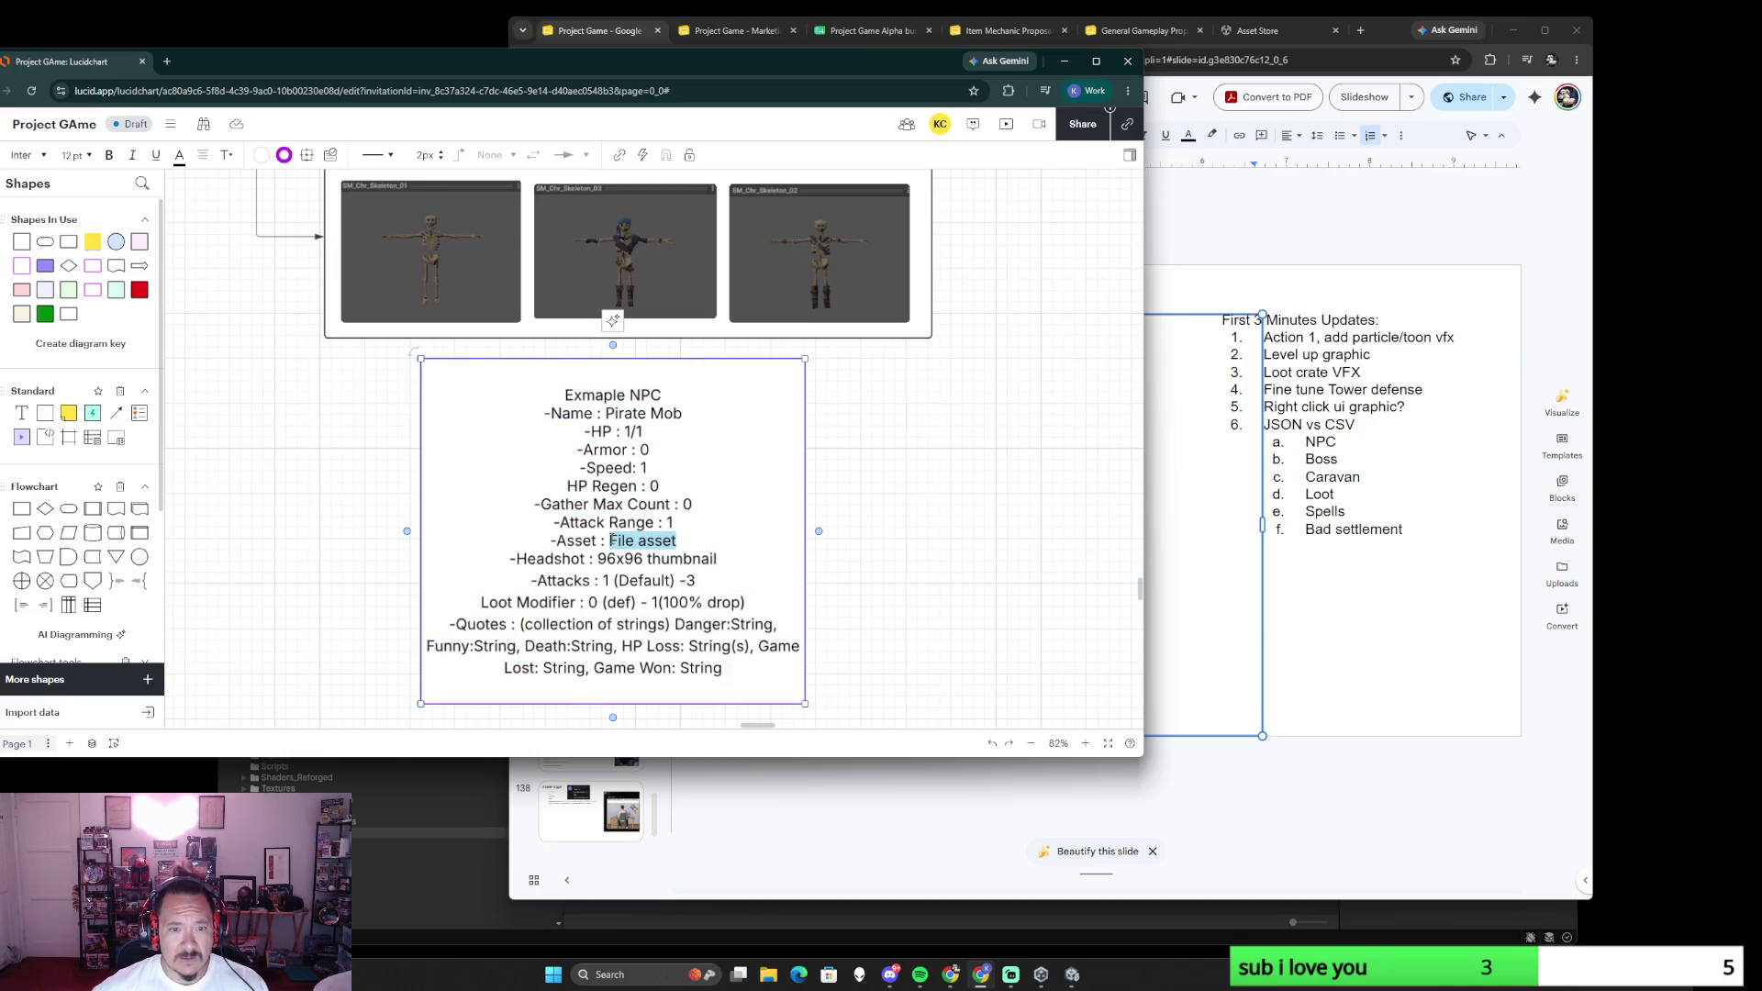
type("\"SM_CH")
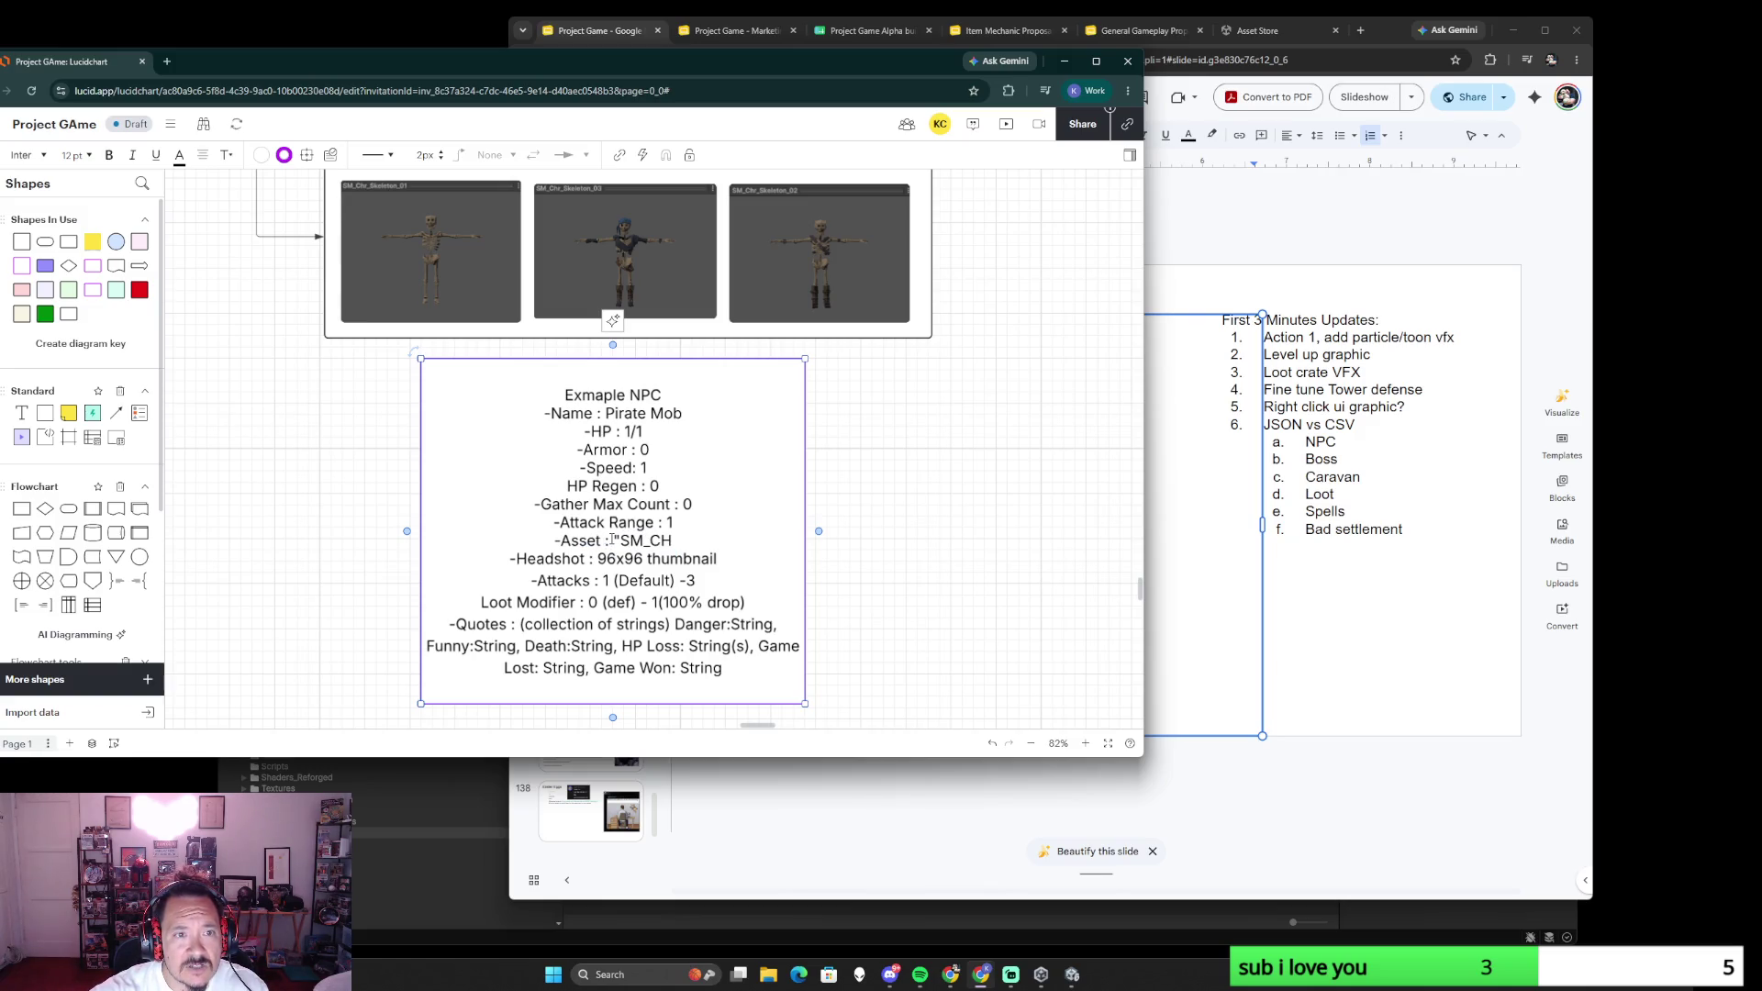
key("BackSpace")
key("BackSpace")
key("BackSpace")
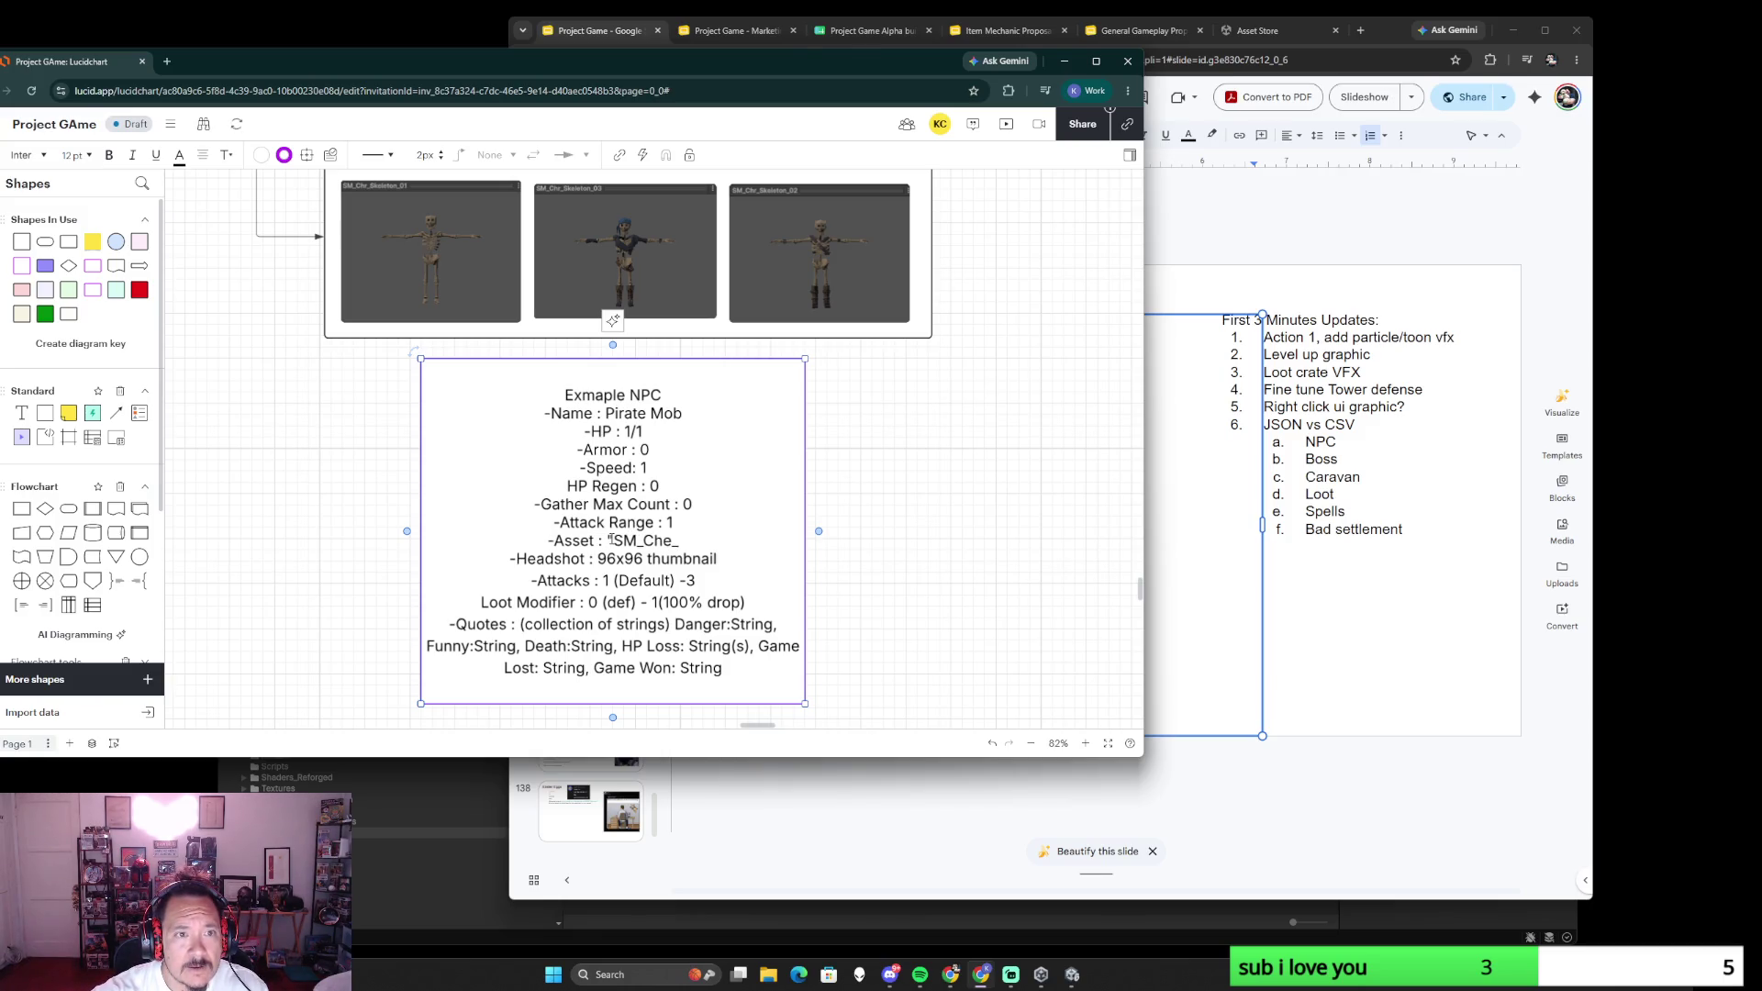
type("Skele")
type("ton_01,\" \"SM")
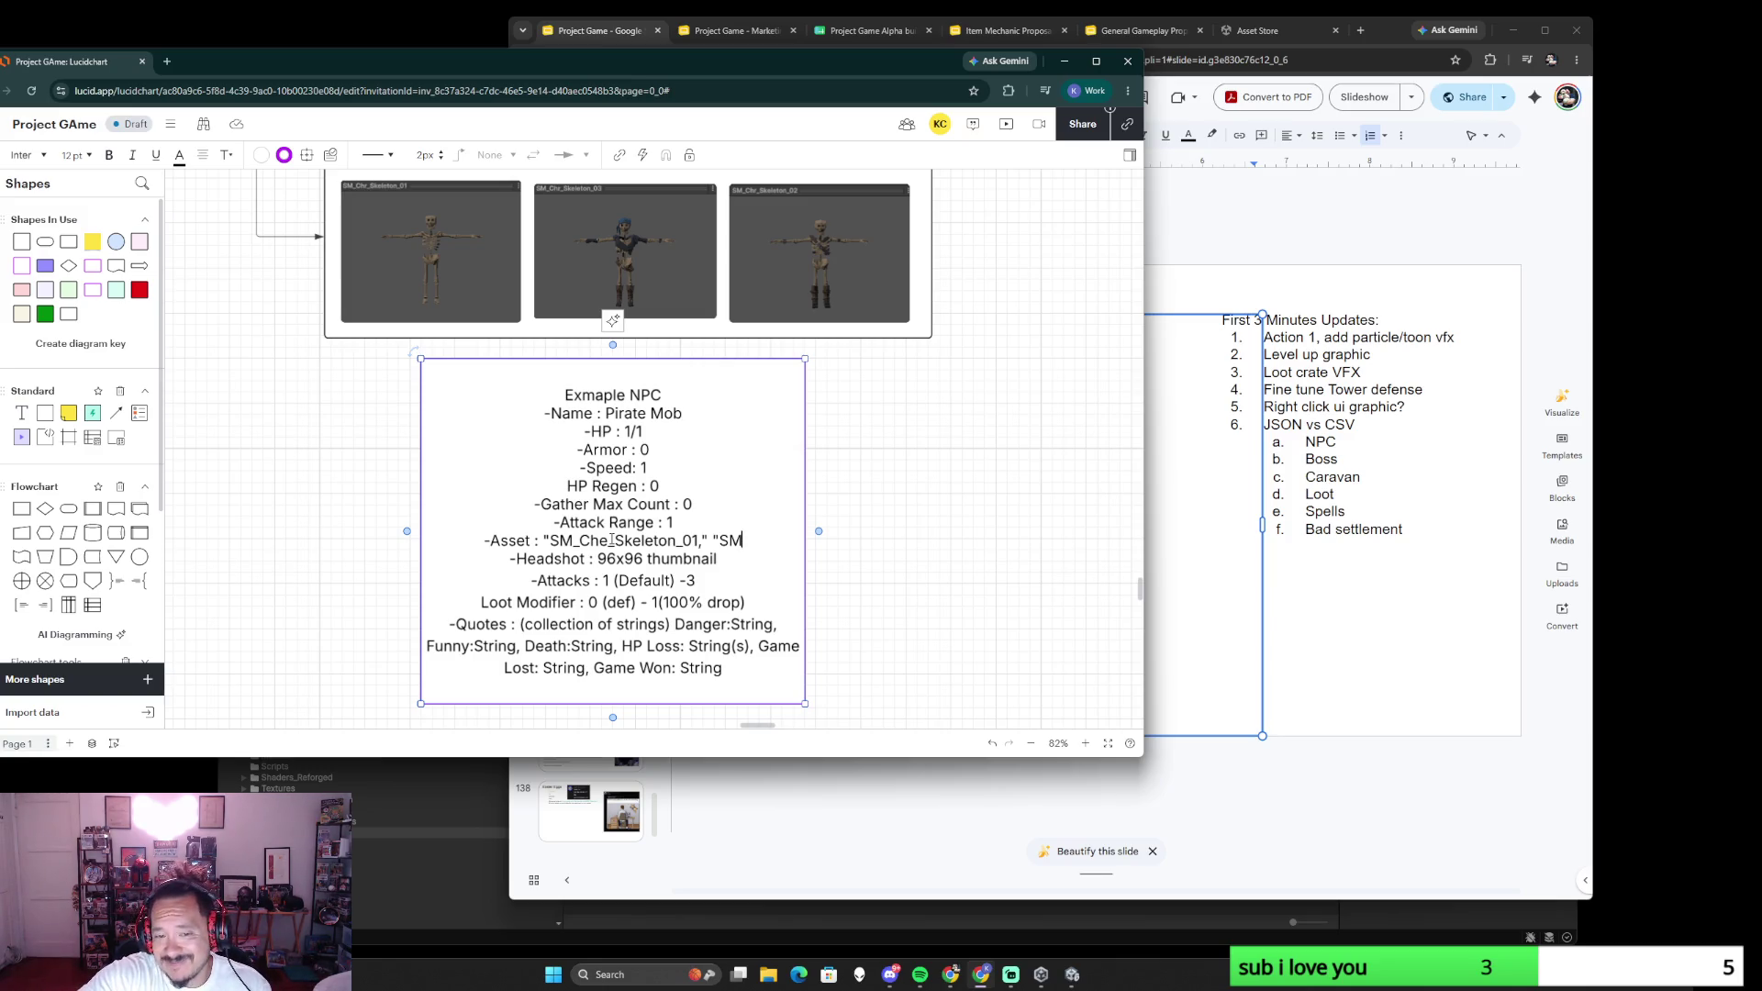
type("_")
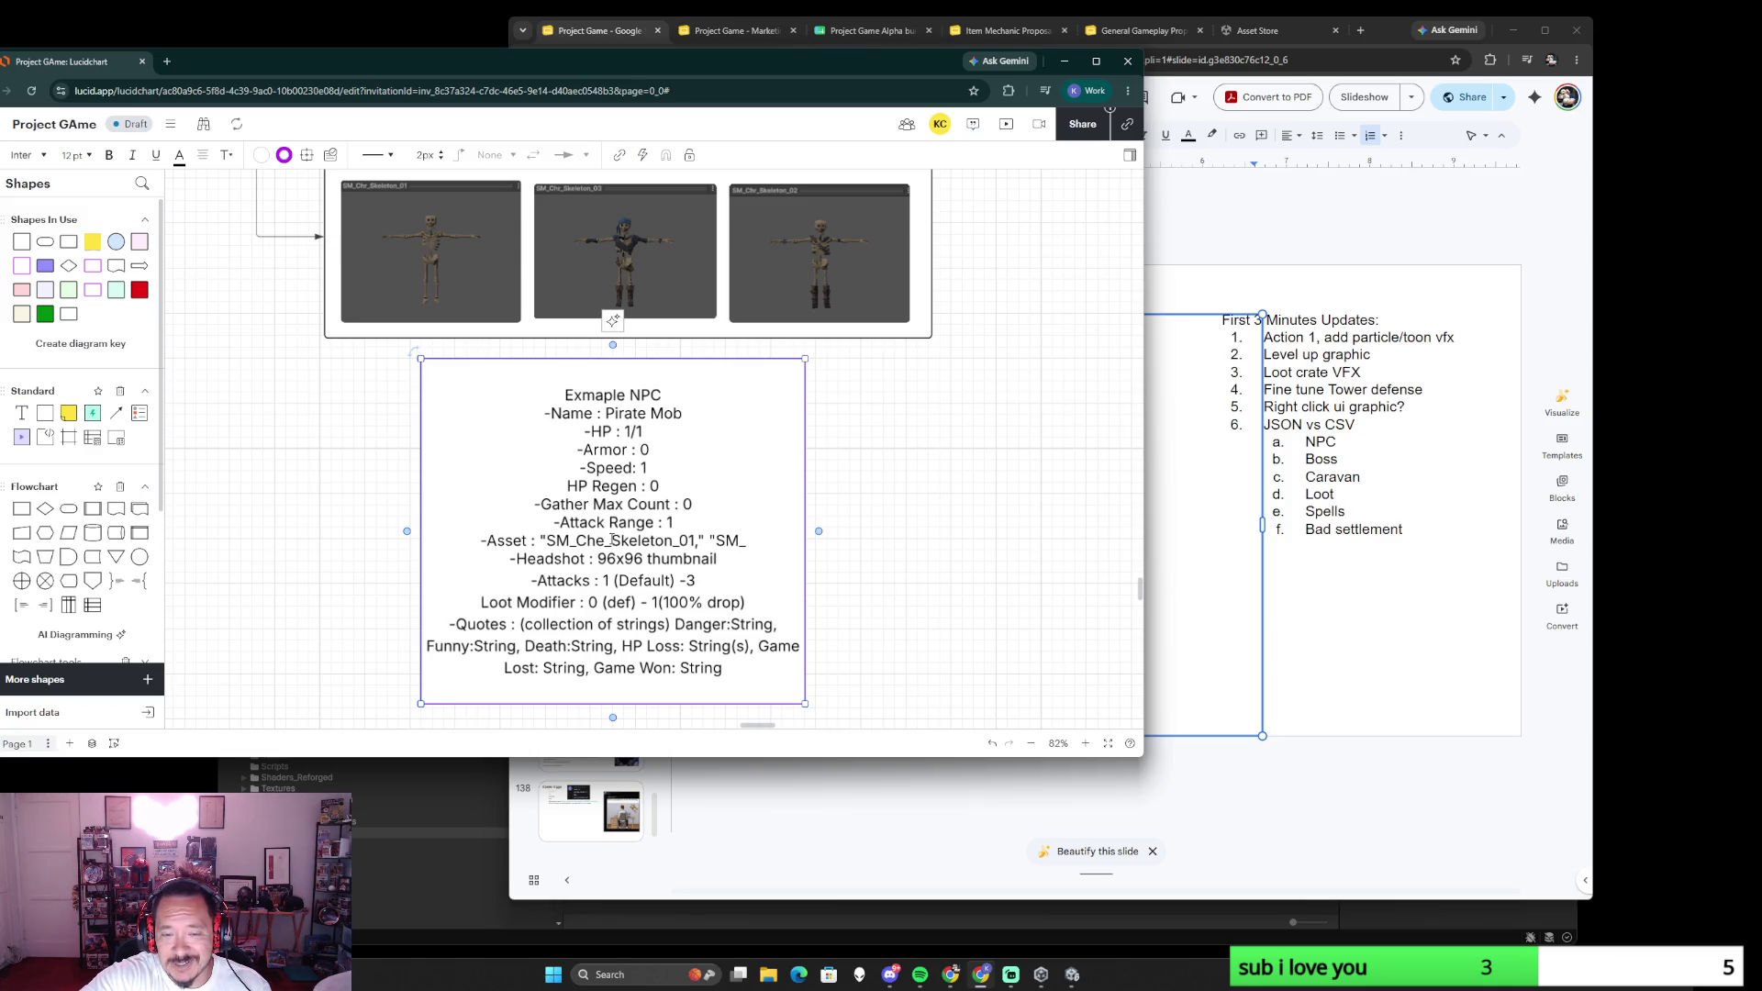
type("Chr_Skeleton_03\",")
type(" \"")
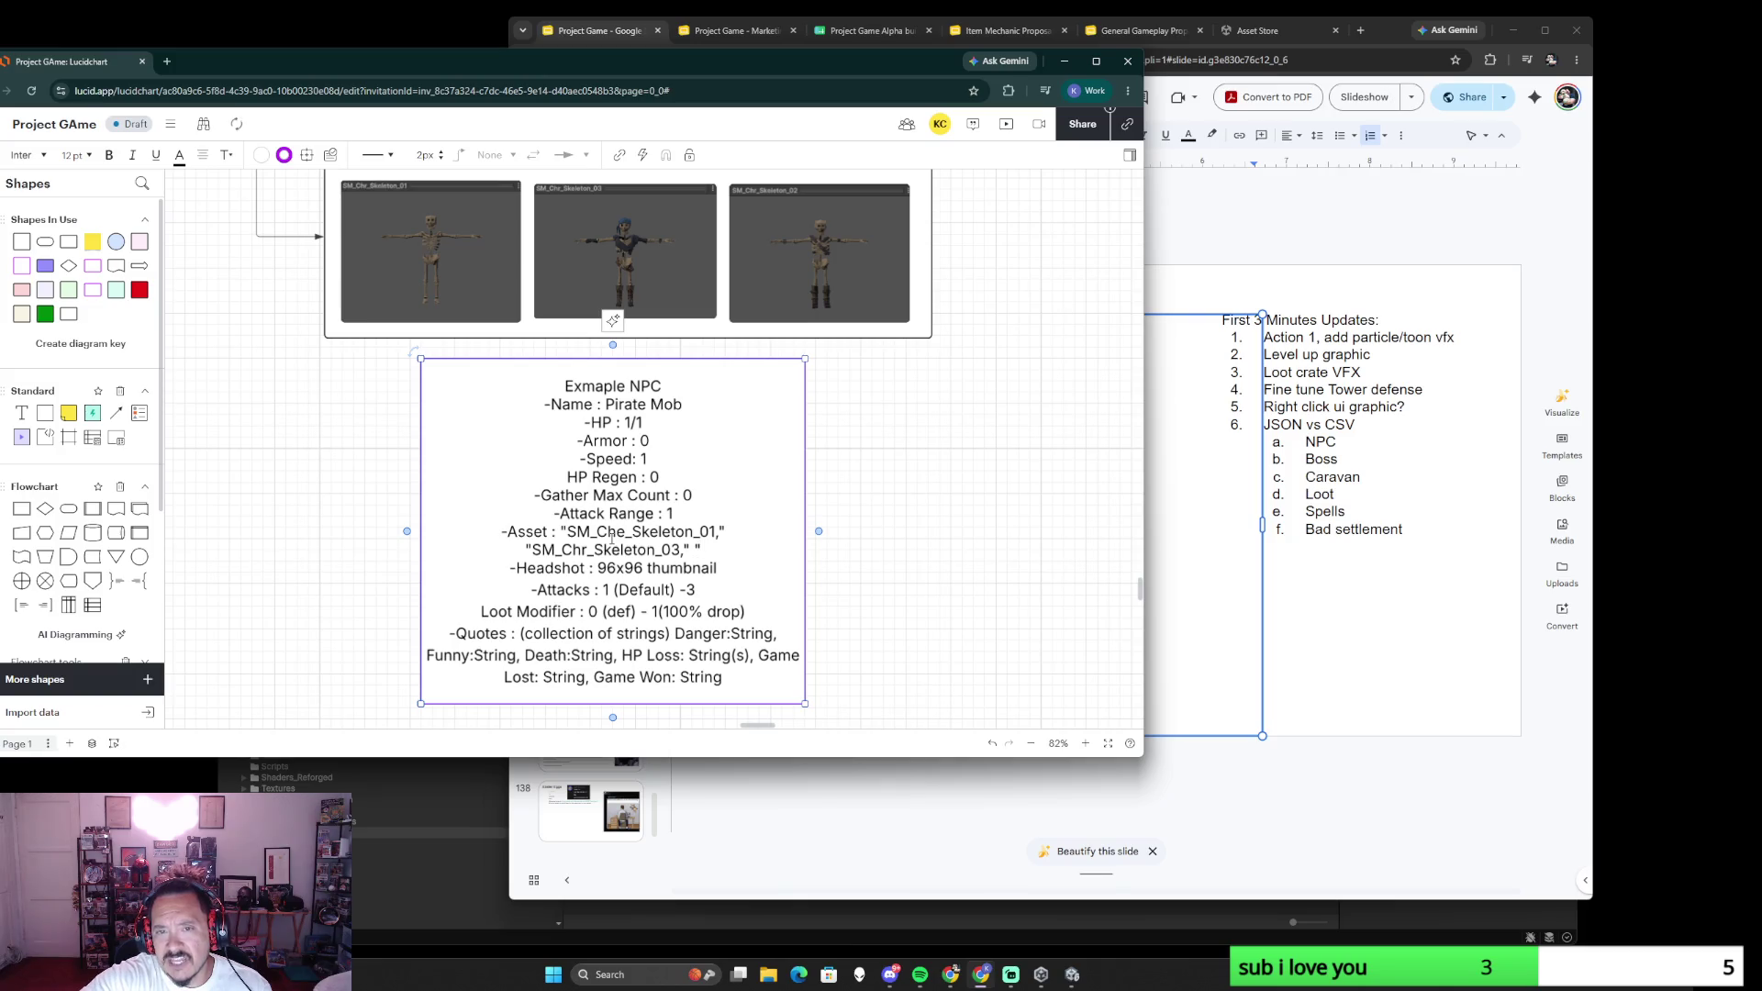
type("SM_Chr_Skele")
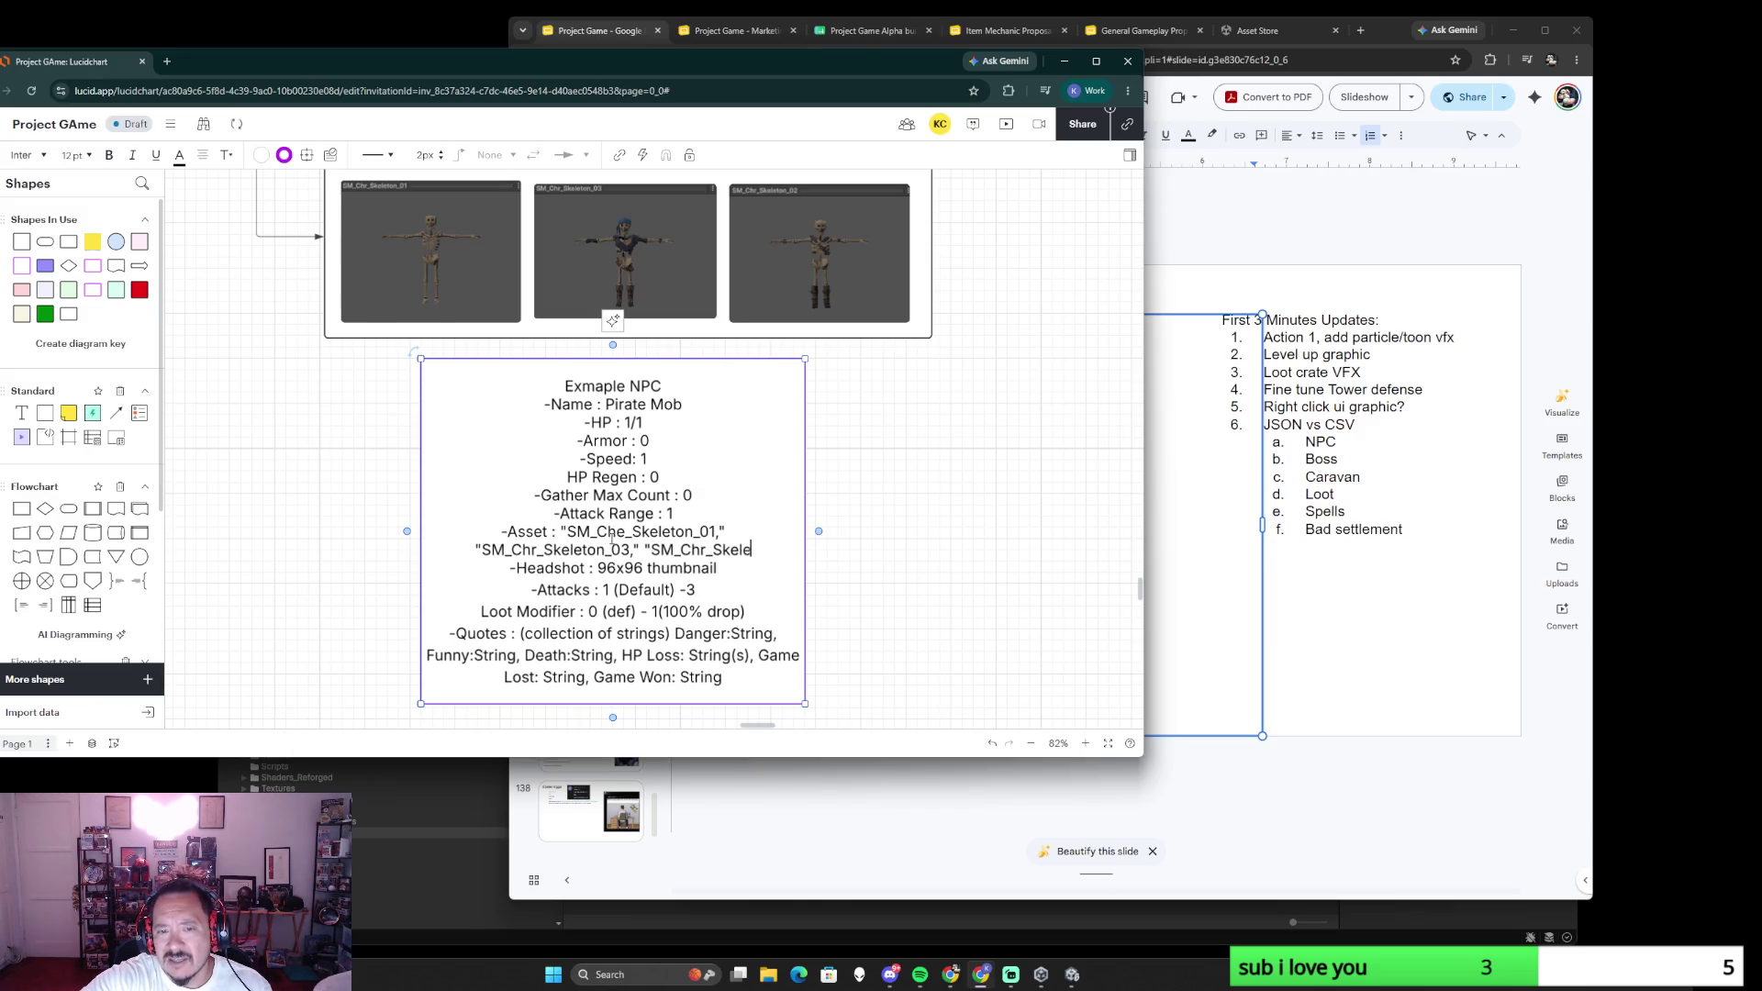
type("ton_03")
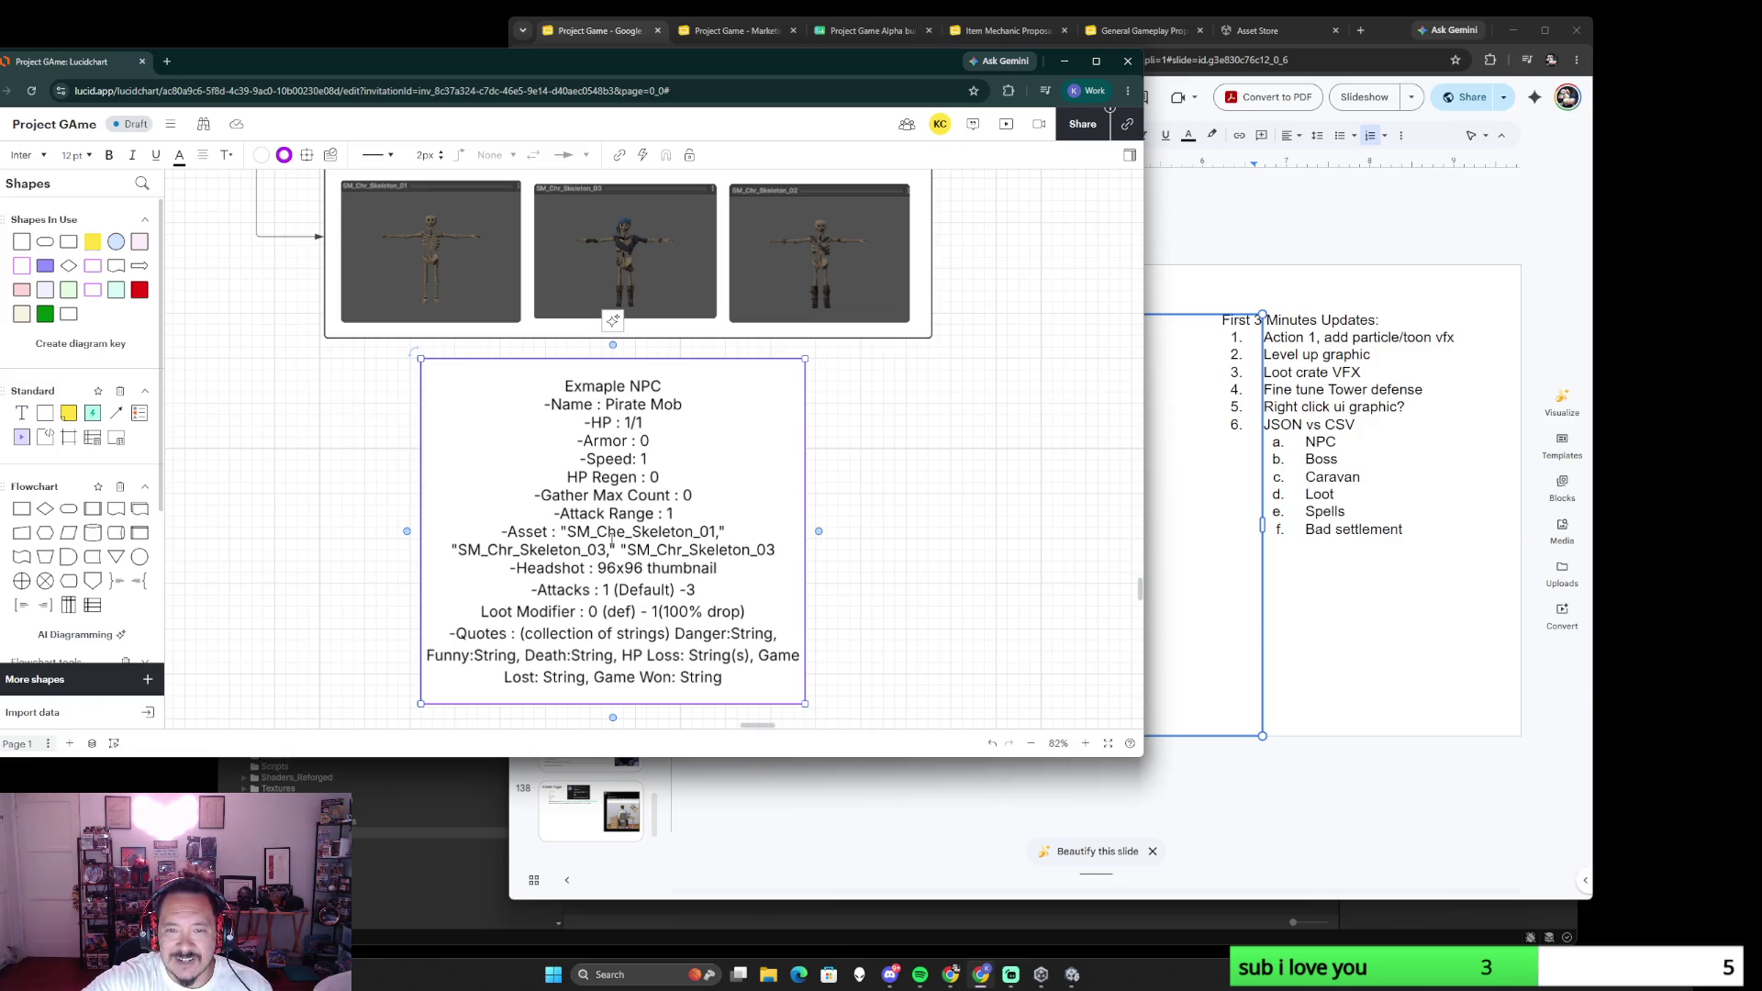
key("BackSpace")
type("2")
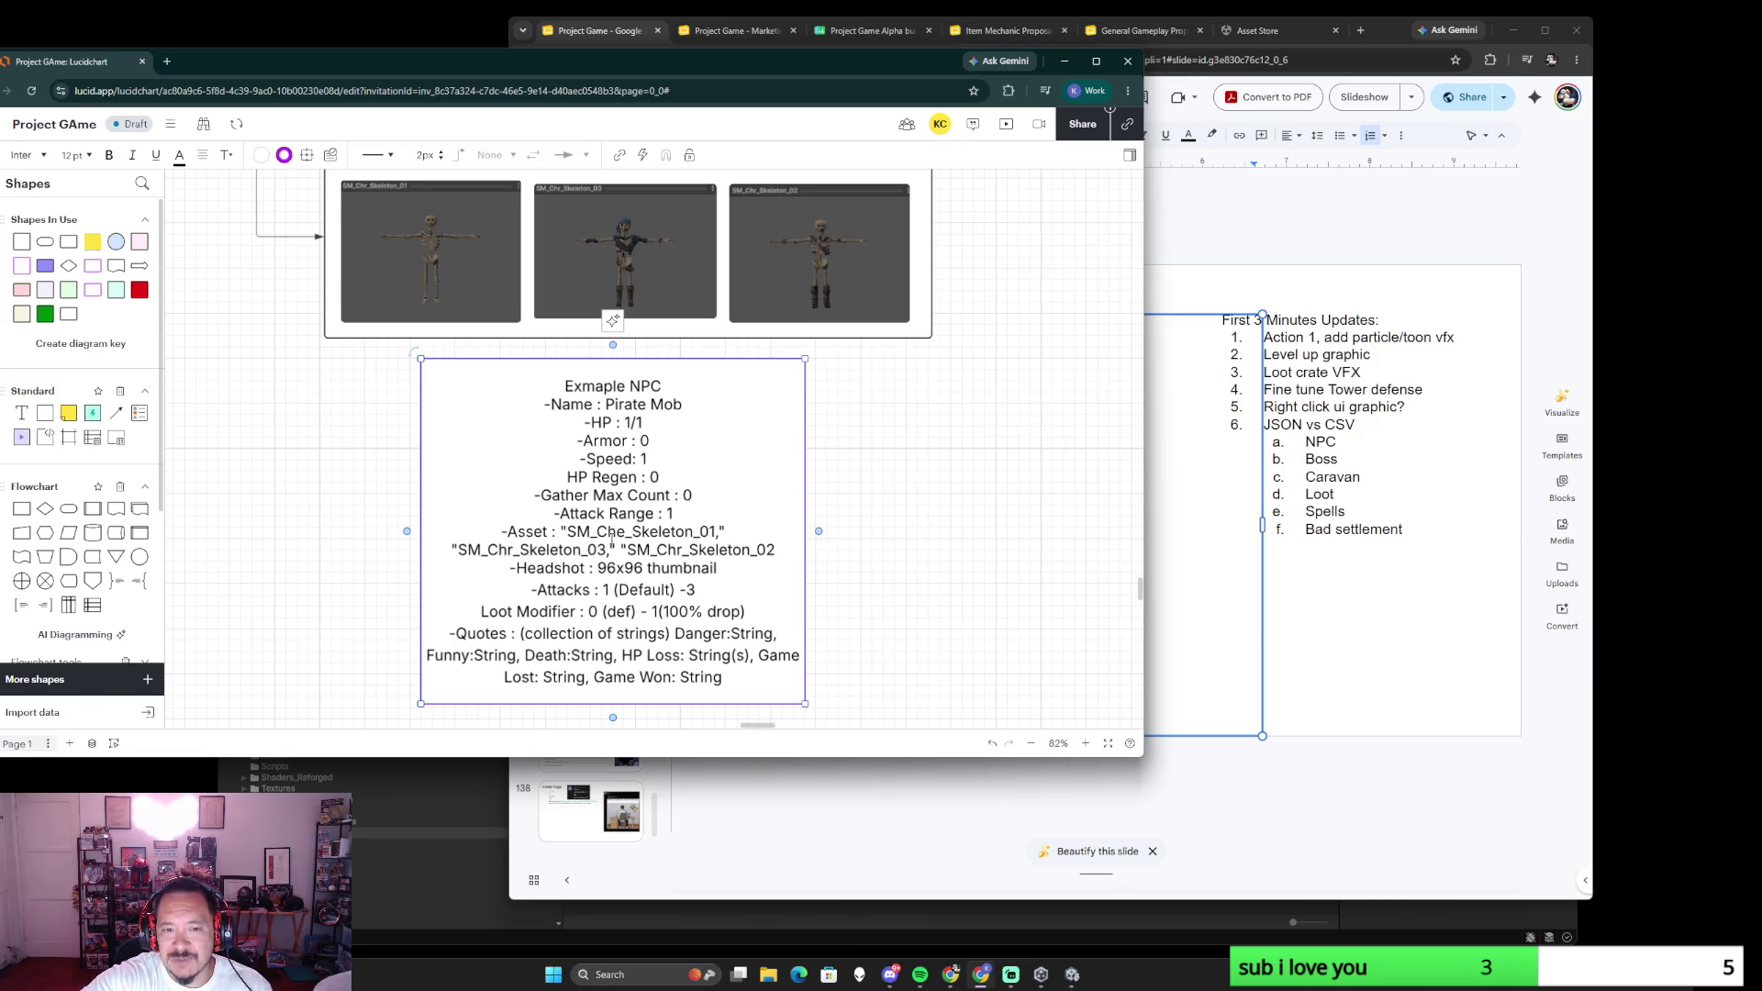
type("\"")
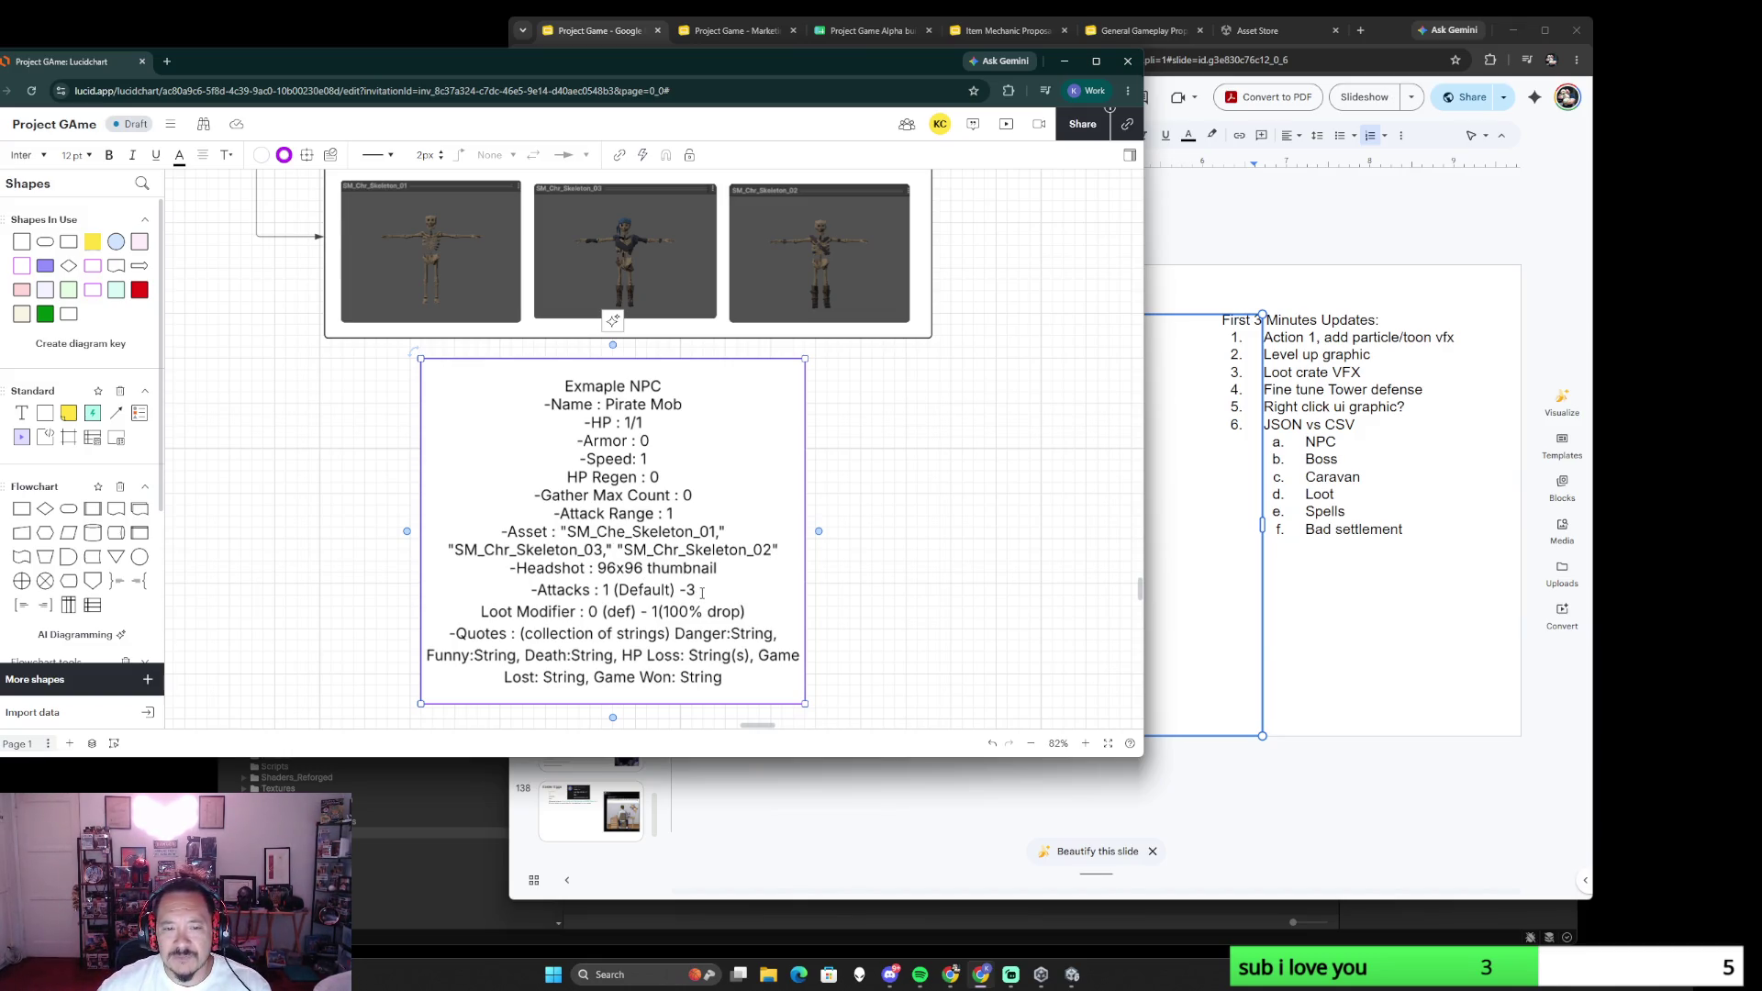
- Trim Attacks to 1 and Loot Modifier to 0, and start the quote types on a new line
left_click_drag(704, 590, 609, 591)
key("BackSpace")
left_click_drag(752, 614, 589, 615)
key("BackSpace")
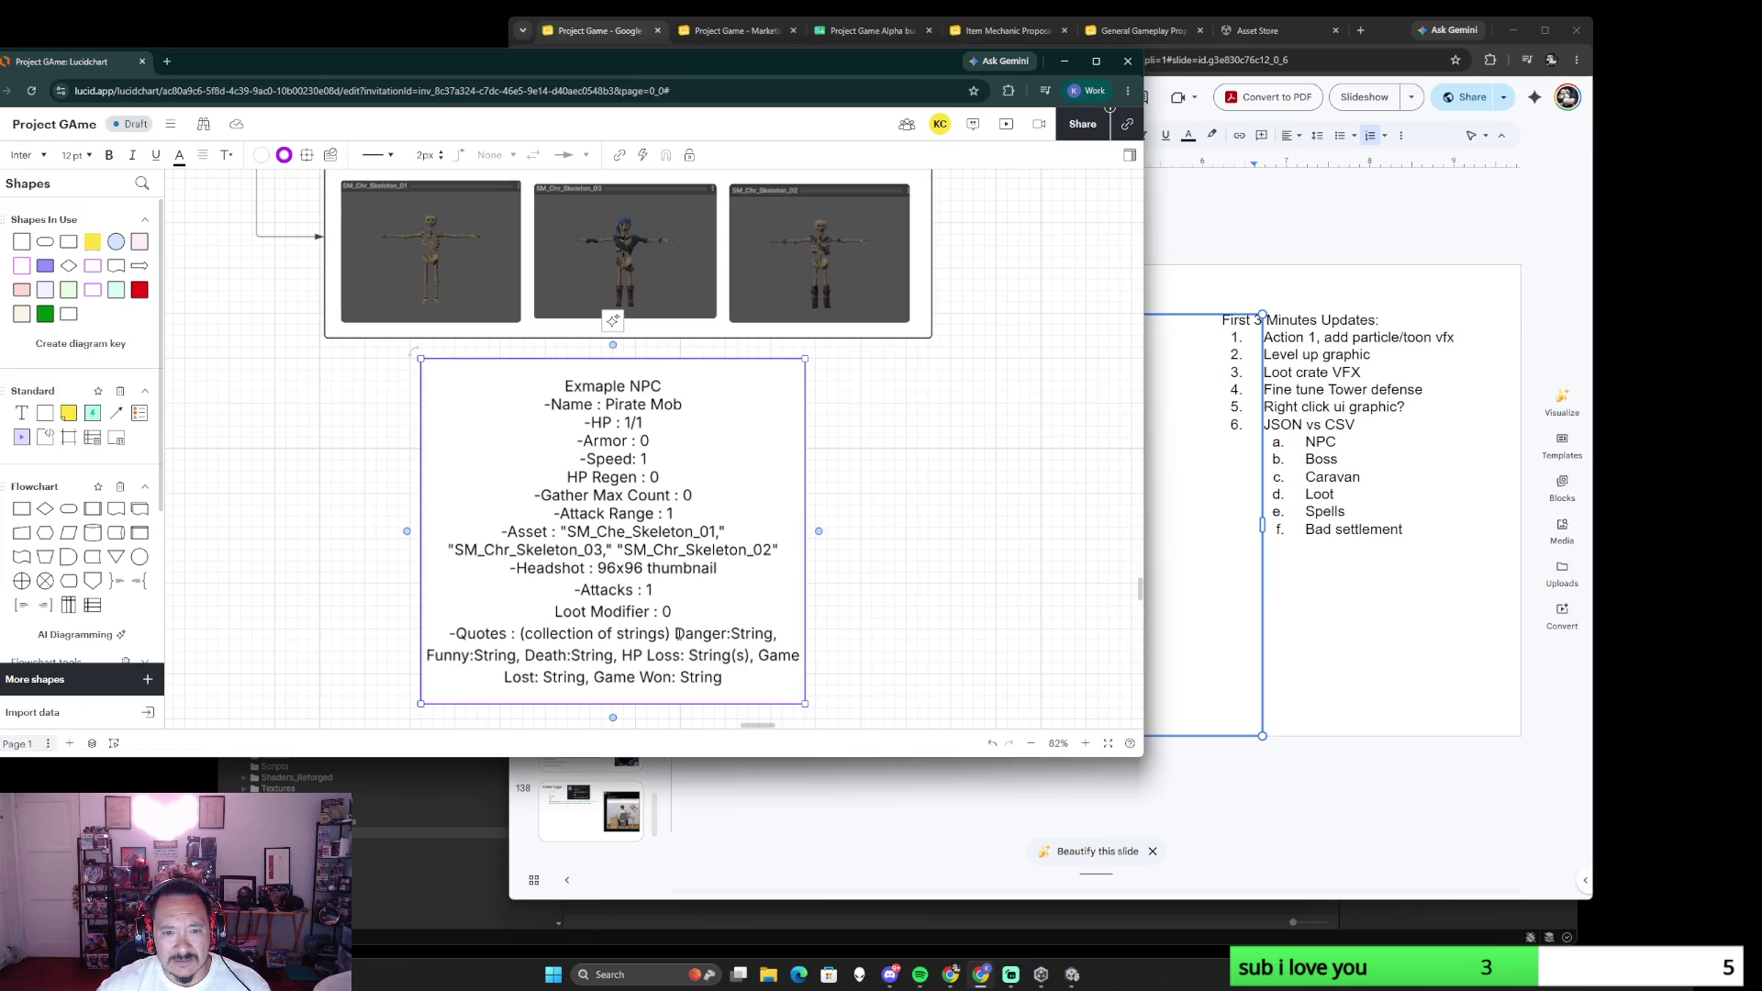
left_click(675, 634)
key("Return")
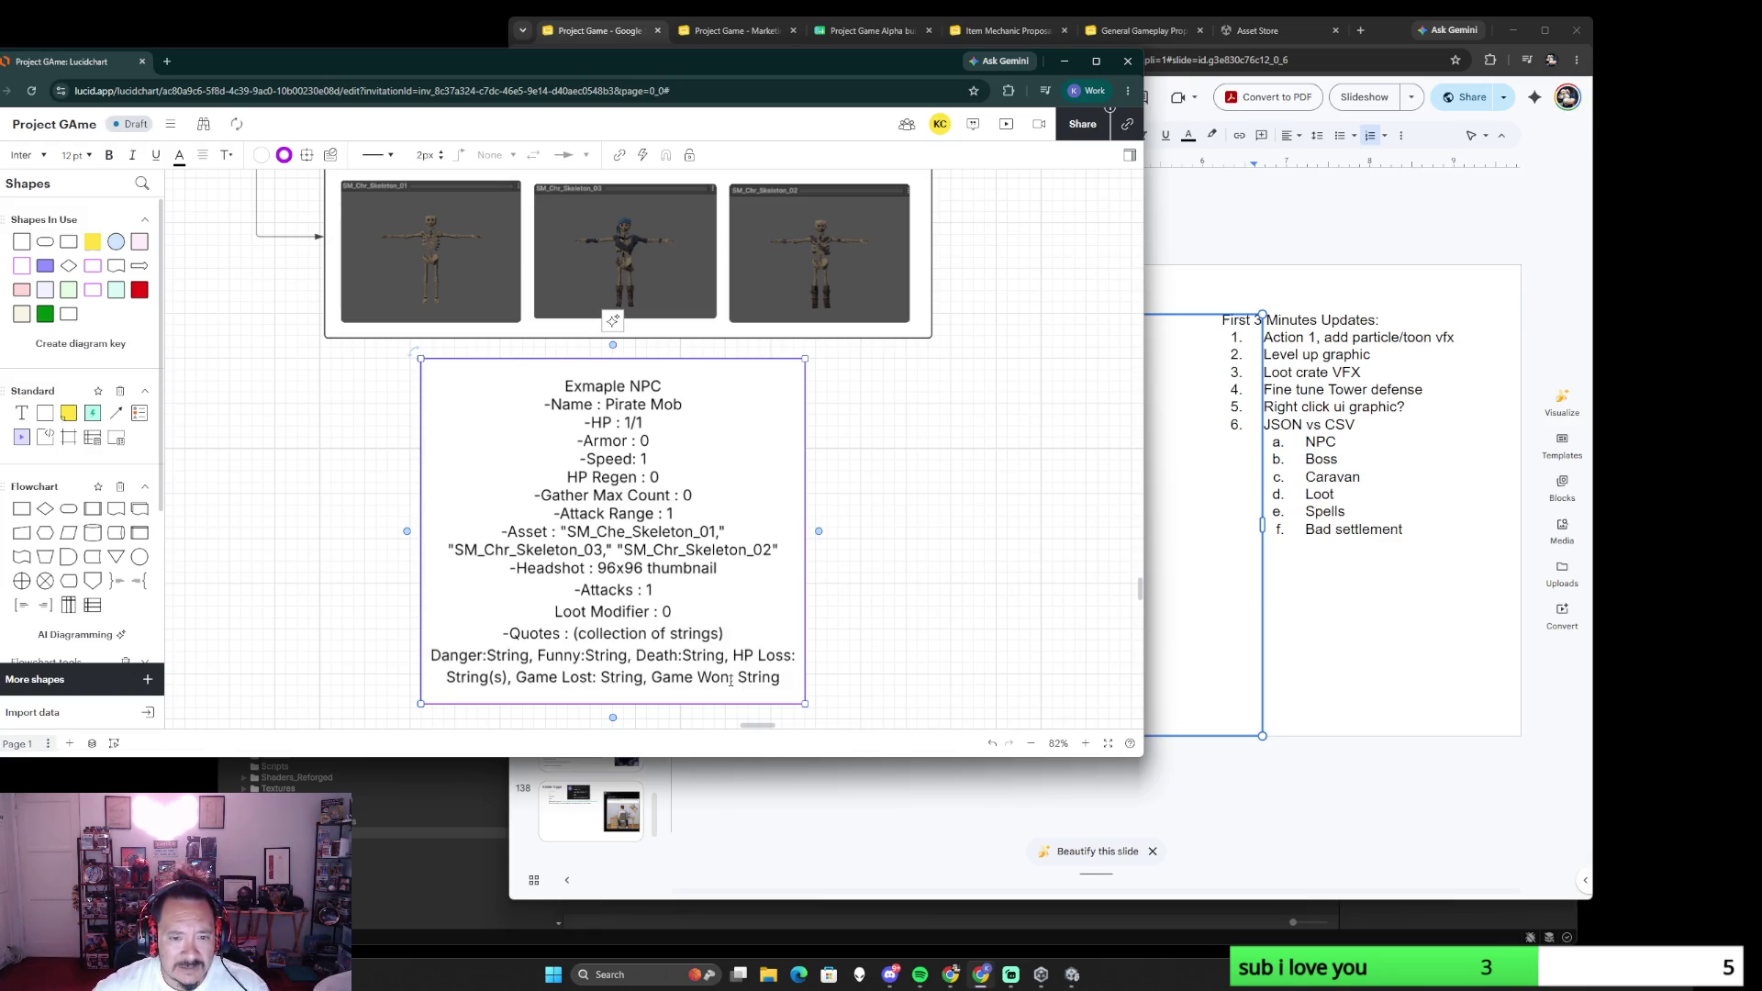
- Select the MiniBOSS example's quote lines from Danger through Spawn to copy
left_click_drag(783, 676, 432, 656)
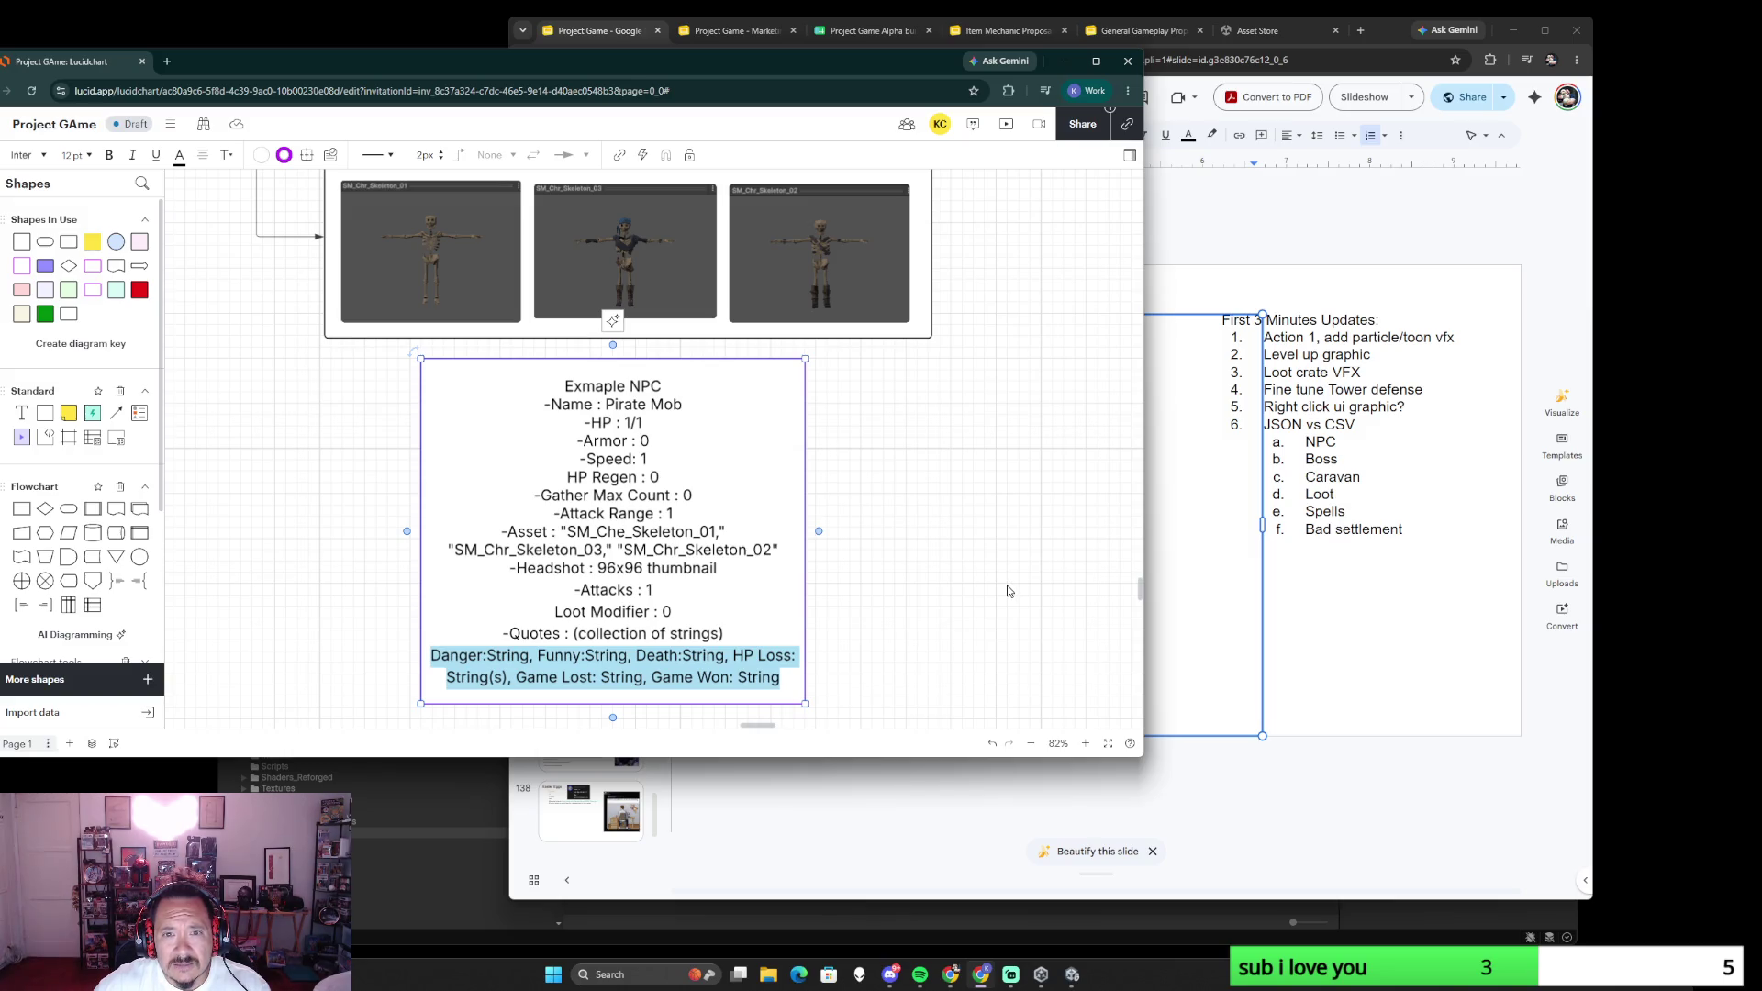
scroll(1006, 591, "up", 2)
scroll(1007, 591, "down", 4)
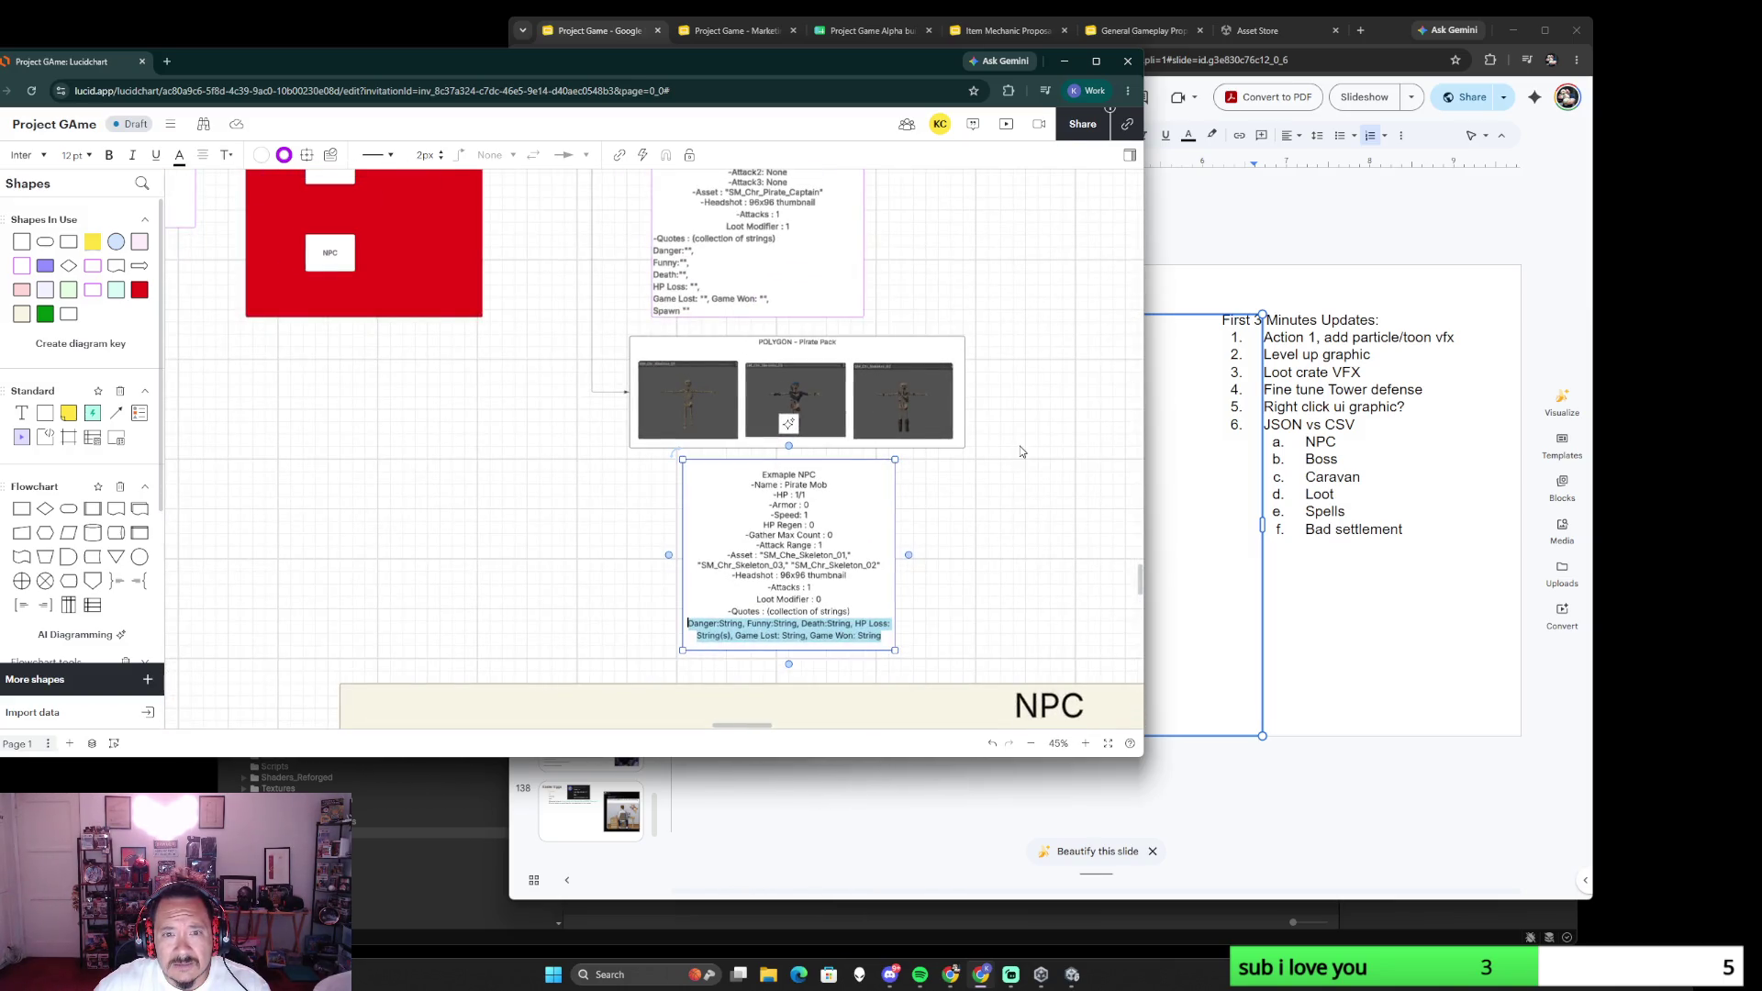
left_click(713, 299)
double_click(712, 299)
left_click(693, 311)
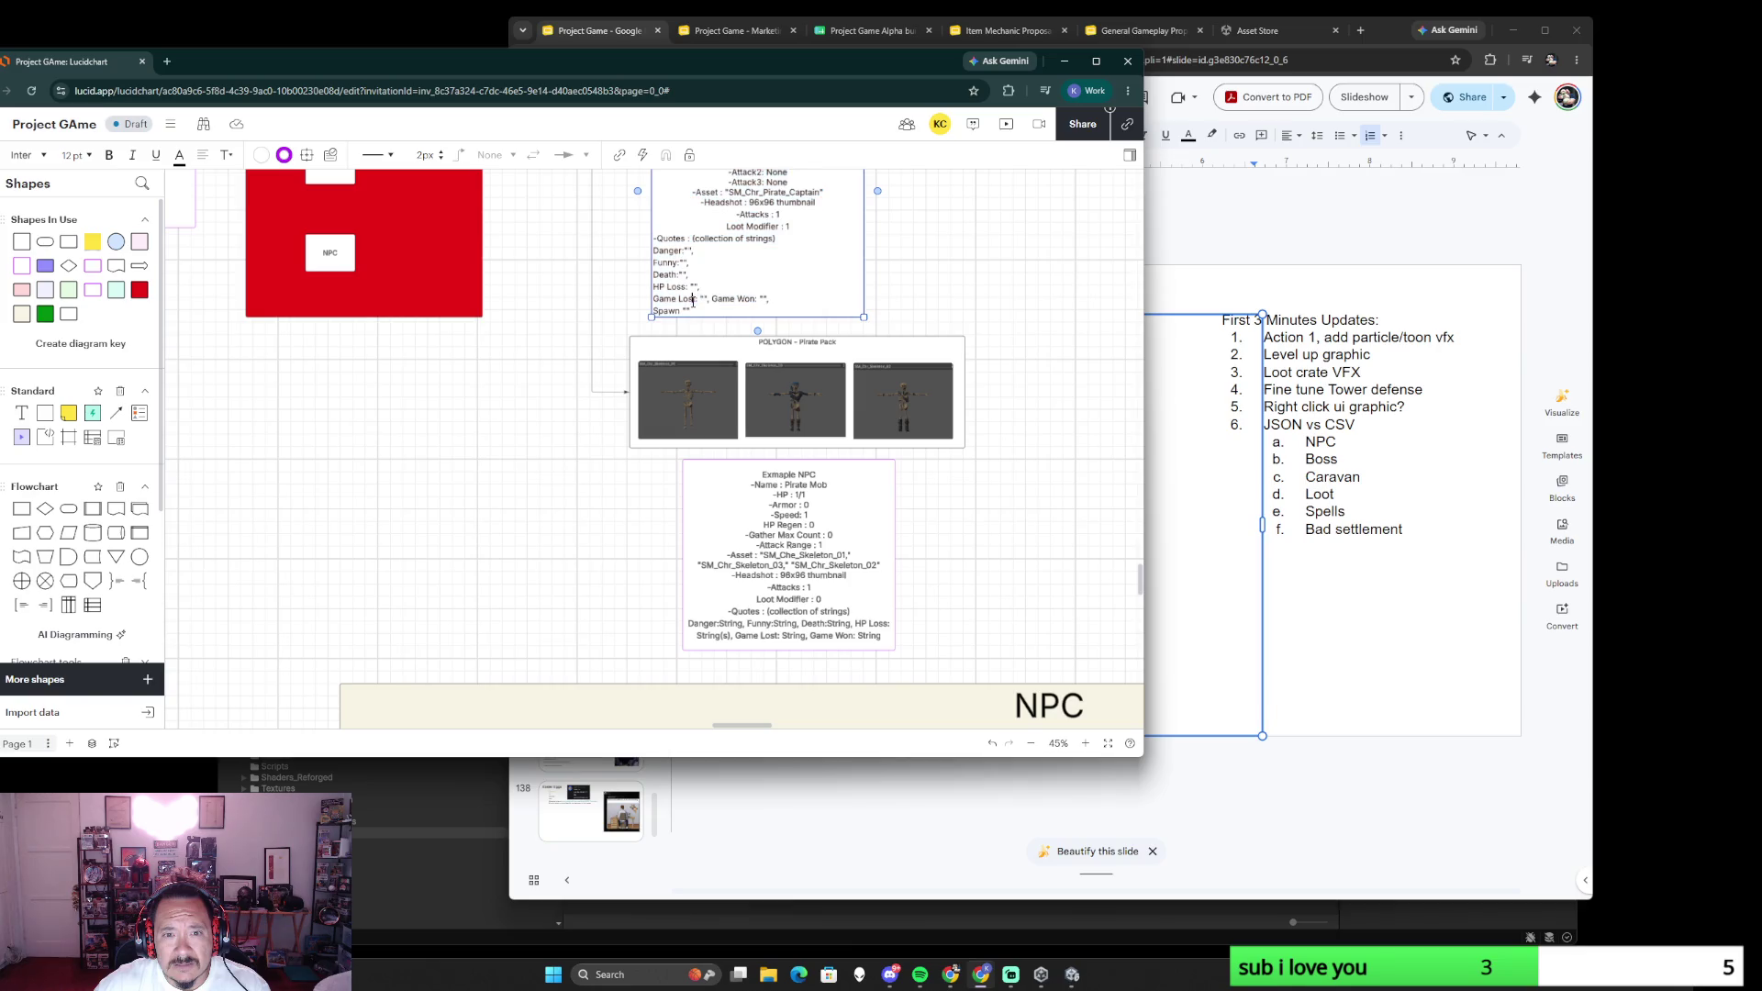
left_click_drag(692, 312, 654, 238)
key("ctrl+c")
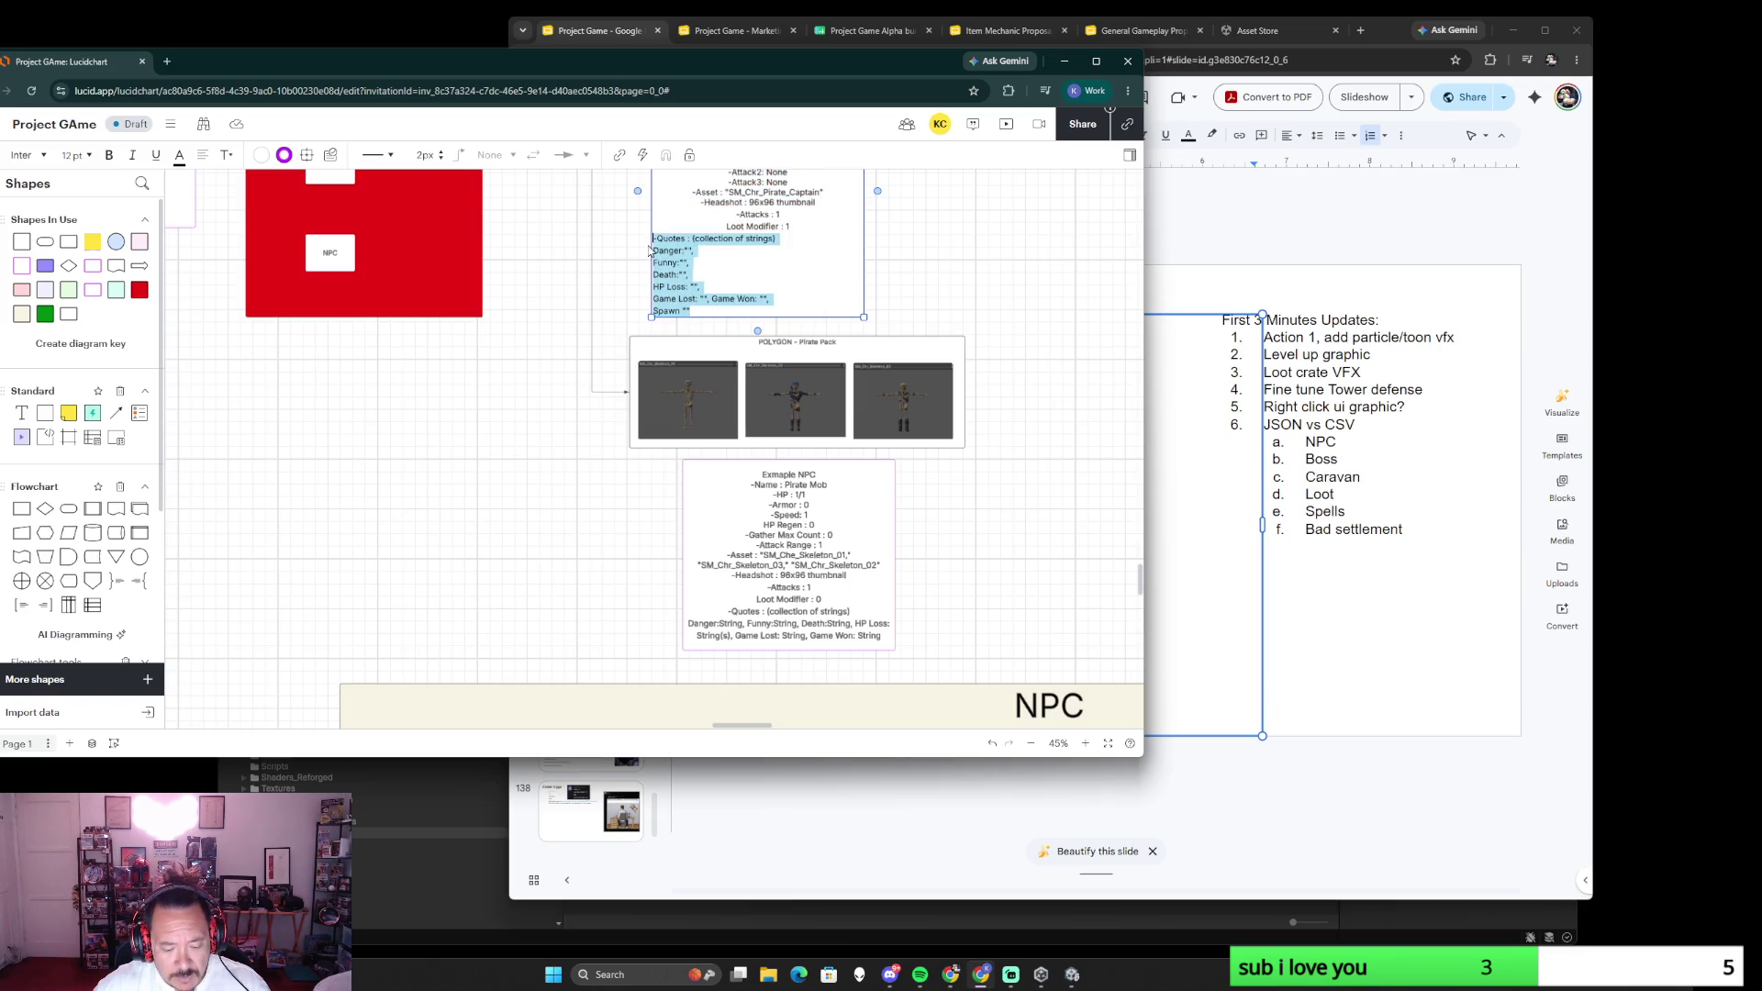
- Paste the quote slots into the Example NPC box and reposition it near the Pirate Pack images
left_click(796, 640)
double_click(840, 623)
left_click_drag(882, 636, 725, 609)
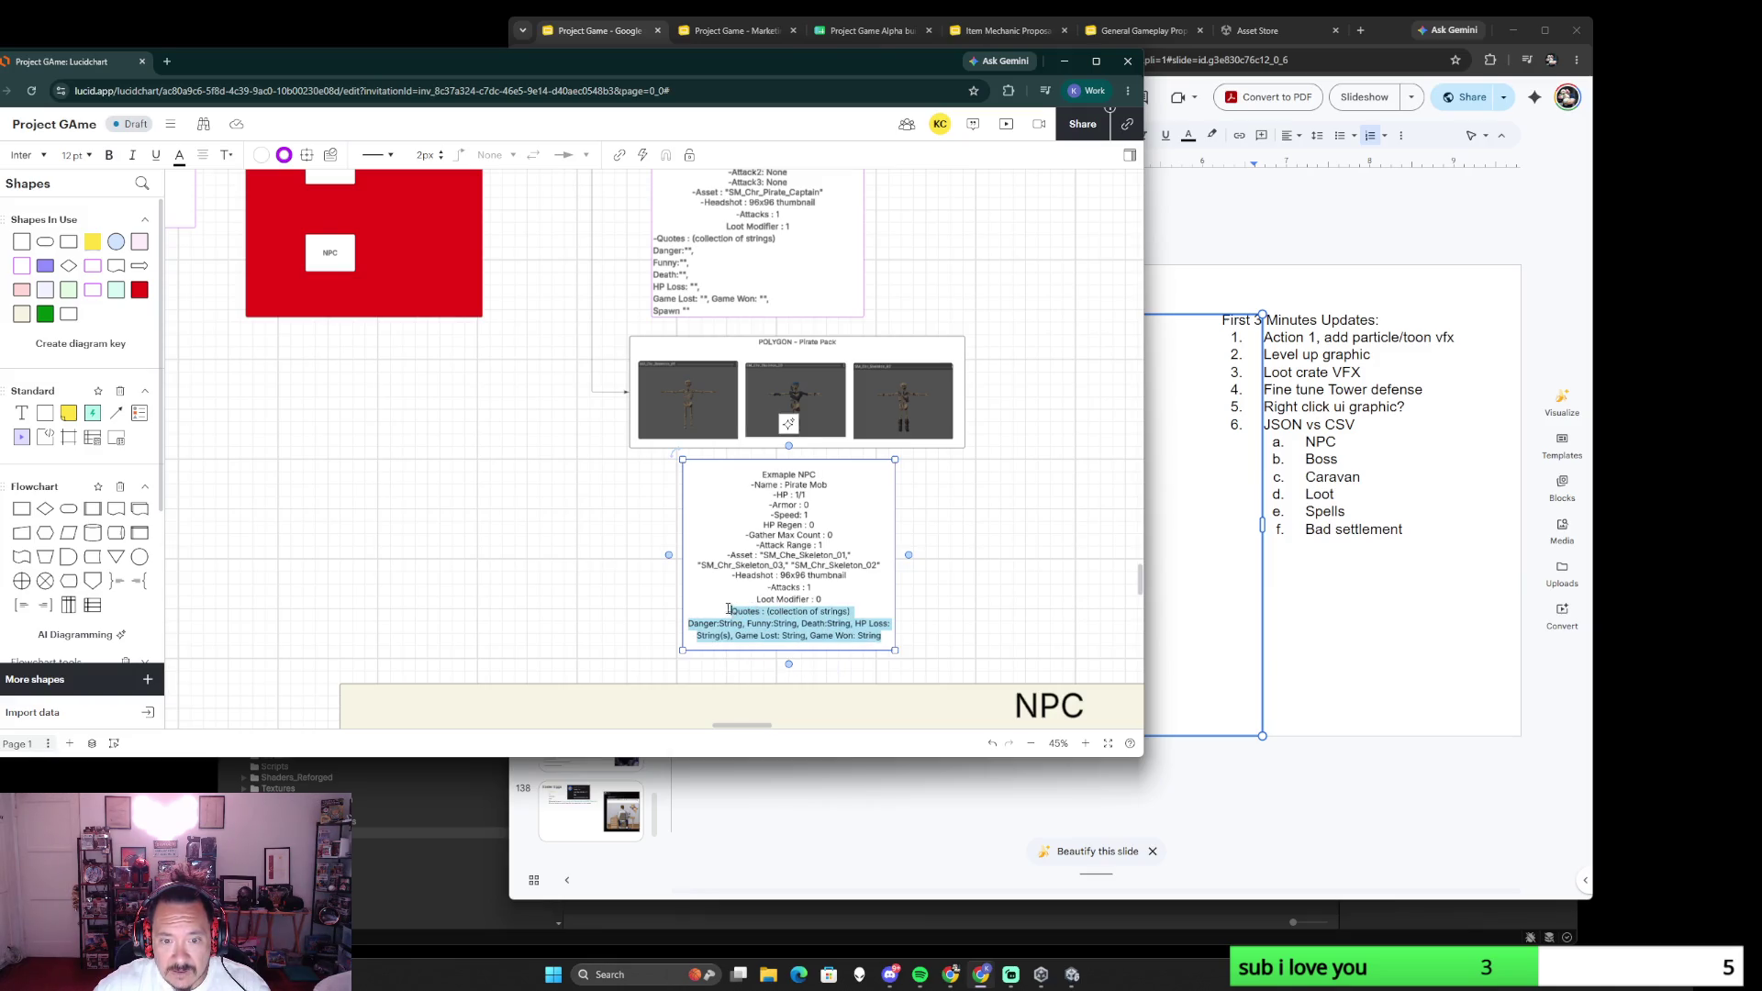
key("ctrl+v")
left_click(969, 618)
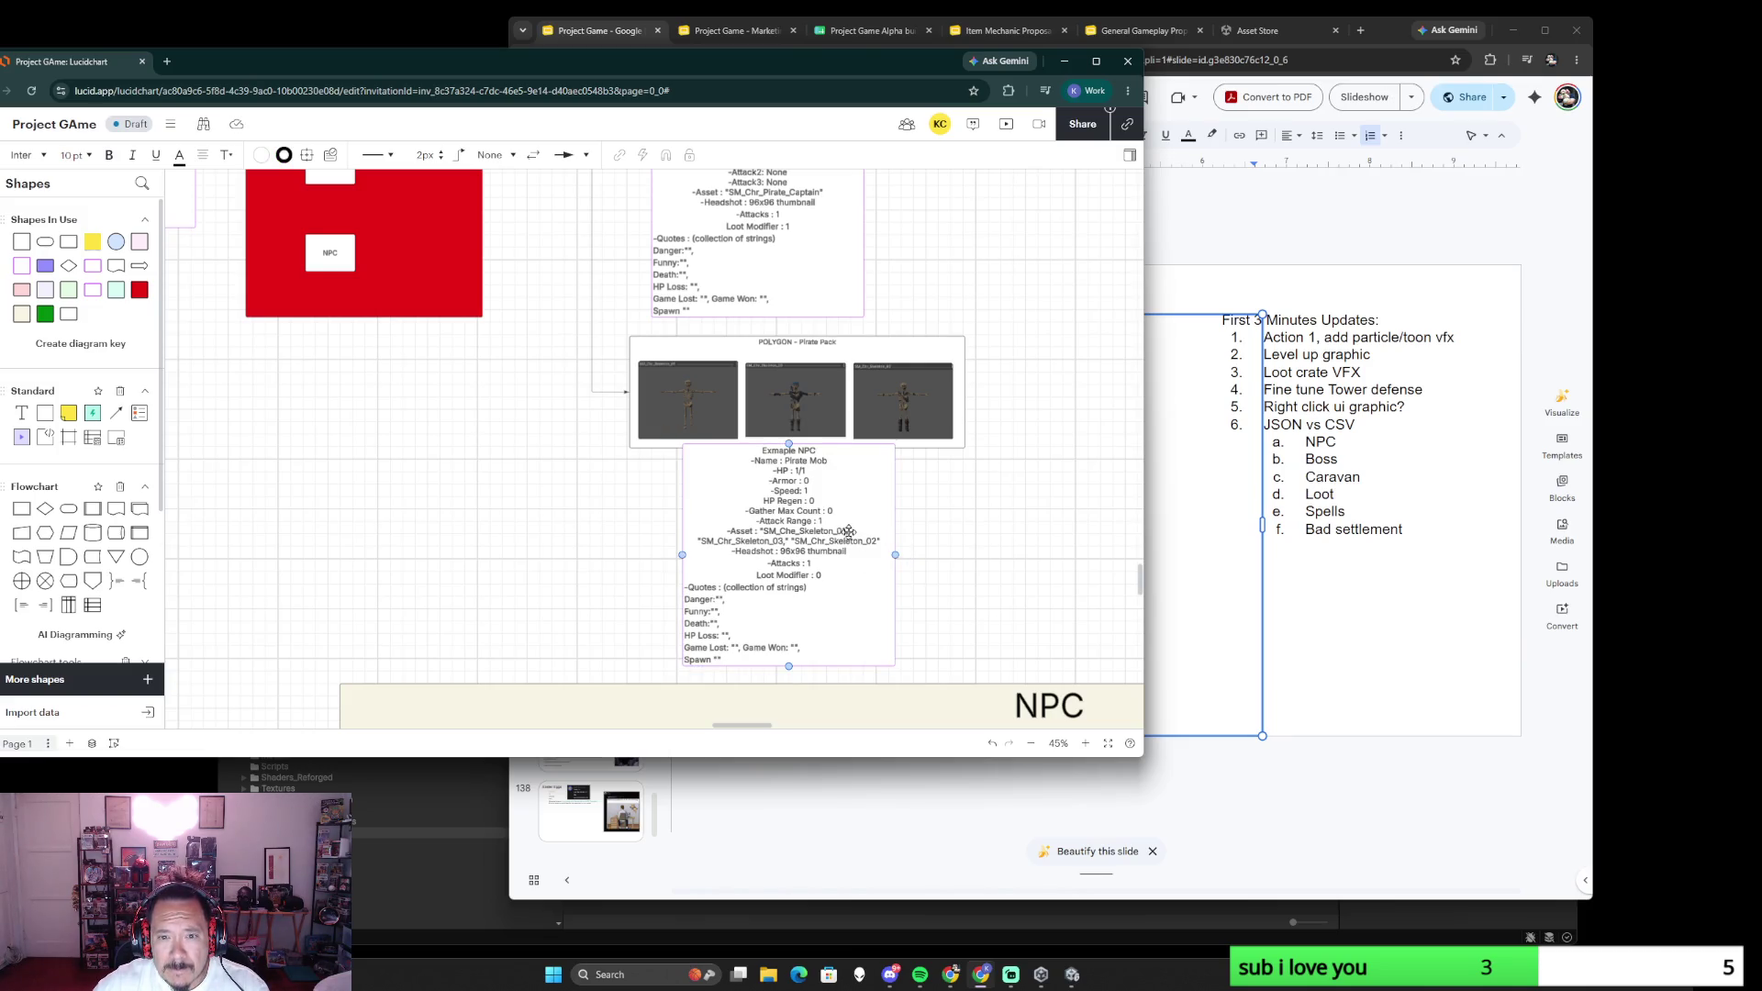
scroll(966, 522, "down", 2)
scroll(966, 522, "down", 2)
scroll(967, 521, "down", 1)
mouse_move(715, 519)
left_mouse_down()
mouse_move(851, 478)
mouse_move(864, 424)
left_mouse_up()
scroll(775, 516, "up", 7)
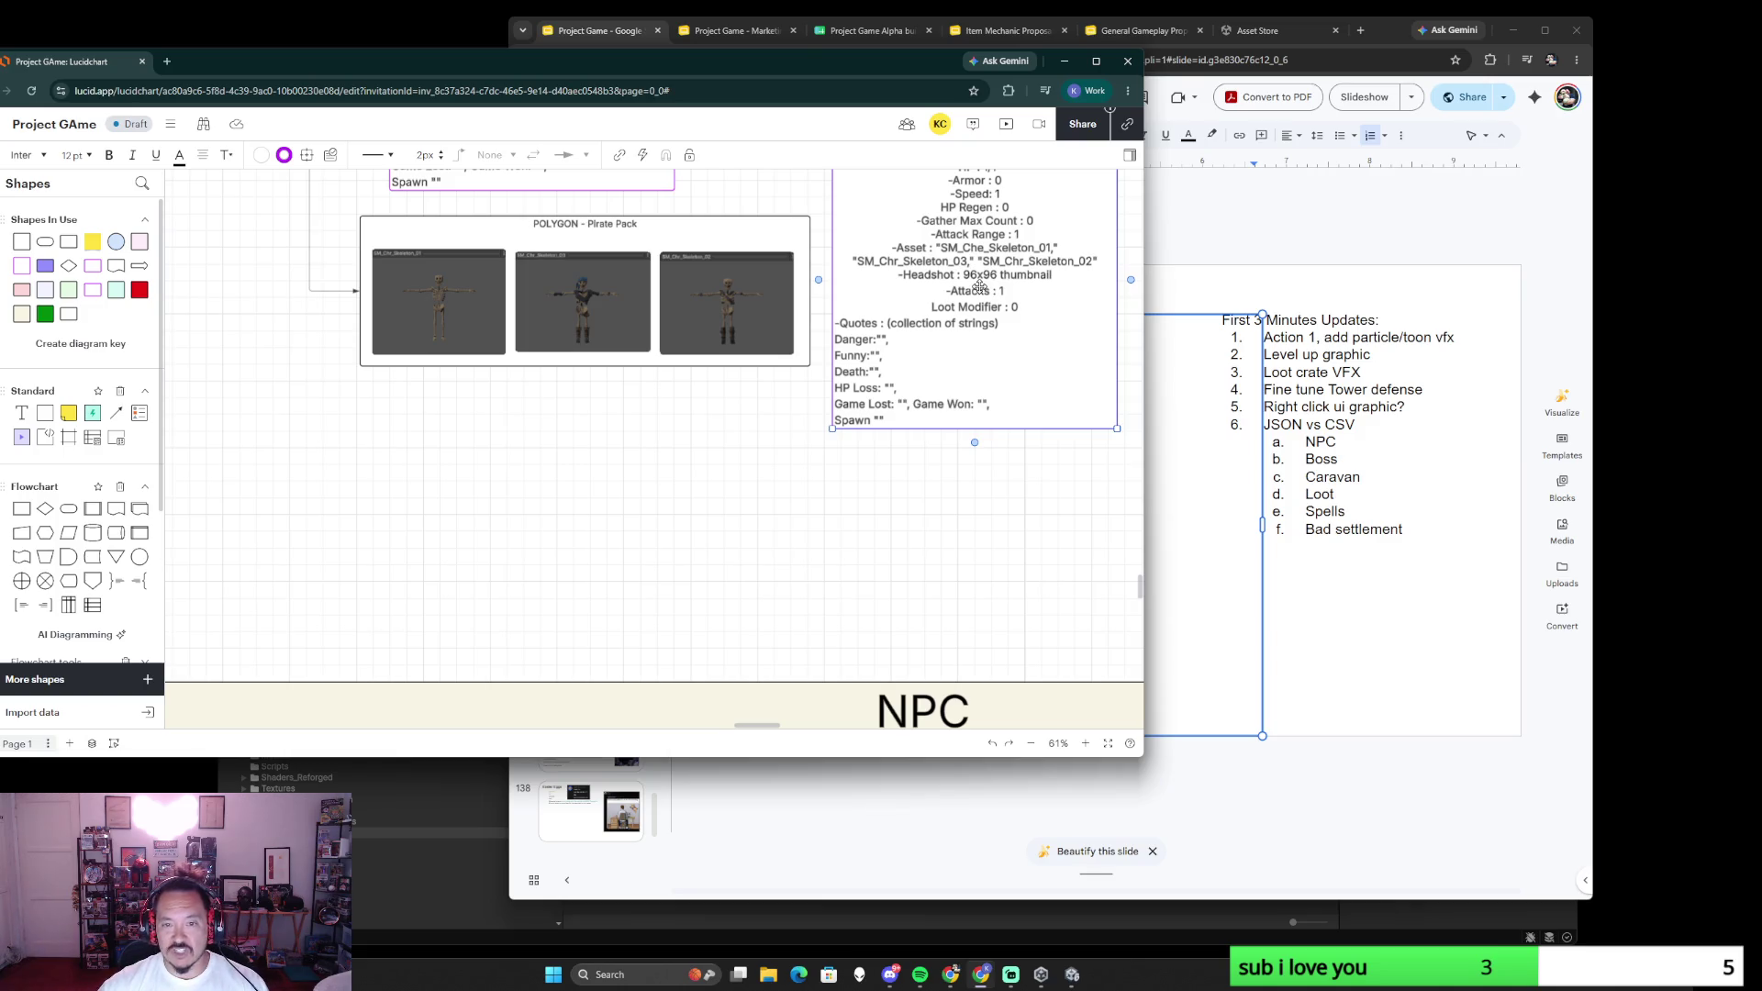
scroll(1021, 405, "down", 3)
scroll(1049, 322, "down", 3)
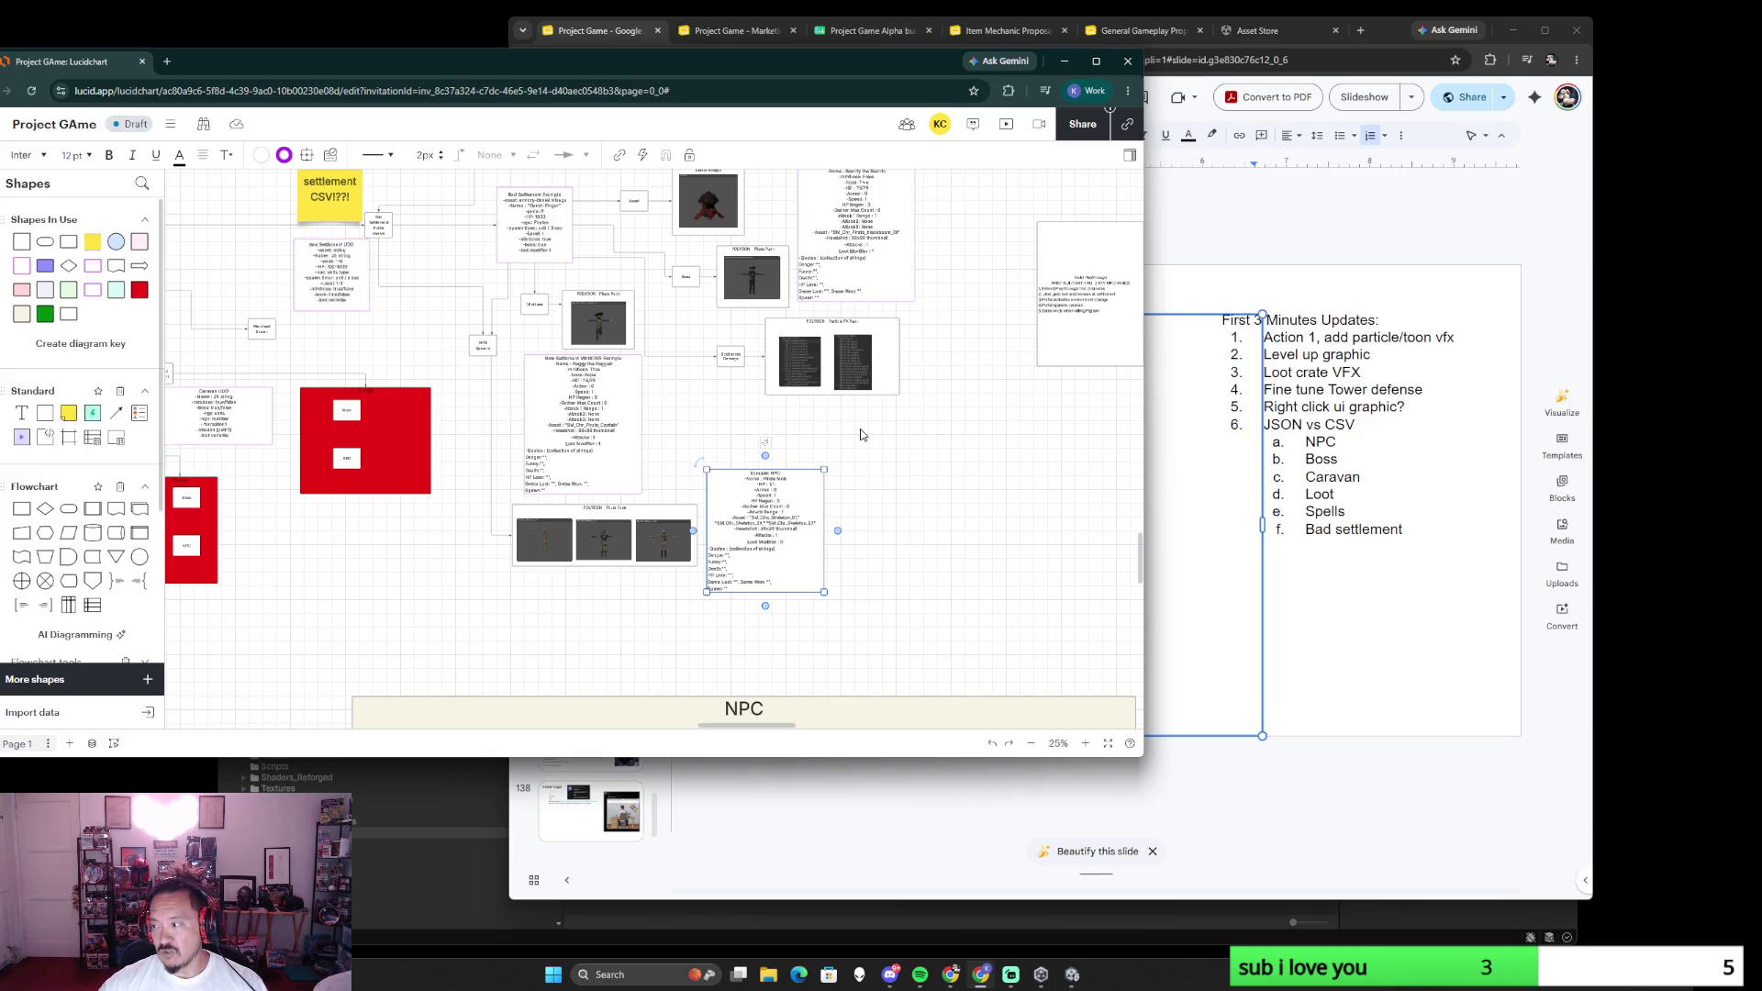
scroll(860, 435, "up", 3)
scroll(854, 434, "down", 2)
scroll(804, 402, "down", 3)
scroll(758, 371, "down", 1)
scroll(758, 373, "up", 2)
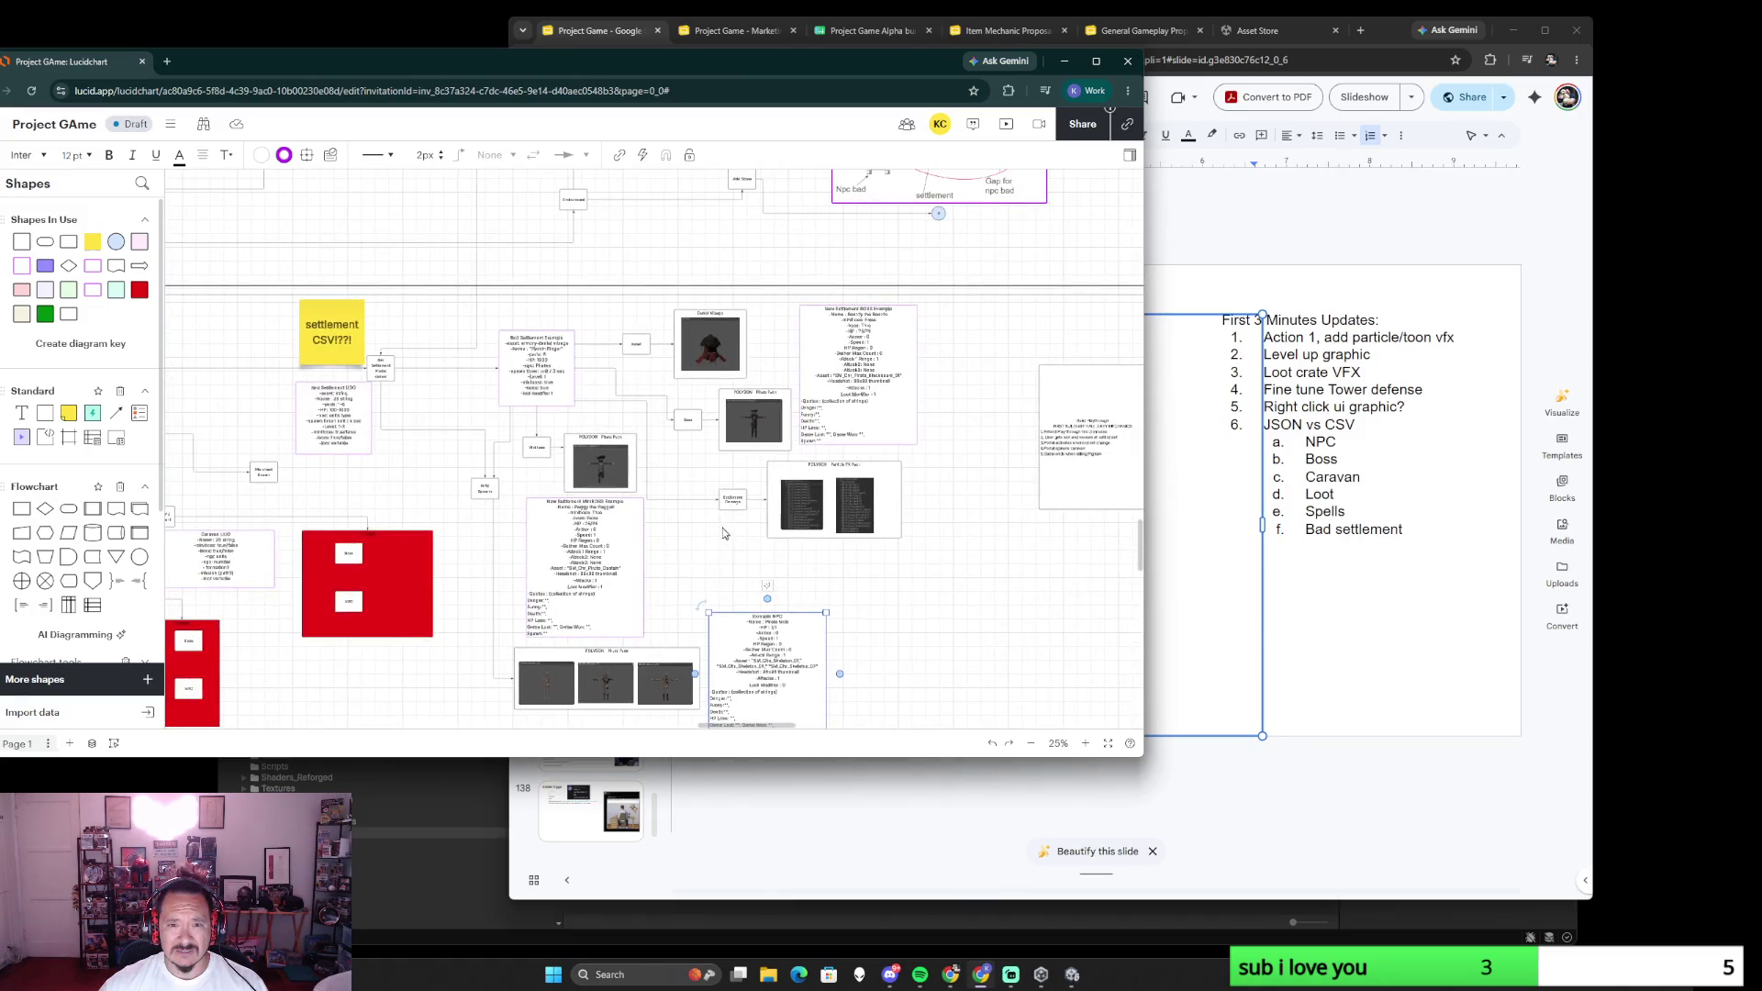
scroll(569, 414, "up", 3)
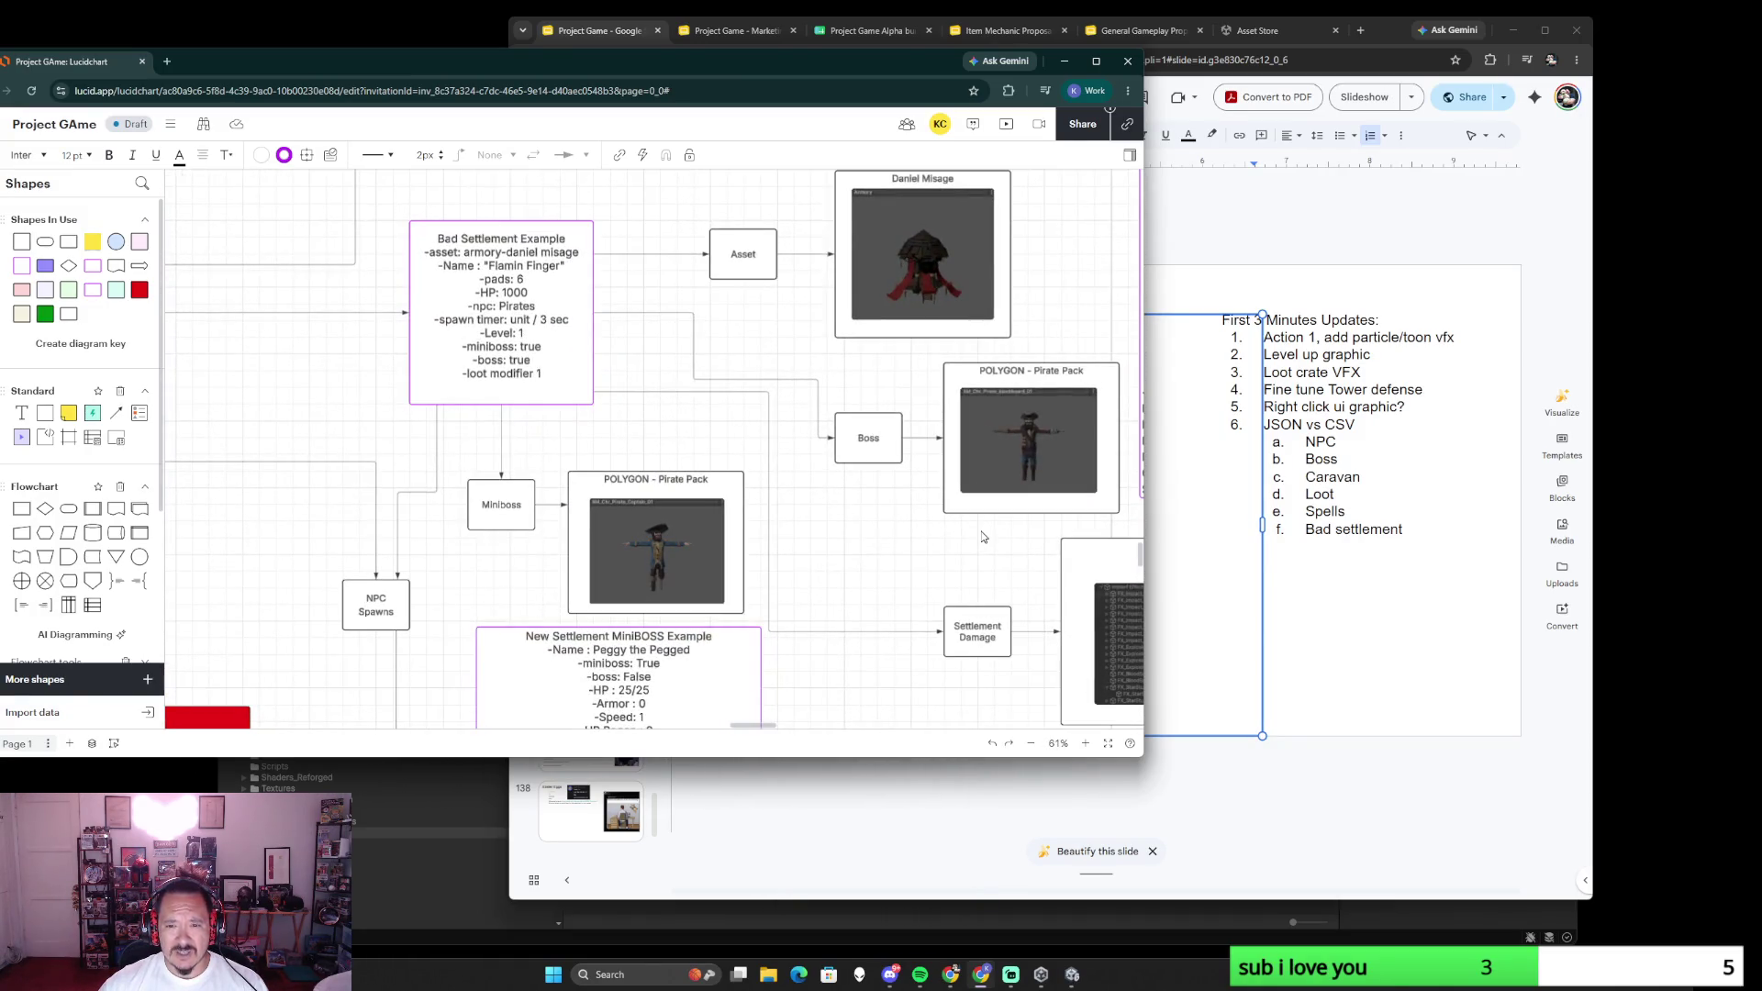
scroll(592, 433, "right", 1)
scroll(638, 470, "right", 3)
scroll(640, 469, "up", 1)
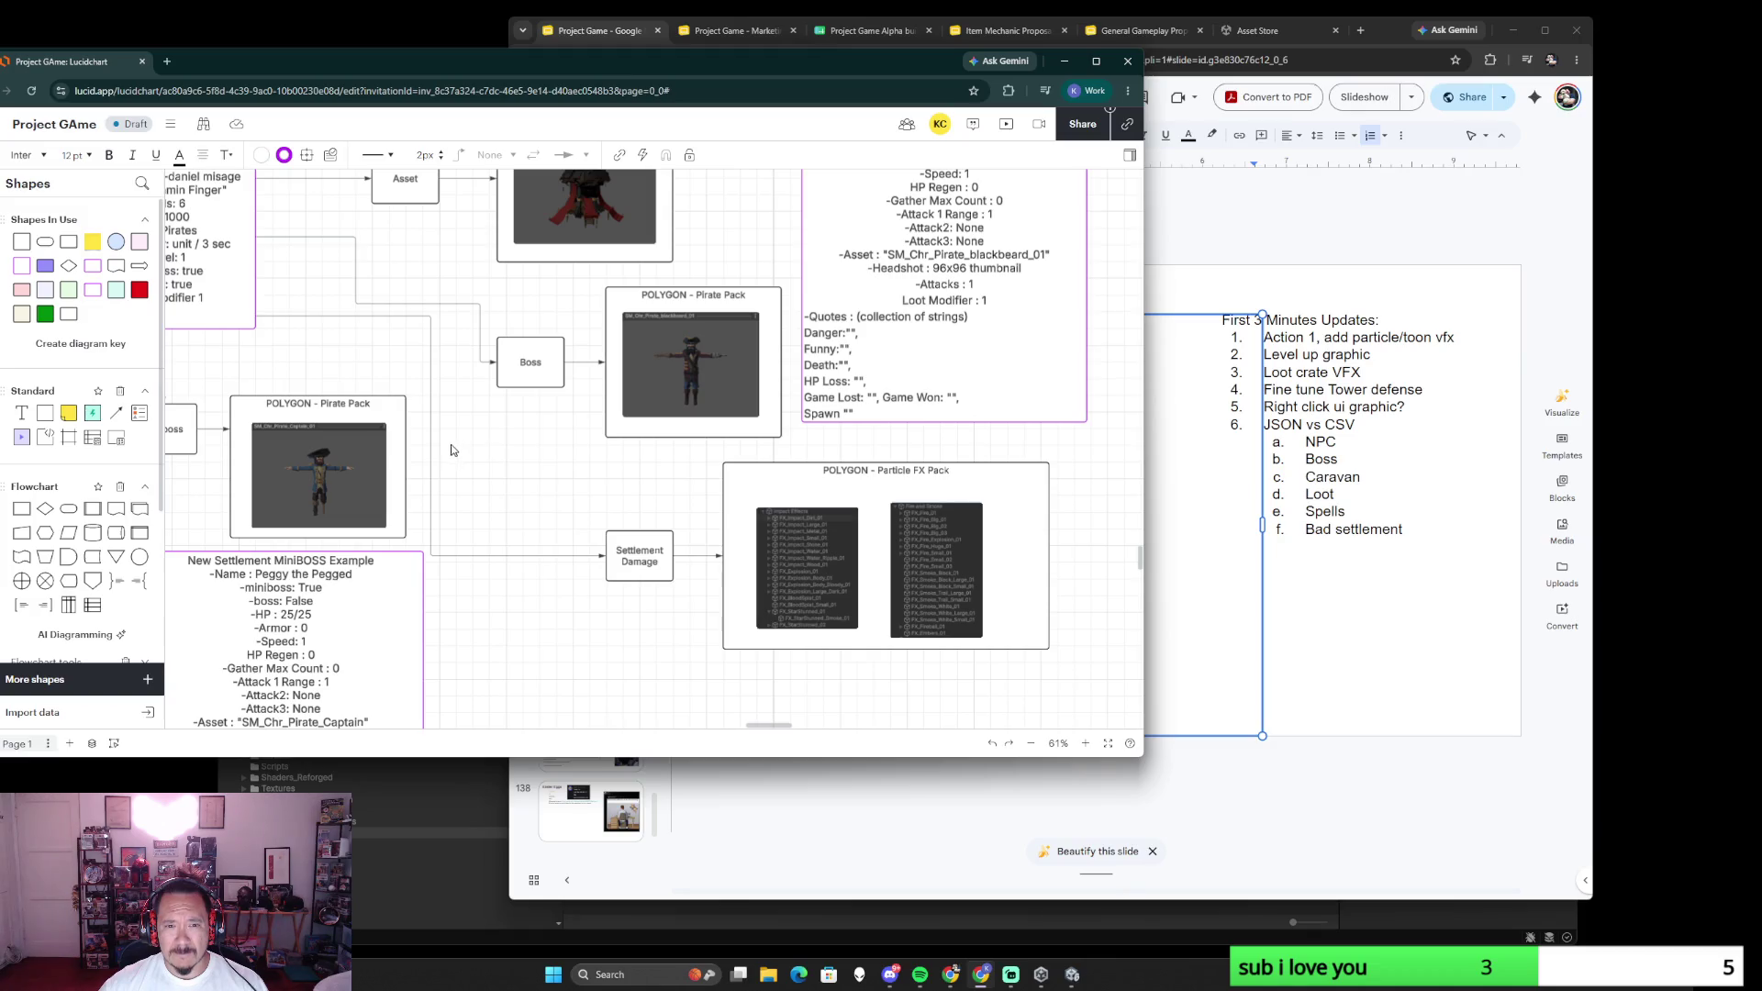
scroll(467, 453, "left", 3)
scroll(619, 482, "up", 1)
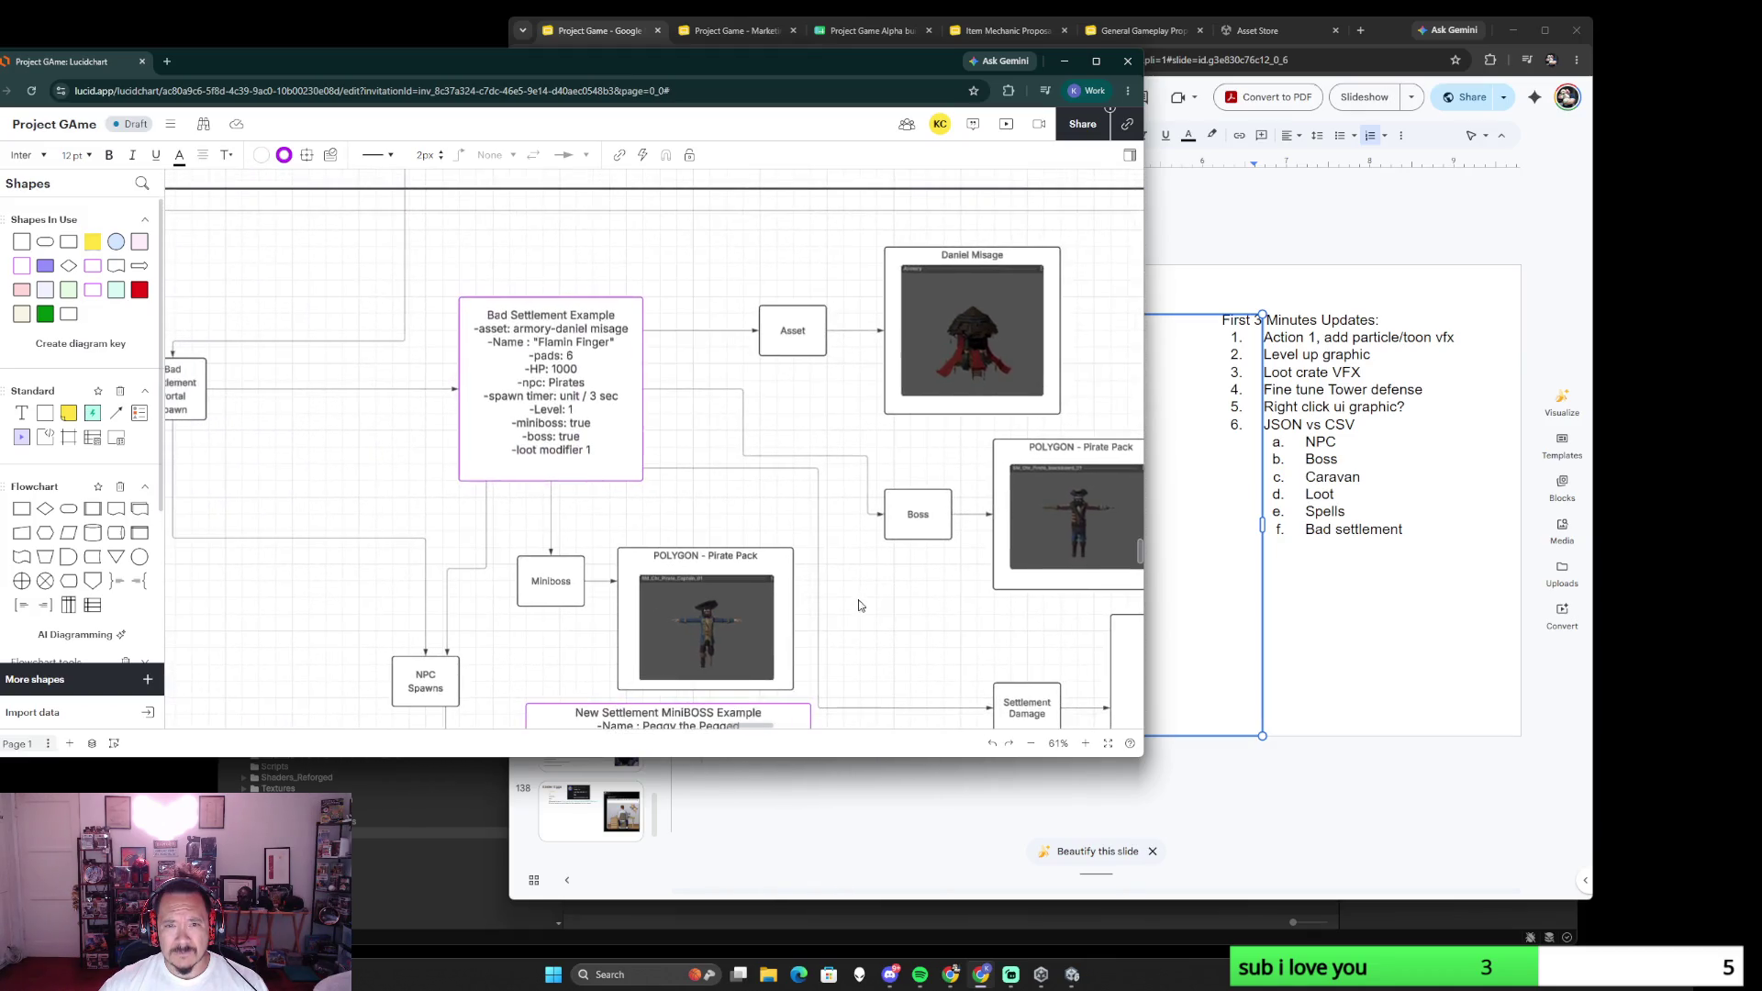
scroll(828, 528, "down", 2)
scroll(798, 523, "down", 2)
scroll(757, 516, "down", 2)
scroll(720, 512, "down", 2)
scroll(719, 510, "up", 2)
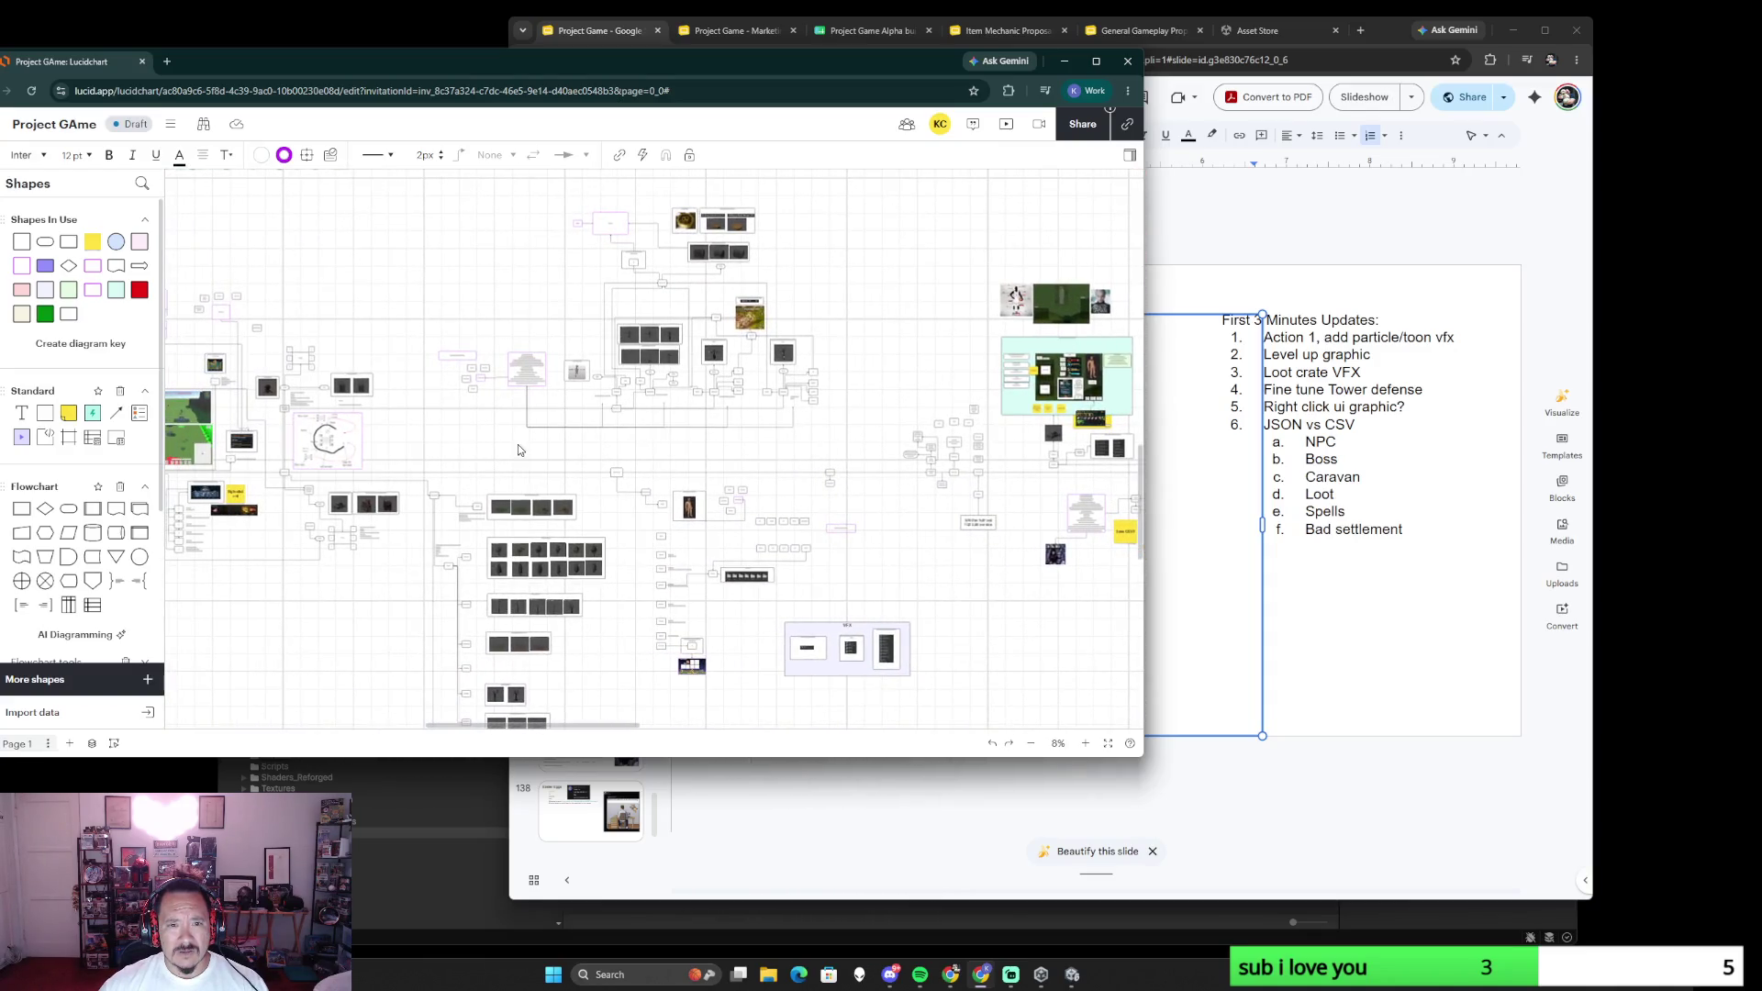
scroll(695, 315, "up", 2)
scroll(591, 539, "up", 5)
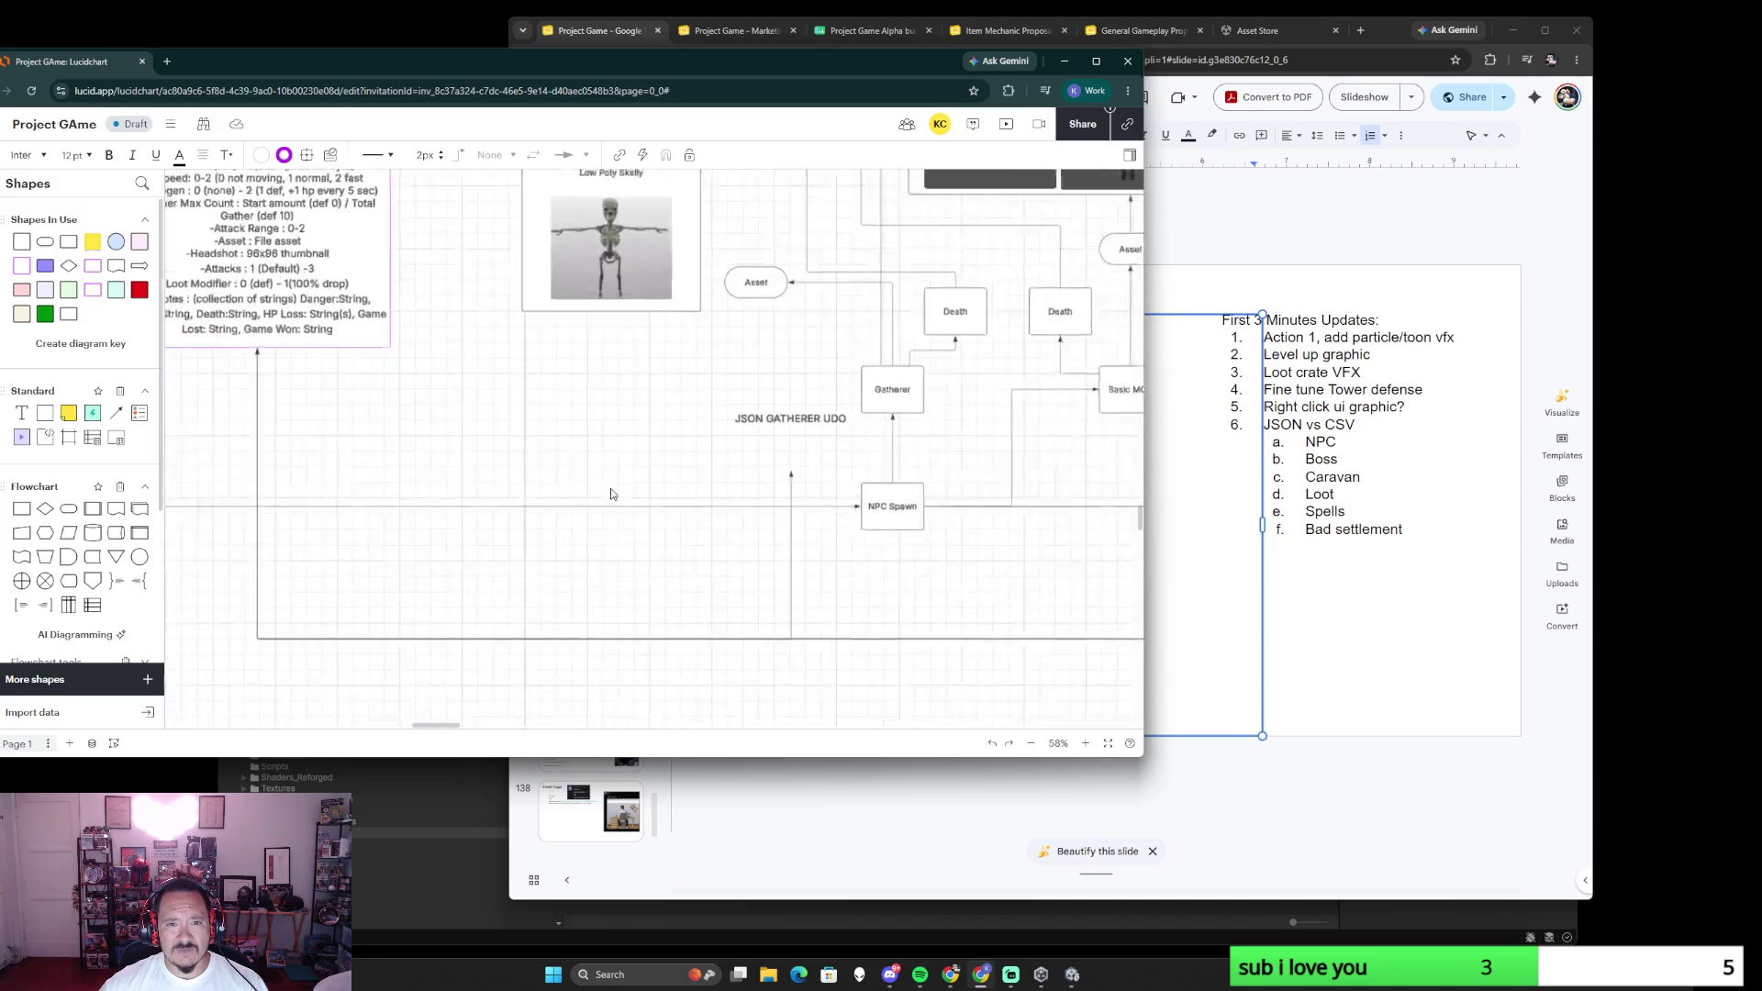
left_click(631, 471)
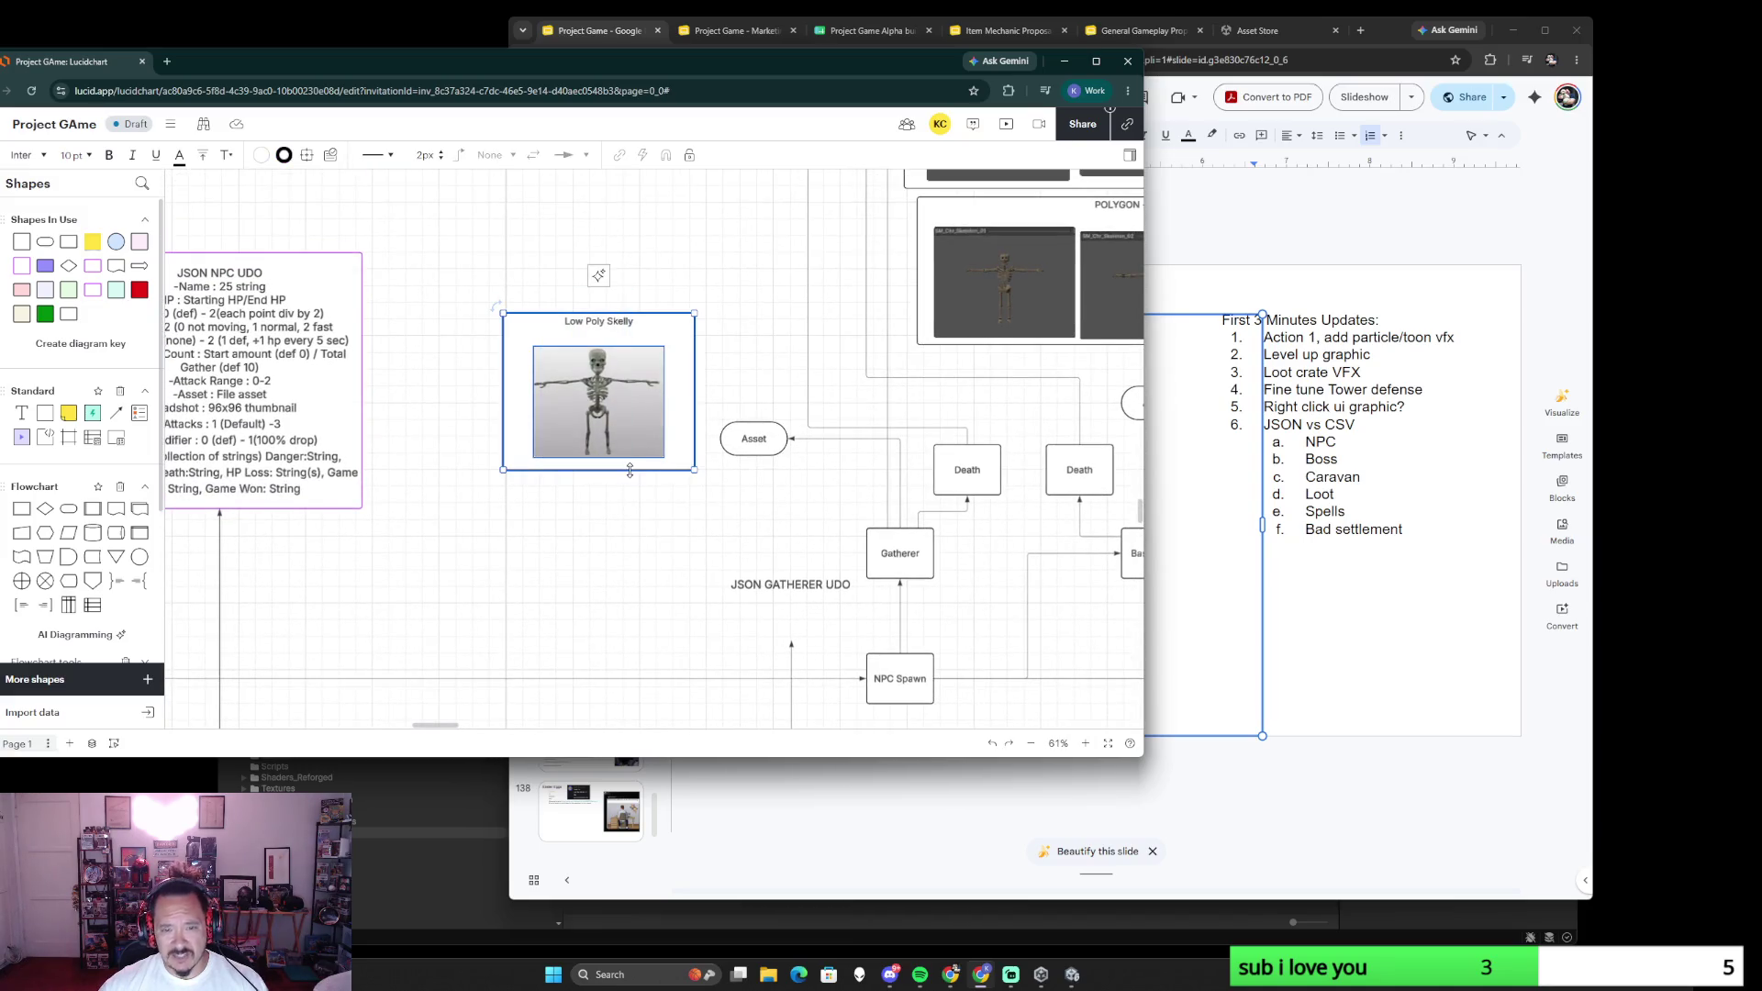
scroll(657, 576, "down", 5)
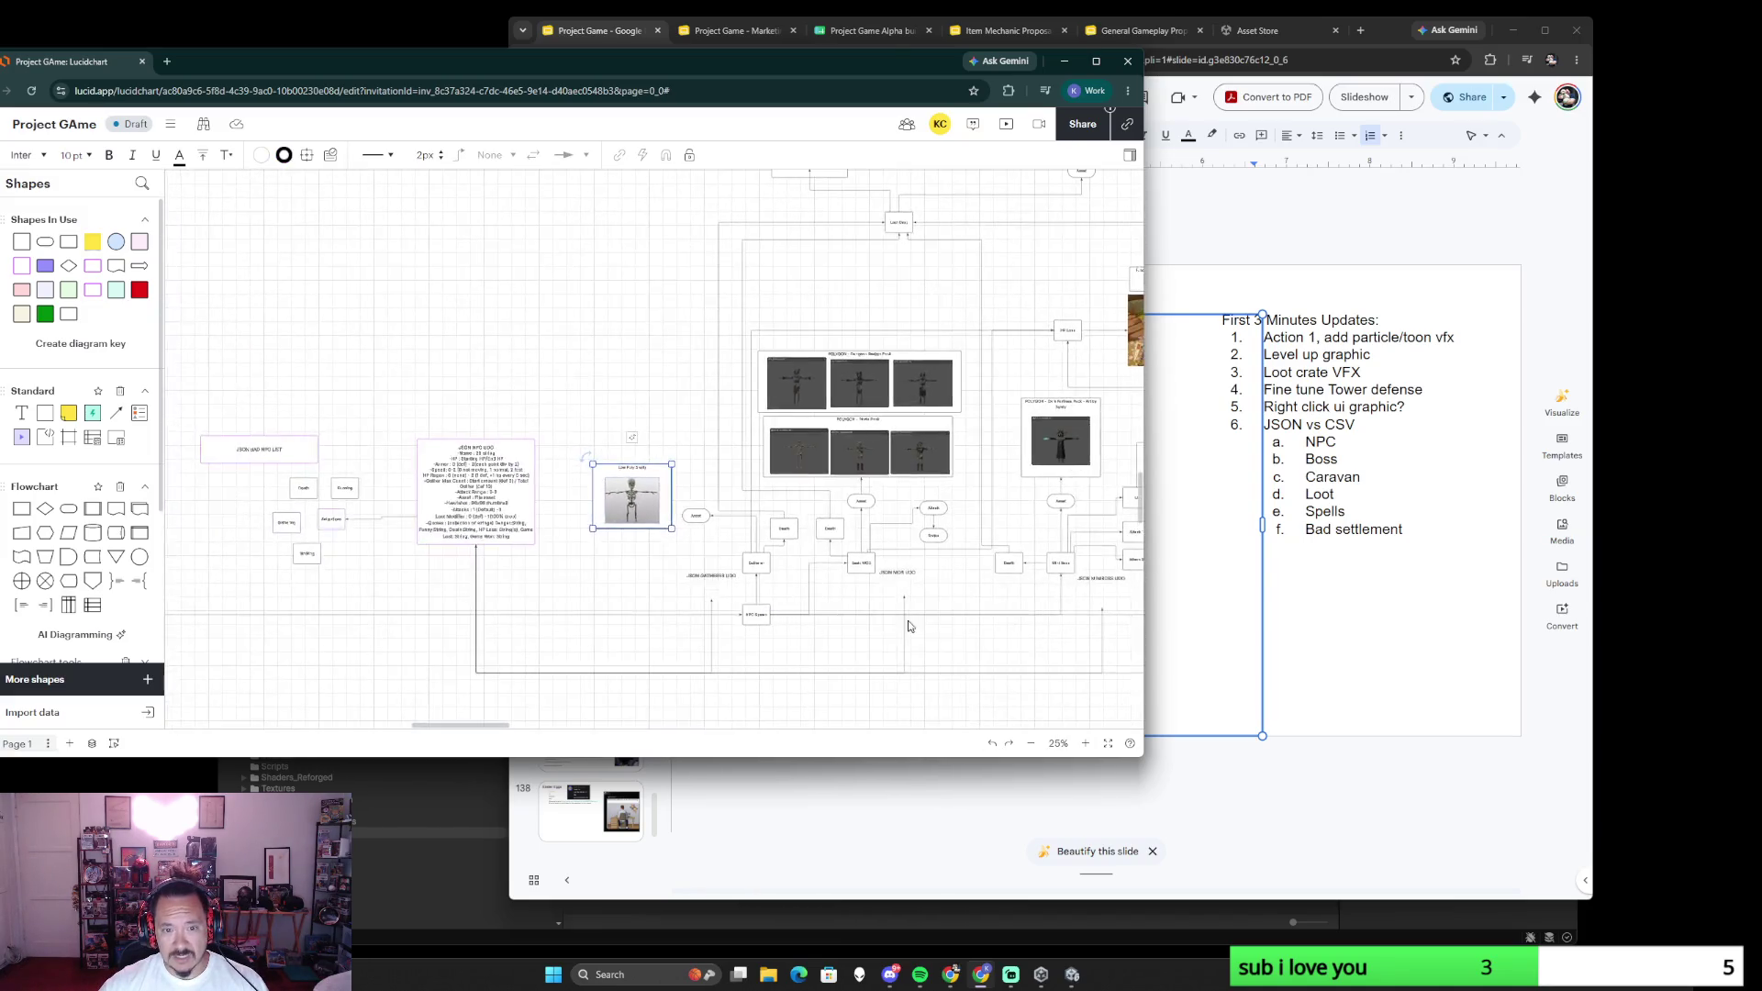
scroll(826, 523, "right", 10)
scroll(876, 553, "right", 5)
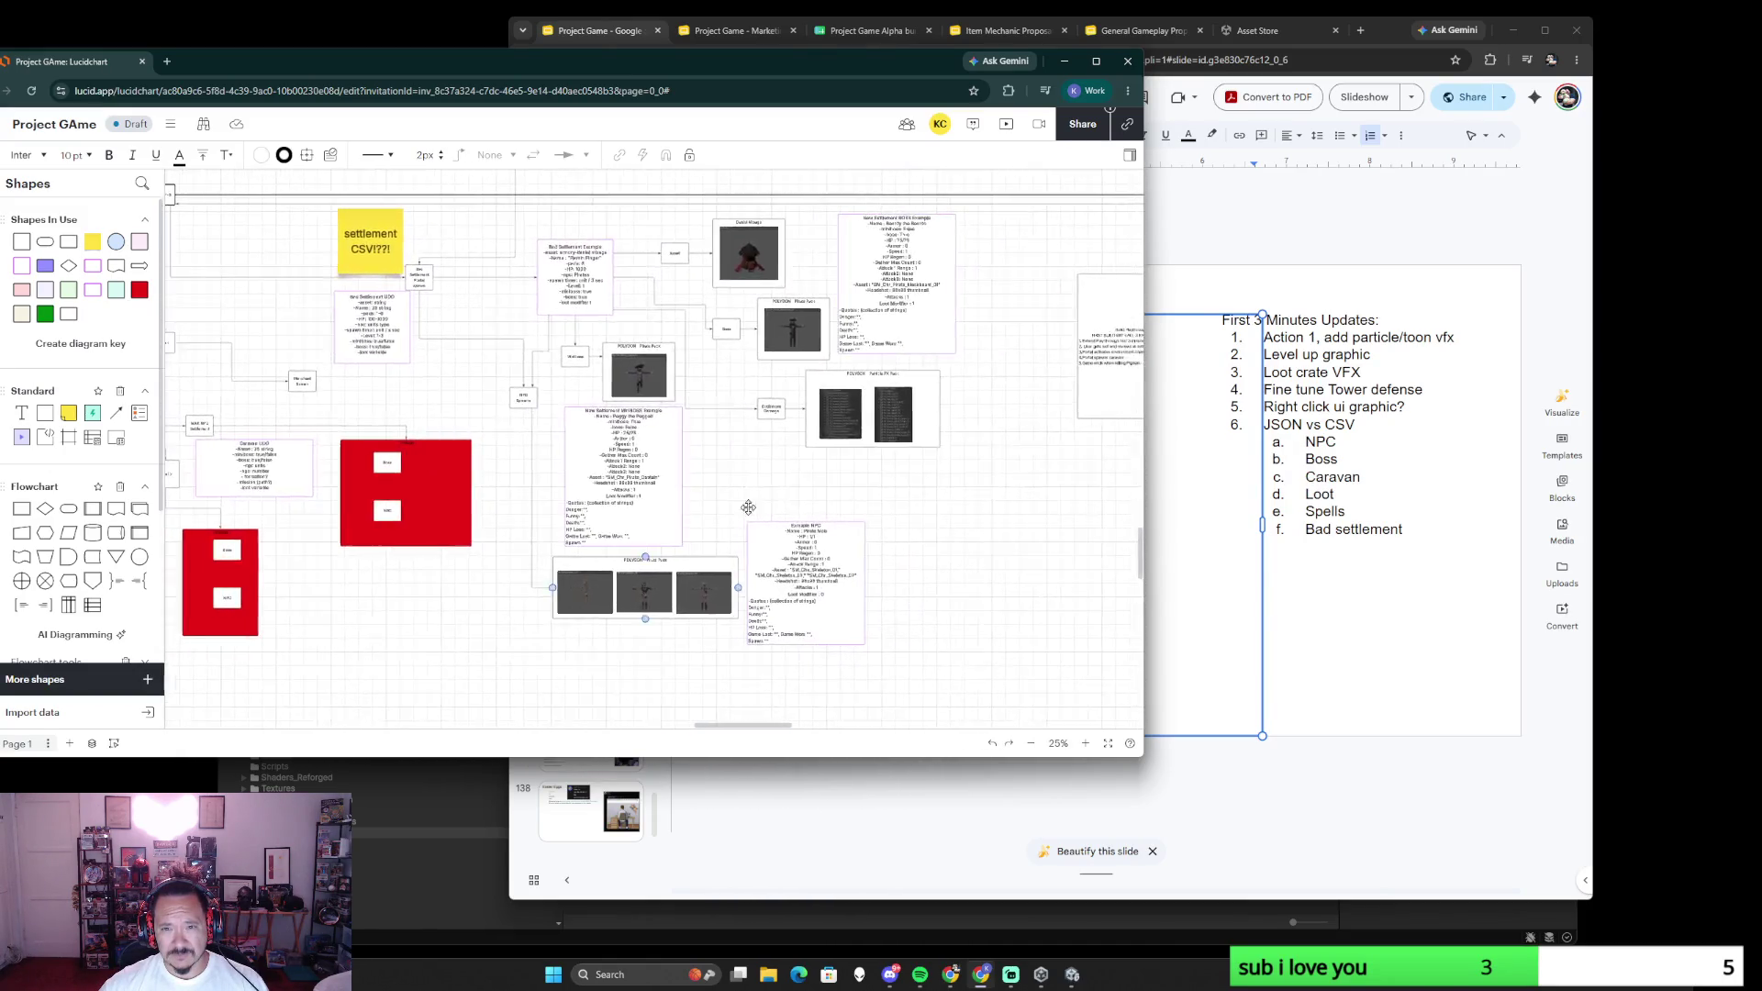
scroll(642, 588, "up", 5)
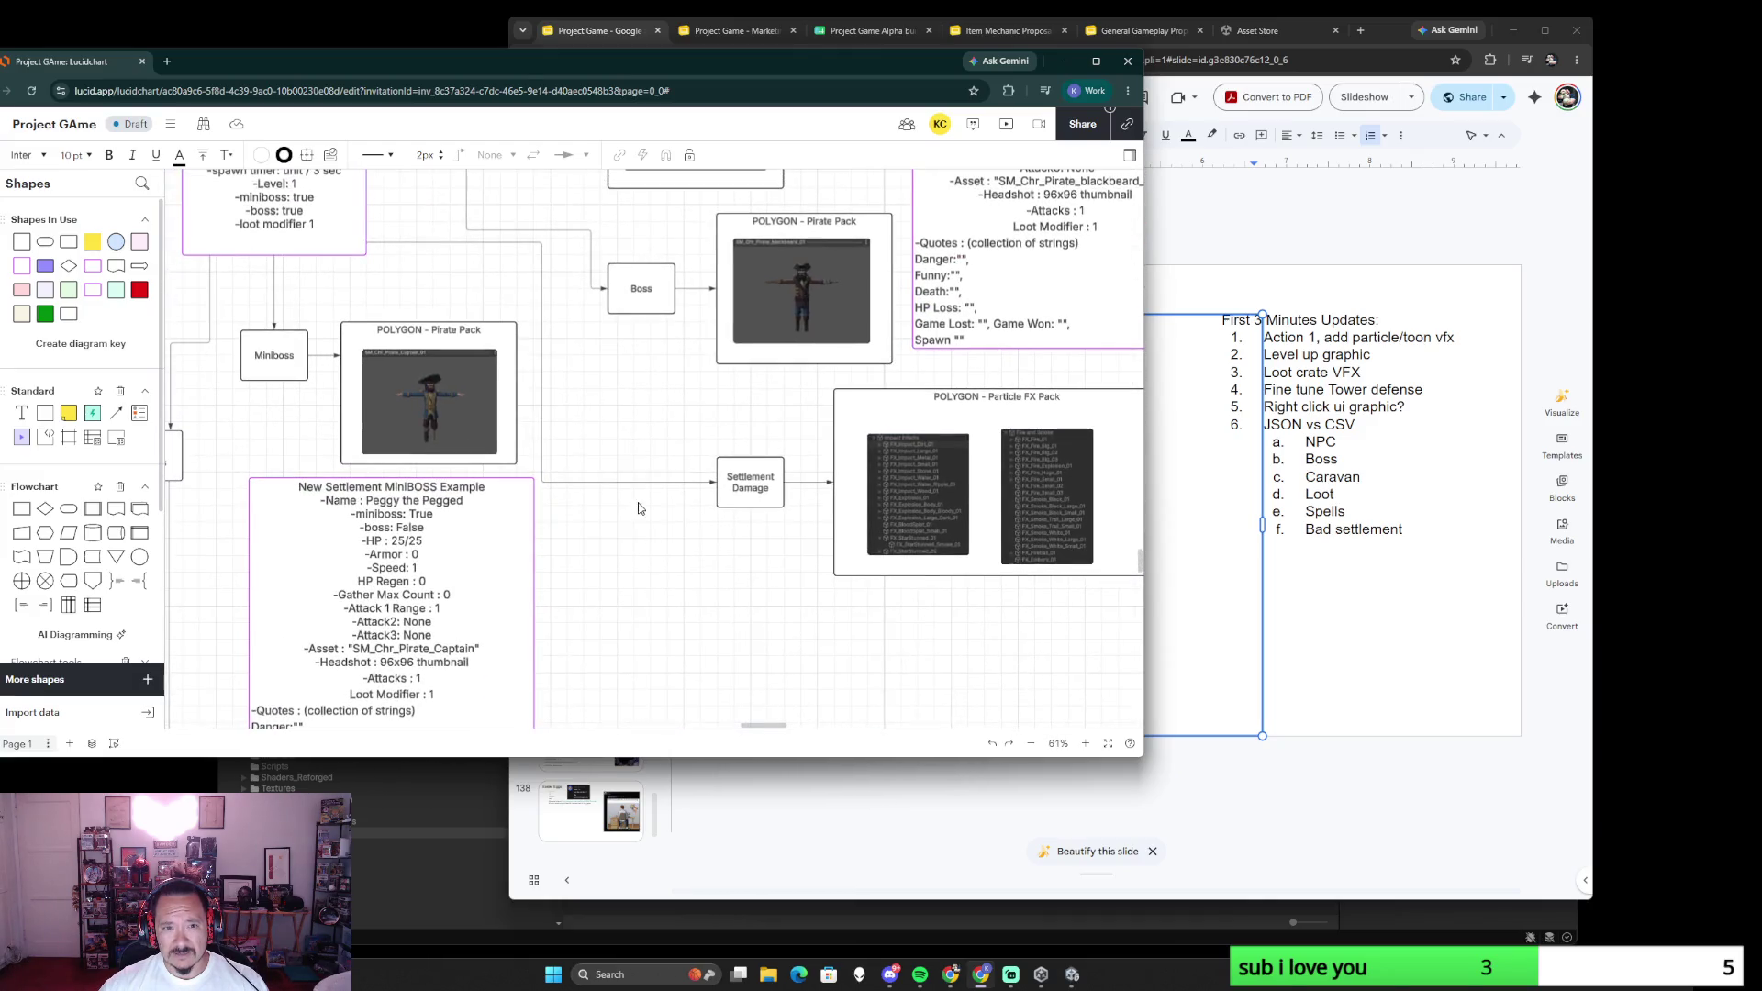
- Reroute the Settlement Damage connector higher and rename the lower box Gatherer
left_click(621, 483)
left_click_drag(615, 483, 626, 464)
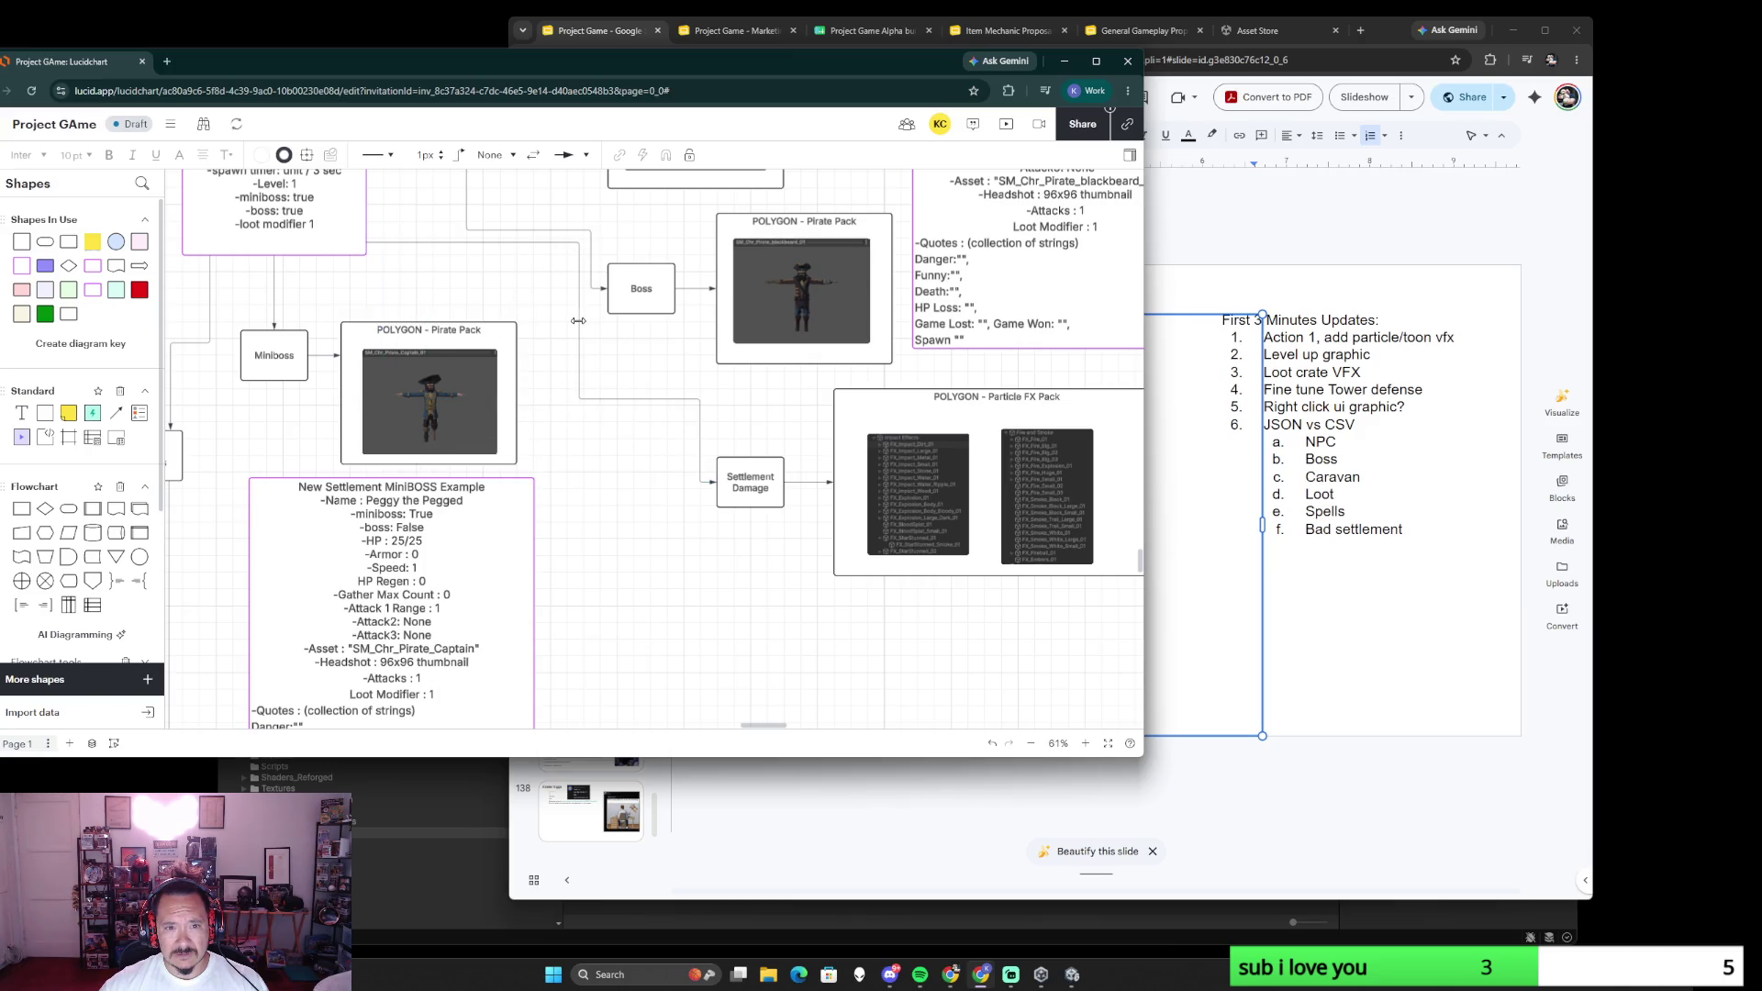
scroll(739, 595, "down", 3)
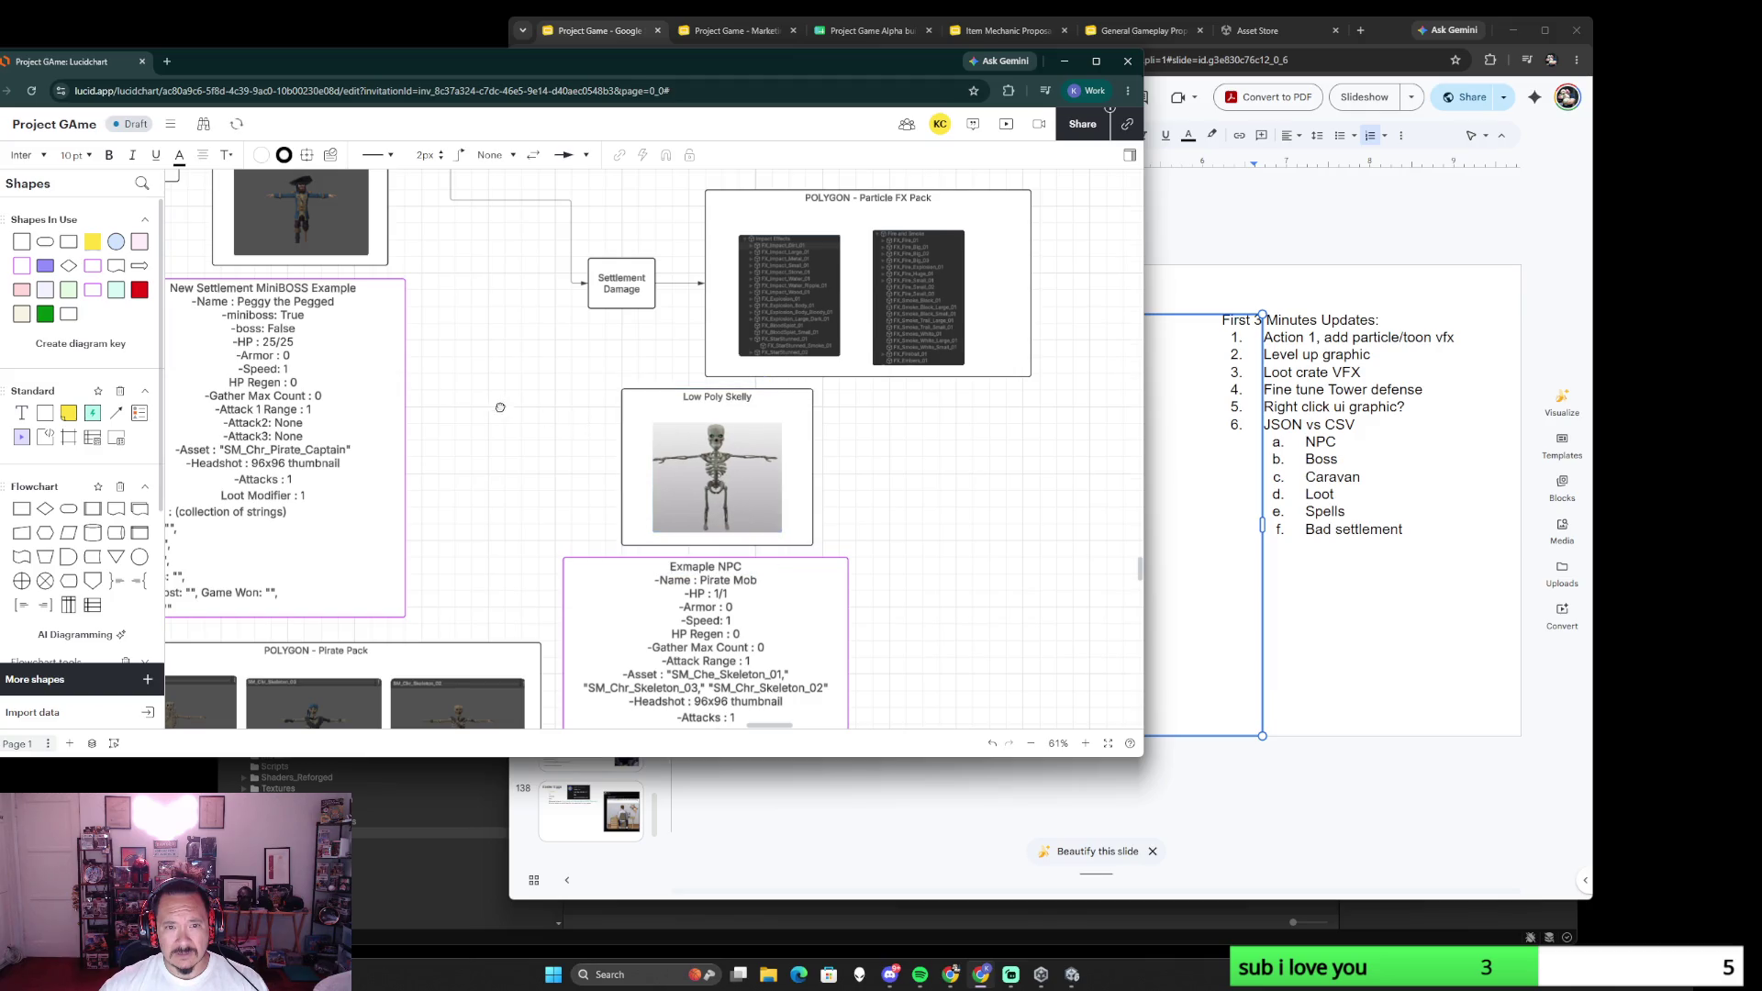
scroll(497, 403, "up", 2)
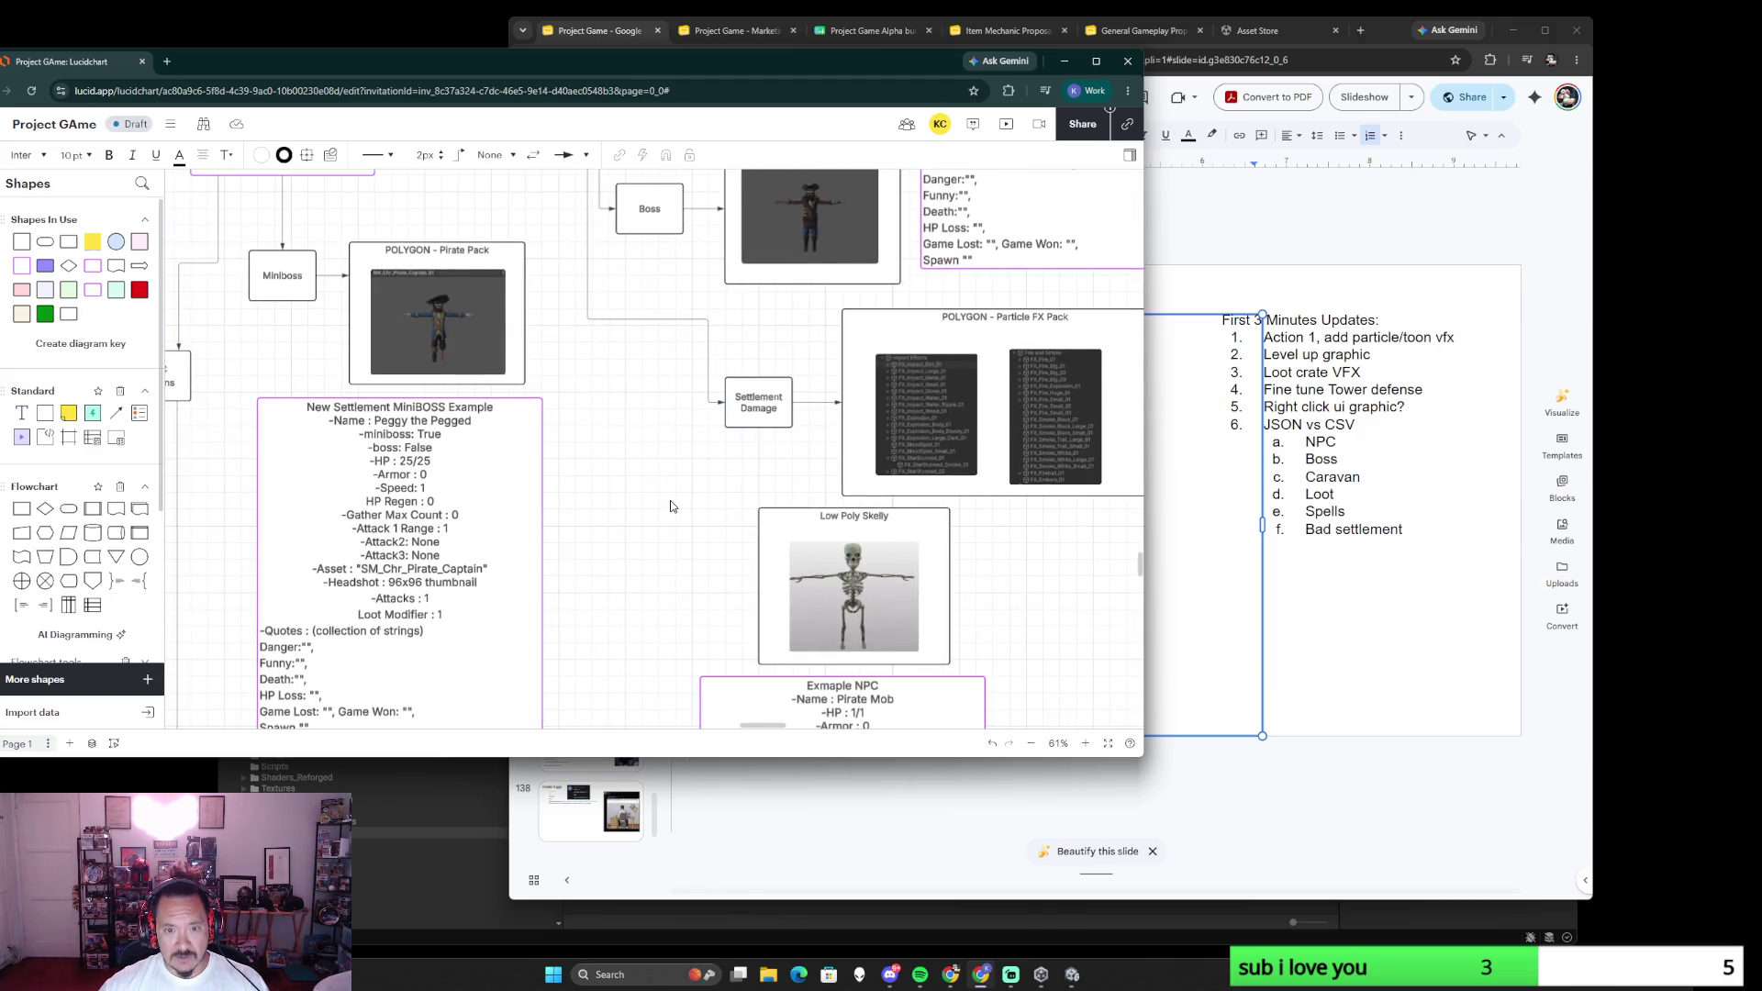
scroll(662, 502, "down", 5)
scroll(579, 468, "down", 3)
scroll(468, 441, "down", 3)
scroll(380, 413, "down", 3)
scroll(381, 412, "up", 3)
scroll(551, 523, "up", 3)
scroll(597, 548, "up", 2)
scroll(597, 548, "up", 2)
scroll(596, 549, "up", 3)
scroll(964, 568, "down", 5)
scroll(854, 538, "up", 2)
scroll(743, 503, "up", 2)
scroll(623, 472, "down", 2)
scroll(624, 470, "right", 3)
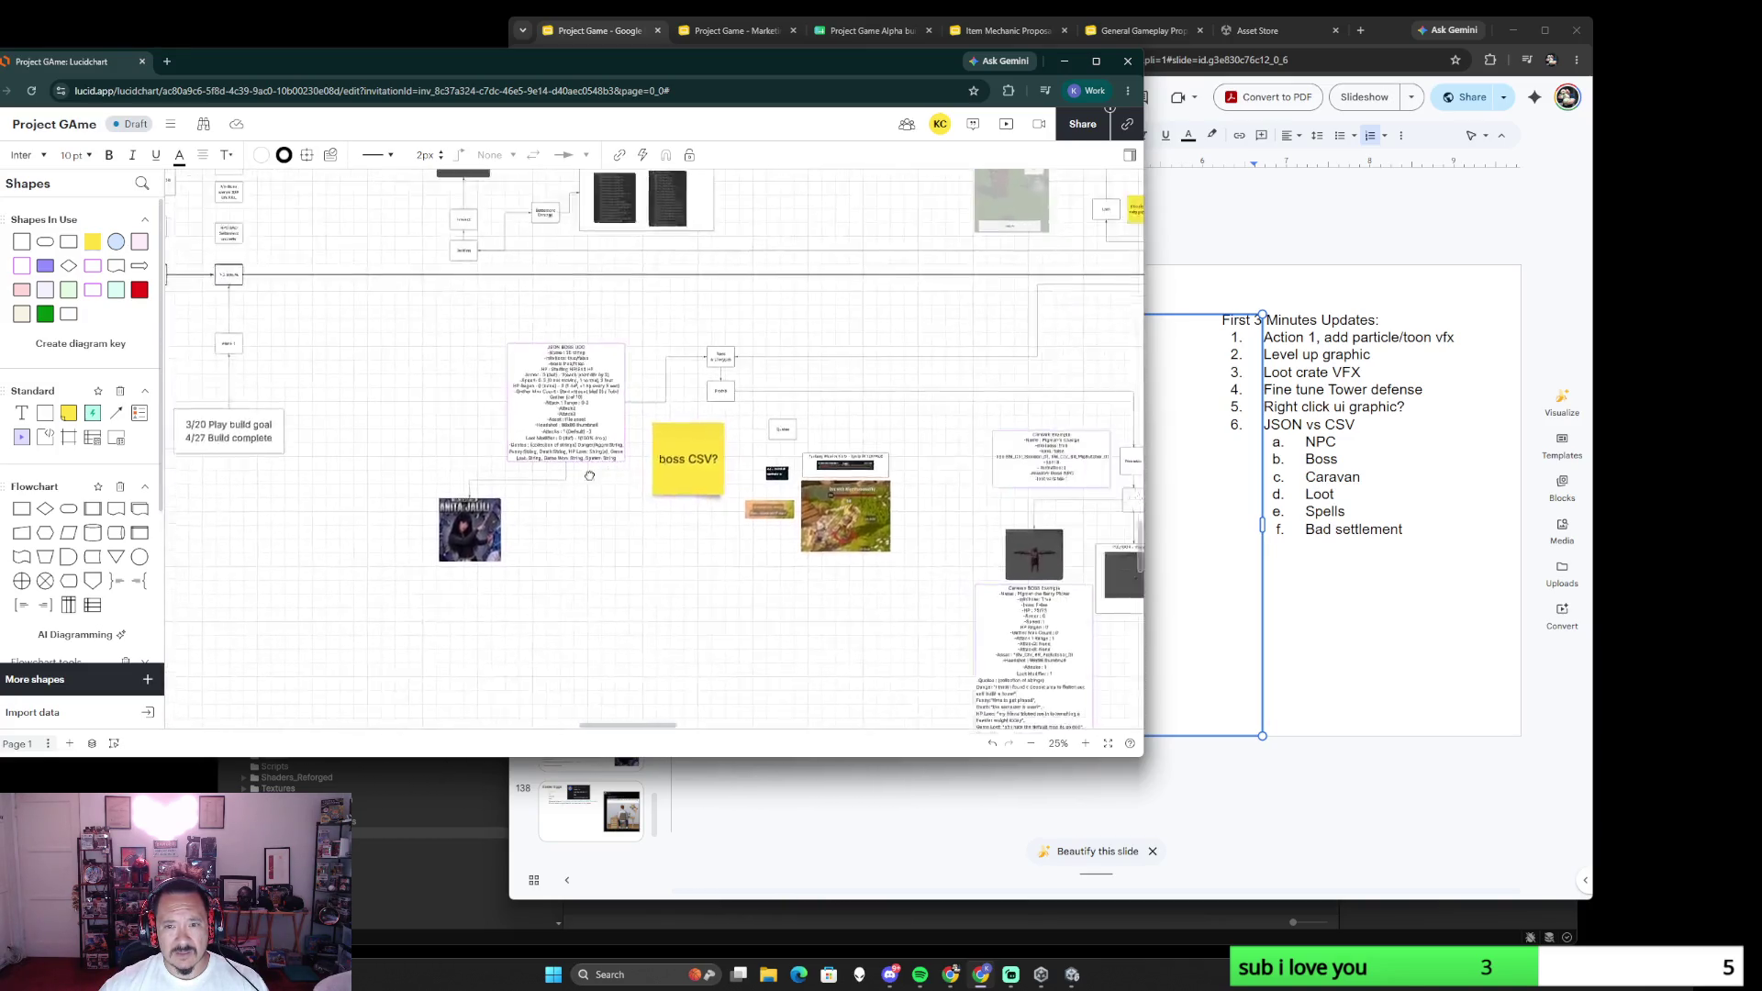
scroll(624, 470, "right", 5)
scroll(689, 482, "right", 2)
scroll(831, 501, "right", 5)
scroll(831, 502, "right", 3)
scroll(757, 493, "right", 3)
scroll(647, 483, "up", 5)
scroll(547, 474, "left", 2)
scroll(547, 474, "left", 5)
scroll(673, 542, "up", 1)
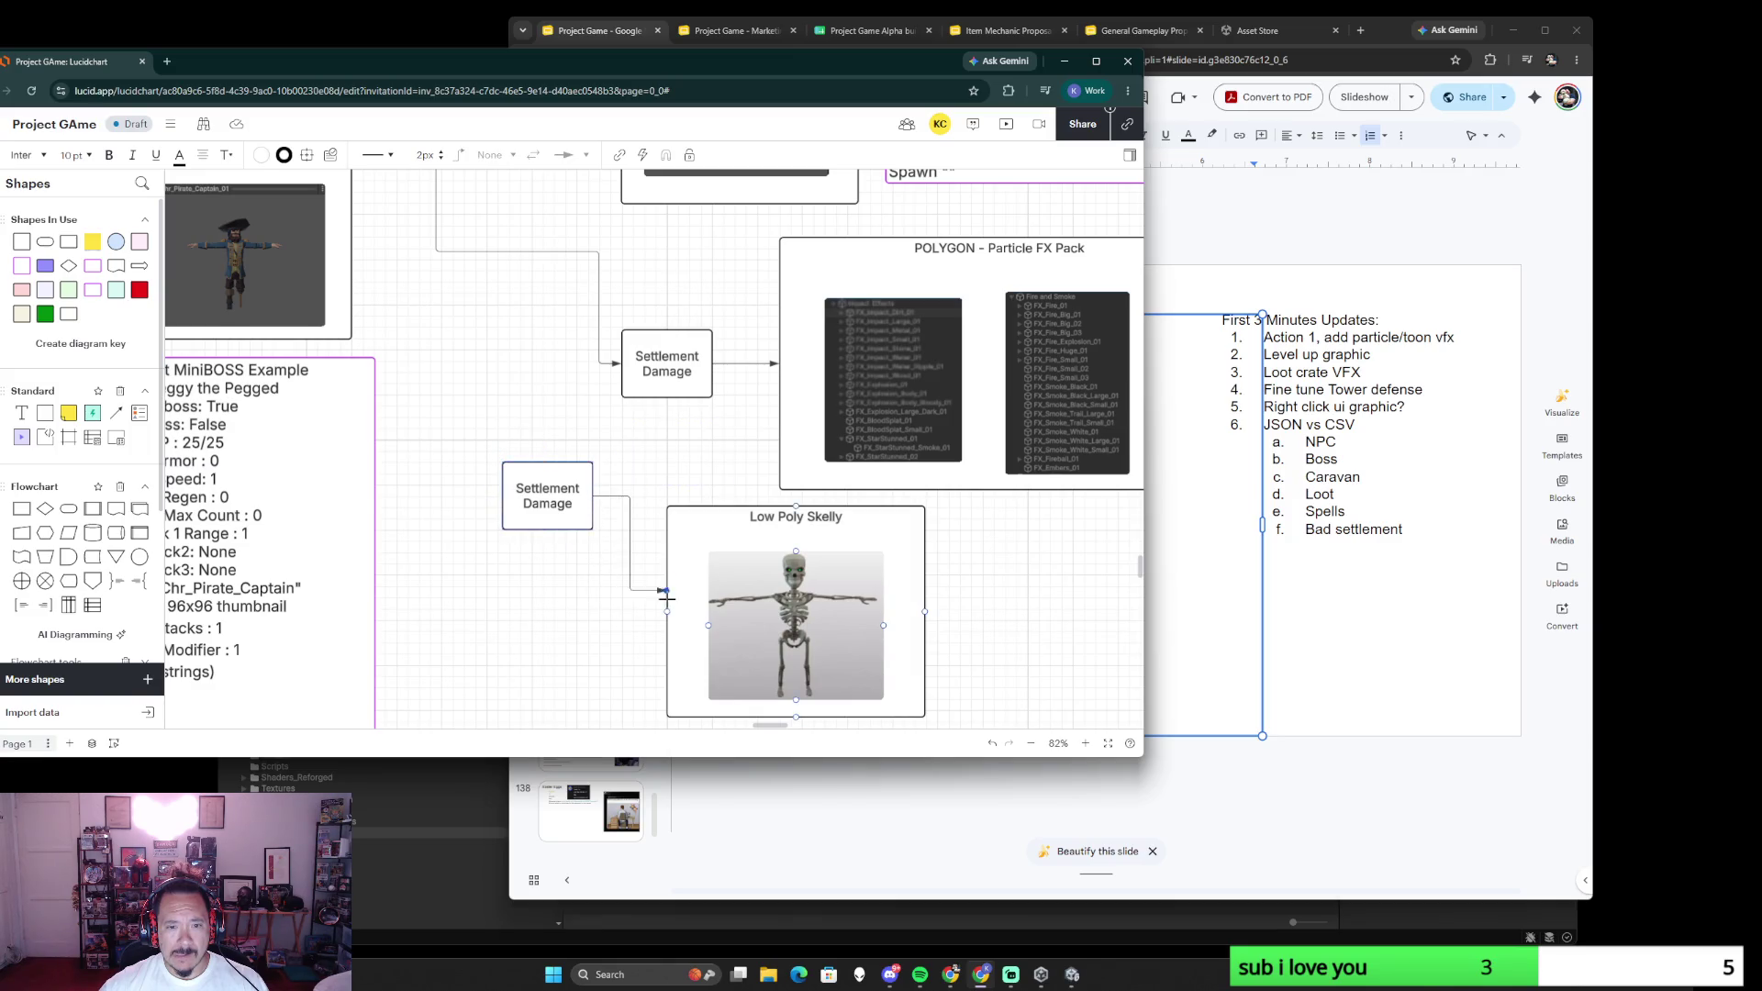
scroll(458, 438, "up", 3)
scroll(458, 438, "left", 3)
scroll(661, 633, "up", 1)
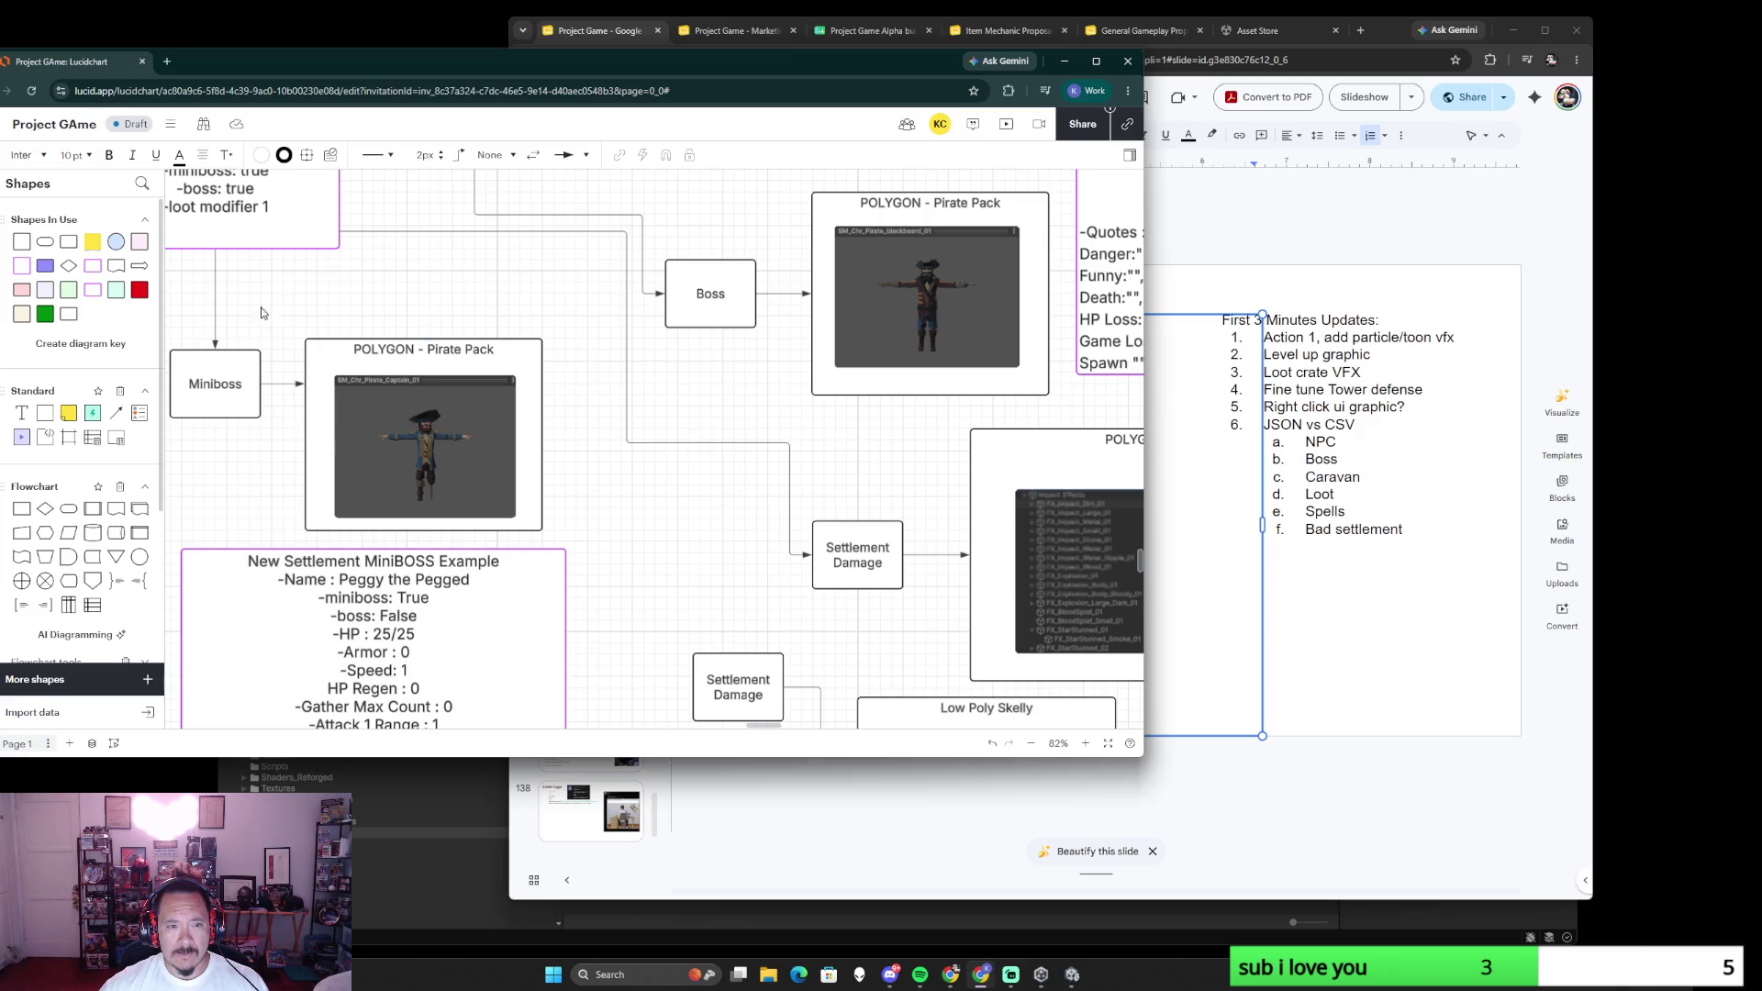
scroll(633, 659, "down", 1)
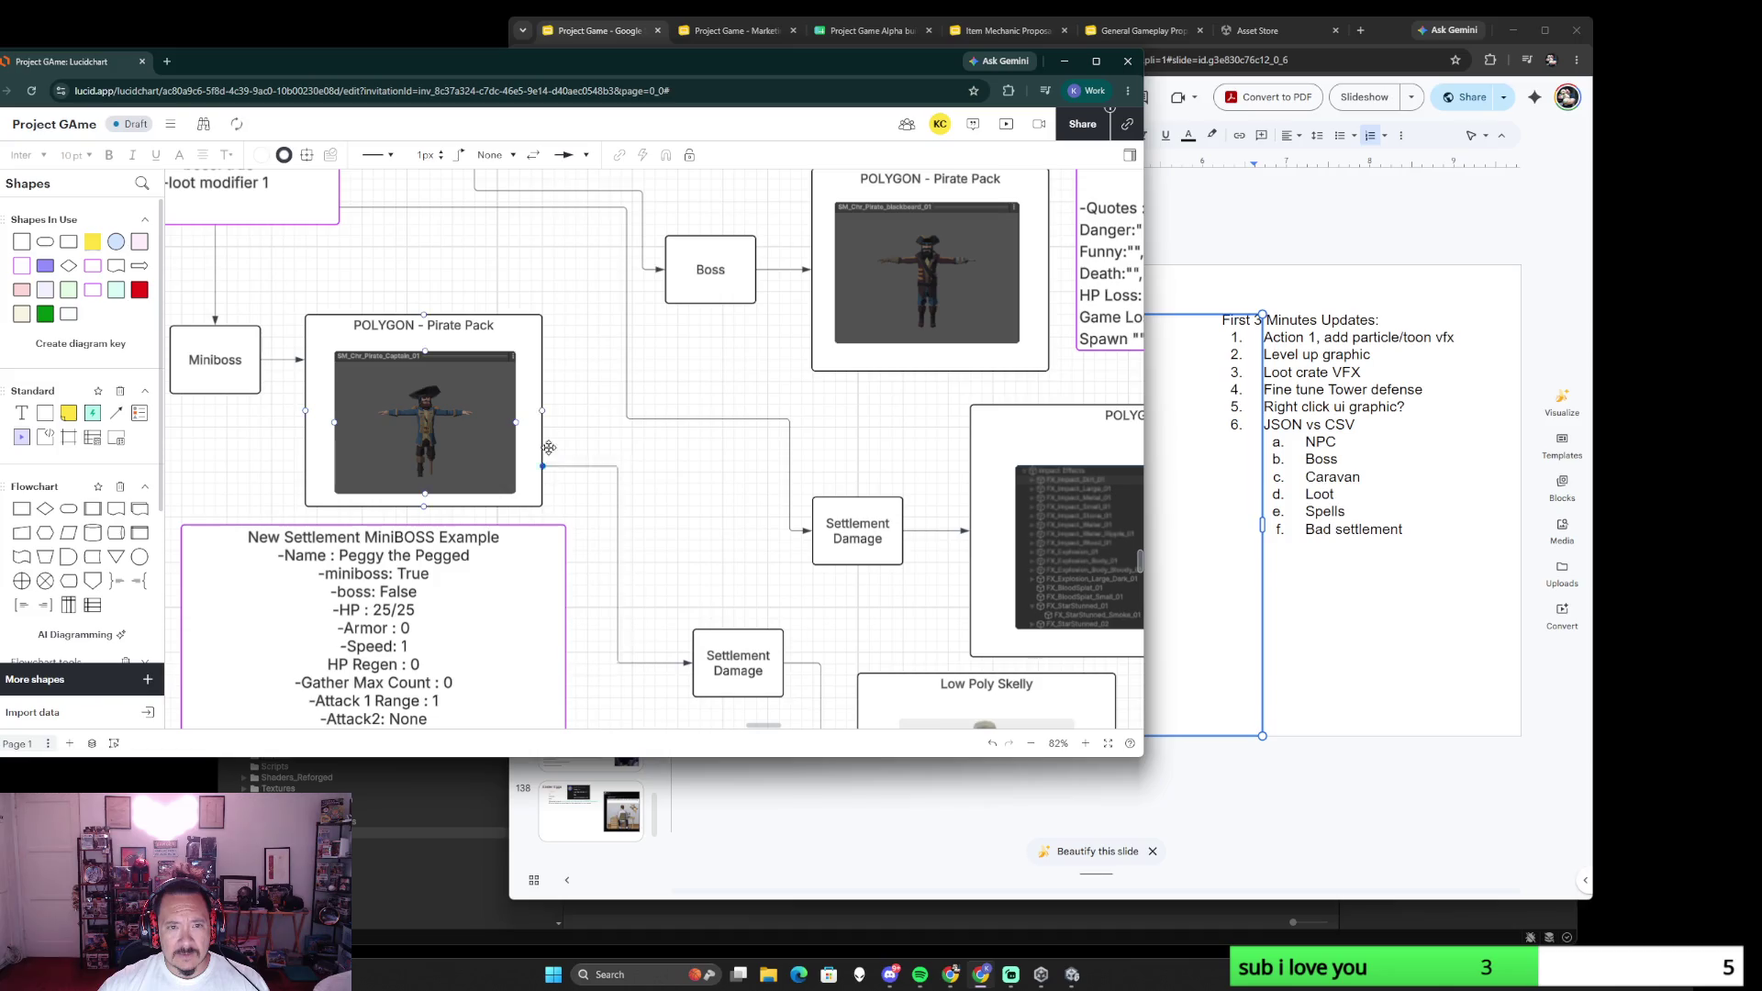
scroll(364, 227, "up", 1)
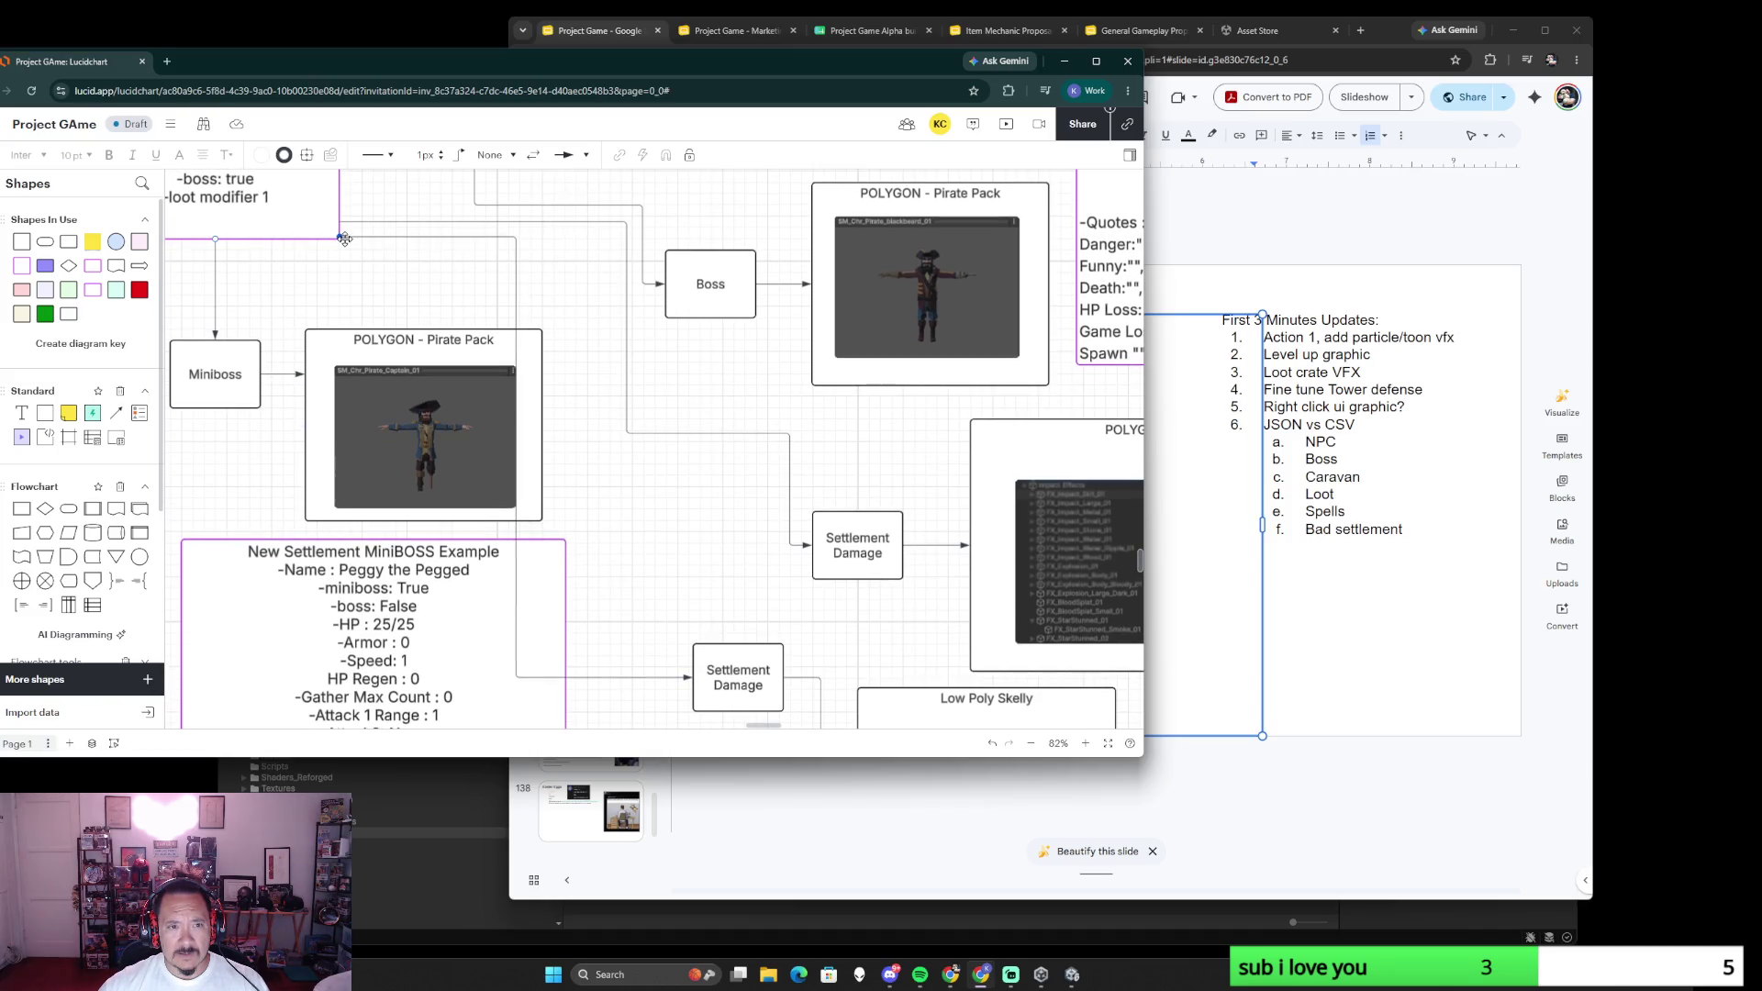
left_click(341, 233)
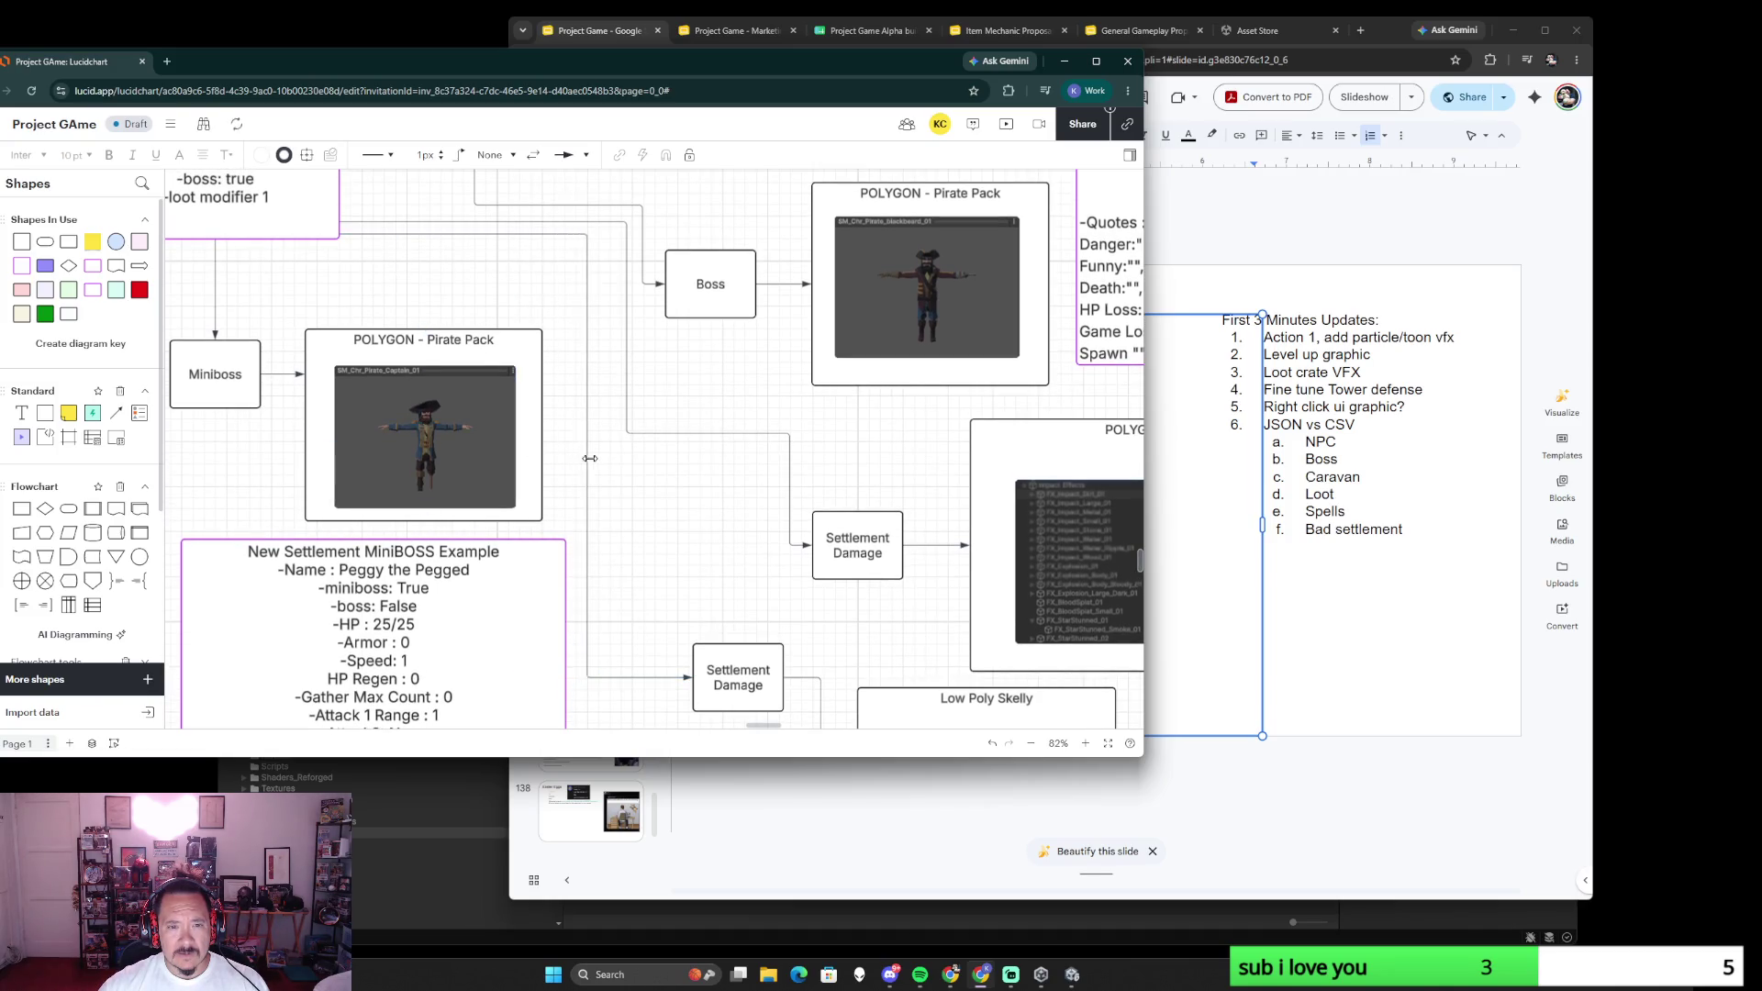
scroll(726, 581, "down", 5)
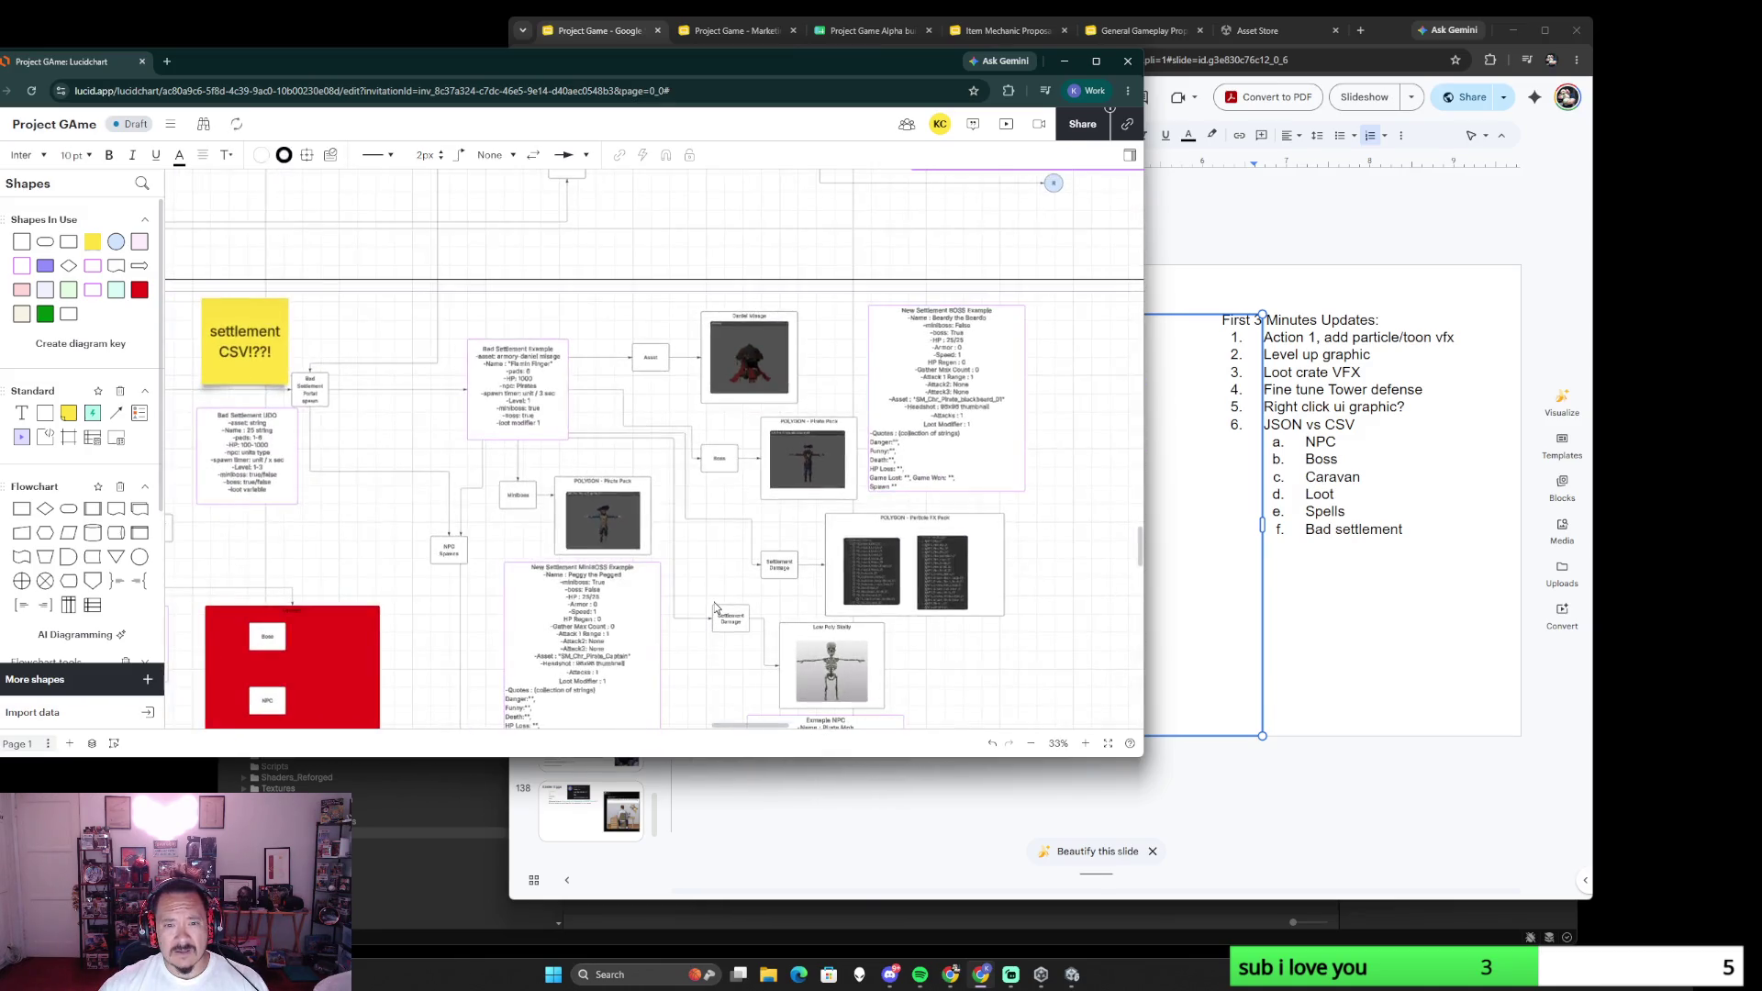
scroll(713, 607, "up", 2)
scroll(729, 645, "up", 5)
double_click(759, 593)
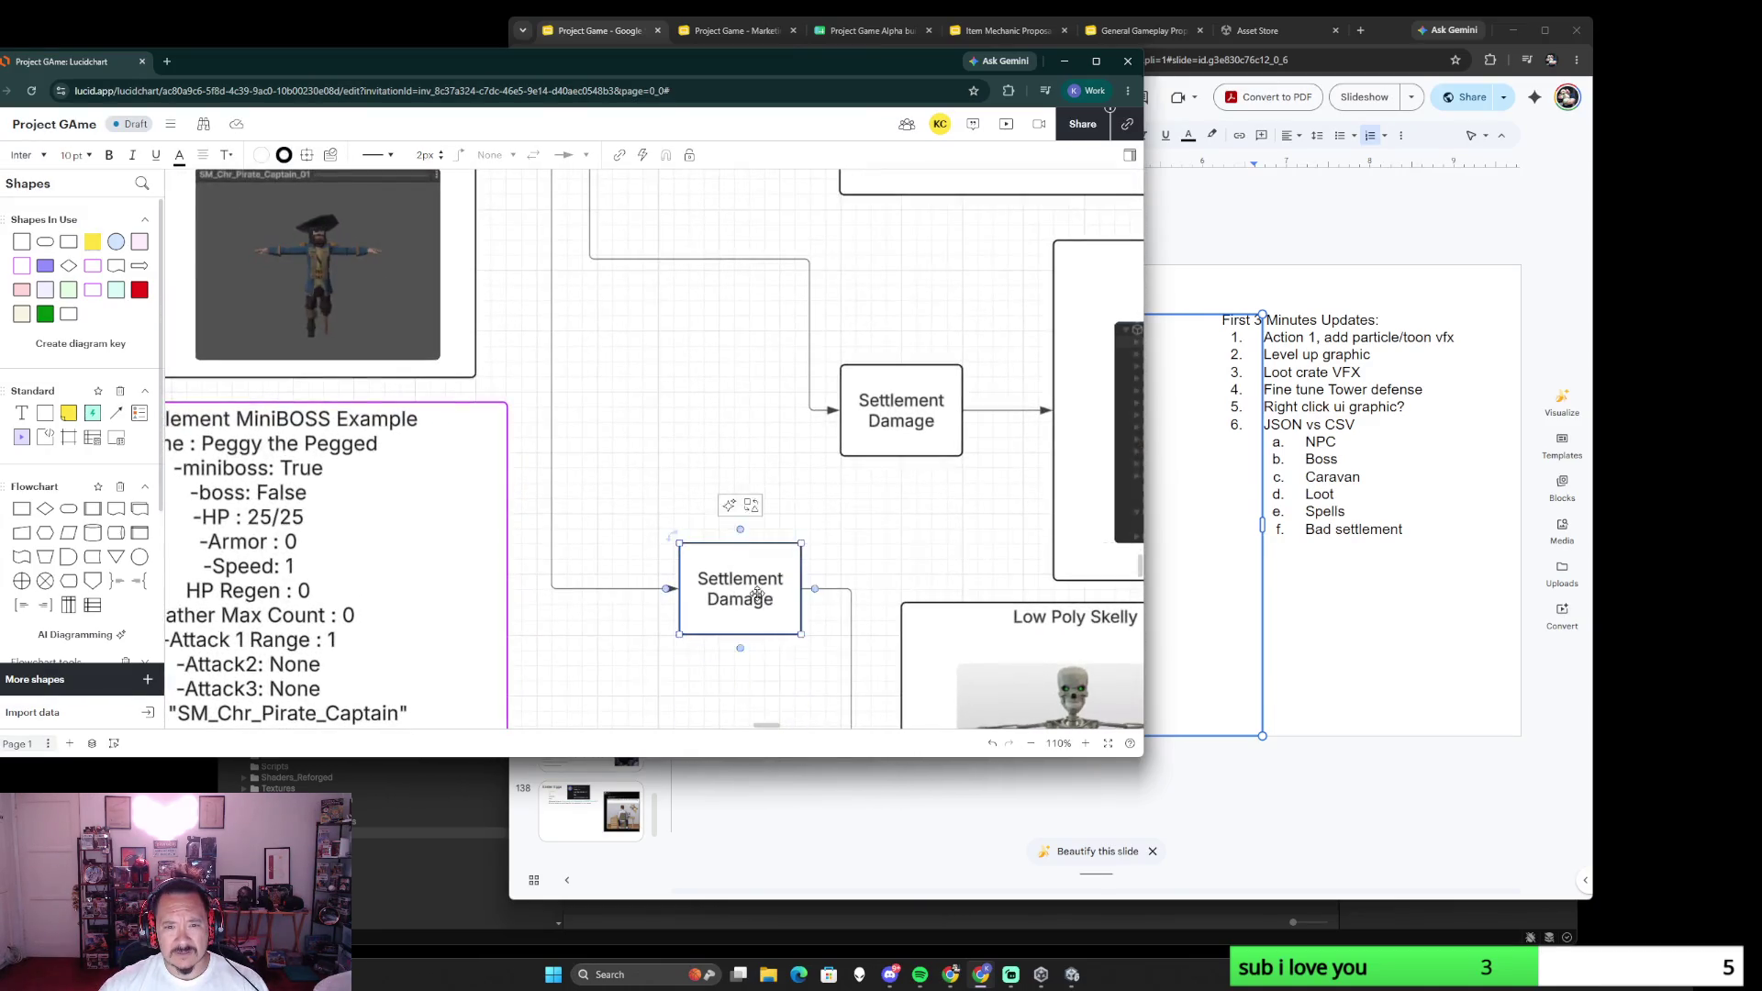
type("Gatherer")
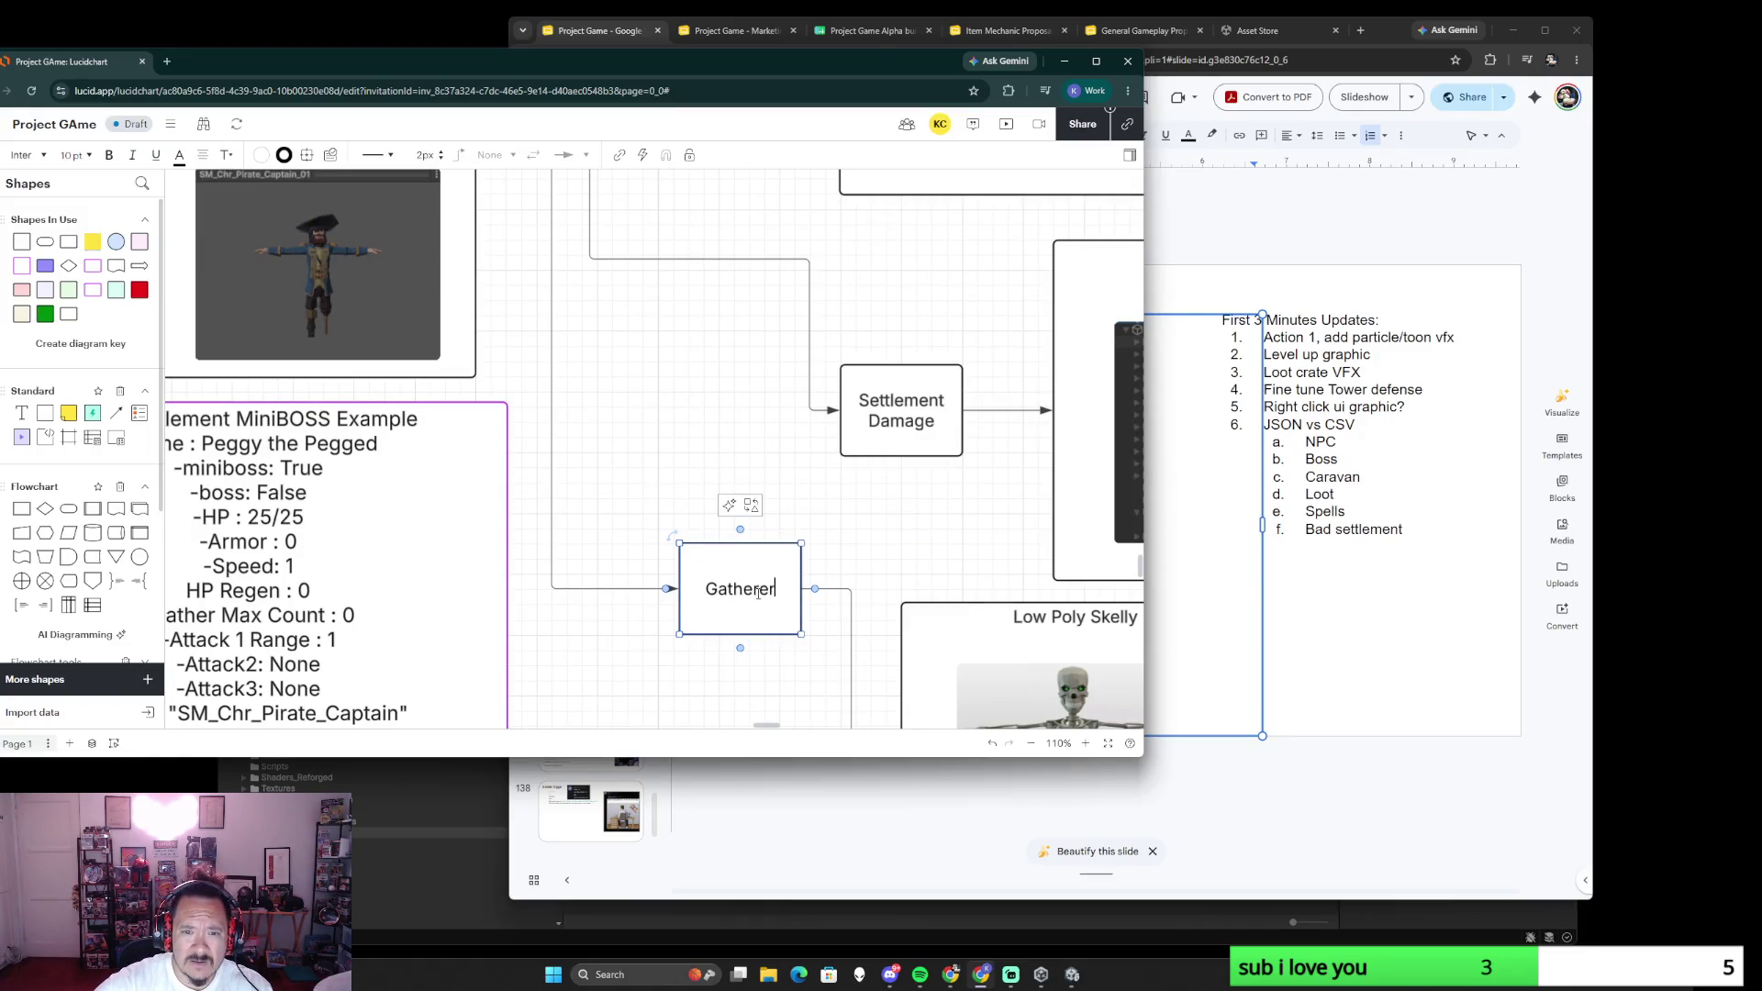
scroll(825, 558, "down", 5)
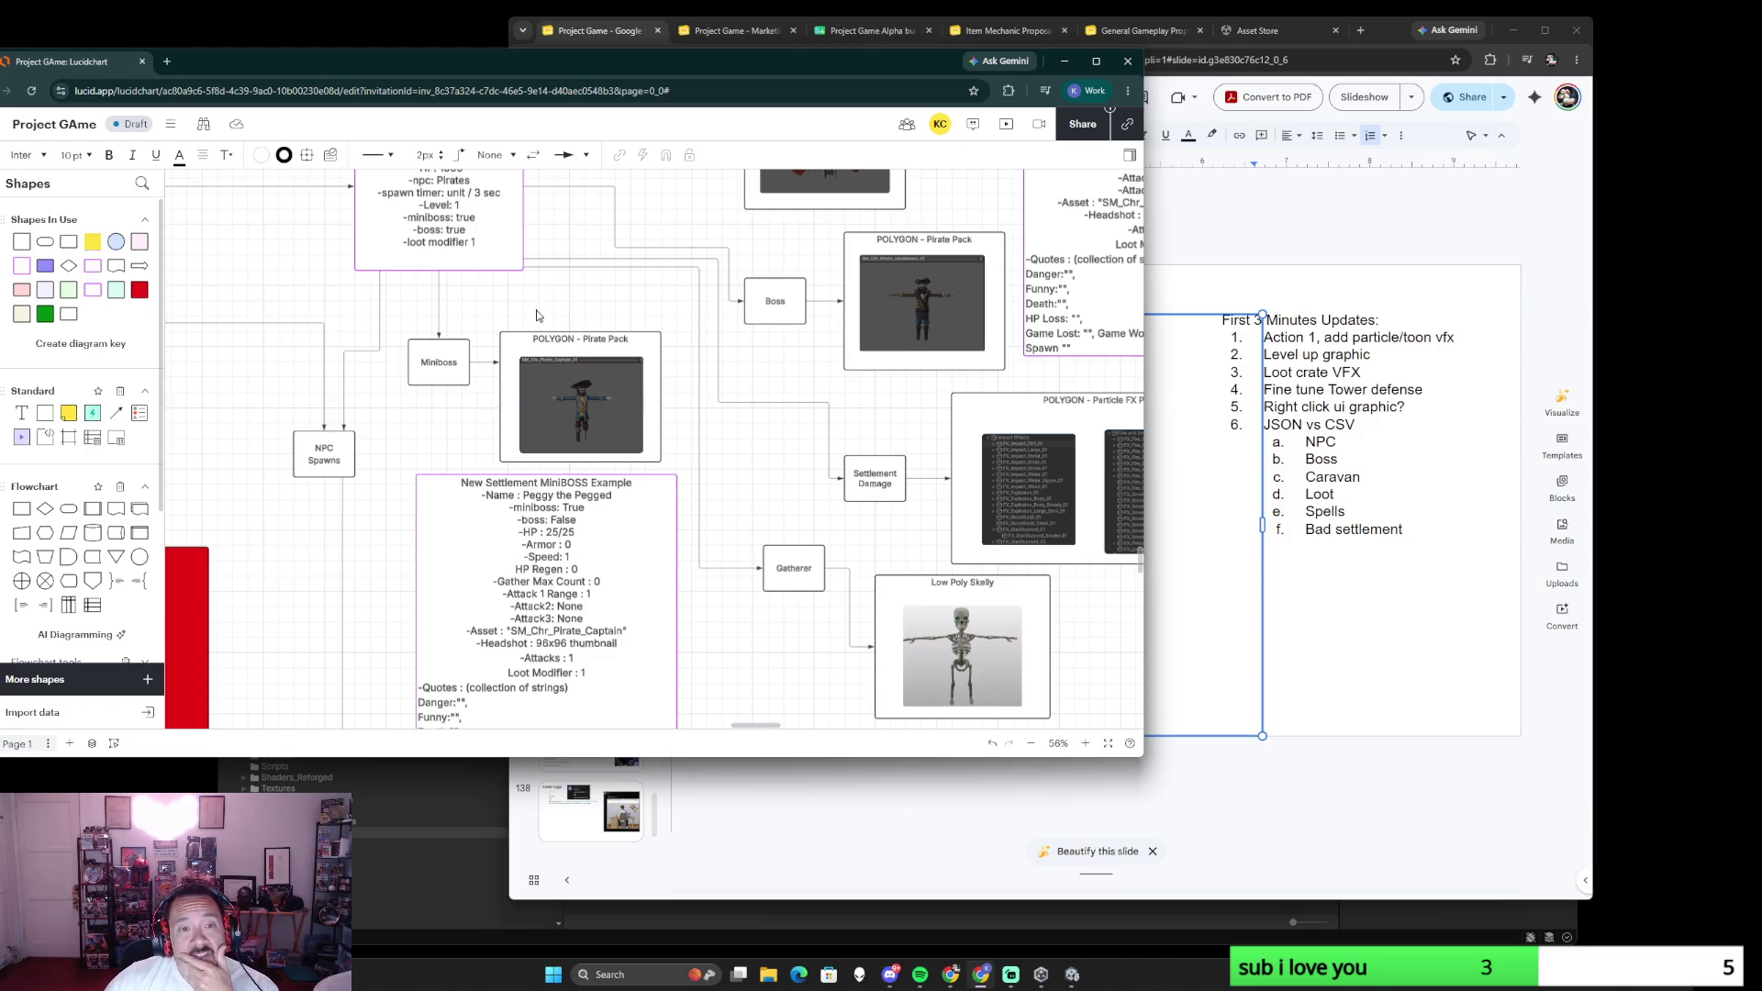
- Pan to the Bad Settlement Example, check the update-list slide, and refocus the flowchart
left_click_drag(537, 318, 627, 547)
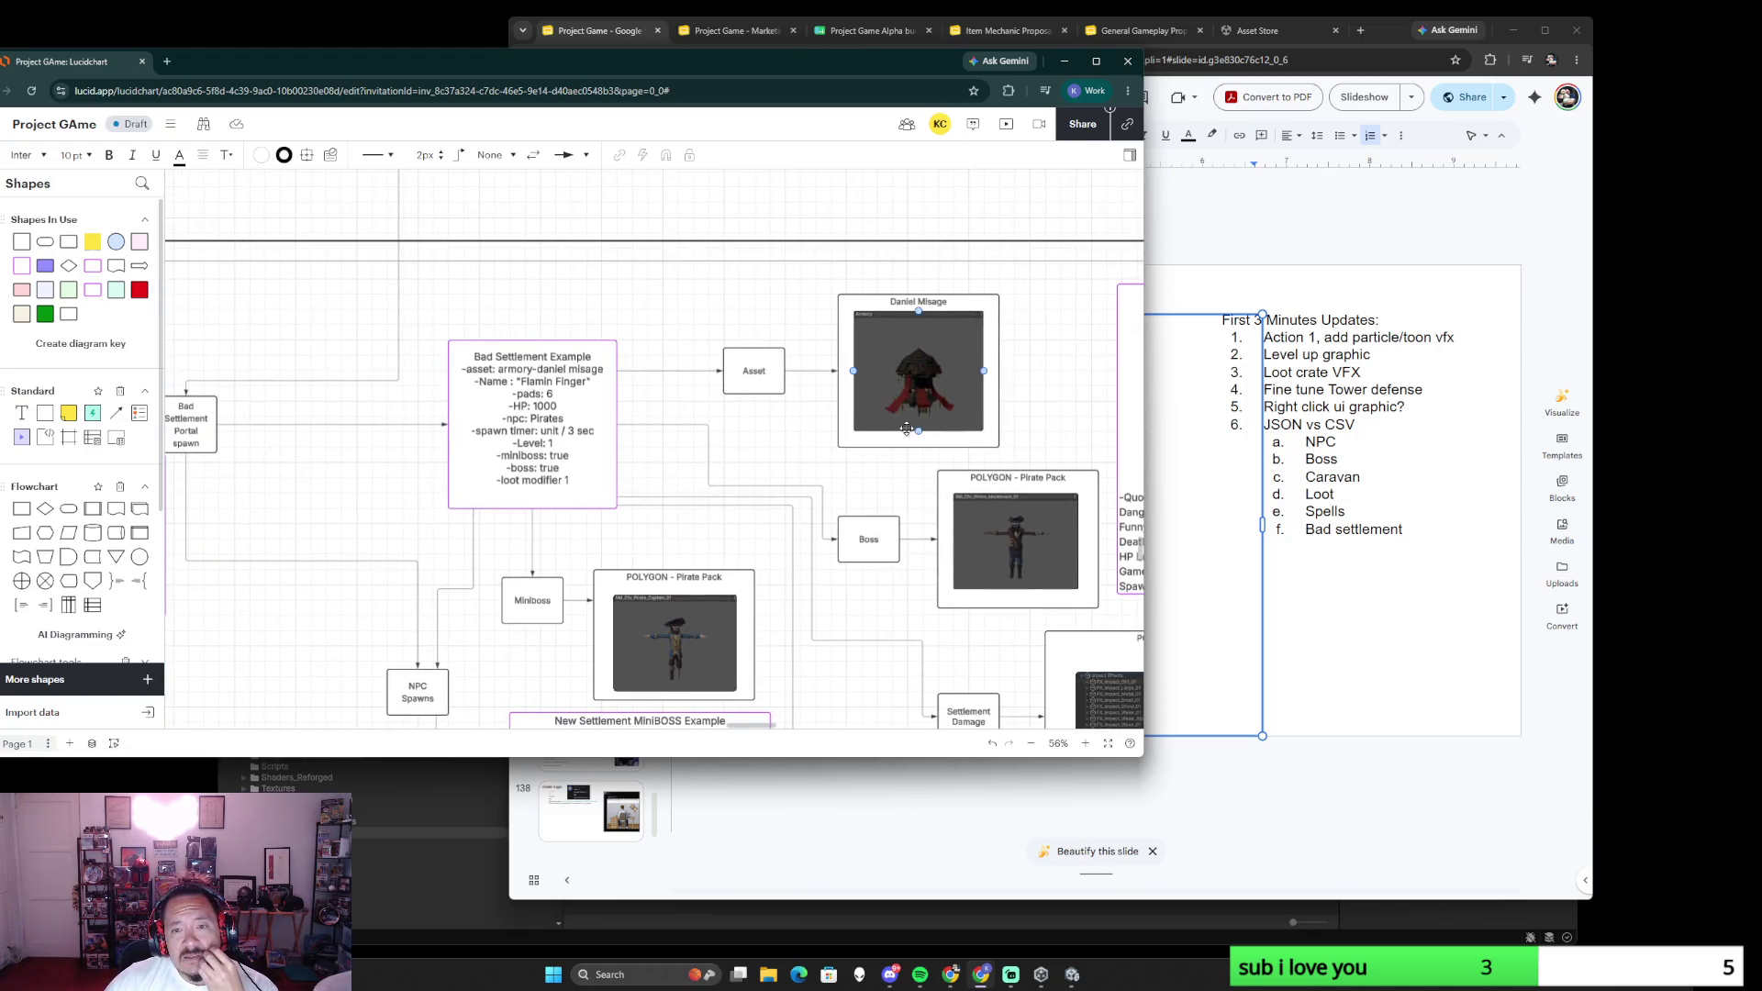
scroll(511, 402, "down", 5)
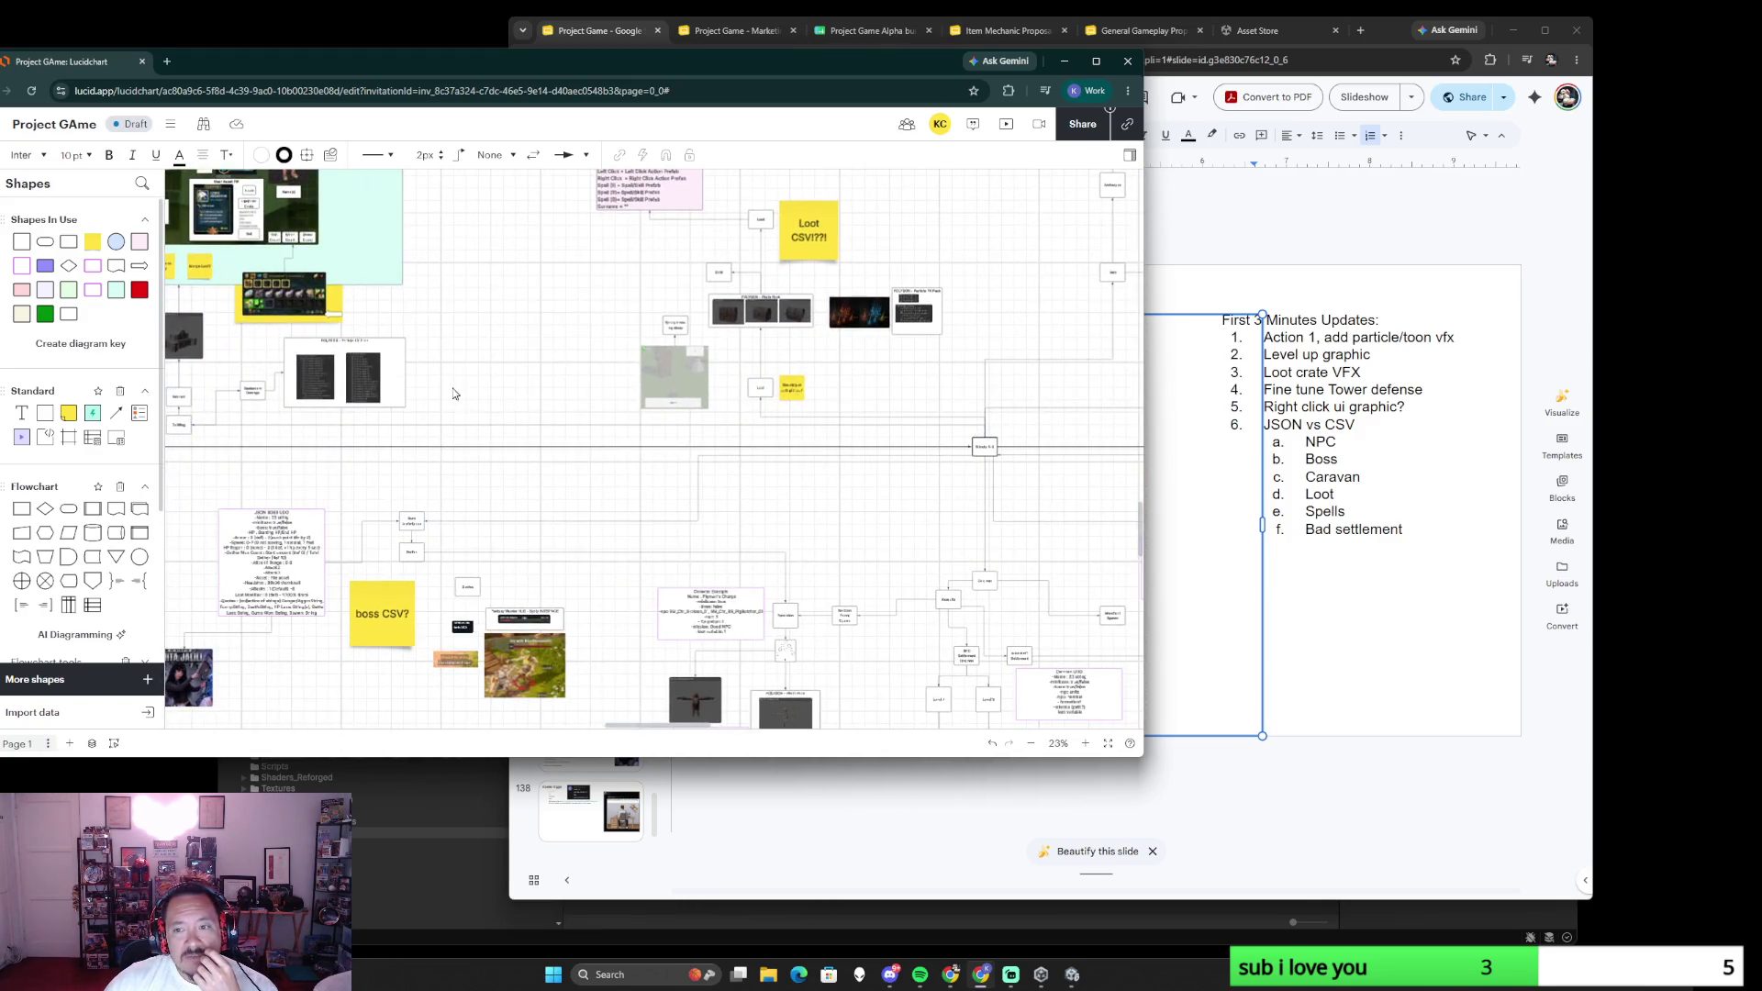
scroll(357, 397, "left", 5)
scroll(527, 396, "down", 5)
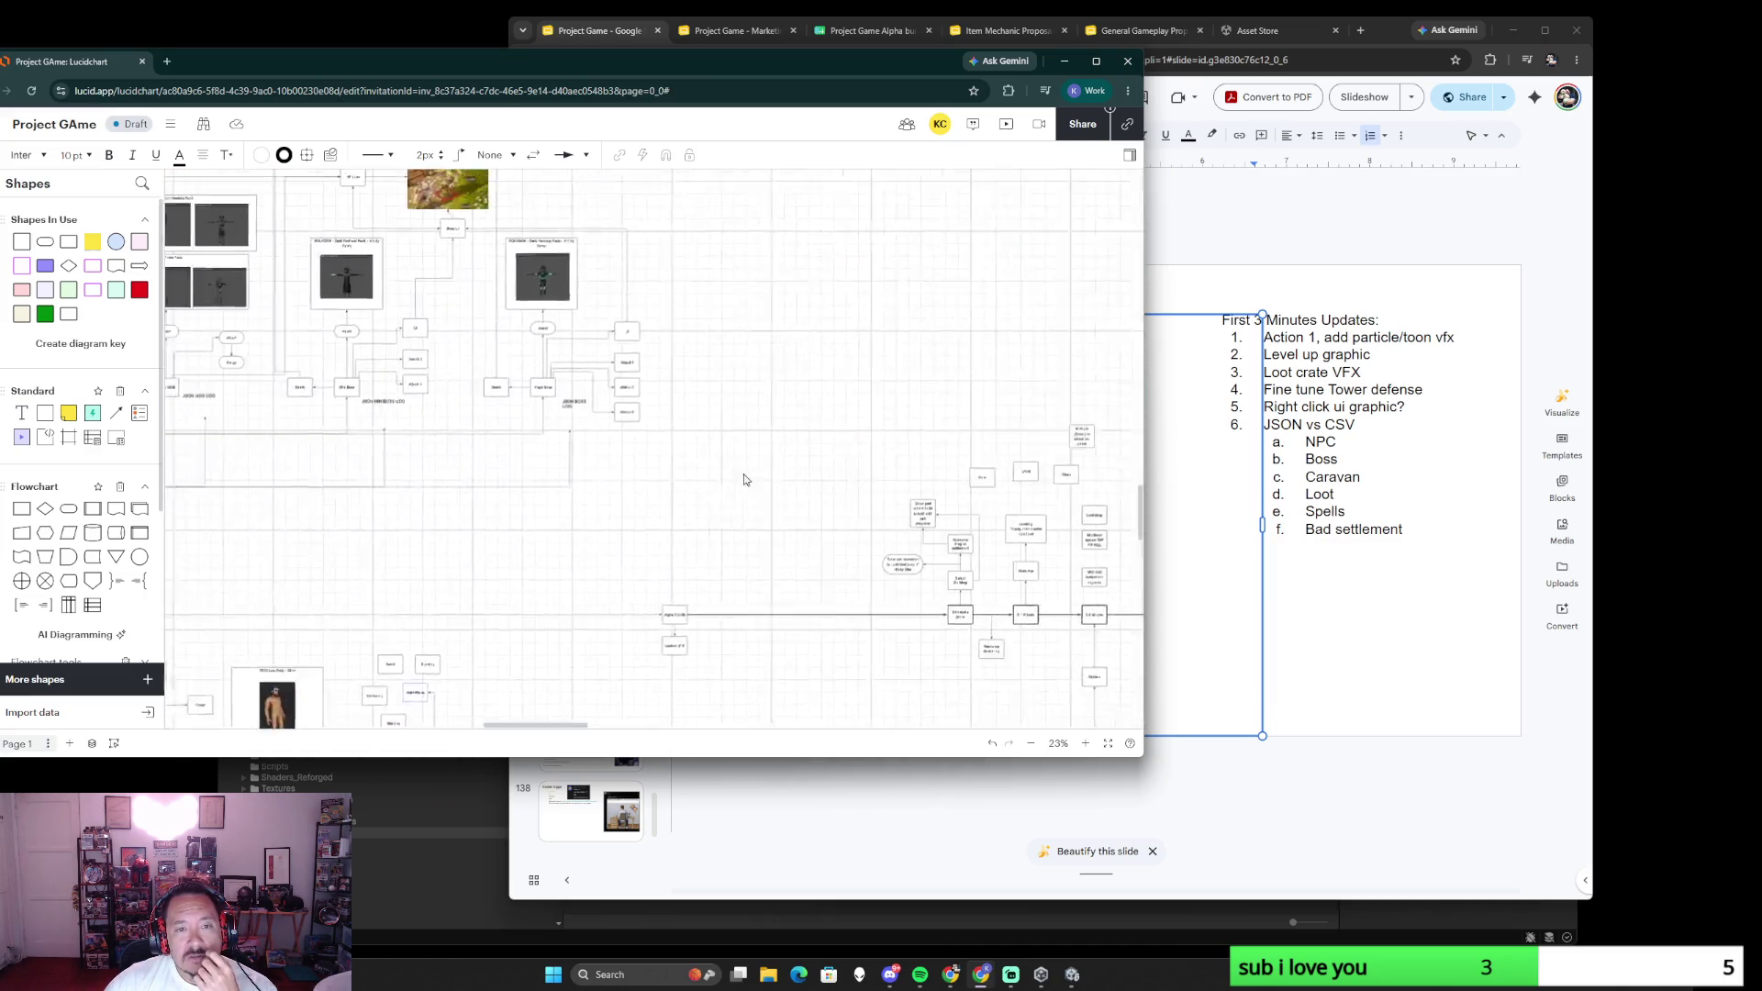
left_click_drag(527, 398, 837, 609)
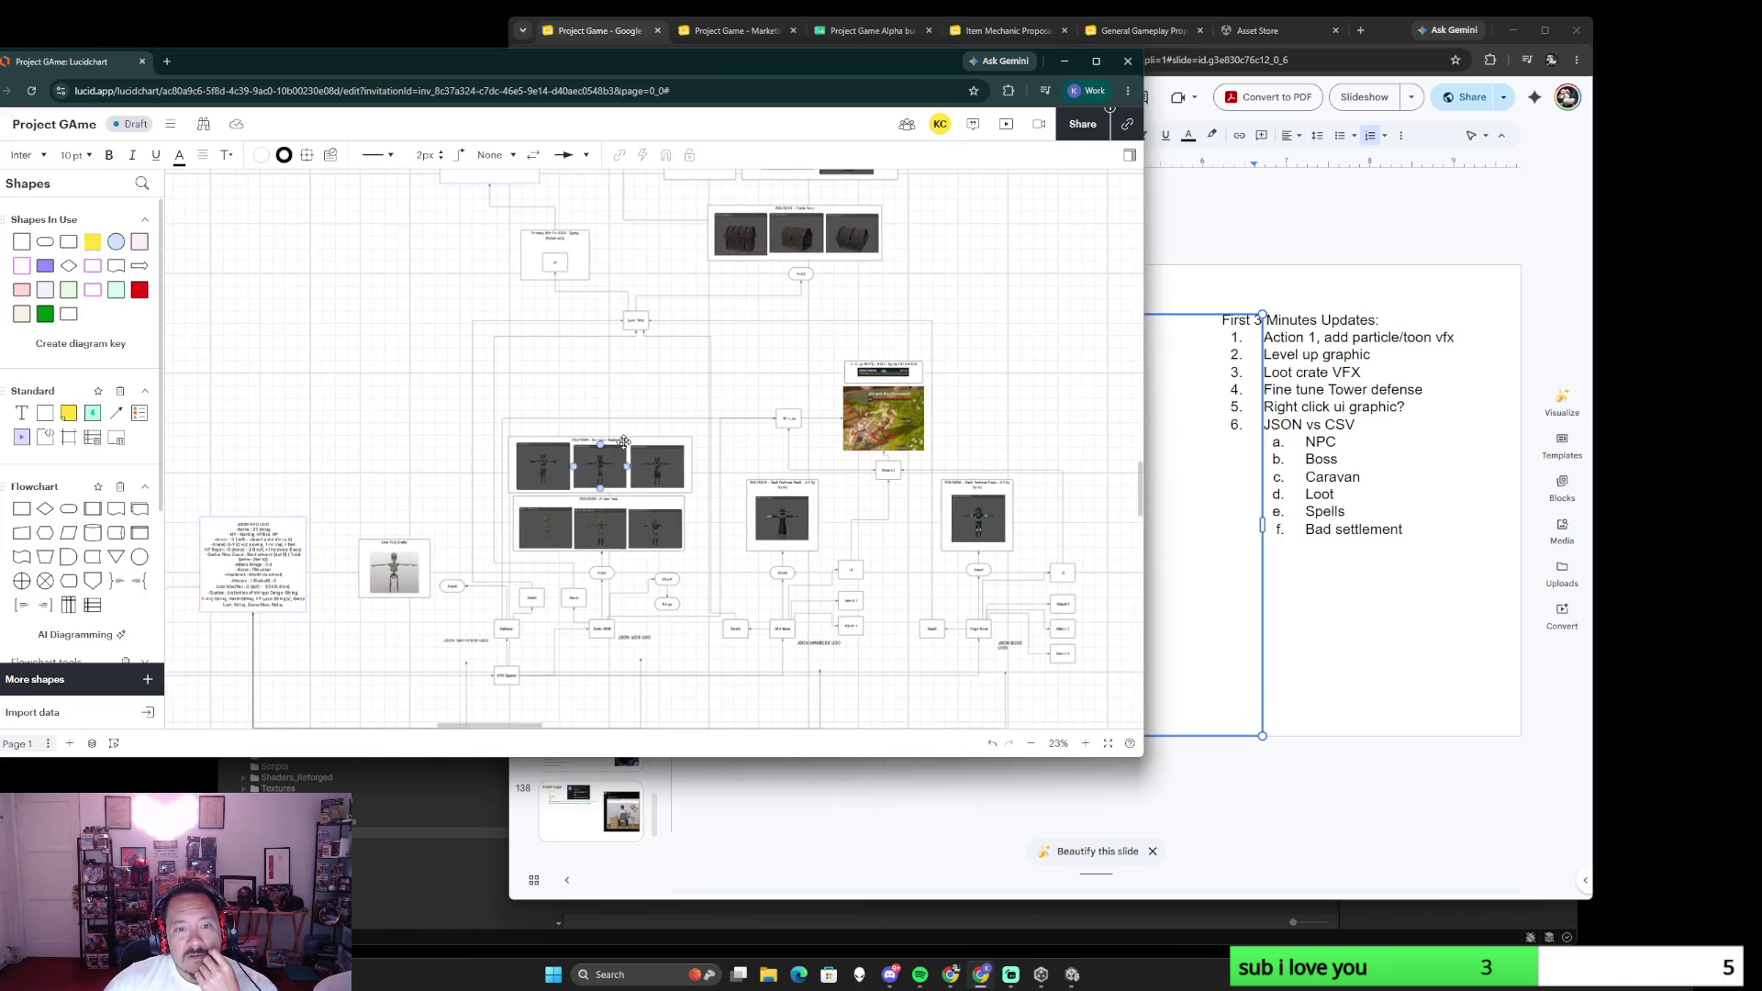
scroll(626, 452, "up", 3)
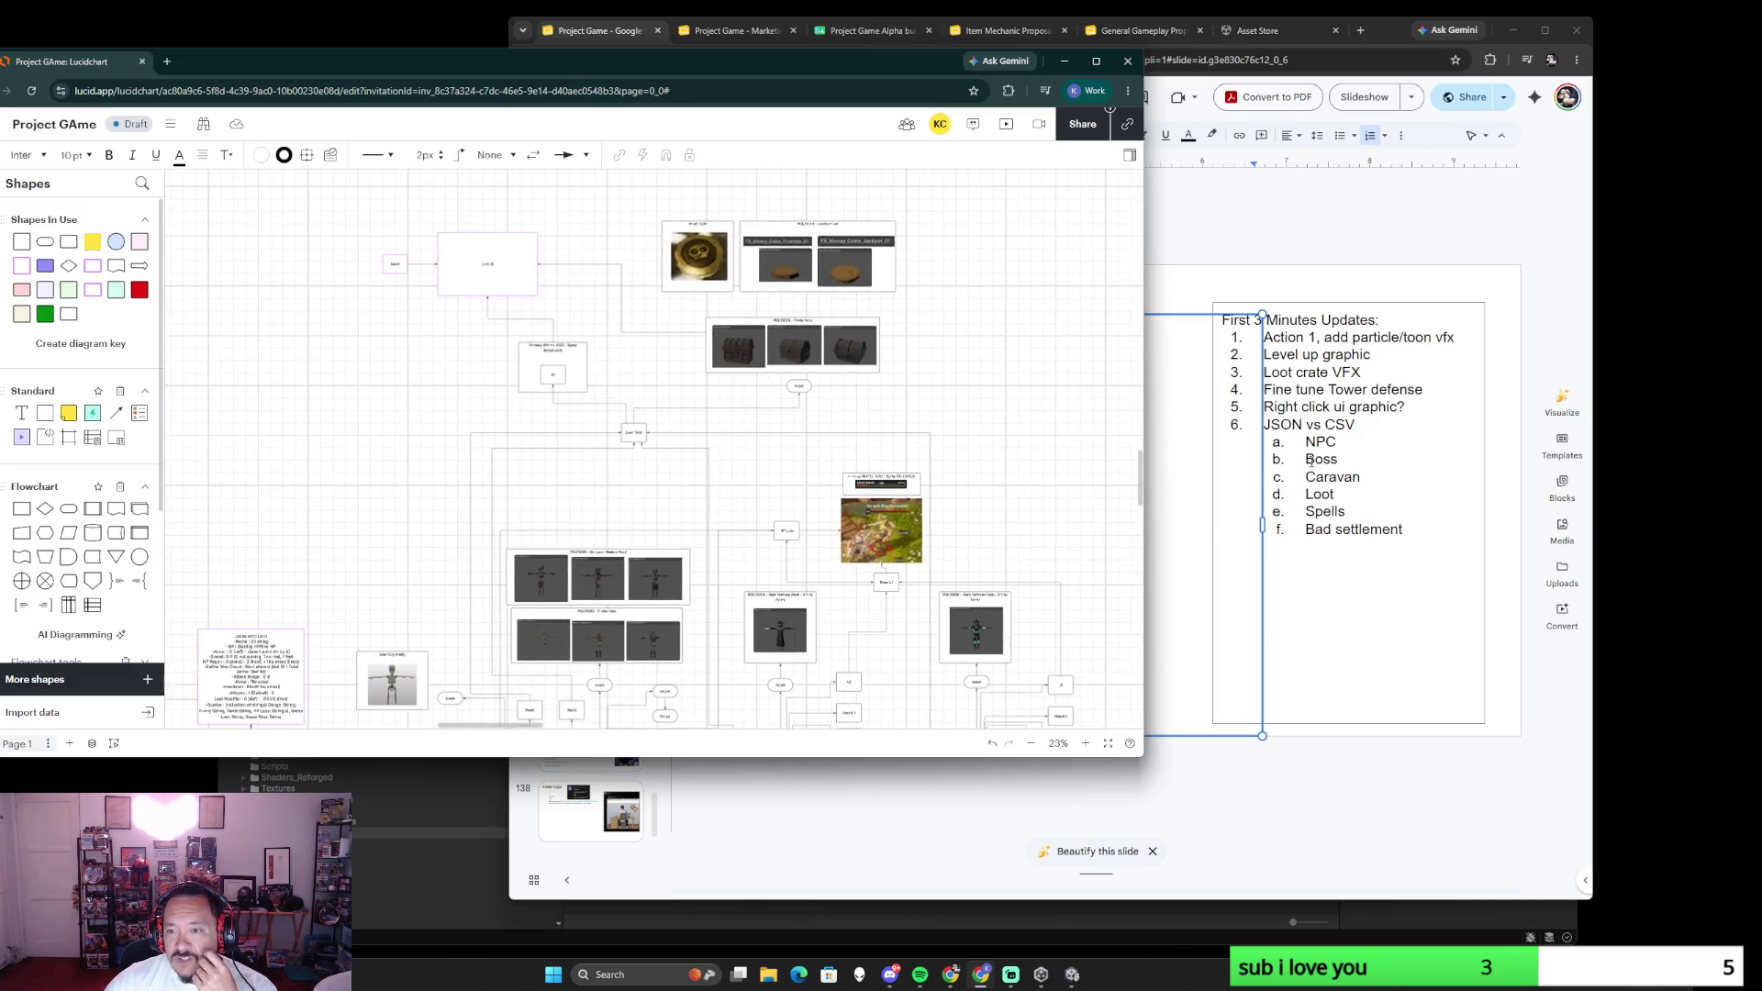
left_click(1326, 427)
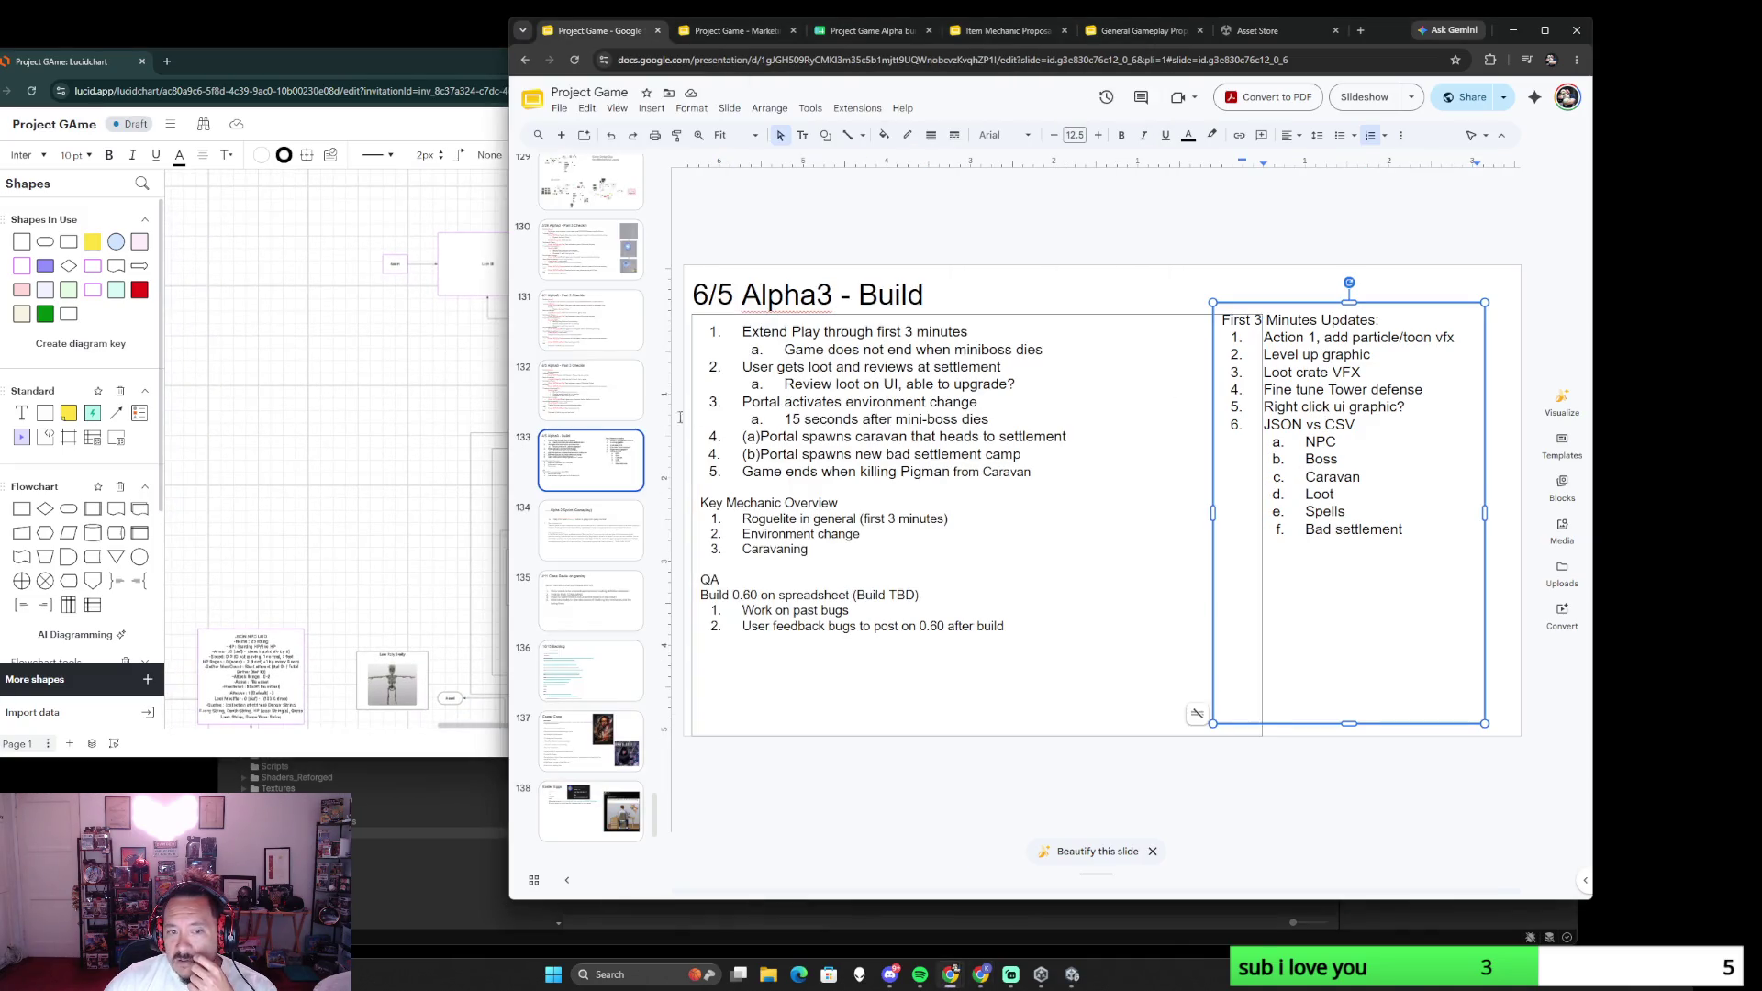
left_click(494, 512)
scroll(795, 590, "up", 3)
scroll(795, 591, "up", 5)
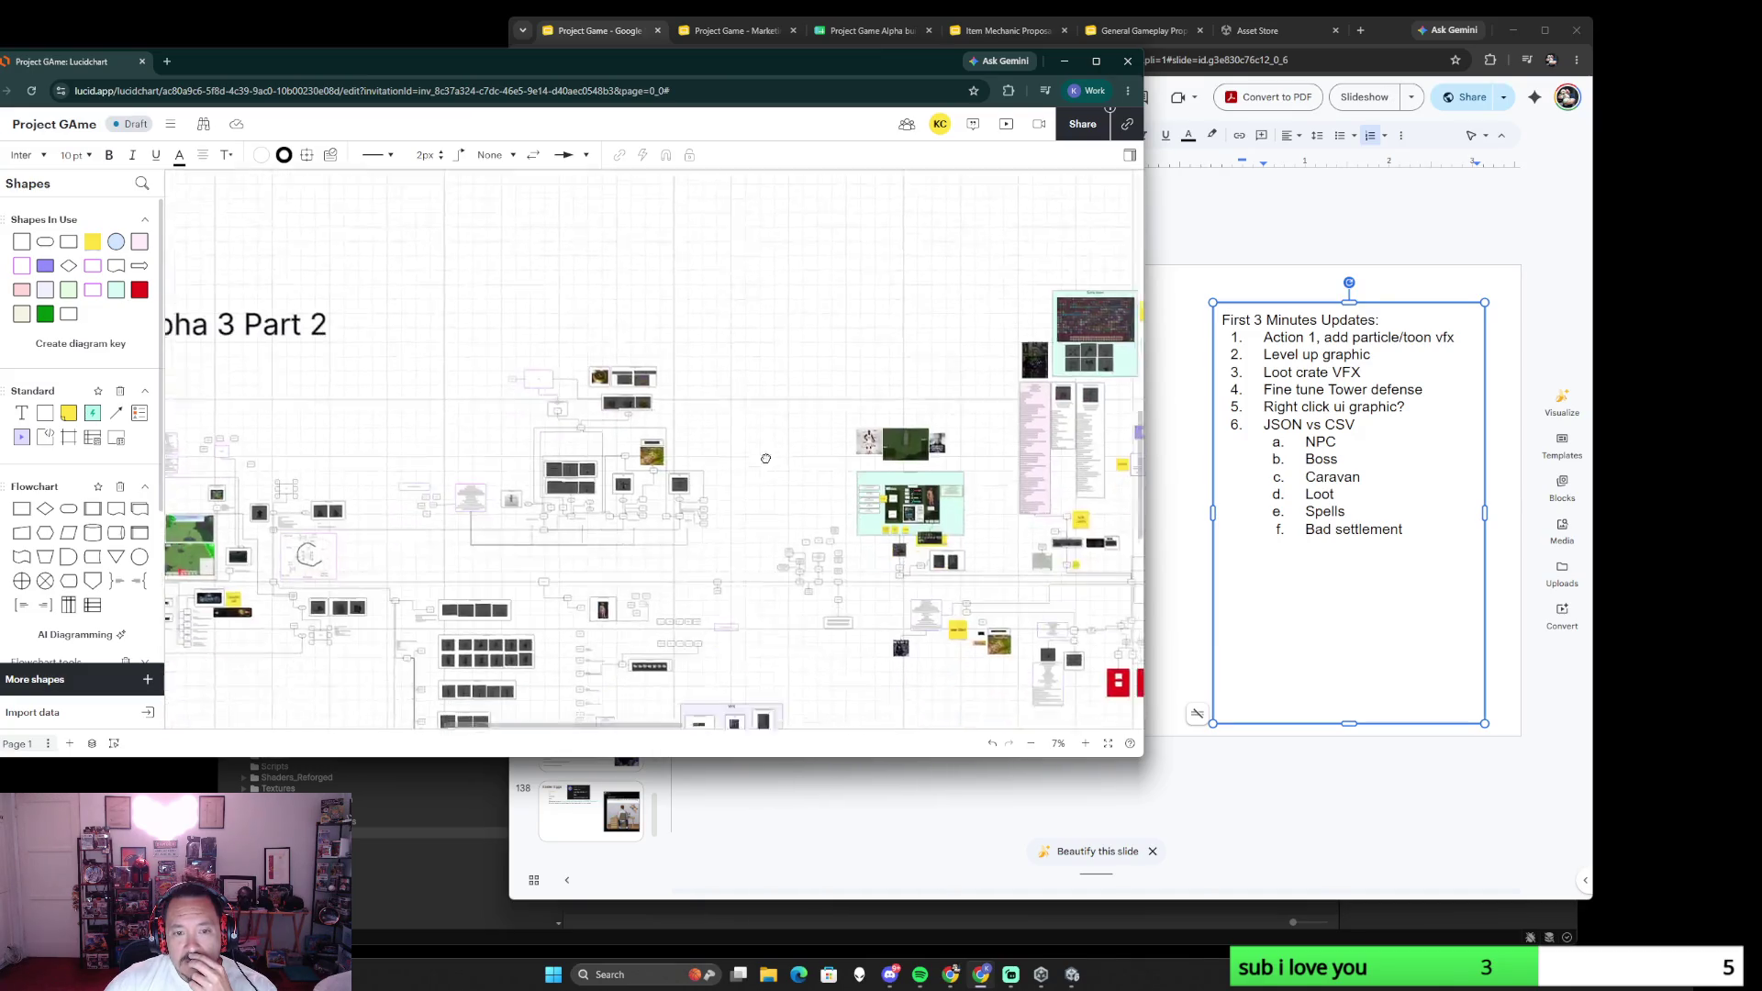
scroll(492, 473, "up", 5)
scroll(510, 461, "down", 3)
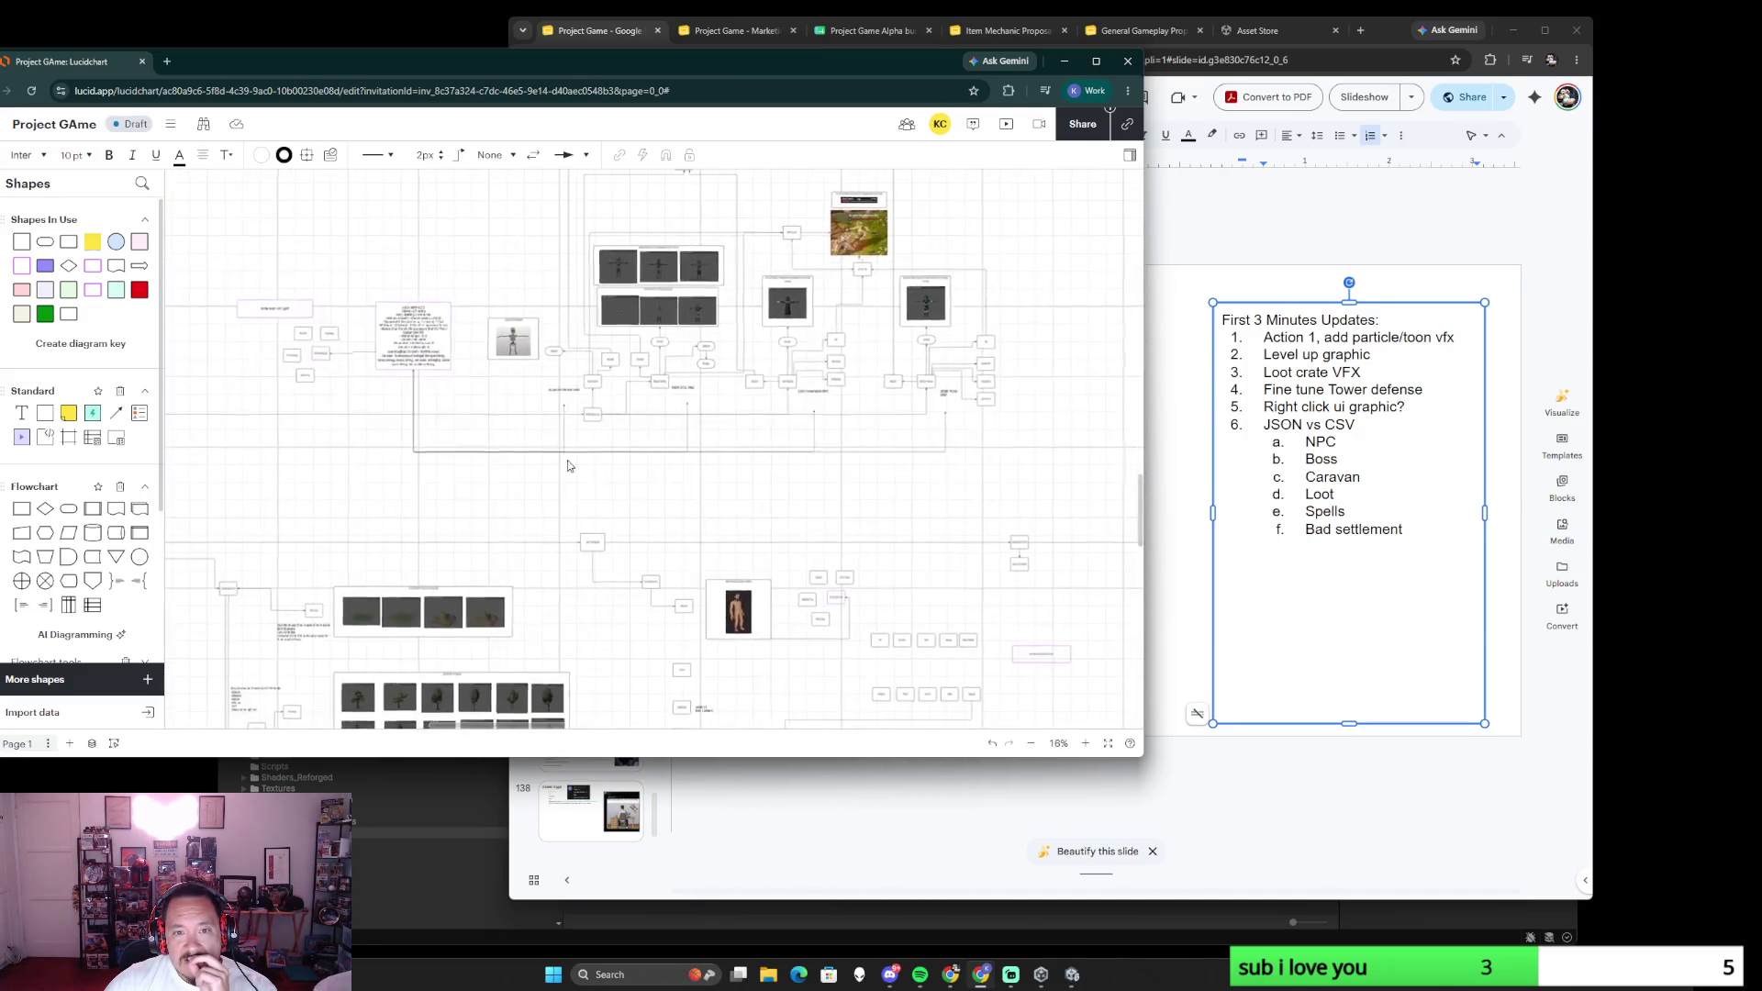
scroll(717, 467, "down", 2)
scroll(718, 465, "left", 5)
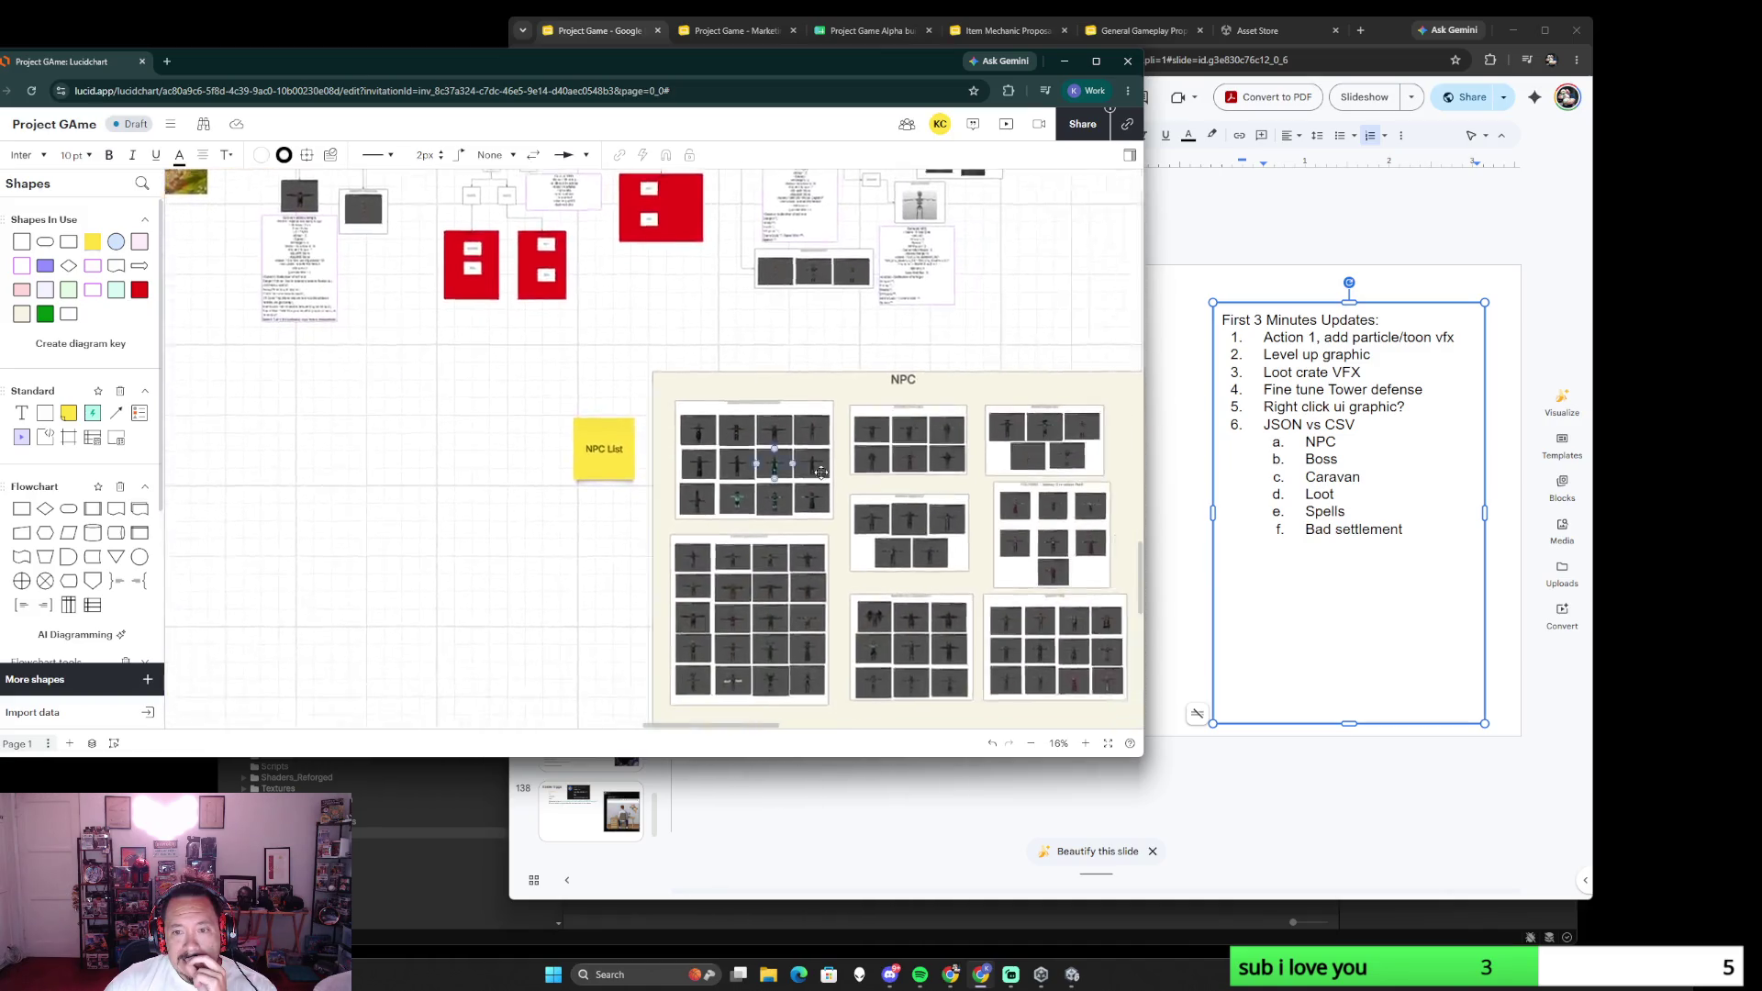
scroll(761, 555, "up", 3)
scroll(762, 554, "up", 2)
scroll(812, 561, "up", 1)
scroll(864, 571, "up", 2)
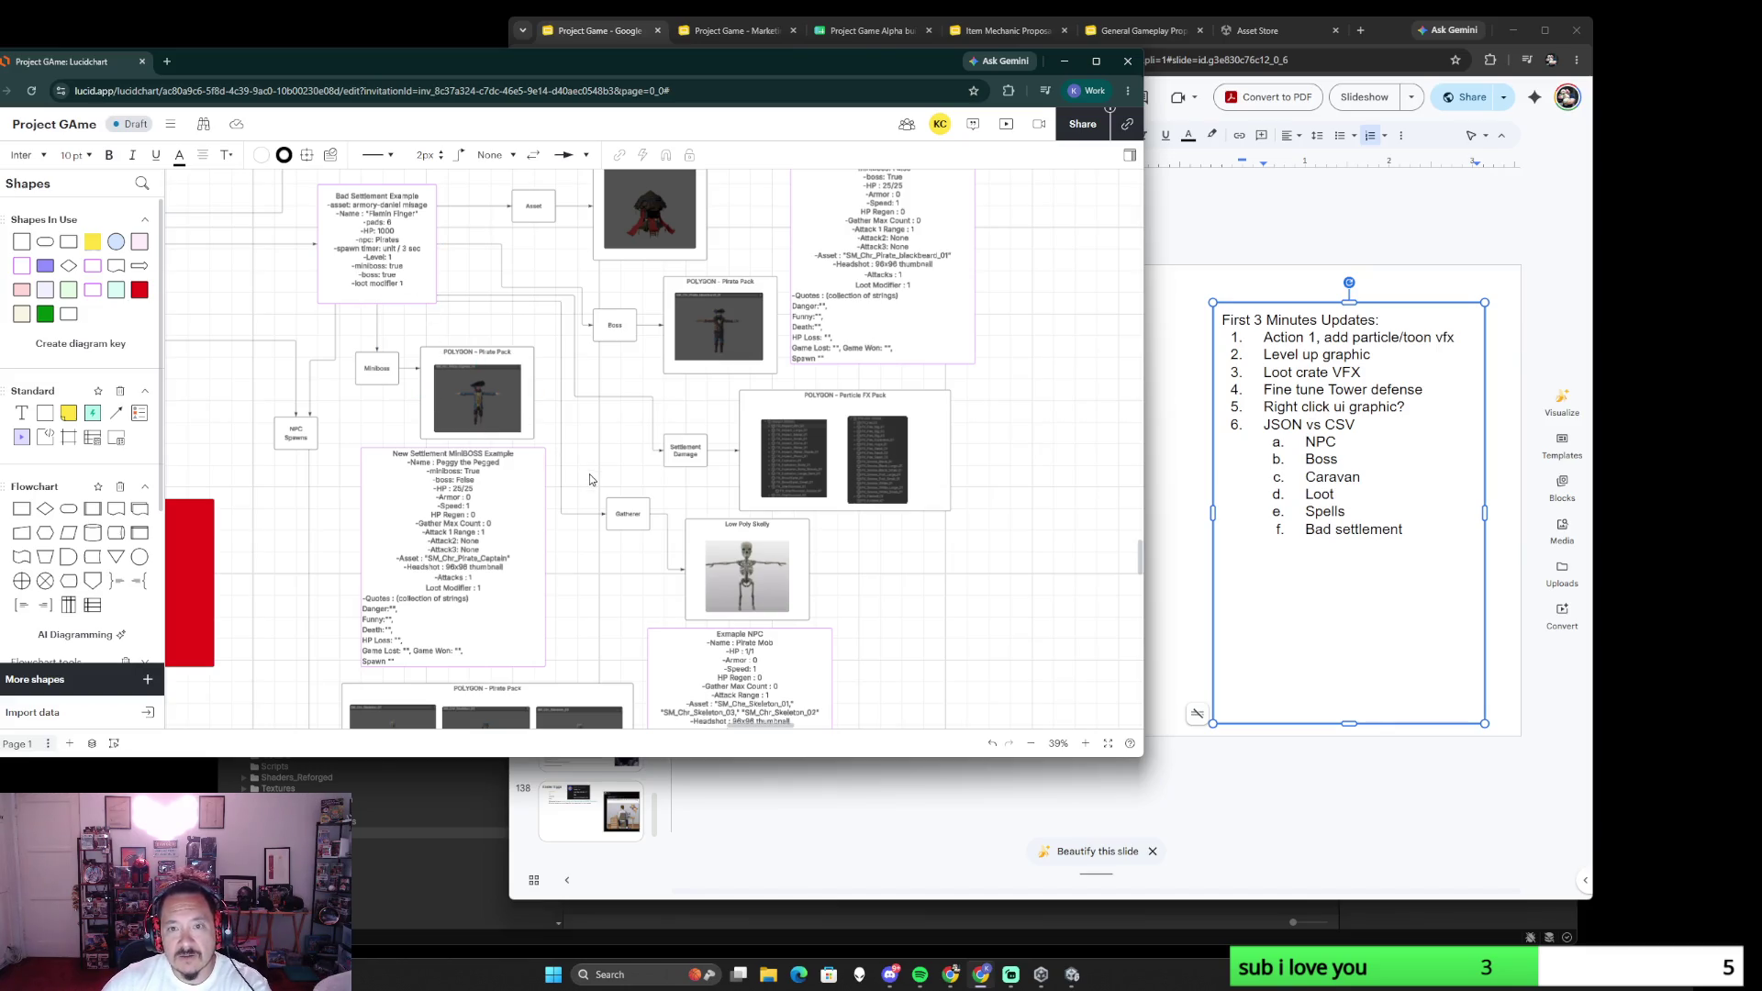
scroll(592, 470, "down", 5)
- Pan across the settlement notes to the Alpha 3 Part 2 title, then switch to the running game
left_click_drag(353, 366, 792, 437)
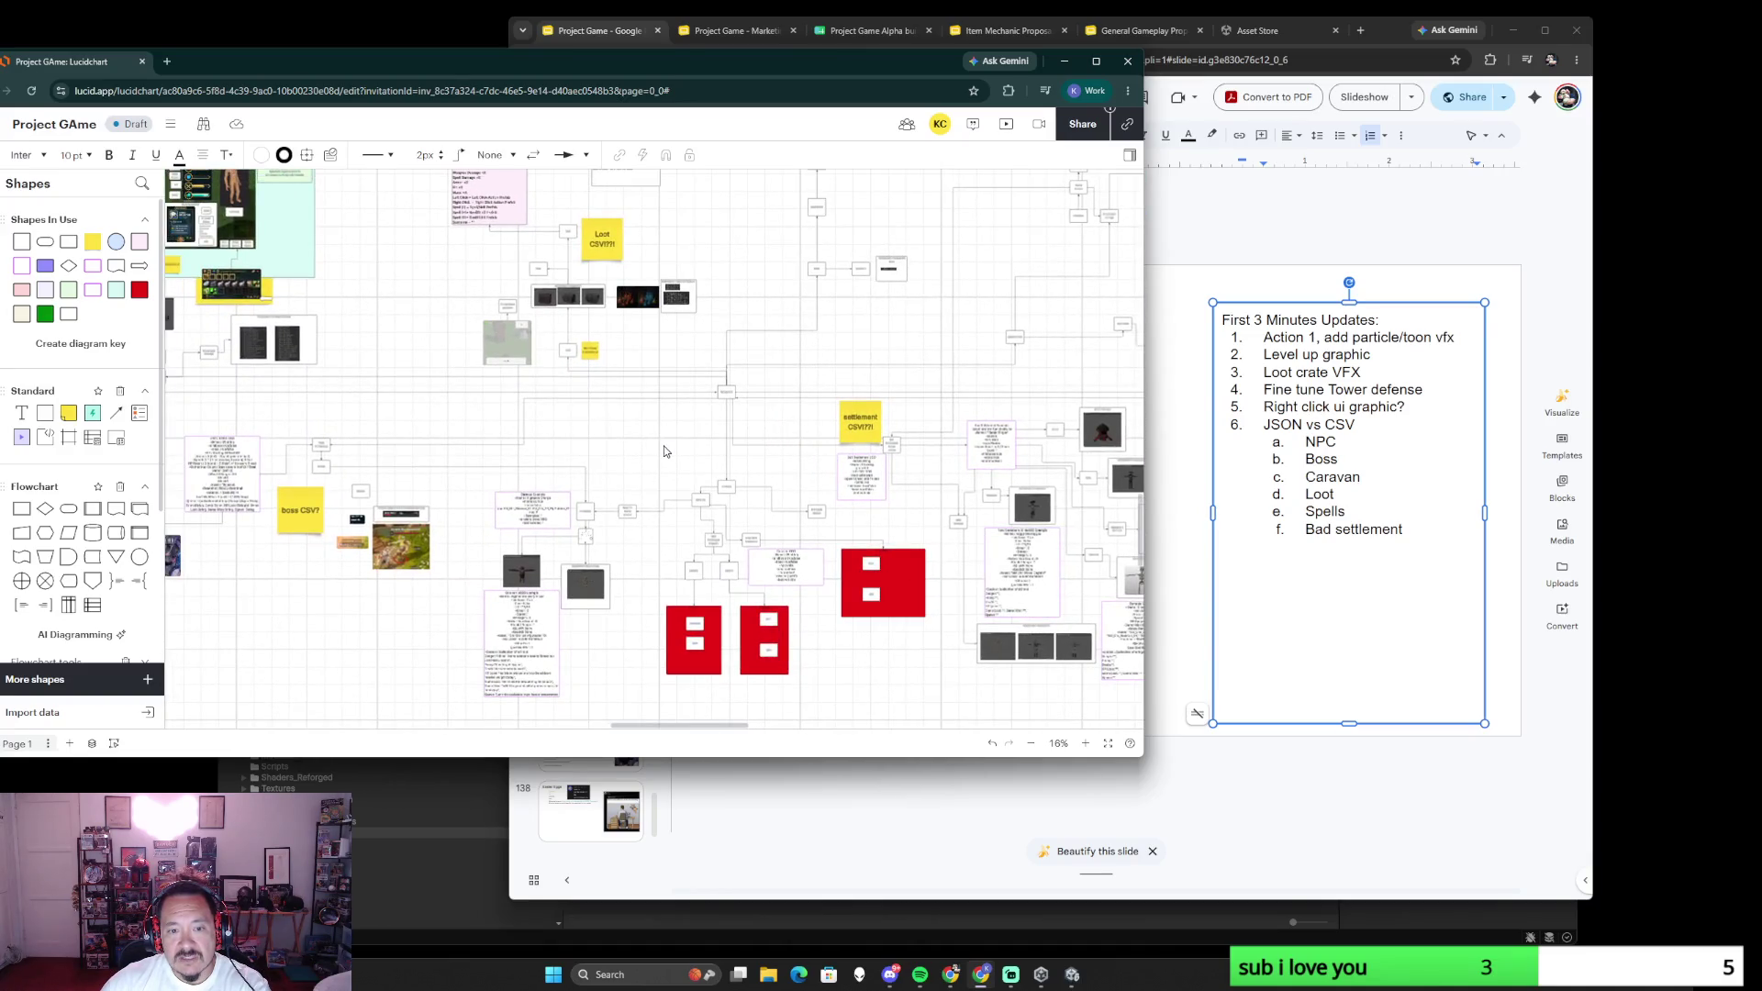
scroll(653, 590, "up", 5)
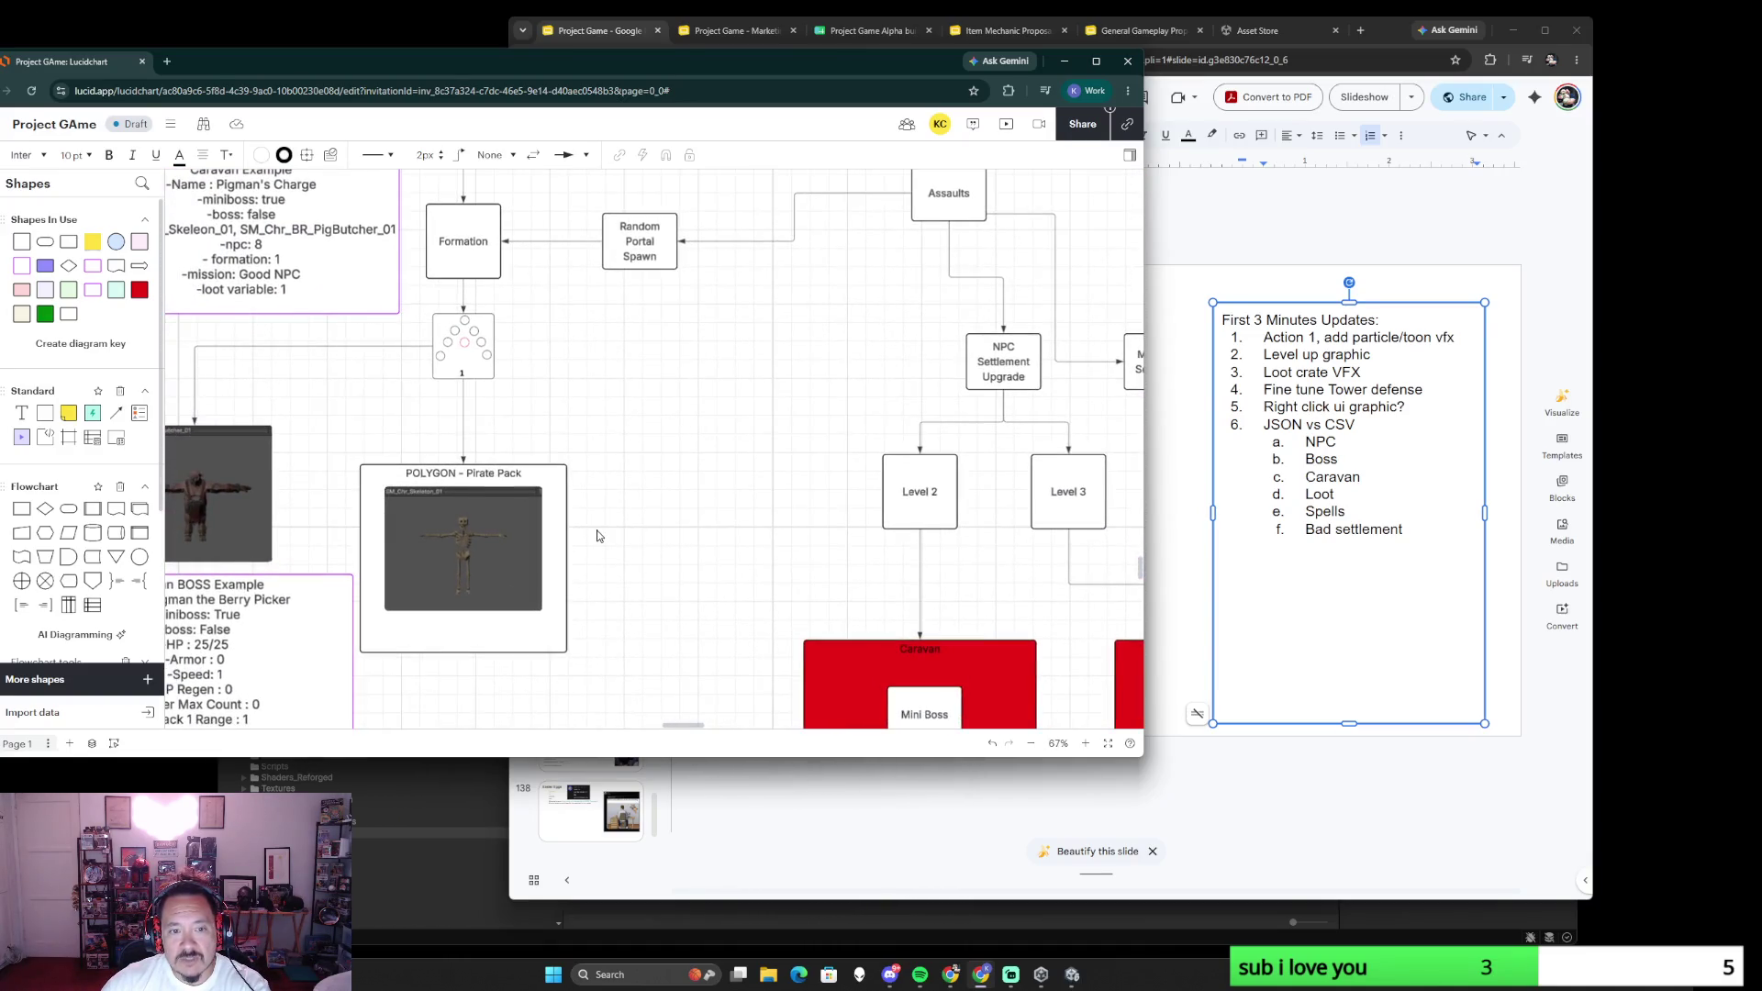
scroll(534, 521, "down", 3)
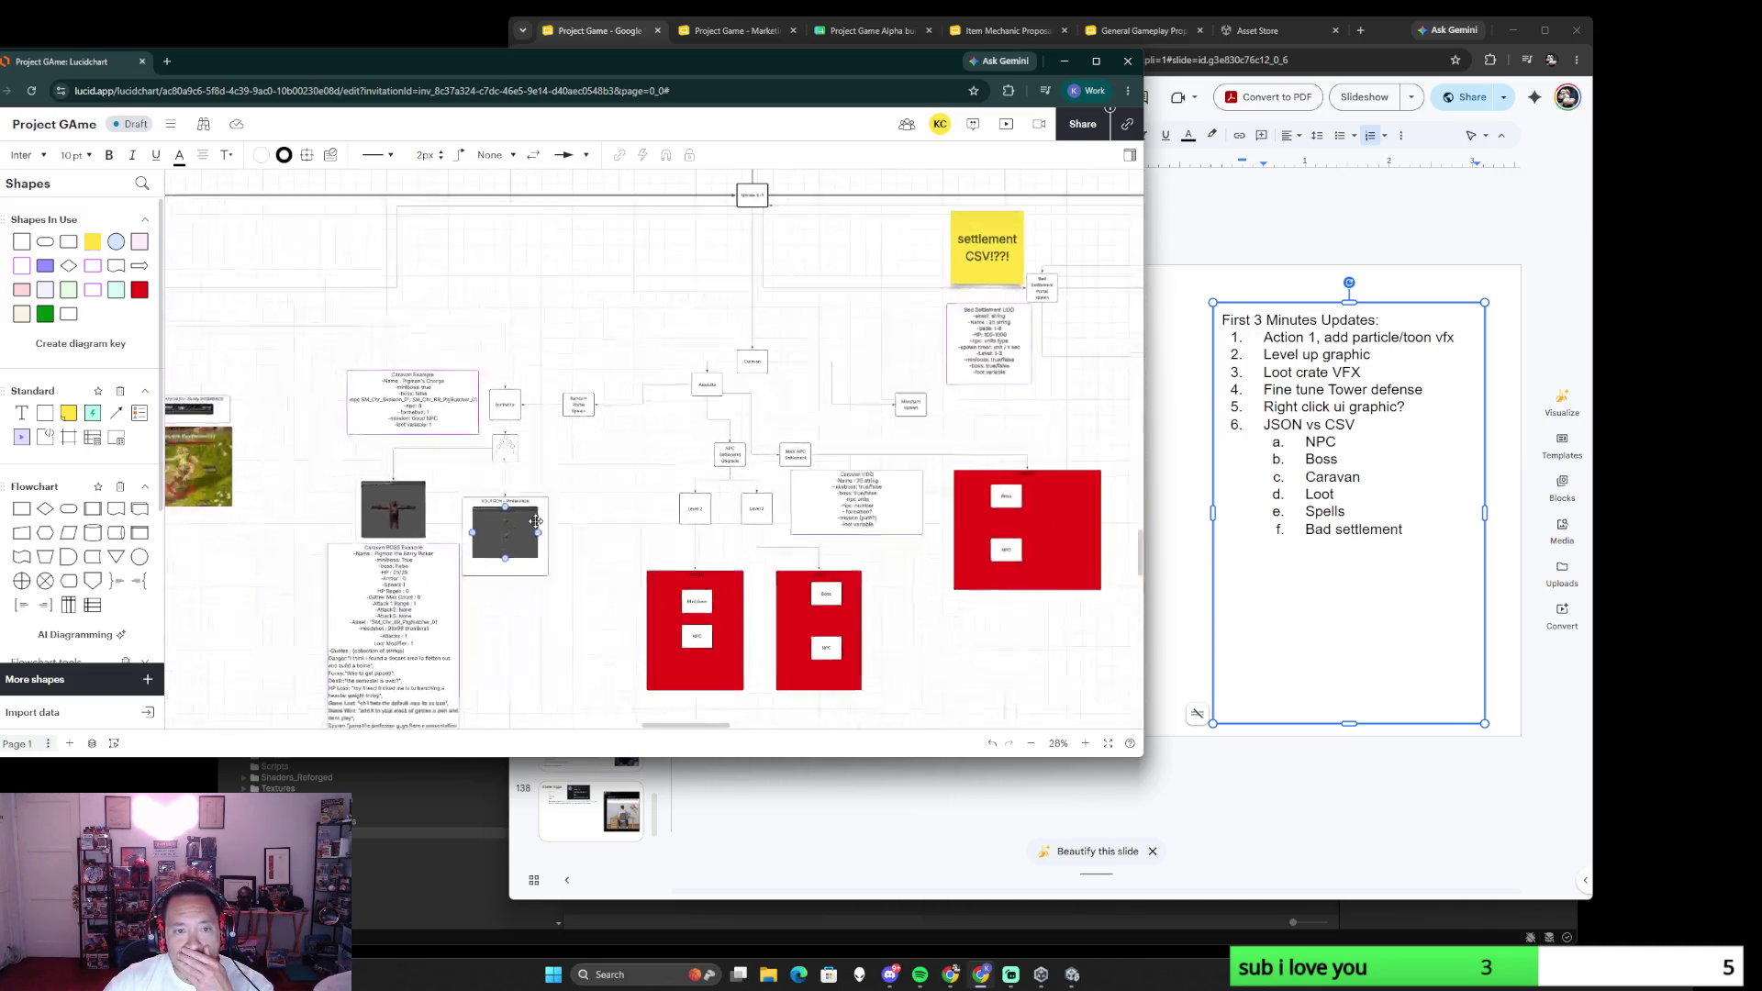
scroll(642, 481, "down", 2)
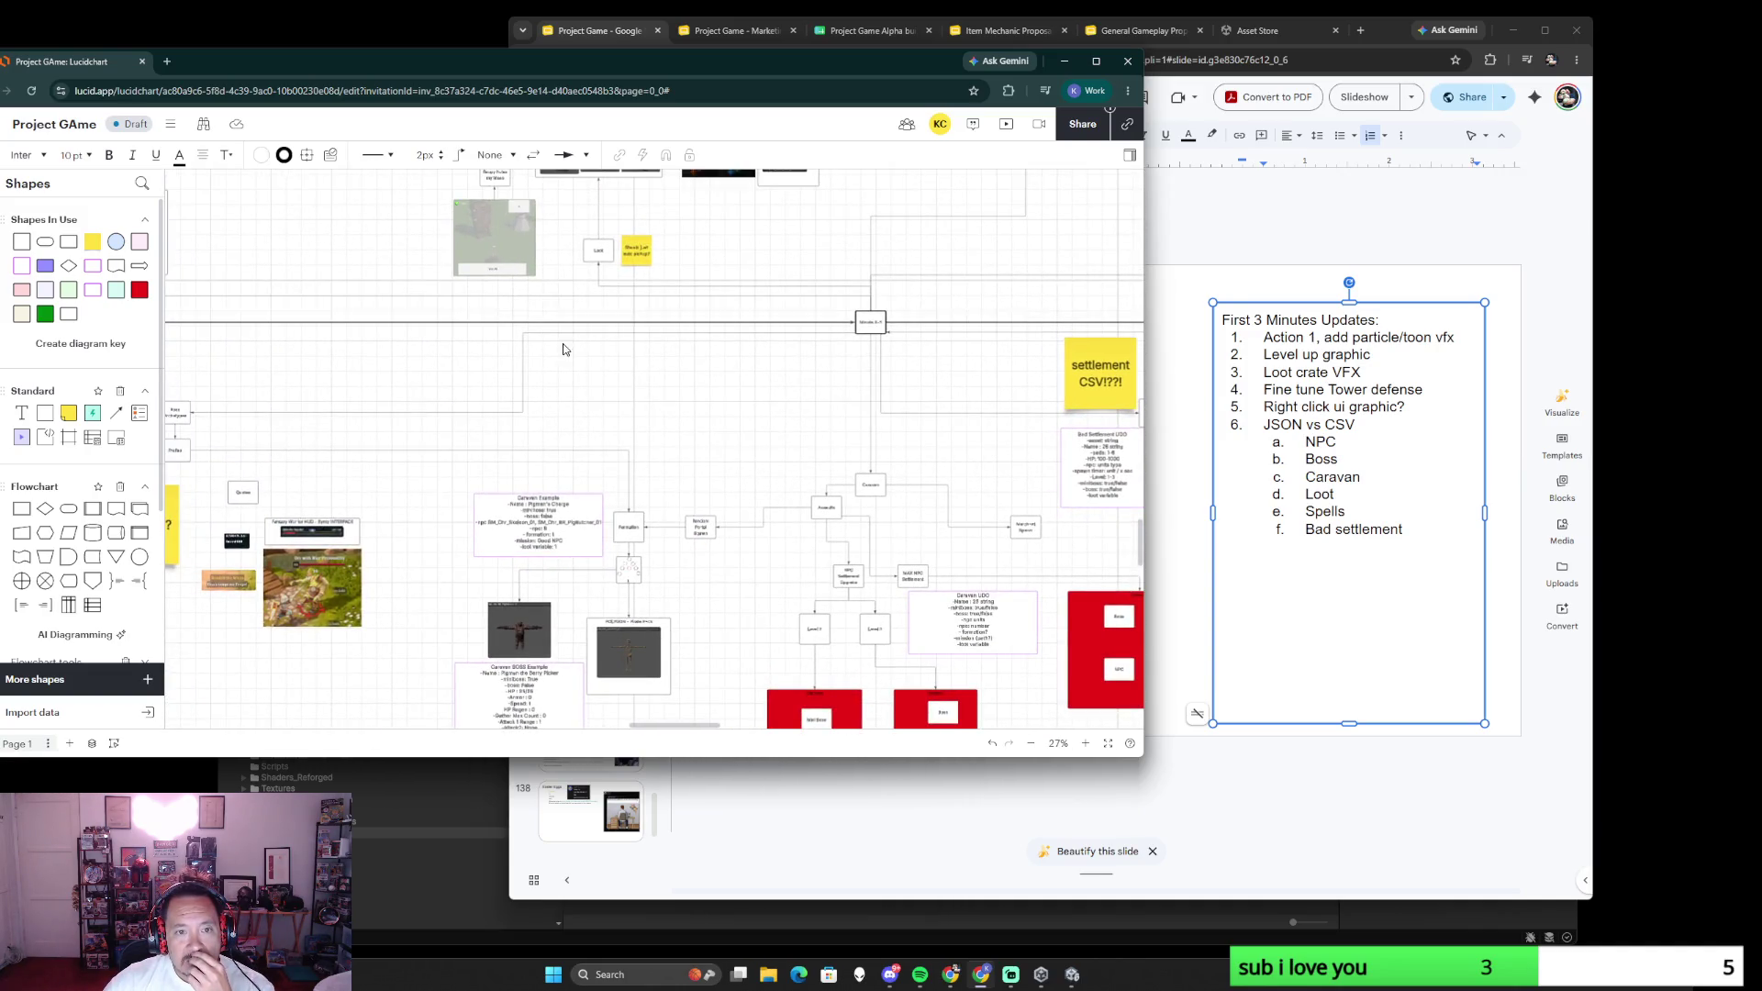
left_click_drag(562, 350, 499, 505)
scroll(386, 439, "down", 2)
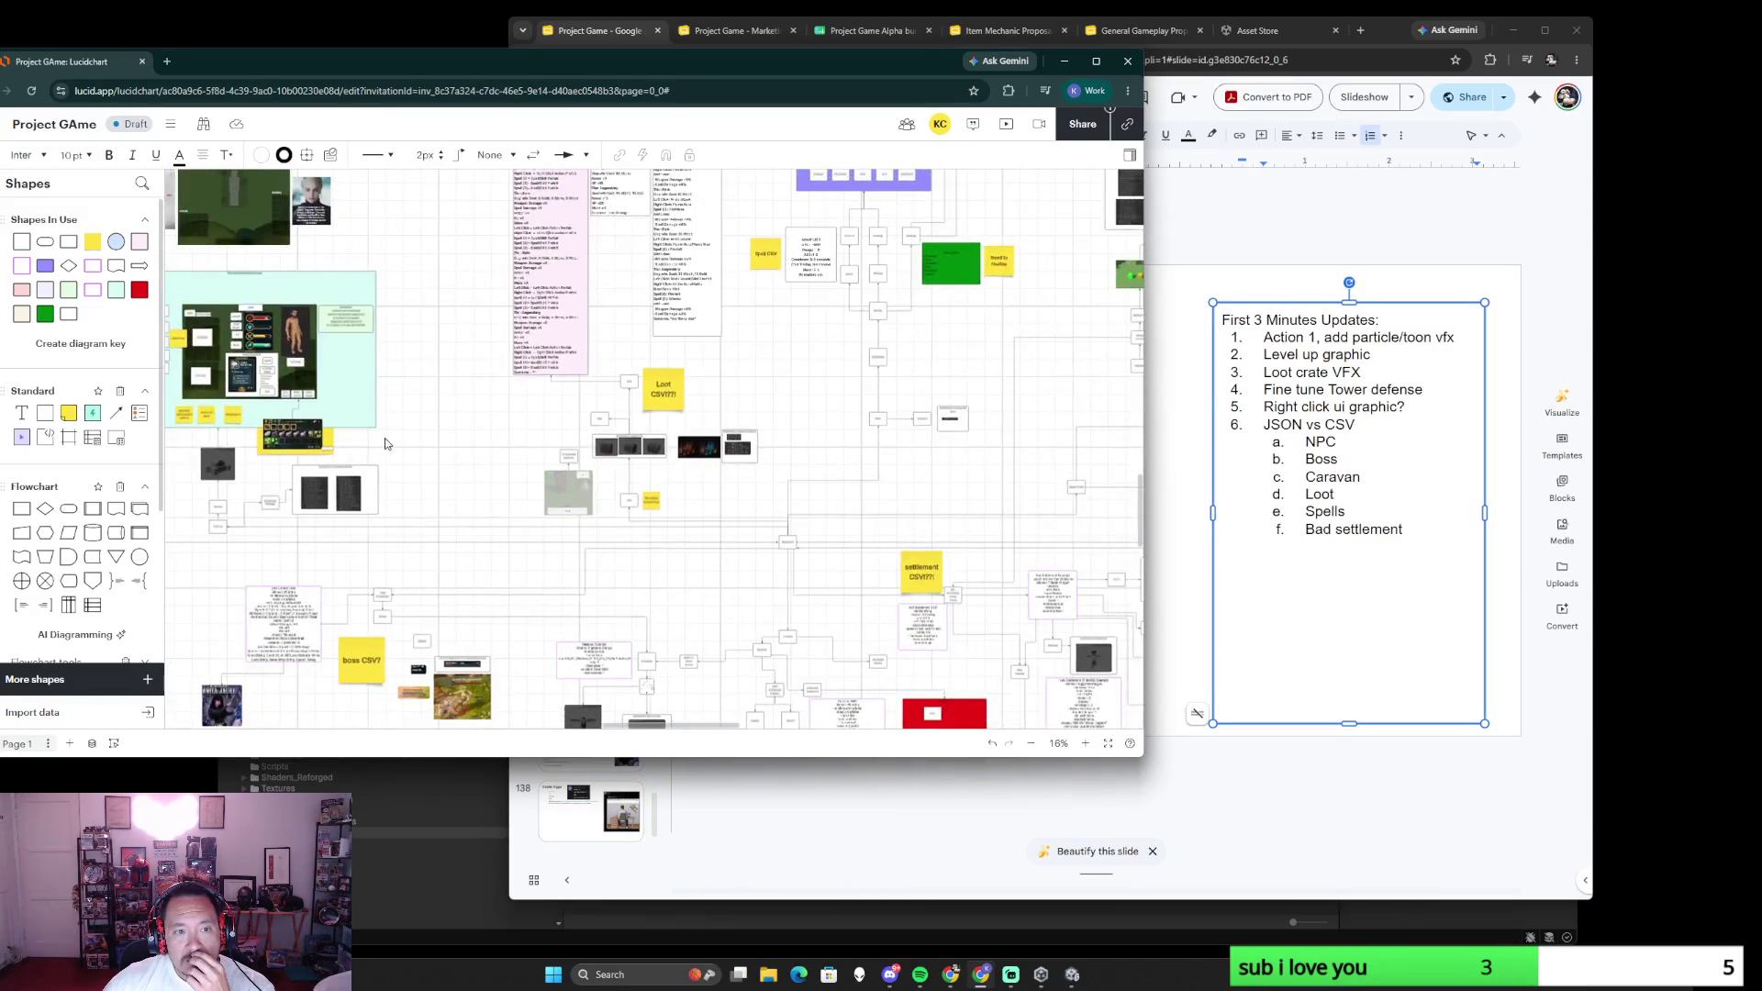
left_click_drag(387, 438, 675, 443)
scroll(675, 441, "down", 3)
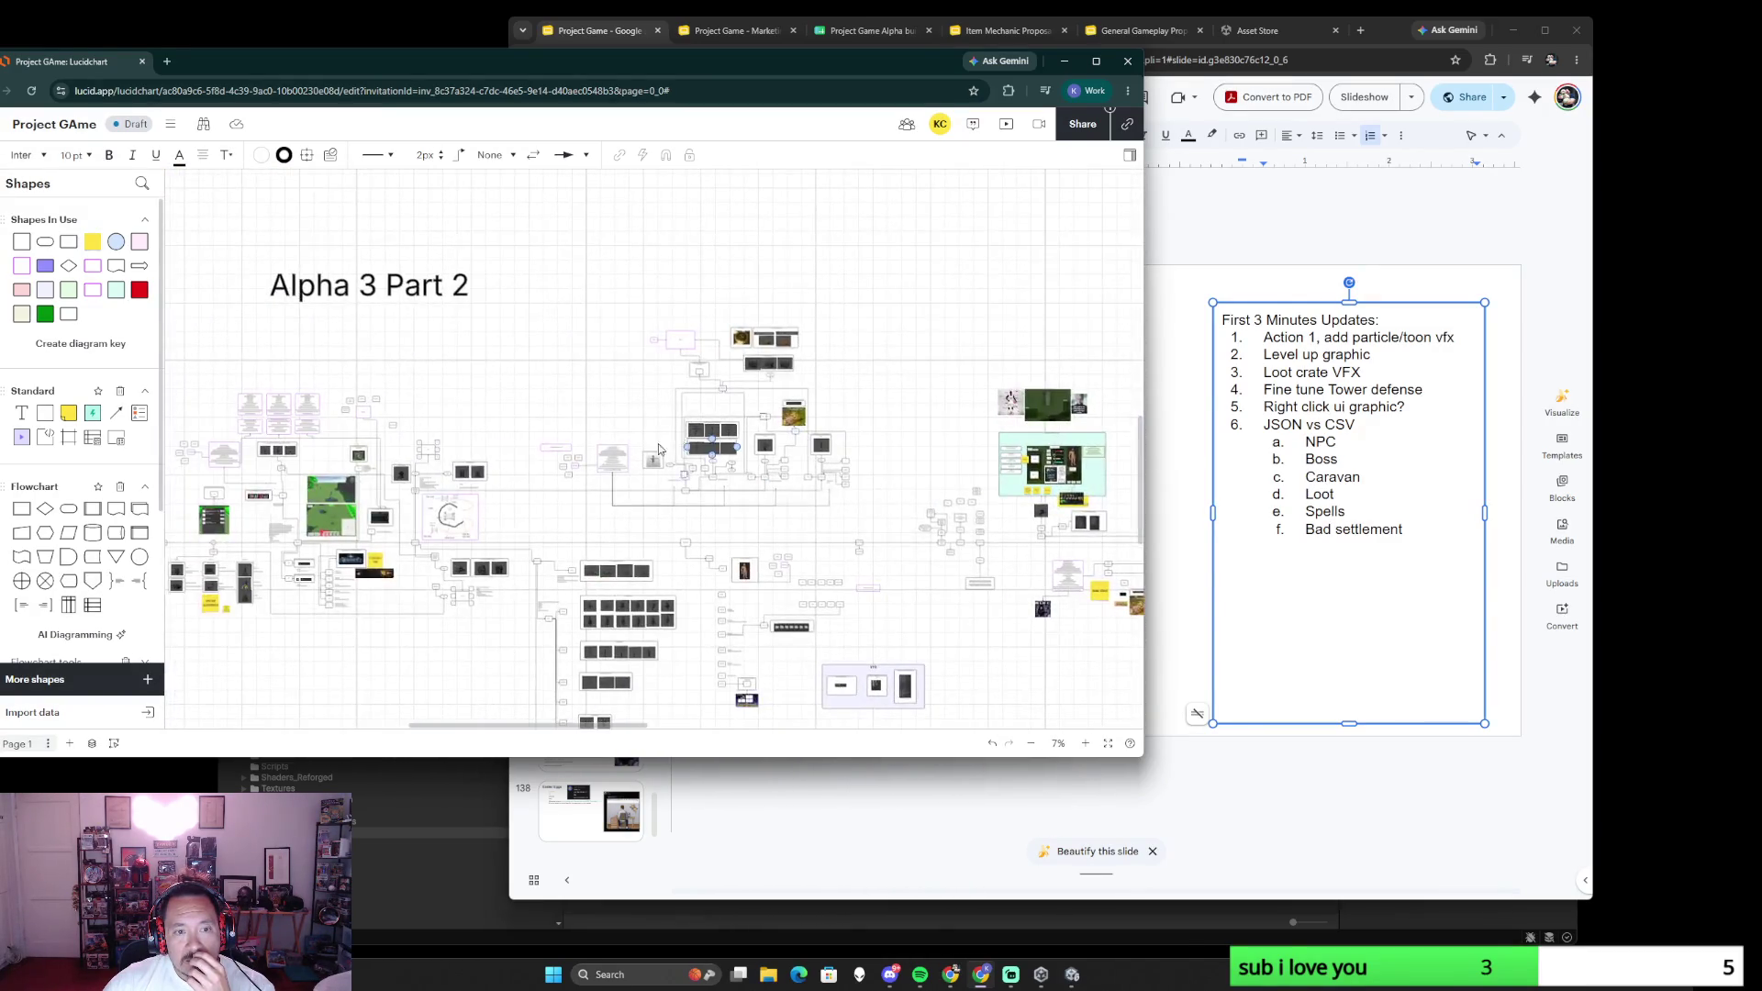
scroll(413, 414, "up", 2)
scroll(550, 417, "up", 2)
scroll(614, 420, "up", 1)
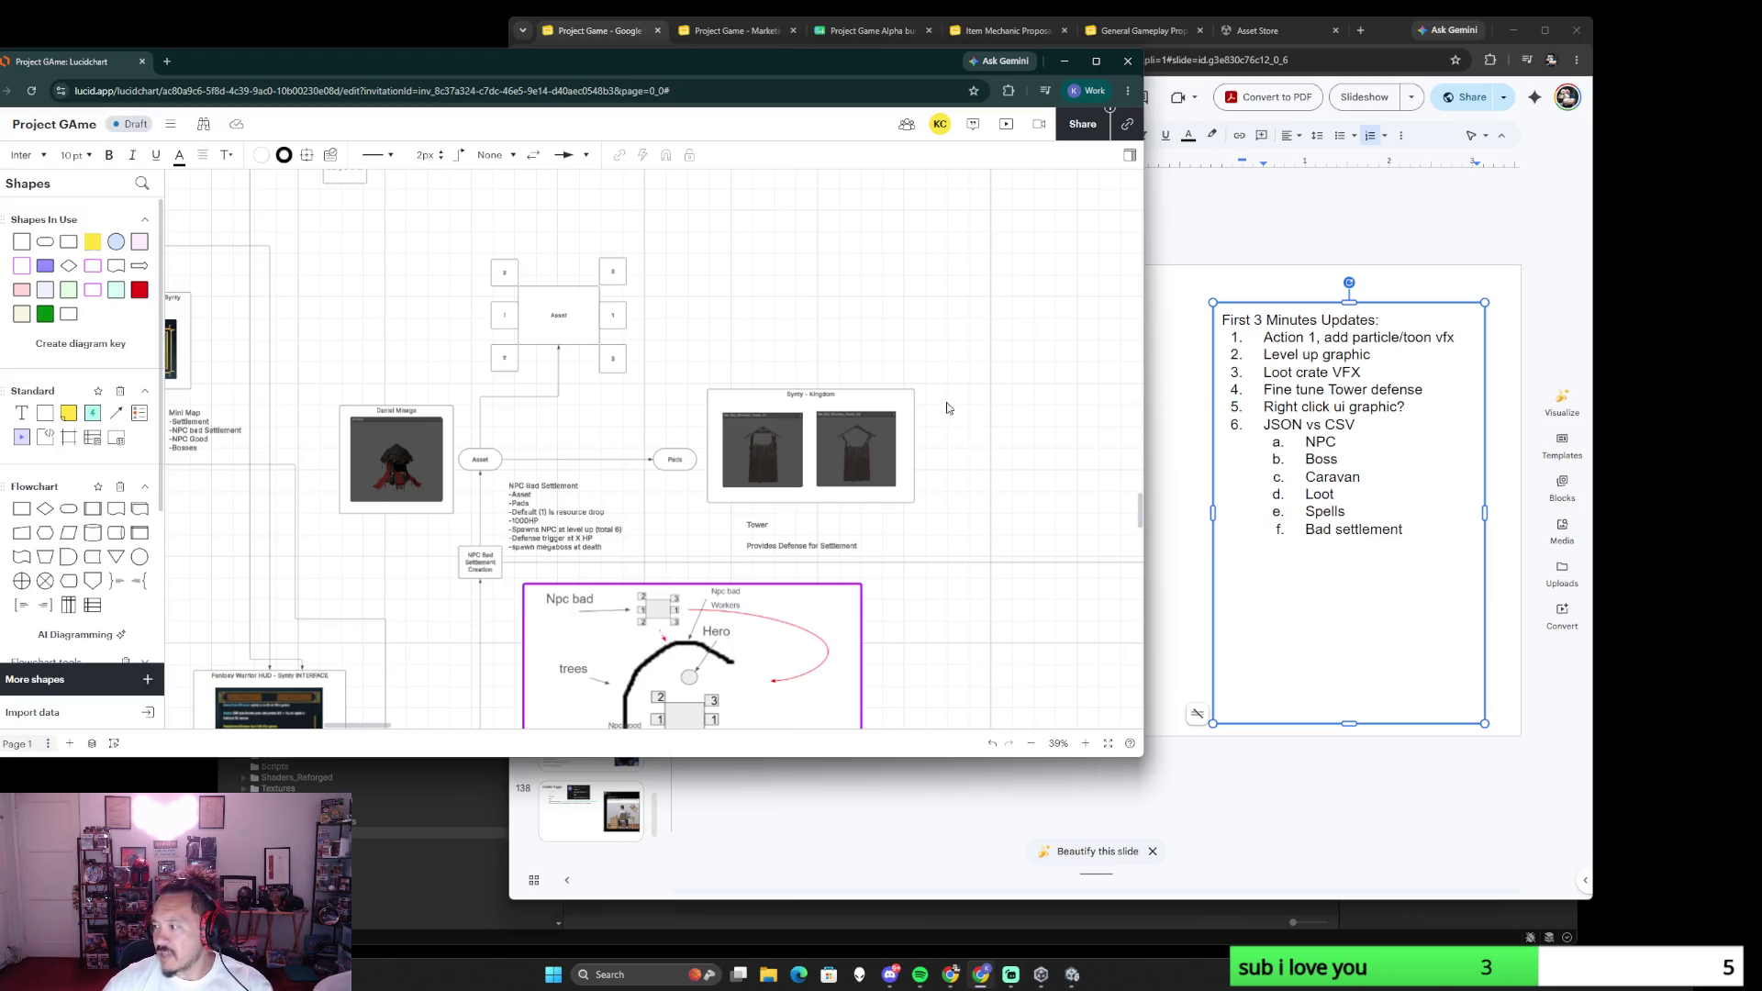
left_click(770, 974)
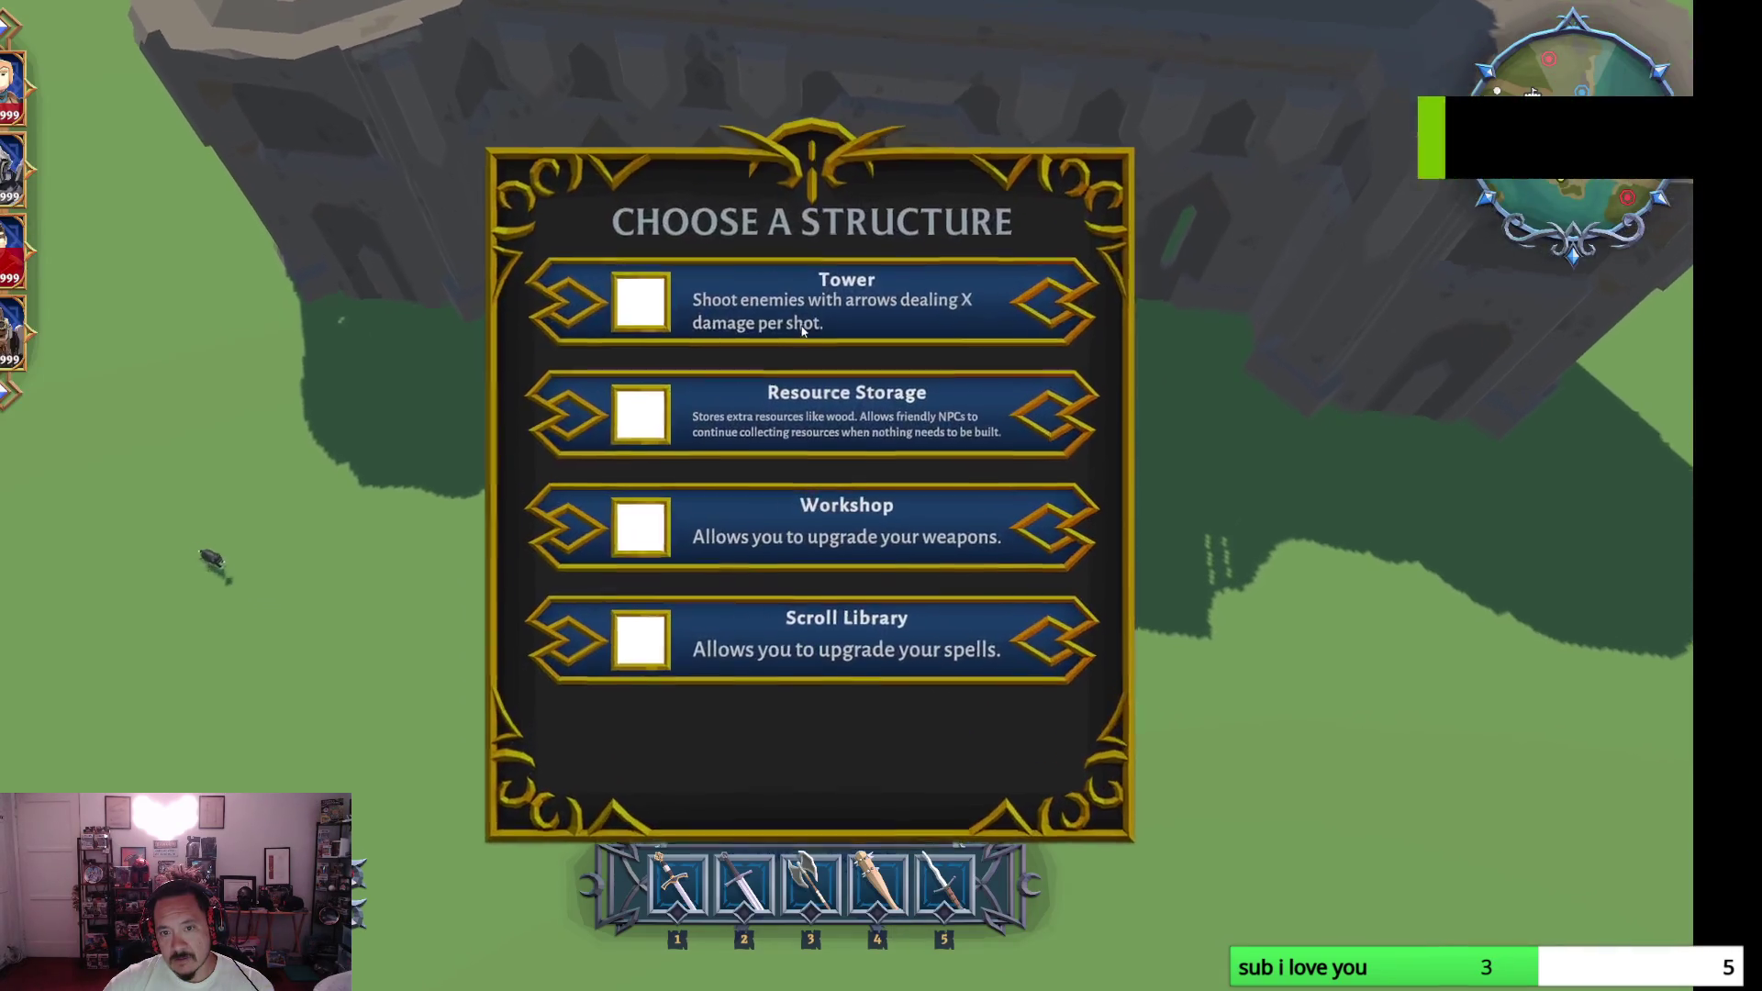
- Dismiss the Choose a Structure panel and run the hero along the forest edge
left_click(793, 320)
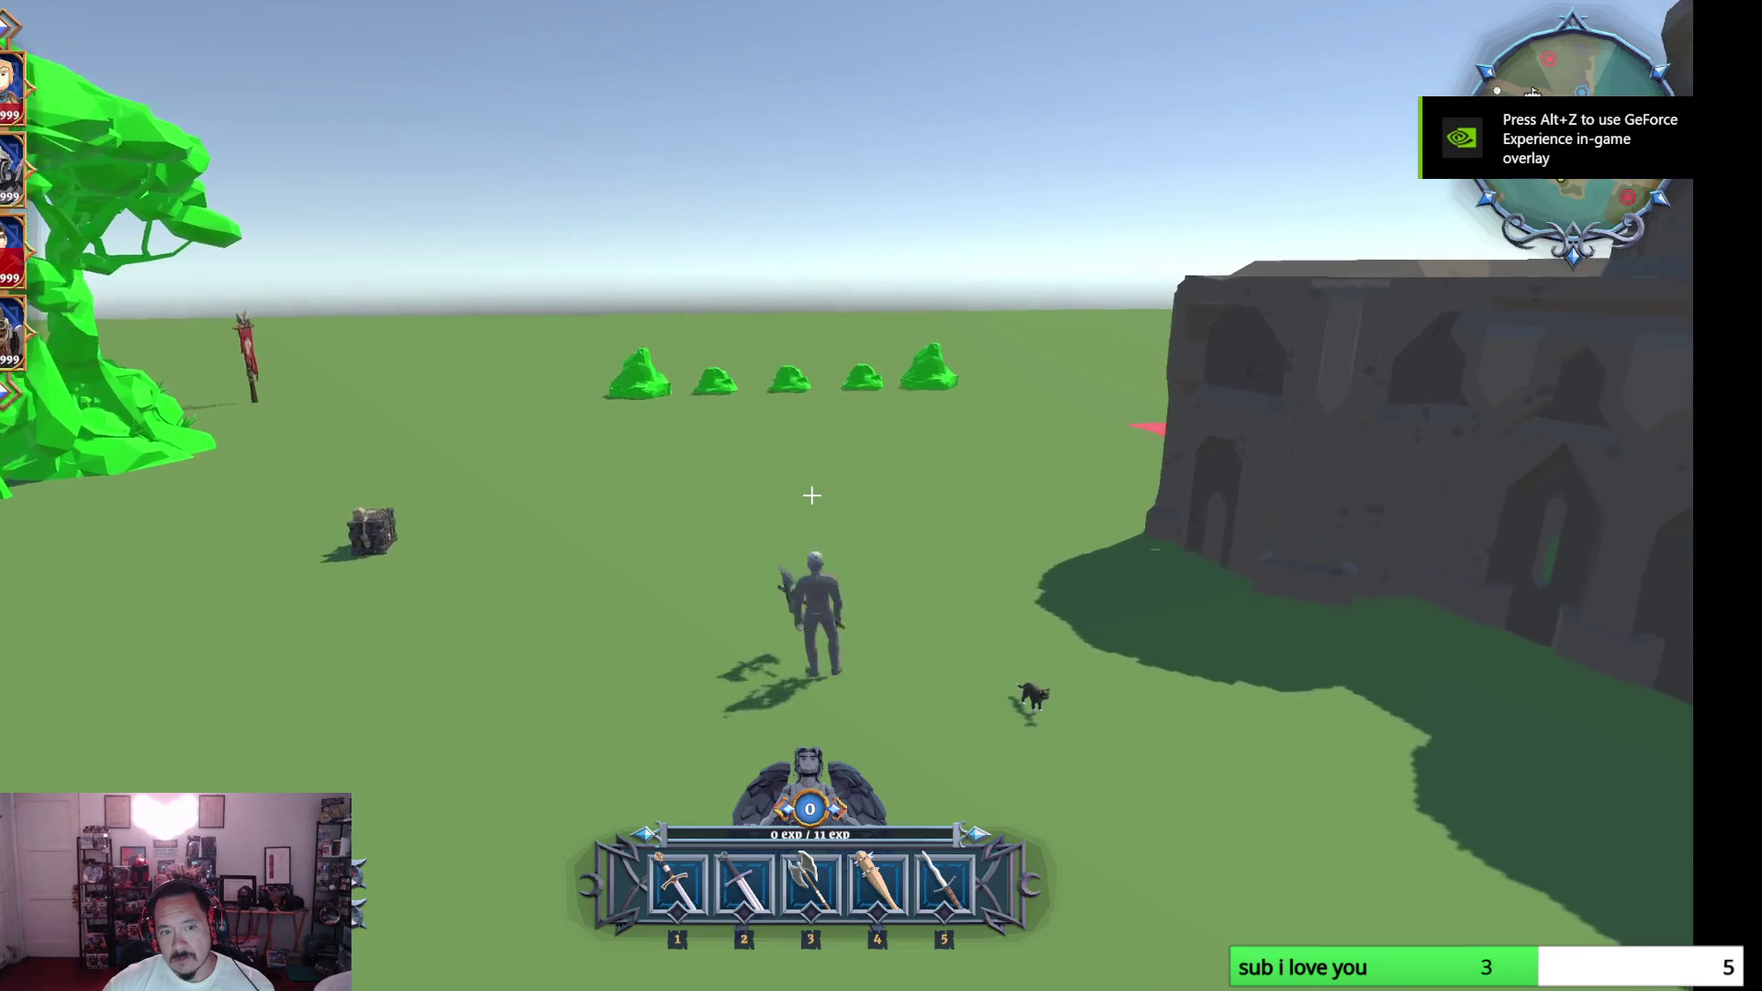
key("w")
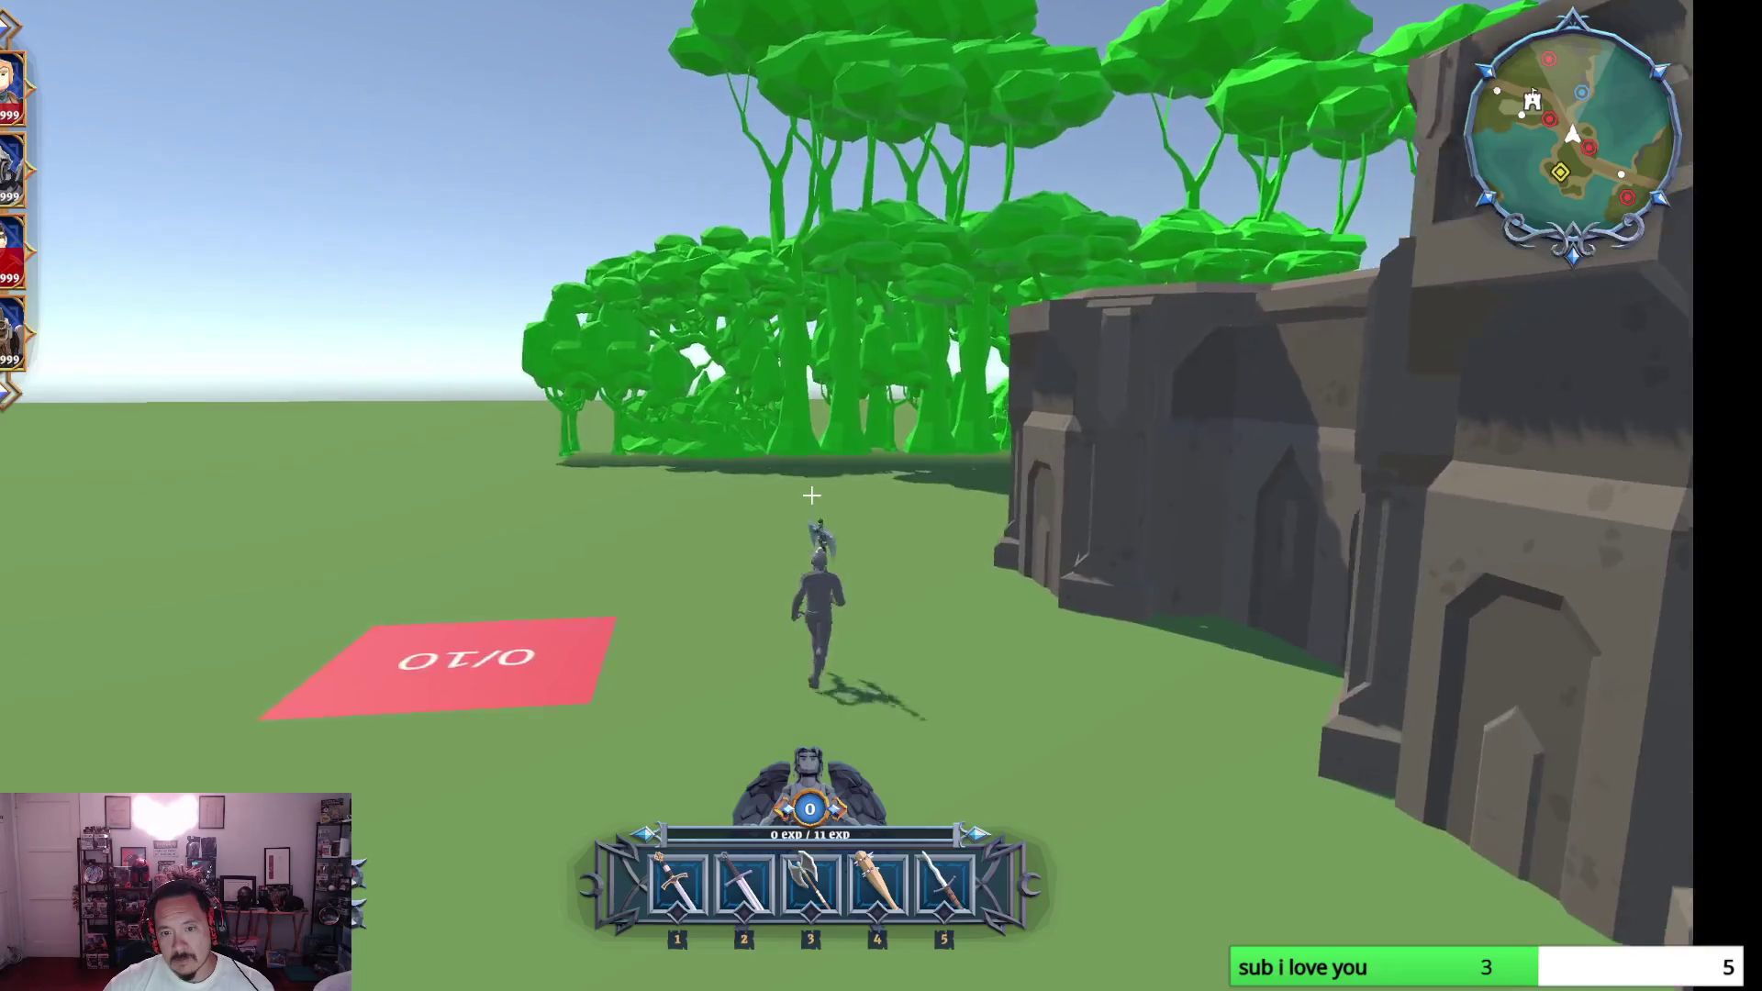
left_click_drag(811, 496, 810, 496)
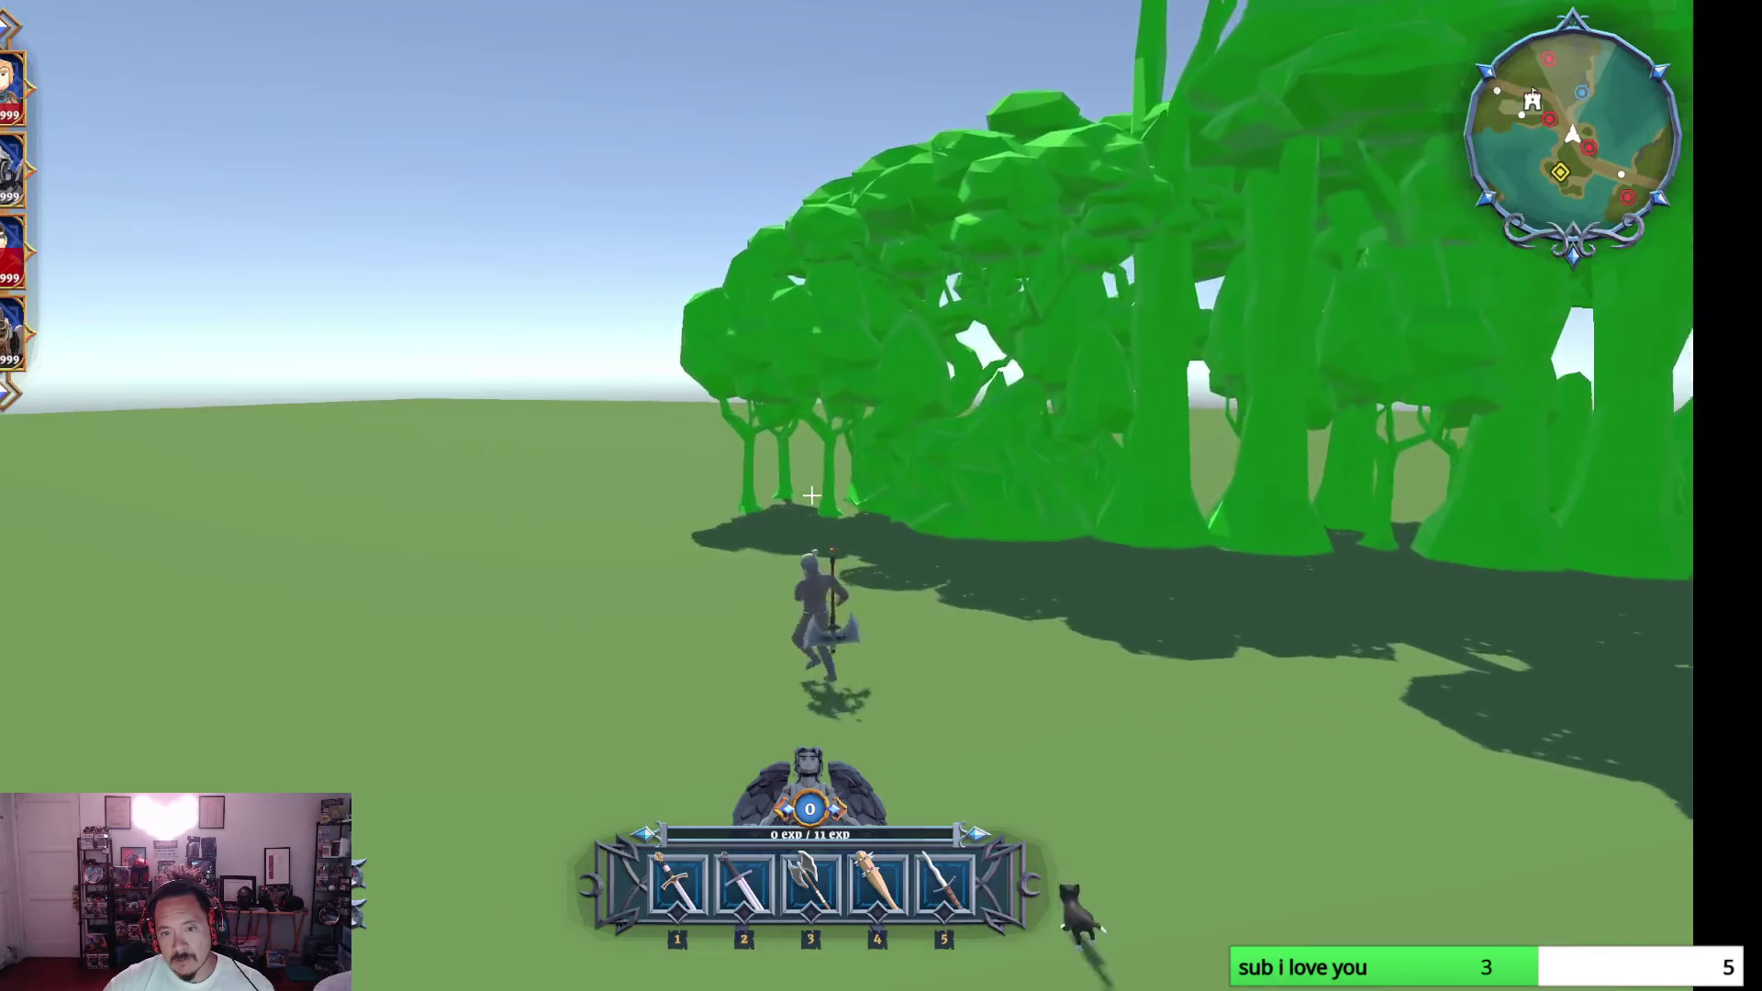
left_click(810, 496)
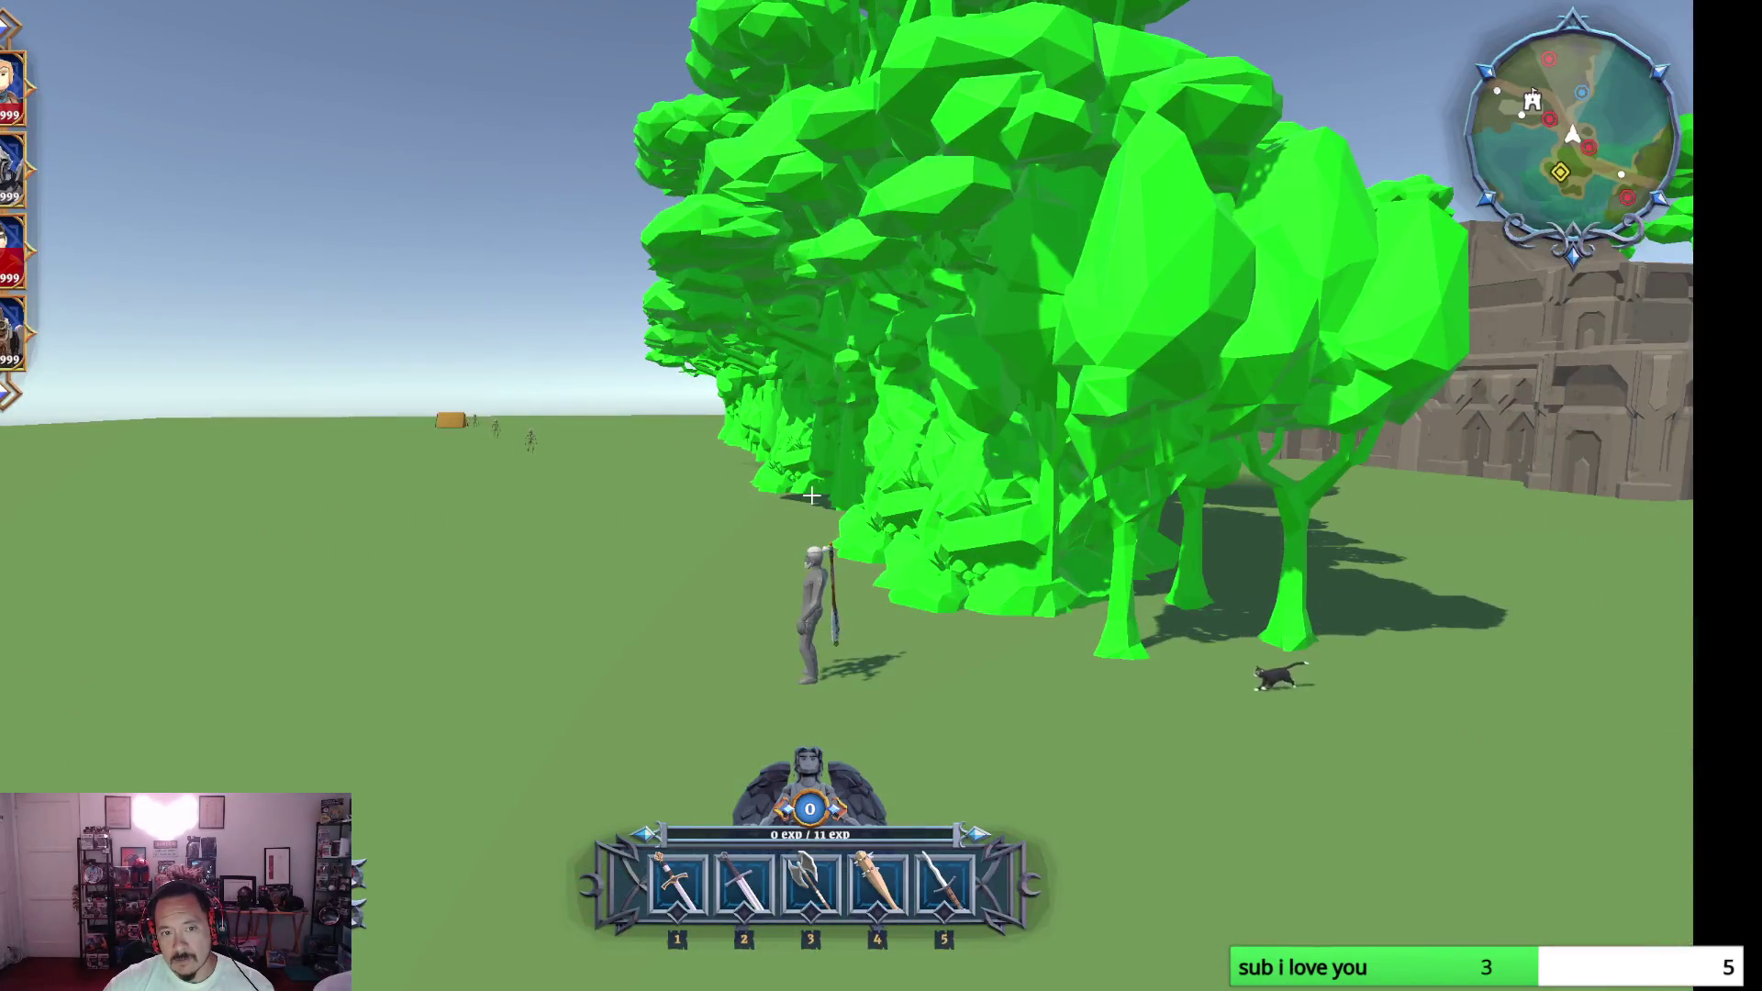
key("w")
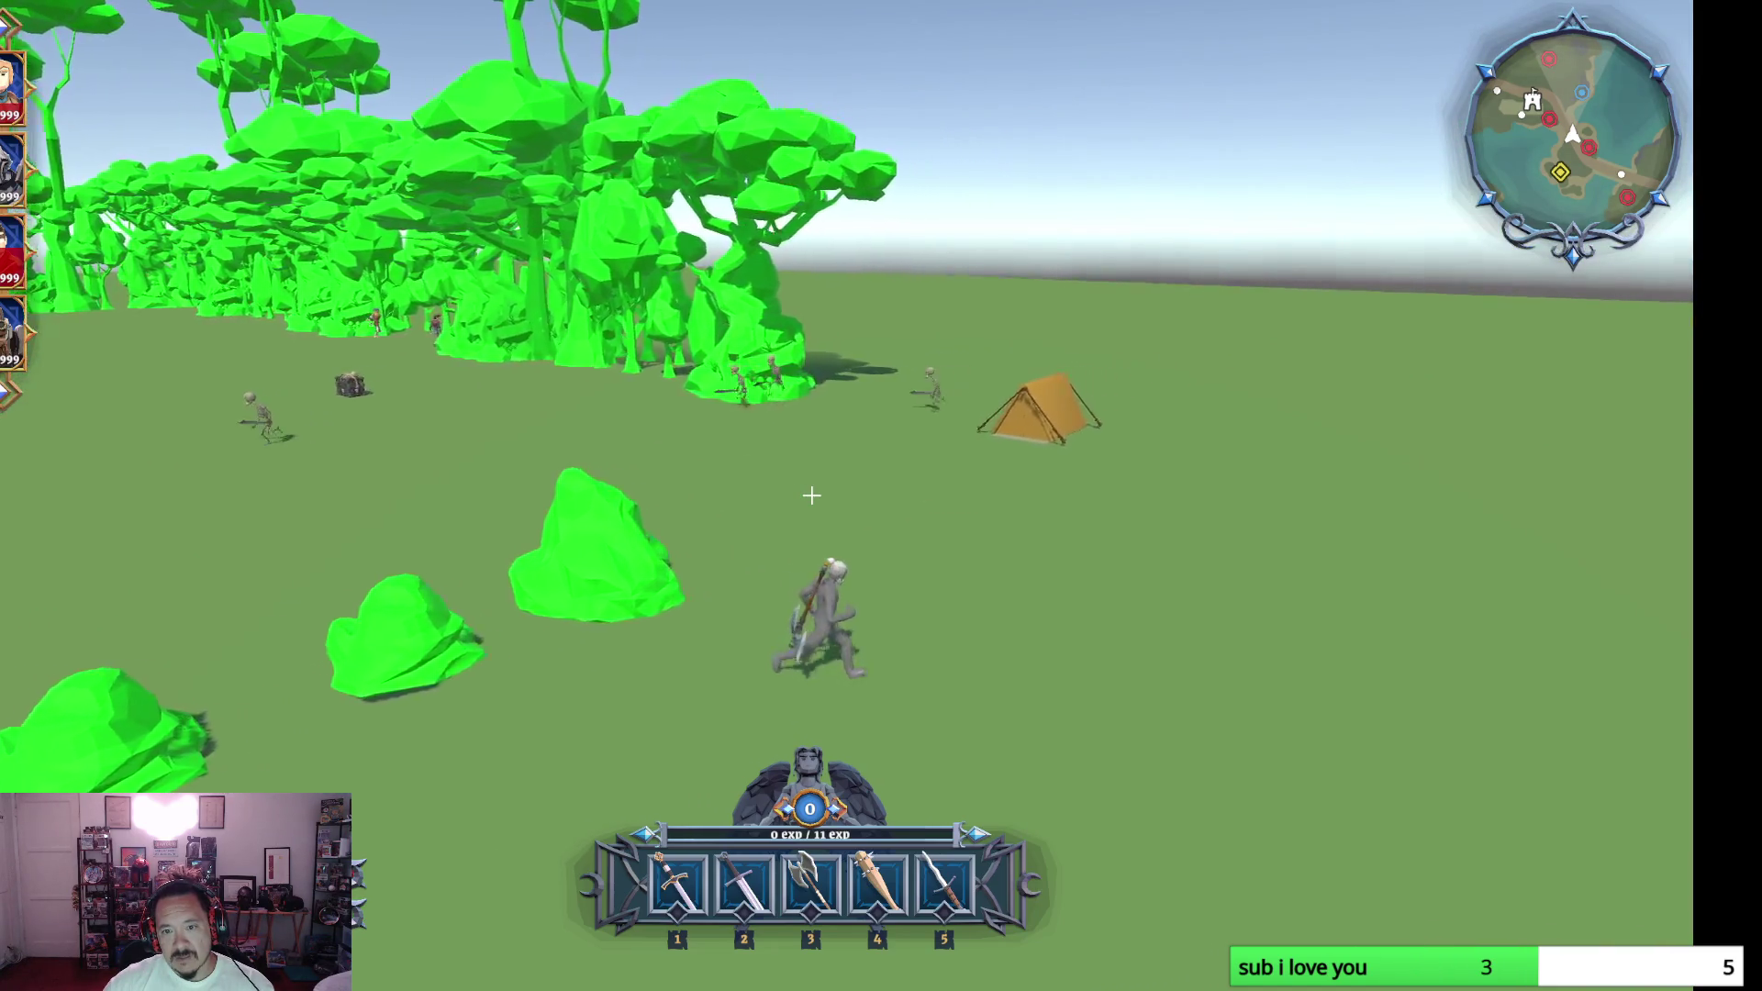
- Reach the tent and castle and fire-blast the skeleton swarm to hit level 1
key("w")
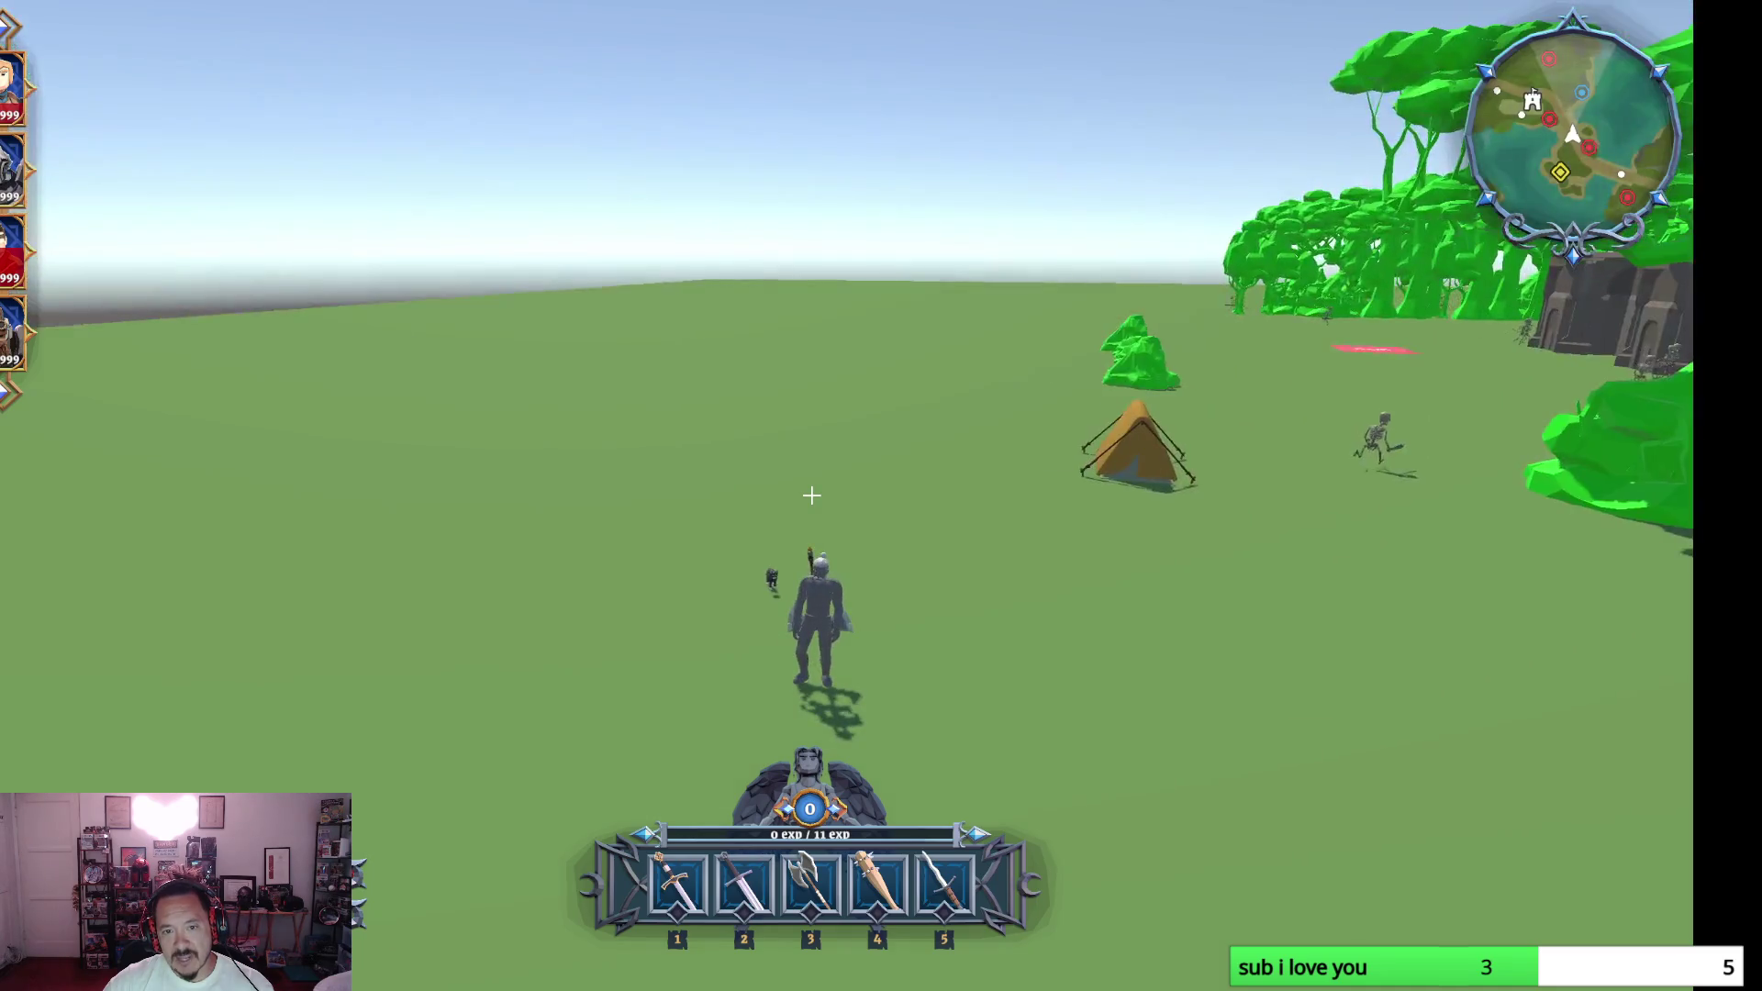
key("w")
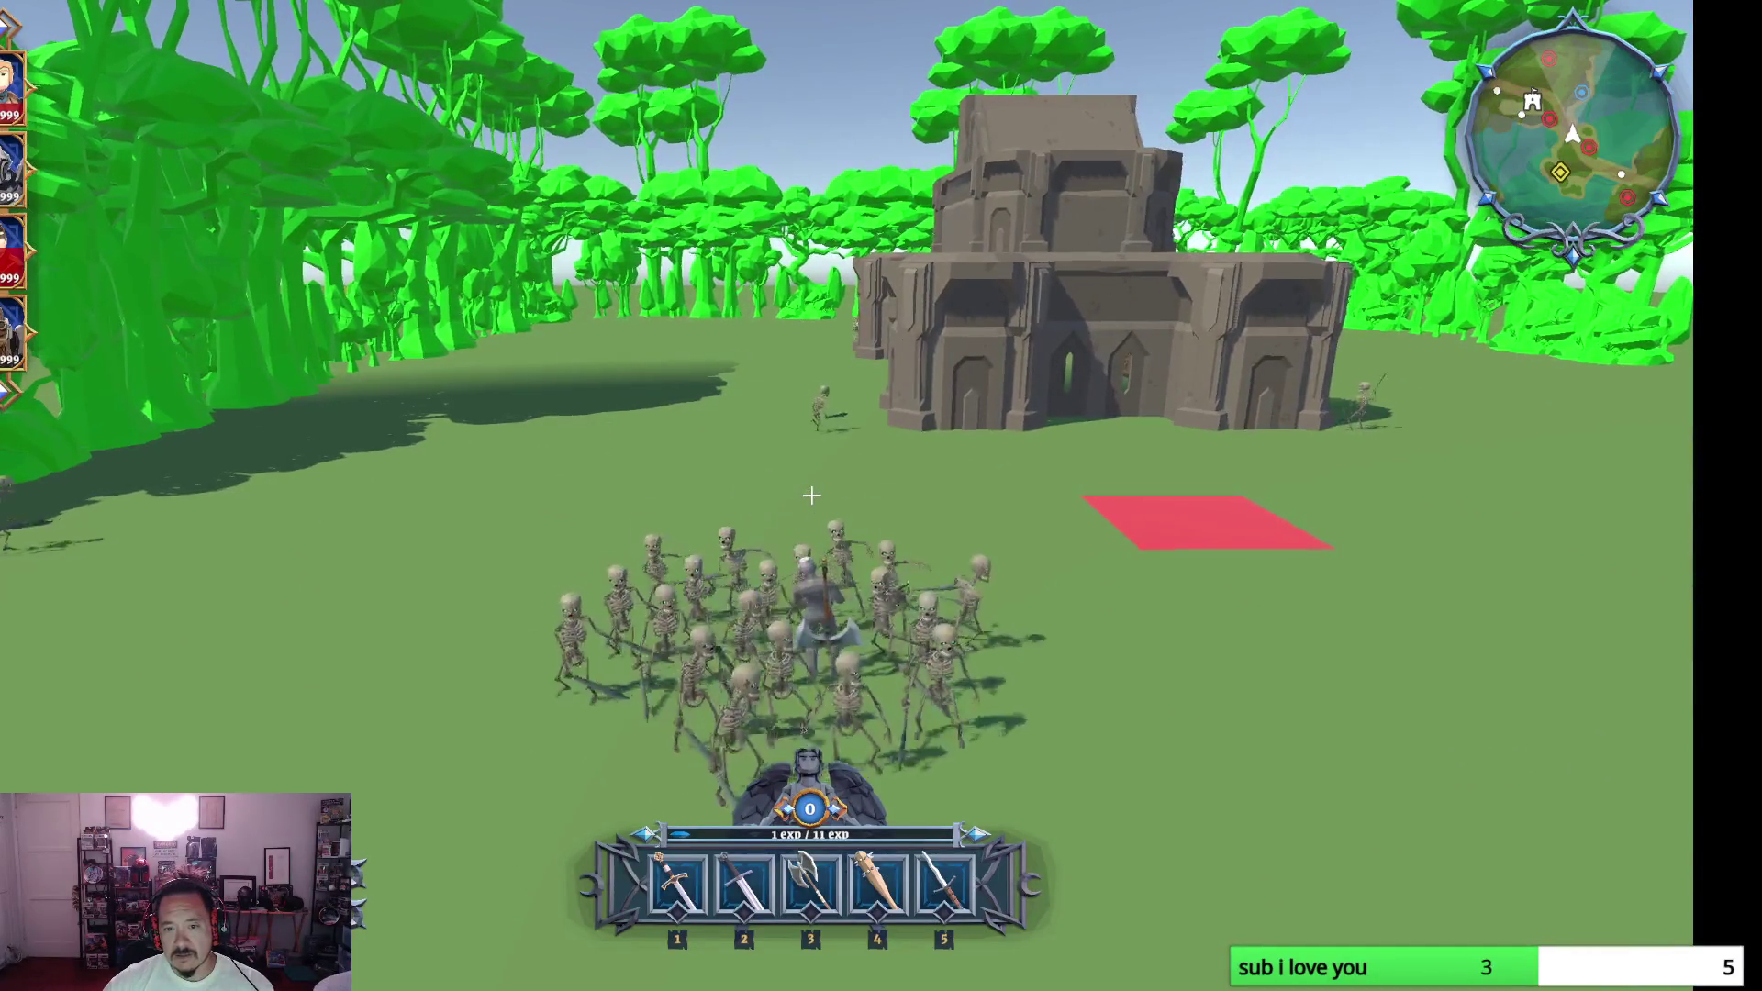
left_click(810, 496)
key("w")
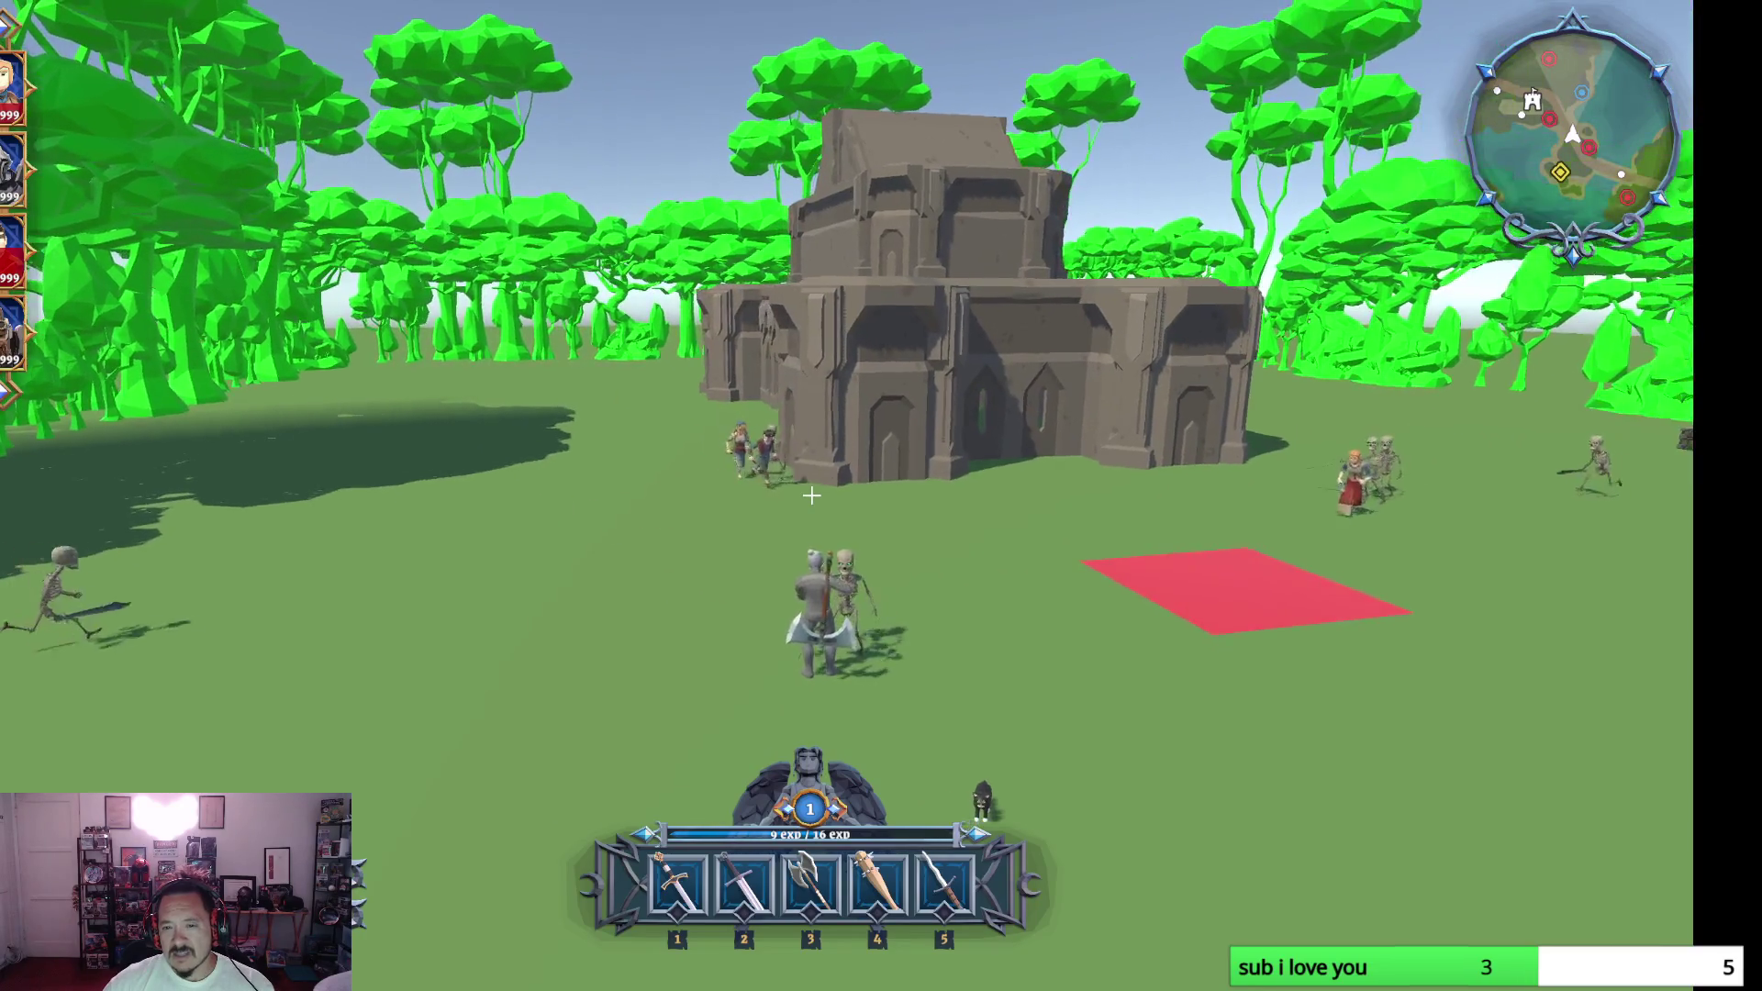
left_click(810, 495)
- Check the build plot, kite the skeletons around the tower and fire-blast the group
key("e")
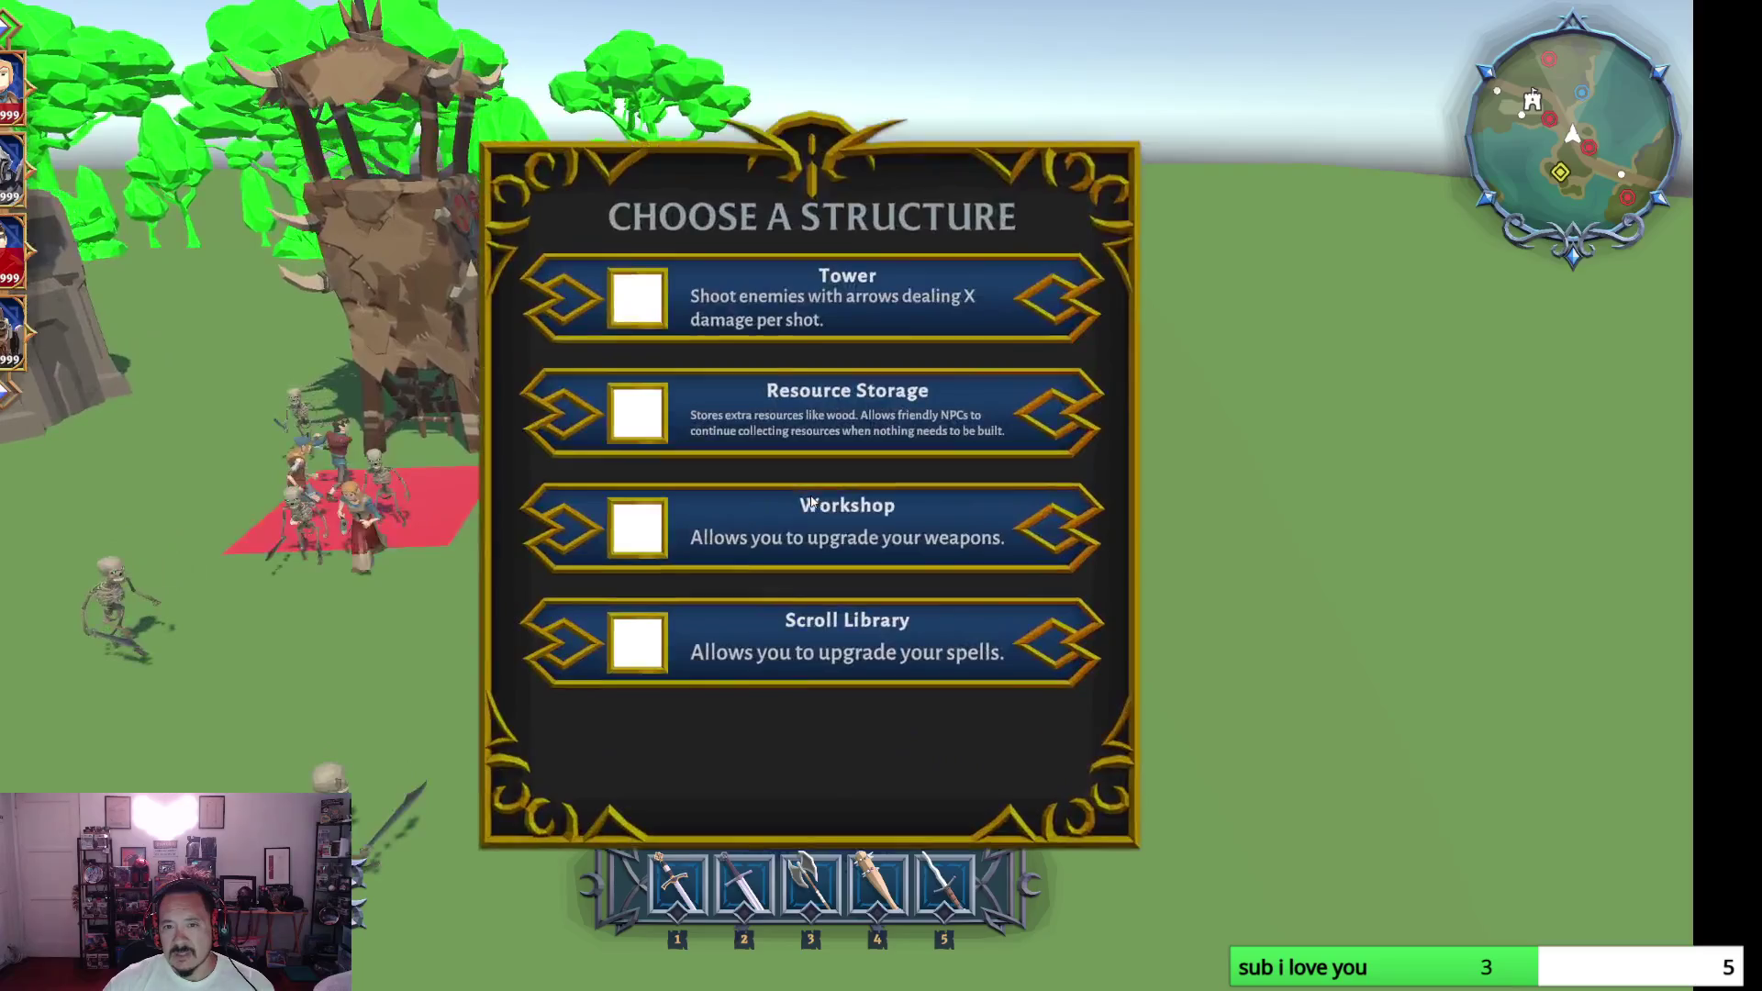
key("w")
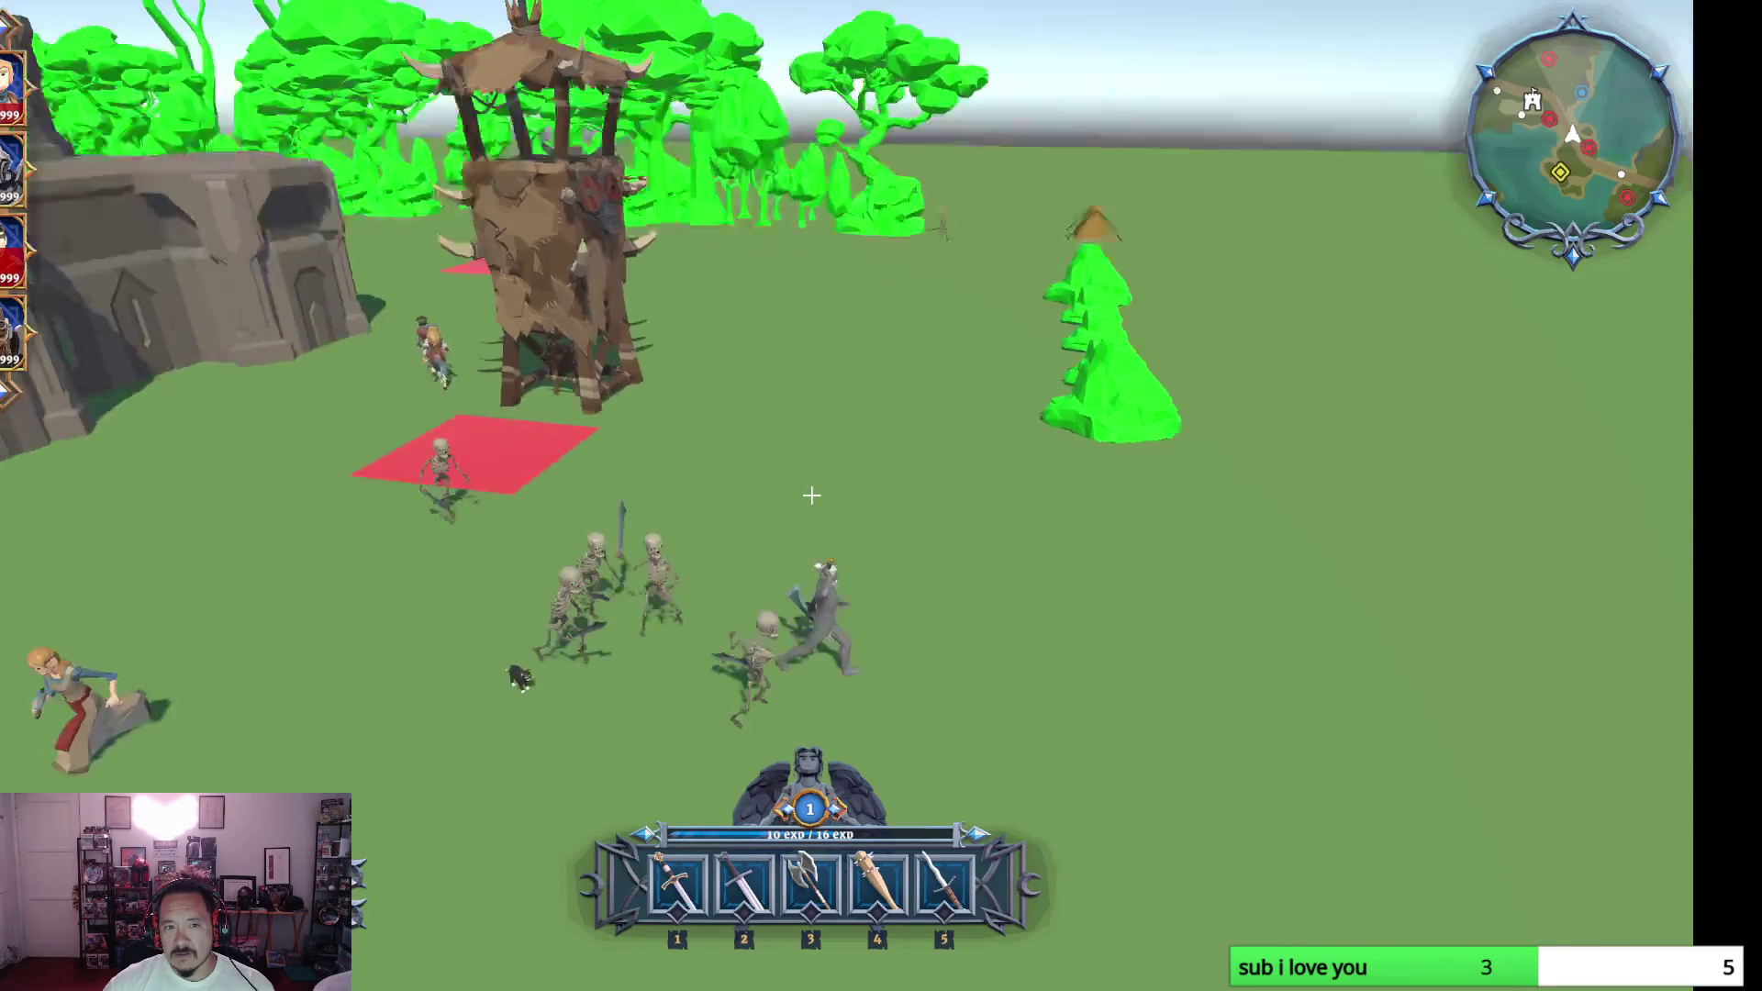
key("s")
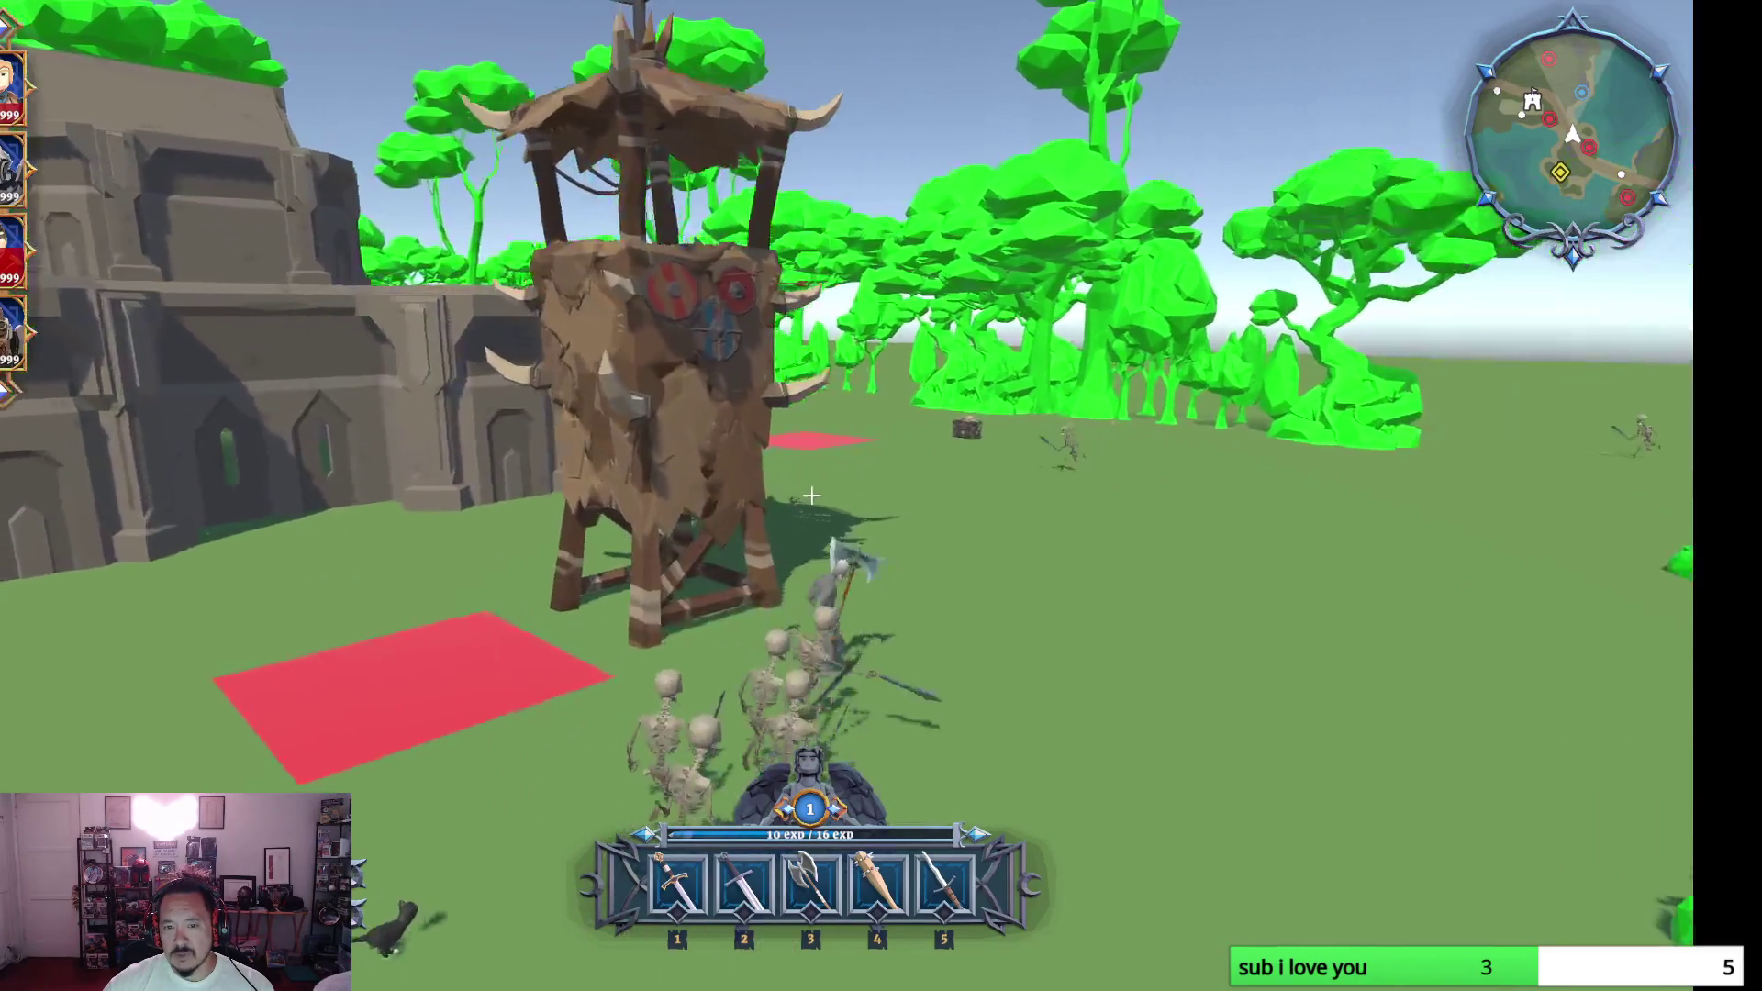
key("w")
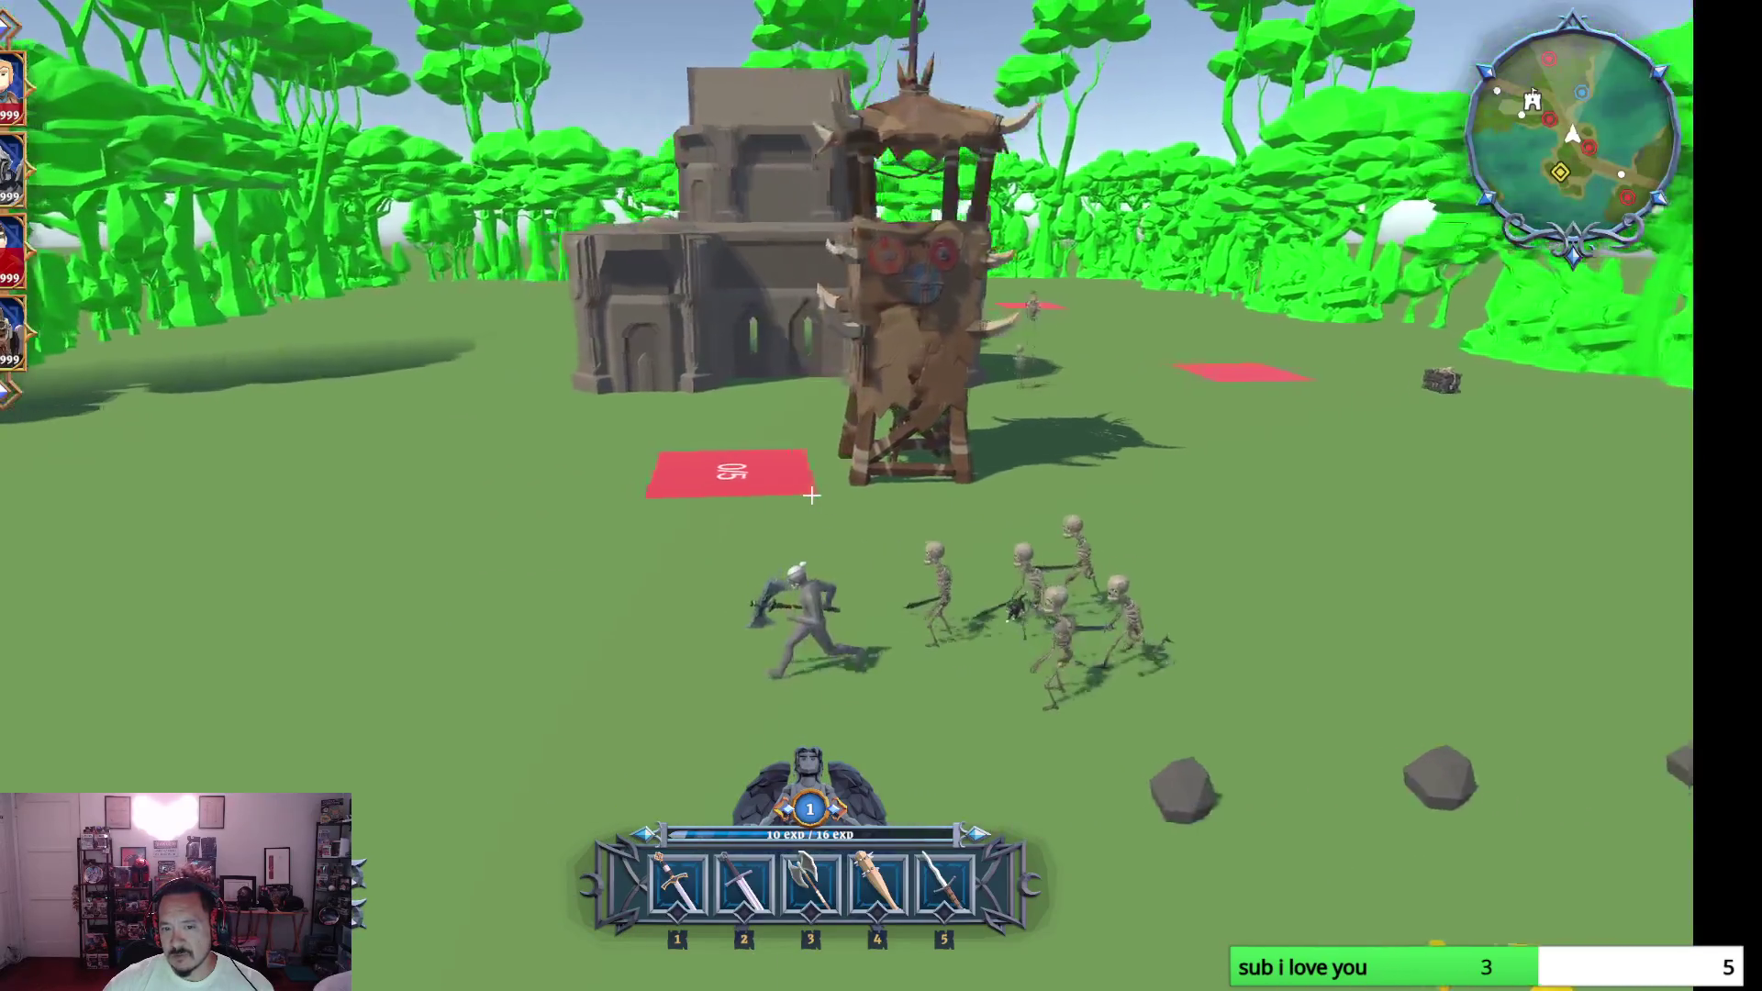
key("w")
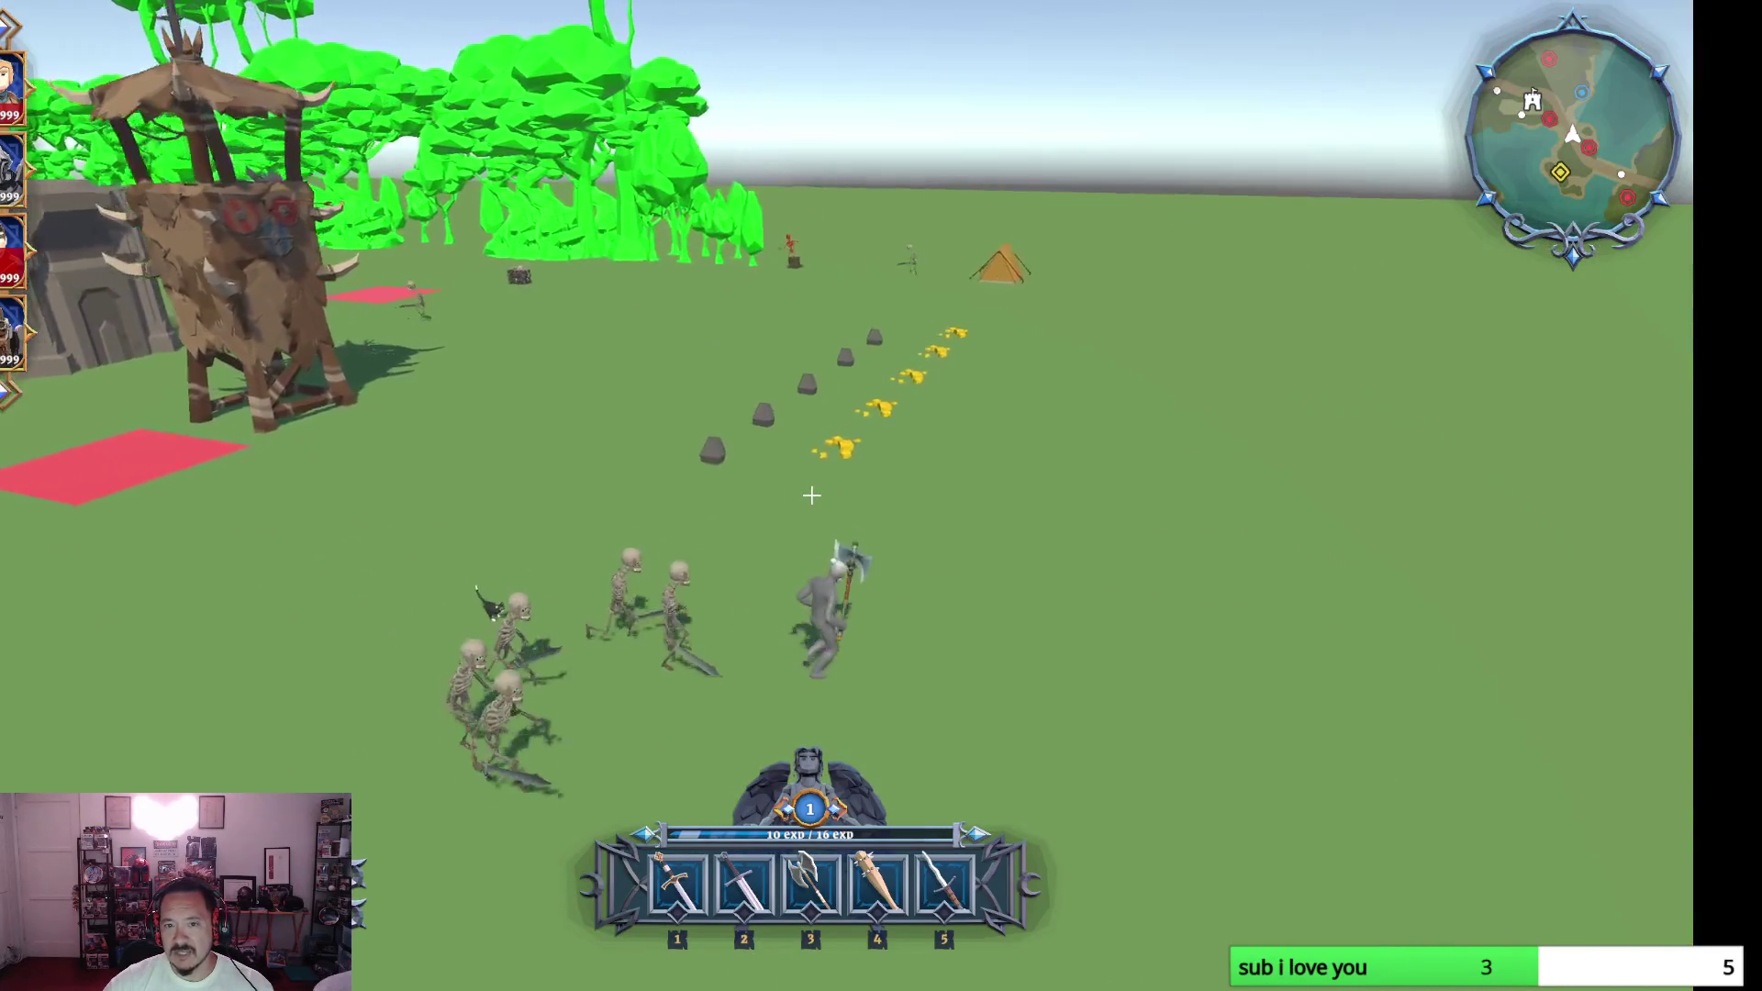
key("w")
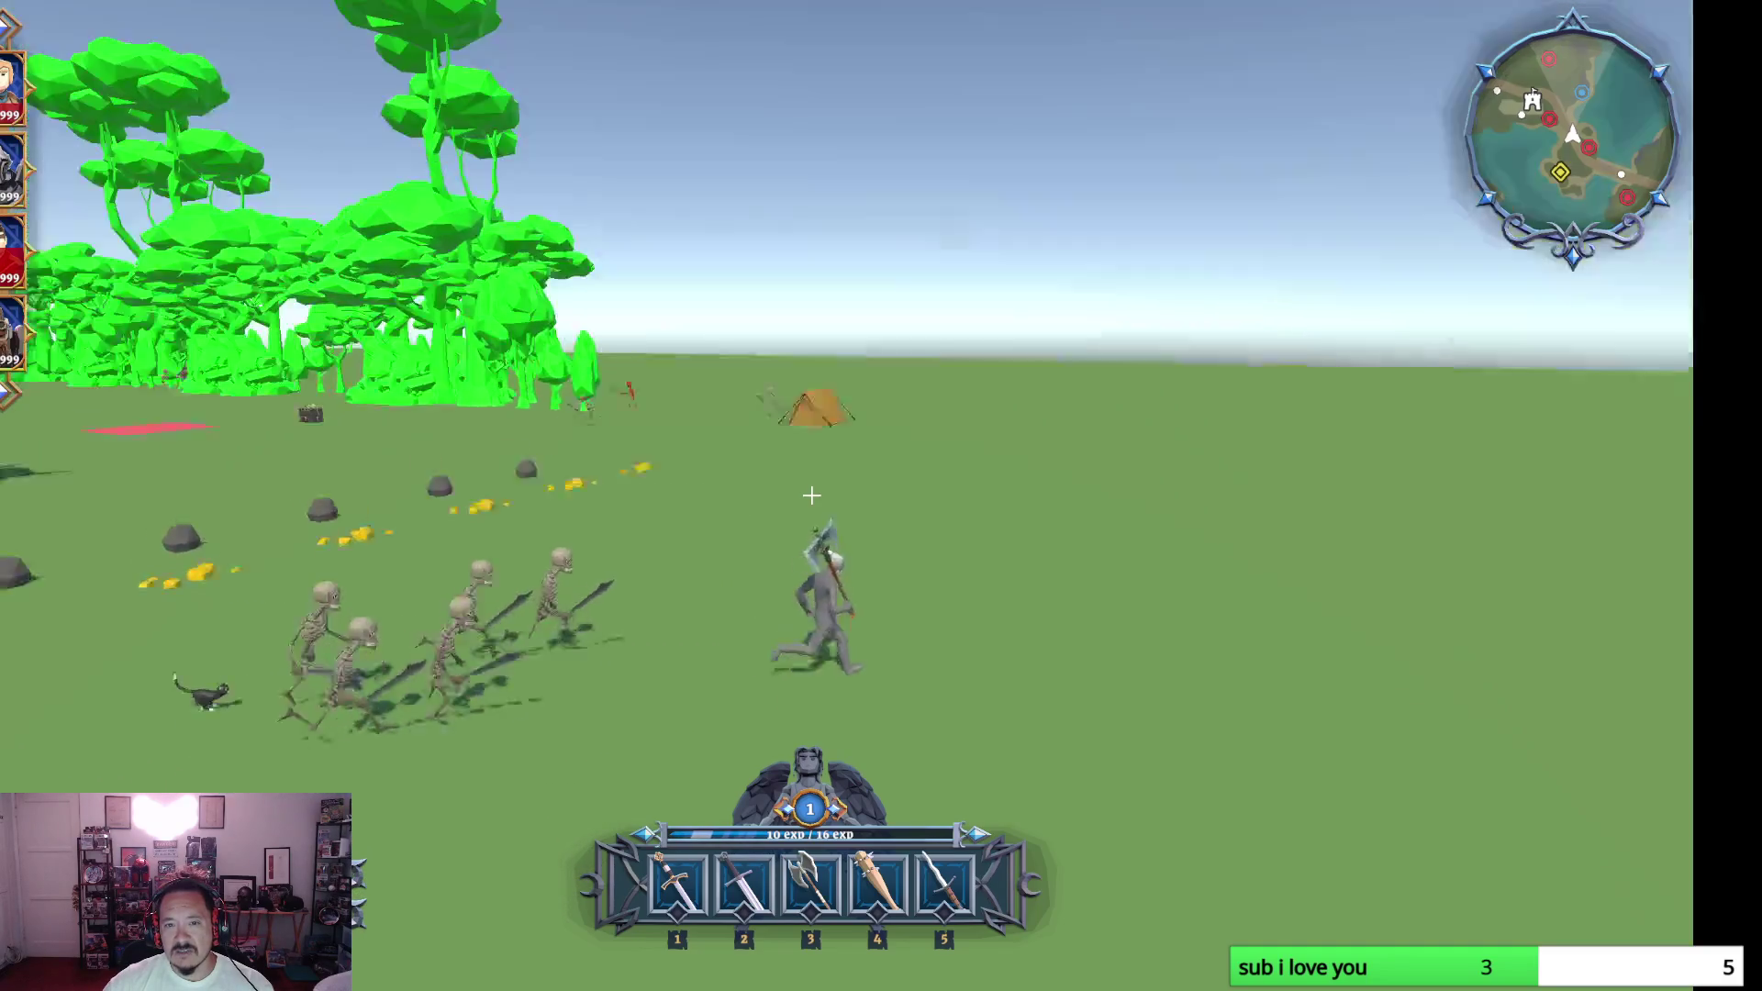
key("w")
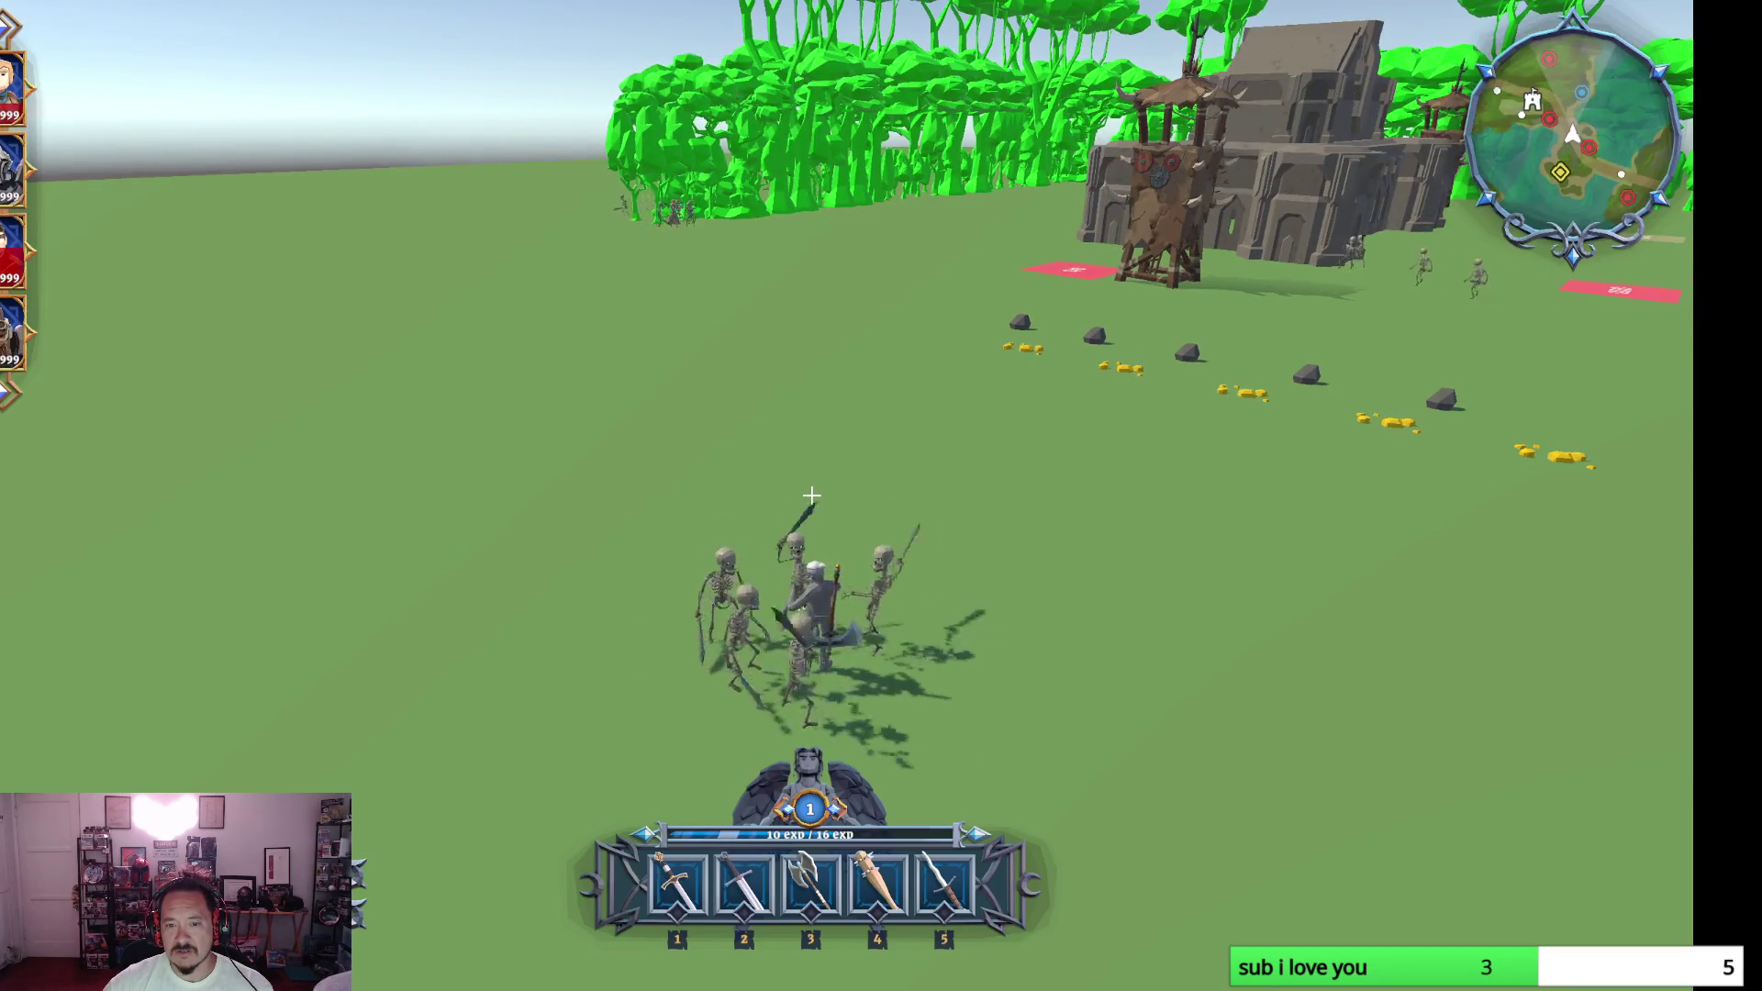
left_click(810, 496)
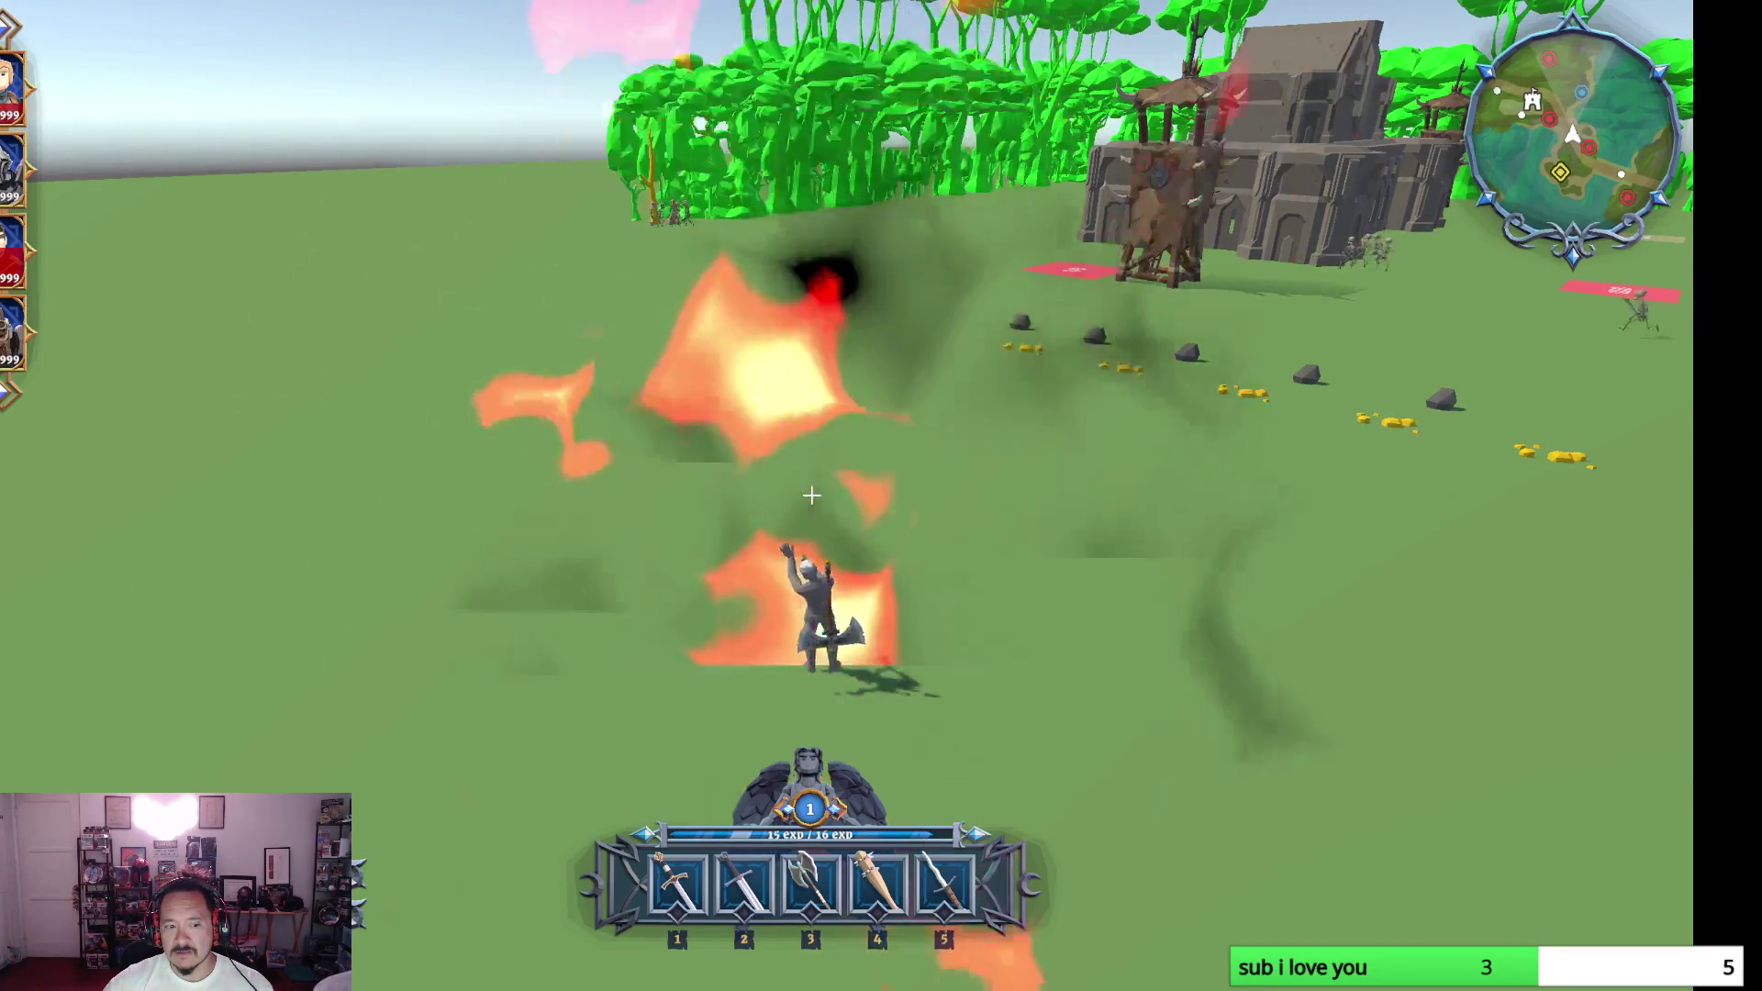
- Fight the skeletons near the tower until the hero reaches level 2
key("w")
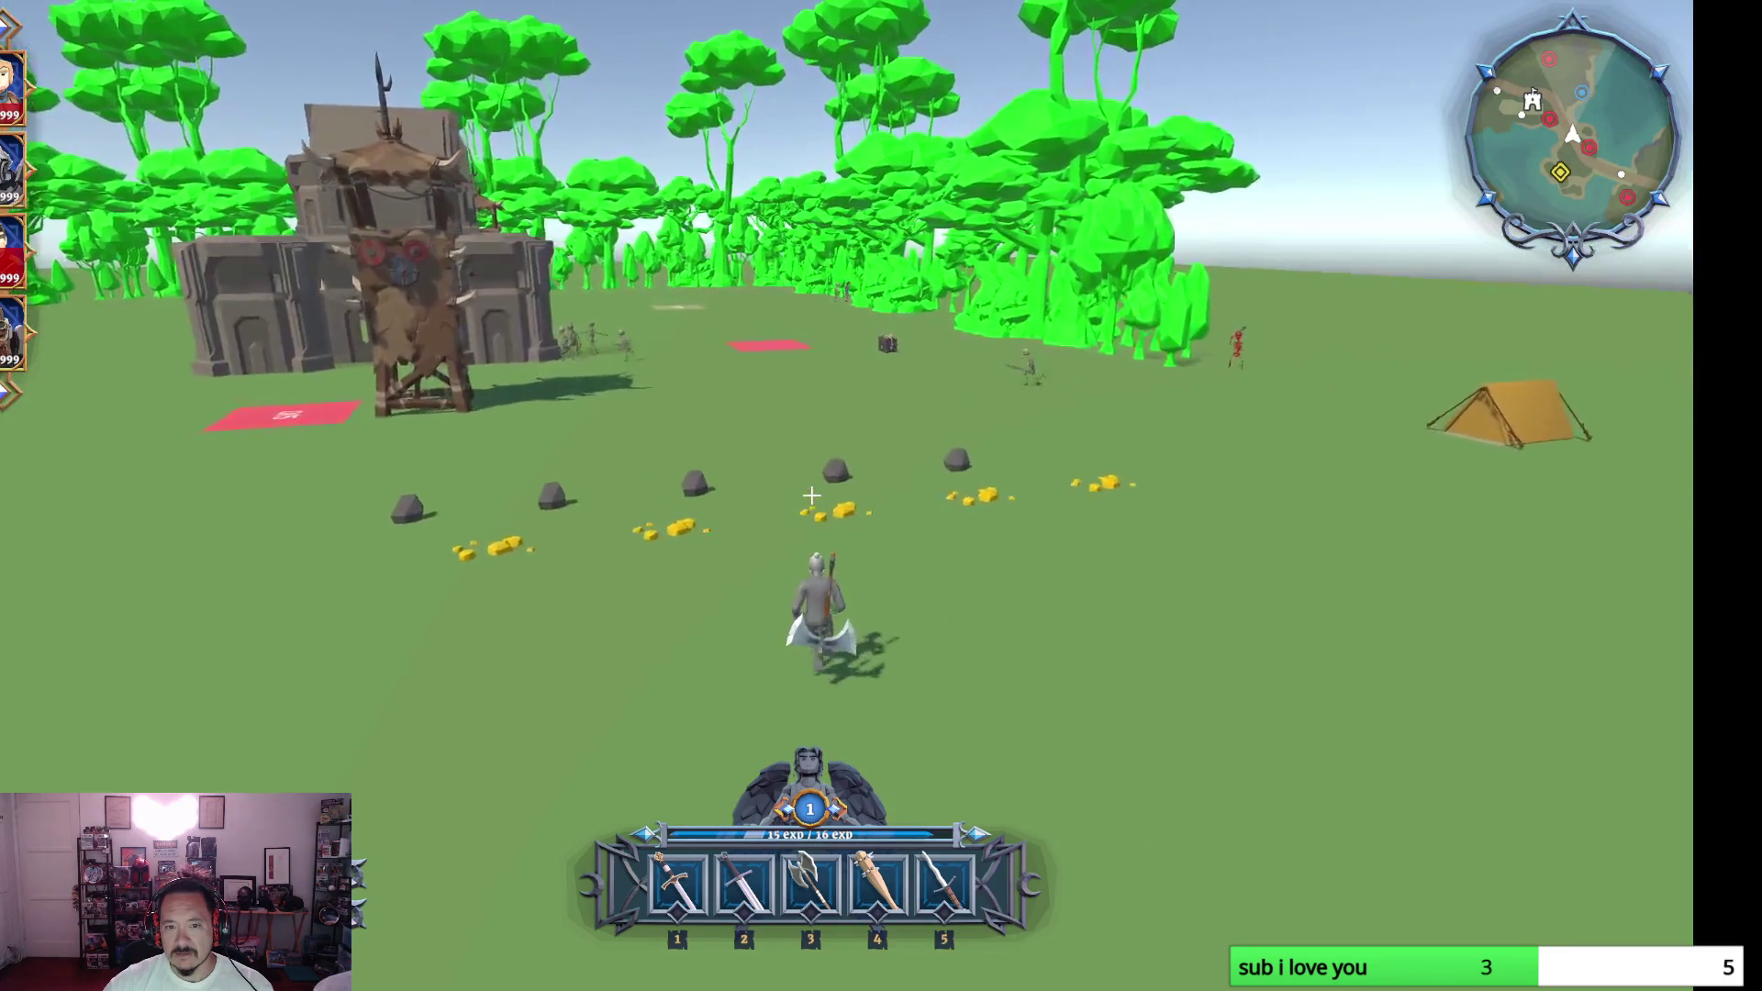
key("w")
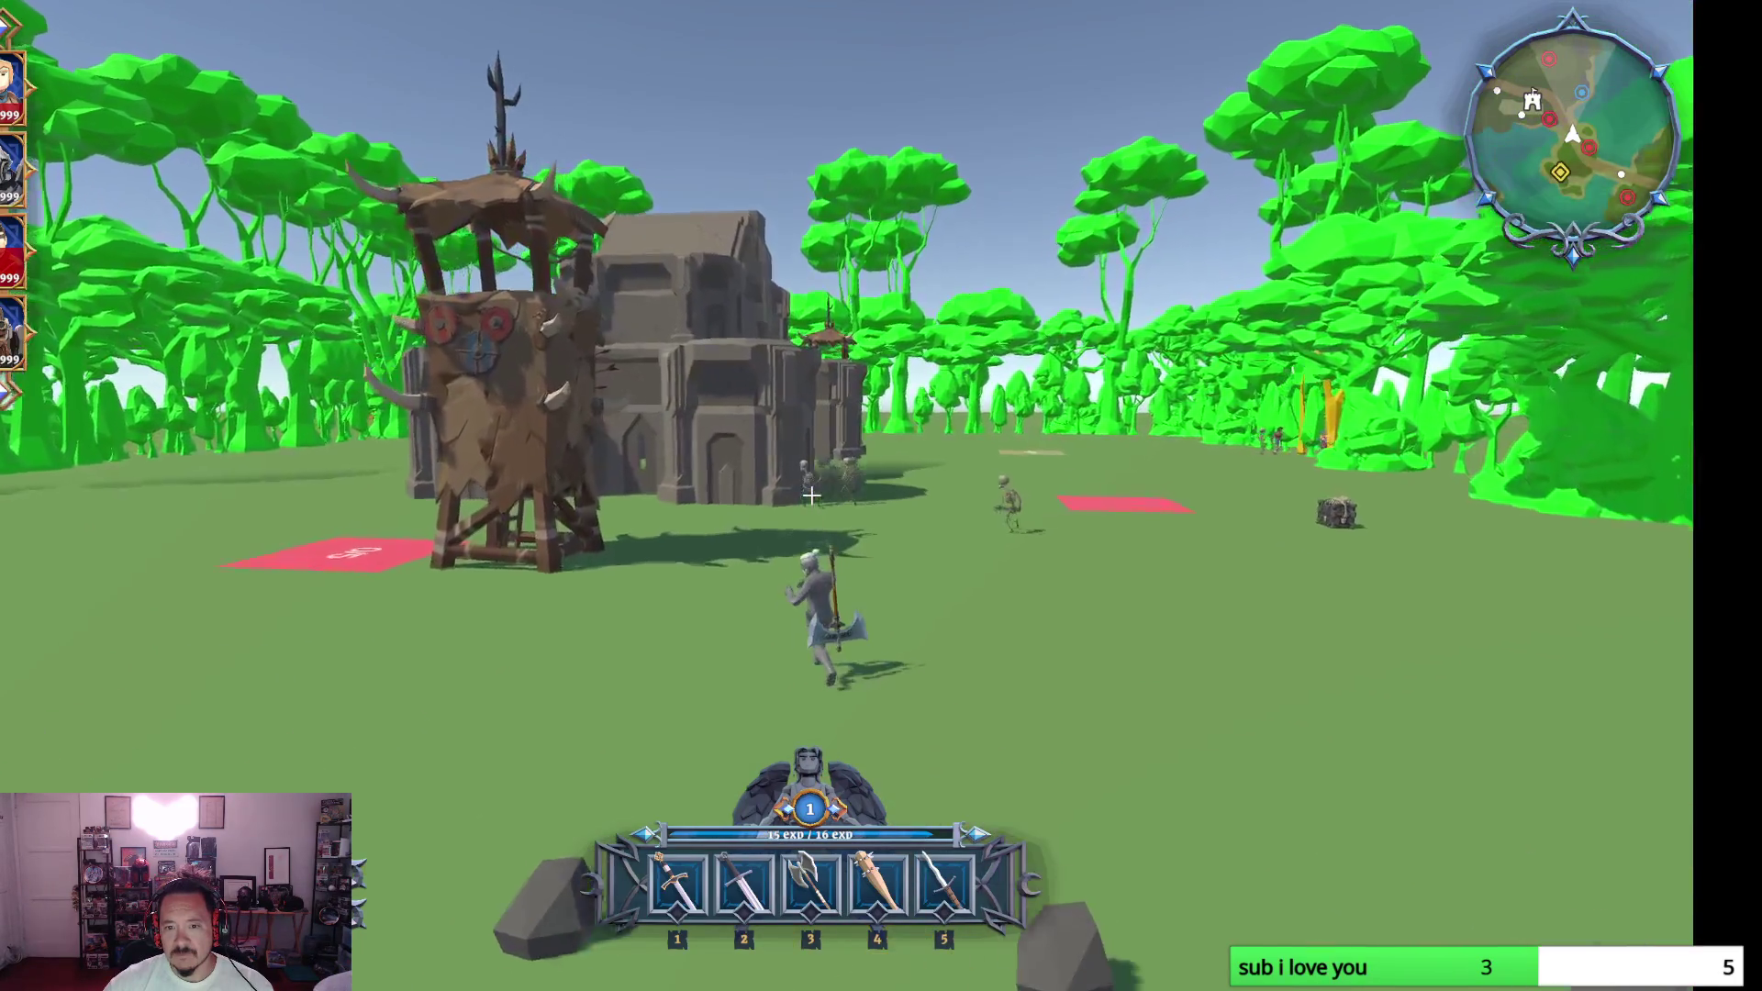
left_click(810, 496)
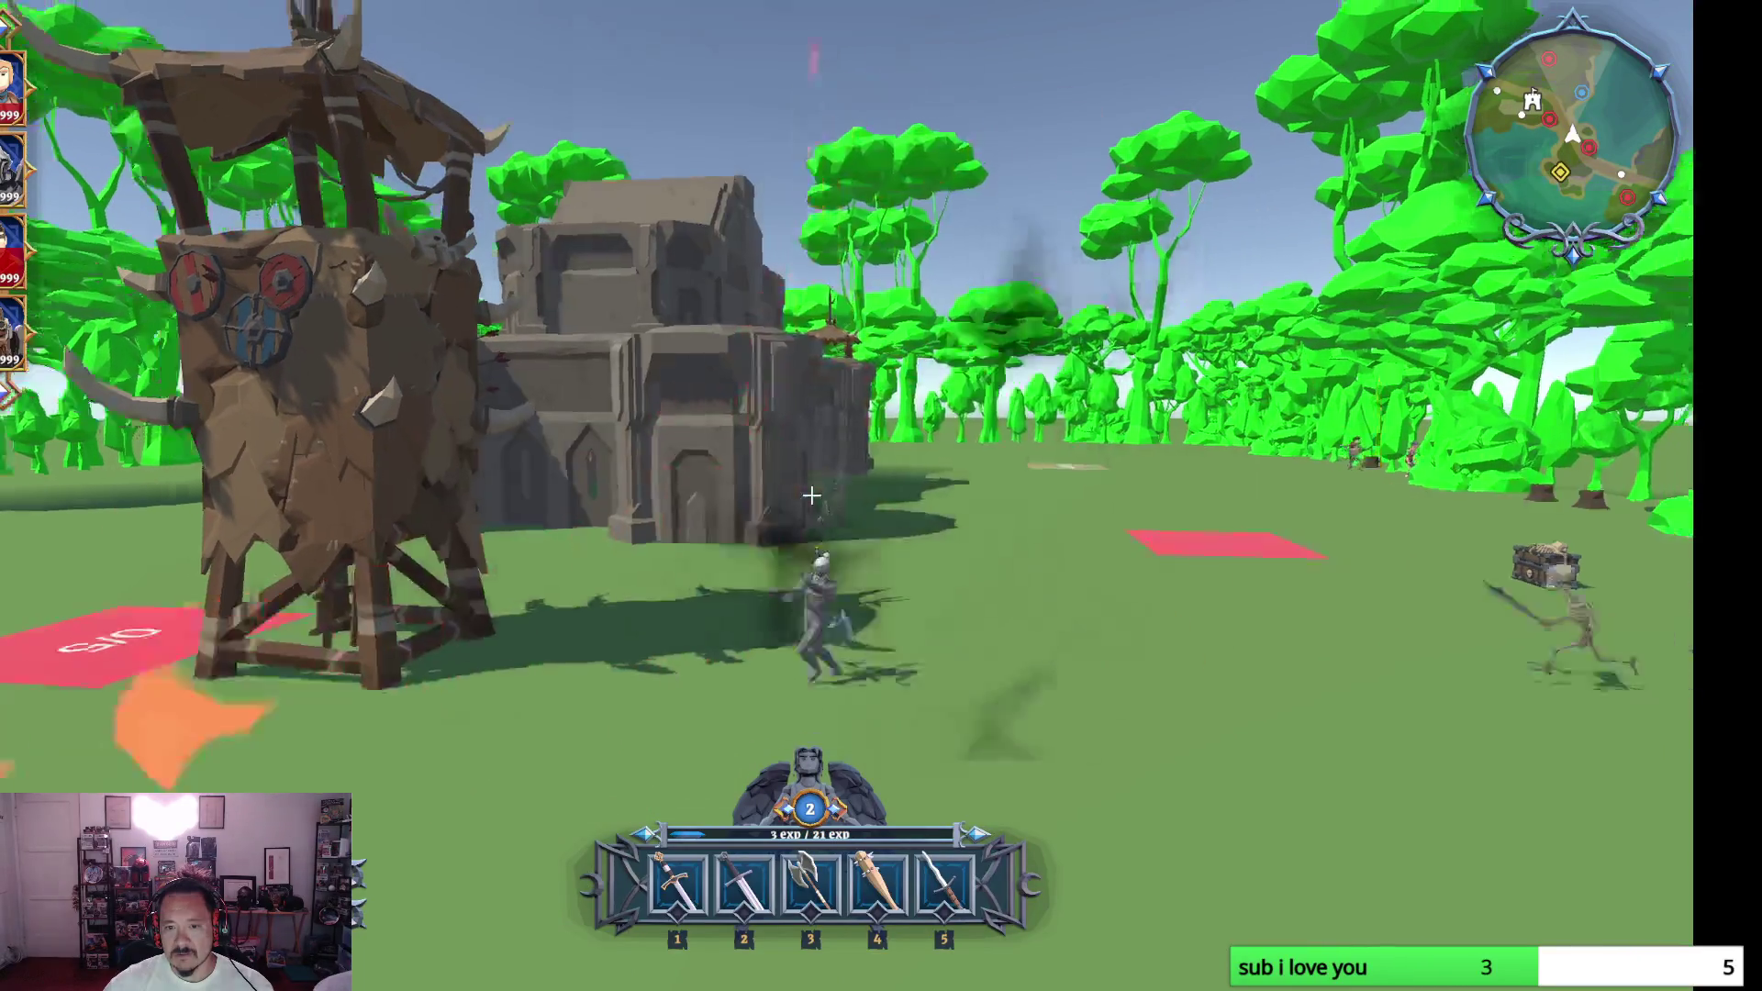
key("w")
key("w")
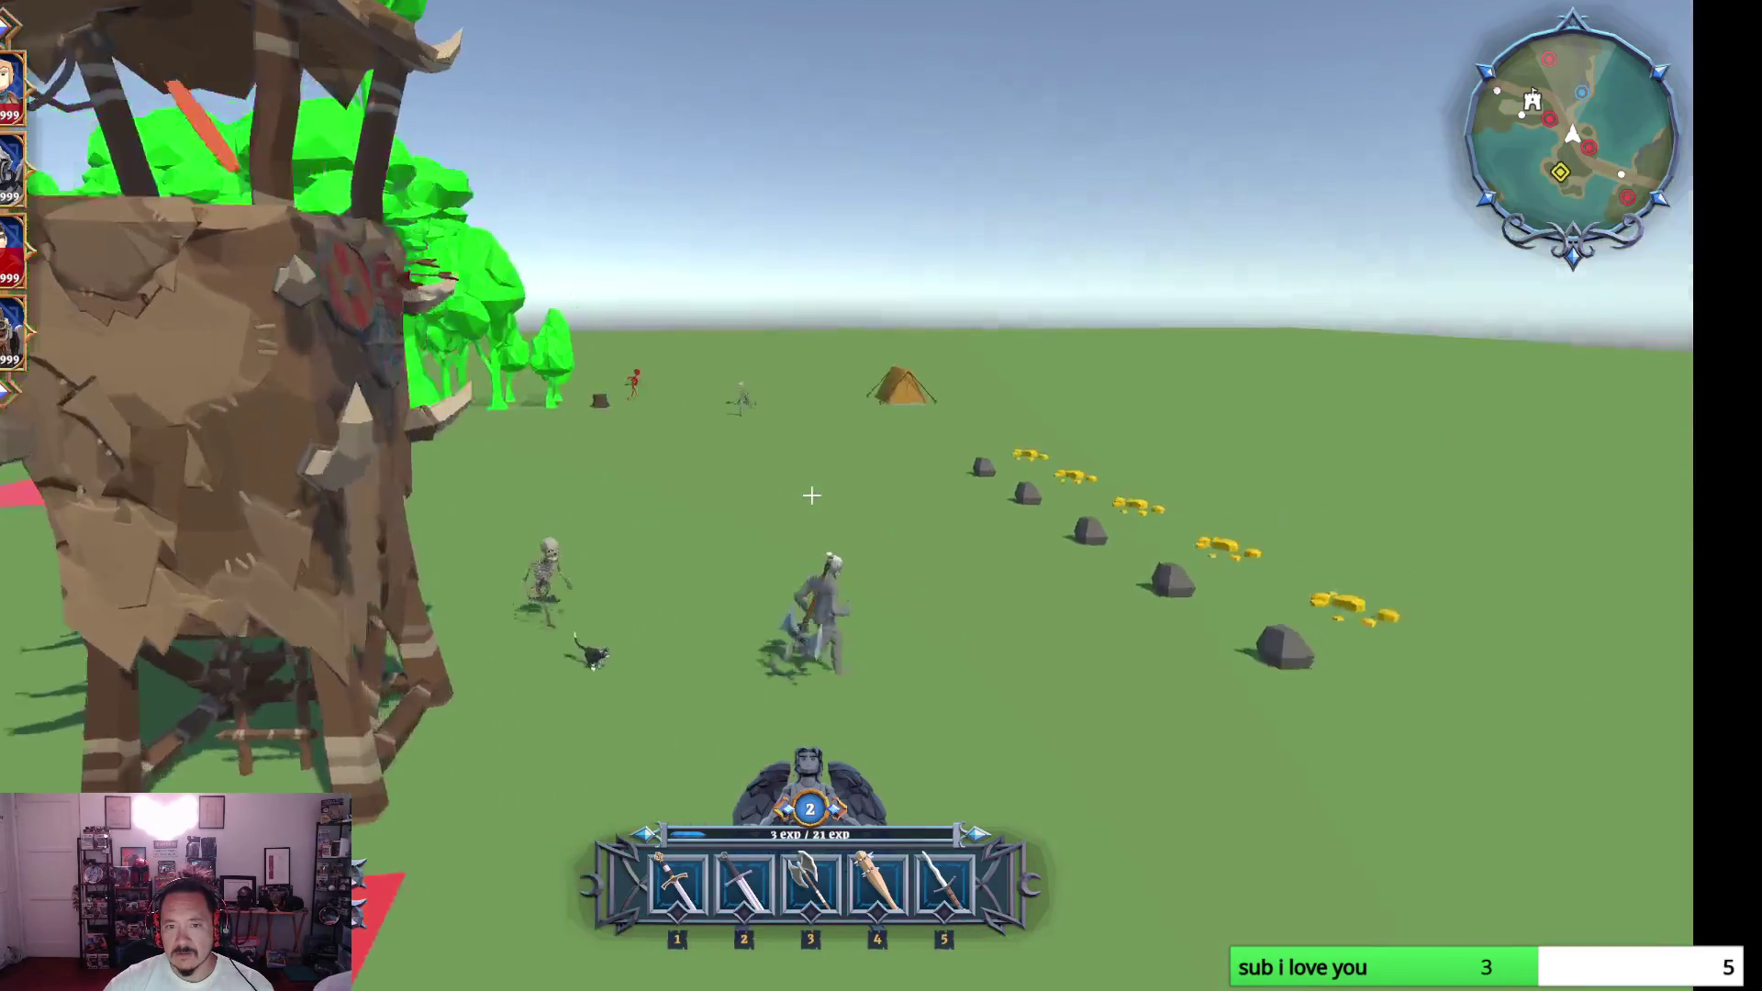
key("w")
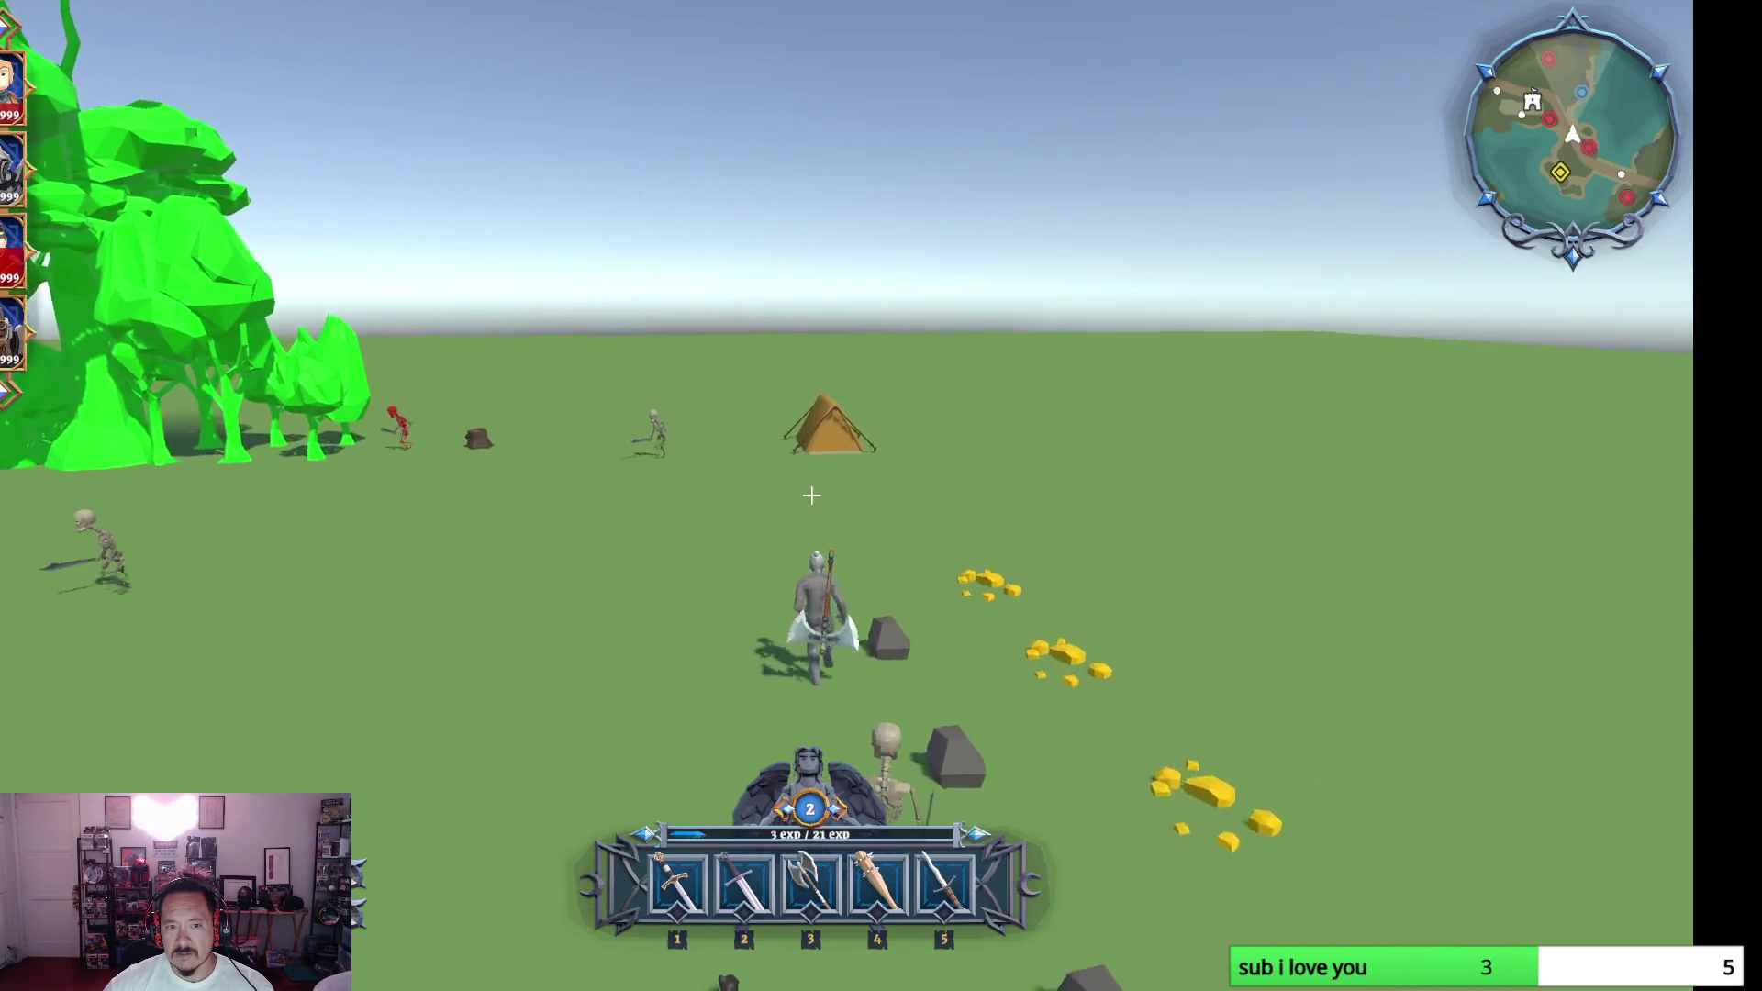
key("w")
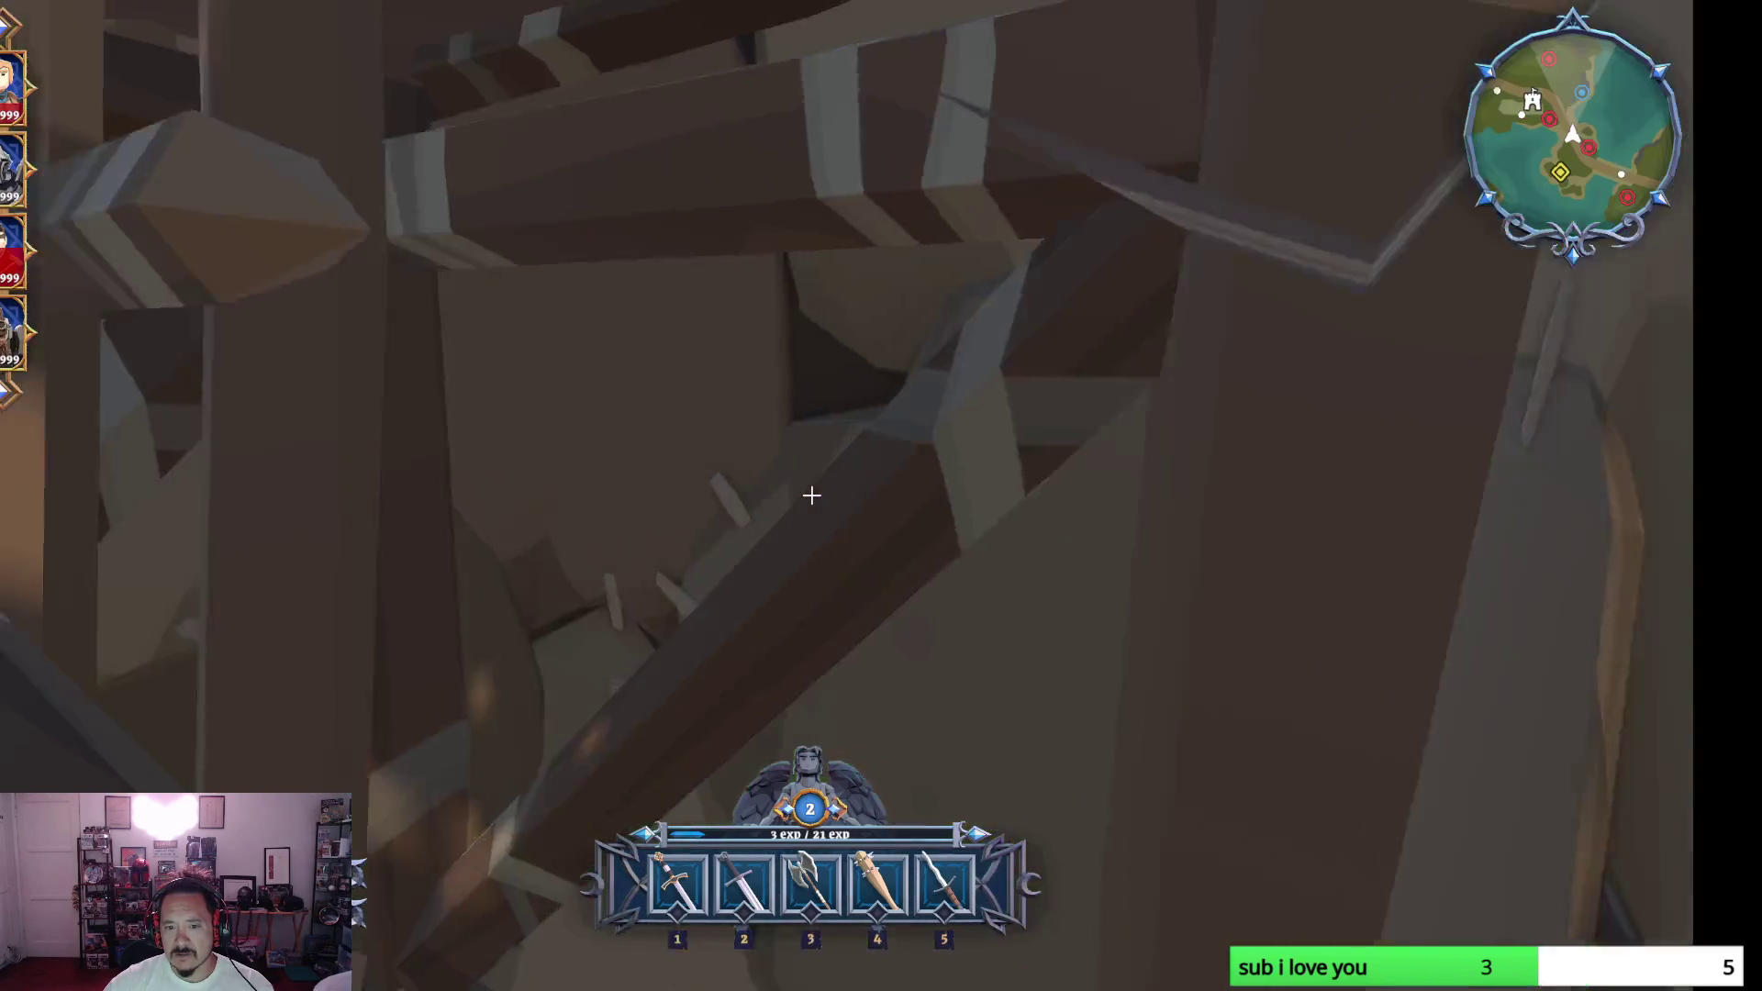
left_click(810, 496)
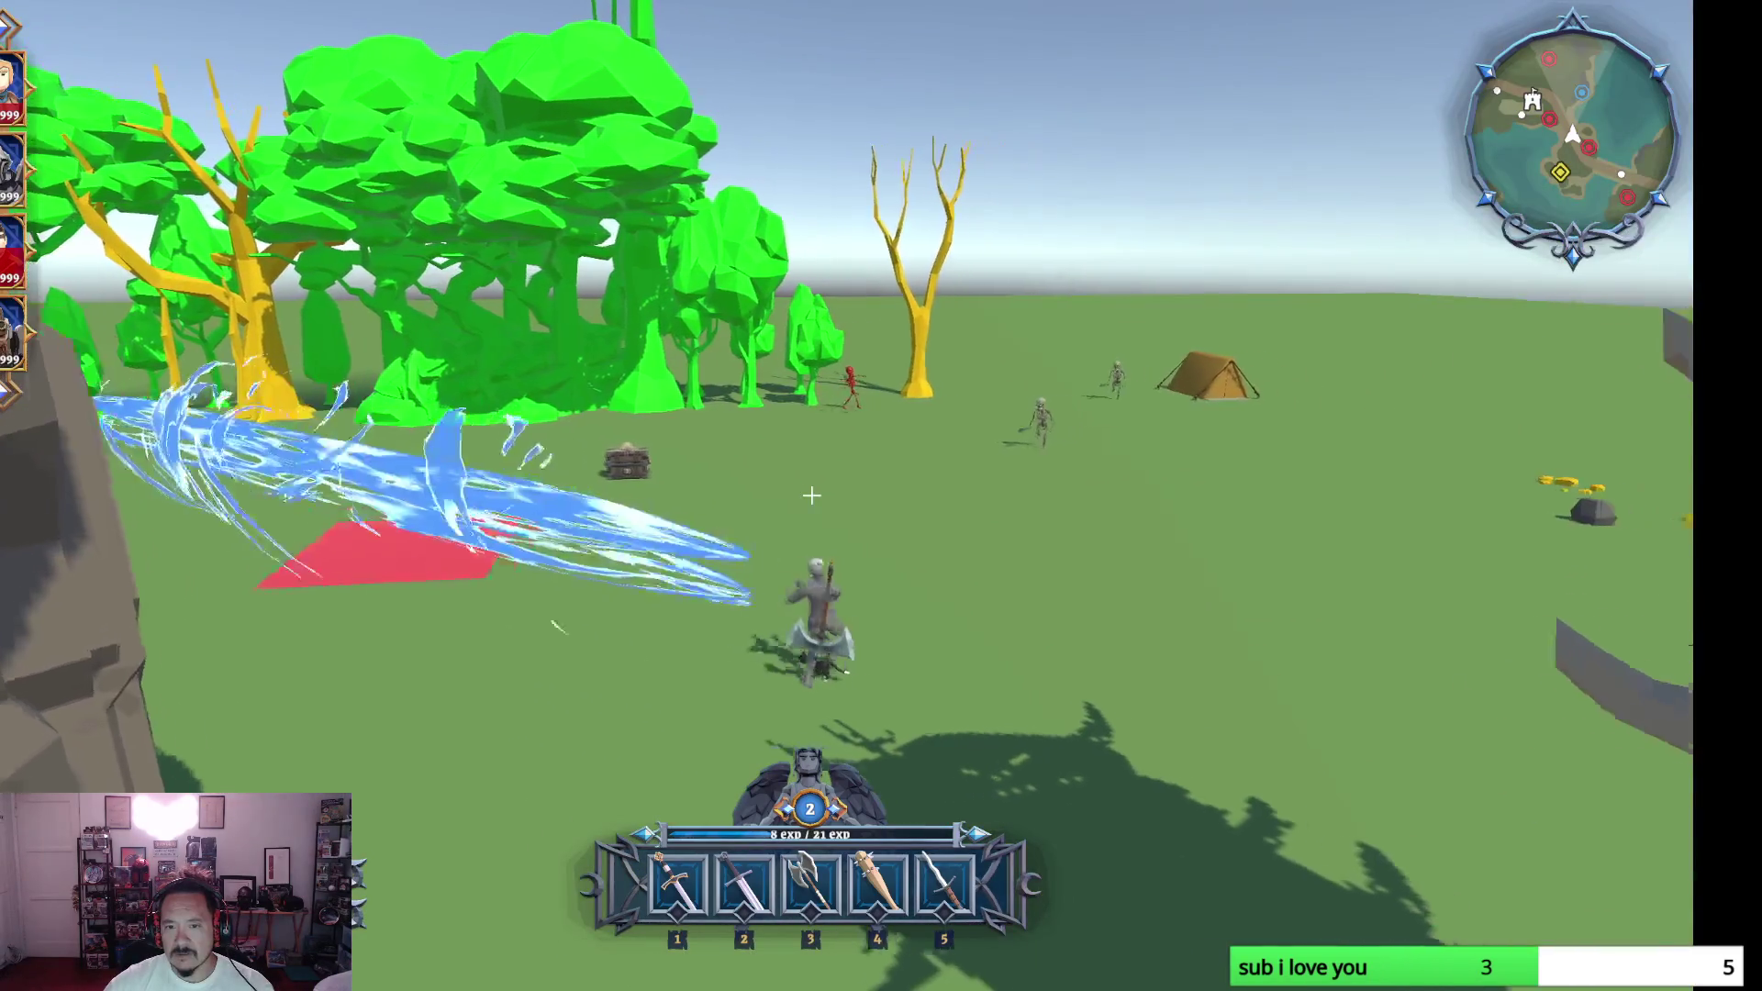
- Run past the rocks and gold coins toward the enemy camp
key("w")
key("w")
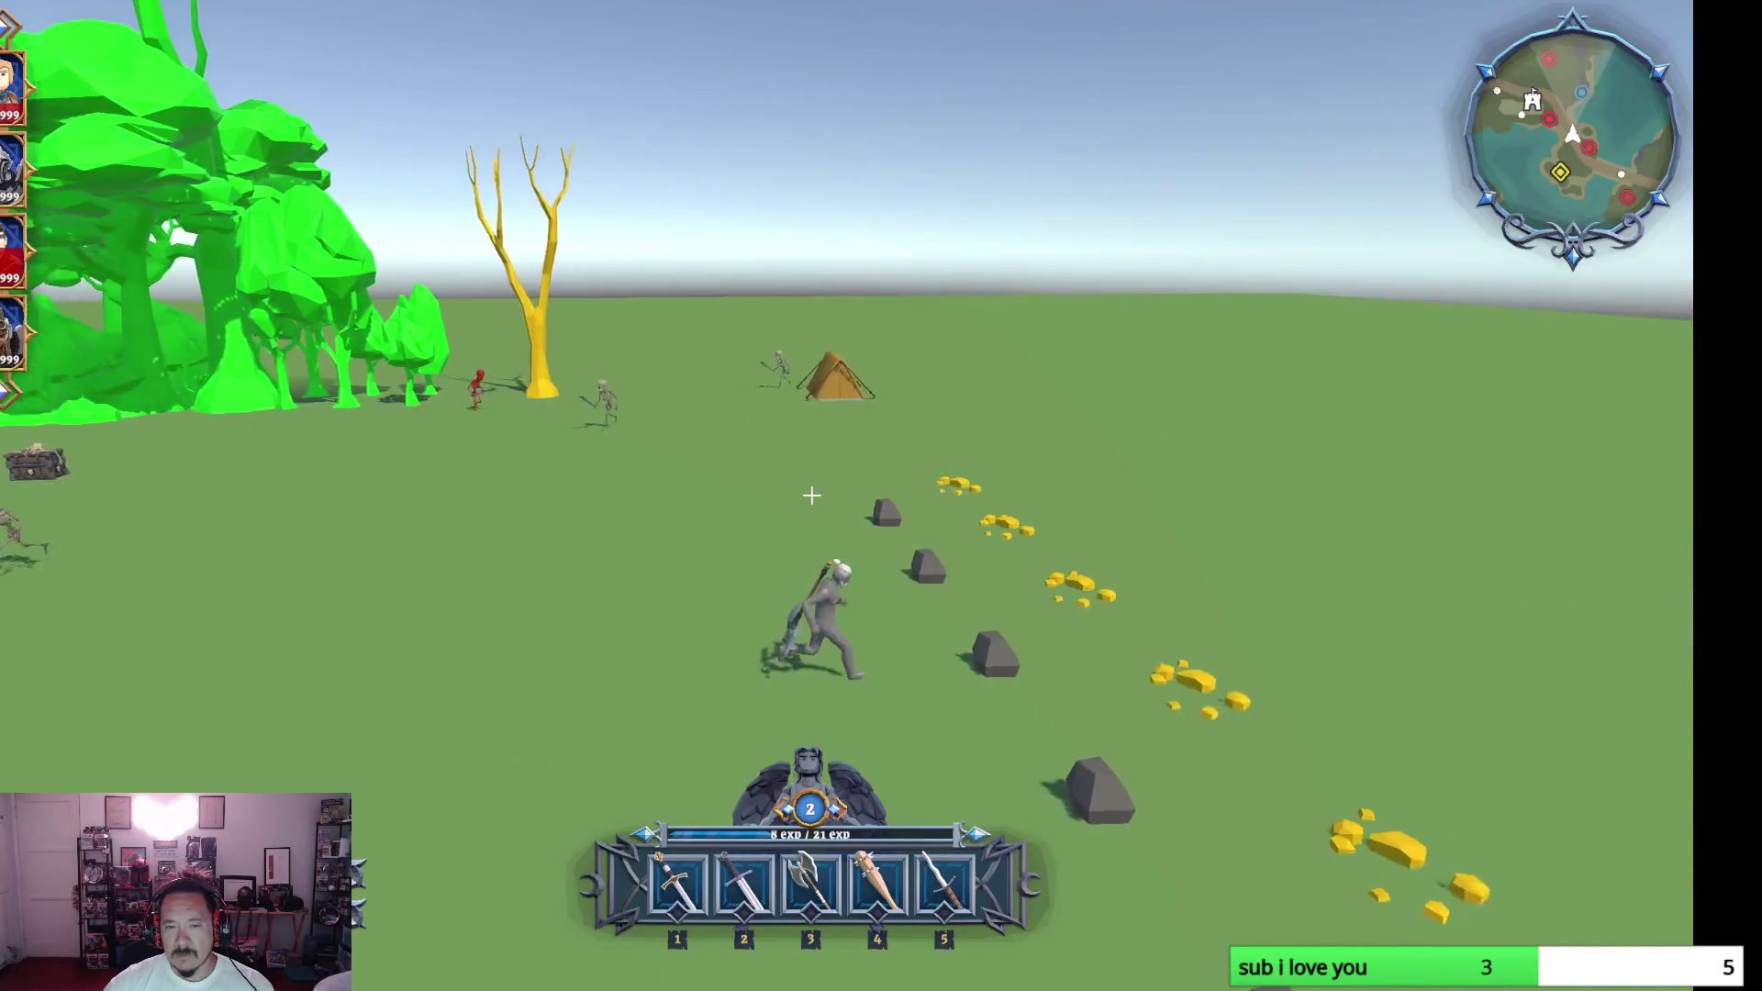
key("w")
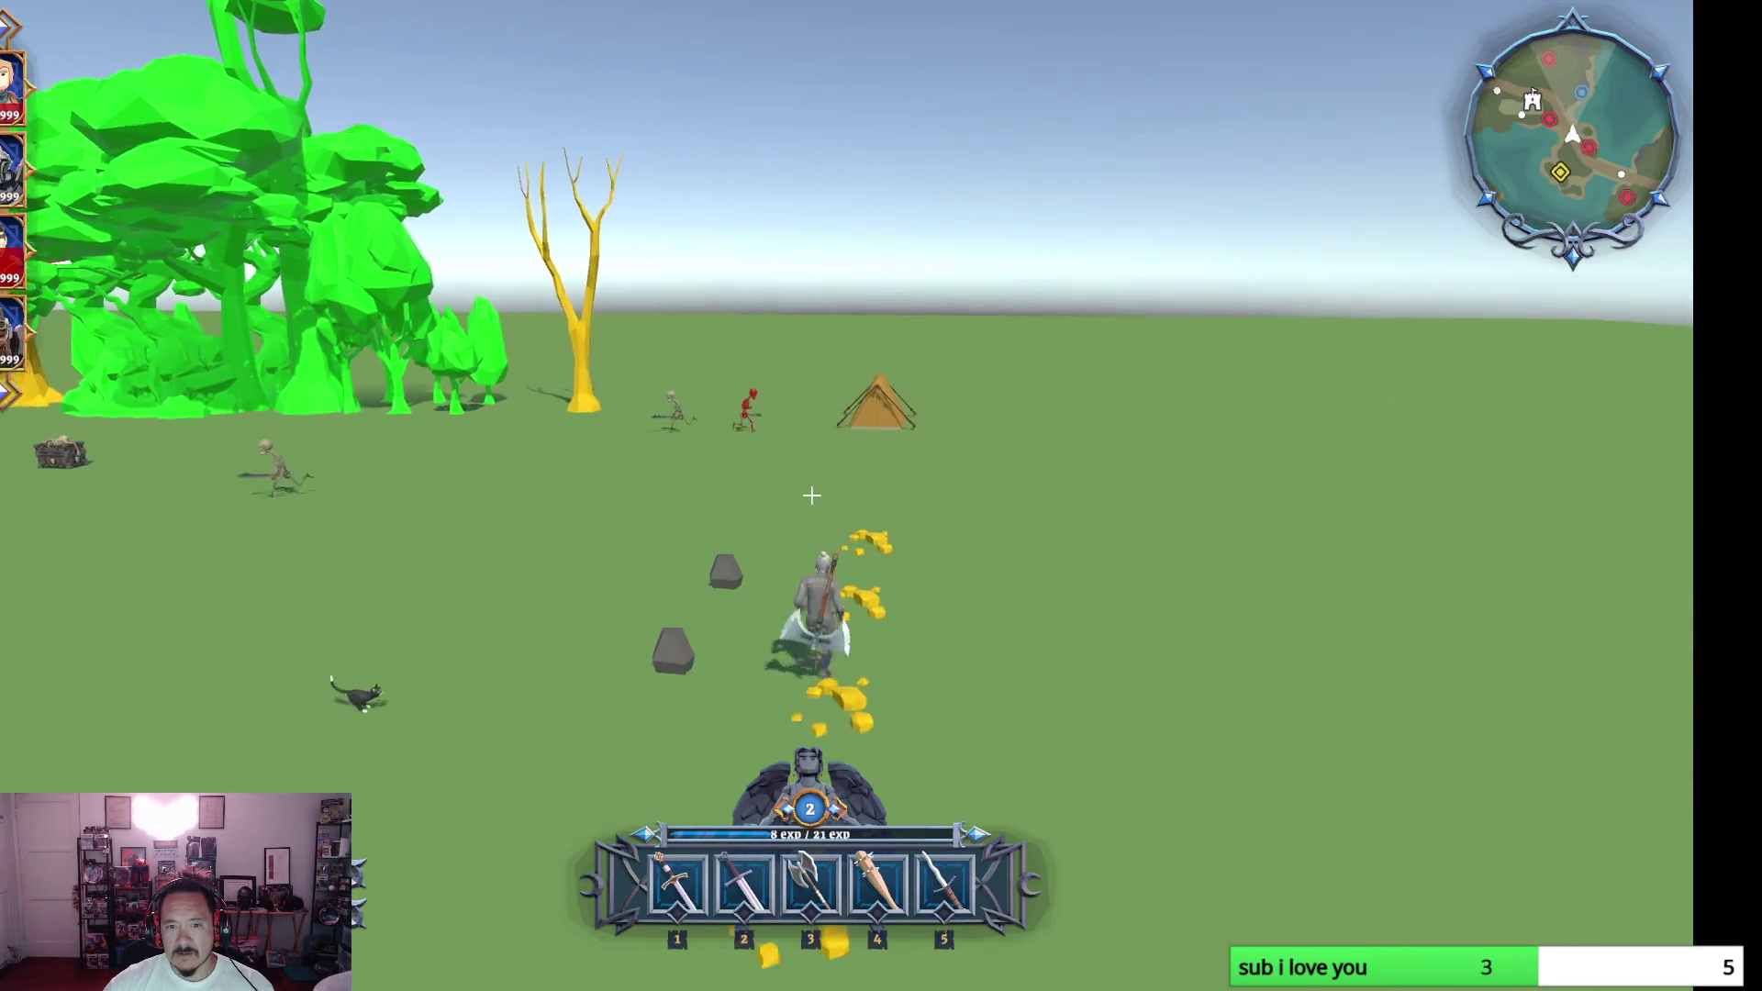
- Run the hero into the camp, past the tent toward the tower
key("w")
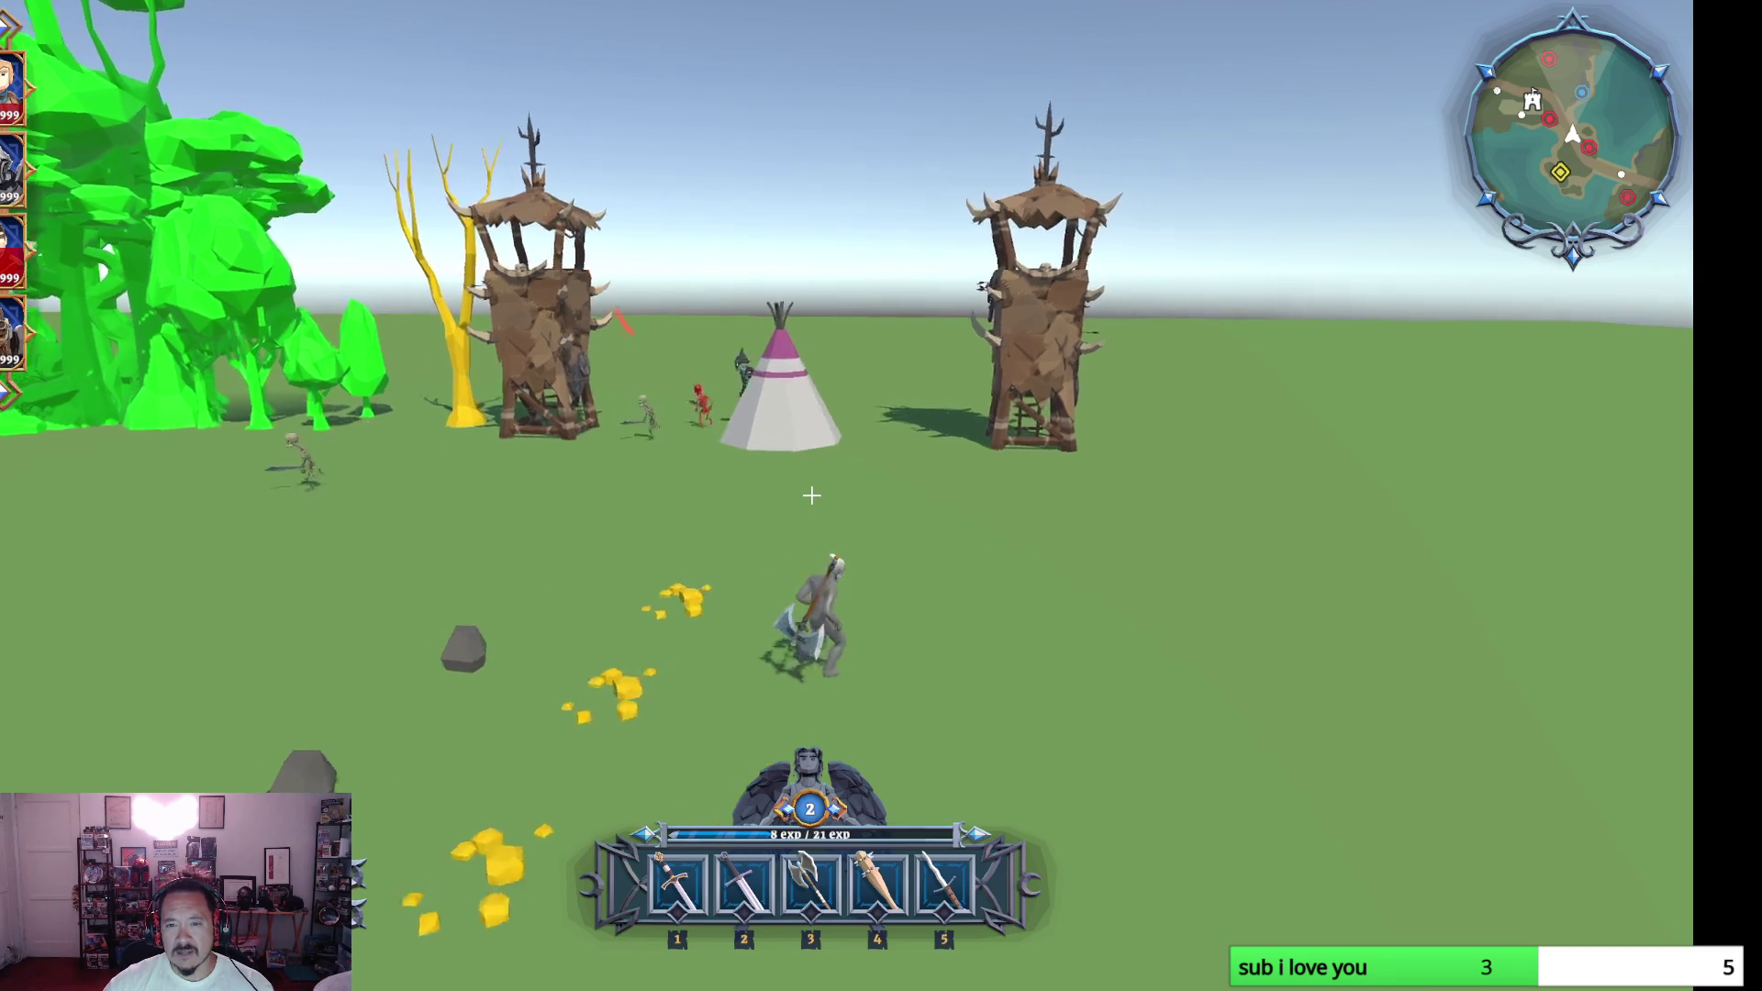
key("w")
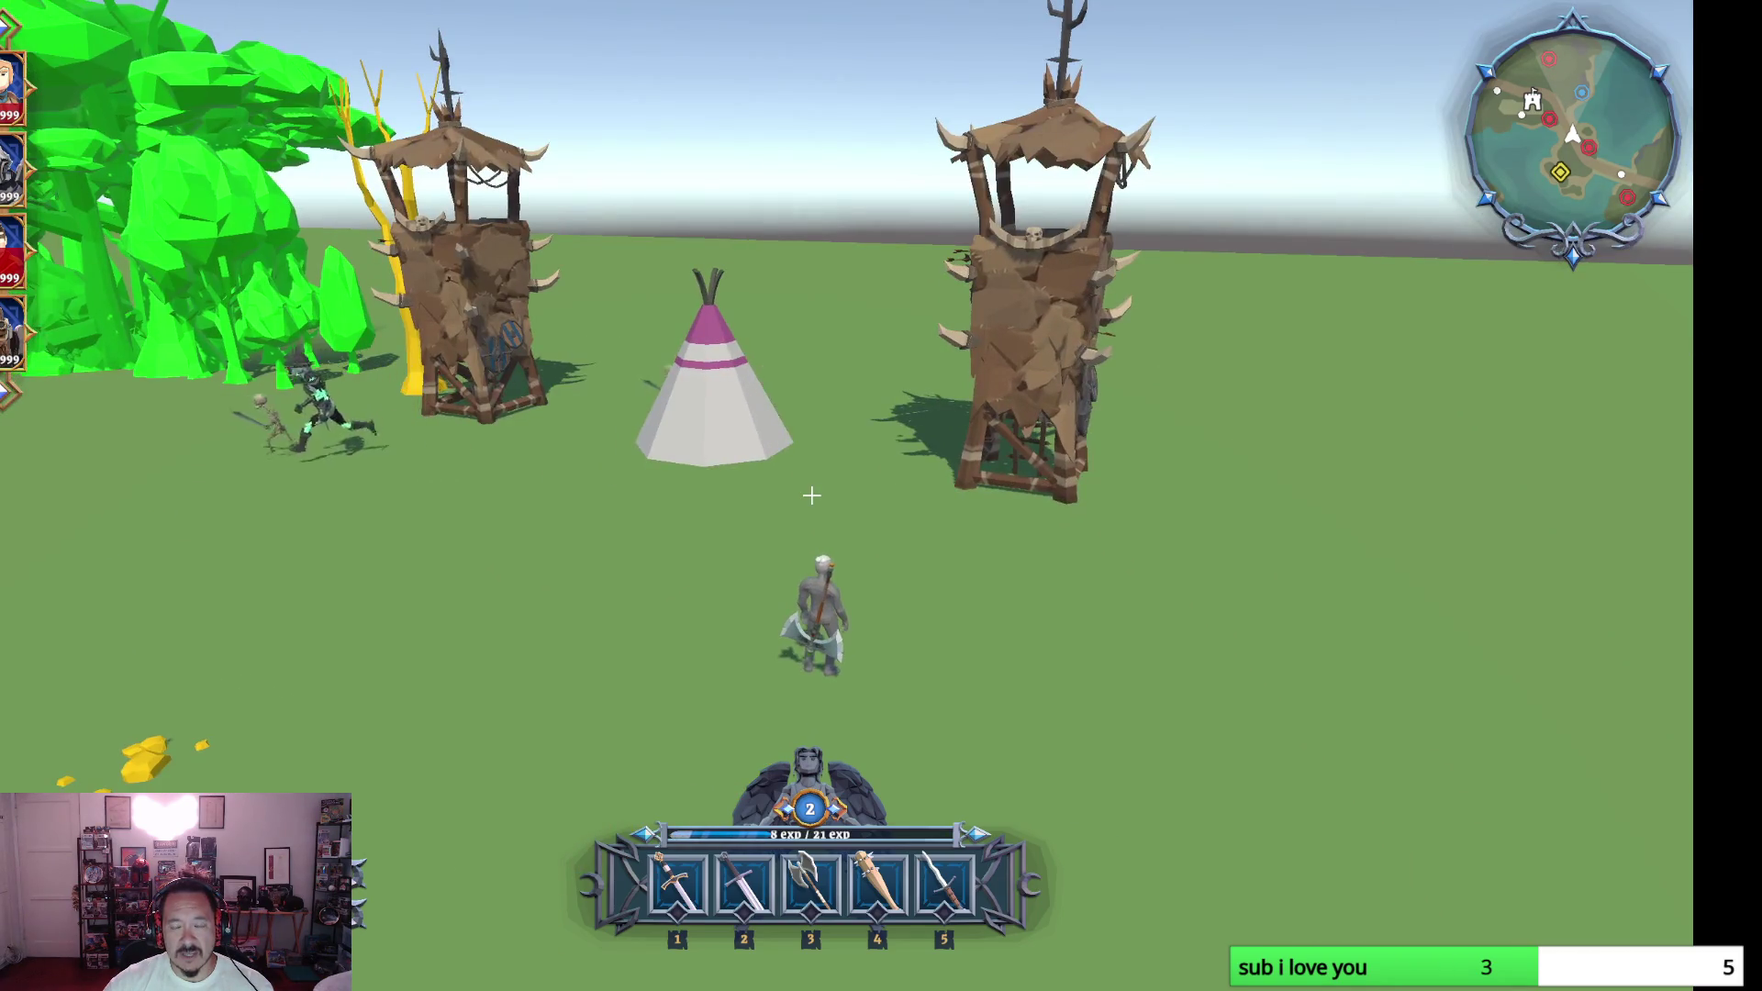
key("w")
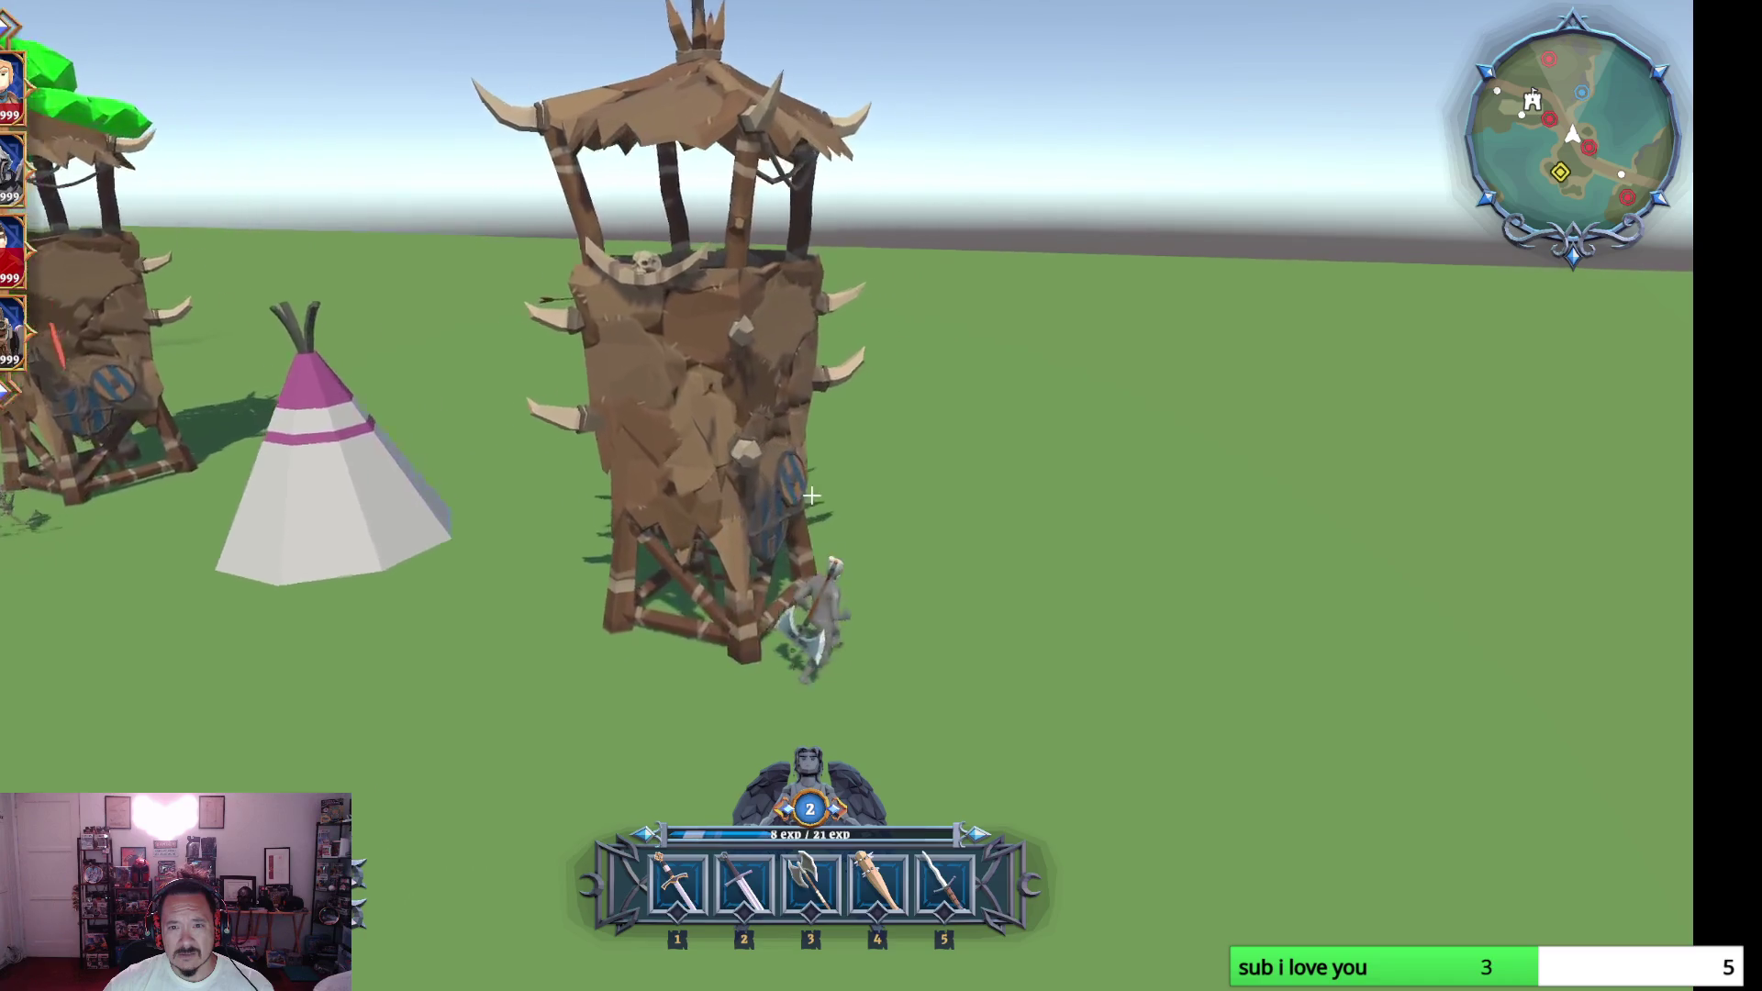
key("w")
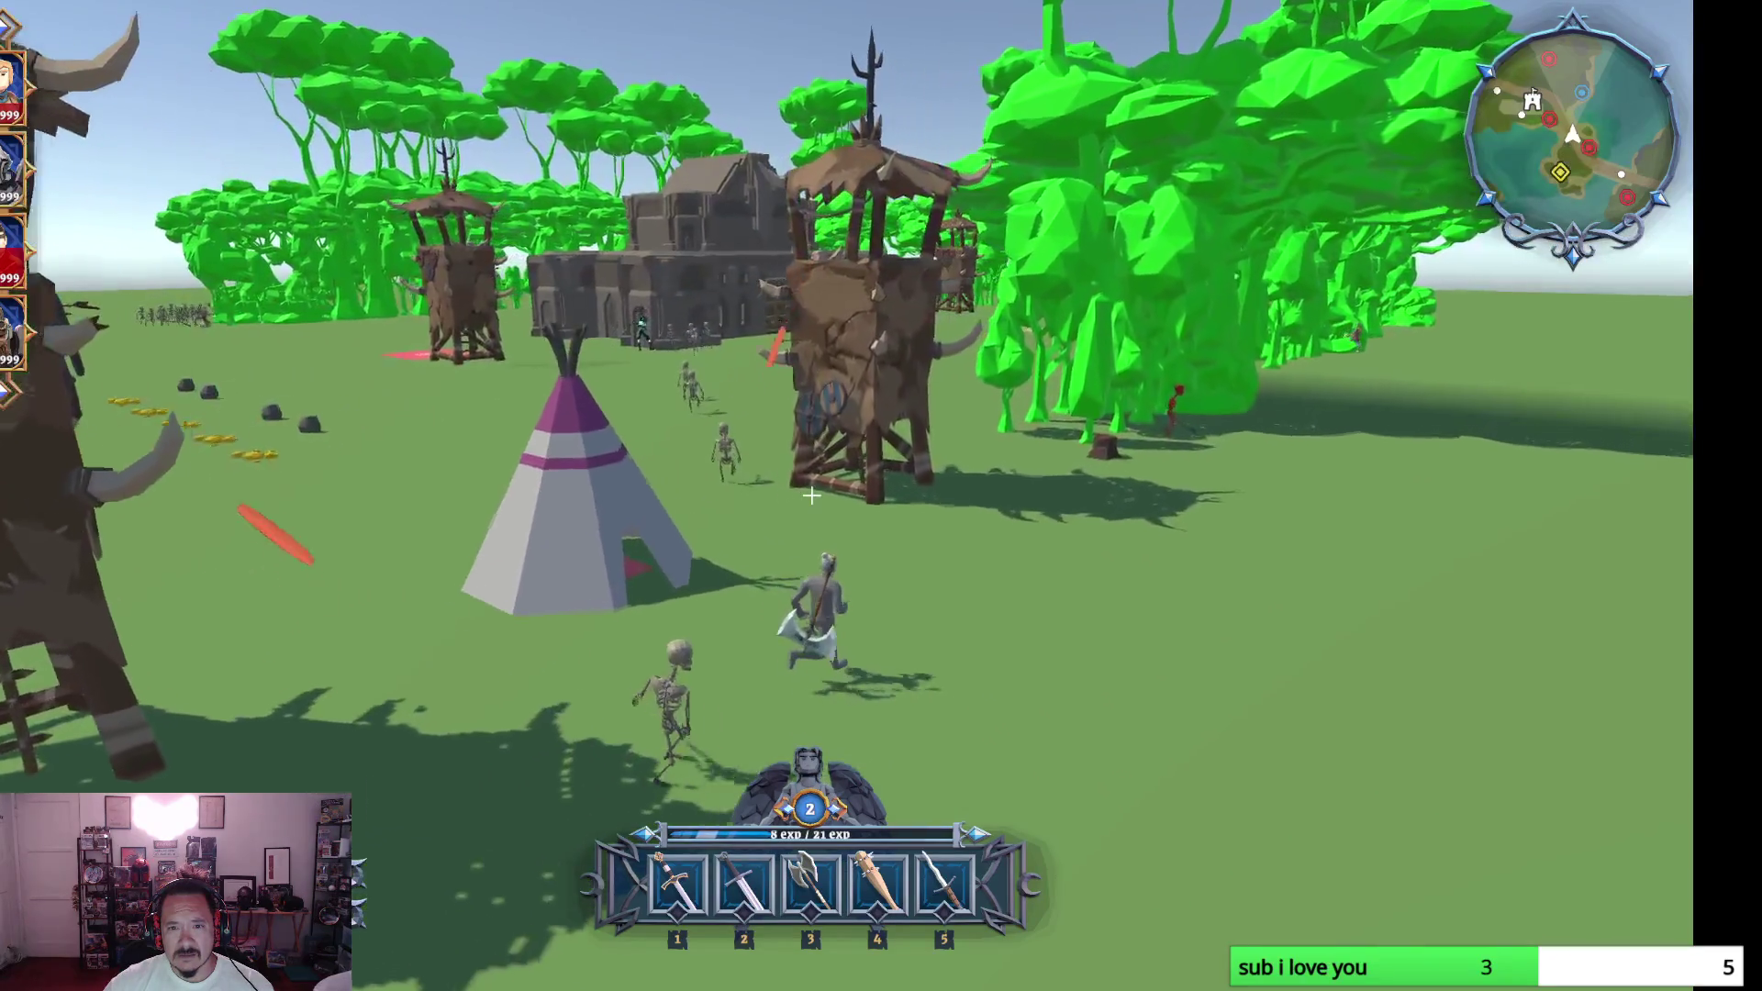
key("w")
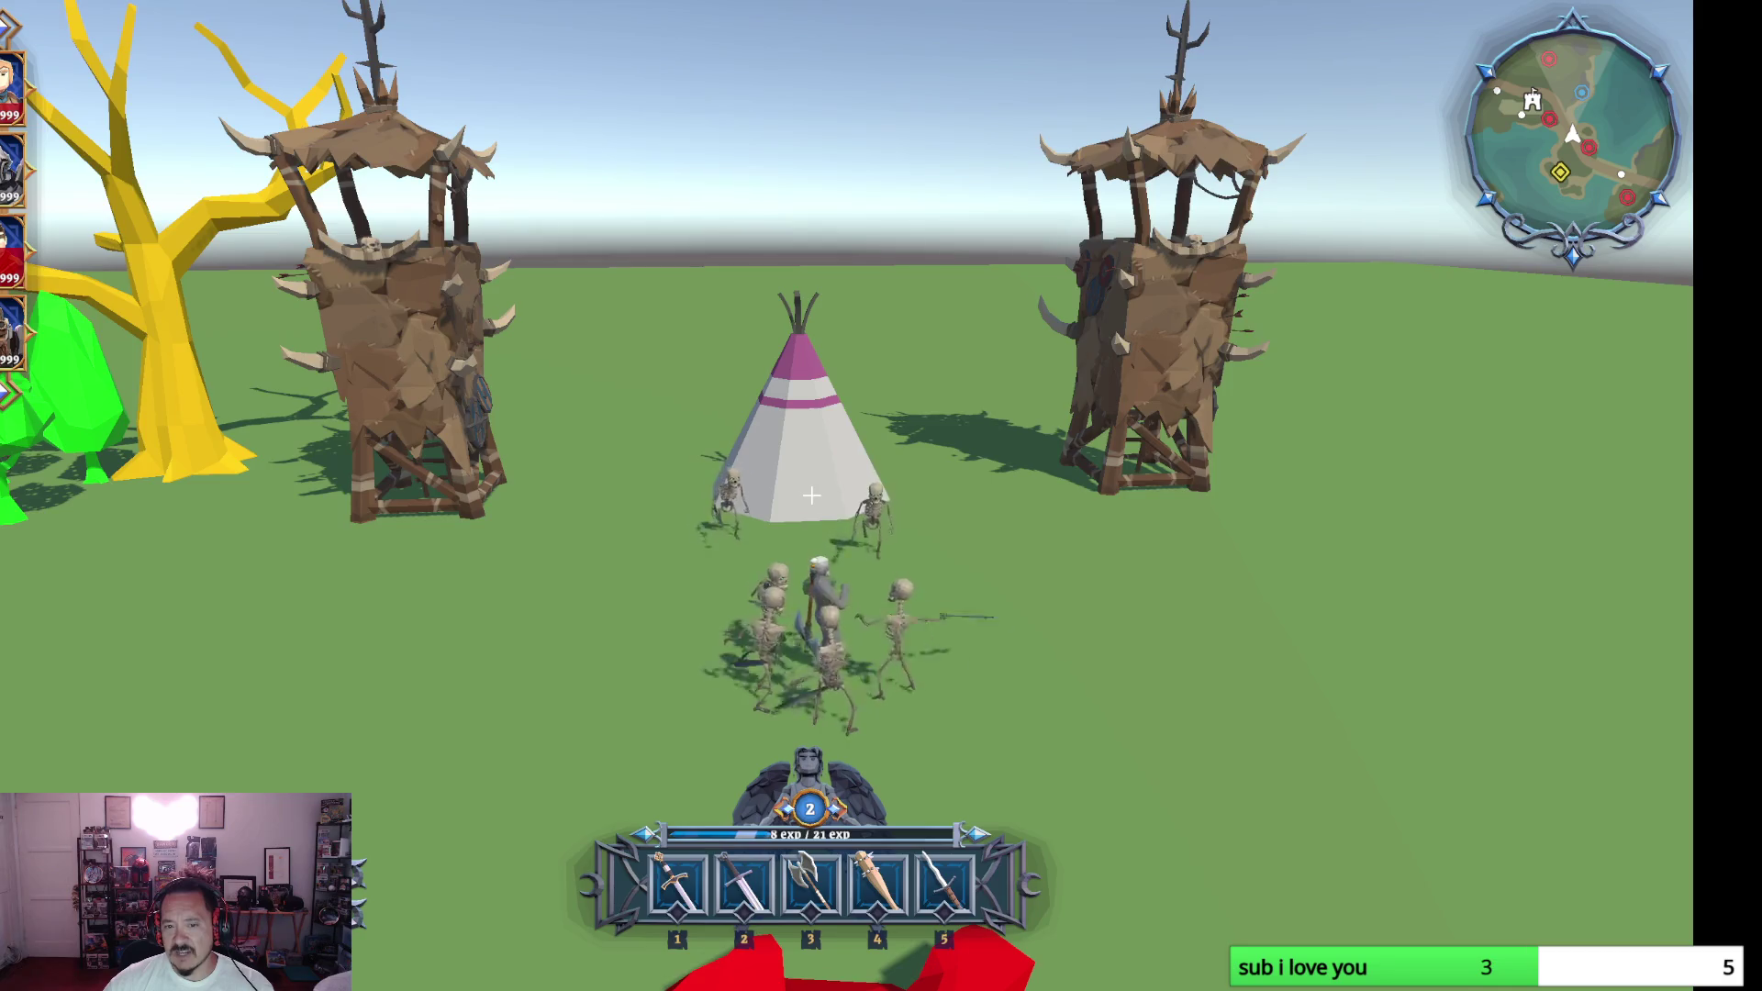
- Blast the surrounding skeletons with fire attacks, then hit the tower
left_click(811, 494)
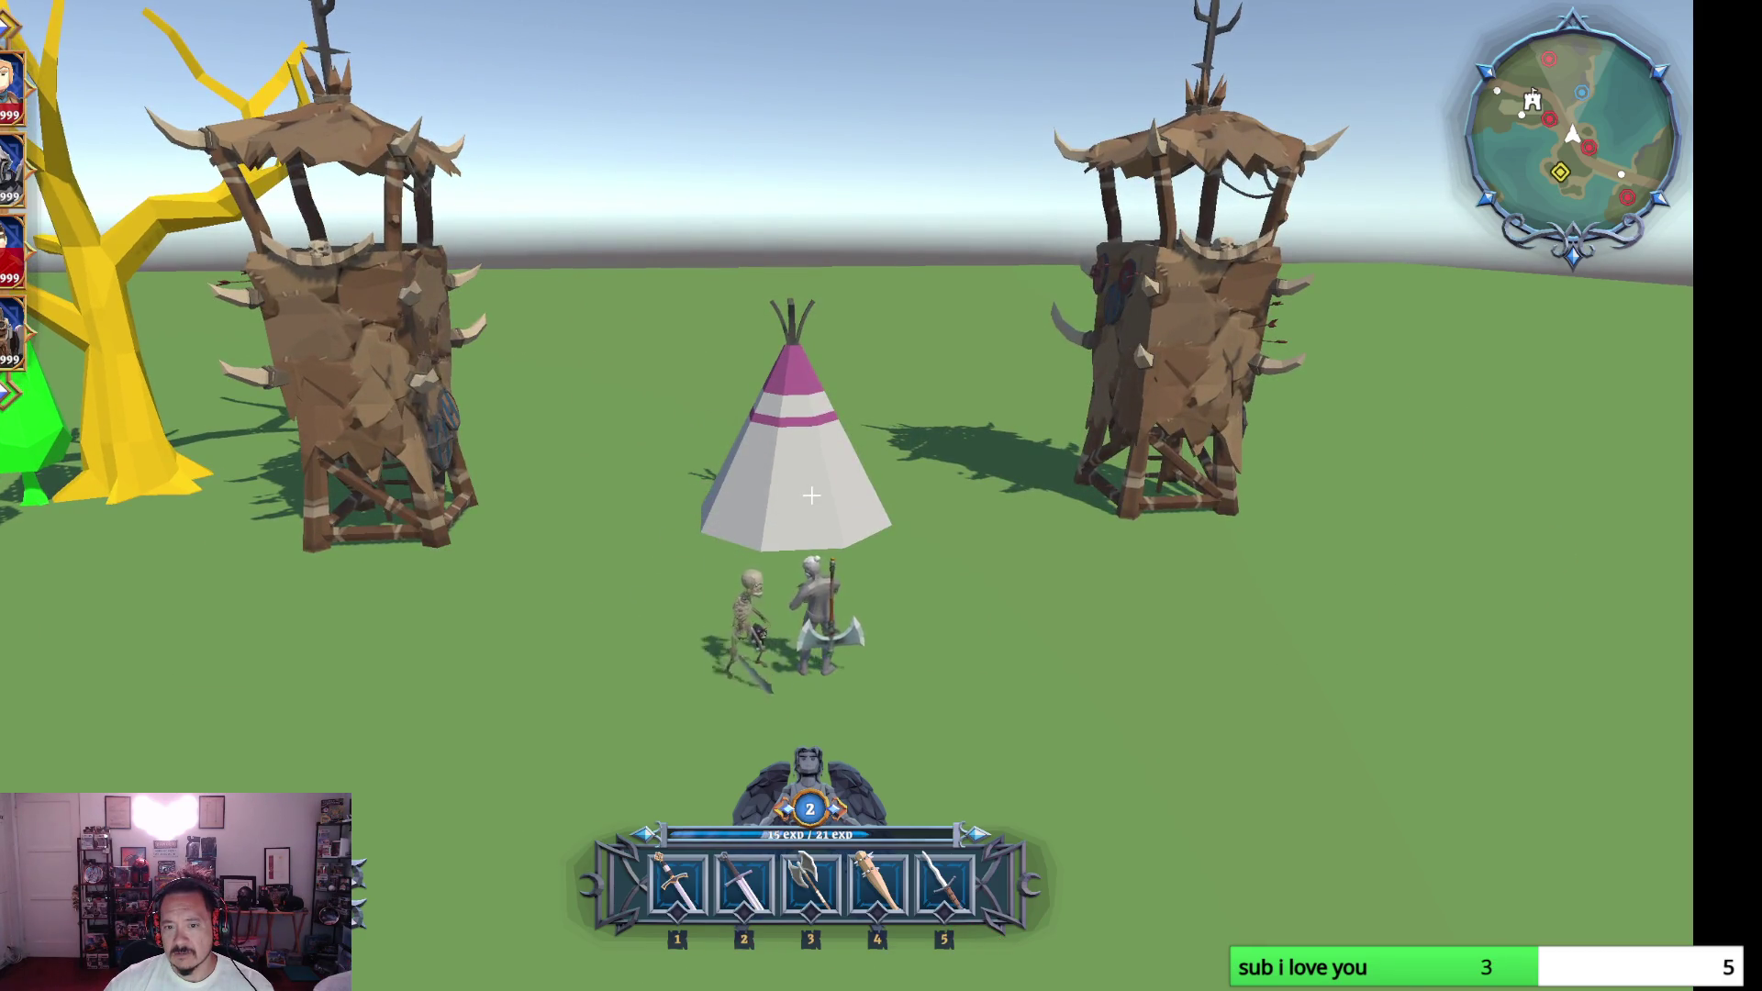
key("s")
left_click(811, 494)
left_click(812, 494)
key("w")
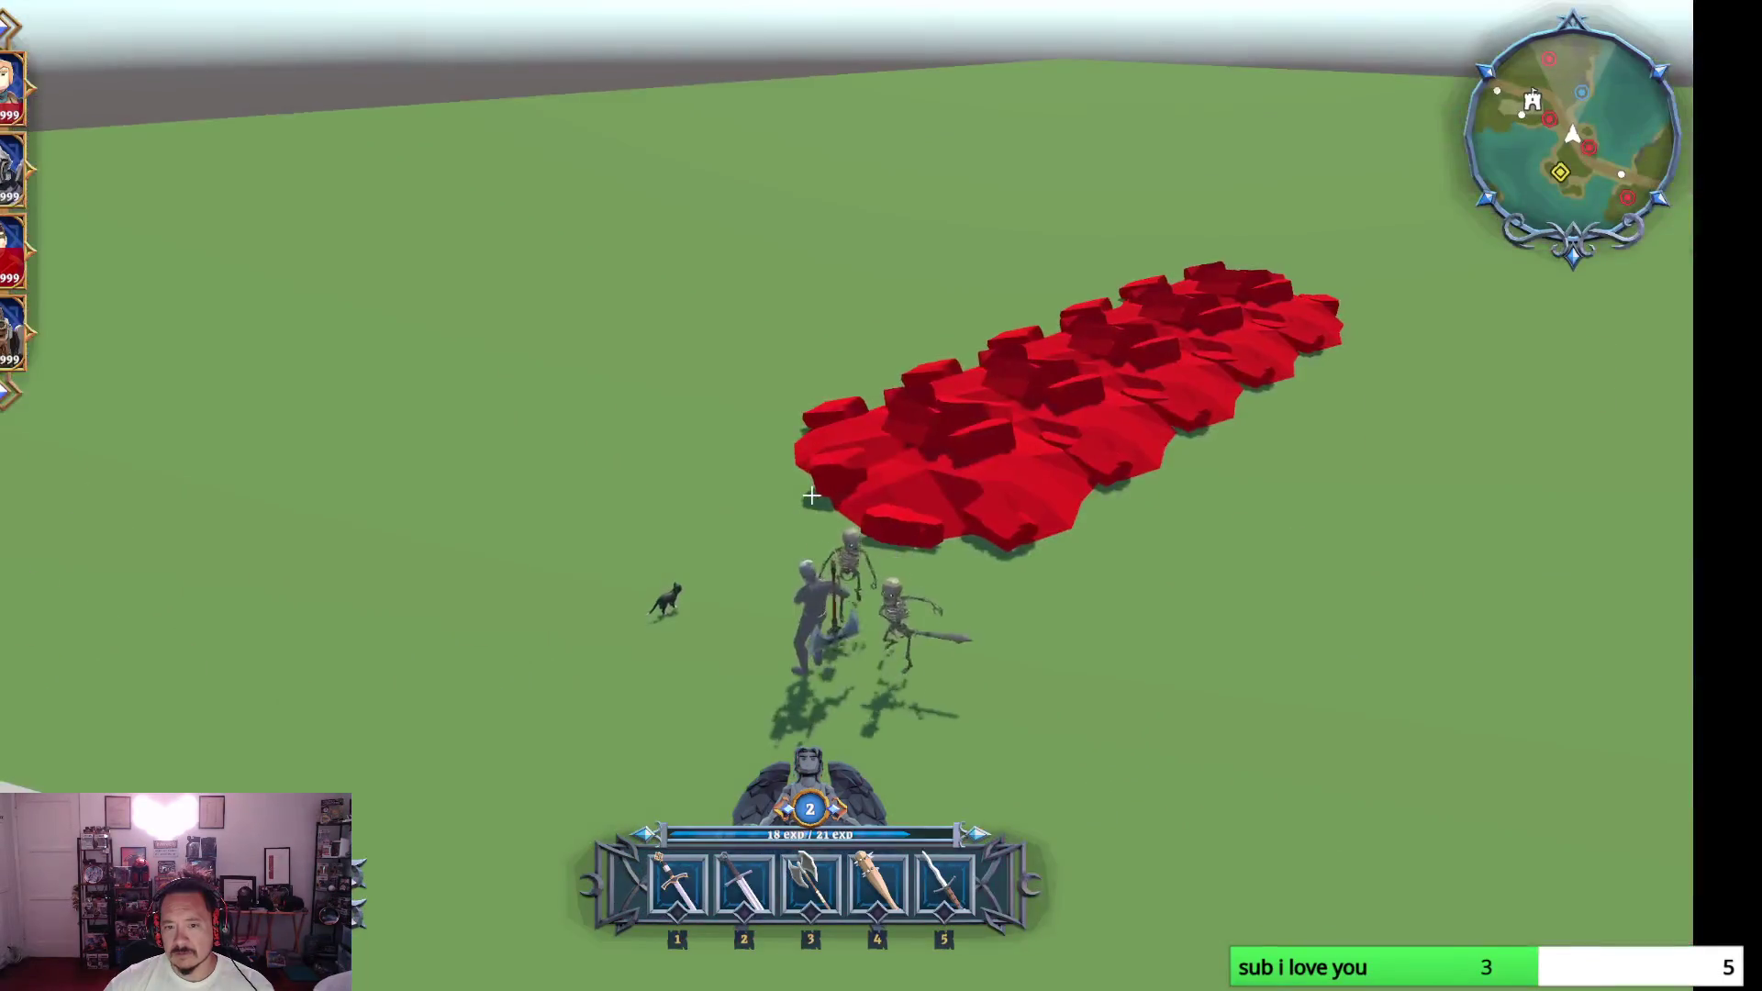
left_click(810, 495)
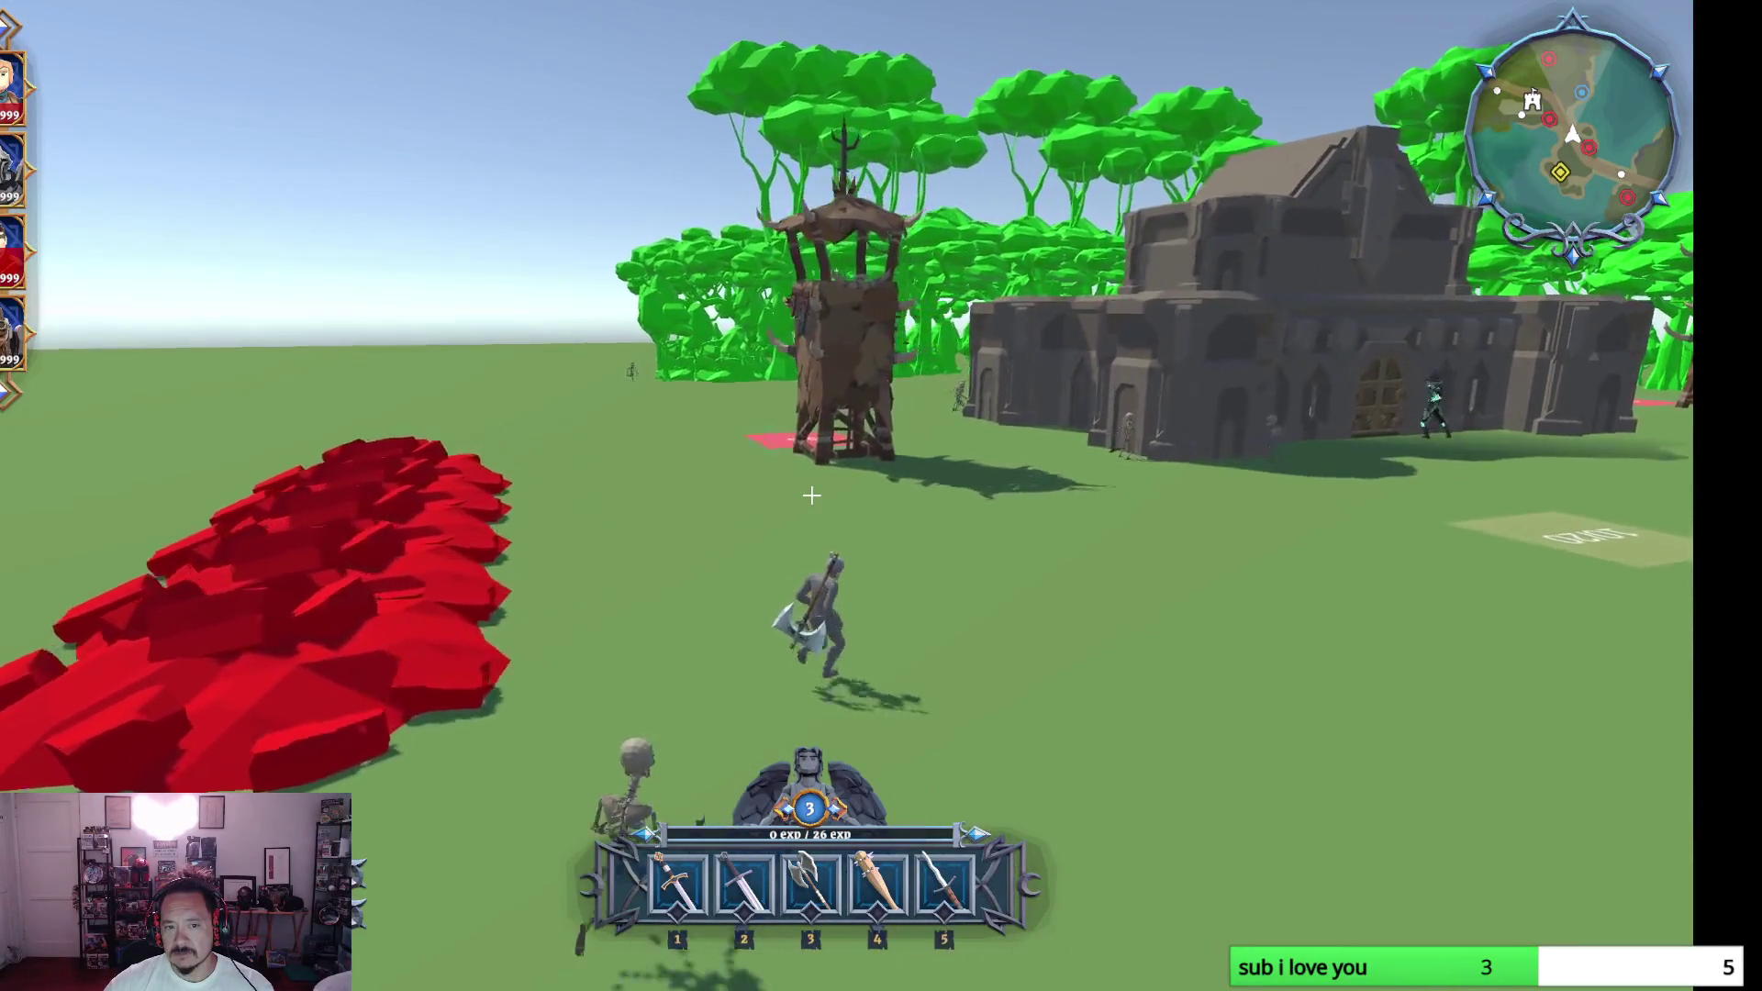
- Reach the stone building, slash the enemy there and take all the dropped loot
key("w")
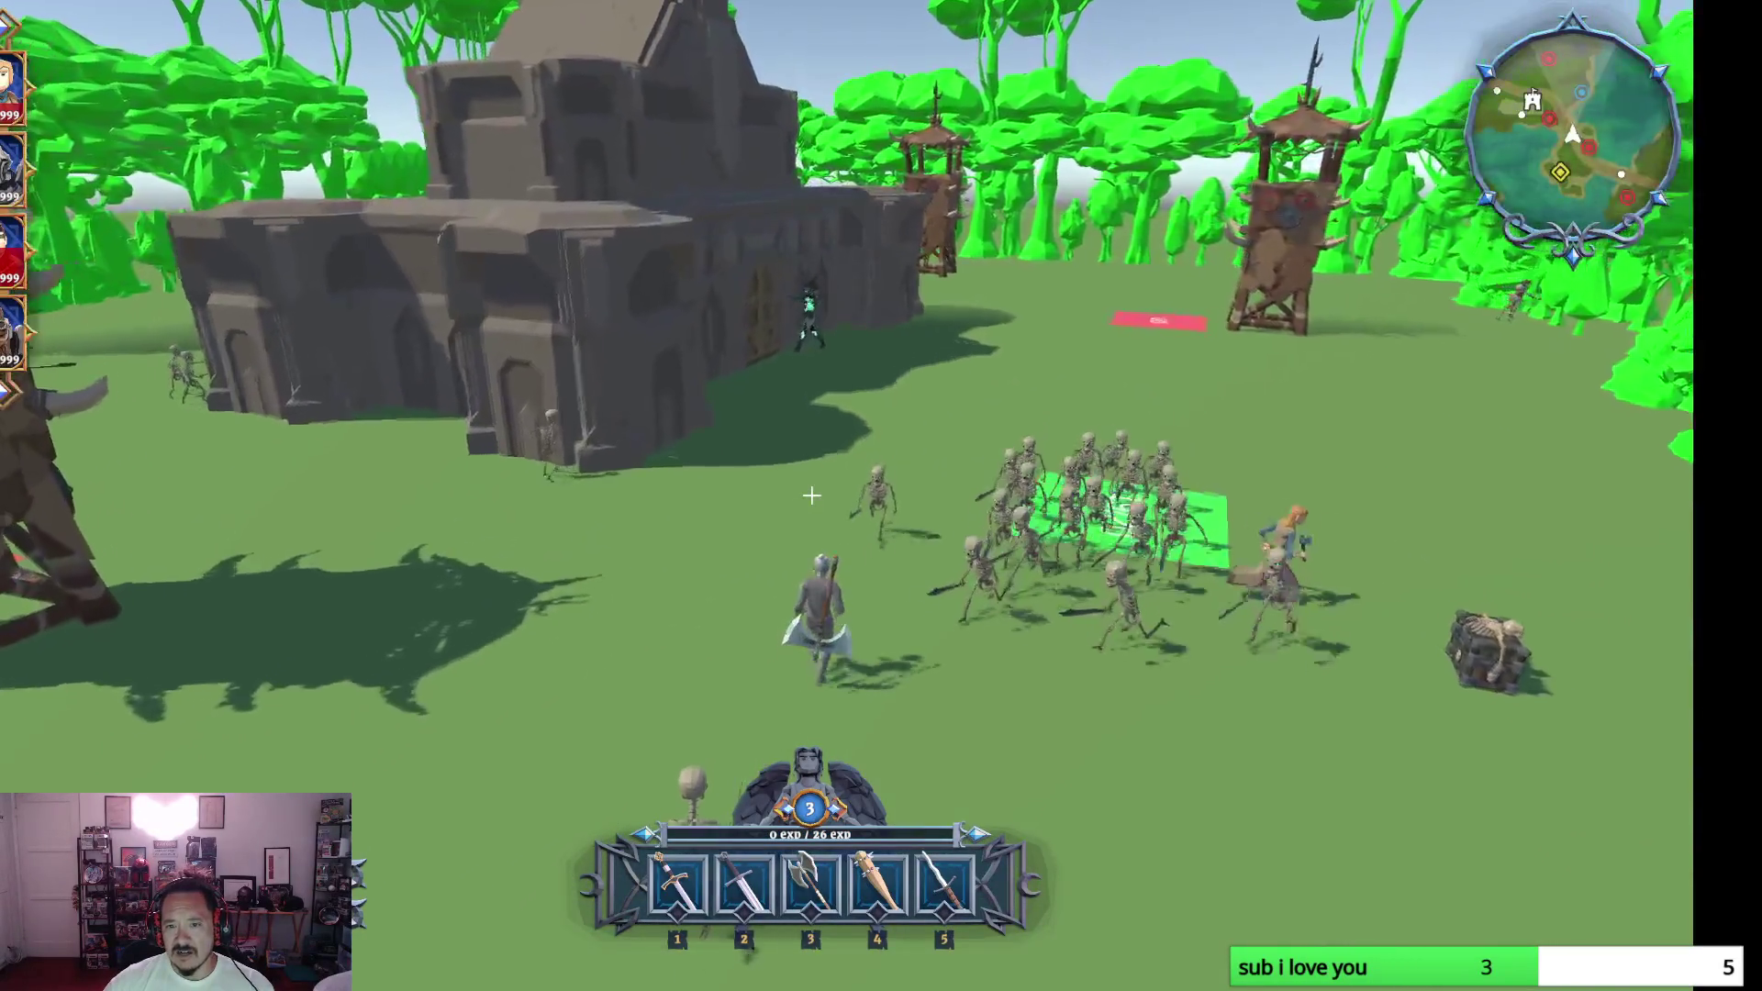
key("w")
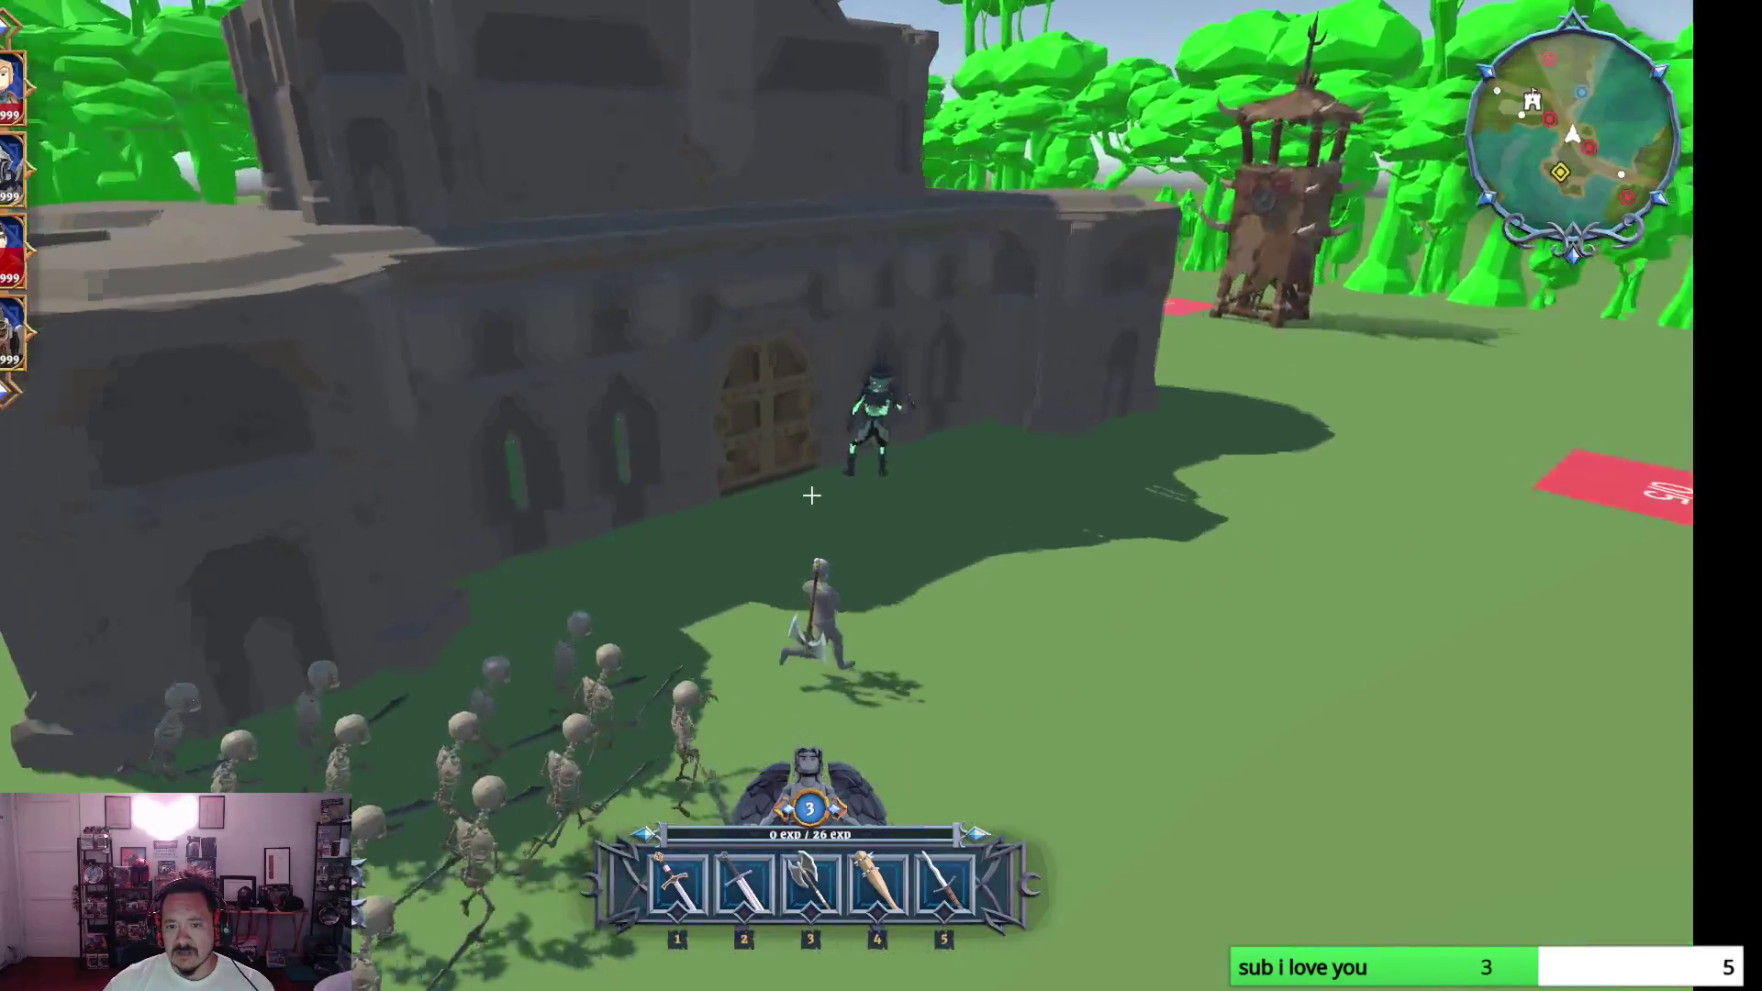
left_click(811, 494)
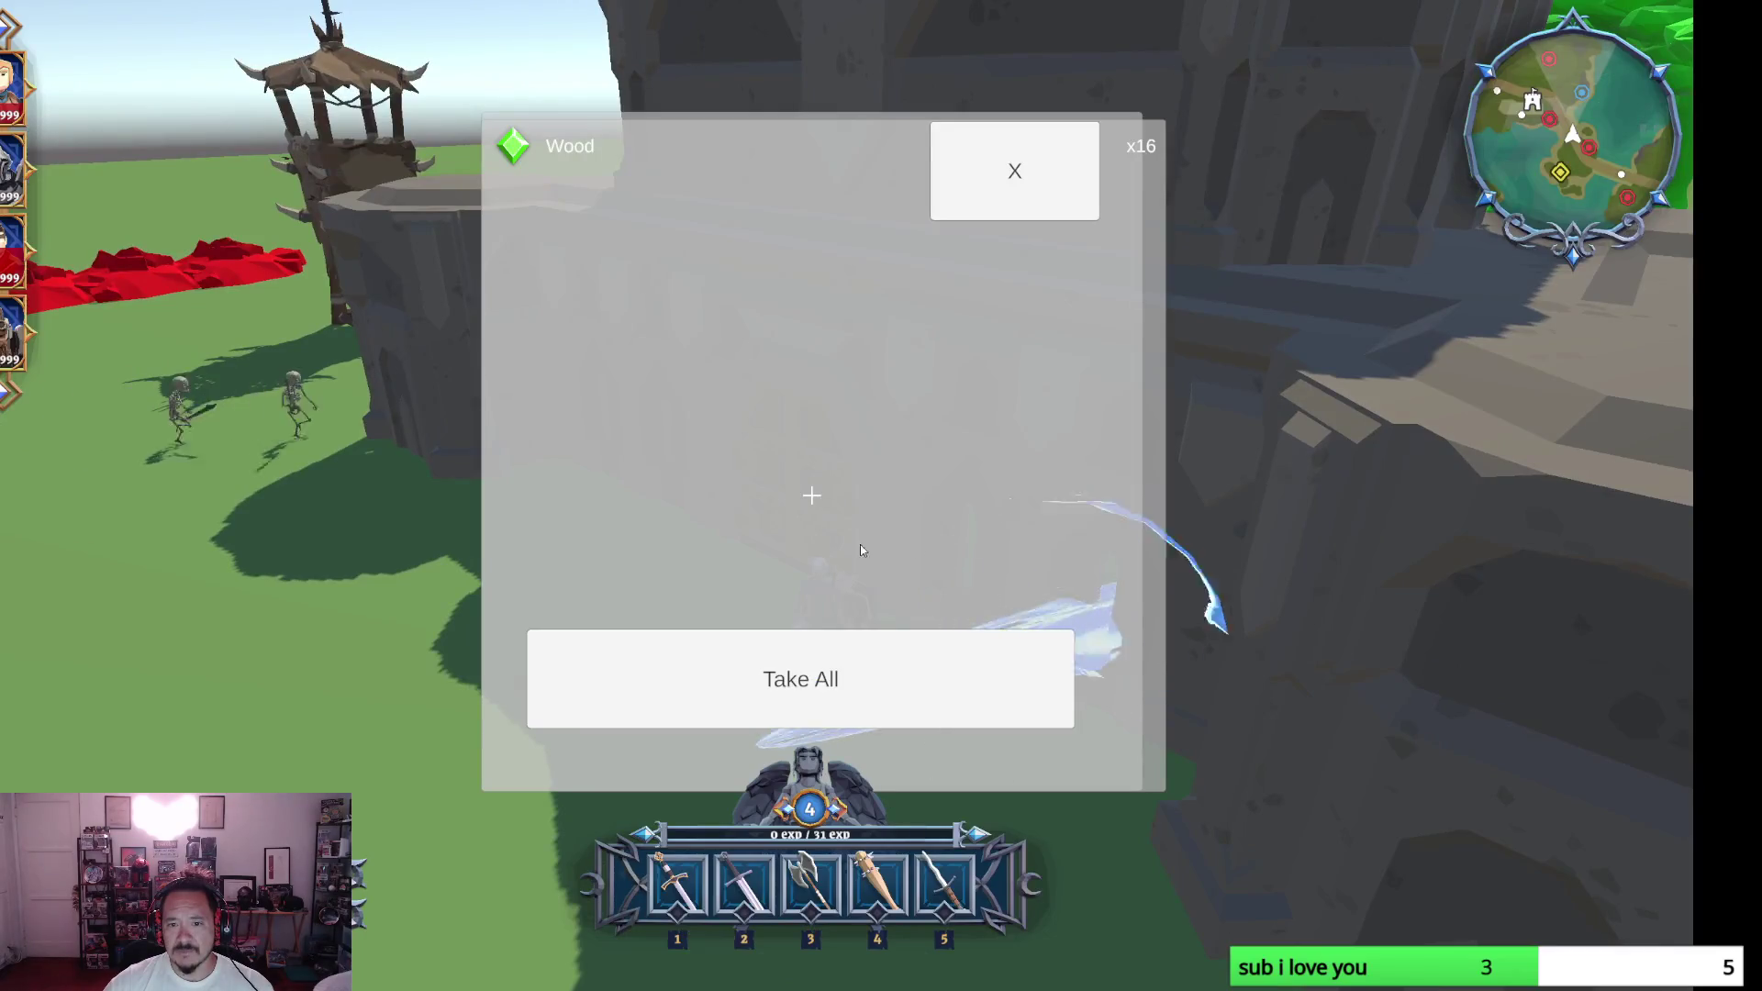
left_click(874, 640)
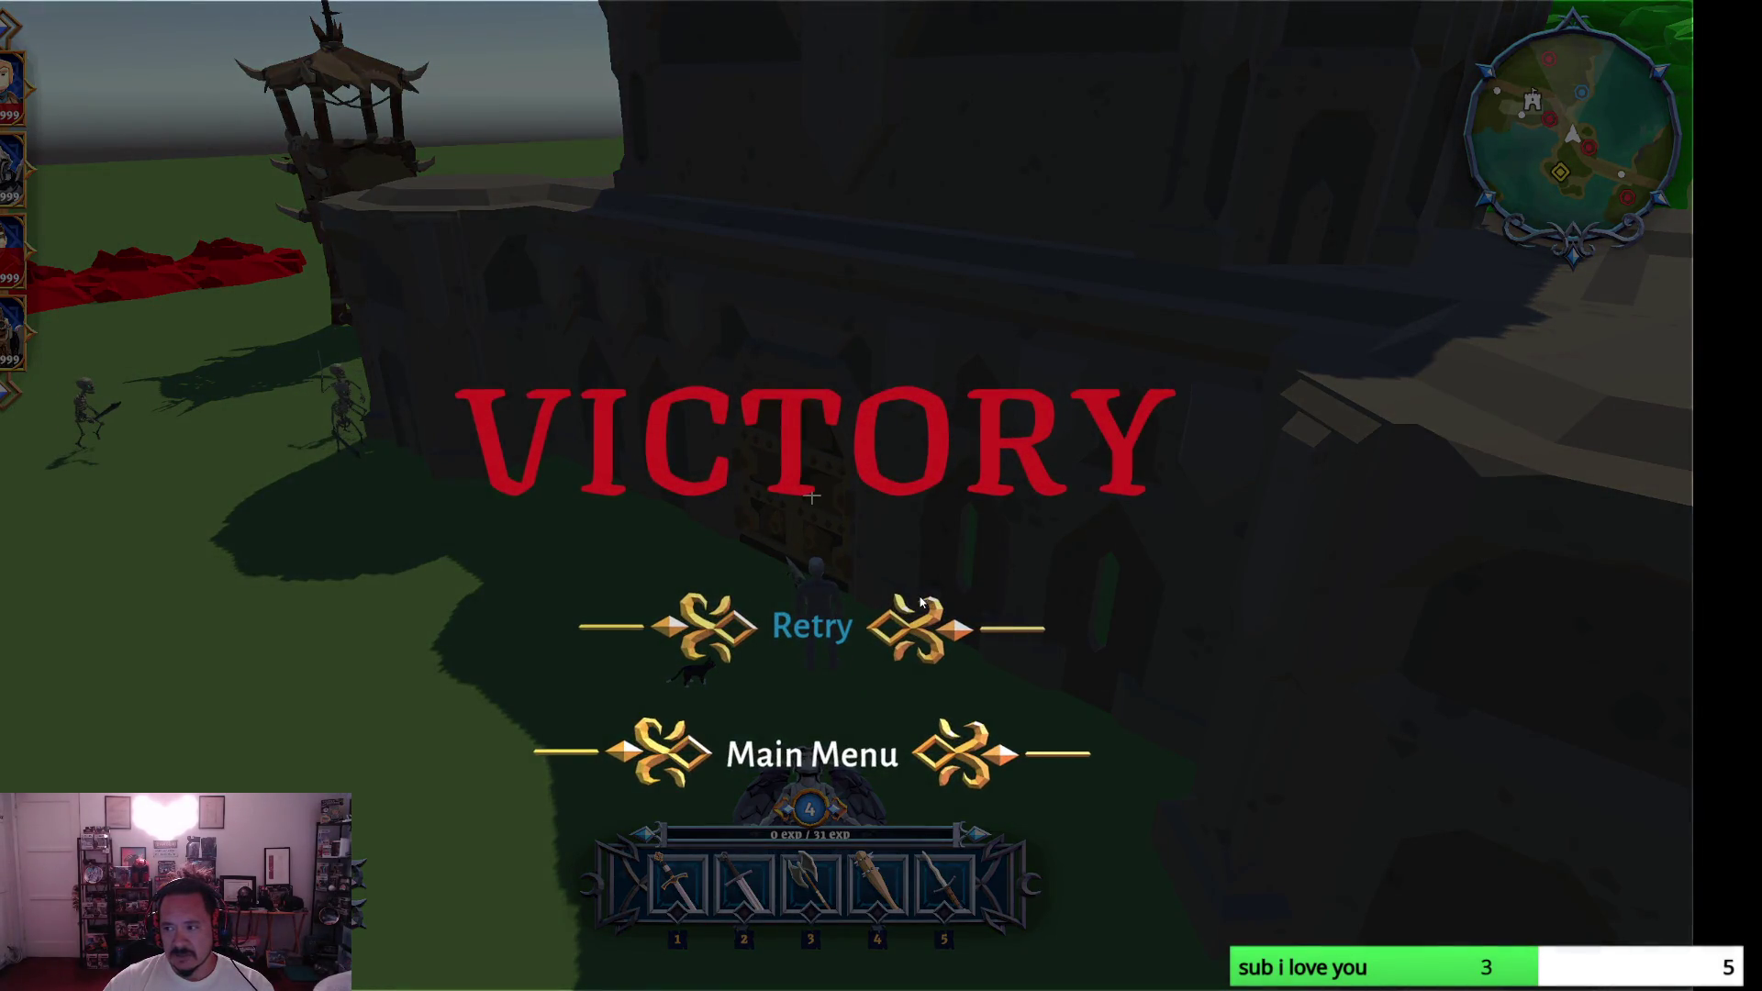
- Return to the game's main menu from the Victory screen and switch away to the desktop
left_click(898, 729)
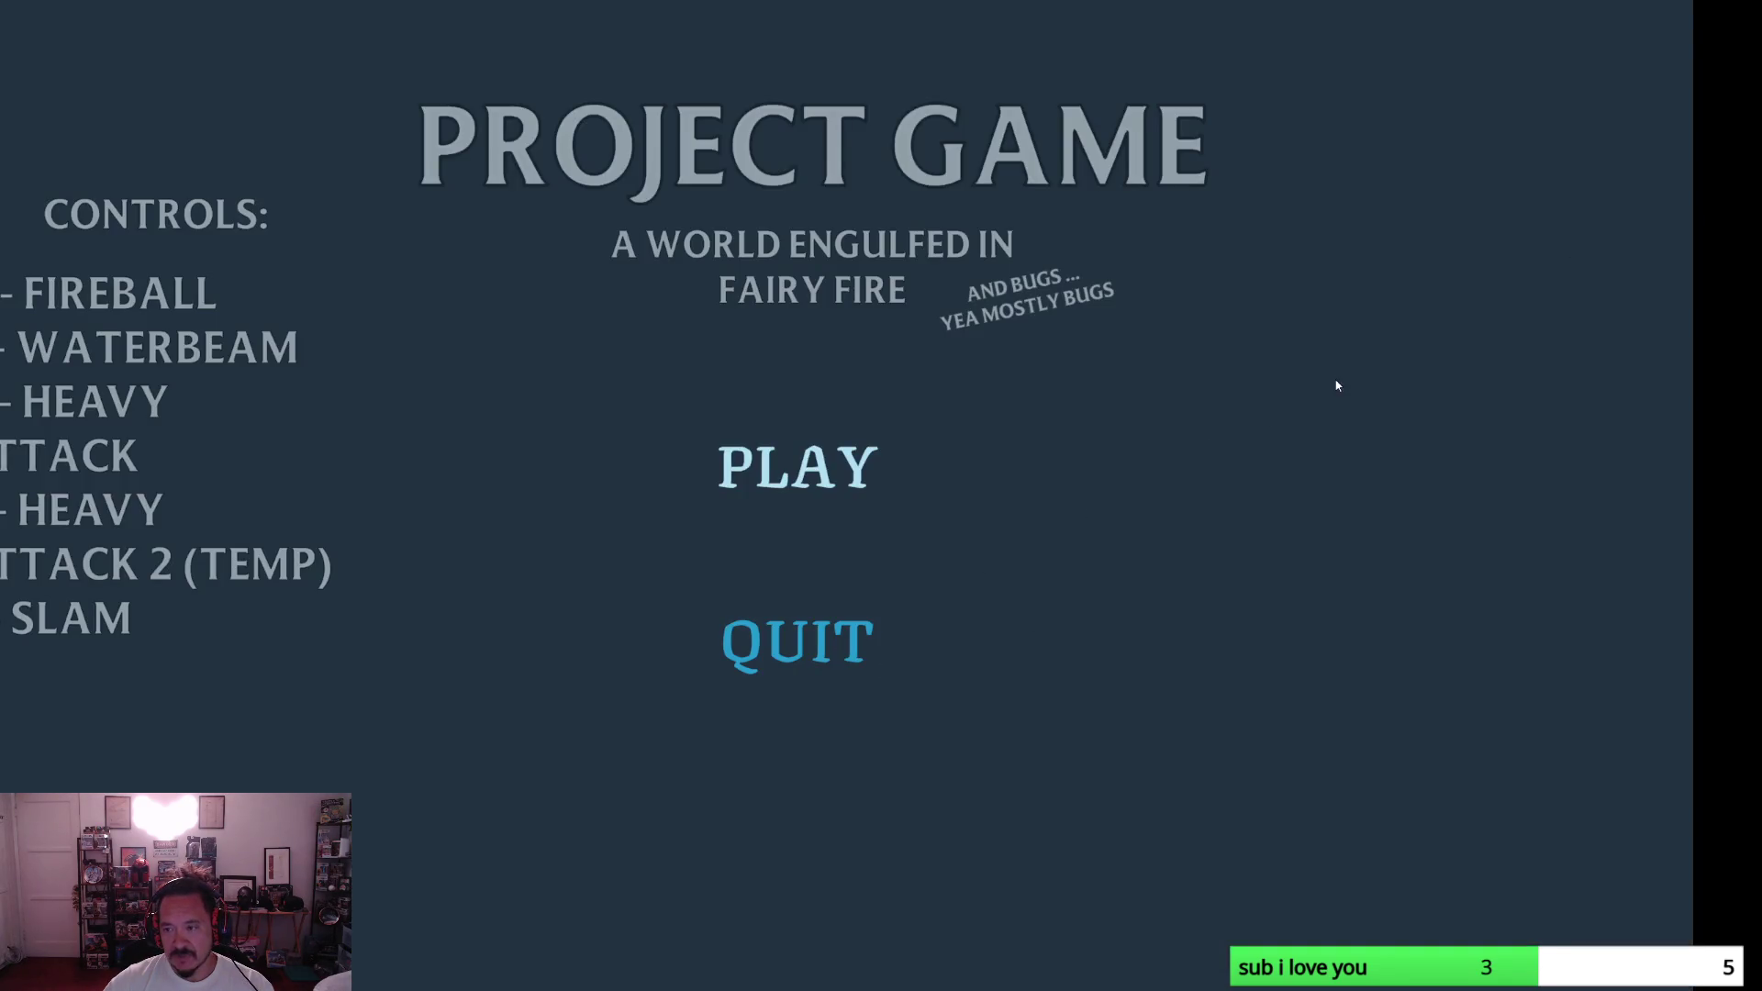
key("alt+Tab")
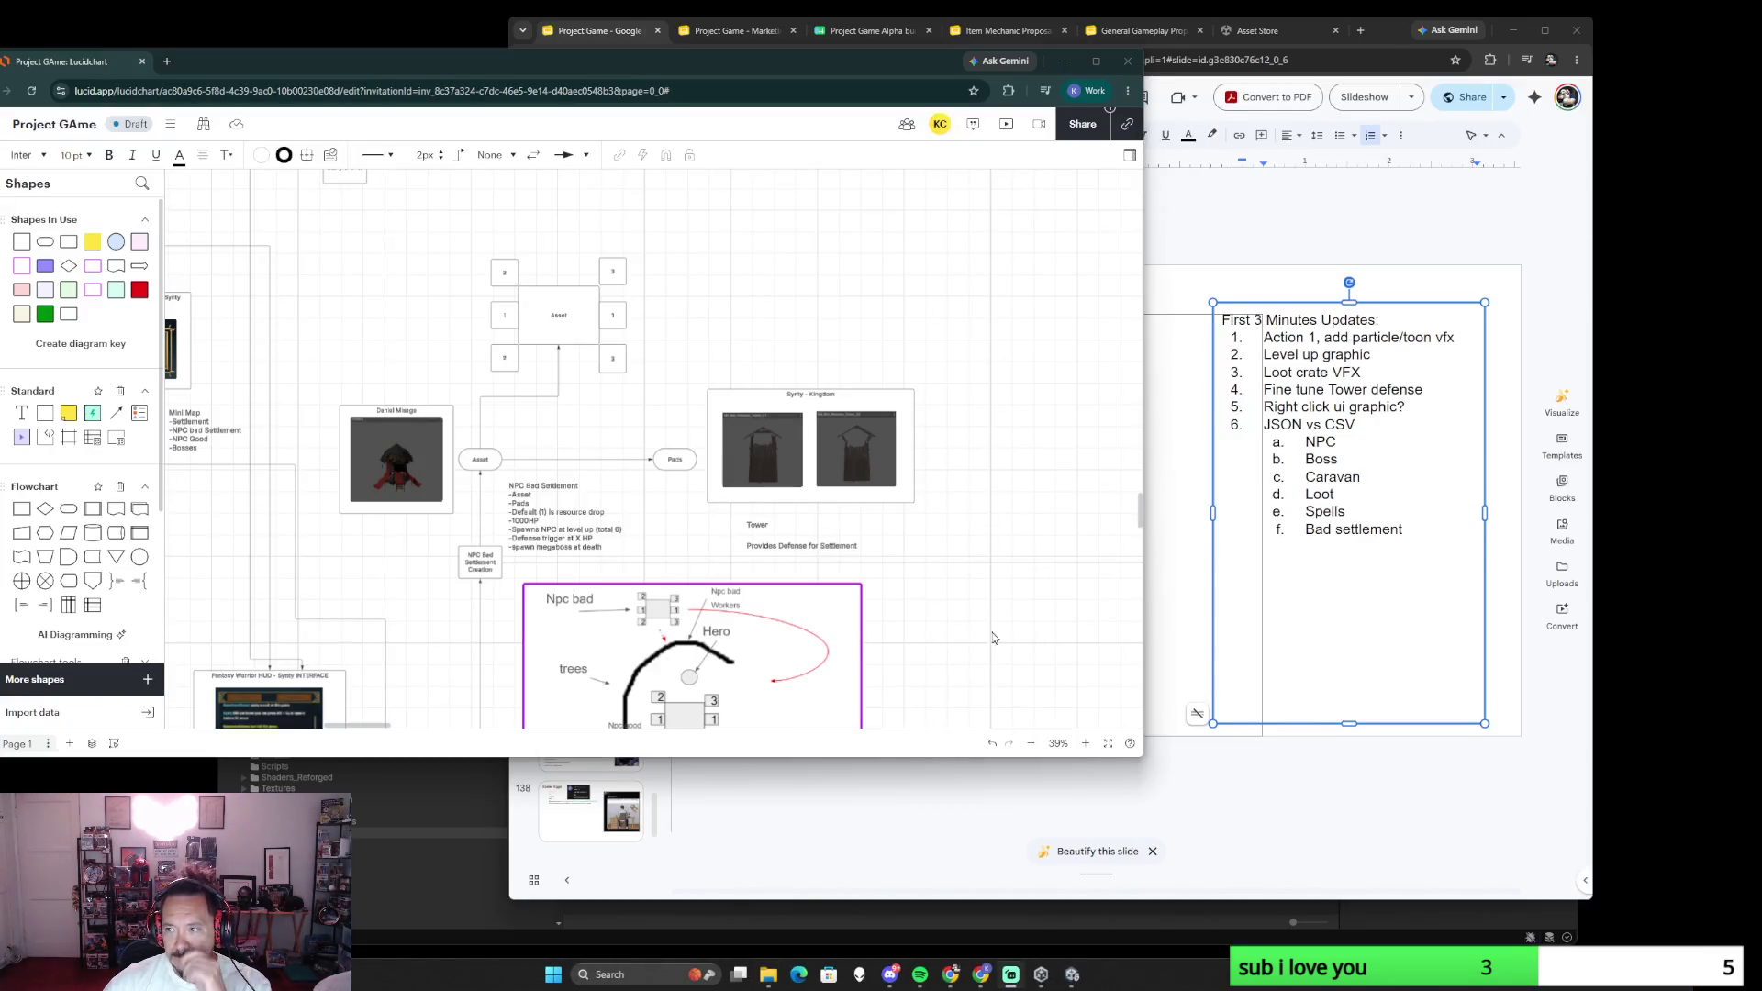
mouse_move(905, 577)
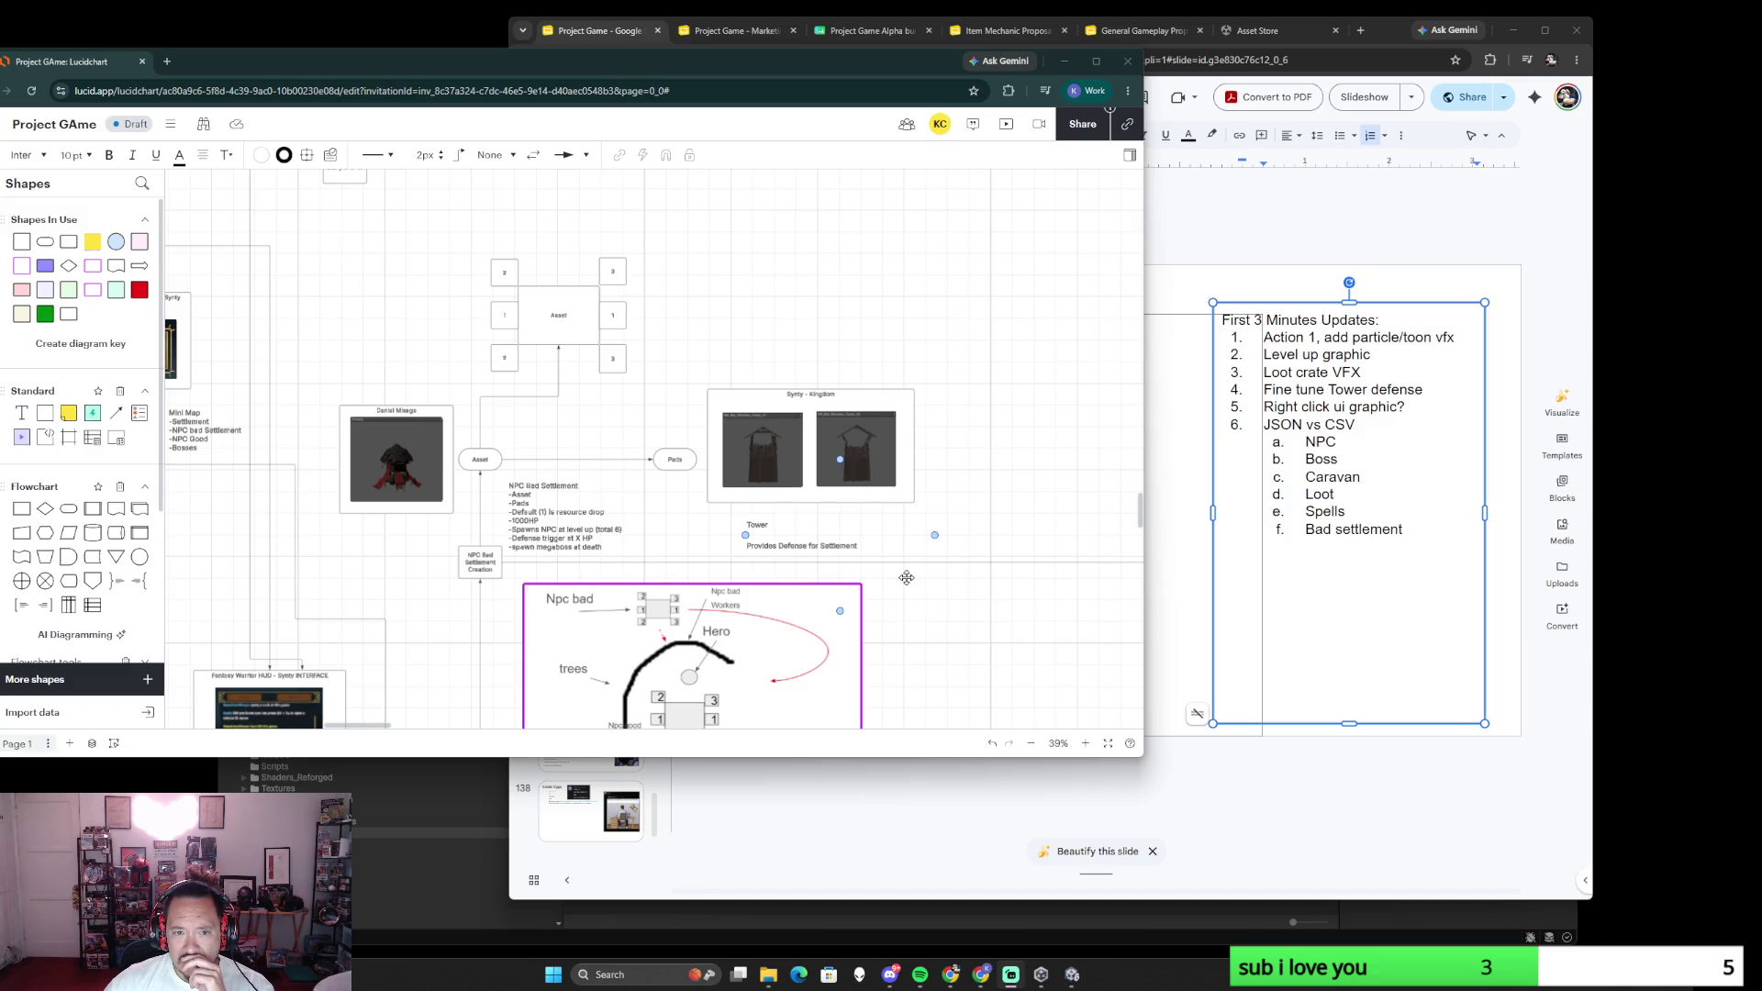
scroll(700, 599, "down", 5)
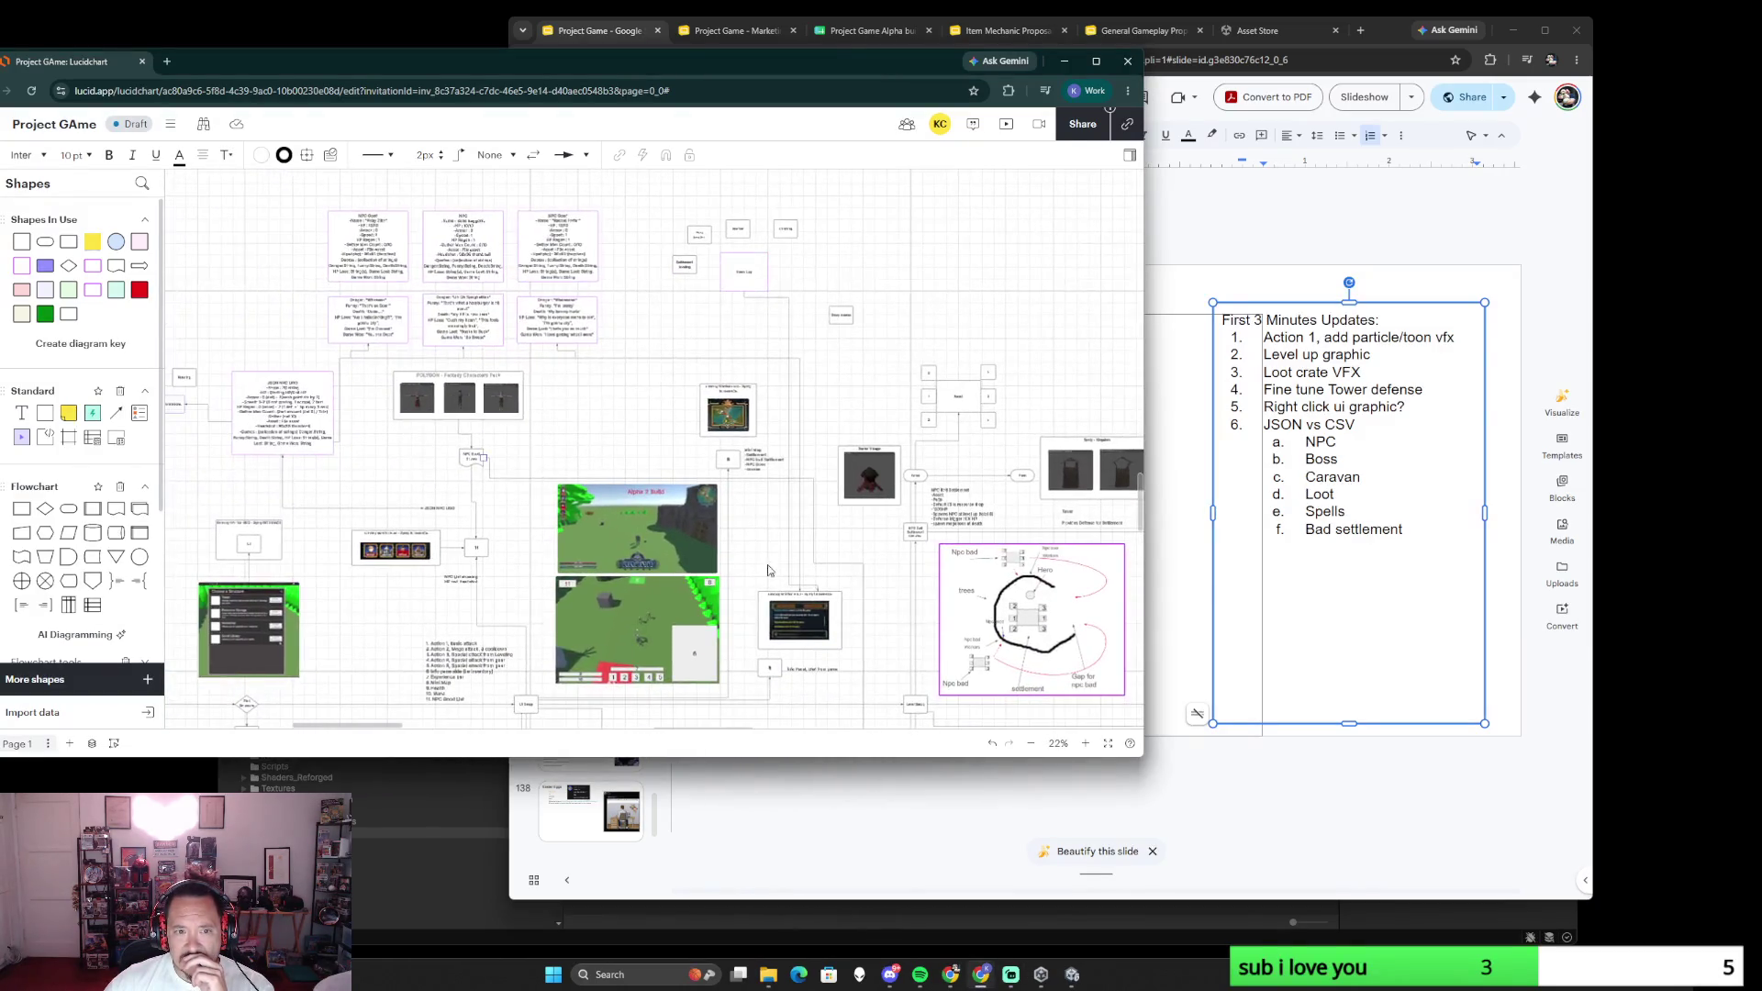
scroll(396, 641, "up", 5)
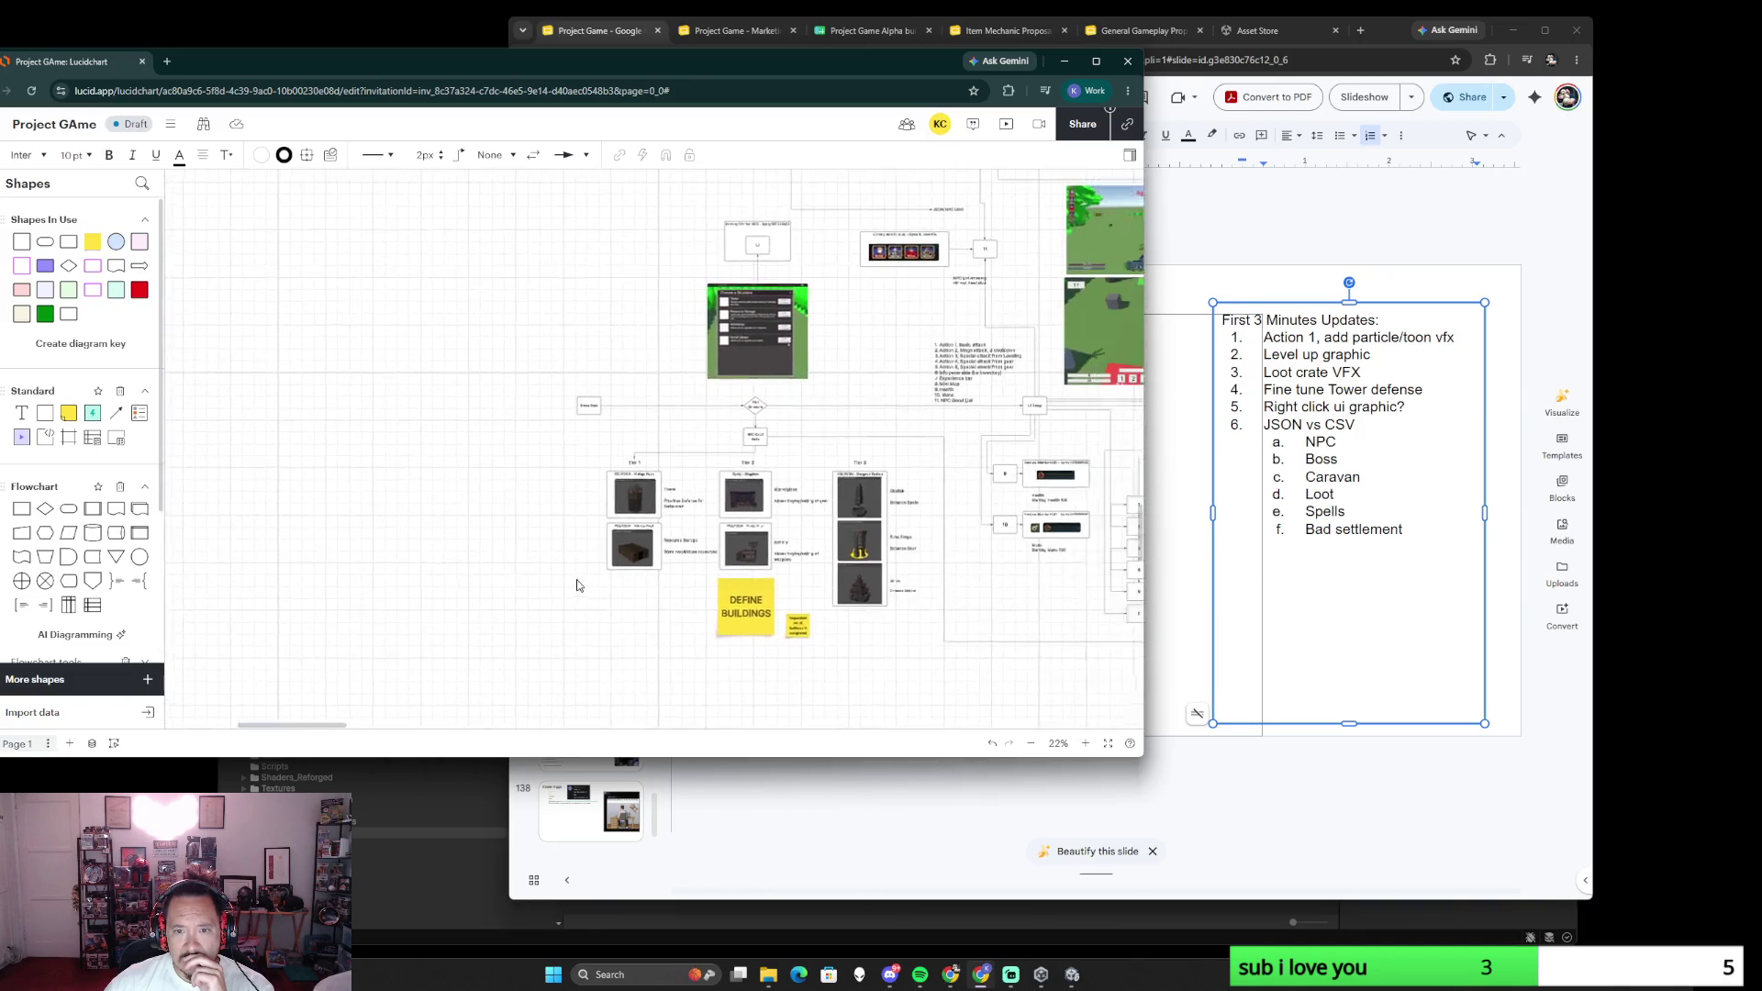
scroll(413, 565, "up", 2)
scroll(413, 565, "up", 2)
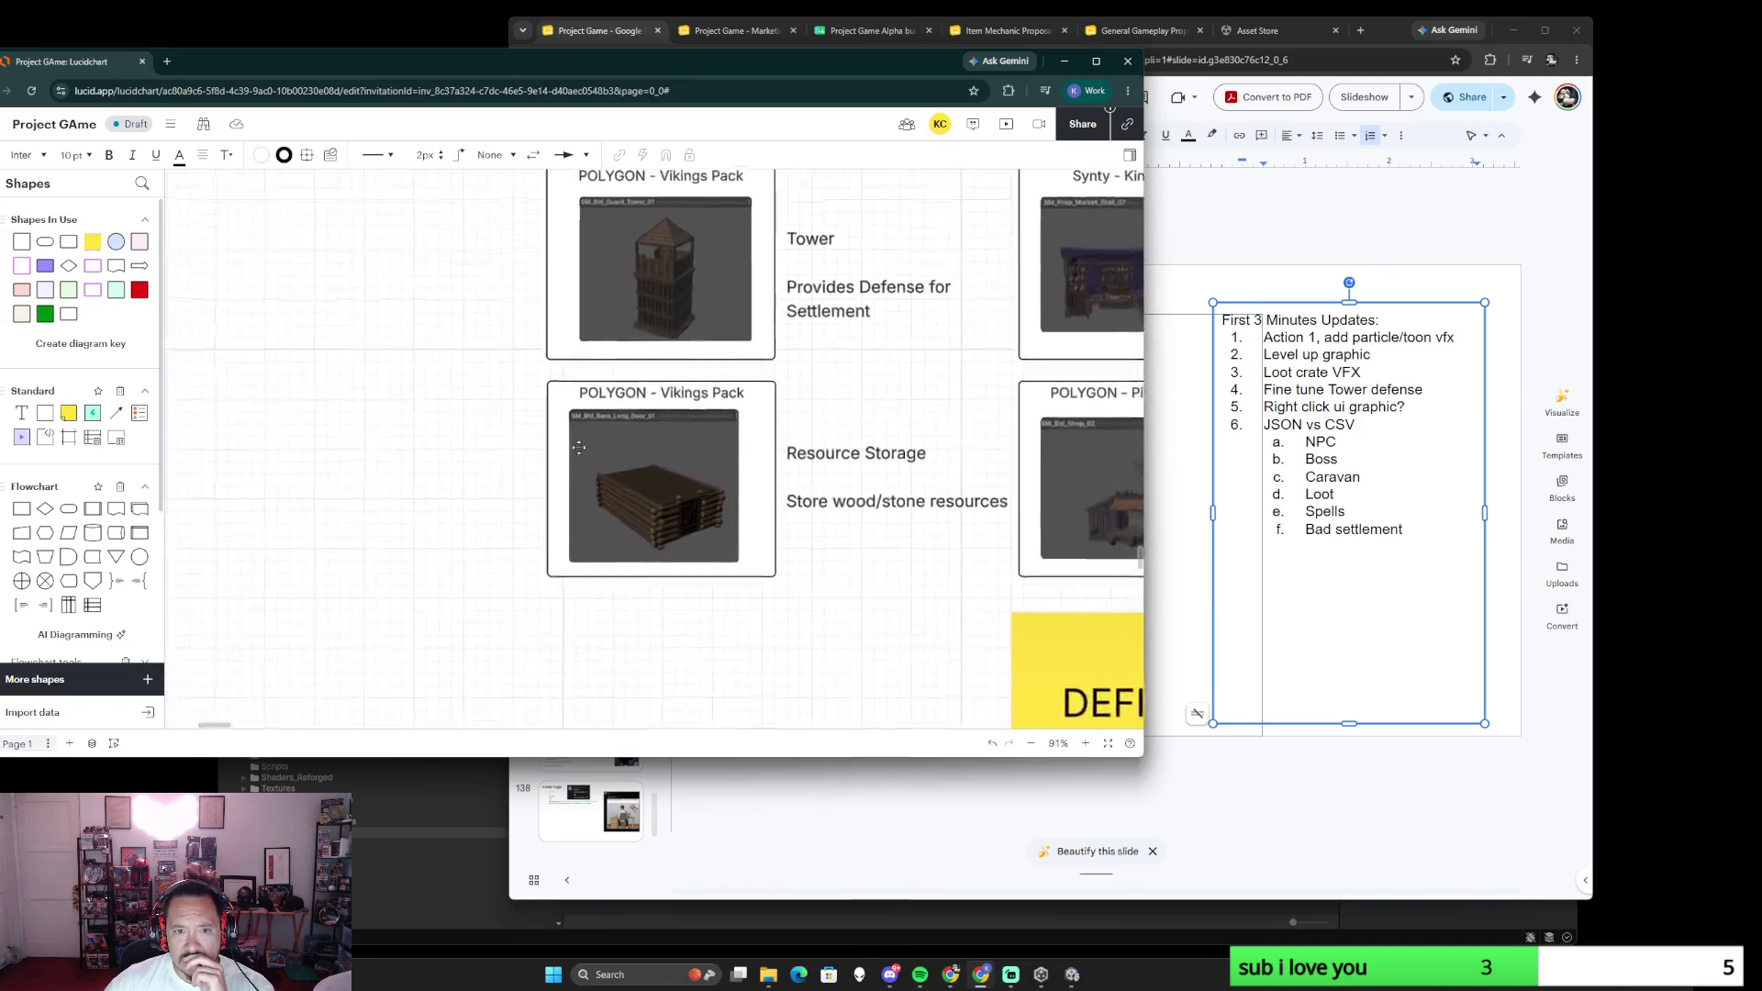
left_click(867, 474)
scroll(868, 473, "down", 2)
scroll(867, 473, "down", 1)
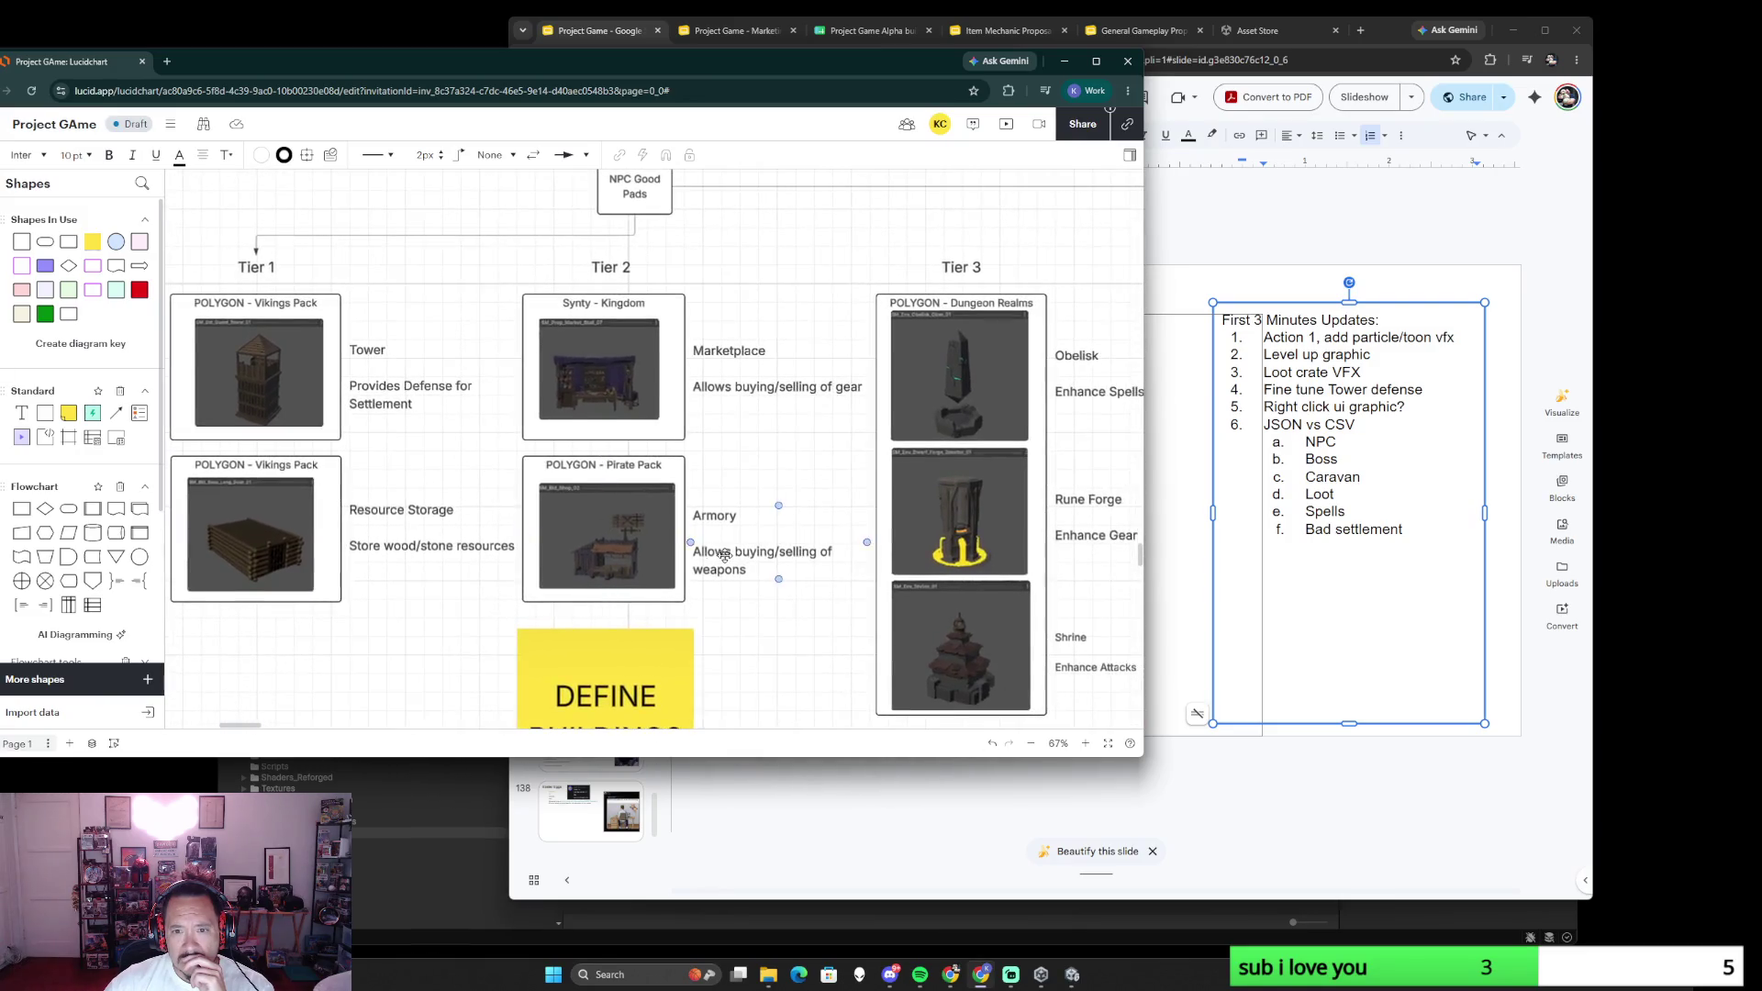
scroll(850, 457, "down", 2)
scroll(849, 458, "up", 2)
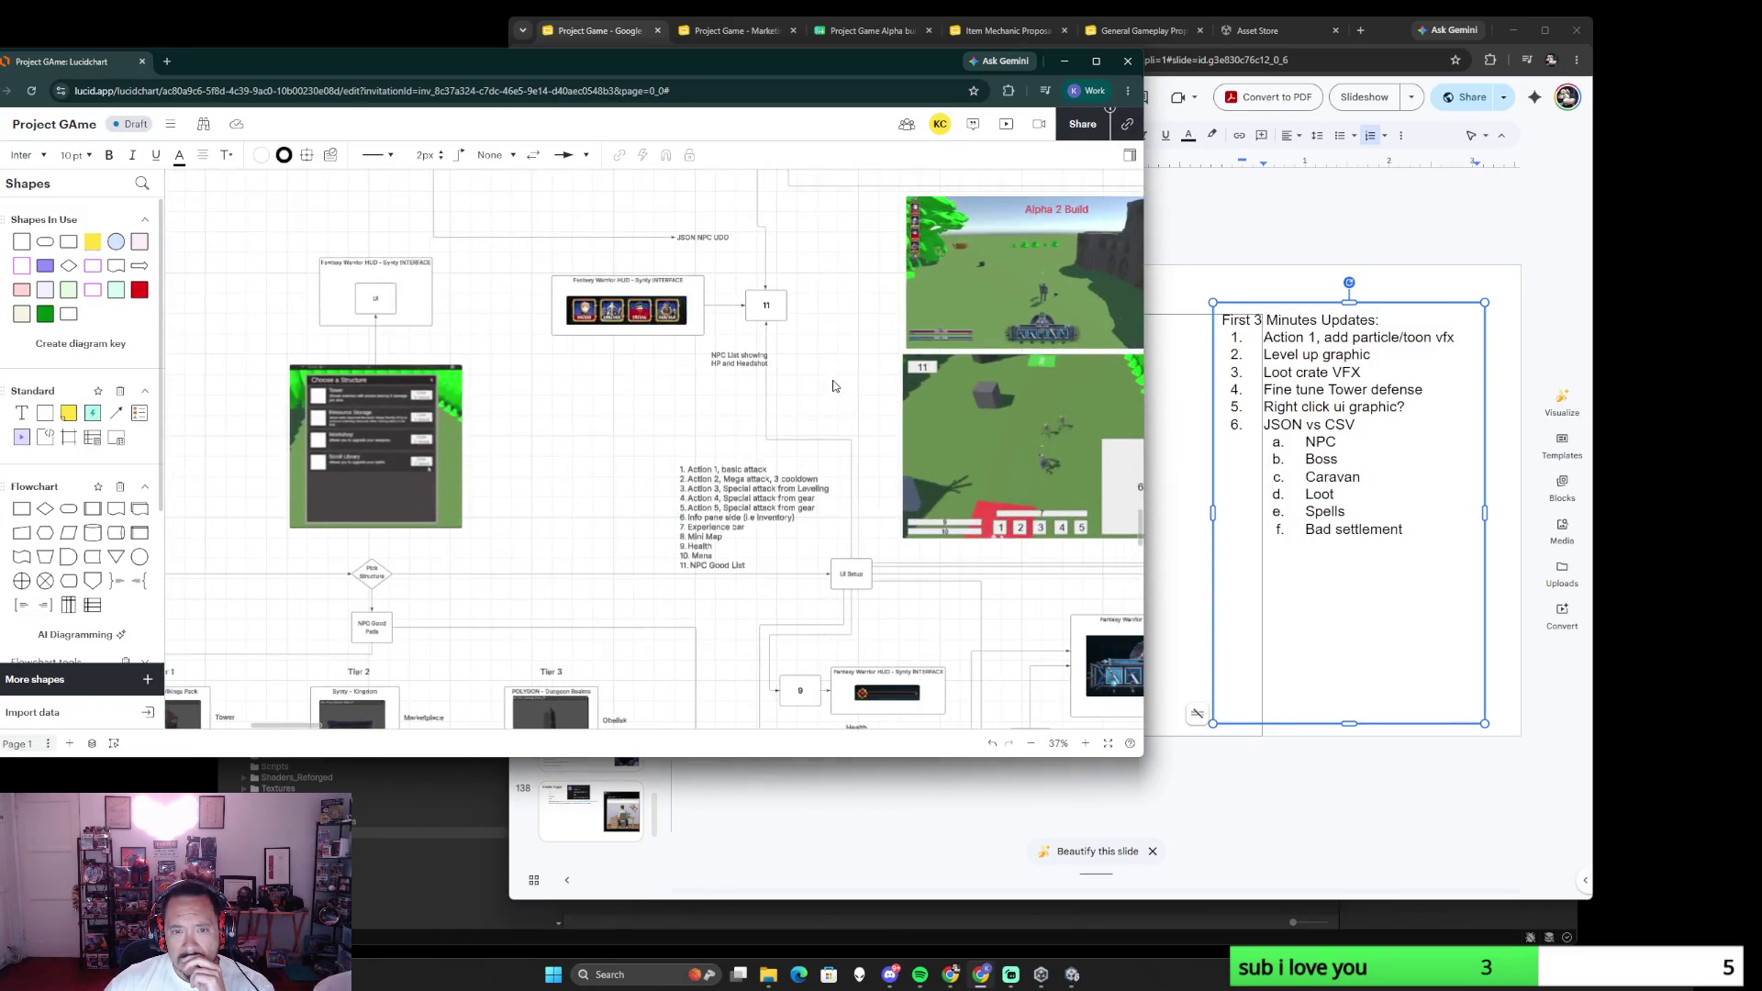
scroll(491, 403, "right", 3)
scroll(491, 403, "right", 1)
scroll(551, 440, "right", 3)
scroll(605, 471, "right", 3)
scroll(606, 471, "up", 2)
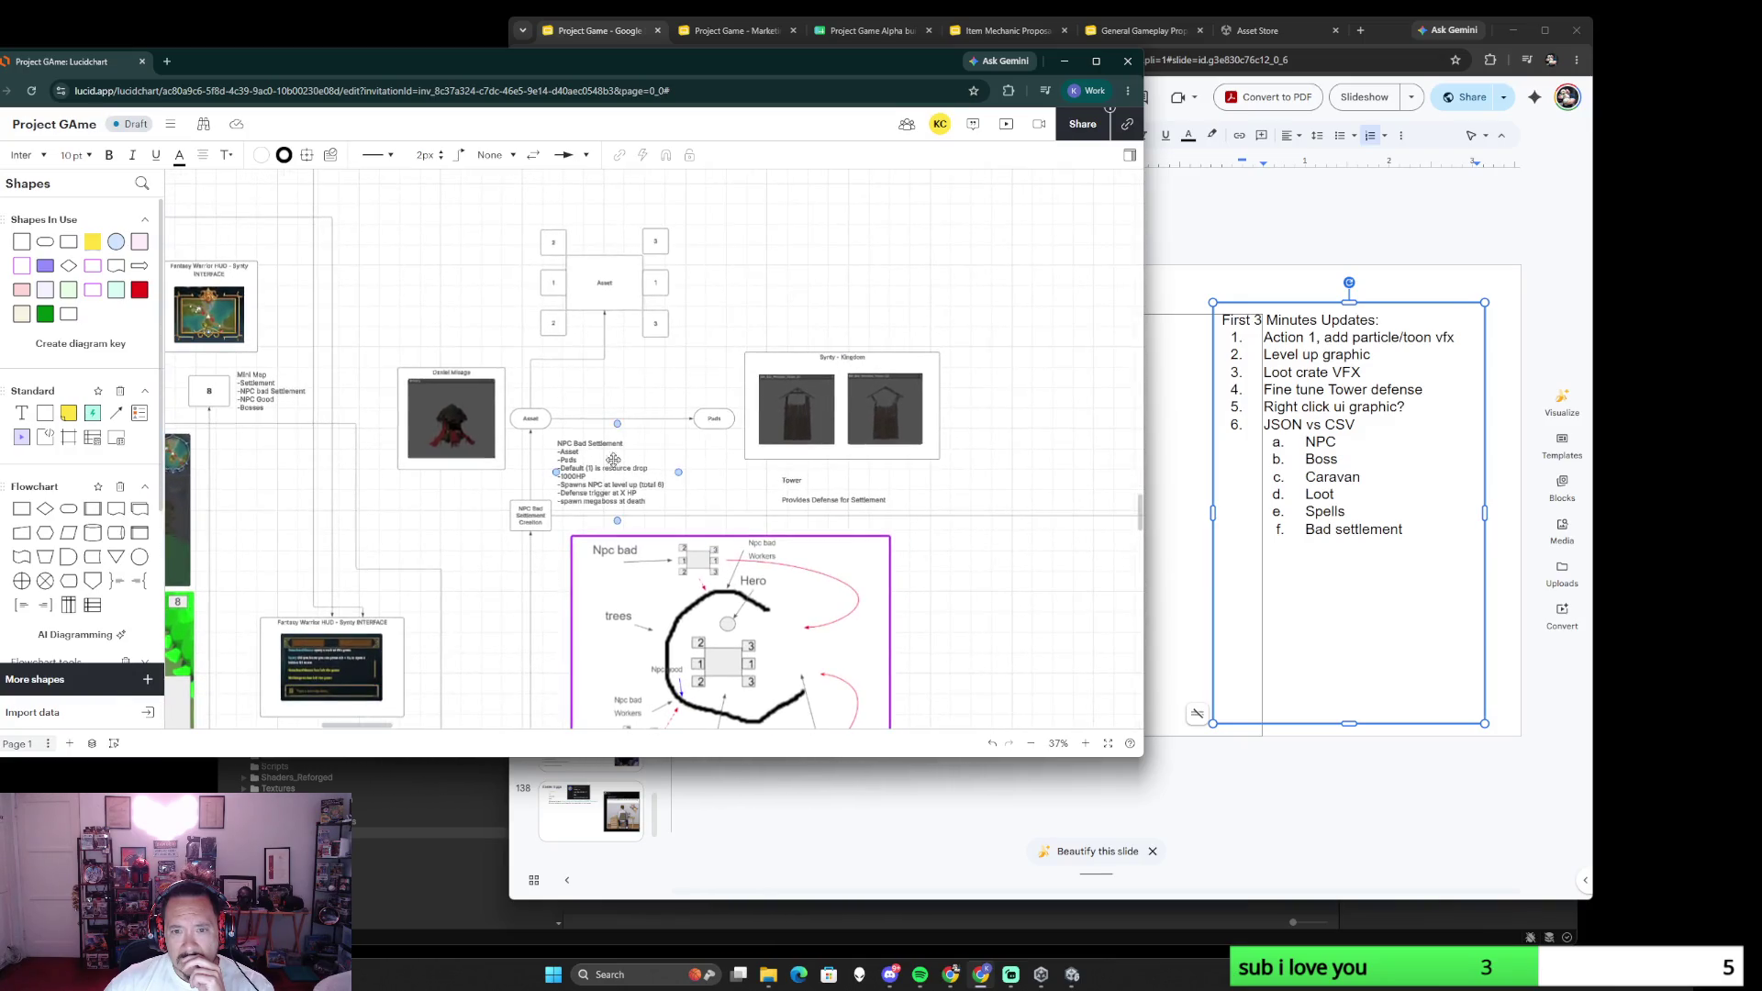
scroll(780, 436, "up", 2)
scroll(812, 427, "up", 3)
scroll(842, 419, "up", 1)
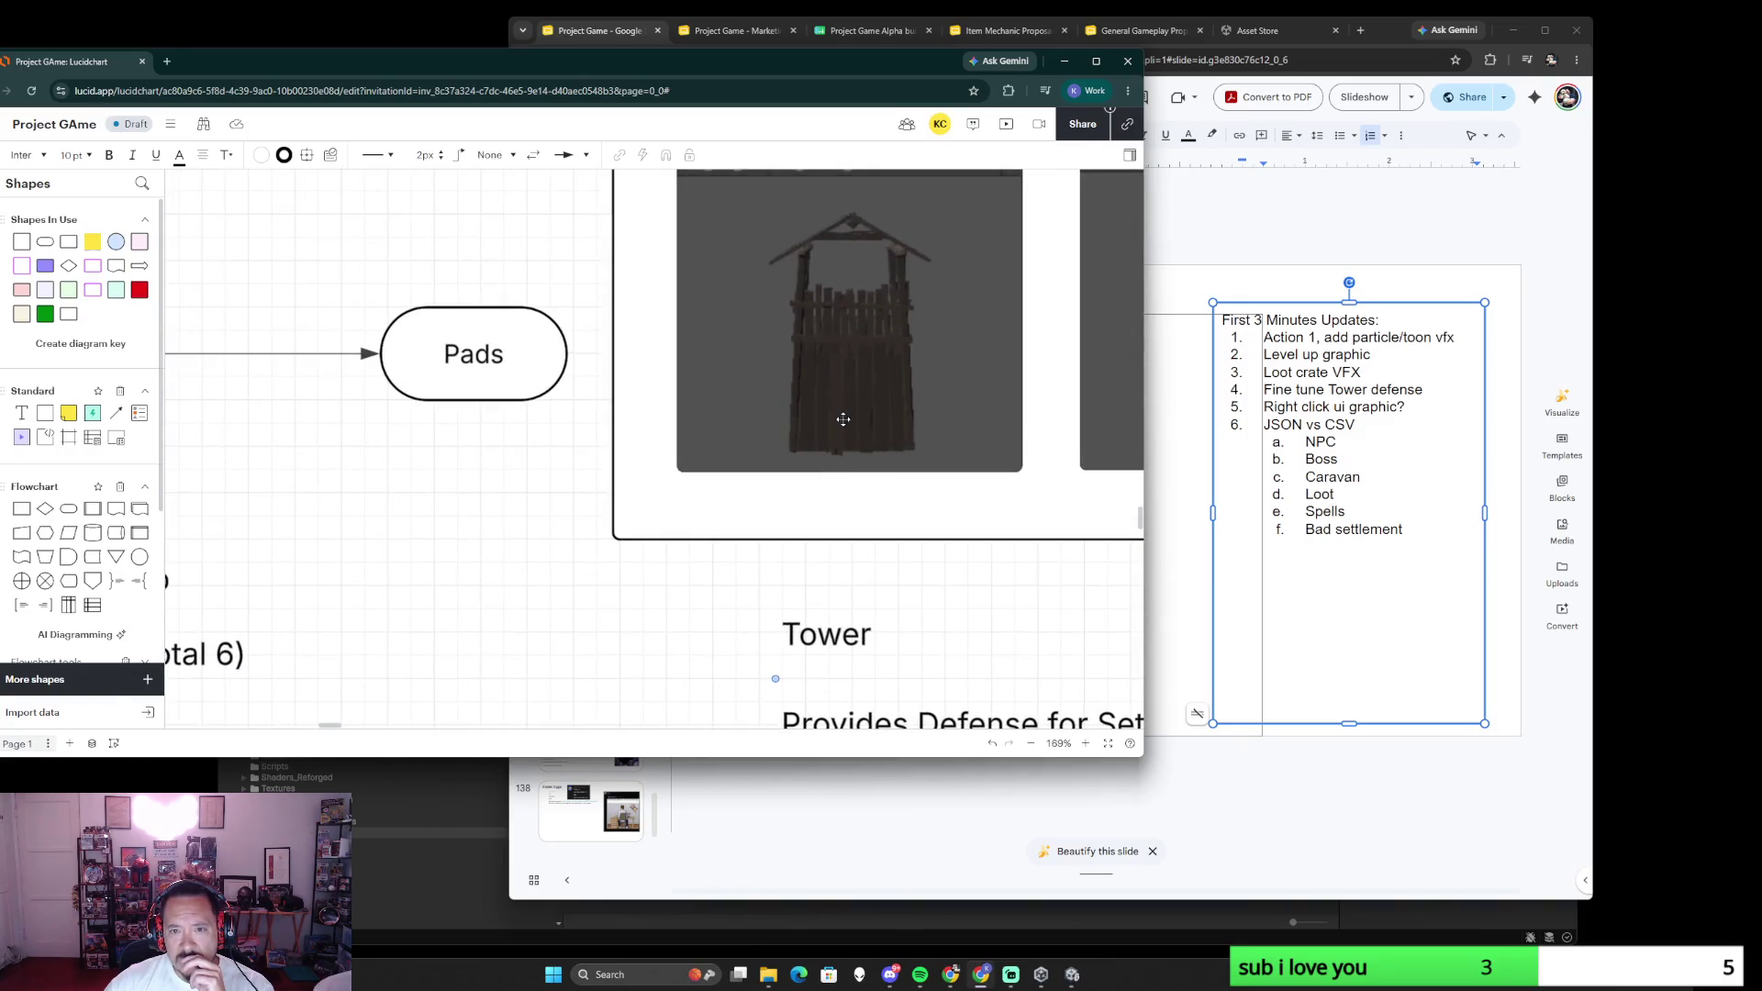
scroll(614, 561, "down", 2)
scroll(537, 538, "down", 2)
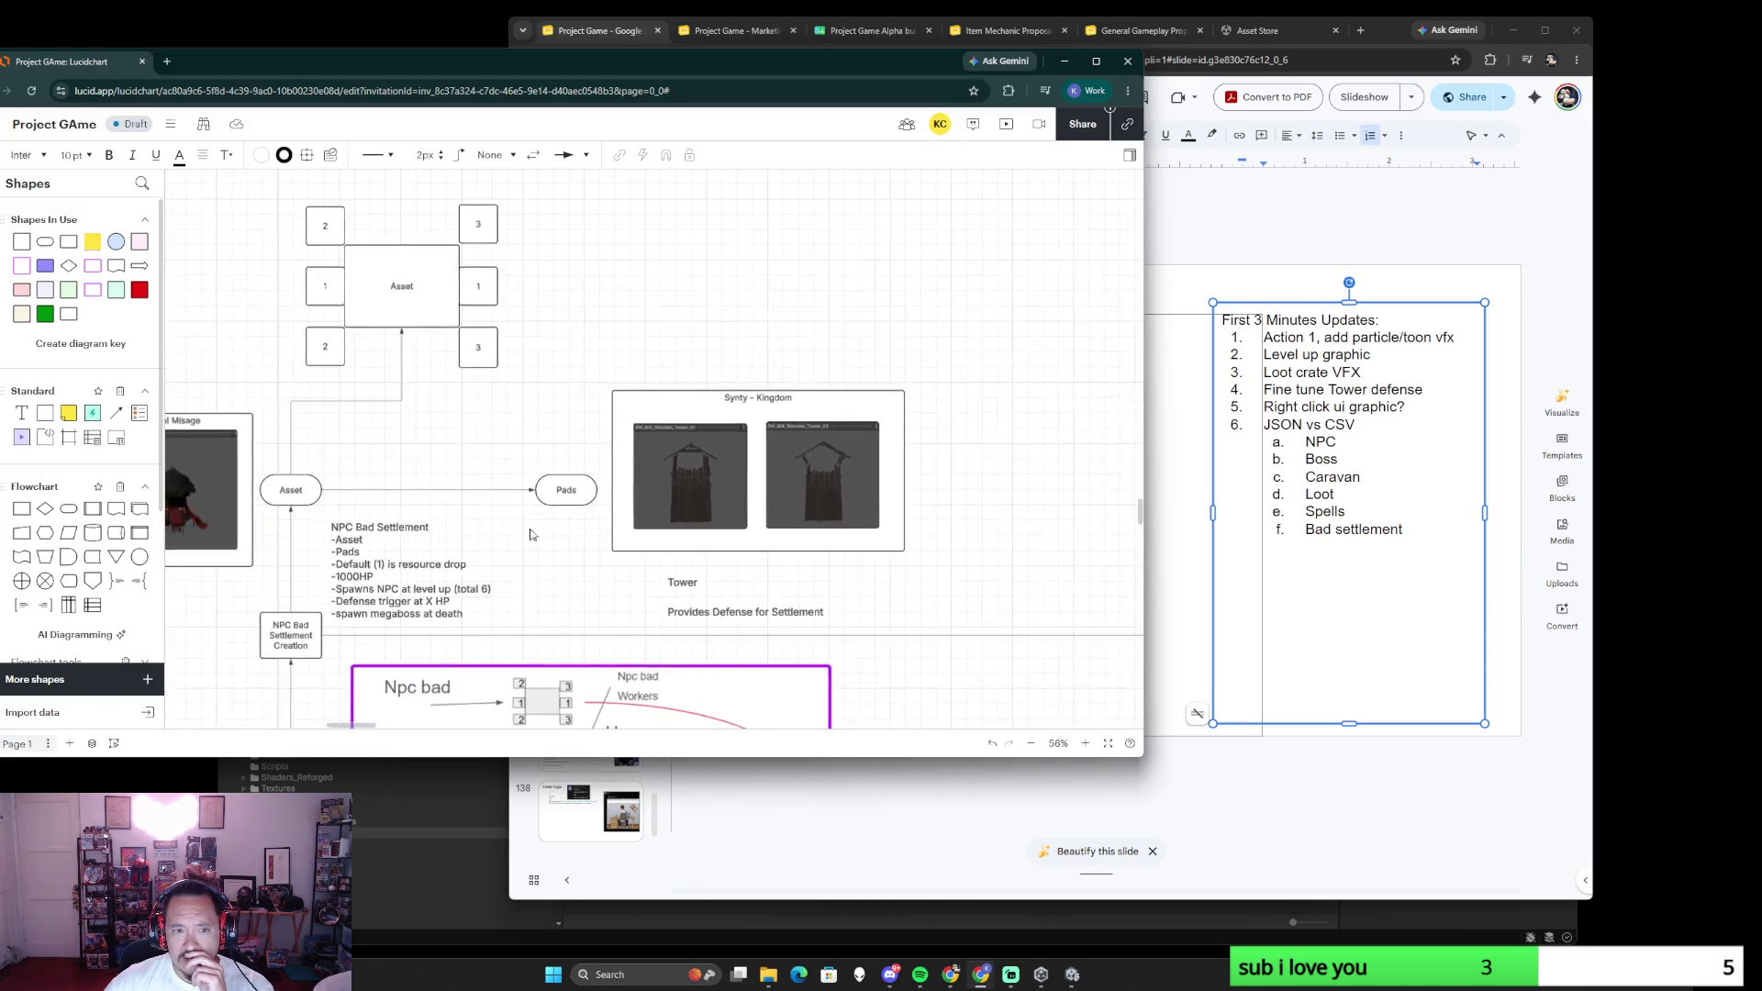
left_click_drag(351, 445, 555, 419)
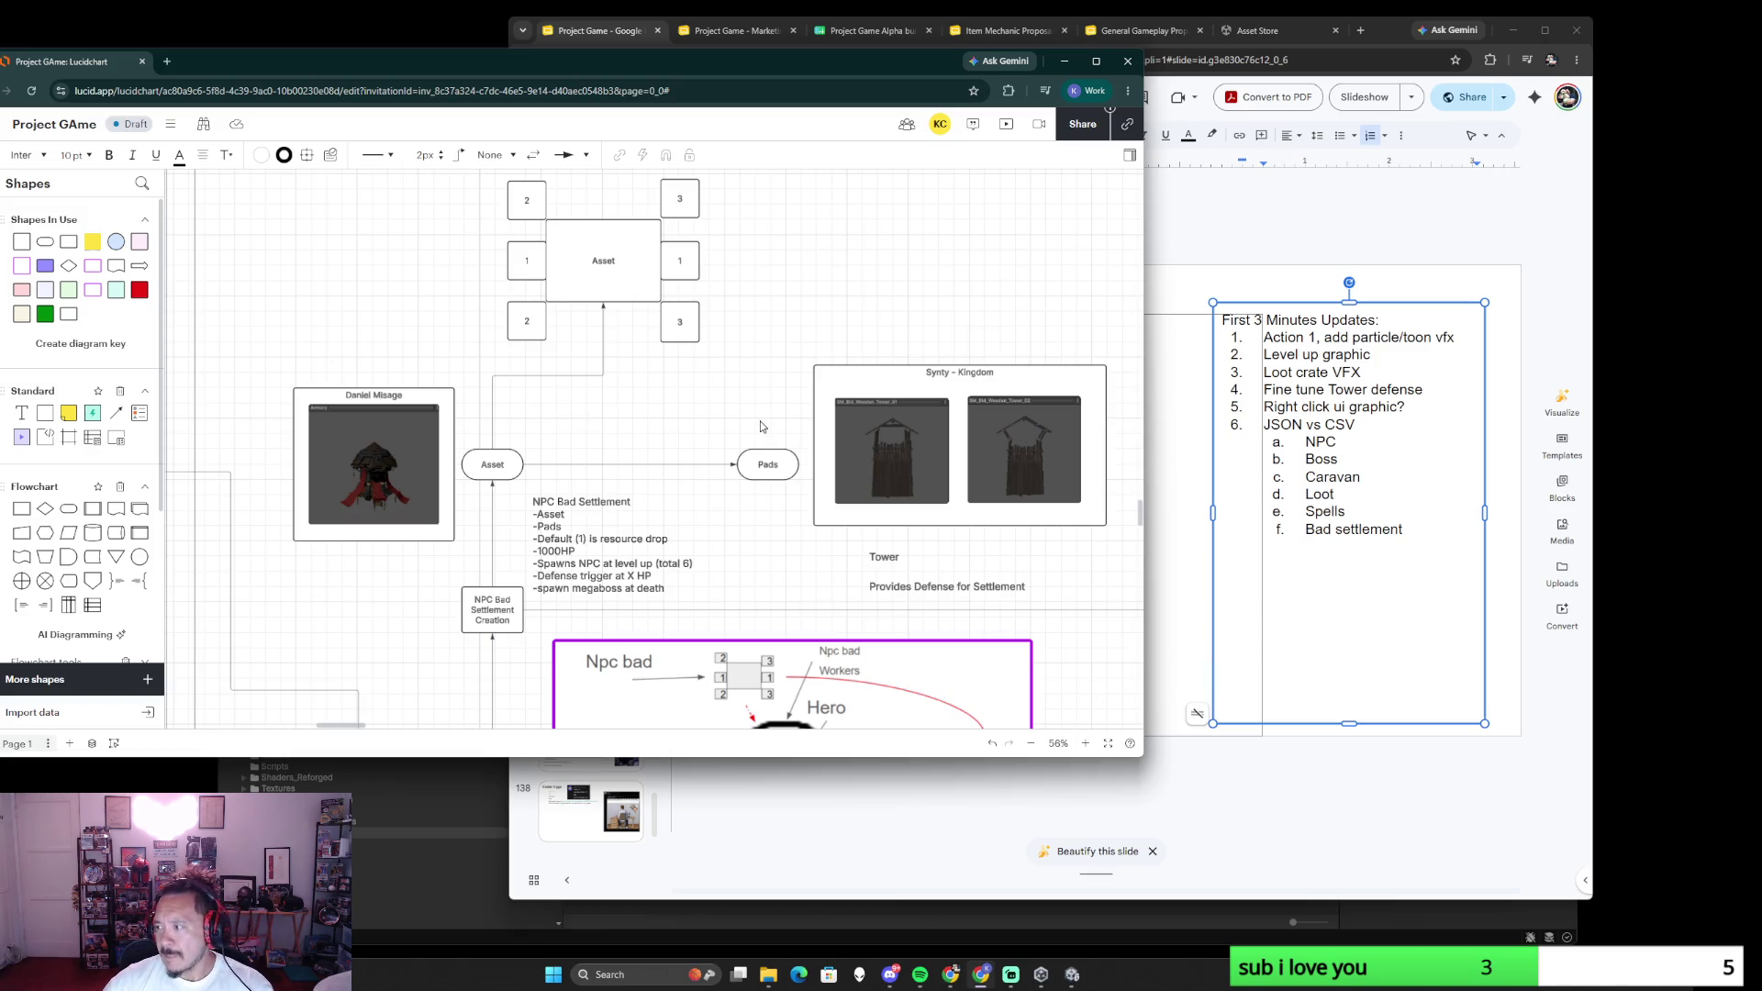
left_click(1365, 423)
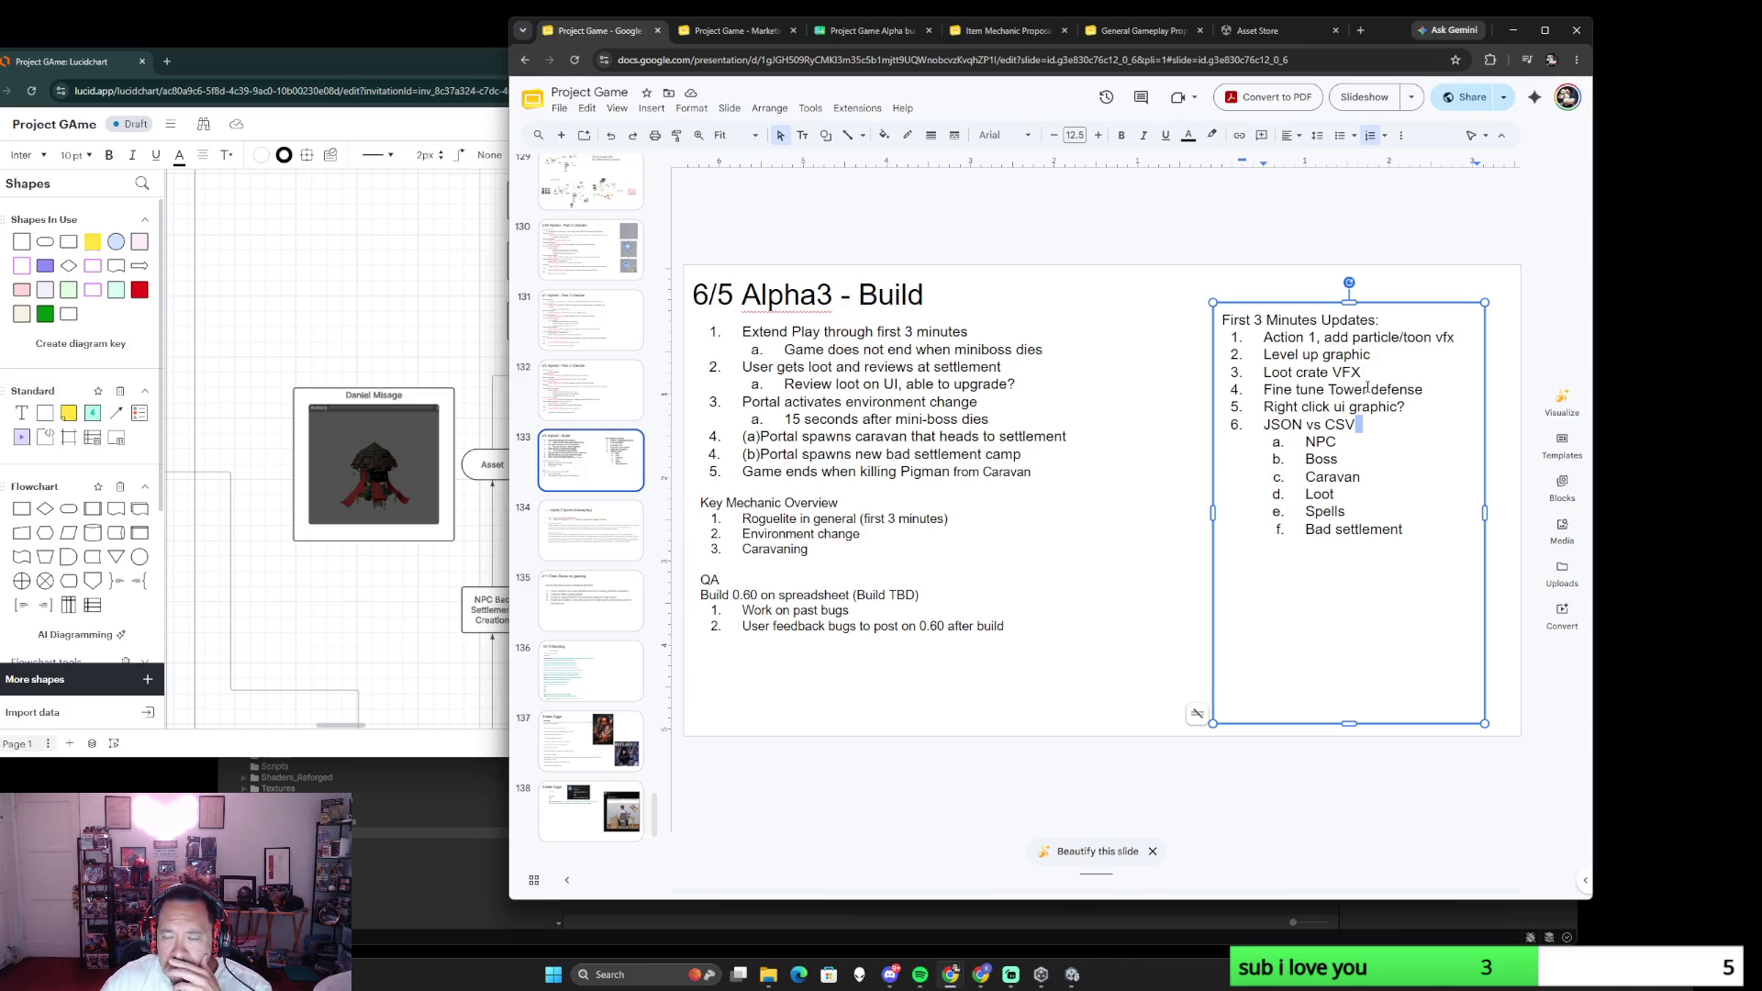
left_click(413, 347)
scroll(658, 468, "down", 3)
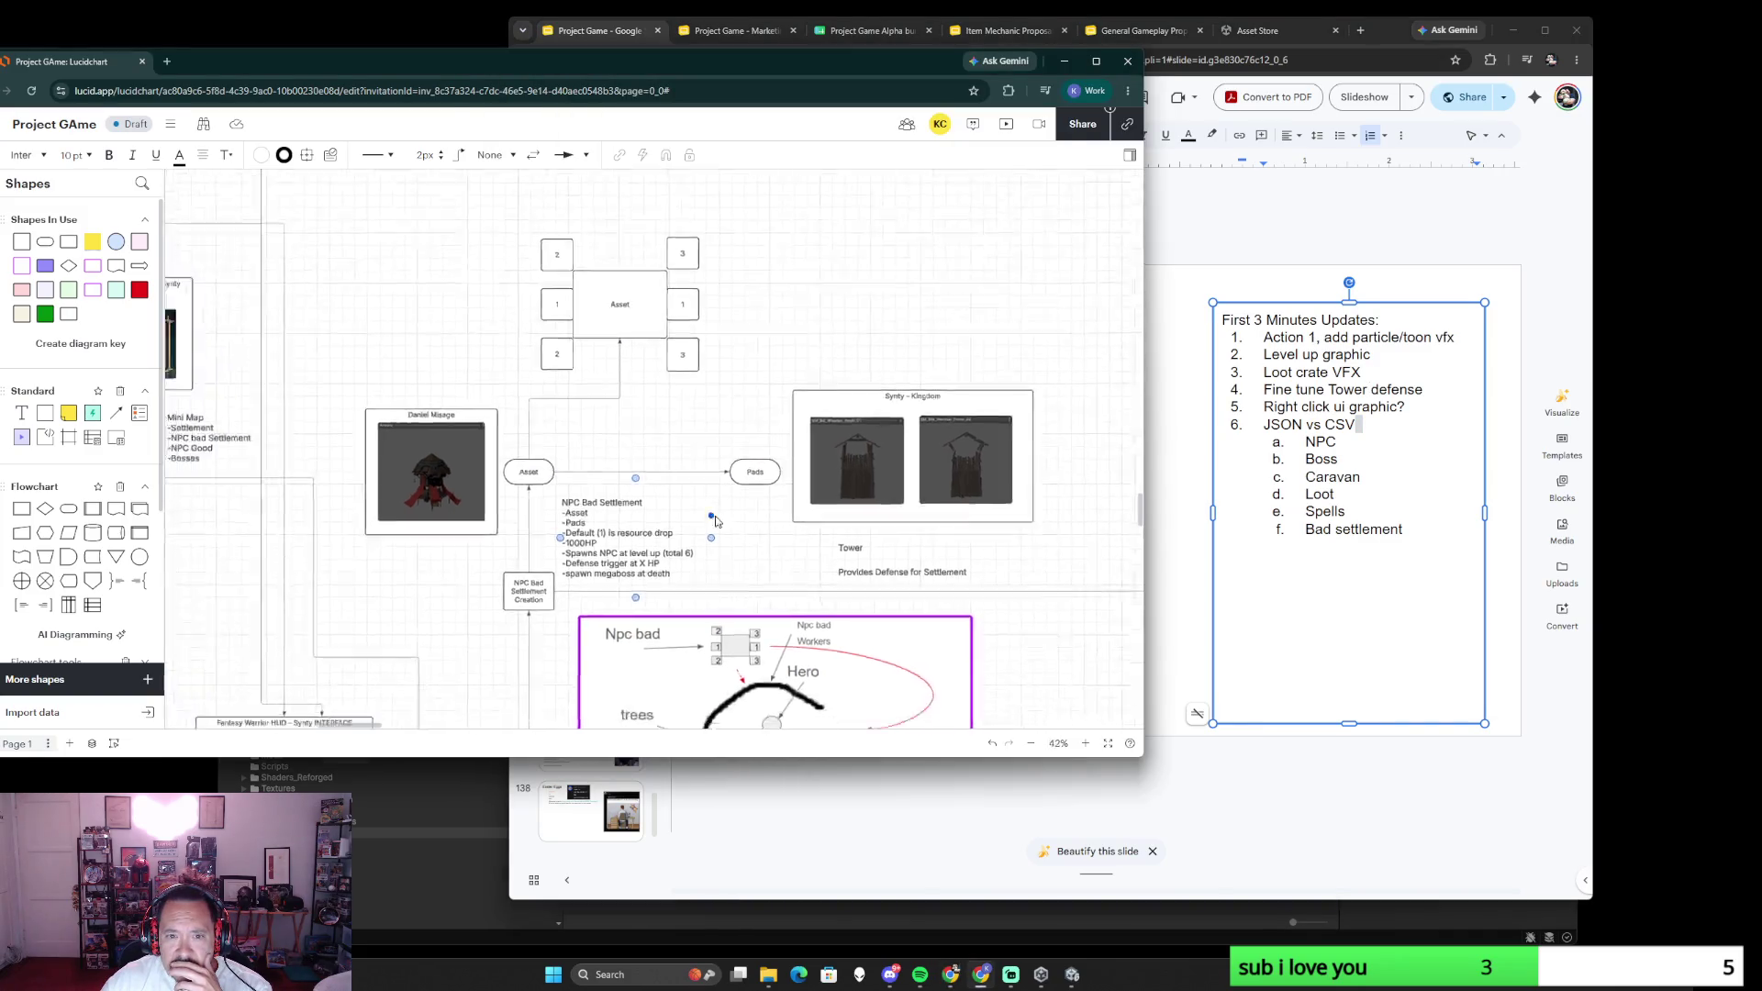
scroll(716, 489, "down", 3)
scroll(716, 489, "down", 3)
scroll(730, 510, "down", 3)
scroll(749, 543, "right", 3)
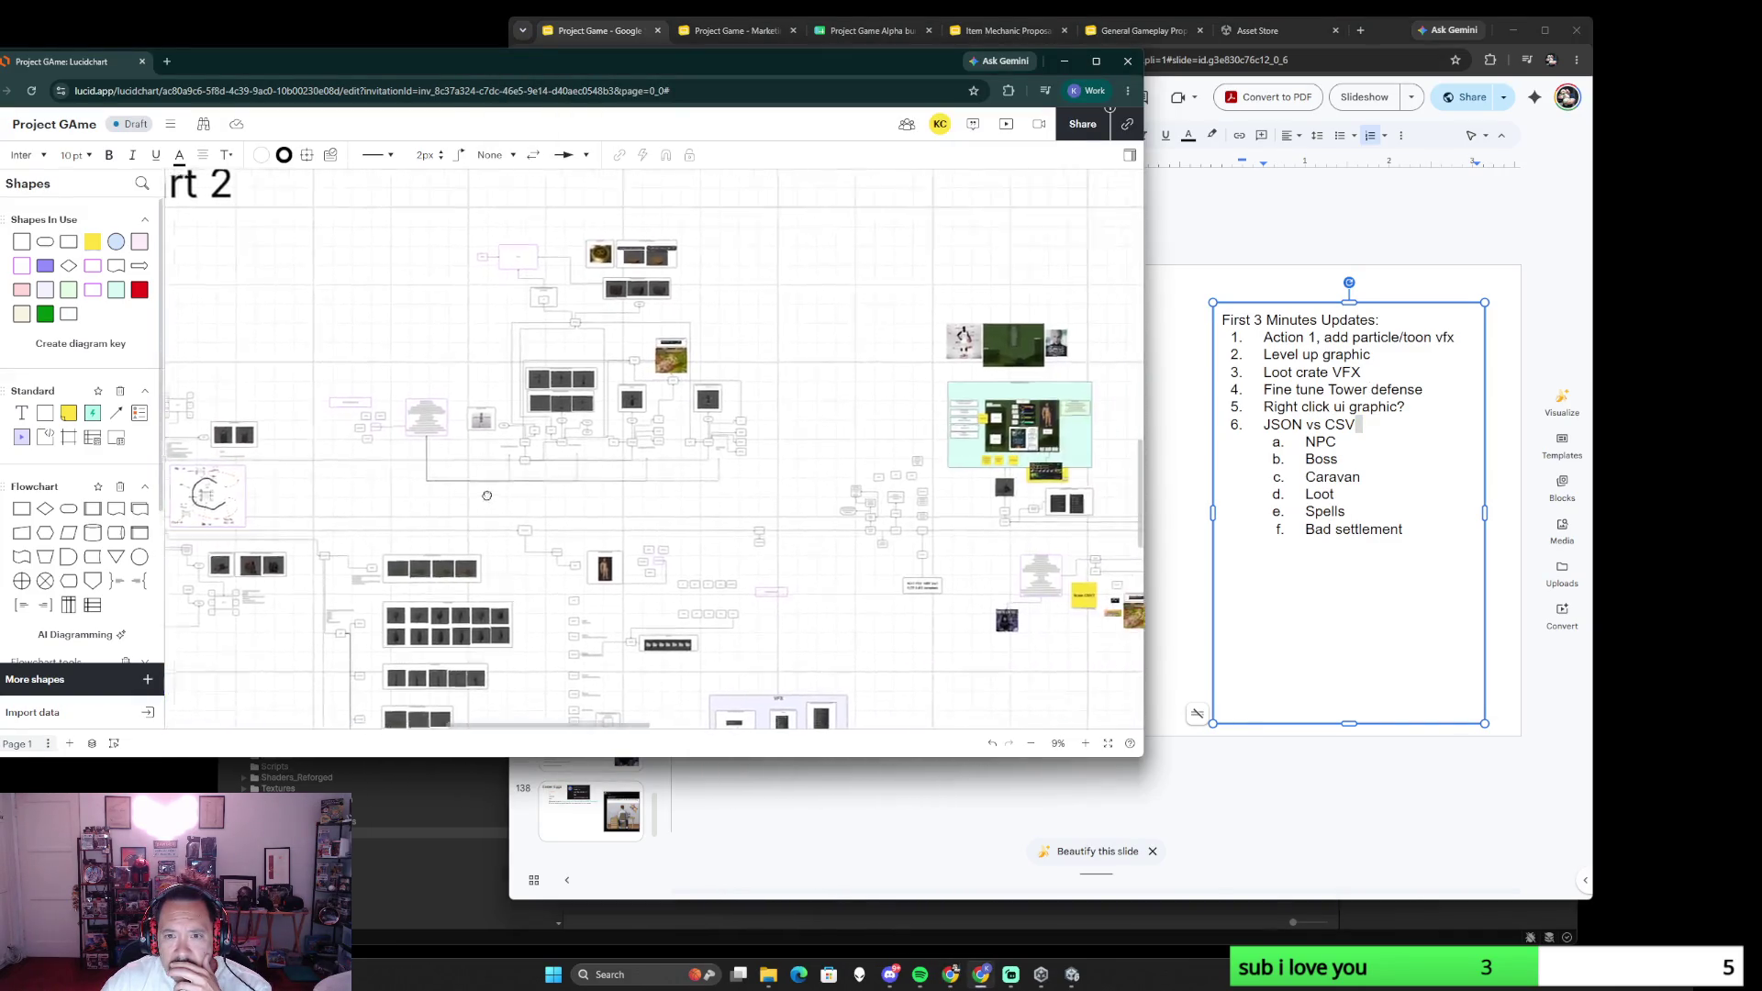
scroll(764, 557, "right", 5)
scroll(774, 519, "right", 3)
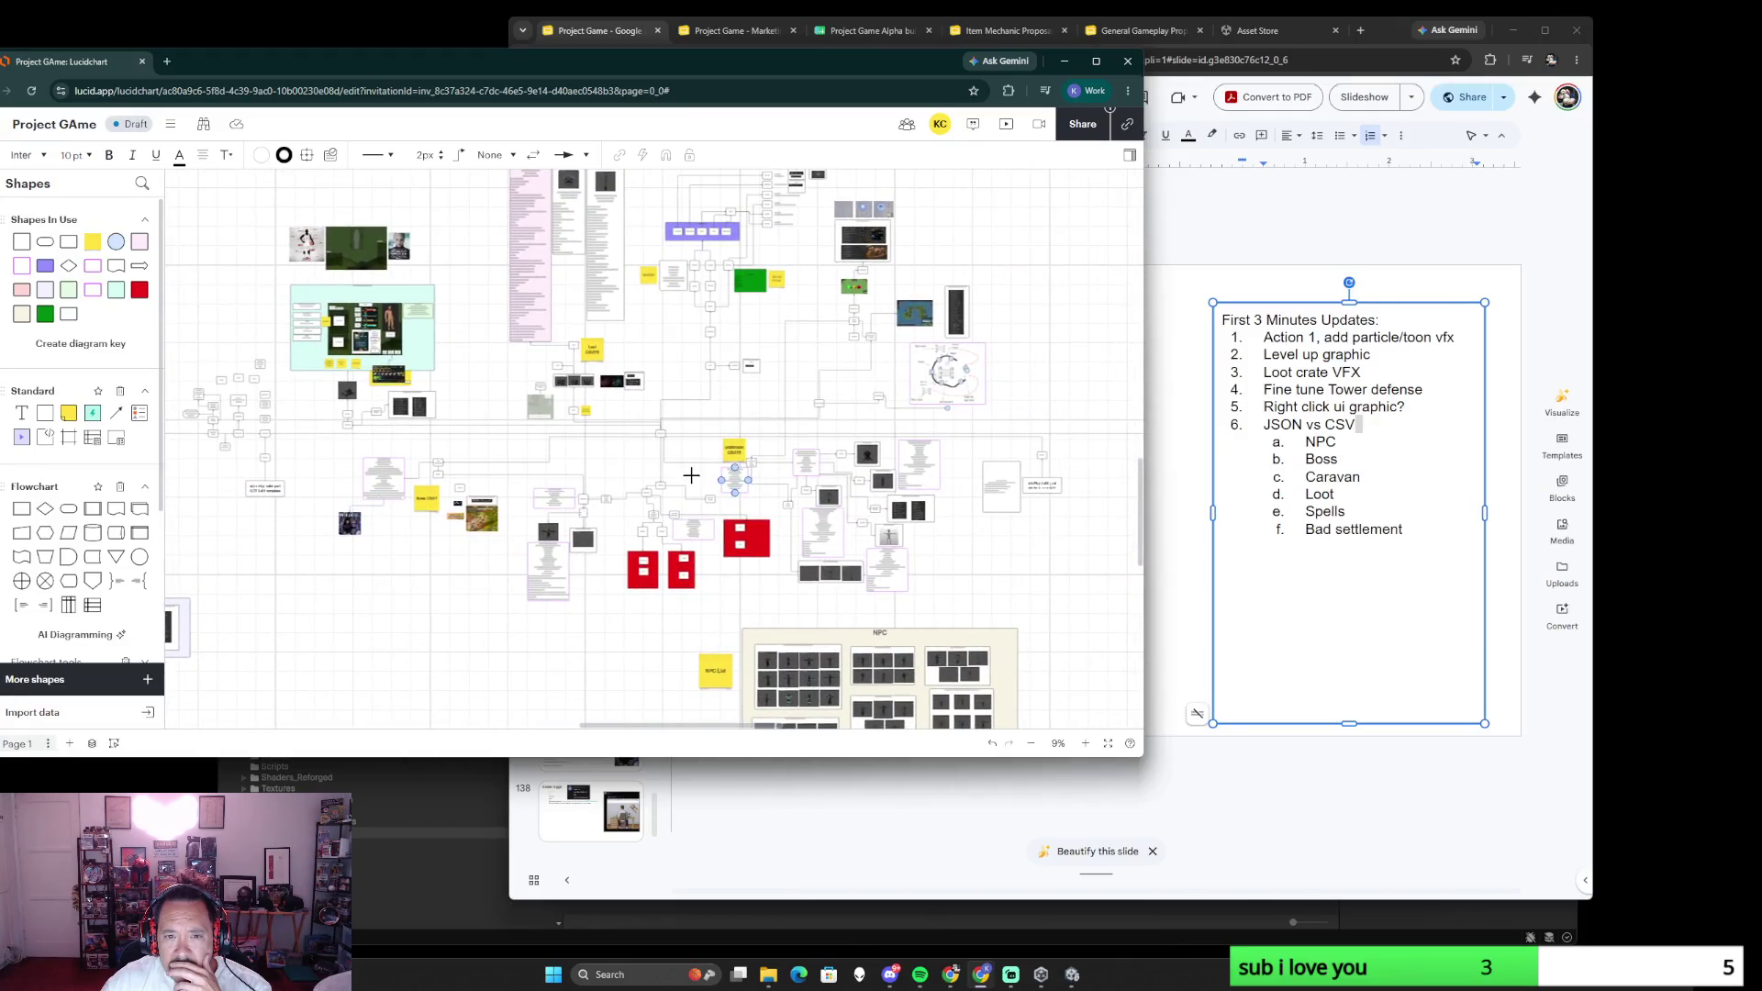
scroll(466, 395, "up", 3)
scroll(467, 396, "up", 3)
scroll(467, 395, "up", 2)
scroll(1049, 500, "left", 3)
left_click(1294, 504)
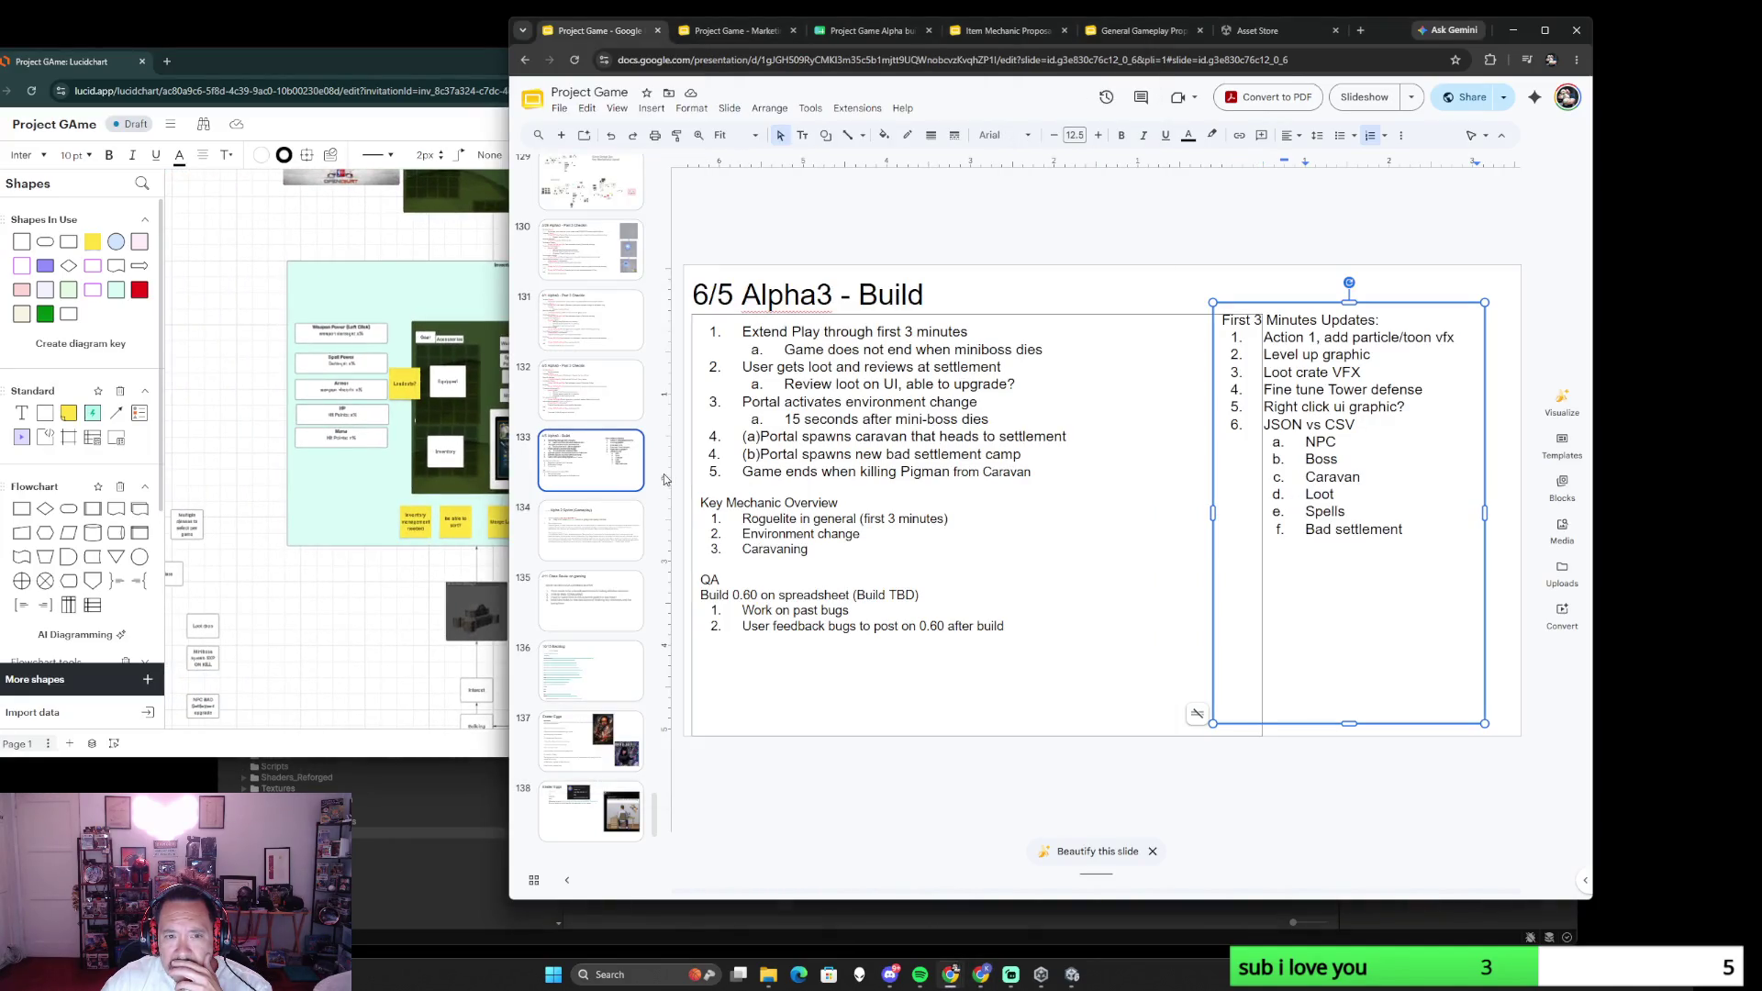
left_click(401, 634)
scroll(850, 592, "down", 4)
scroll(799, 495, "up", 2)
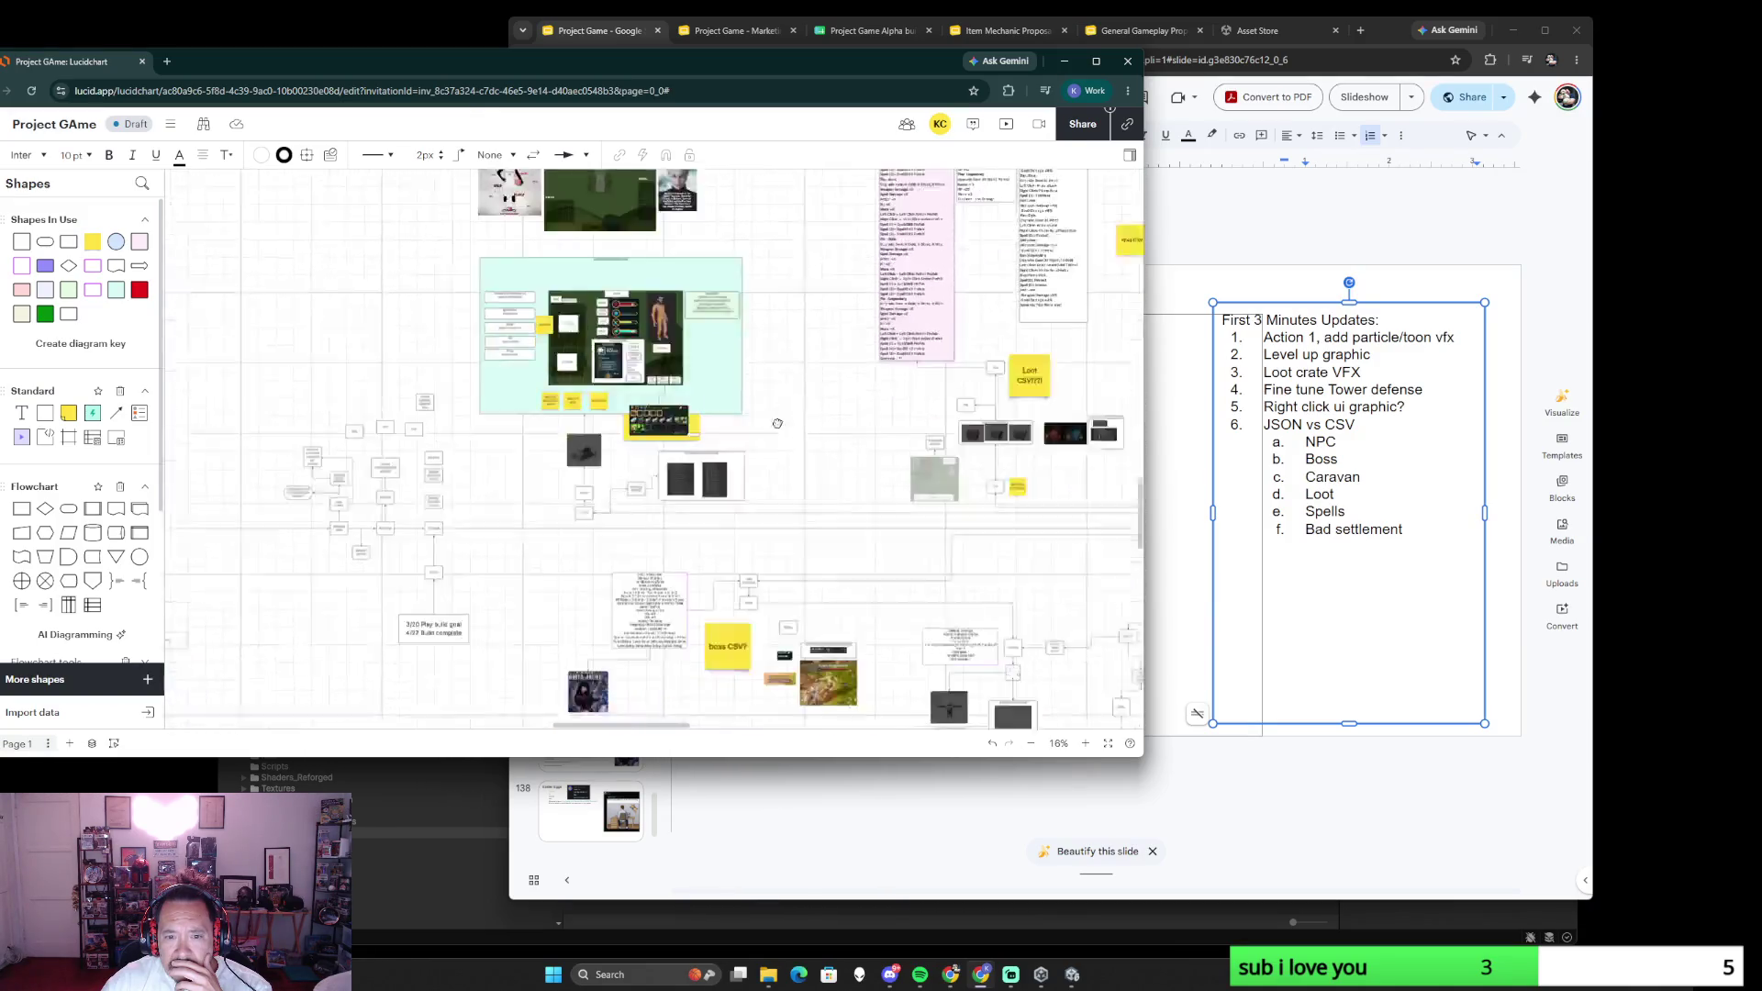
scroll(753, 405, "up", 1)
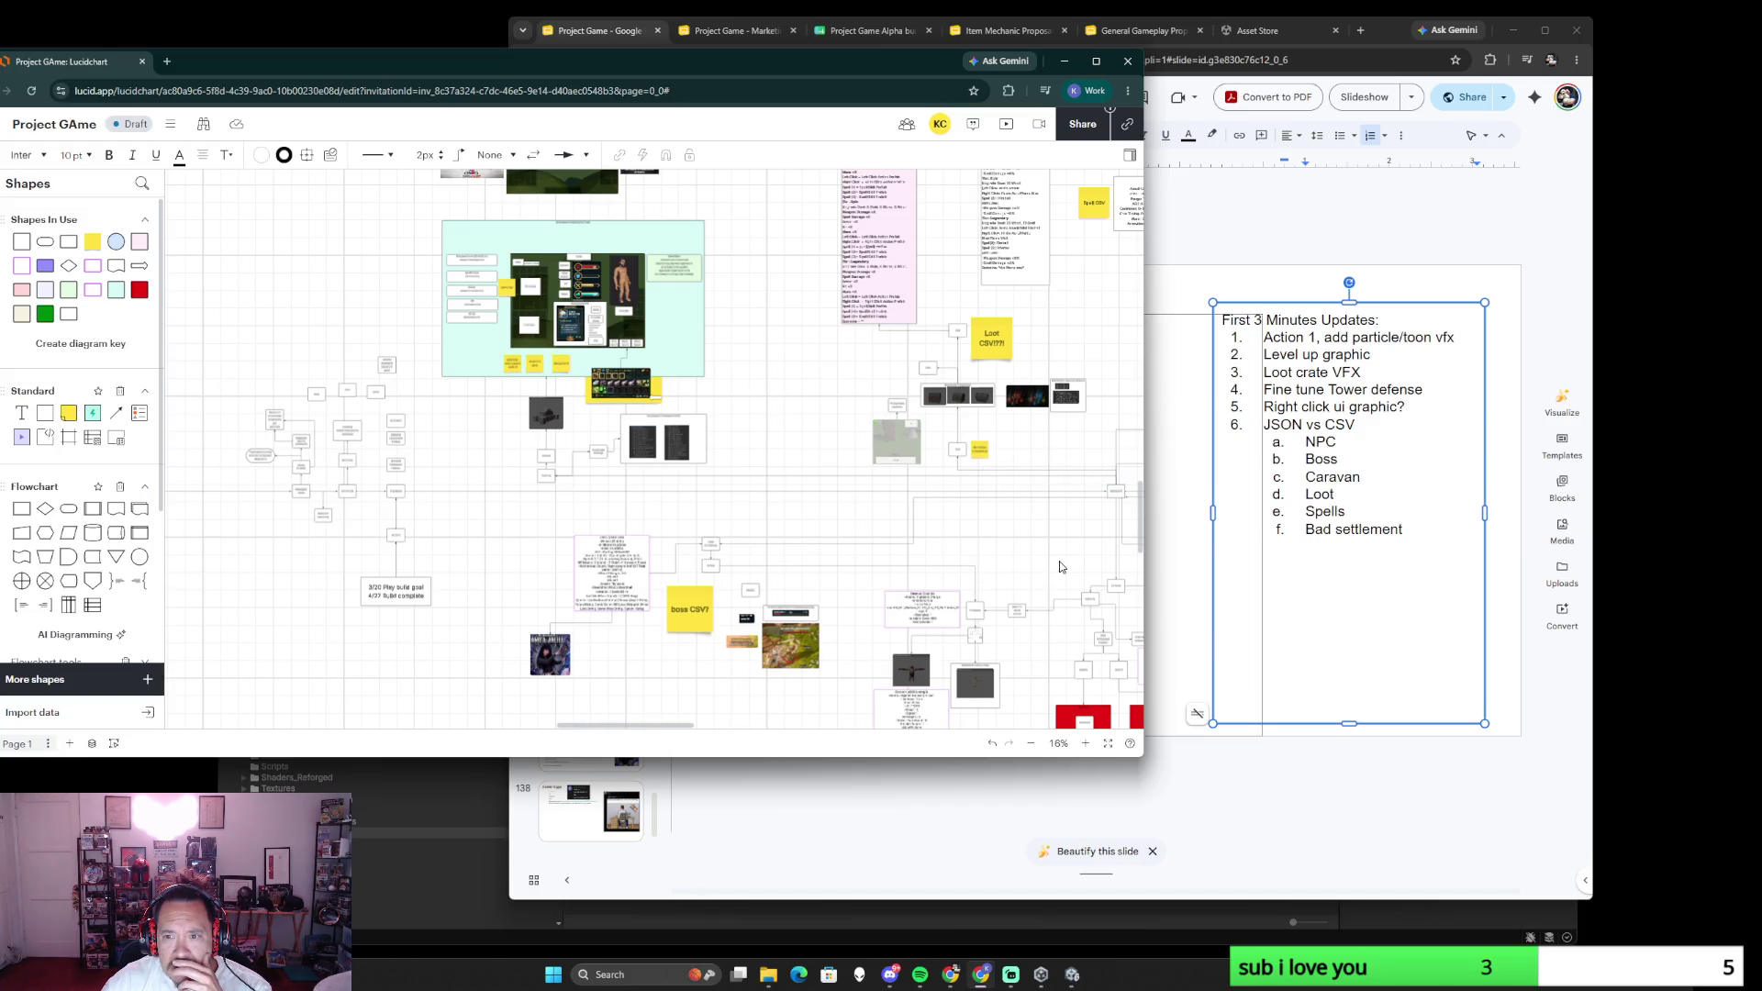
left_click_drag(1060, 565, 630, 438)
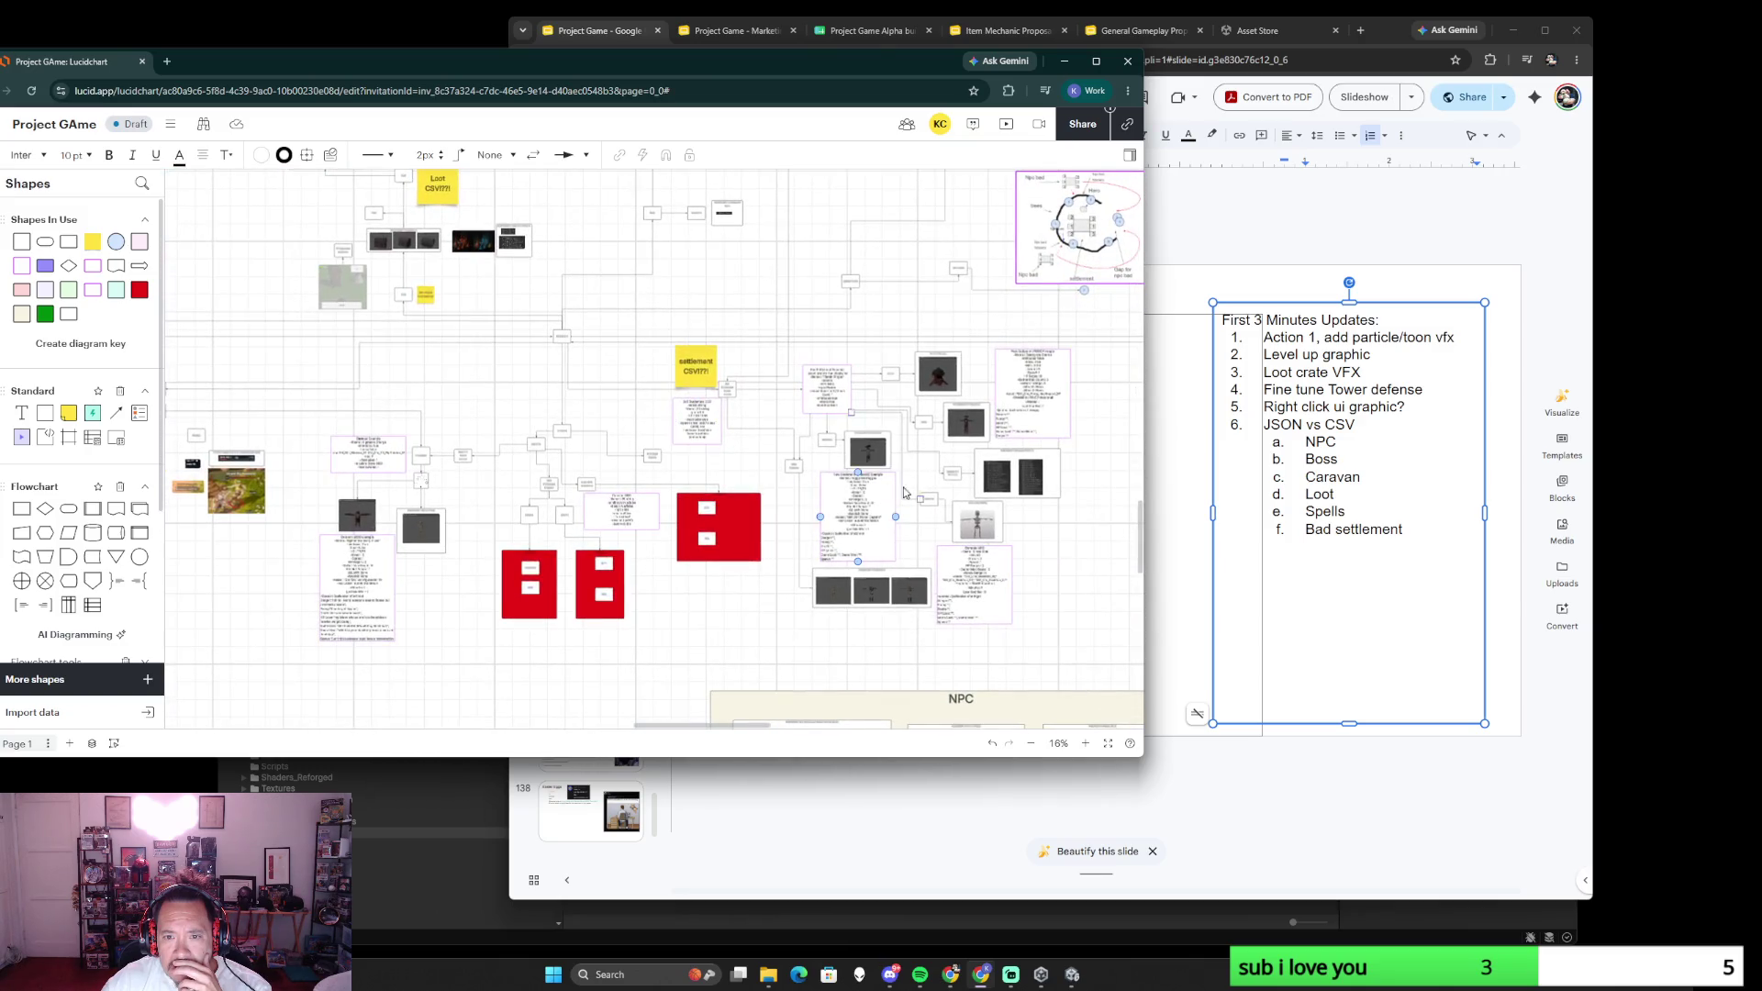
key("alt+Tab")
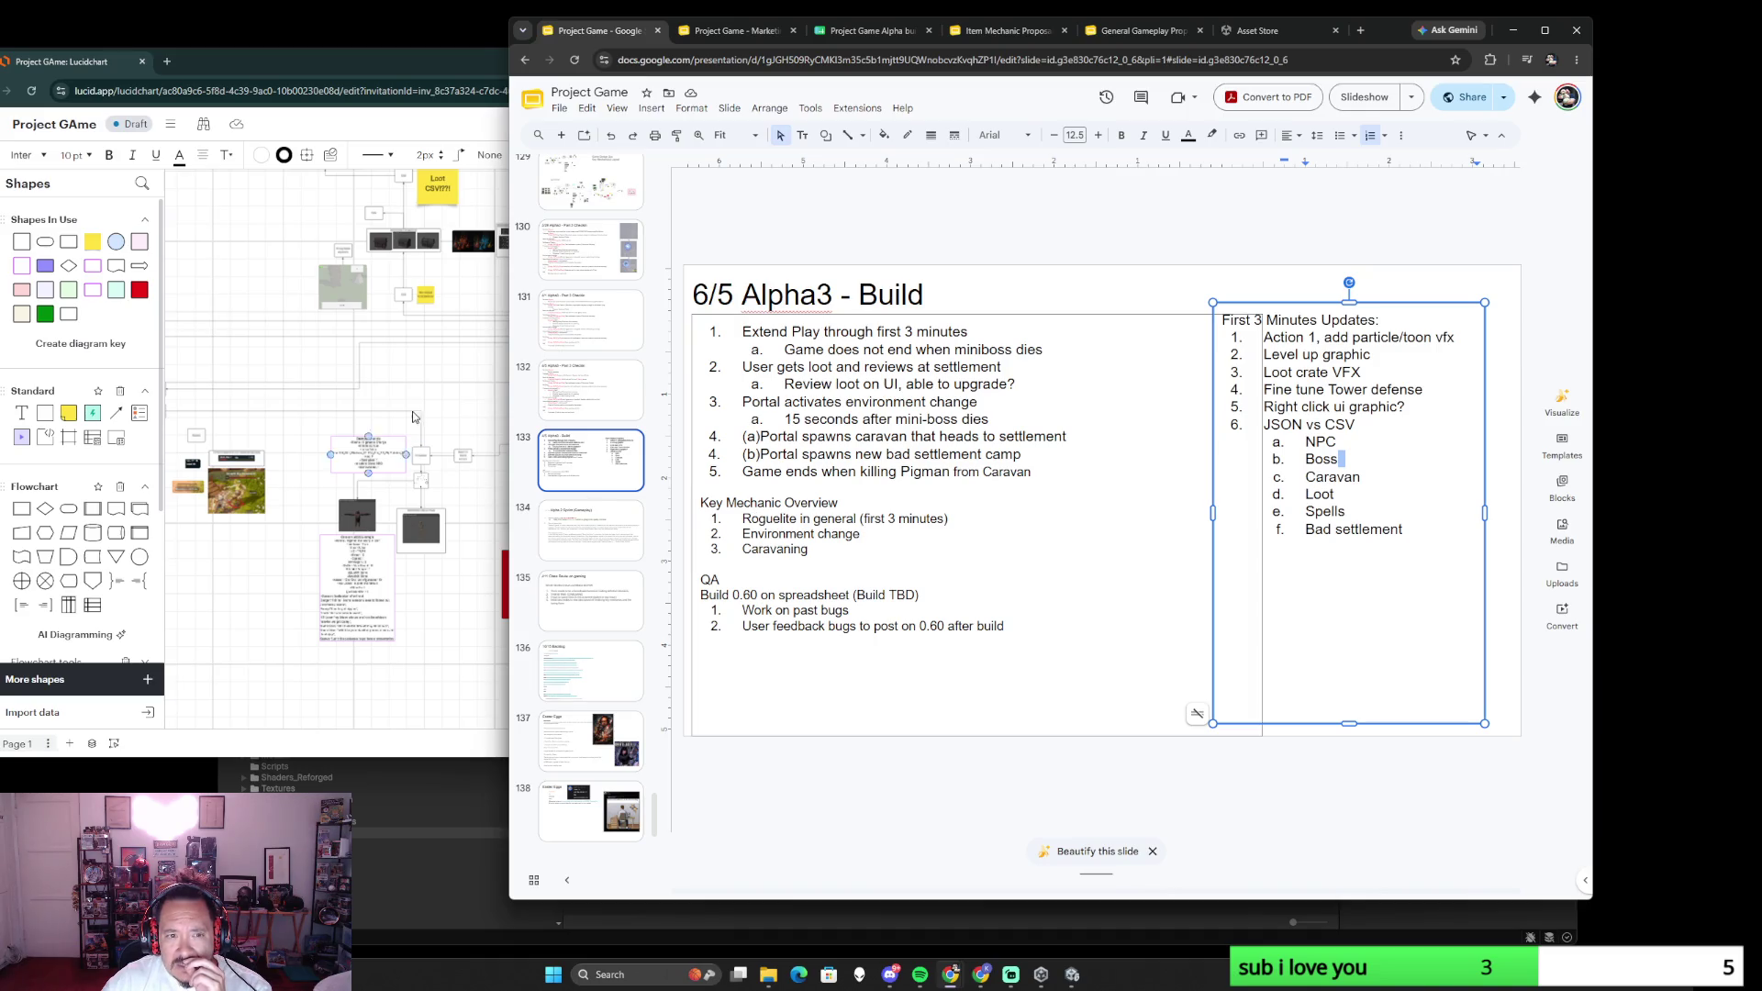
left_click(486, 408)
scroll(747, 536, "up", 3)
scroll(715, 527, "right", 5)
scroll(715, 527, "up", 2)
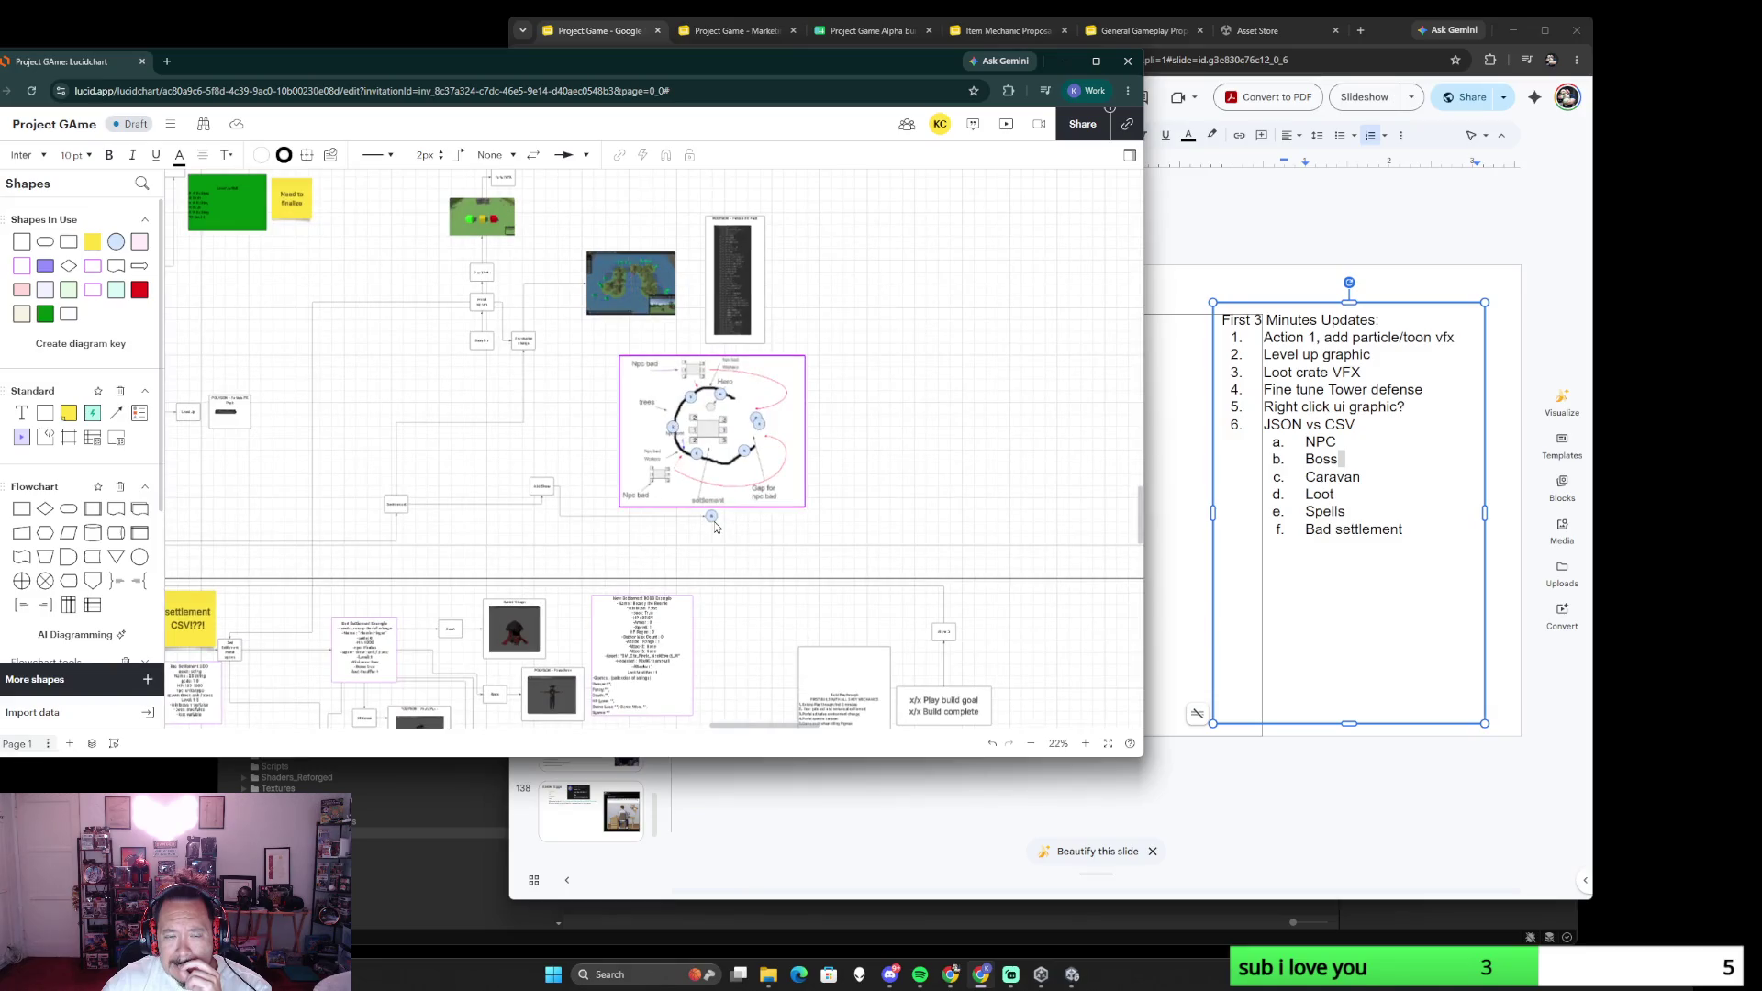
scroll(428, 531, "up", 2)
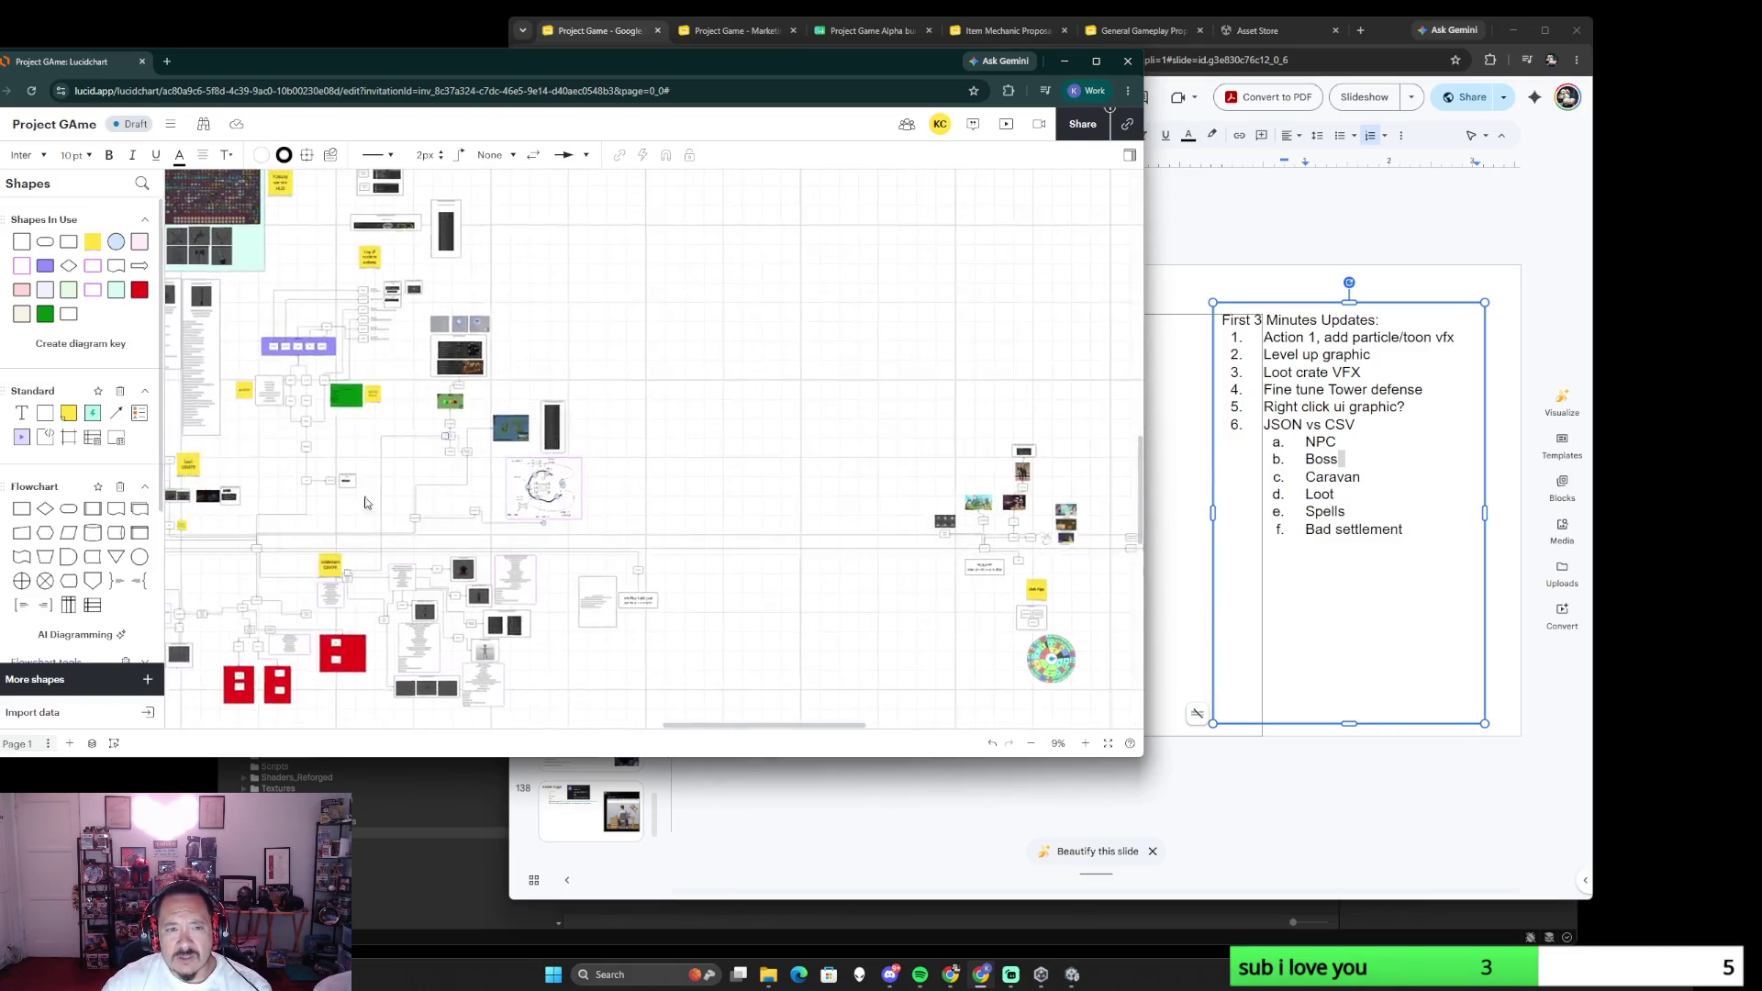
scroll(736, 440, "left", 5)
scroll(737, 441, "up", 2)
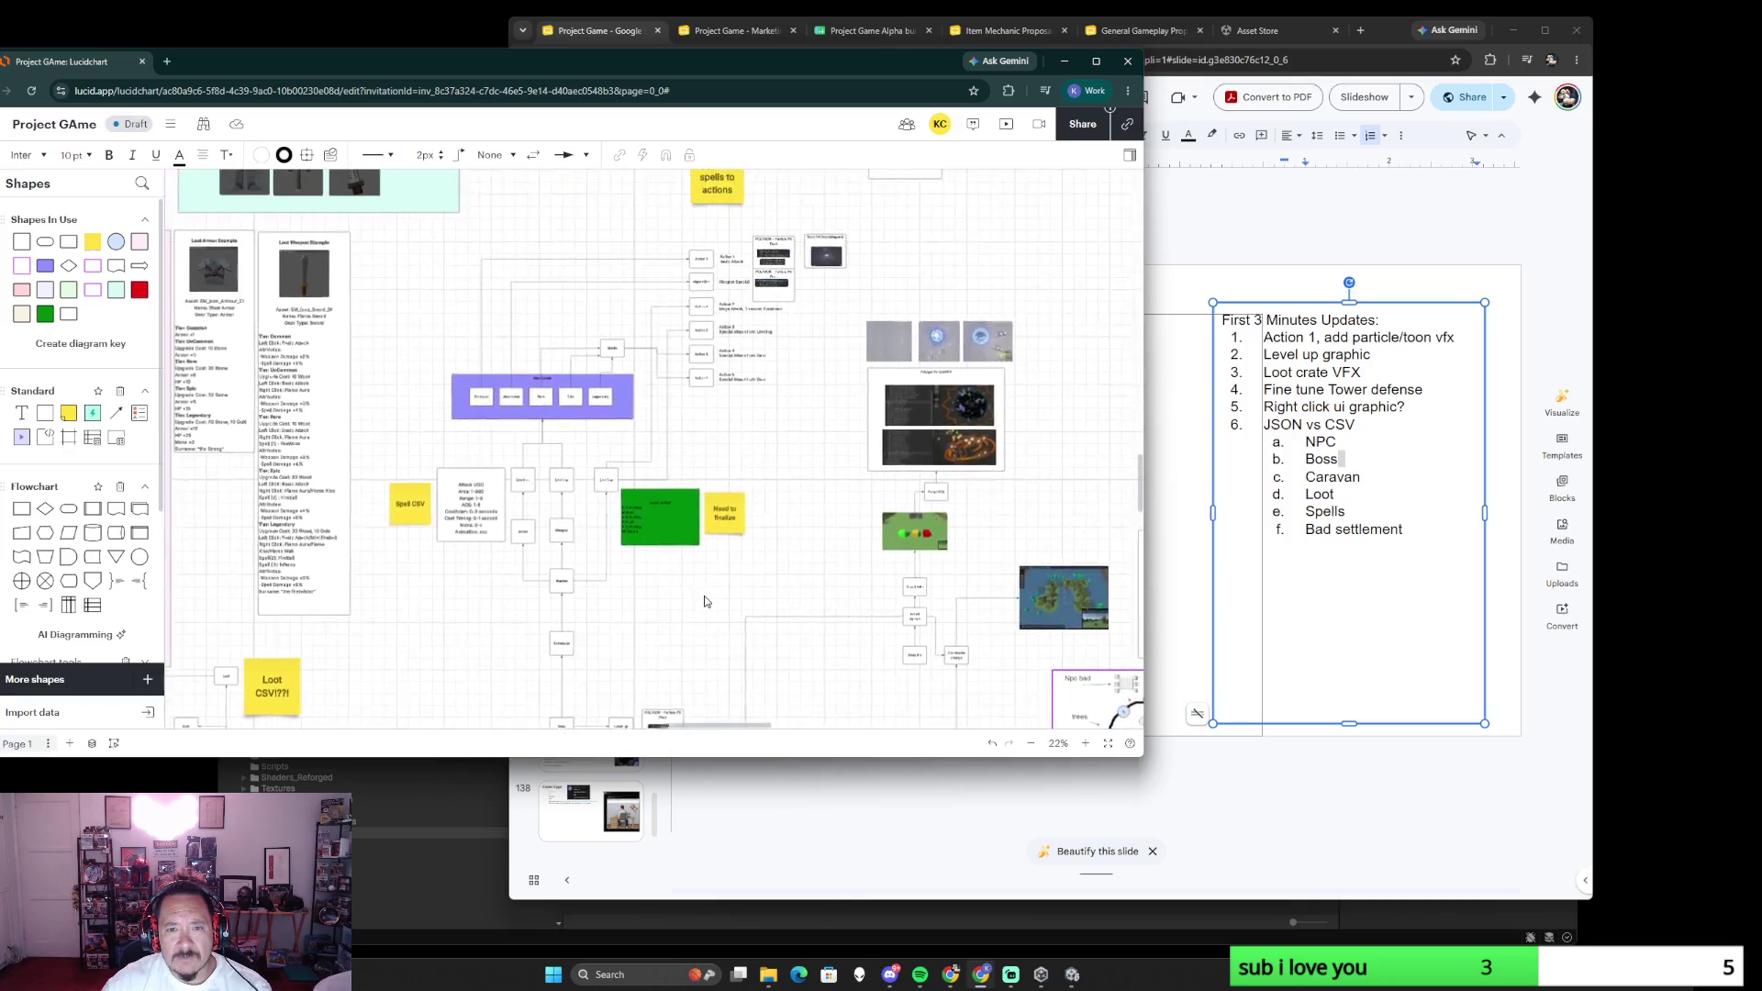
scroll(703, 600, "up", 3)
scroll(704, 601, "up", 2)
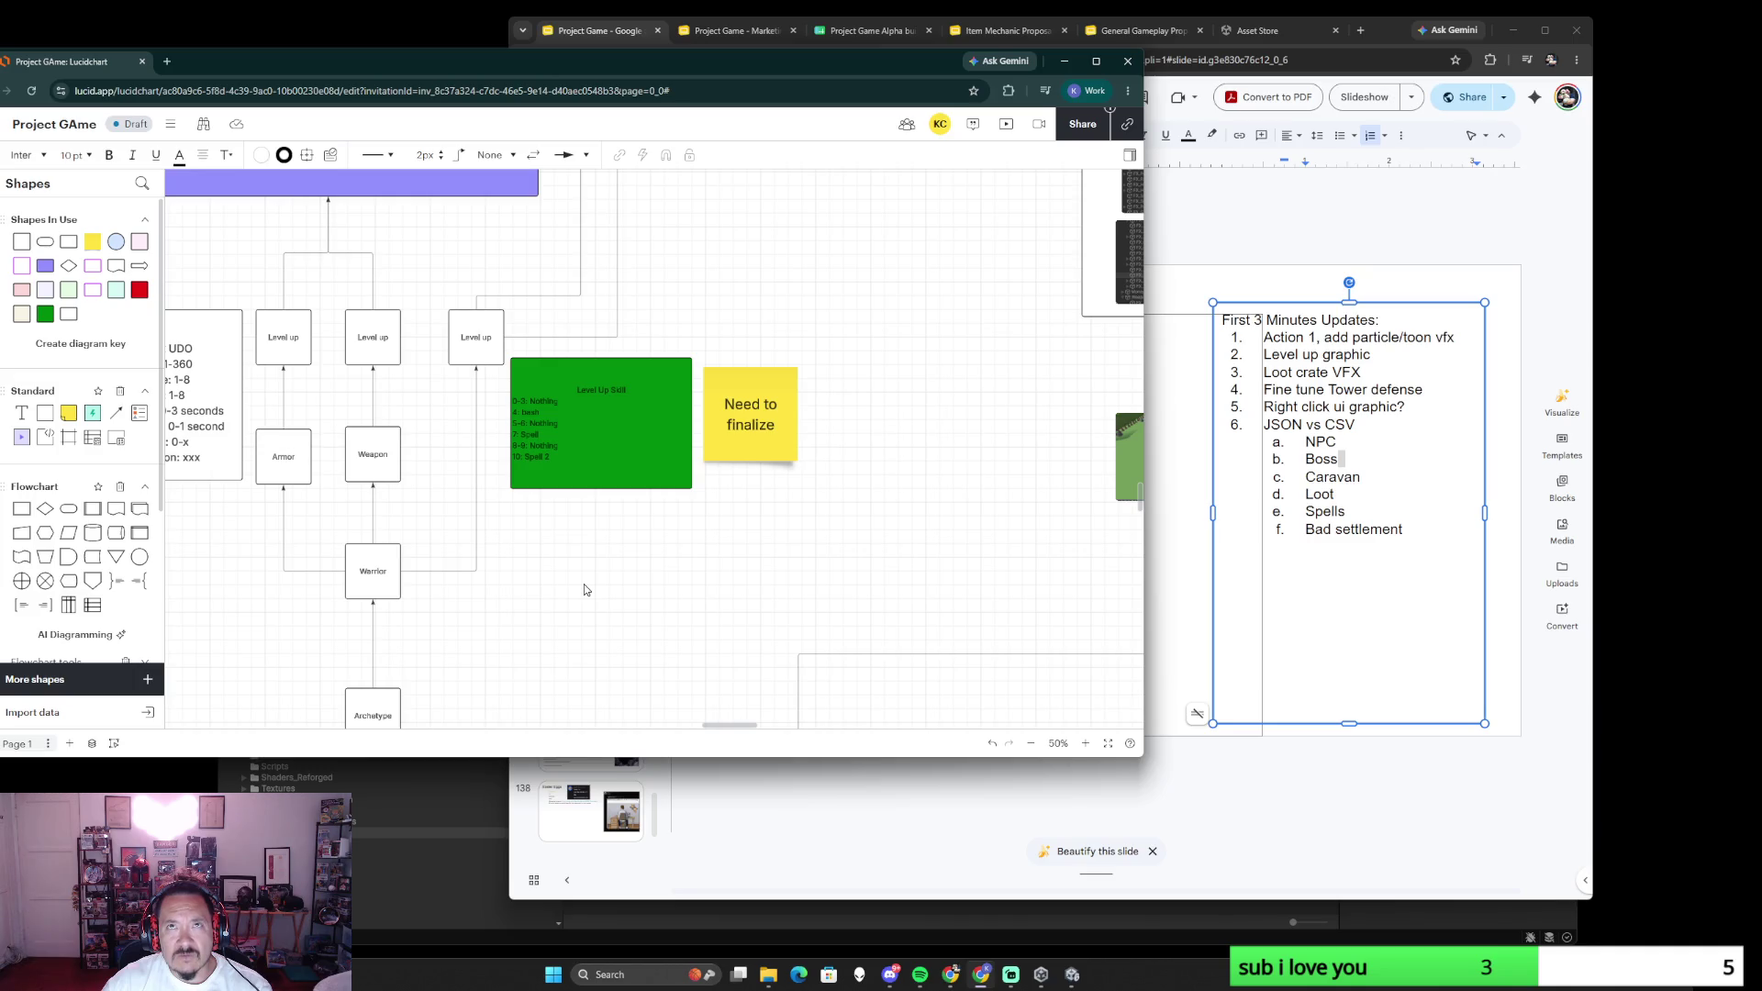
scroll(584, 589, "down", 2)
scroll(550, 579, "down", 2)
scroll(477, 558, "down", 1)
scroll(477, 558, "up", 3)
scroll(641, 495, "down", 3)
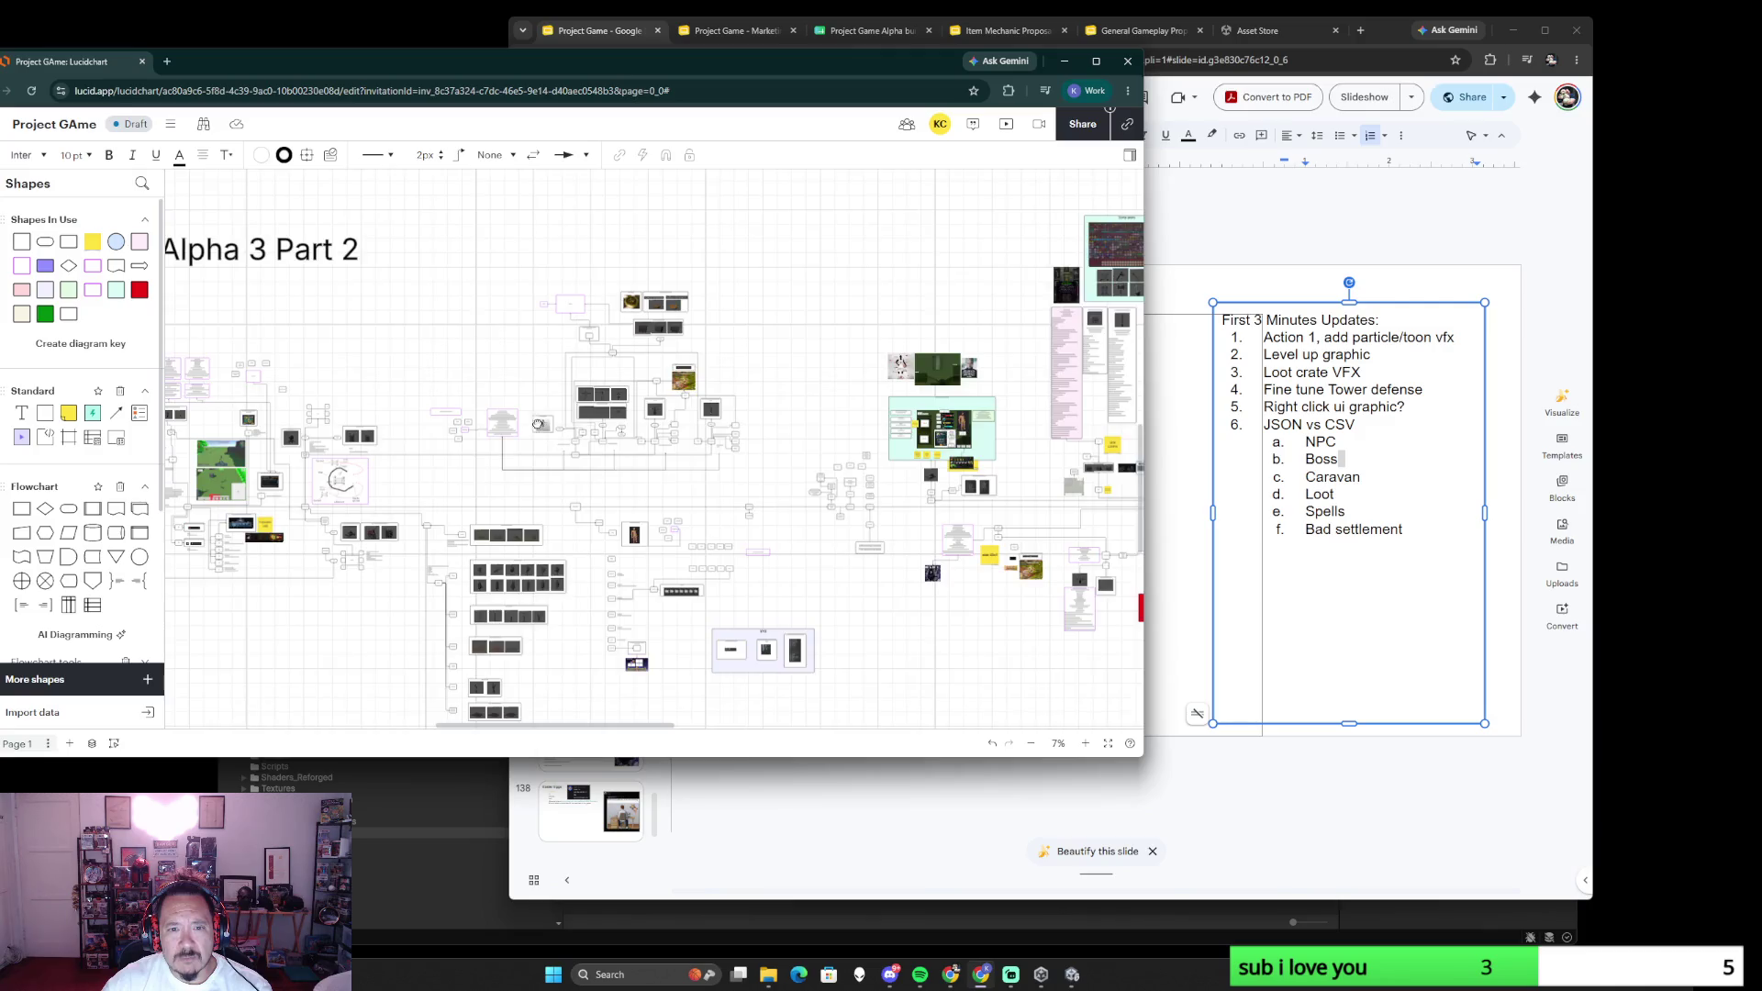
scroll(496, 495, "up", 2)
scroll(454, 551, "up", 1)
scroll(437, 587, "up", 1)
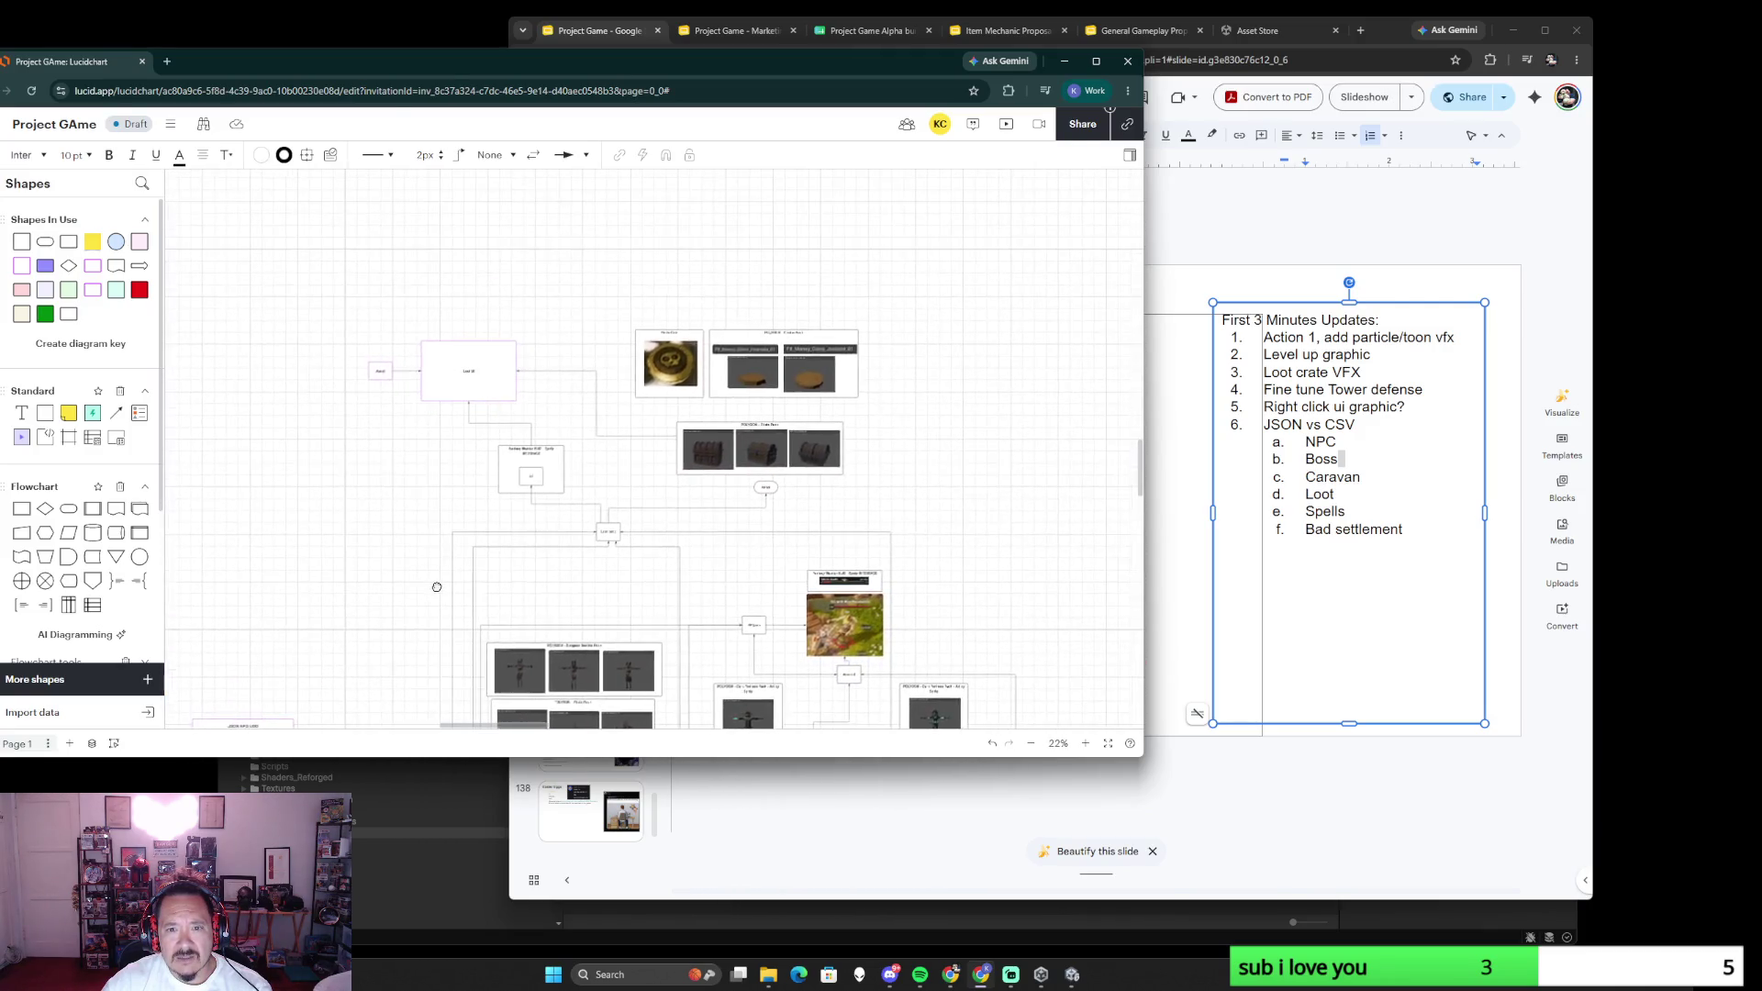
- Pan the Lucidchart canvas to the HUD area, then bring the Google Slides deck forward
mouse_move(436, 586)
left_mouse_down()
mouse_move(429, 255)
mouse_move(693, 238)
left_mouse_up()
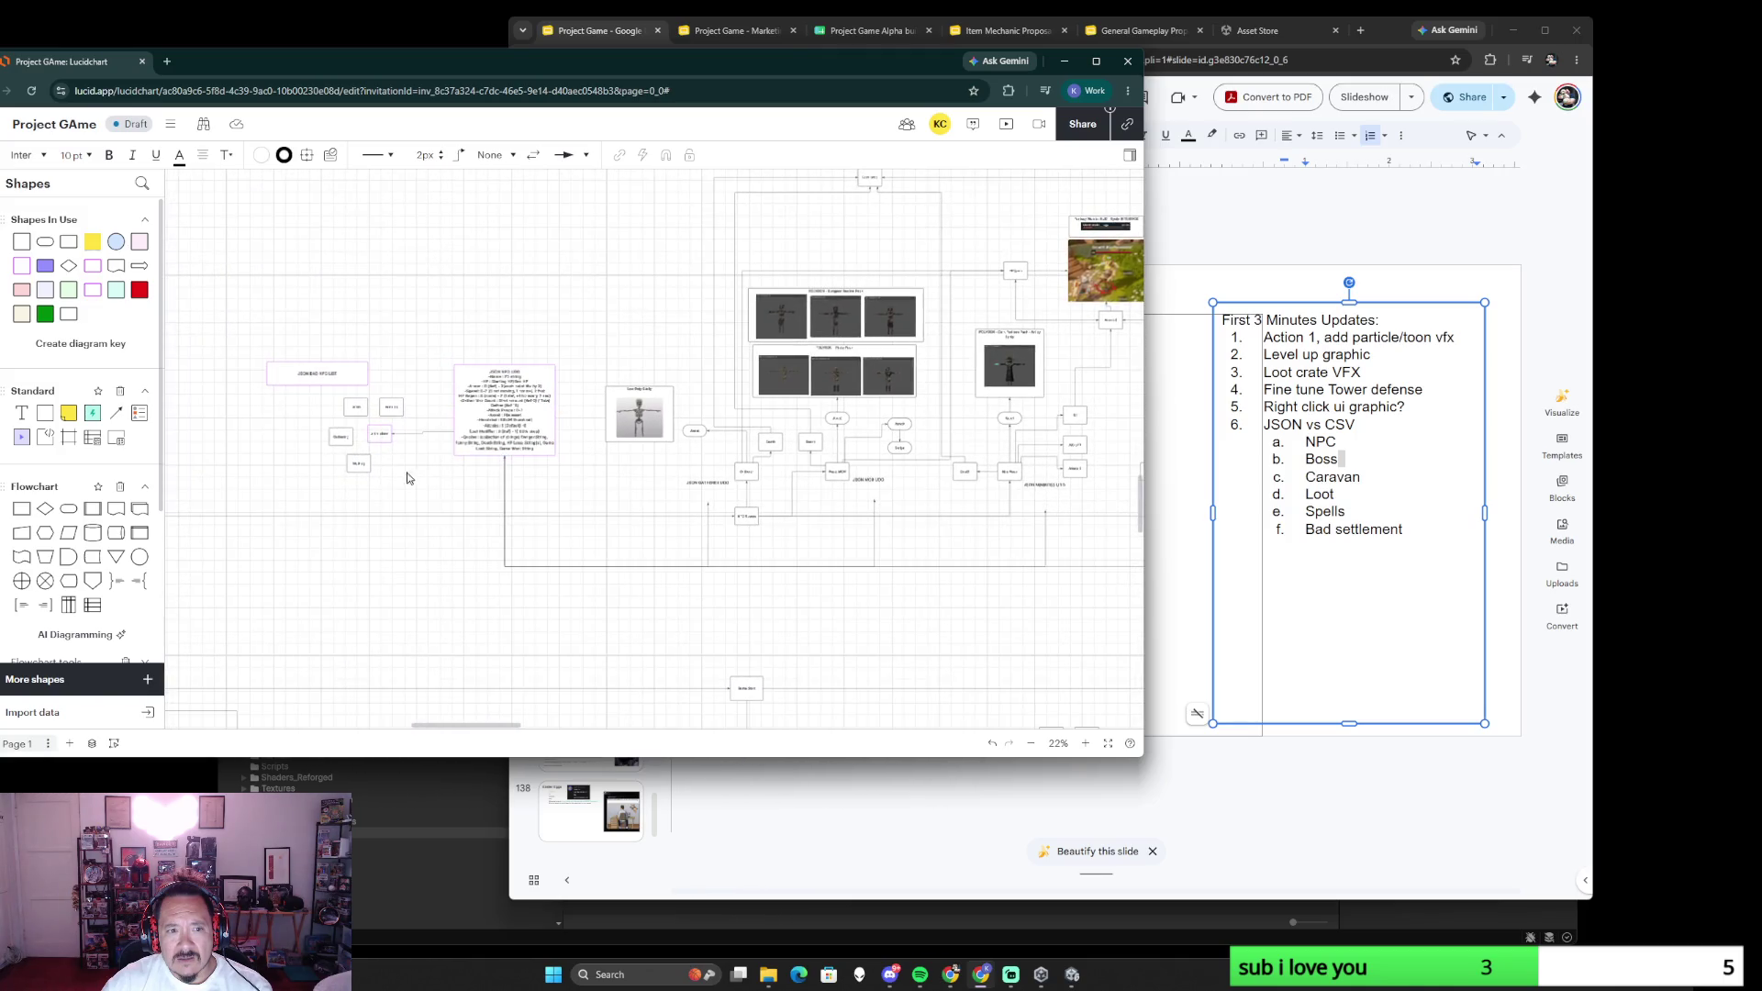
scroll(665, 459, "left", 5)
scroll(663, 458, "down", 2)
scroll(619, 447, "left", 3)
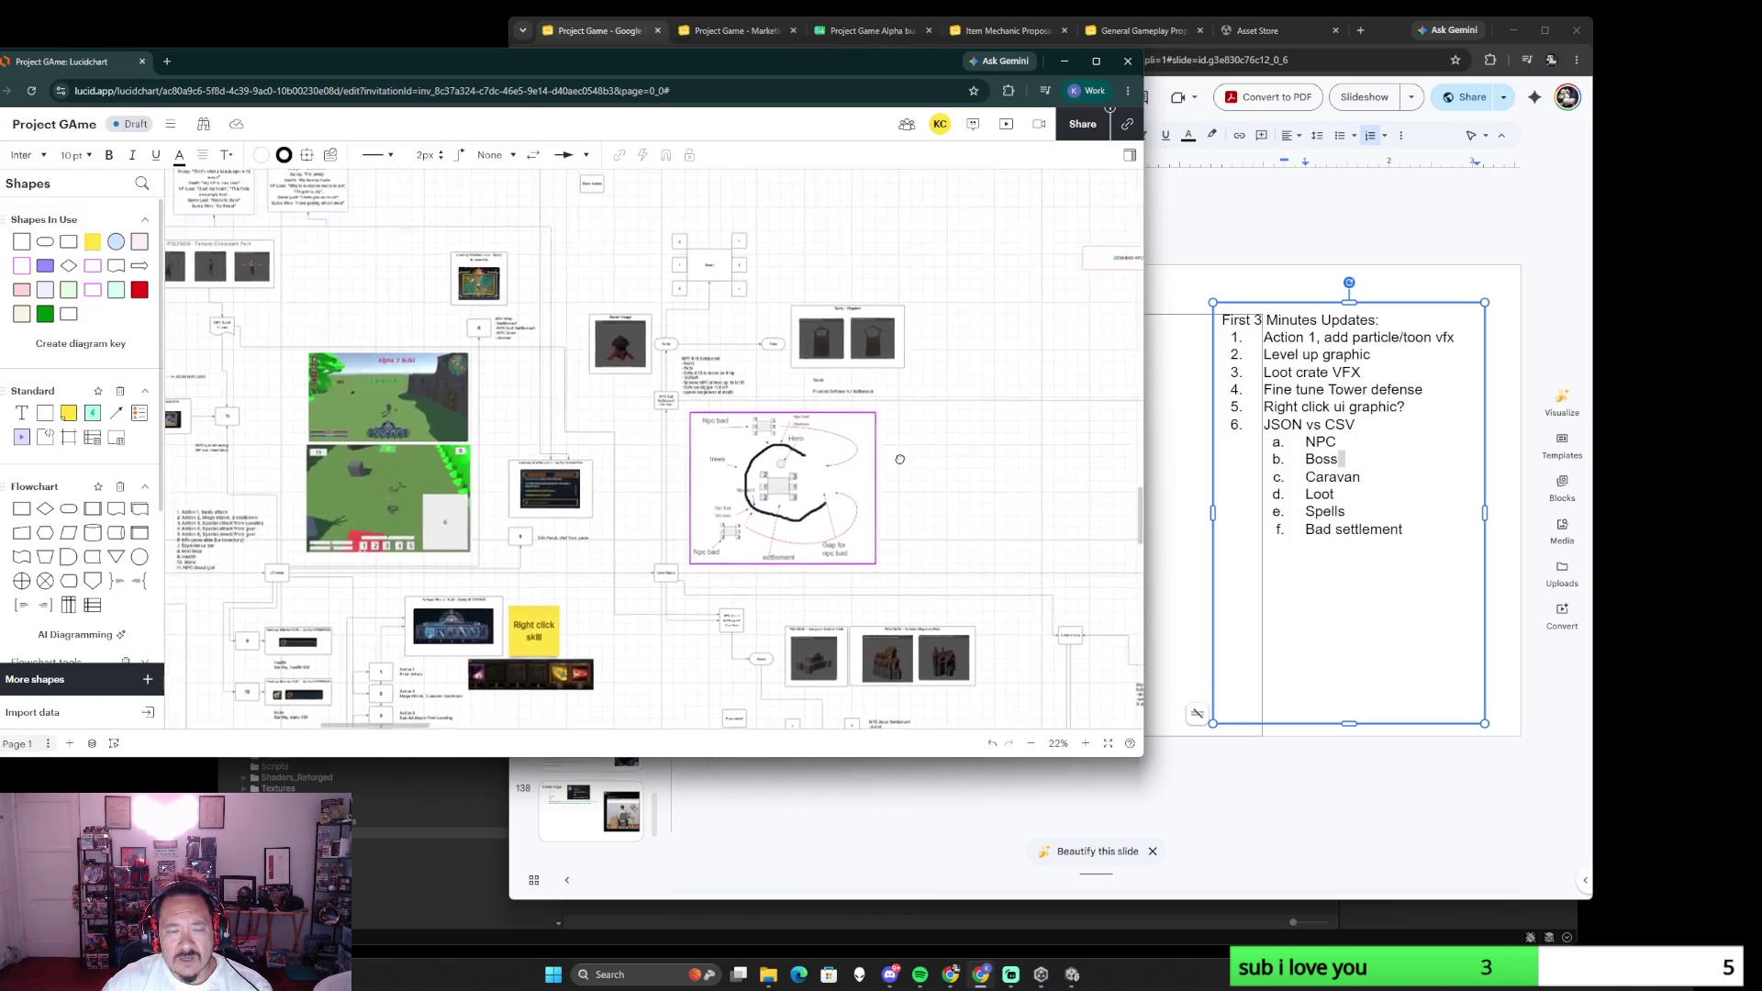
scroll(615, 566, "up", 1)
scroll(614, 566, "up", 2)
scroll(839, 505, "up", 2)
scroll(841, 505, "up", 2)
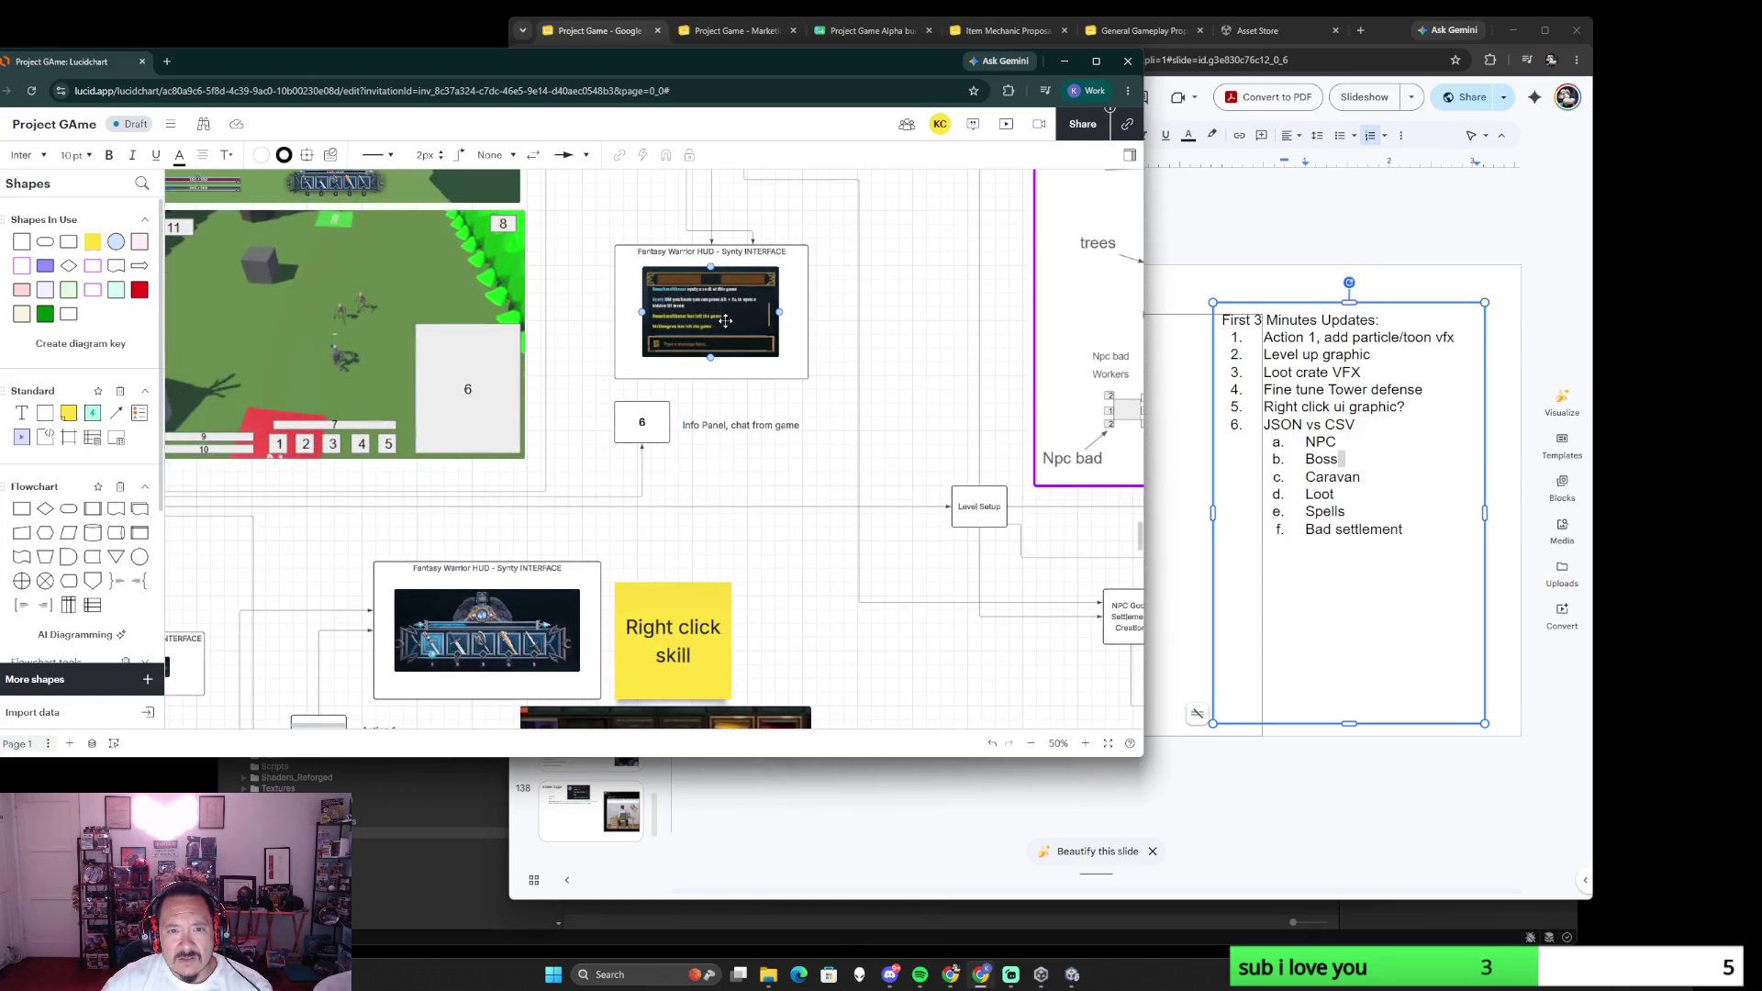
scroll(763, 552, "down", 2)
scroll(851, 507, "left", 2)
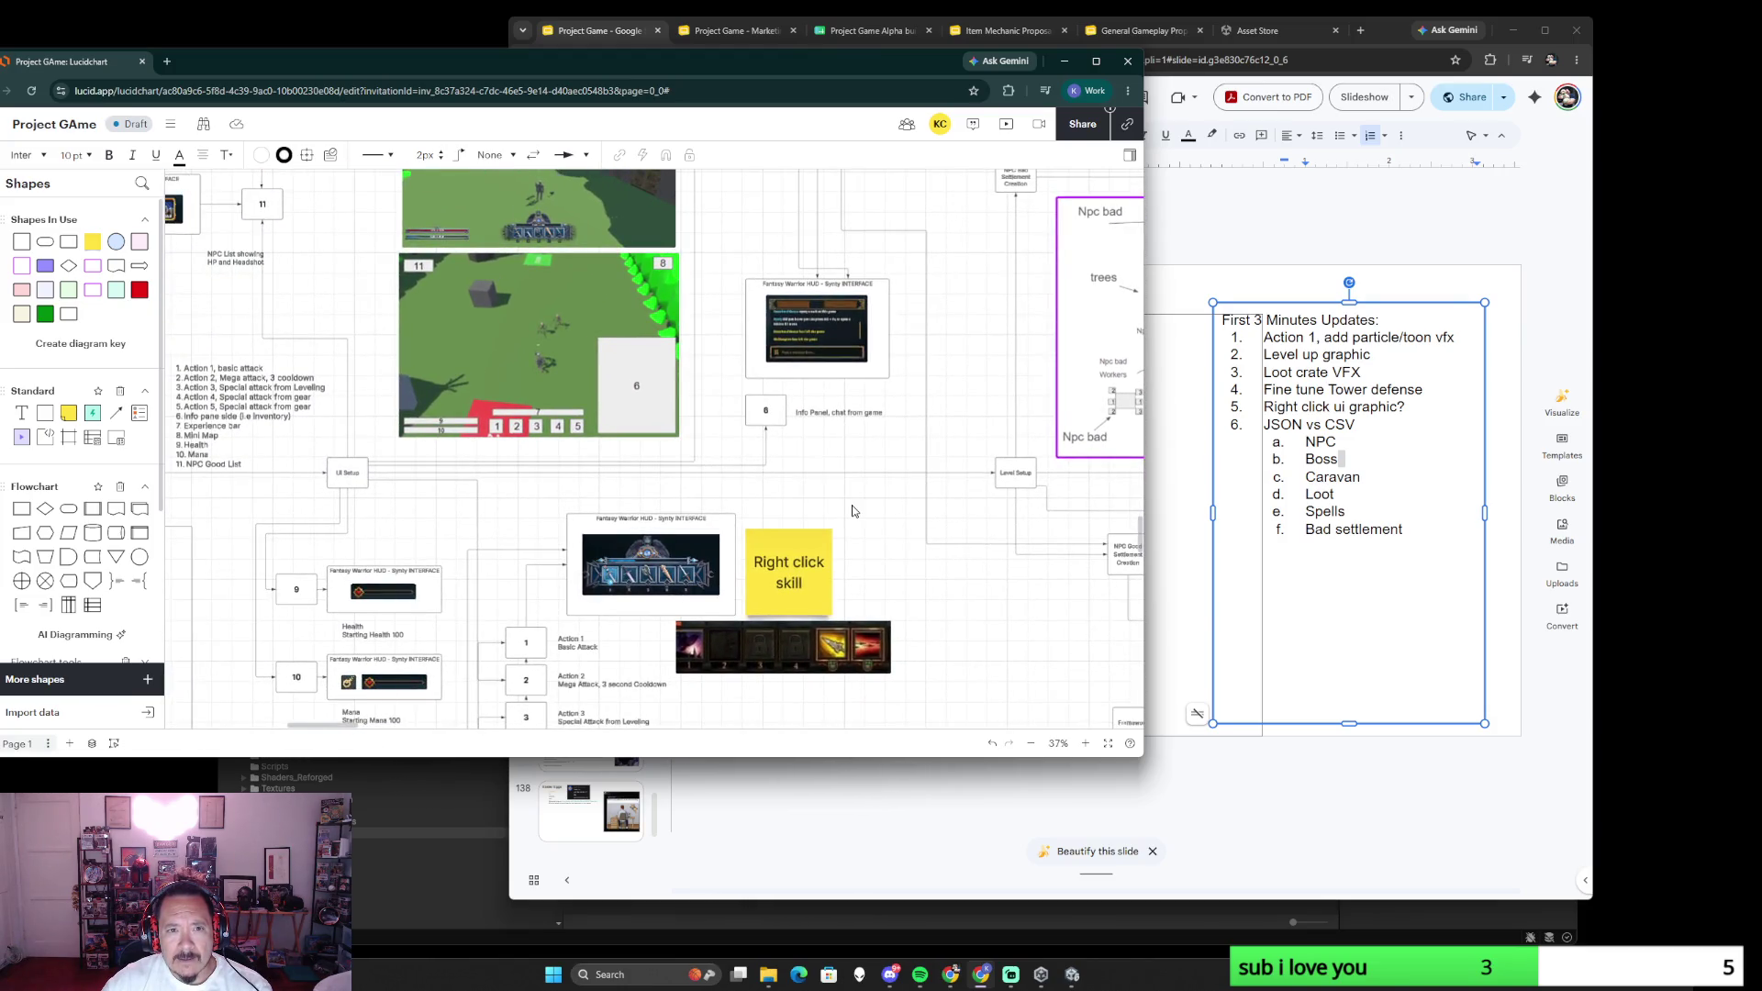
scroll(852, 510, "up", 1)
scroll(848, 524, "up", 1)
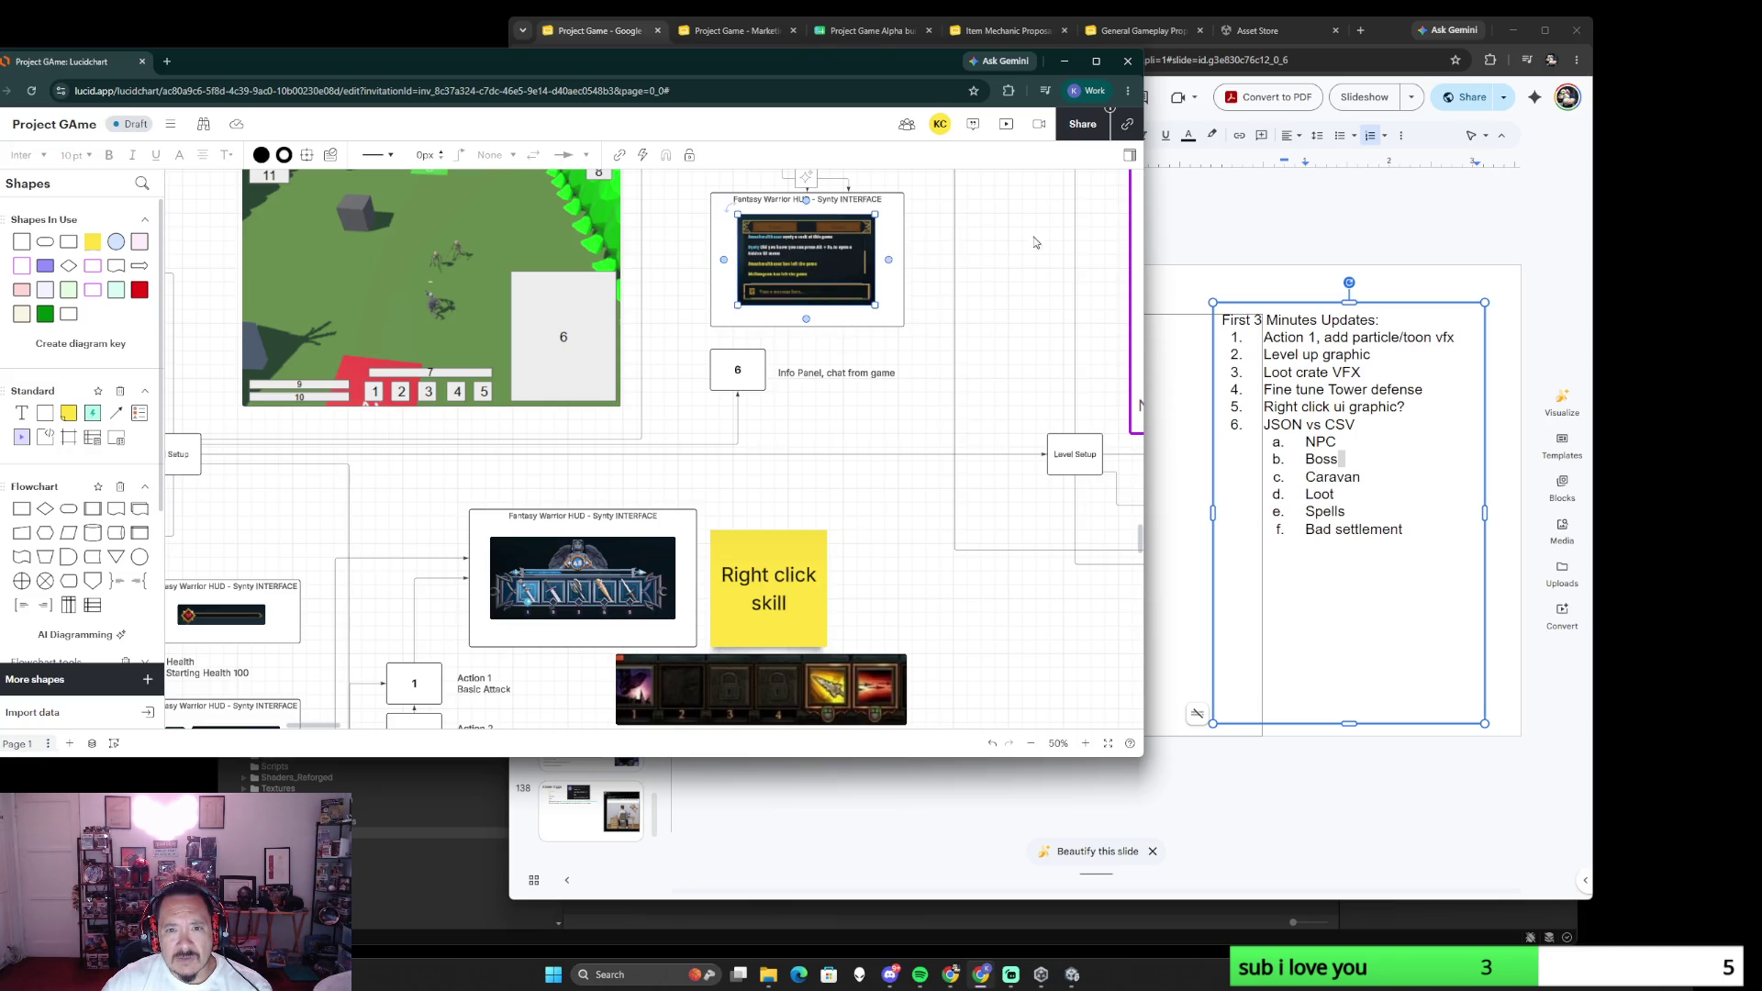
left_click(1230, 222)
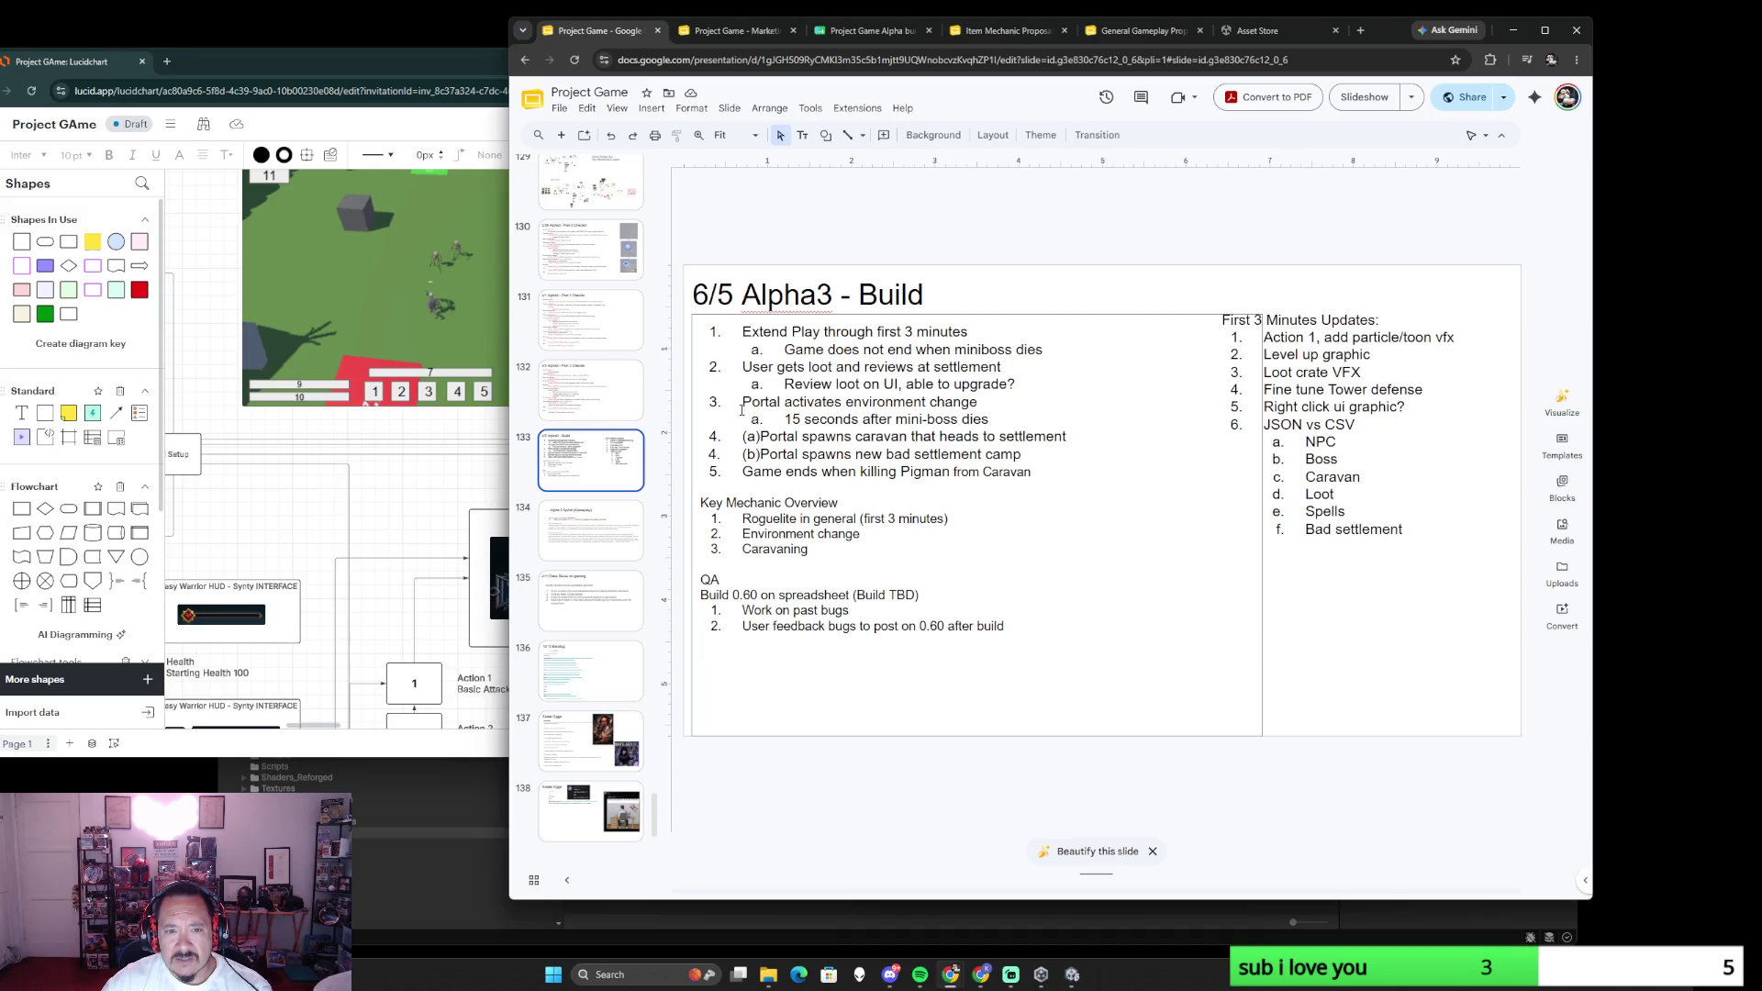
- Go to the Part 3 Checkin slide and select the 'Disperse UI work' line
key("Page_Up")
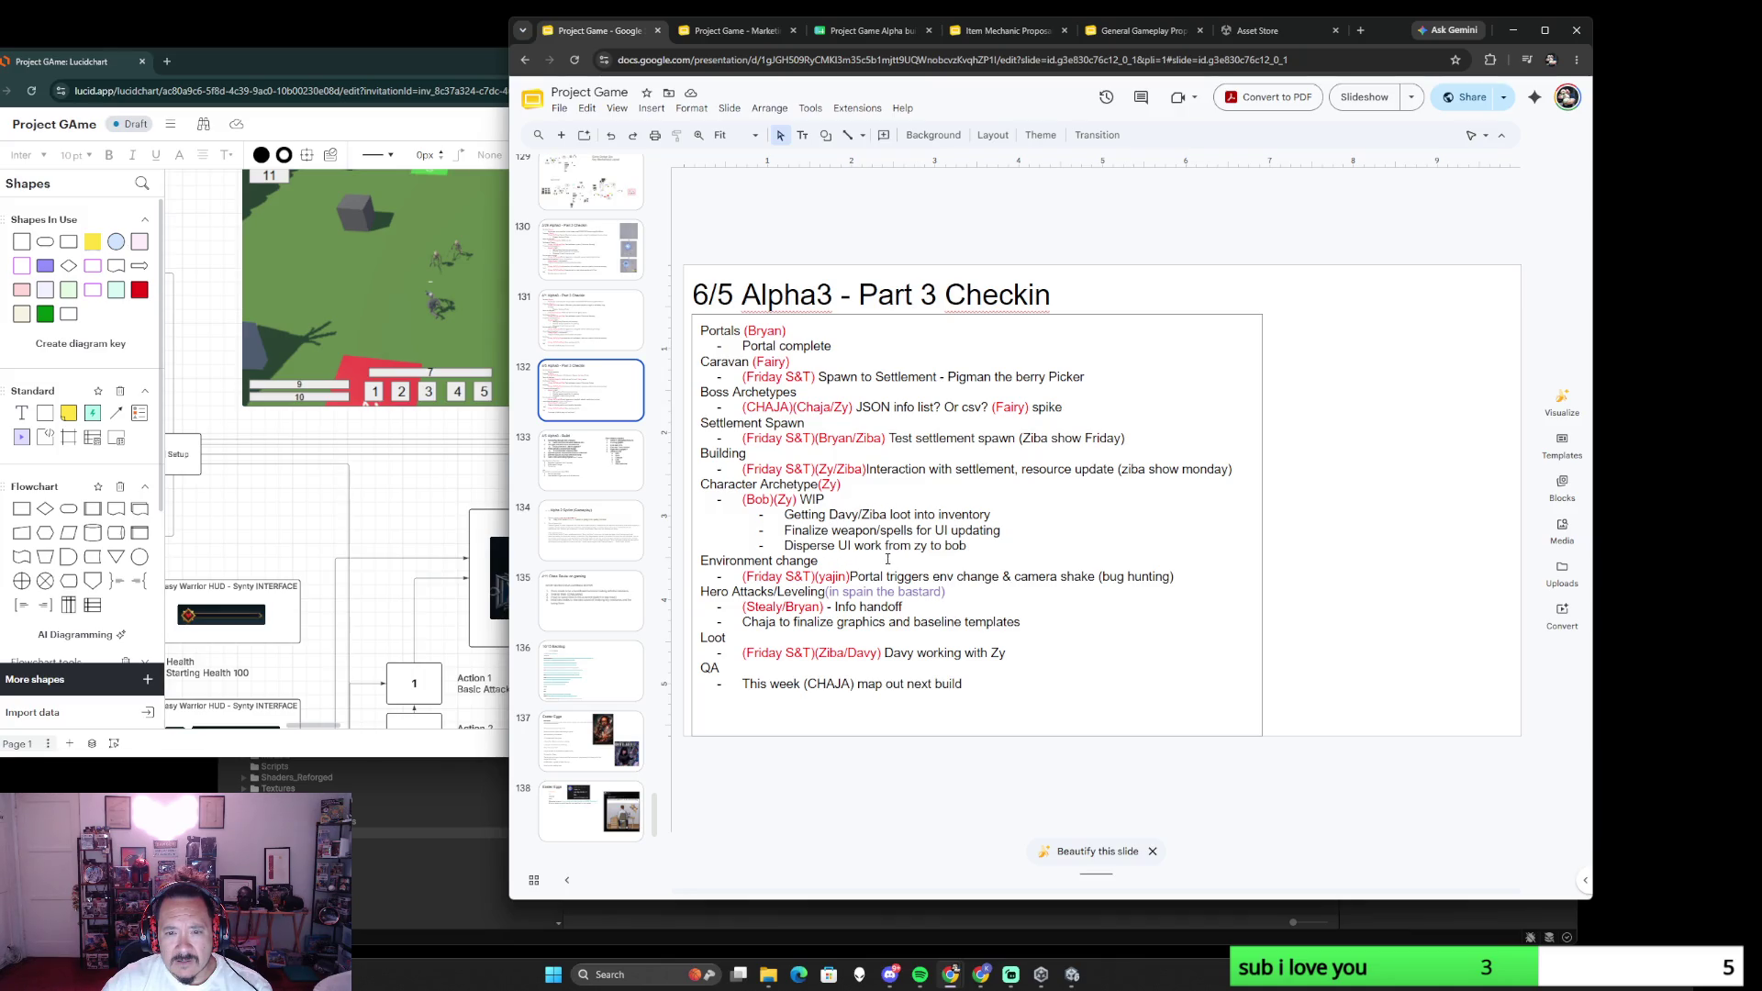
left_click_drag(969, 545, 785, 545)
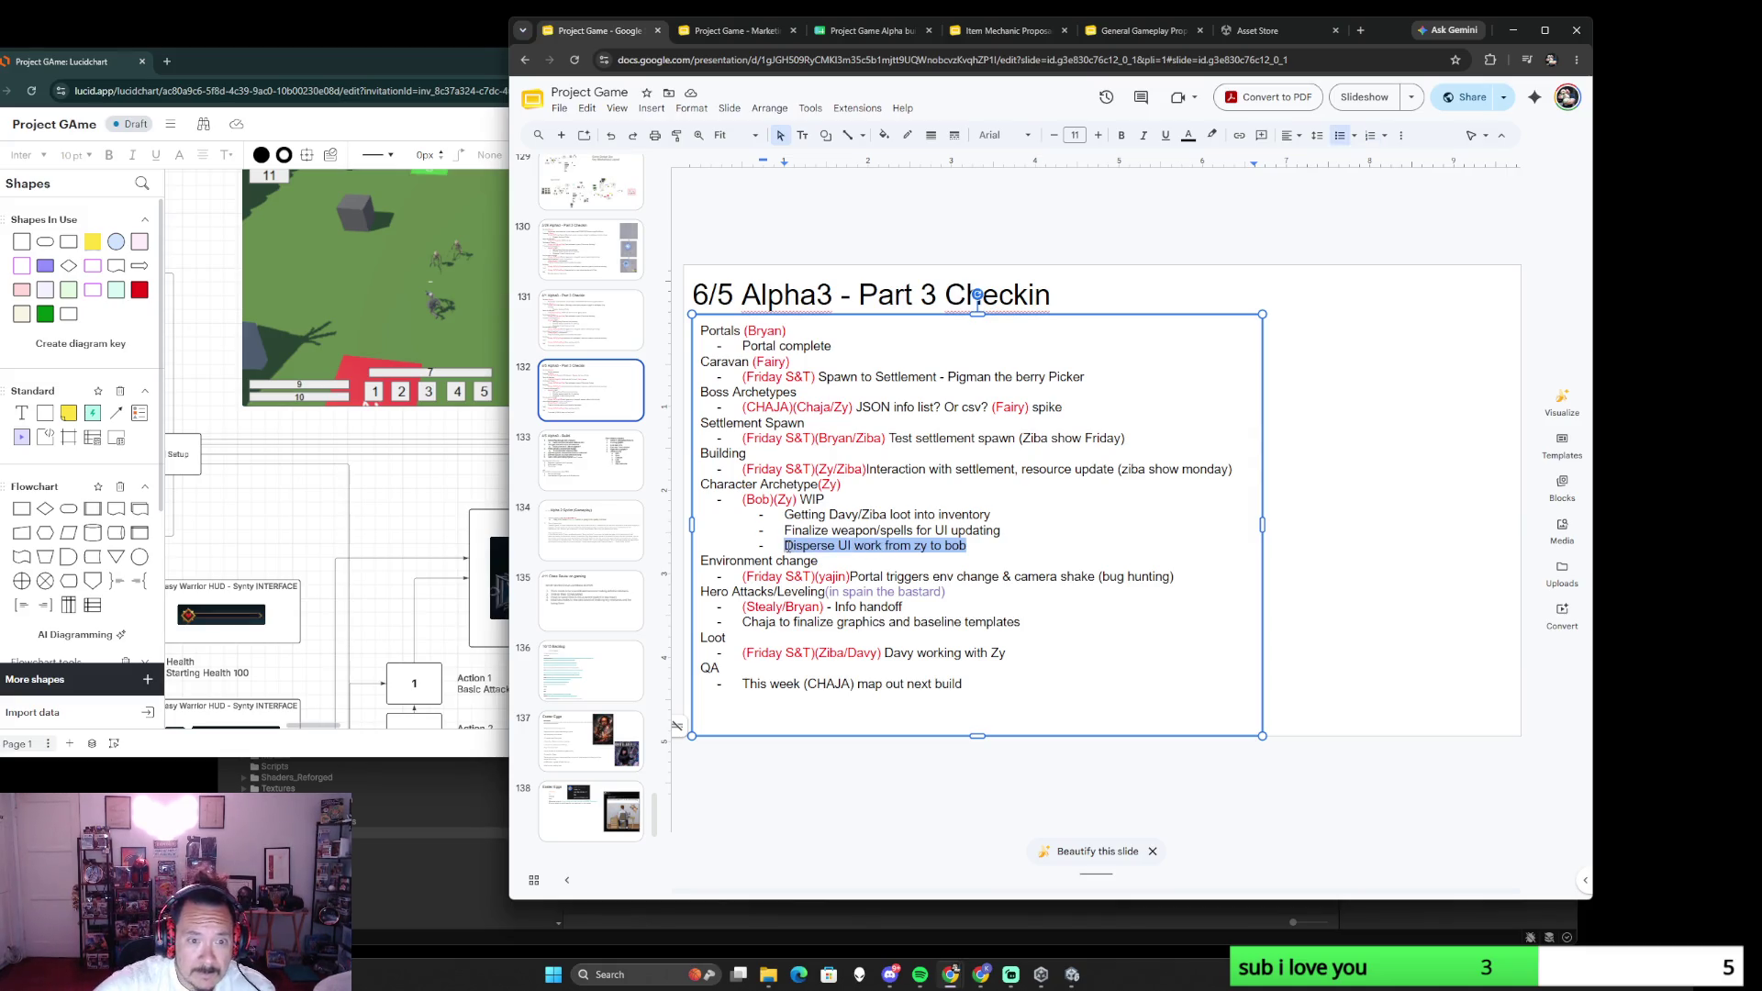
key("alt+Tab")
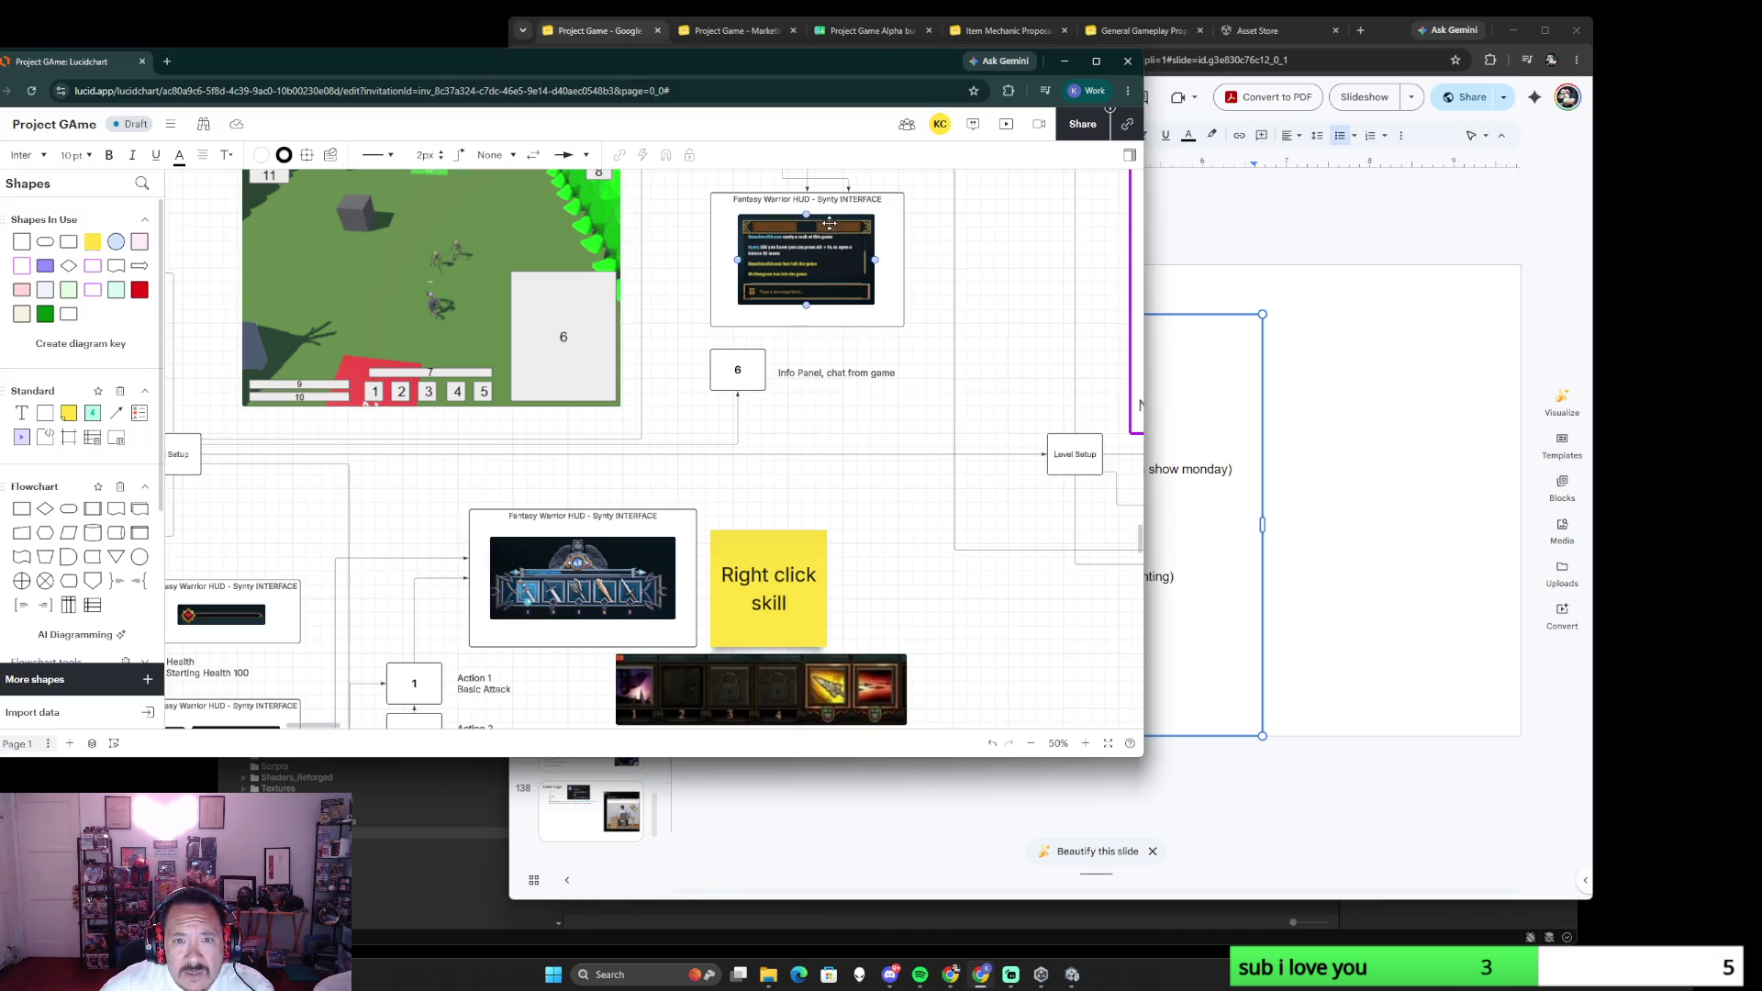
left_click(1303, 483)
- Edit the check-in list, reselect the Disperse UI line and pick up the name Bob from the WIP line
left_click(767, 622)
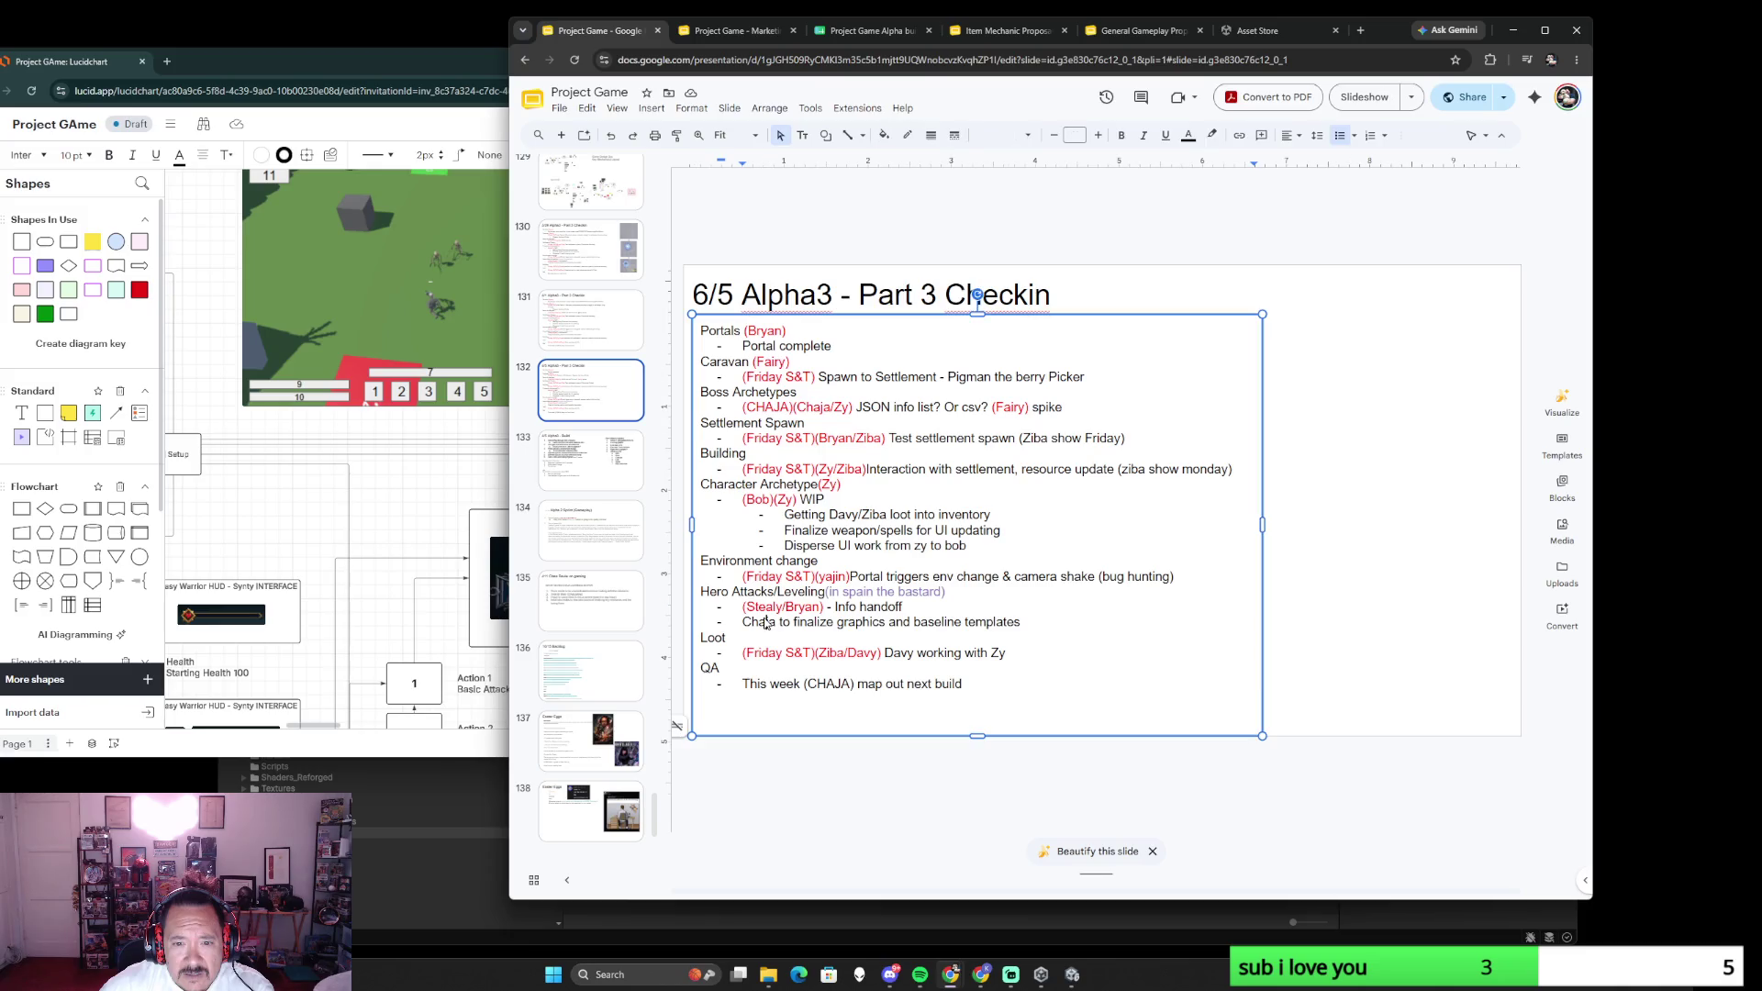
left_click_drag(784, 546, 972, 547)
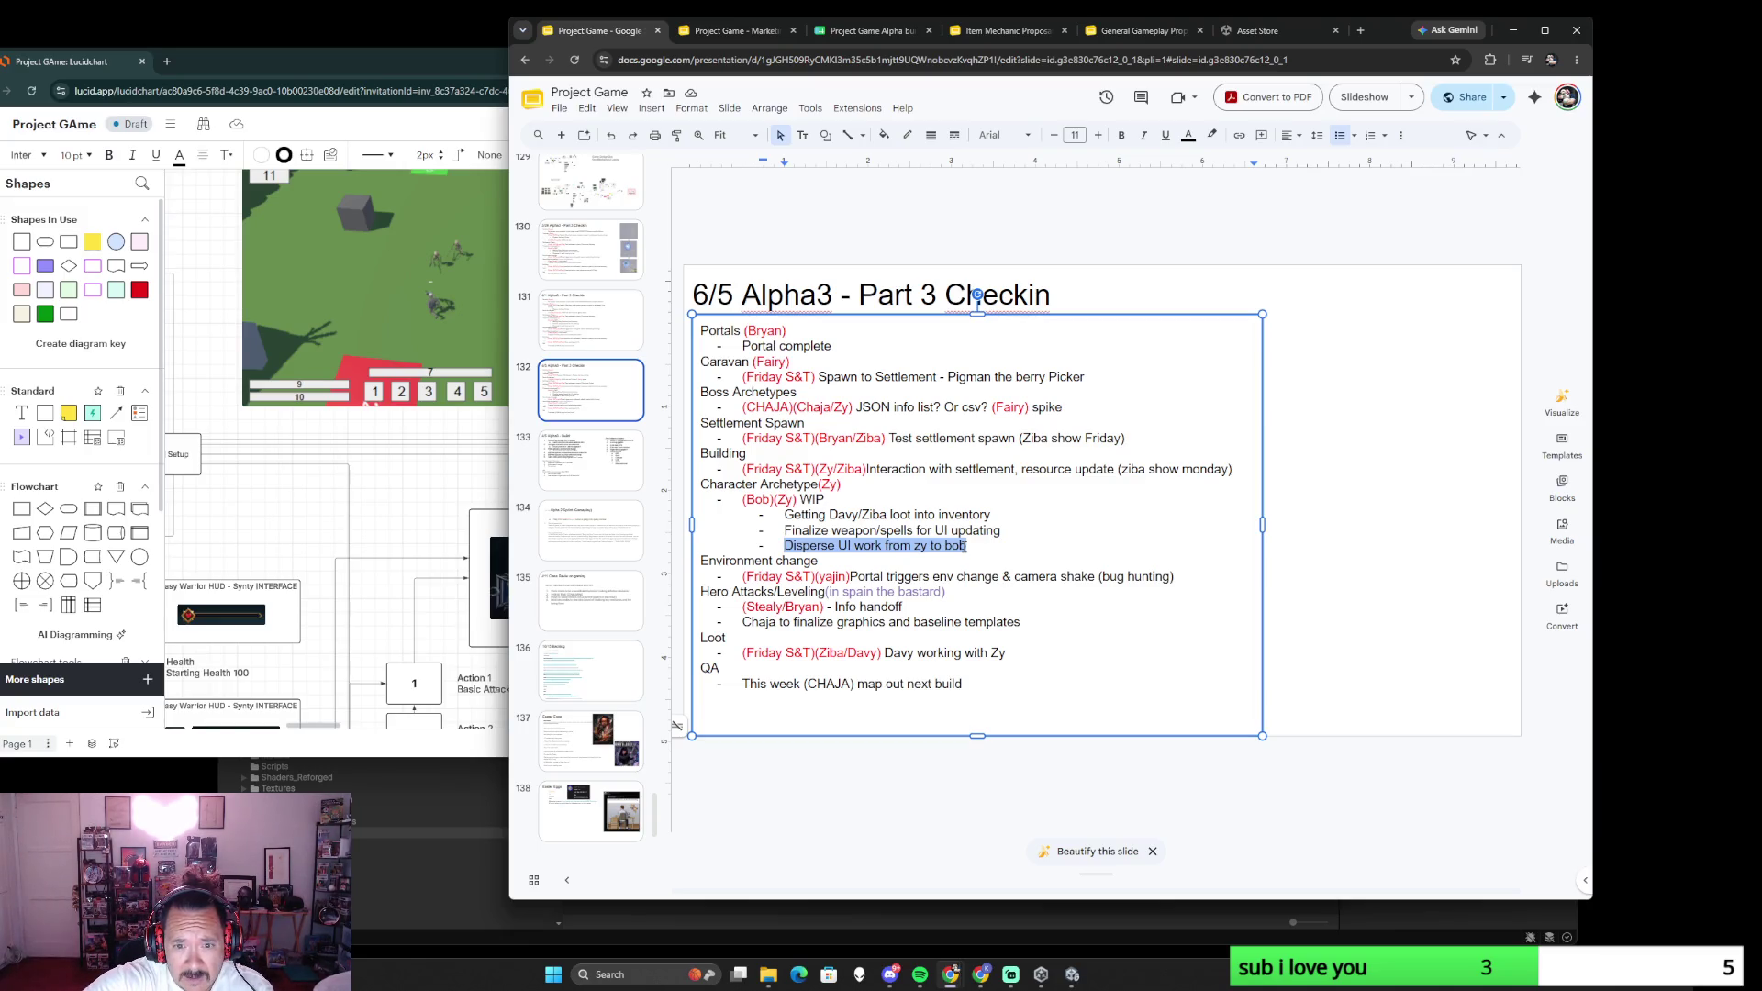
type("(b")
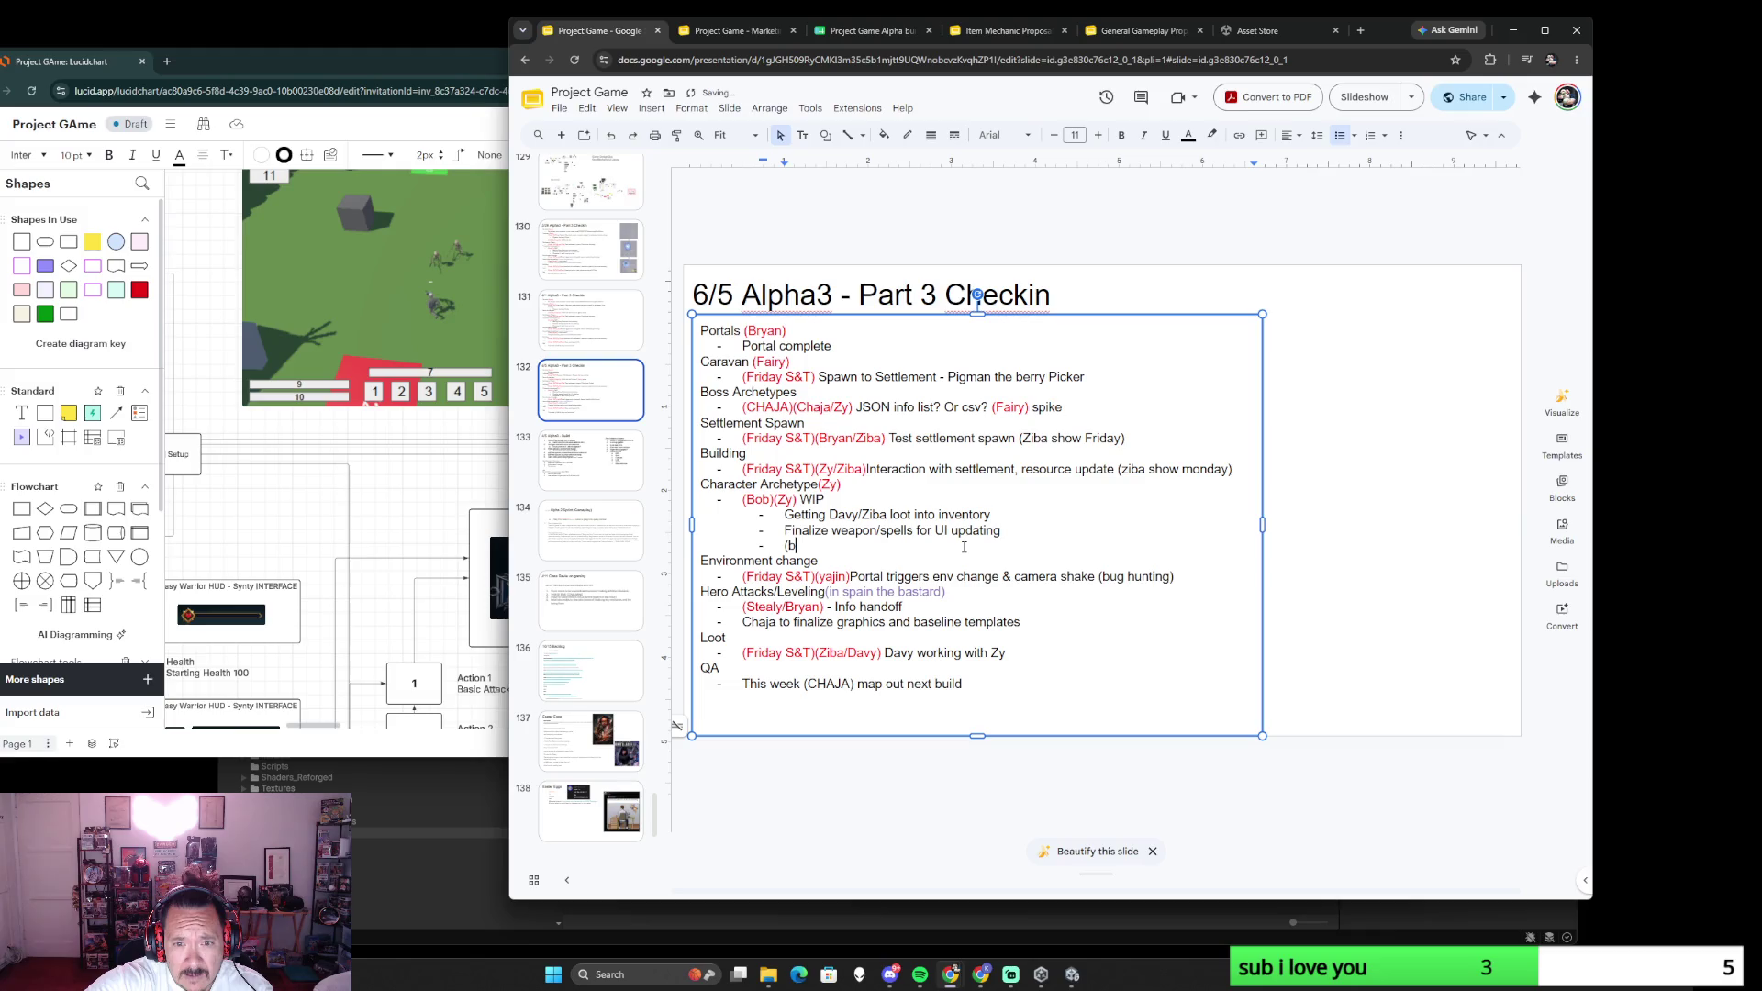
type("0b")
type("s")
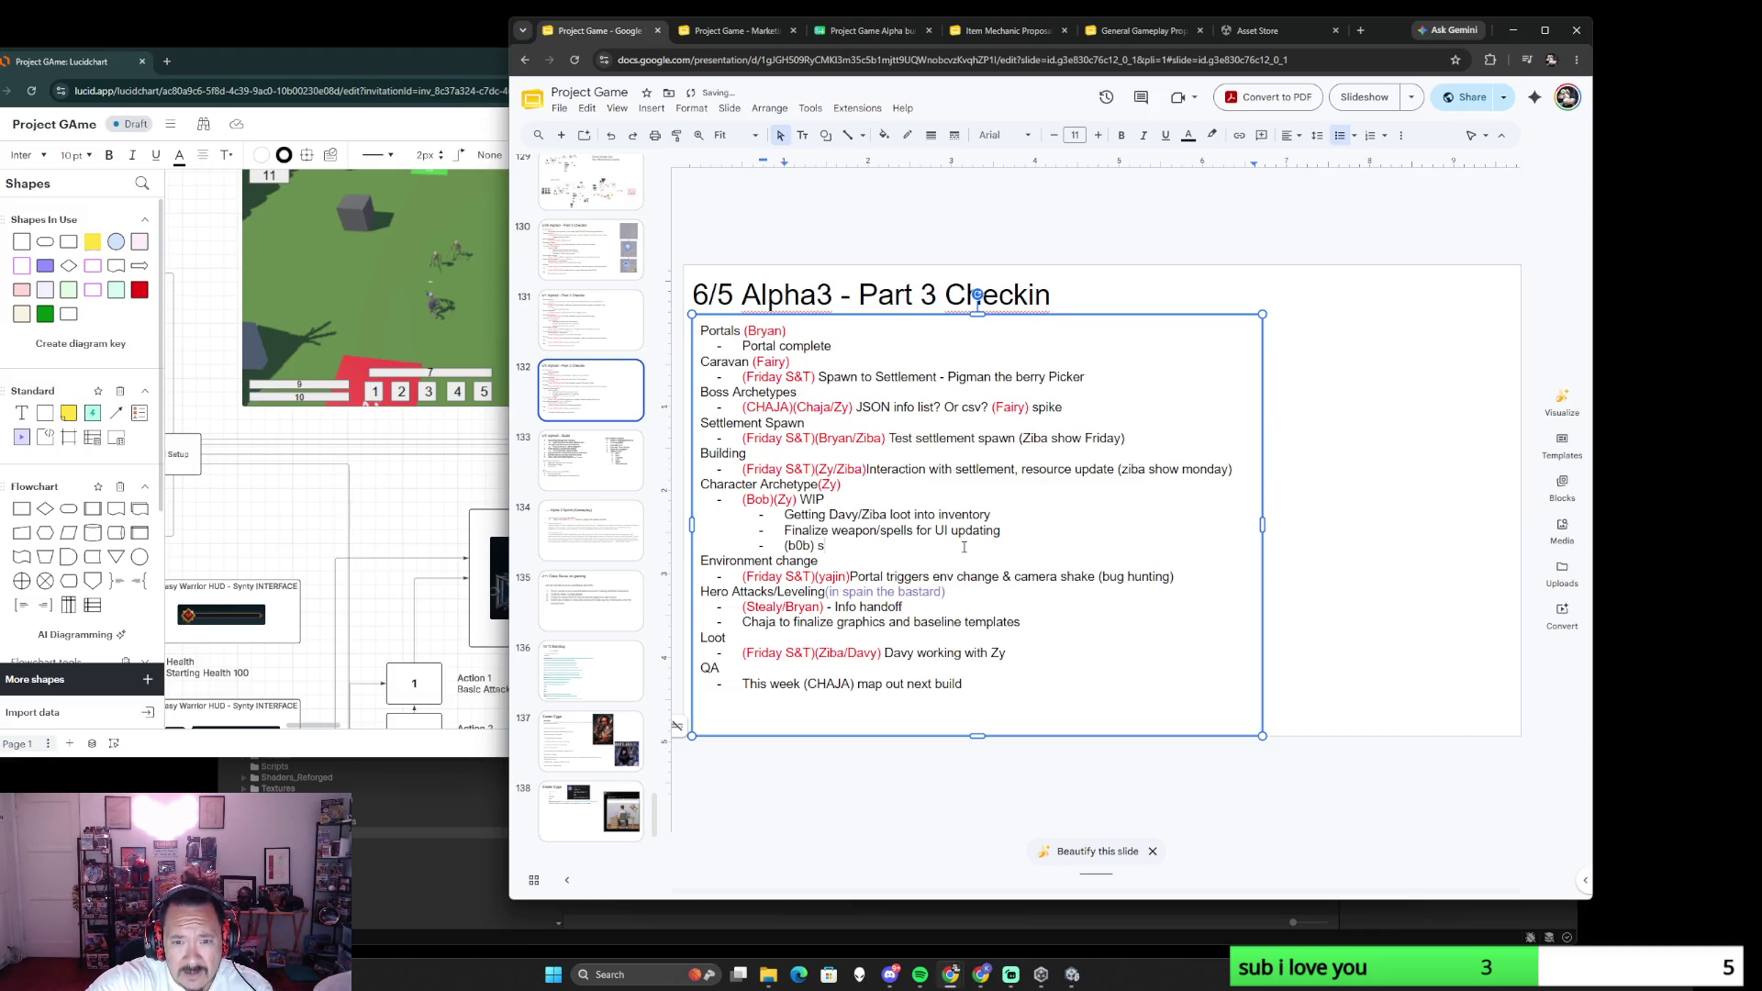
key("BackSpace")
type("dia")
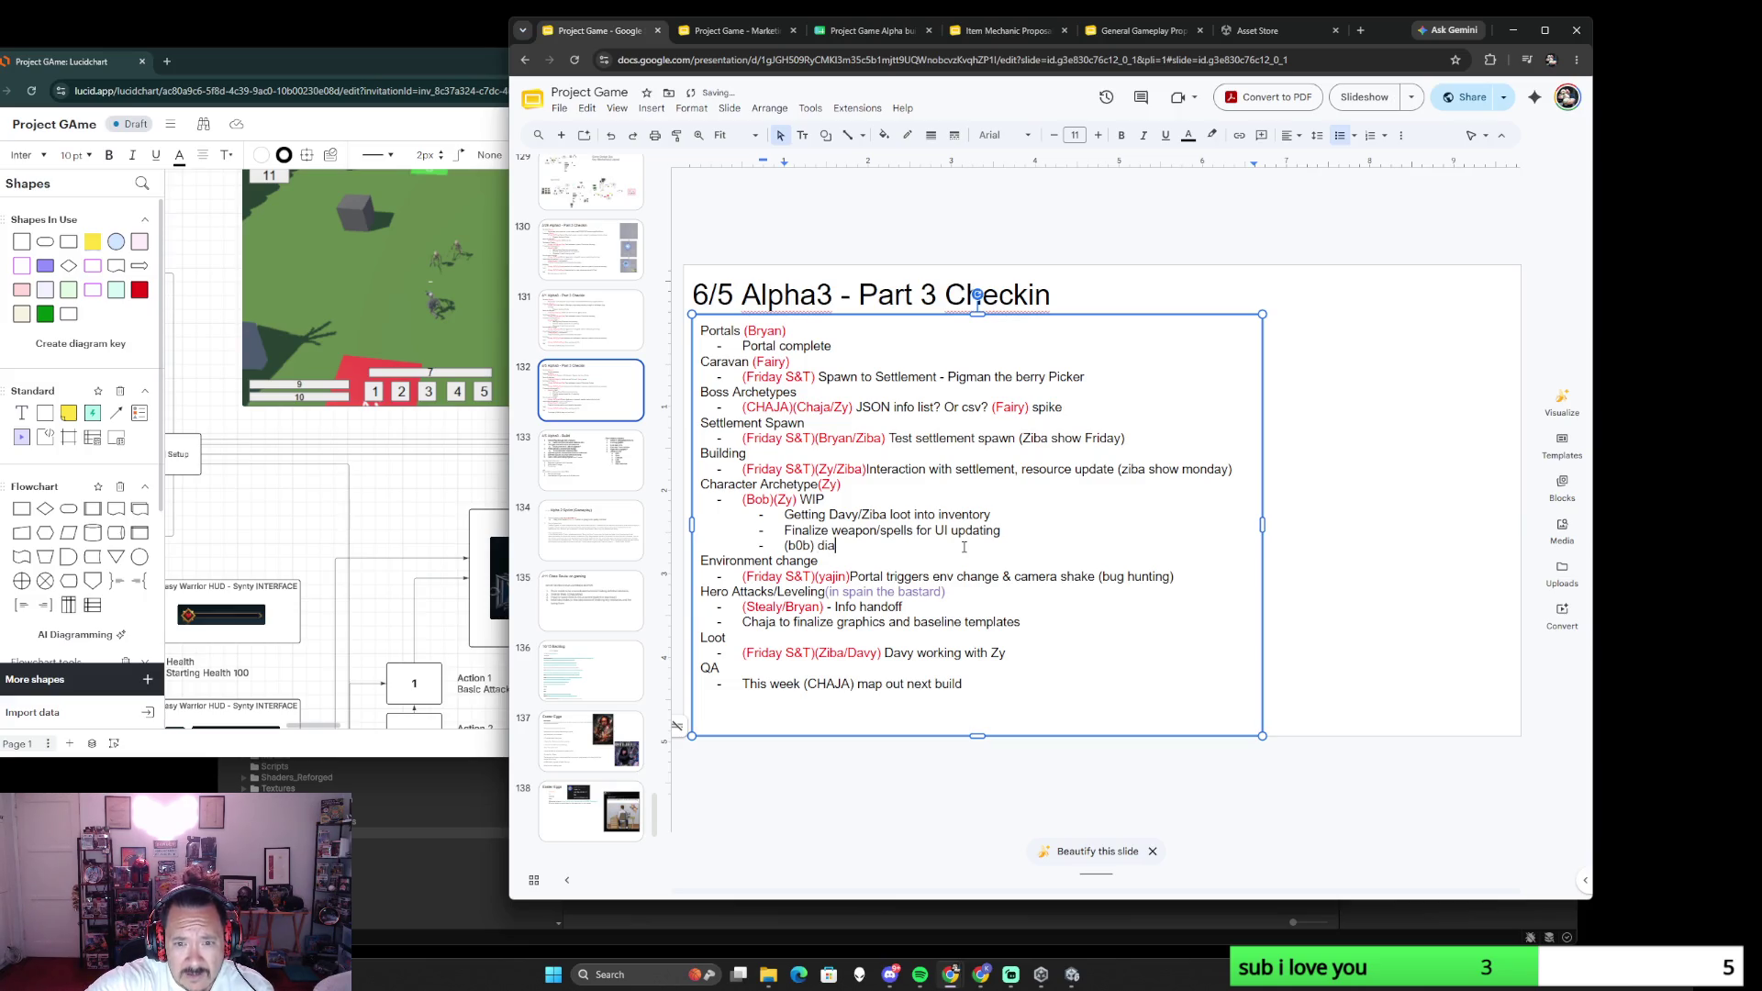
type("e interv")
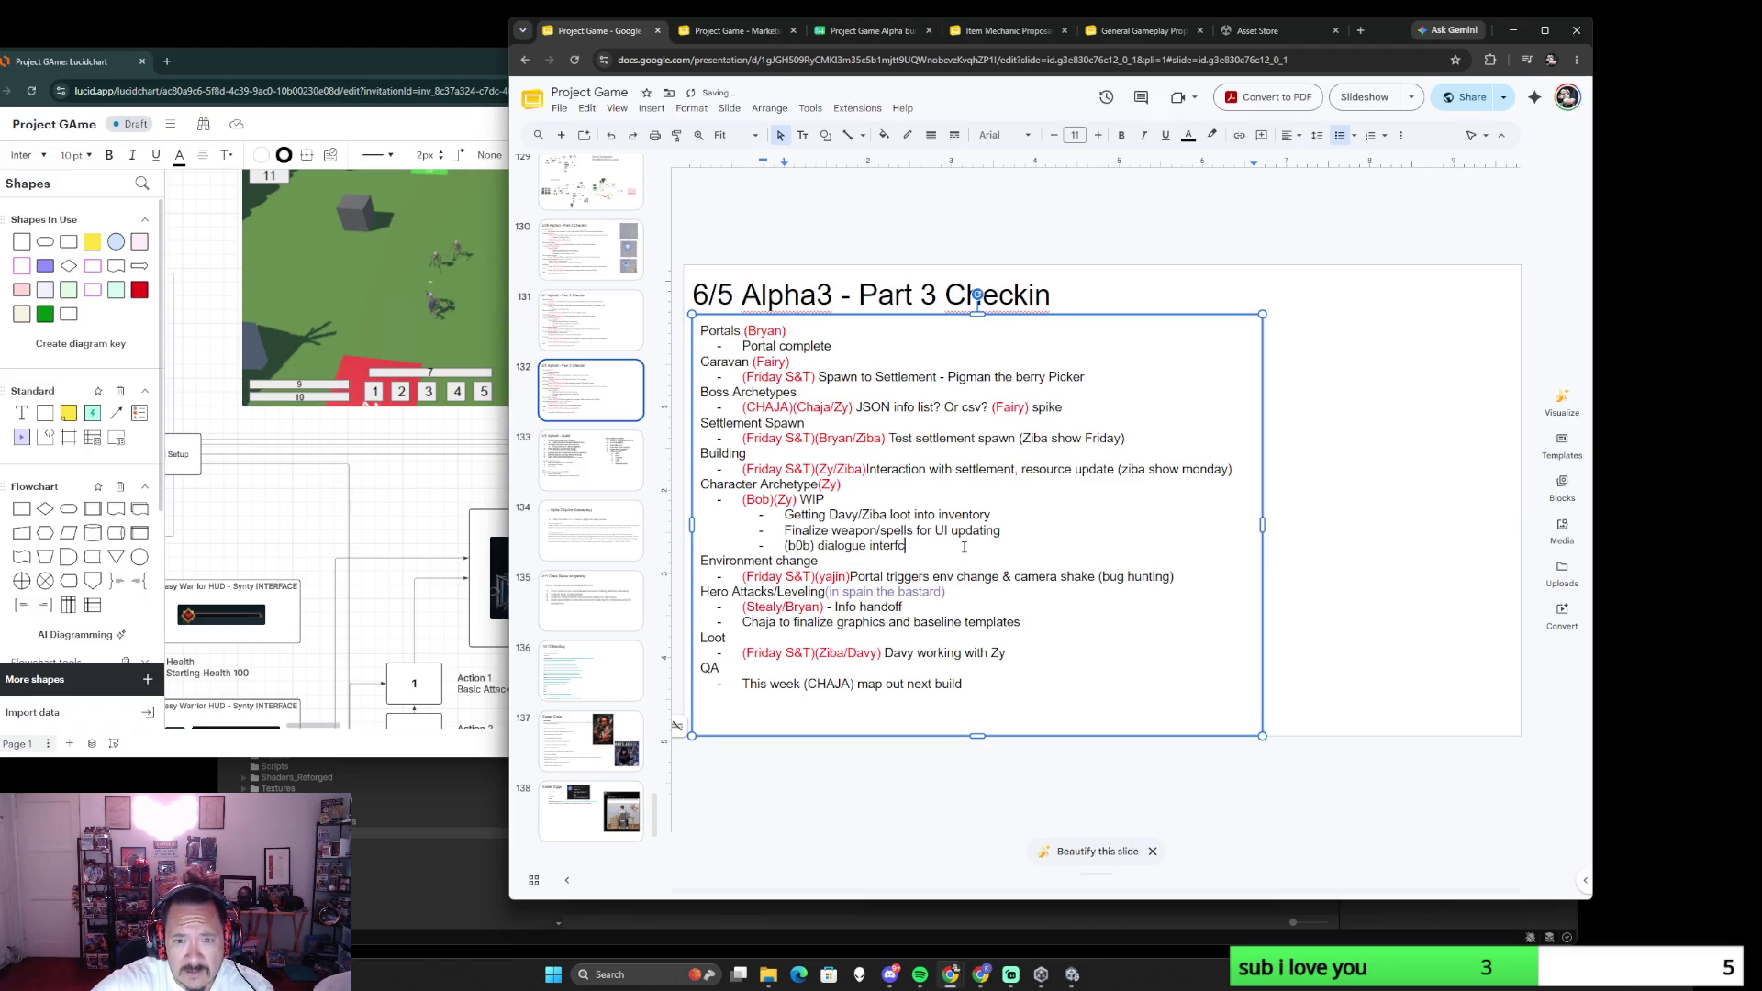
type("ace")
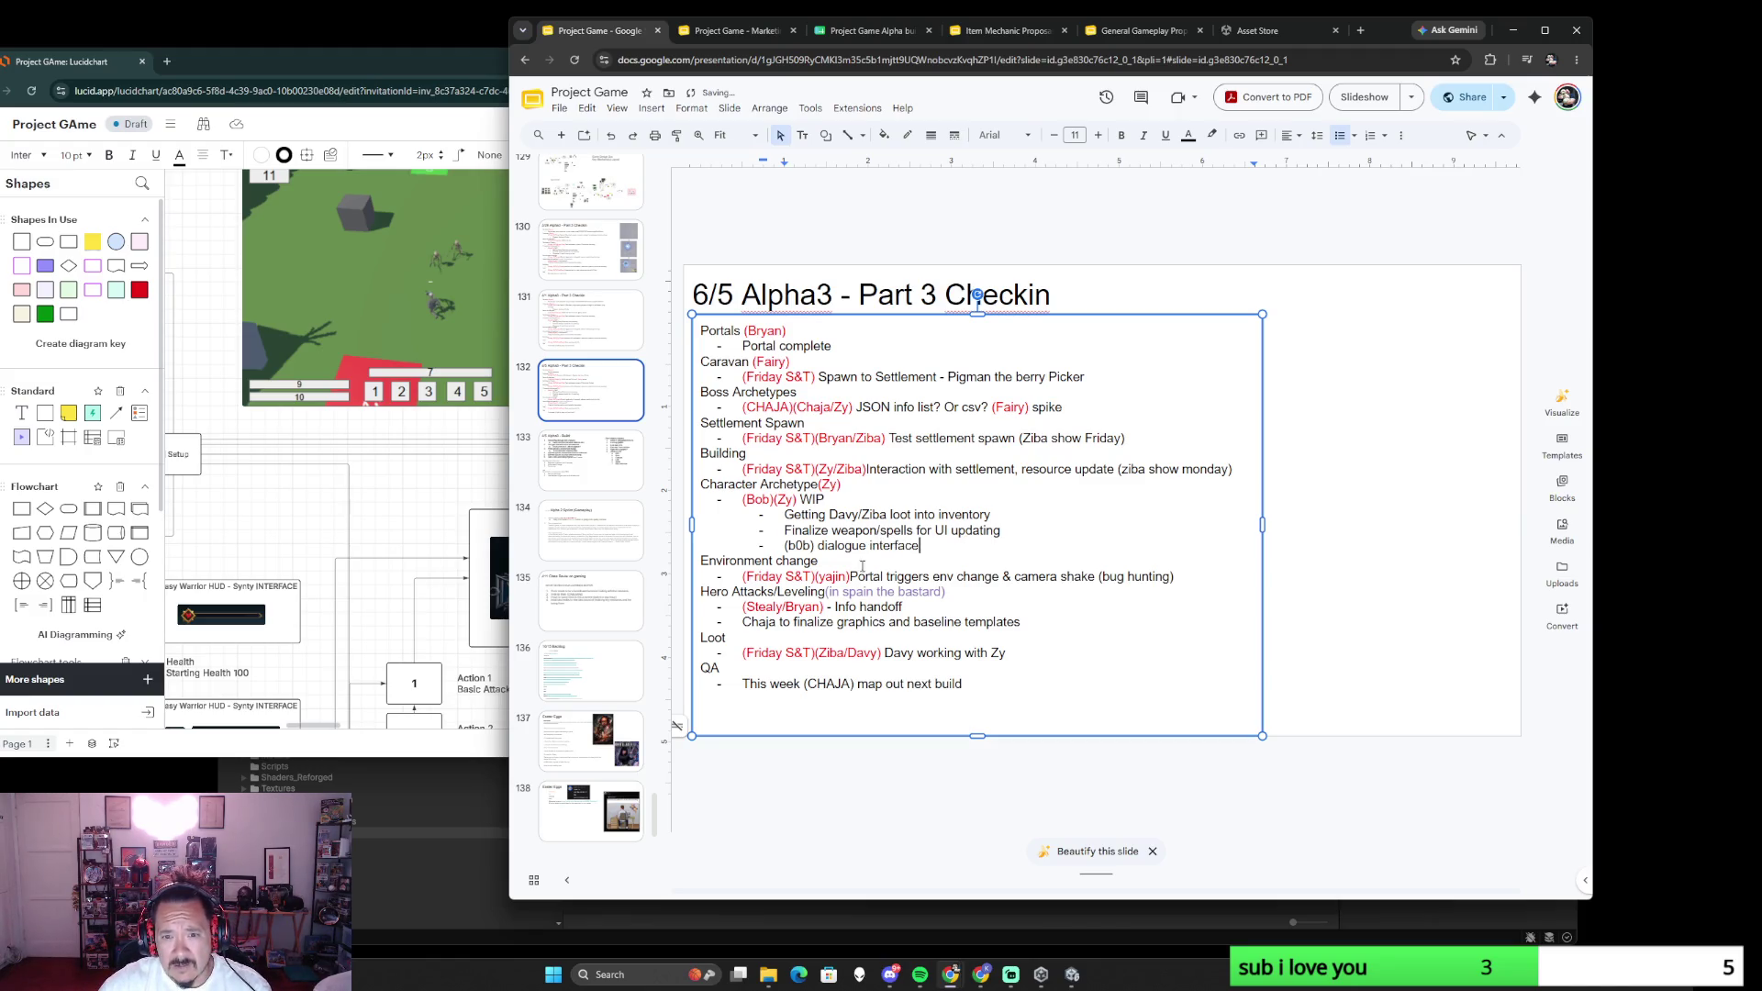
double_click(759, 498)
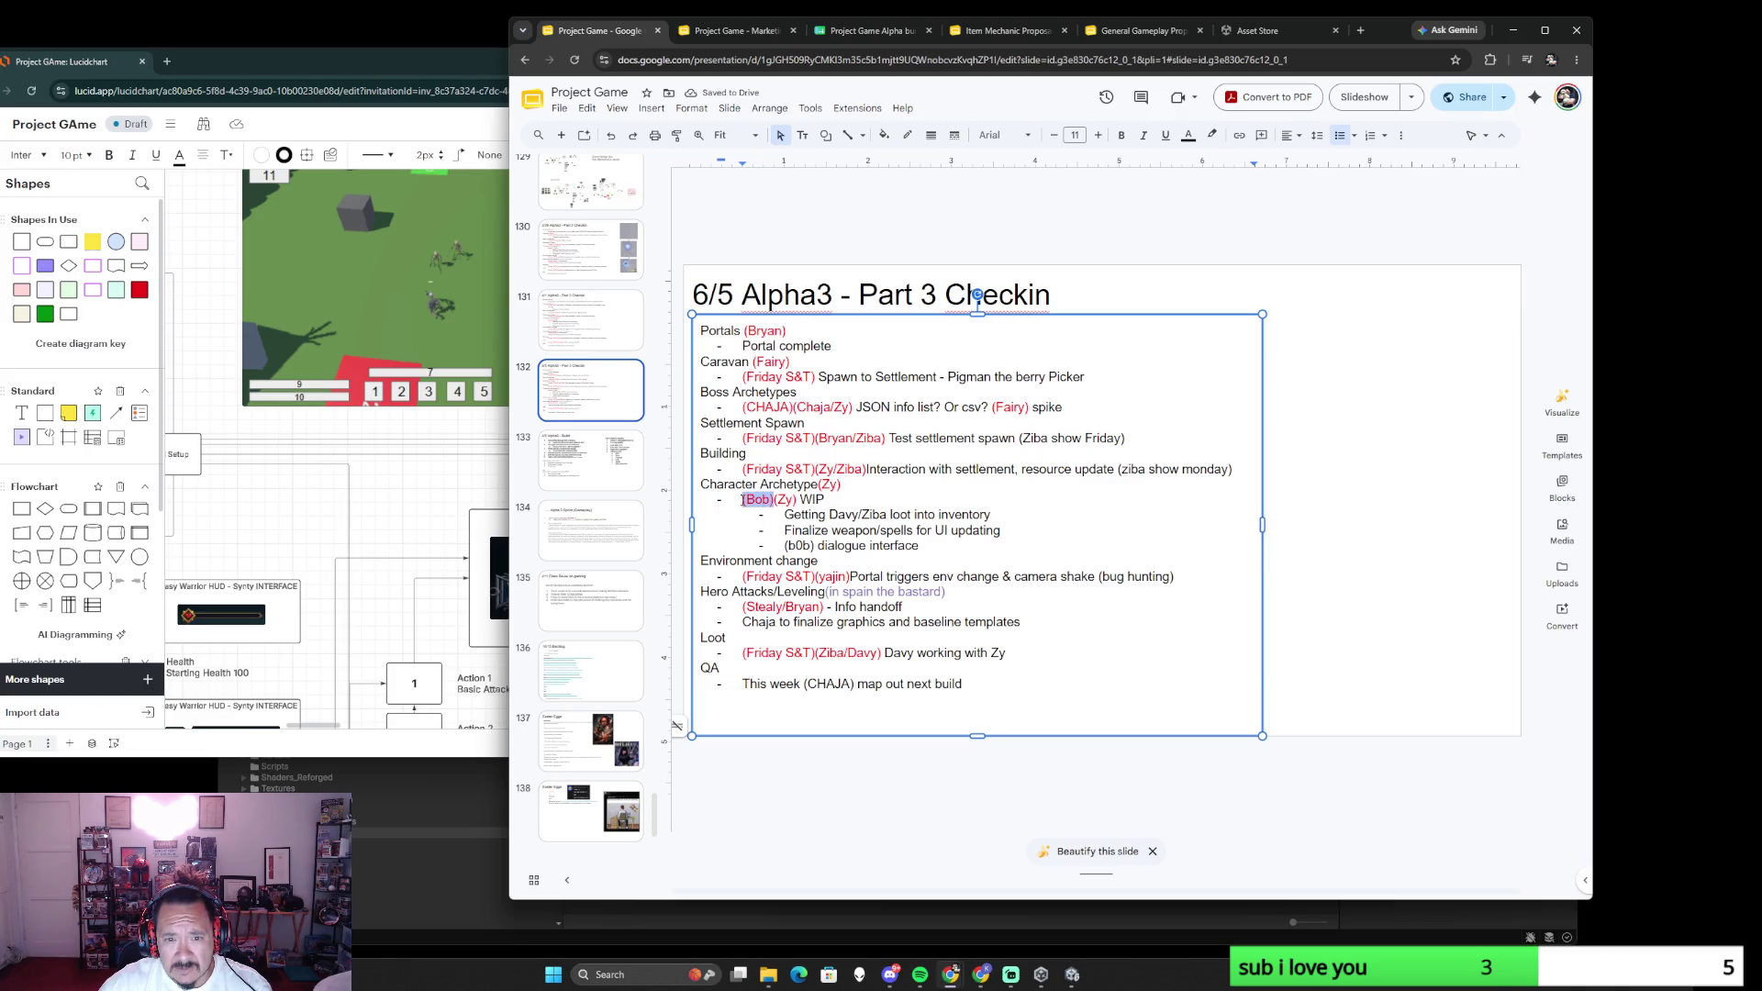
- Replace the b0b tag with the red Bob tag and outdent the dialogue interface line one level
left_click_drag(820, 552, 781, 550)
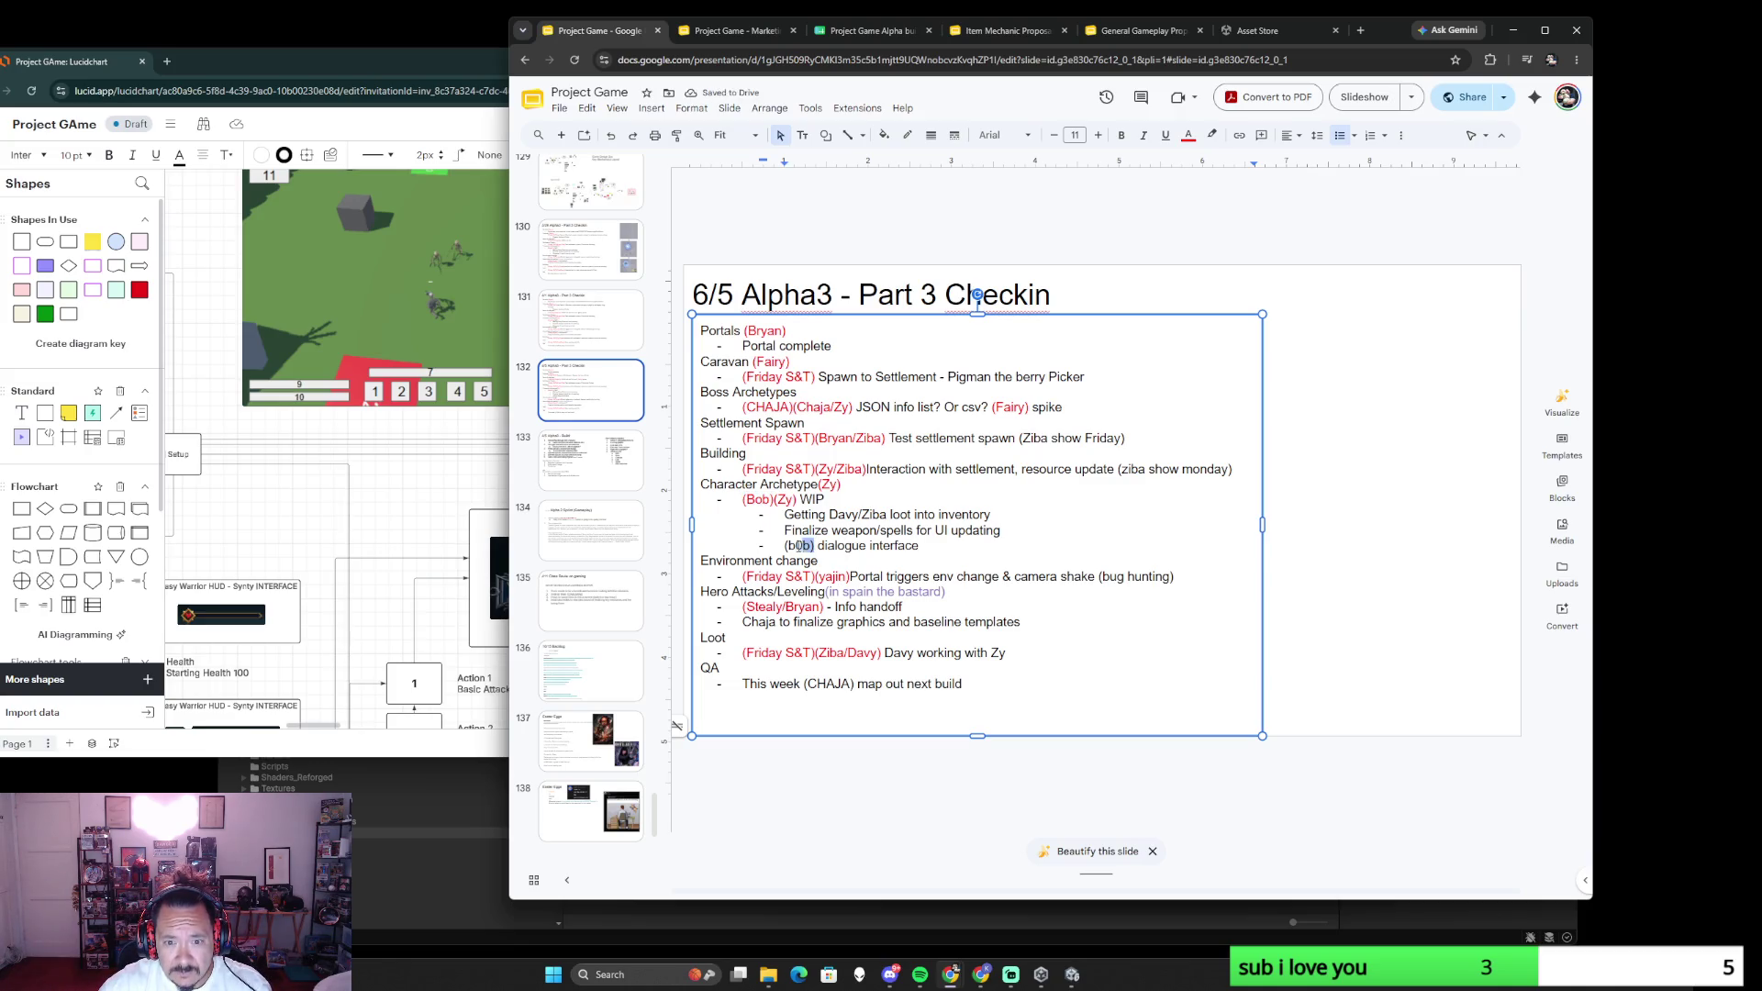
type("(Bob)")
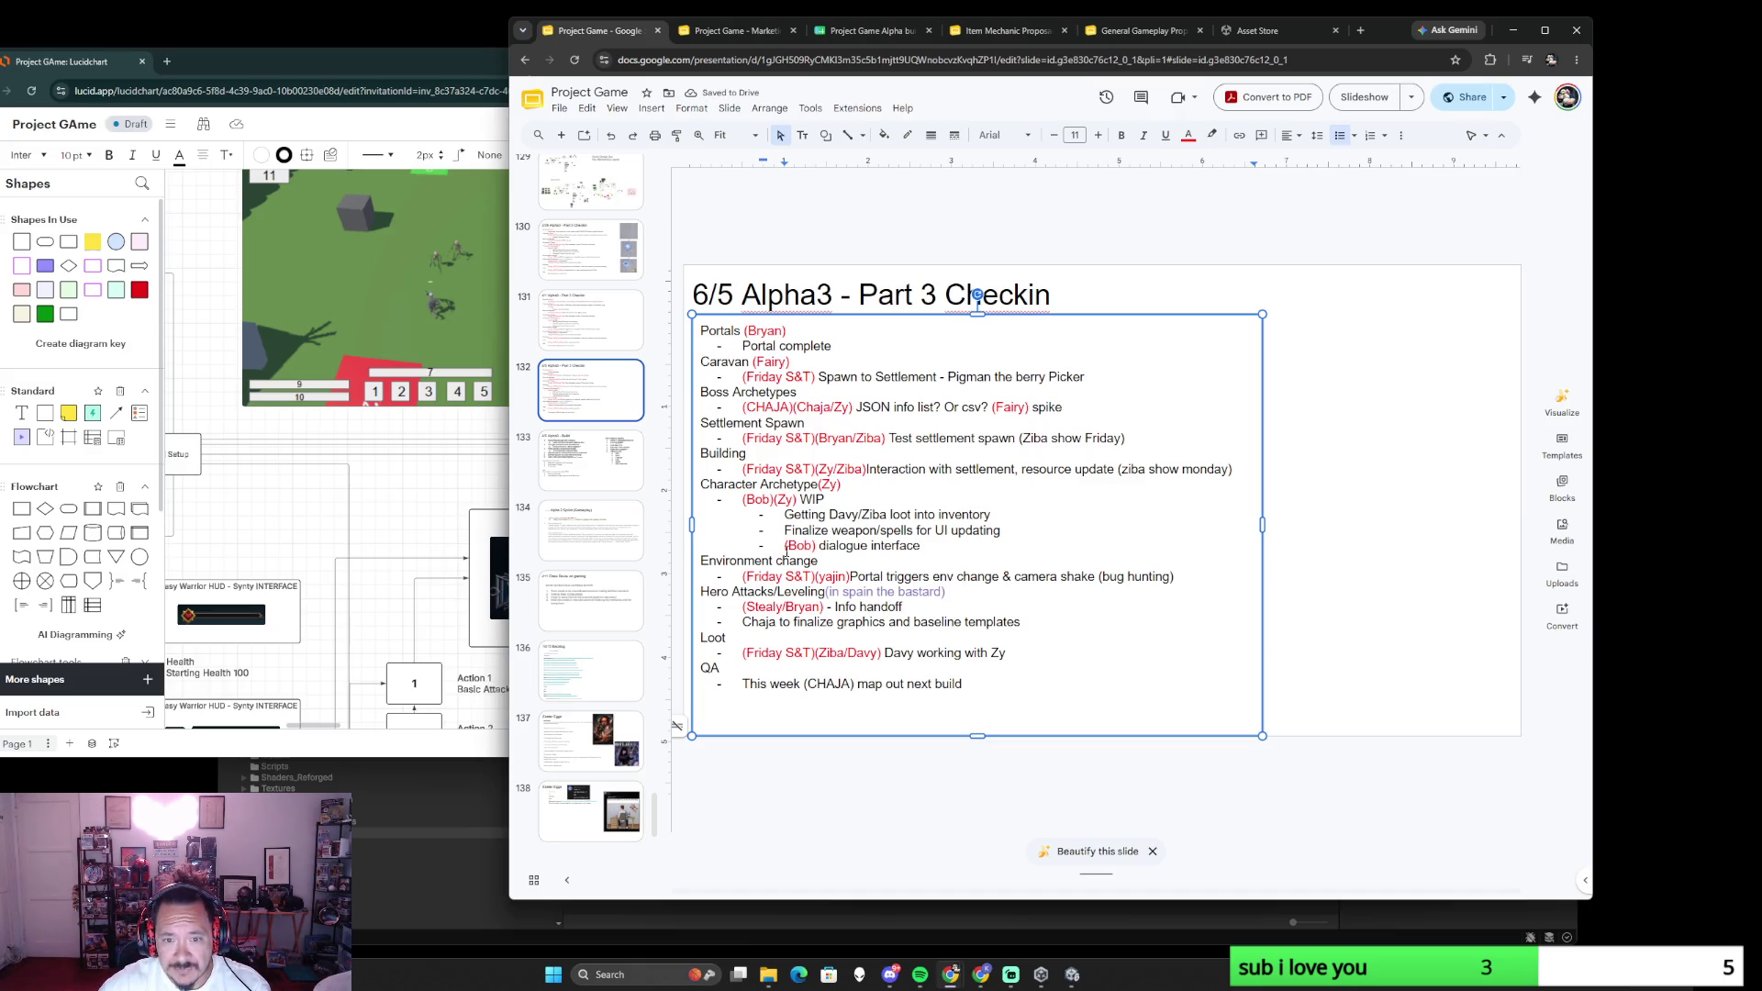
key("BackSpace")
key("ctrl+z")
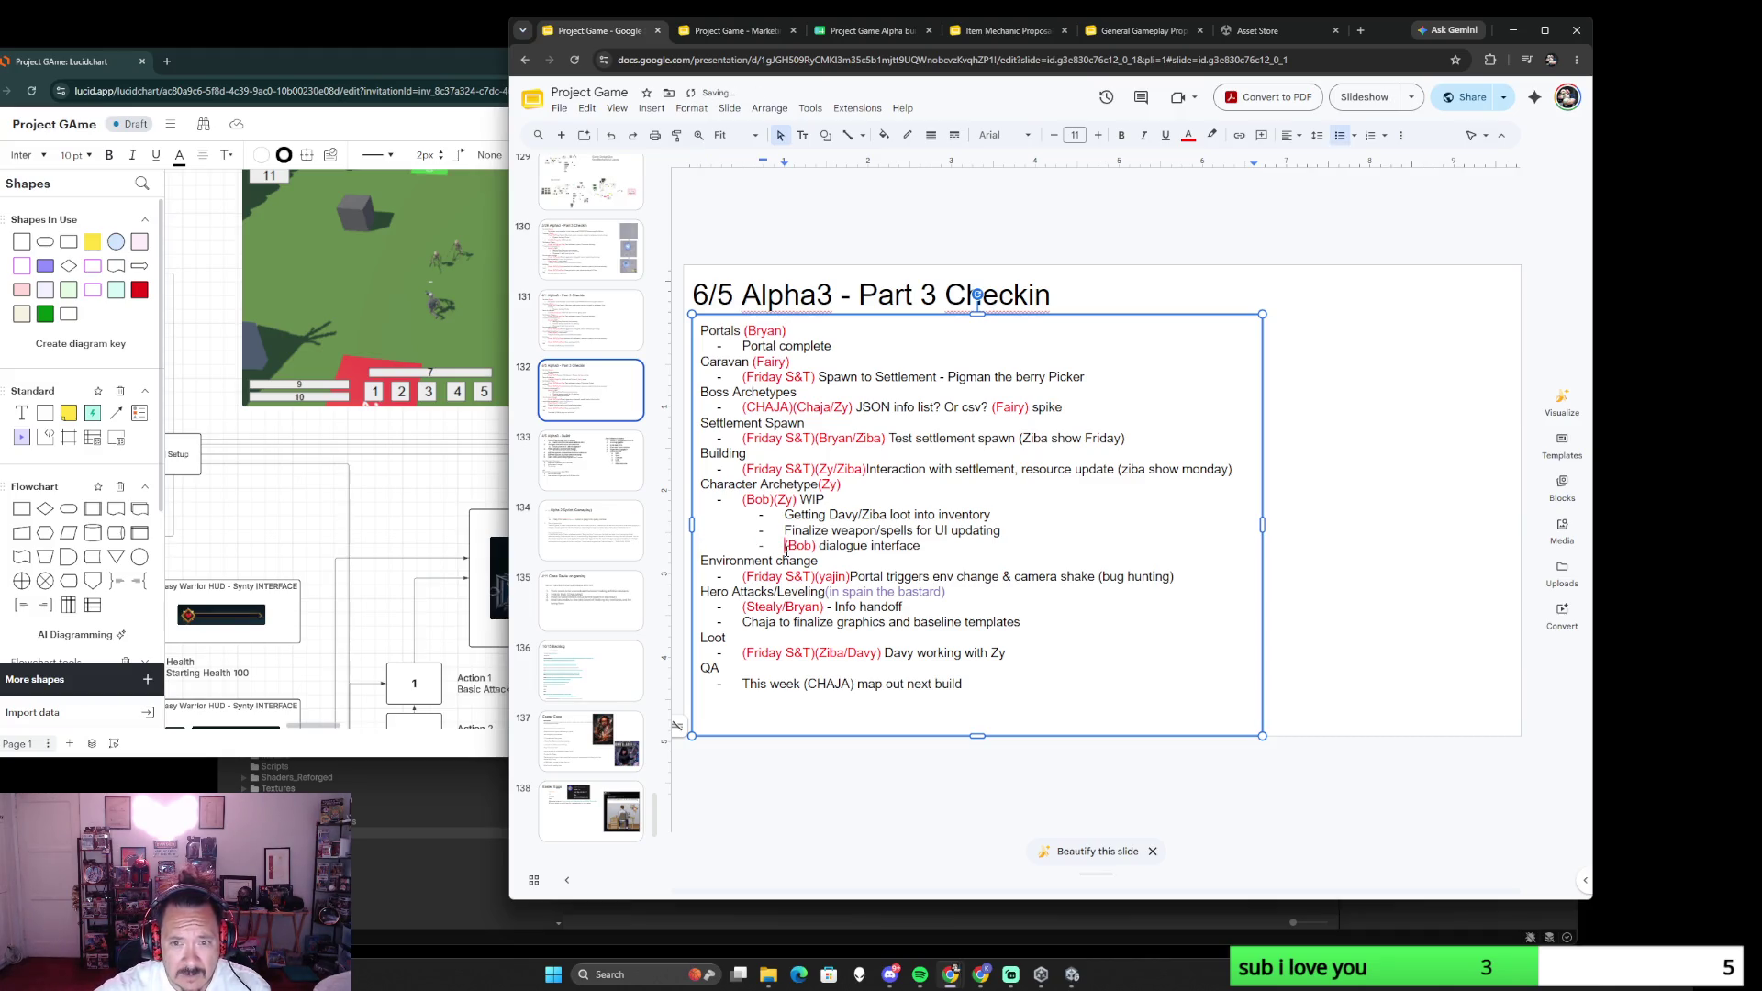
left_click(1399, 134)
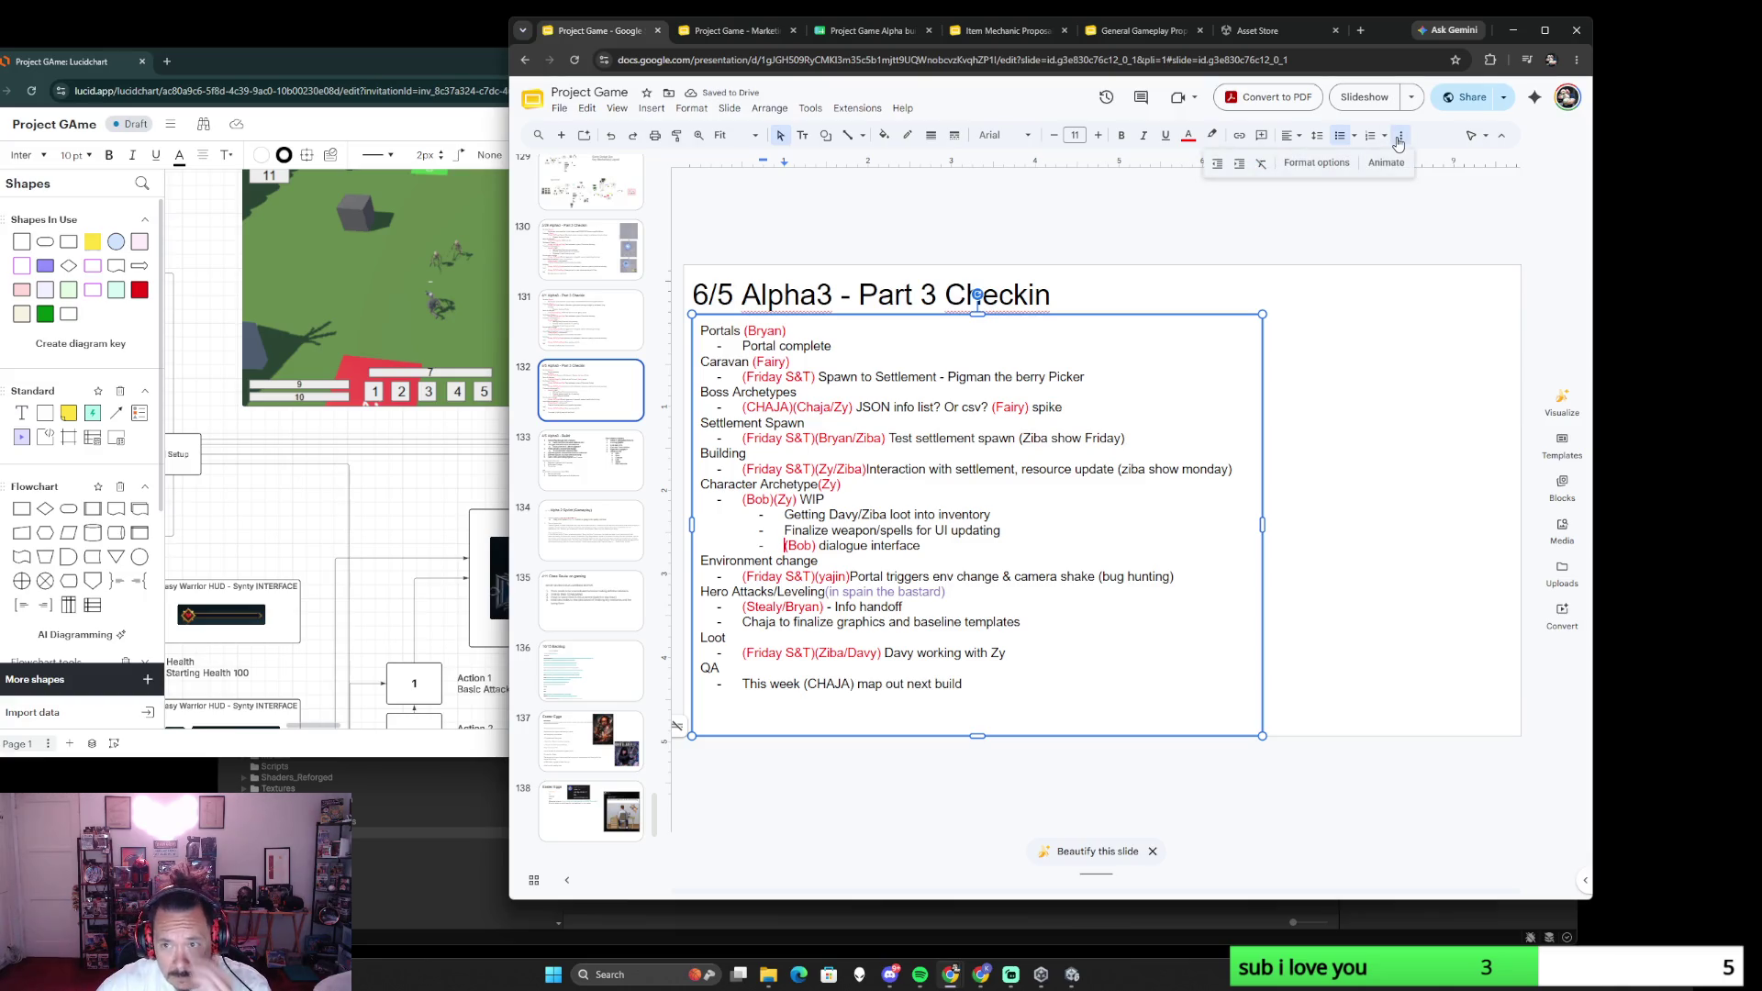
left_click(1217, 163)
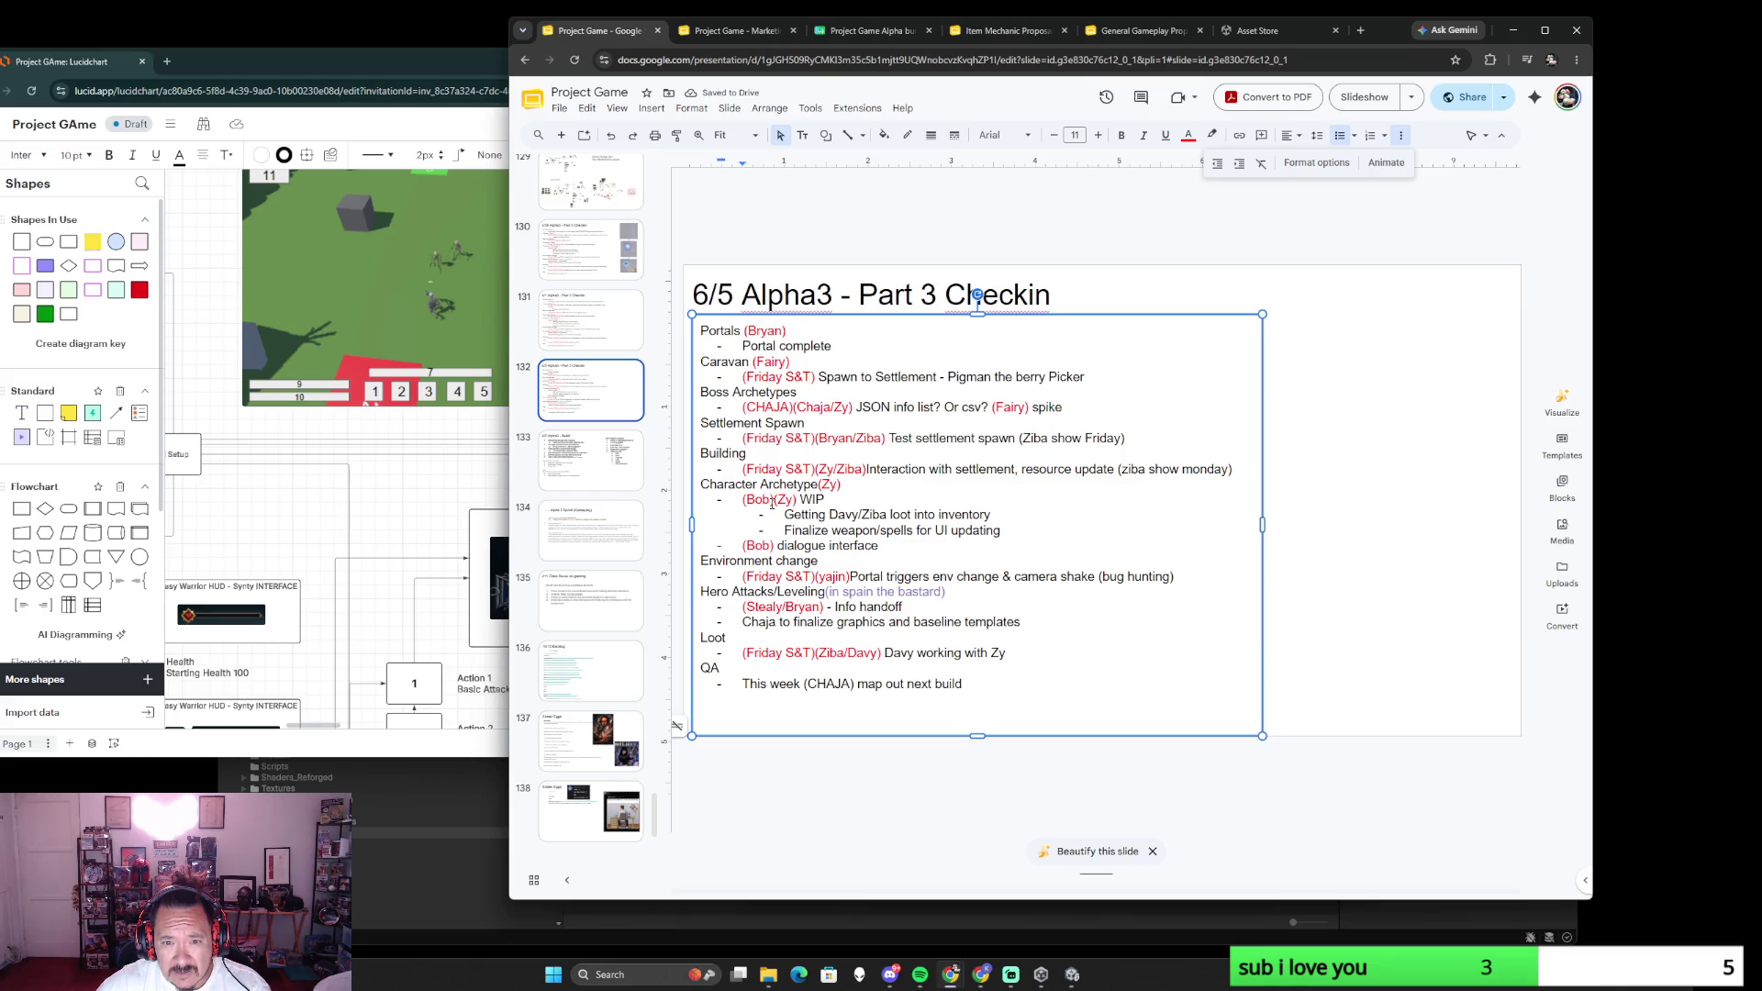
- Remove Bob from the WIP line and the Zy tag, renaming the heading Character Settlement UI
key("shift+Home")
key("BackSpace")
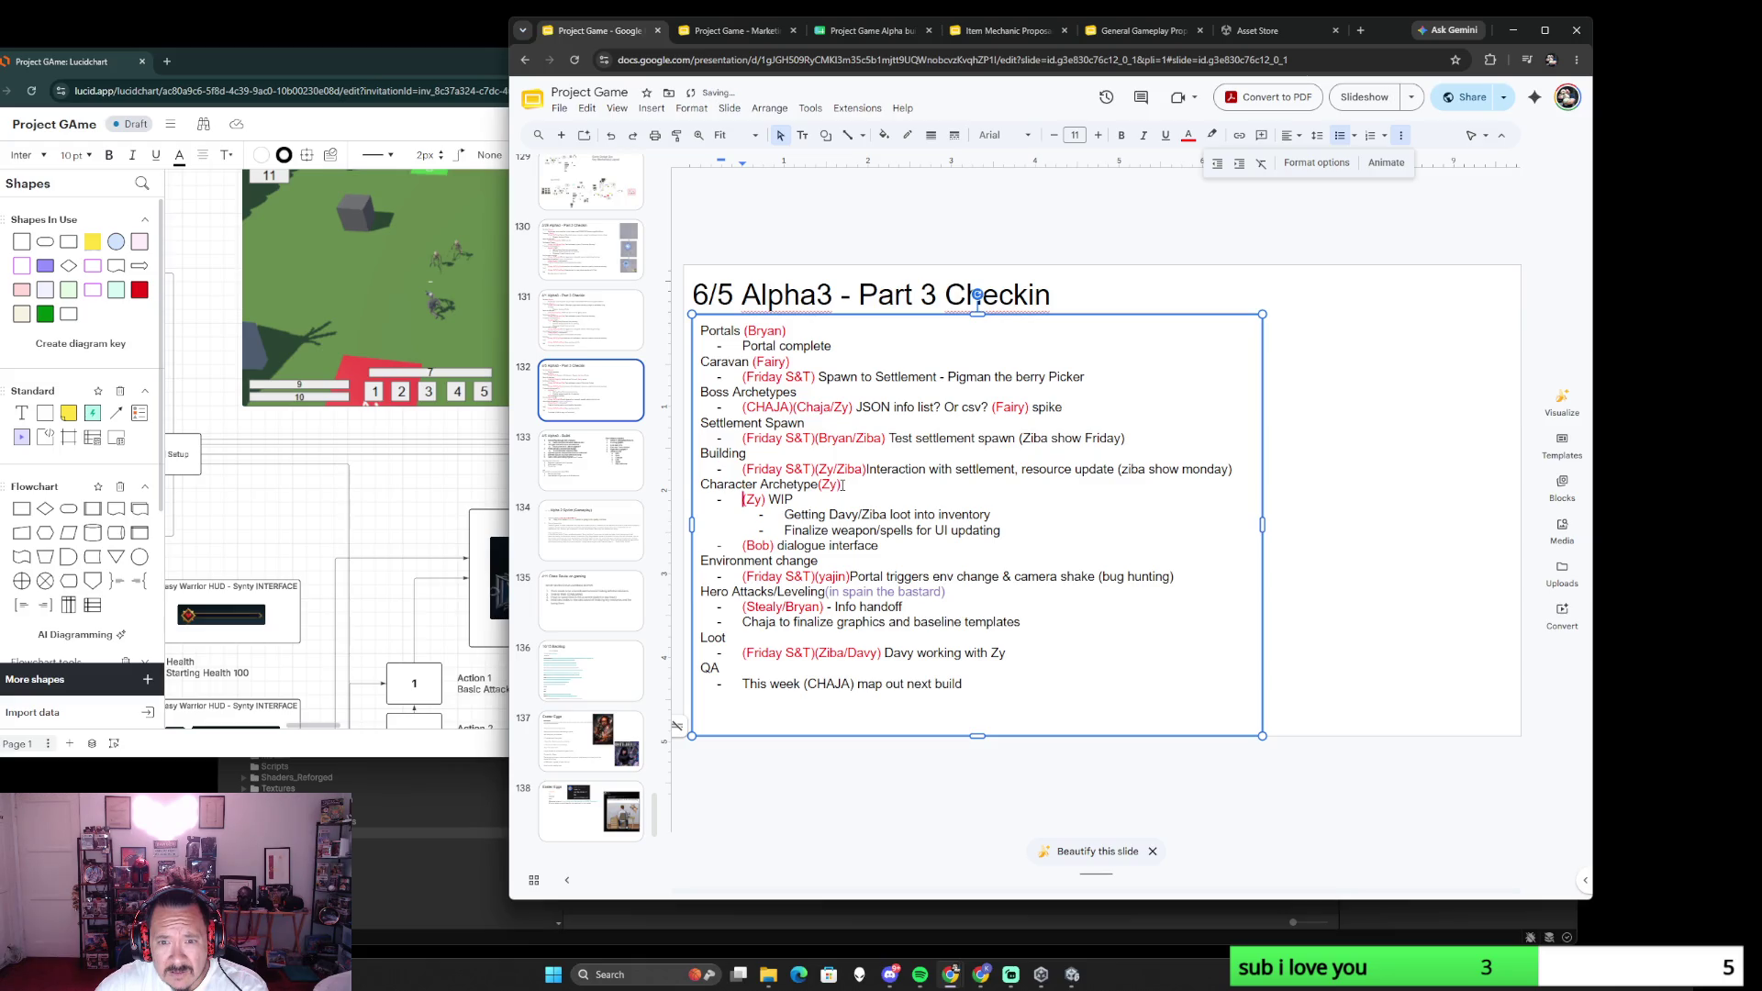
left_click_drag(842, 485, 815, 485)
key("BackSpace")
double_click(803, 484)
type("Settlement UI")
left_click(927, 531)
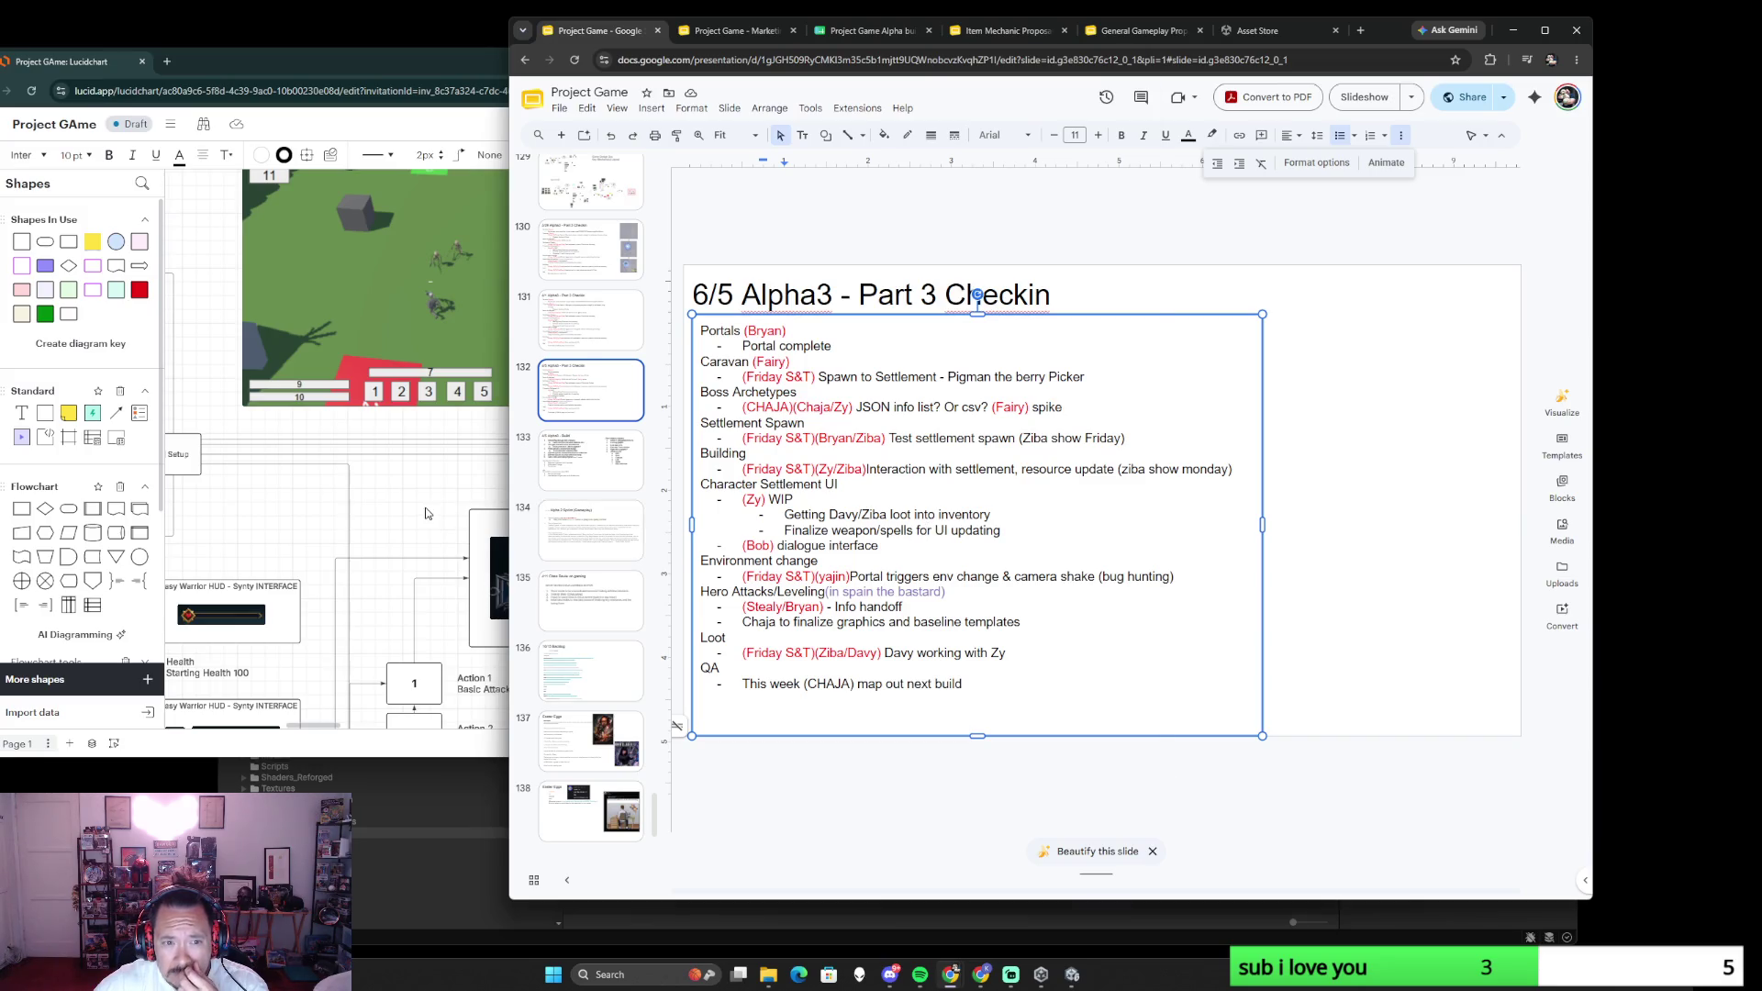
- Leave the notes text box and move down to the Alpha3 Build slide
left_click(1077, 532)
key("Down")
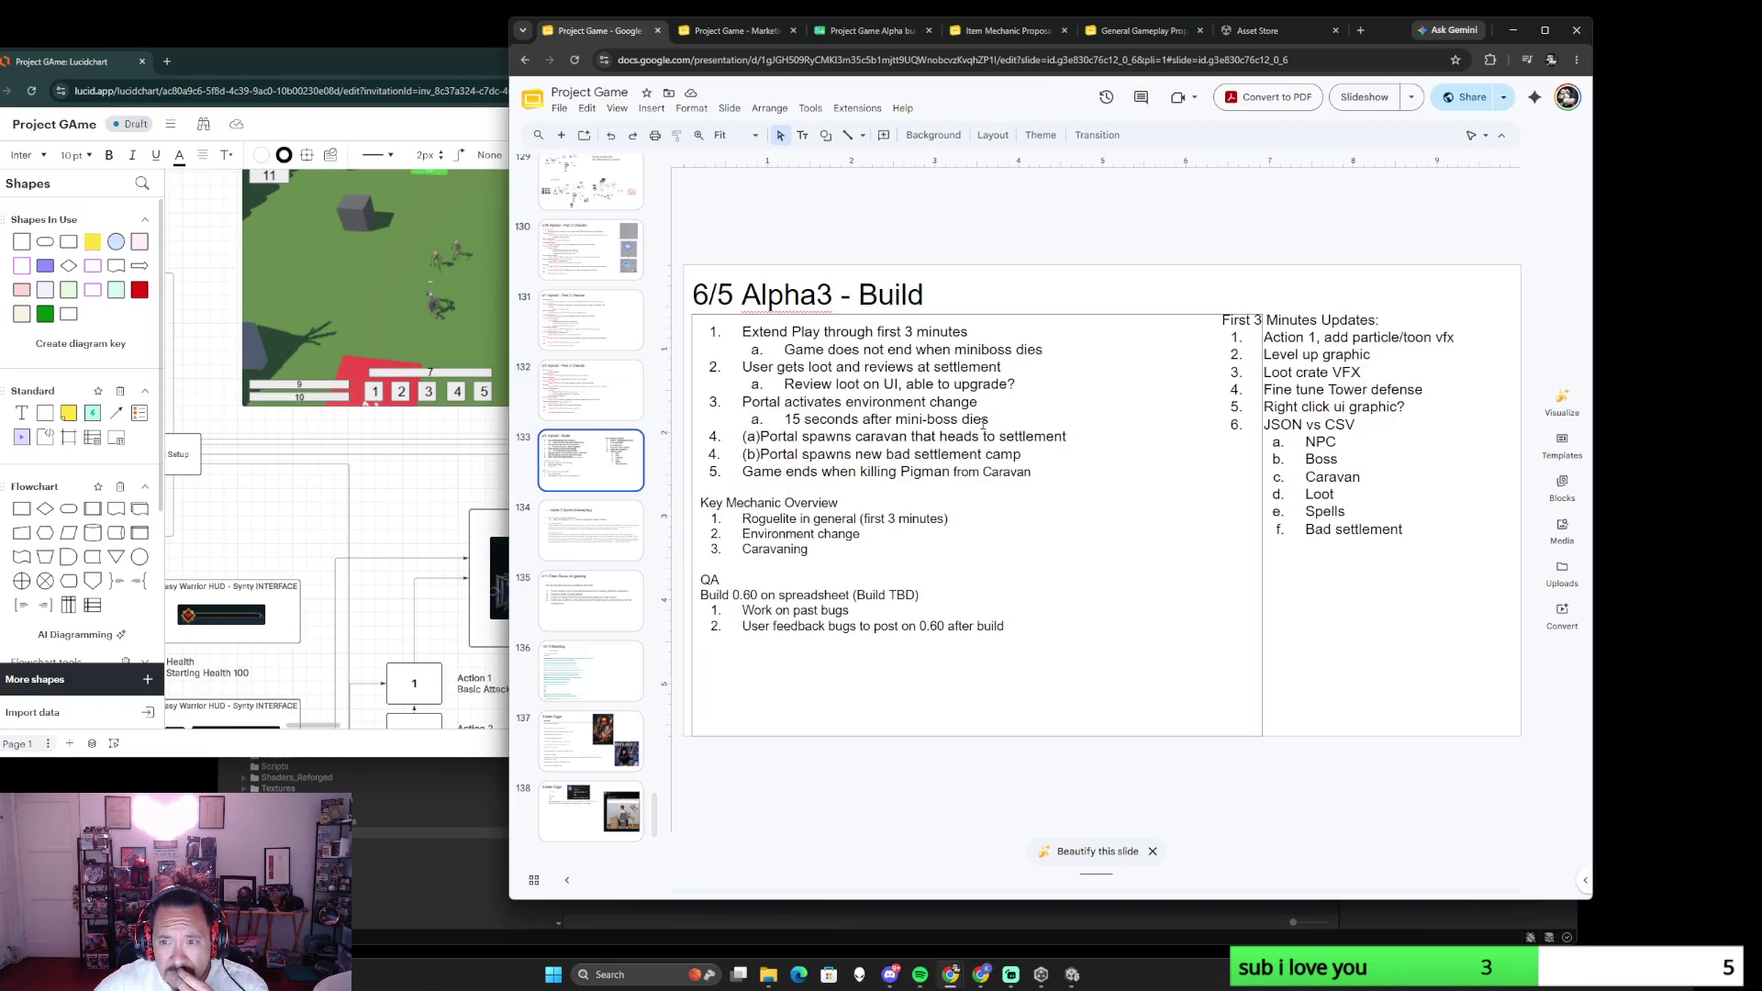
- Bring the Lucidchart game-design flowchart back in front of the slide deck
left_click(459, 513)
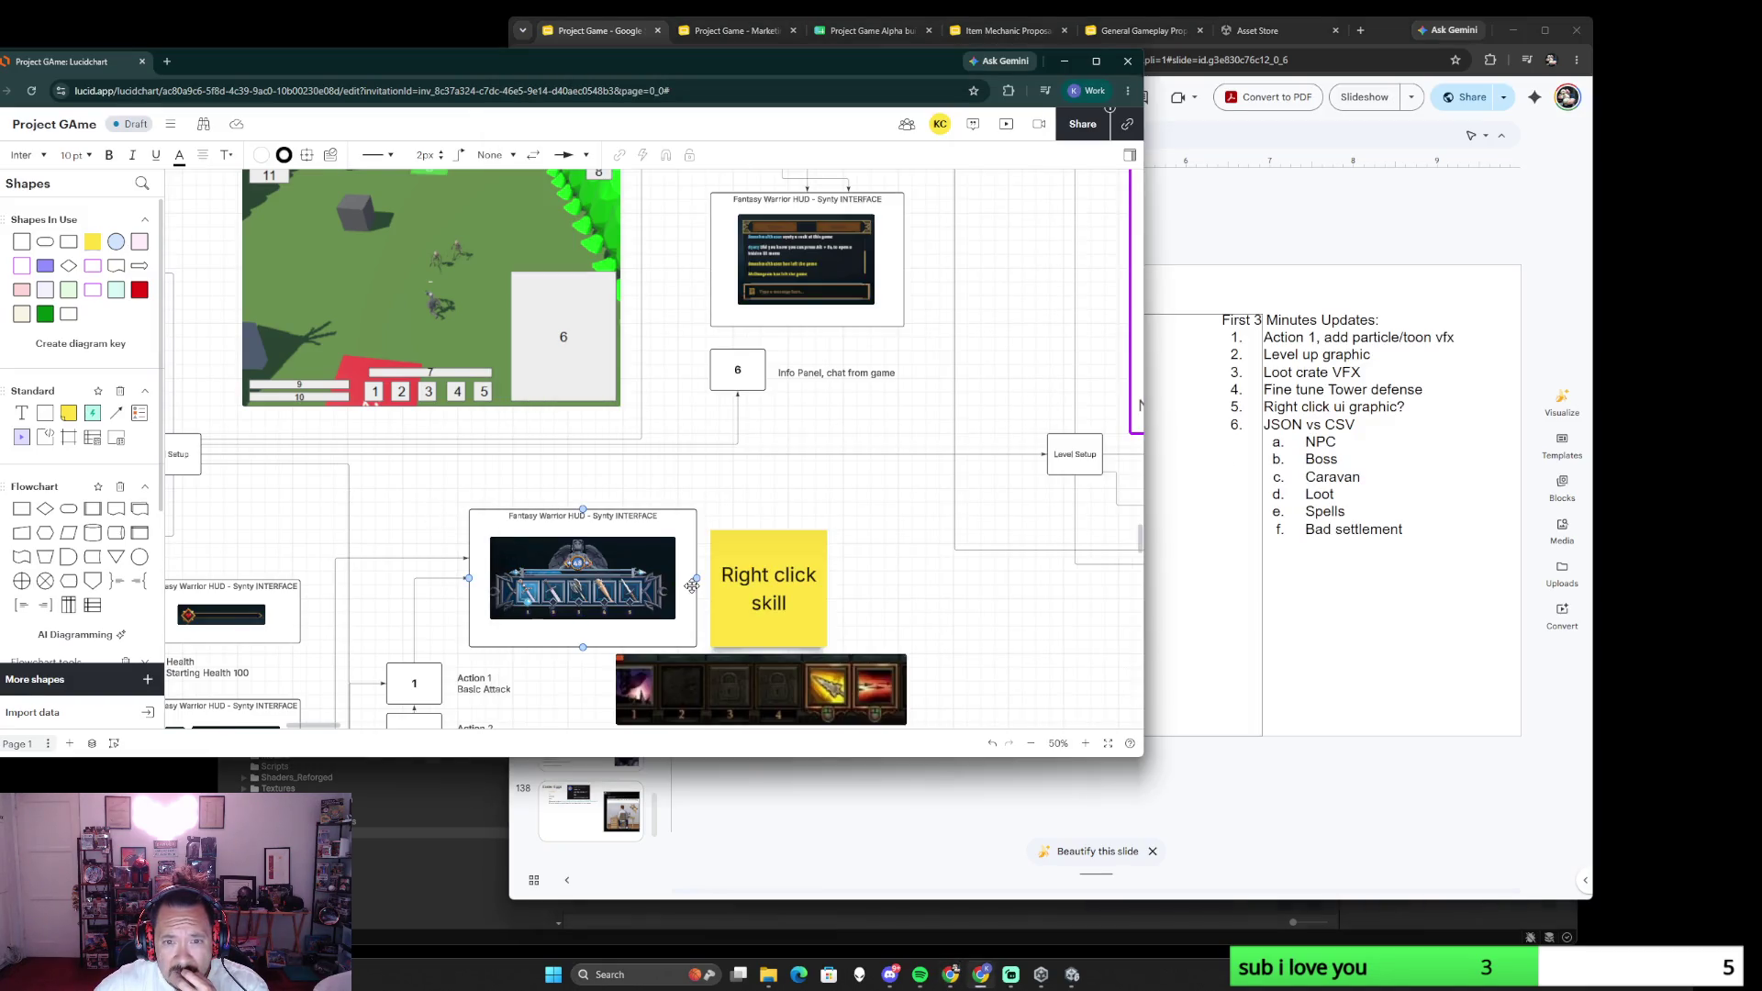
scroll(692, 585, "down", 2)
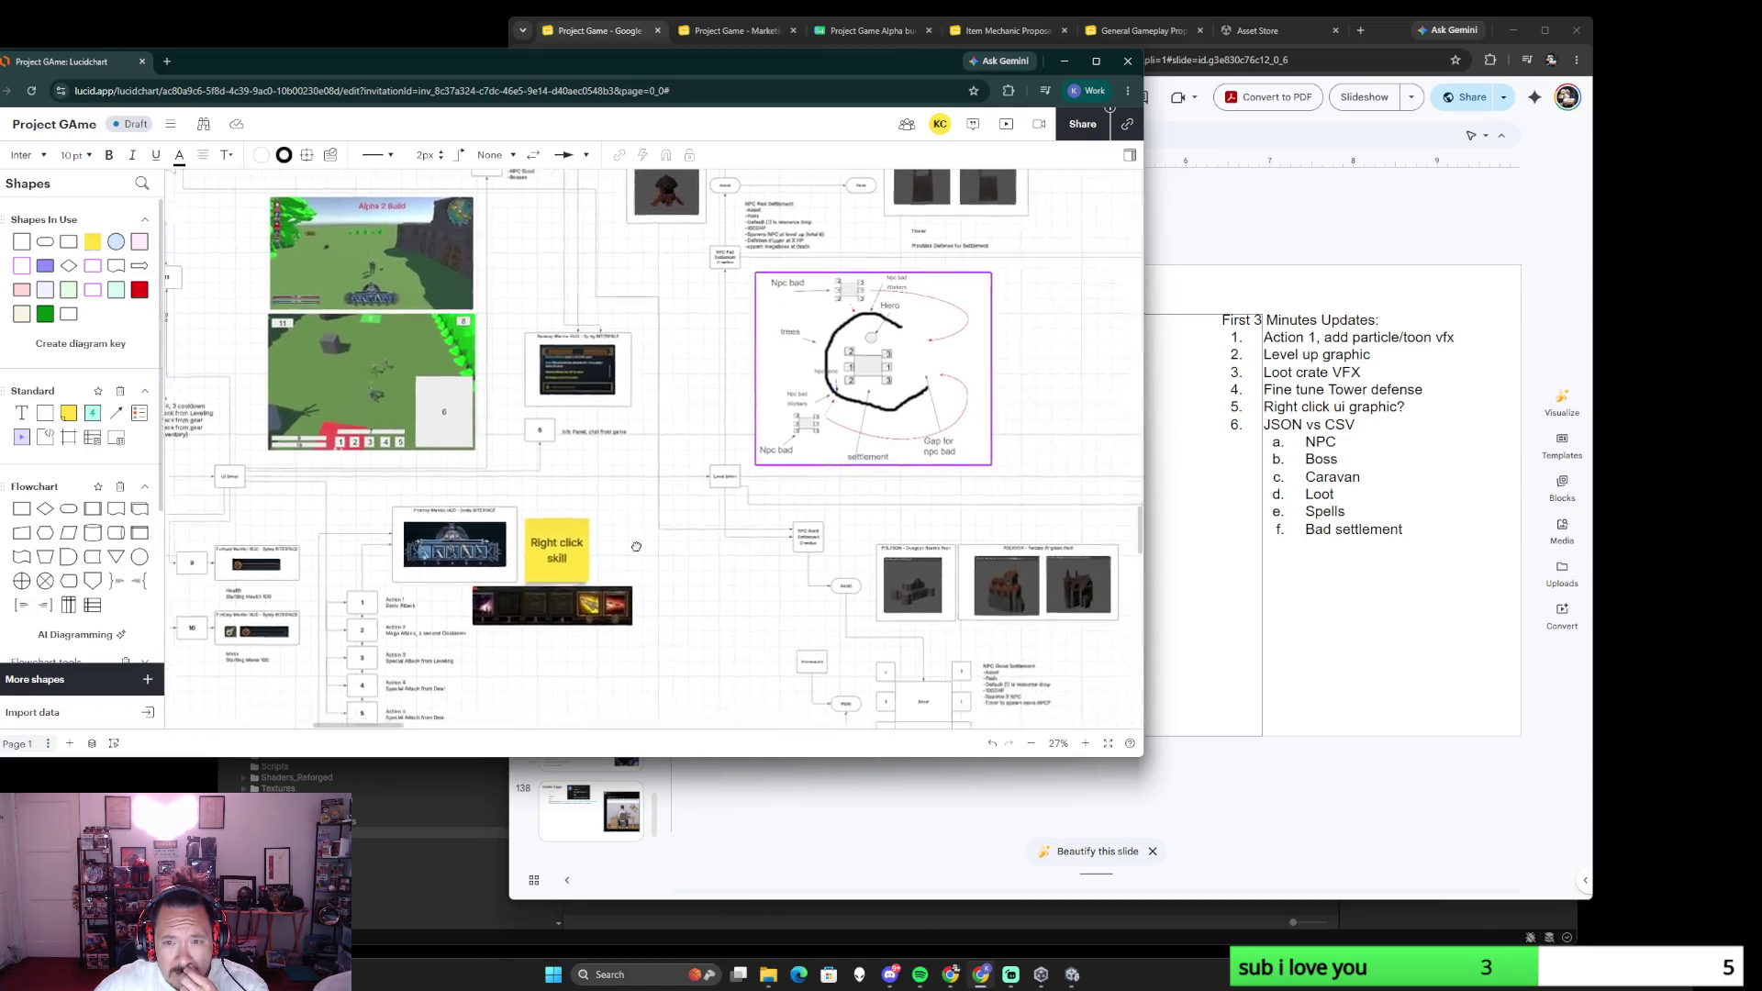
scroll(879, 602, "right", 5)
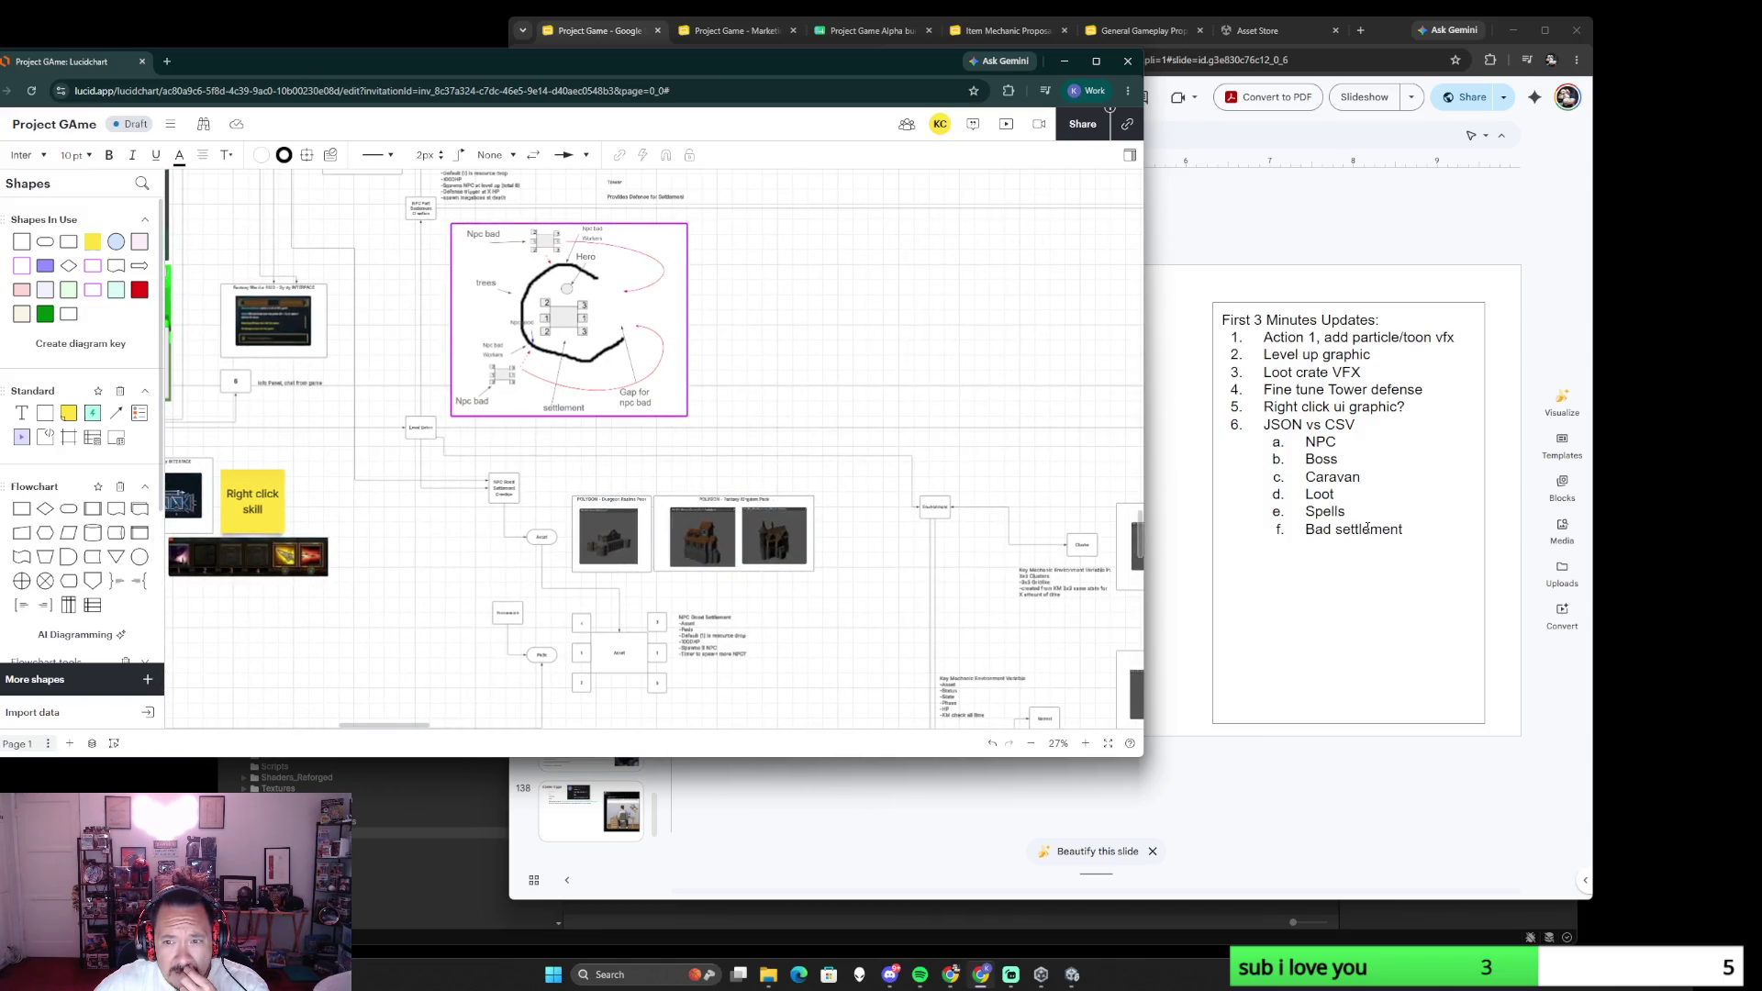
left_click(1224, 526)
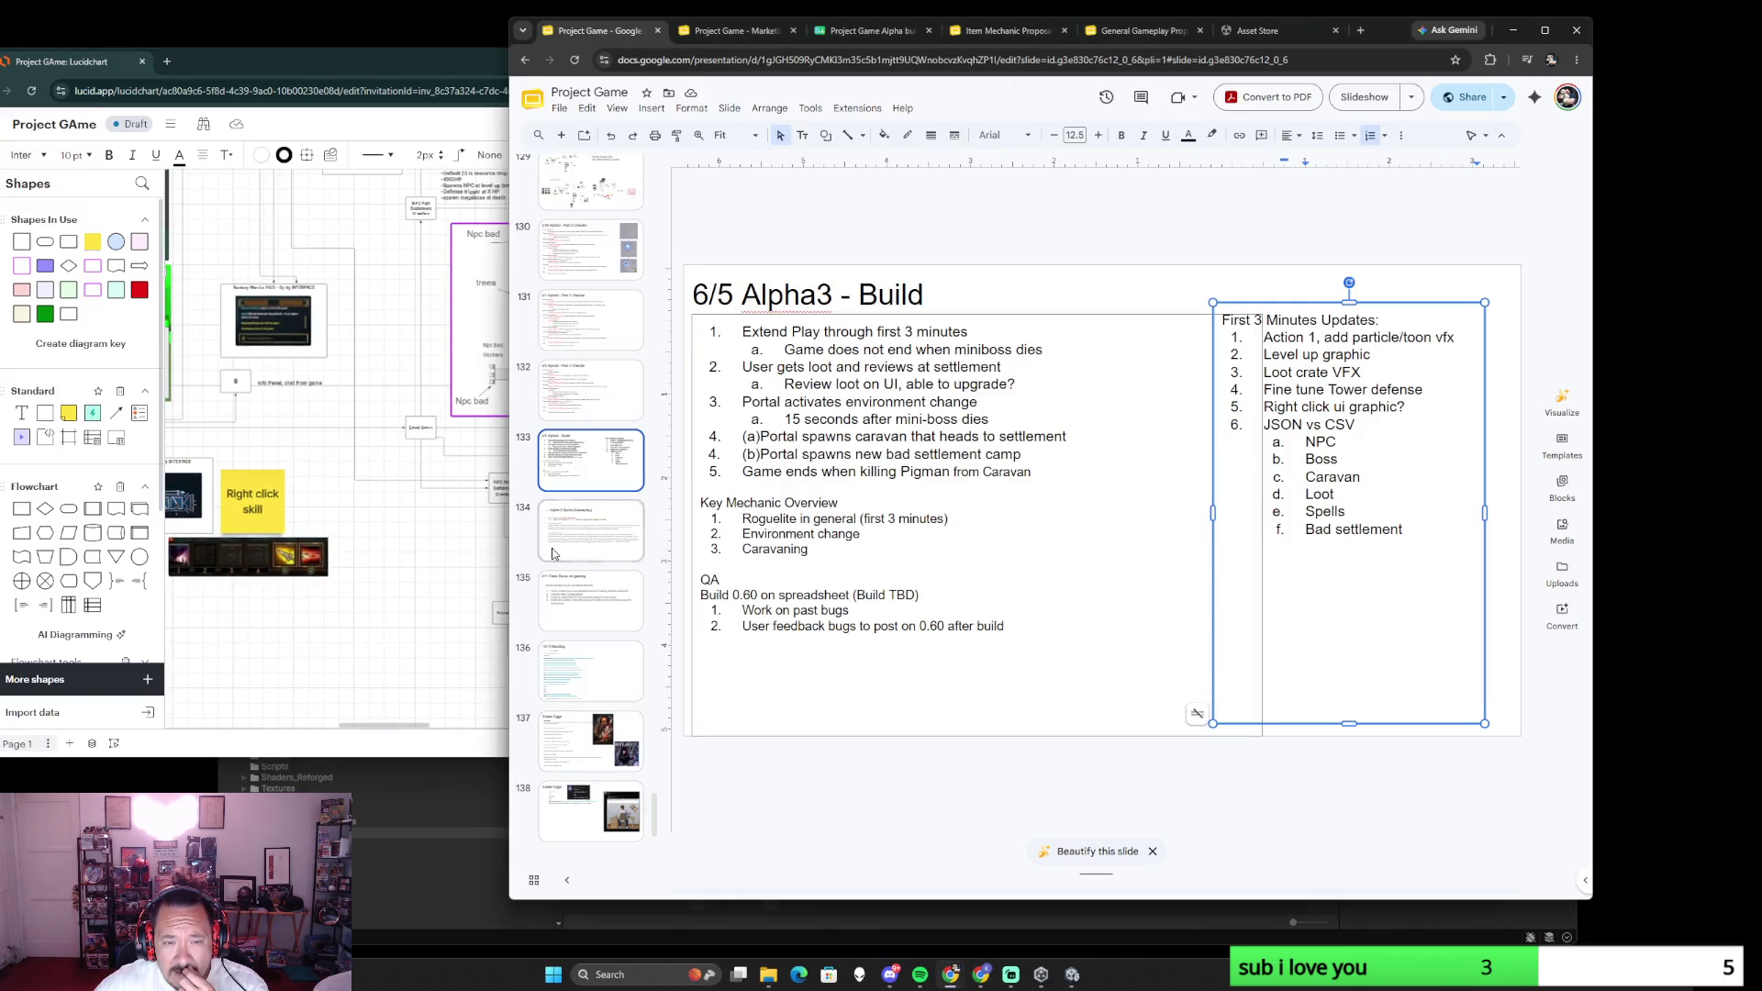
left_click(428, 550)
scroll(426, 550, "down", 5)
scroll(427, 550, "left", 5)
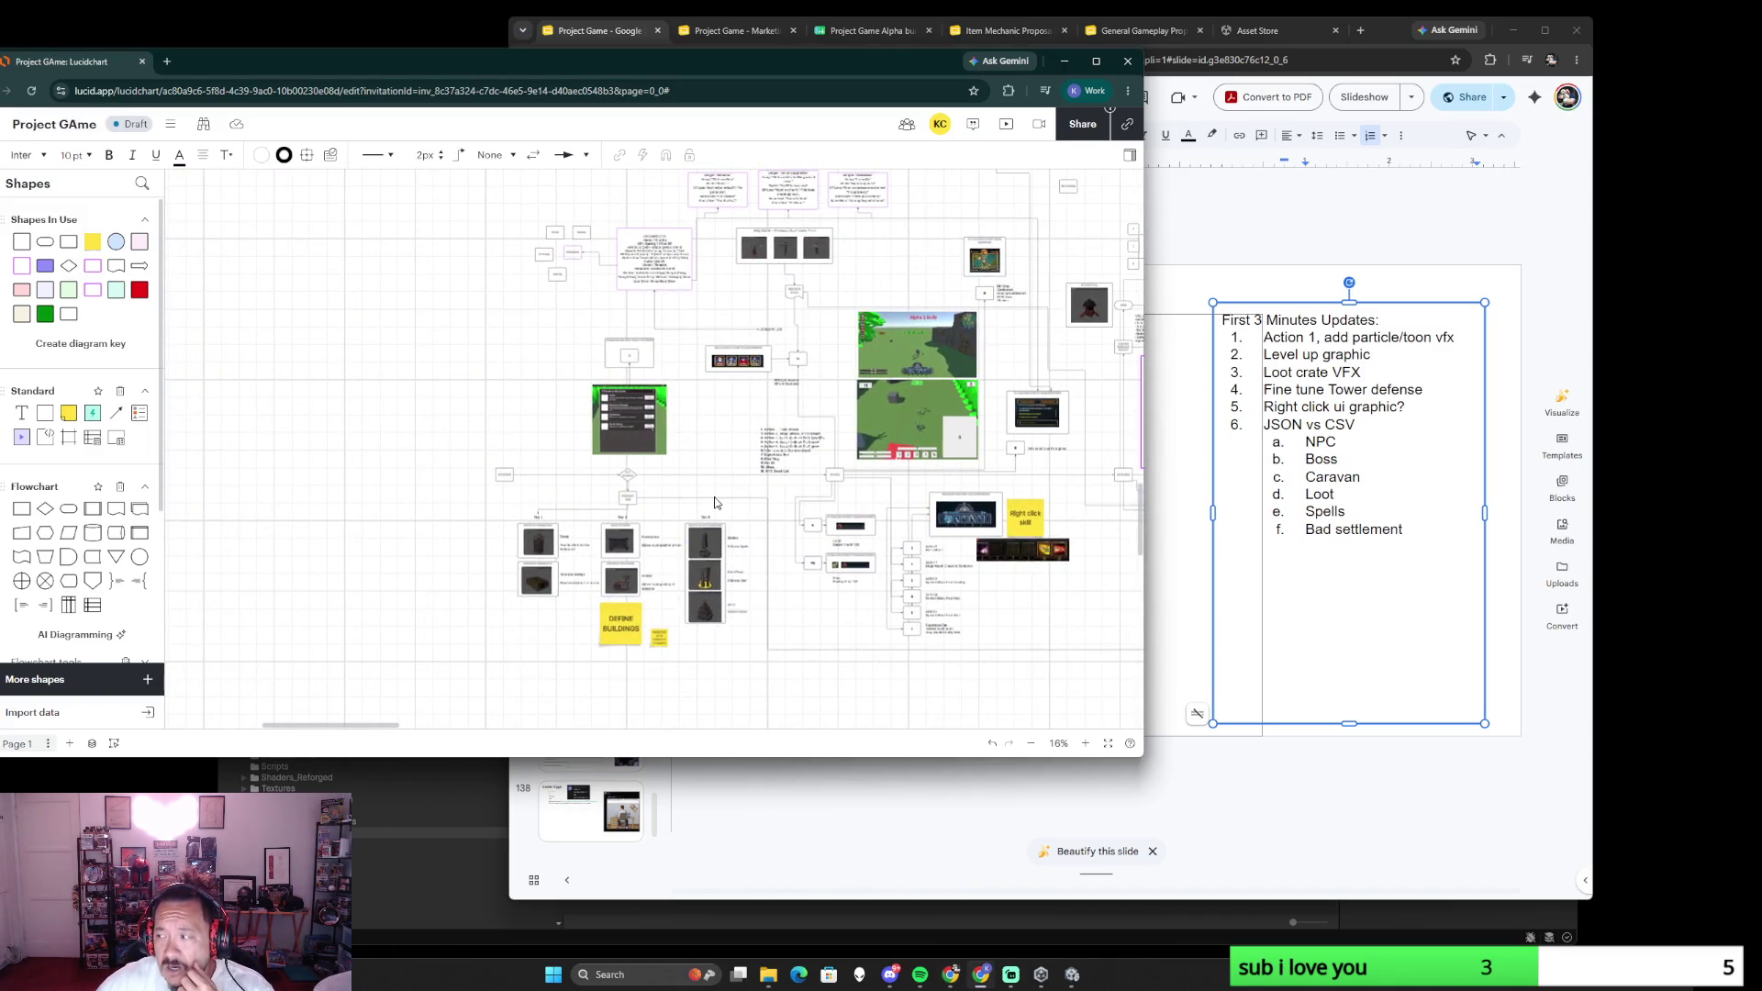
scroll(492, 509, "right", 8)
scroll(492, 509, "right", 5)
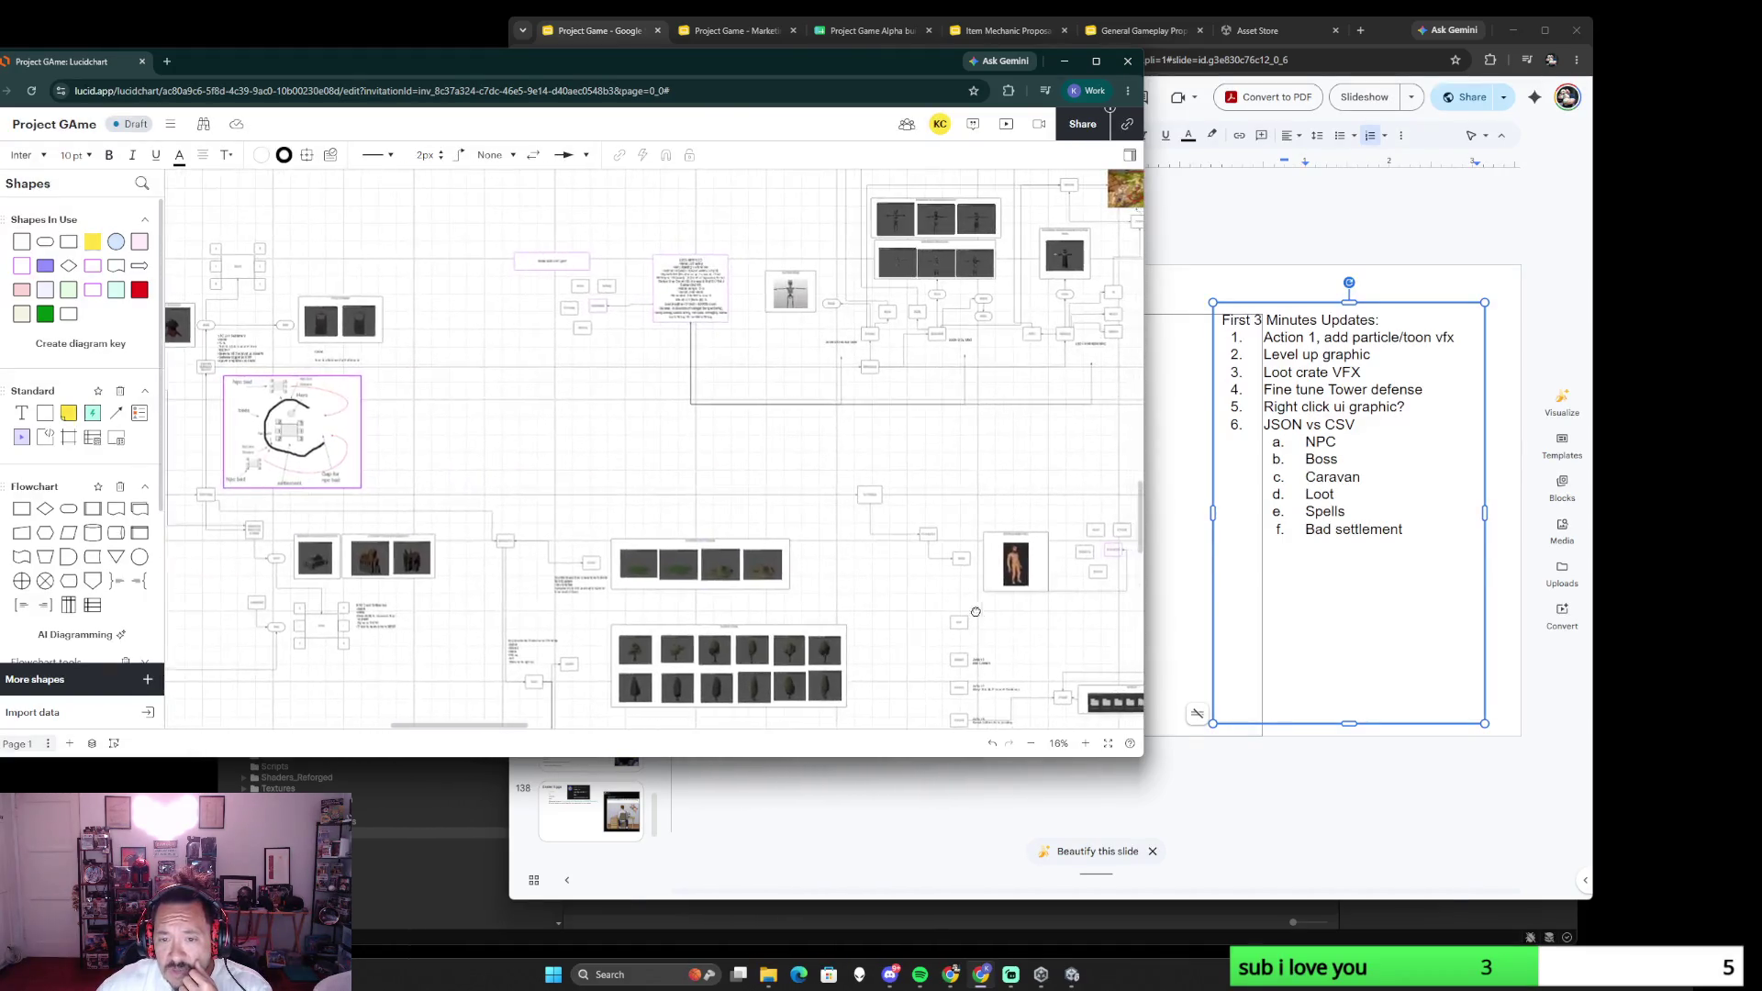
scroll(649, 580, "down", 3)
scroll(648, 579, "up", 5)
scroll(673, 698, "up", 2)
scroll(693, 602, "up", 1)
scroll(692, 602, "up", 2)
- Dismiss the canvas context menu and pan across the inventory screen diagram
right_click(663, 474)
left_click(1081, 557)
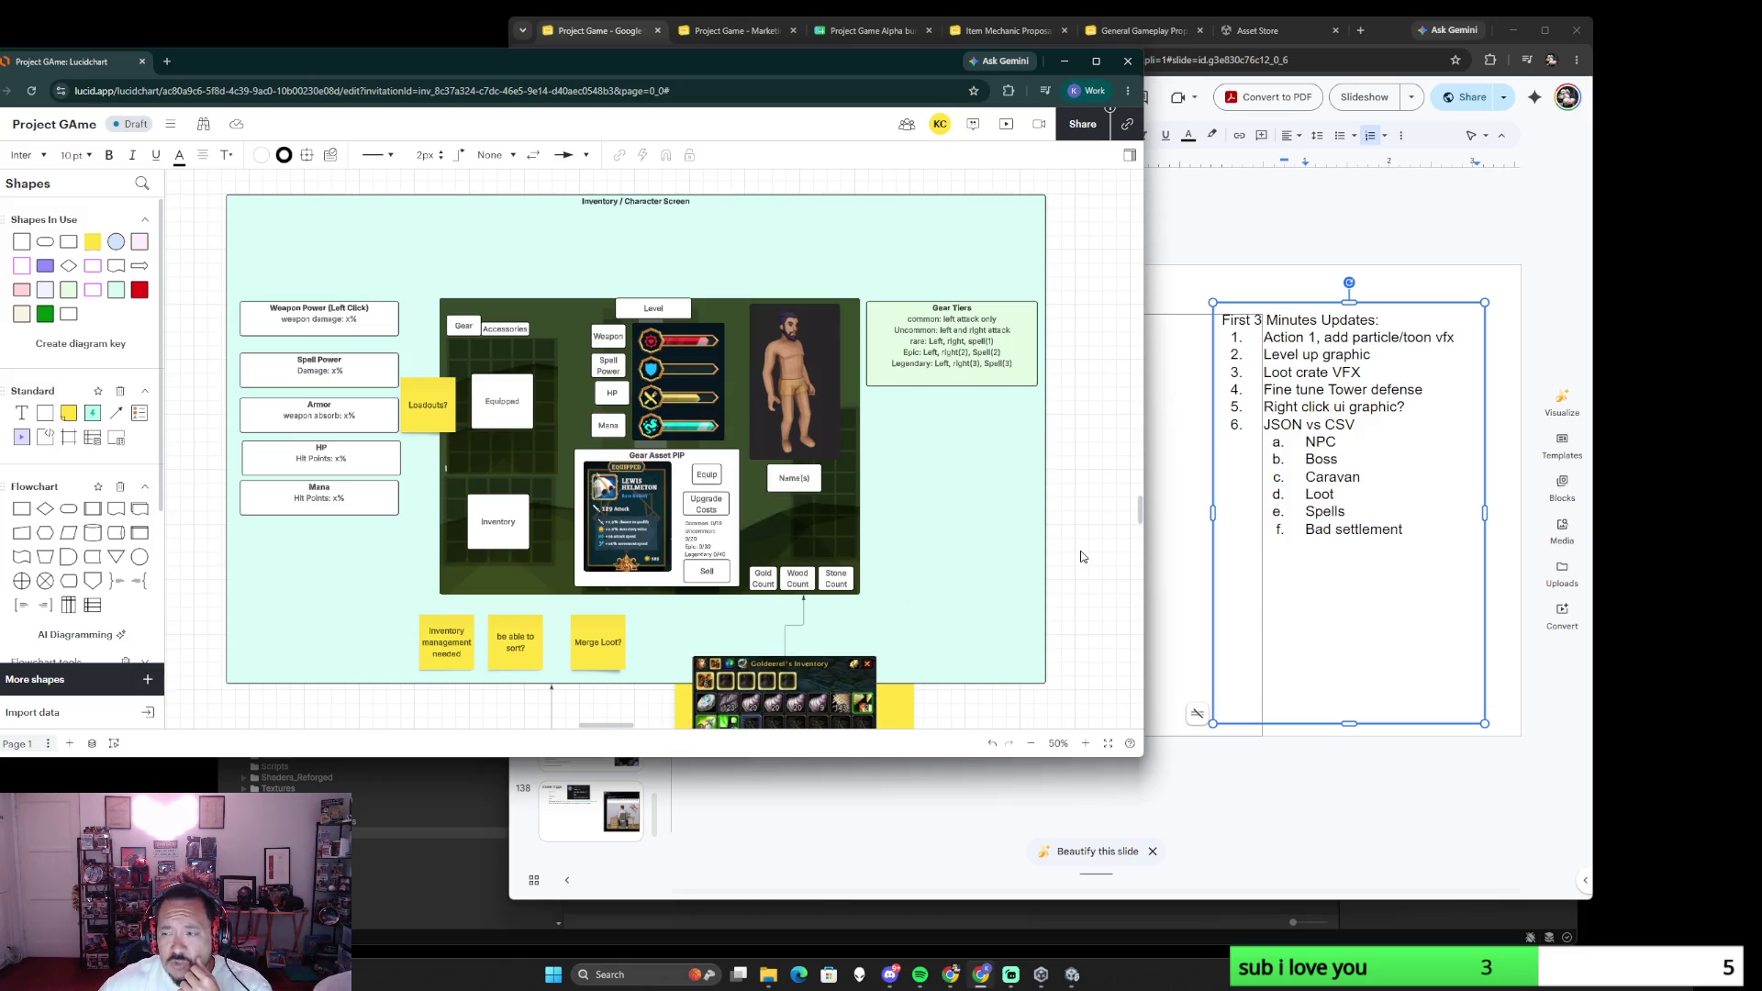
scroll(1081, 556, "down", 2)
scroll(1079, 556, "down", 2)
scroll(615, 521, "down", 1)
scroll(615, 521, "up", 1)
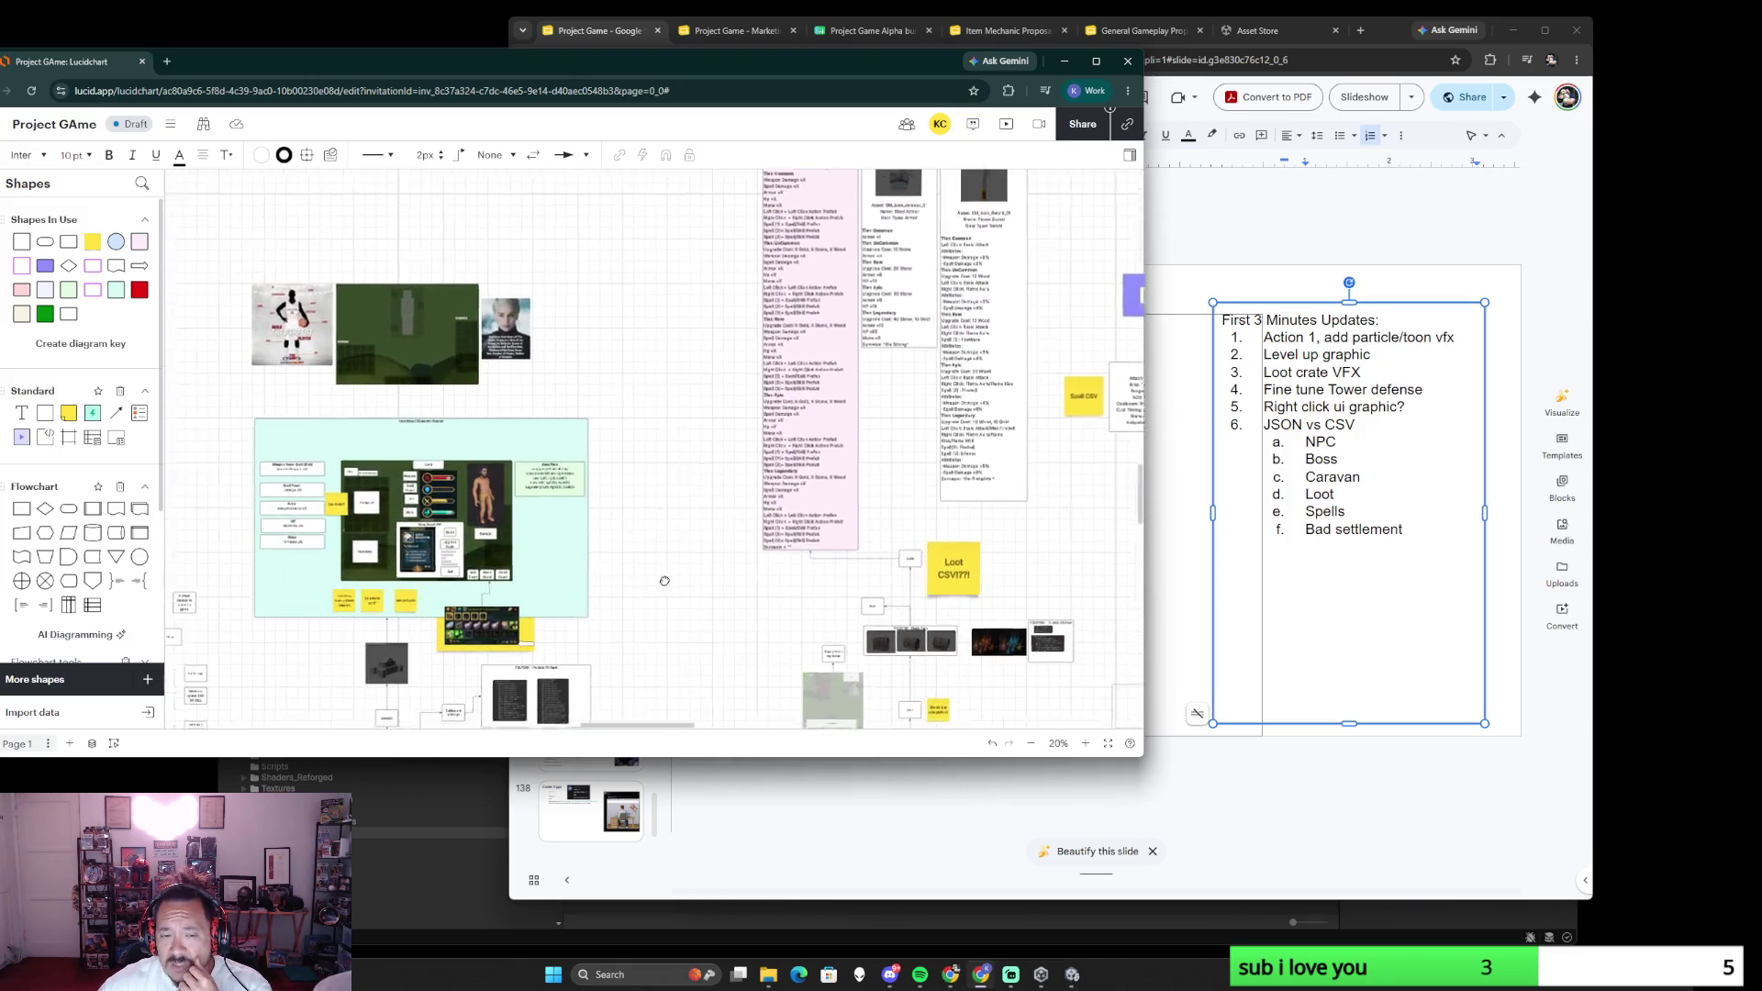
scroll(846, 514, "up", 2)
left_click_drag(847, 514, 1025, 559)
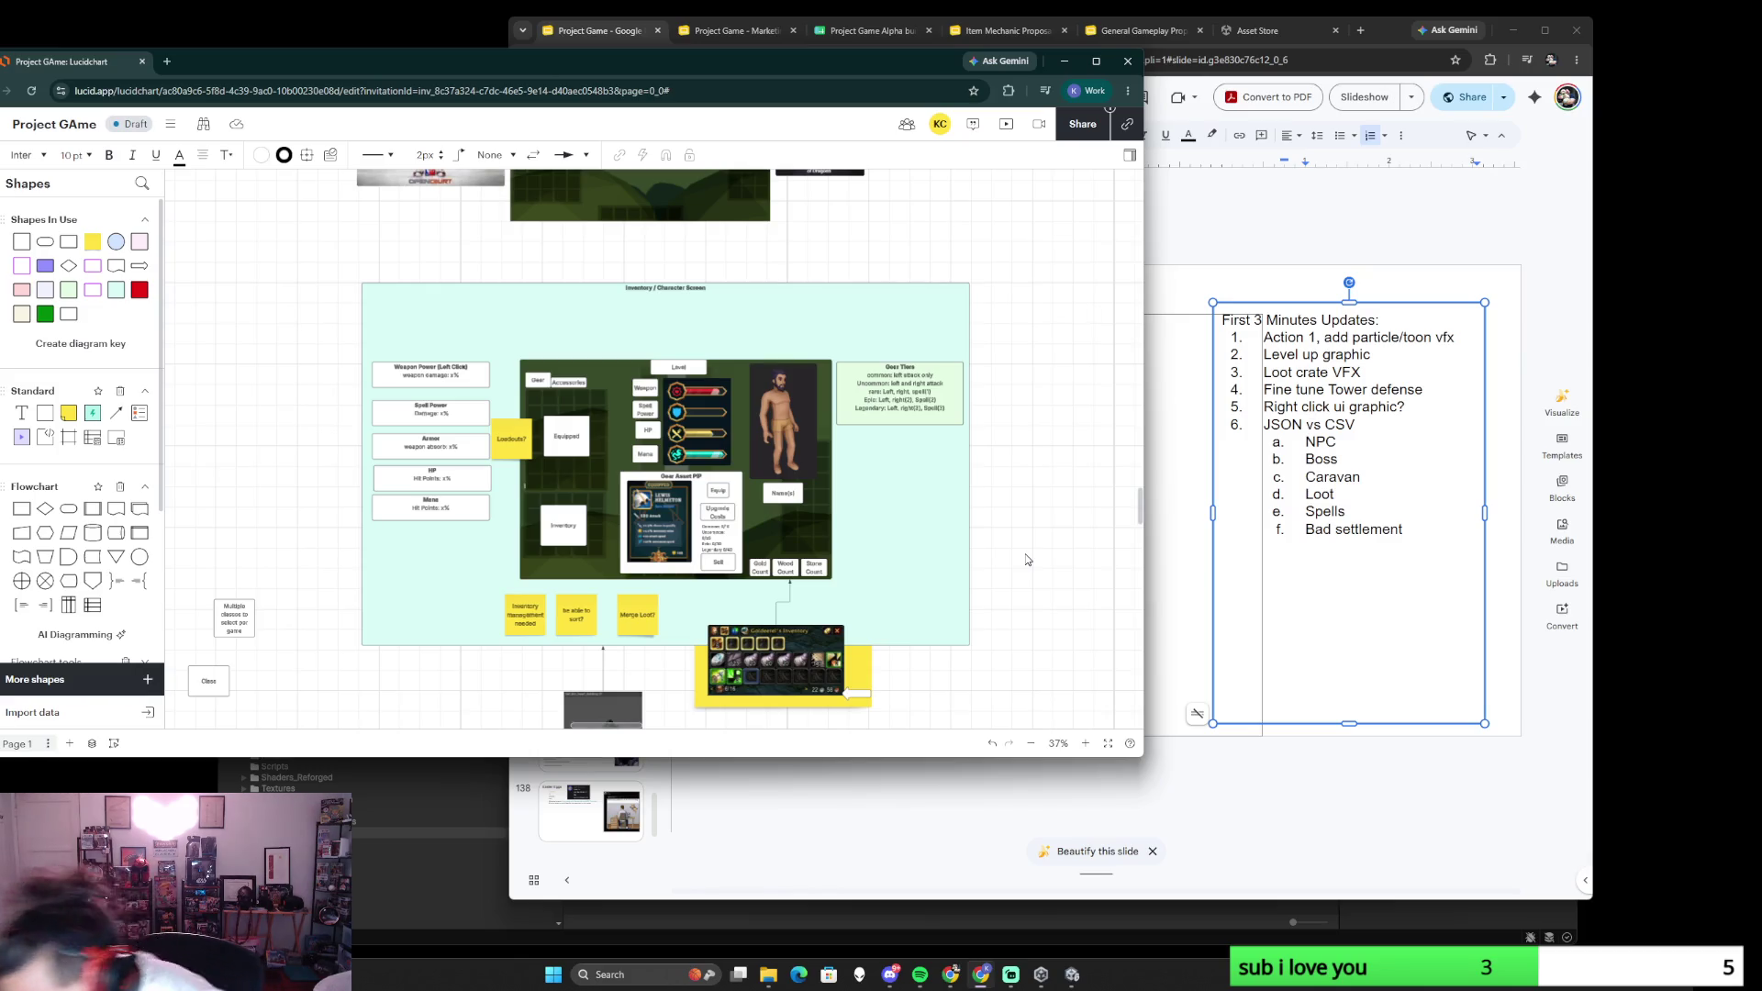
scroll(1030, 556, "down", 3)
scroll(1034, 552, "right", 5)
scroll(595, 684, "down", 5)
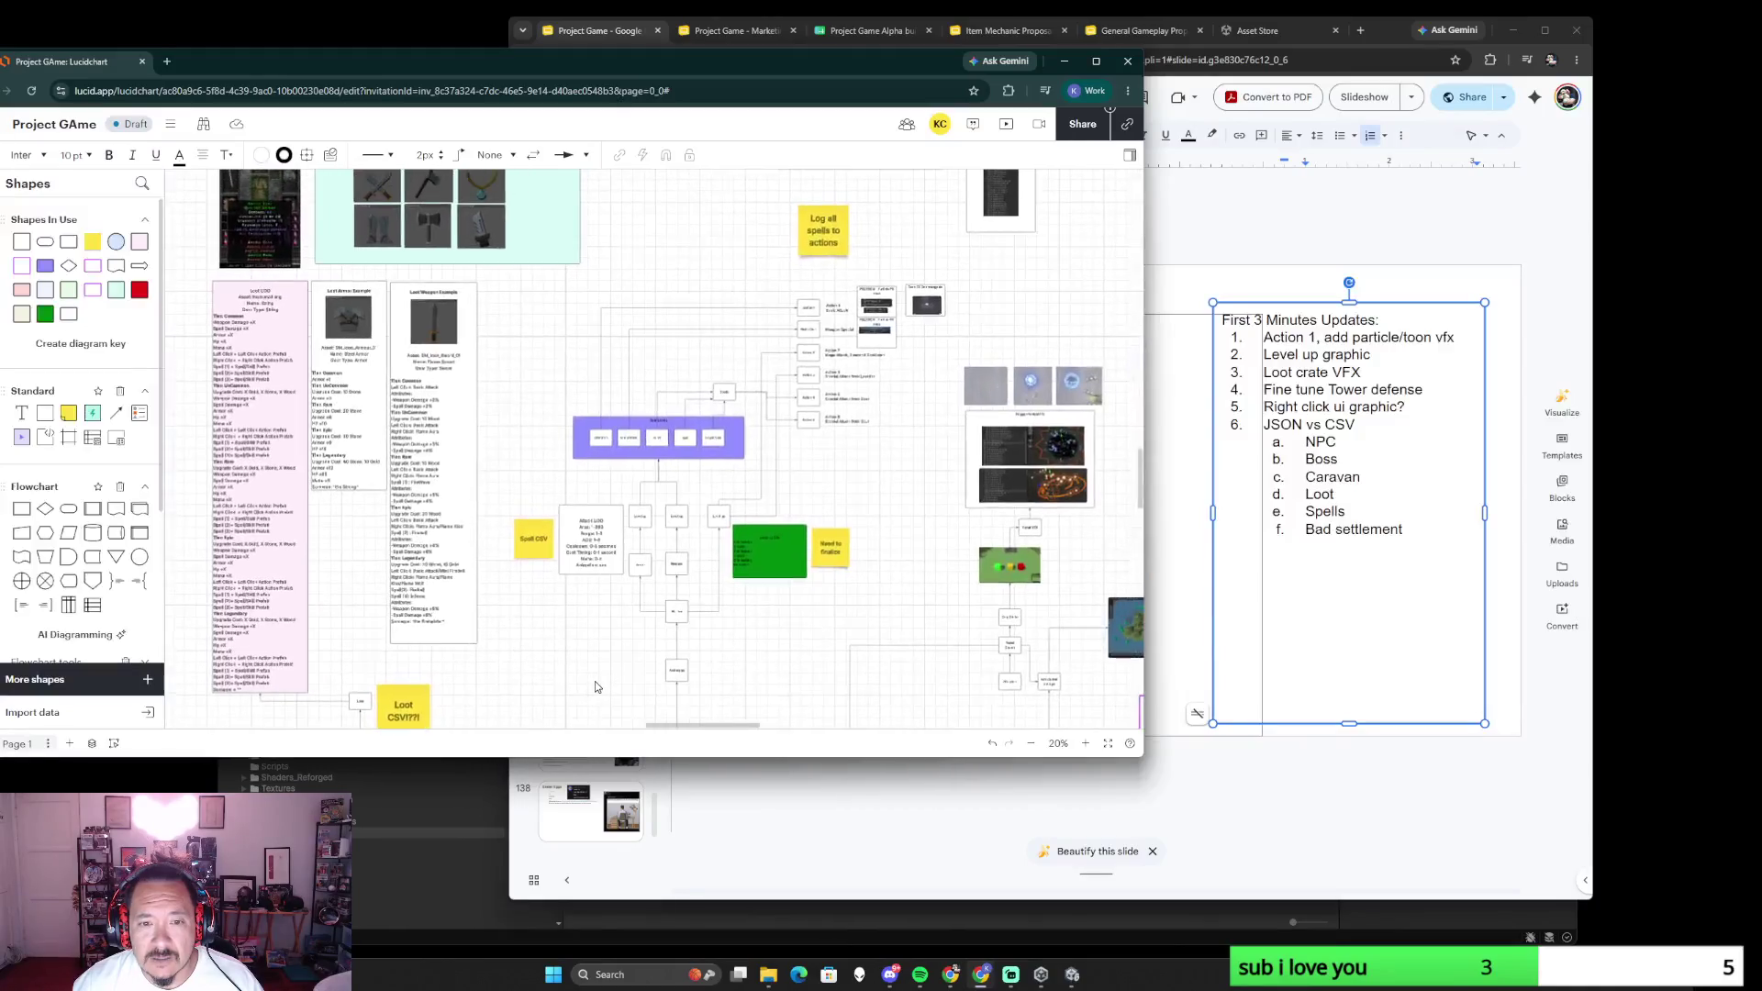
scroll(595, 682, "up", 4)
scroll(571, 722, "up", 3)
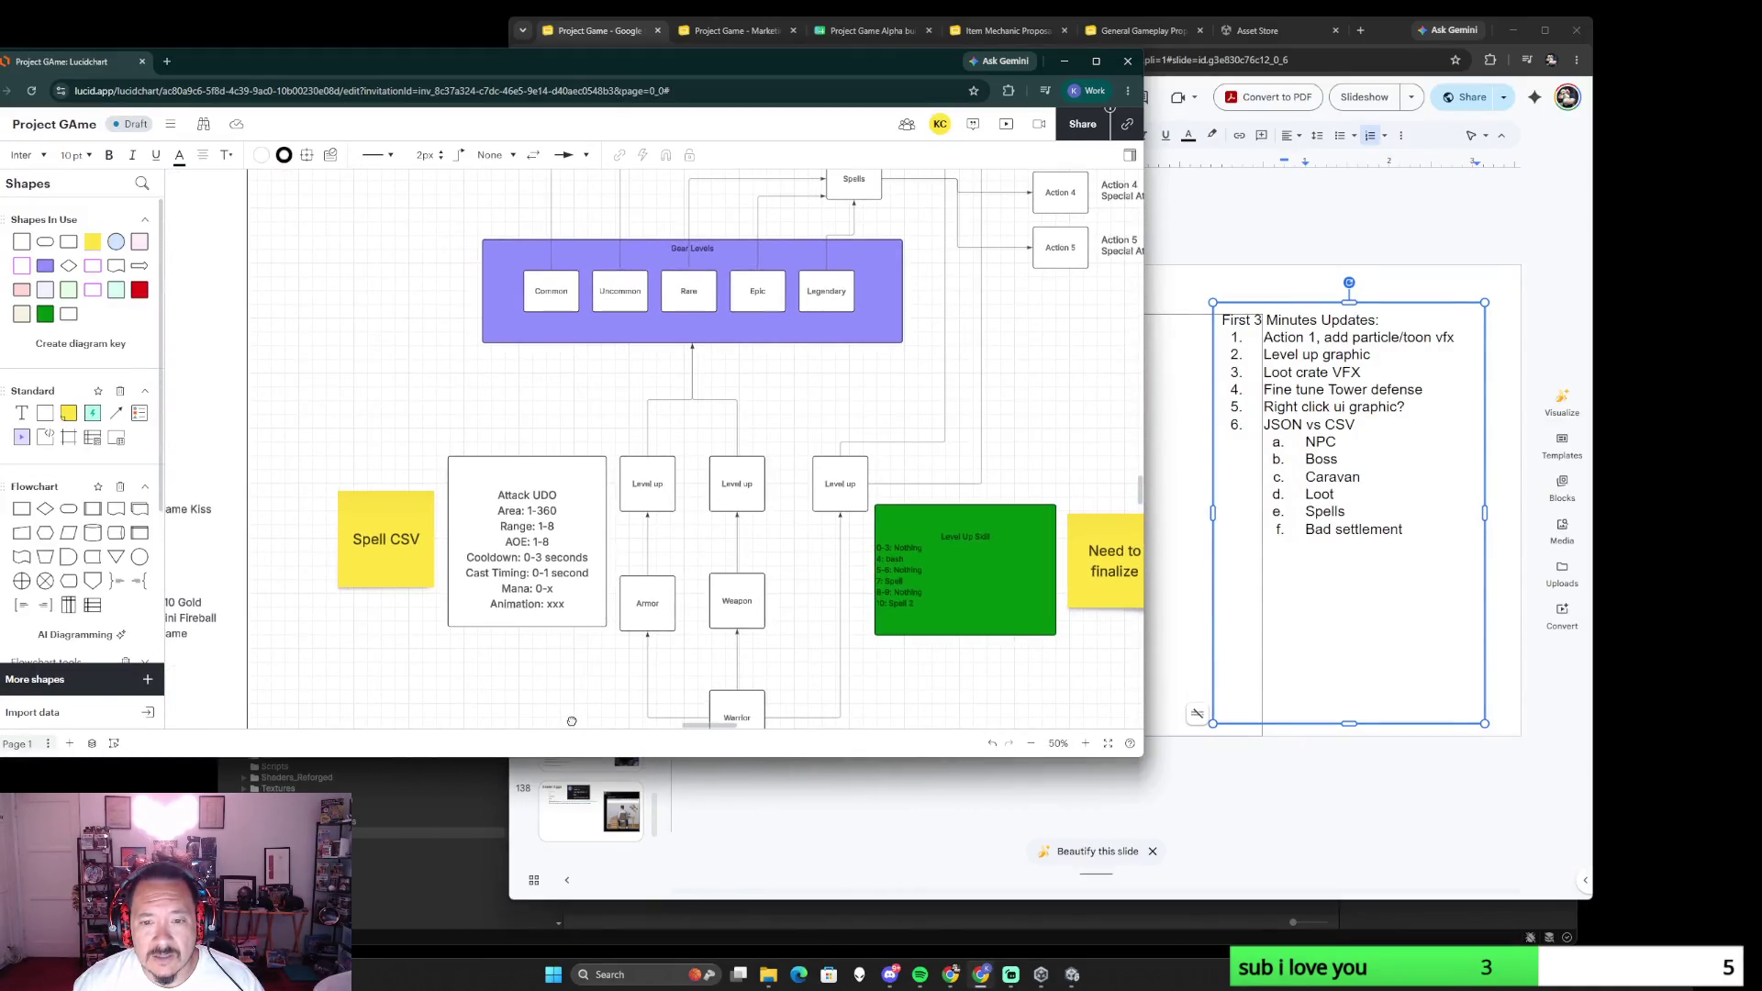
scroll(571, 720, "down", 3)
scroll(424, 638, "down", 4)
scroll(424, 637, "left", 5)
scroll(714, 627, "down", 5)
scroll(714, 627, "up", 4)
scroll(714, 626, "up", 3)
scroll(526, 428, "up", 3)
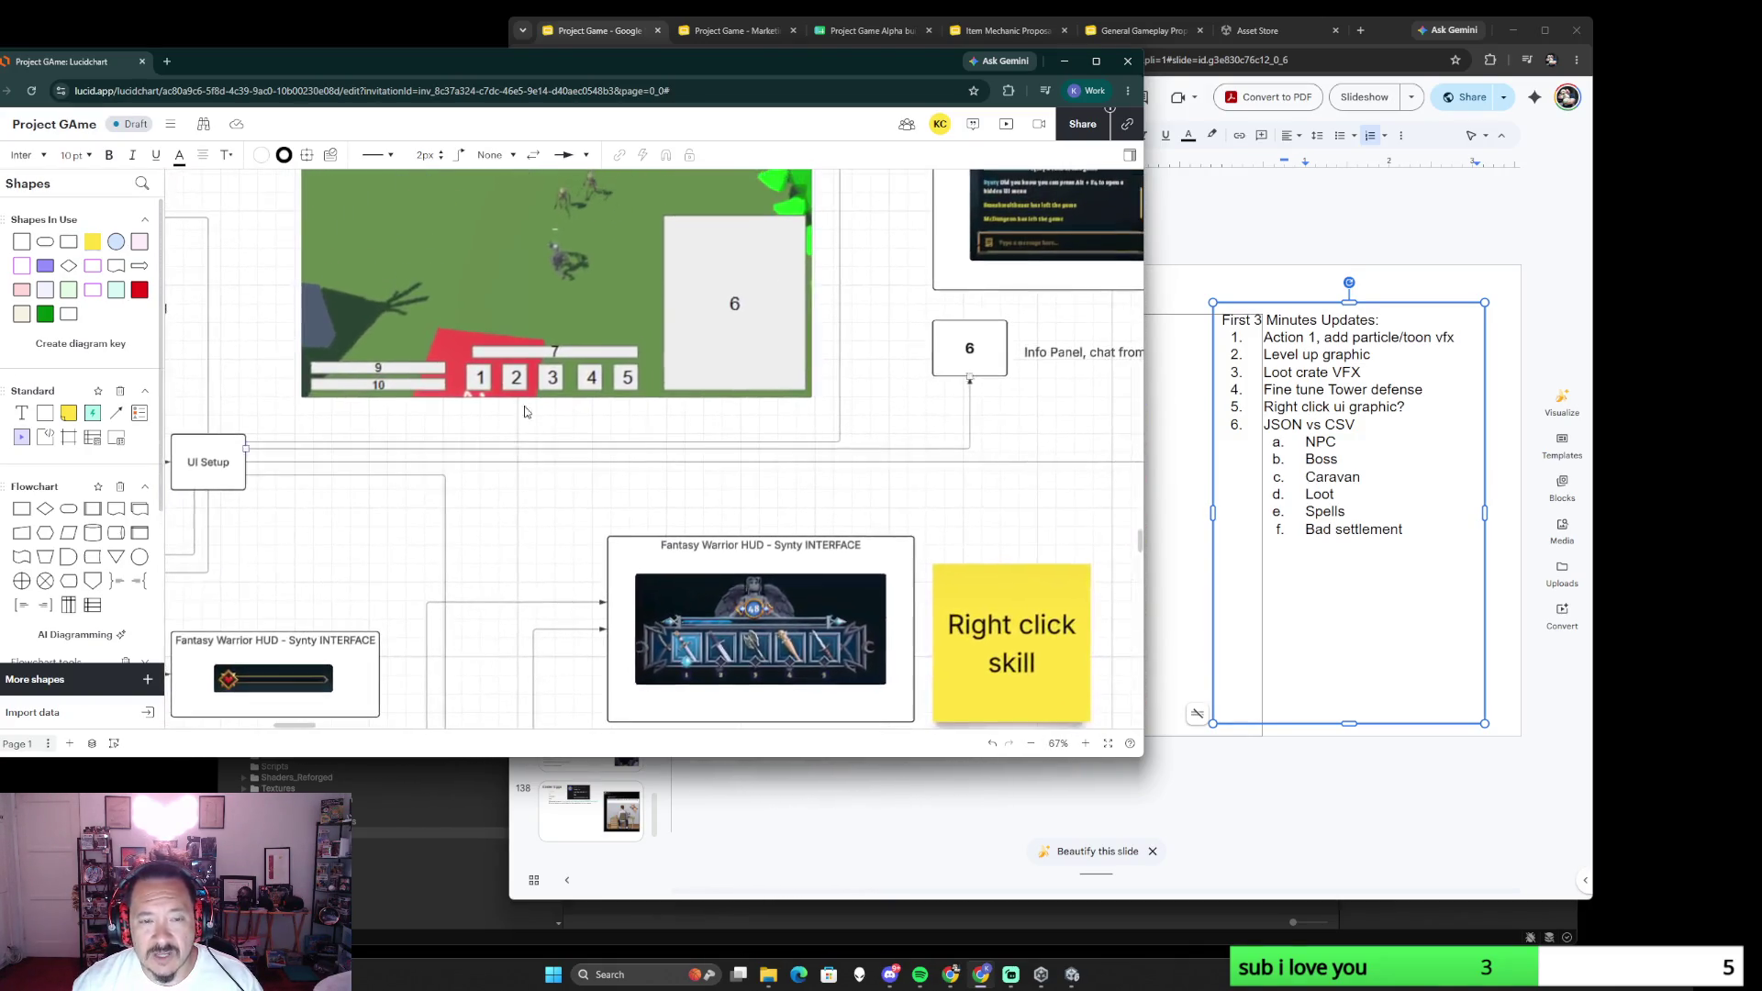
scroll(625, 680, "down", 2)
scroll(551, 588, "up", 3)
scroll(815, 615, "up", 2)
scroll(815, 615, "down", 2)
scroll(815, 615, "down", 2)
scroll(744, 619, "down", 5)
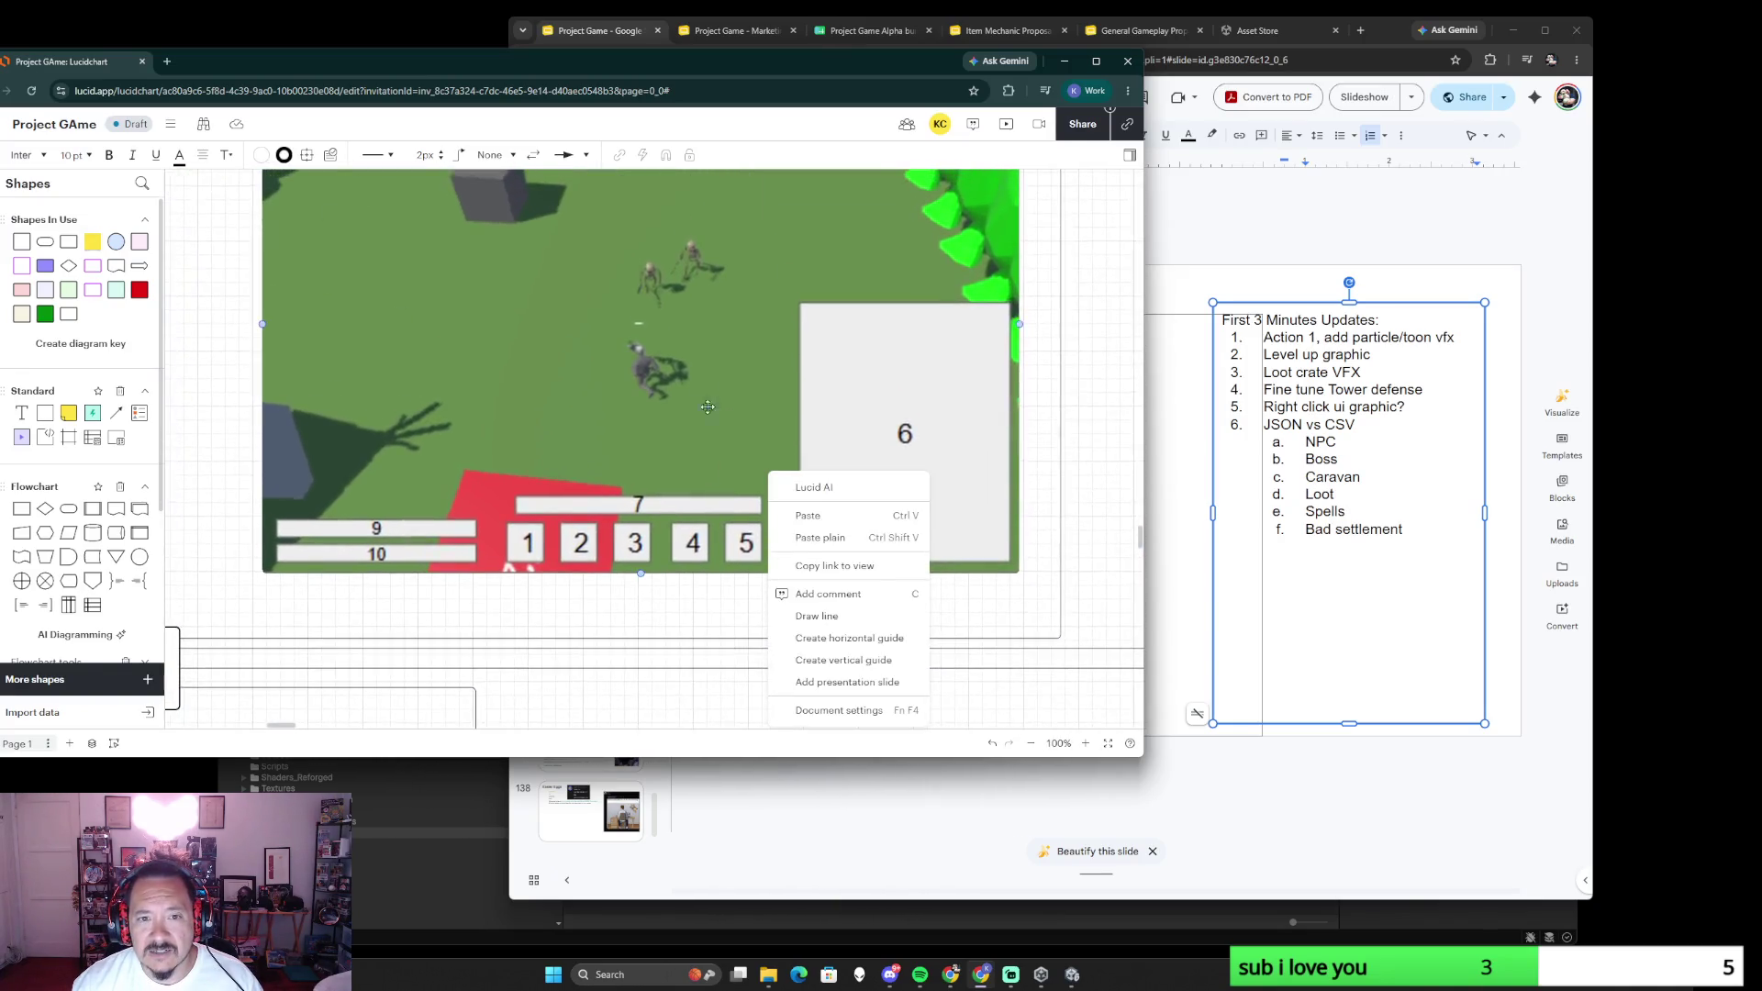
scroll(678, 624, "up", 2)
scroll(678, 623, "up", 3)
scroll(678, 623, "up", 3)
scroll(784, 626, "up", 2)
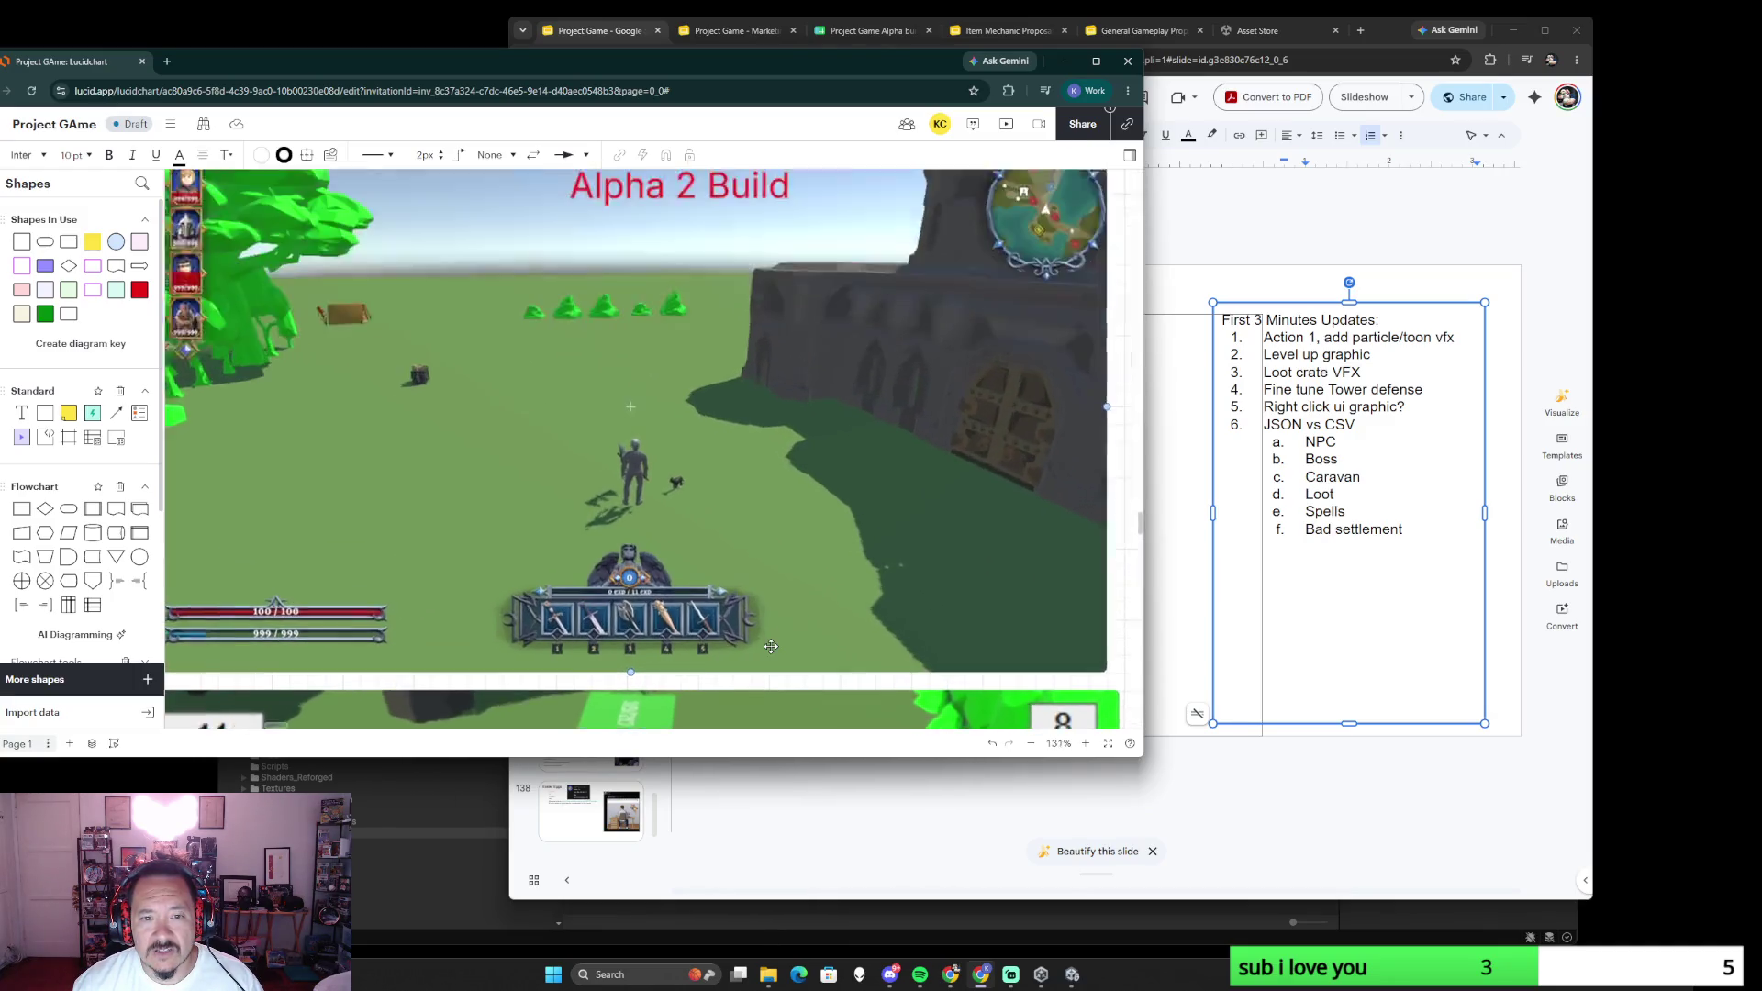
scroll(785, 626, "down", 2)
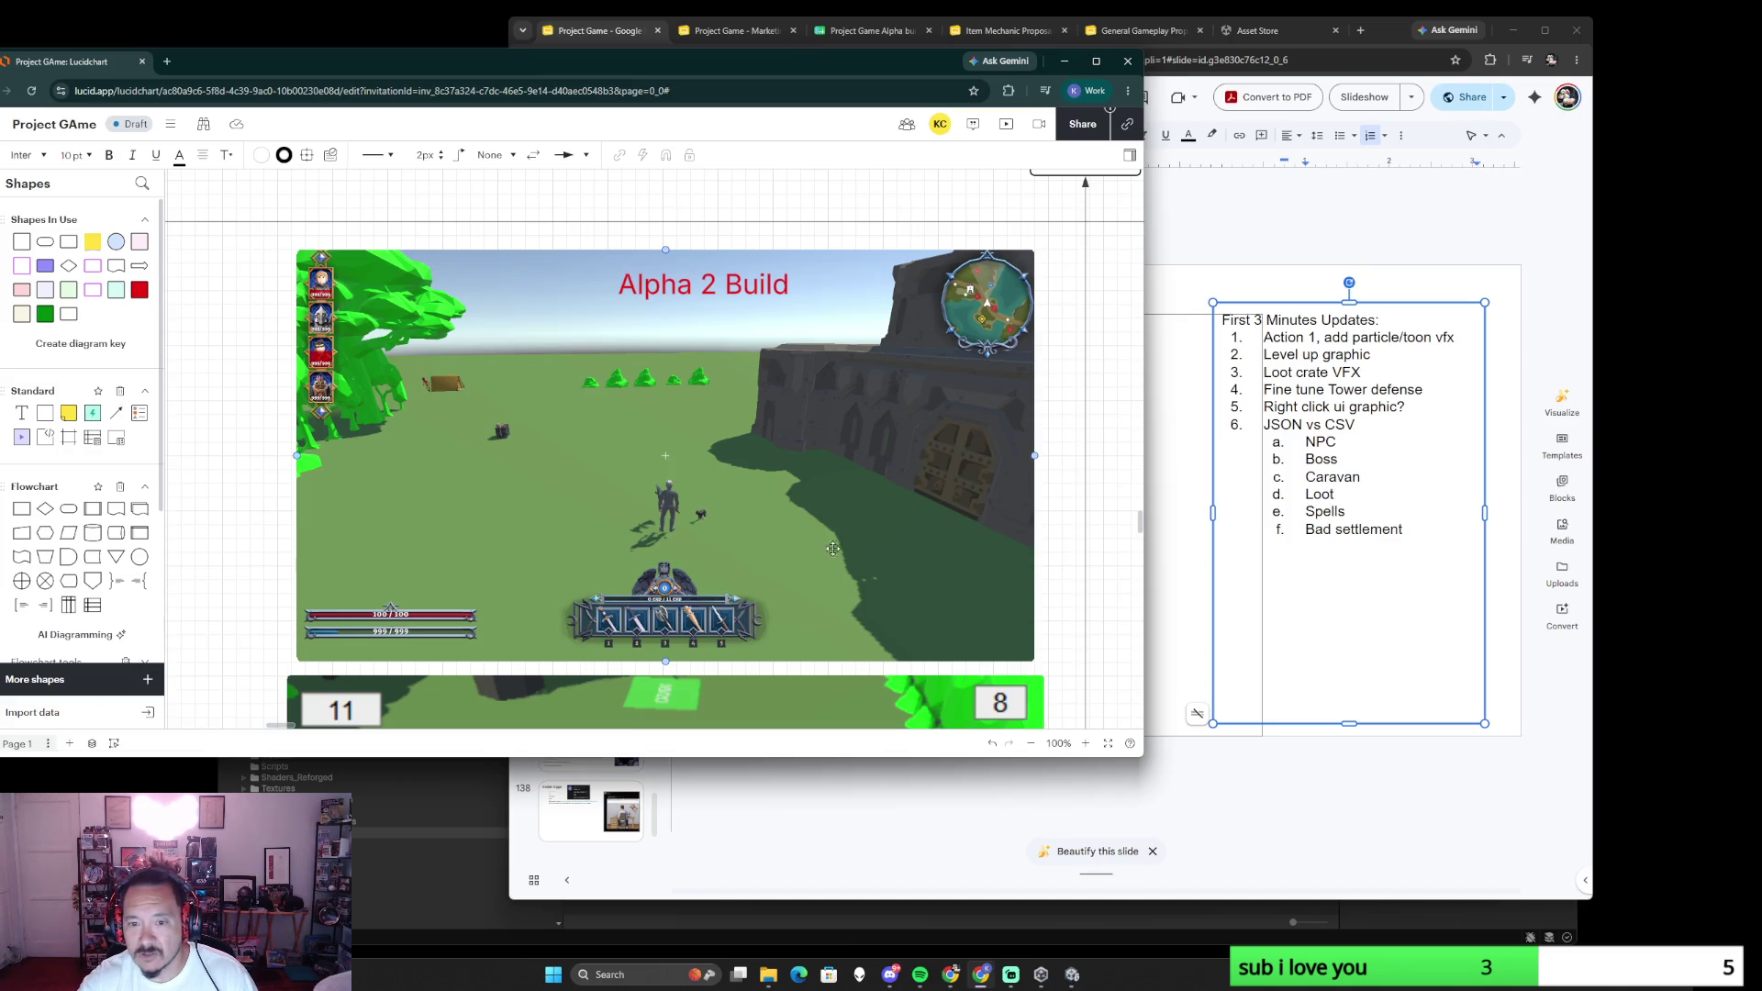
scroll(870, 577, "down", 5)
scroll(869, 577, "down", 2)
scroll(871, 577, "up", 1)
scroll(870, 578, "up", 2)
scroll(870, 577, "up", 2)
scroll(867, 574, "up", 2)
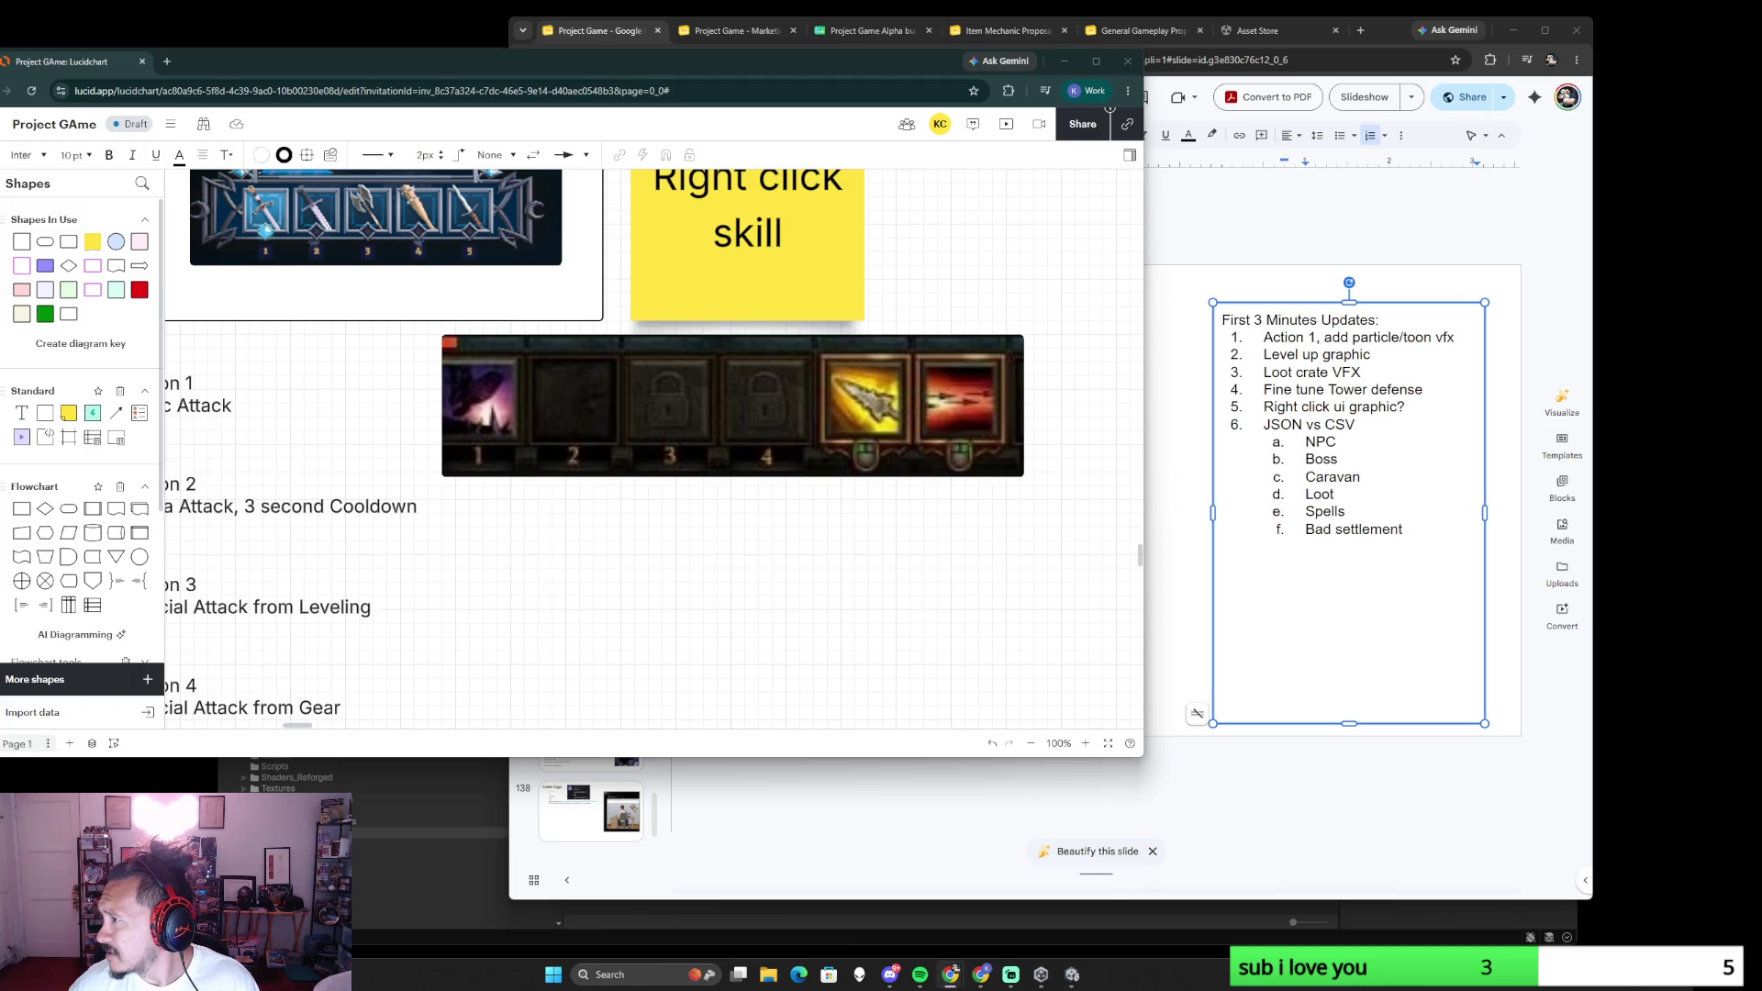
key("alt+Tab")
- Reposition the image results window and open the PC Gamer Diablo 3 article behind the preview
left_click_drag(913, 35, 625, 134)
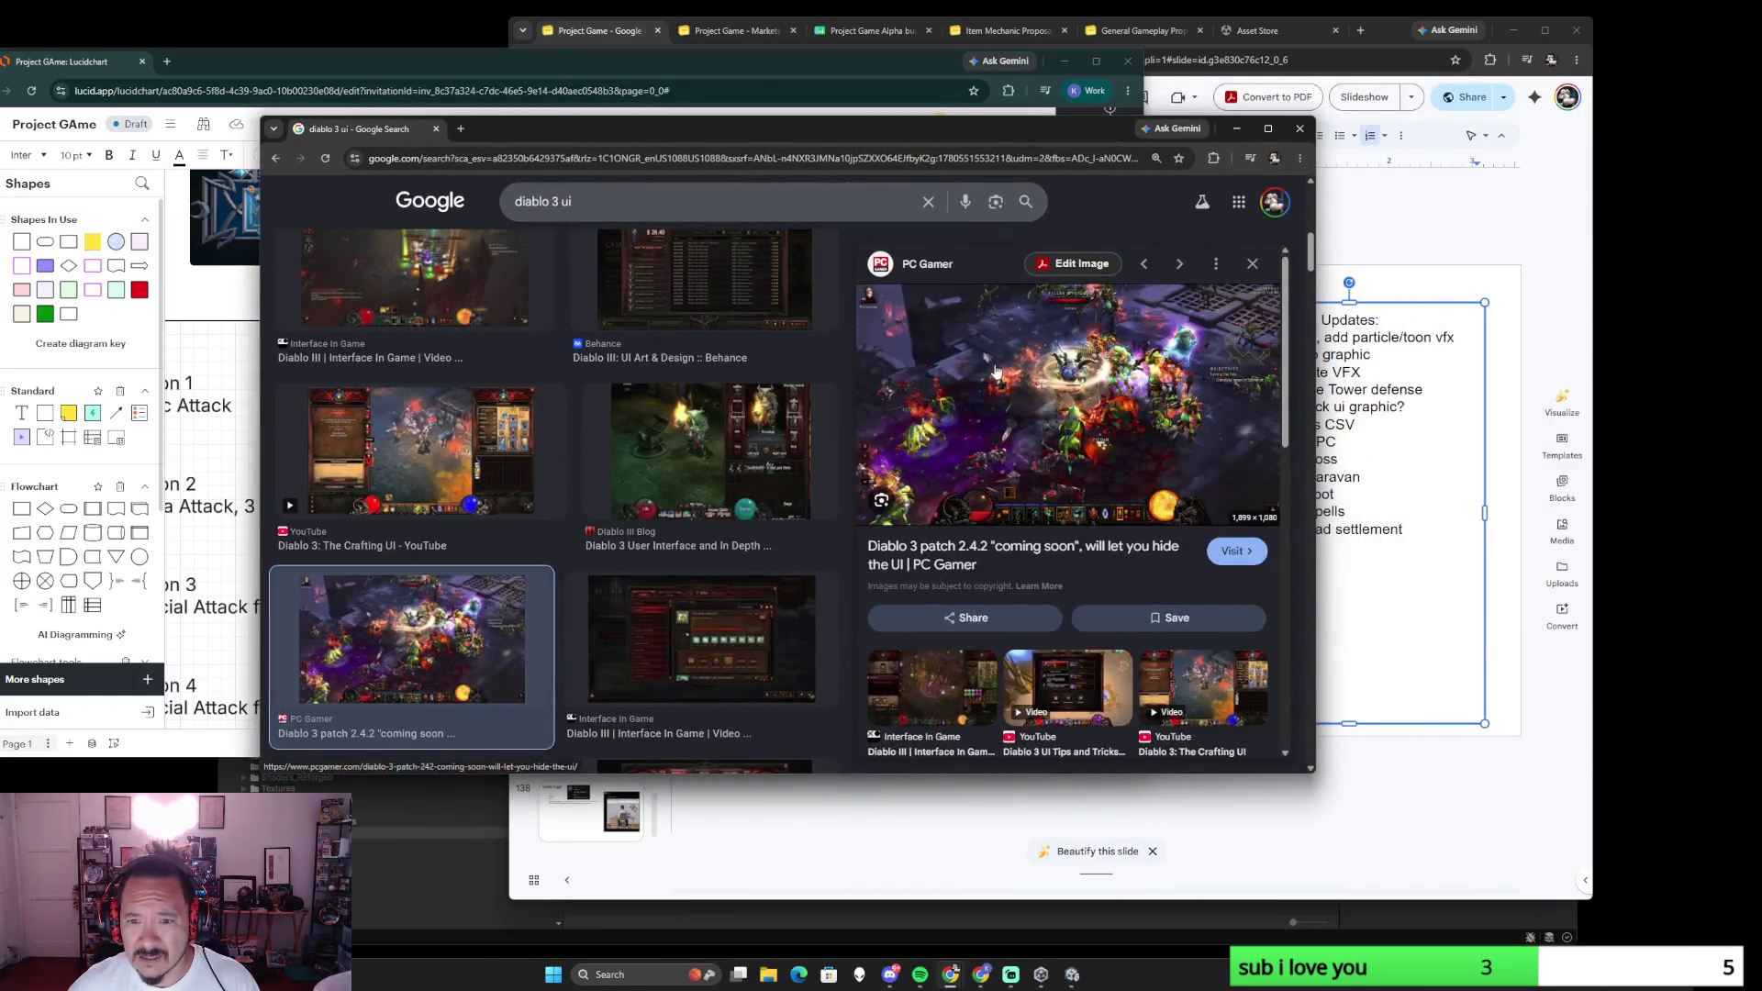
left_click(1154, 407)
scroll(825, 483, "down", 2)
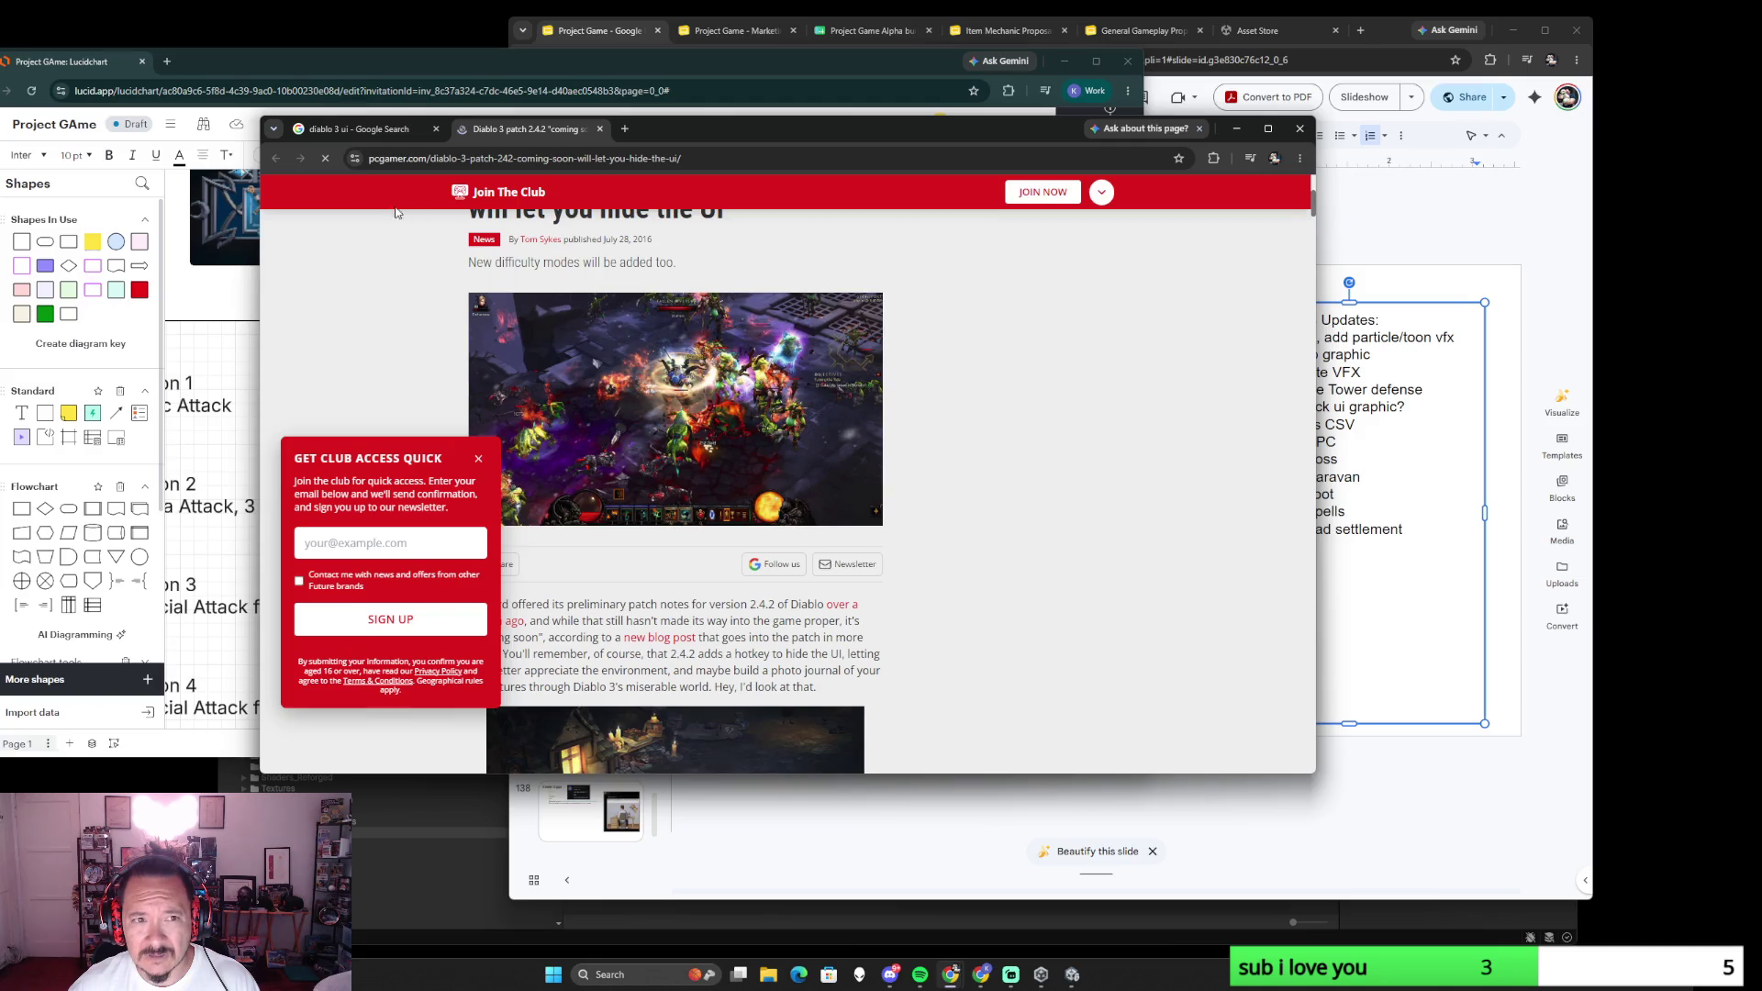
left_click(598, 129)
left_click(1087, 435)
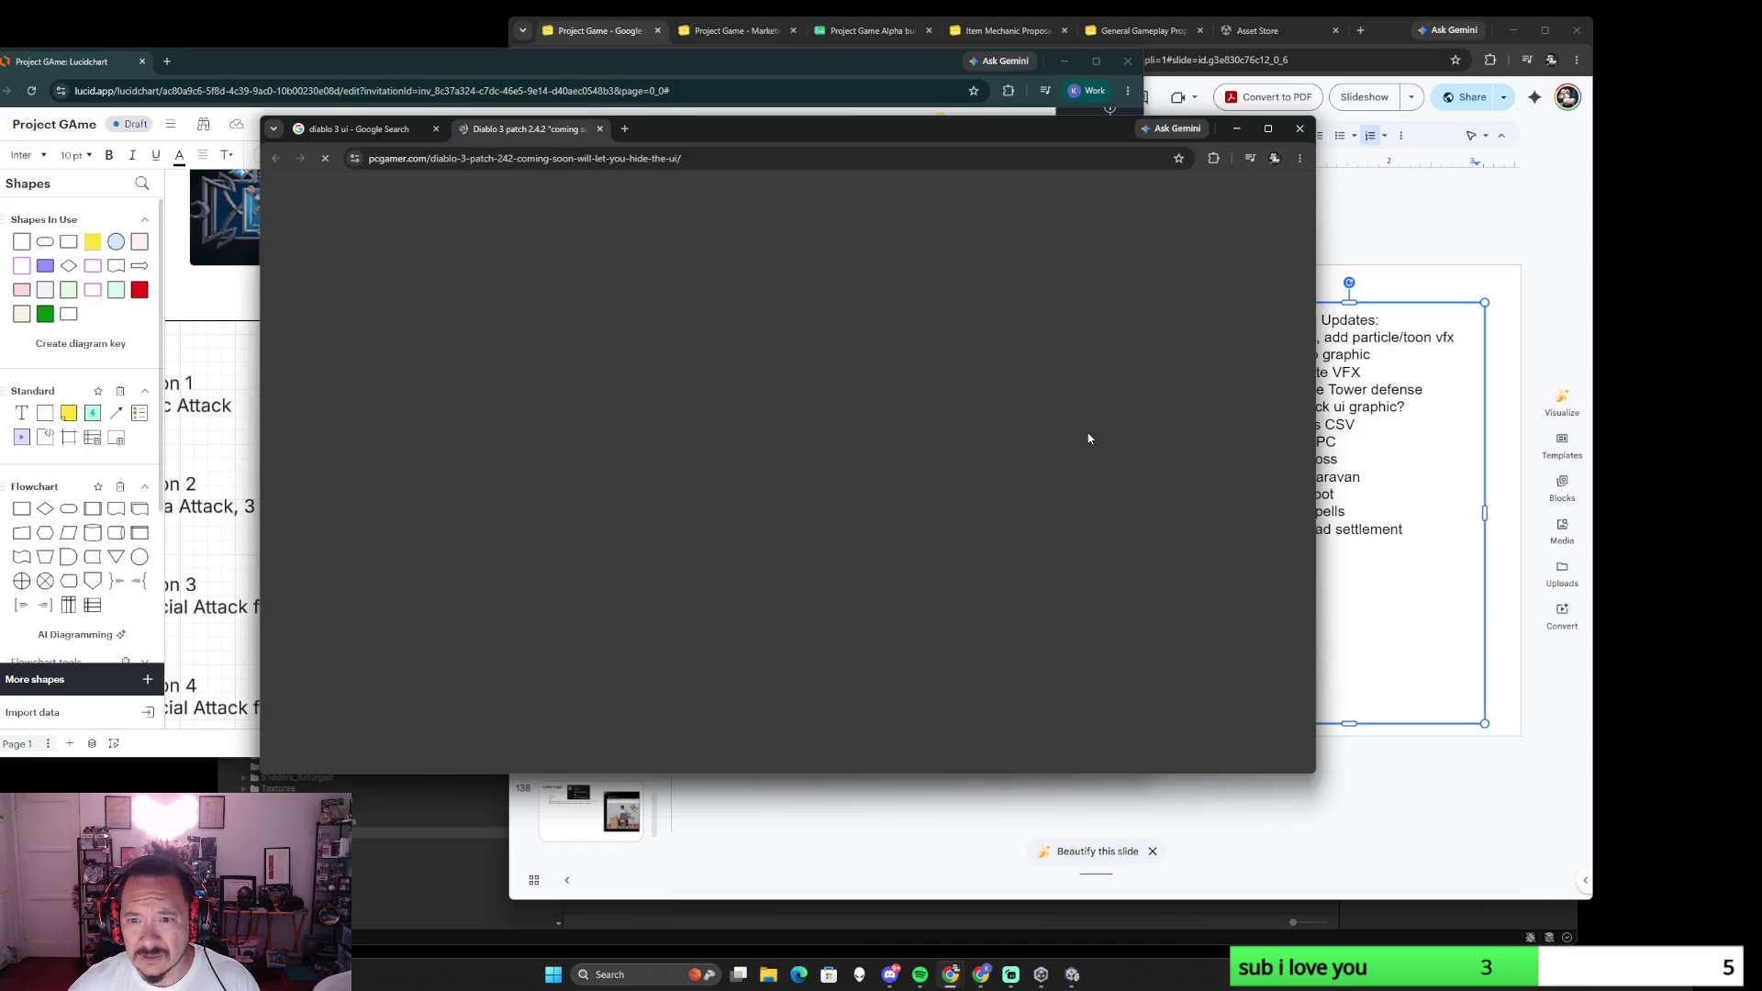
- Run a Google Lens visual search on the Diablo 3 screenshot, enlarge the window to study it, then close it
left_click(601, 128)
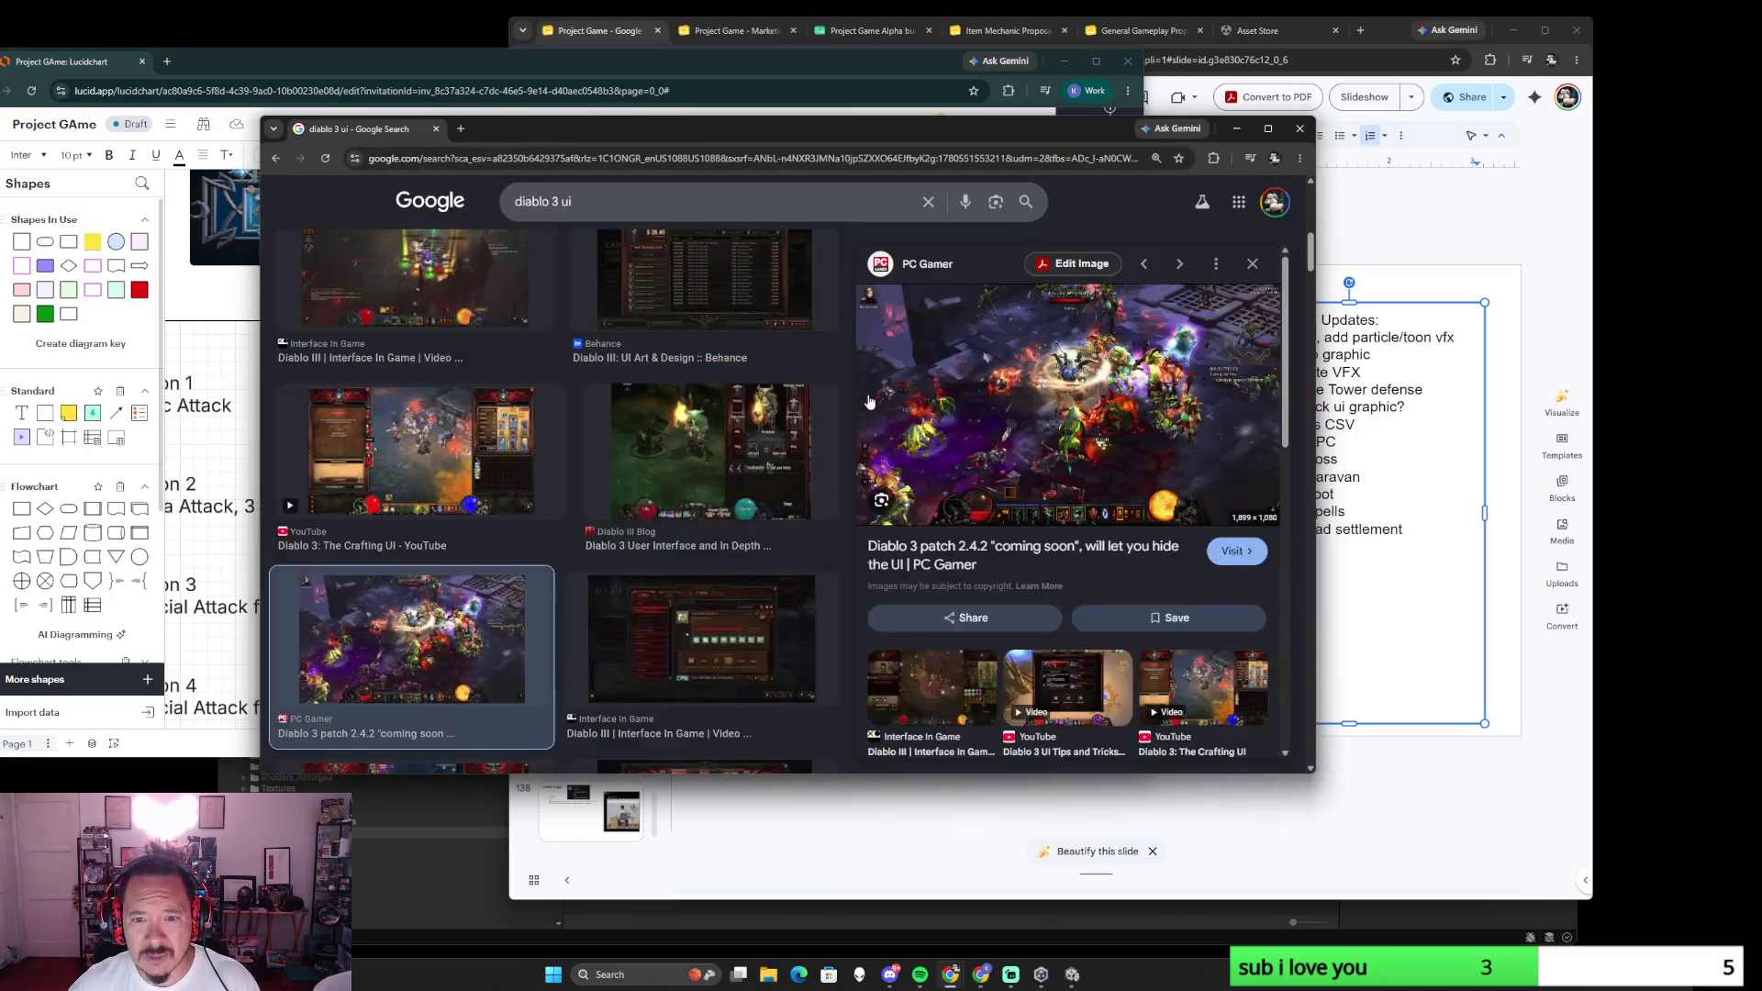
left_click(882, 502)
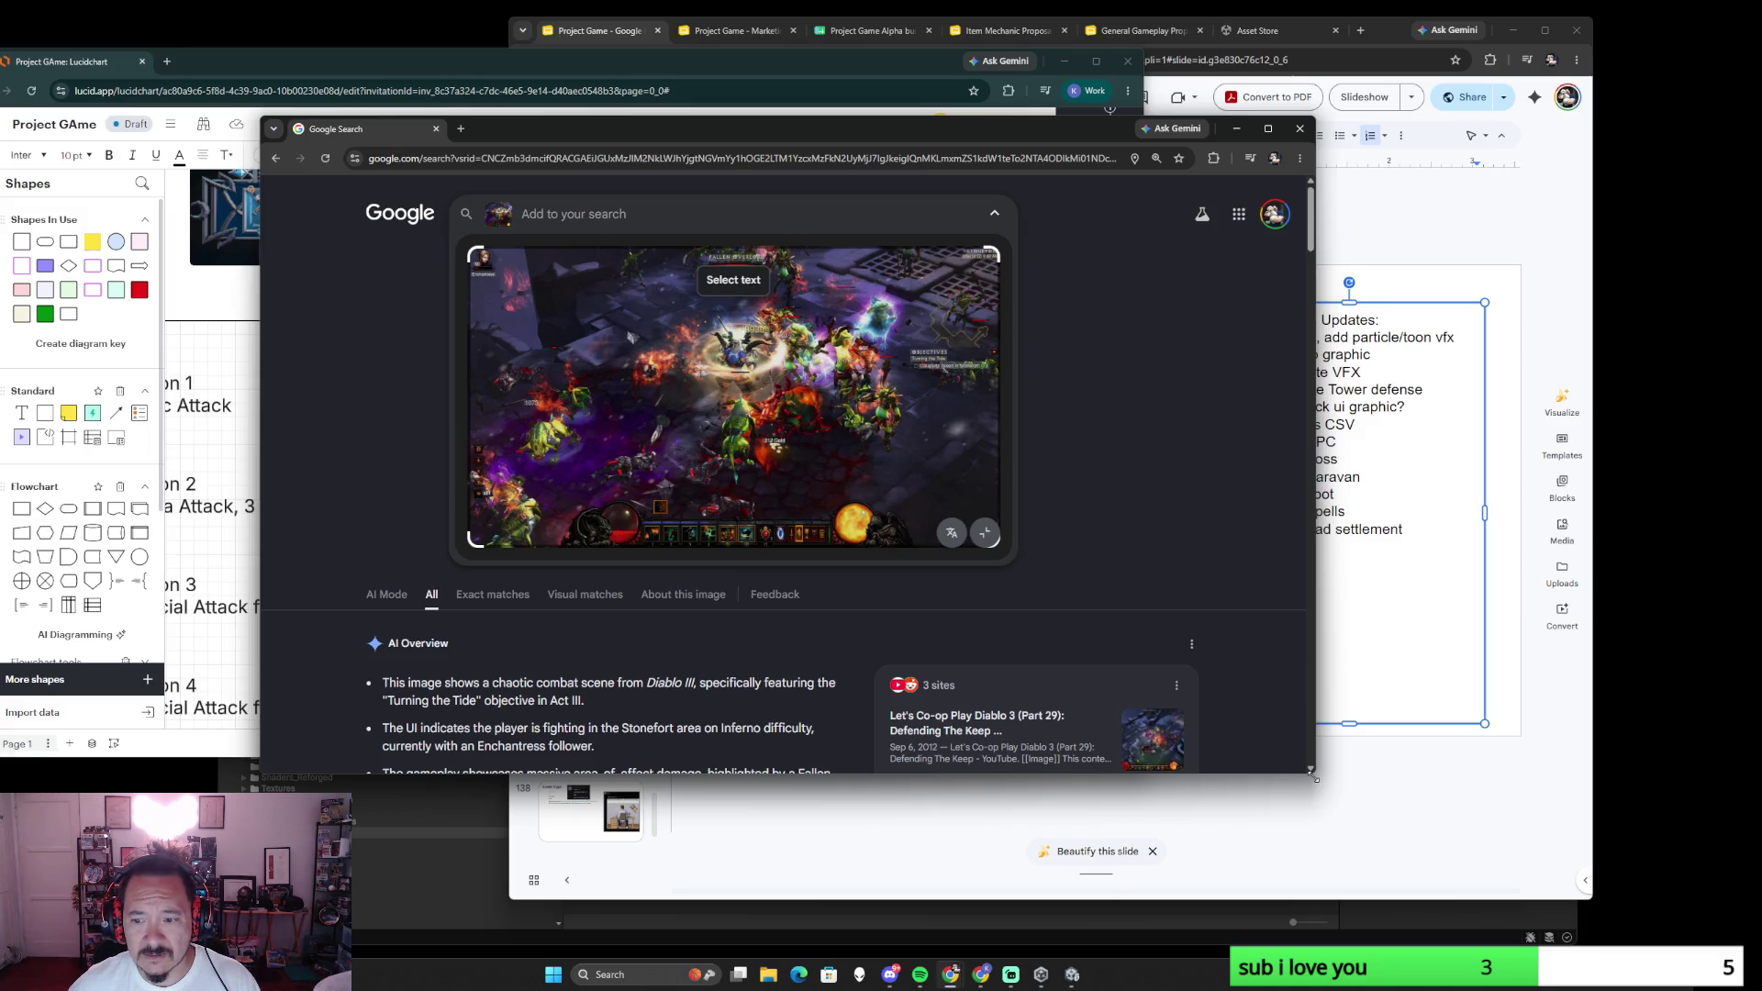
left_click_drag(1314, 778, 1530, 833)
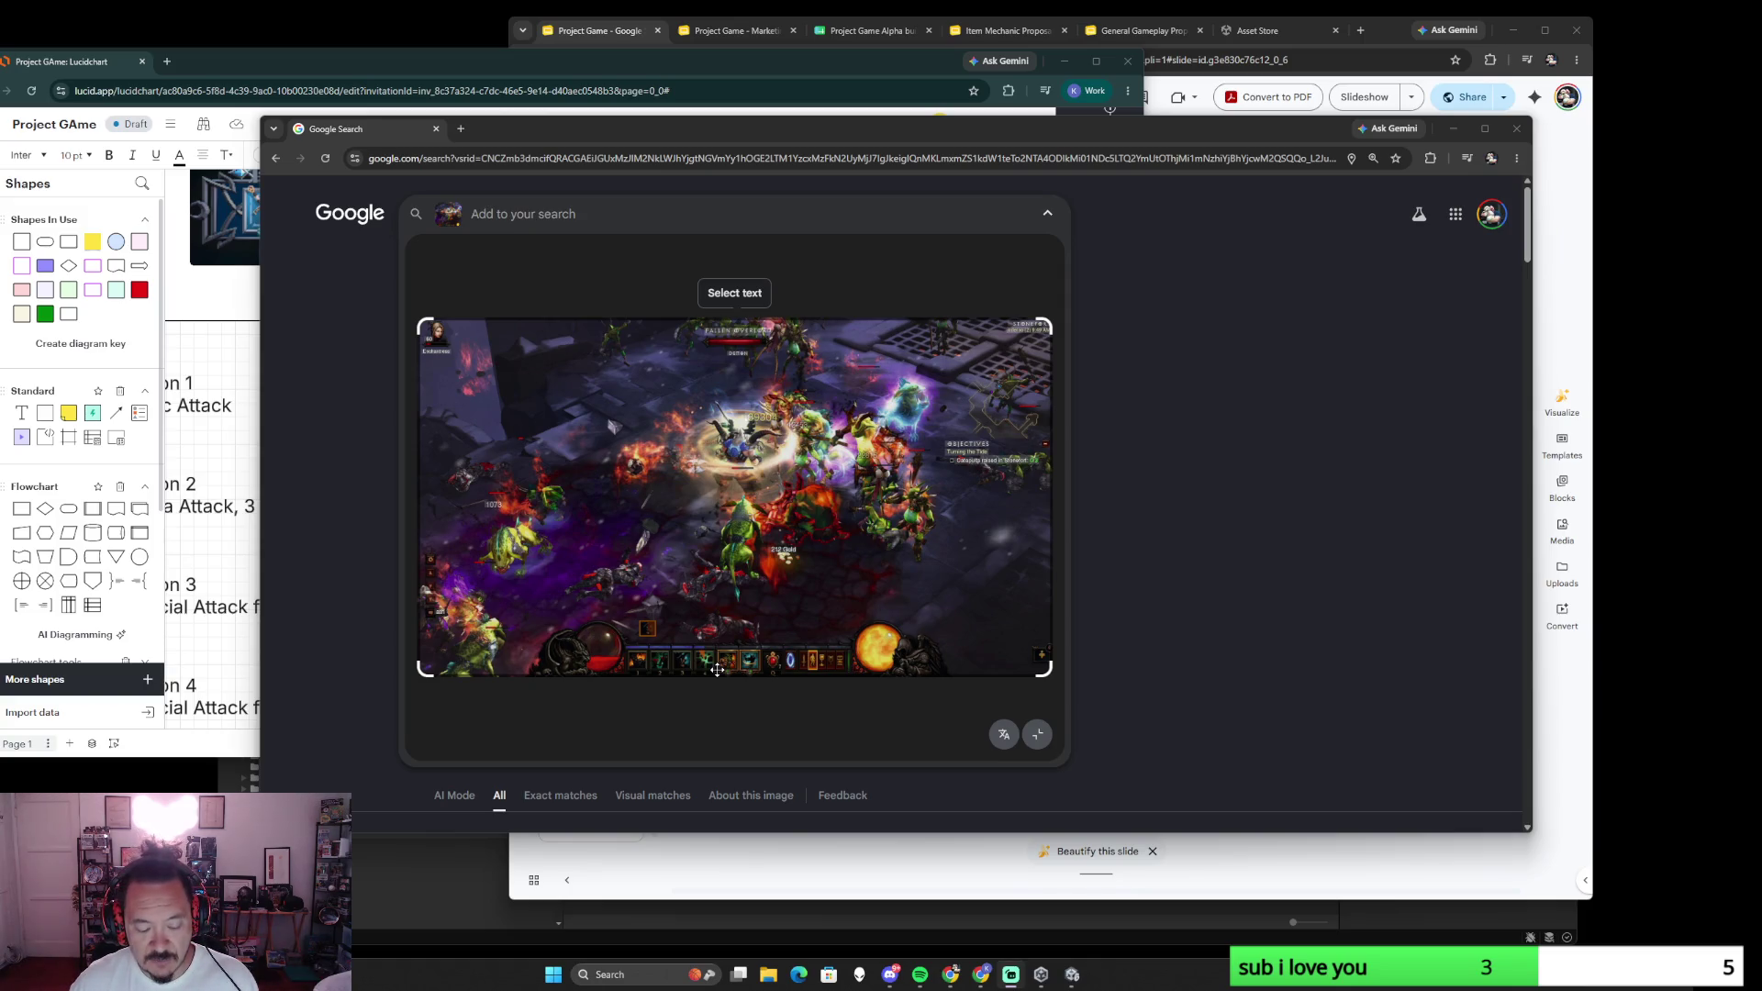
left_click(1514, 129)
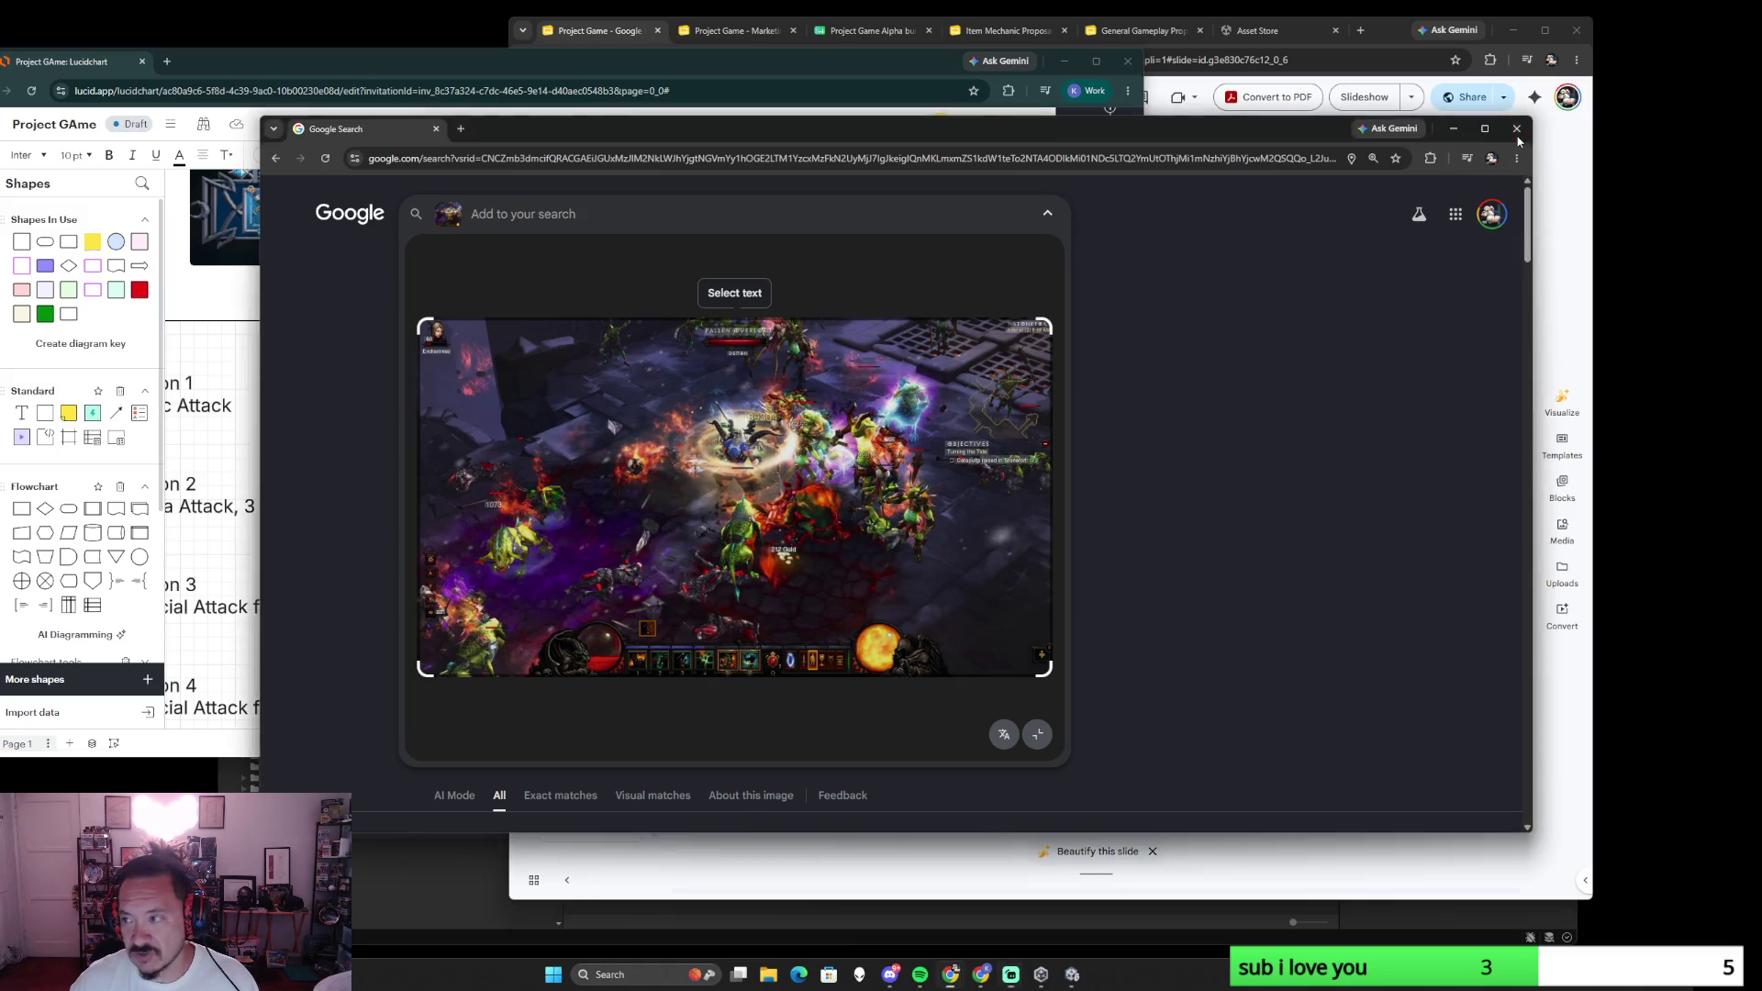
scroll(800, 627, "down", 5, "ctrl")
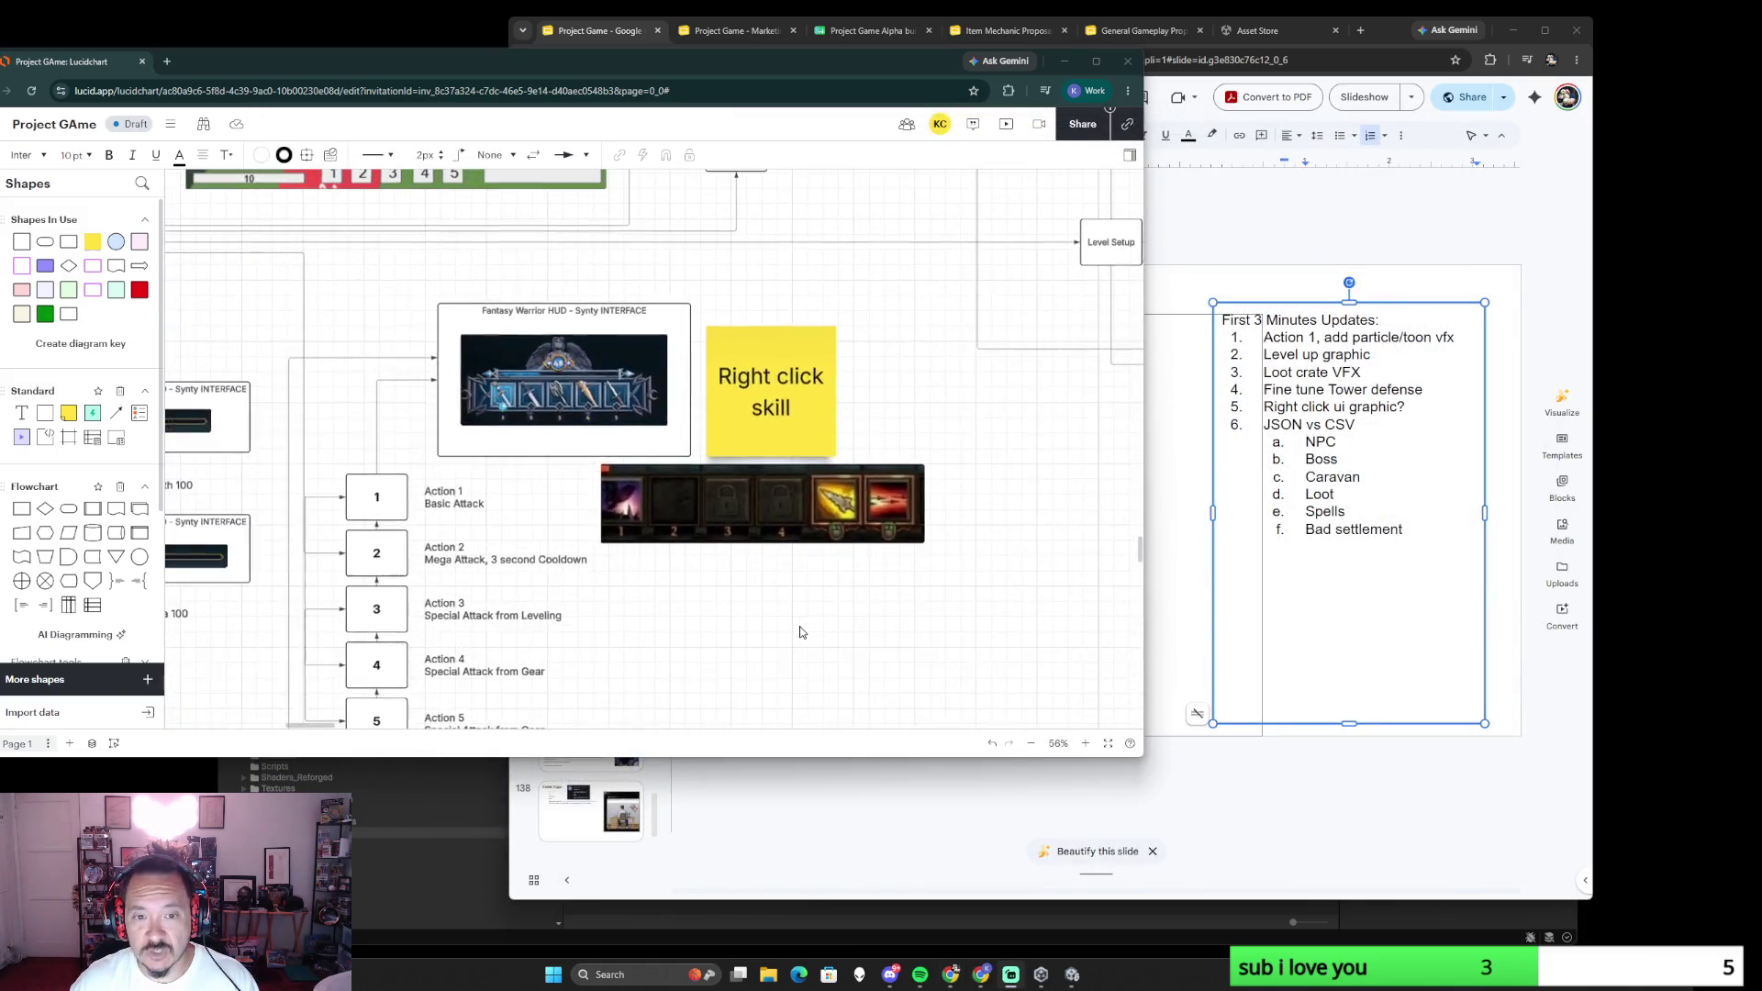
scroll(783, 629, "up", 2)
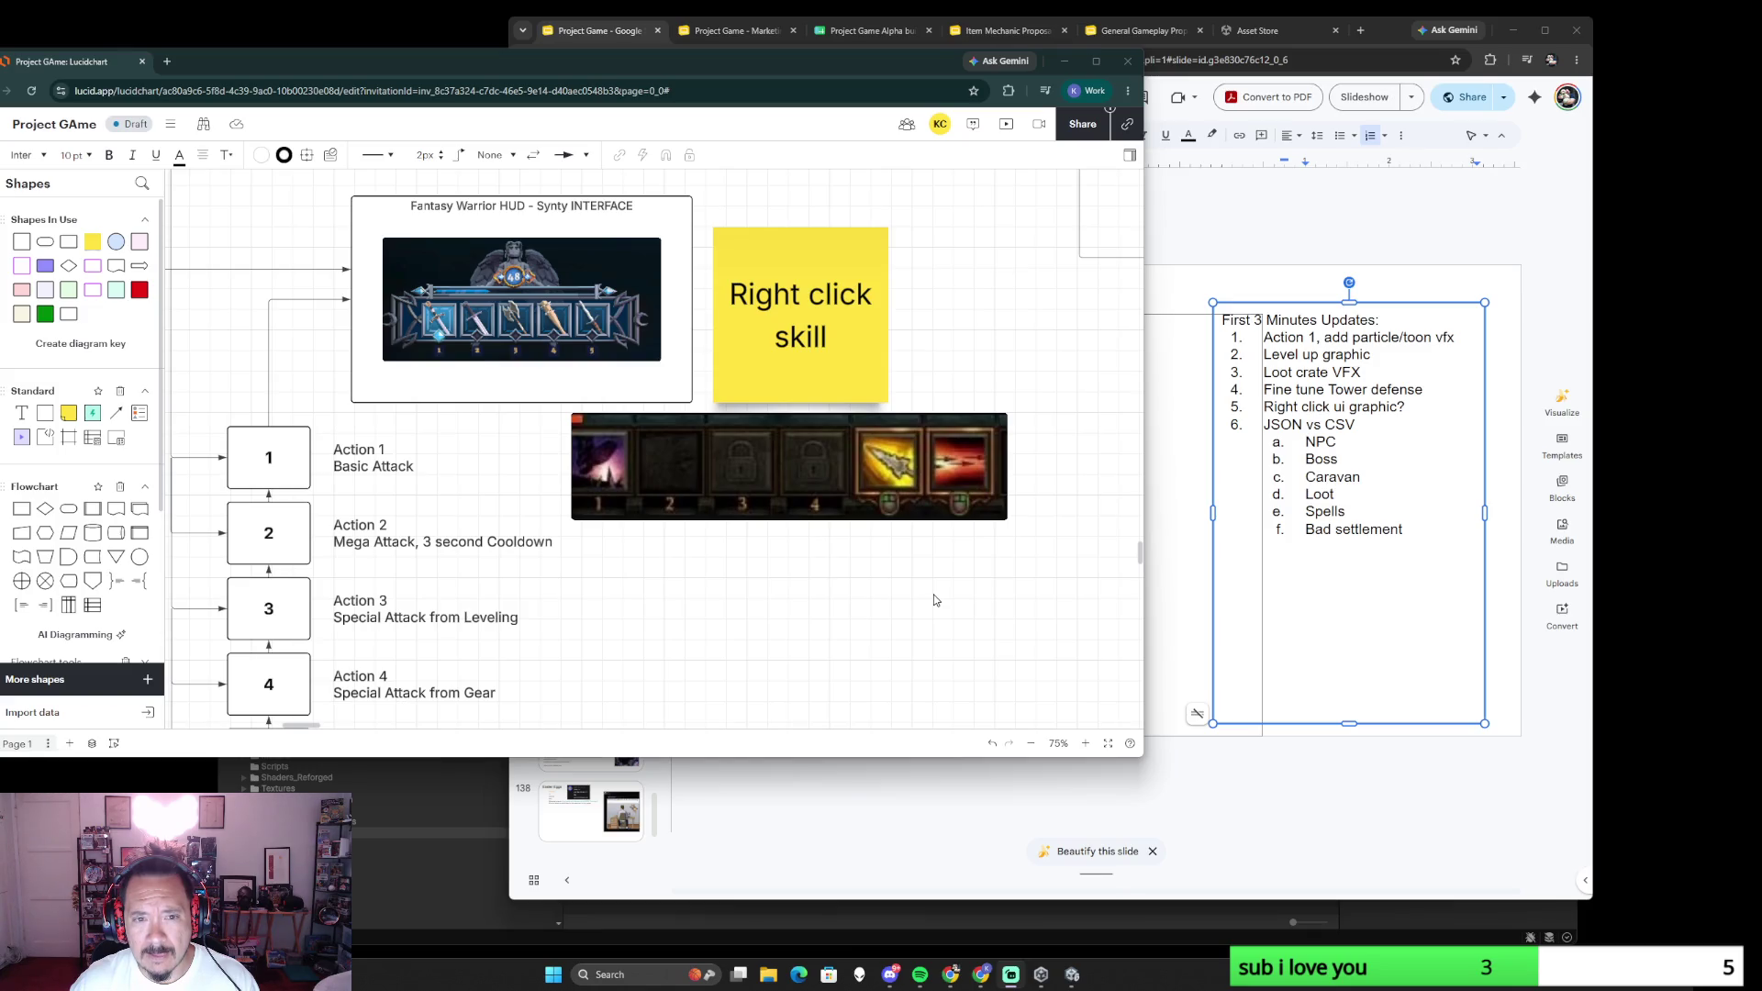
- Shrink the 'Right click skill' sticky note and add '?' to its text
left_click(874, 339)
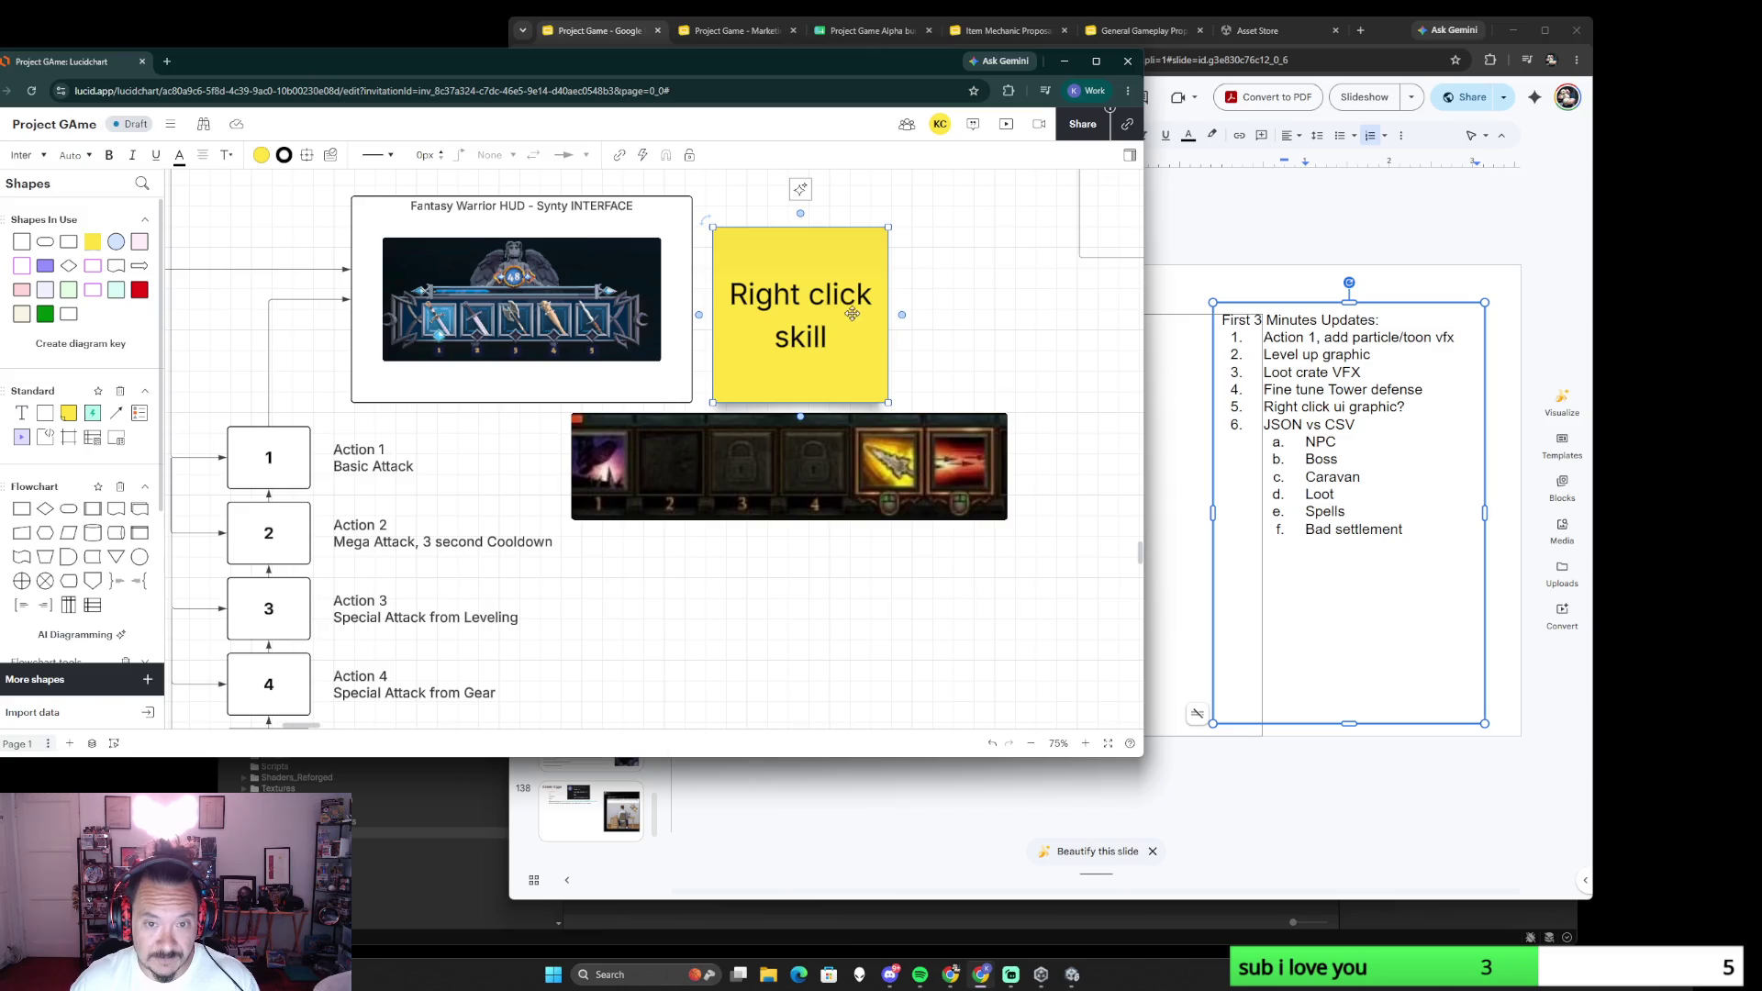
scroll(858, 317, "up", 2)
double_click(786, 468)
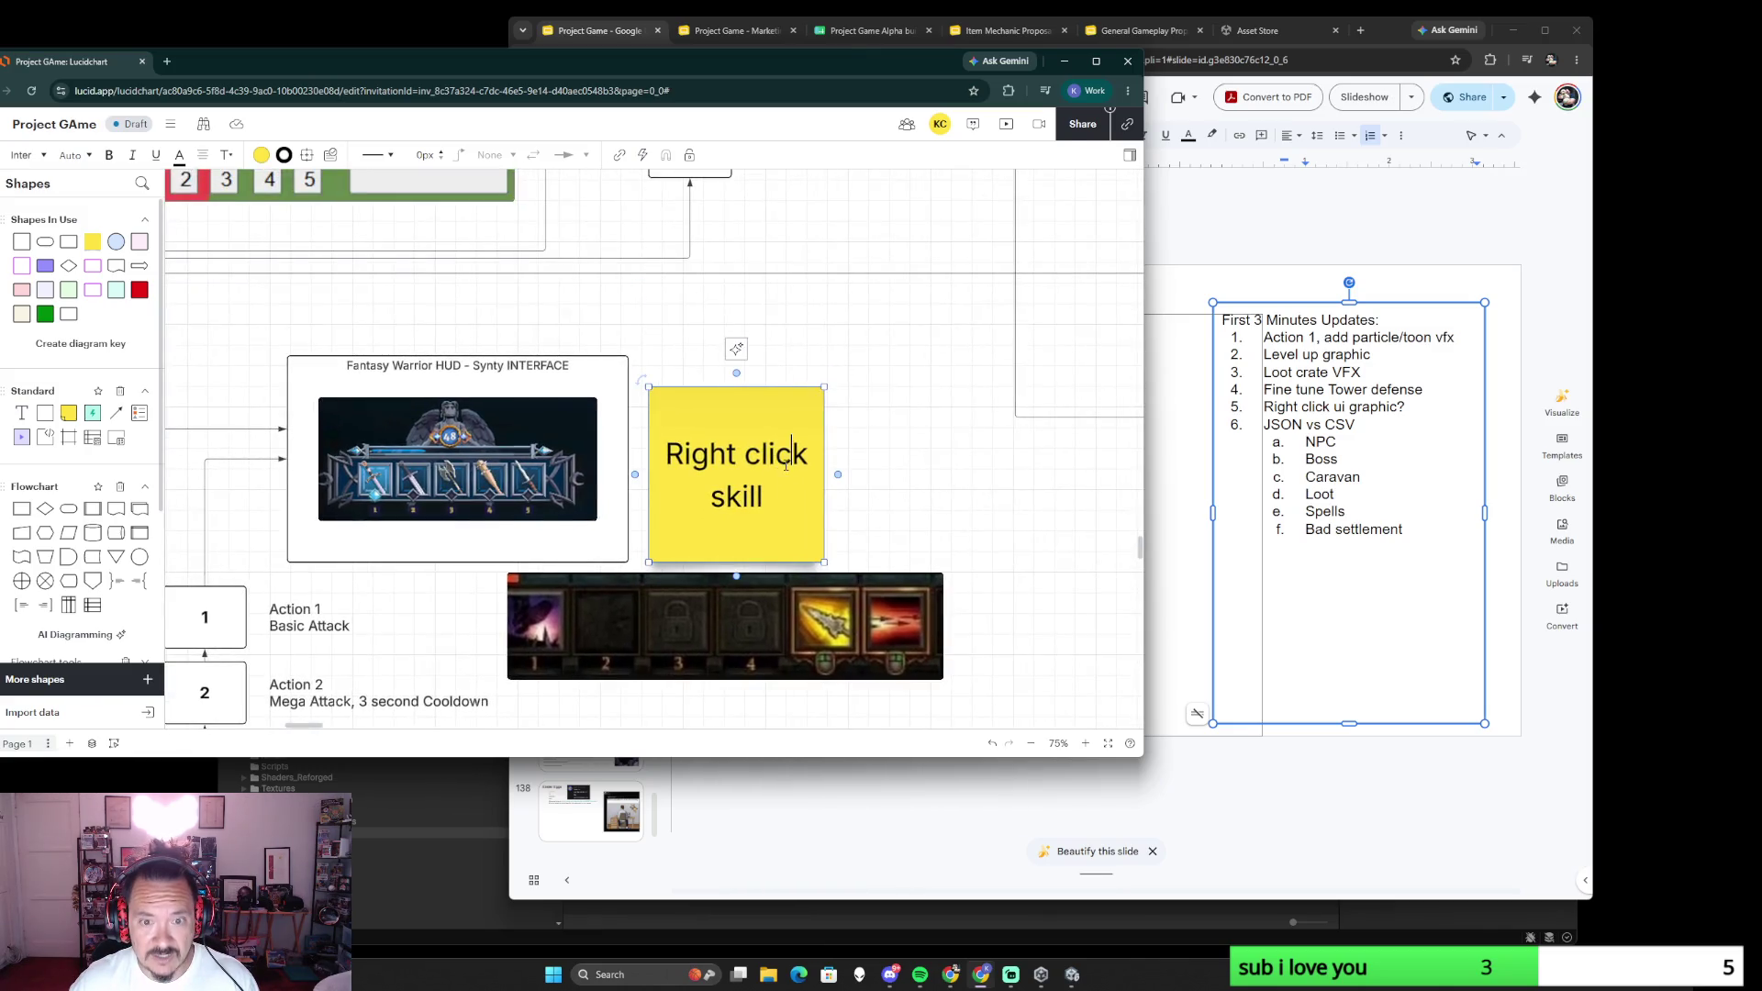
left_click_drag(648, 387, 704, 443)
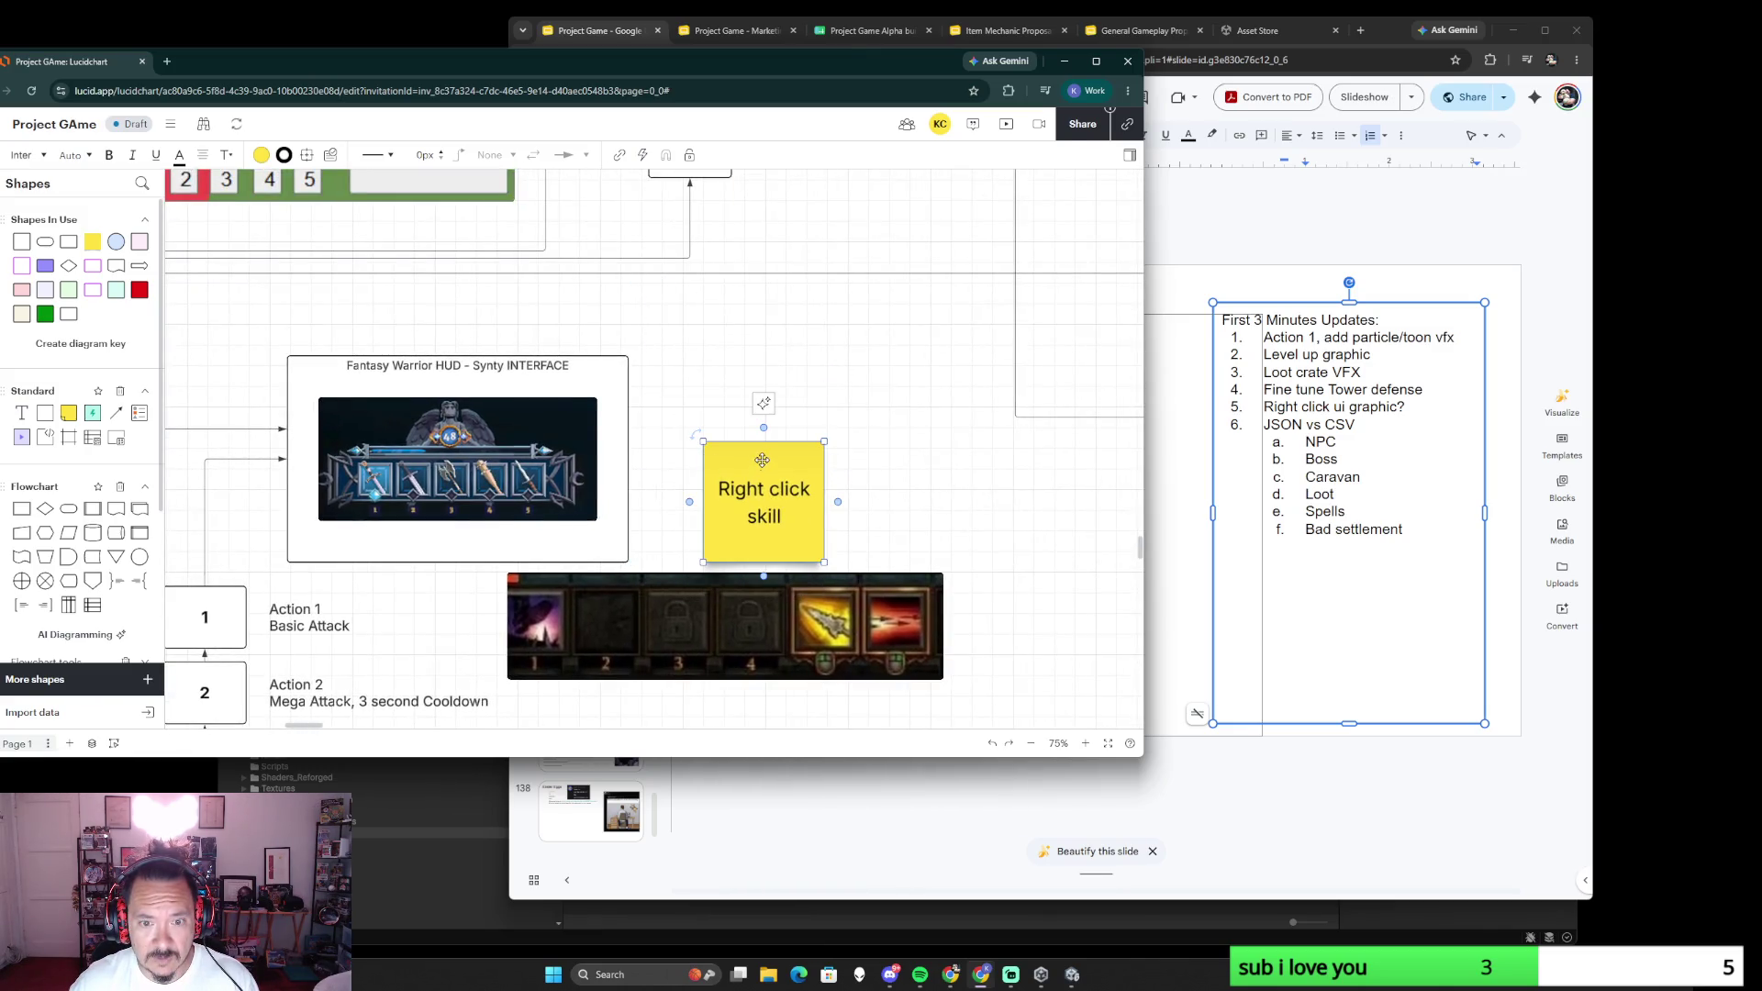
type("?")
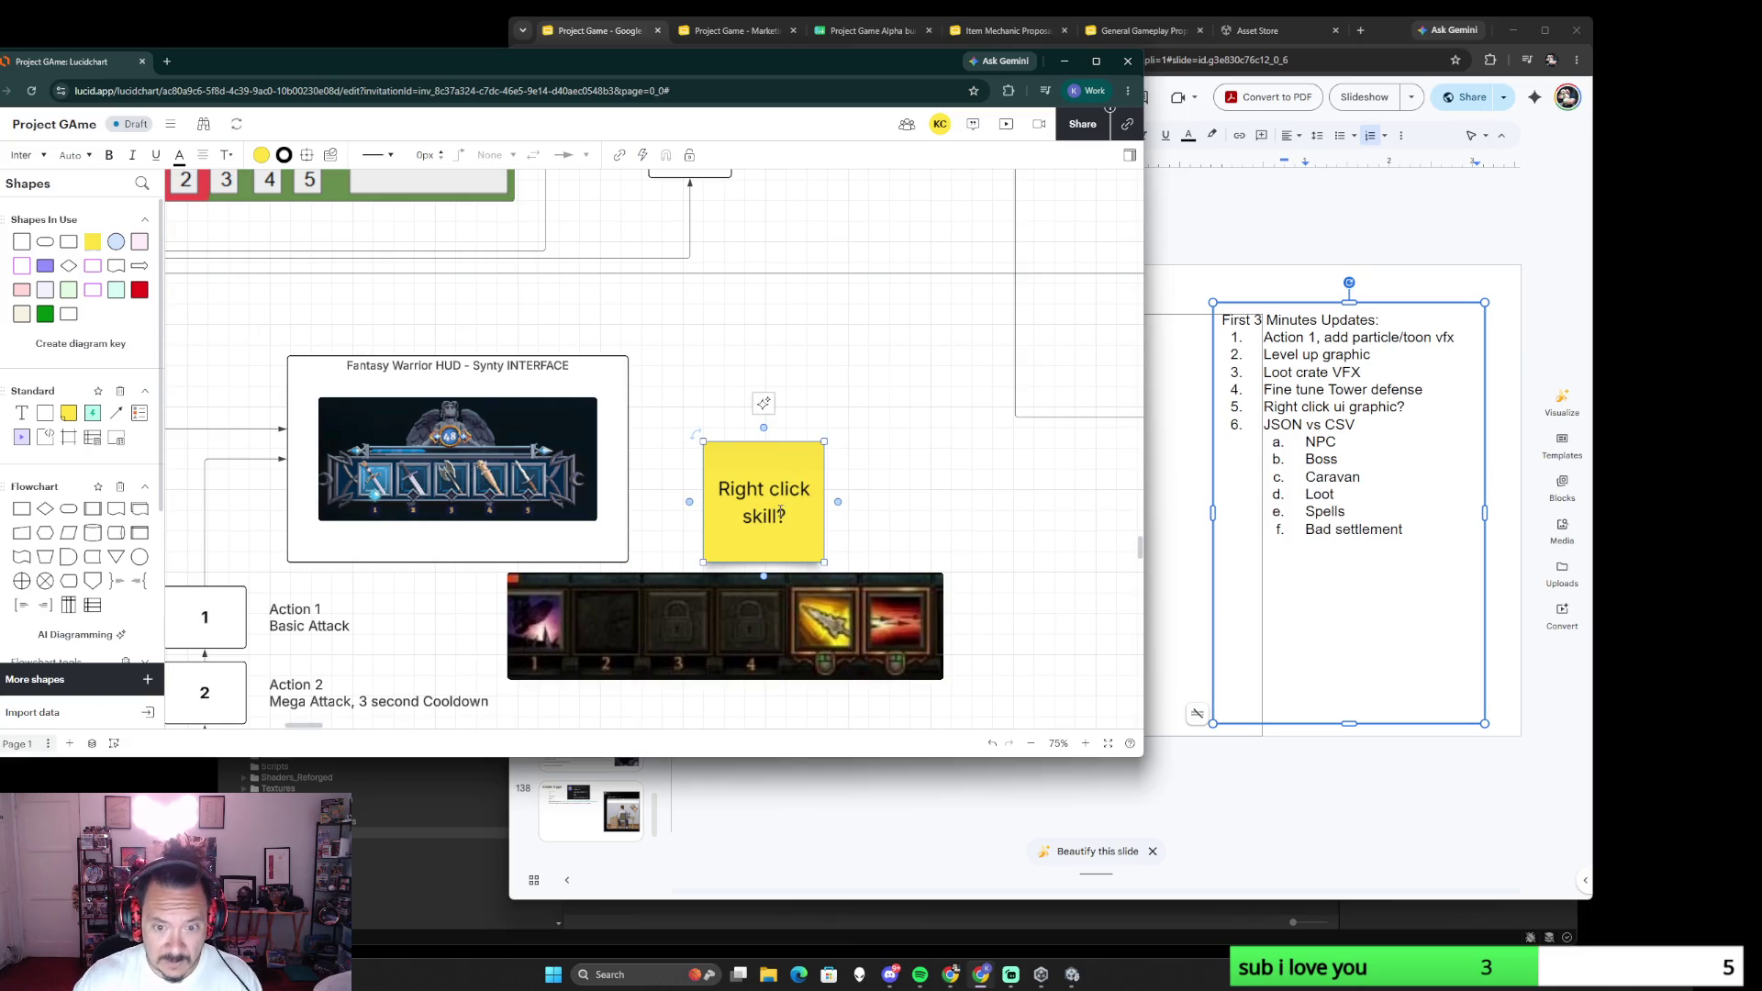
left_click(833, 462)
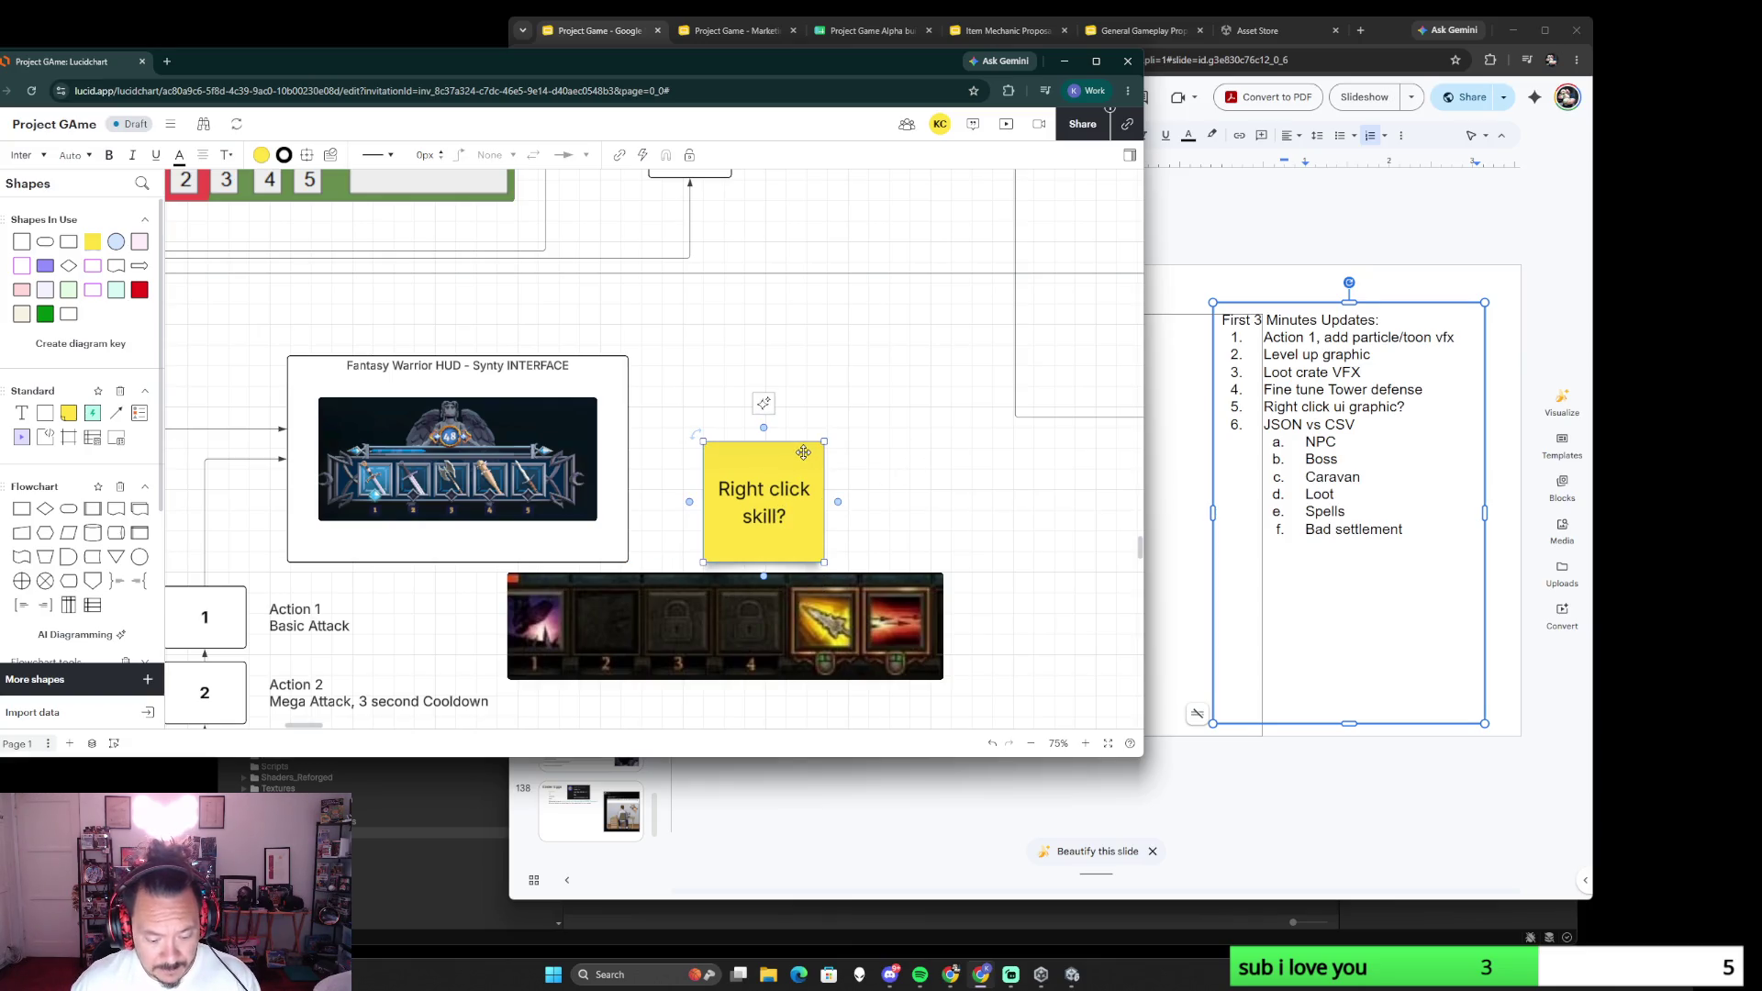
- Duplicate the note above the original and change 'Right' to 'Left click skill?'
key("ctrl+c")
key("ctrl+v")
left_click_drag(868, 436, 758, 379)
double_click(749, 356)
double_click(741, 353)
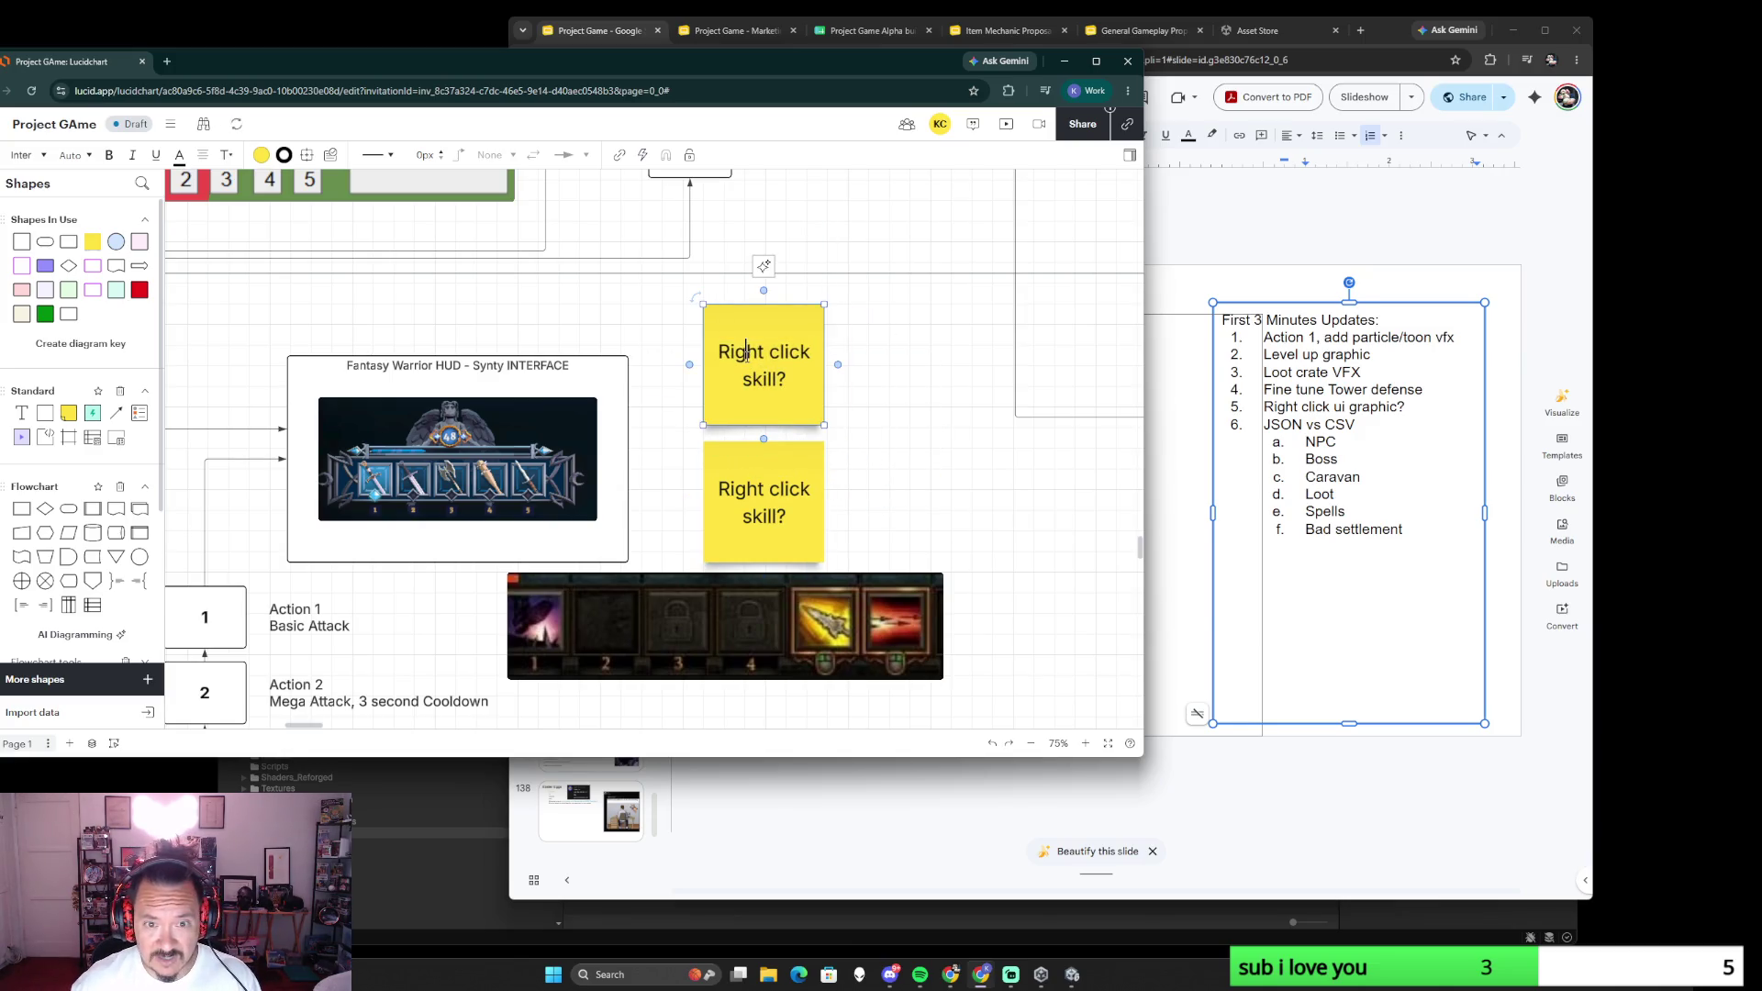
type("Left")
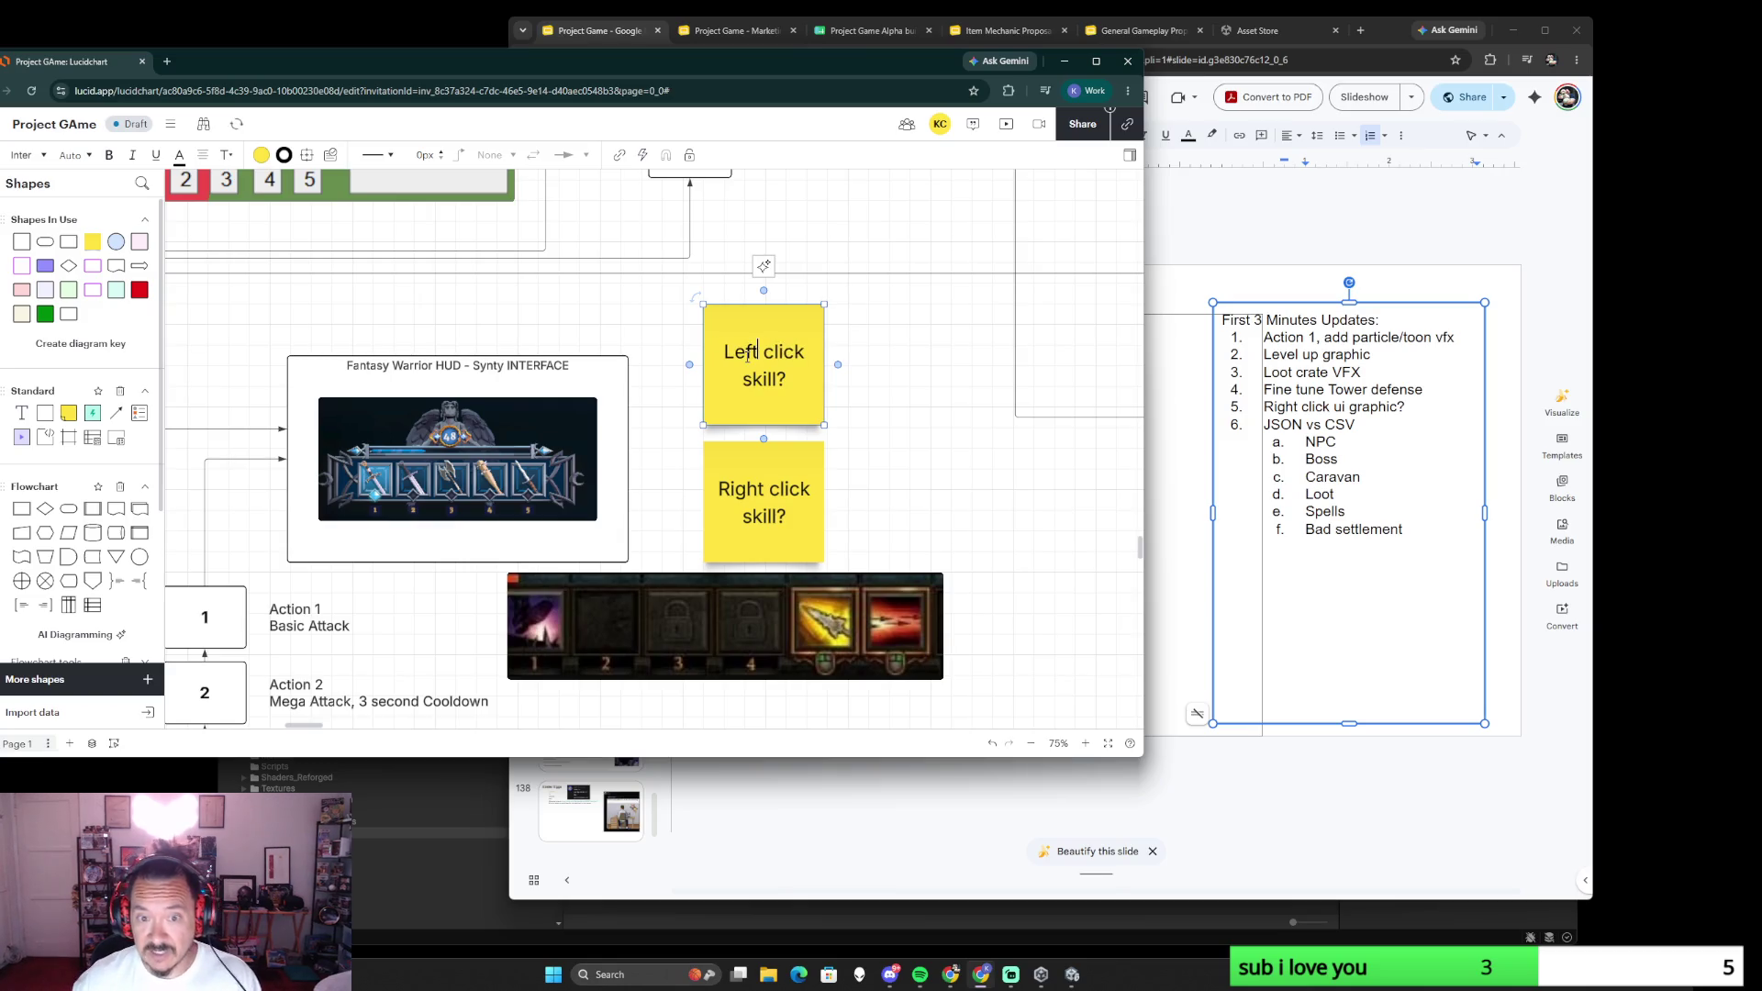
left_click(888, 435)
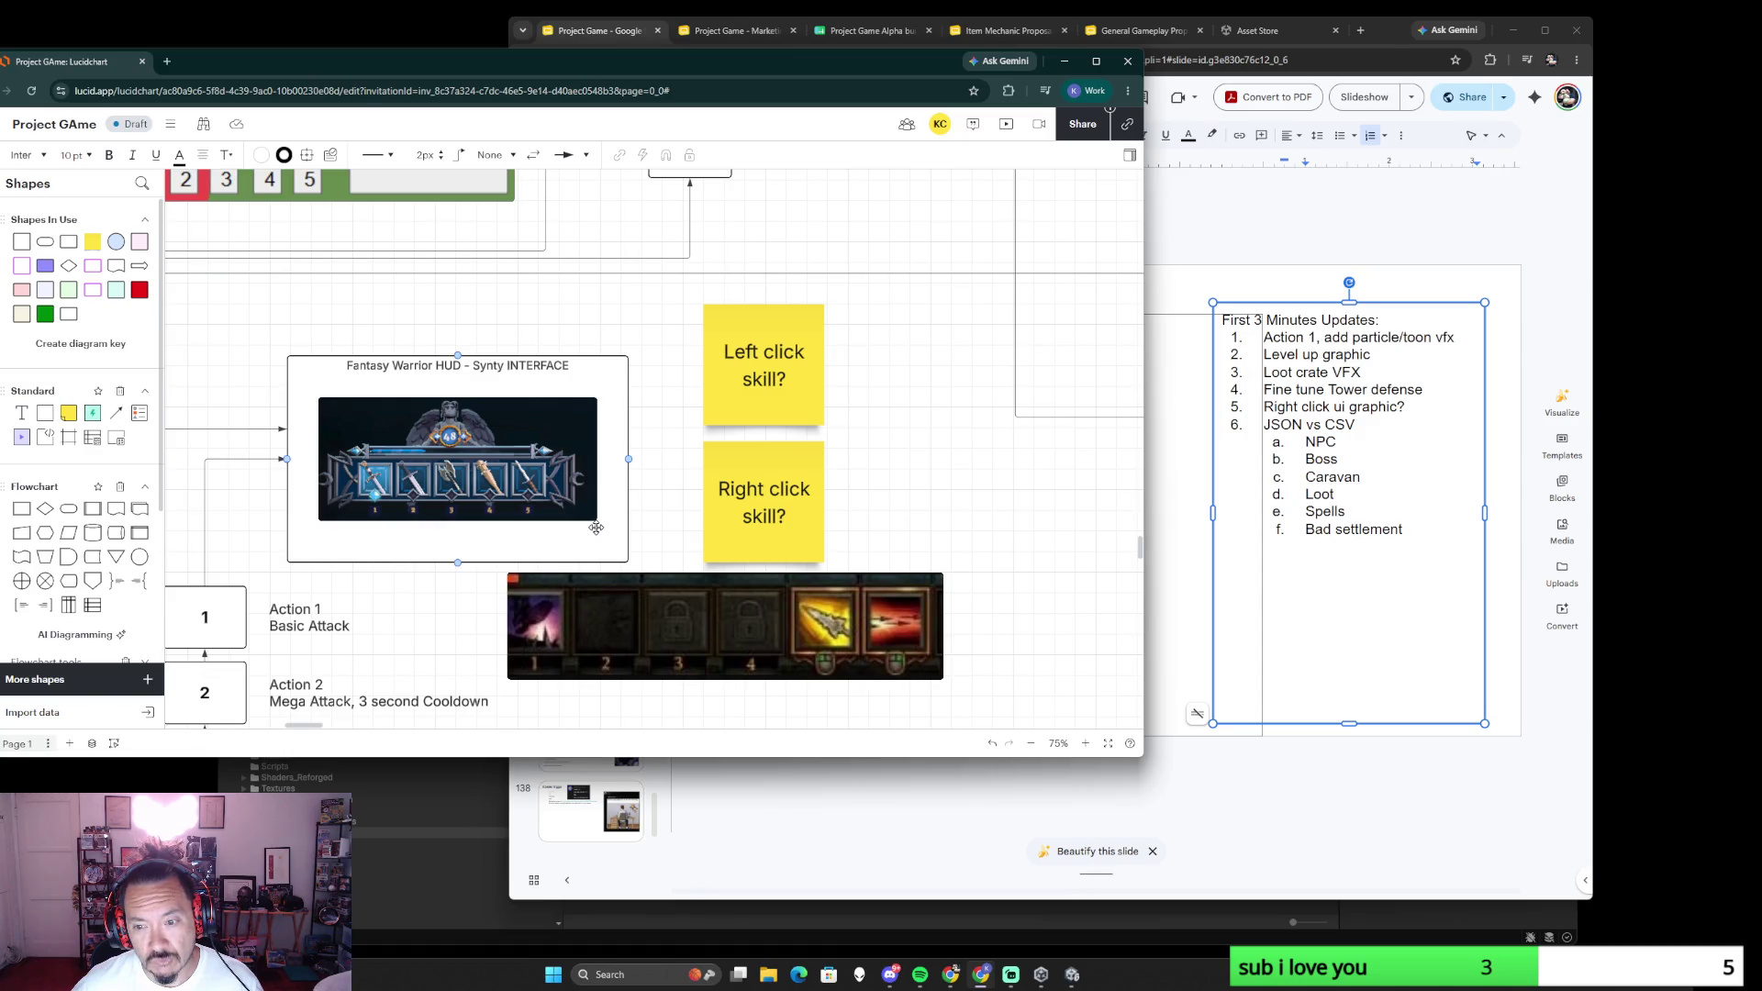
- Bring the Unity editor forward, go up to the Assets root folder and close the editor
left_click(1070, 973)
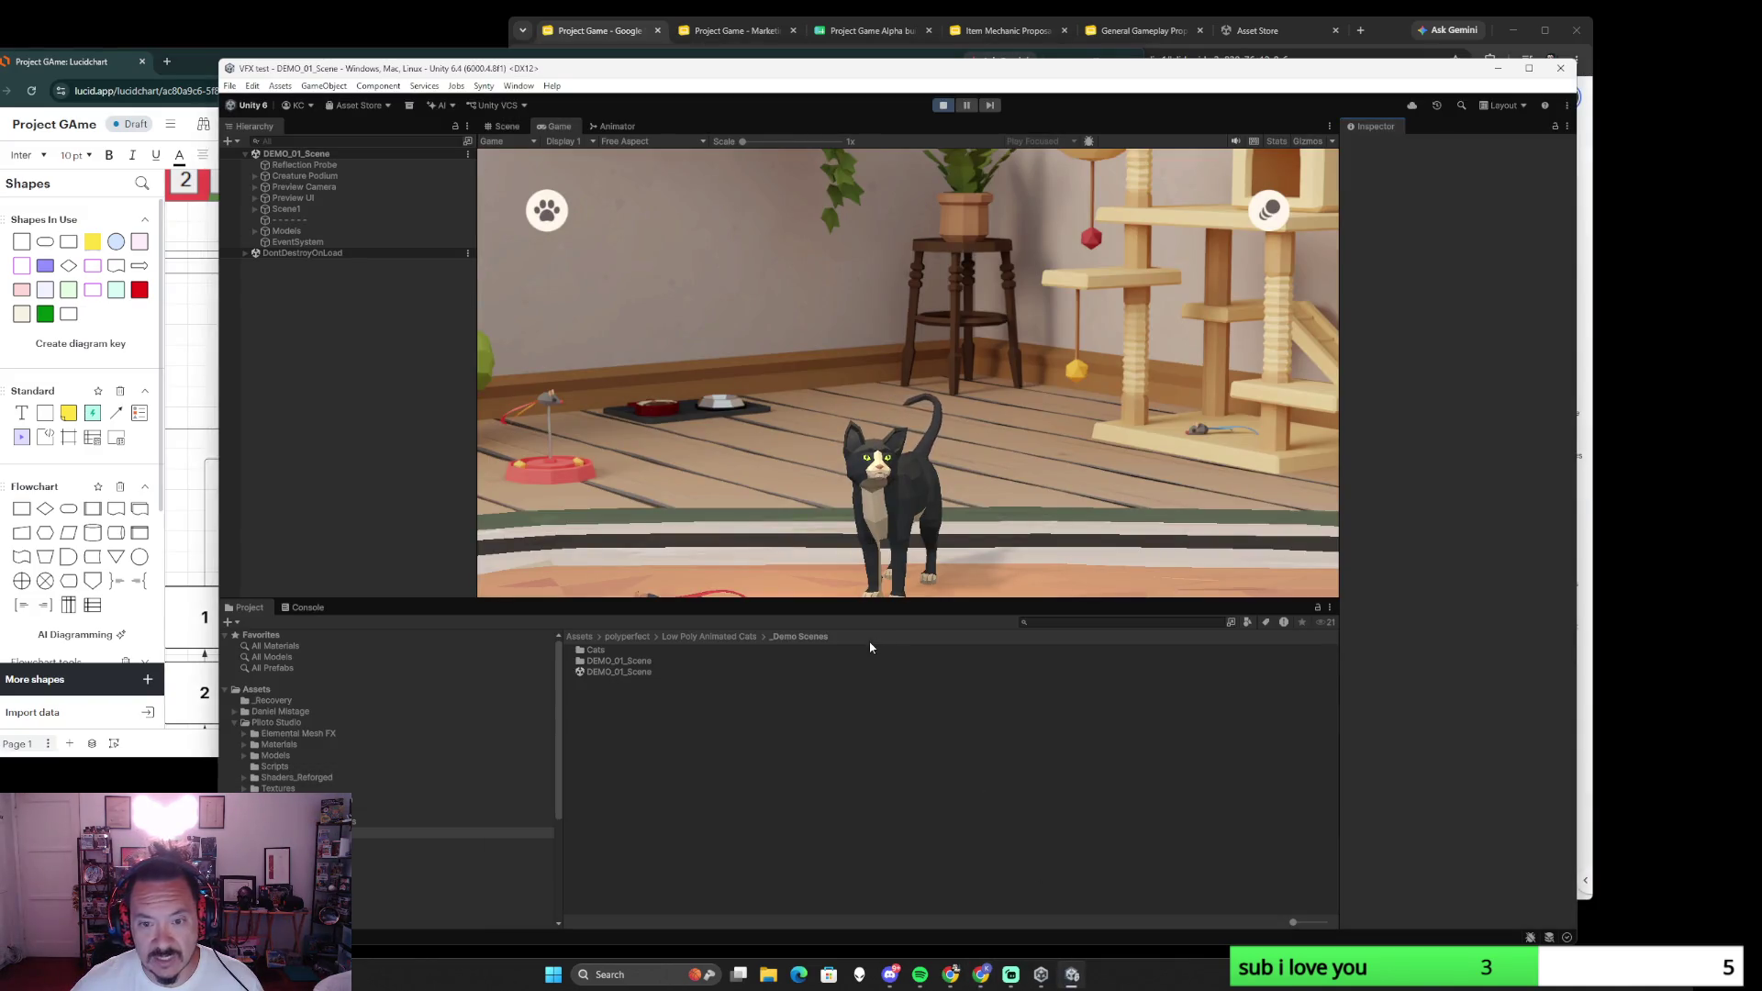
left_click(580, 636)
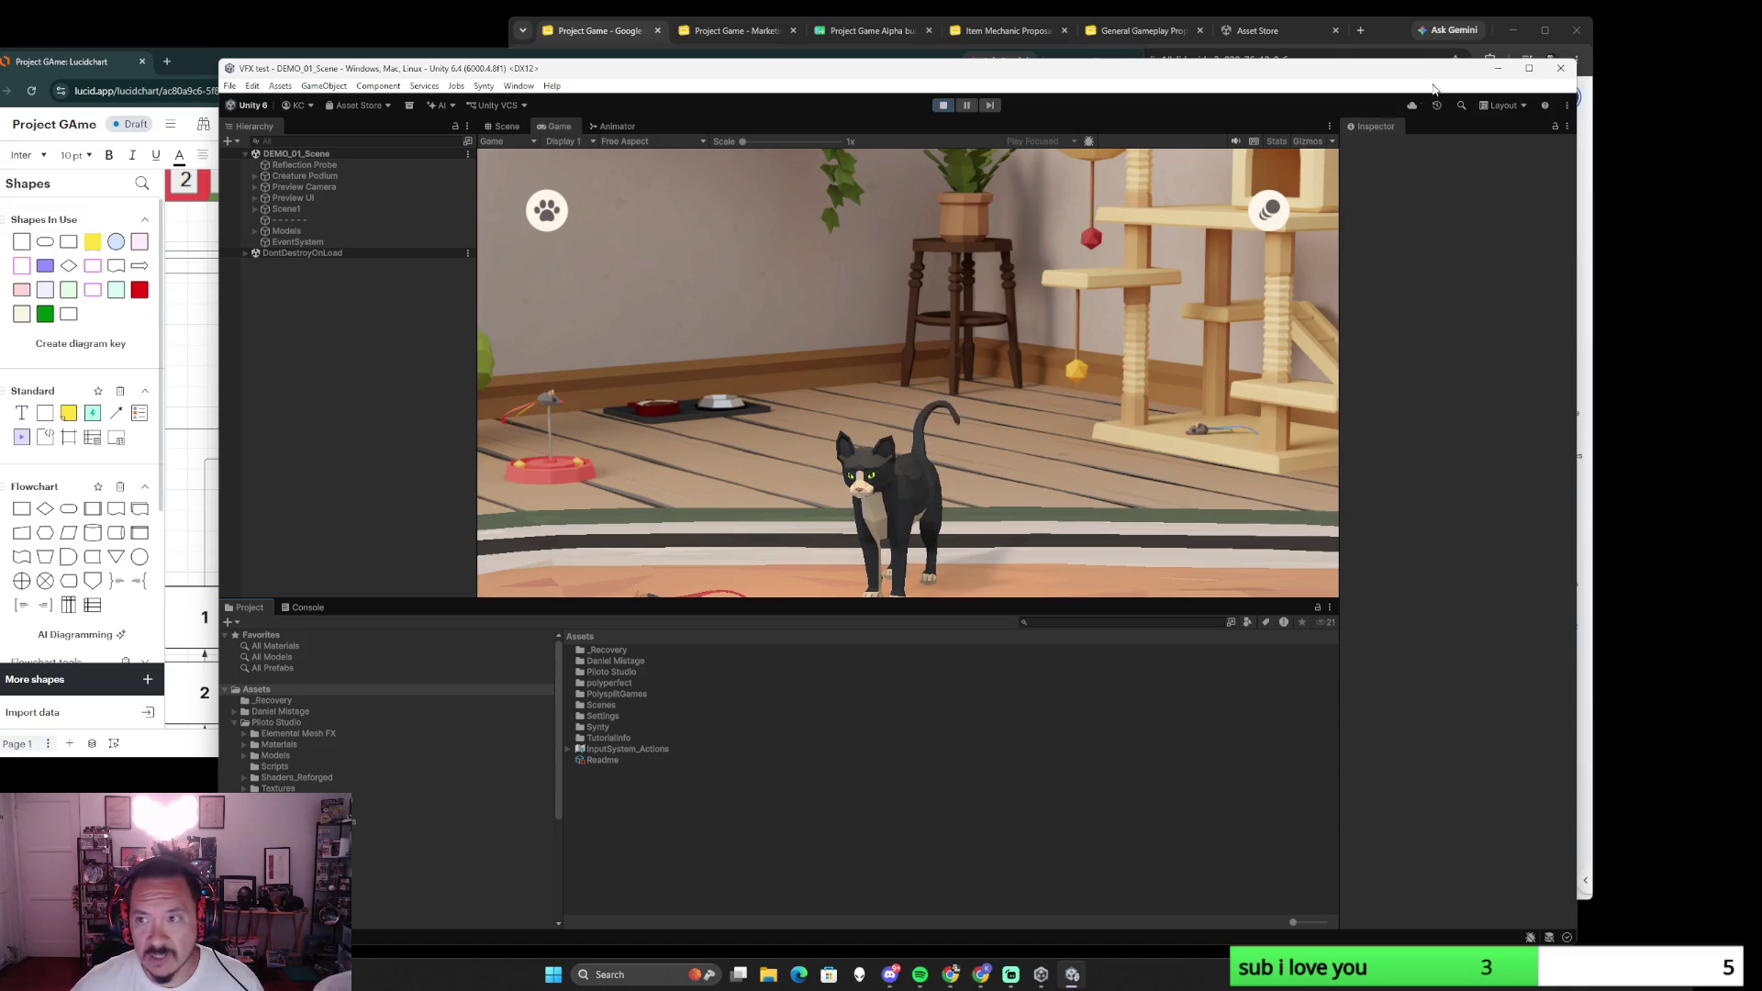
left_click(1559, 67)
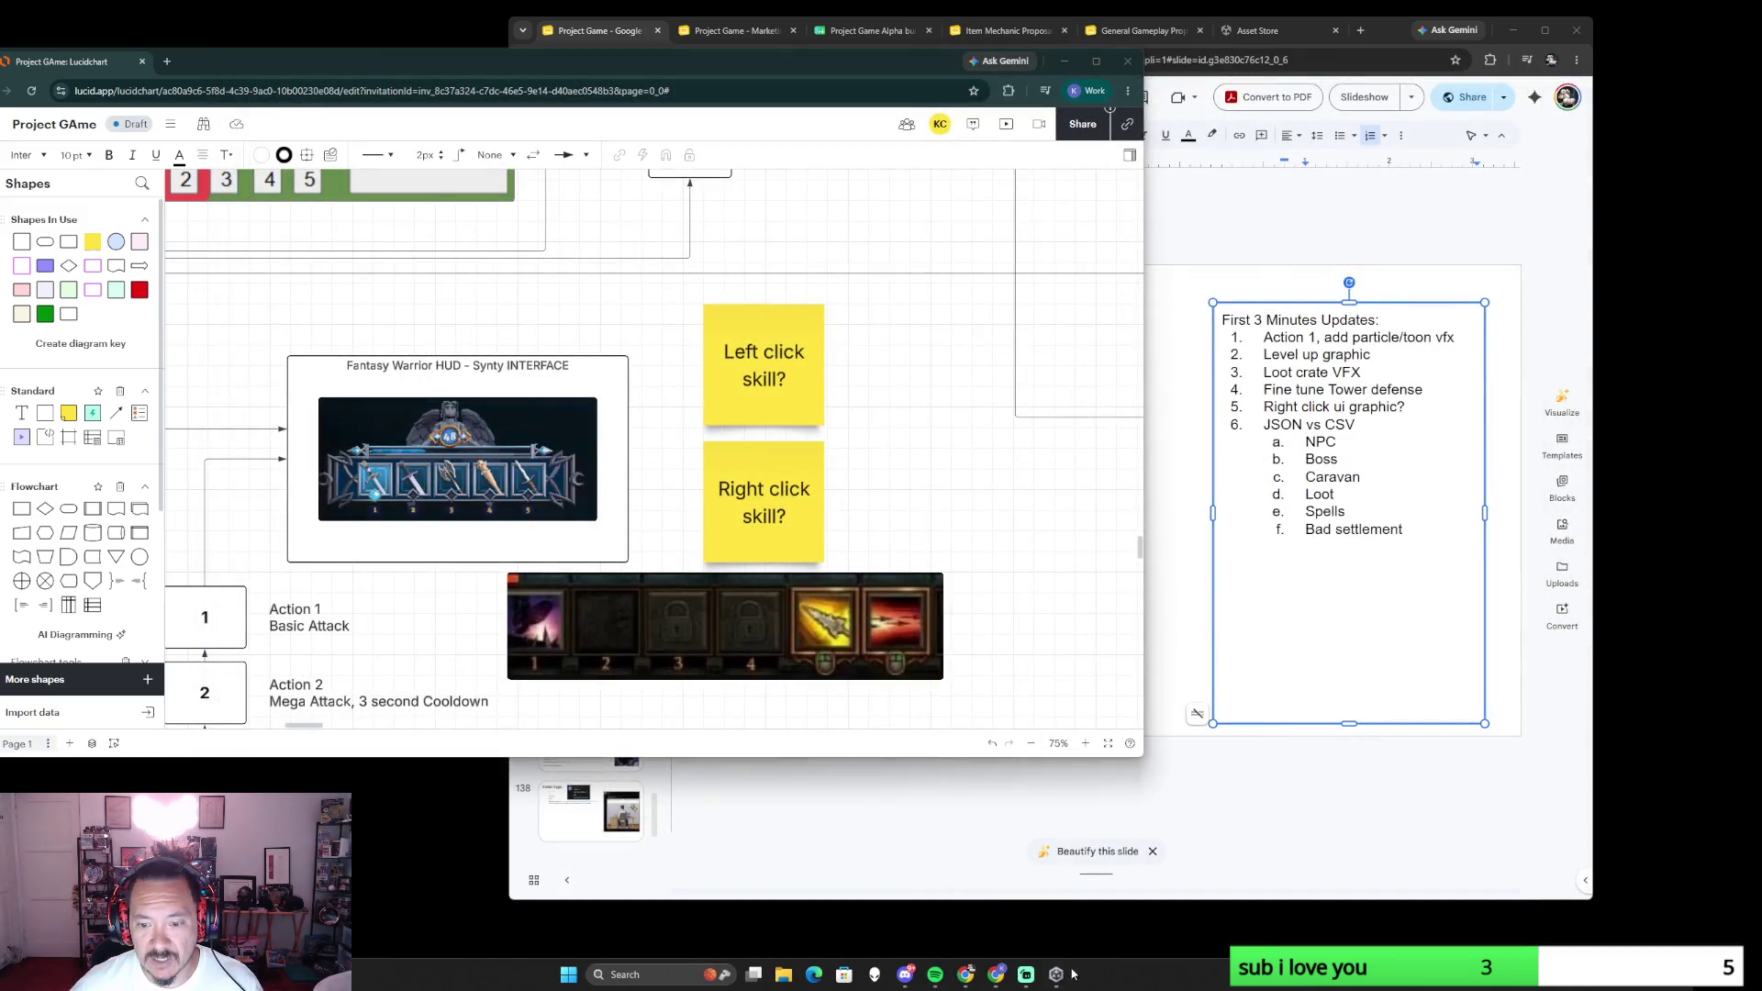
- Bring up the Unity Hub projects list, then select the Fantasy Warrior HUD box in Lucidchart
left_click(1056, 973)
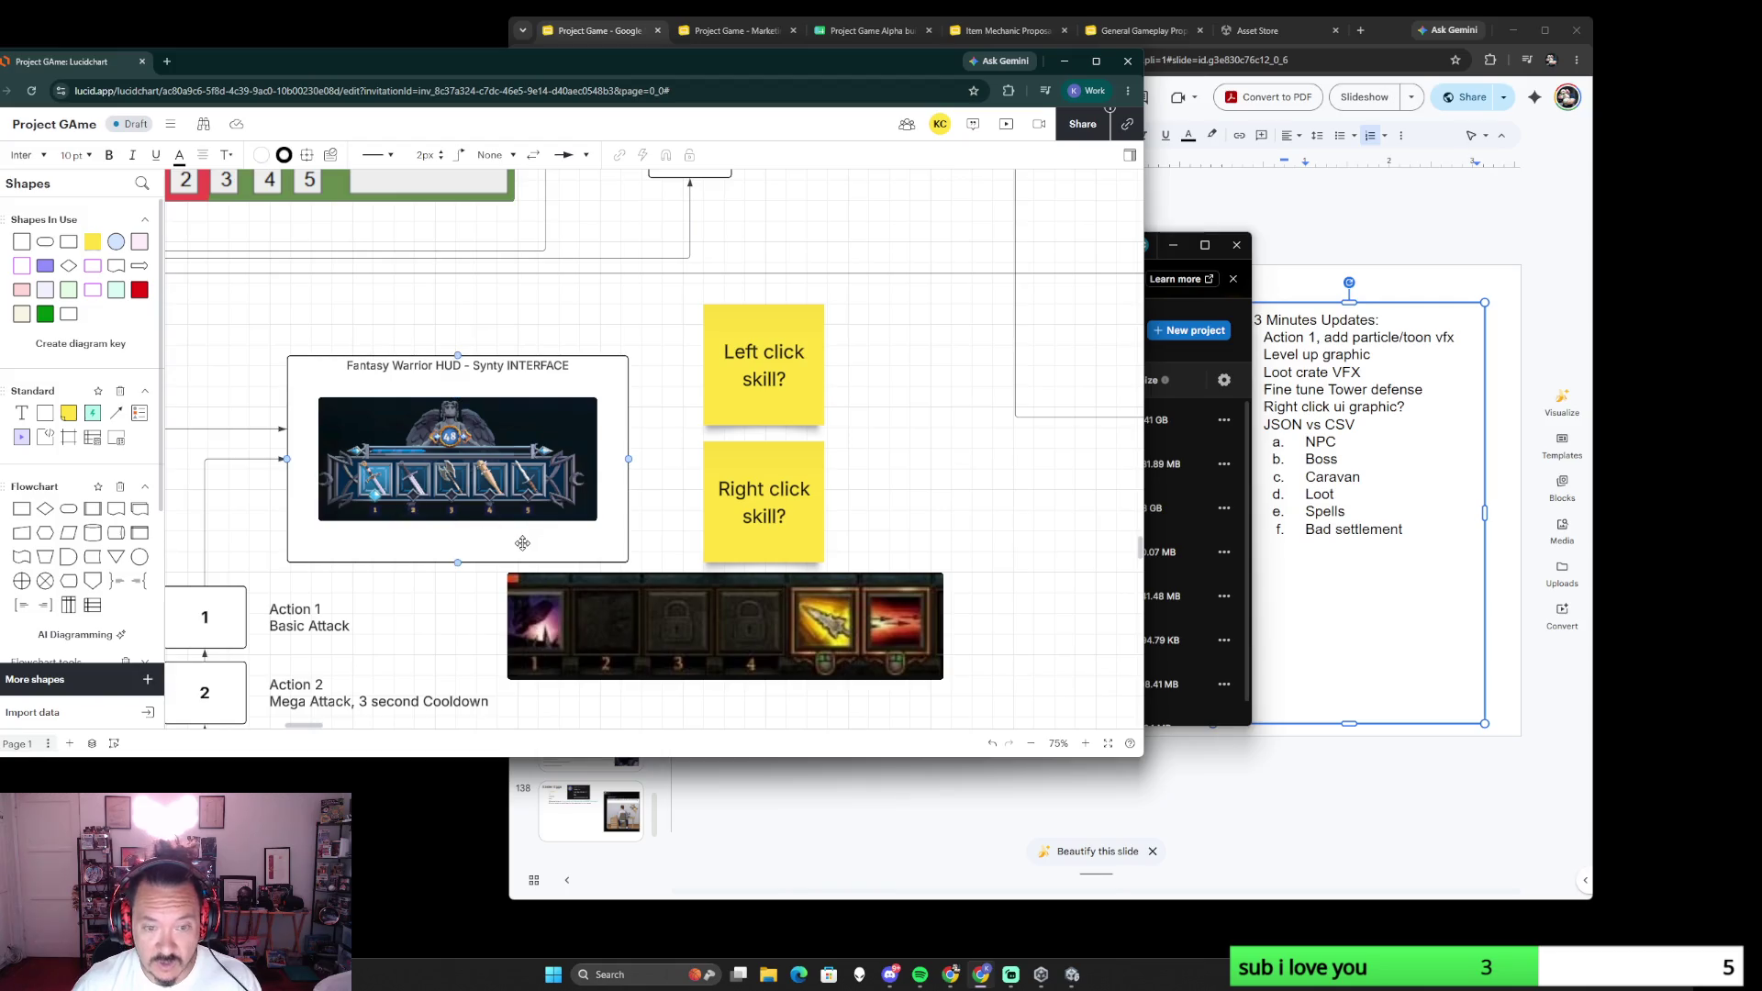
left_click(545, 525)
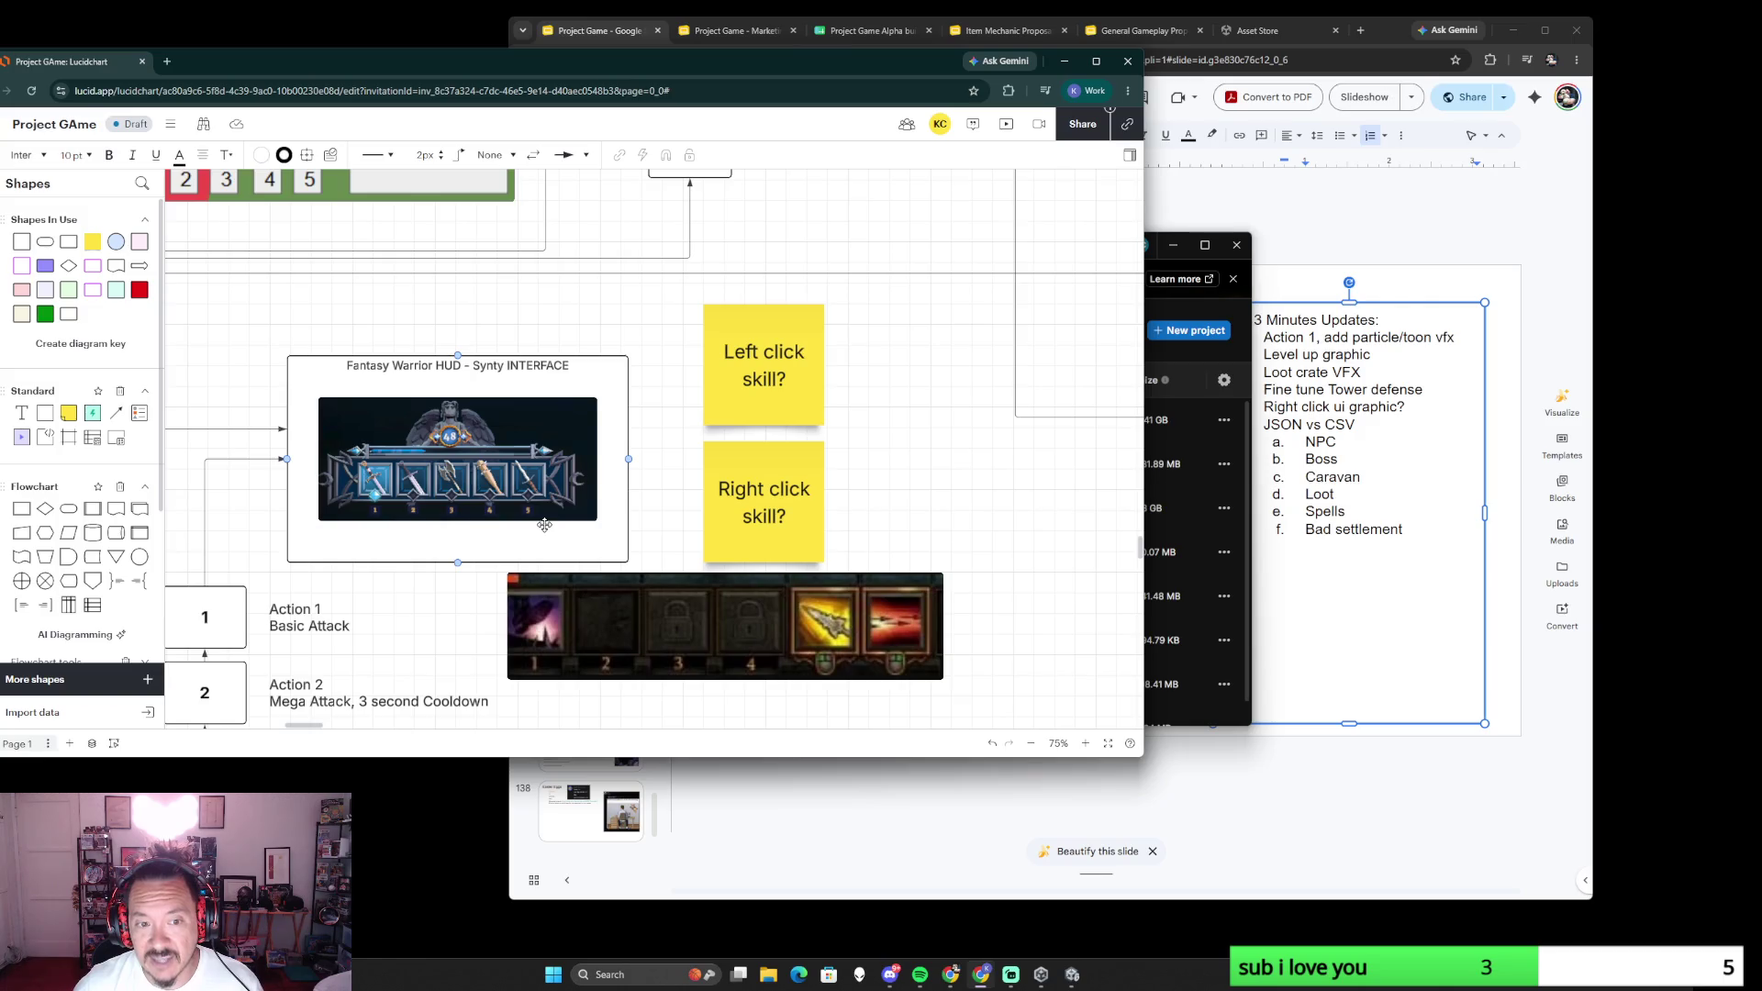
- Launch FullAssettest_ProjectGame from Unity Hub and close the Hub to reveal the editor
left_click(1245, 343)
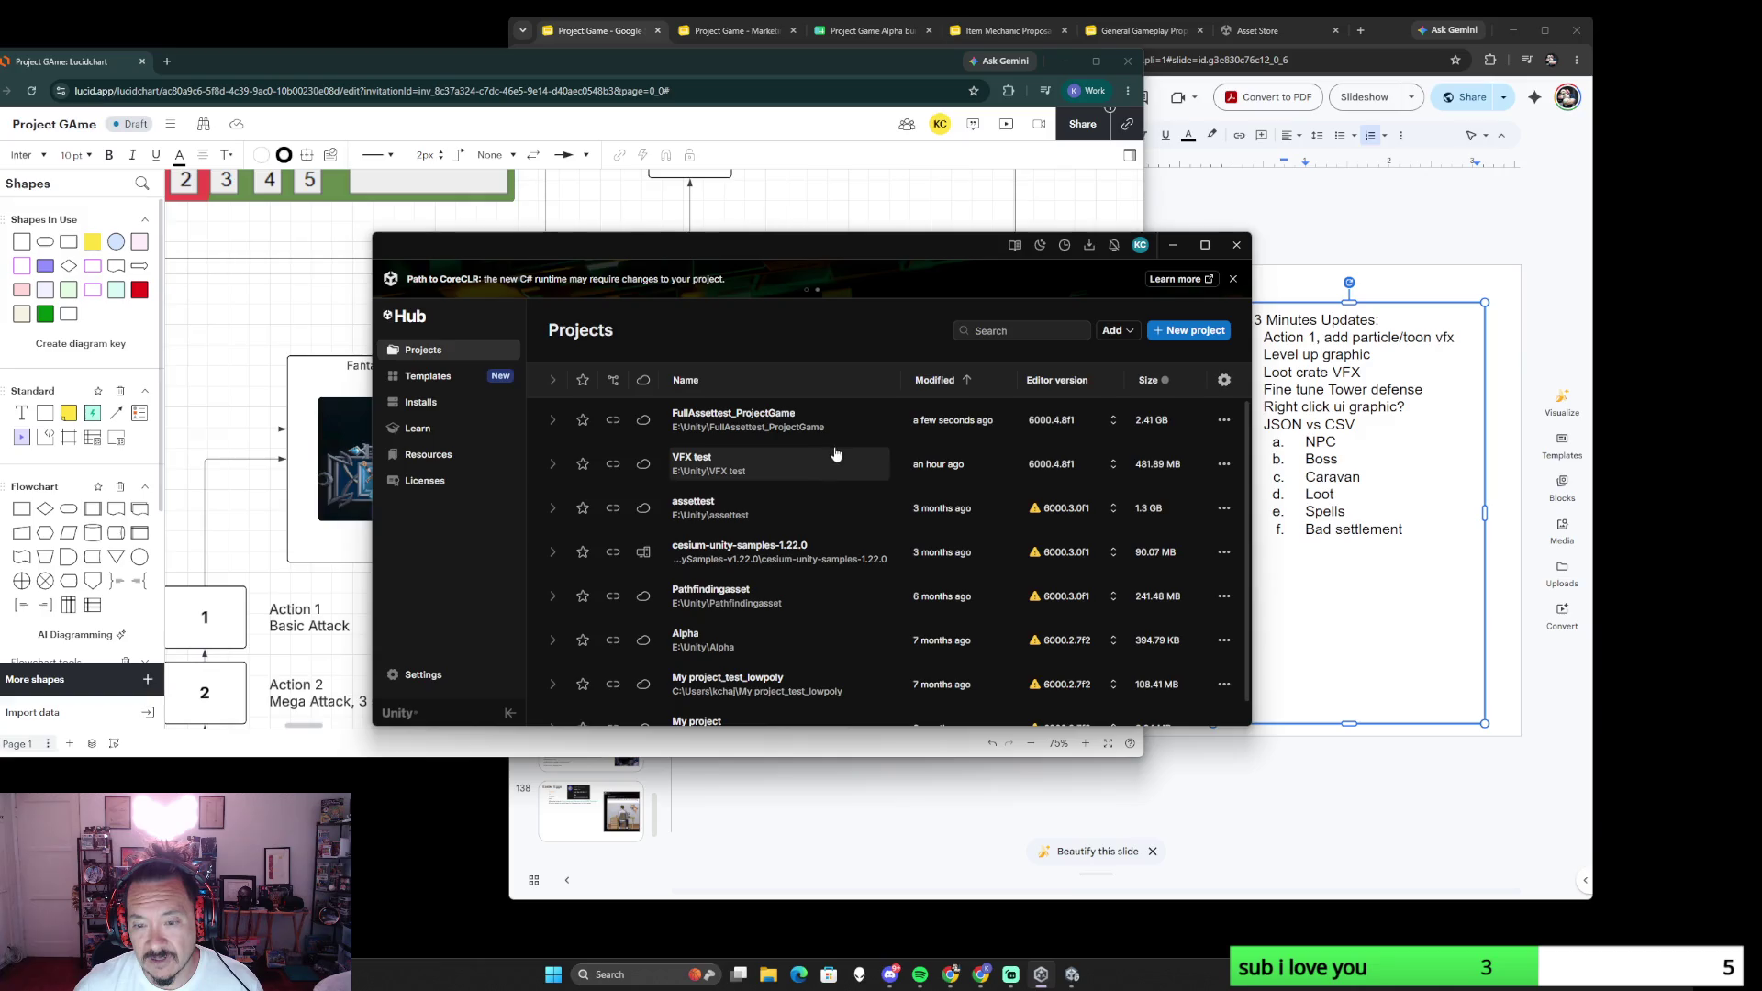
left_click(1072, 978)
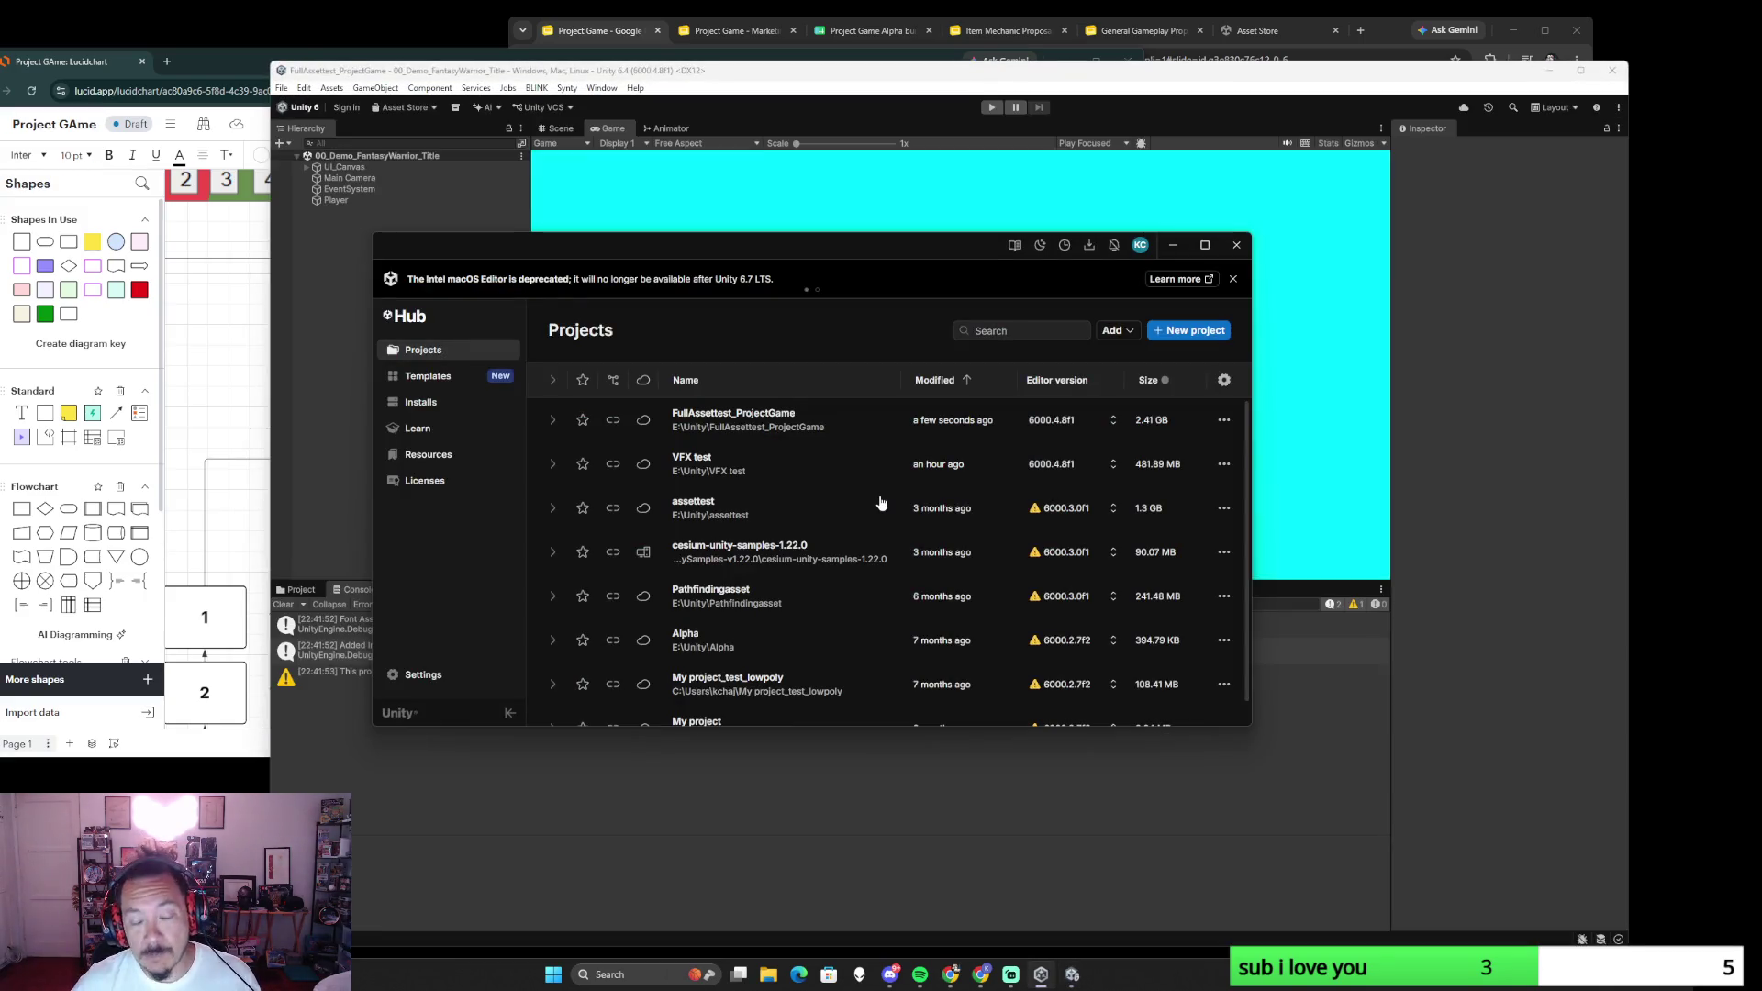
left_click(1236, 244)
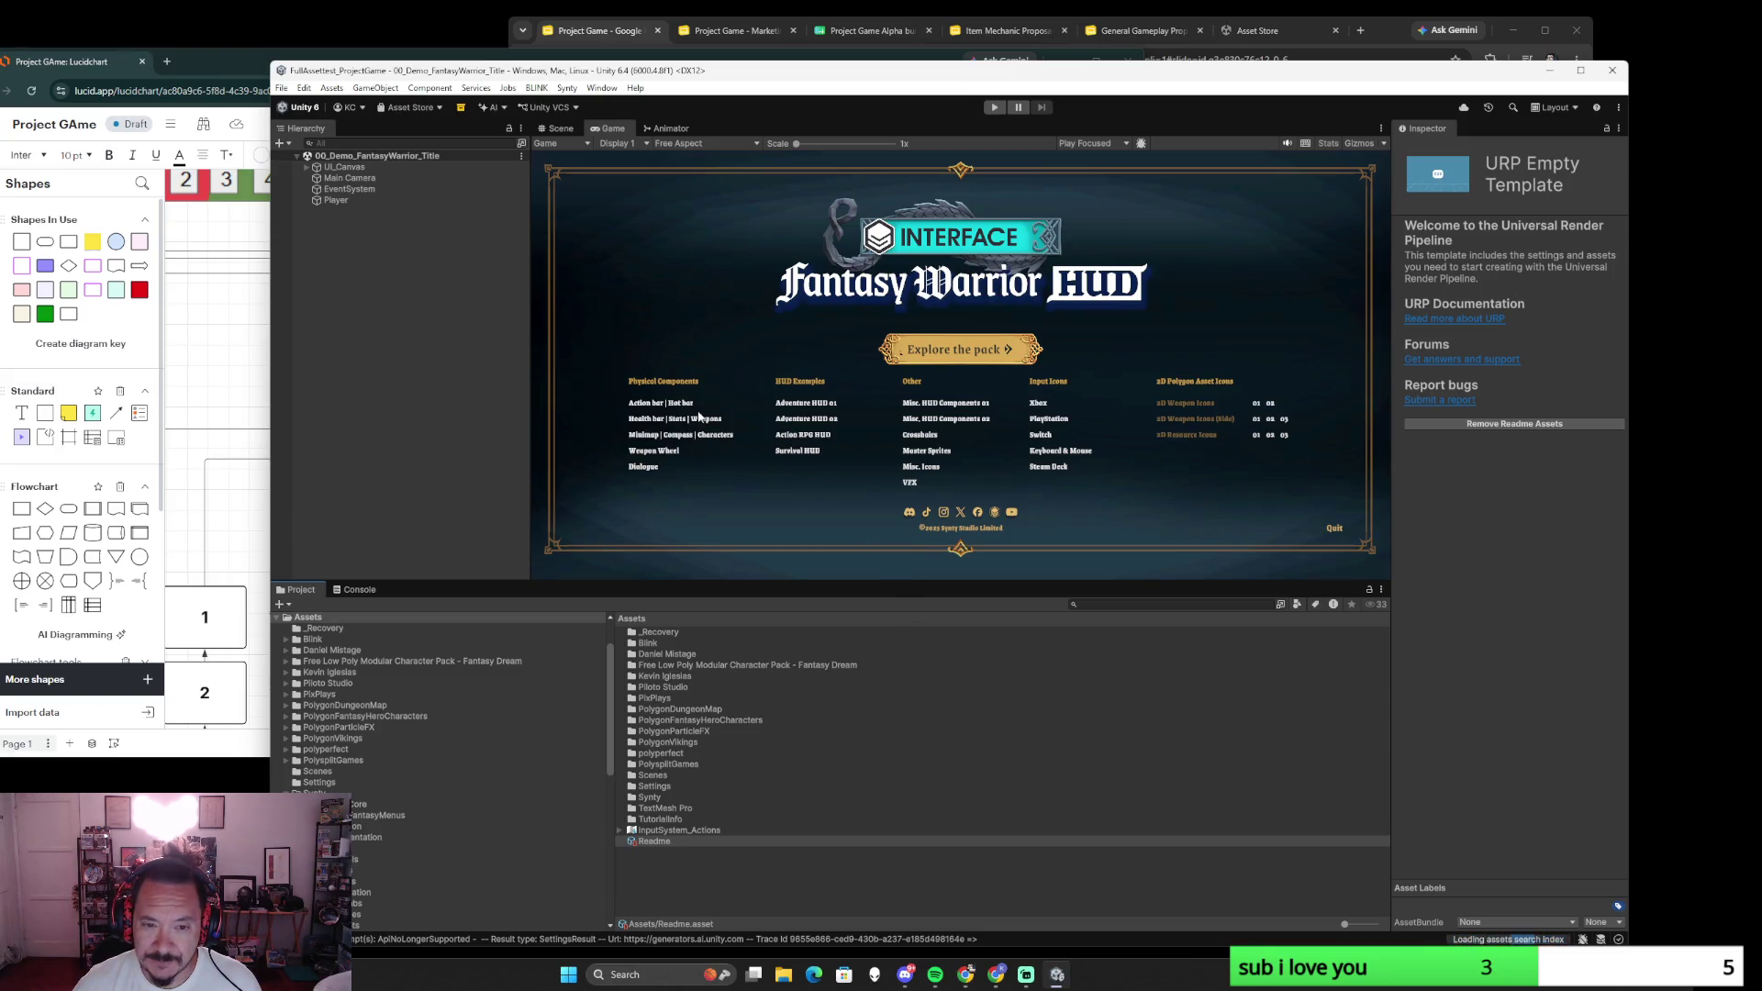
- Play the Fantasy Warrior HUD demo and load its Misc. HUD Components 01 showcase
left_click(994, 106)
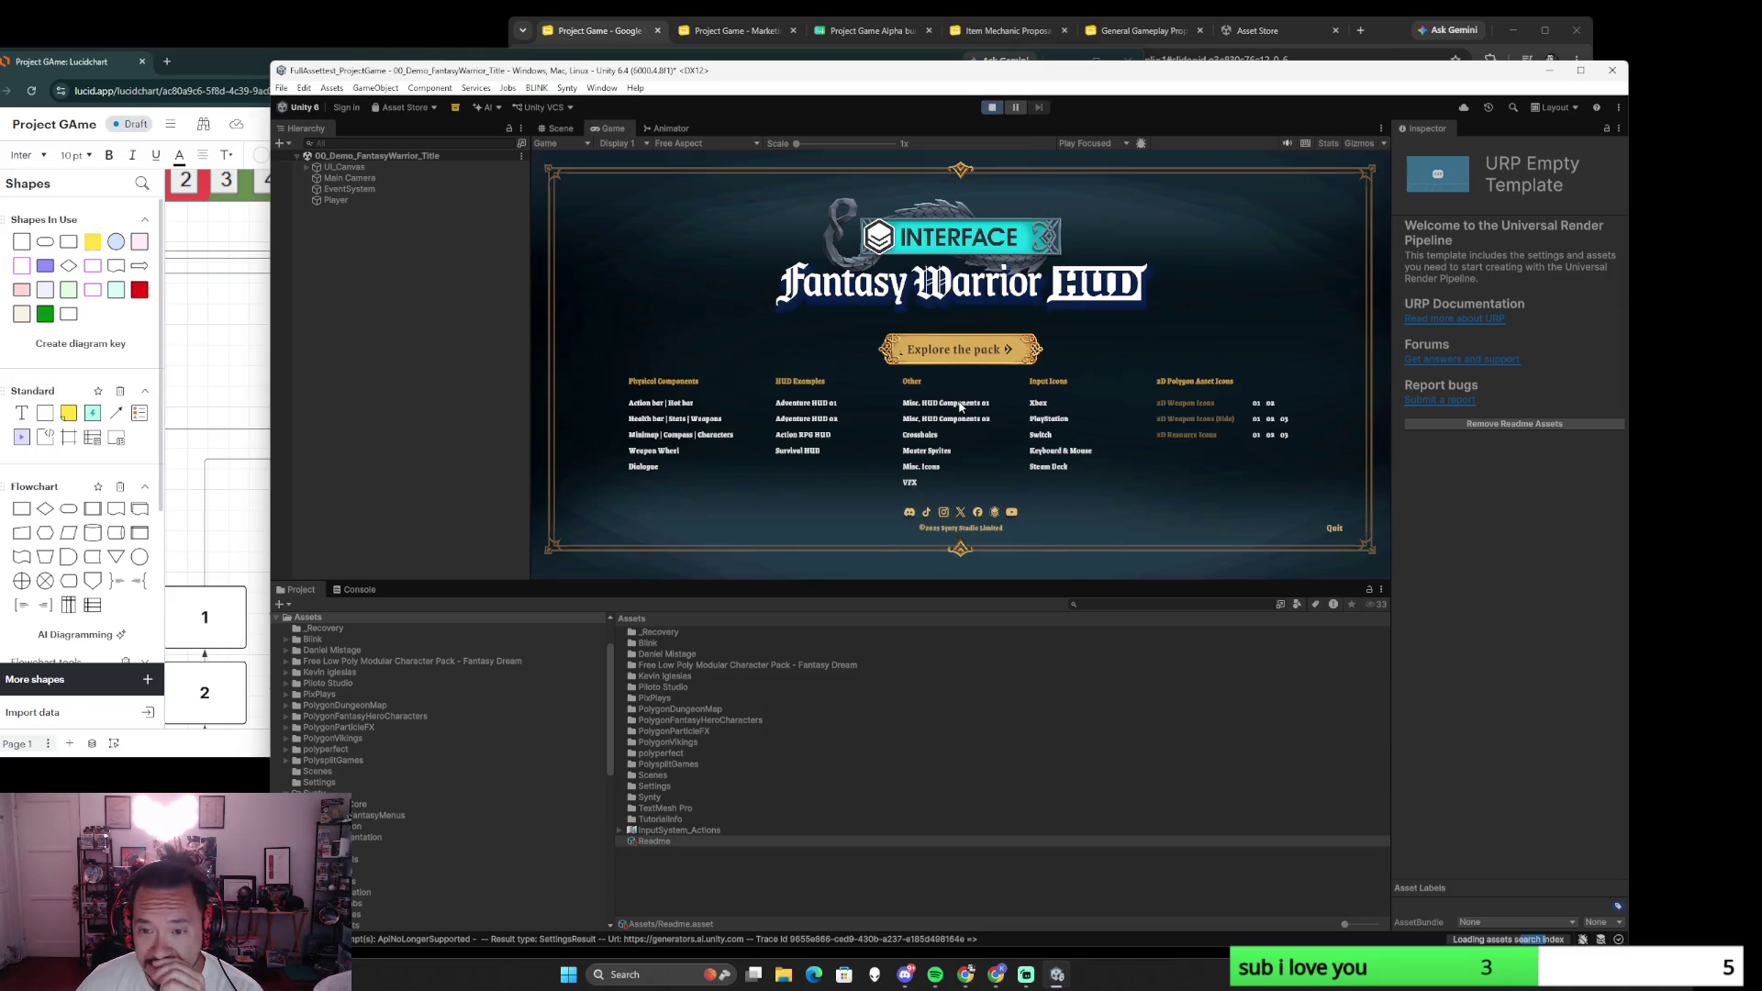
left_click(958, 401)
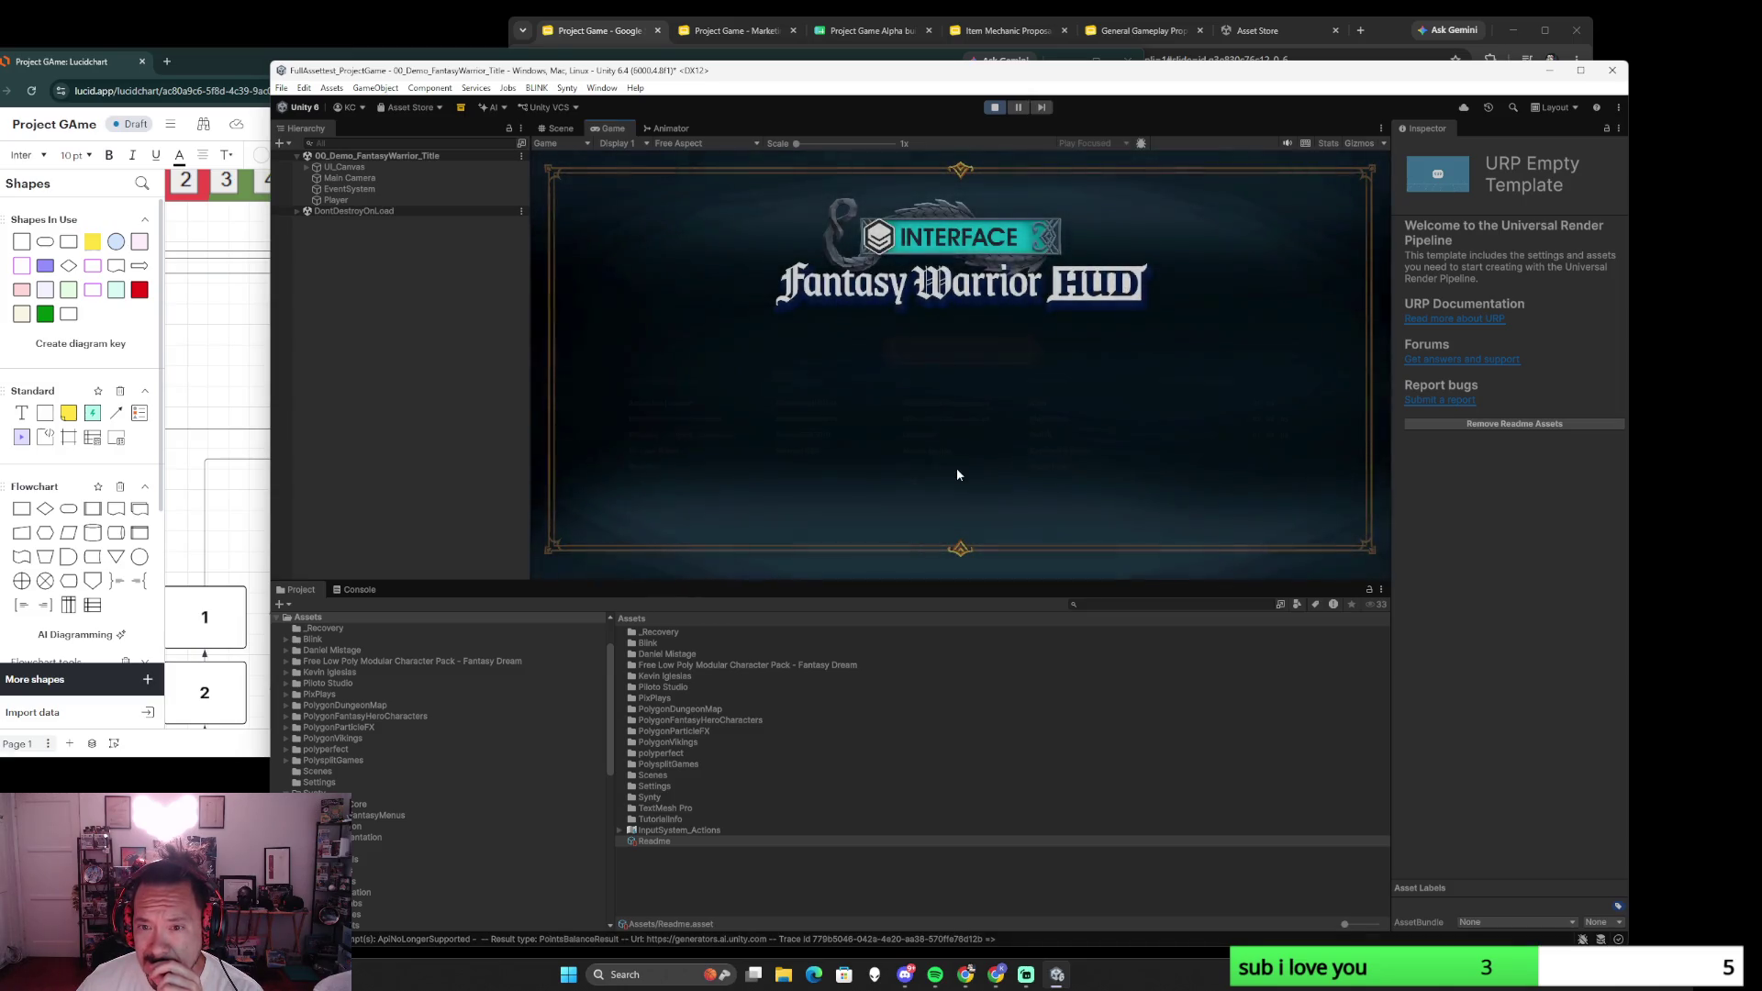
left_click(924, 403)
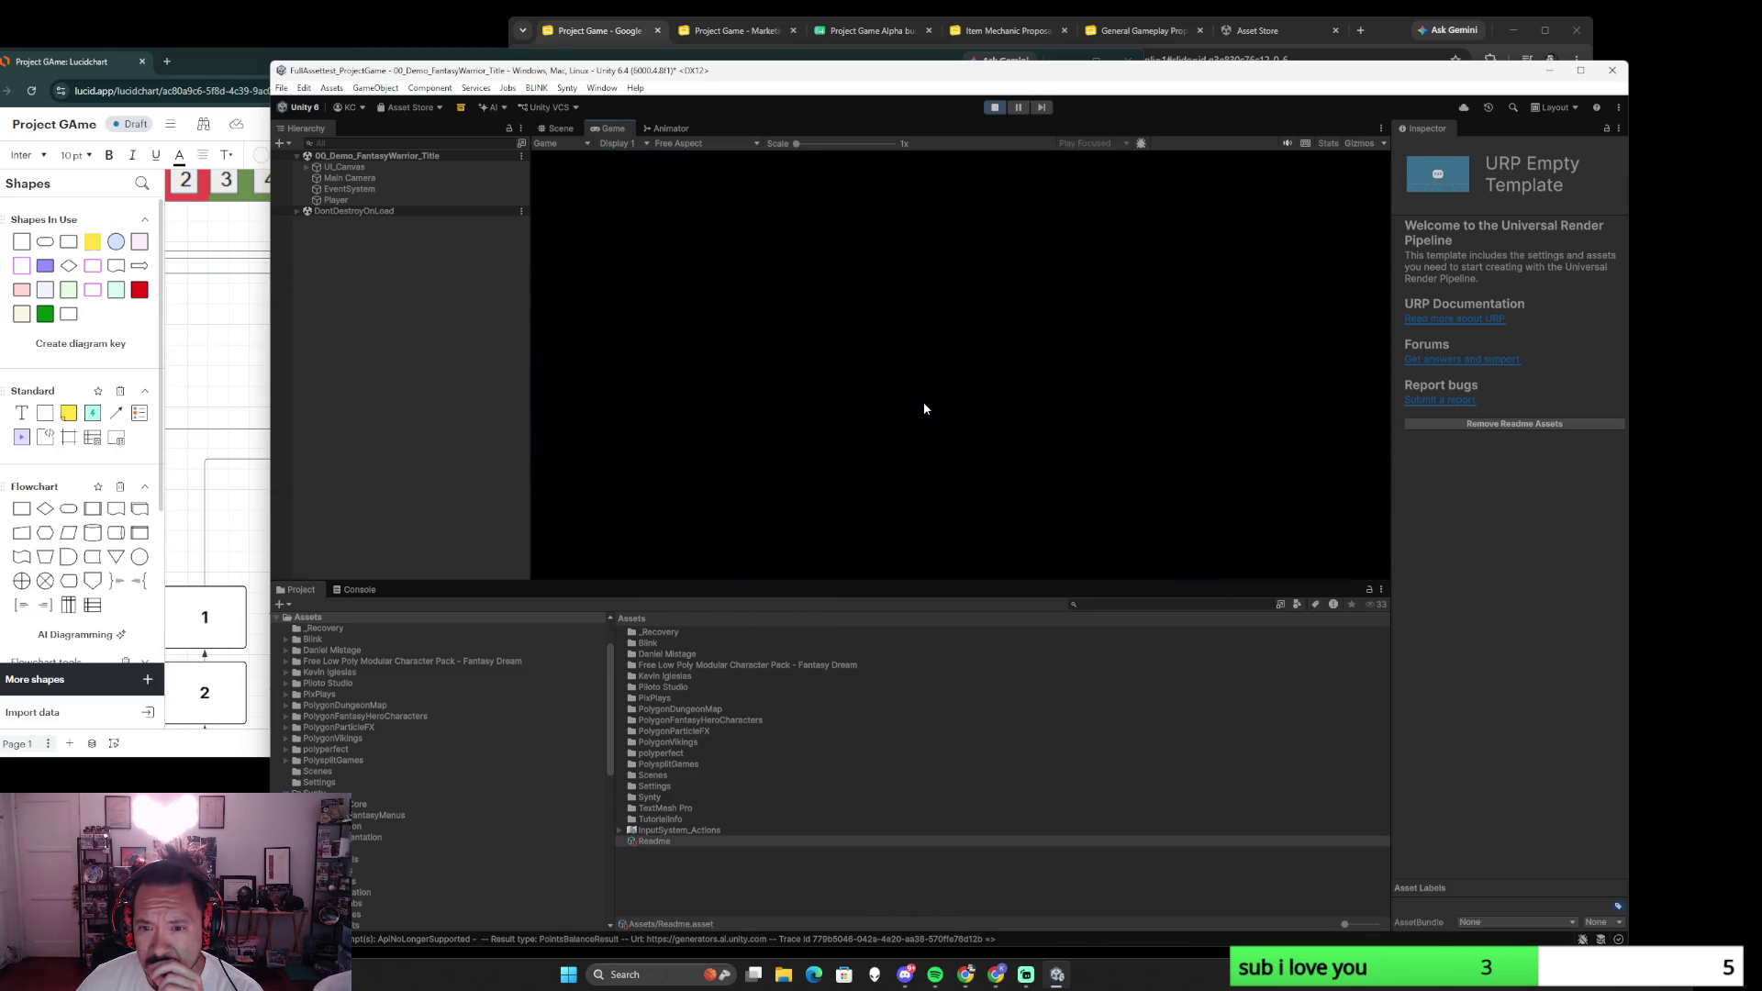